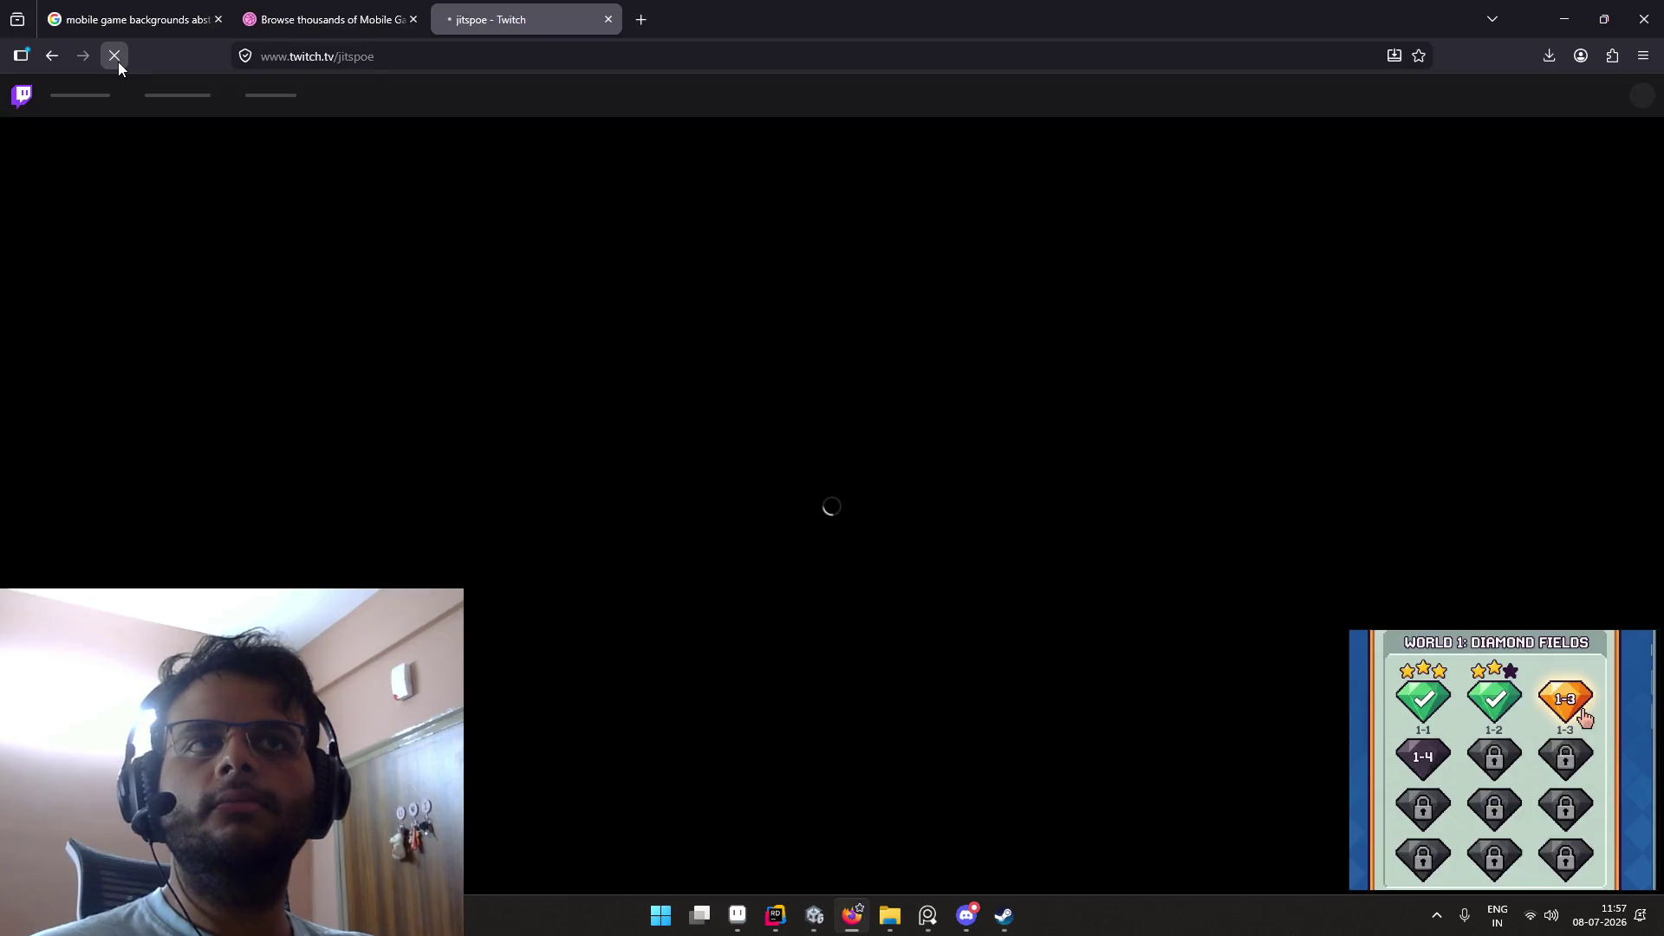
Step: Load the Twitch homepage from the address bar suggestions after typing 'tw'
left_click(446, 61)
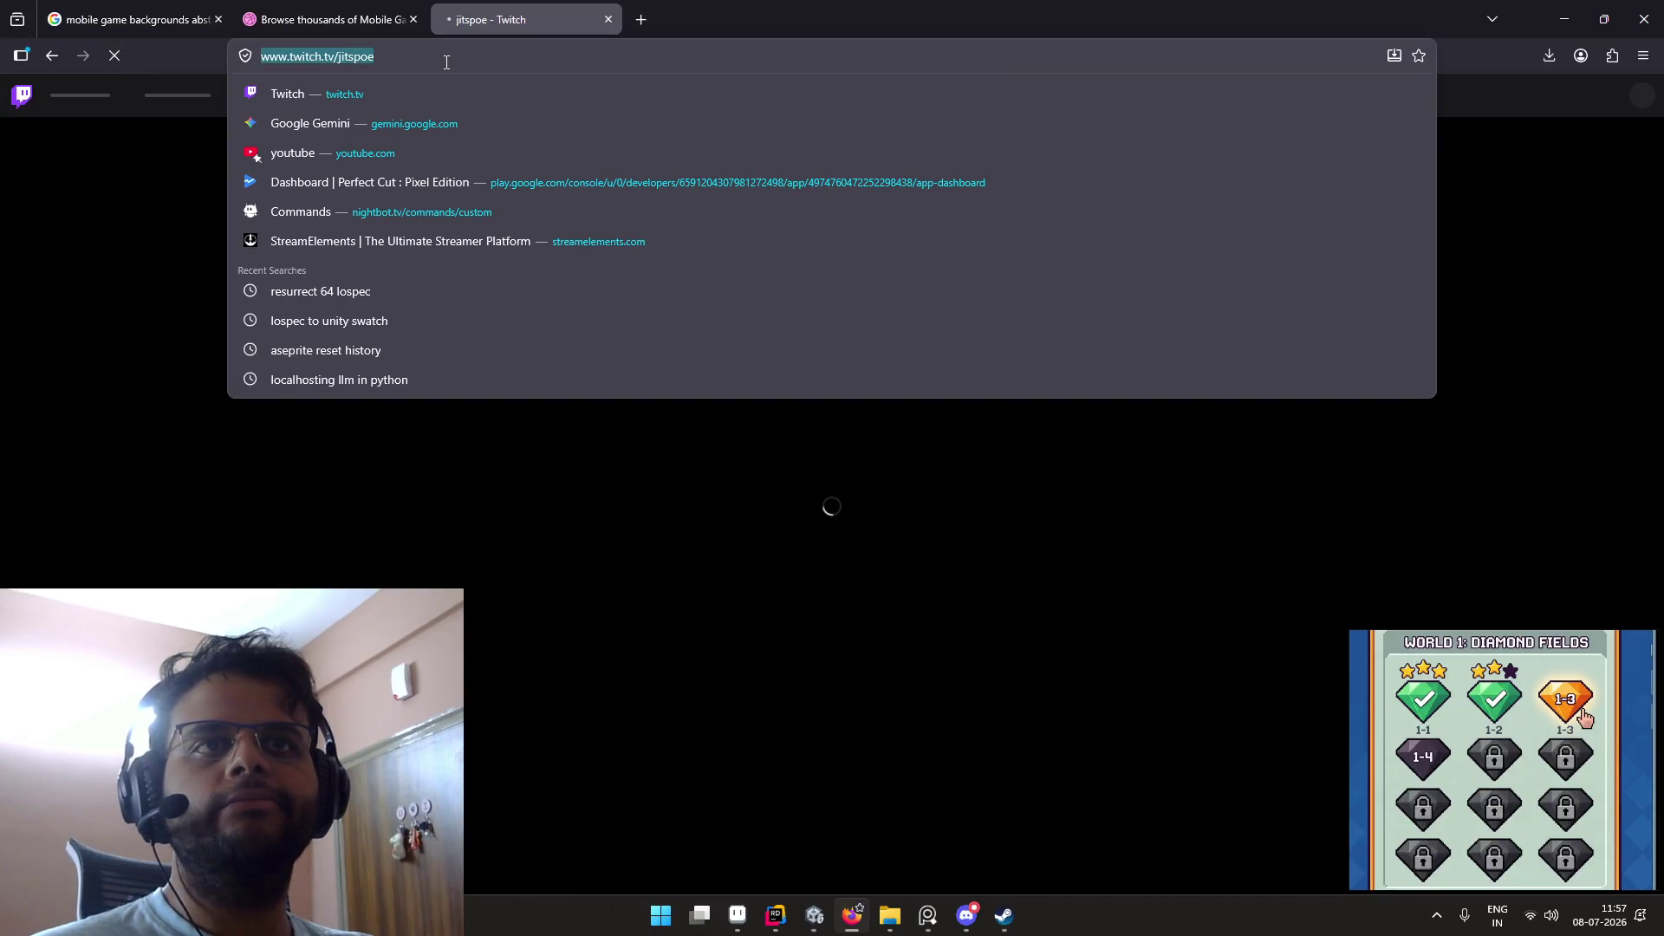
left_click(408, 123)
left_click(420, 57)
type("twitch.tv/")
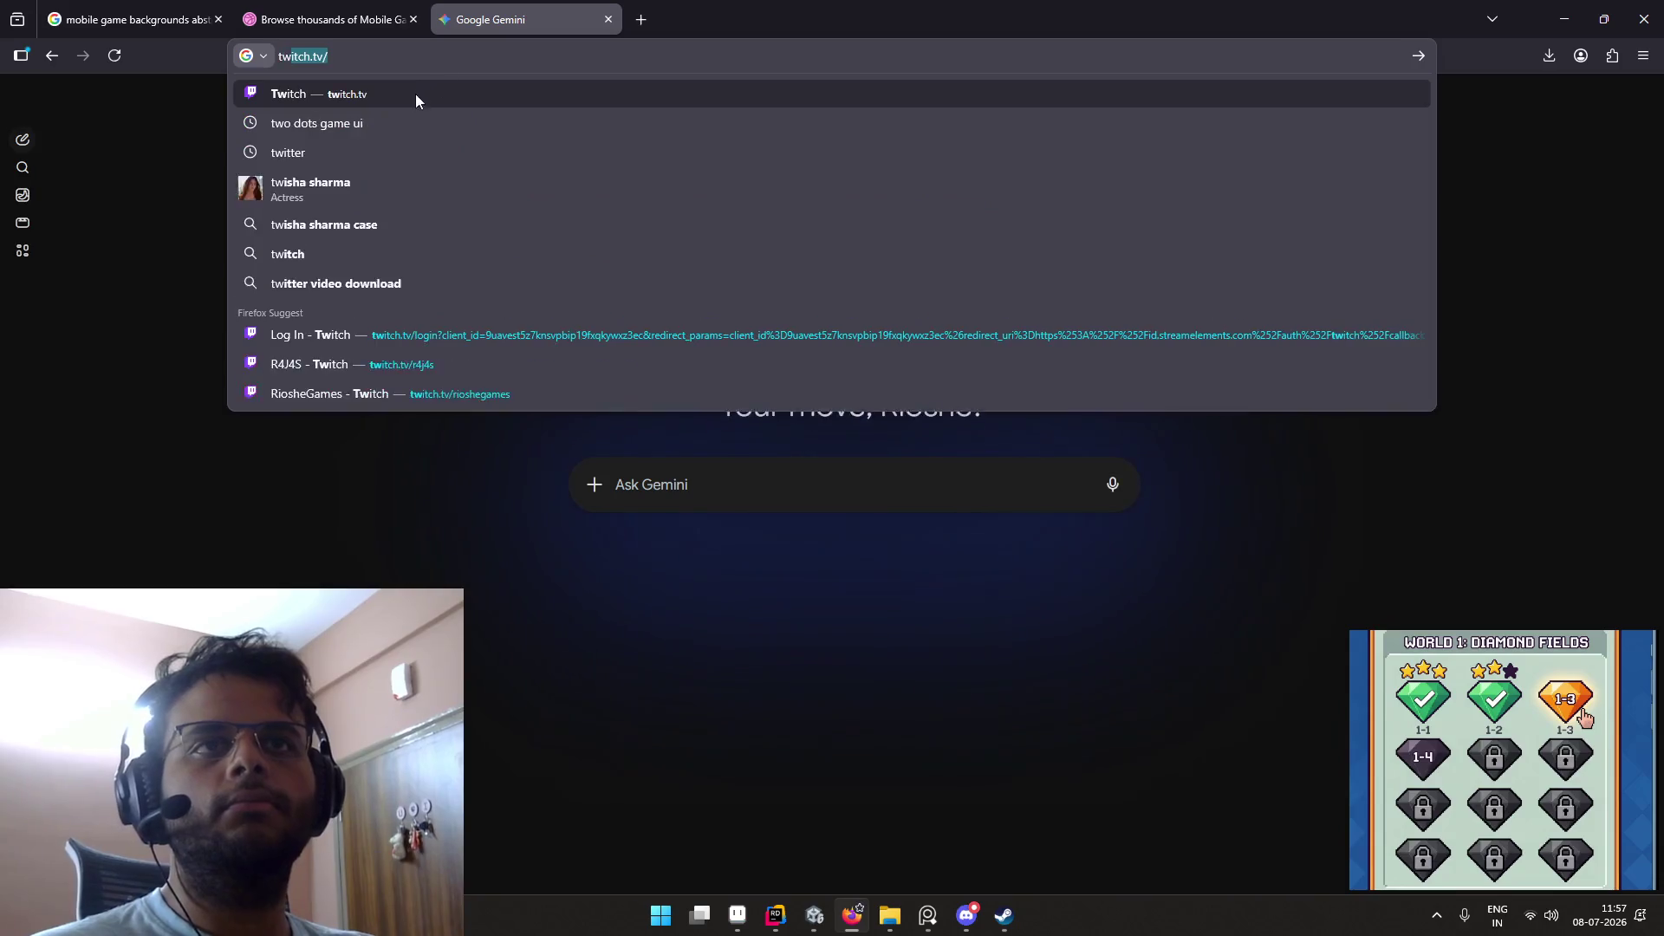
left_click(415, 94)
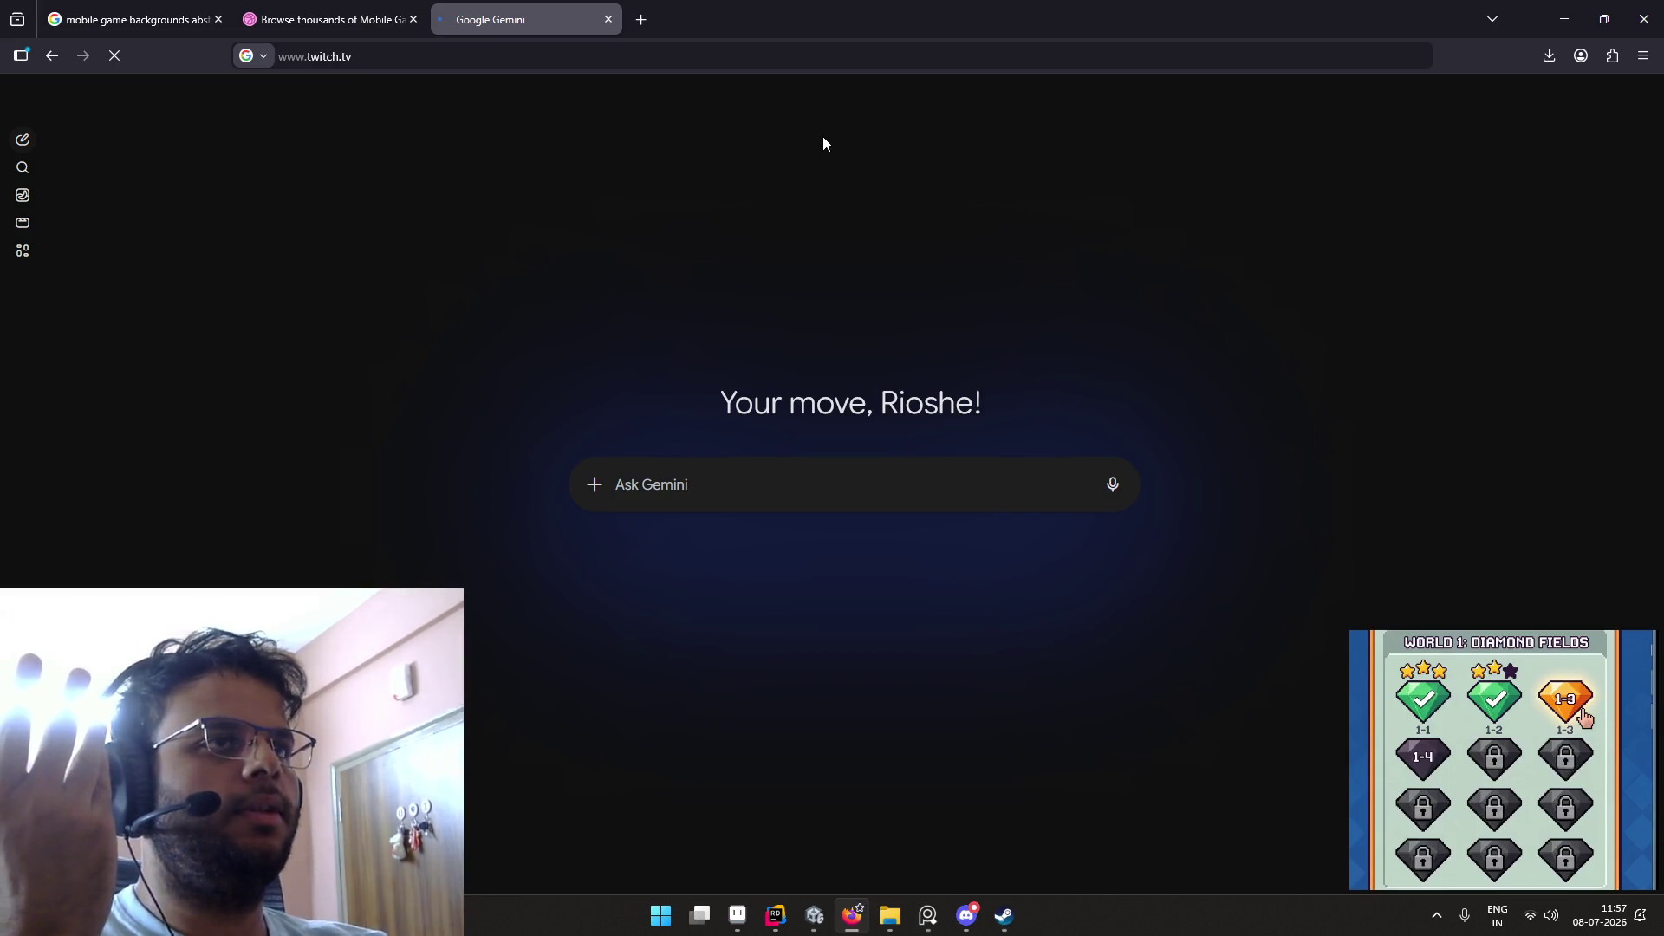
Step: Open a fresh Firefox tab and go to twitch.tv
left_click(635, 27)
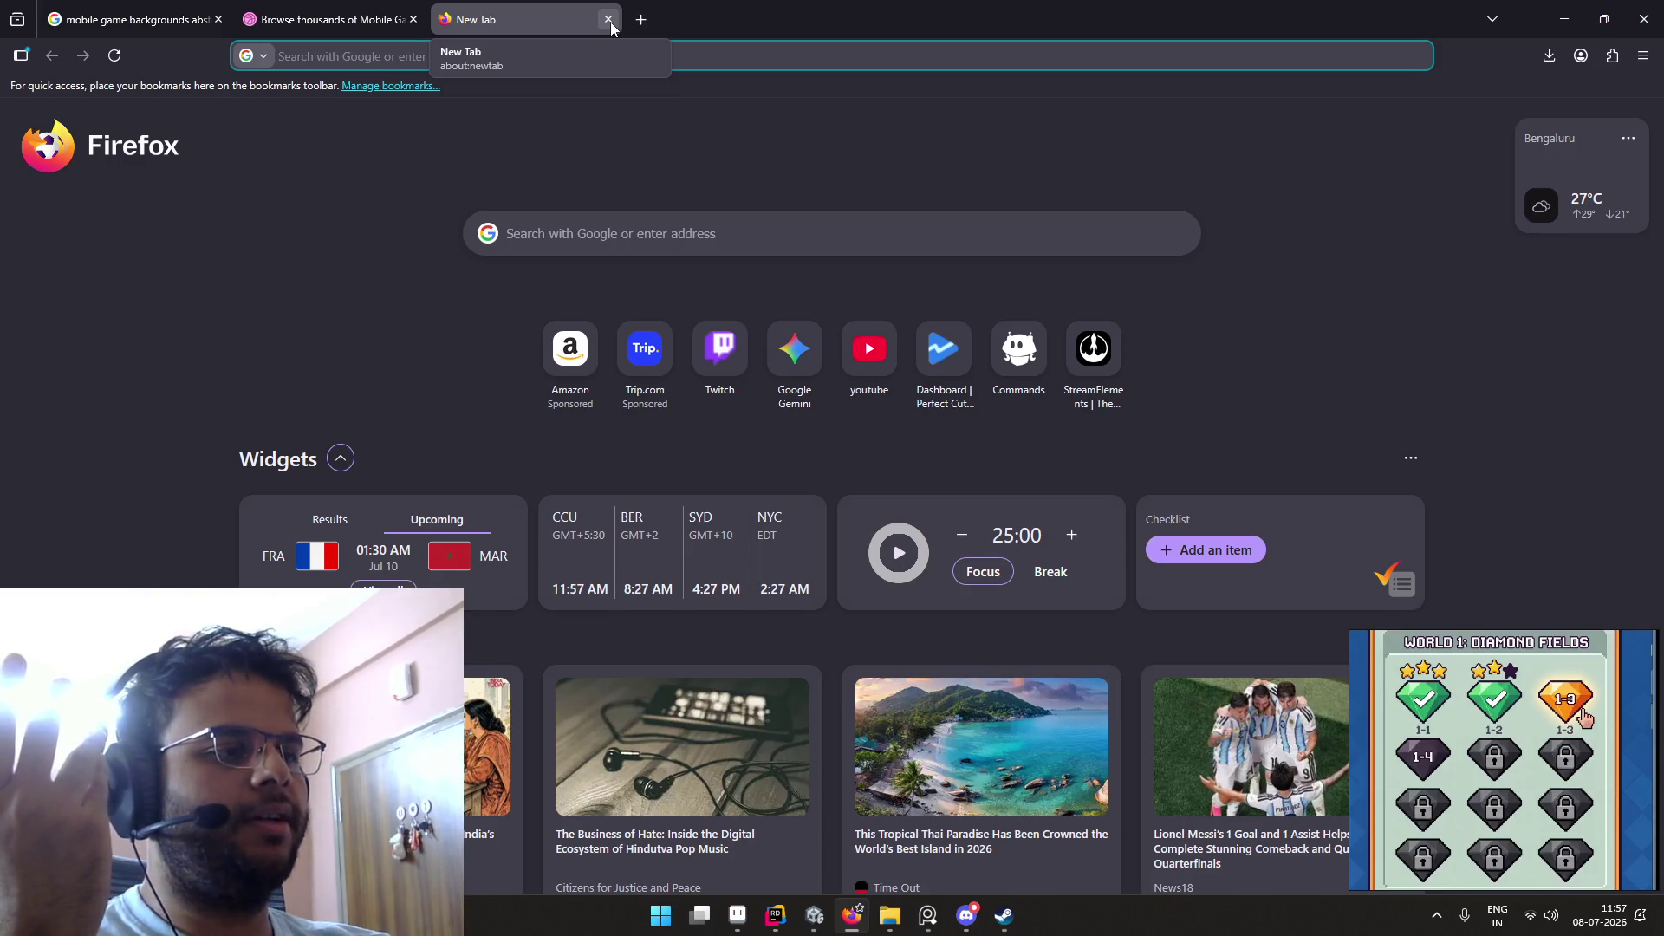
left_click(609, 20)
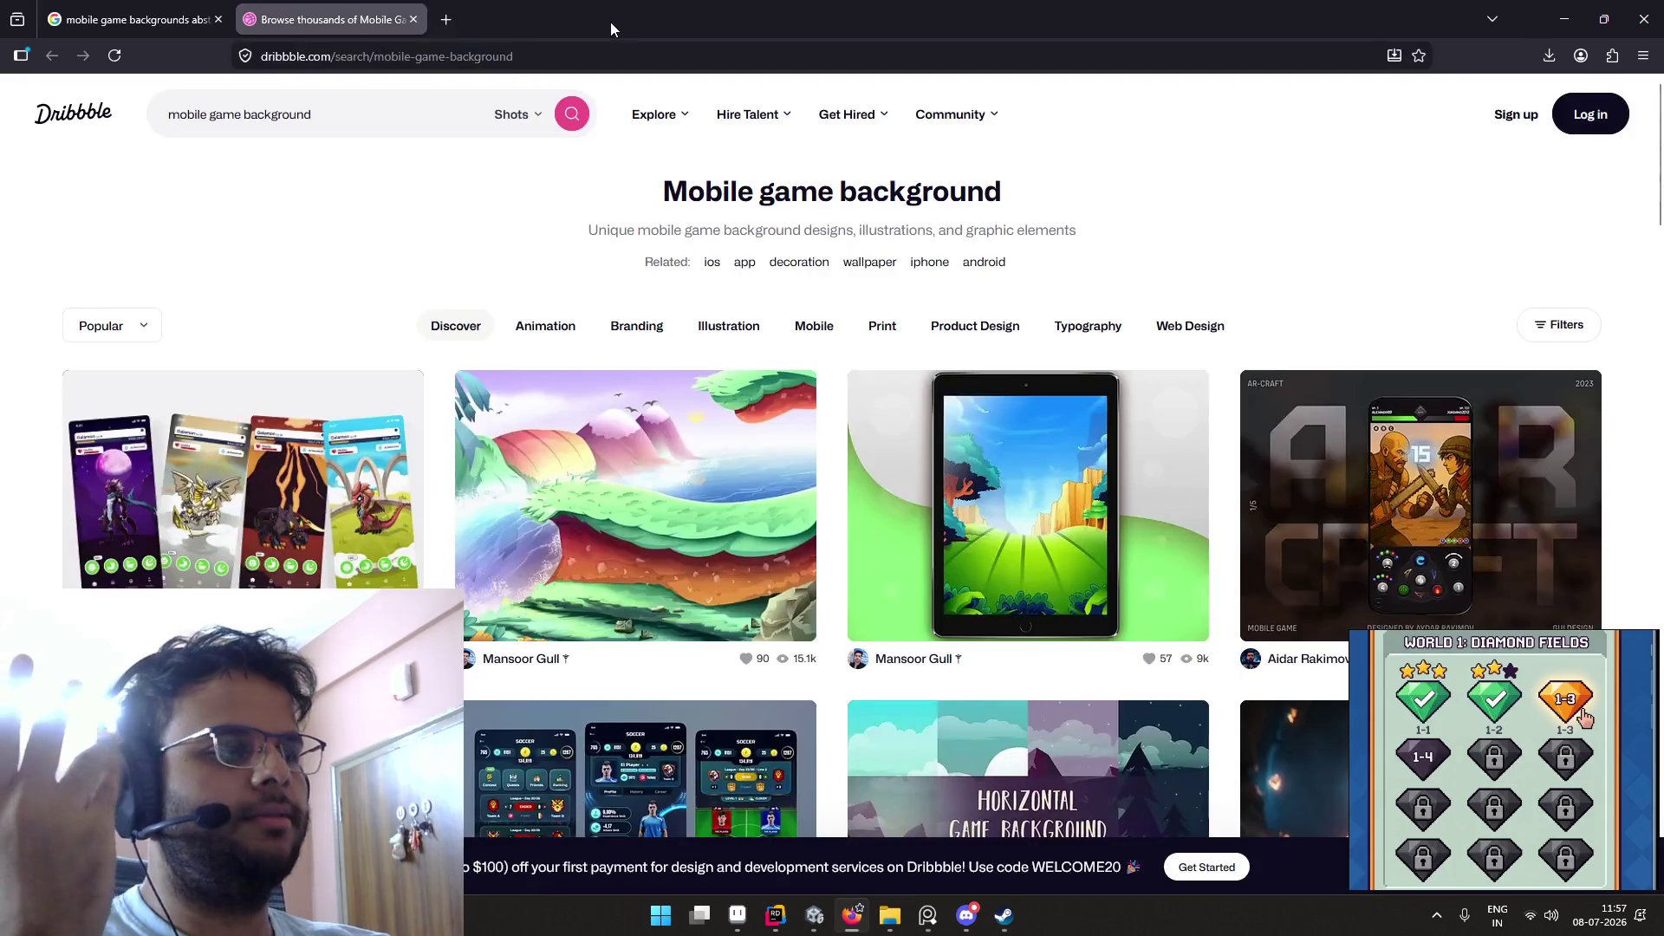
left_click(466, 24)
type("twitch.tv/")
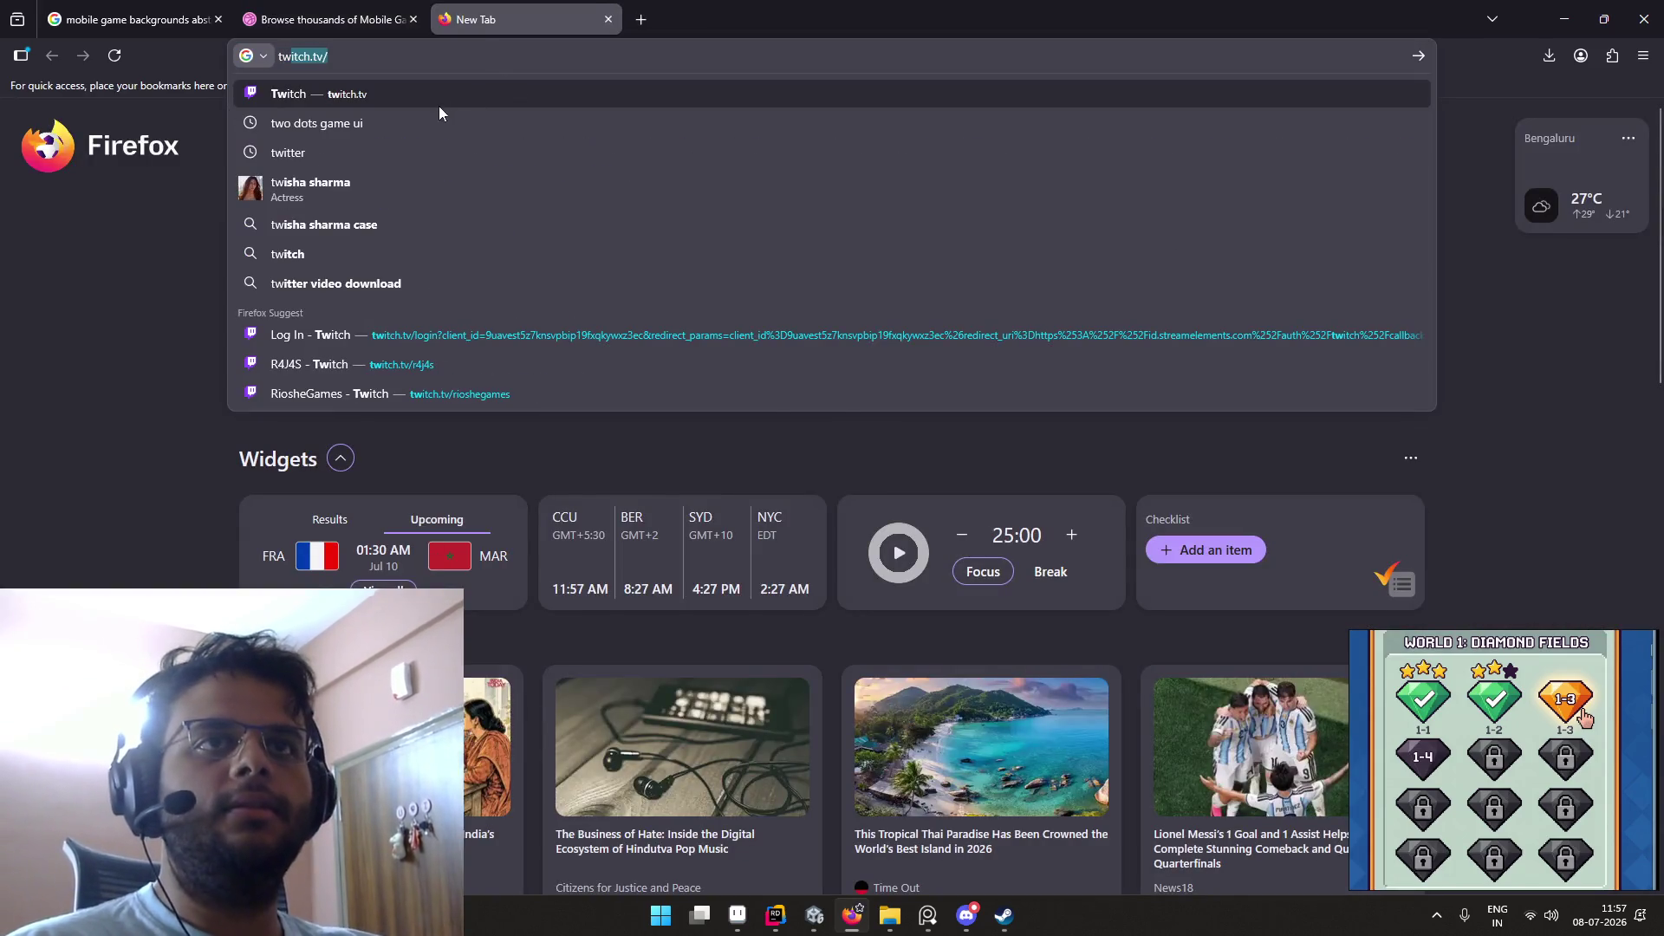
key("Return")
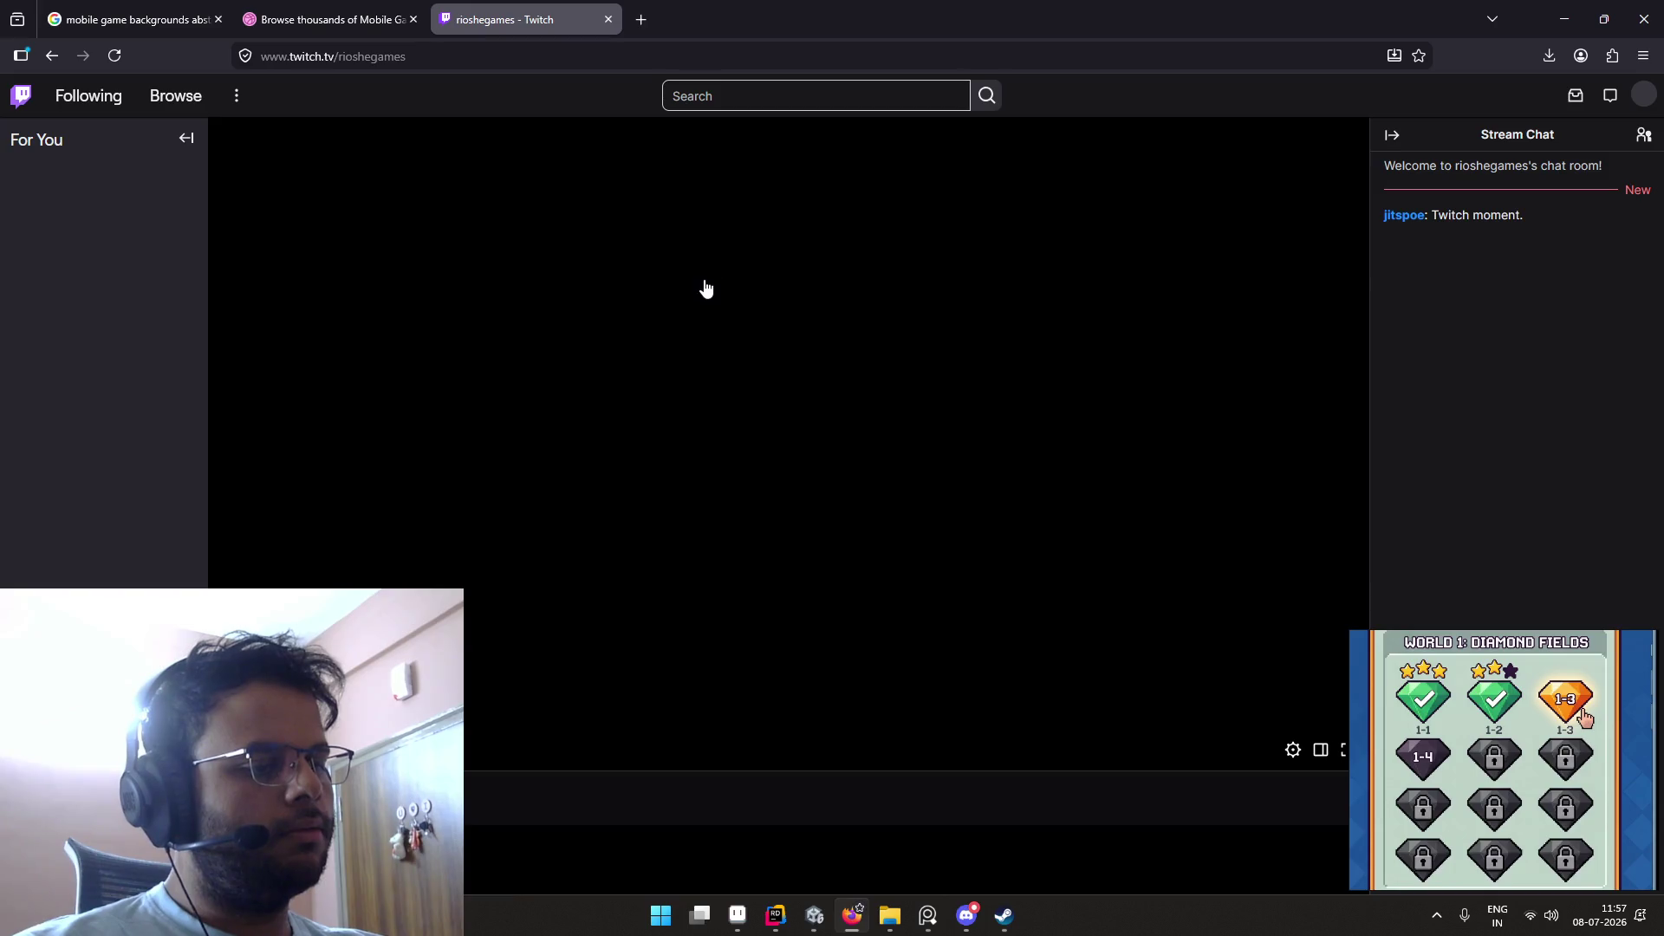
Step: Close the Twitch channel tab to return to the Dribbble 'Mobile game background' results
left_click(608, 19)
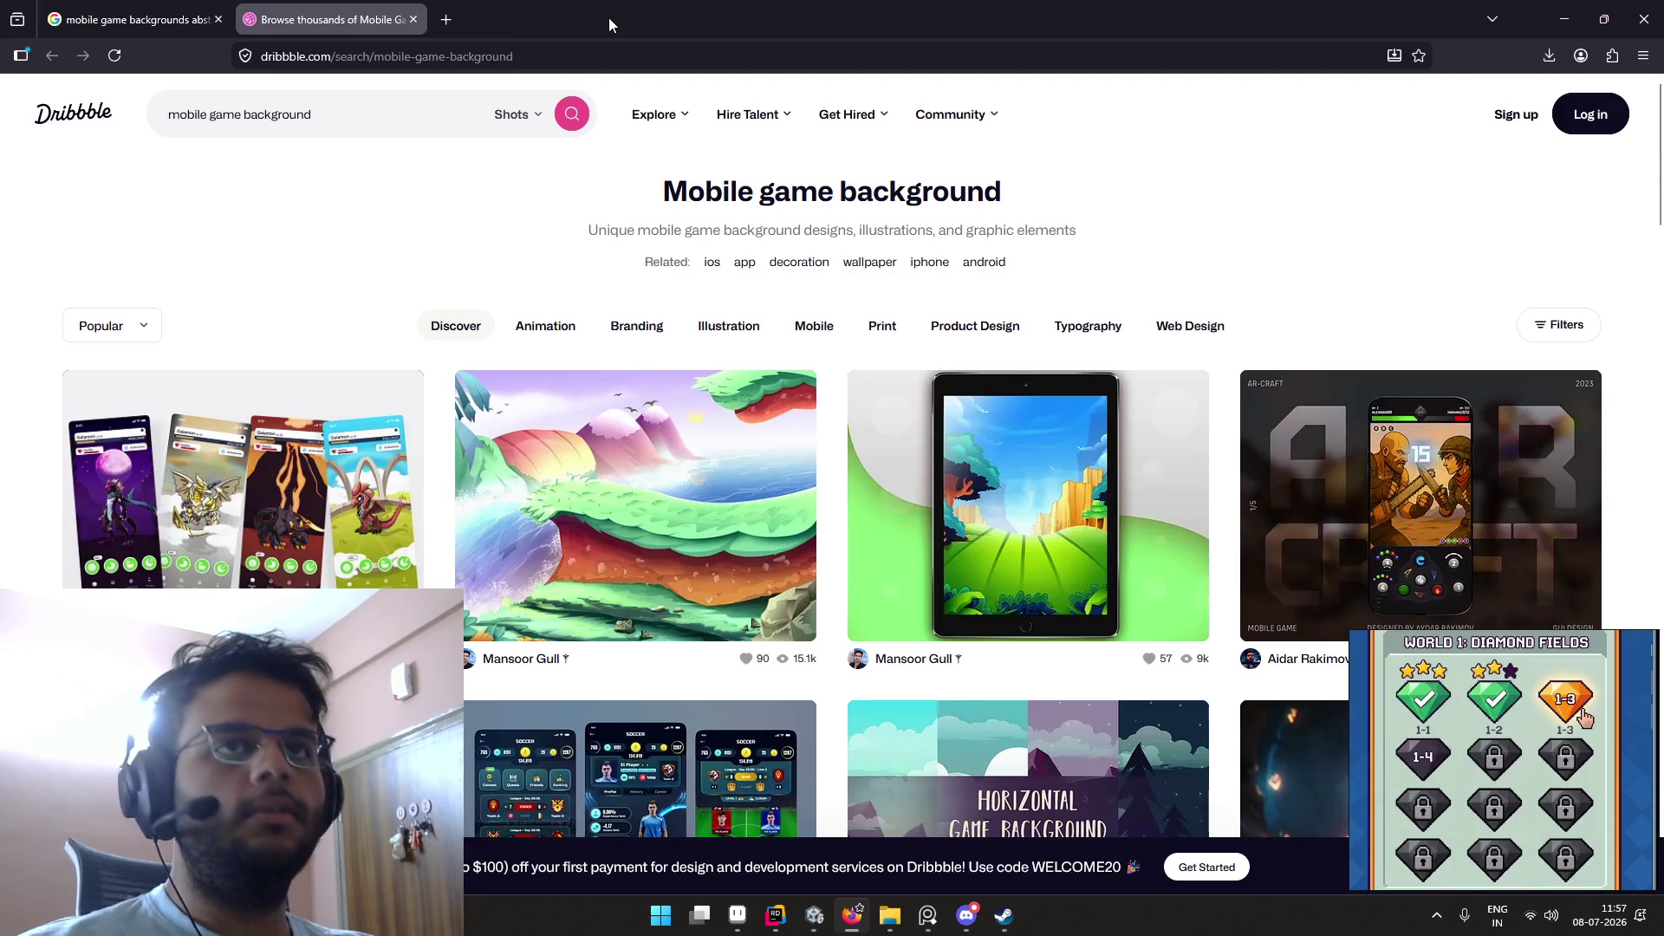
Step: Launch Steam from the Start menu and open the KOOK store page via store search
key("super")
type("steam")
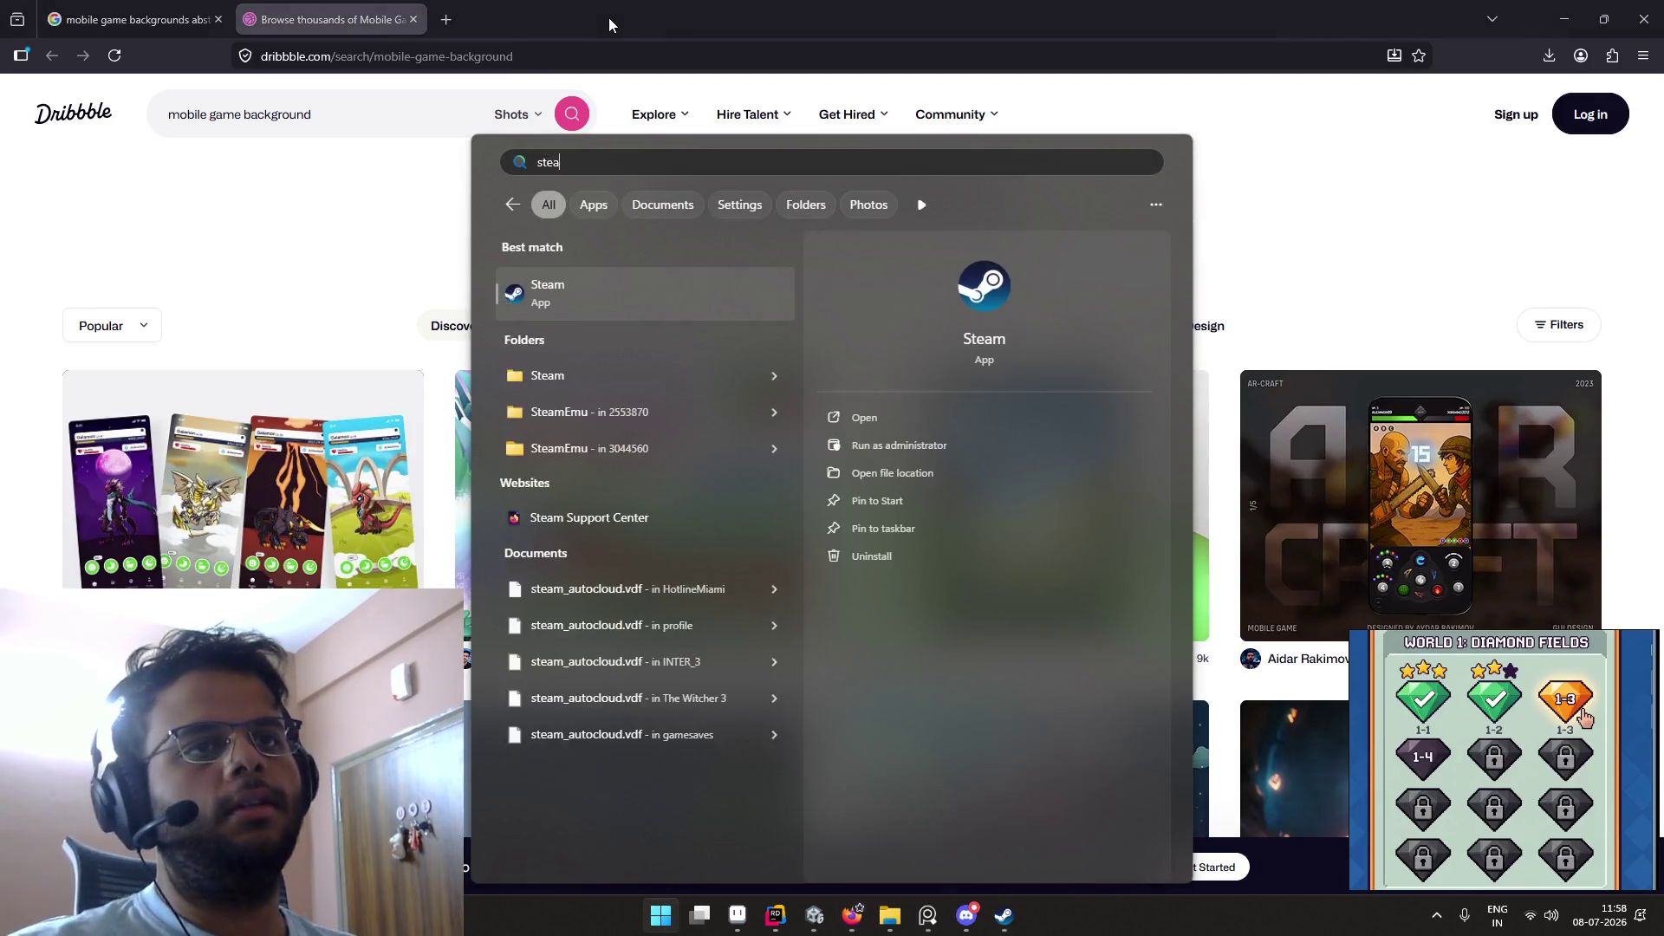
key("Return")
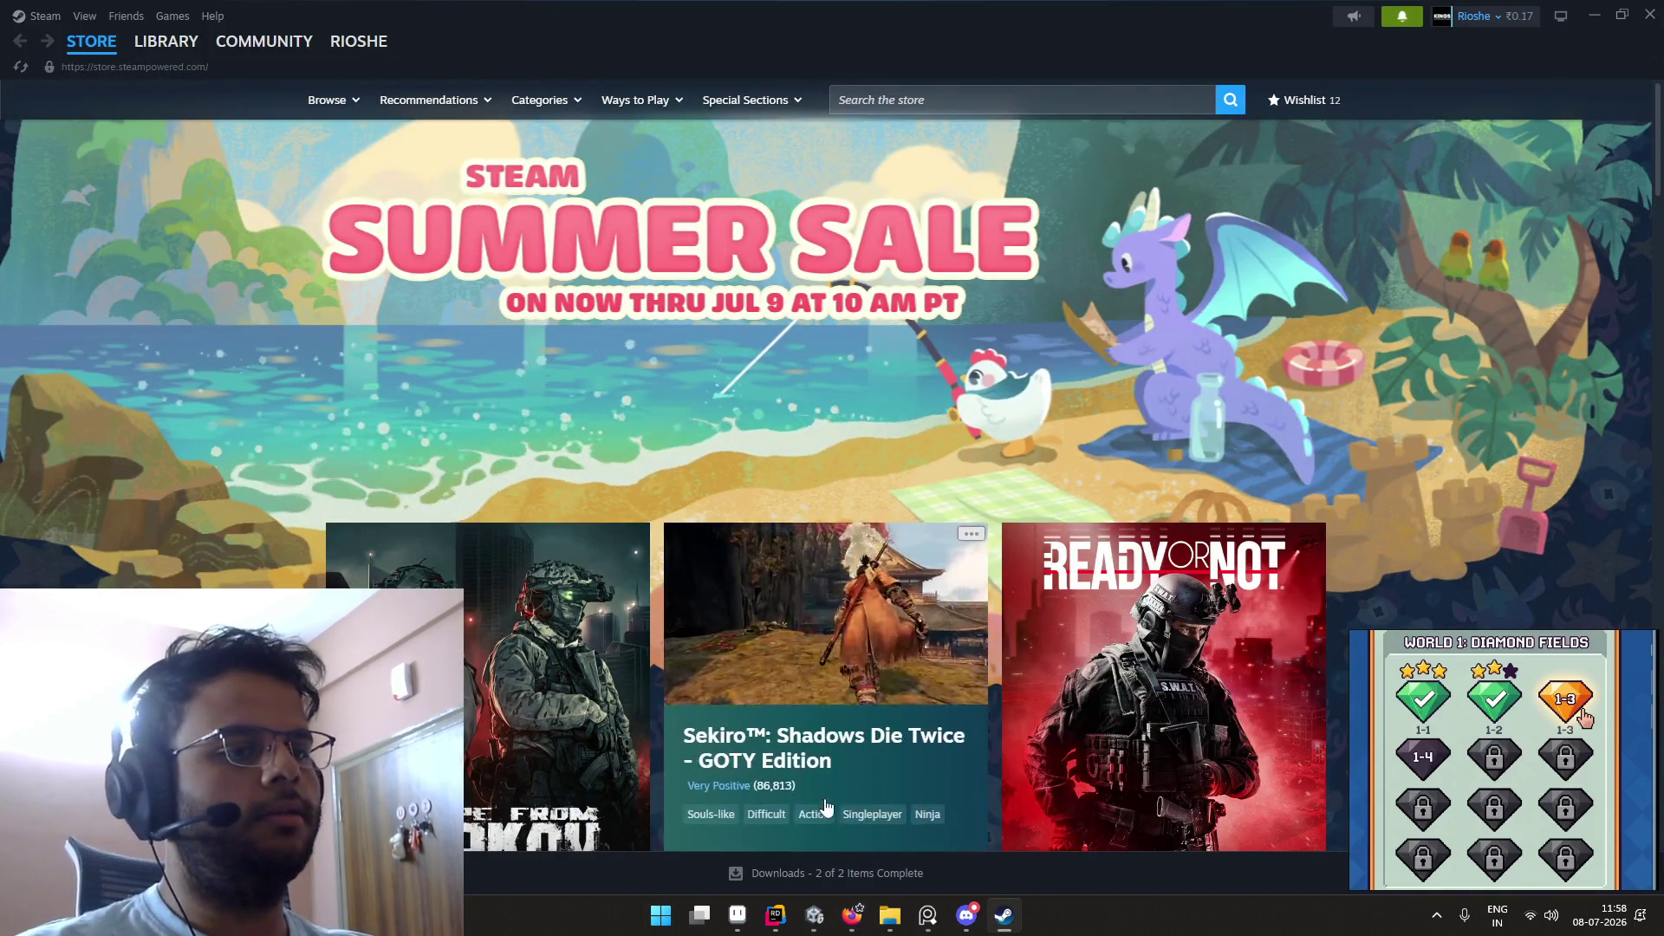
left_click(915, 98)
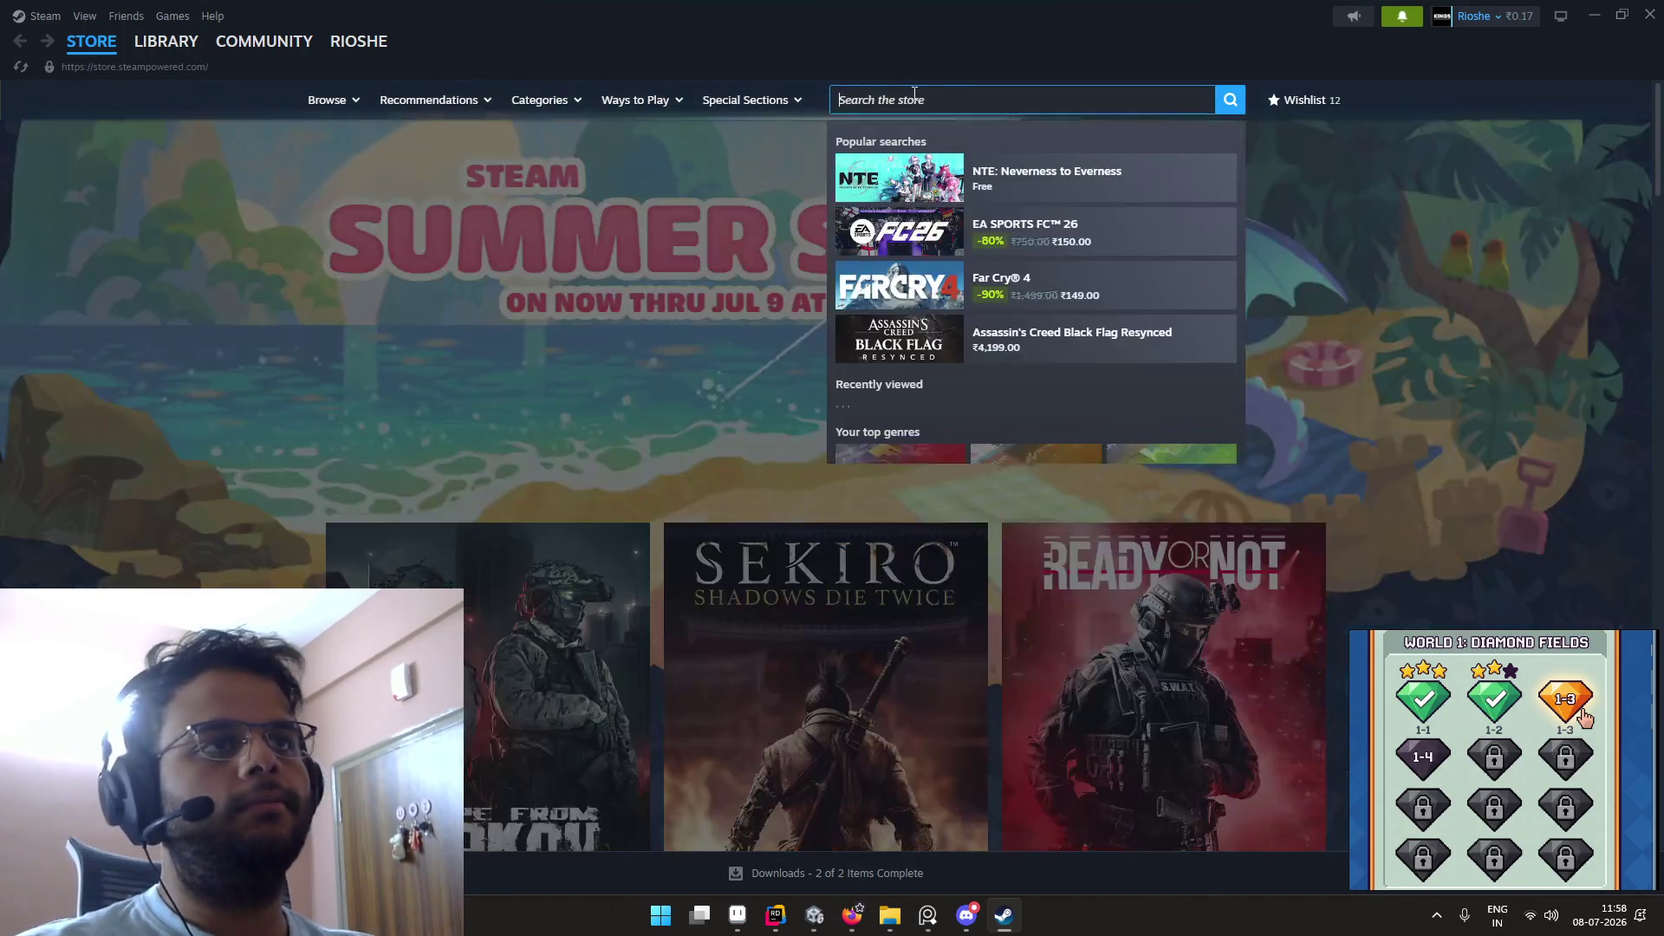
type("kook")
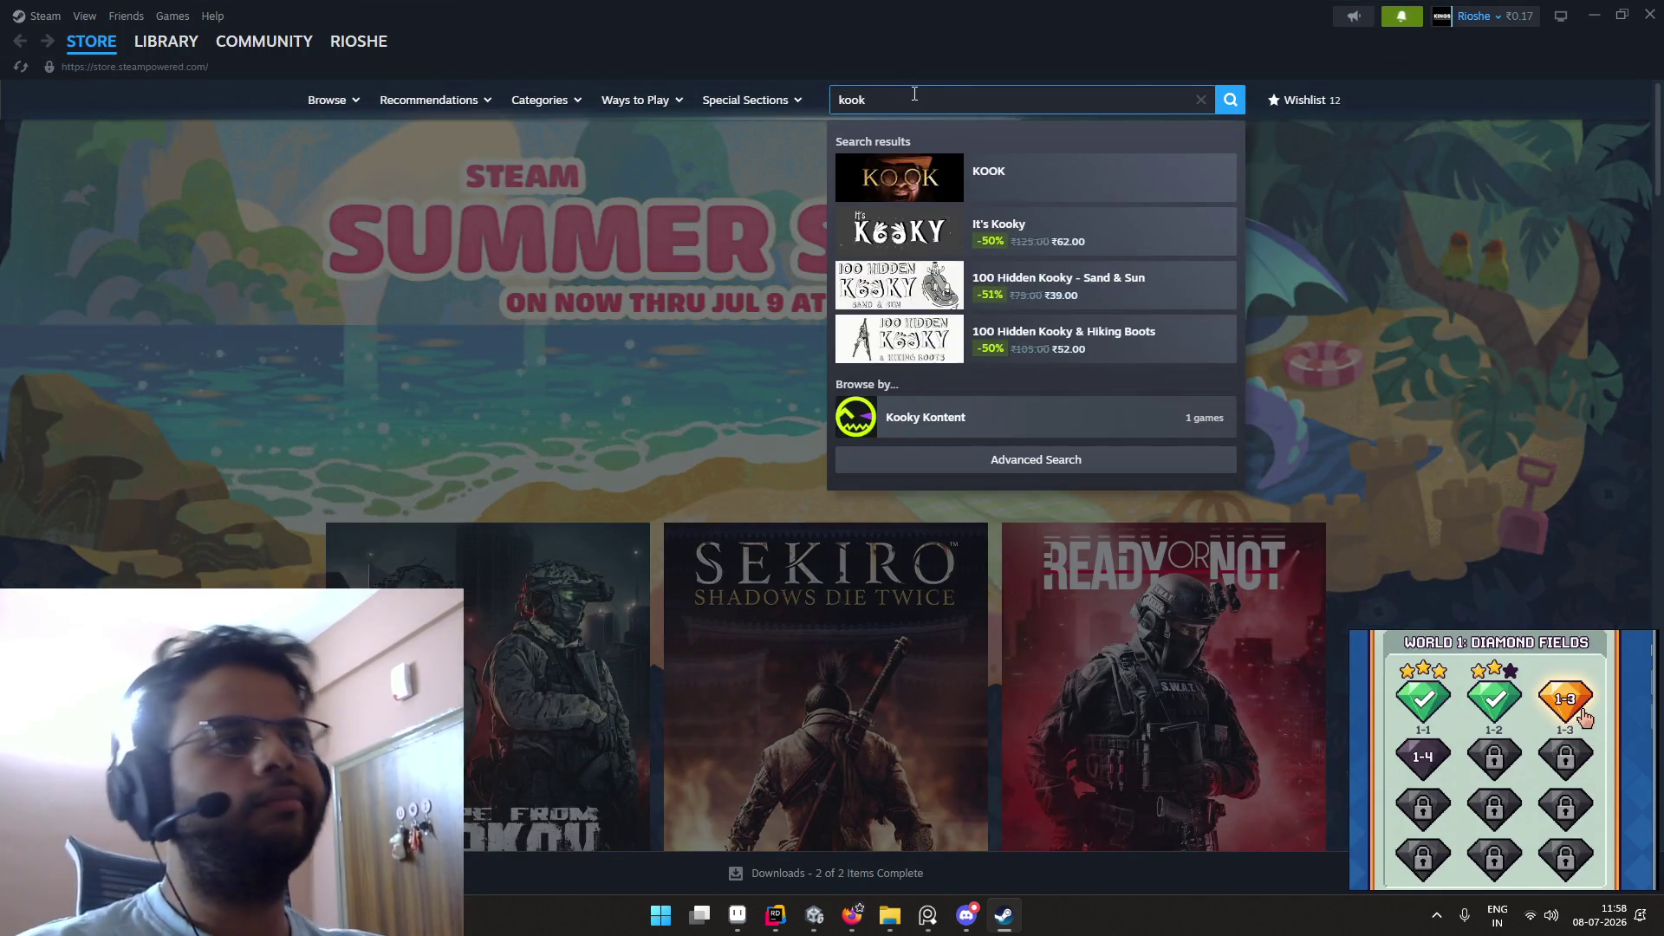
left_click(996, 170)
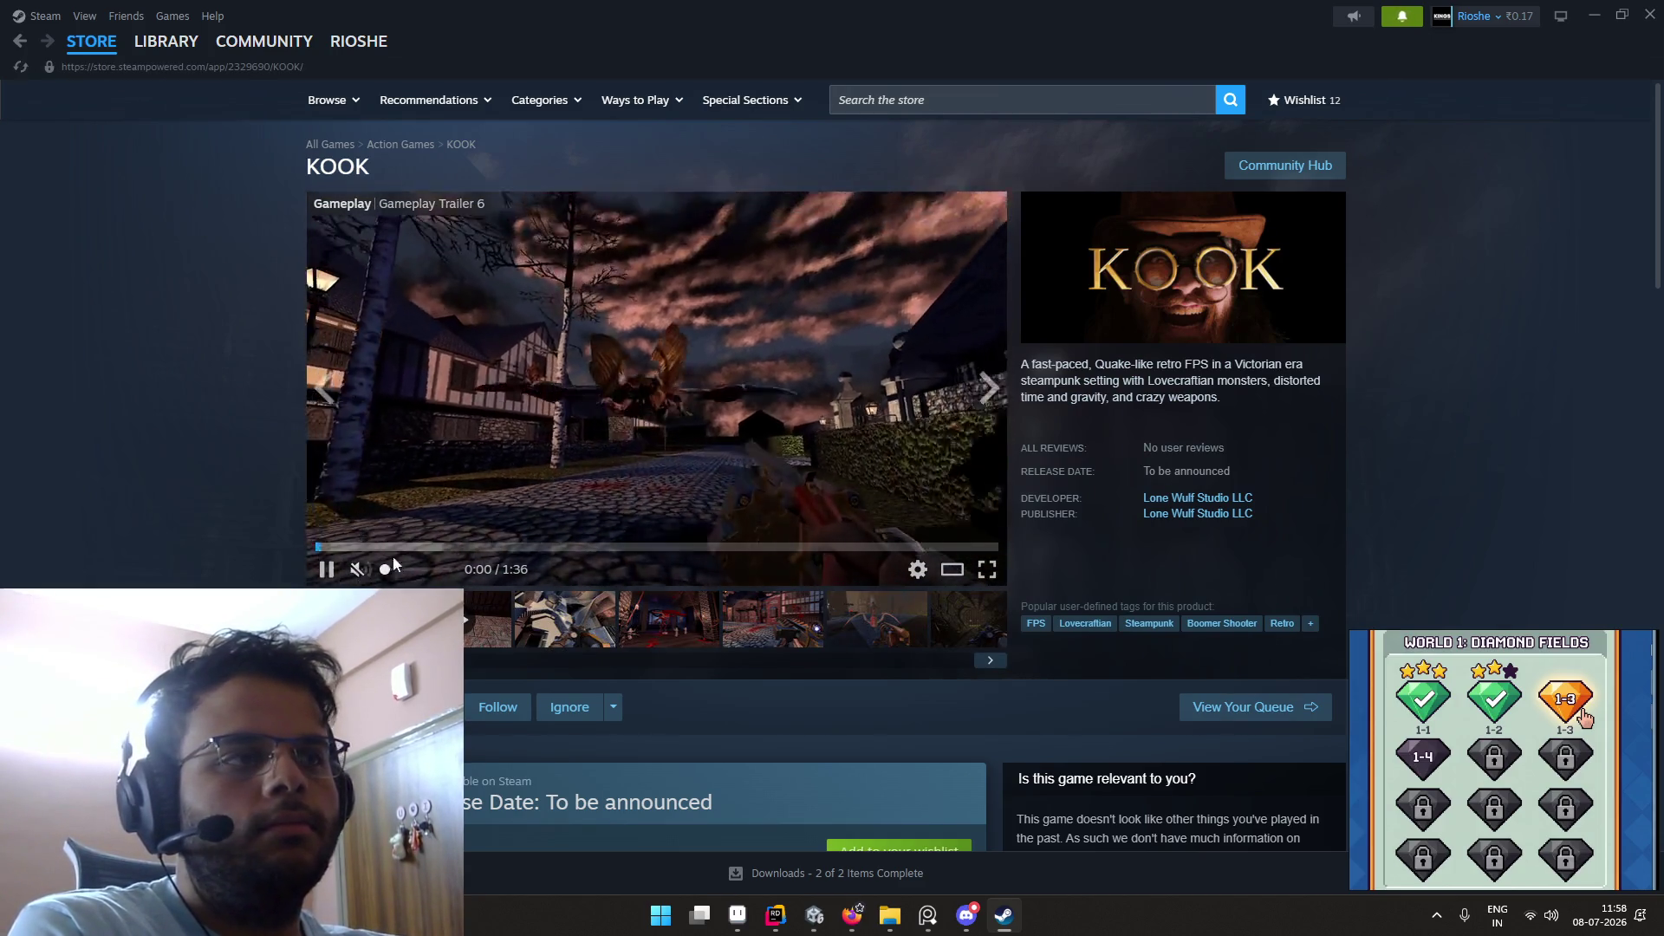
Step: Pause the KOOK trailer, then play it full screen
scroll(528, 496, "down", 3)
scroll(529, 499, "up", 3)
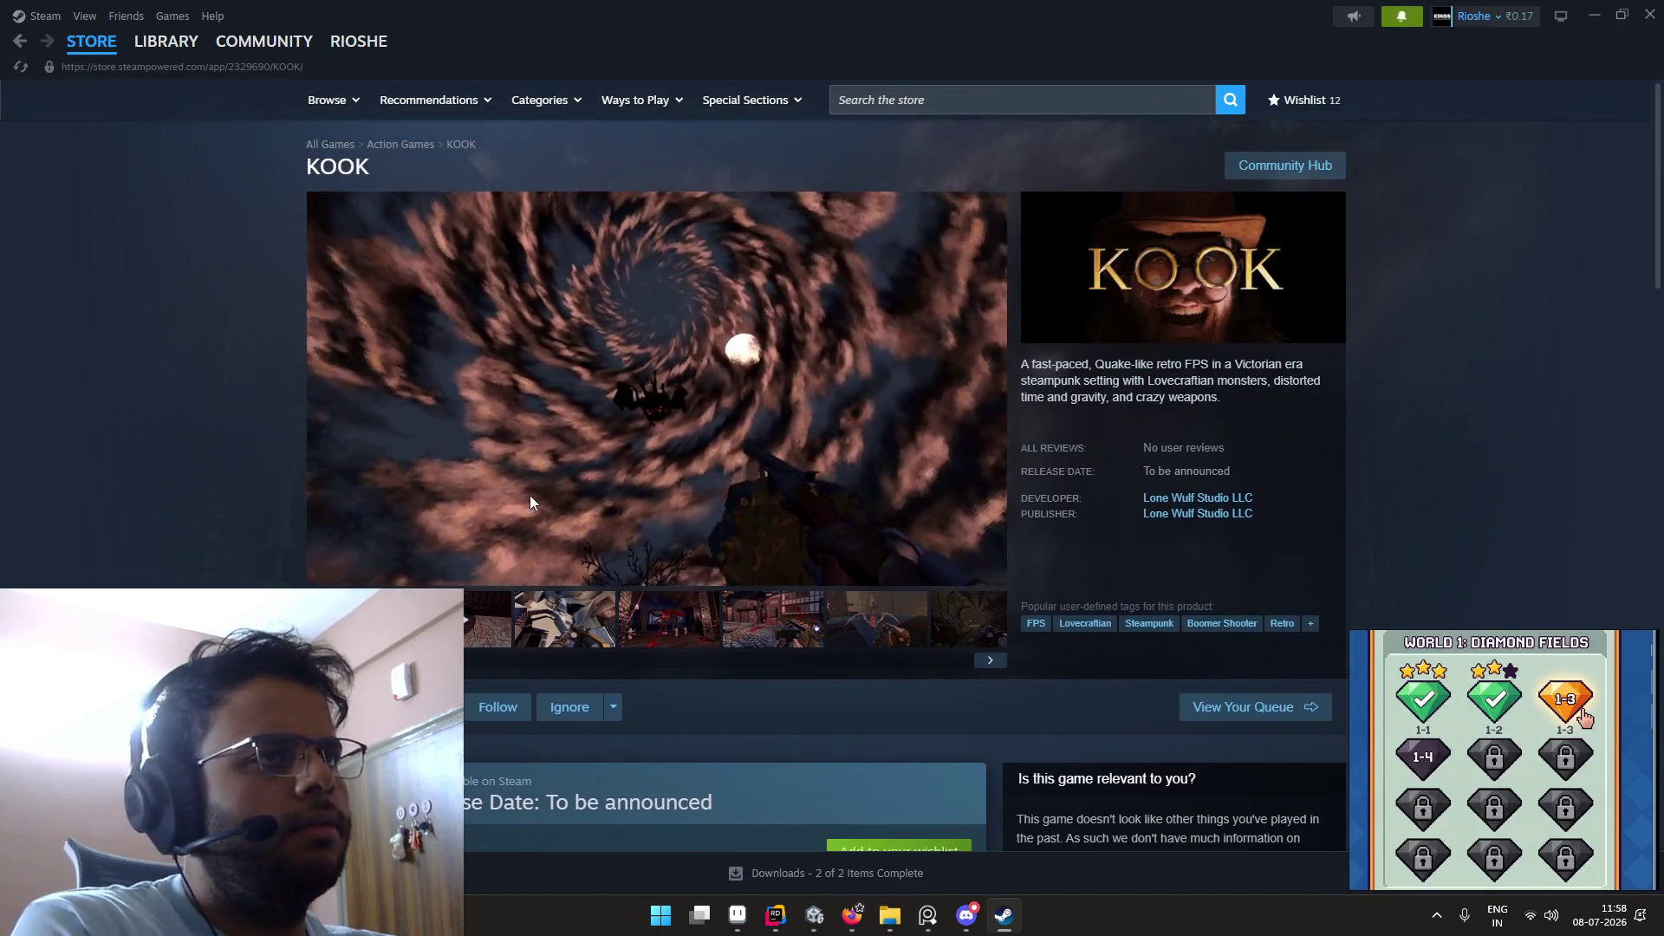
scroll(531, 496, "down", 1)
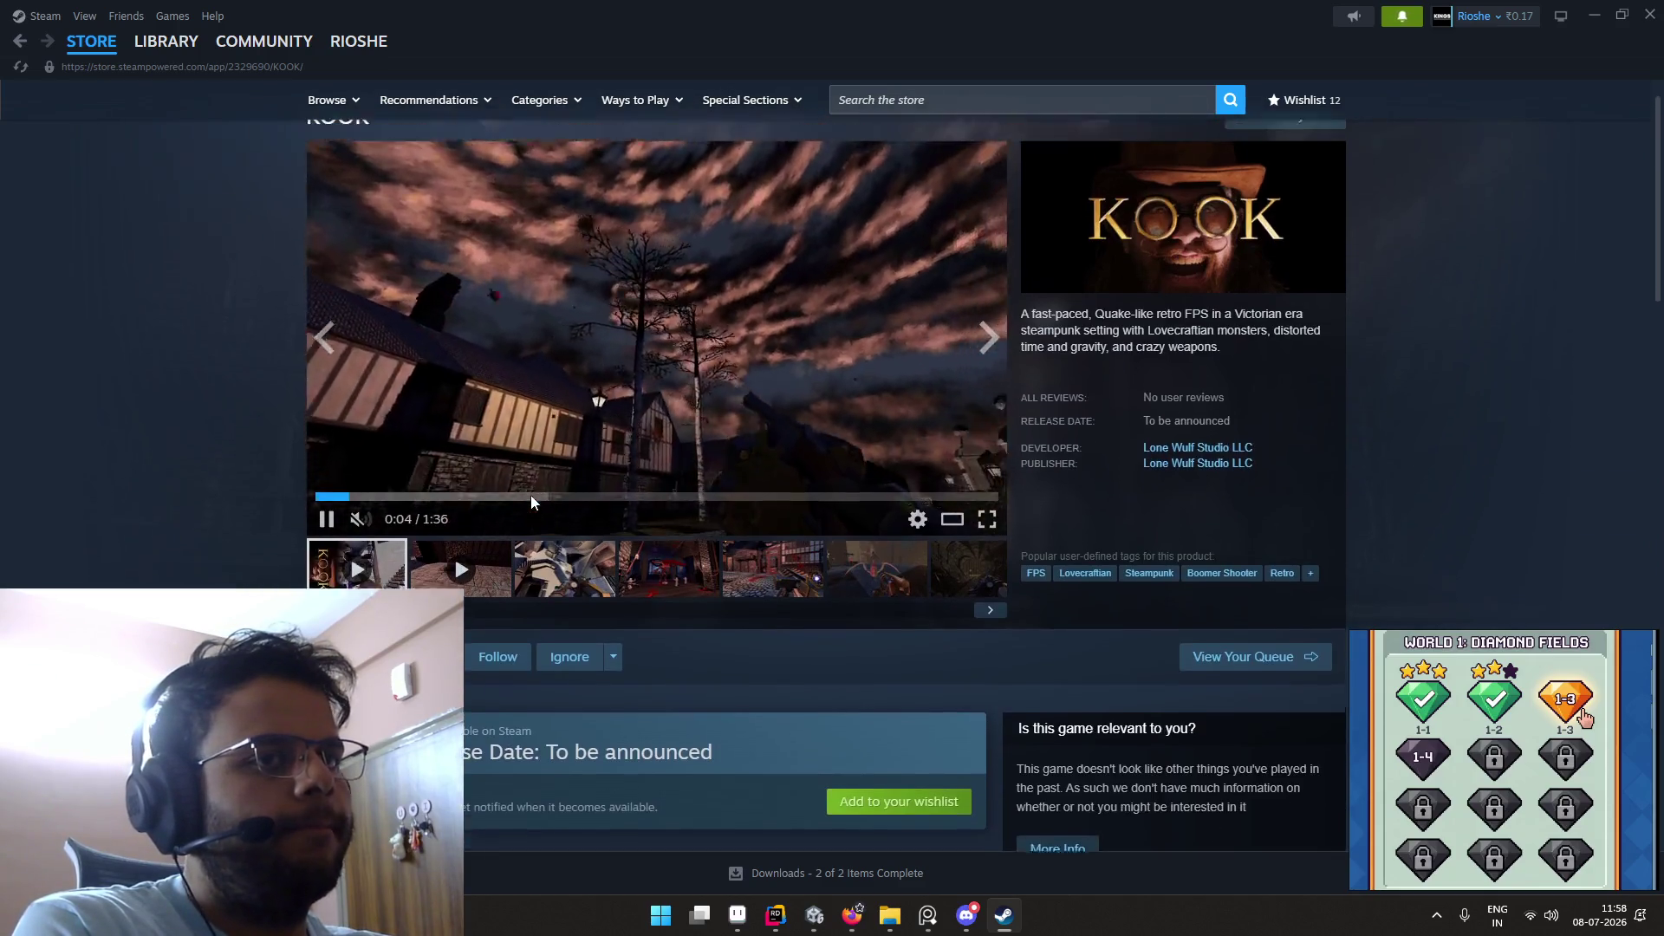
scroll(531, 496, "up", 1)
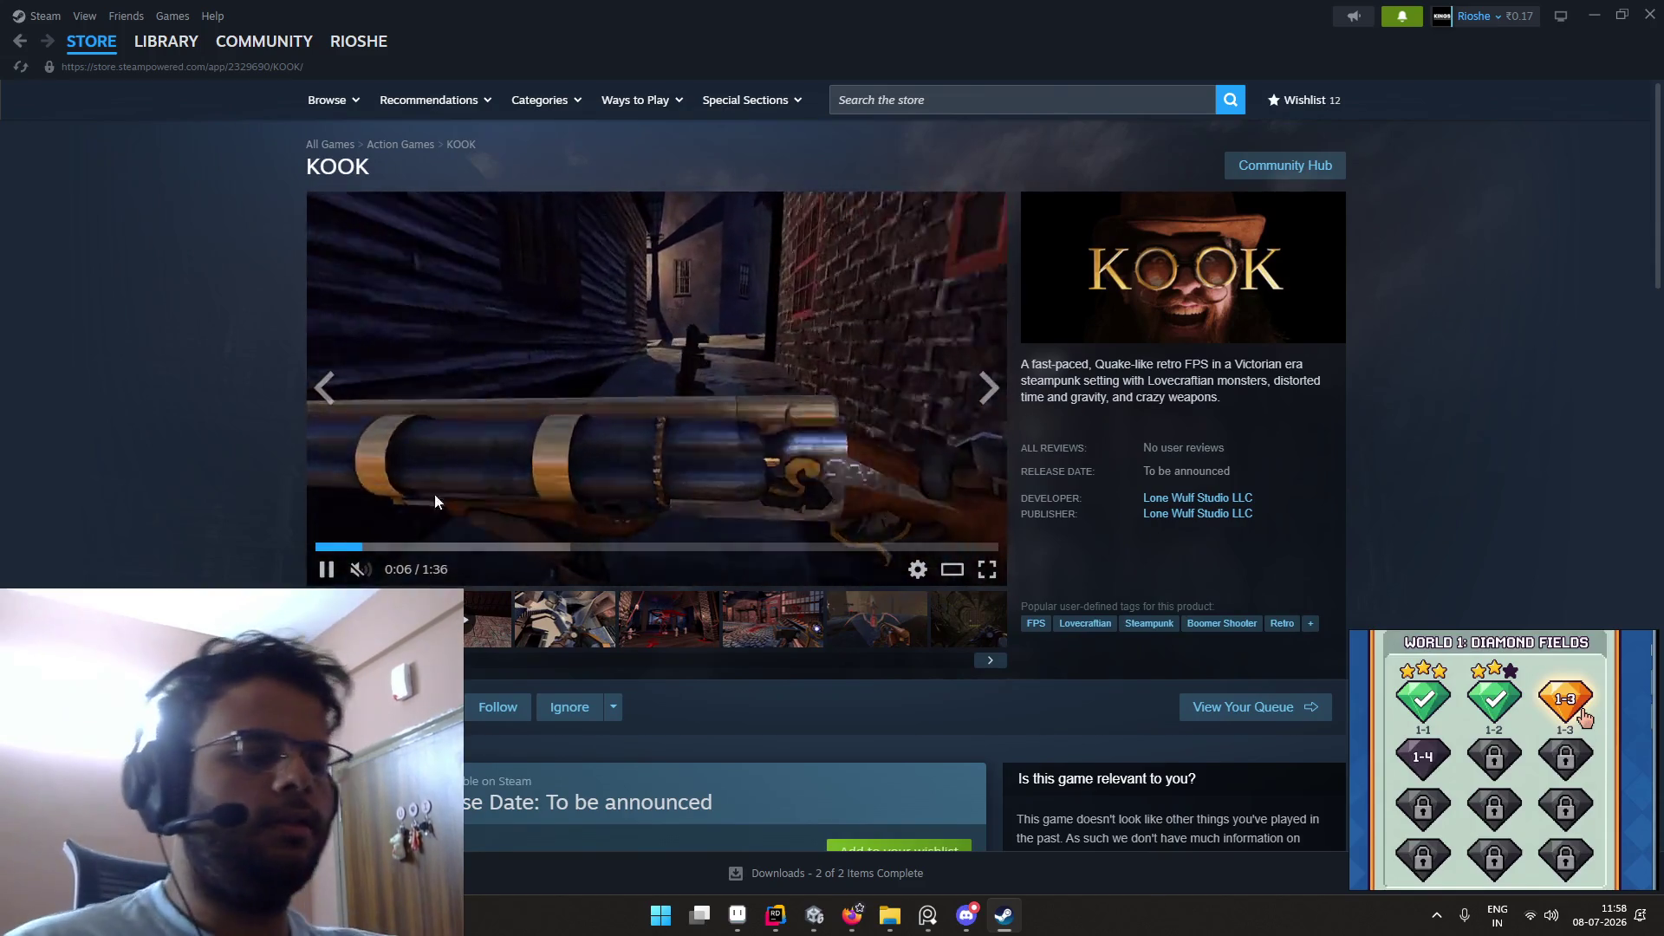
left_click(506, 482)
key("ctrl+super+Right")
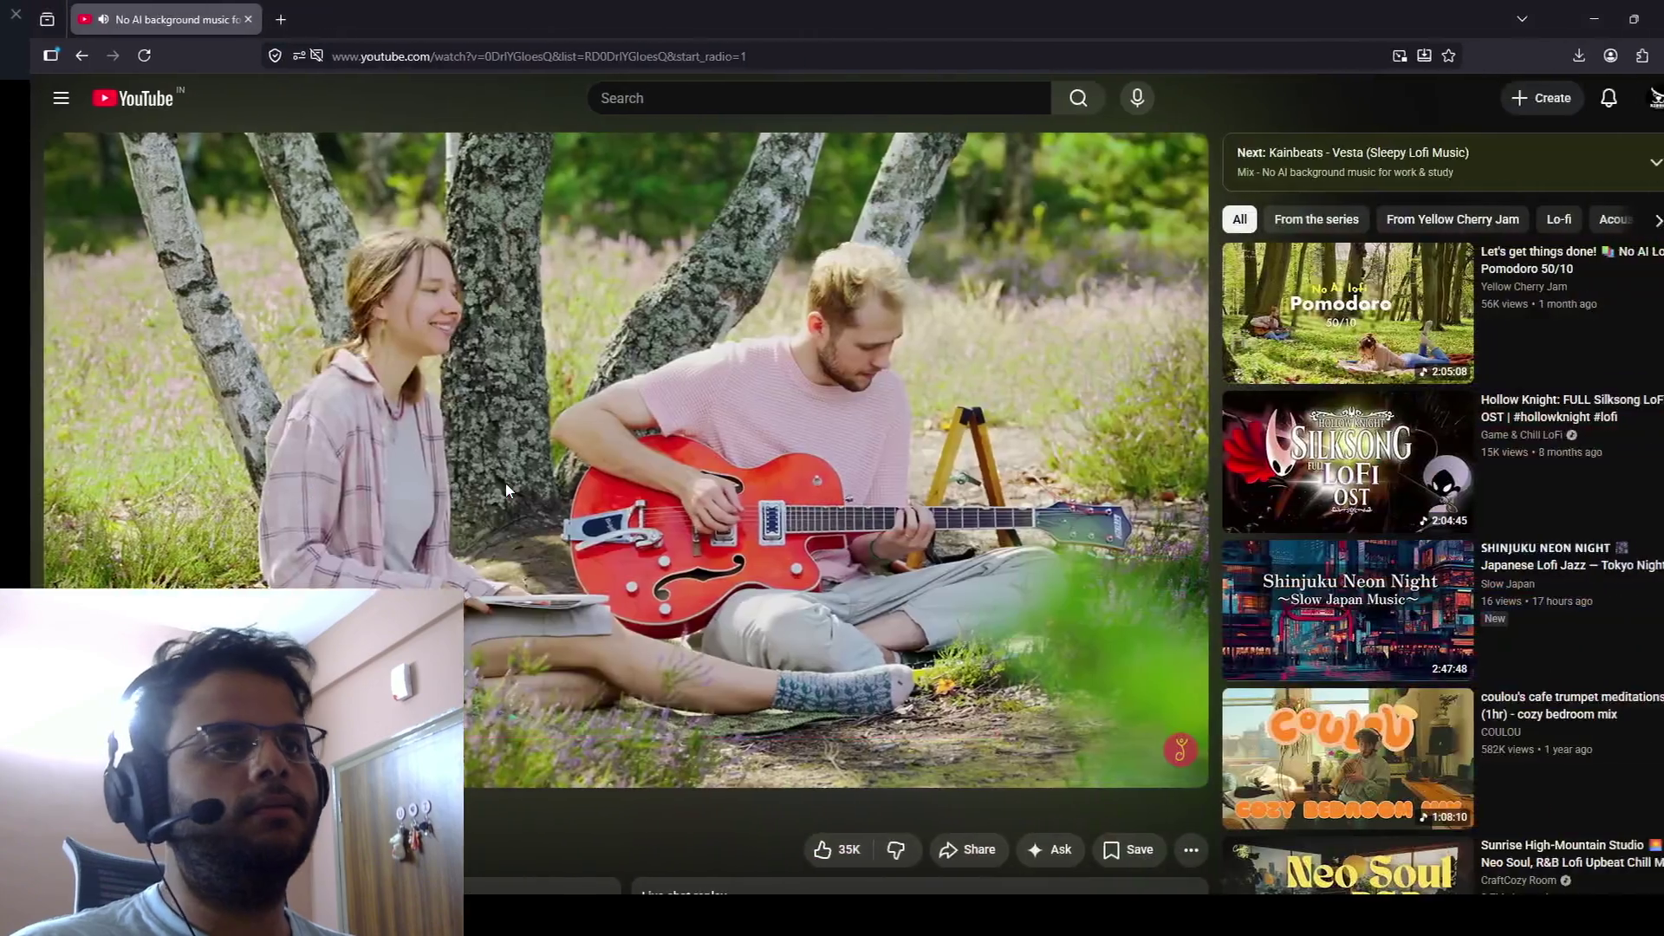
key("ctrl+super+Left")
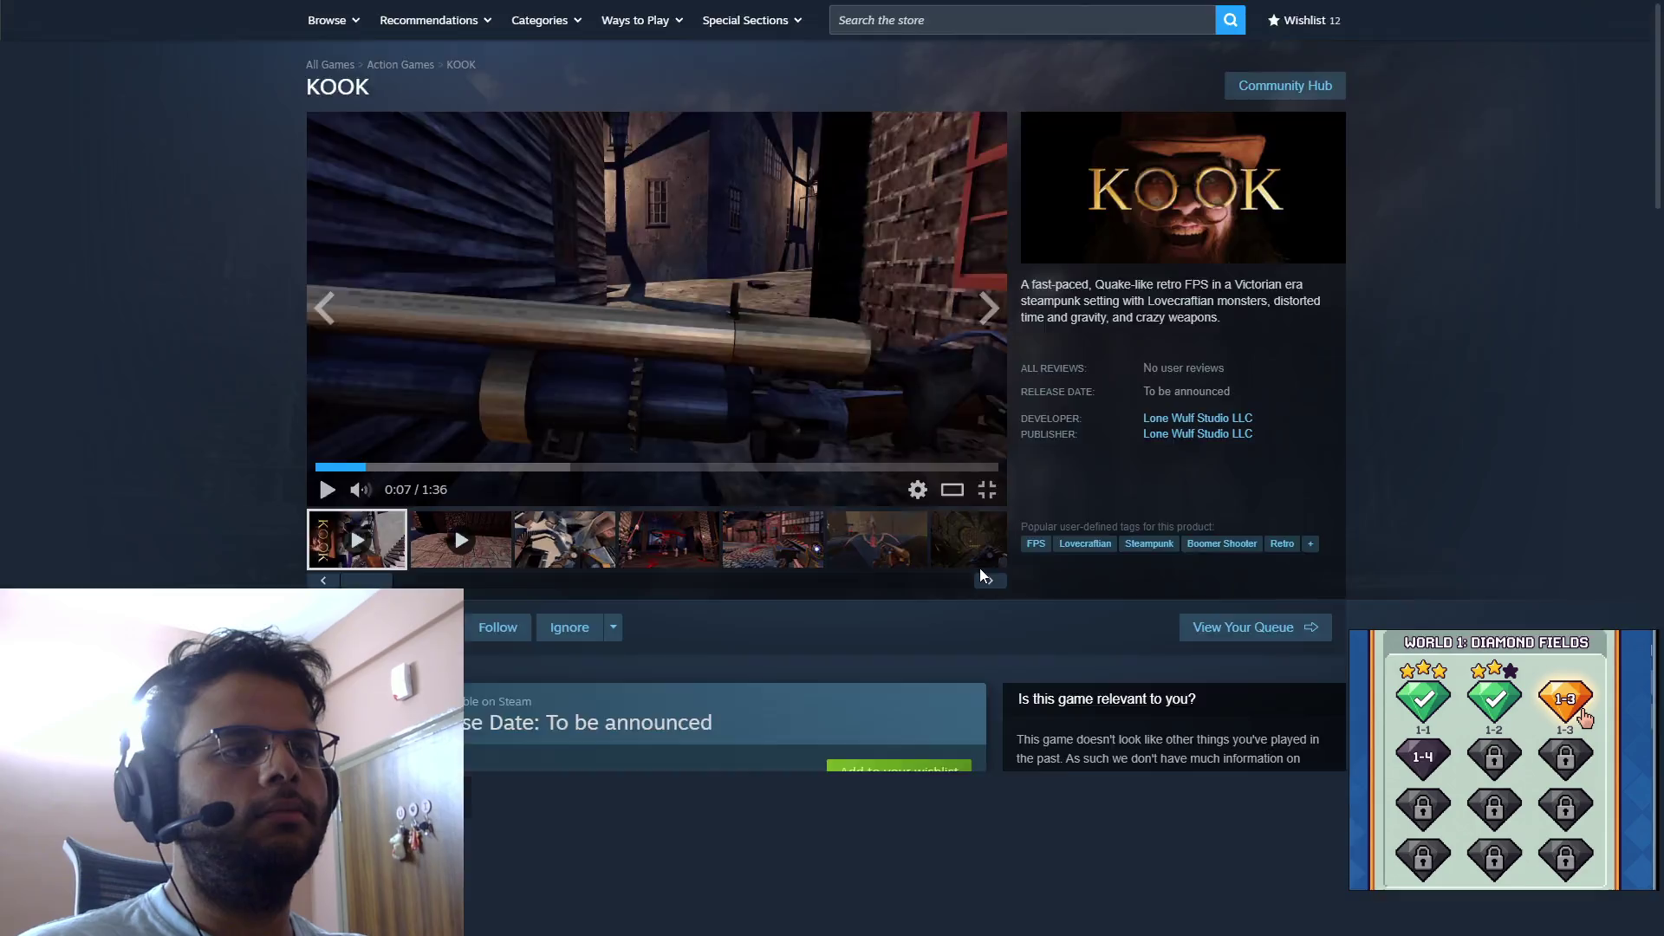
left_click(987, 568)
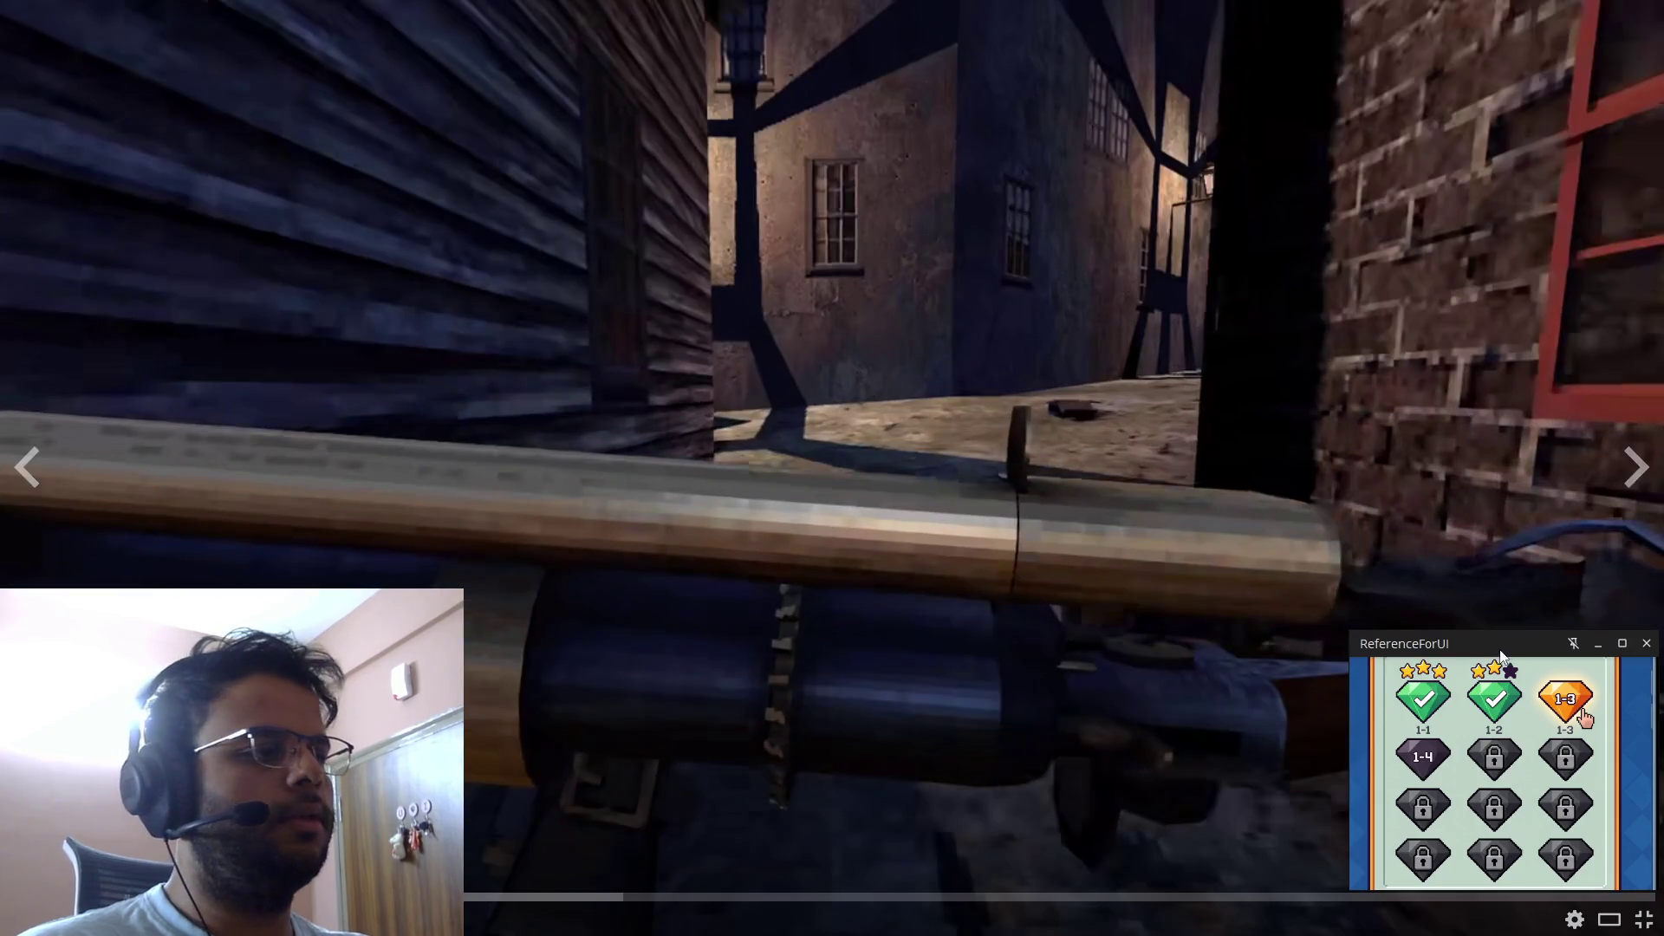
left_click(1573, 643)
Step: Watch the KOOK trailer to the end card, replaying the town-square scene near 0:59–1:00, then exit full screen
left_click(1378, 616)
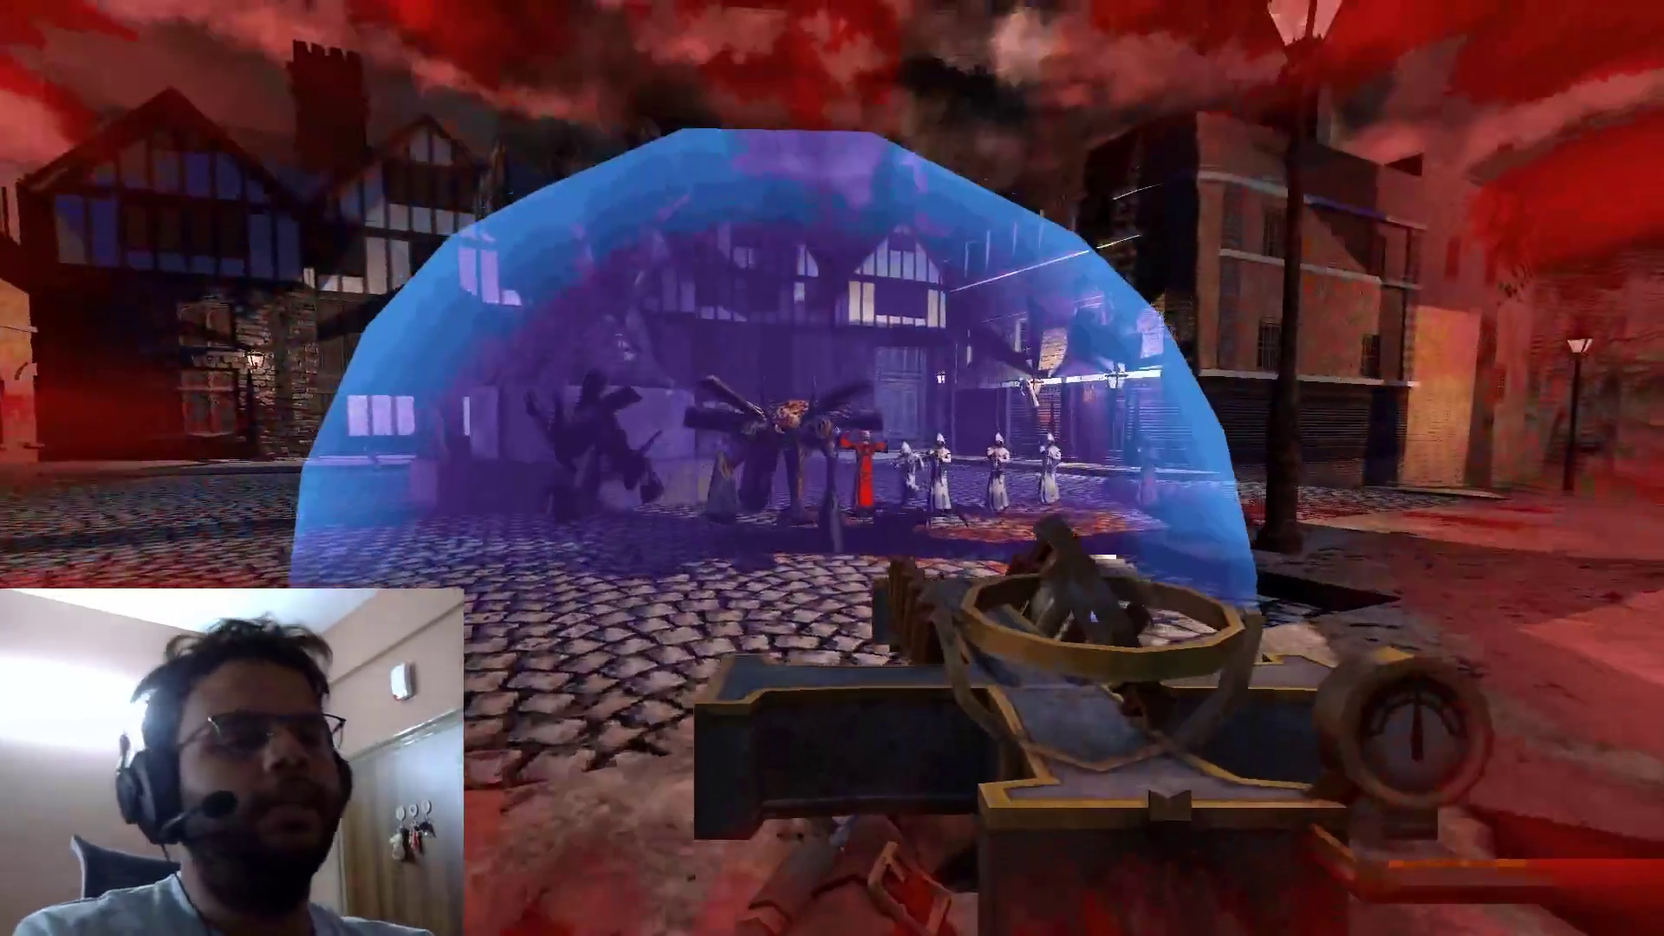
mouse_move(1269, 554)
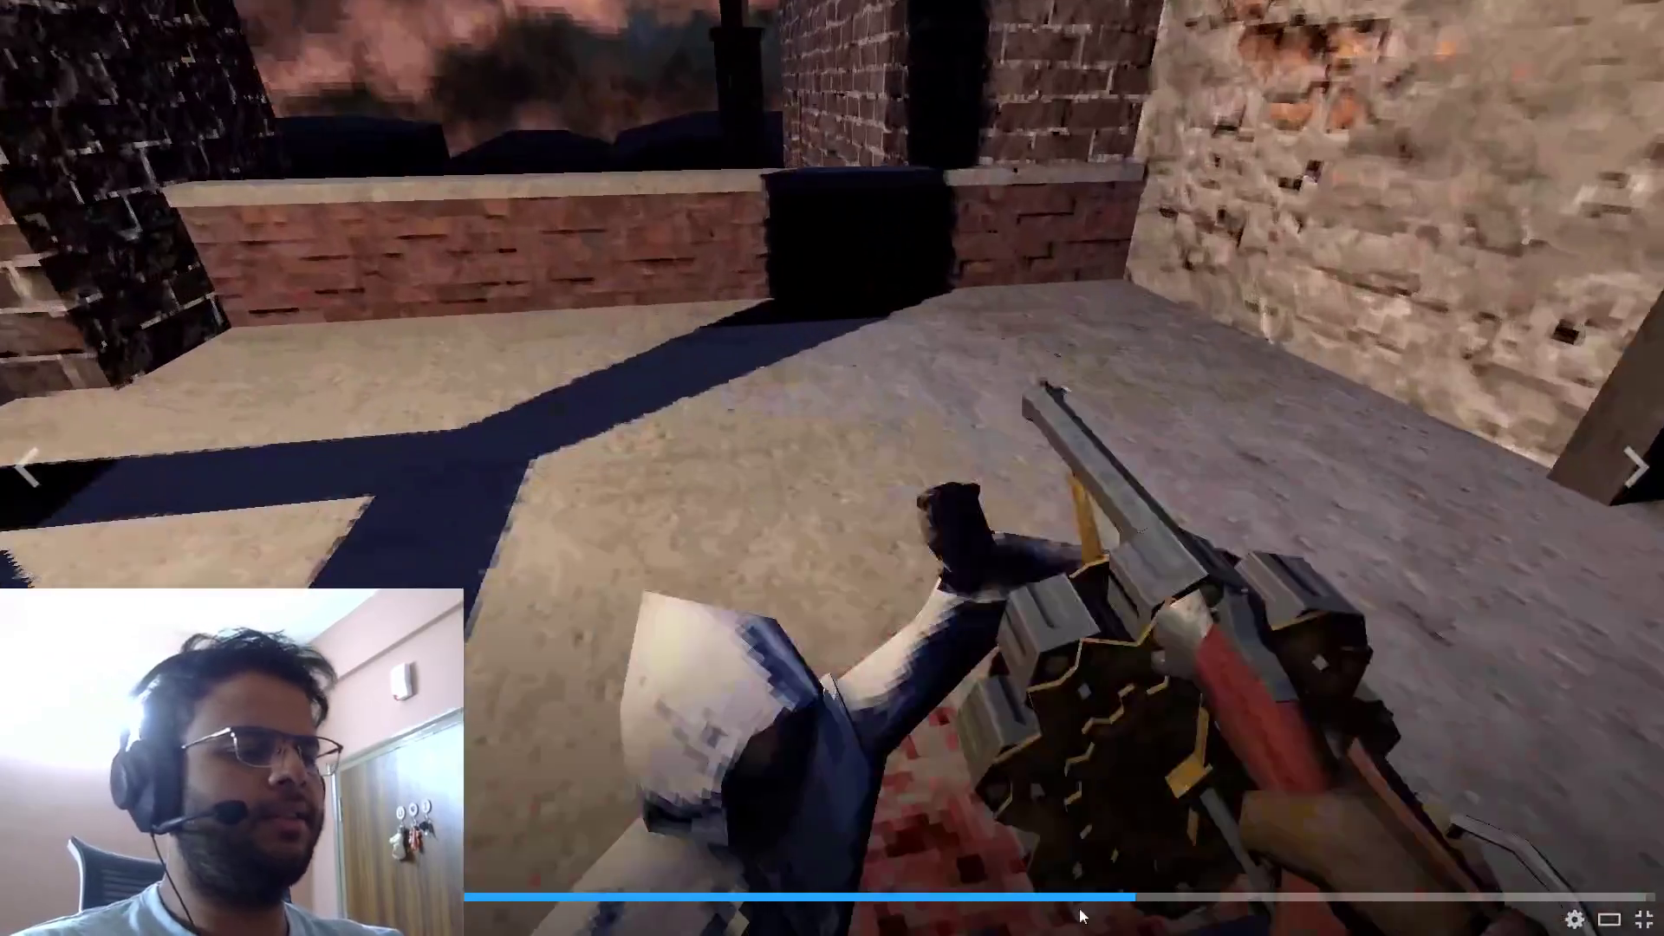
left_click(1038, 898)
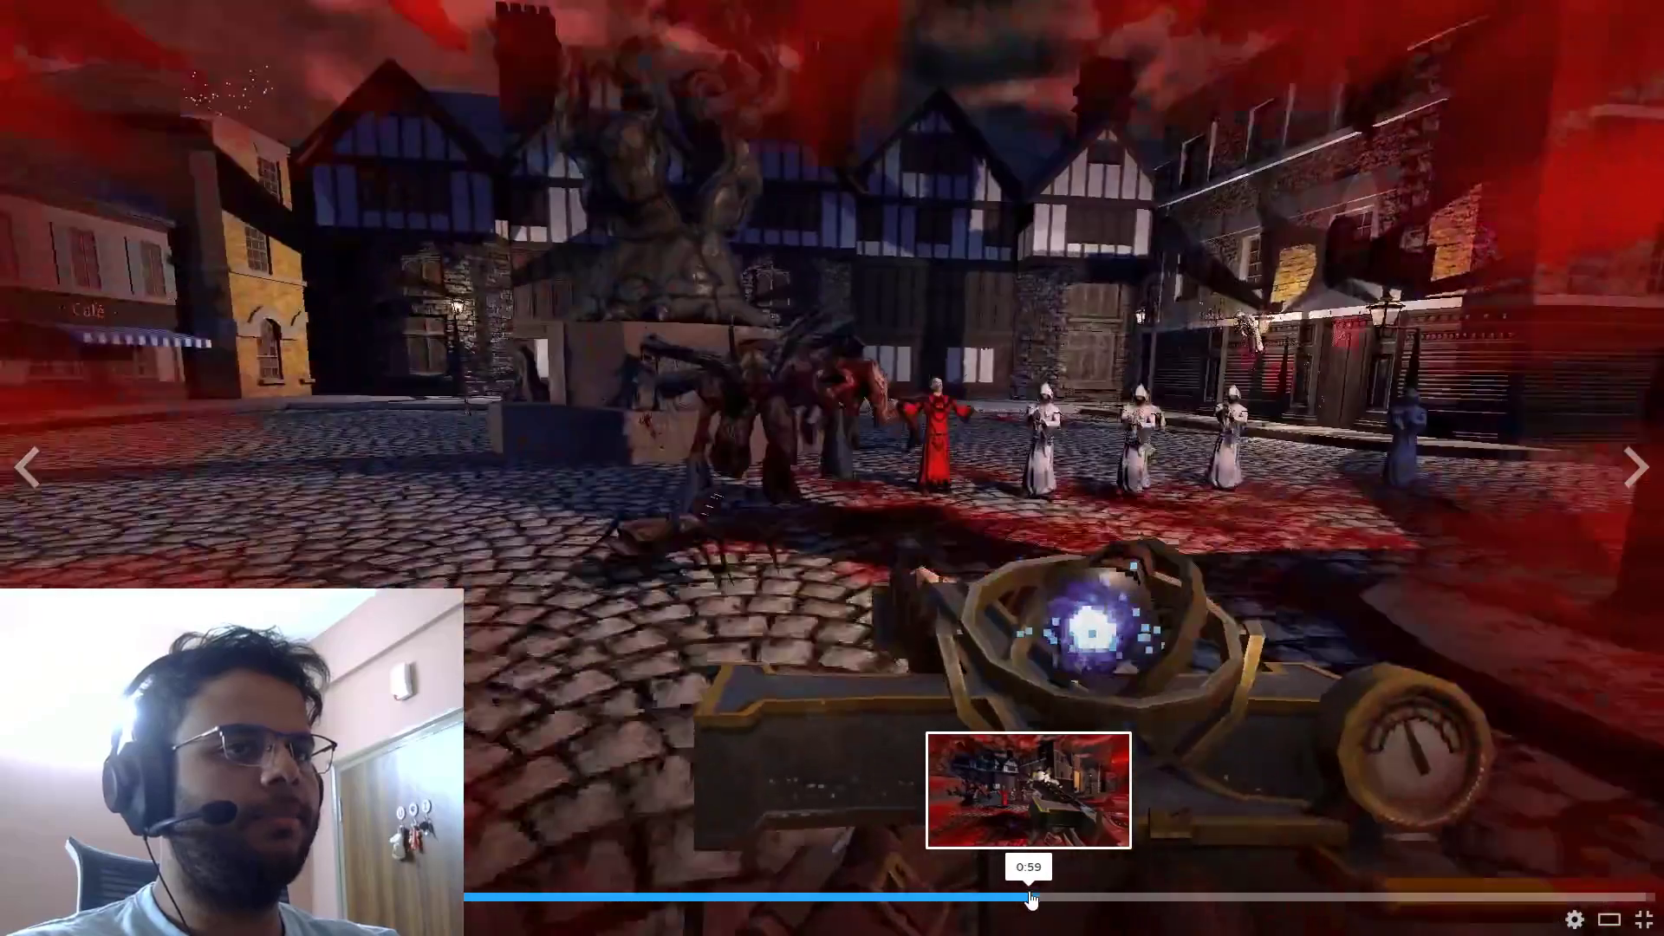
left_click(1030, 900)
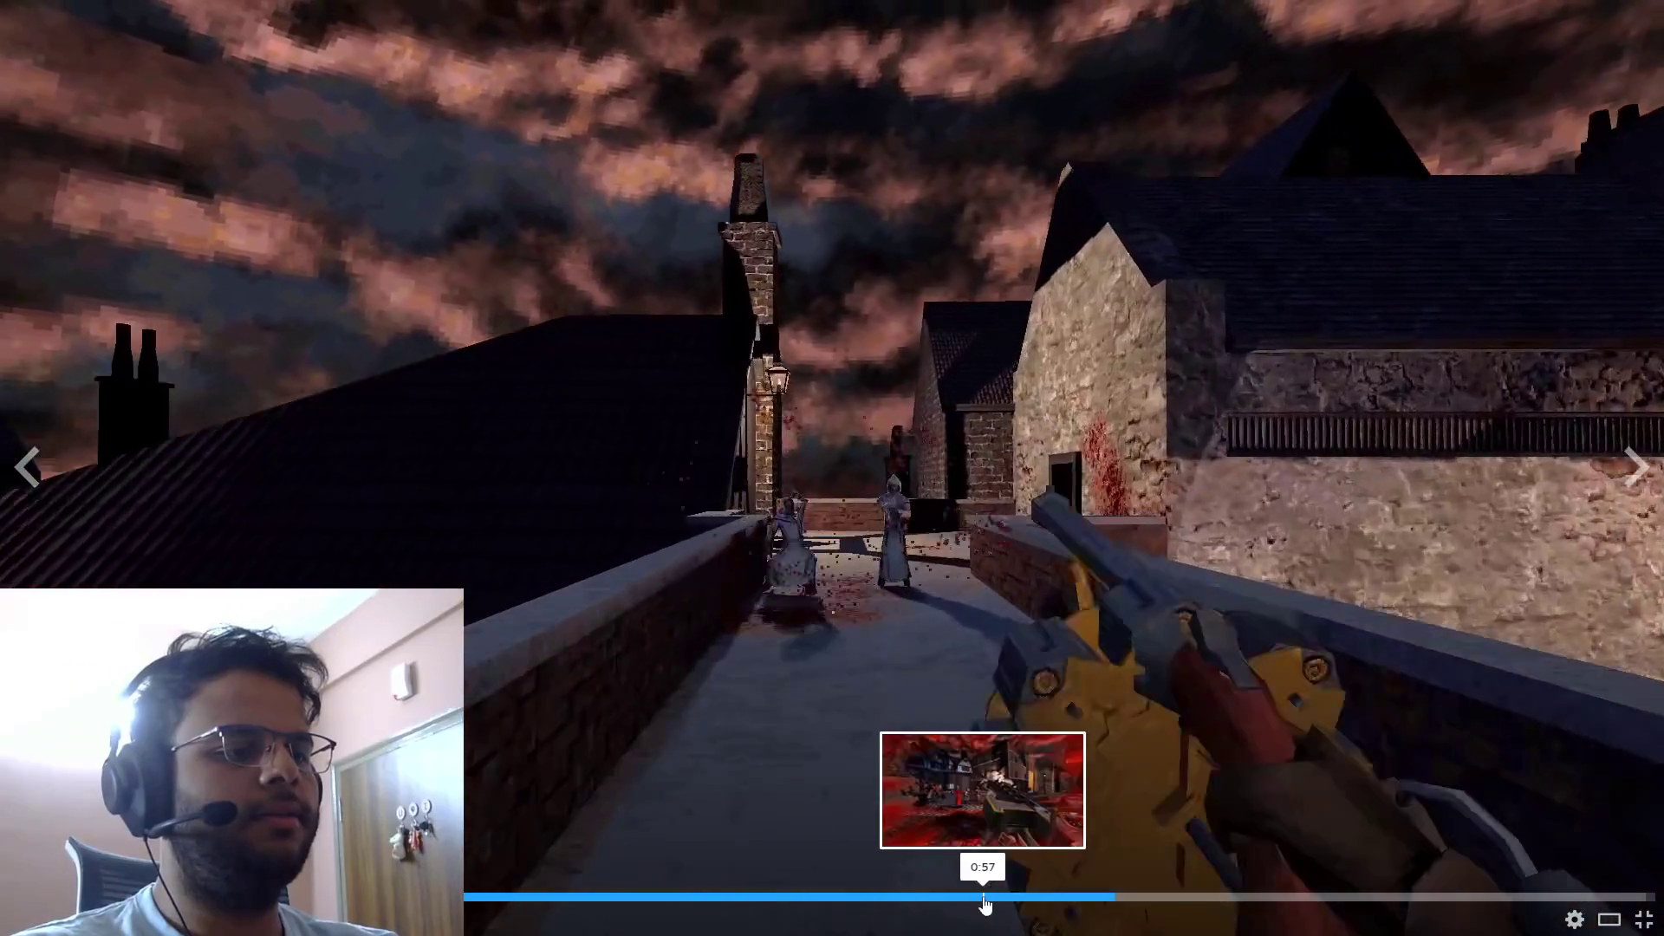
left_click(986, 900)
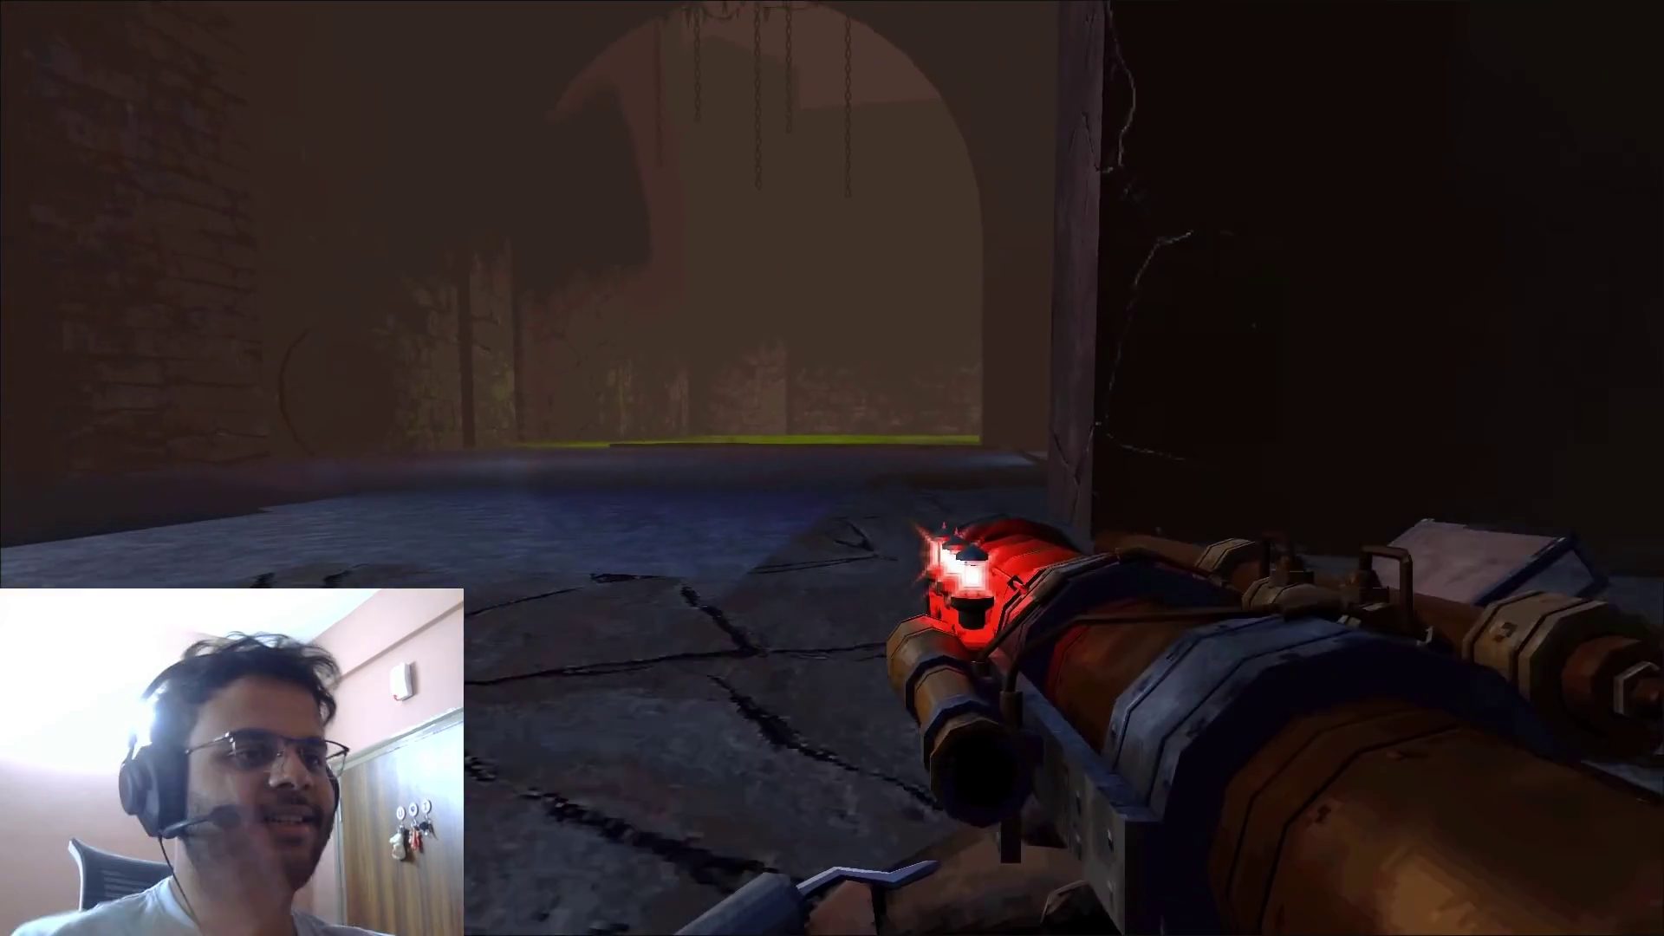
mouse_move(960, 503)
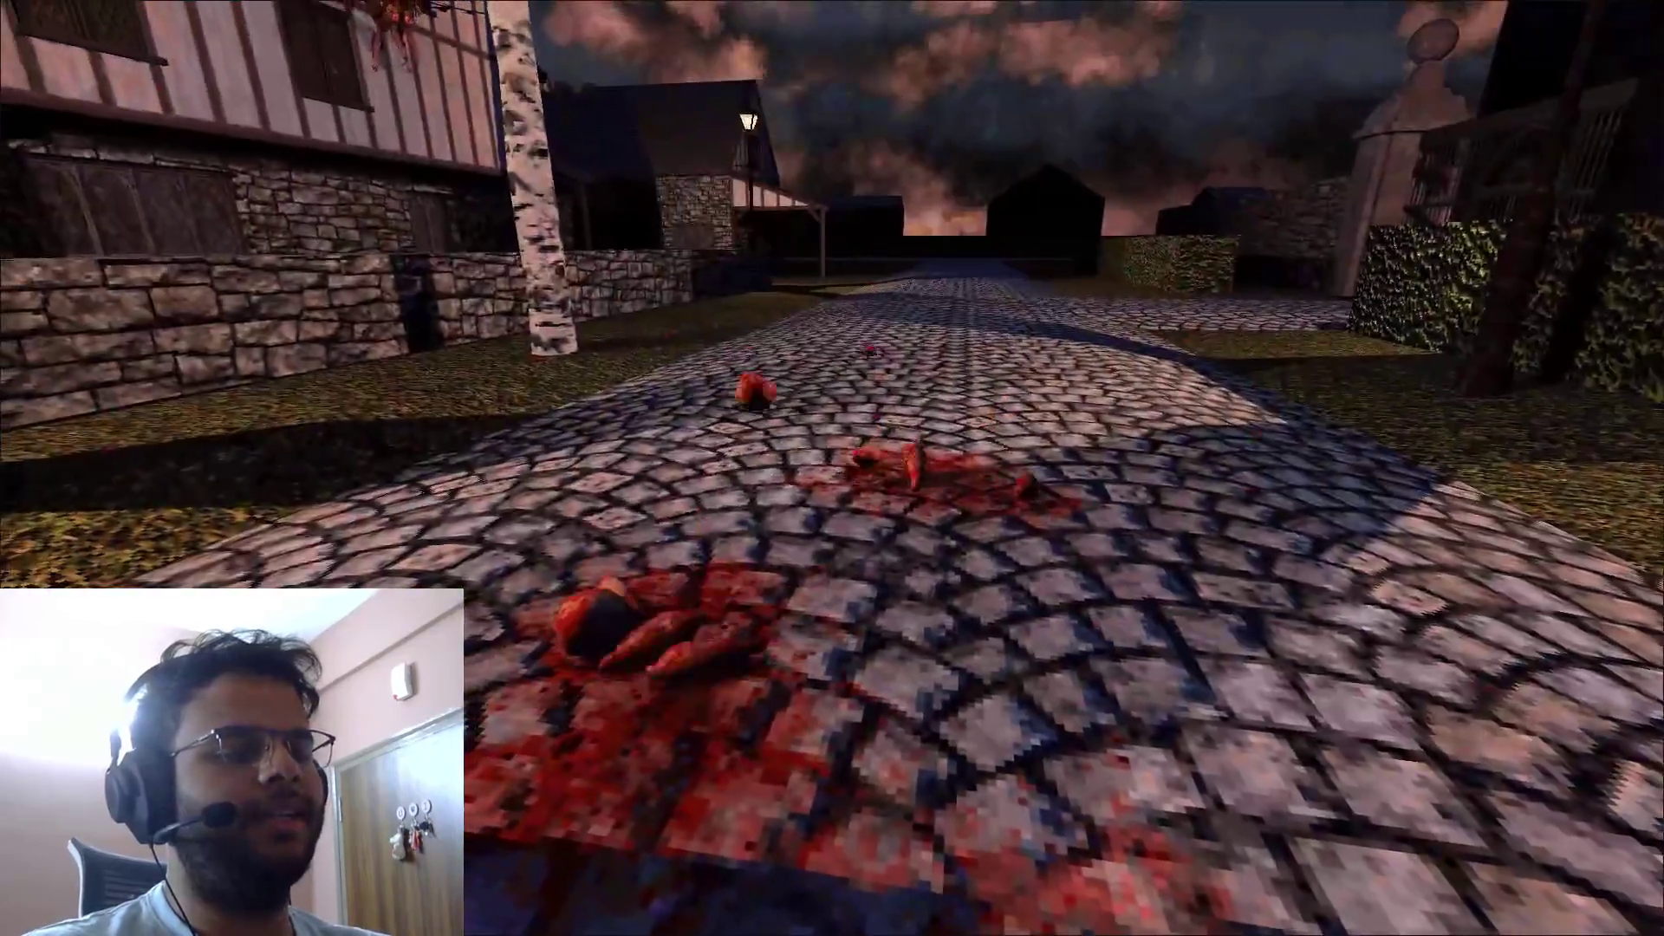
mouse_move(913, 563)
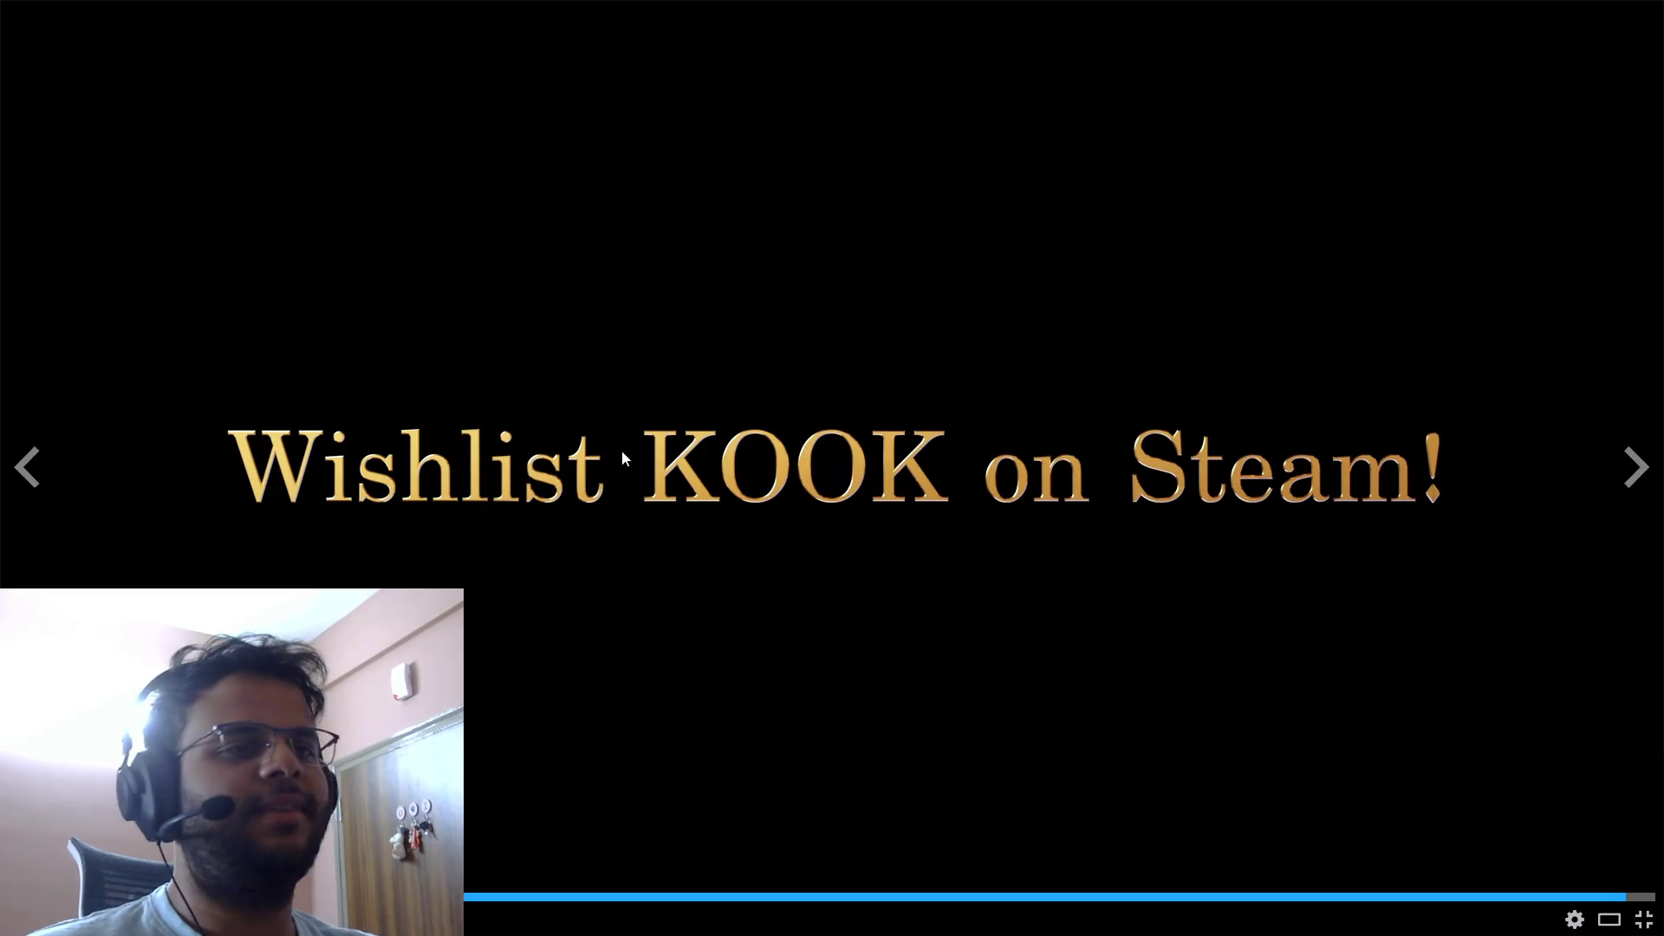
key("Escape")
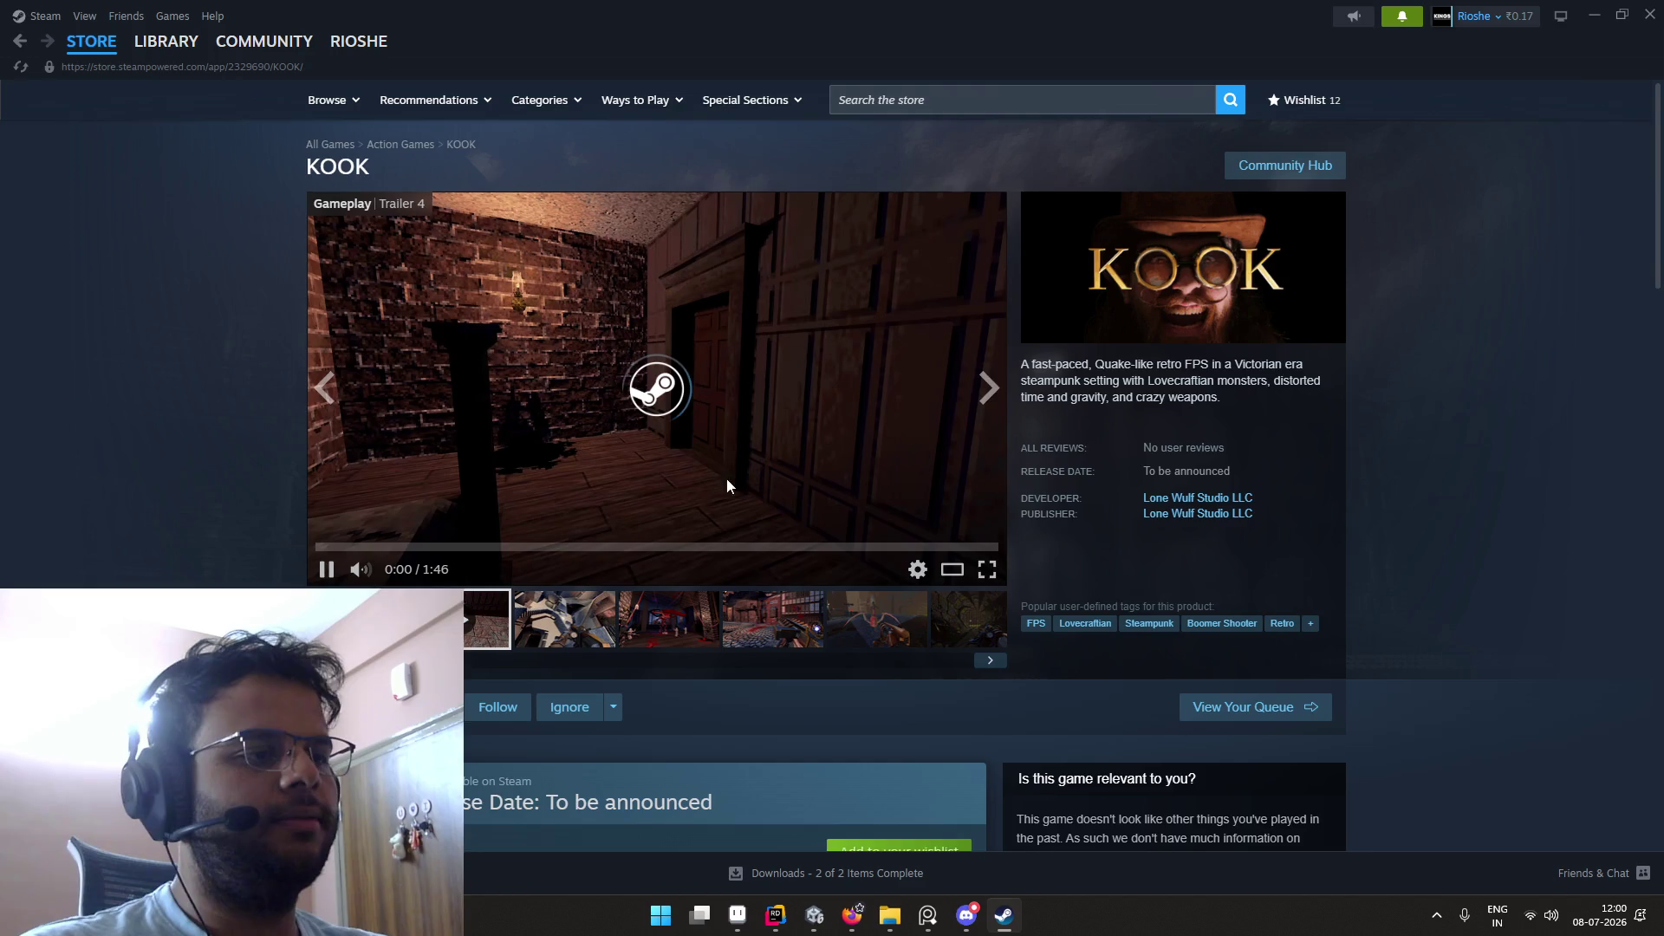
scroll(727, 483, "down", 2)
left_click(389, 533)
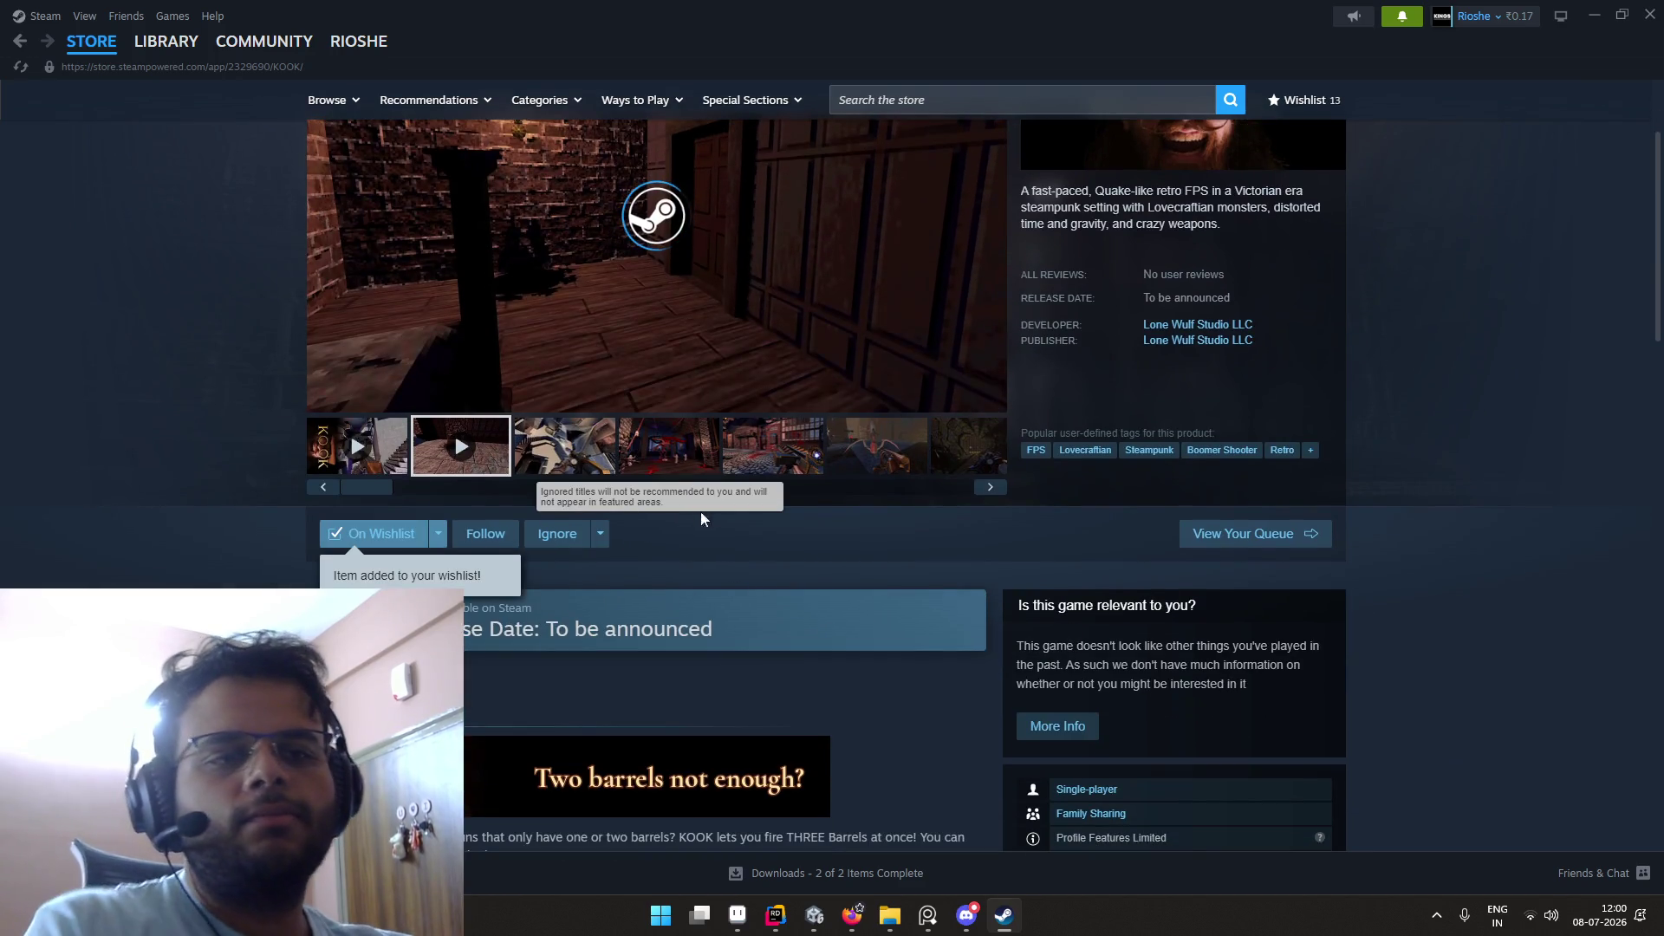
scroll(680, 514, "down", 2)
scroll(681, 514, "down", 3)
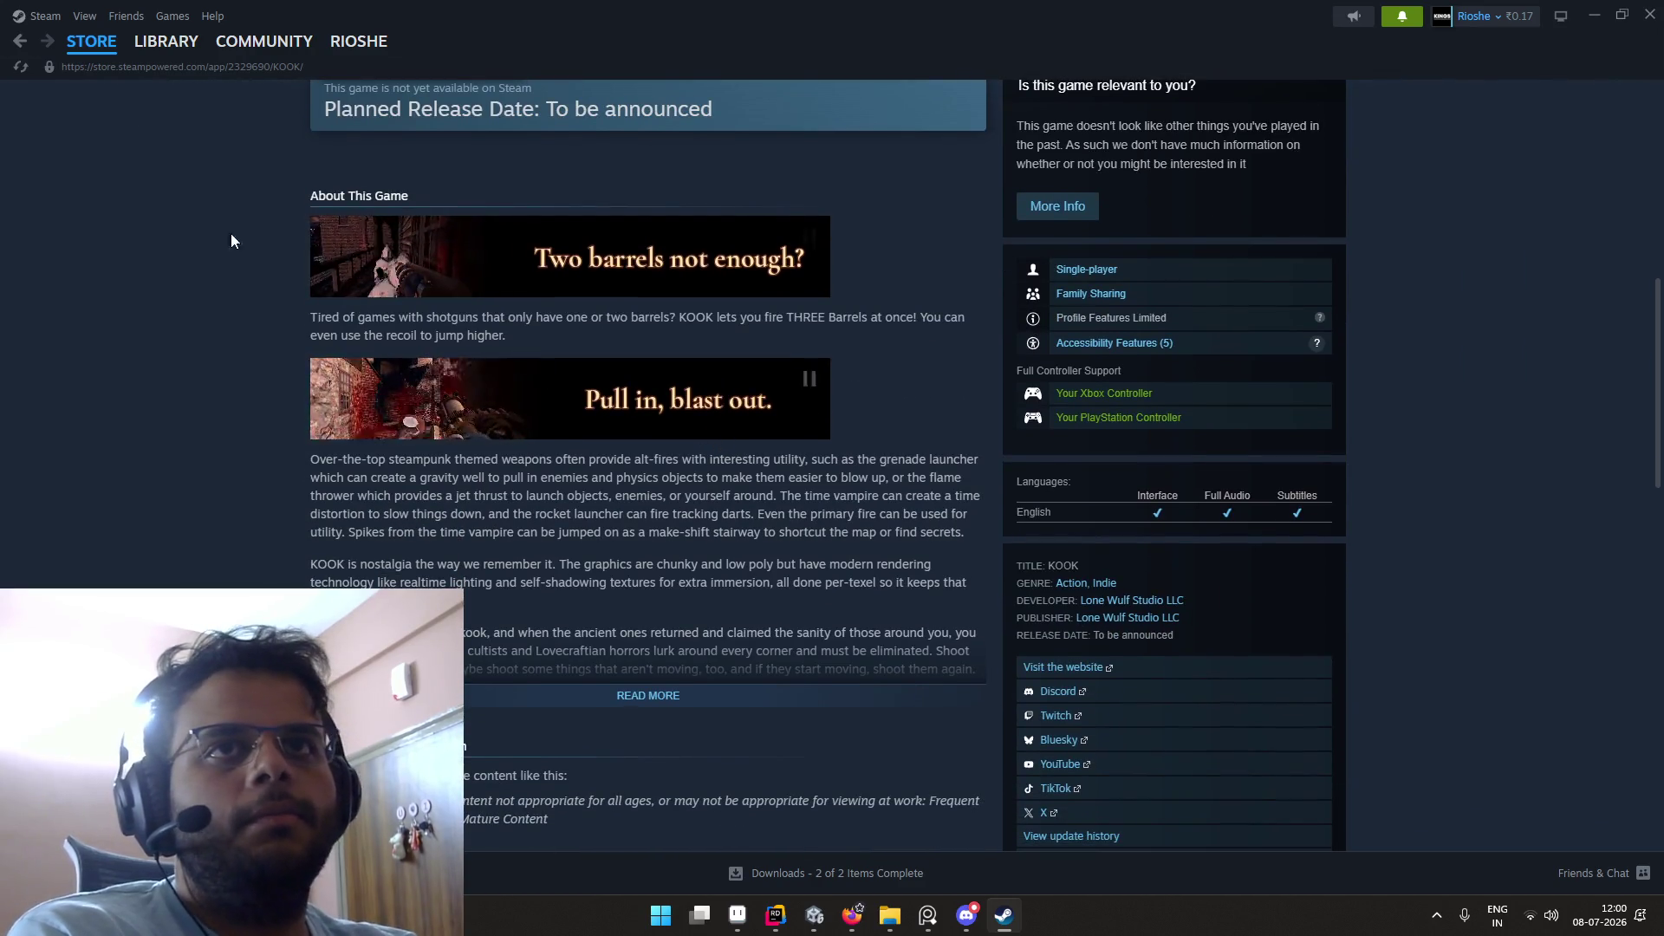
scroll(332, 329, "up", 3)
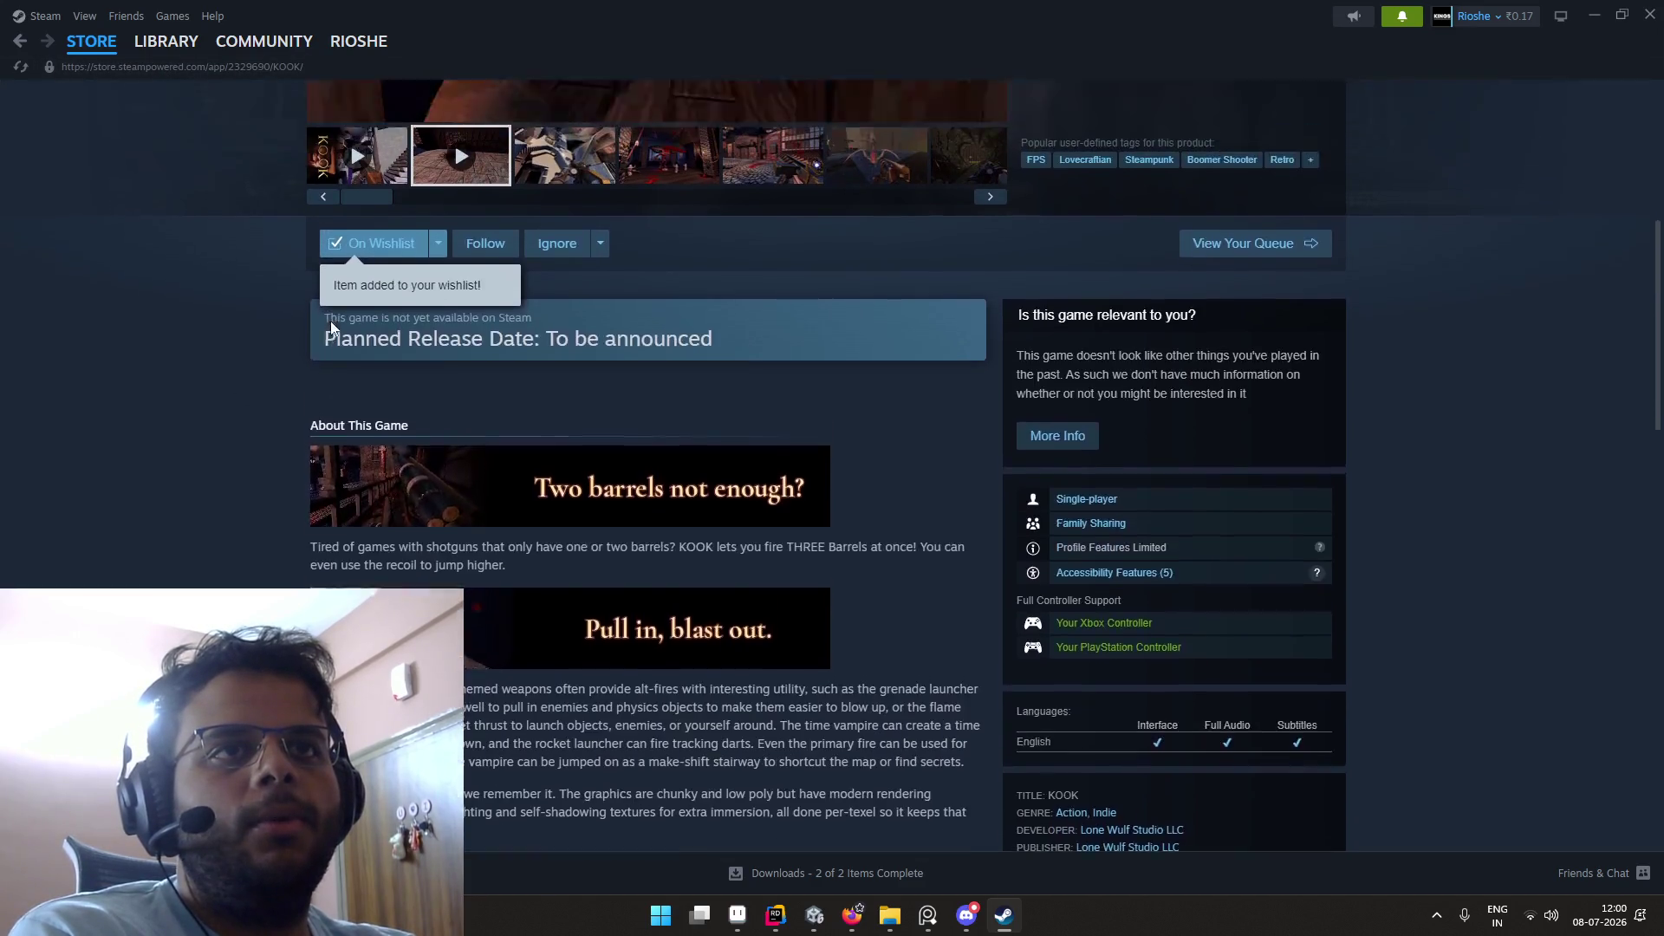
scroll(331, 320, "up", 3)
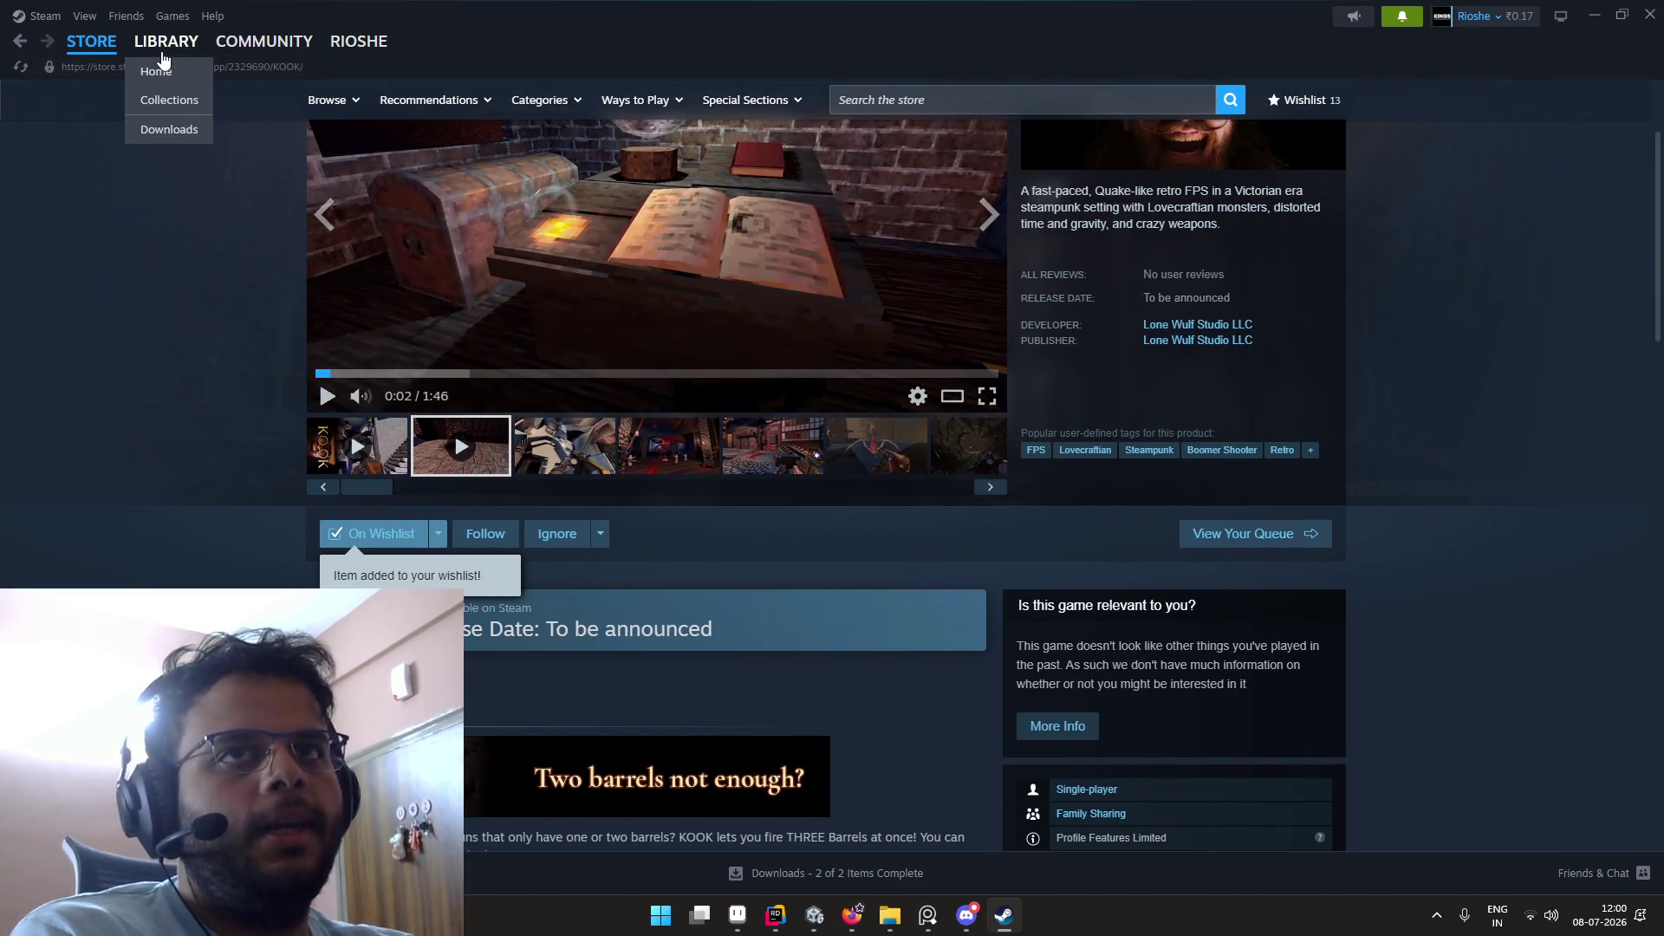
left_click(169, 44)
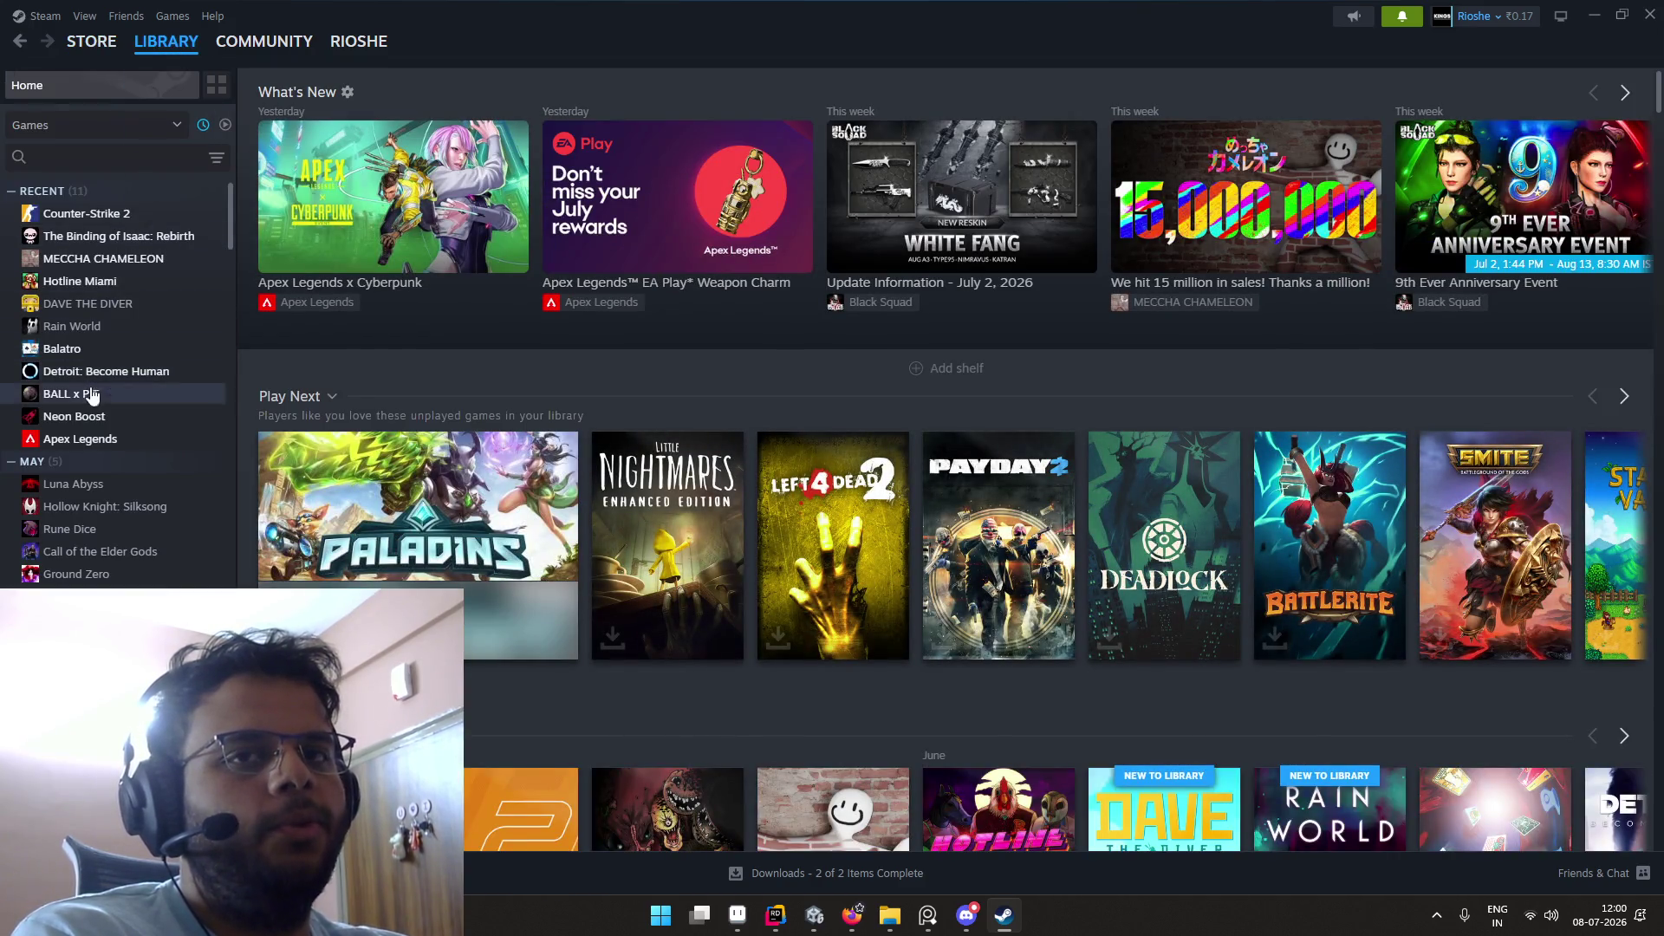
Step: Select Neon Boost in the library, launch it, and start with the current graphics settings
left_click(80, 417)
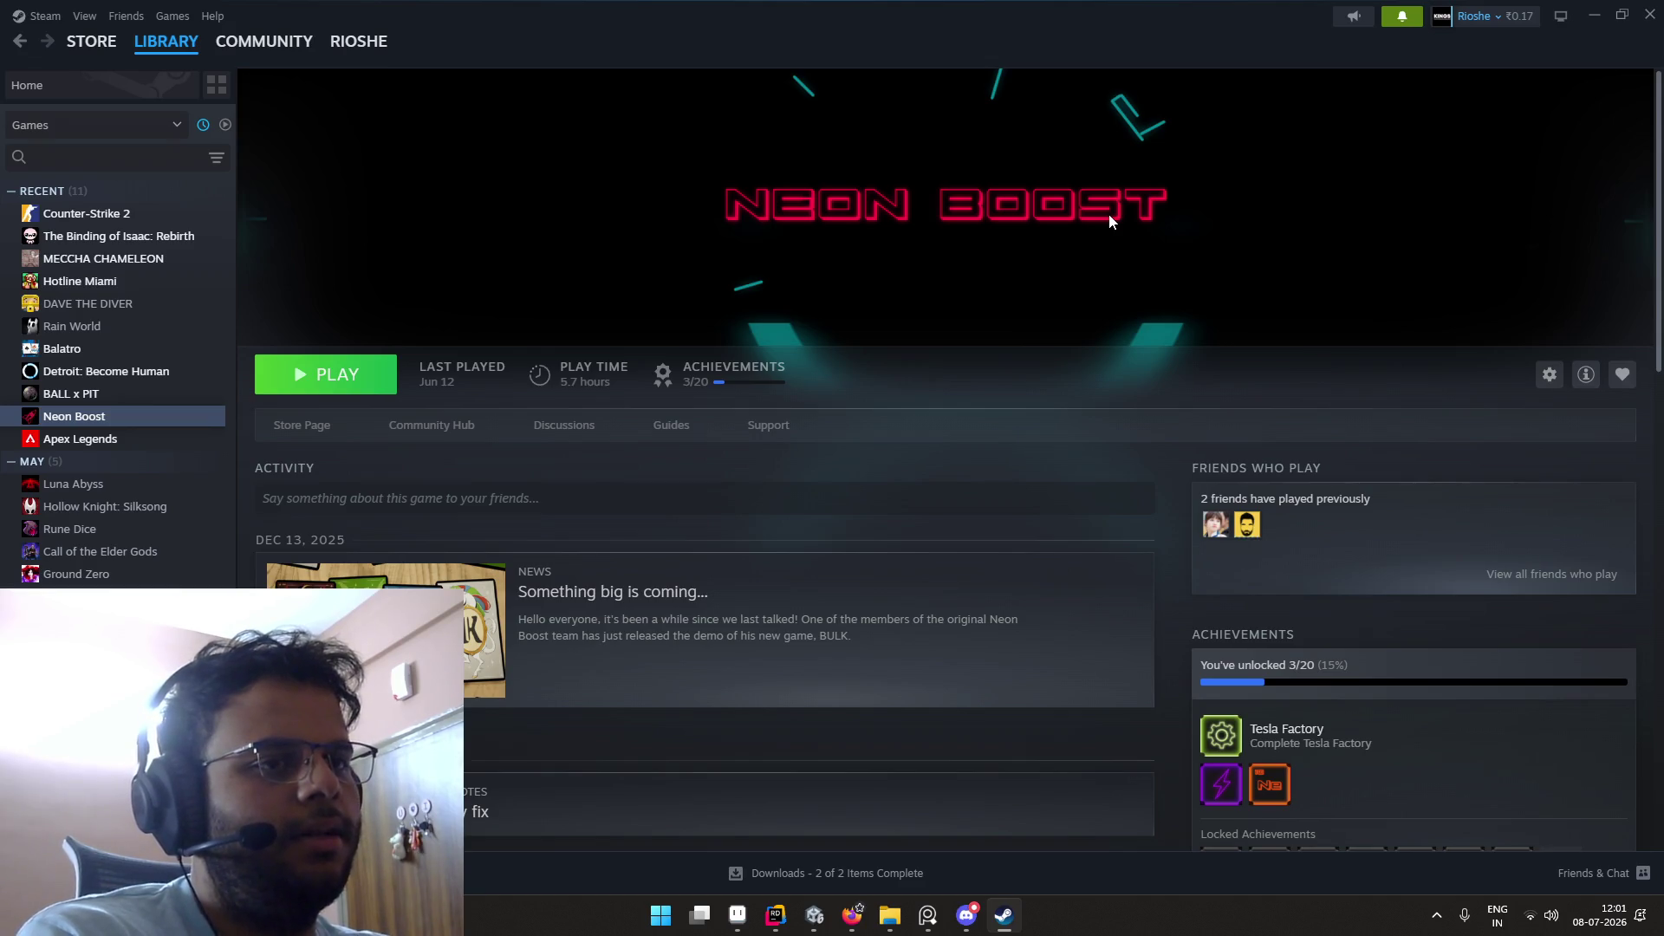
scroll(900, 368, "down", 3)
scroll(899, 368, "up", 3)
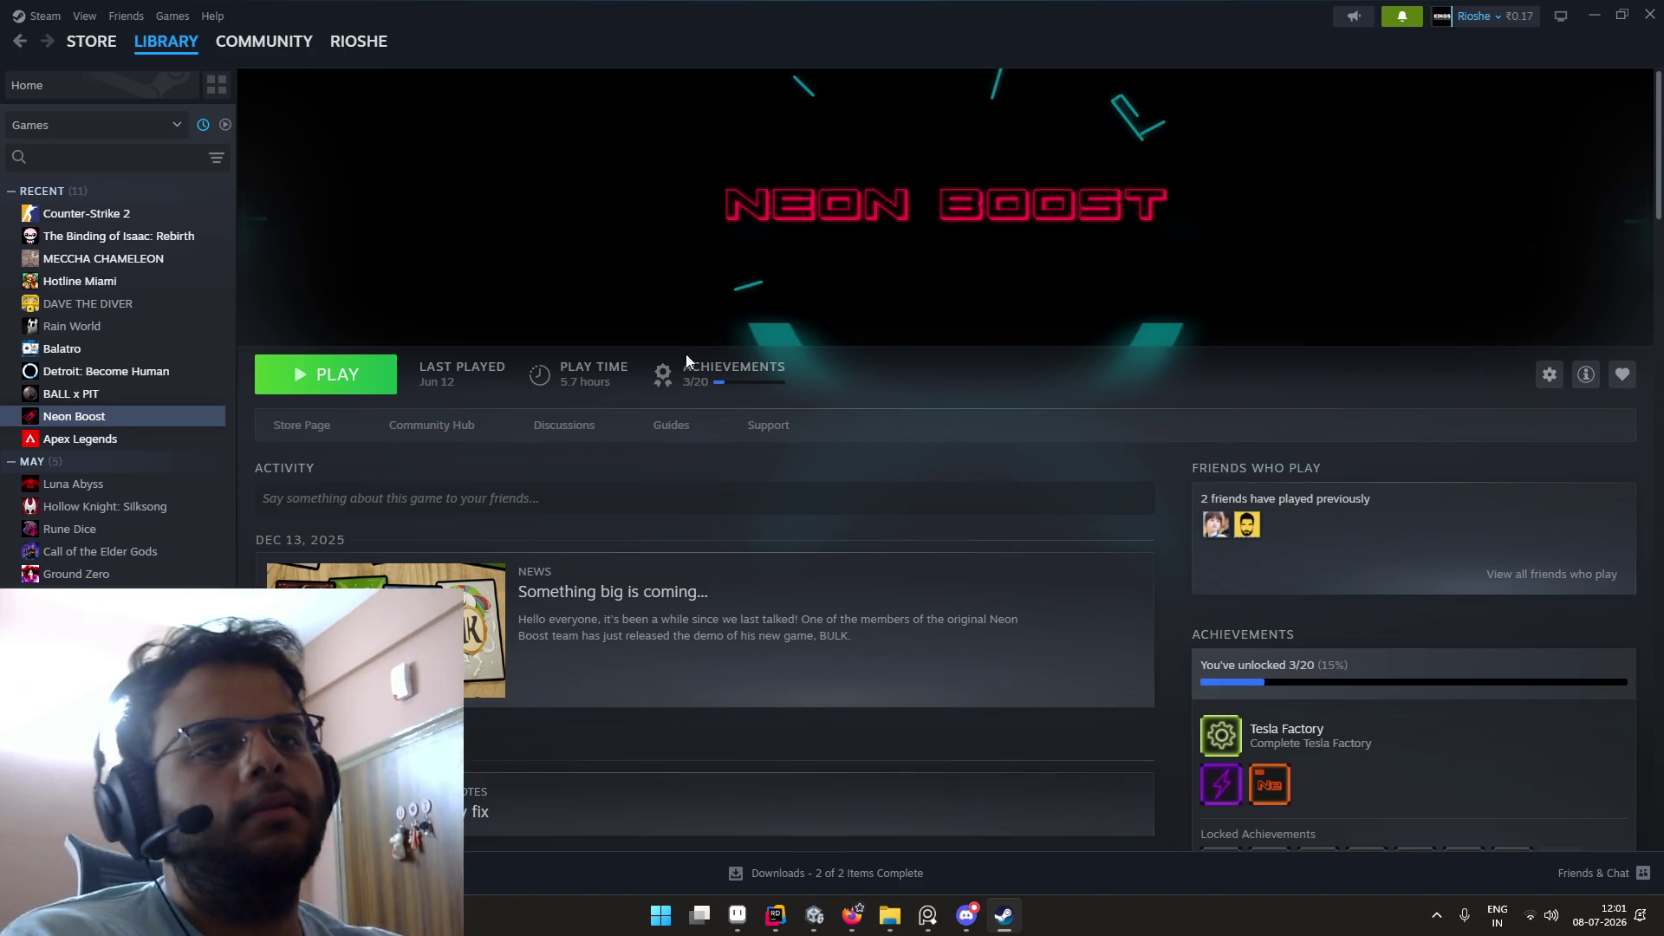
left_click(368, 379)
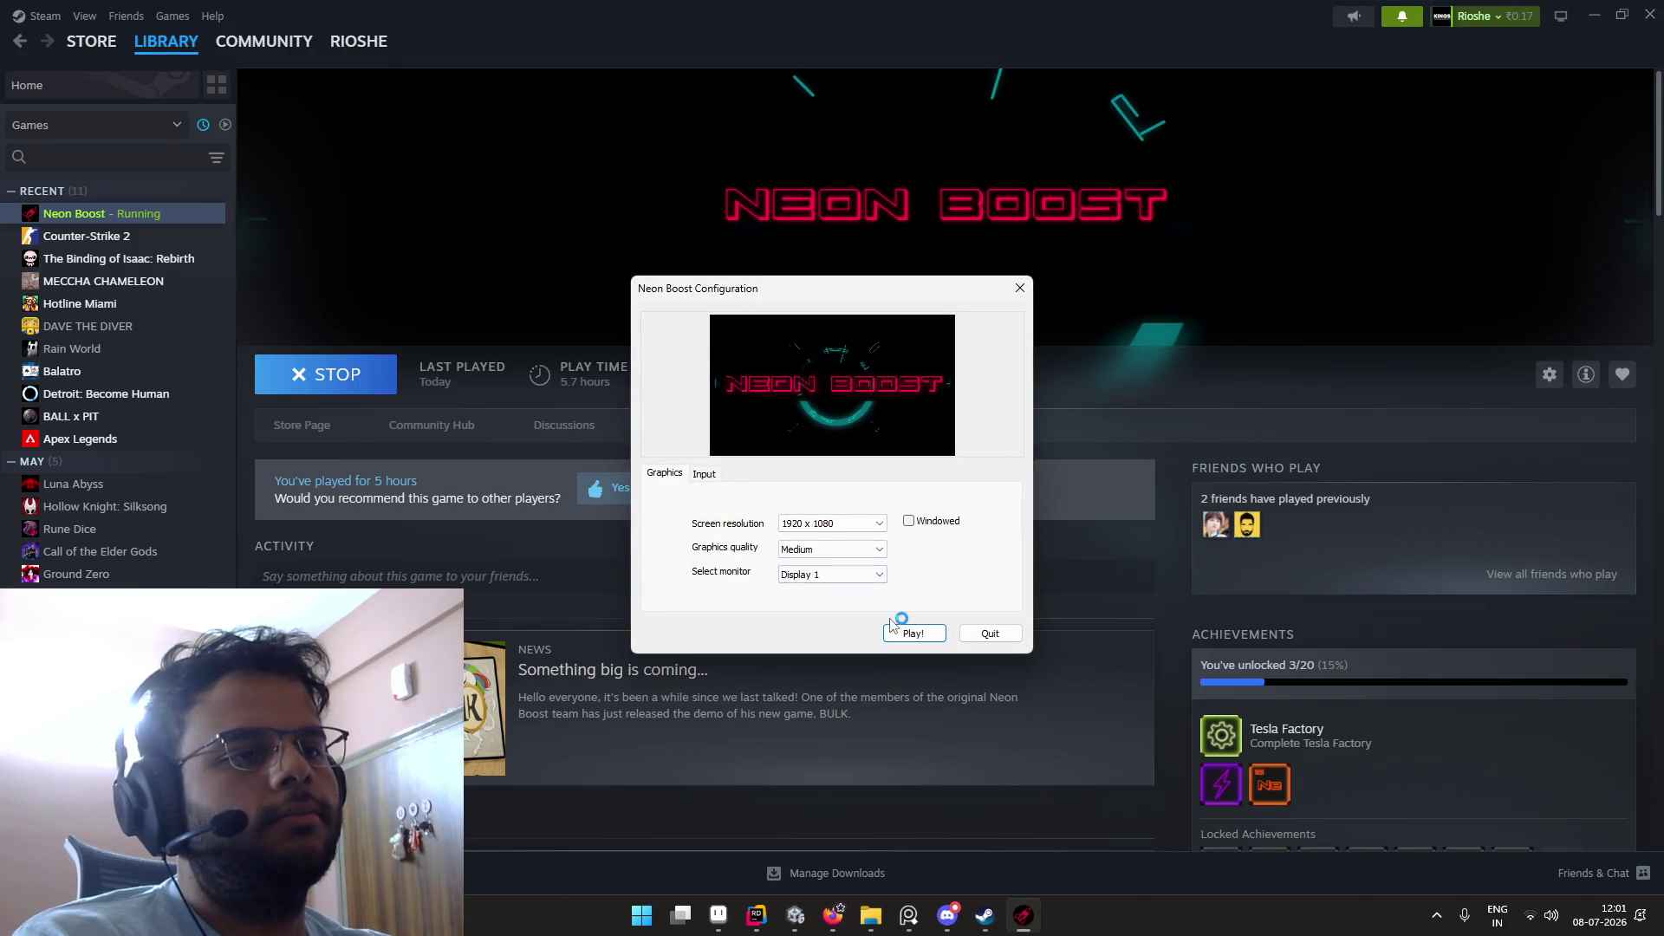
left_click(900, 634)
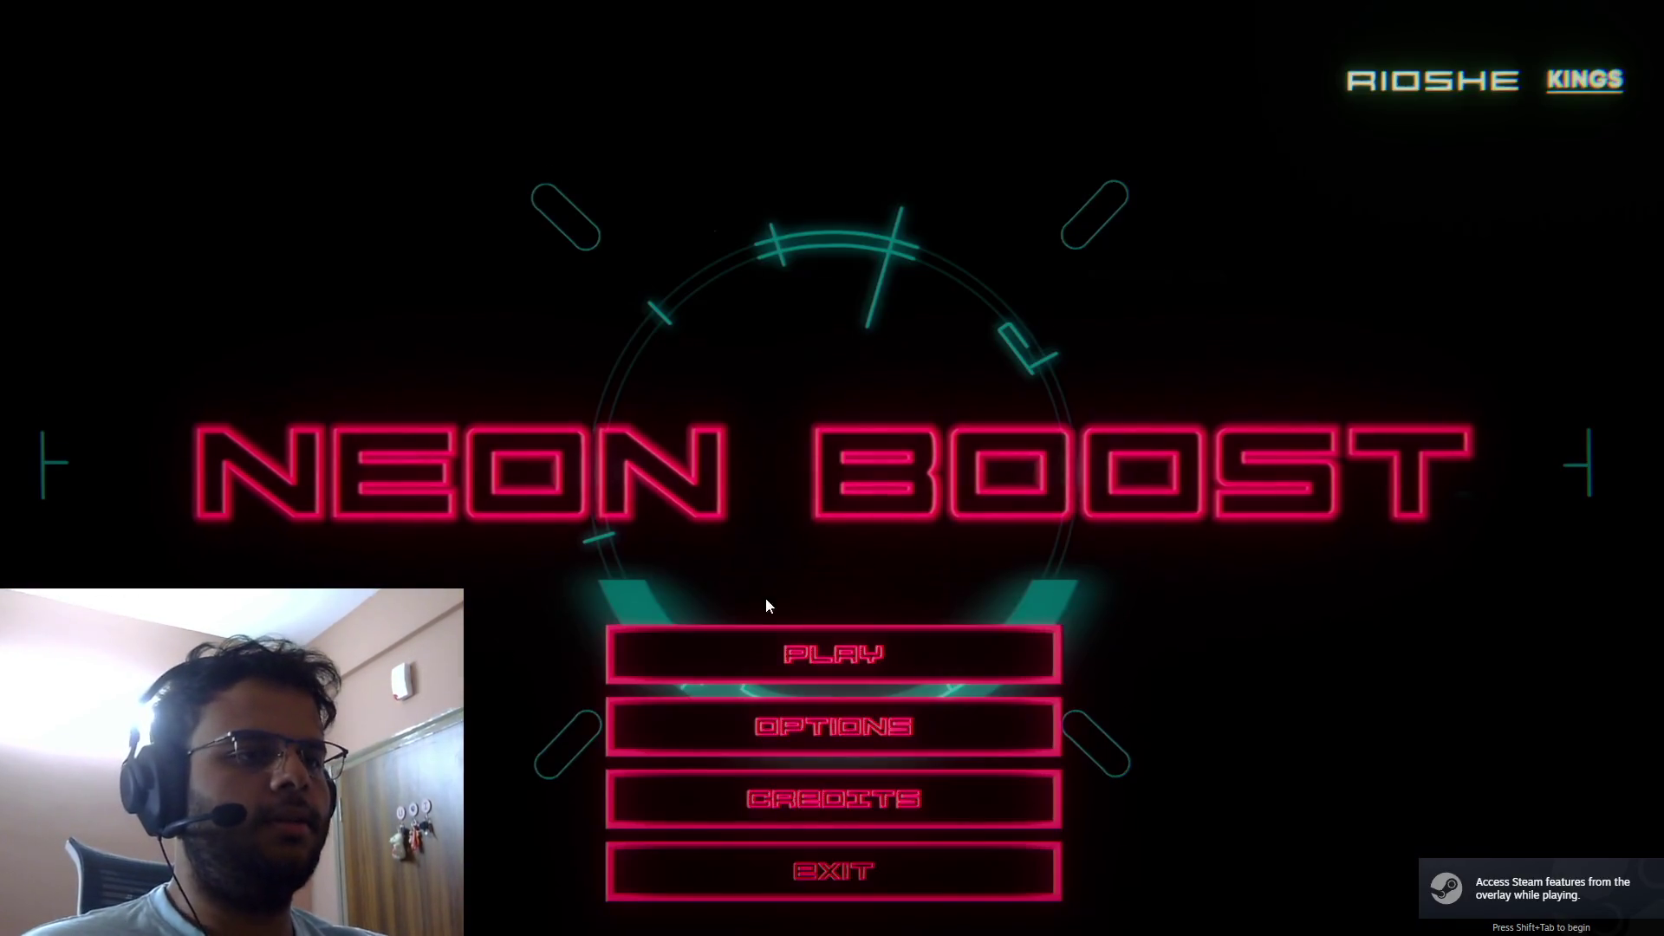
Step: Lower Master Volume slightly in Options > Sound, then go from the main menu to world select
left_click(784, 727)
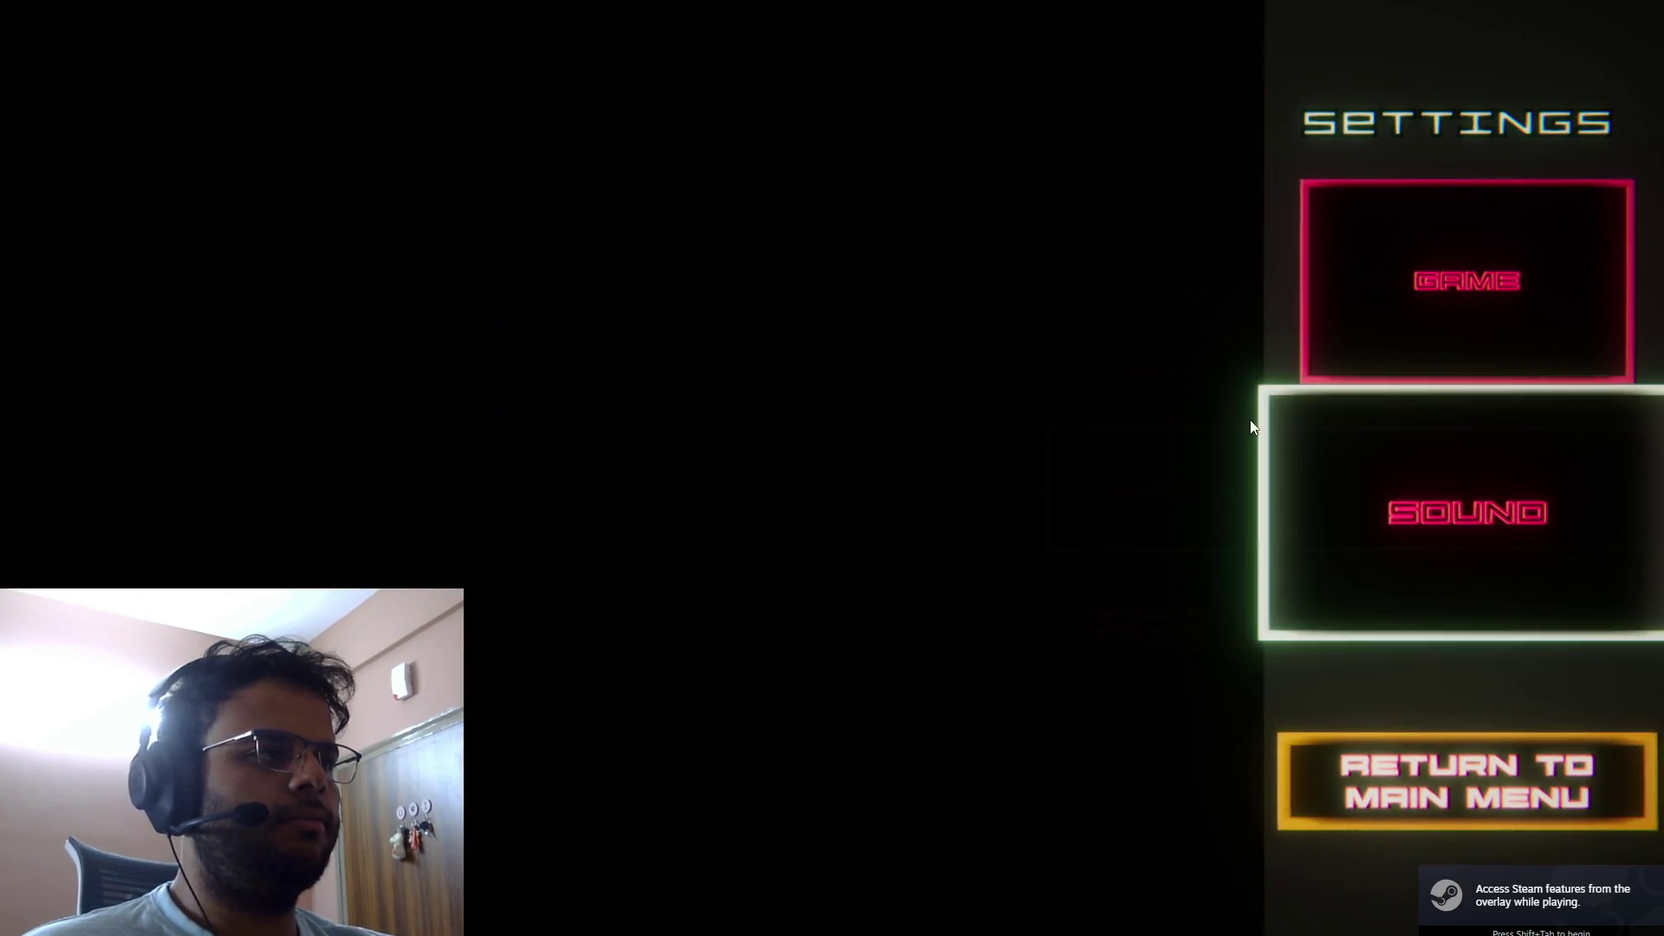
left_click(1407, 451)
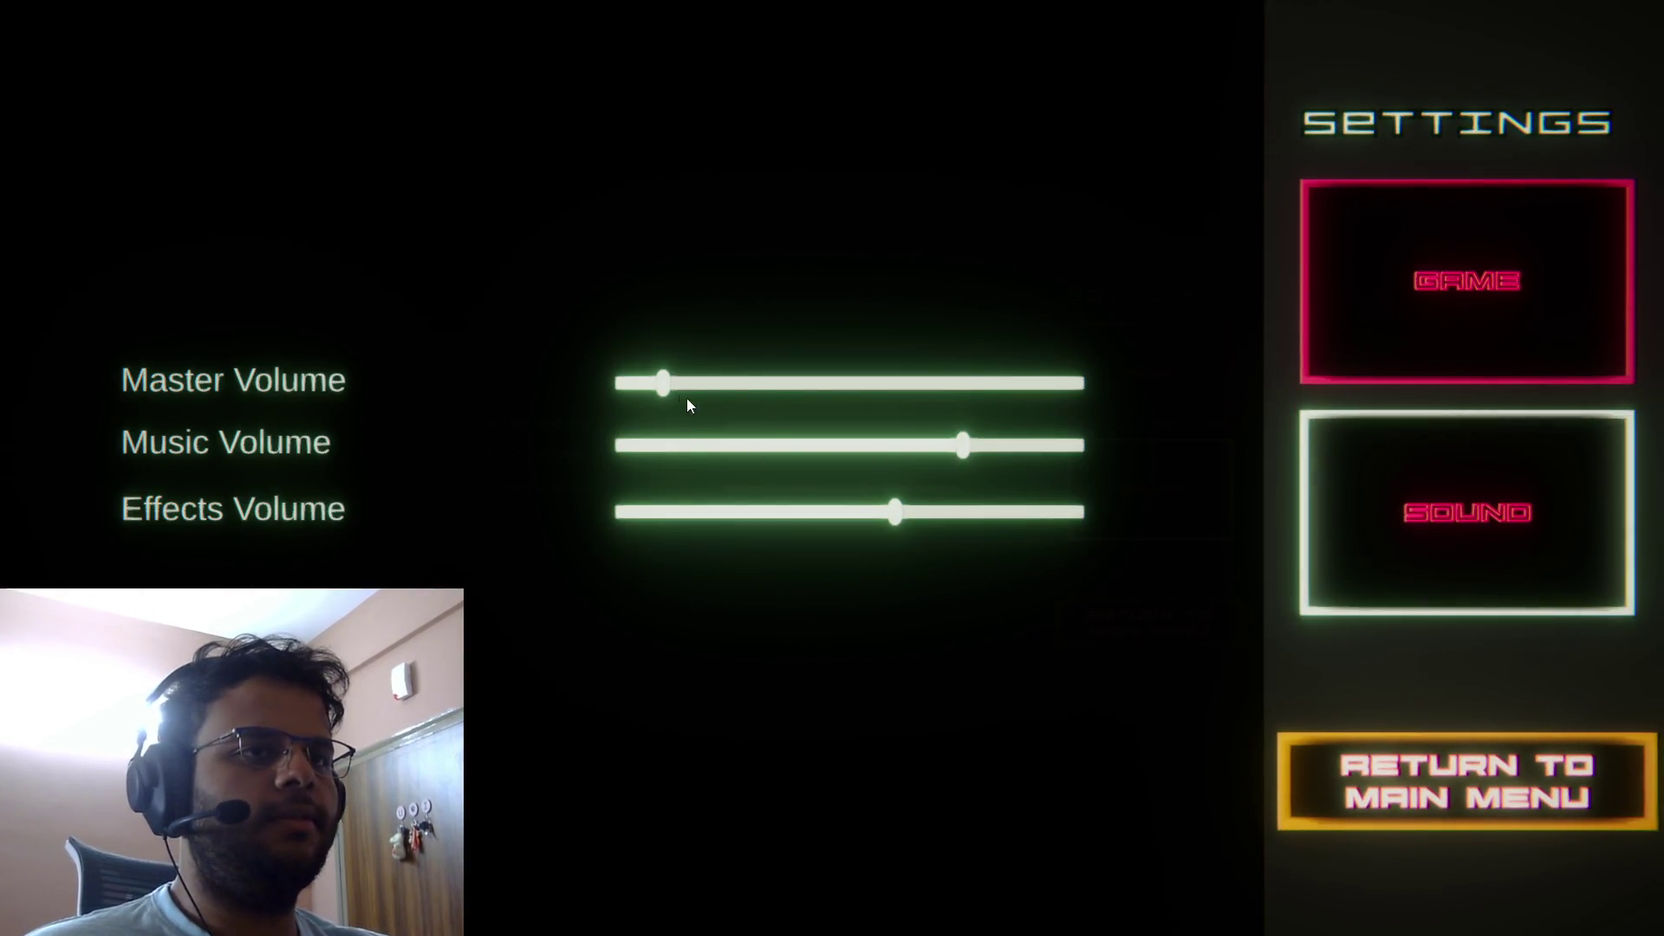
left_click_drag(664, 382, 646, 378)
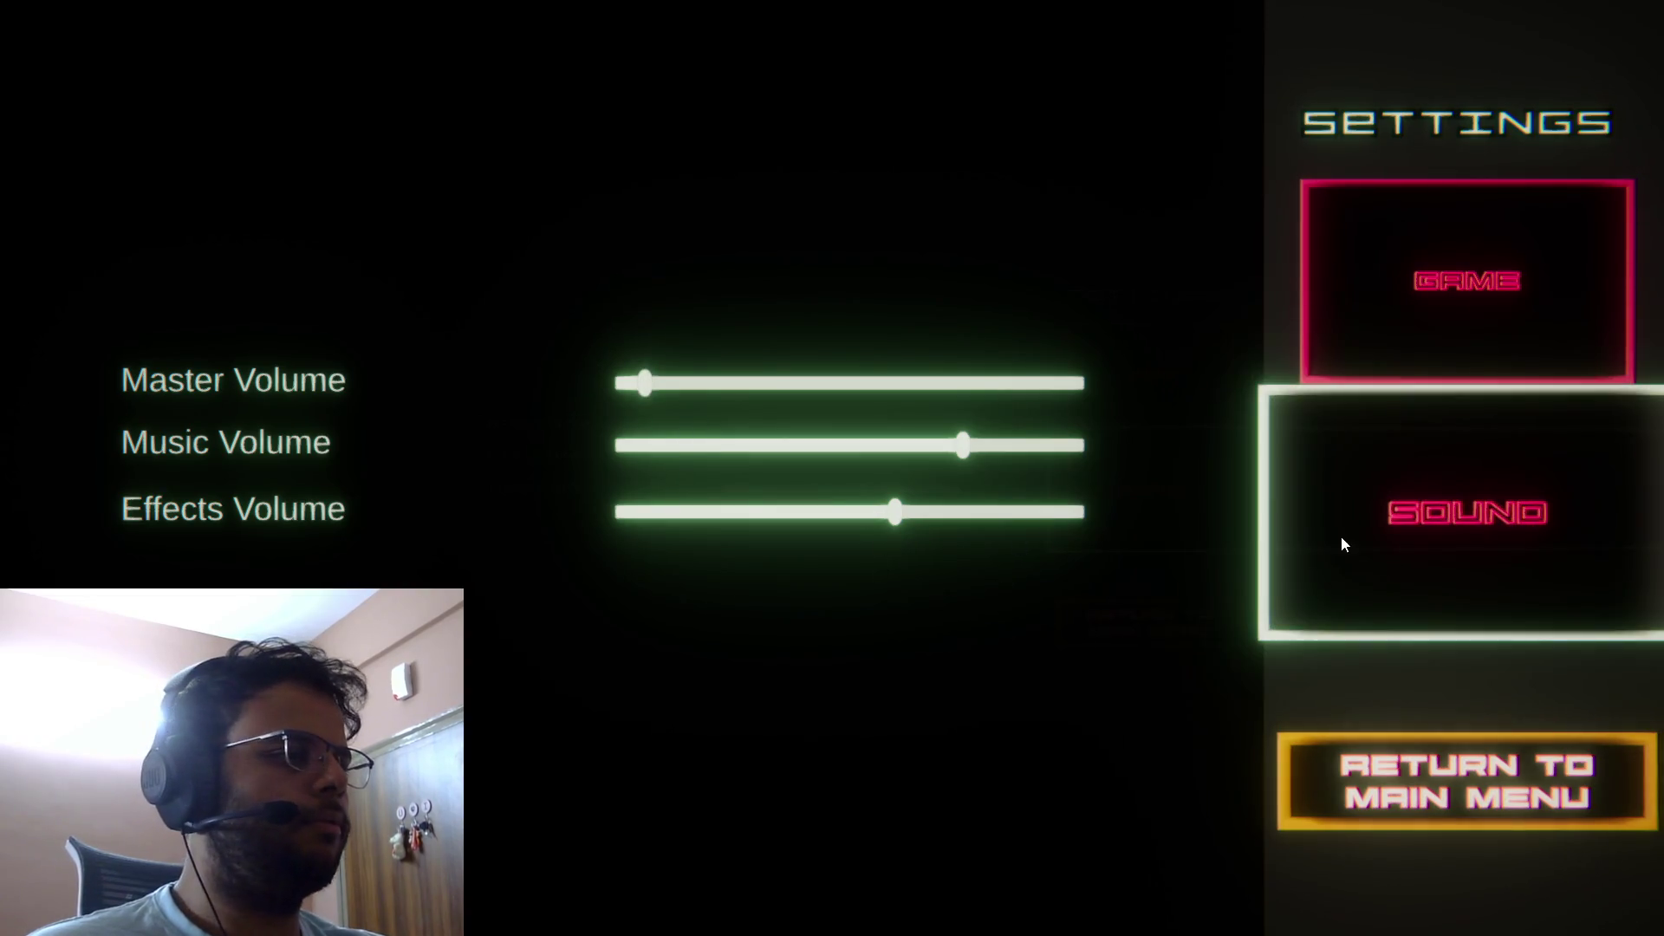
left_click(1382, 765)
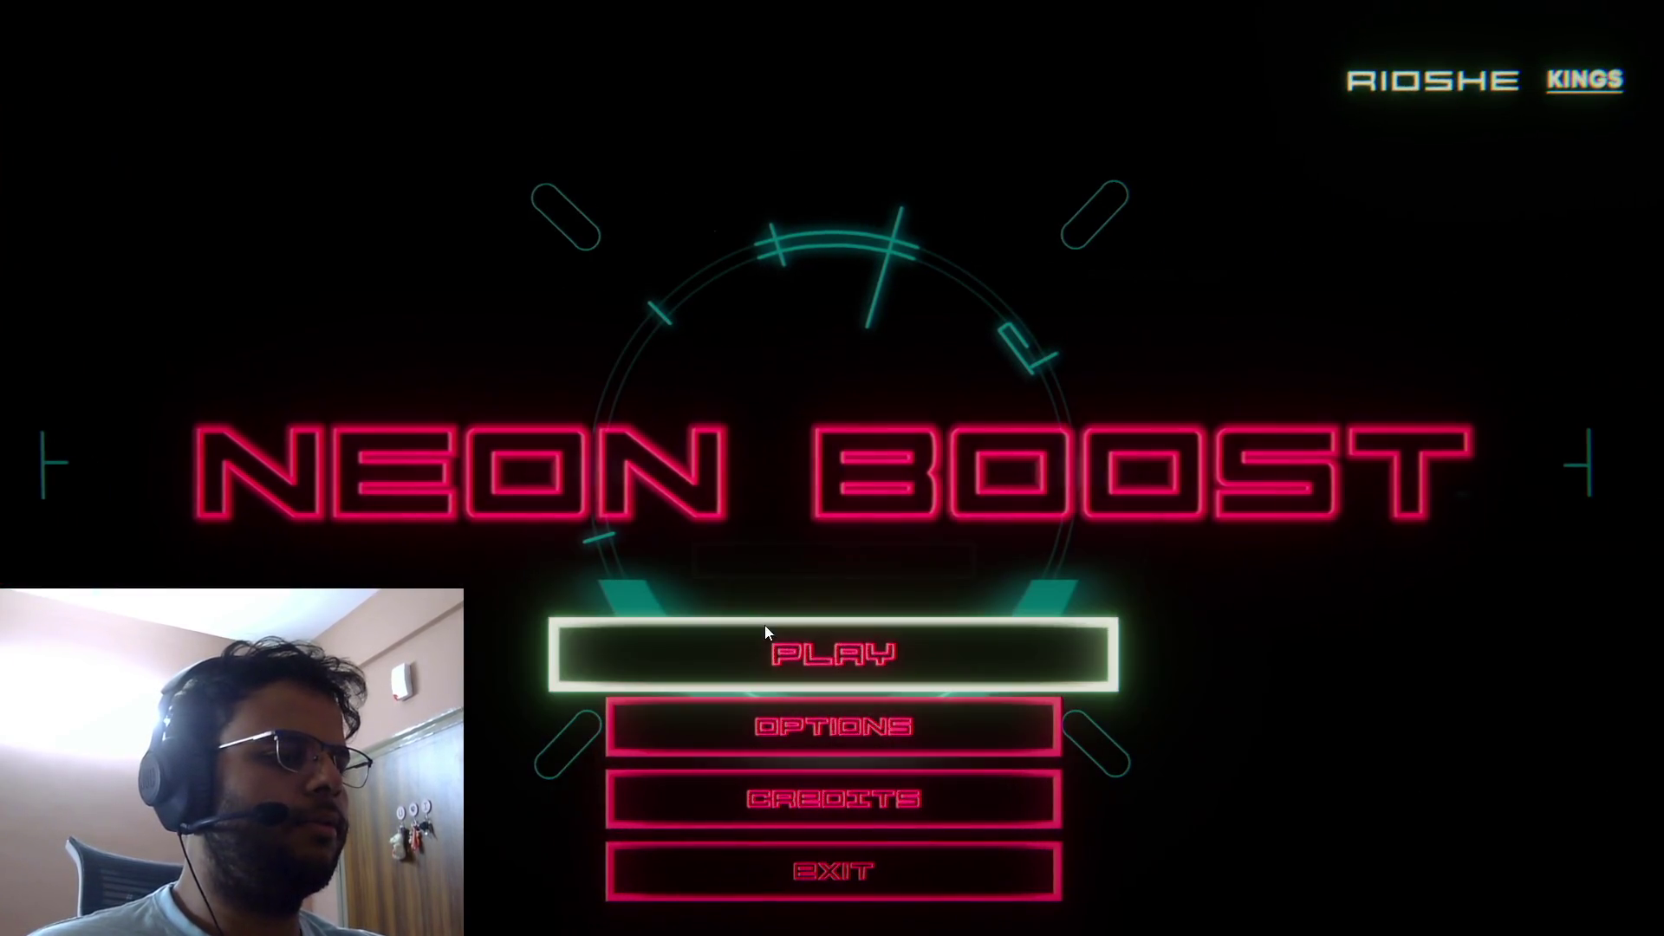
left_click(792, 656)
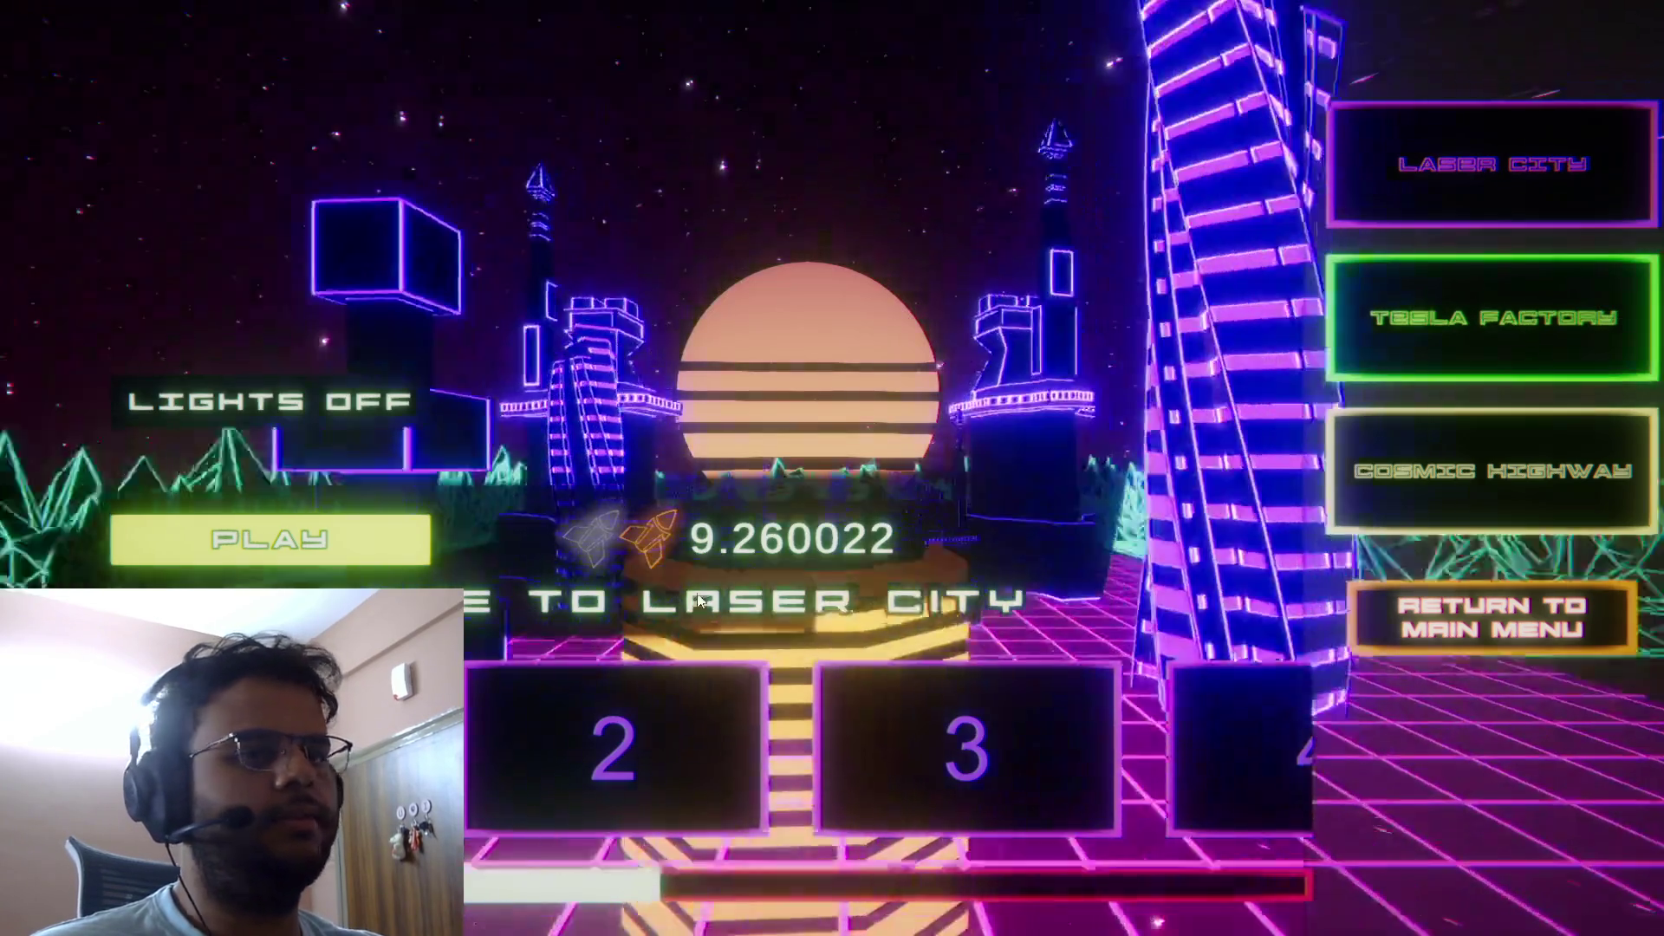
Step: Start Laser City's Lights Off level and run through it, restarting it twice
left_click(345, 532)
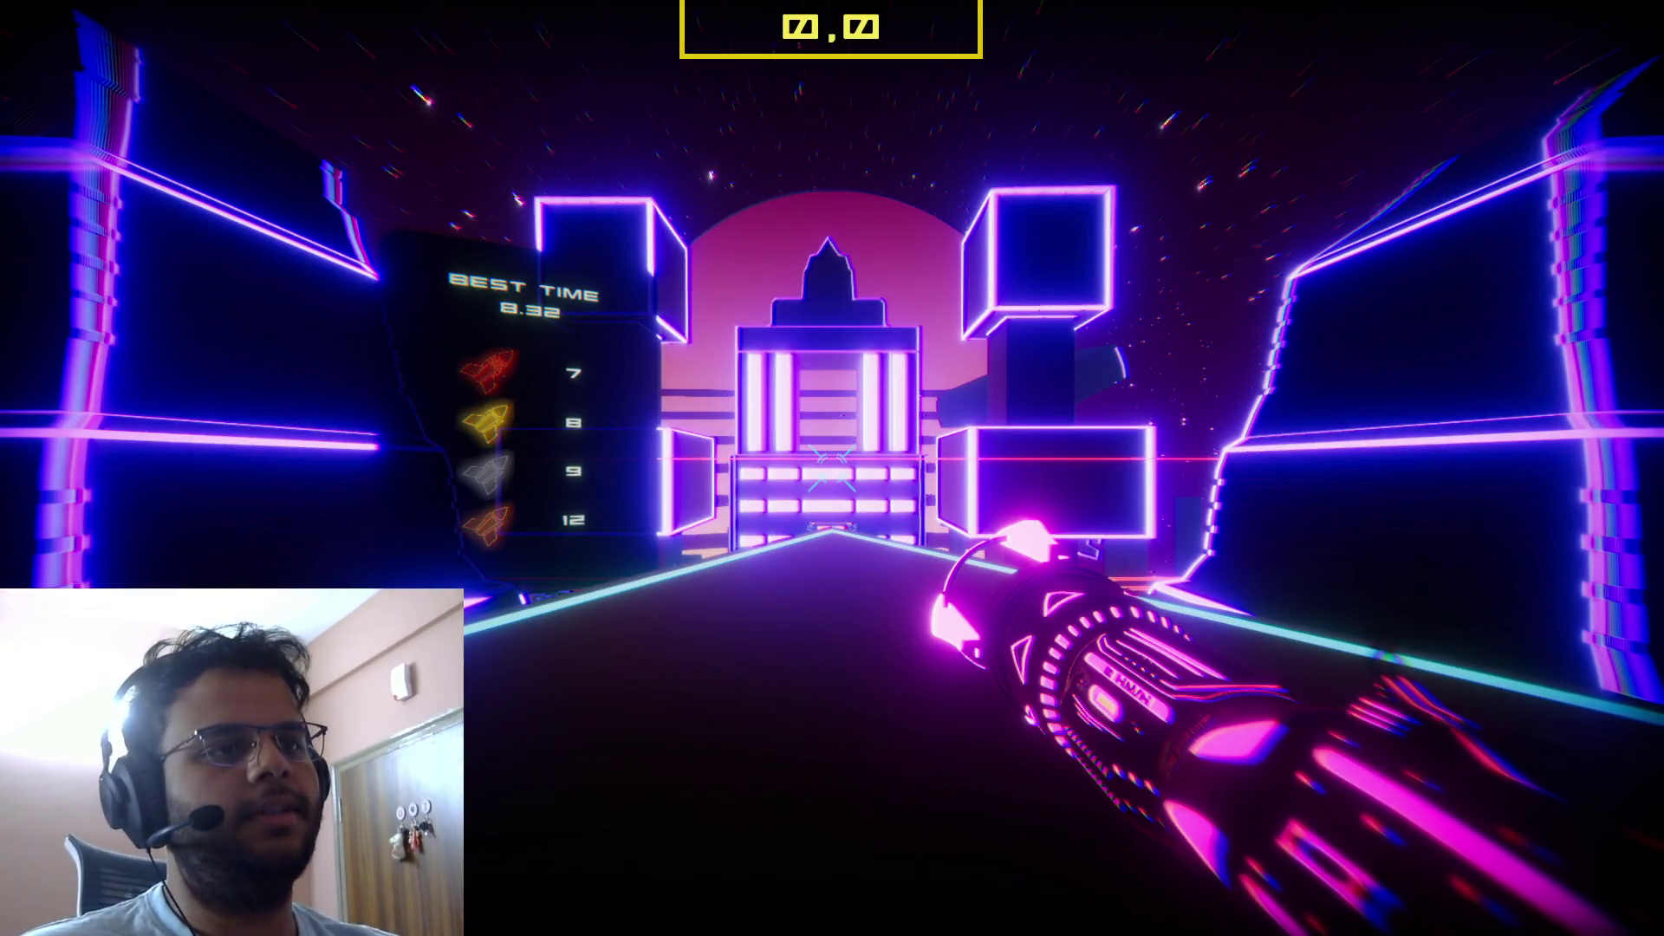
key("w")
key("w")
key("space")
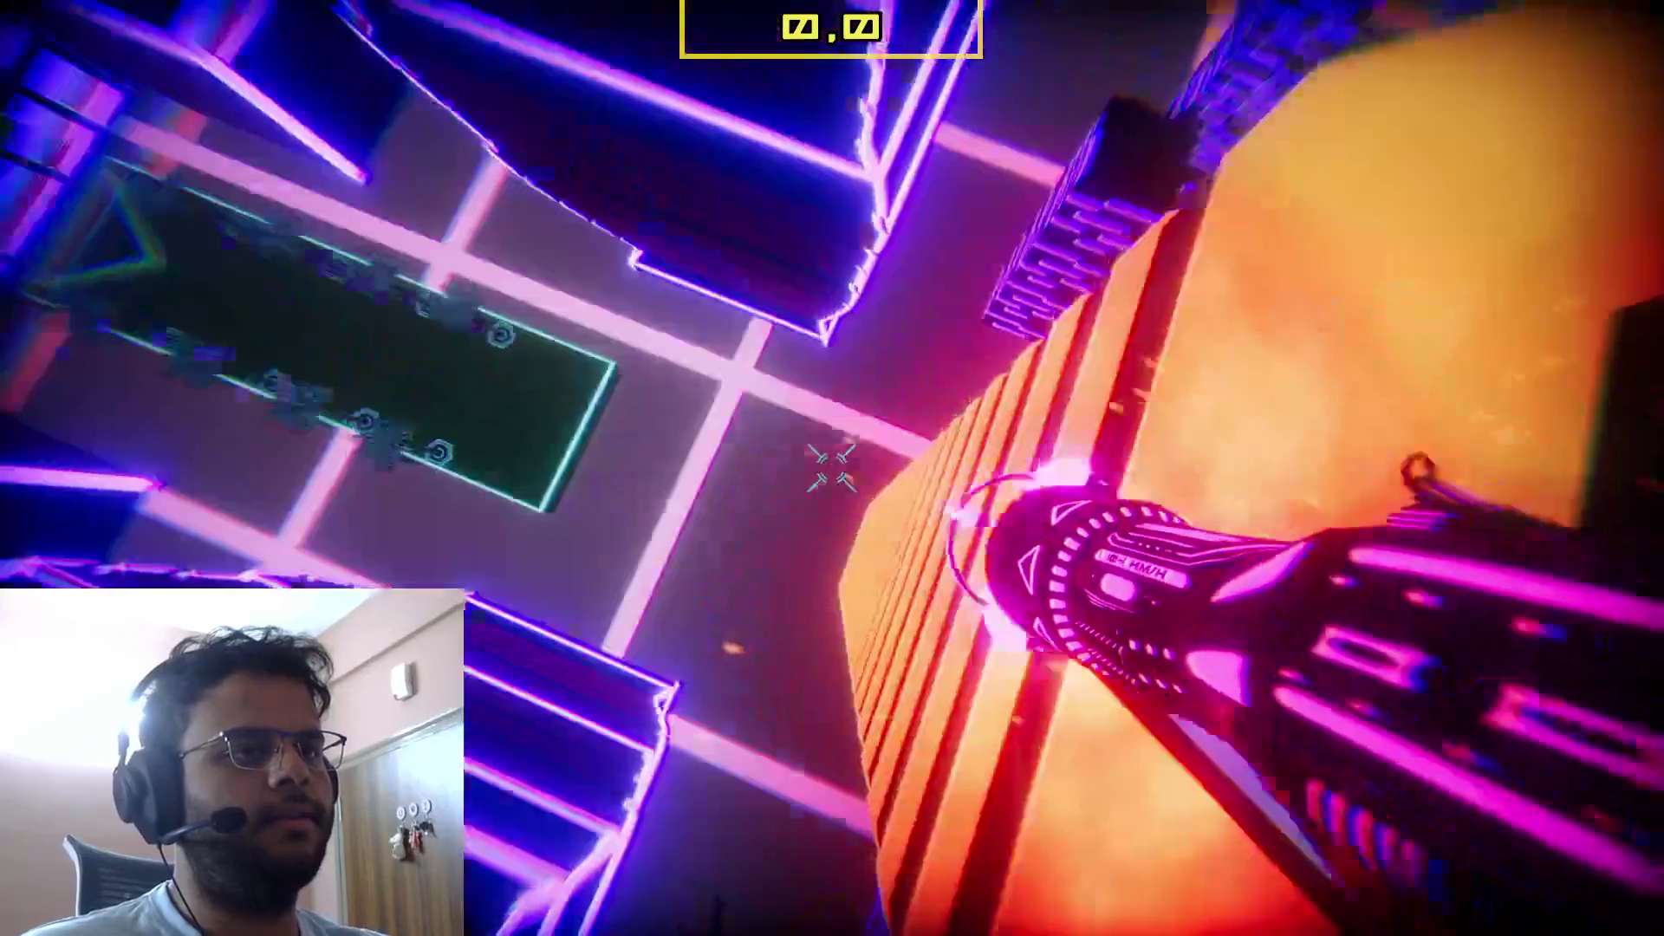
key("r")
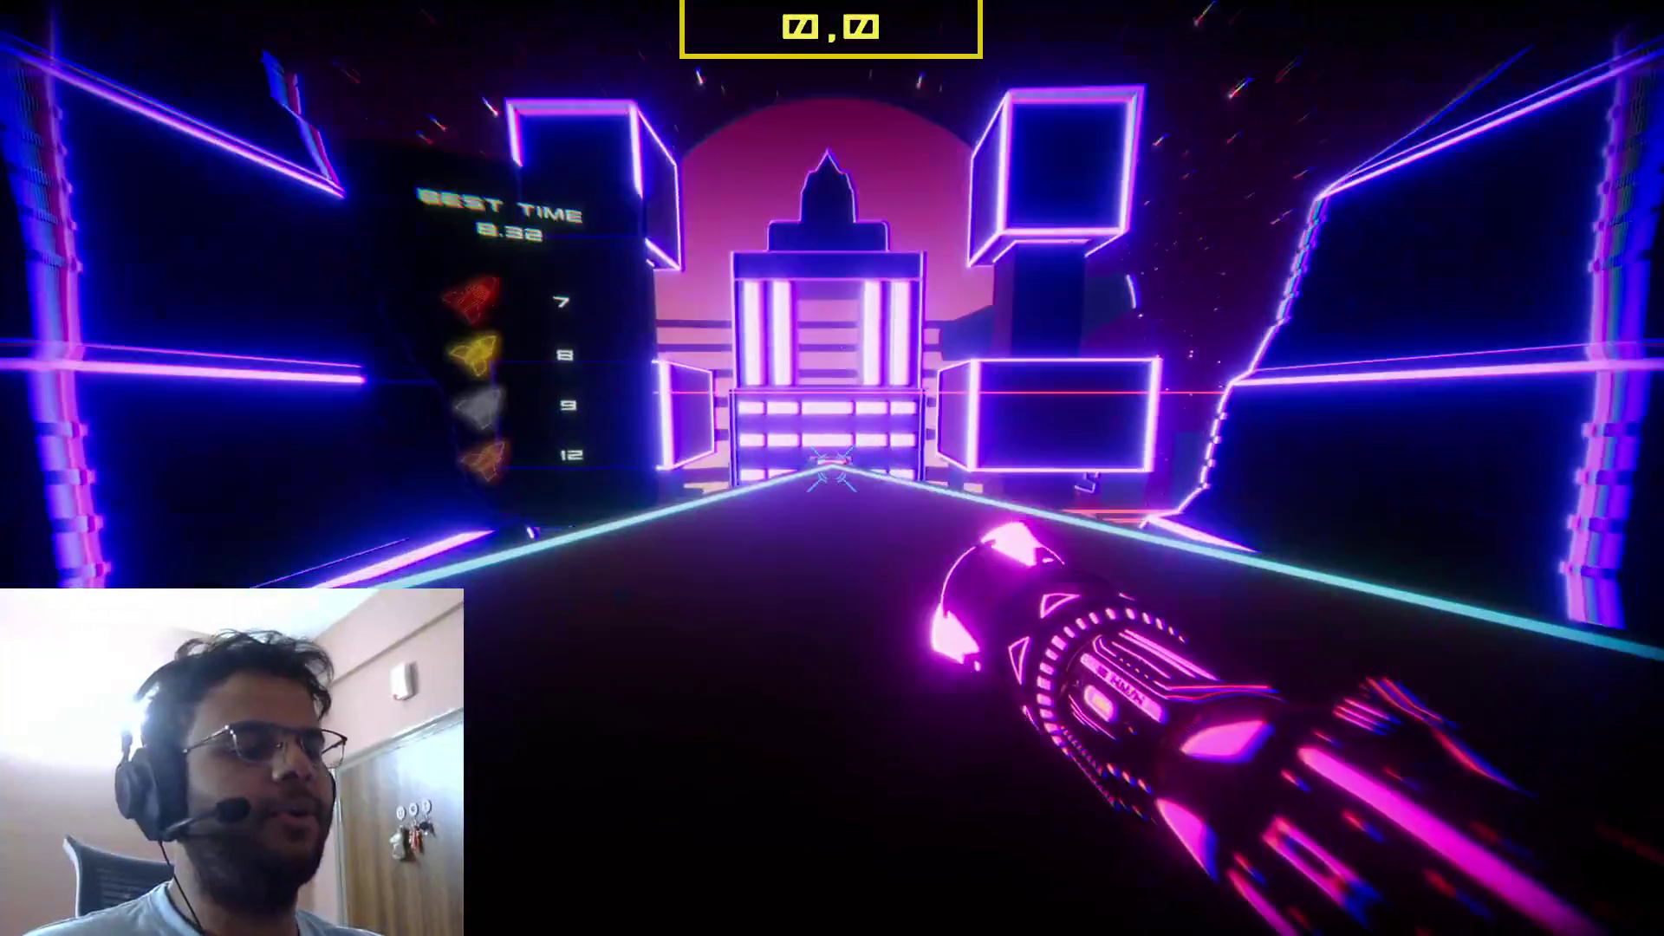
key("w")
key("w")
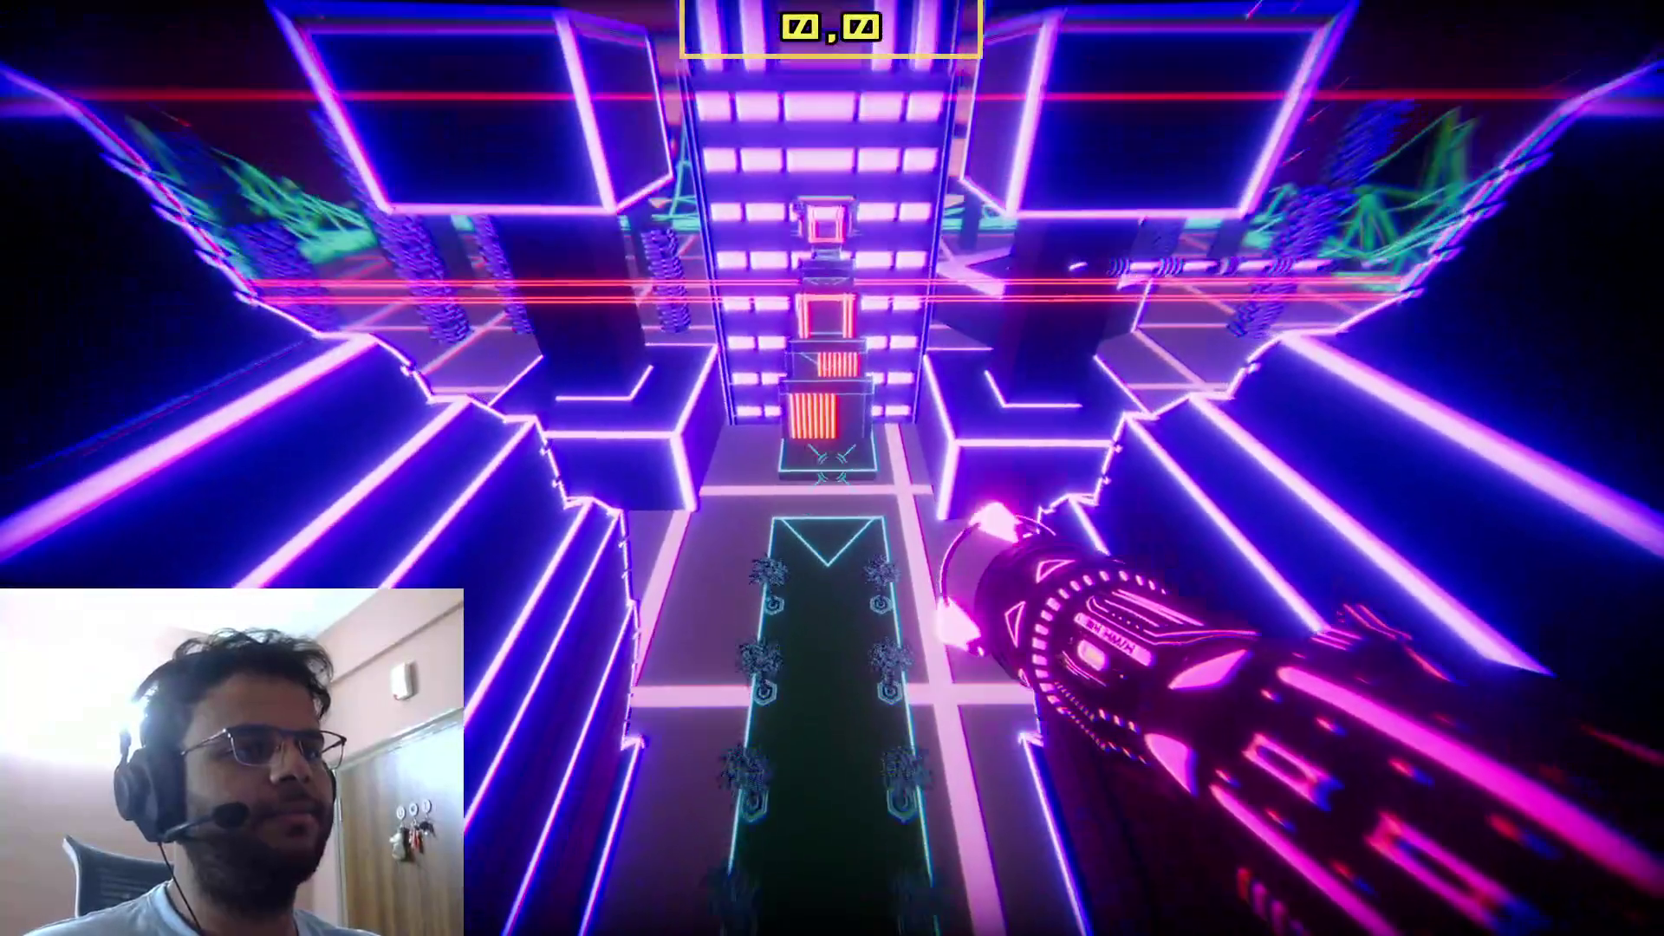
key("w")
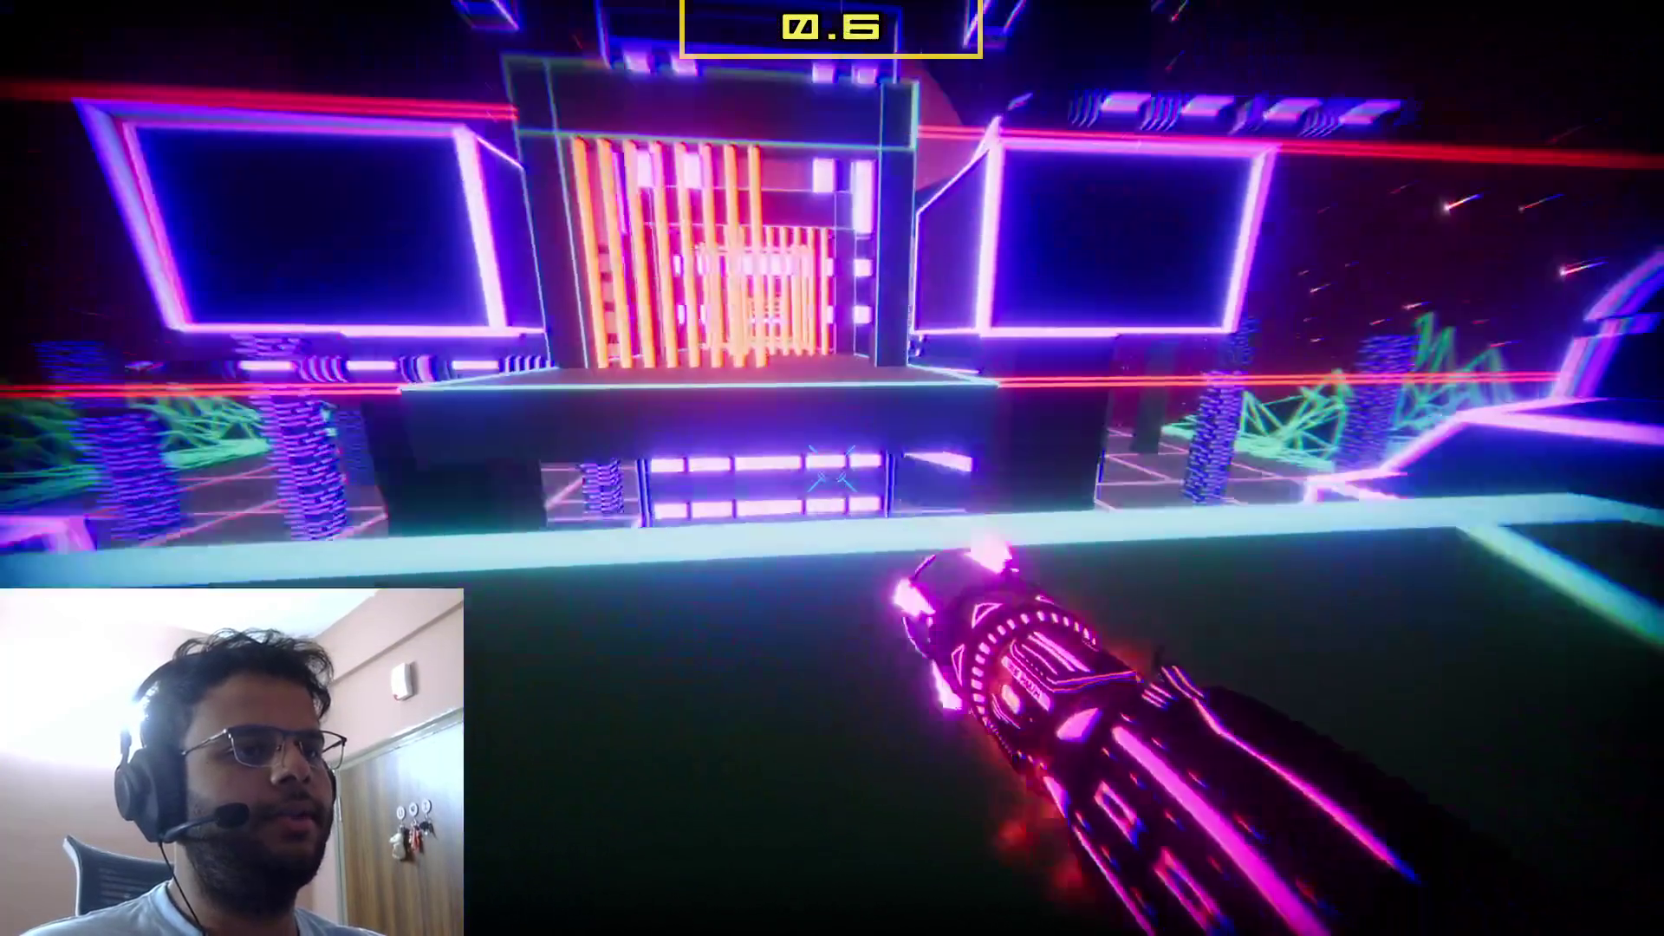
key("w")
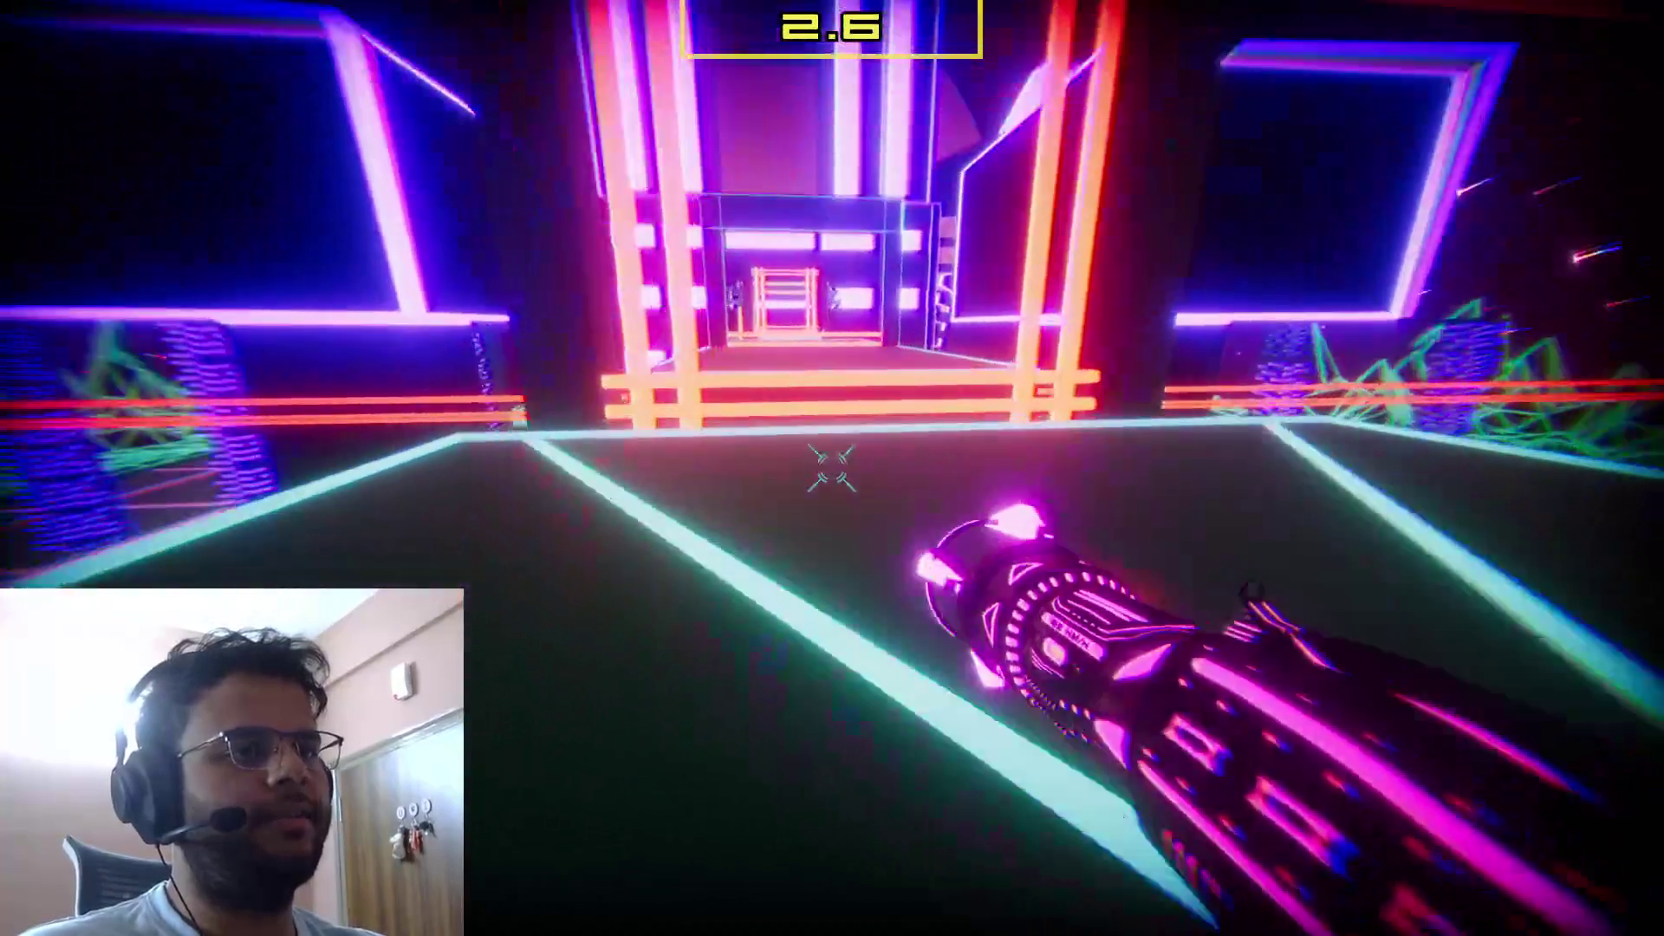
key("w")
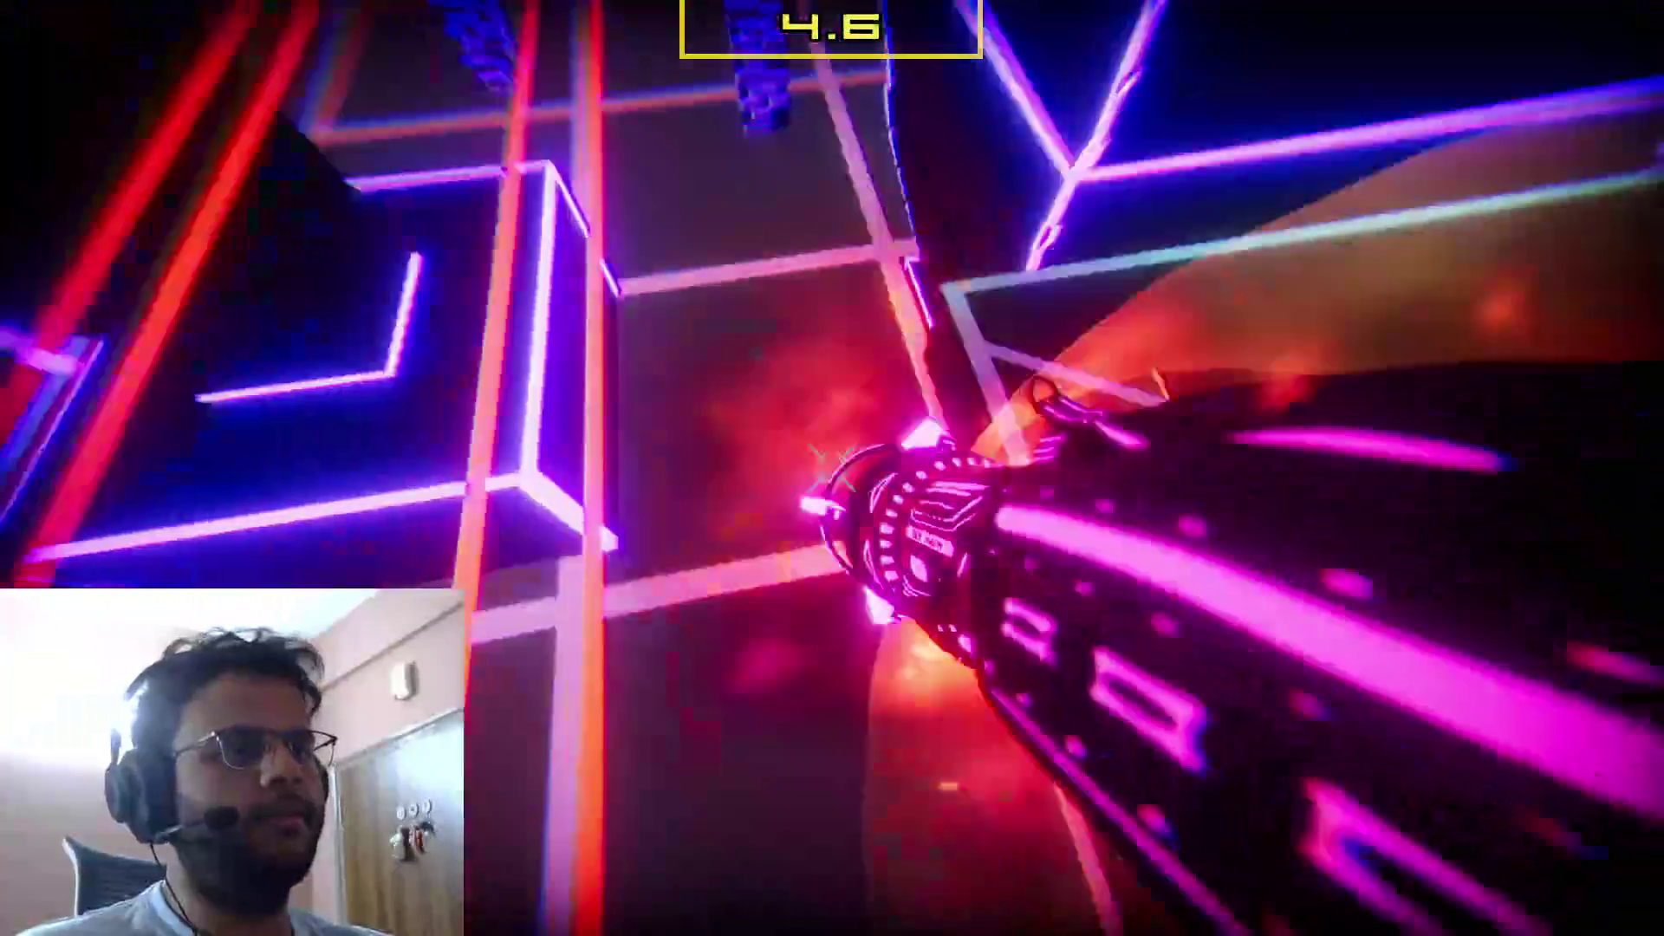
key("r")
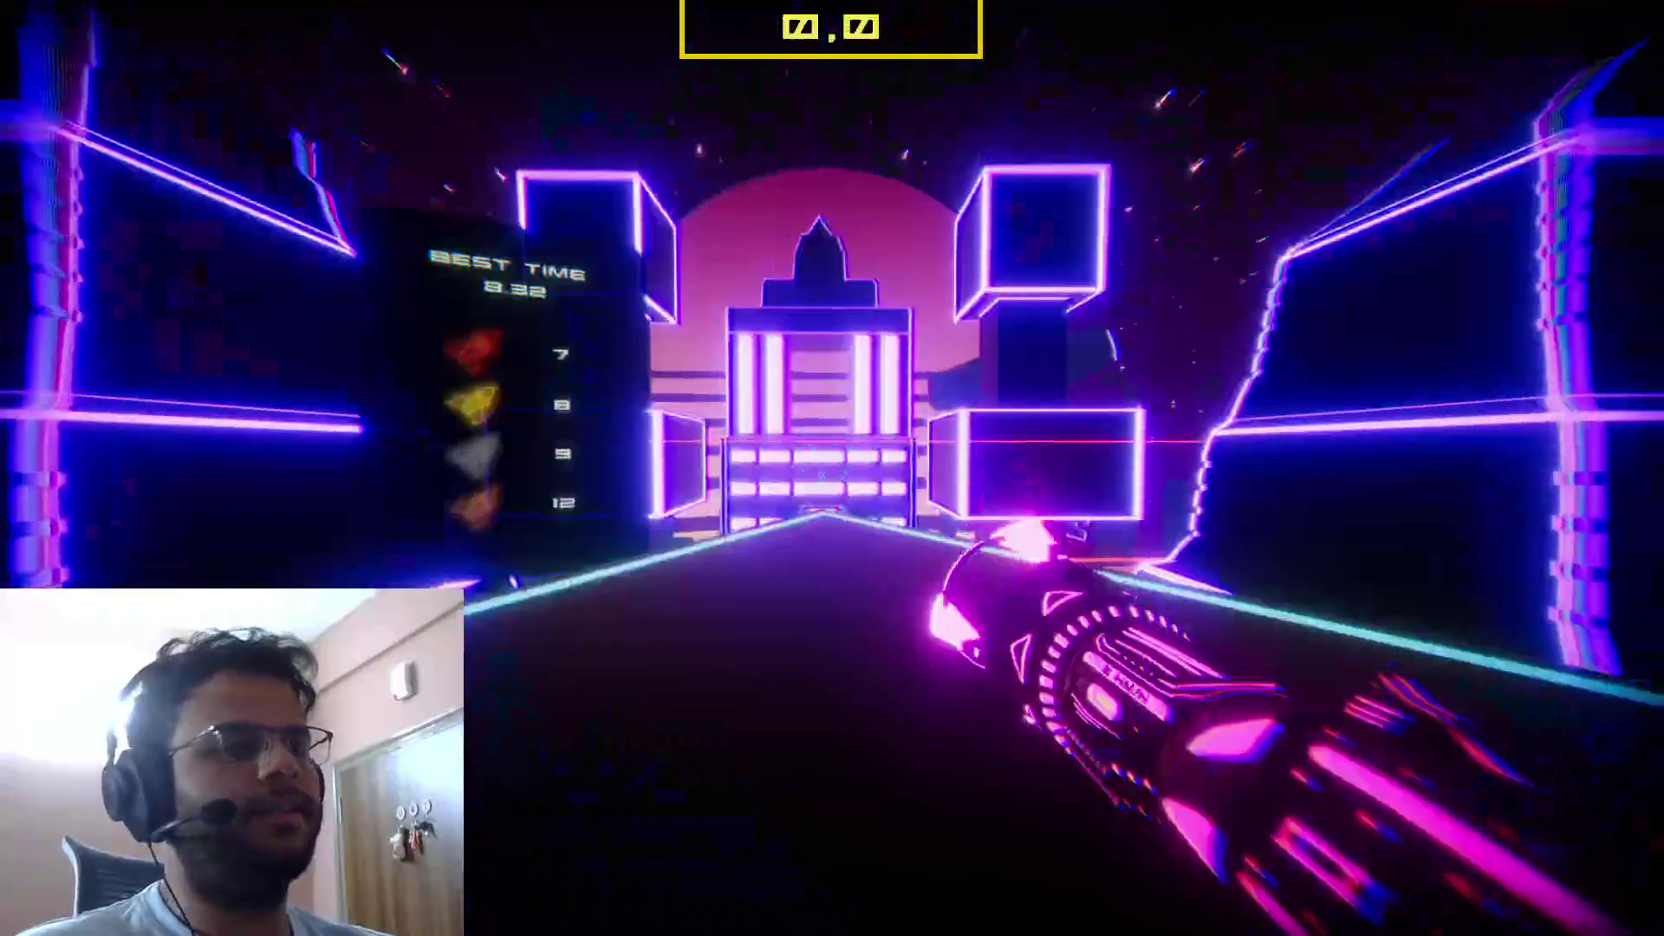
key("w")
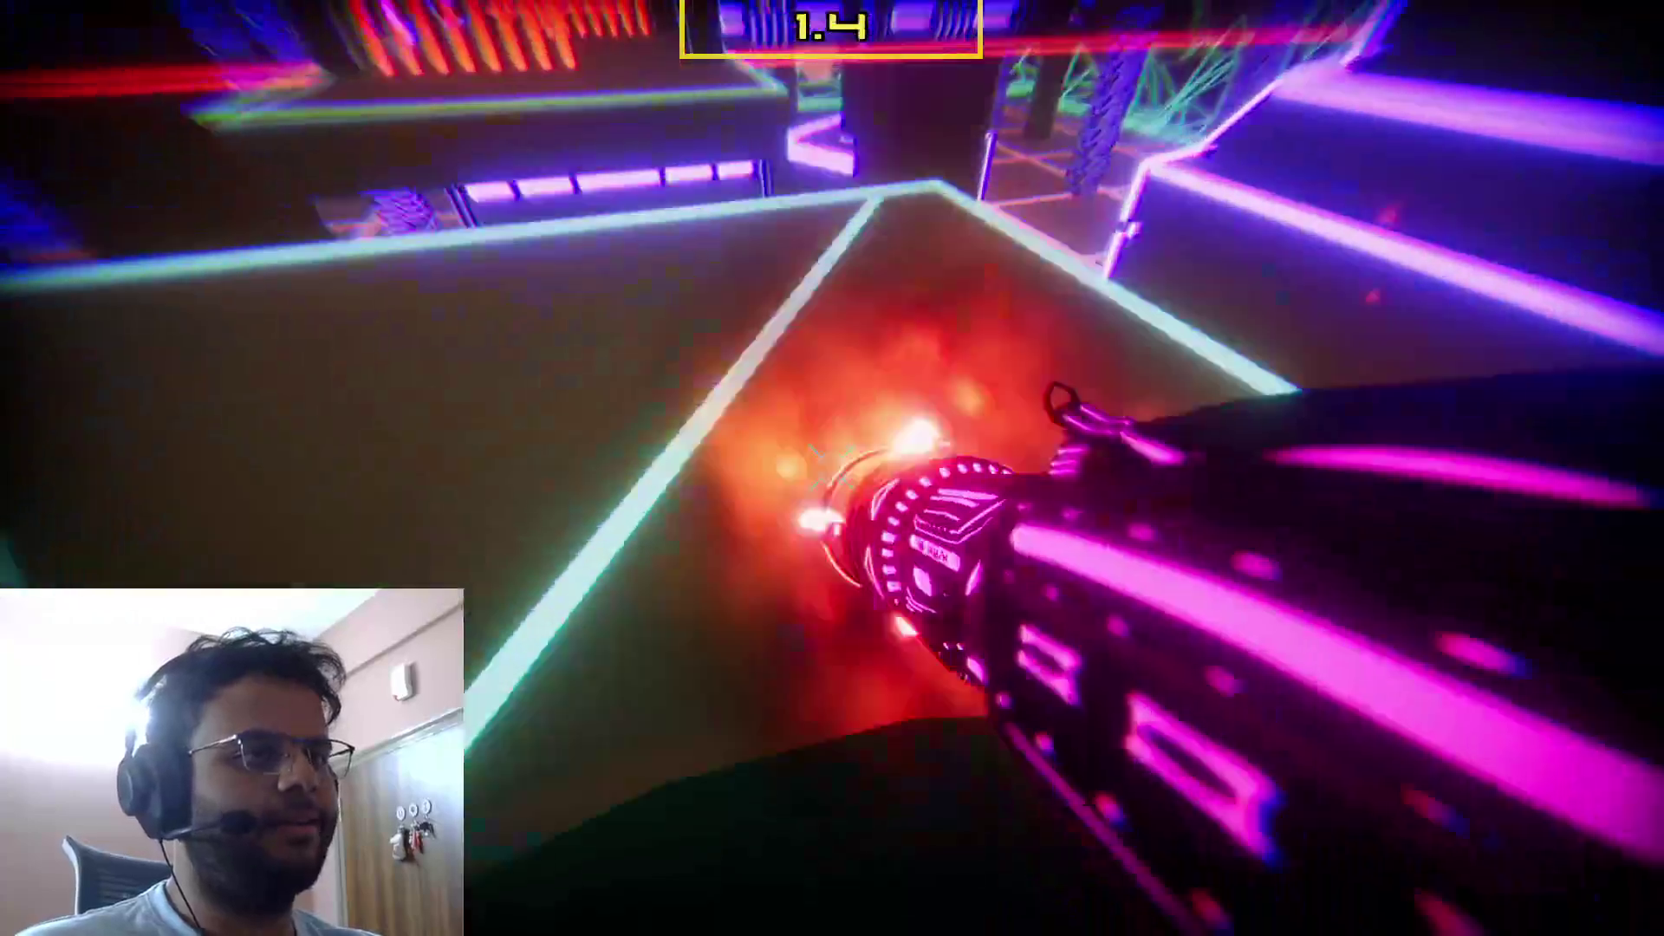
key("w")
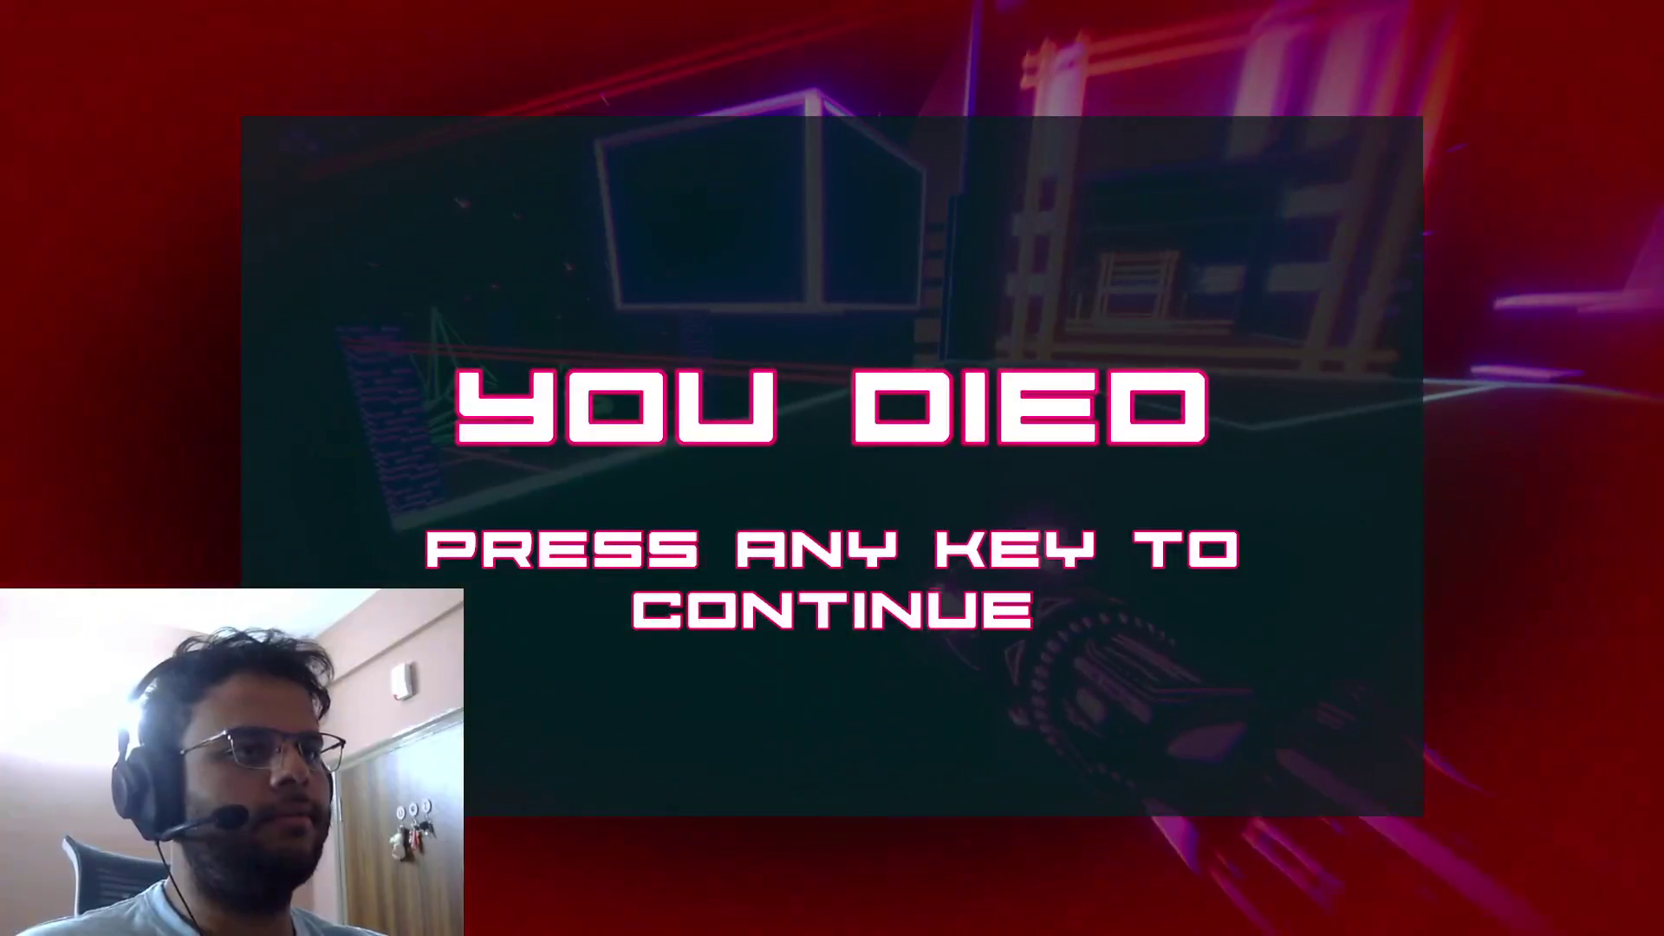
key("w")
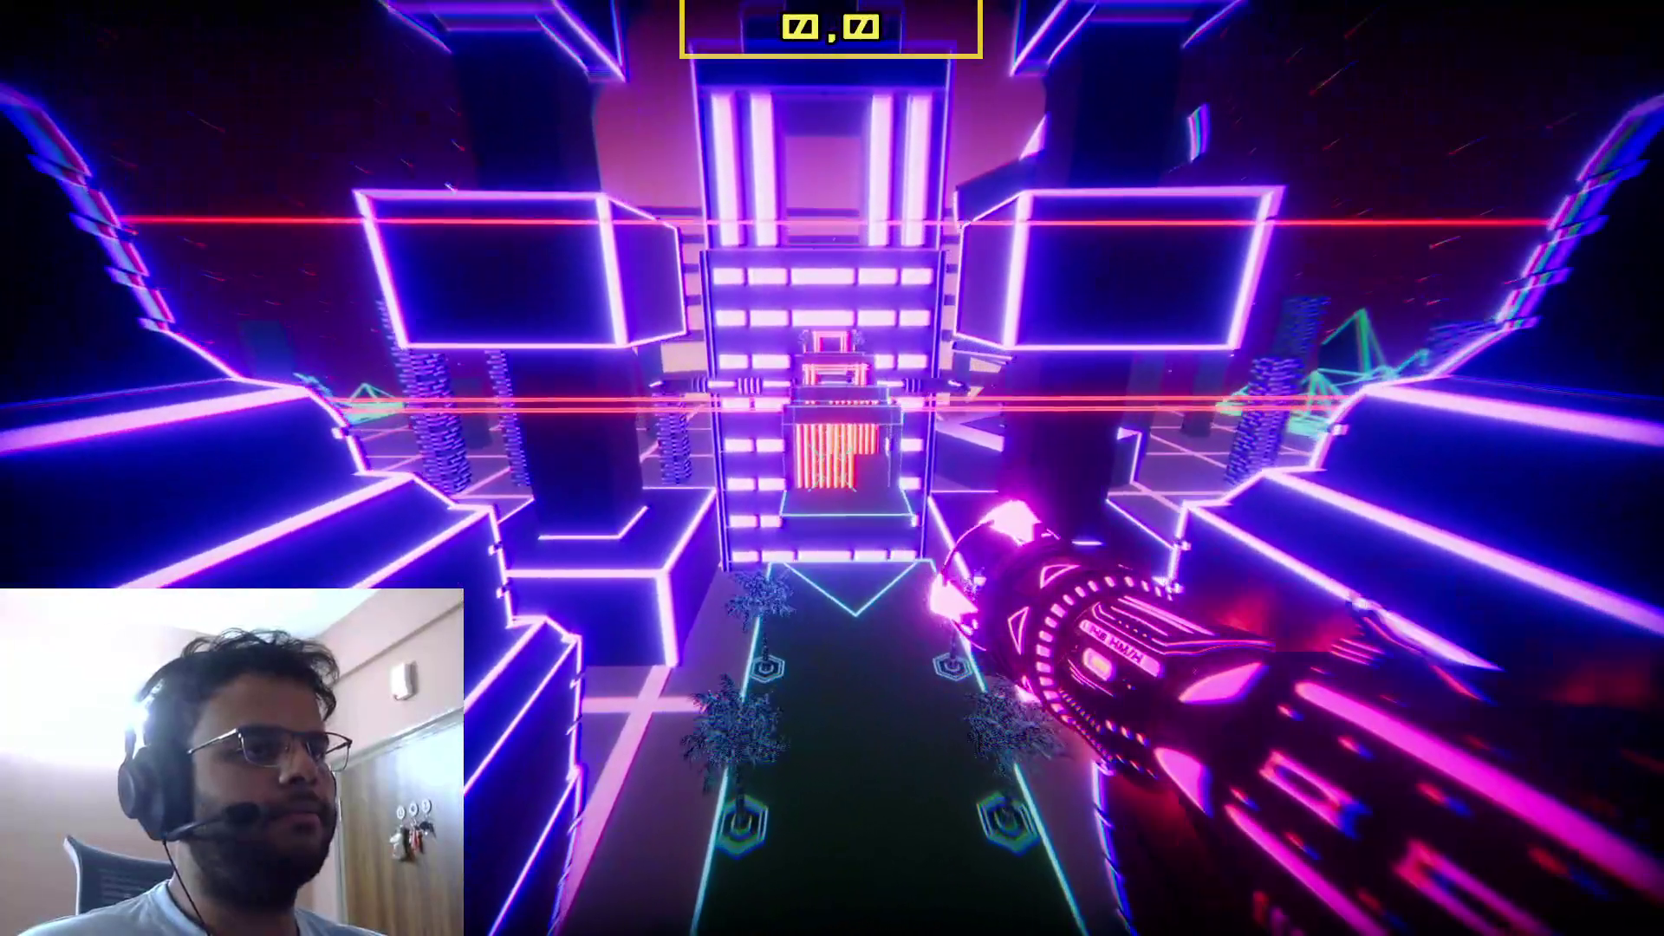
Step: Retry the level through several deaths, then Alt+Tab out of Neon Boost back to Steam
key("w")
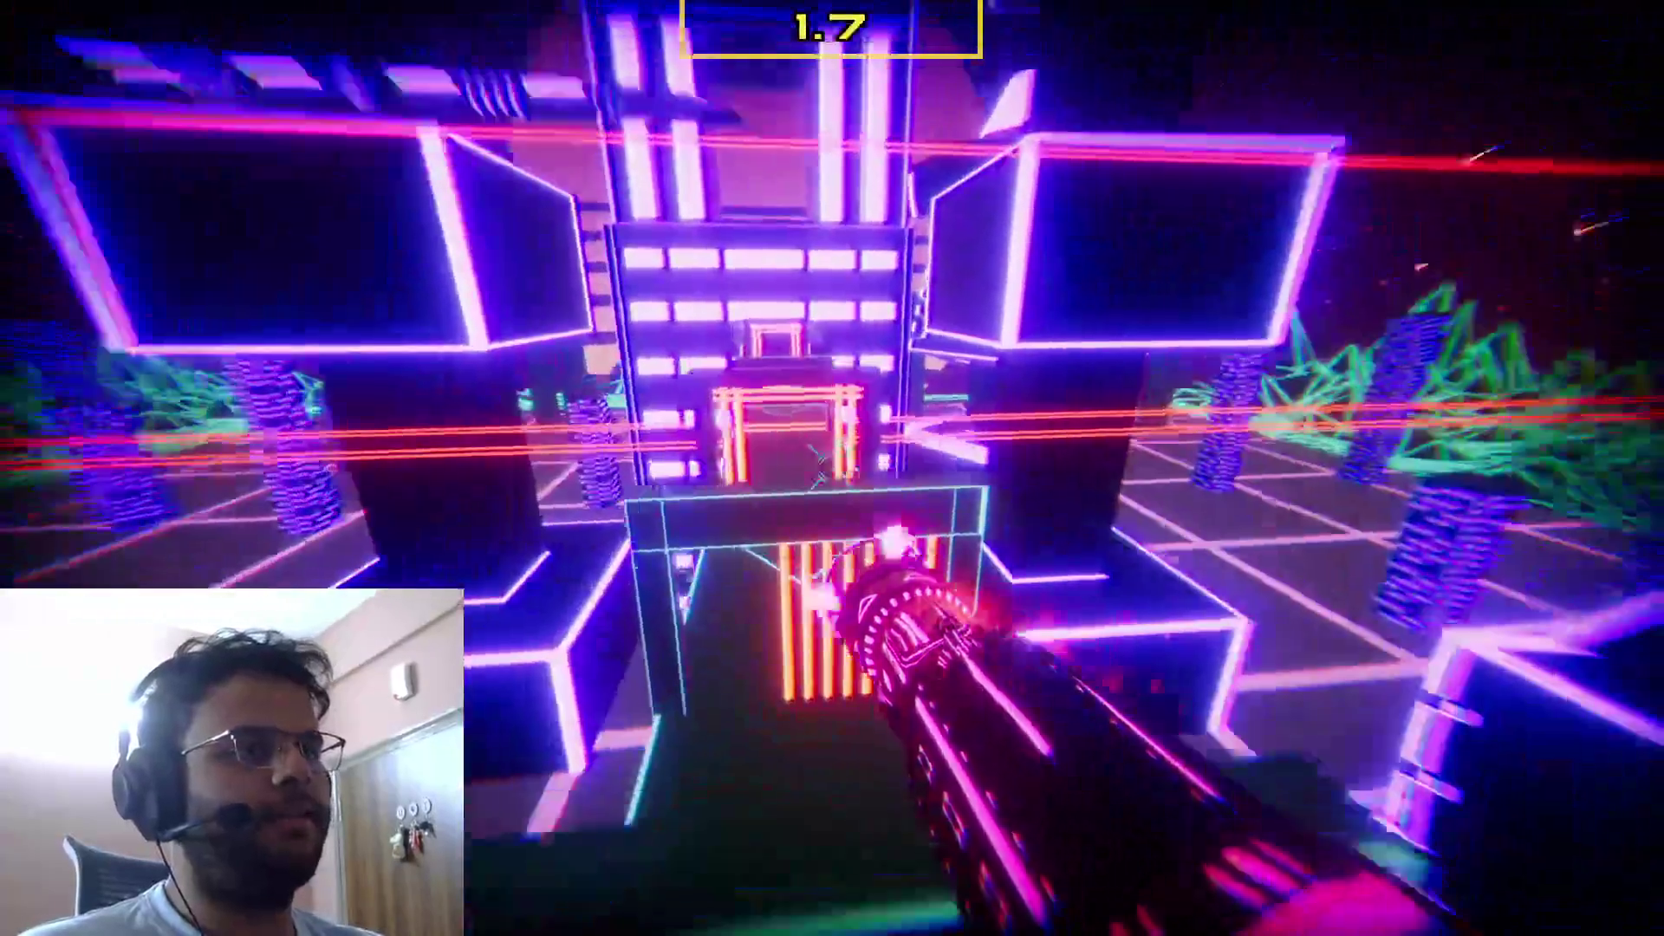
key("w")
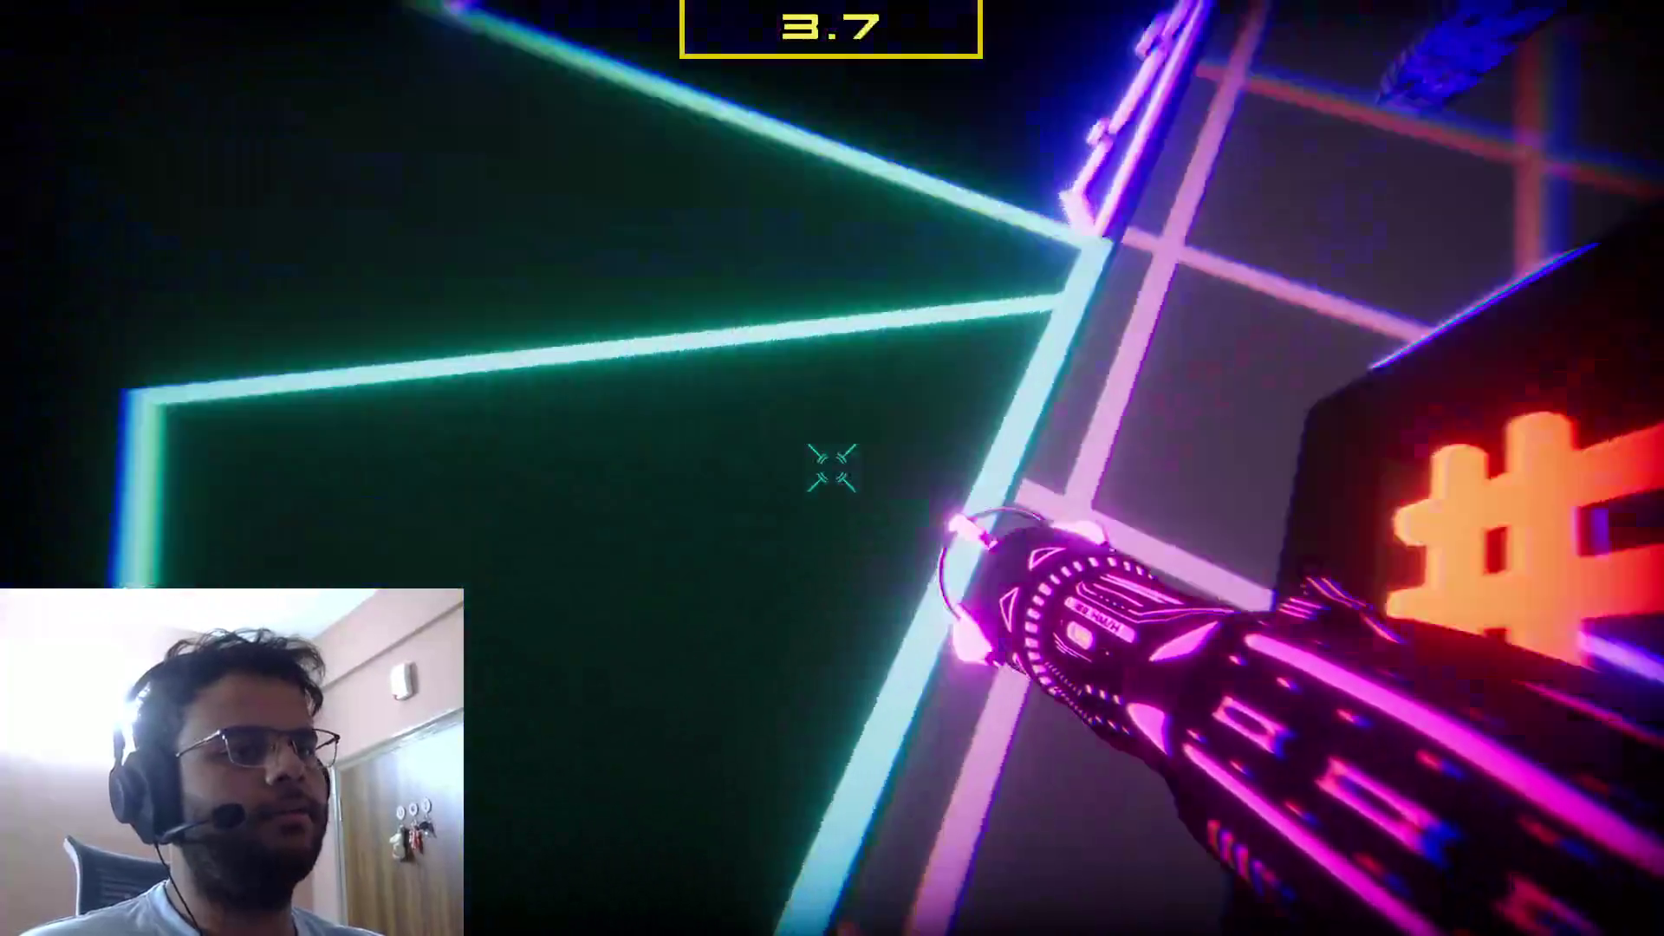
key("space")
key("w")
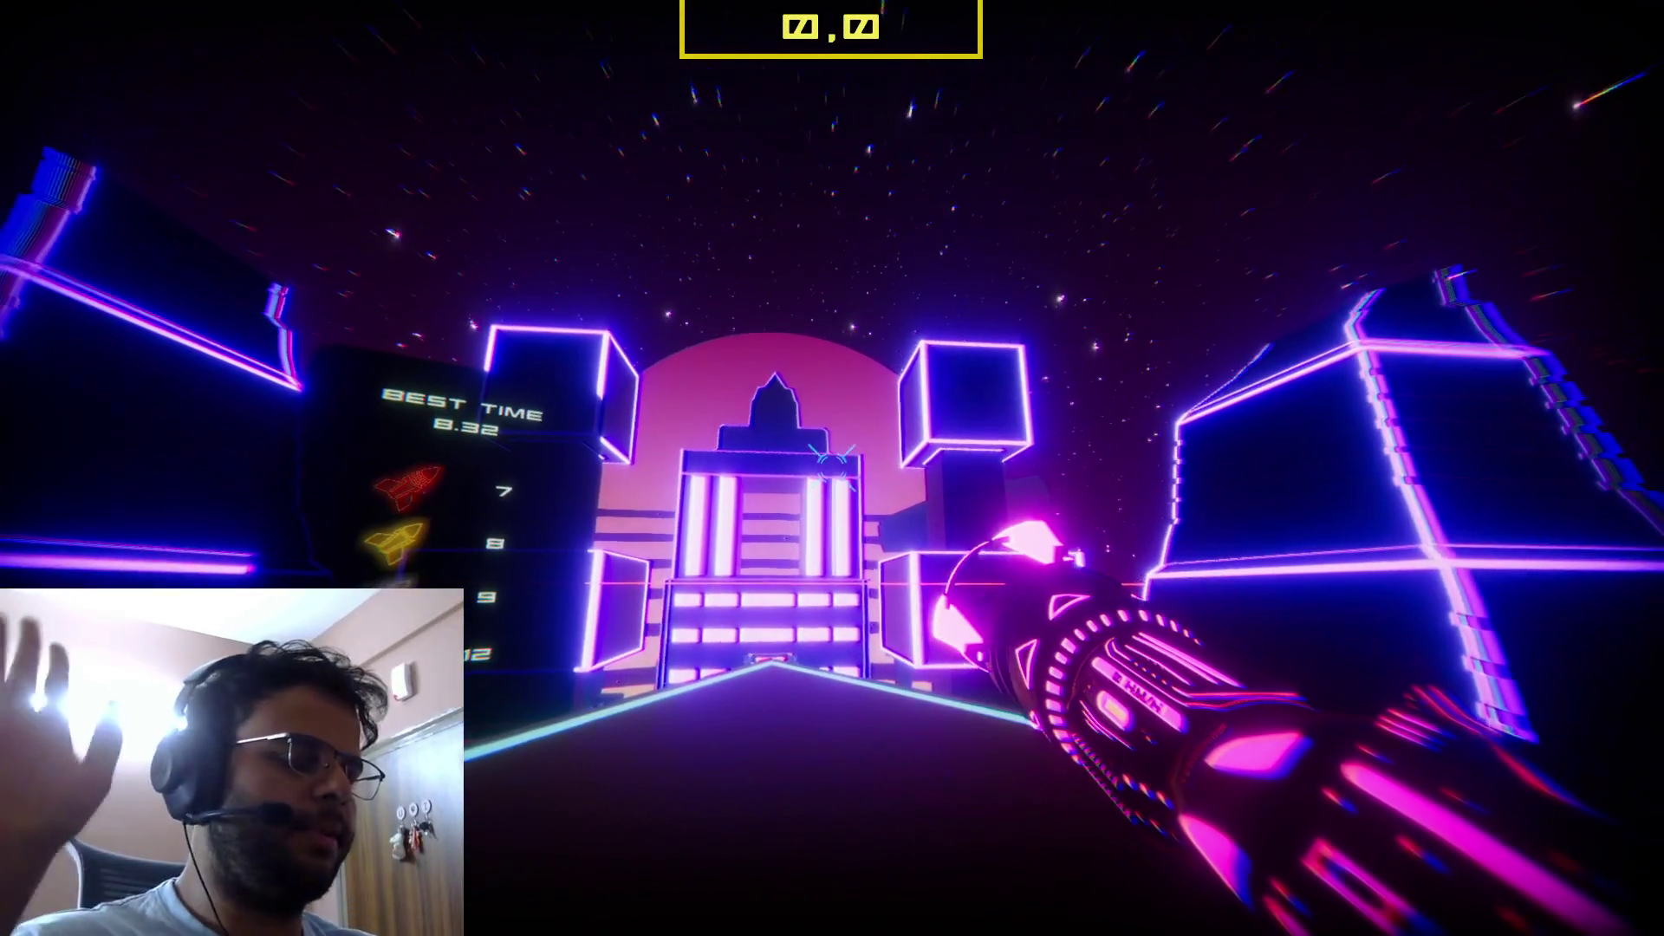
key("w")
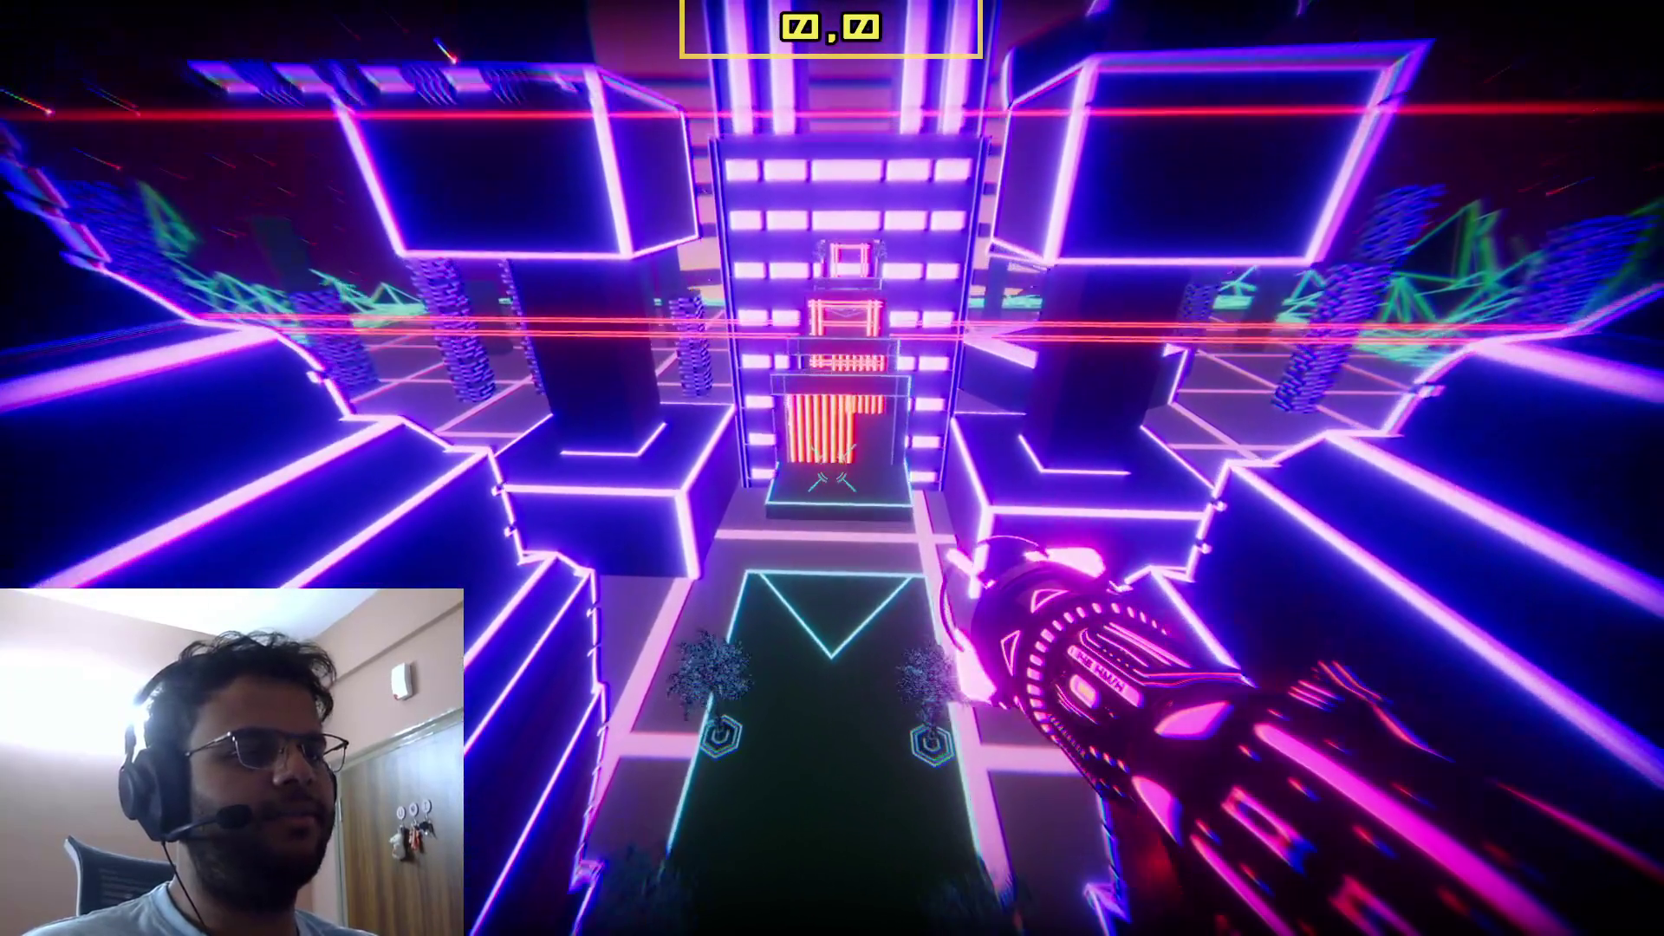
key("w")
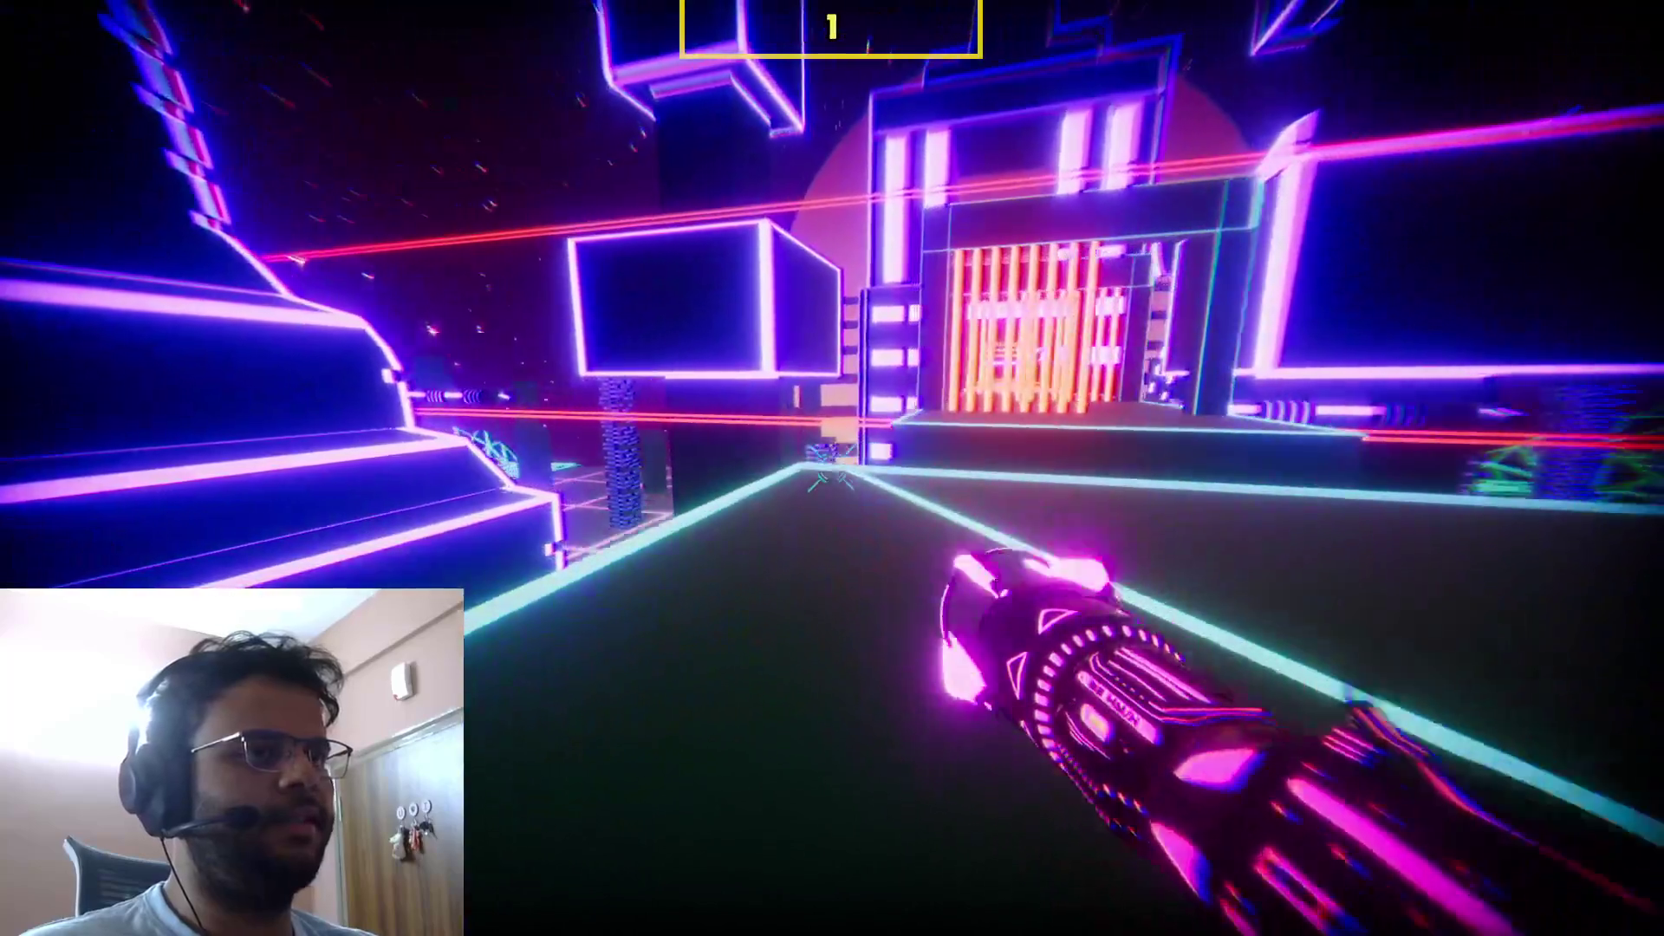
key("w")
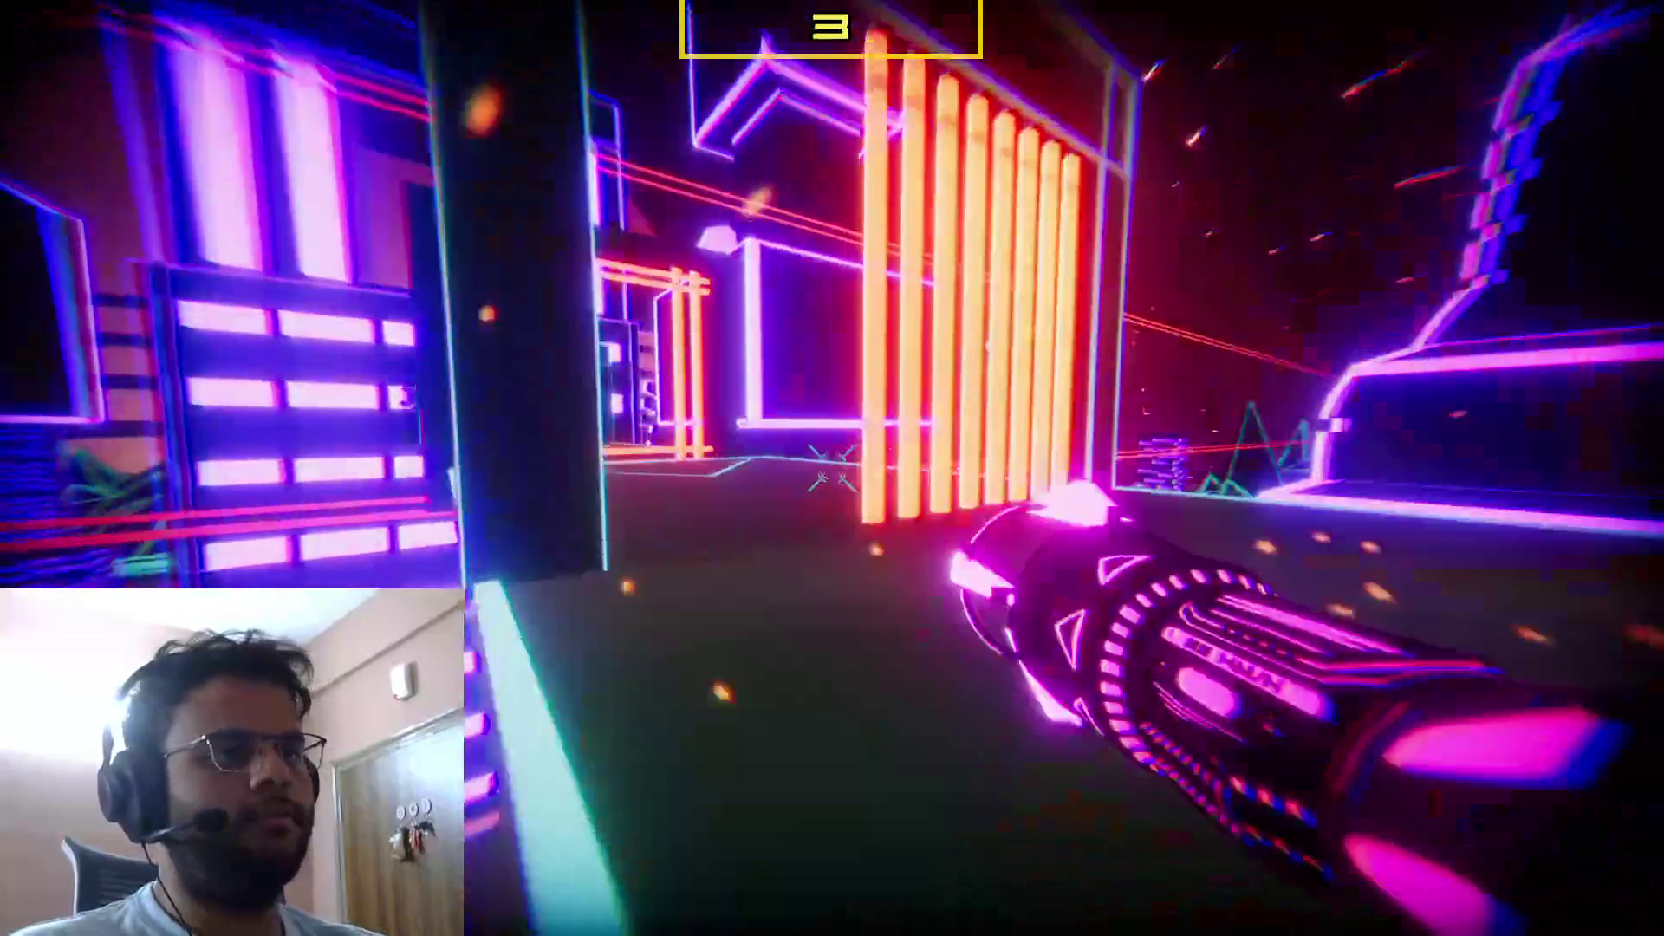
key("space")
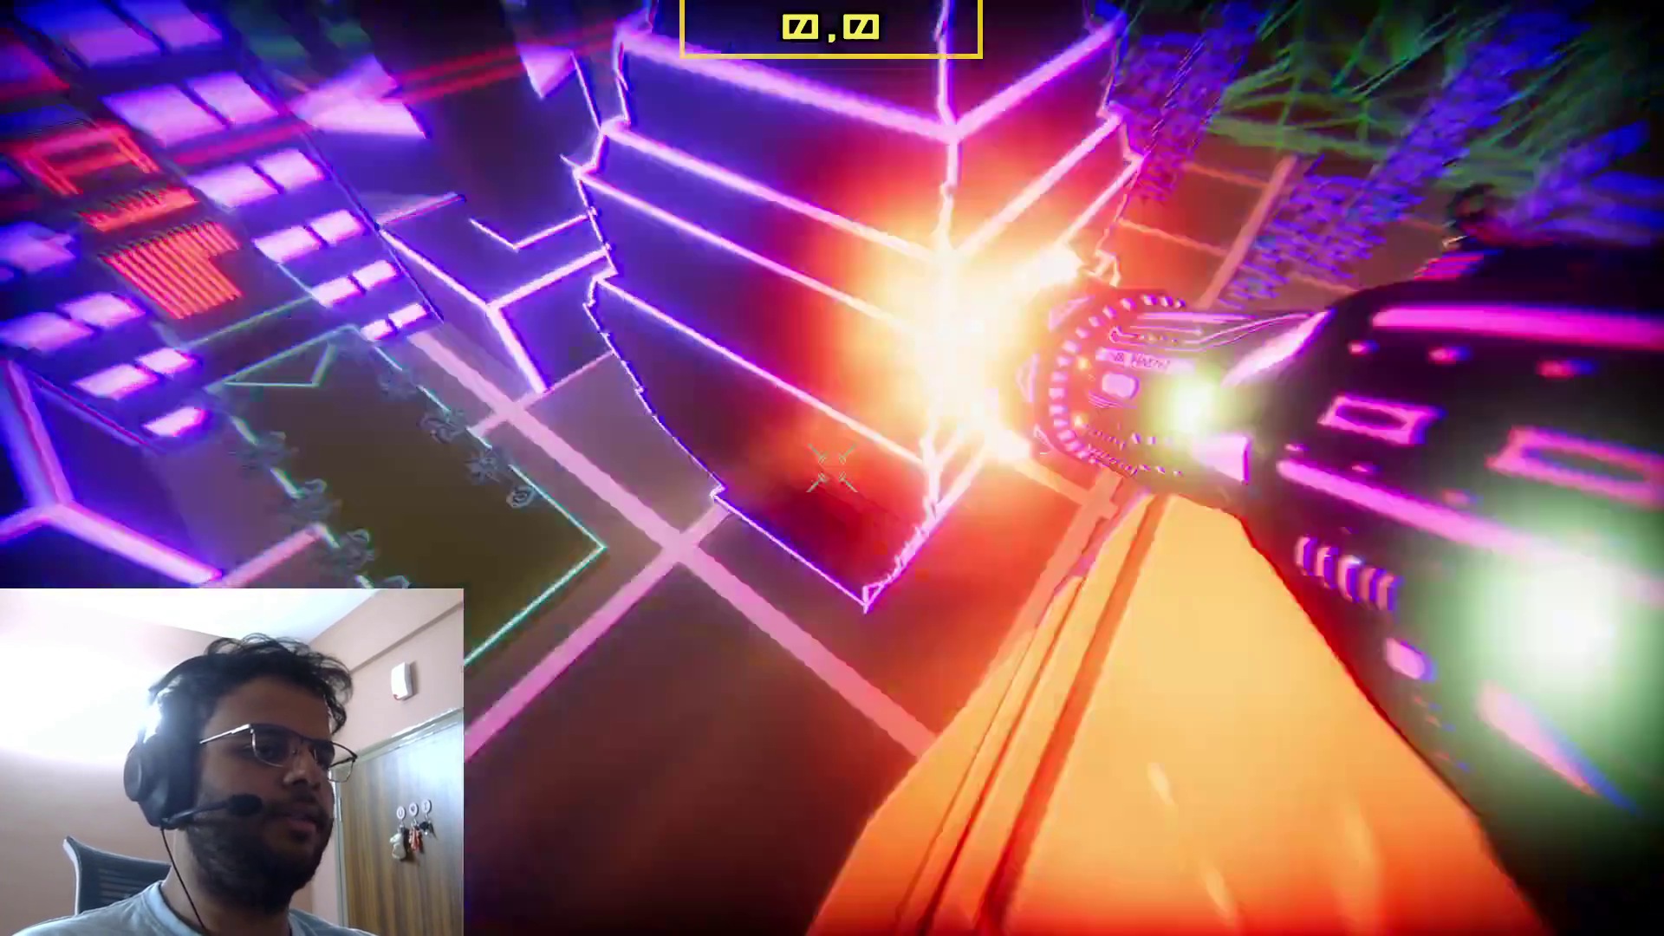
key("w")
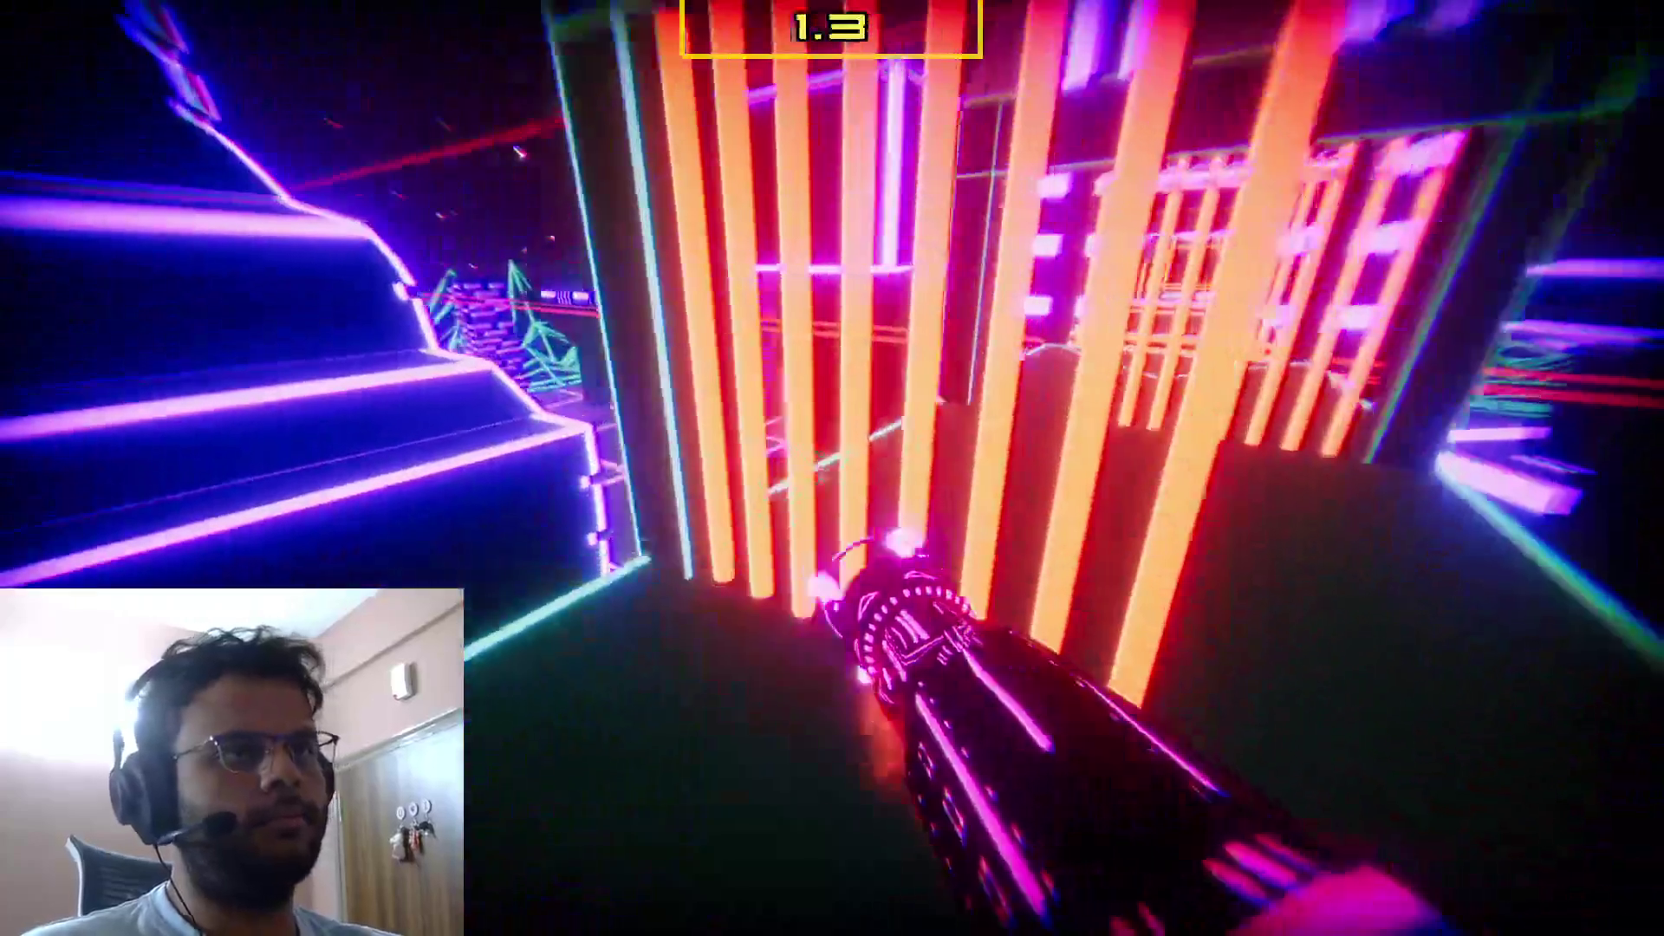
key("space")
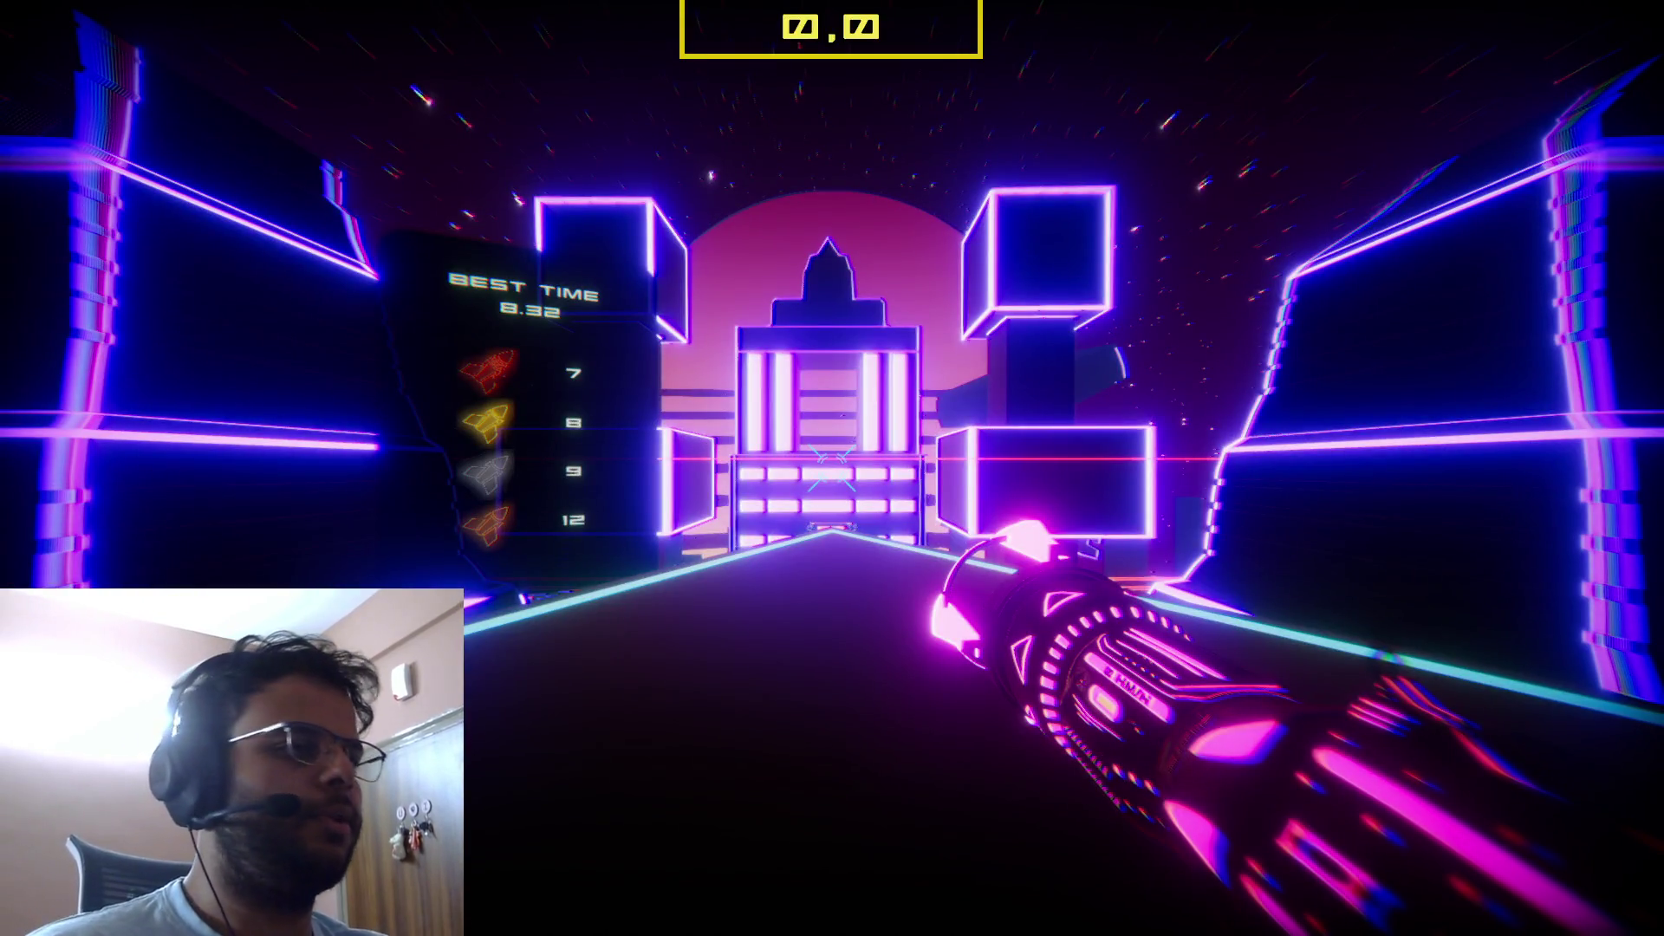
key("alt+Tab")
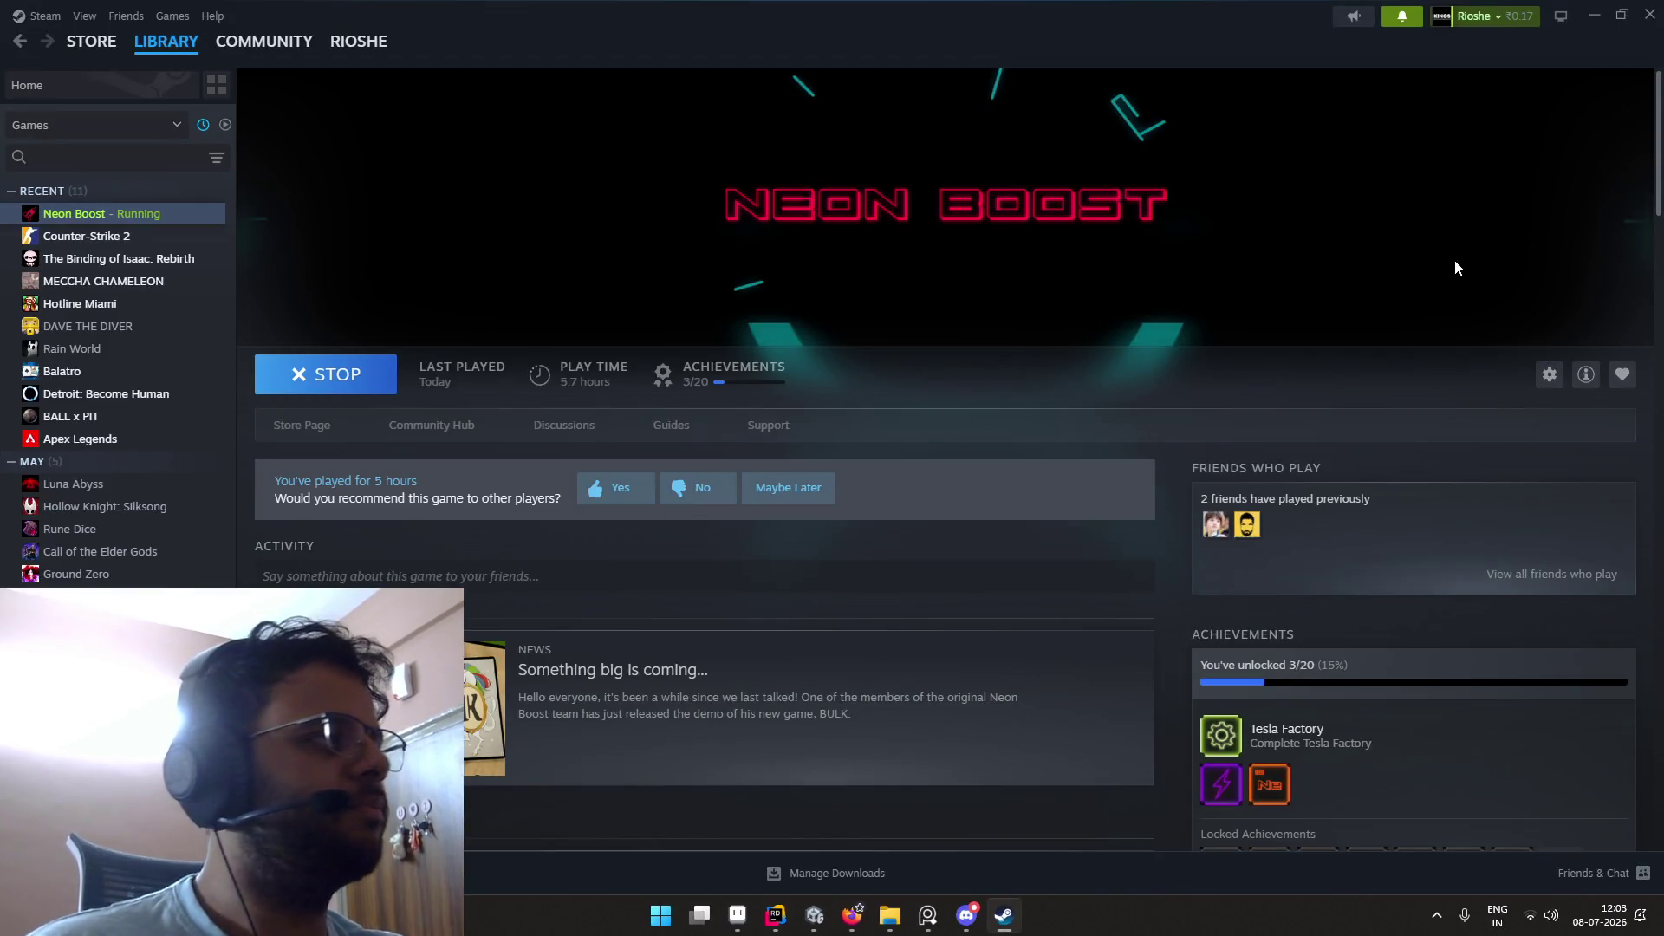
Step: Close the Steam window and choose Exit Steam from its tray icon
left_click(1650, 18)
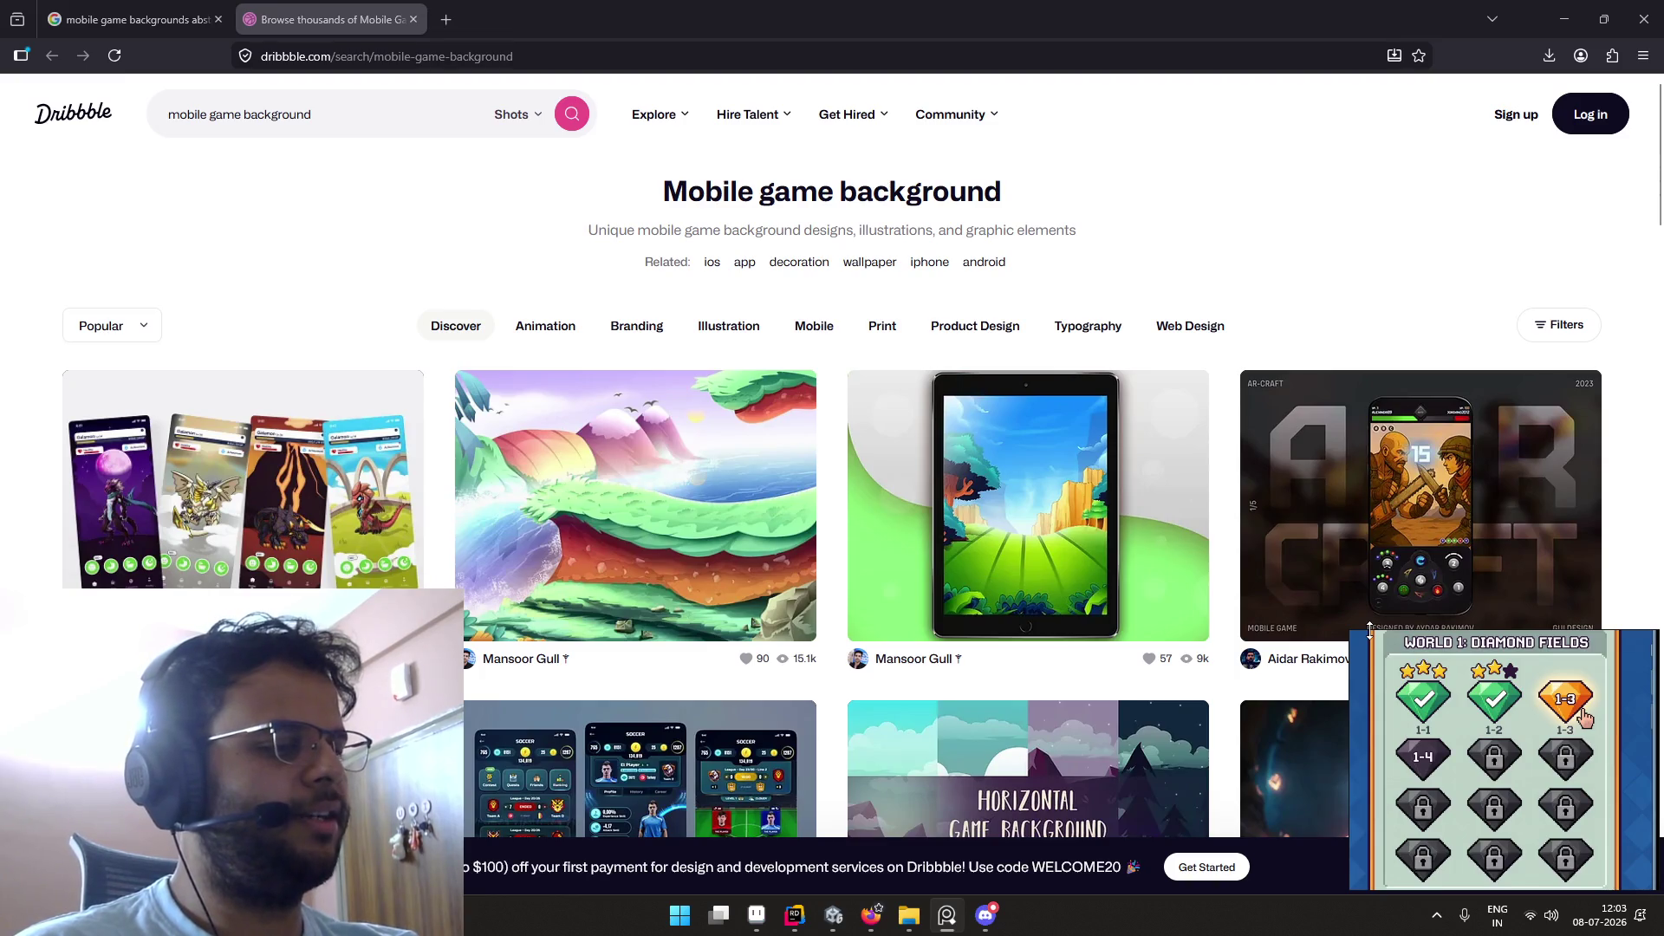
left_click(1437, 916)
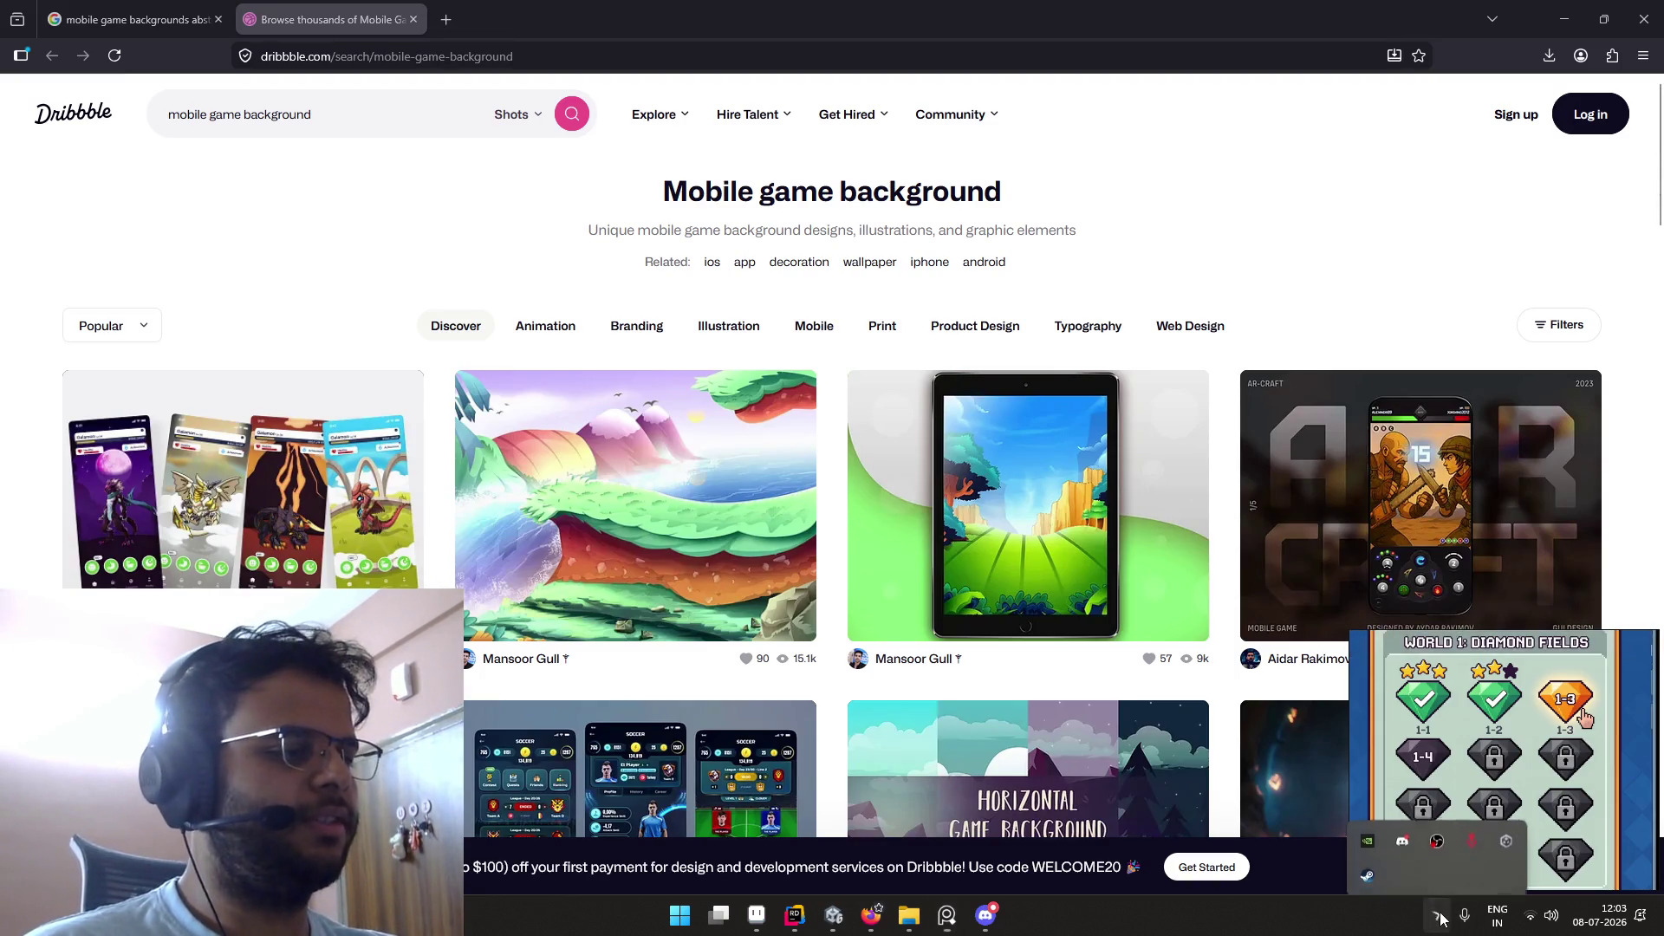
right_click(1369, 865)
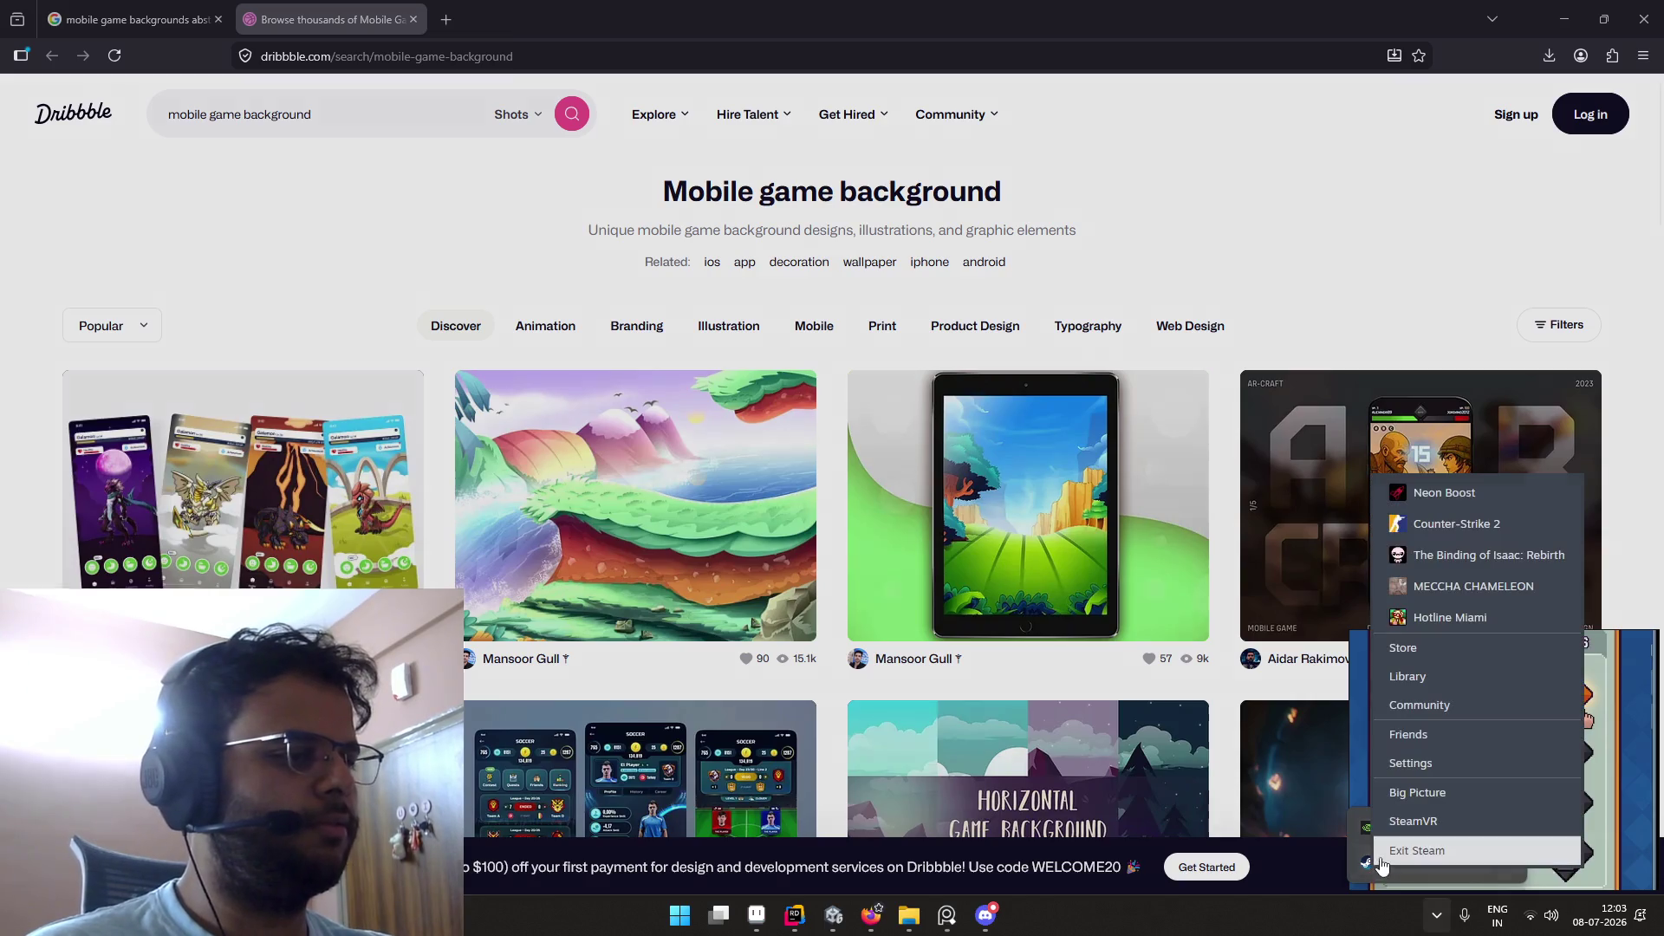
left_click(1382, 847)
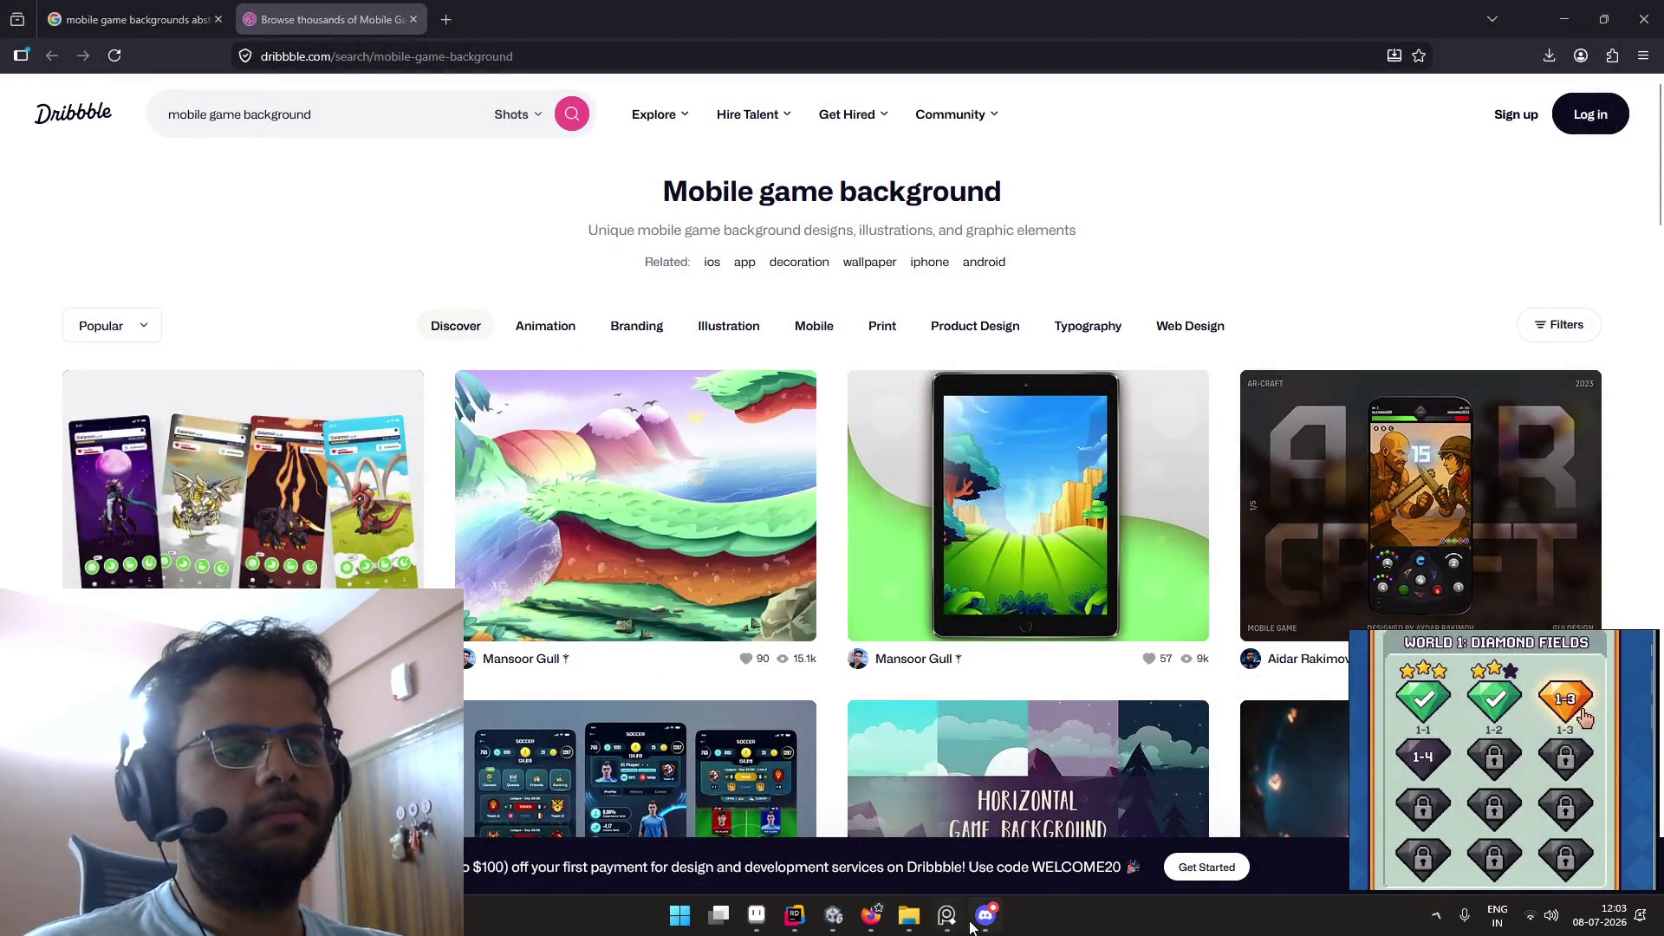
Step: Bring Firefox forward on the 'mobile game backgrounds abstract' Google results tab
mouse_move(832, 917)
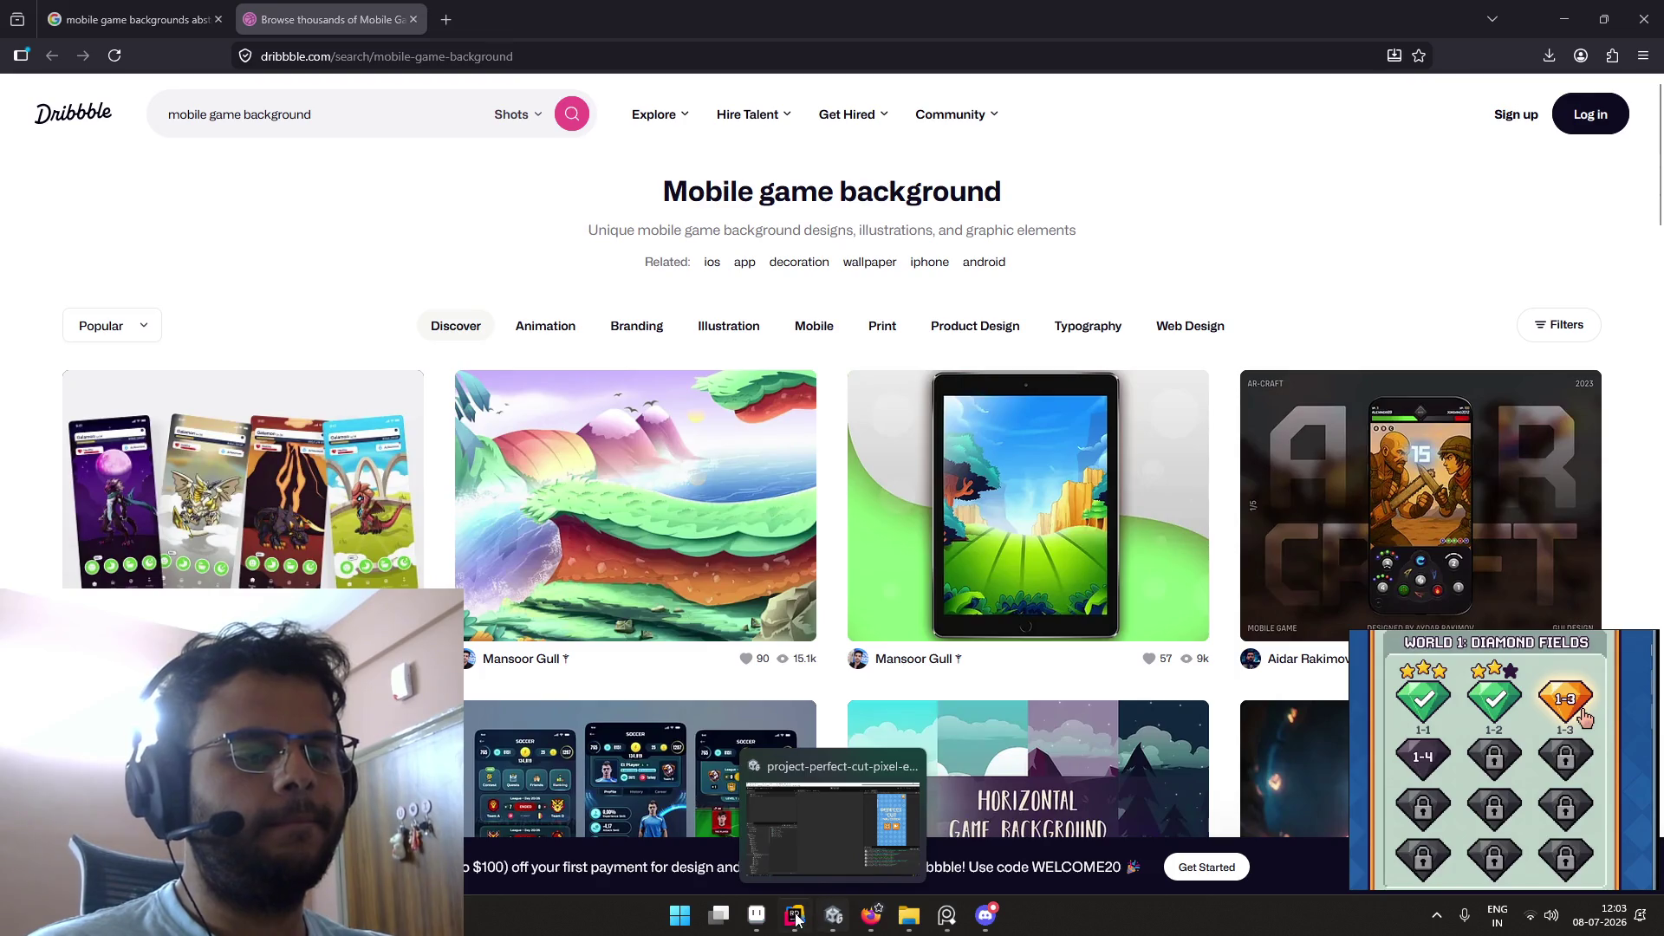
left_click(874, 928)
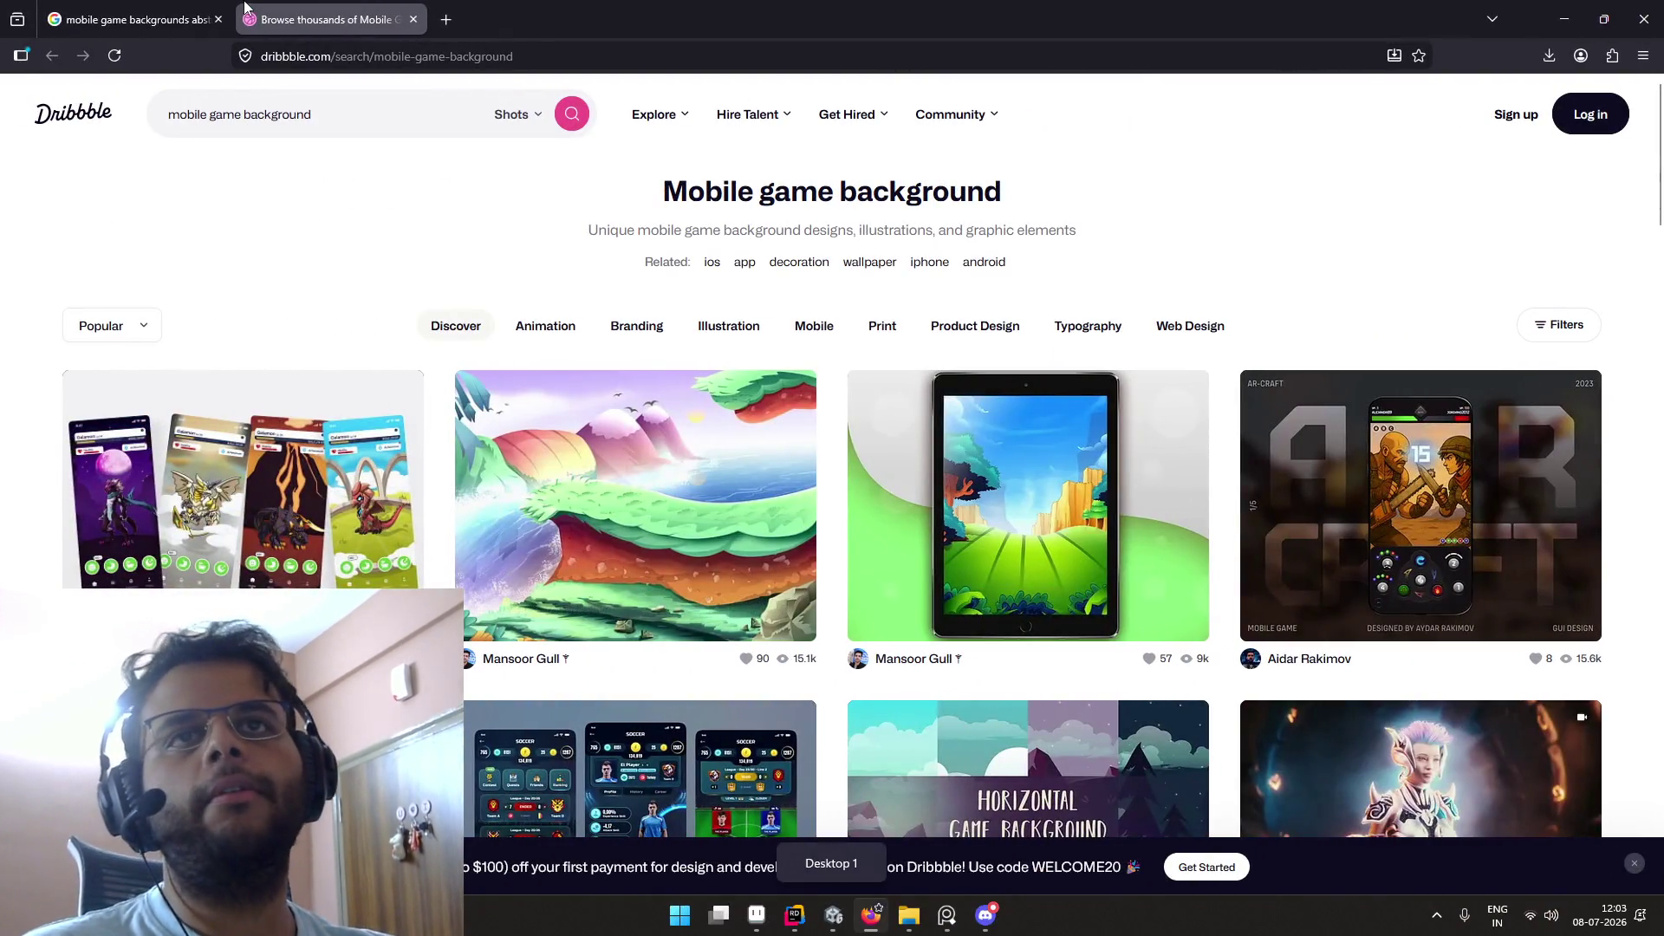
key("ctrl+shift+Tab")
key("alt+Tab")
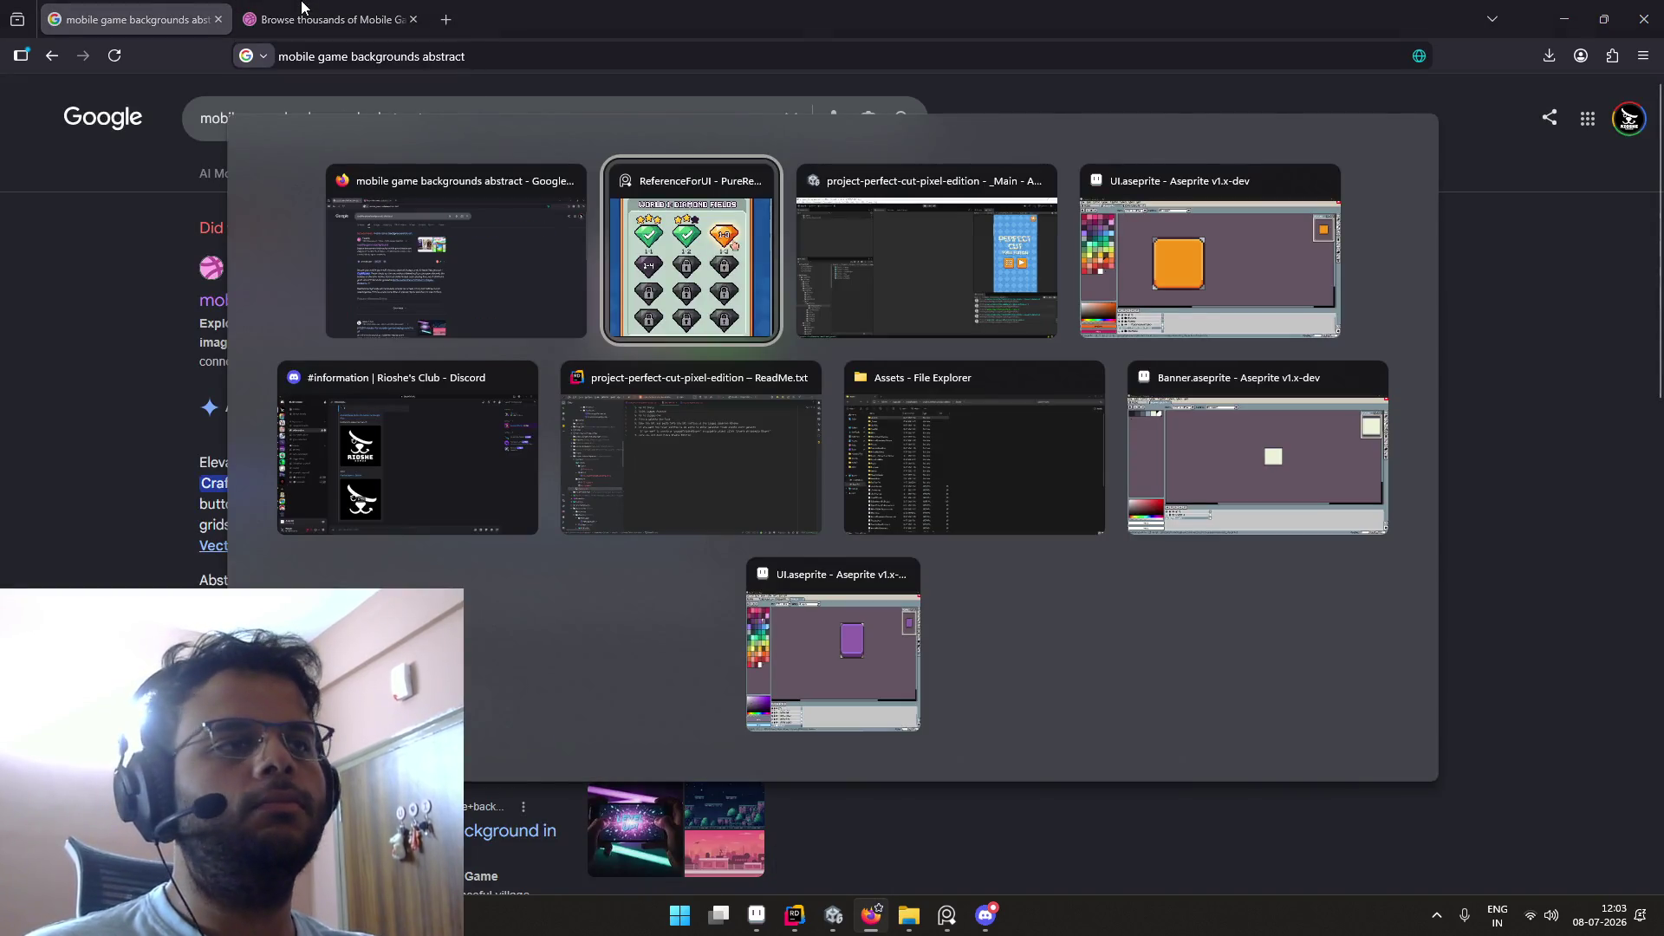
Step: In Unity, play Level 1 from Level Select by slicing the object, then stop play mode
key("alt+Tab")
left_click(1344, 409)
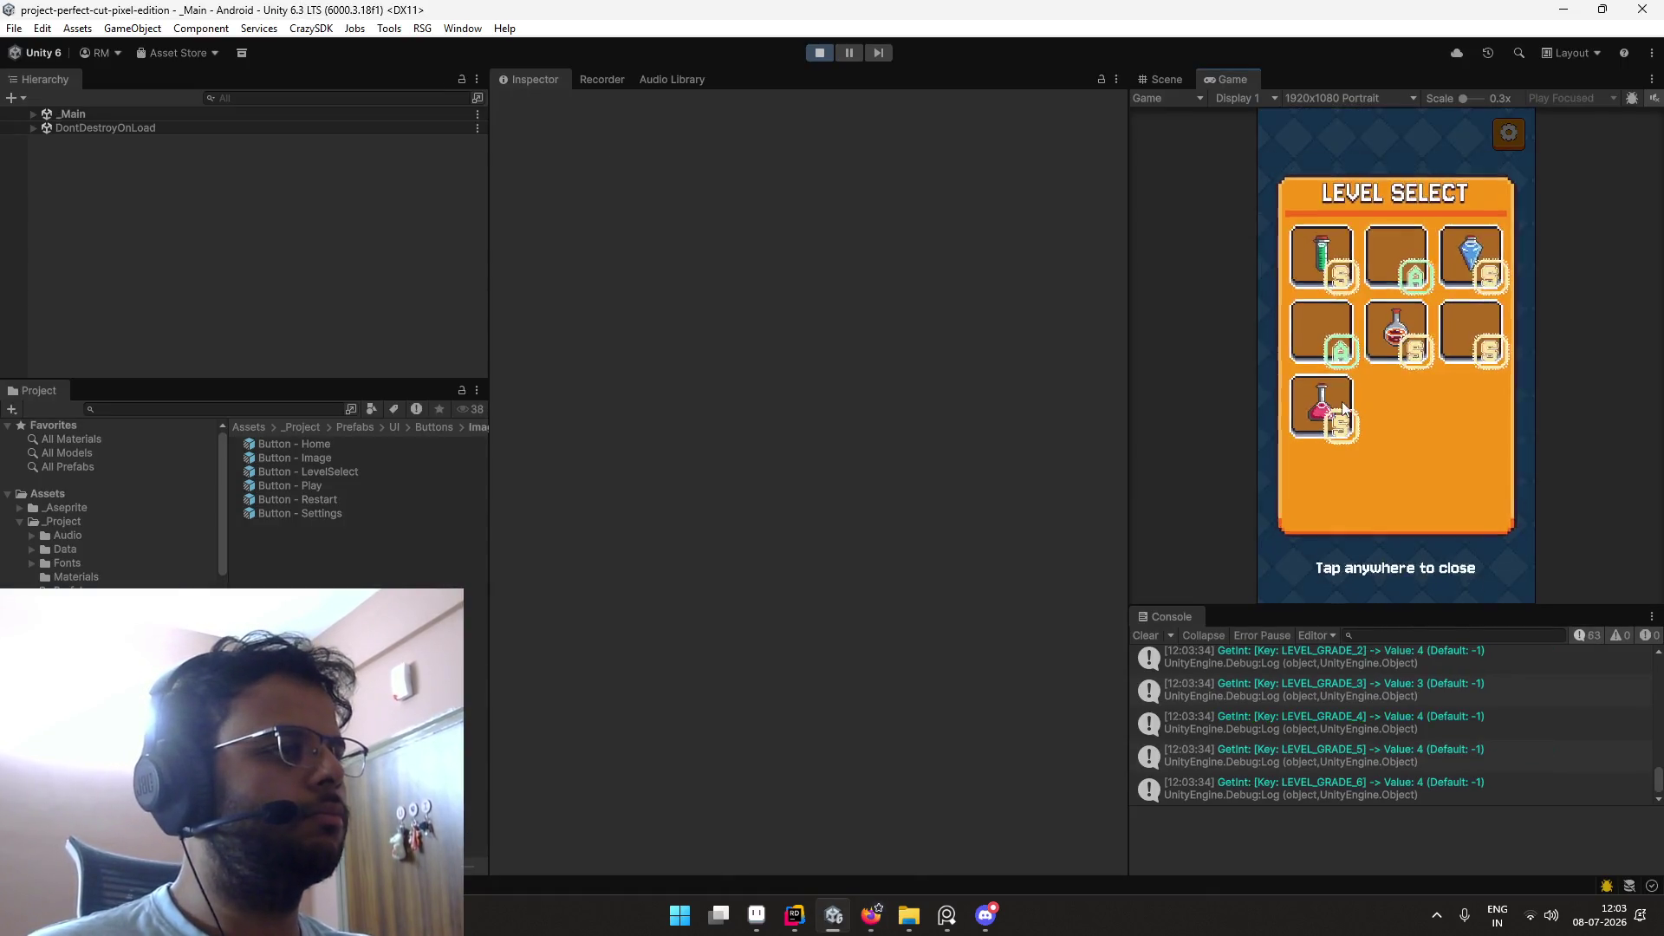
left_click(1323, 260)
left_click_drag(1335, 254, 1448, 444)
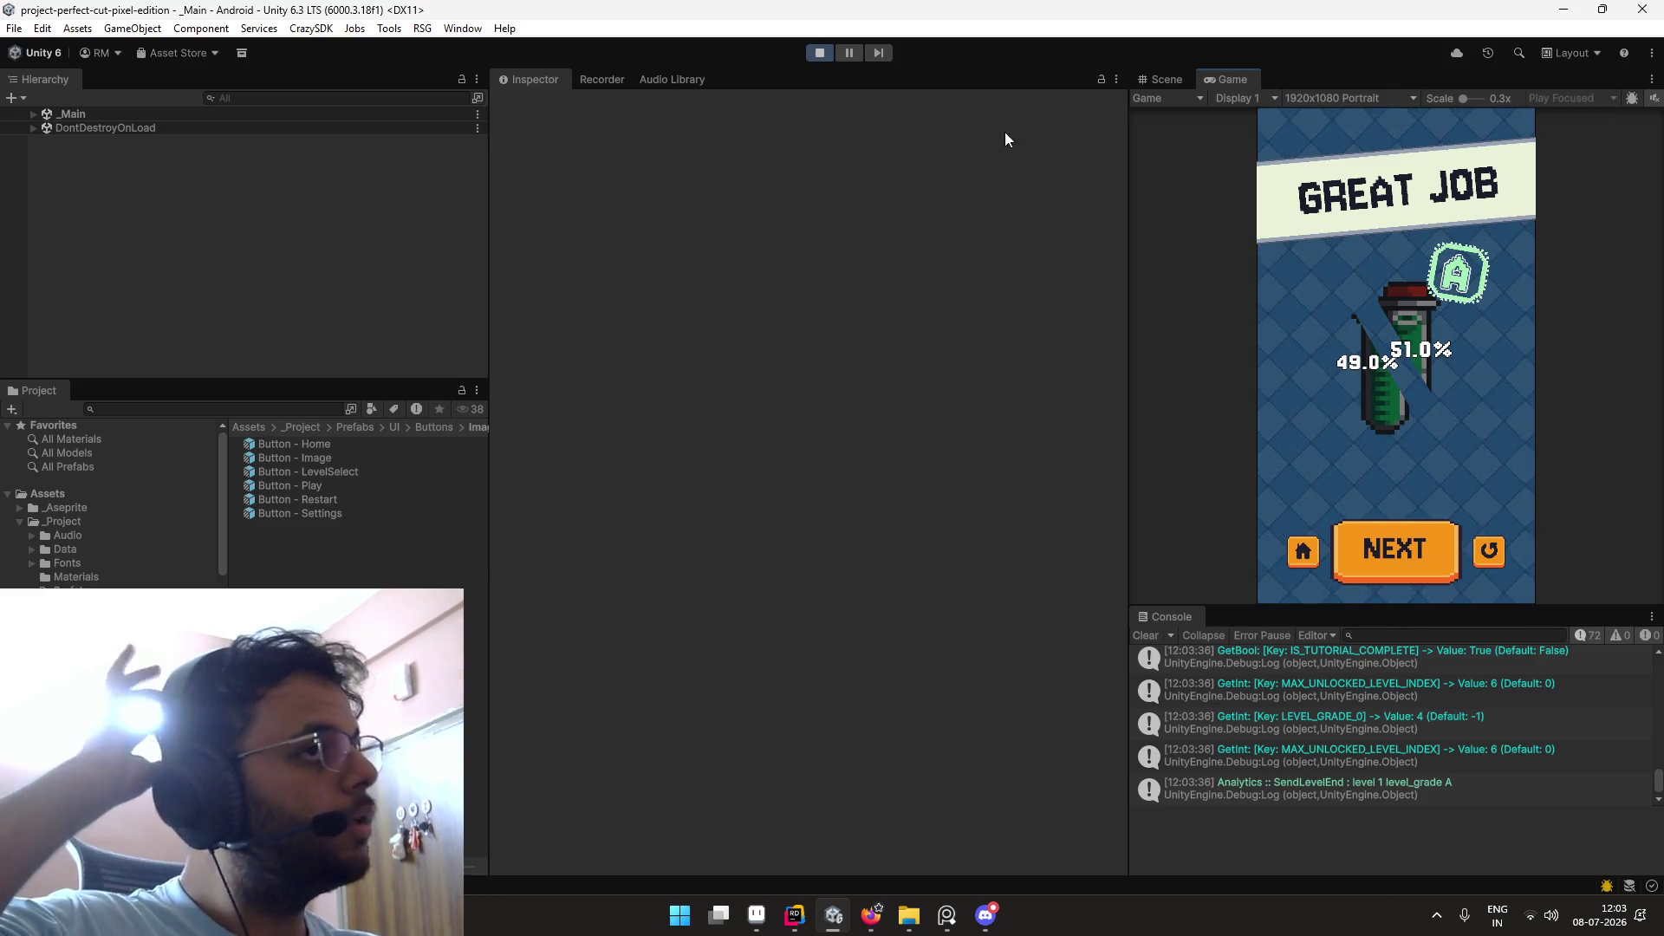
left_click(819, 53)
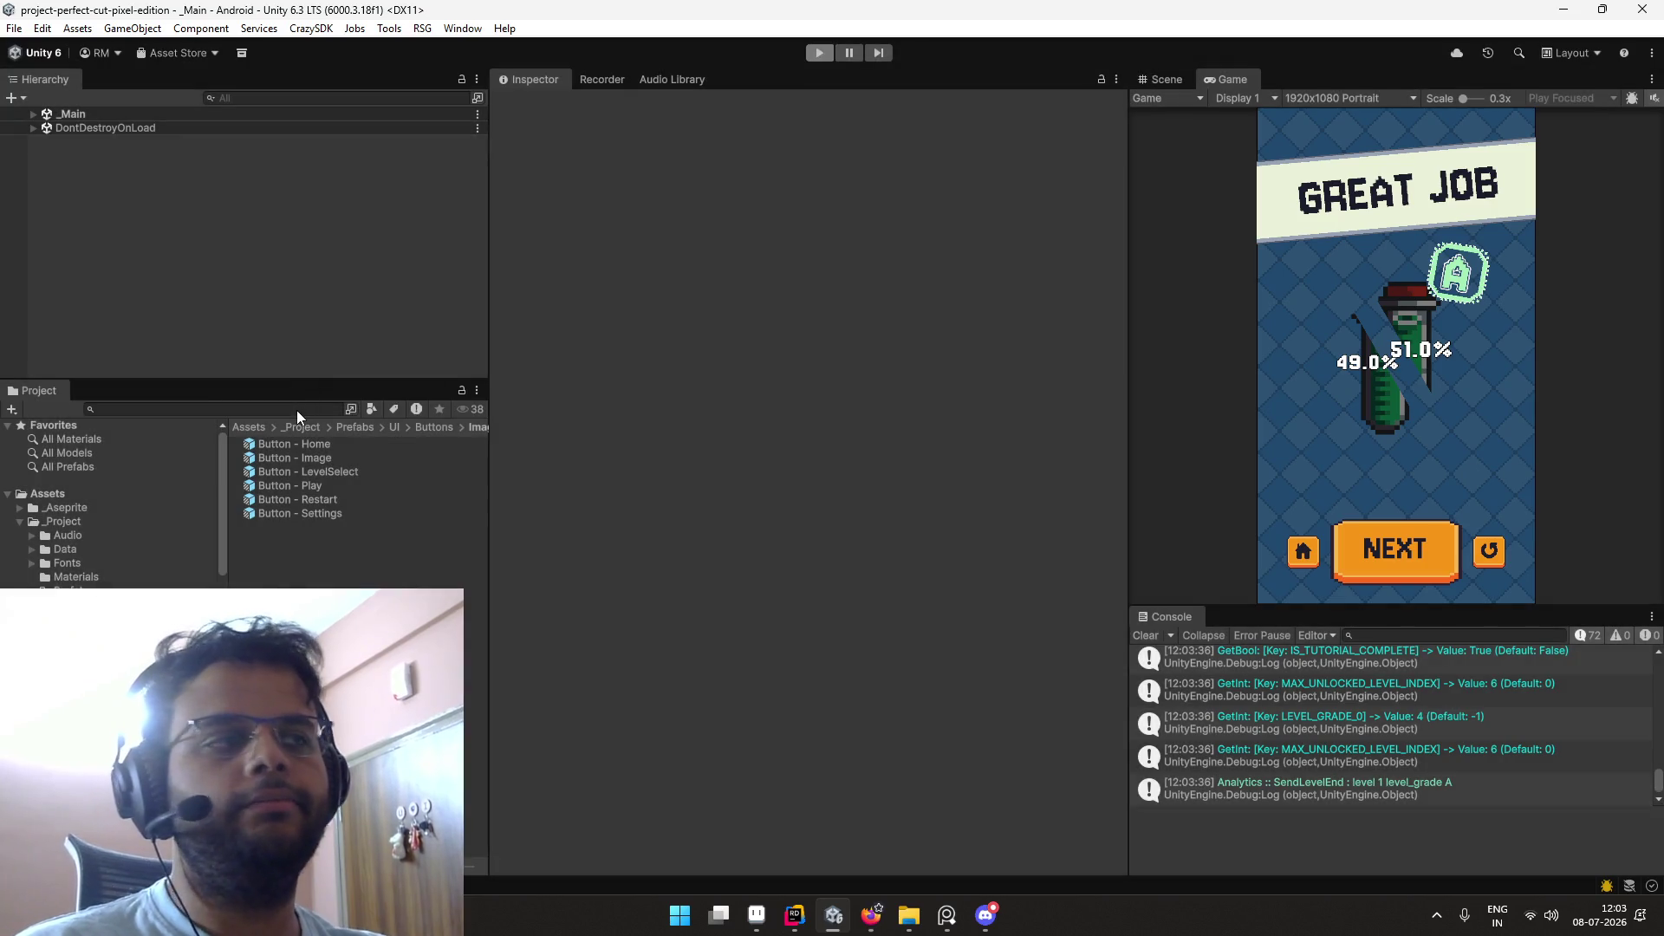
left_click(297, 410)
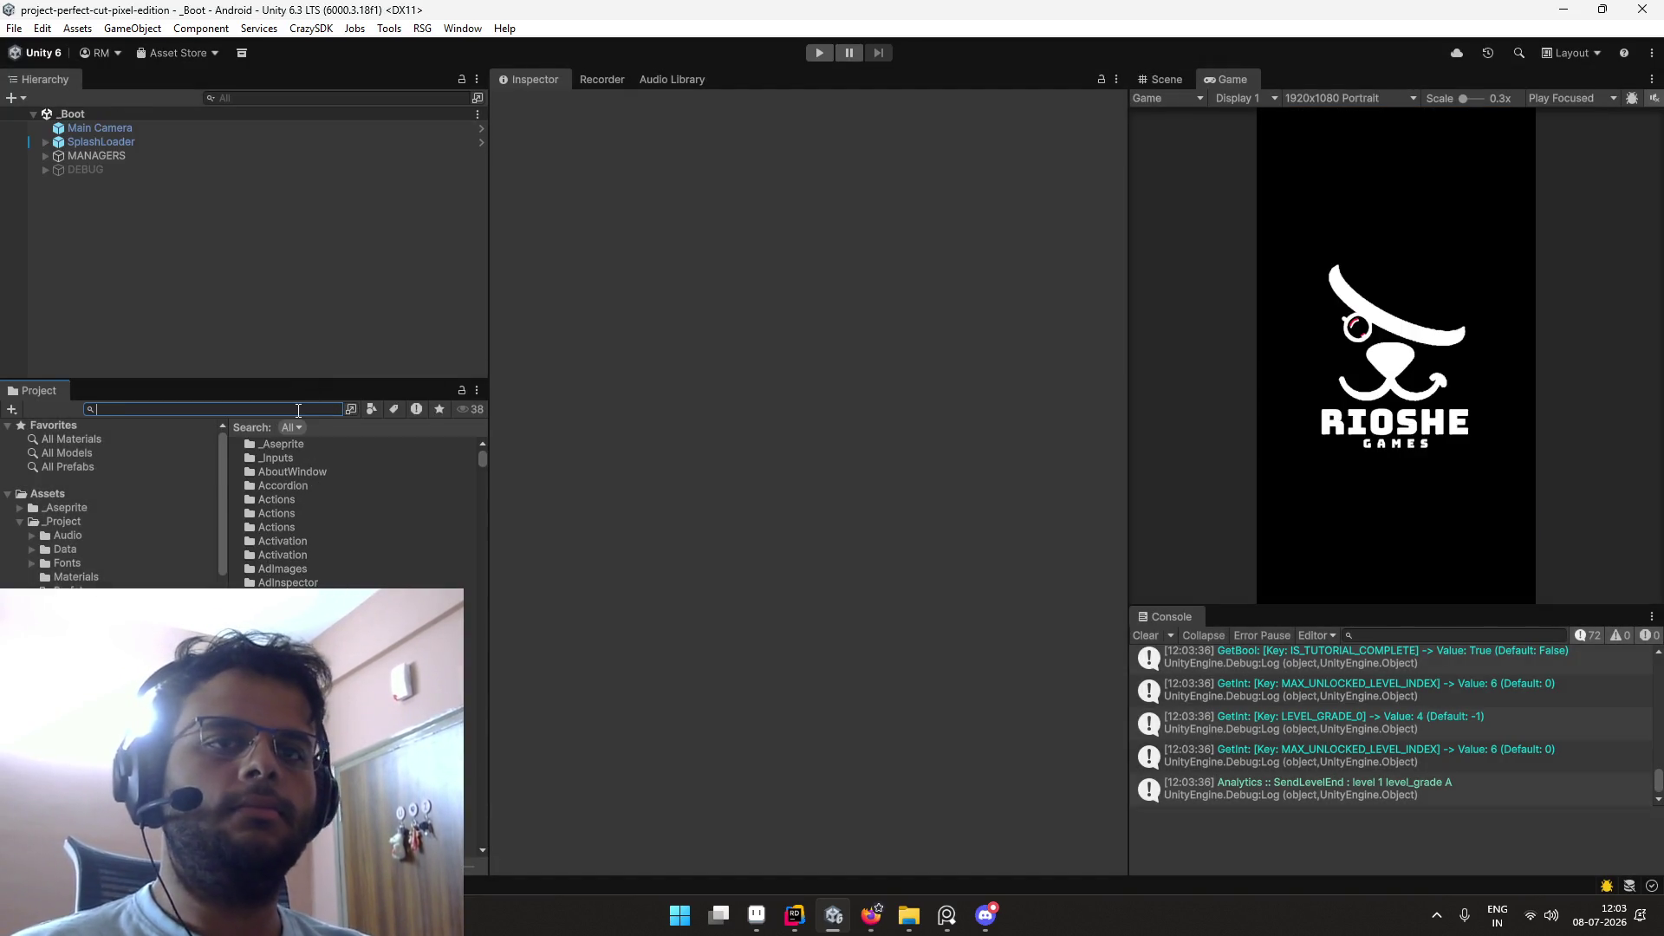
Step: Search the Project panel for 'home button' and clear the Console's play-test log
type("buton-home")
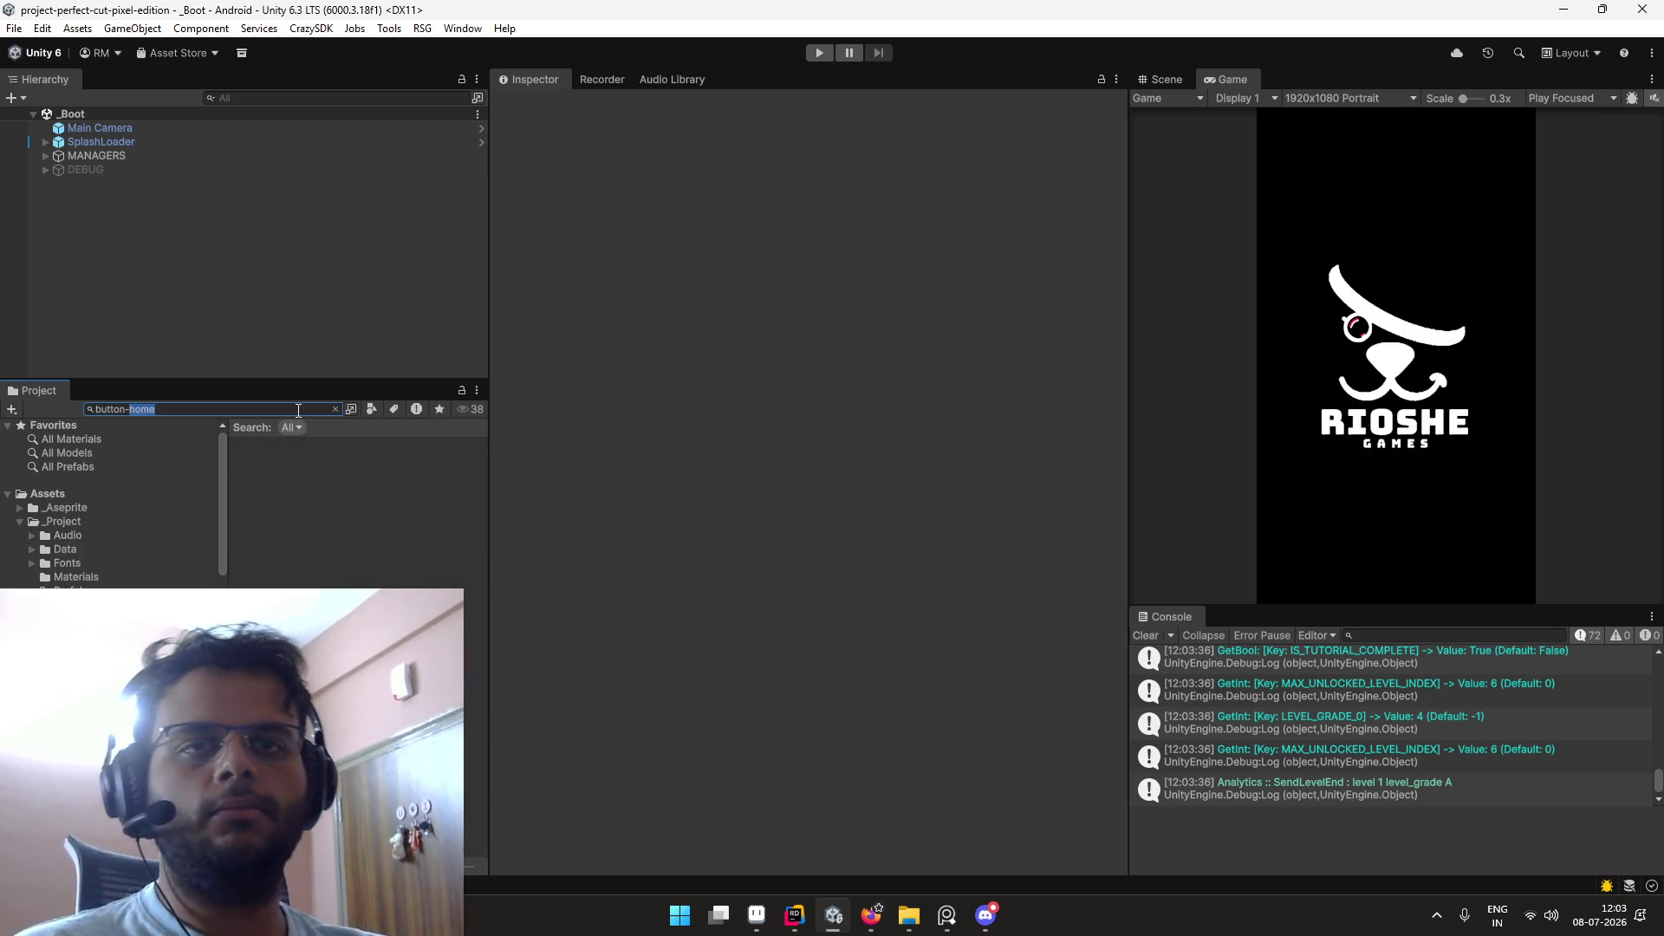
double_click(298, 411)
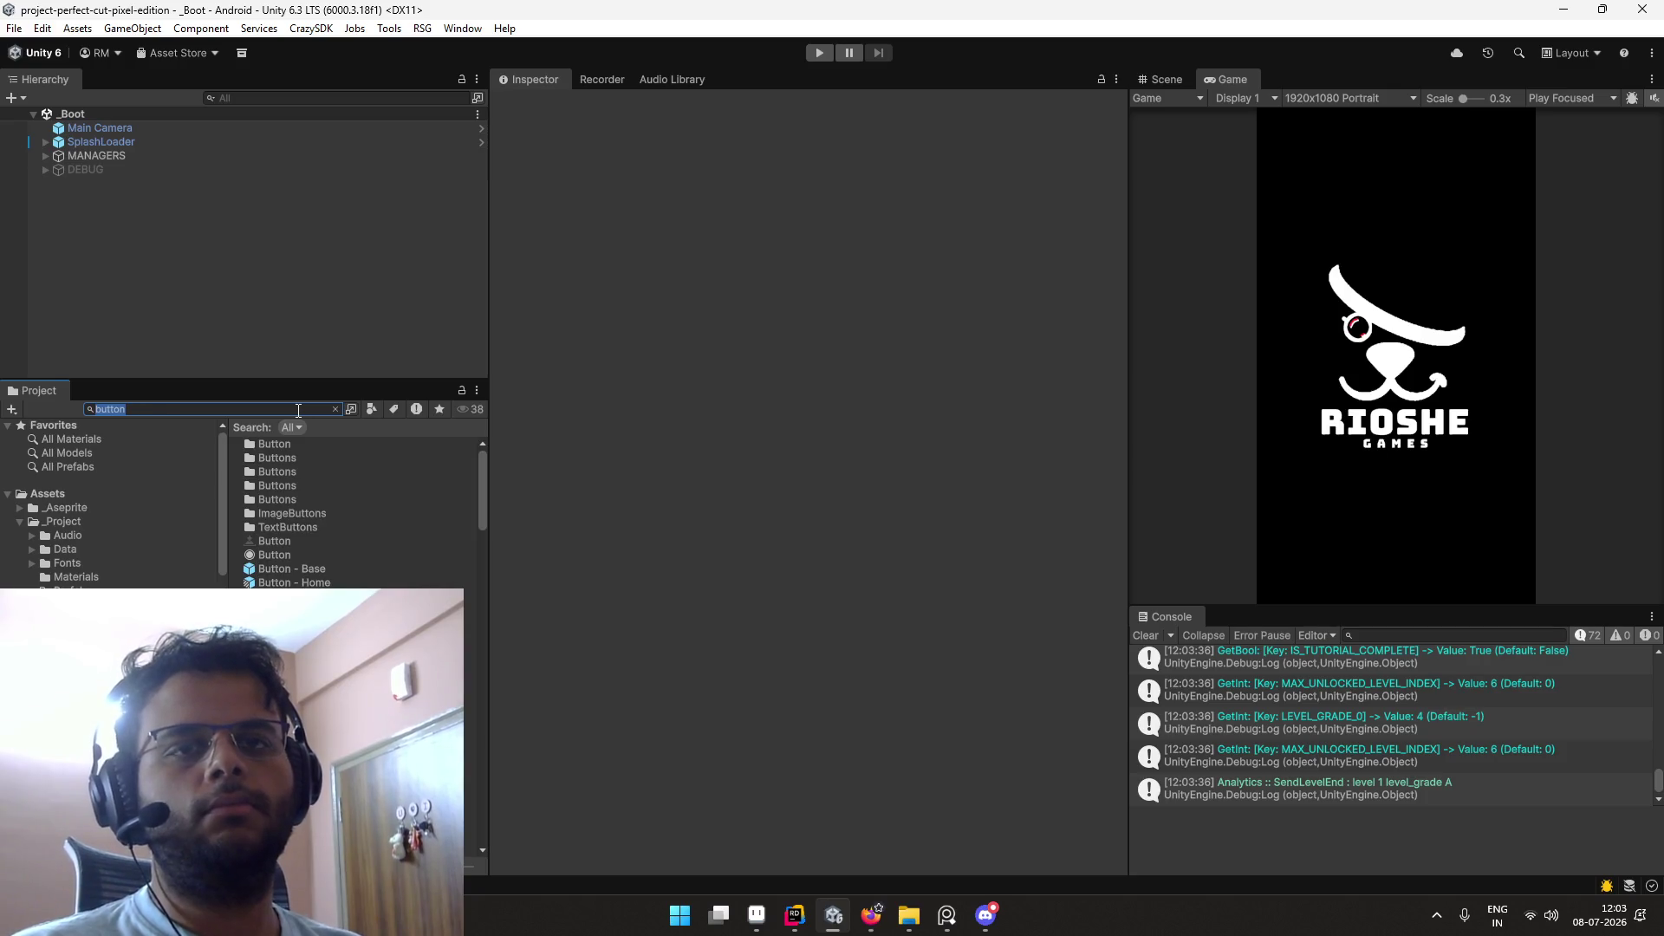
type("ton")
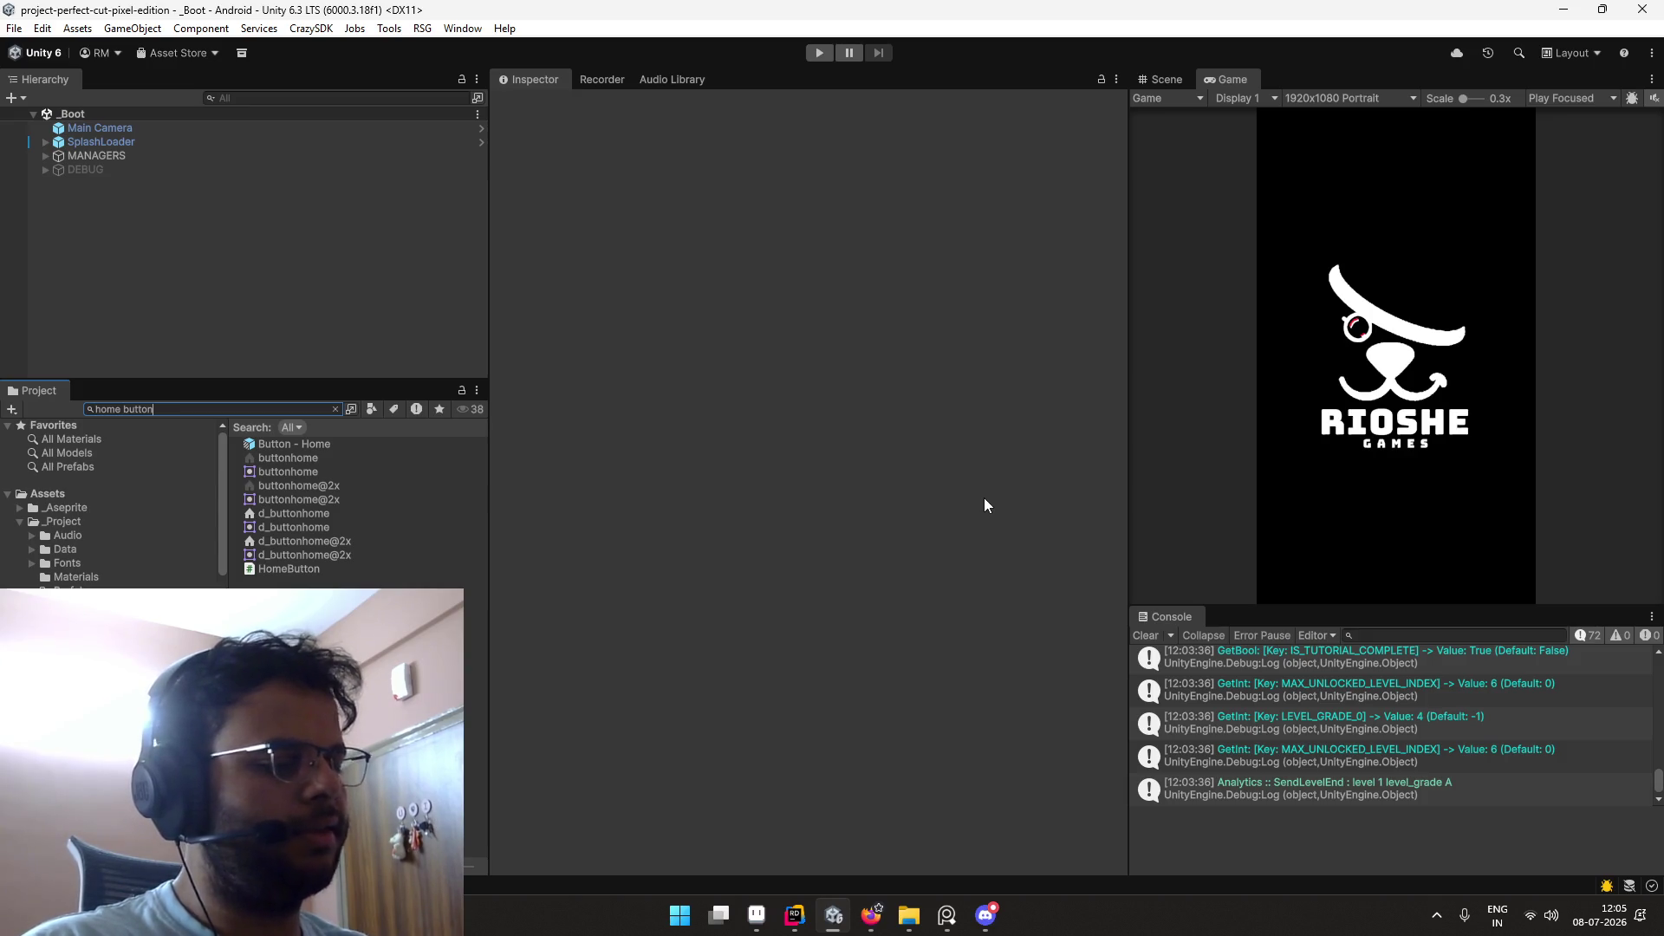
left_click(1146, 636)
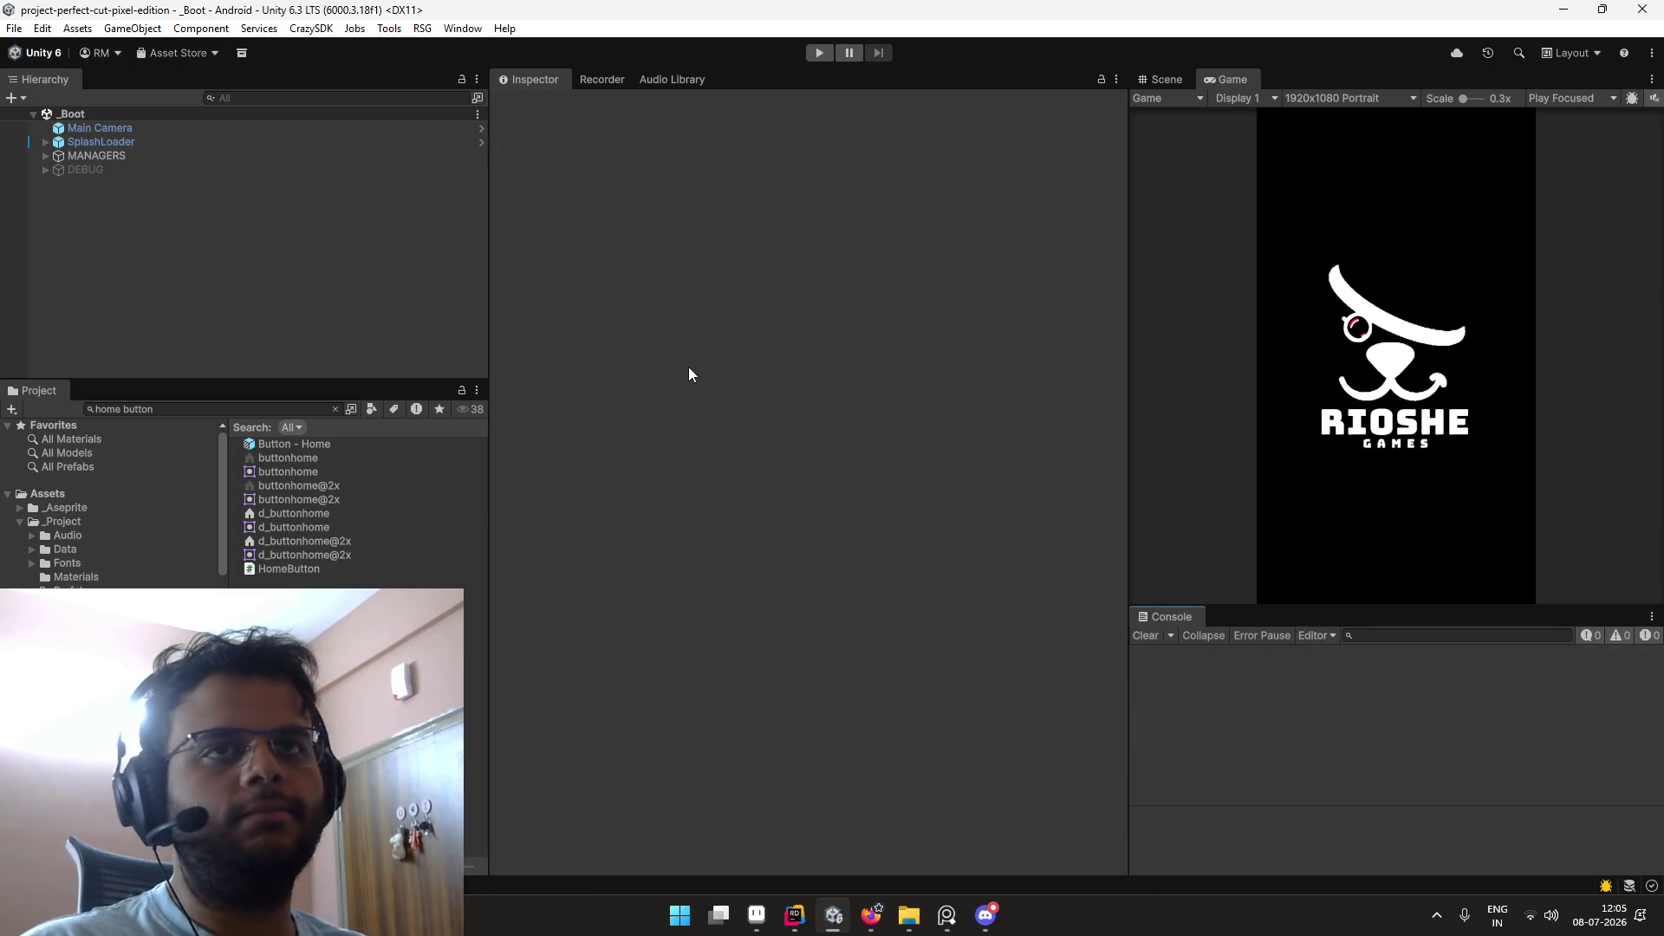
Step: Bring Aseprite's UI.aseprite to the front and pan the orange button tile toward centre
key("alt+Tab")
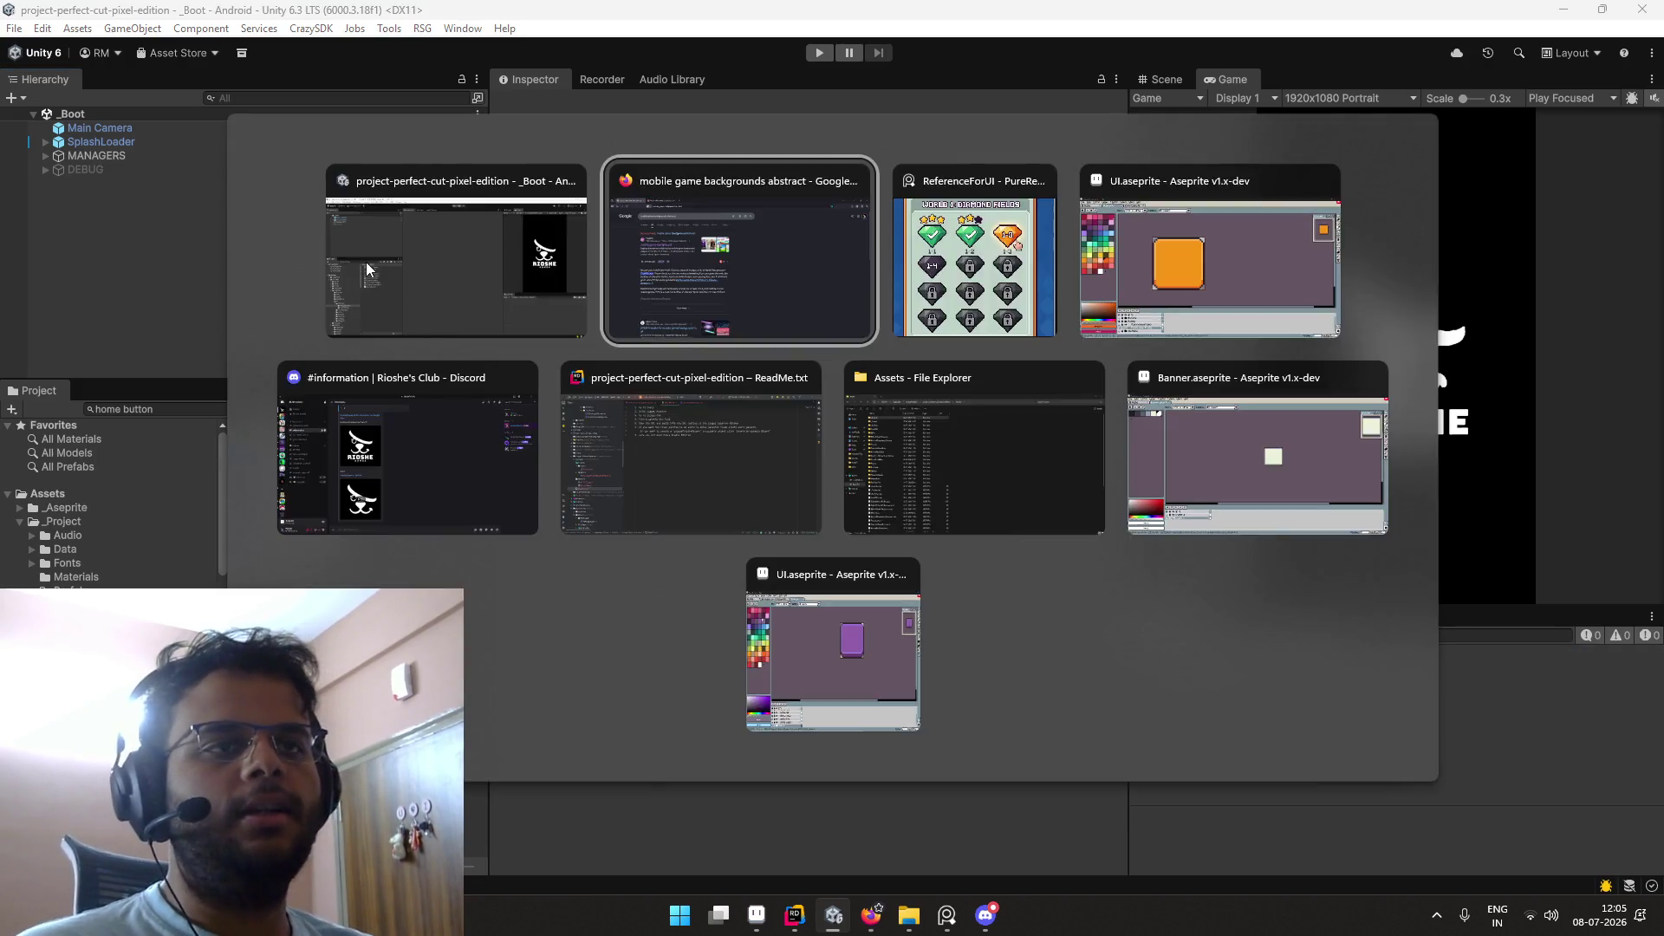
key("alt+Tab")
key("Tab")
key("alt+Tab")
key("alt+Tab")
key("alt+Tab")
key("alt+Tab")
key("Tab")
key("Tab")
key("Tab")
key("Tab")
key("Tab")
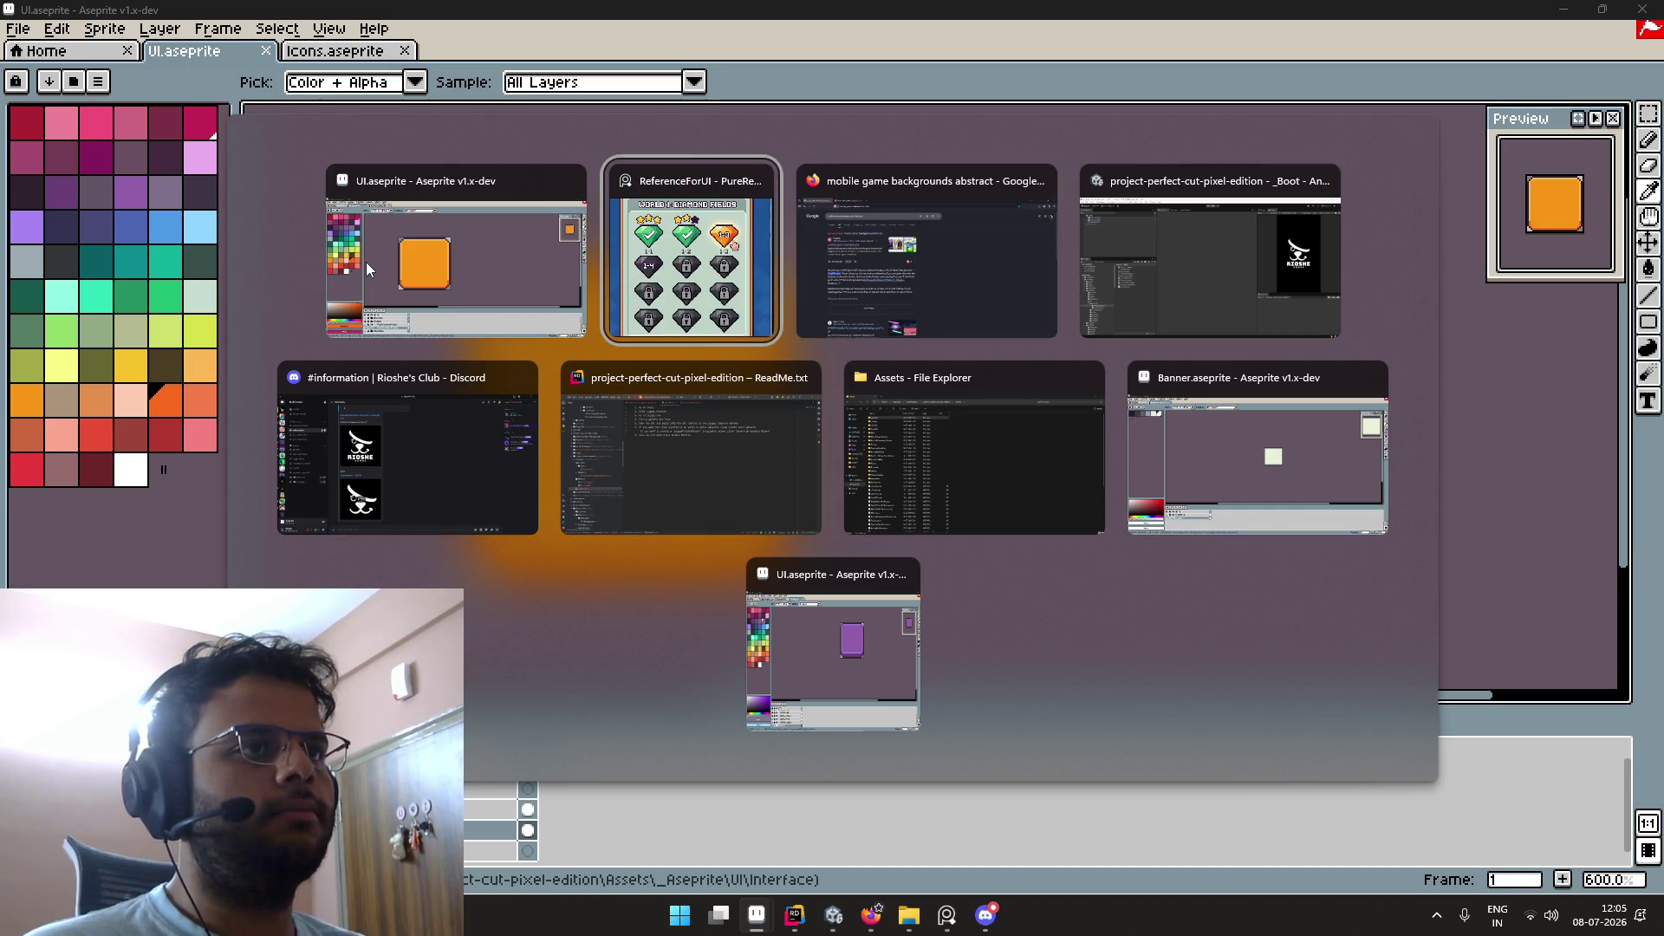
key("Tab")
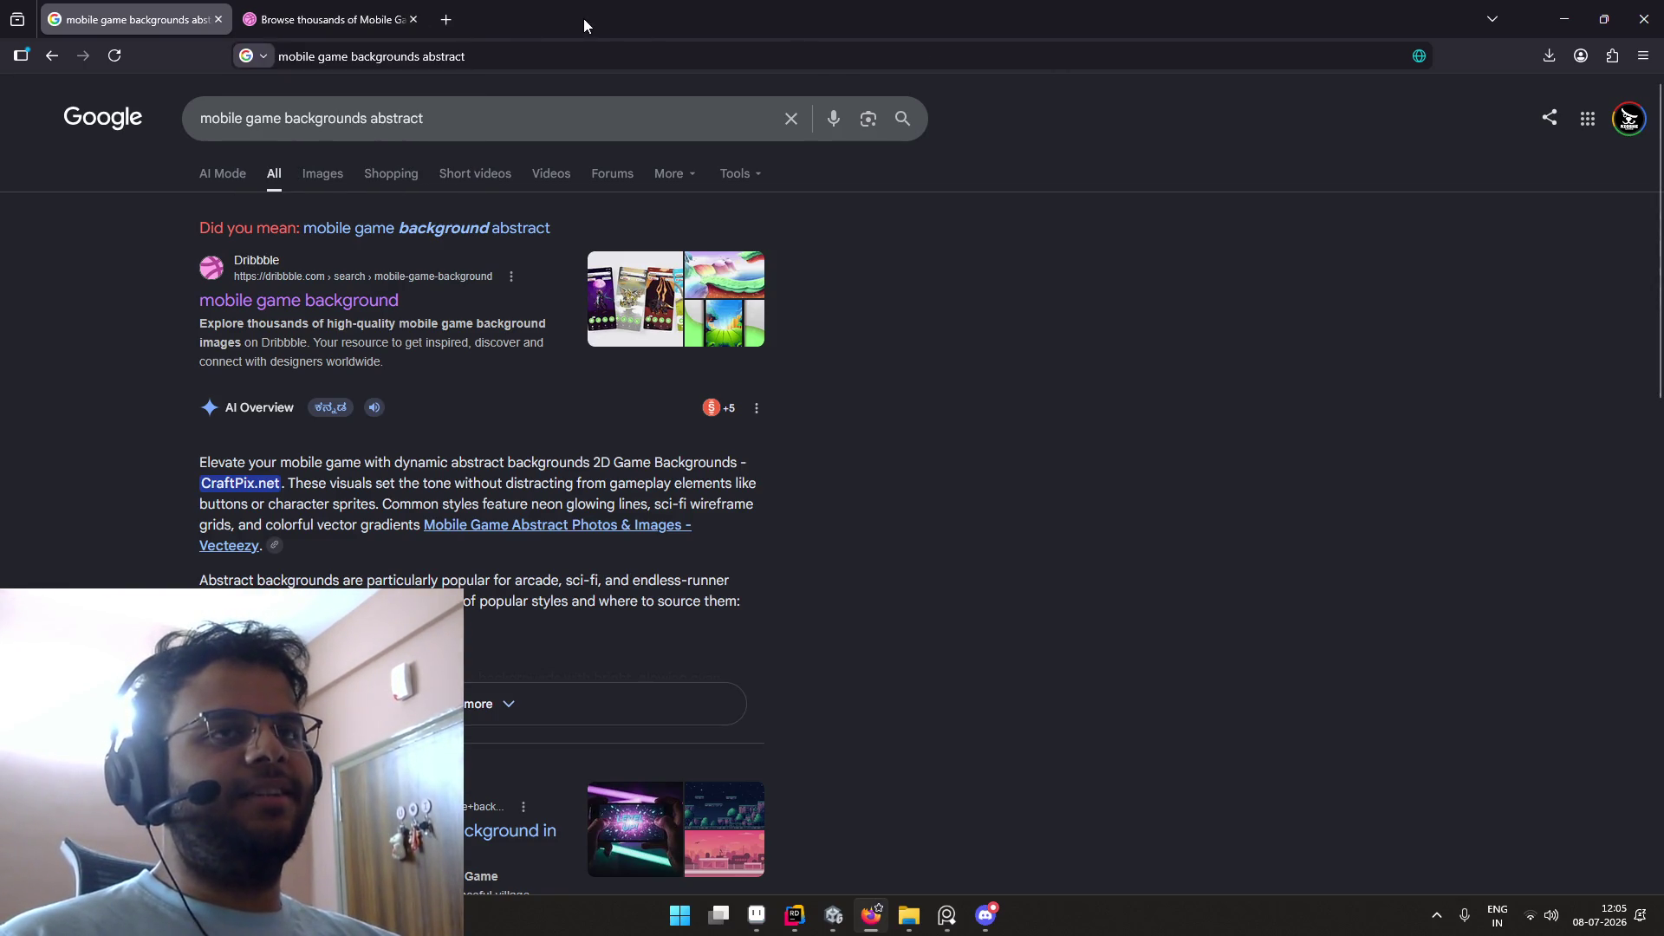
key("alt+Tab")
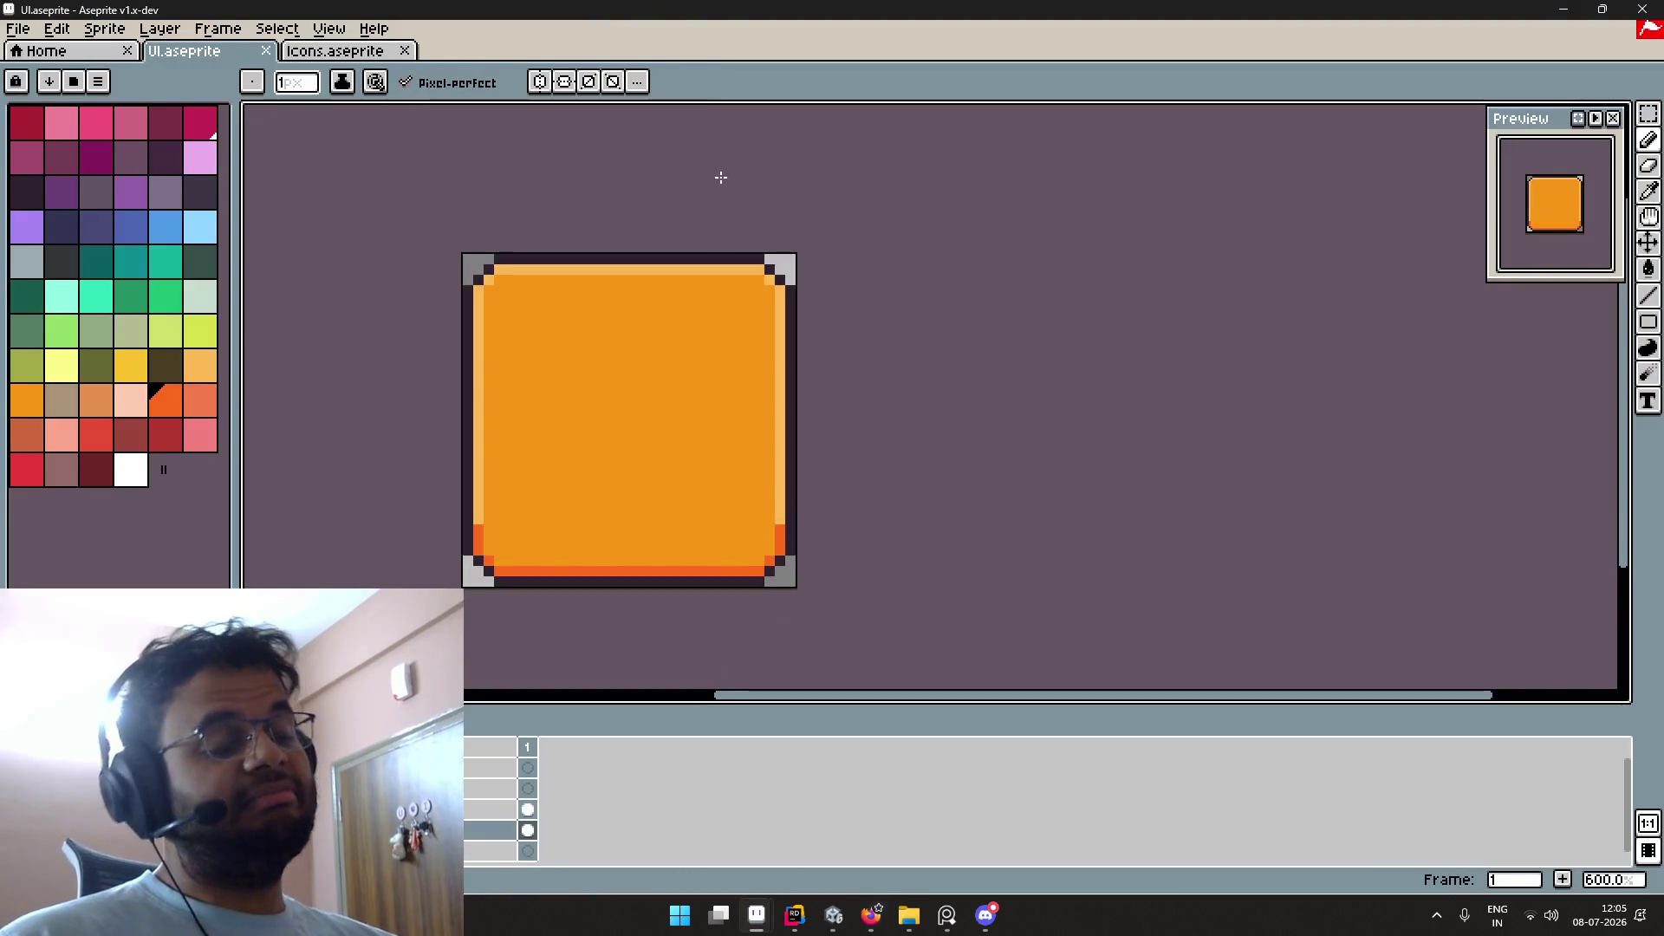
left_click_drag(823, 197, 1007, 164)
Step: Switch to the Icons.aseprite sheet and zoom out to see all the icons
mouse_move(906, 199)
left_mouse_down()
mouse_move(988, 186)
mouse_move(965, 164)
left_mouse_up()
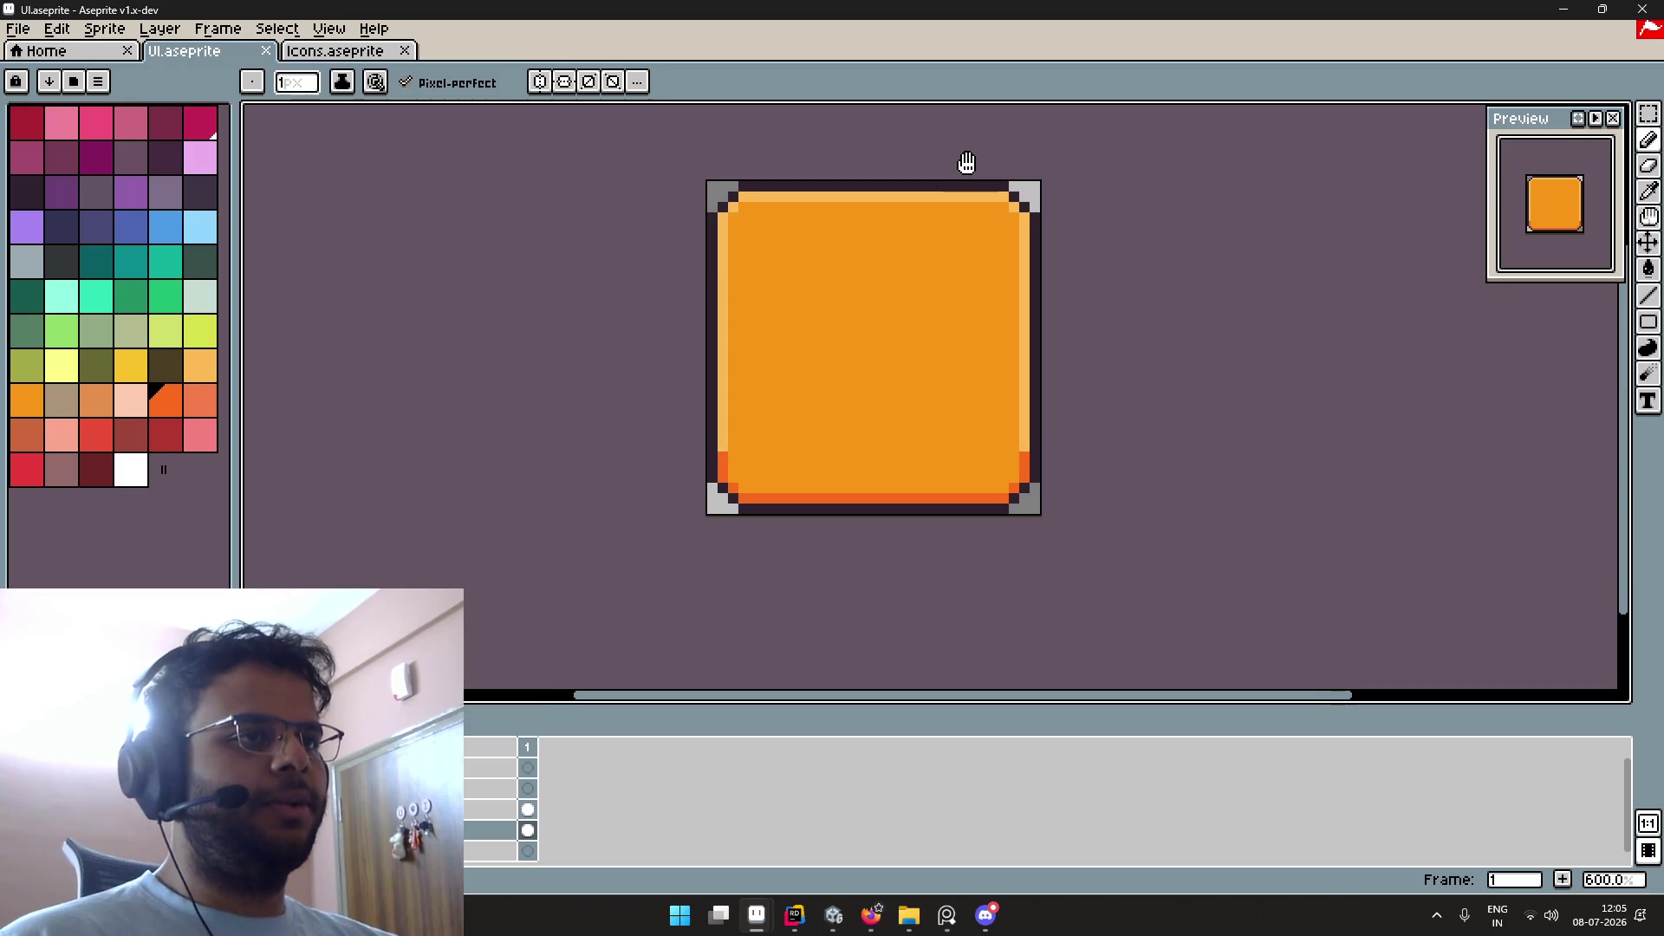
left_click(342, 52)
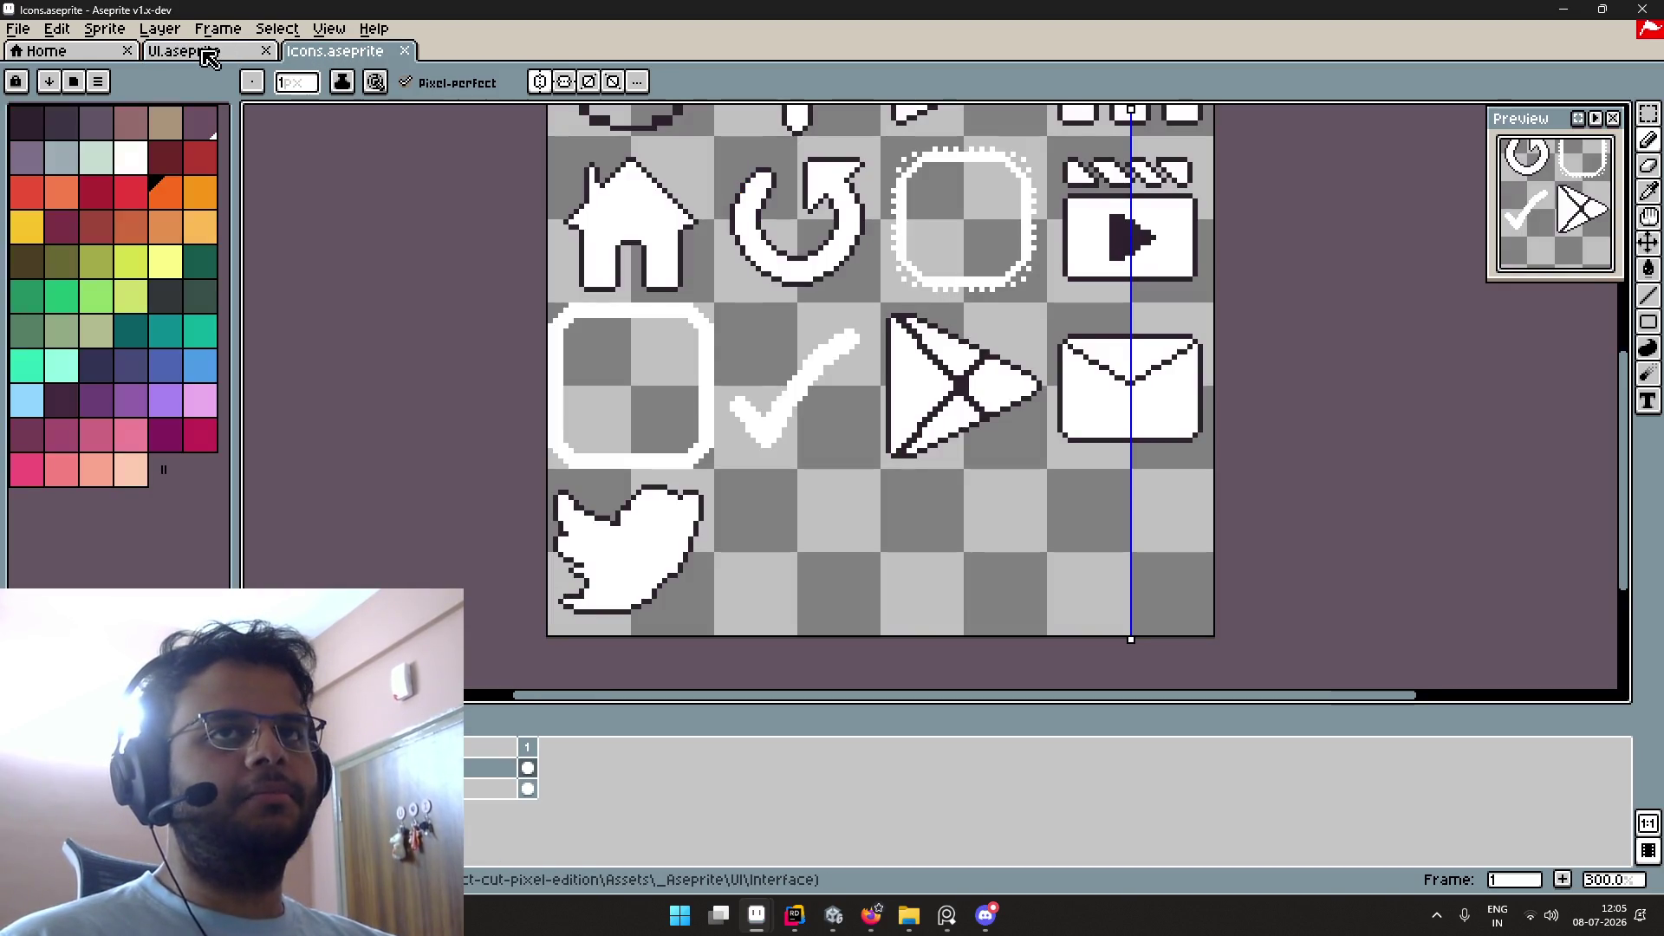
scroll(702, 173, "down", 1)
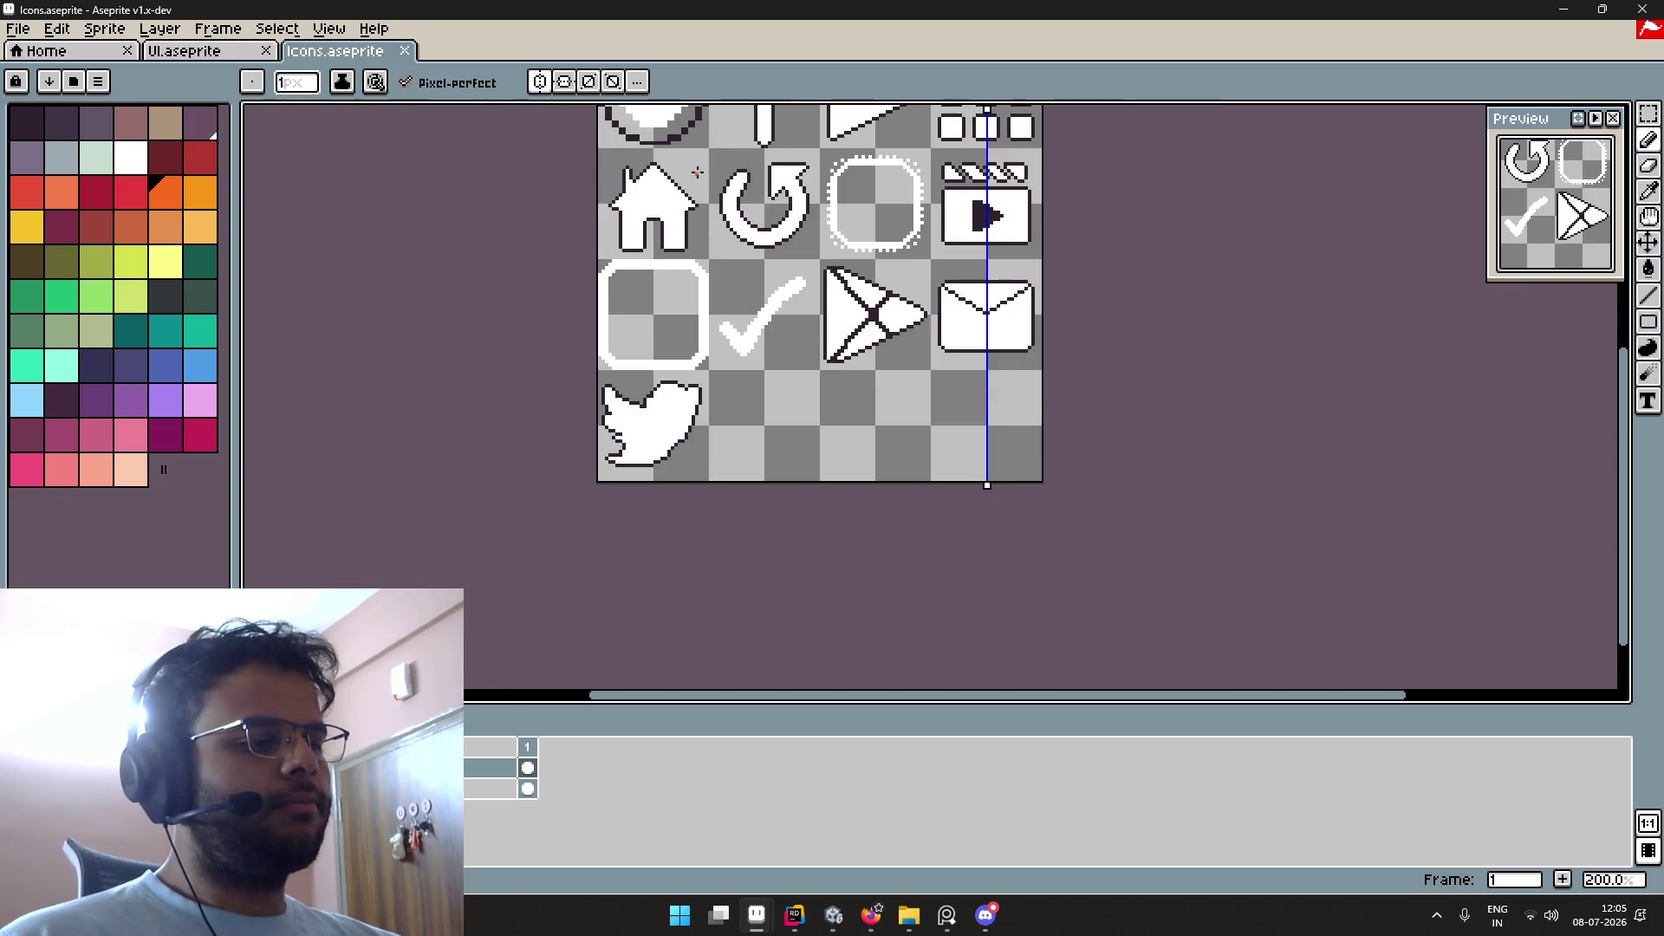
mouse_move(735, 178)
left_mouse_down()
mouse_move(769, 307)
mouse_move(783, 270)
left_mouse_up()
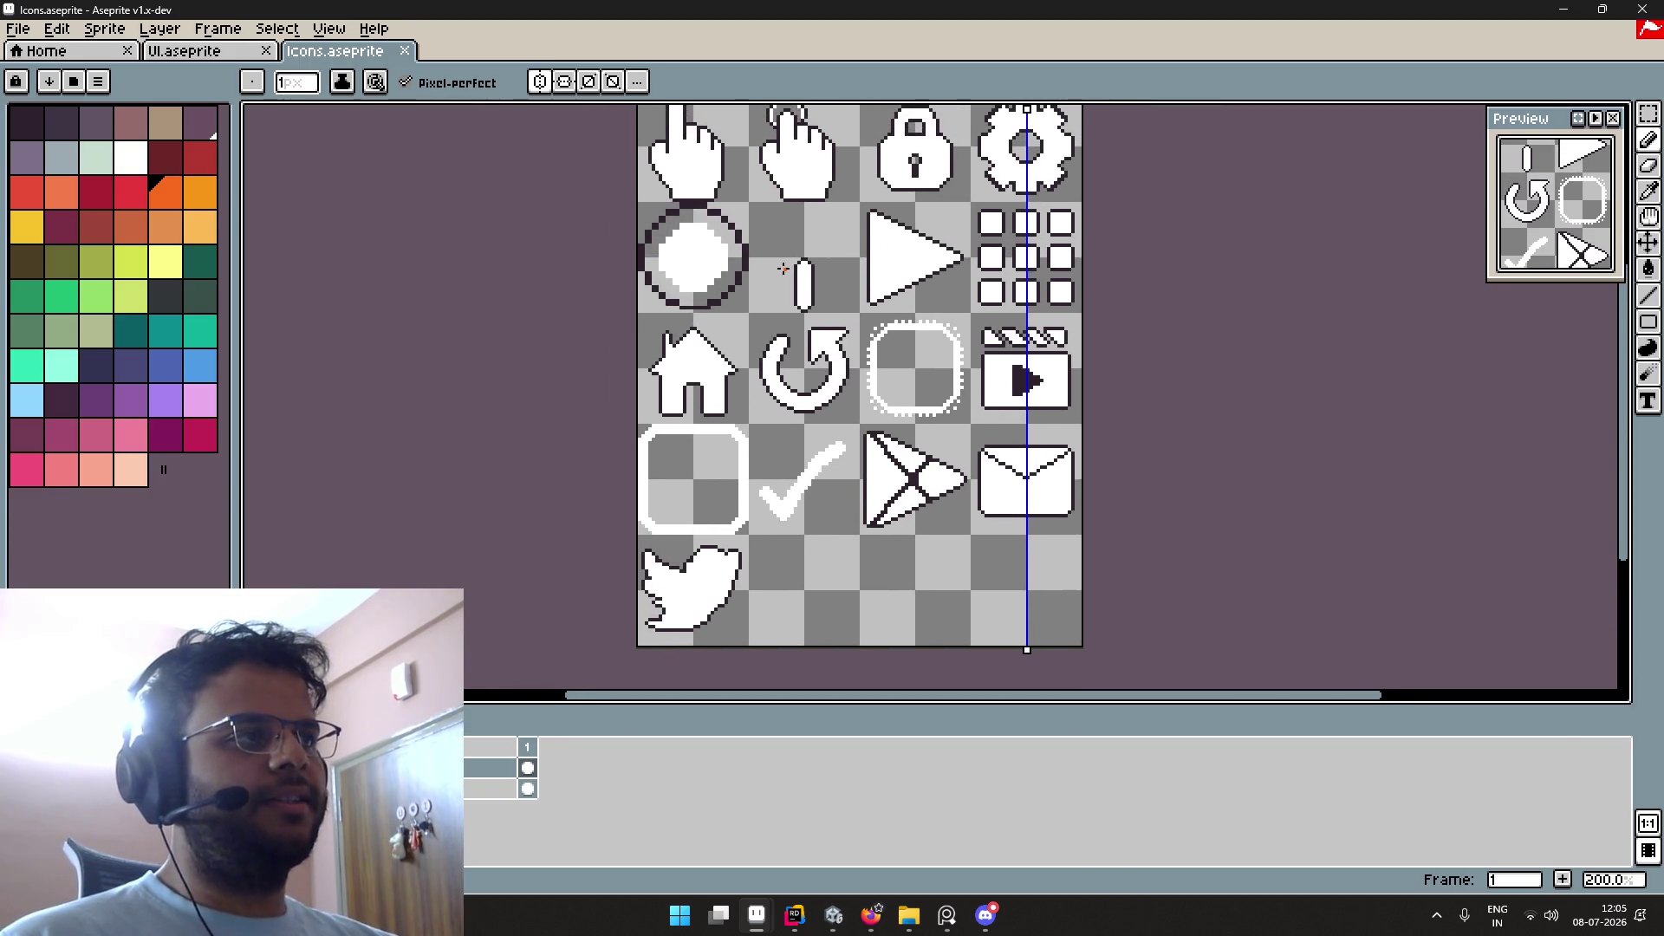
scroll(784, 271, "down", 1)
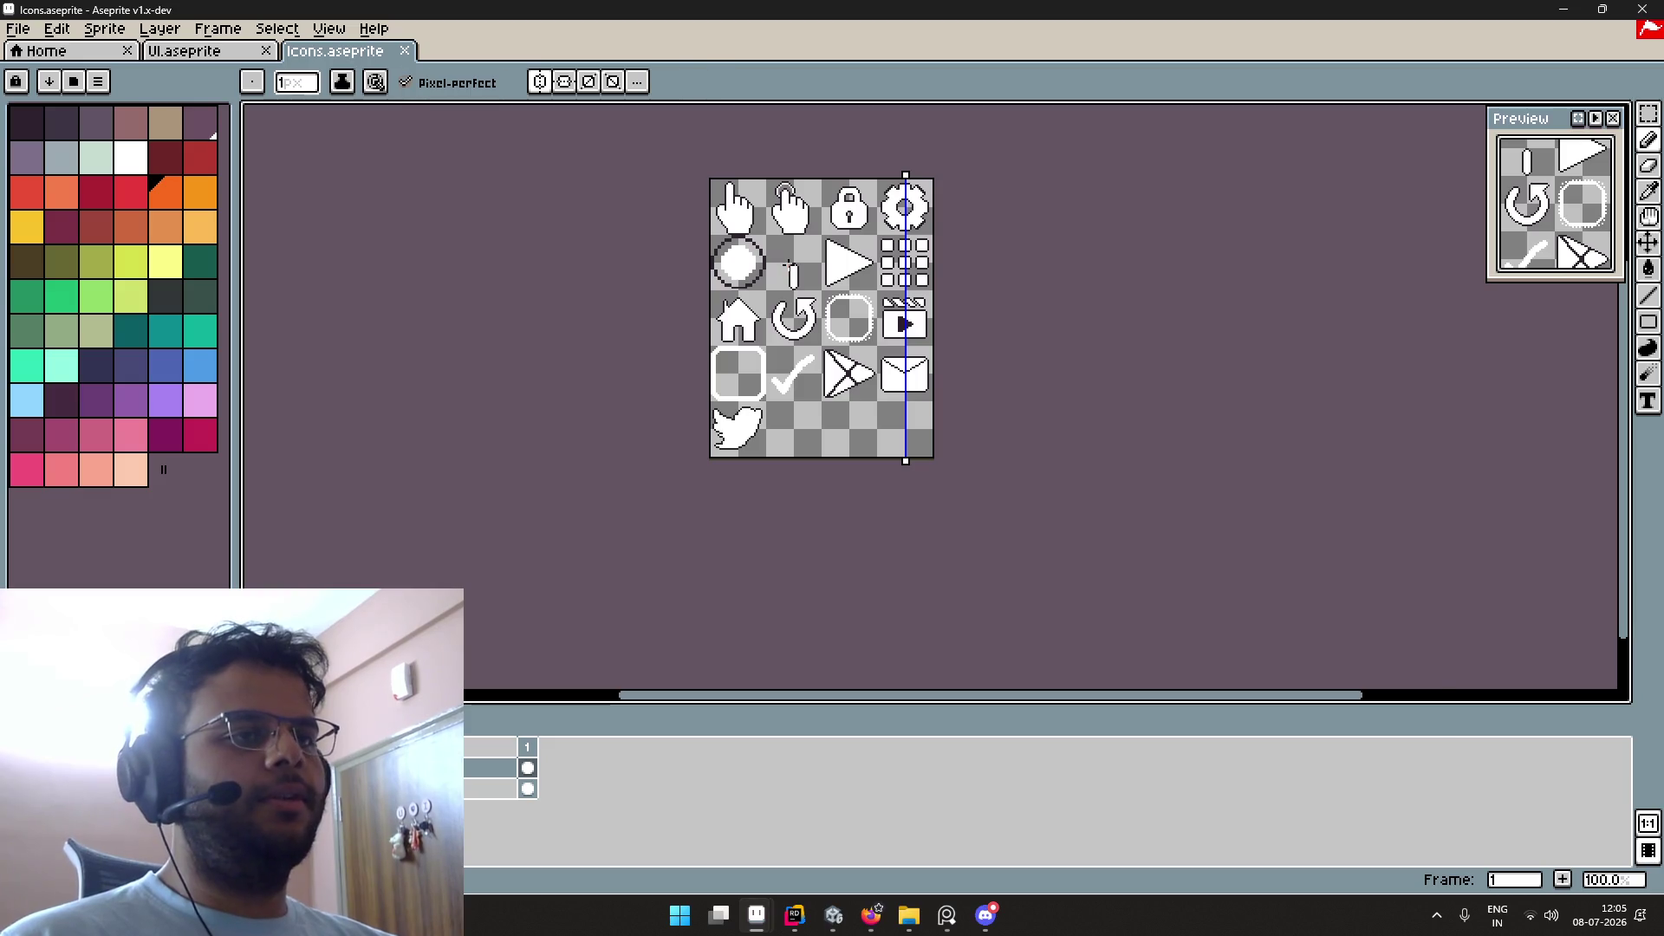
Step: Close Discord, glance at Banner.aseprite, then return to the UI button sprite
key("alt+Tab")
key("alt+Tab")
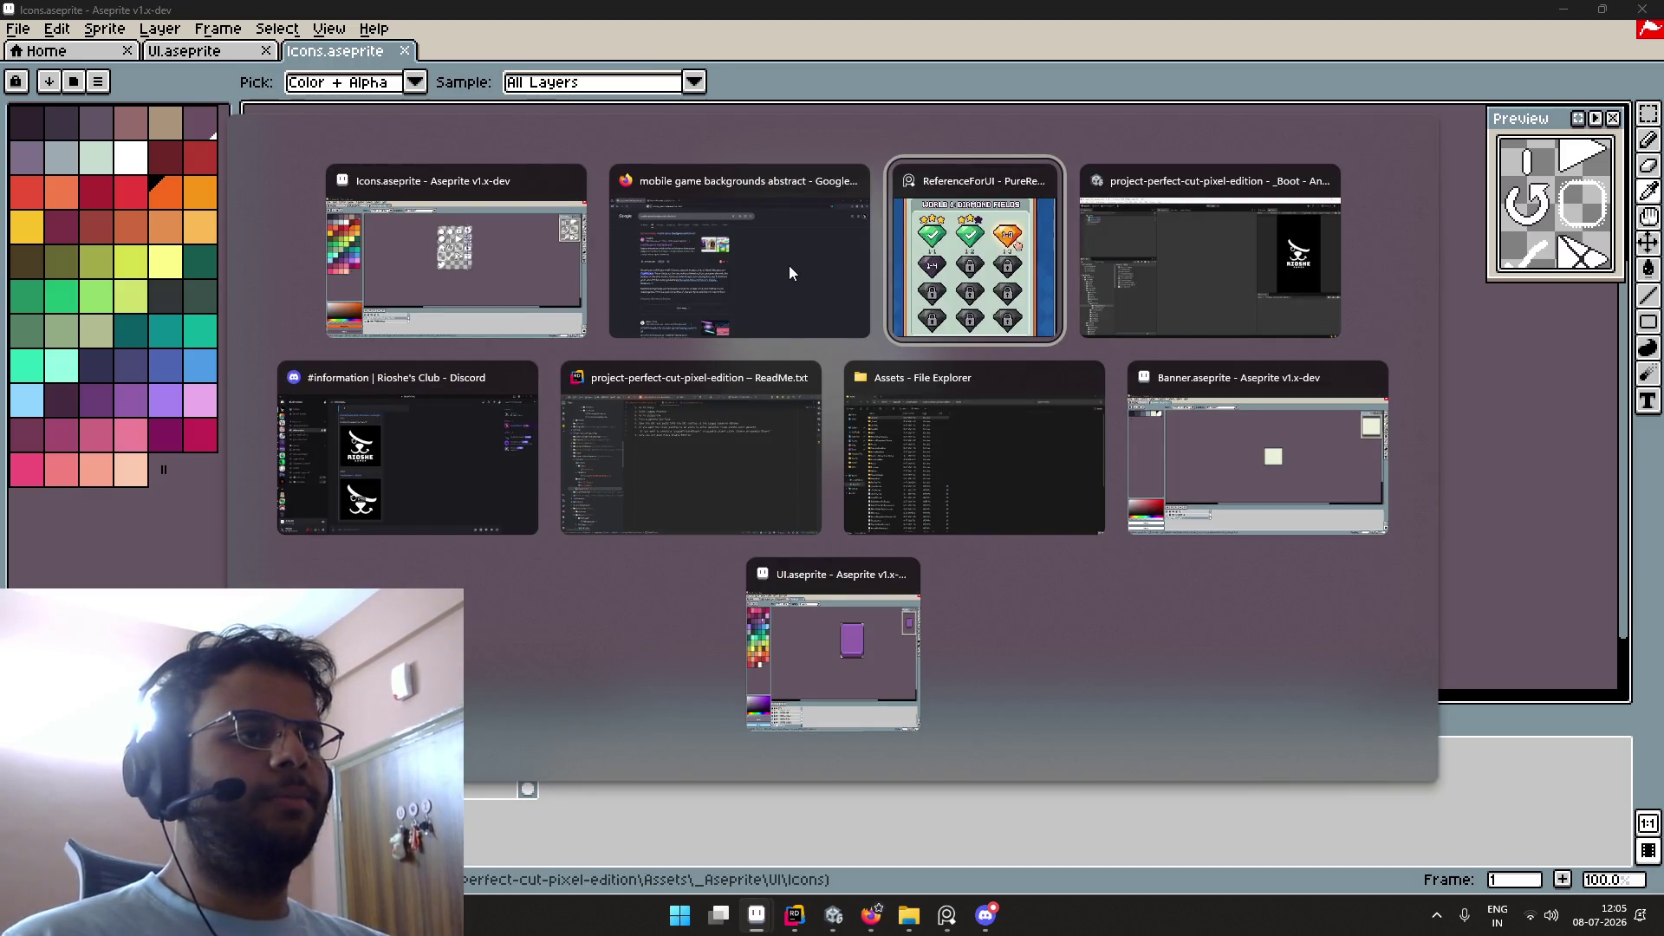
left_click(522, 378)
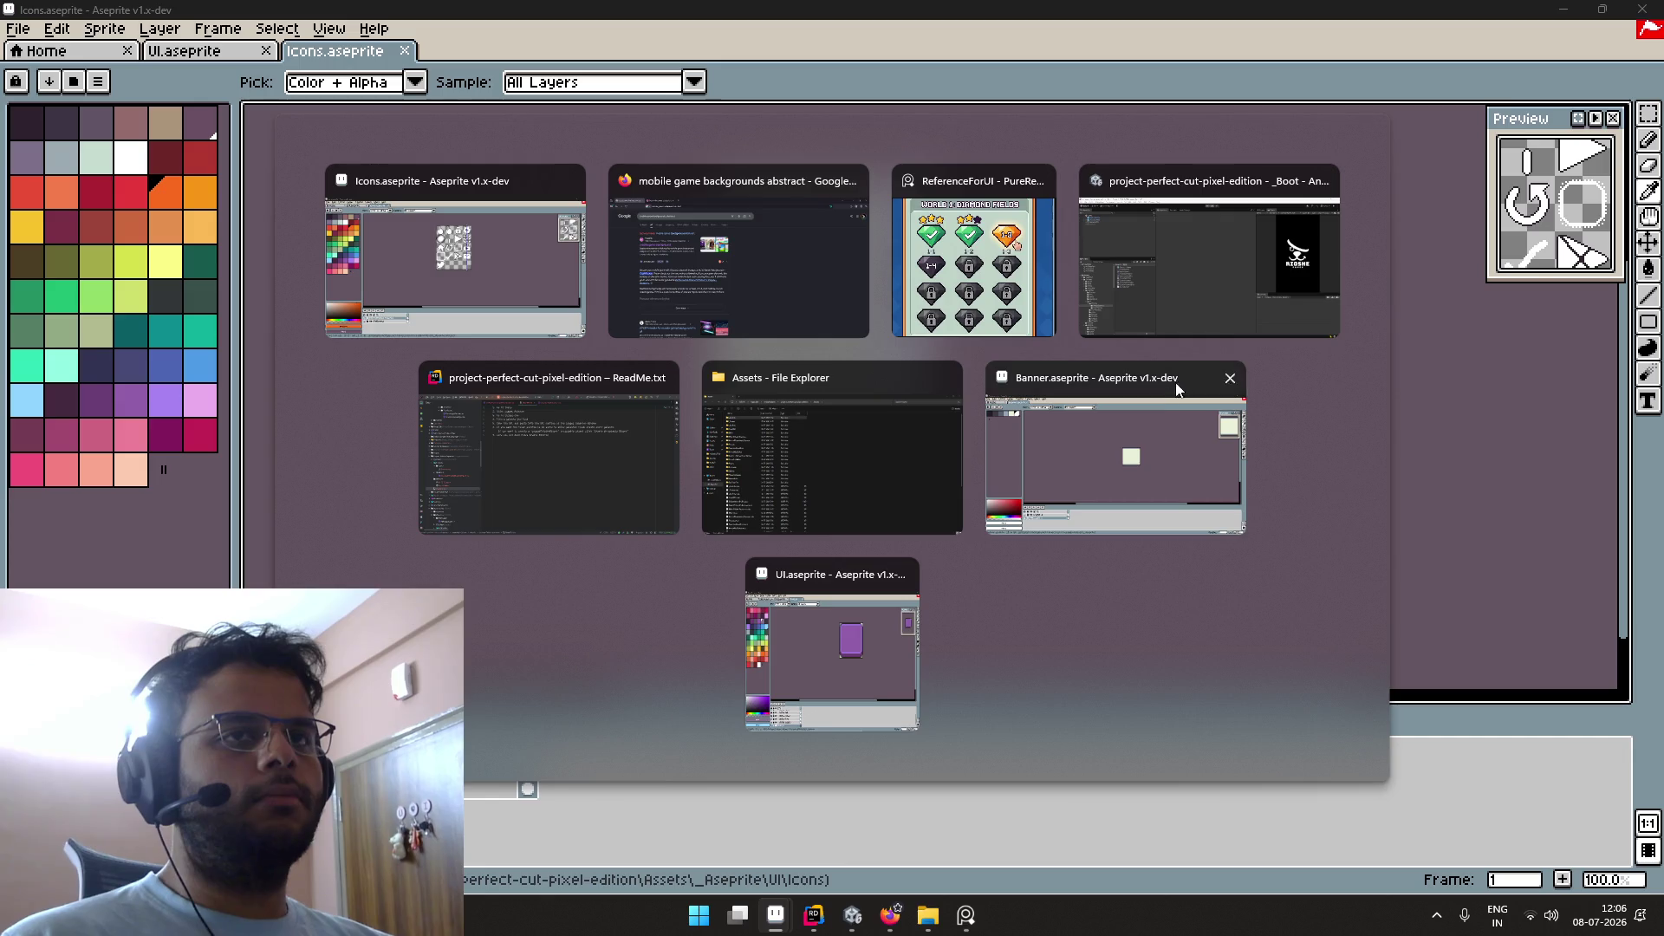
left_click(1162, 401)
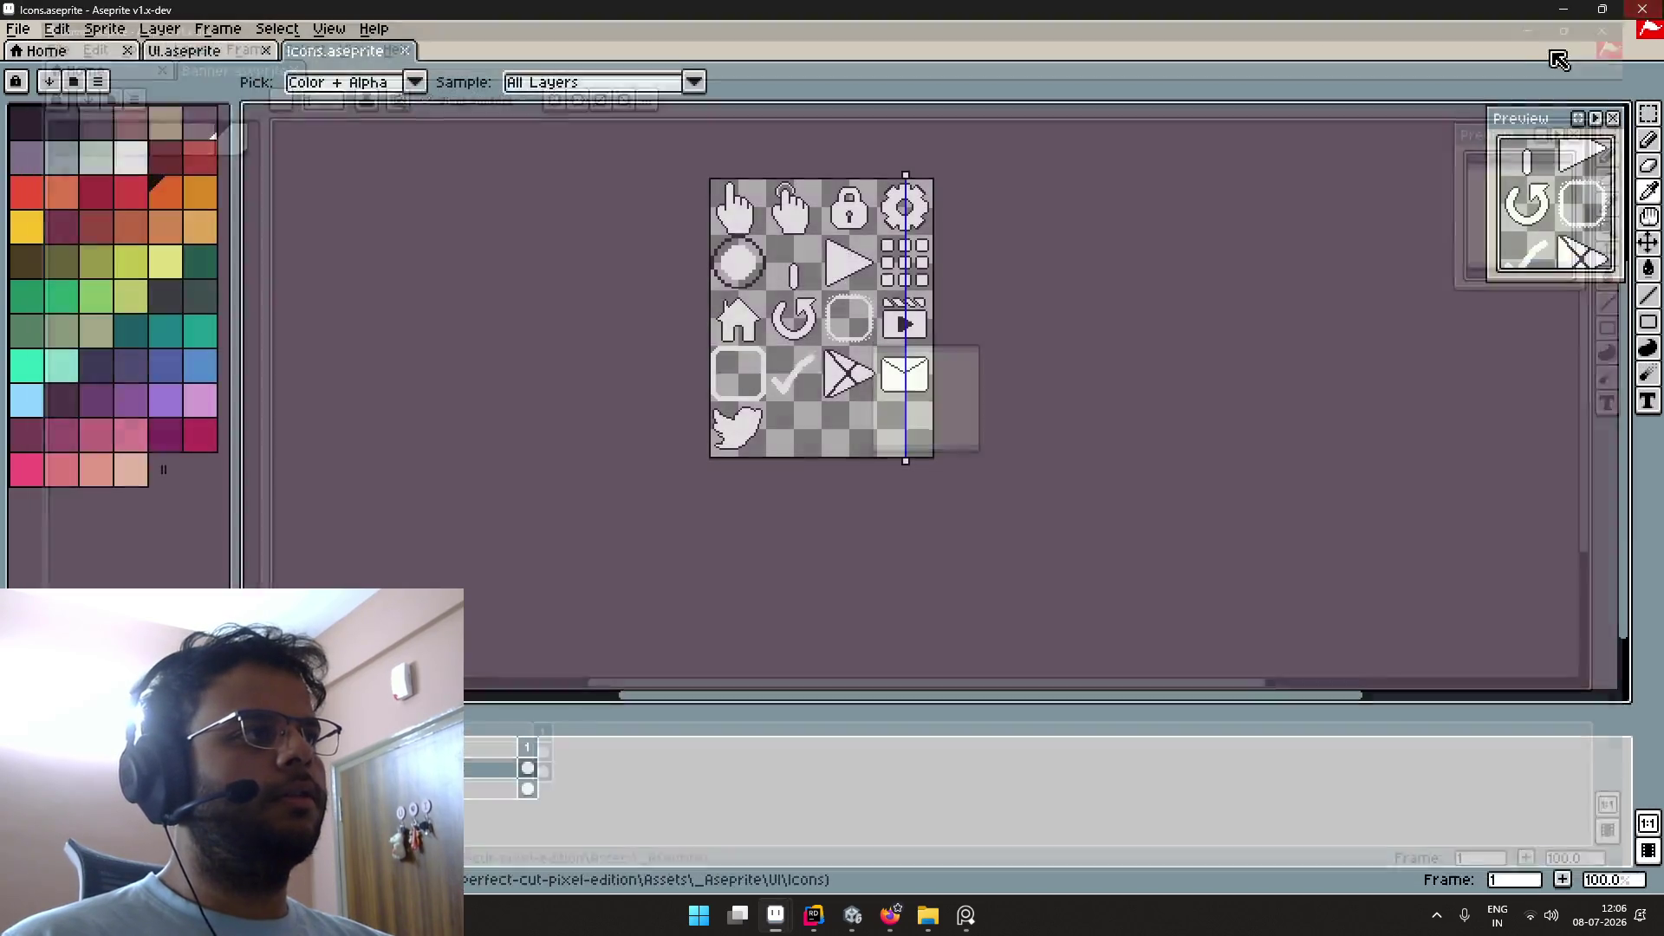
key("alt+Tab")
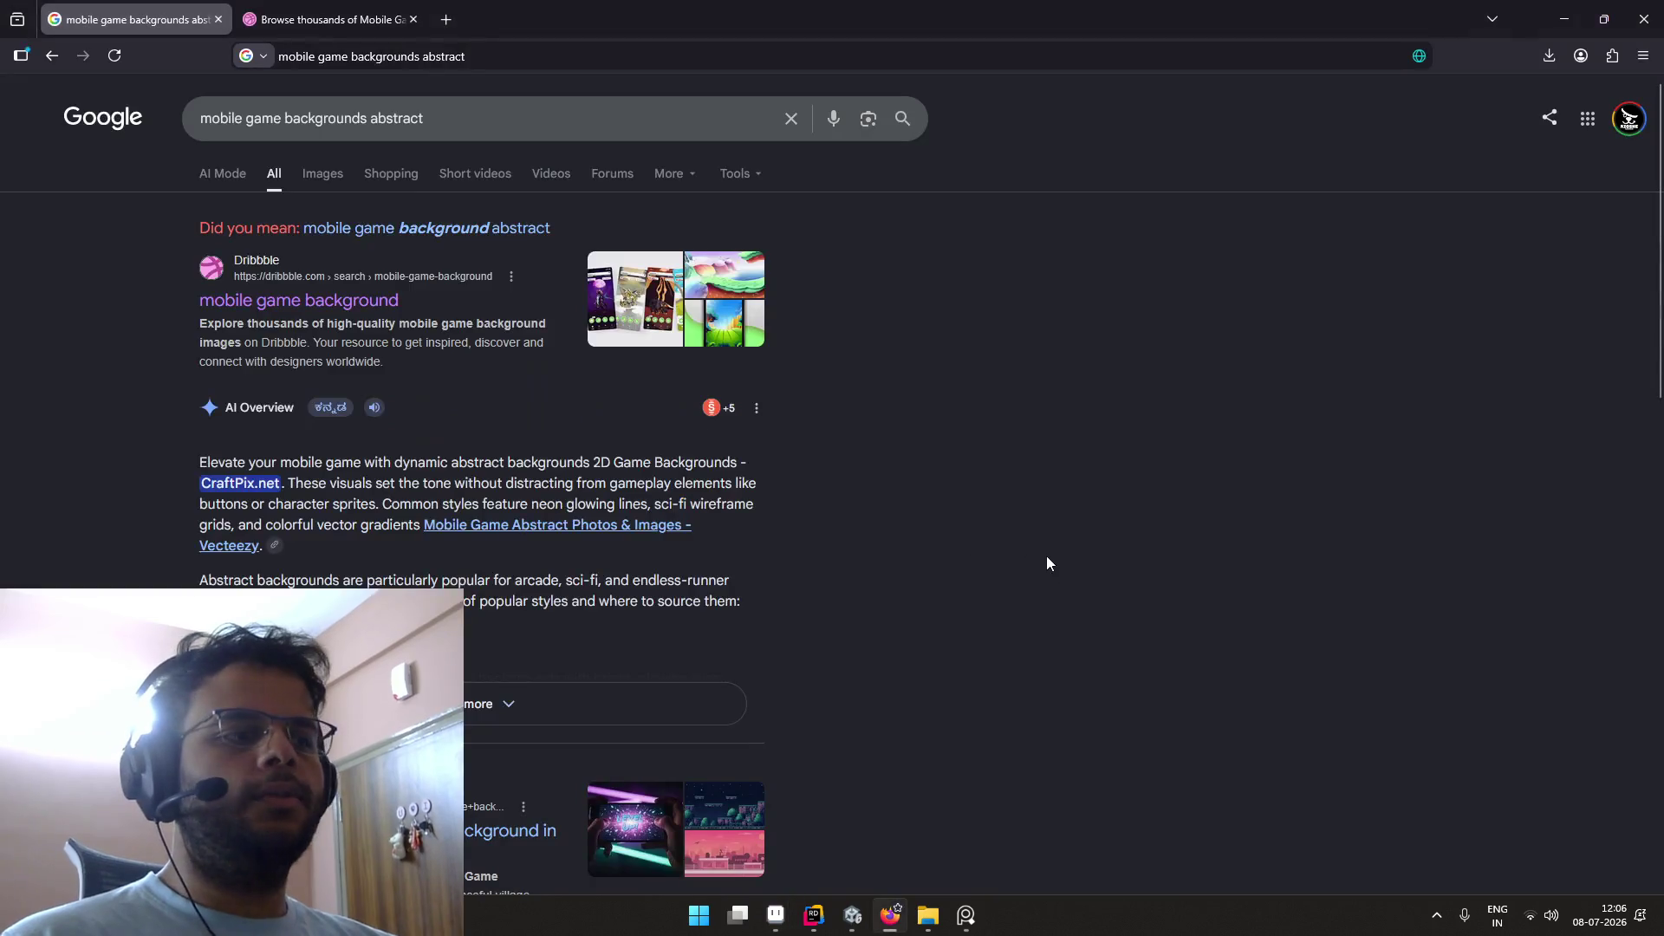
key("alt+Tab")
left_click(1190, 574)
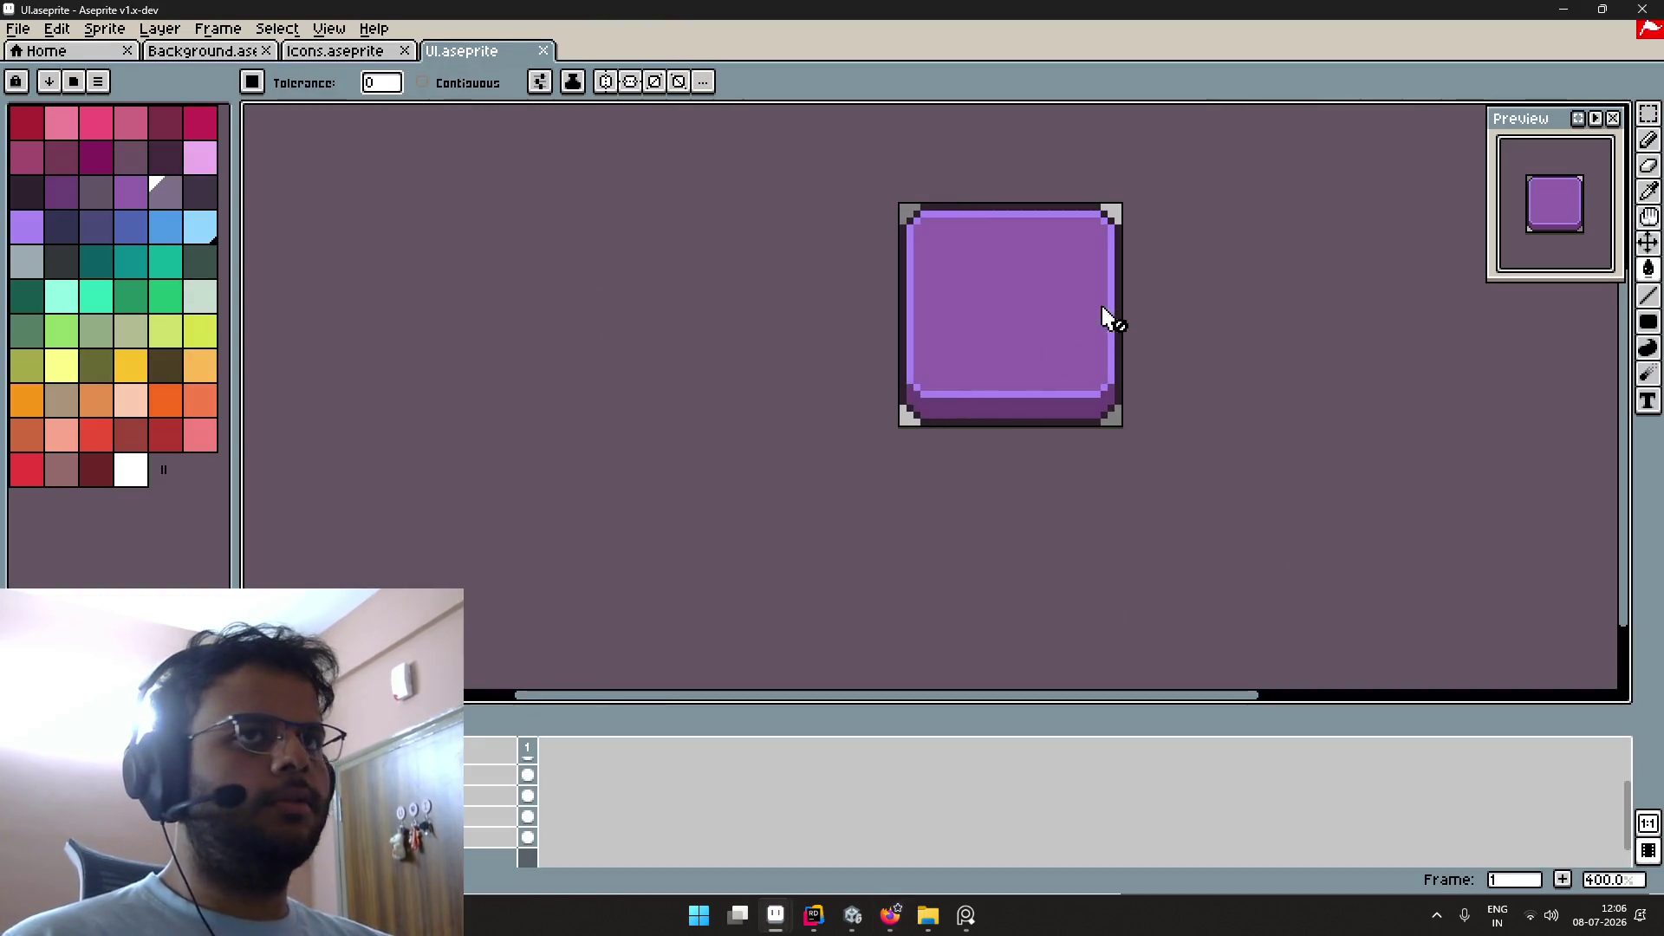
Step: Flip between the Icons sheet, start page and UI button sprite tabs
key("alt+Tab")
key("alt+Tab")
key("Tab")
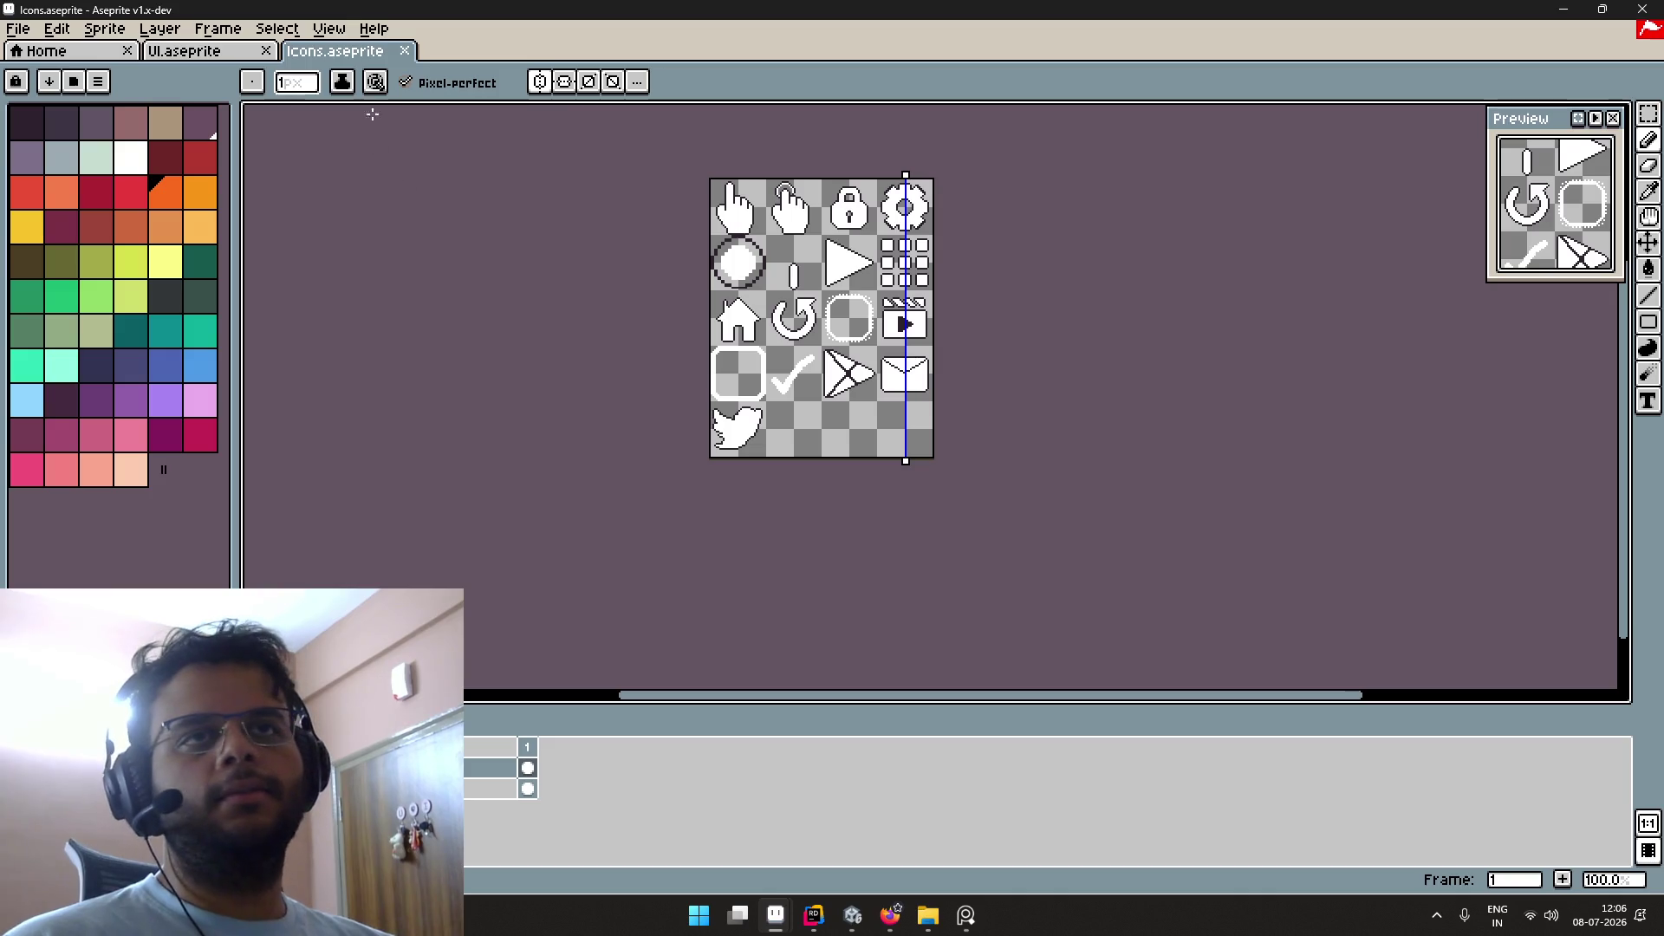
left_click(249, 57)
left_click(111, 50)
left_click(199, 51)
left_click(310, 54)
Step: Compare the UI button sprite against the Icons sheet, ending on the Home recent-files page
key("alt+Tab")
key("alt+Tab")
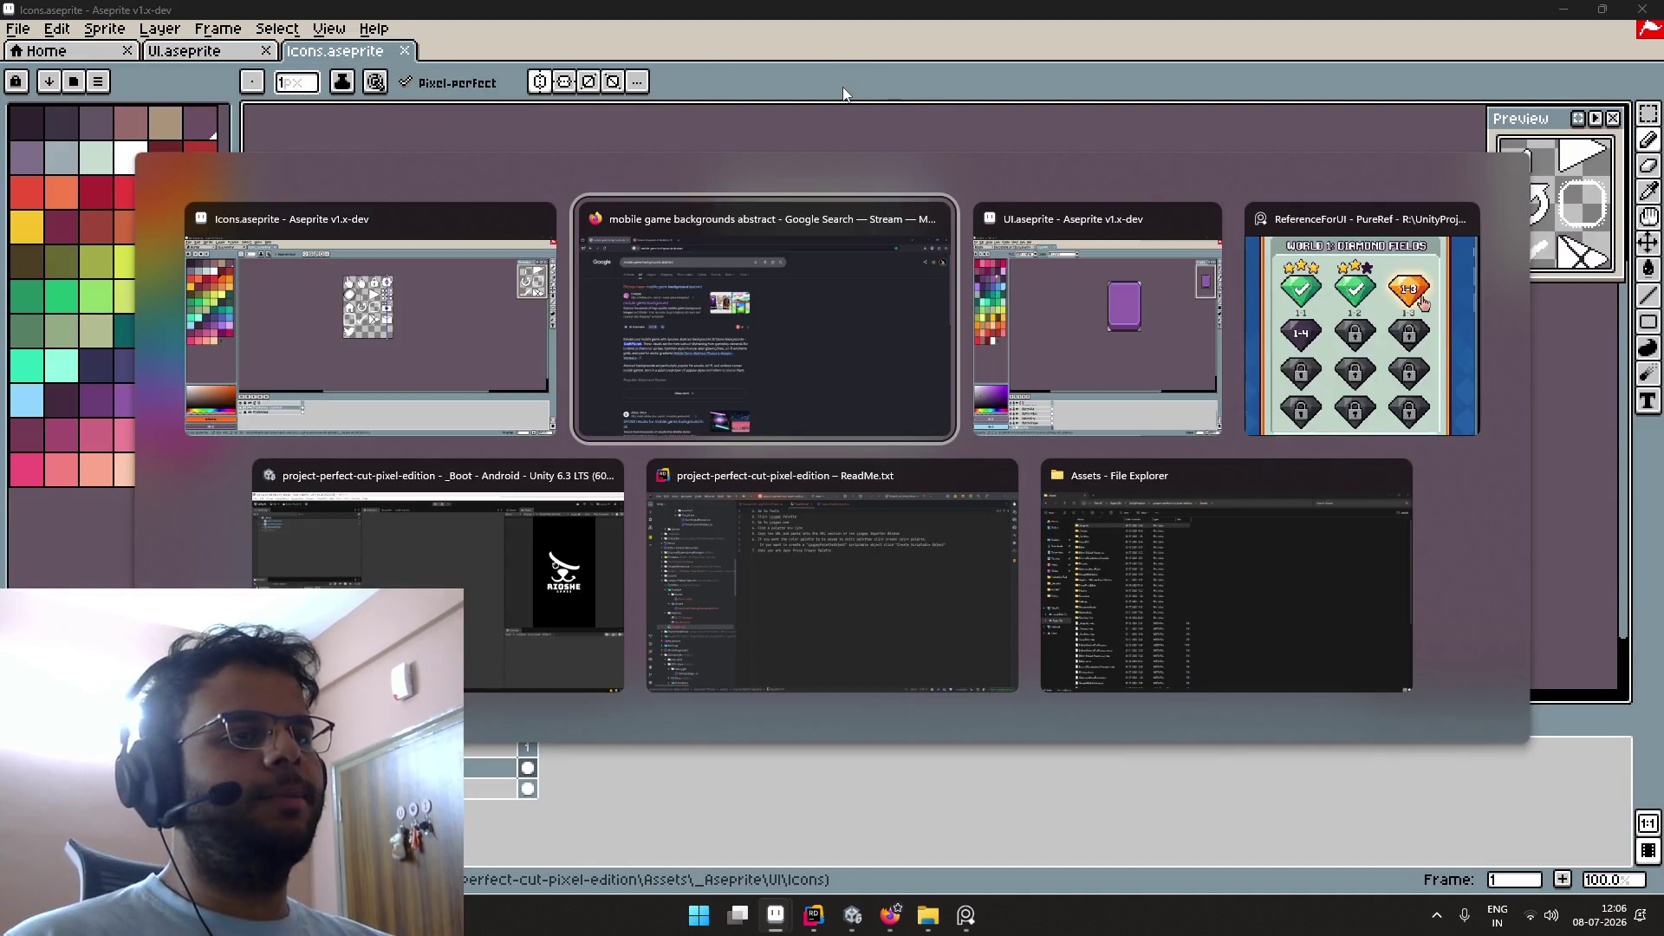
key("alt+Tab")
key("alt+Tab")
key("alt+Tab")
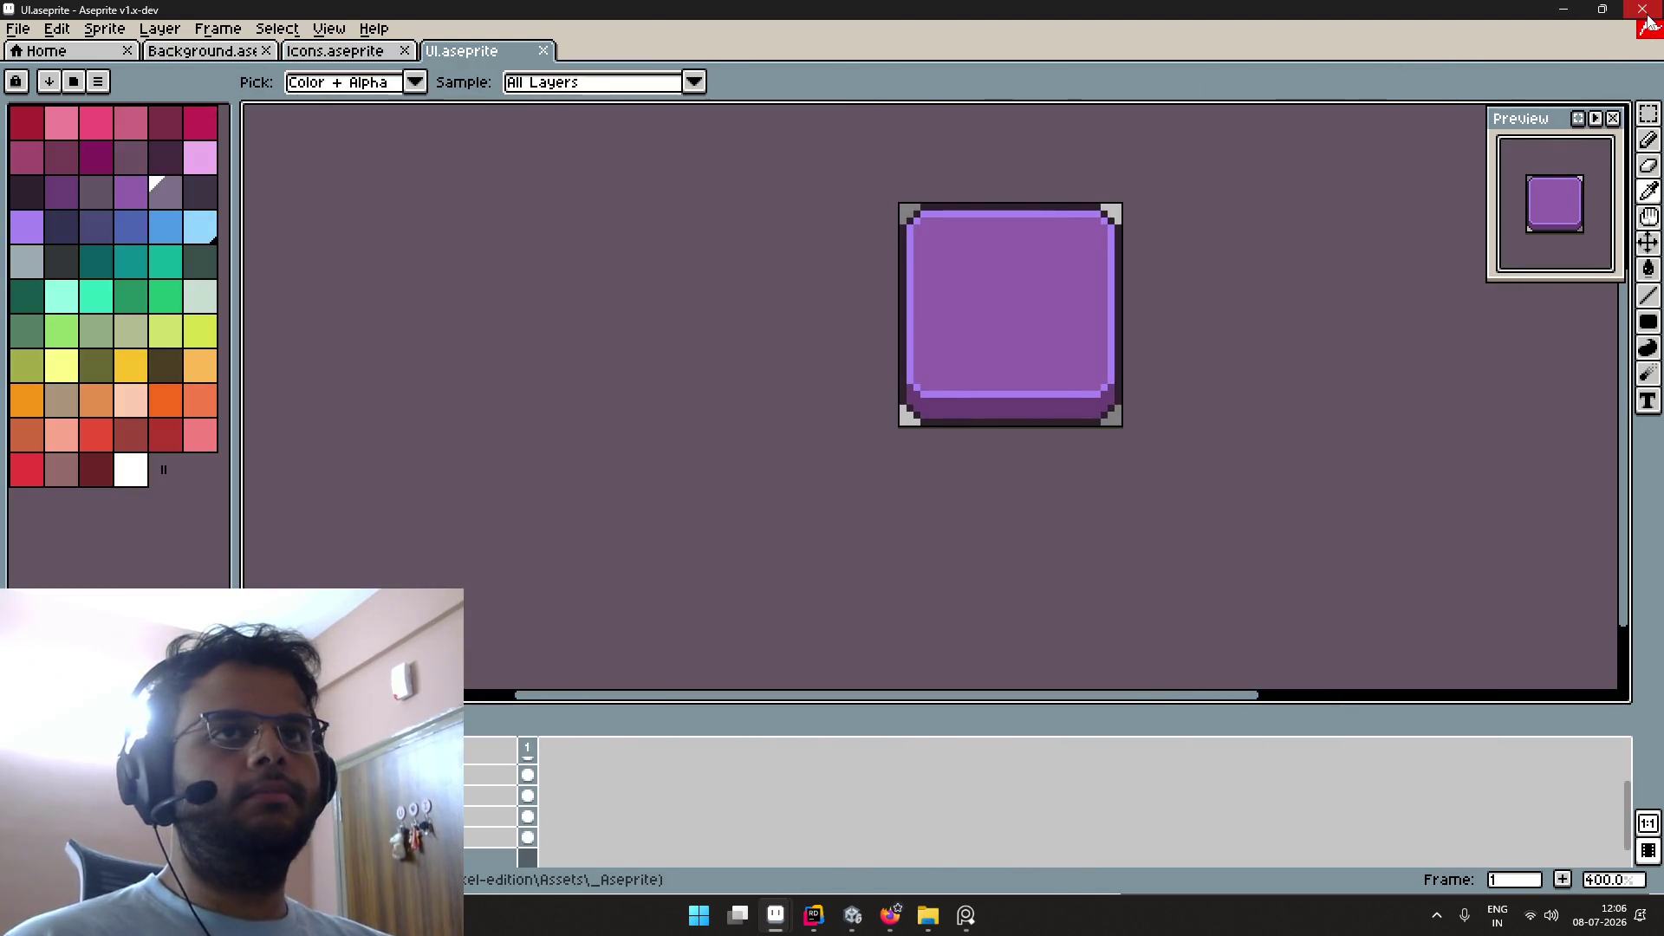
key("alt+Tab")
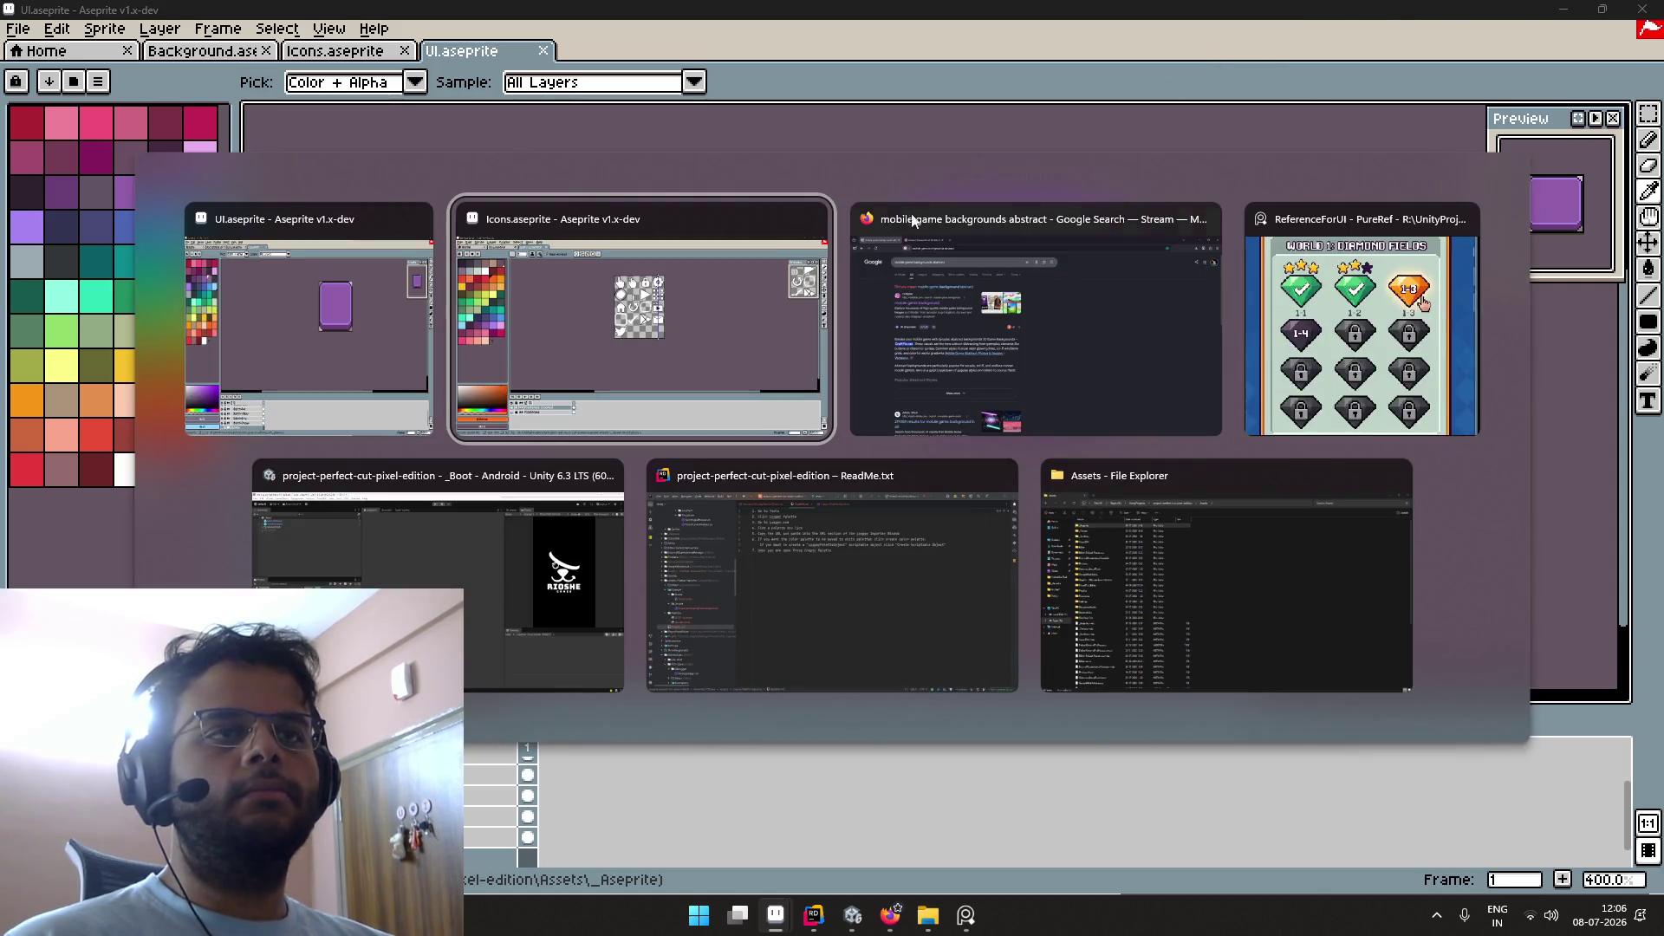
key("alt+Tab")
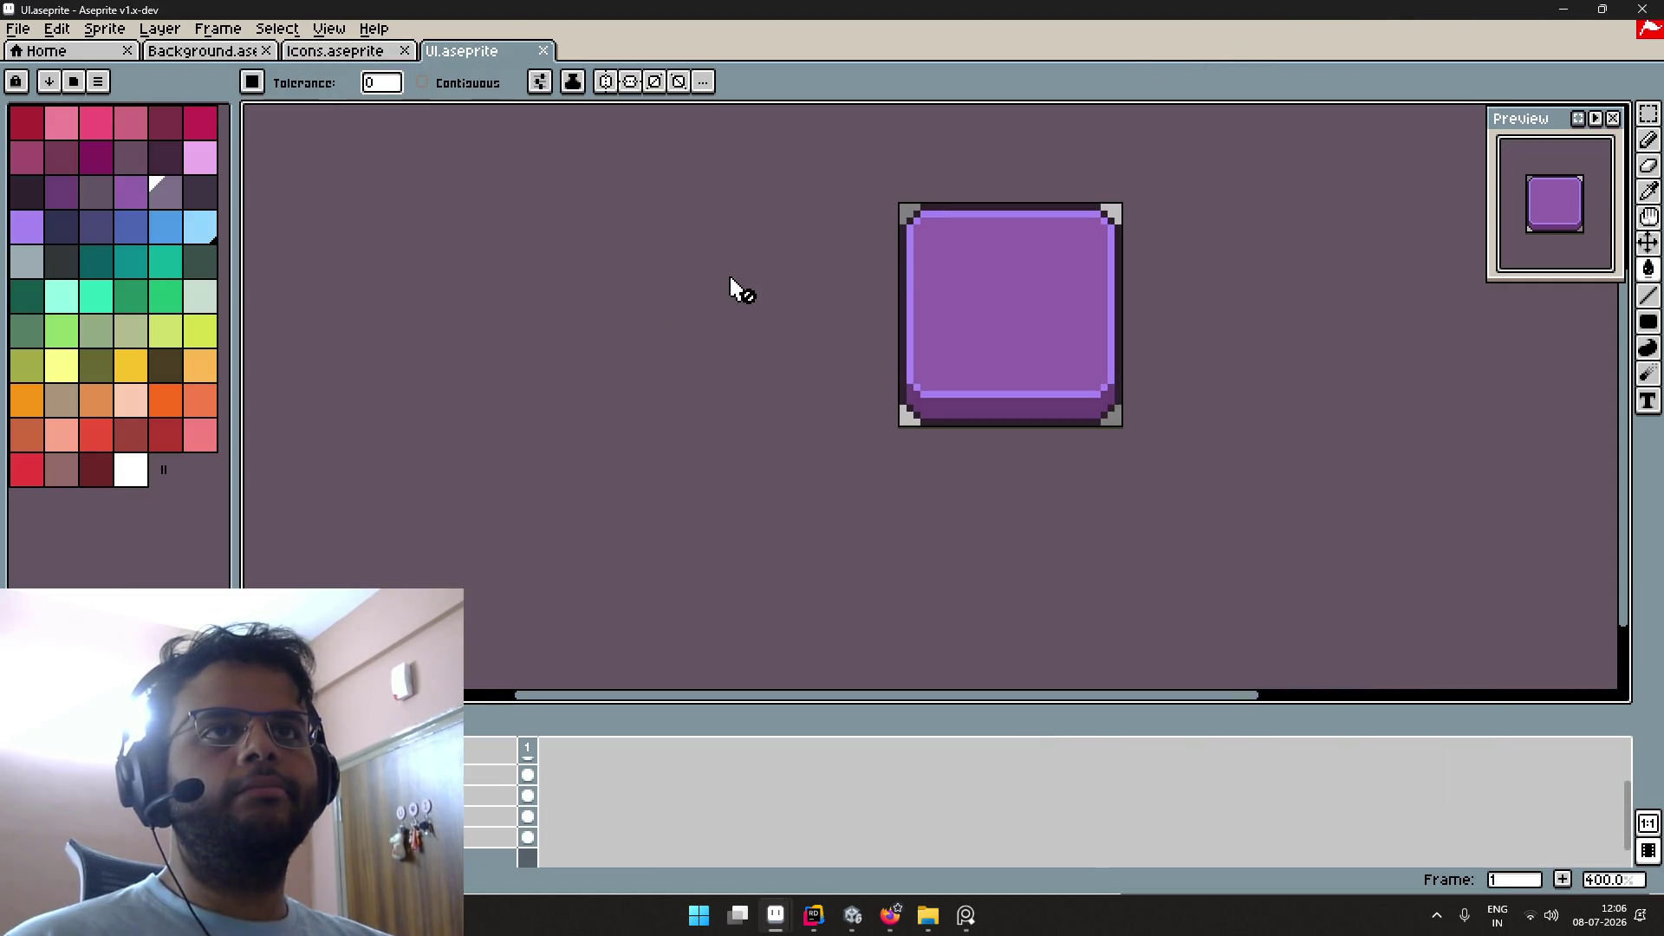
key("alt+Tab")
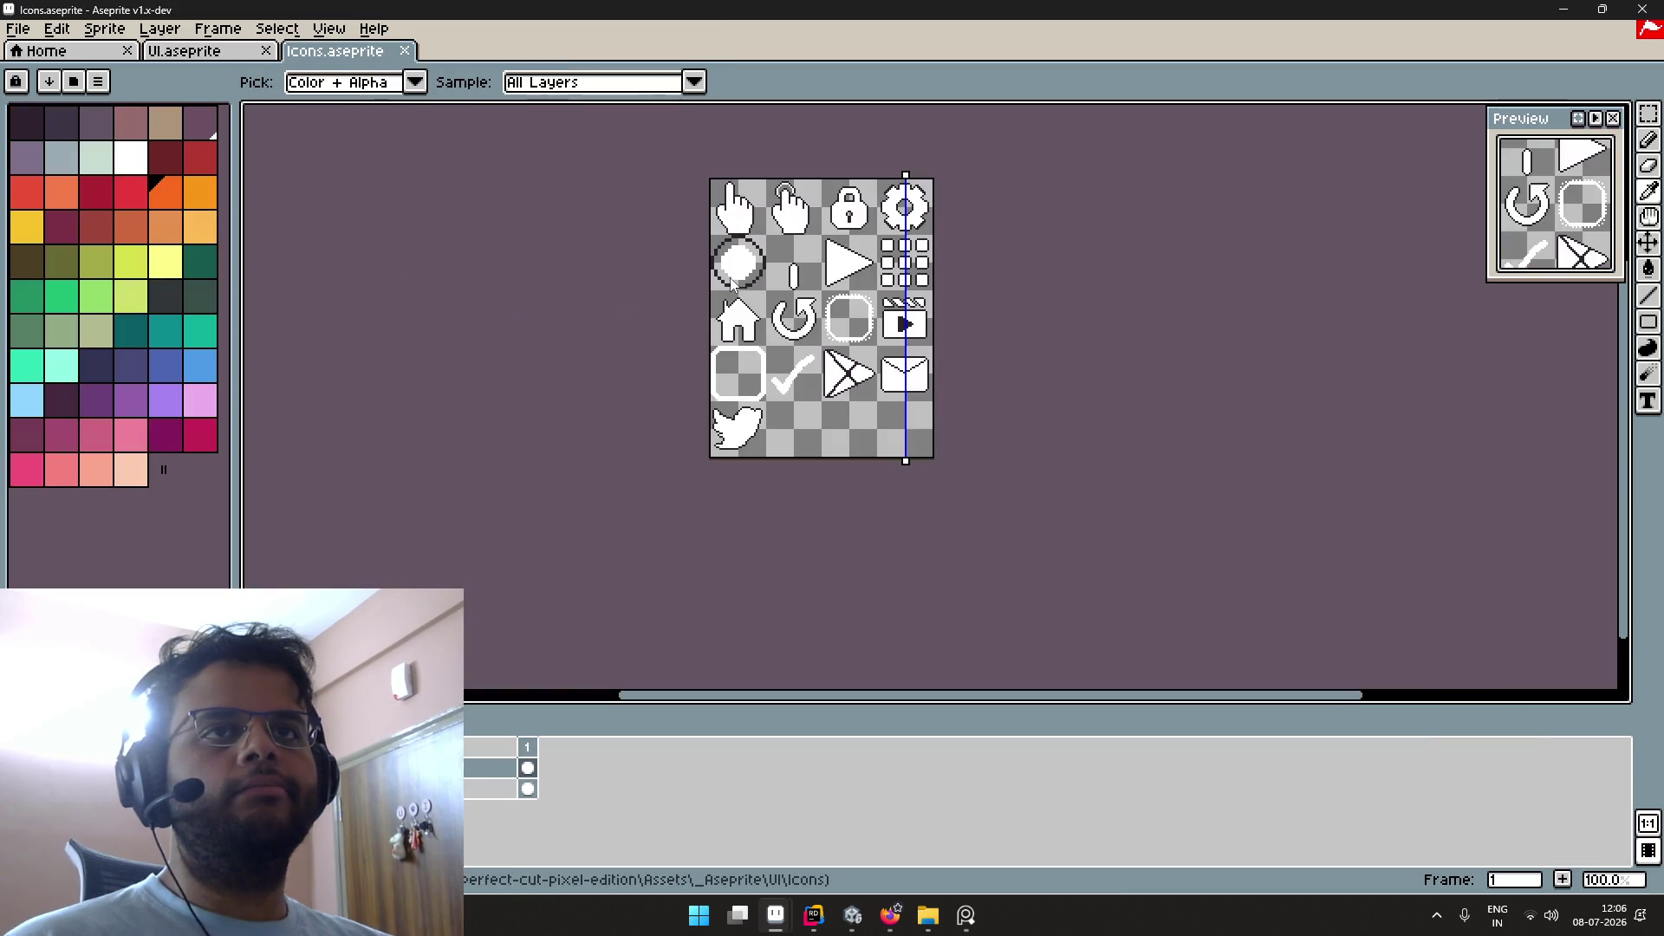
key("alt+Tab")
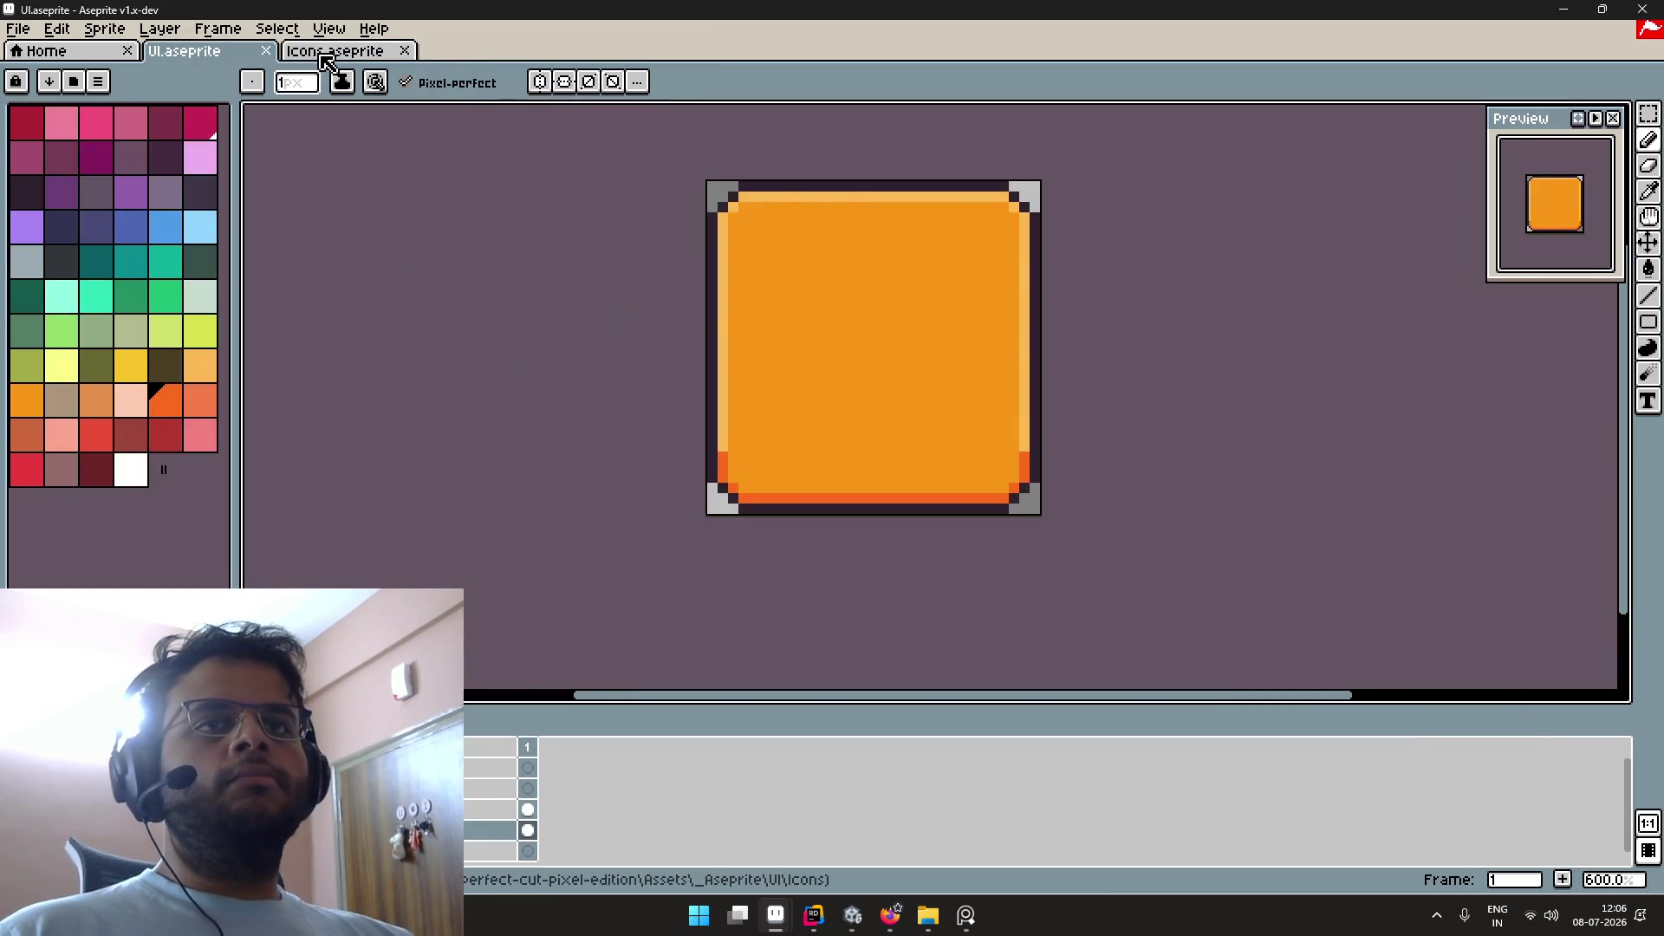
key("alt+Tab")
key("alt+Tab")
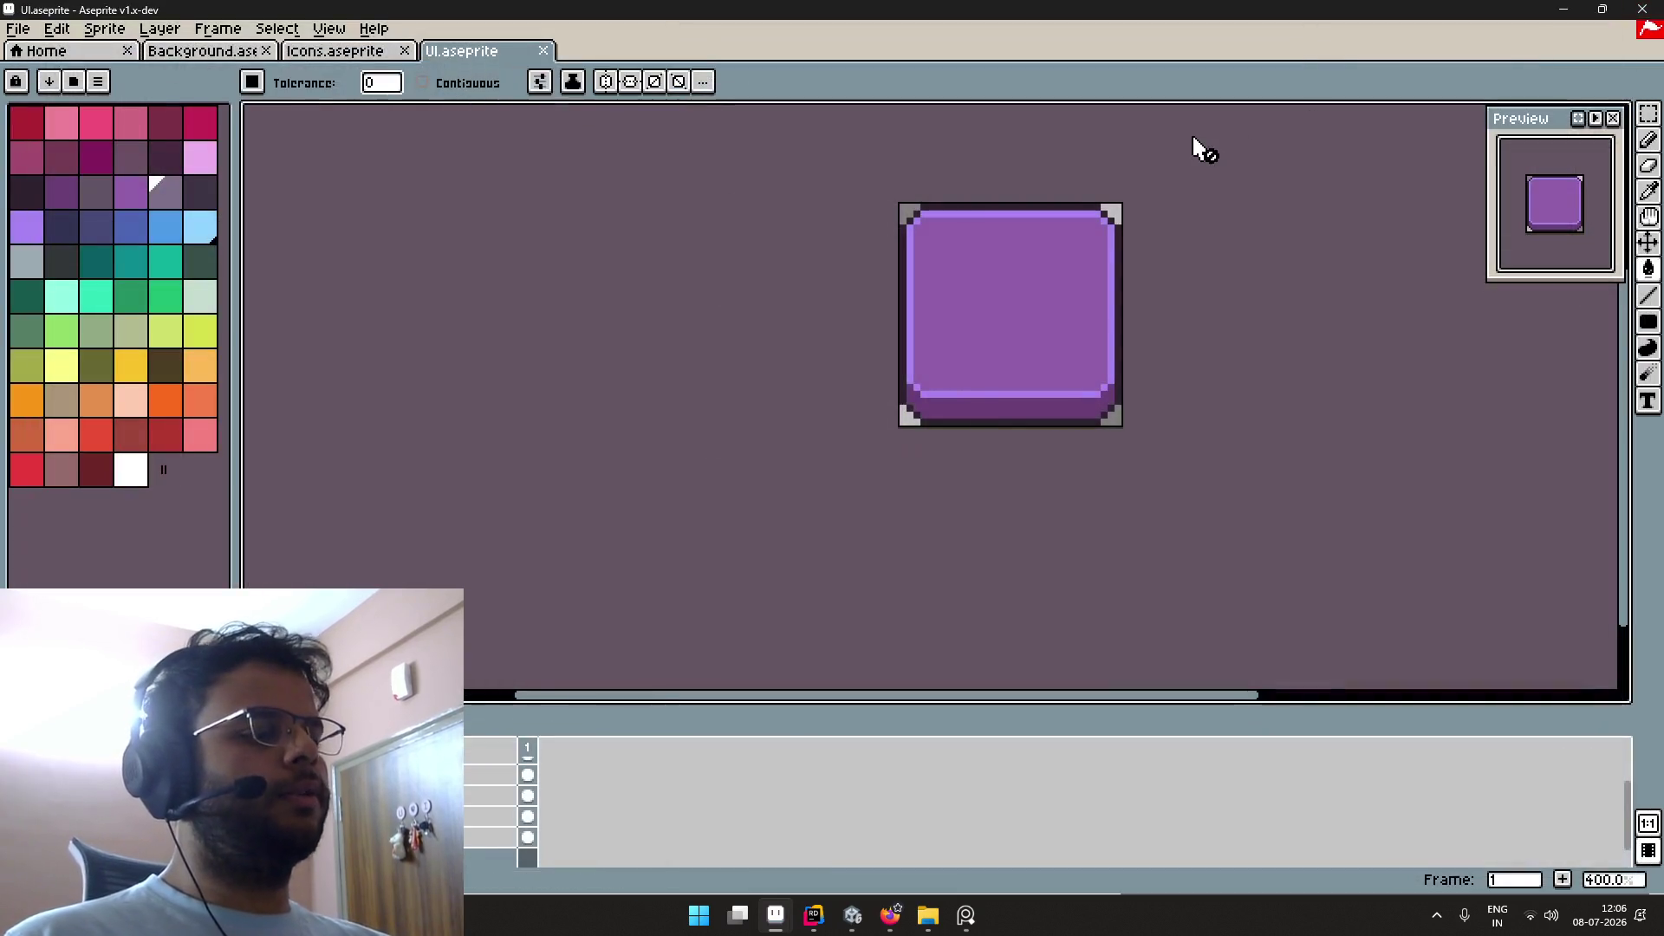
key("alt+Tab")
key("alt+Tab")
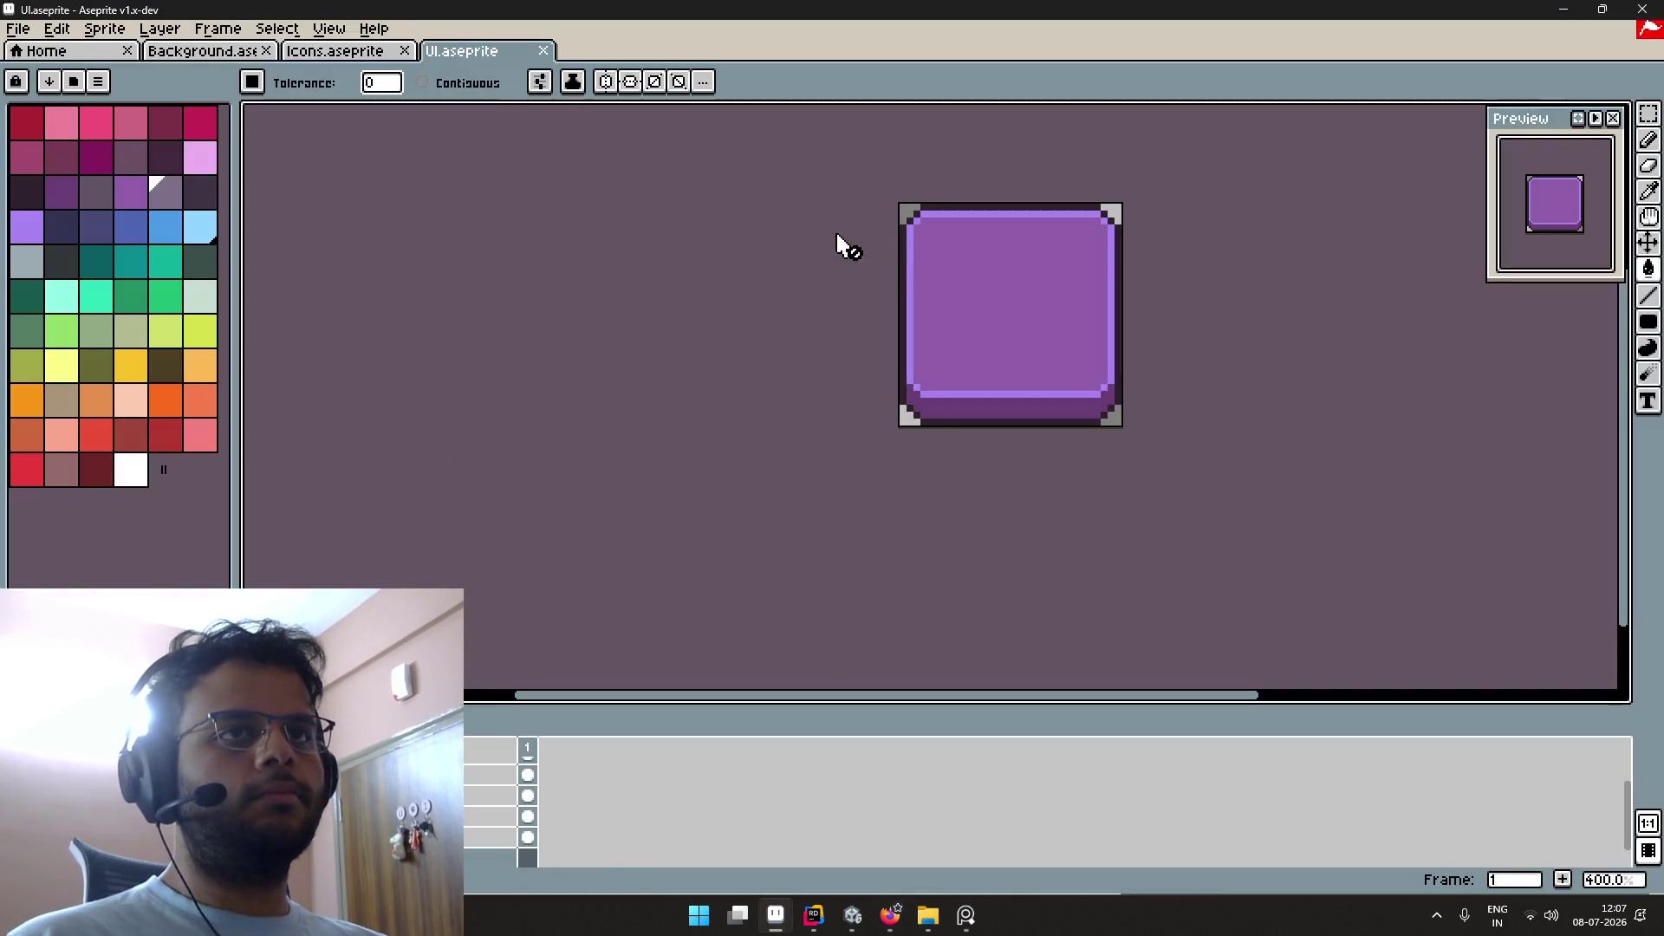
left_click(54, 52)
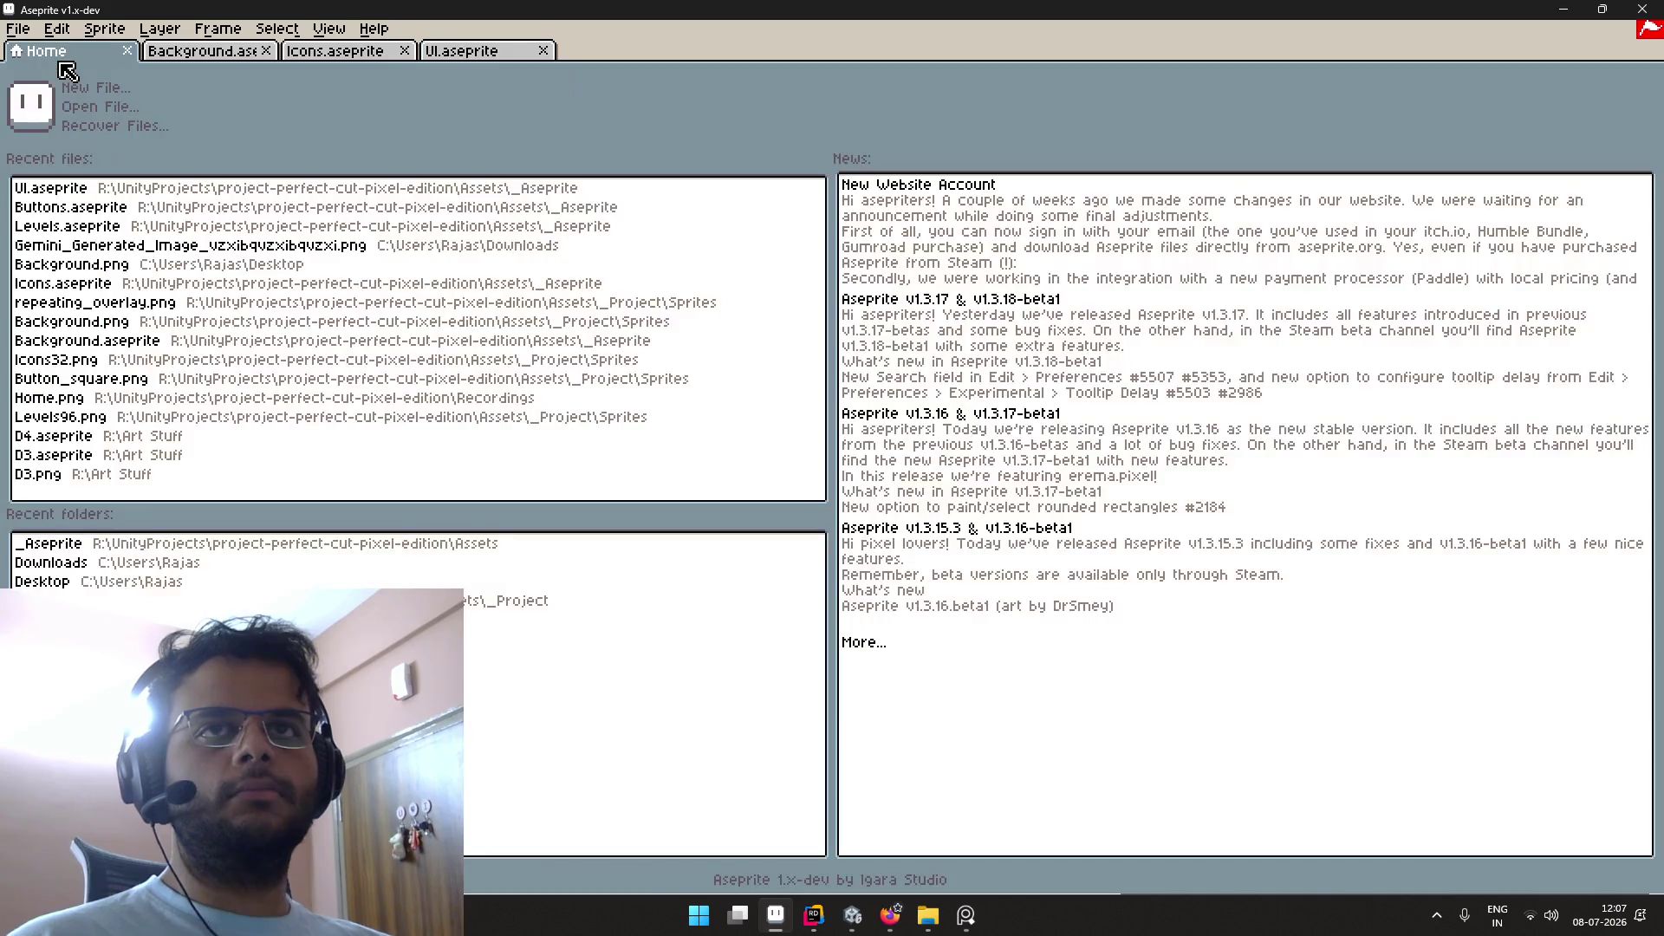
Step: Zoom in to inspect the icon sheet, then zoom back out to the whole sheet
left_click(452, 54)
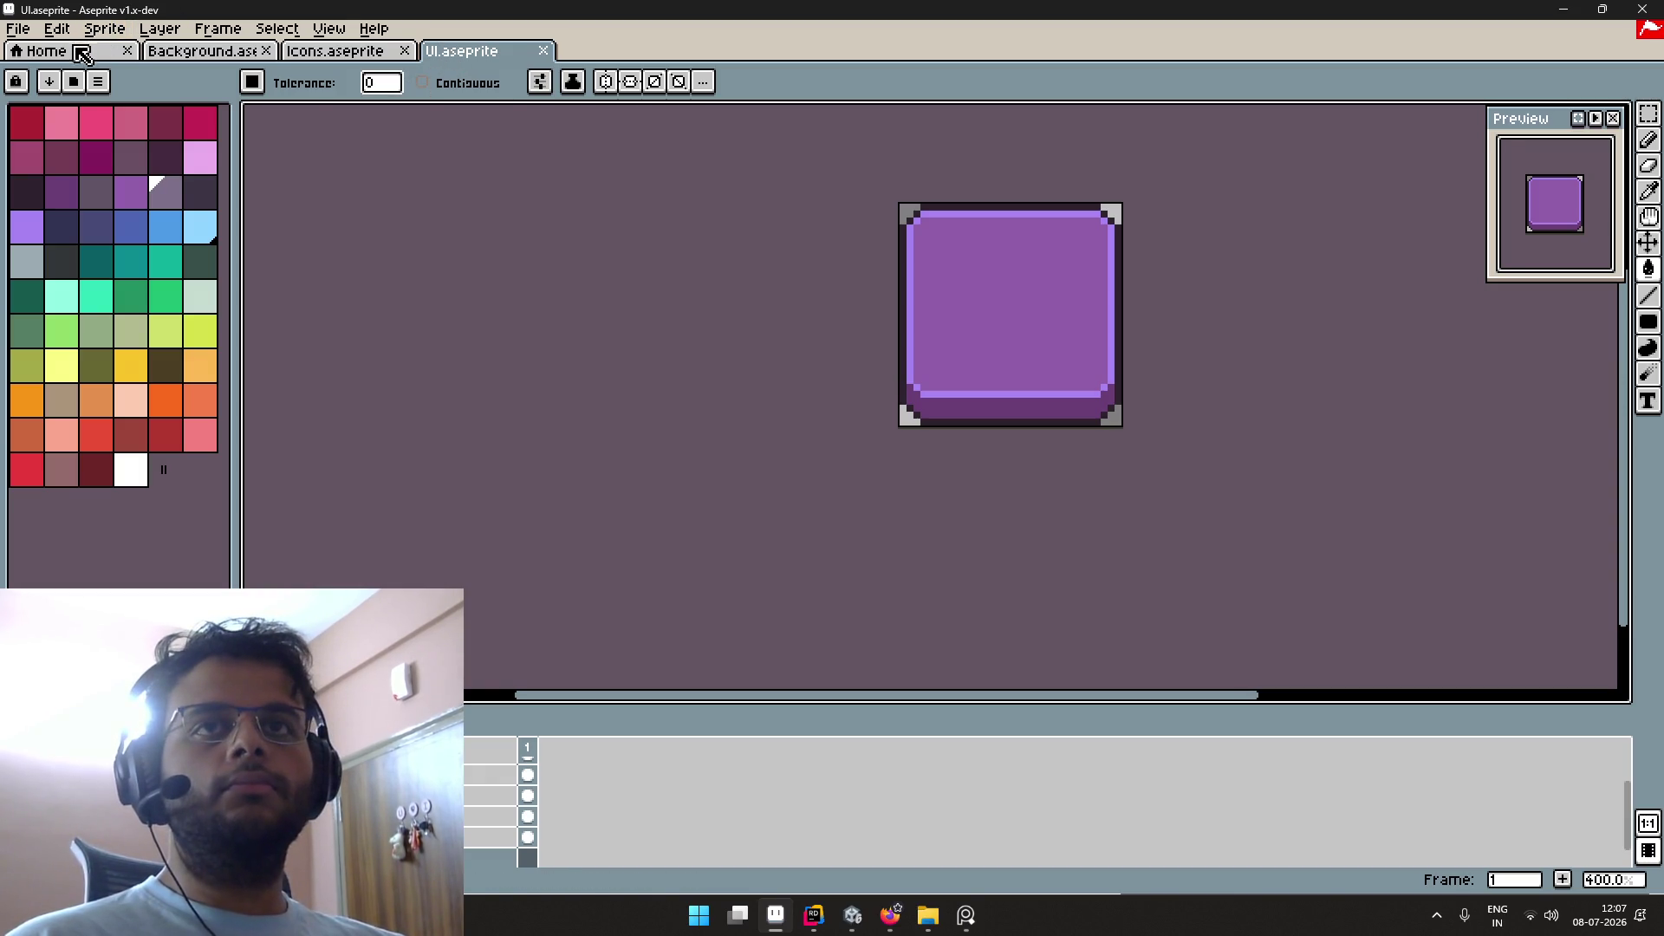
scroll(606, 312, "up", 2)
left_click_drag(606, 312, 465, 177)
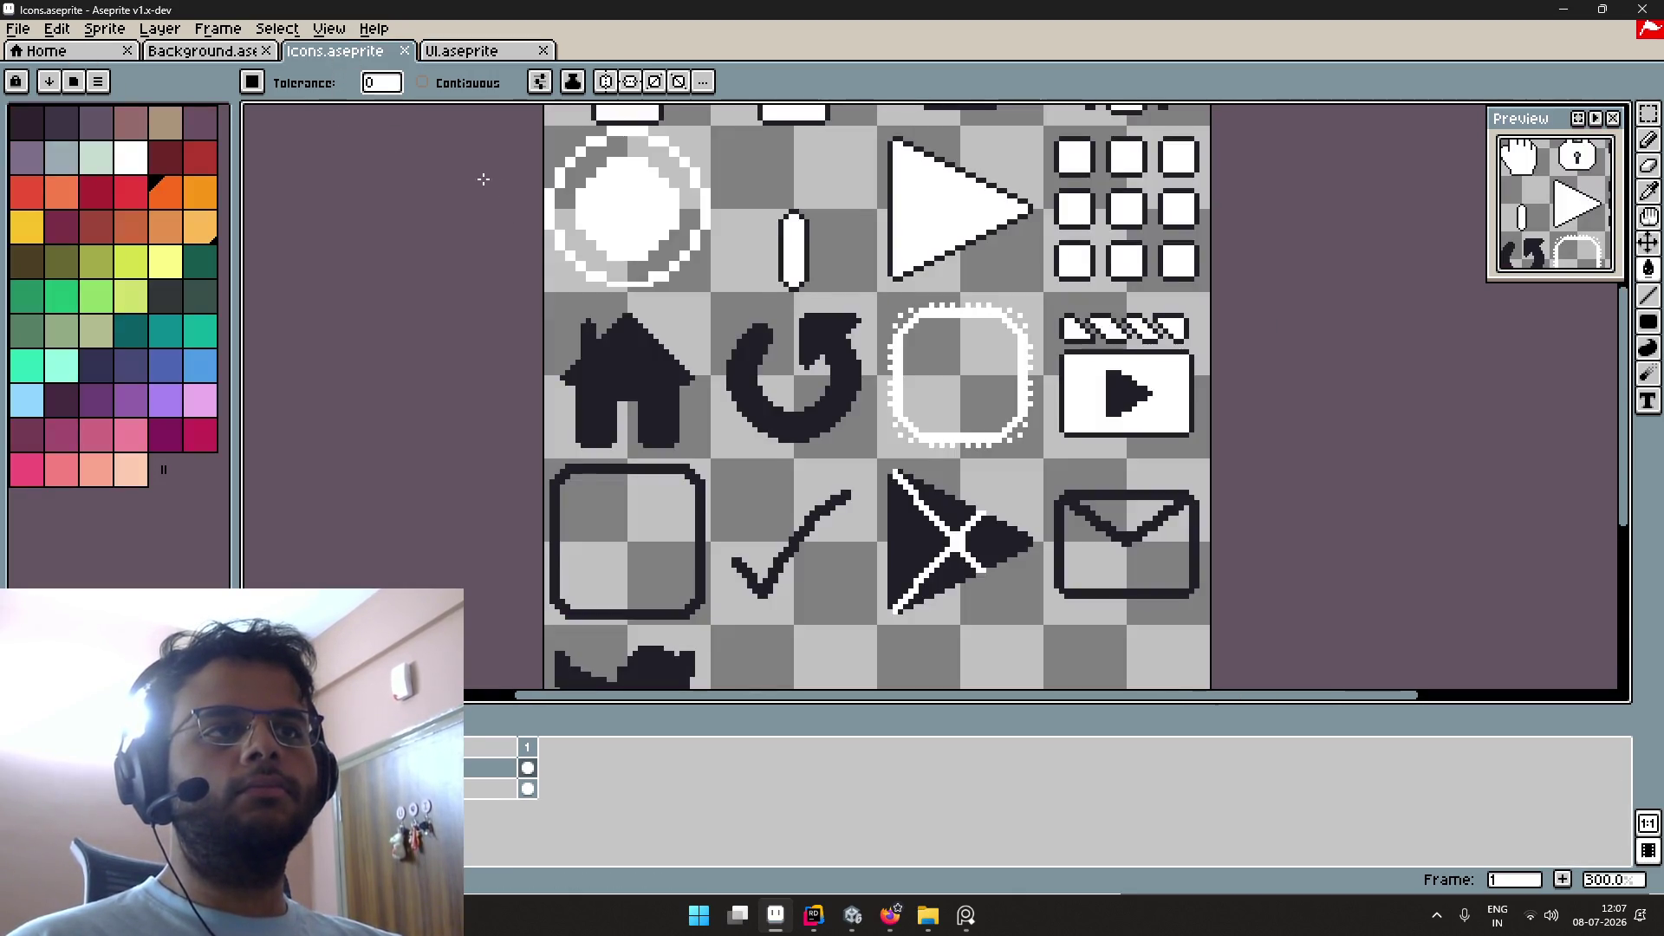
scroll(521, 208, "down", 2)
left_click_drag(520, 208, 572, 263)
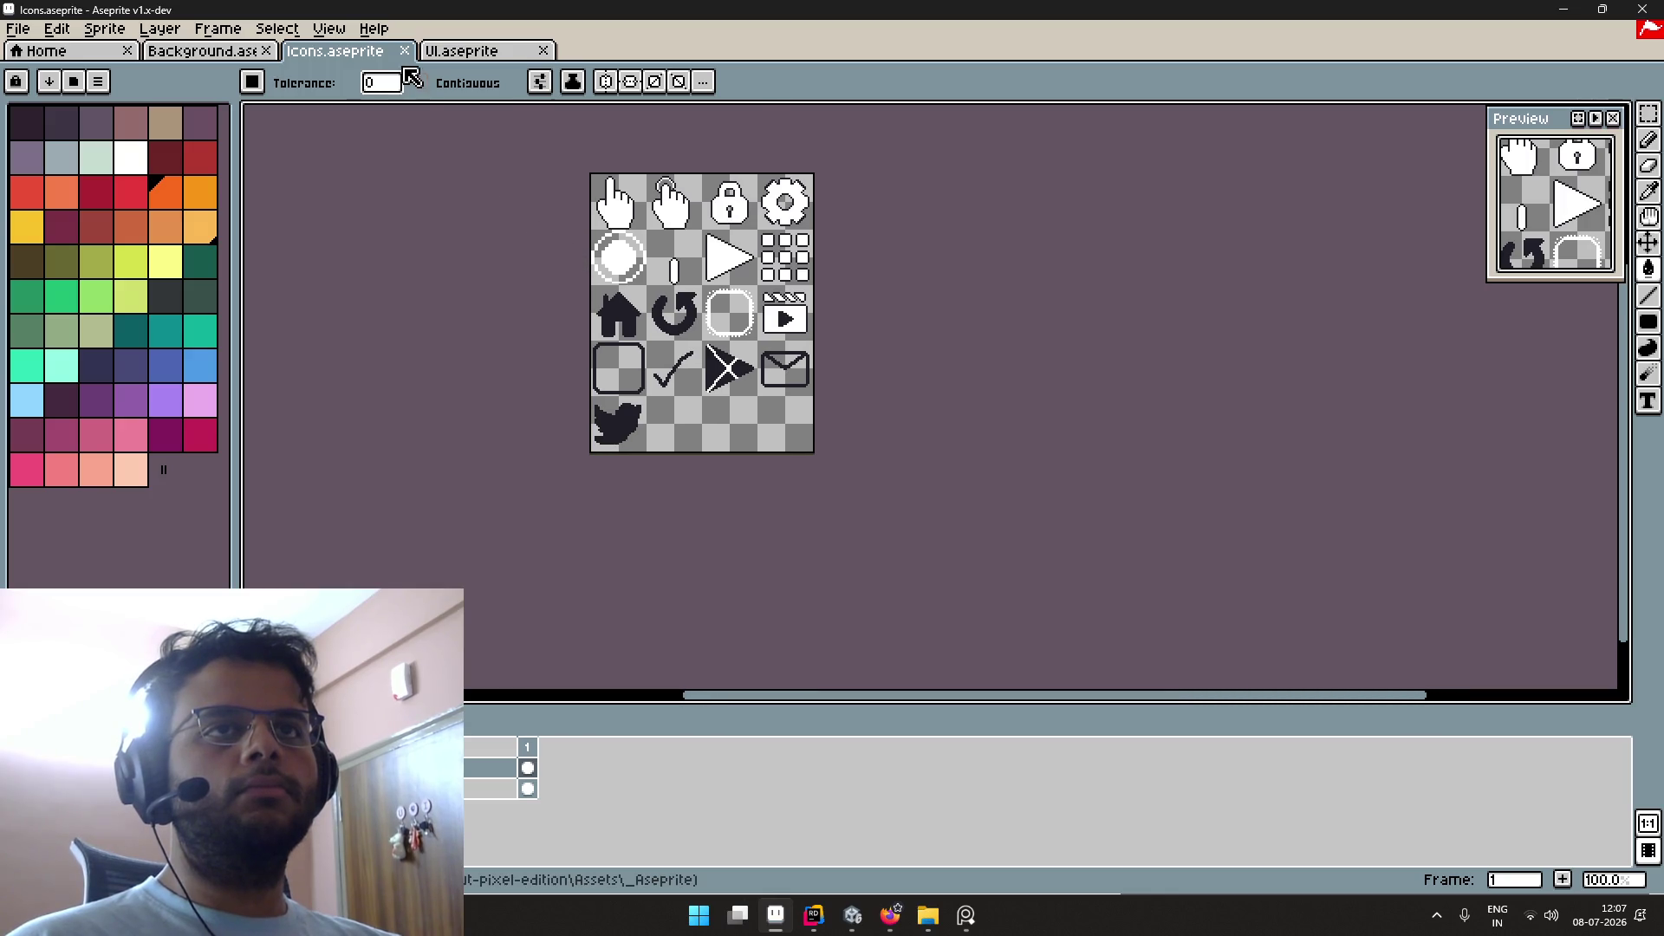
Step: Close the Icons, UI and Background sprites, leaving only the Home page
left_click(404, 50)
left_click(406, 50)
left_click(266, 51)
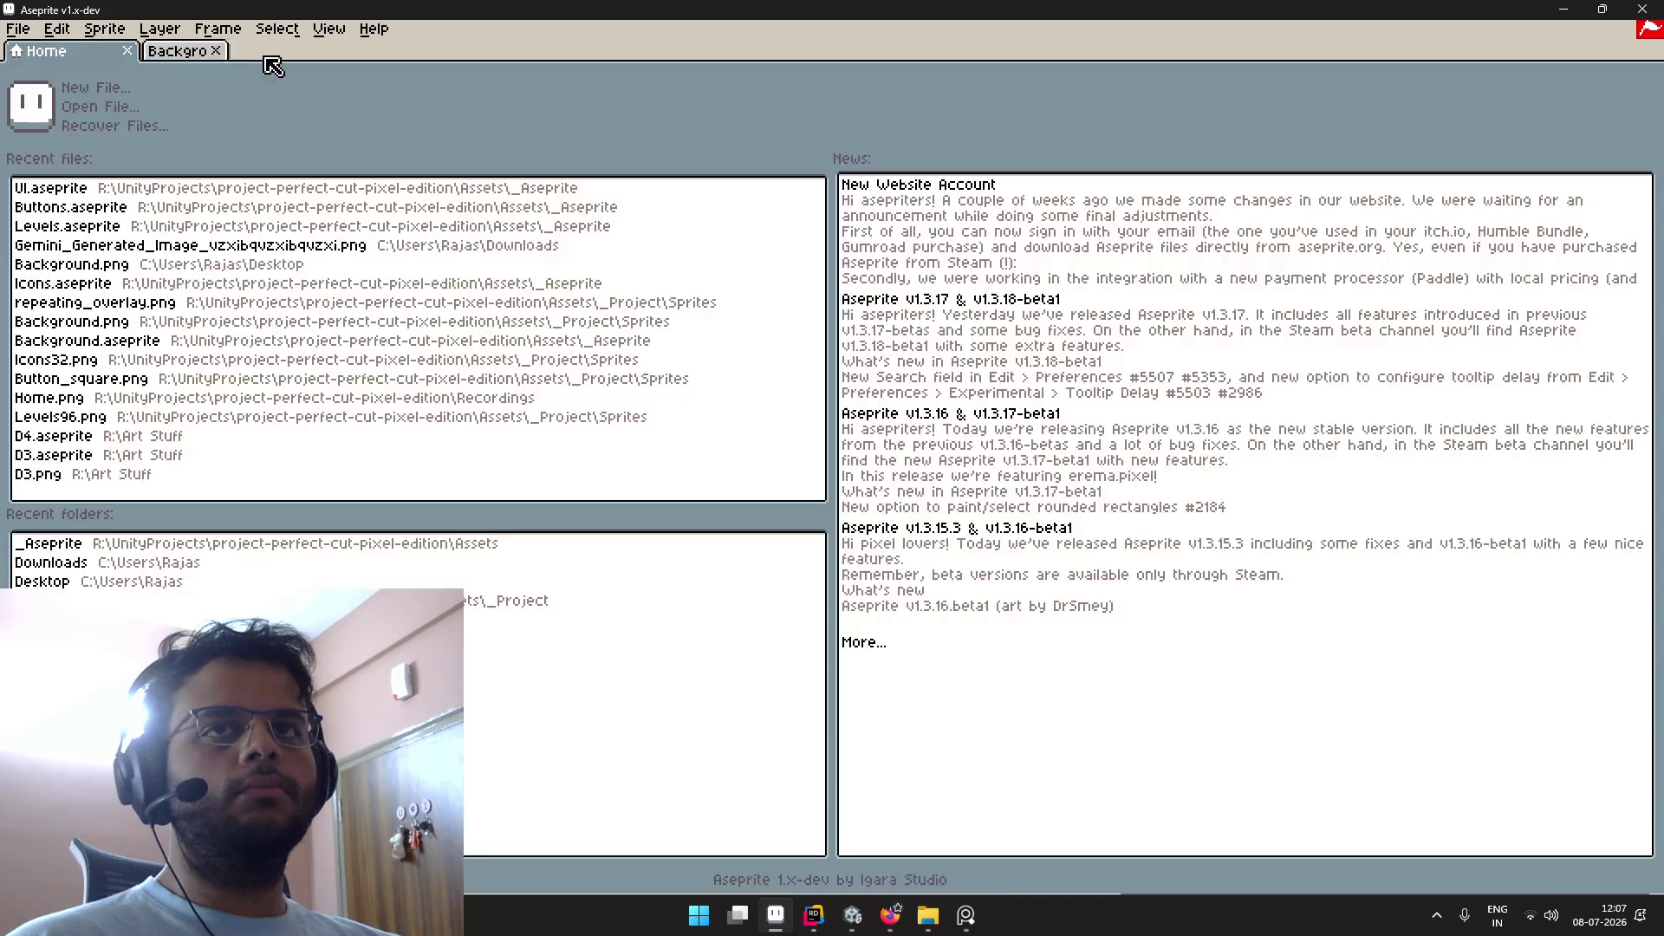
Step: Remove missing UI, Buttons, Levels and Icons entries from recent files, then quit Aseprite
left_click(165, 196)
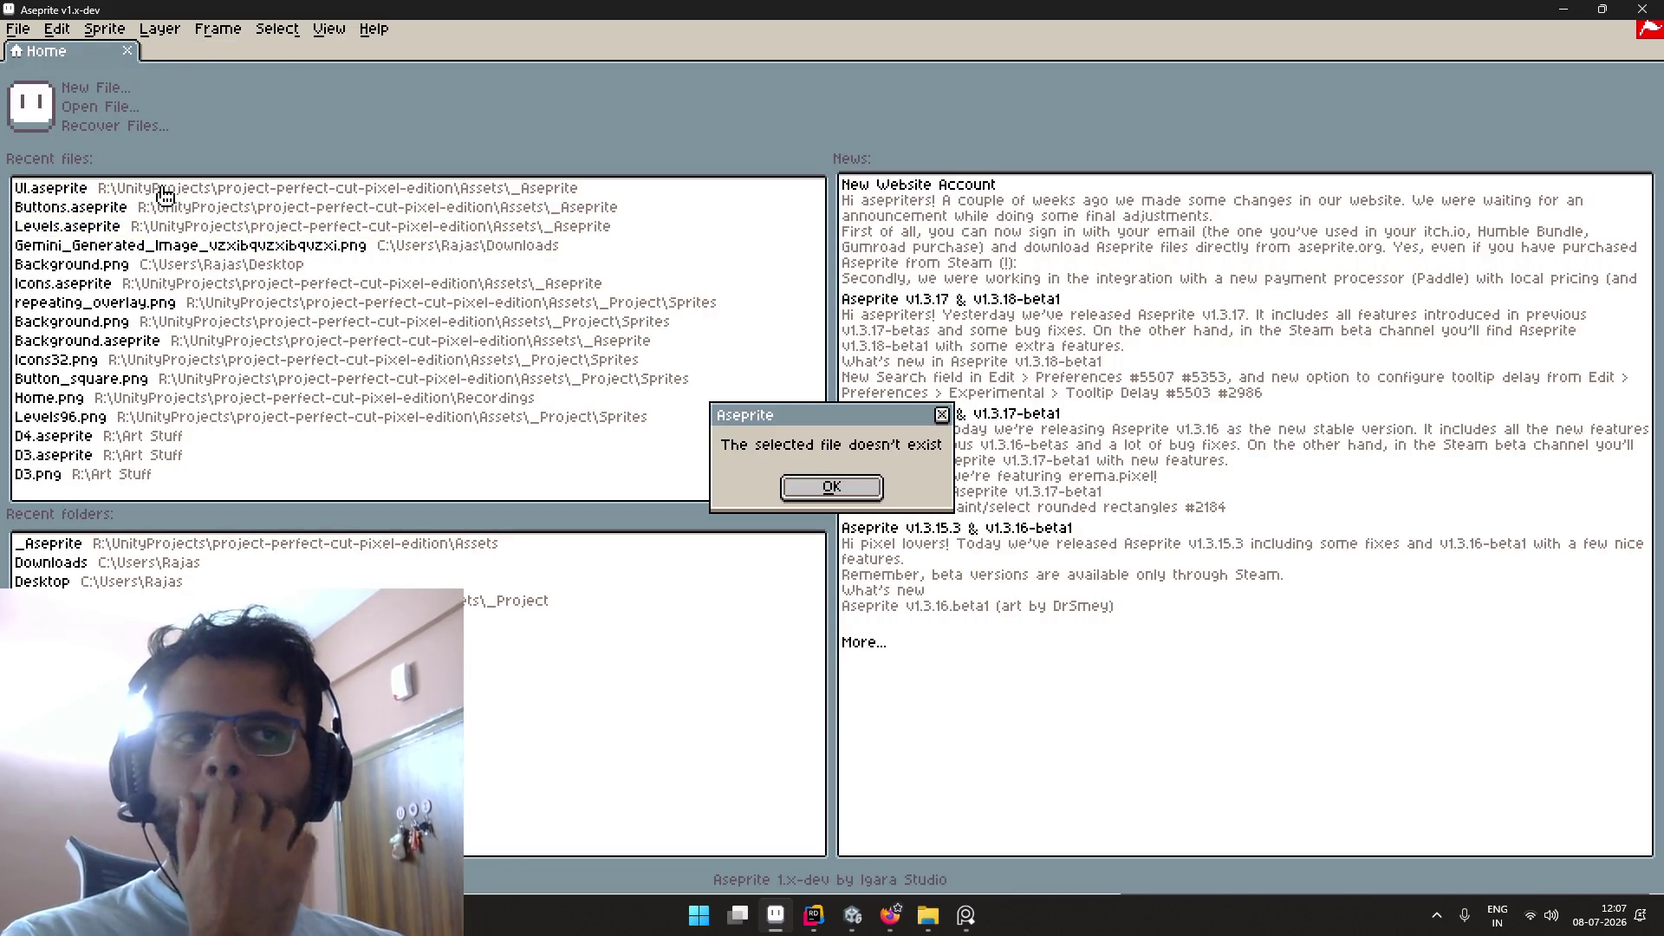
key("Return")
left_click(150, 197)
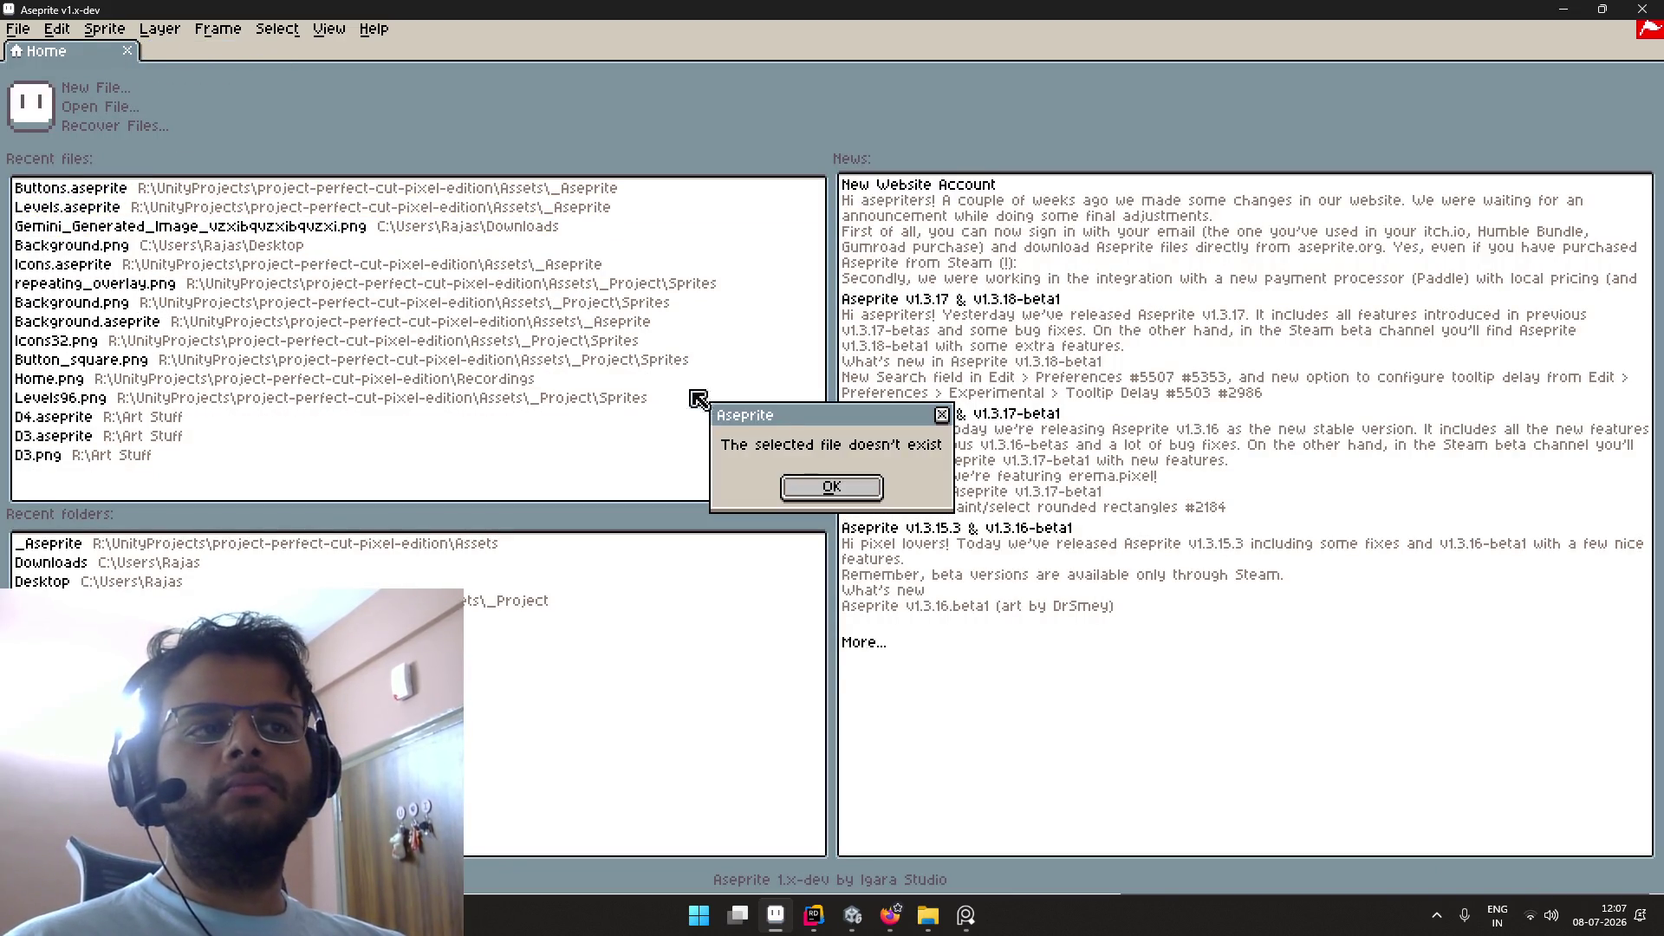
left_click(814, 487)
left_click(209, 191)
left_click(830, 488)
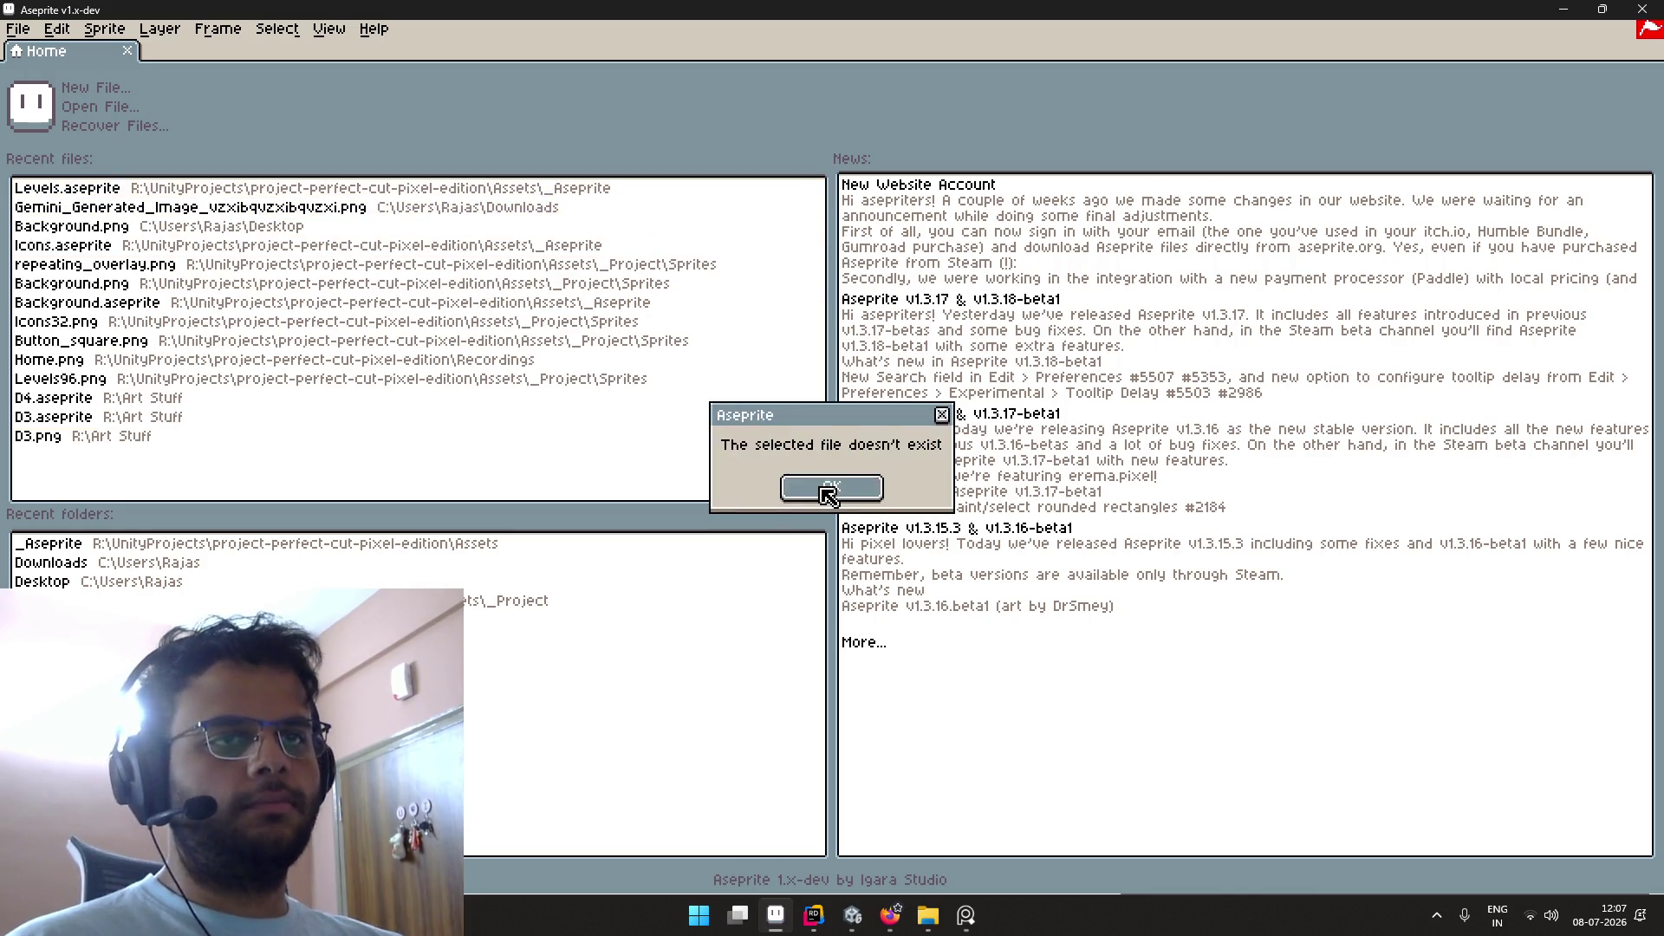
left_click(253, 228)
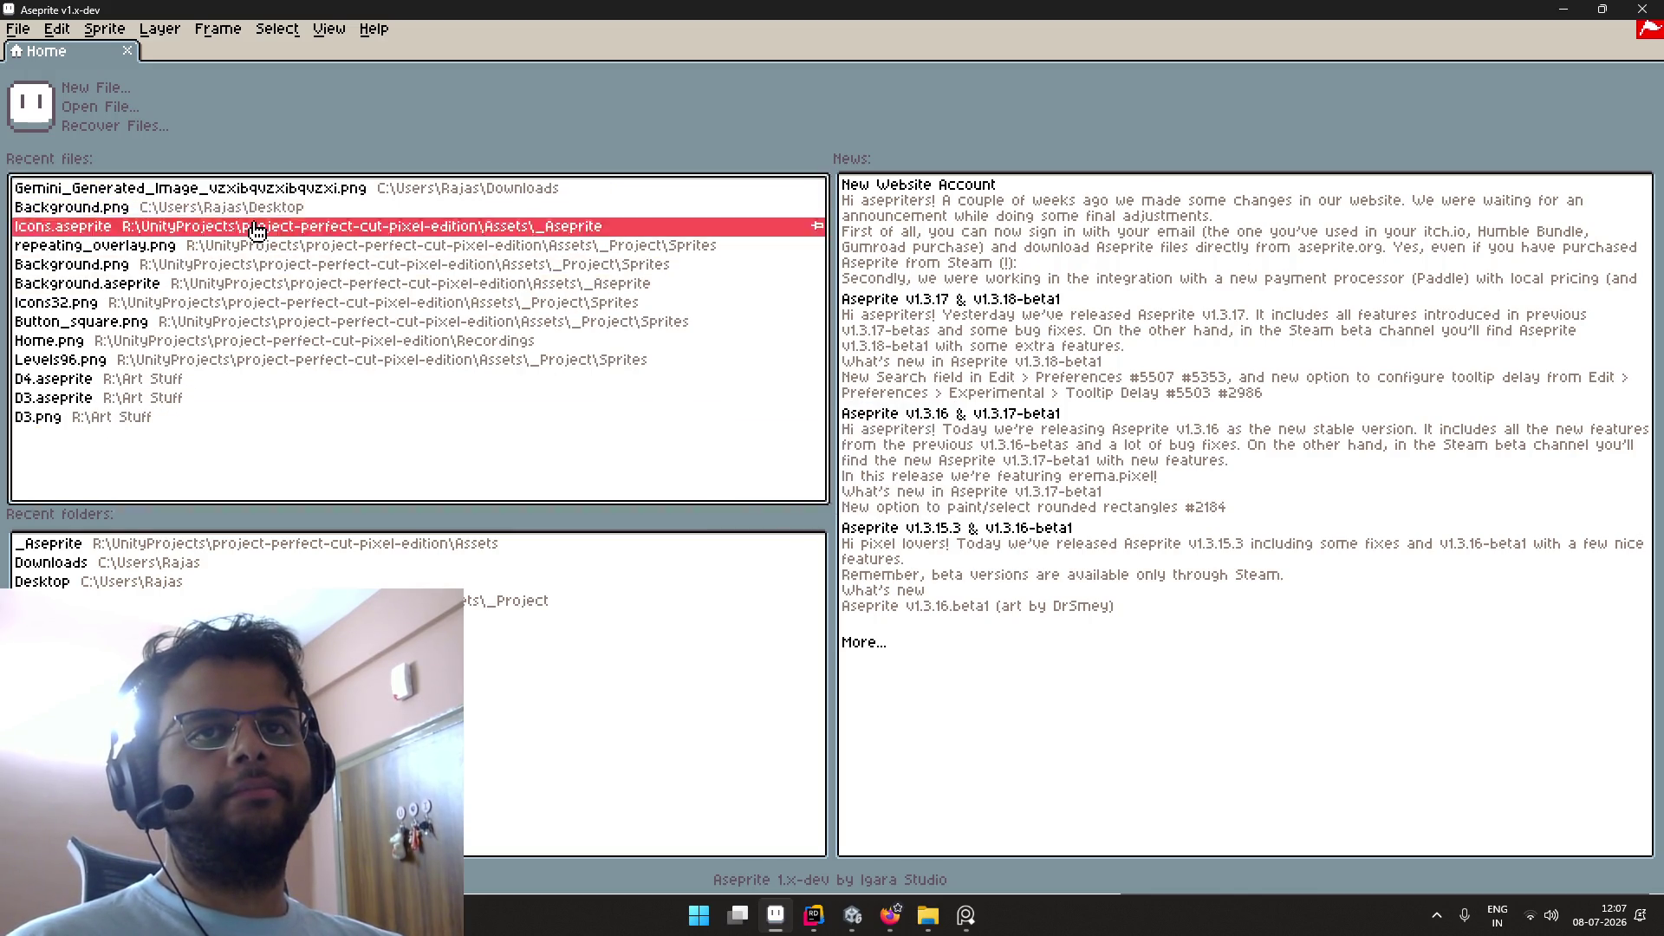
left_click(834, 488)
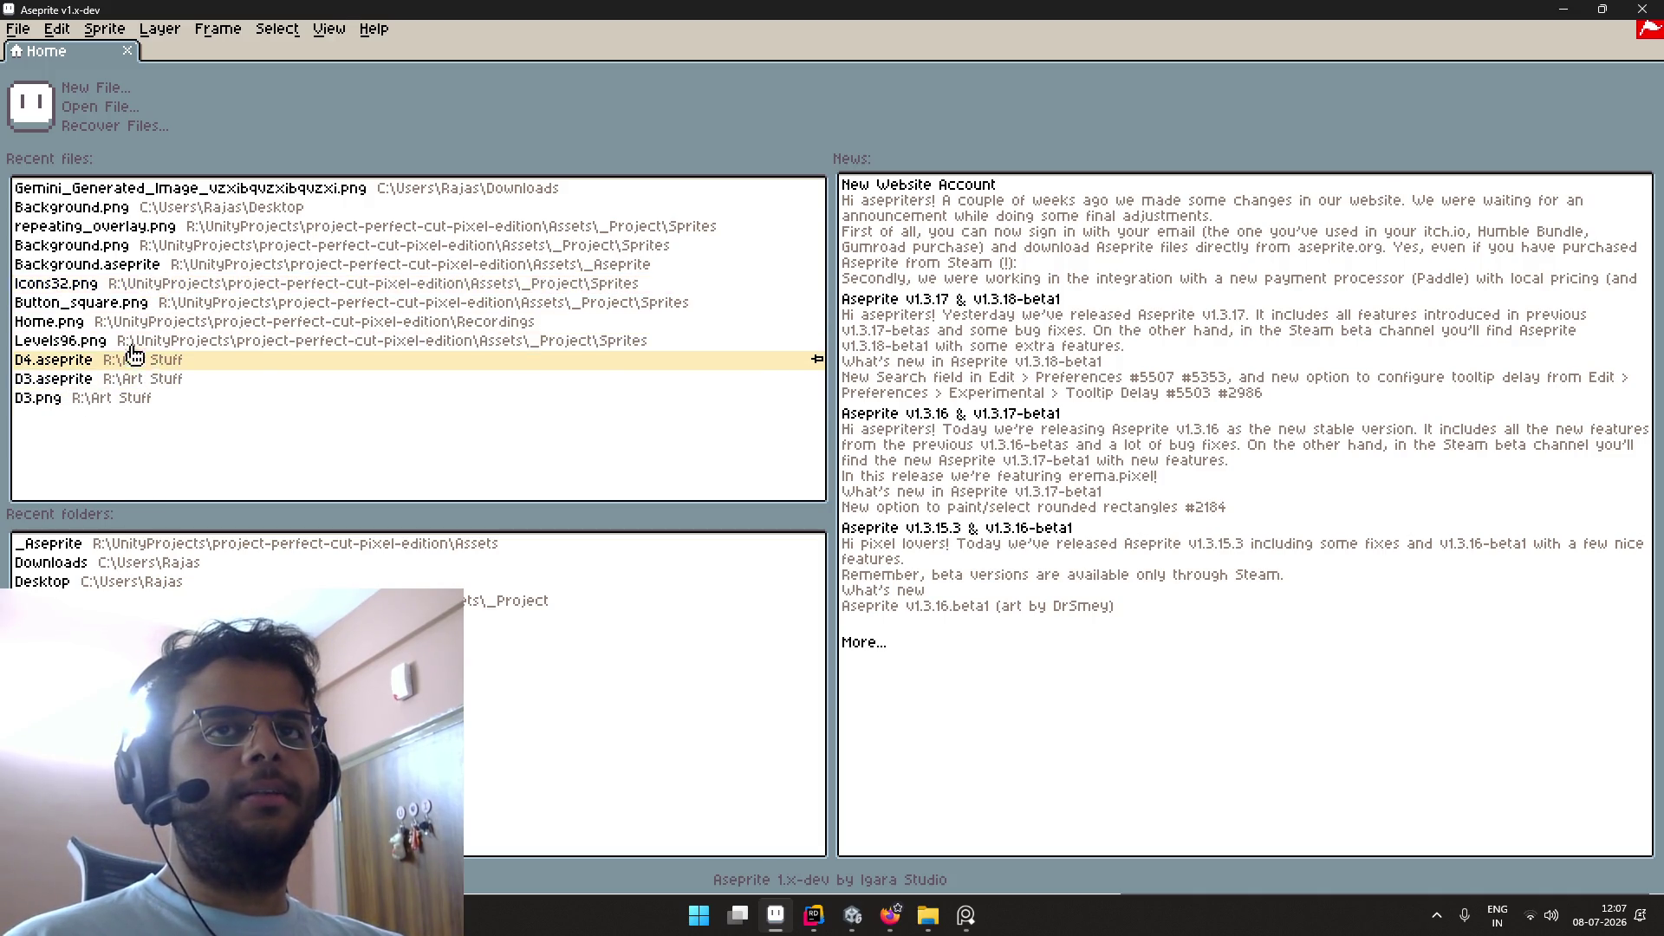
left_click(1642, 9)
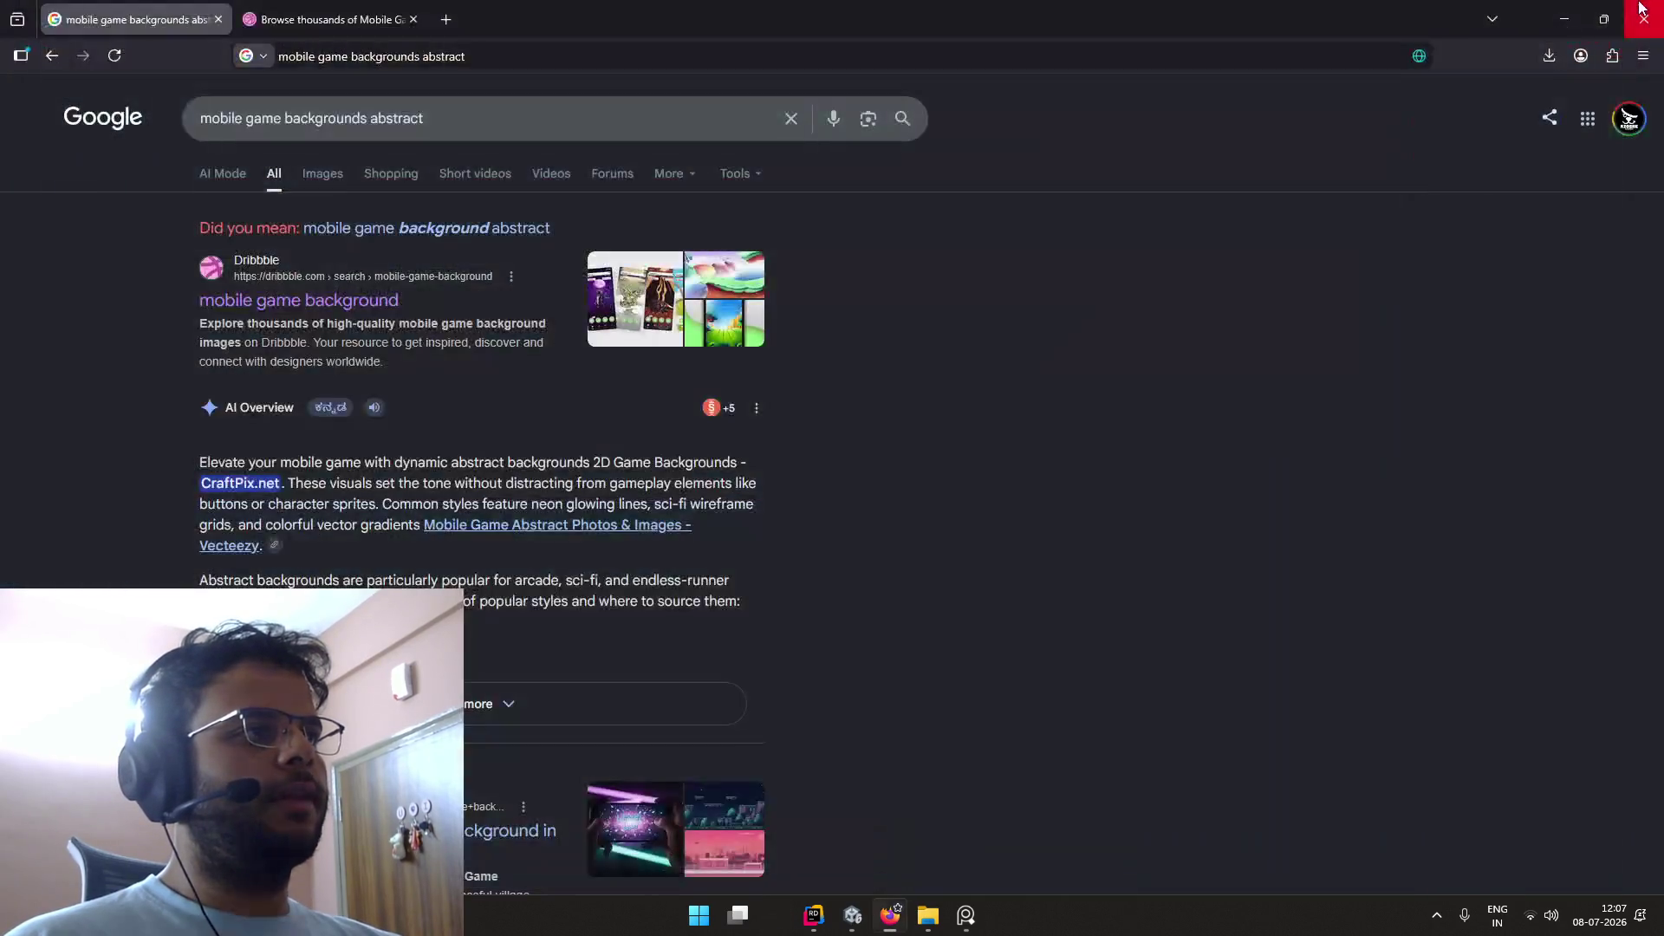
Step: Relaunch Aseprite by searching 'aseprite' from the Windows Start menu
key("super")
type("aseprite")
left_click(725, 297)
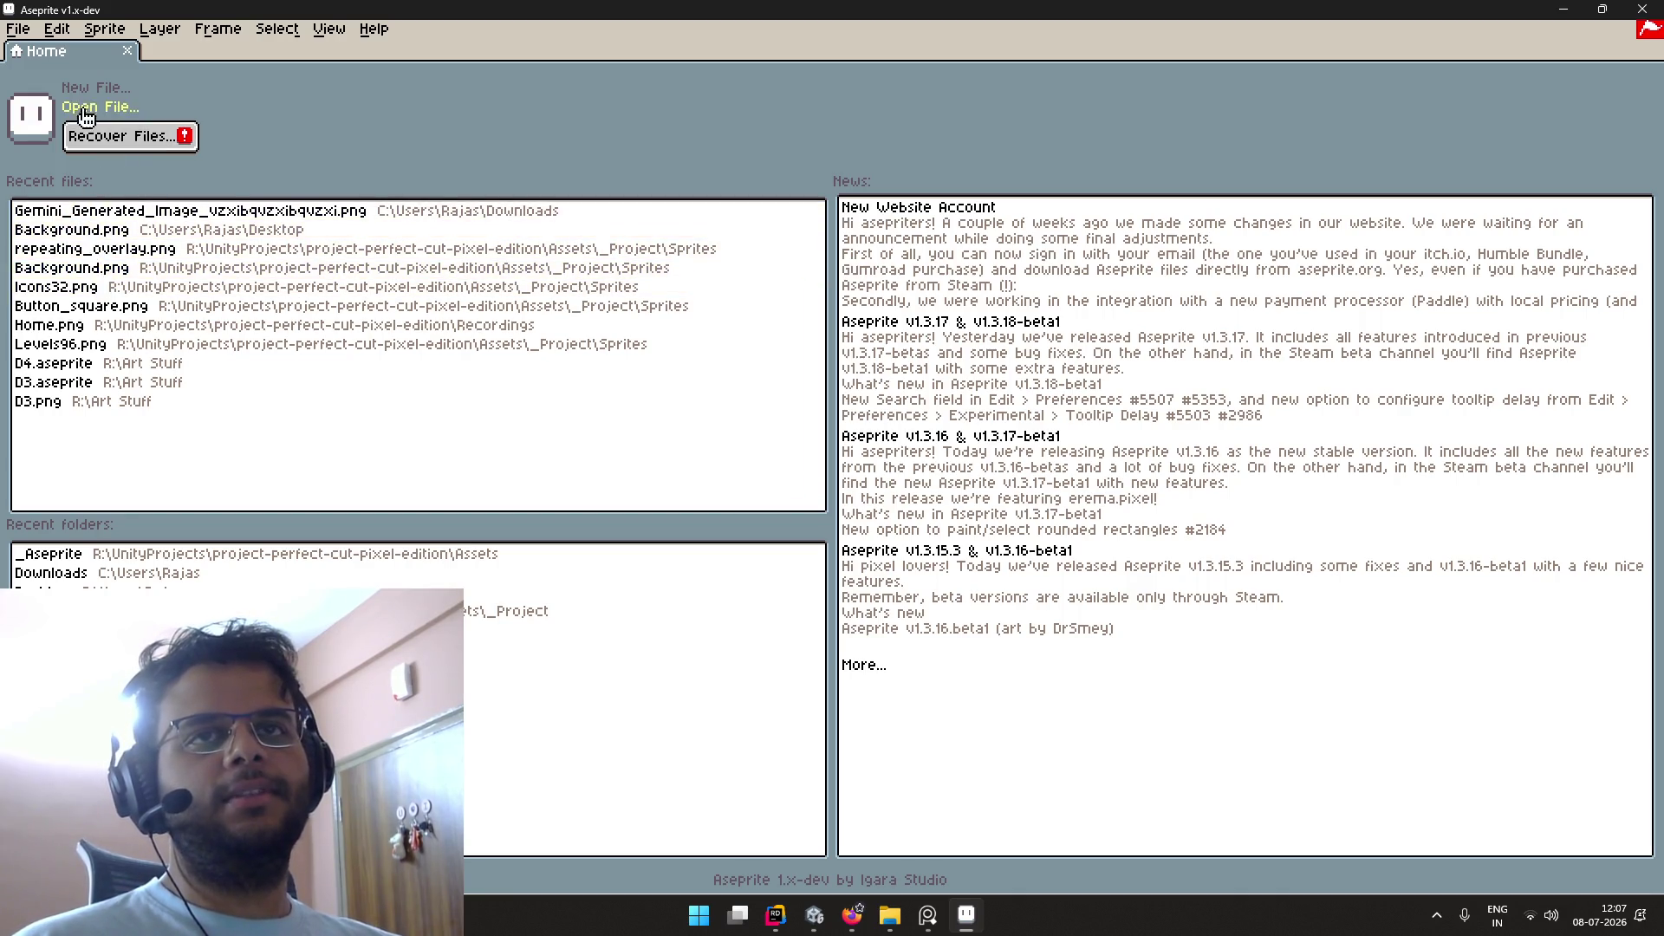
Step: Open Aseprite's Preferences and go to the Files section
left_click(19, 29)
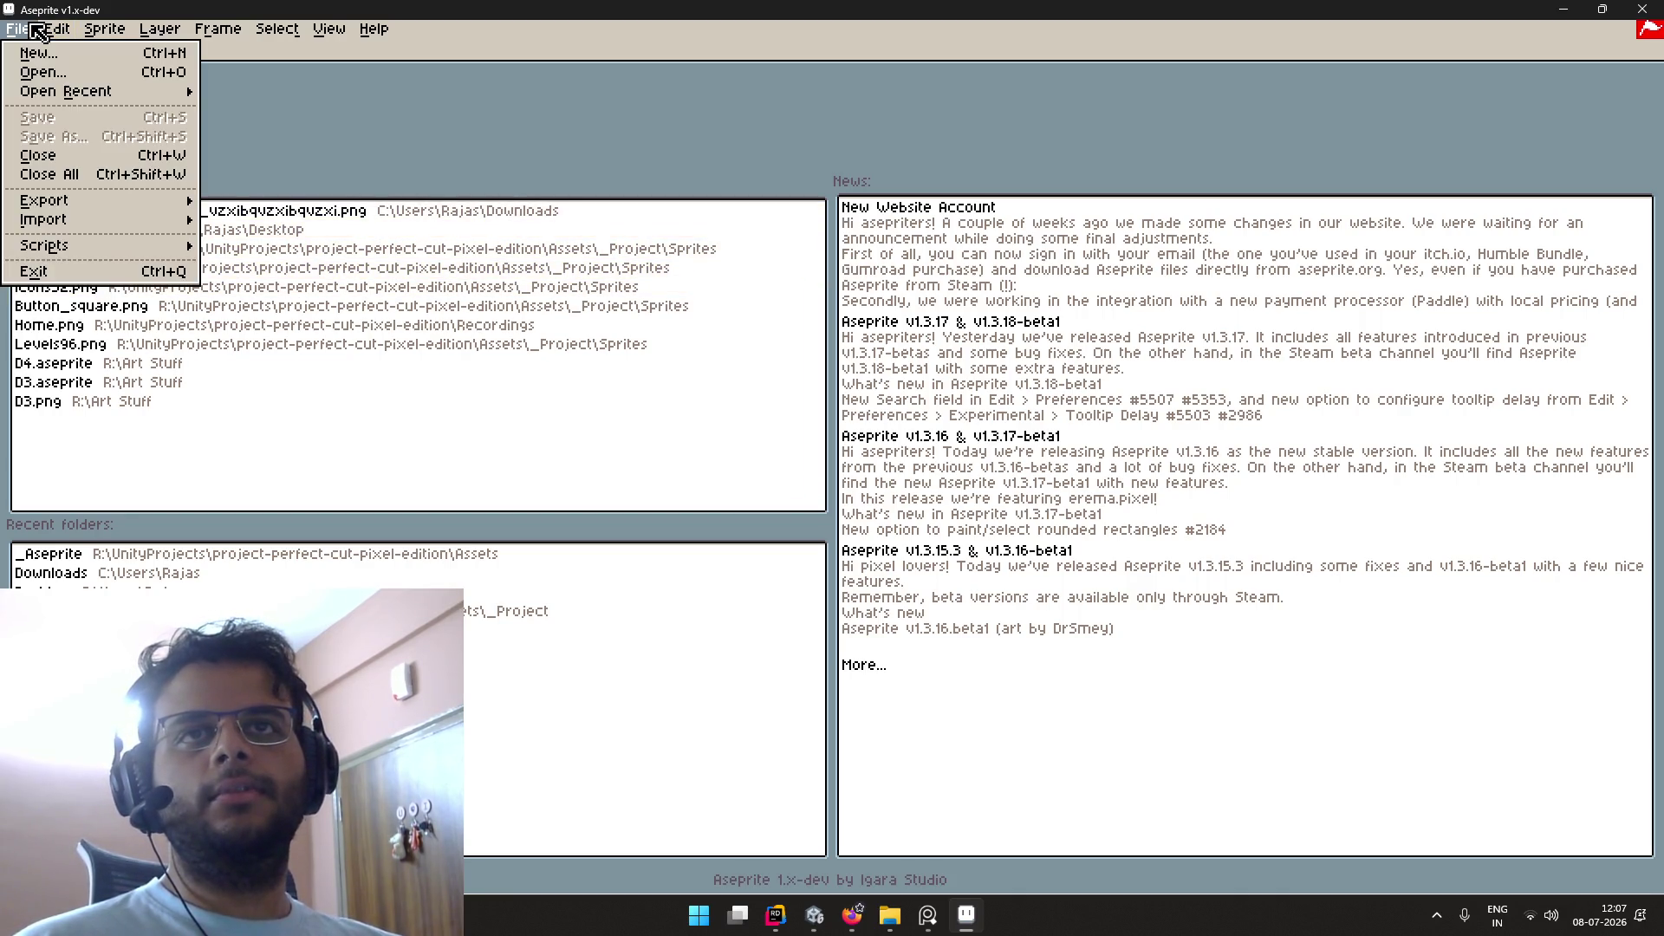
left_click(236, 114)
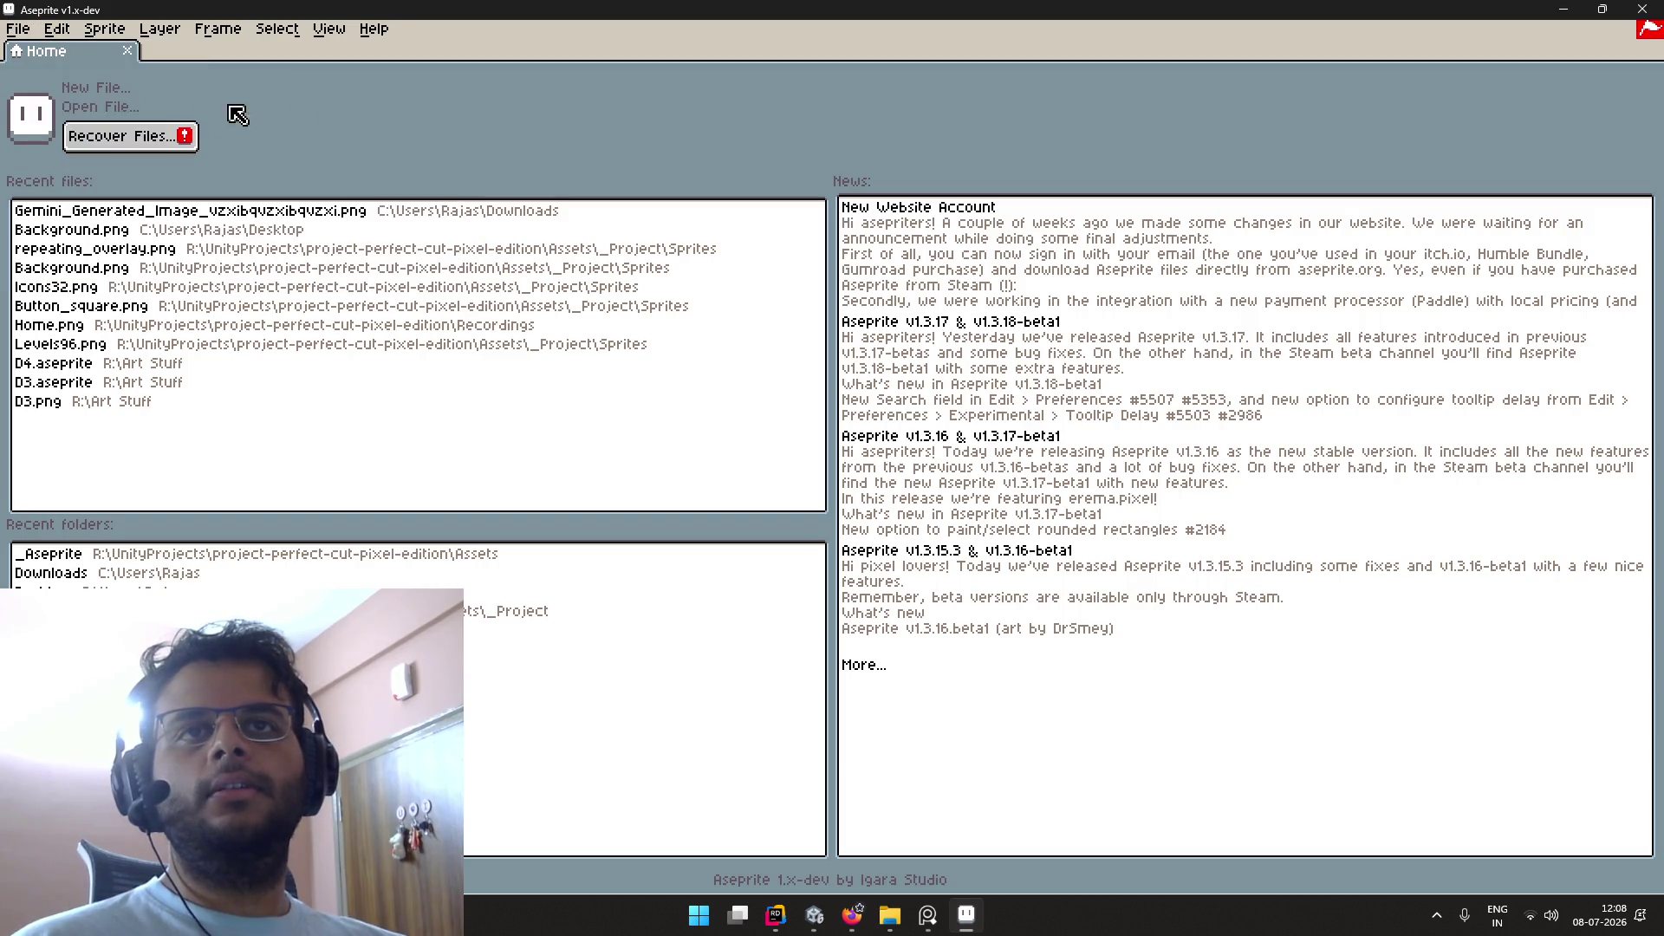
left_click(19, 29)
mouse_move(57, 28)
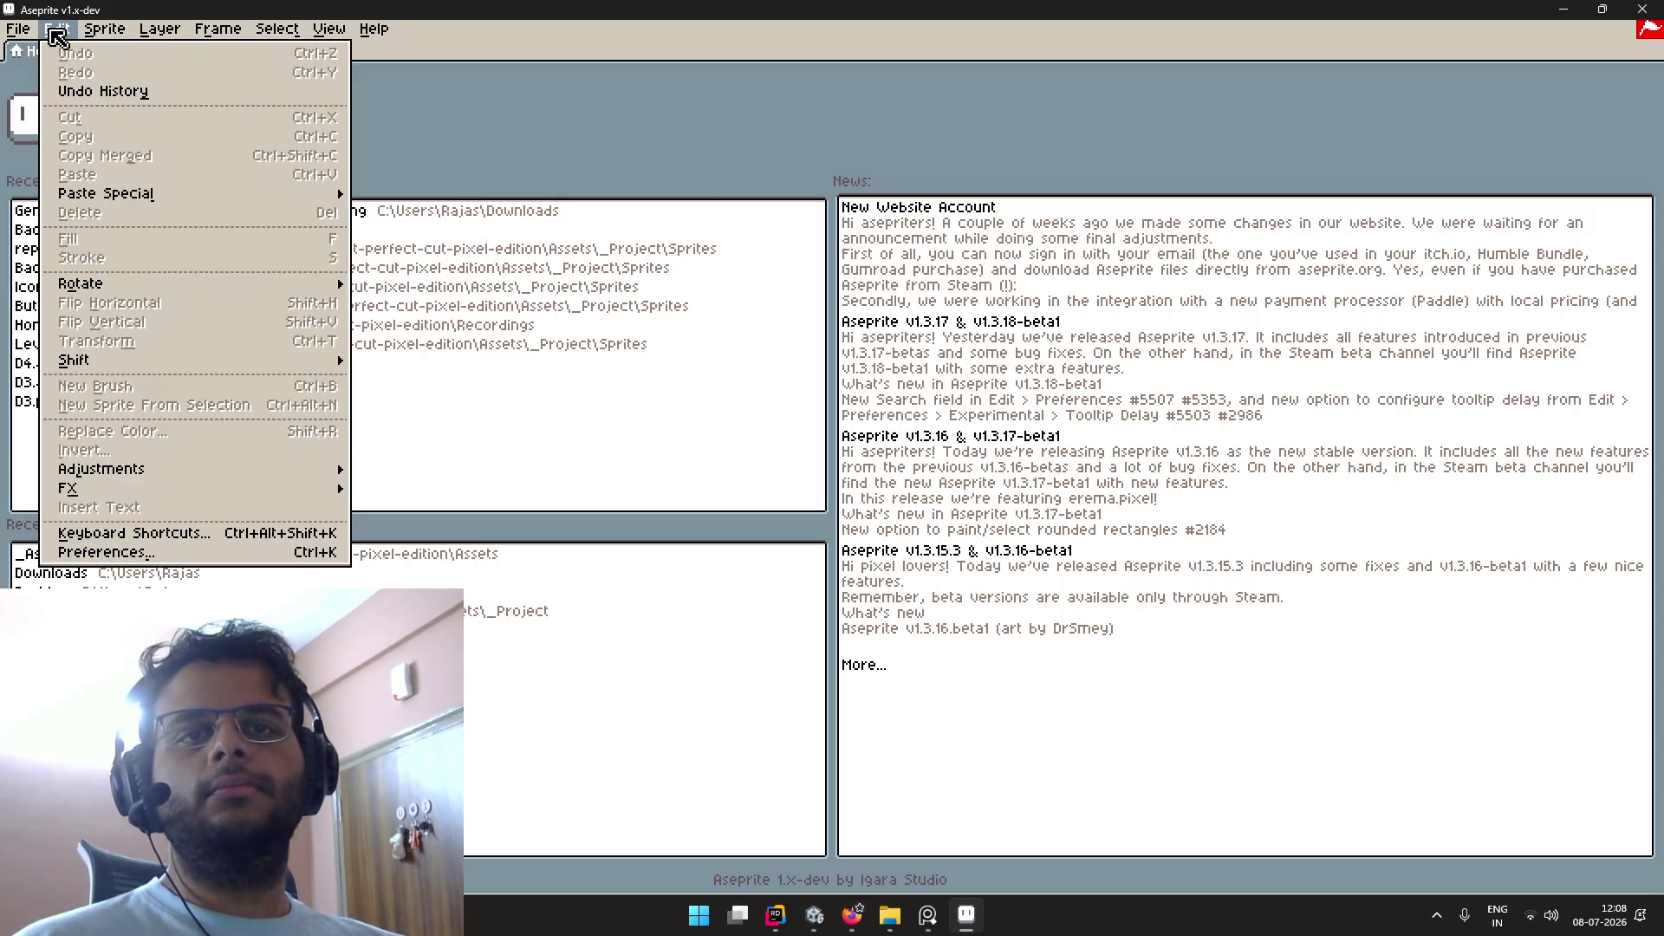
left_click(115, 554)
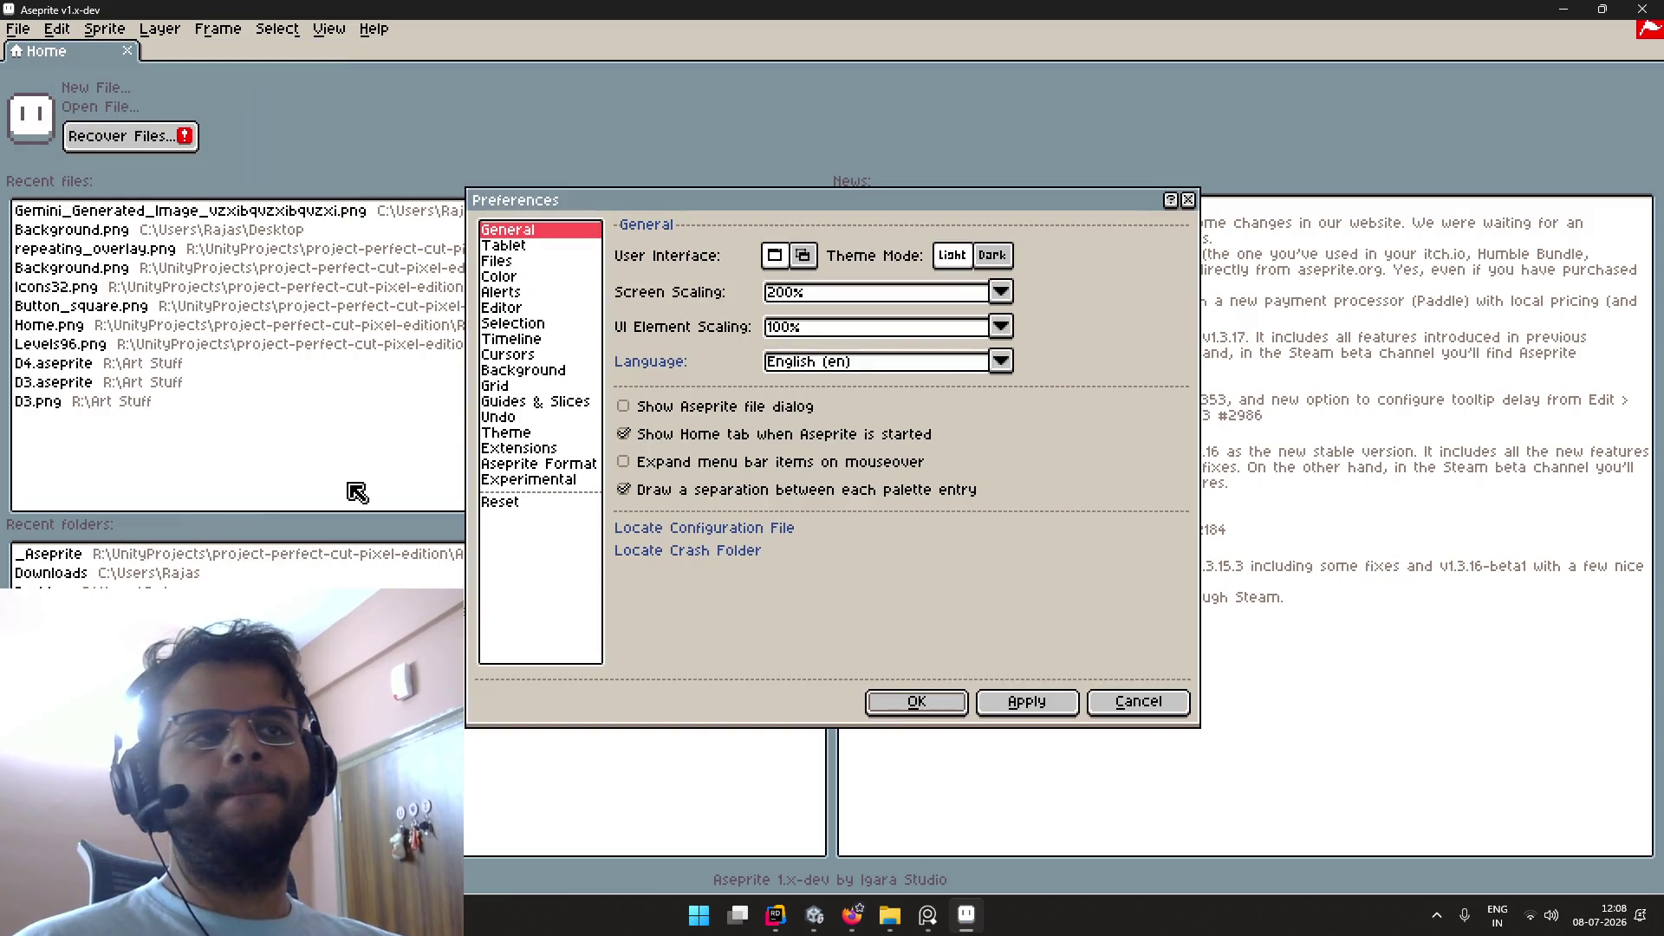
left_click(546, 470)
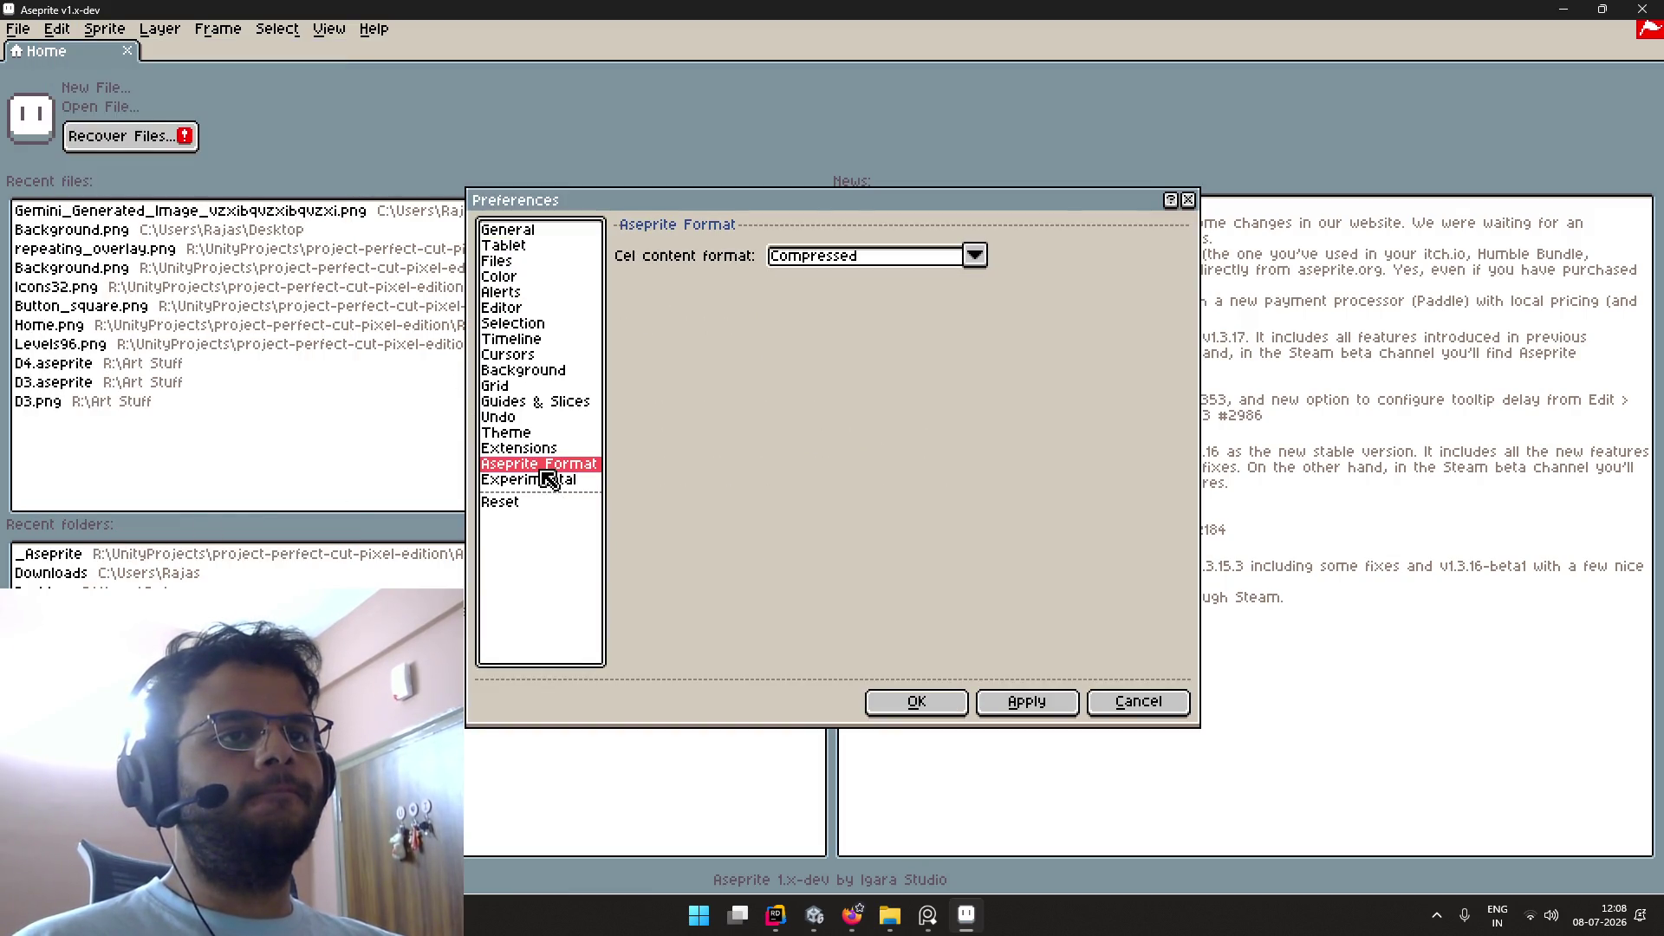
left_click(544, 261)
Step: Clear the recent files and folders history, then begin opening a file from _Aseprite
left_click(1014, 420)
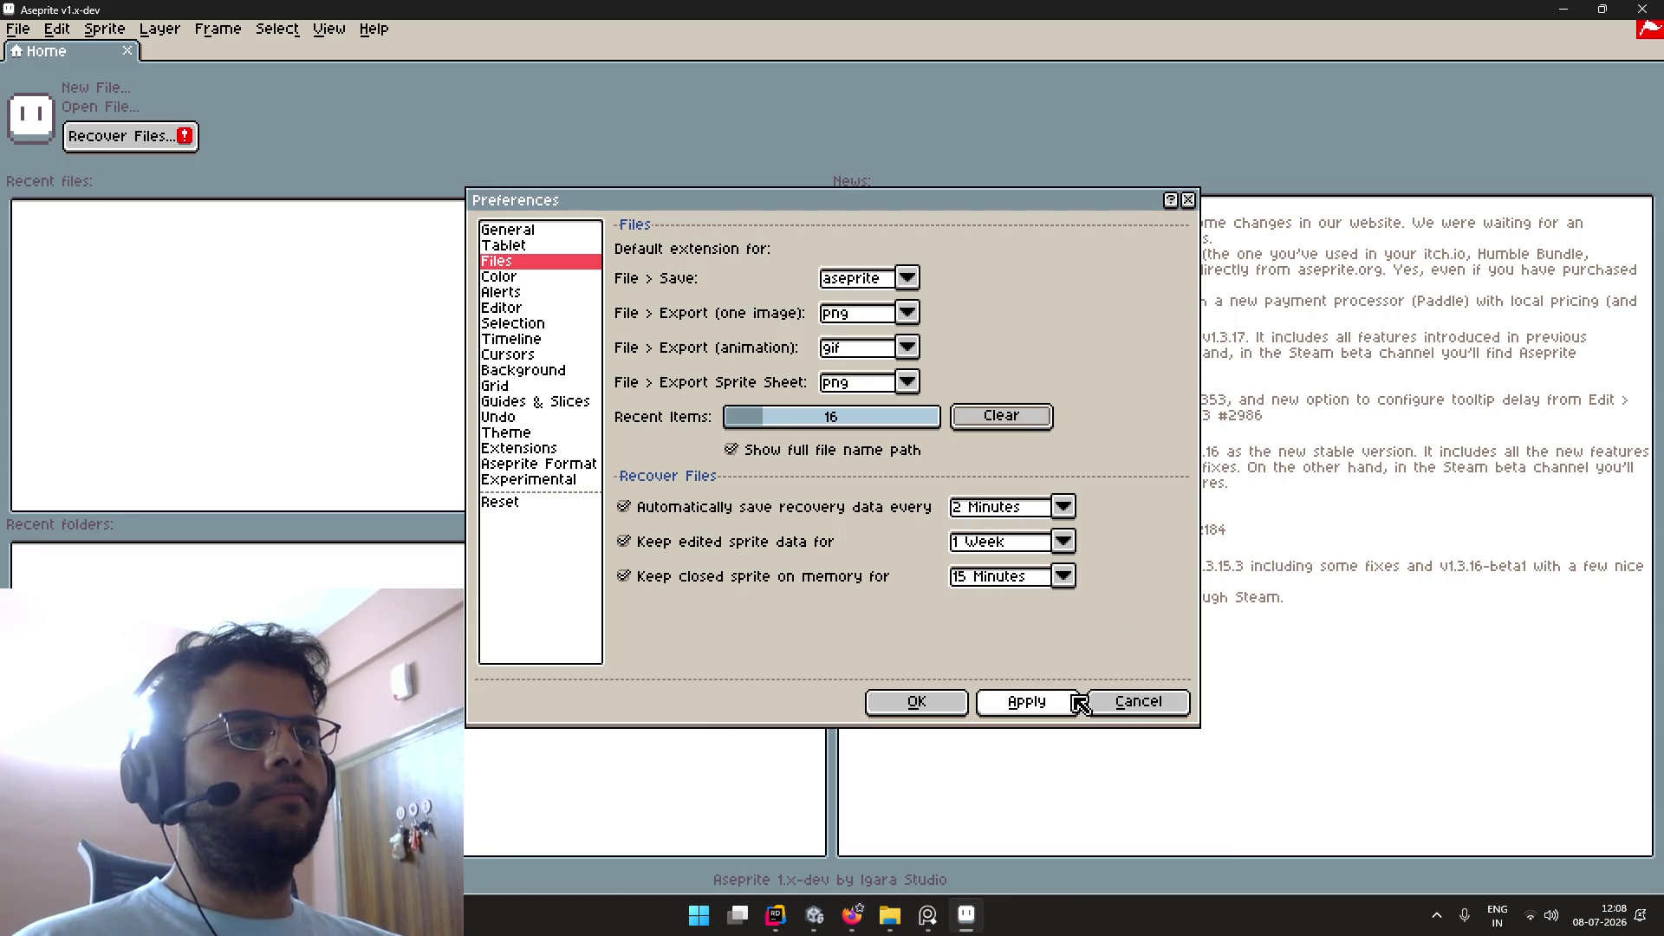
left_click(1123, 703)
left_click(100, 107)
left_click(565, 111)
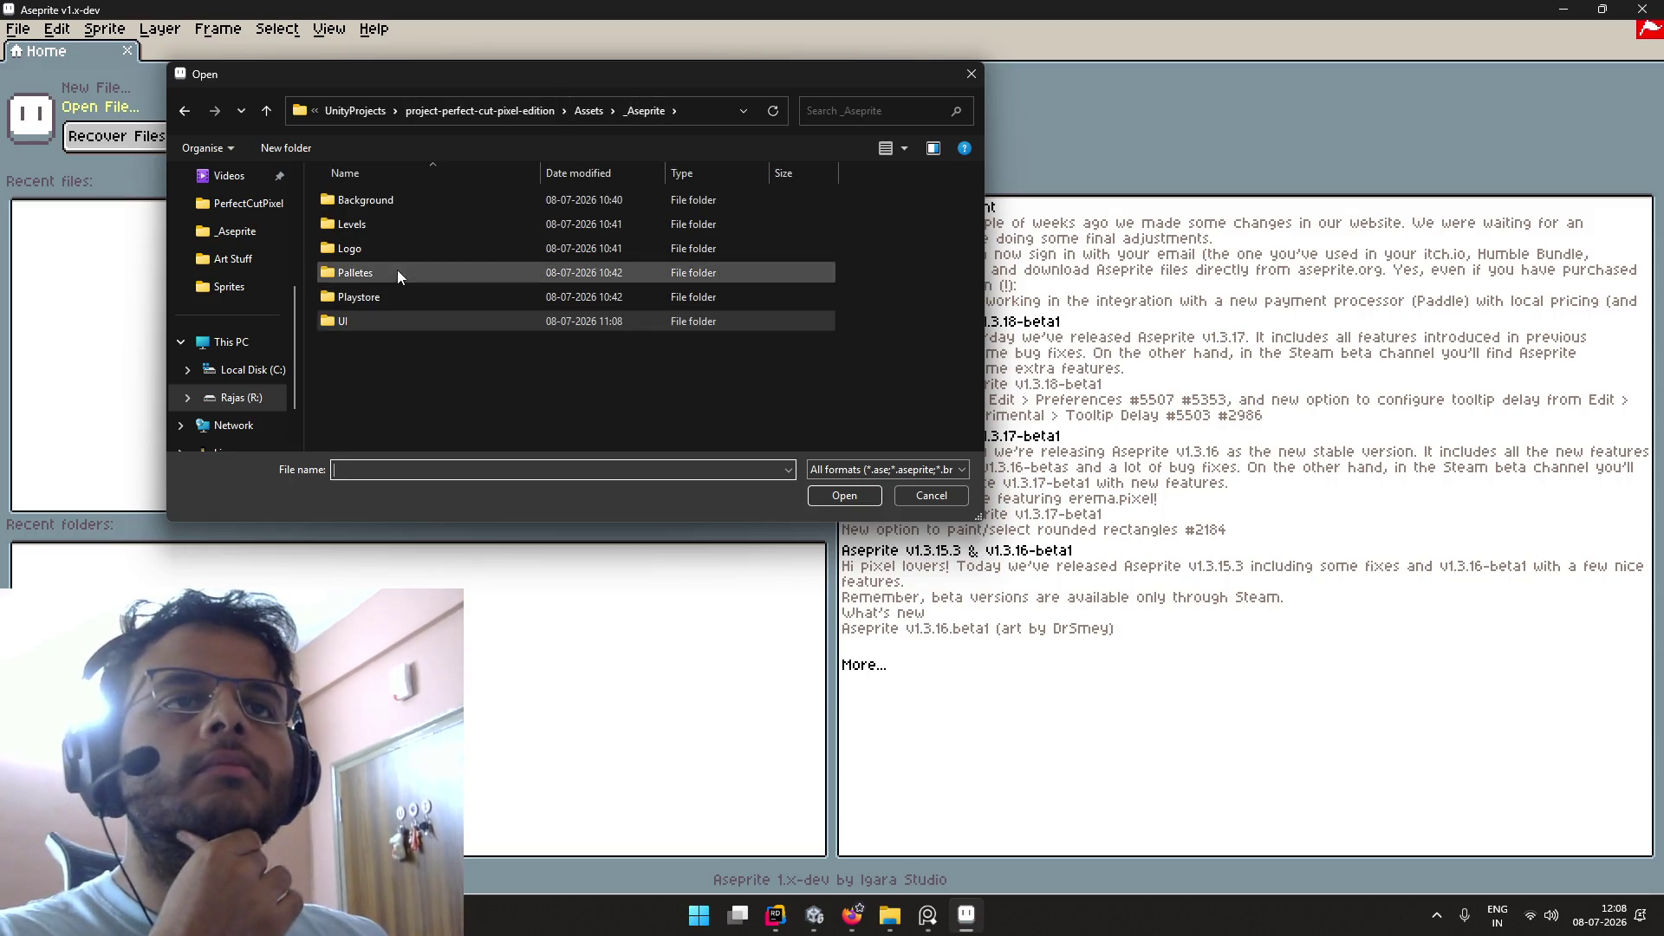
Step: Open Icons.aseprite from the _Aseprite/UI/Icons folder
left_click(589, 110)
double_click(440, 195)
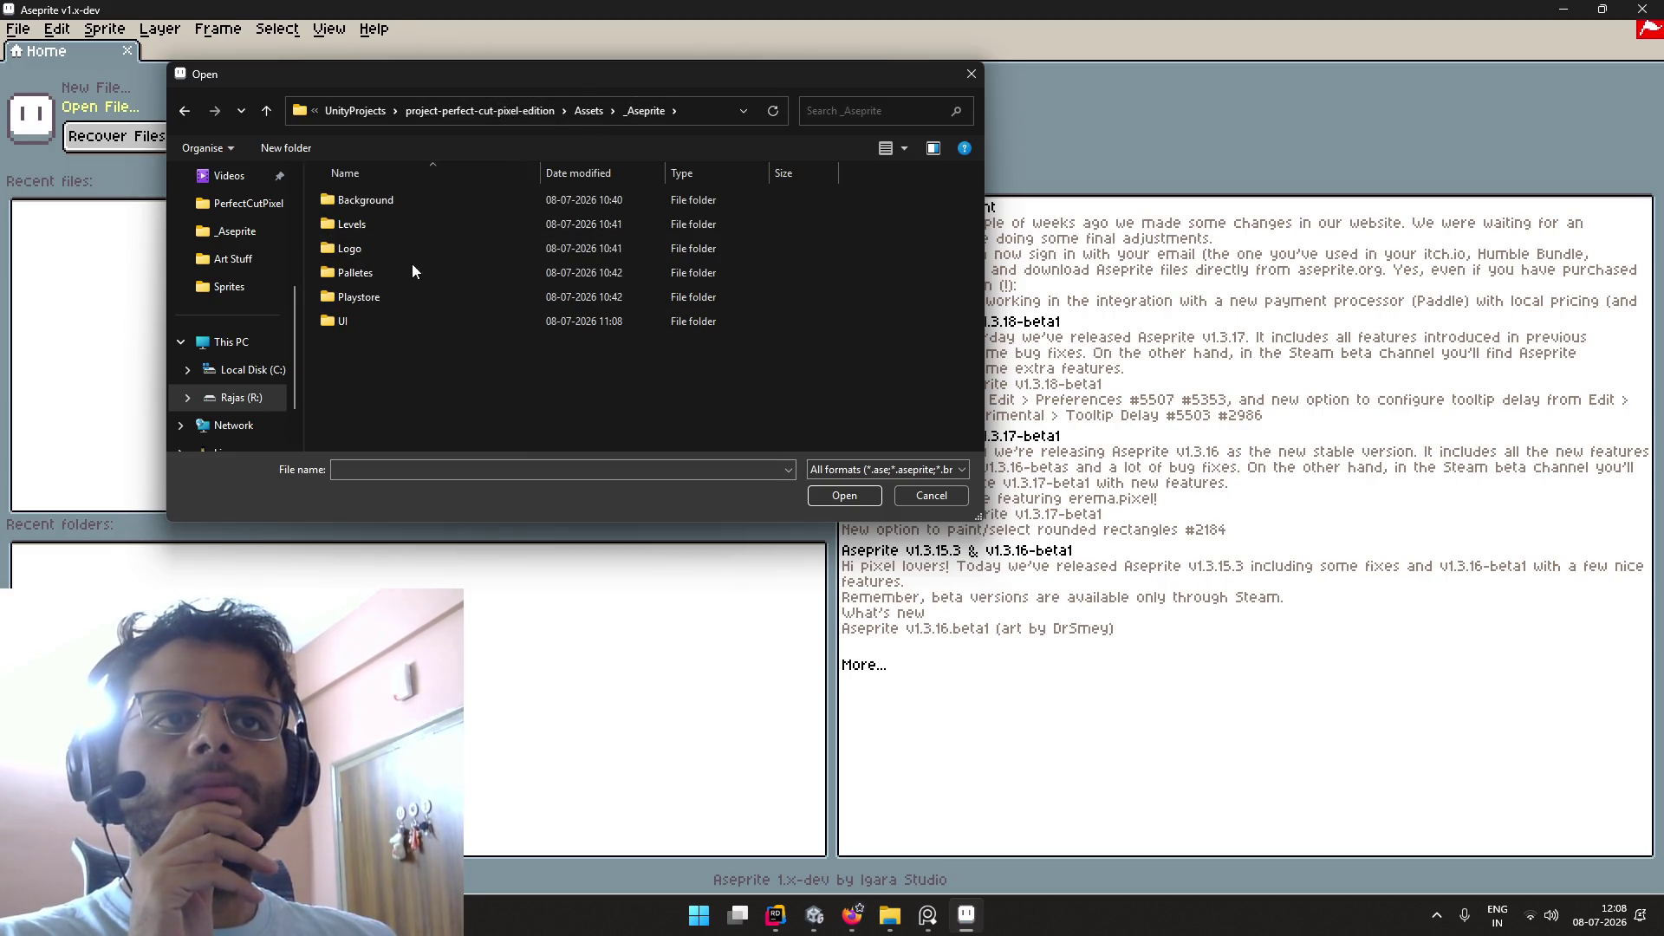
double_click(399, 319)
double_click(409, 222)
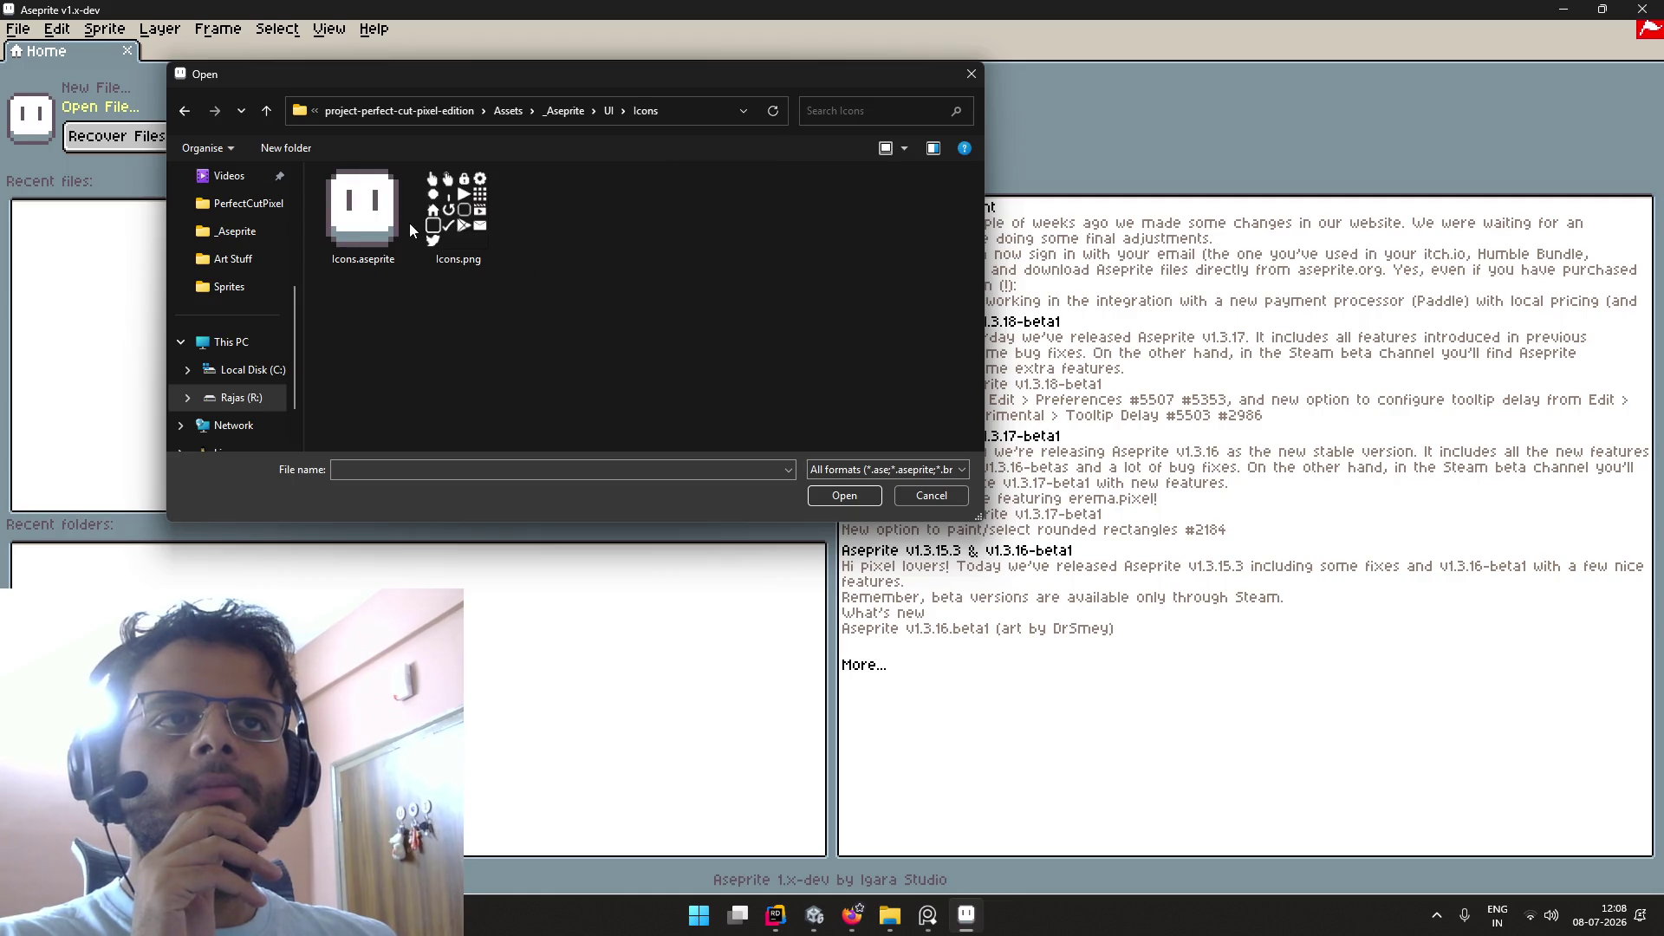
left_click(375, 223)
double_click(375, 223)
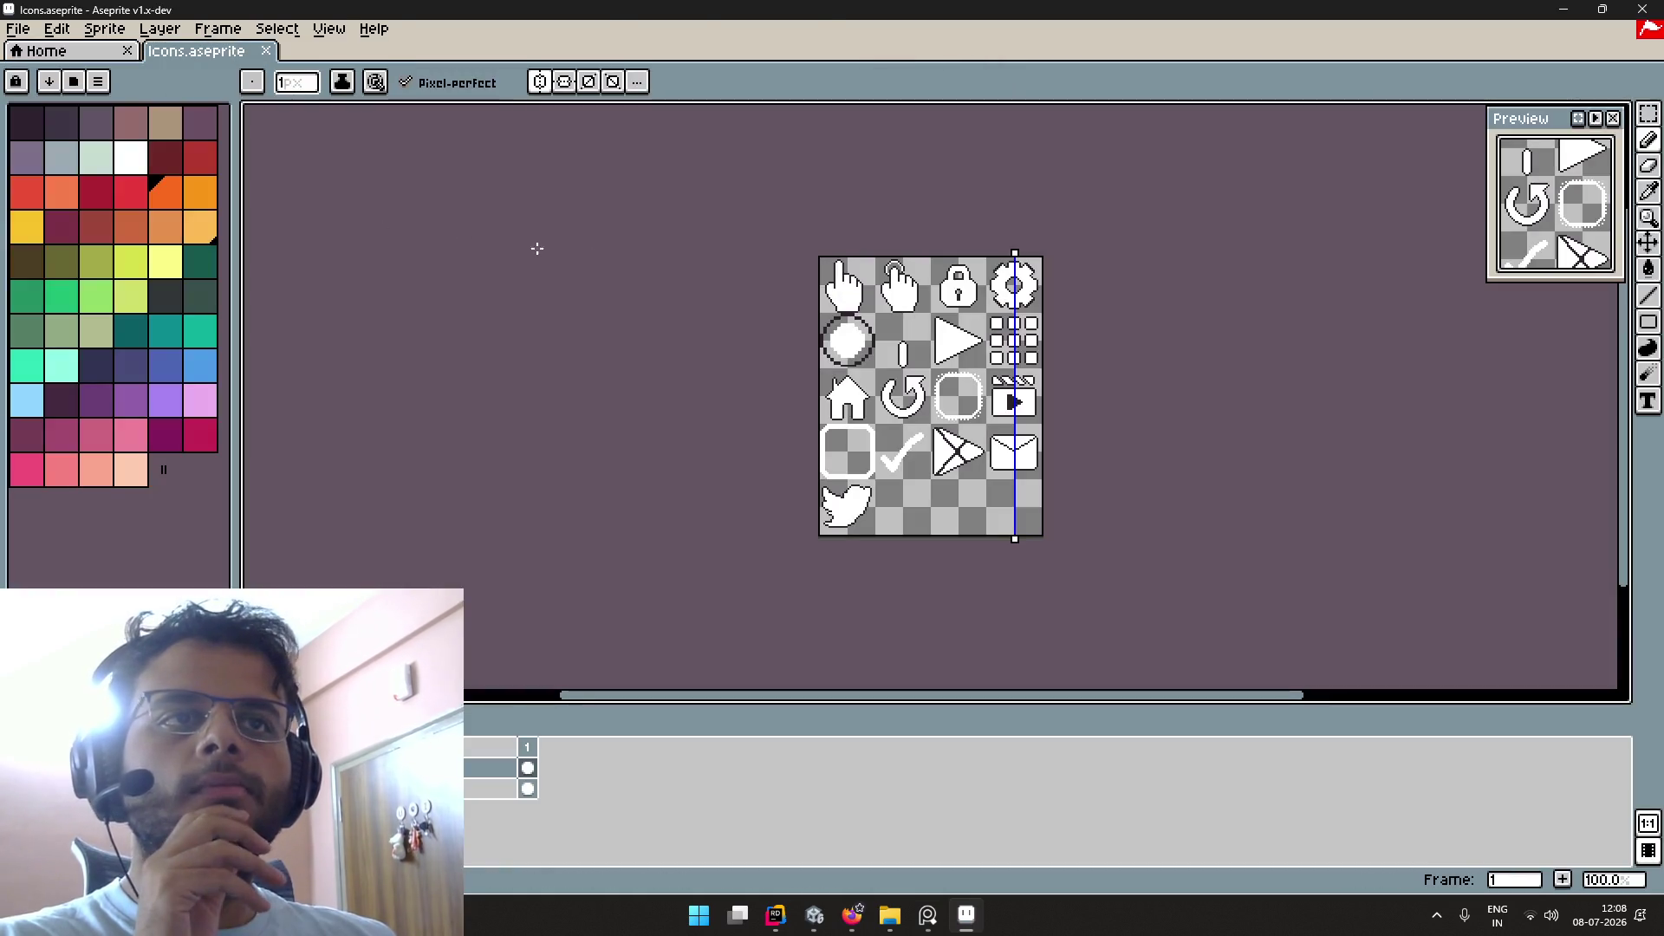
Step: Zoom the Icons sheet out to 100% and bring up the window switcher
scroll(823, 293, "up", 2)
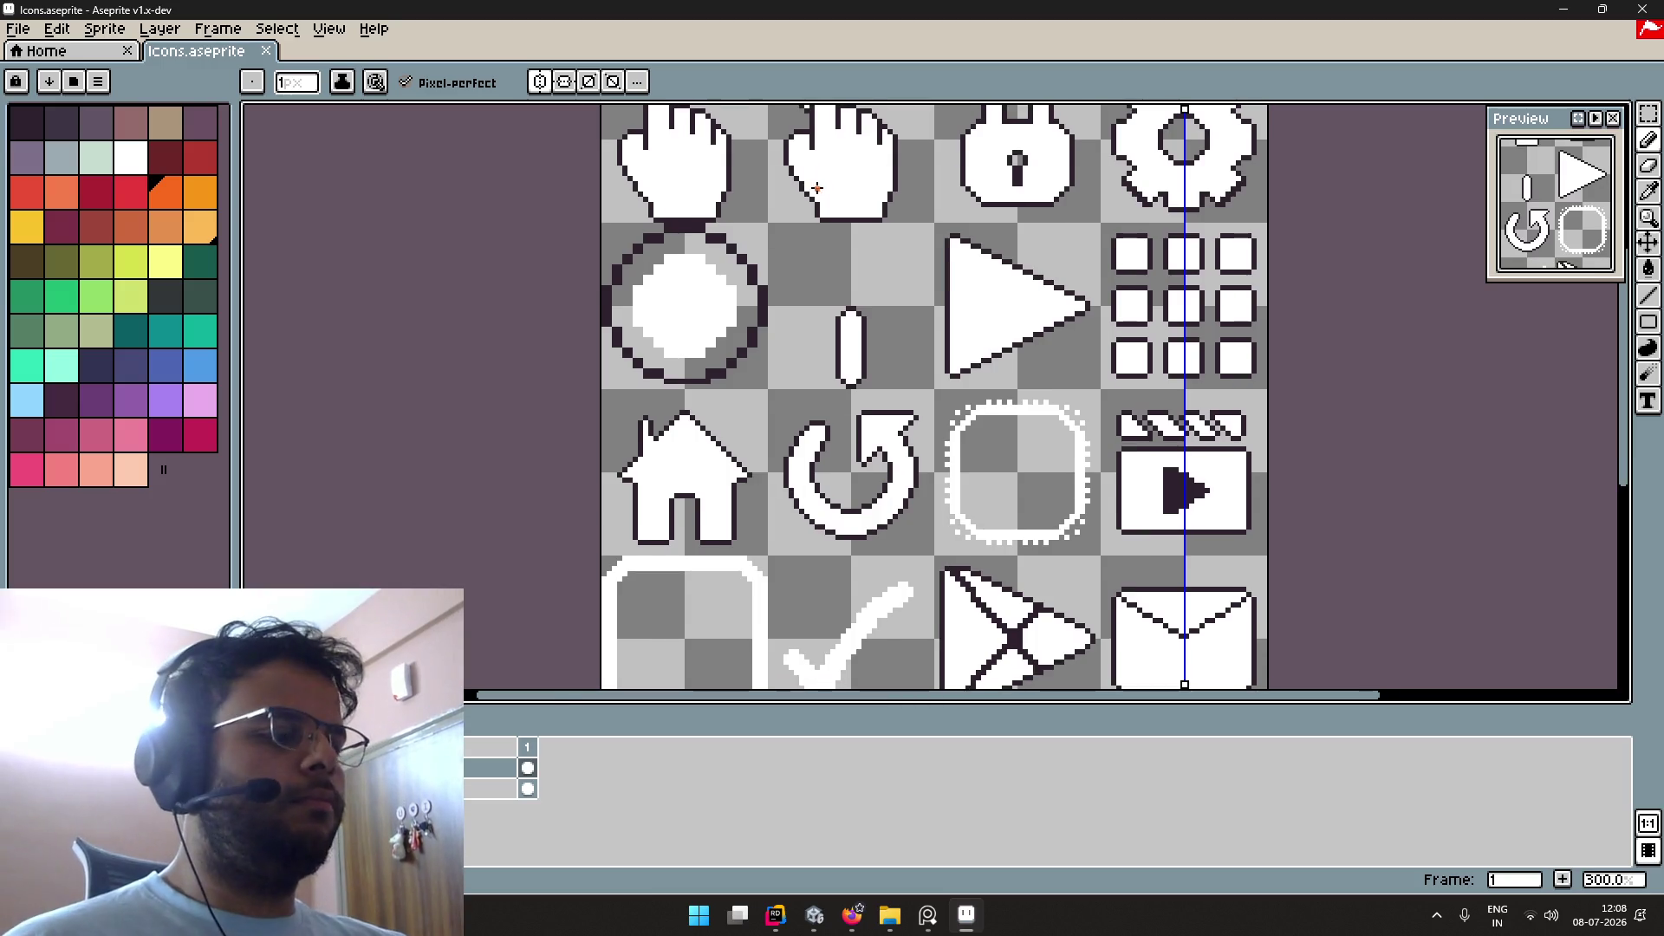
scroll(854, 206, "down", 1)
scroll(885, 232, "down", 1)
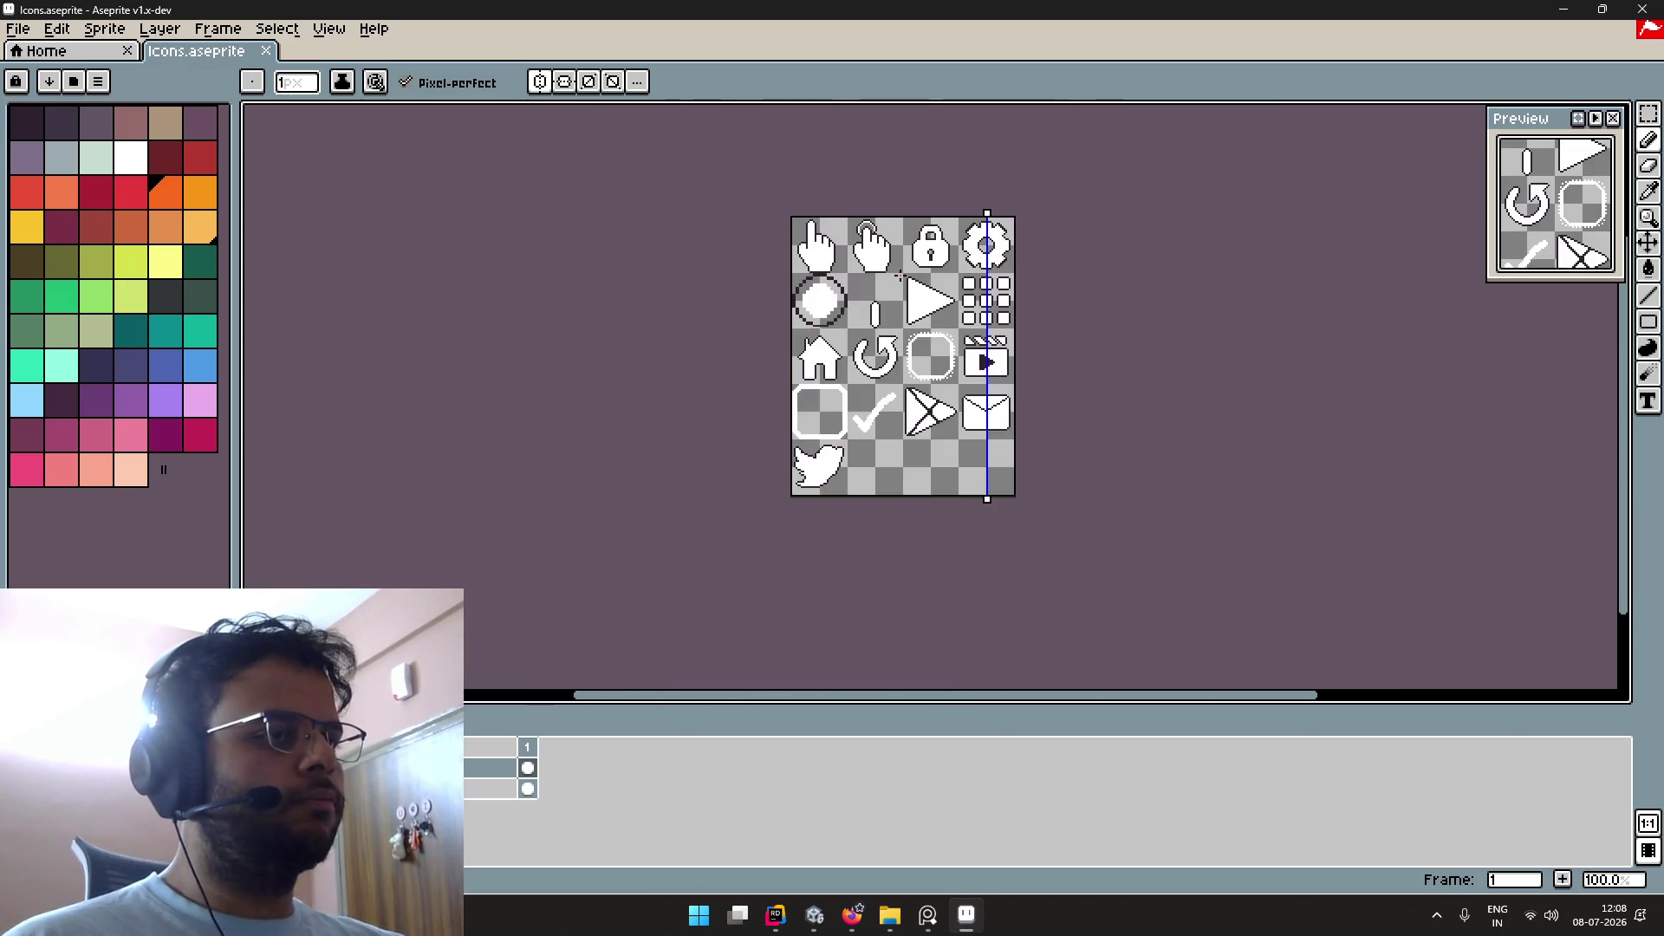
key("alt+Tab")
key("alt+Tab")
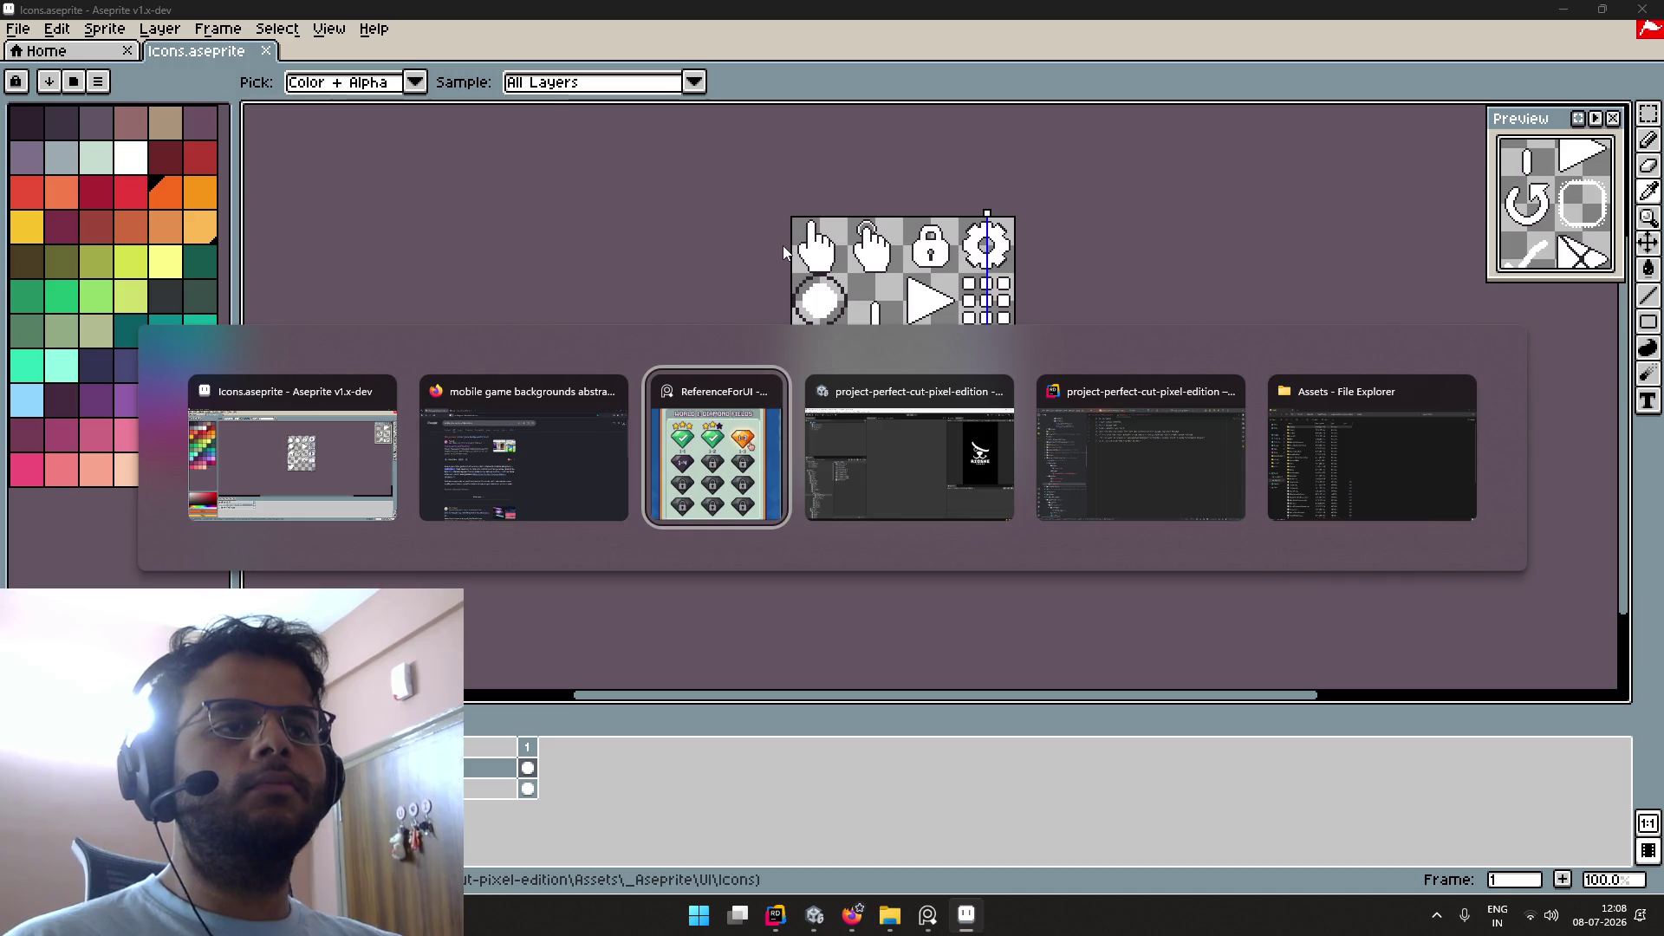
Step: Close Firefox's Dribbble tab, keeping the Google results, then switch through Aseprite to Unity
left_click(523, 446)
left_click(339, 26)
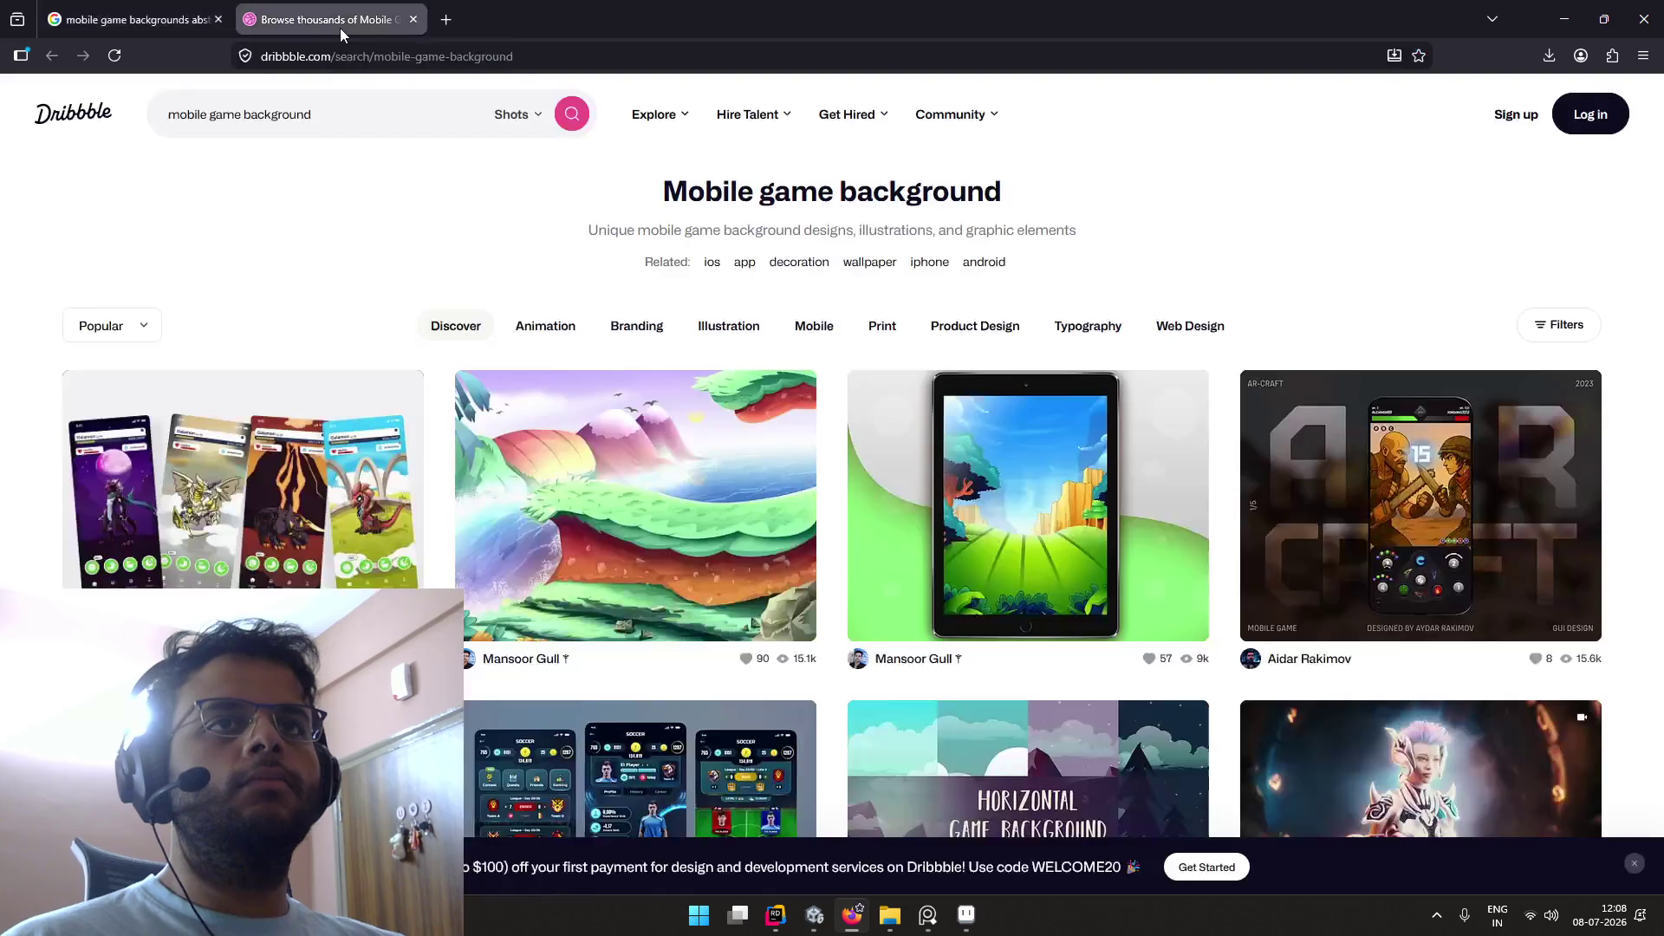
middle_click(340, 27)
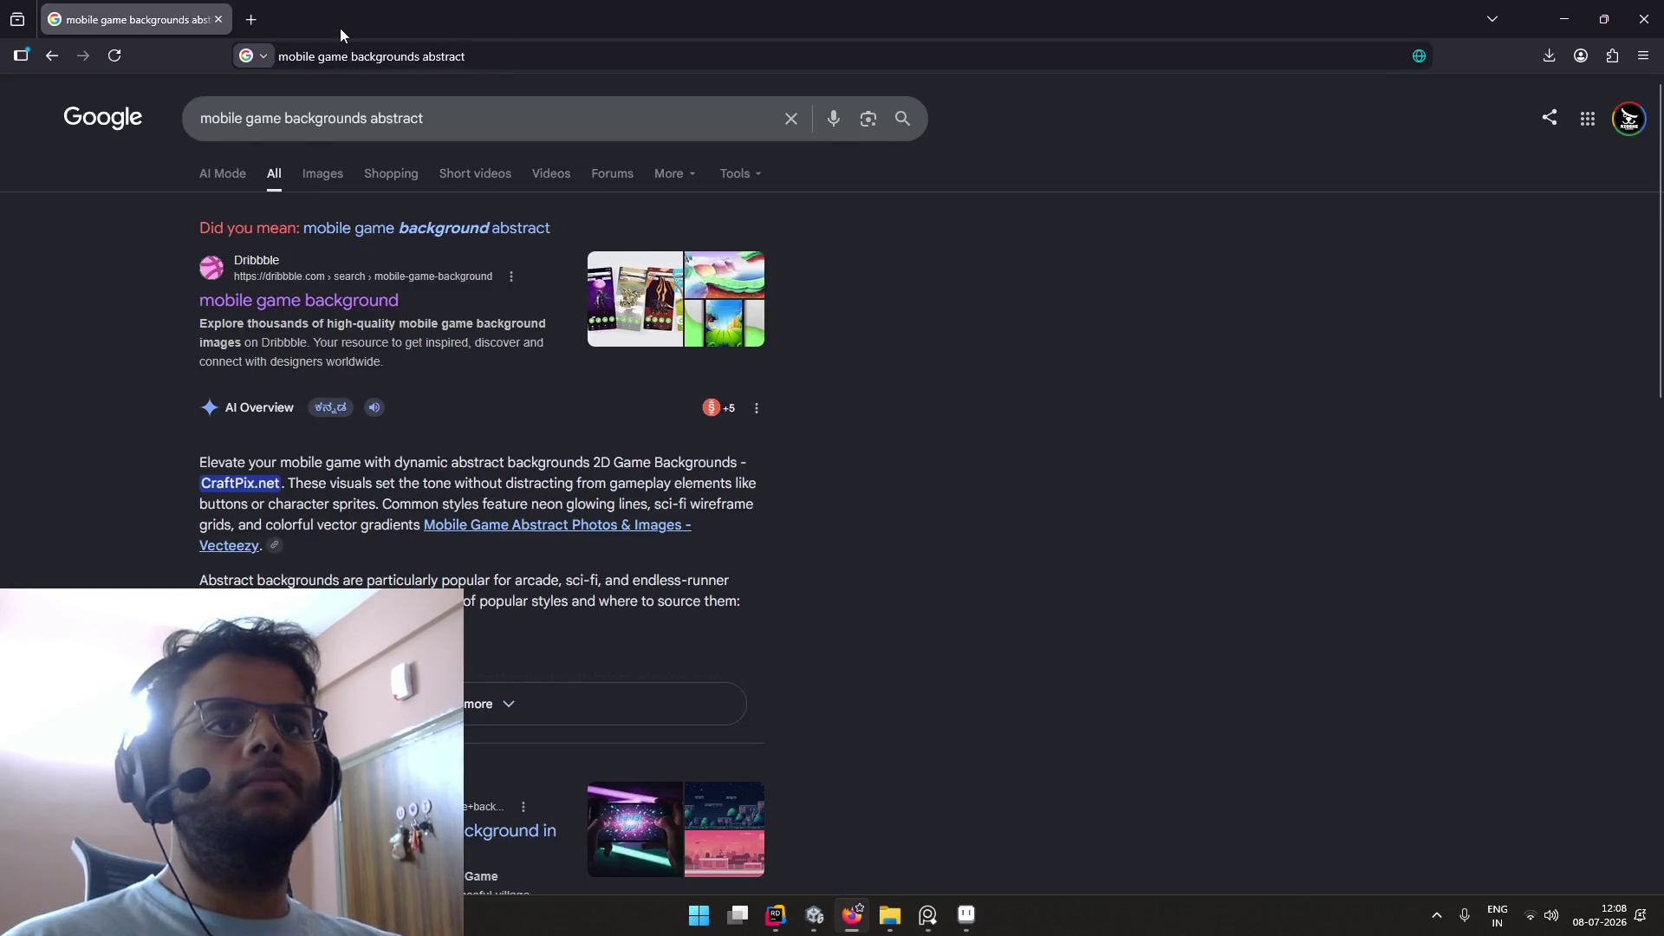
key("alt+Tab")
scroll(808, 276, "down", 2)
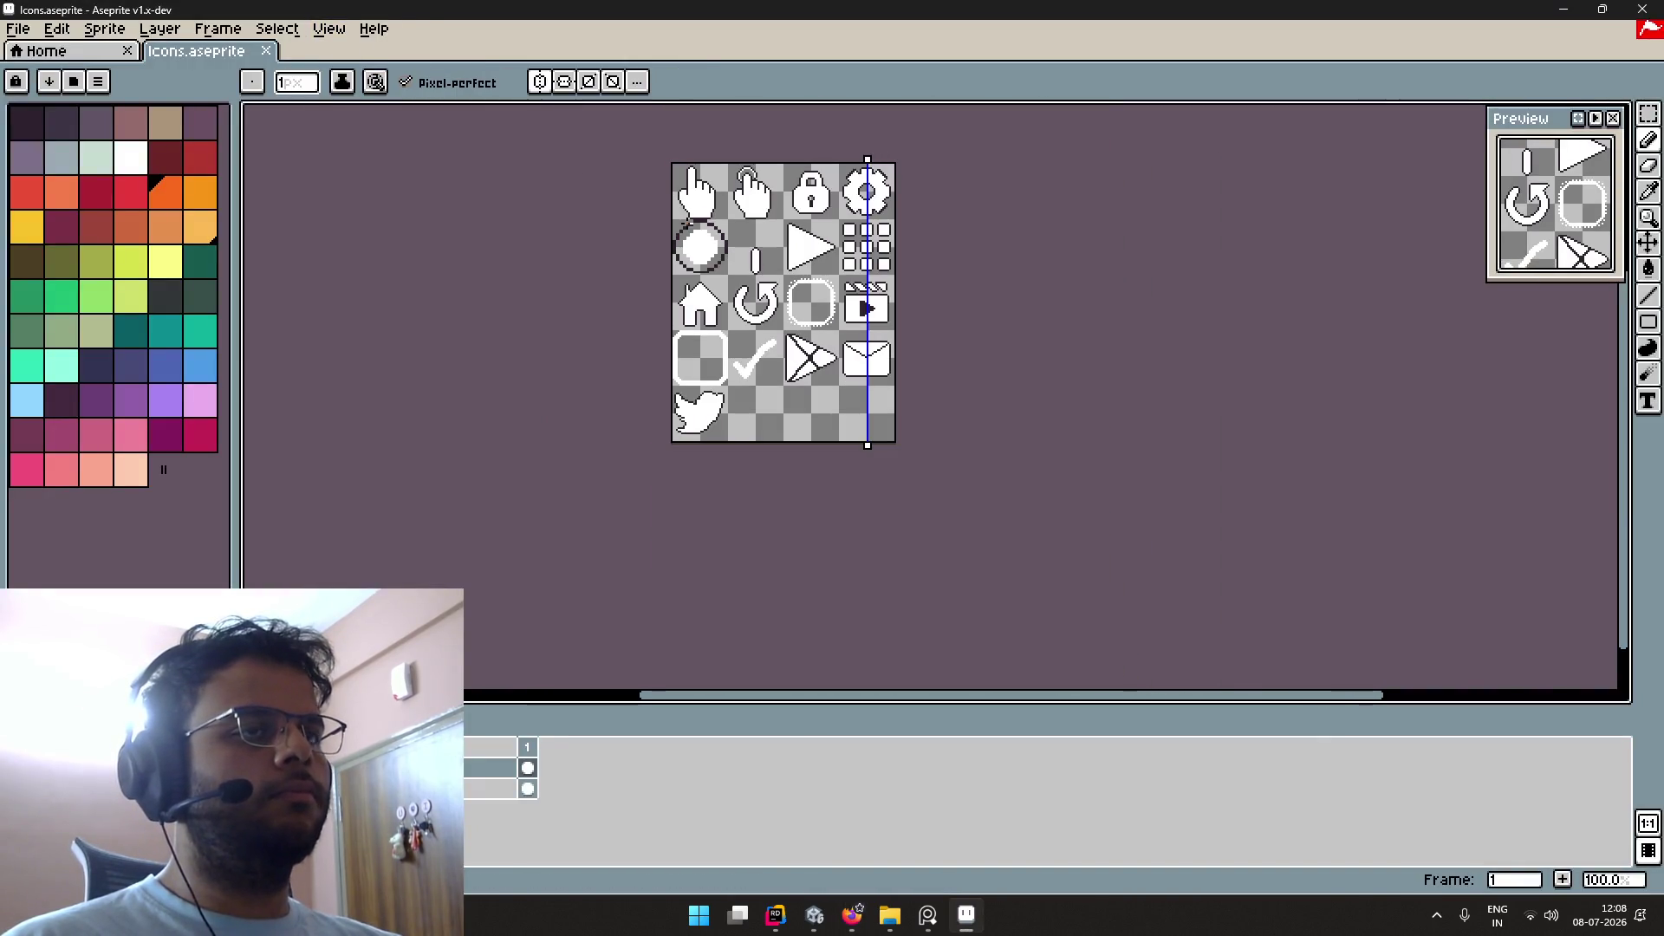
key("alt+Tab")
key("alt+Tab")
key("alt+Tab")
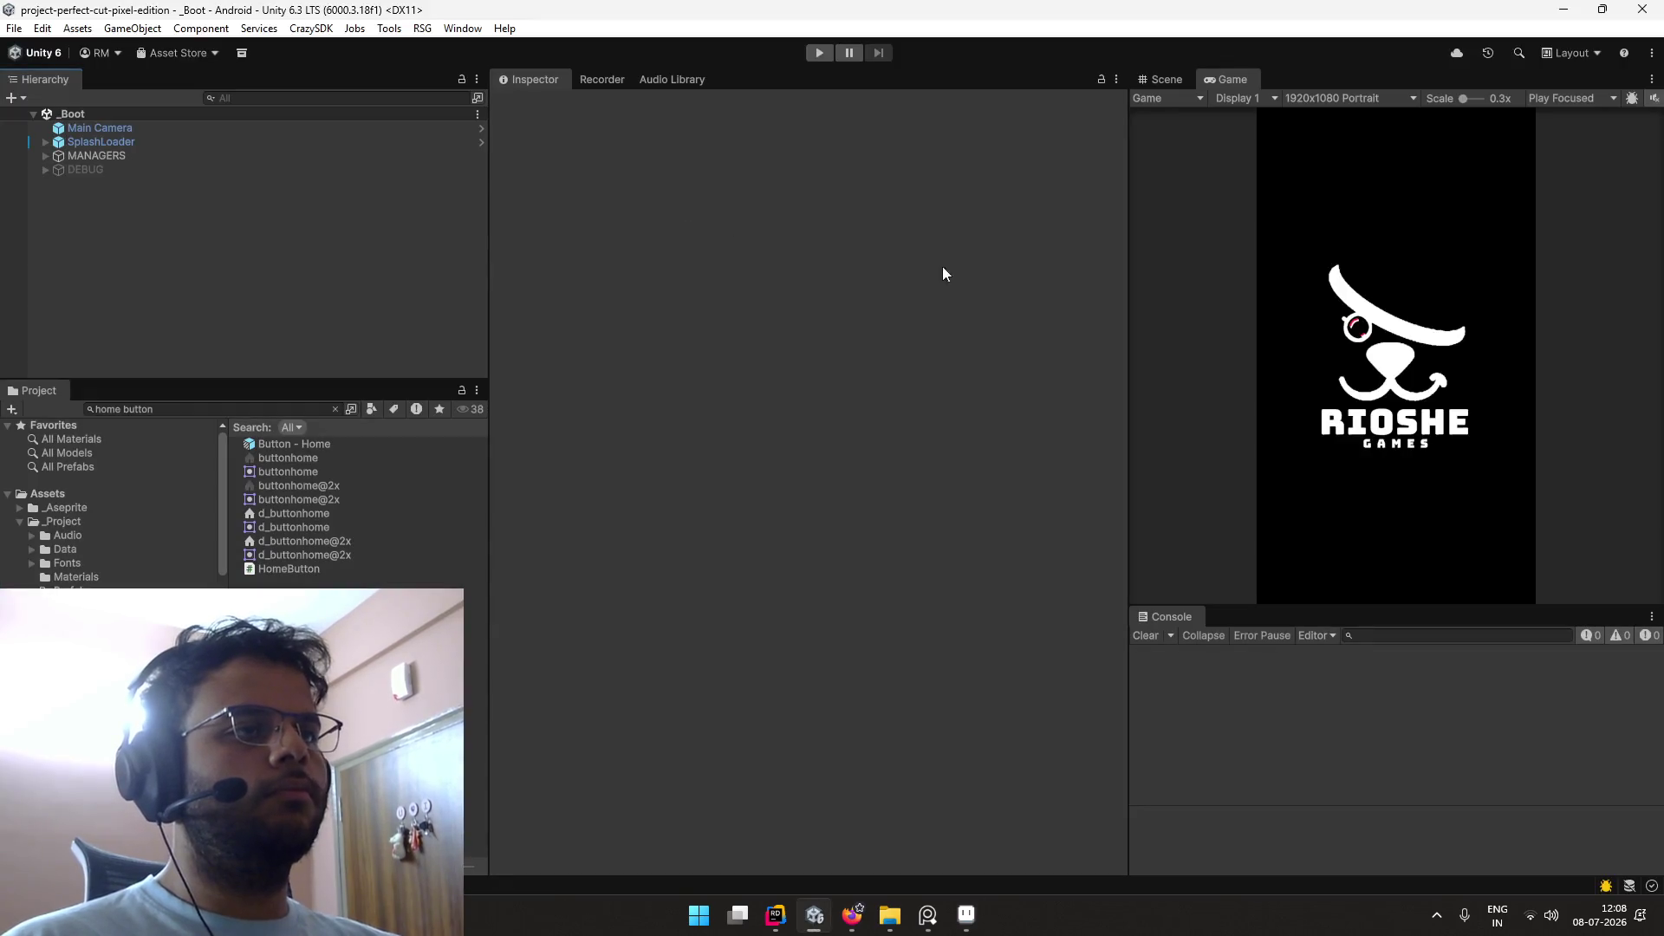
Step: Open the Button - Home prefab and select its Icon child object
left_click(296, 448)
double_click(295, 446)
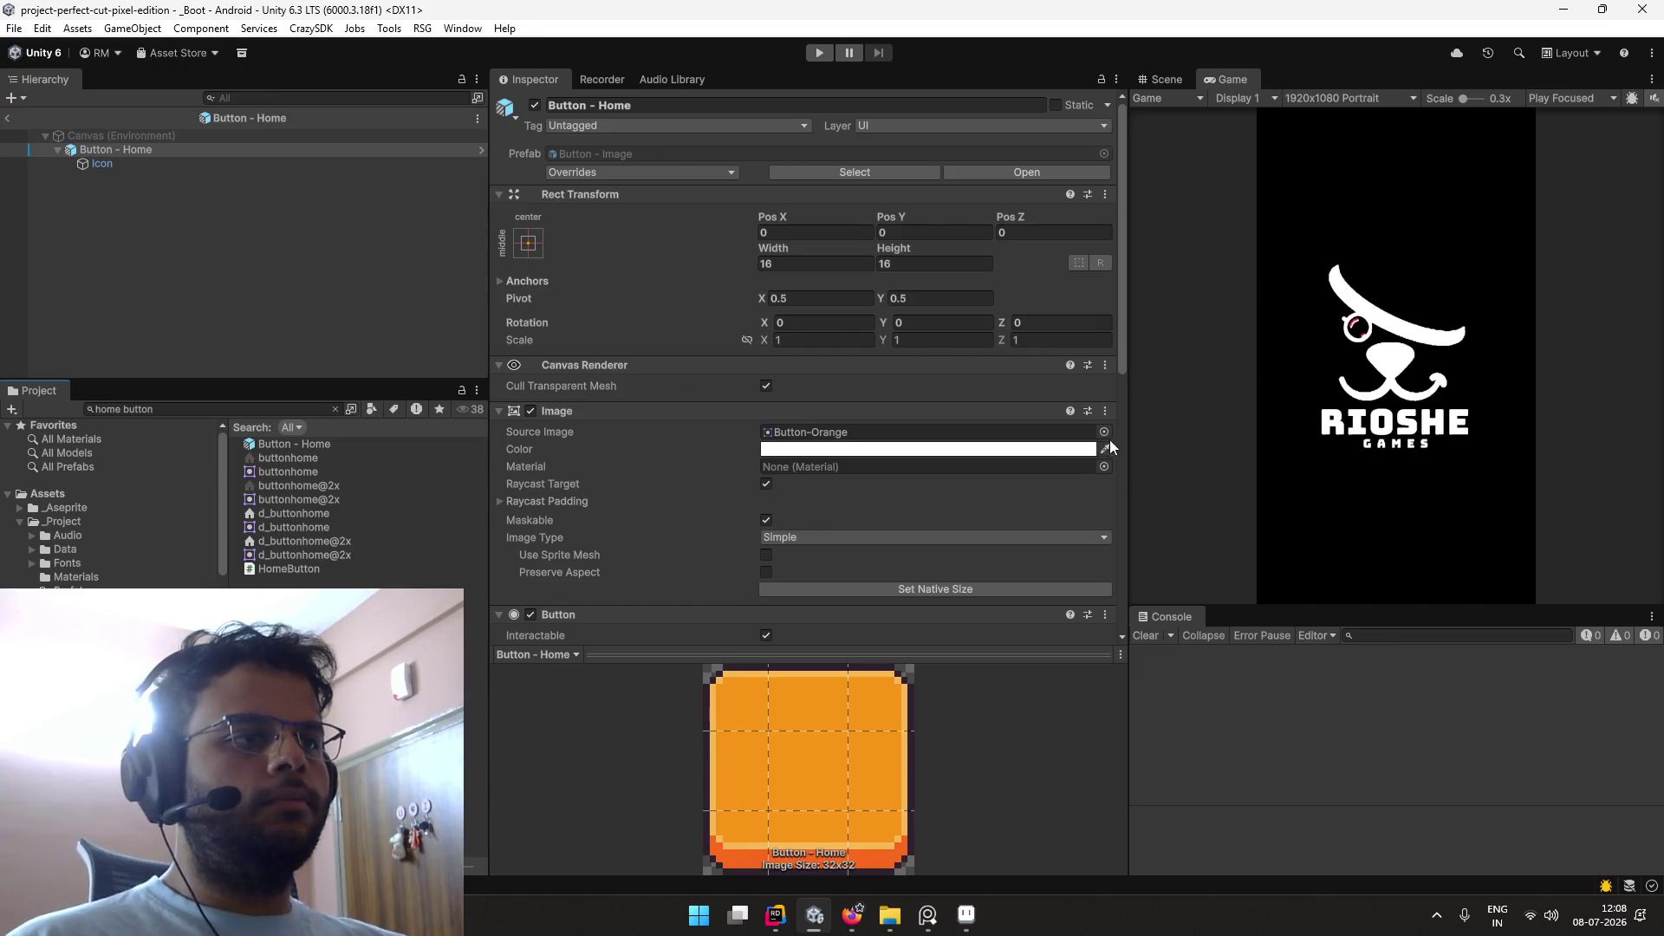
left_click(267, 165)
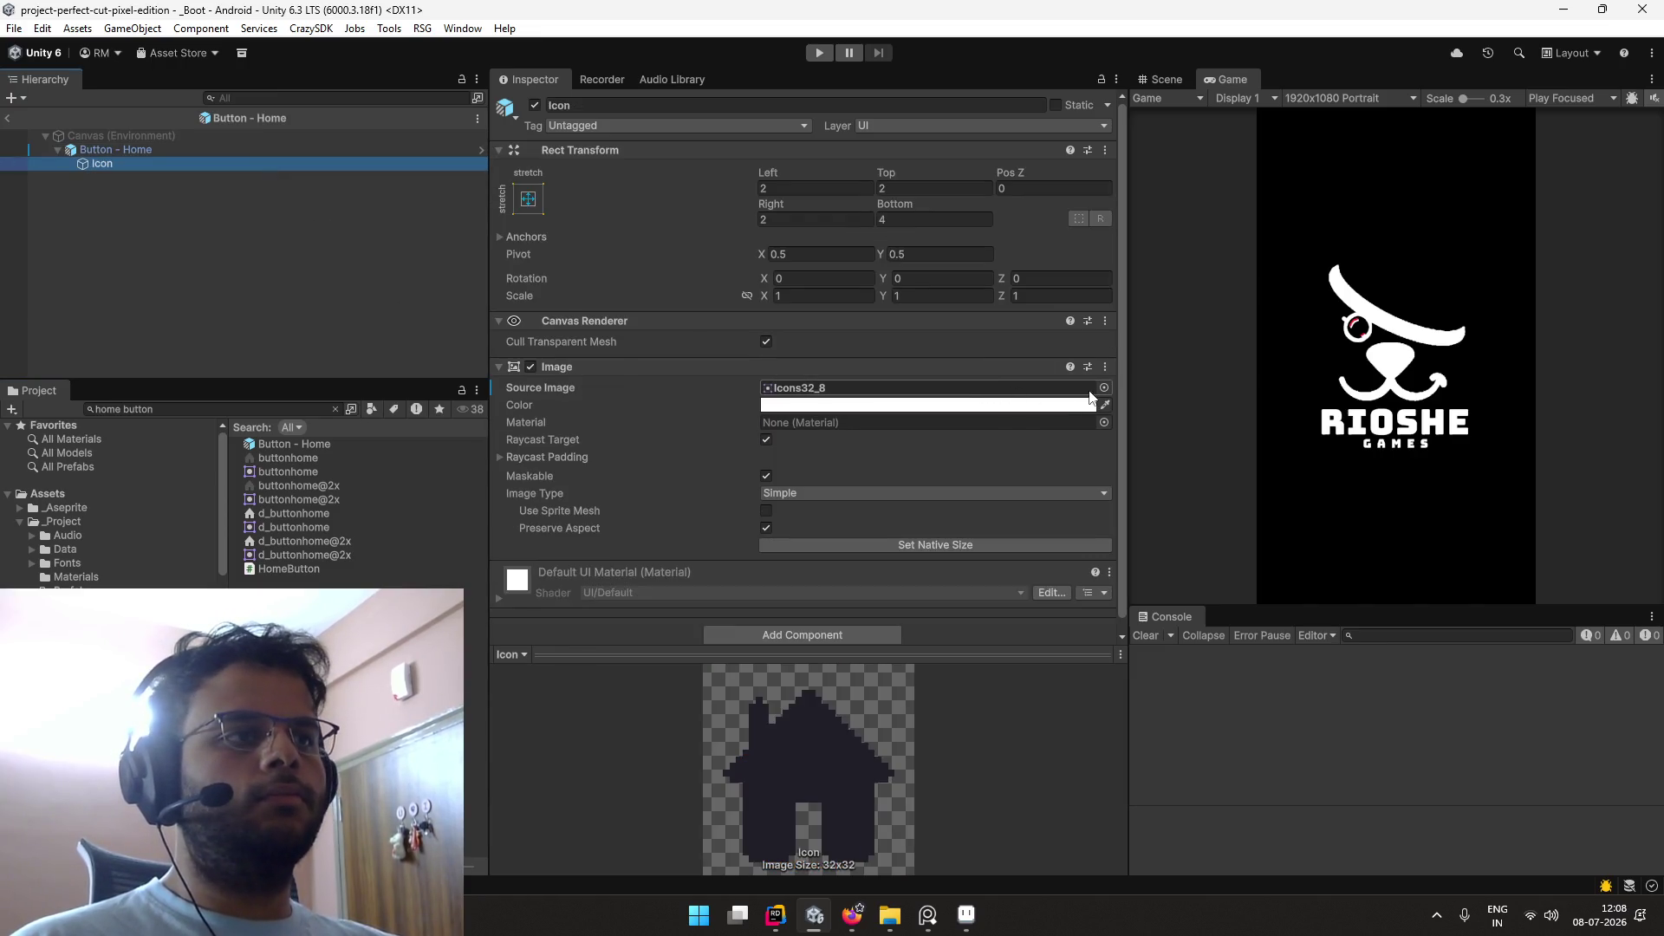
Step: Set the Icon's Source Image to the white house sprite Icons_8, then clear the project search
left_click(1103, 387)
scroll(1267, 479, "up", 5)
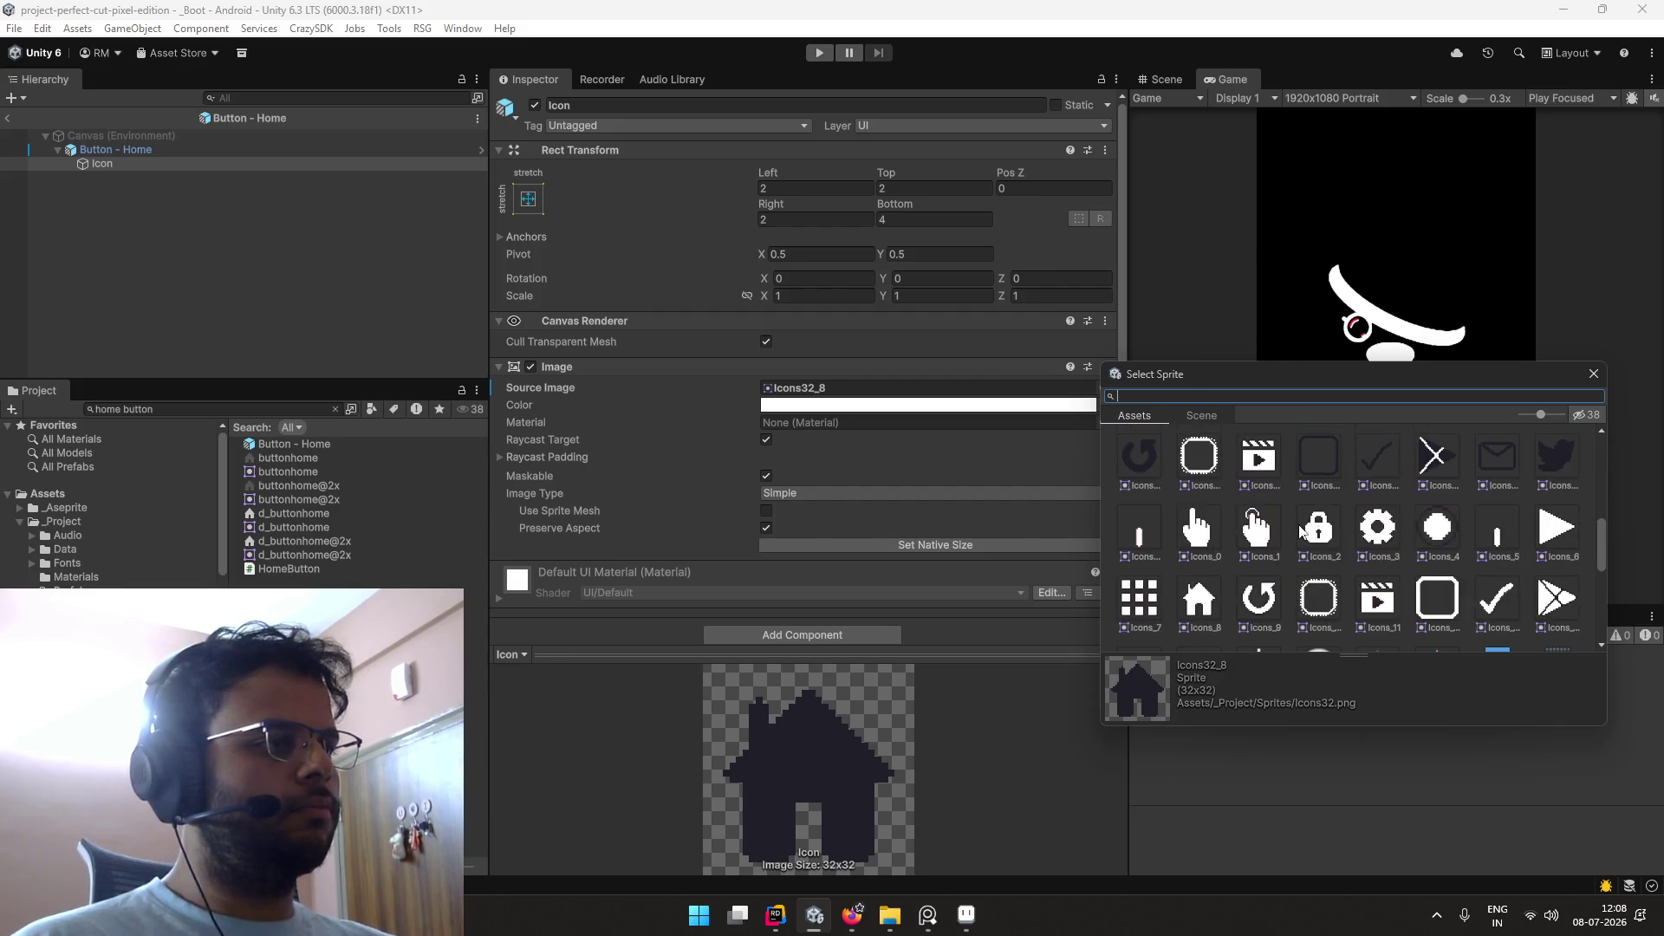
scroll(1479, 516, "up", 1)
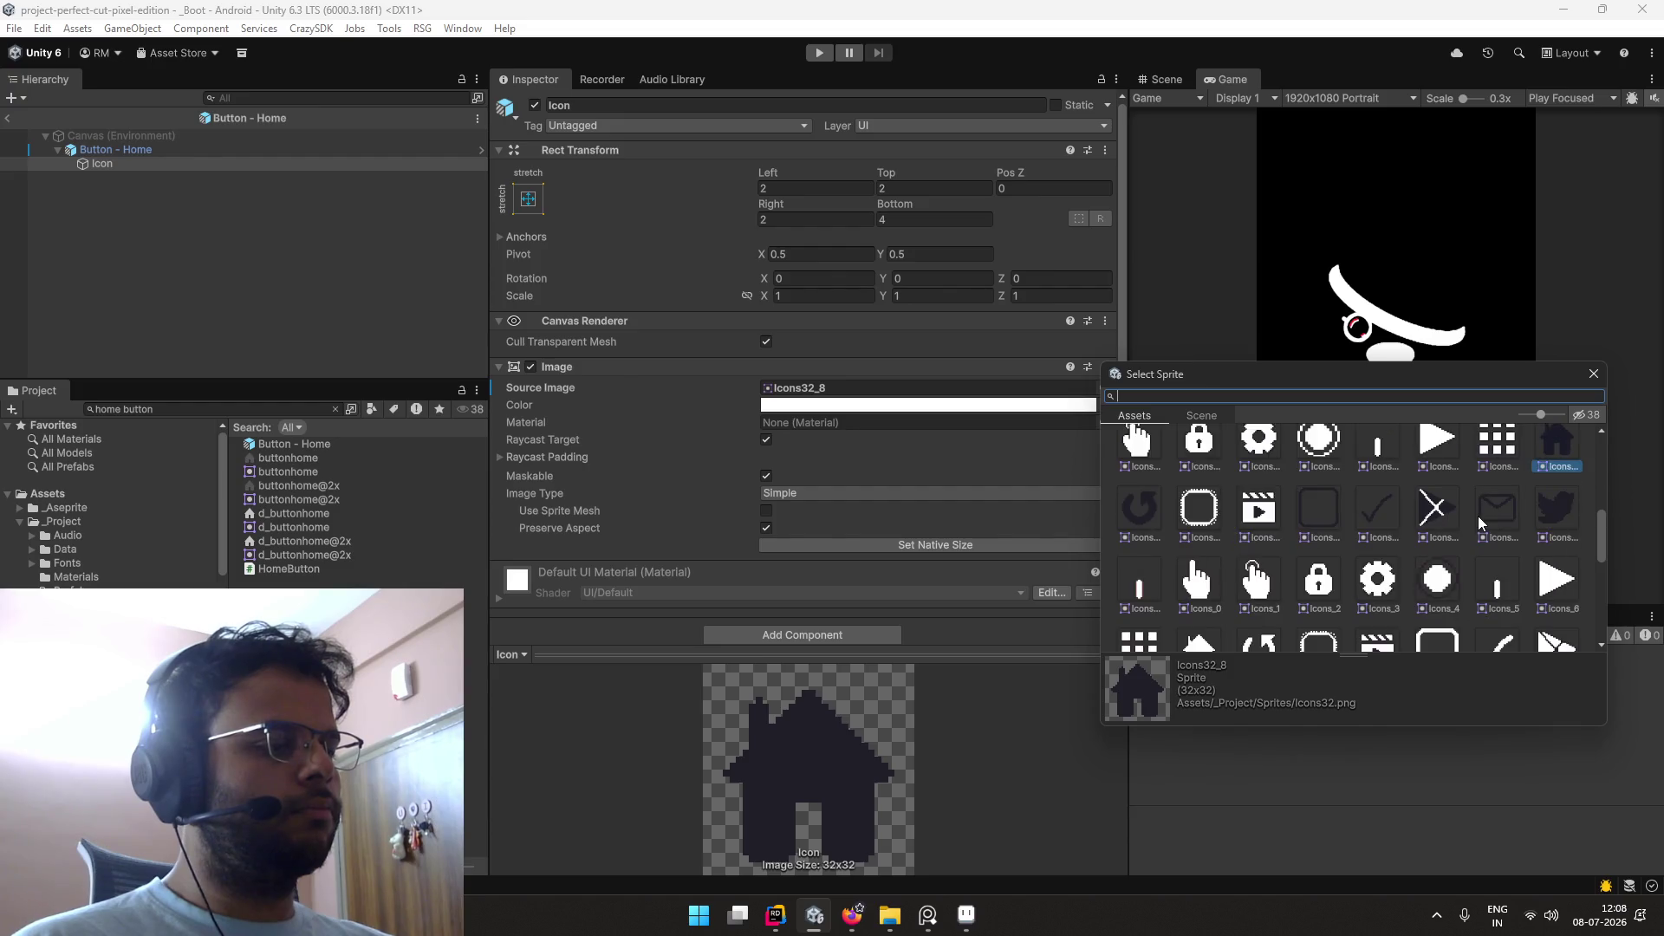
scroll(1437, 543, "up", 2)
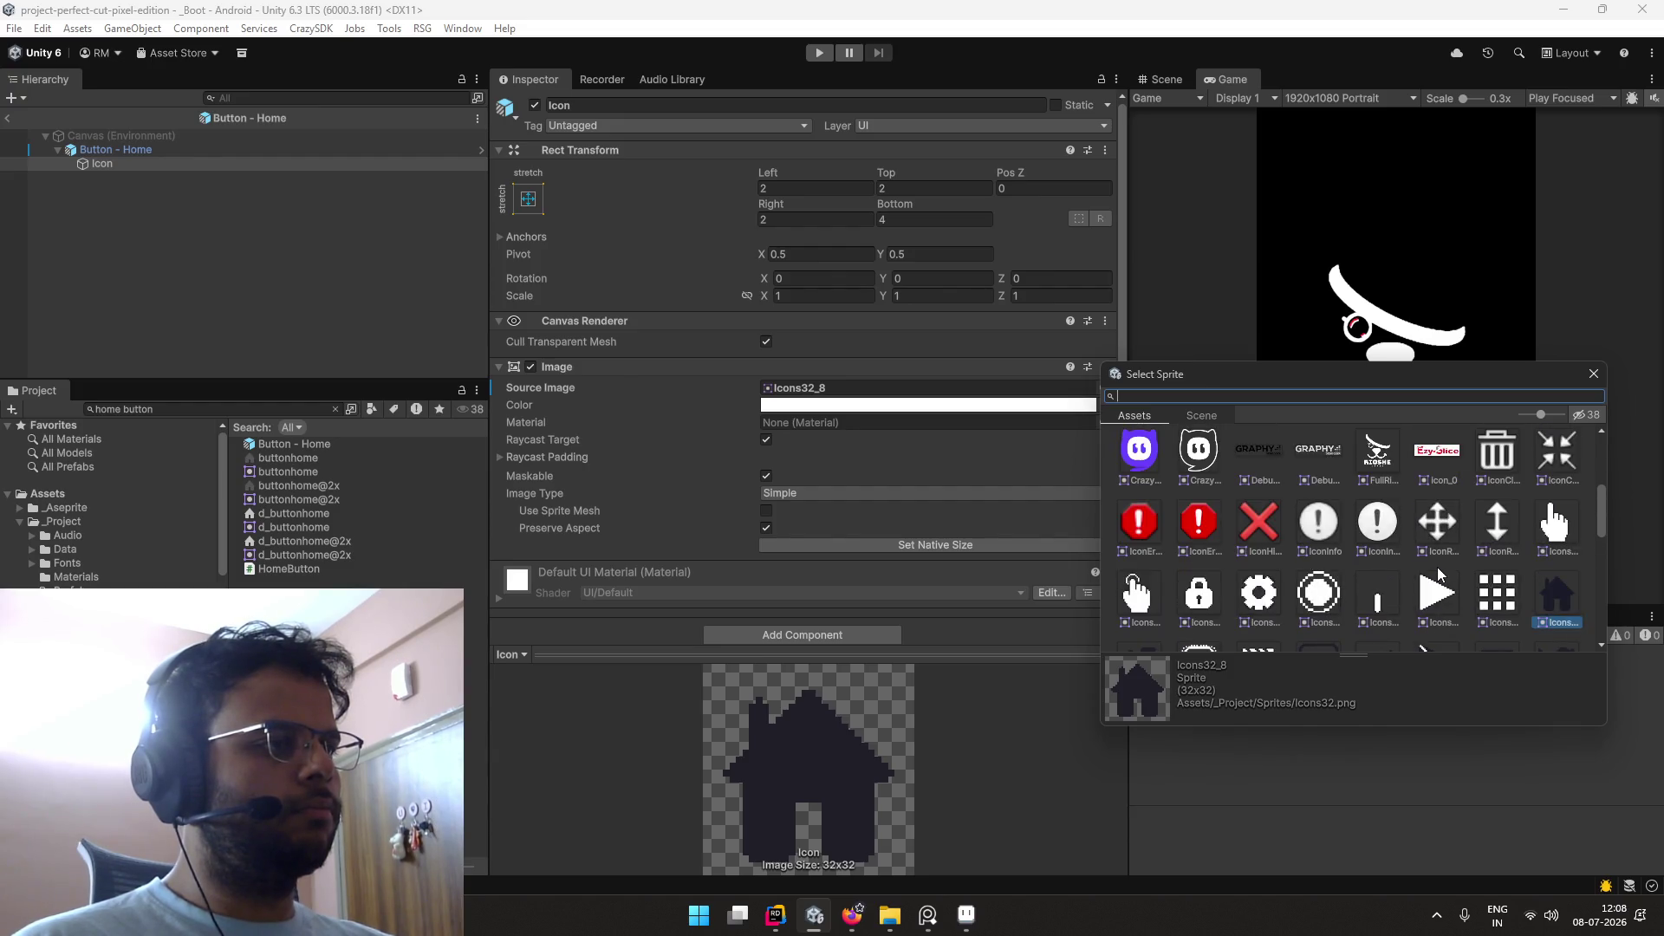
scroll(1437, 575, "down", 2)
scroll(1439, 575, "up", 1)
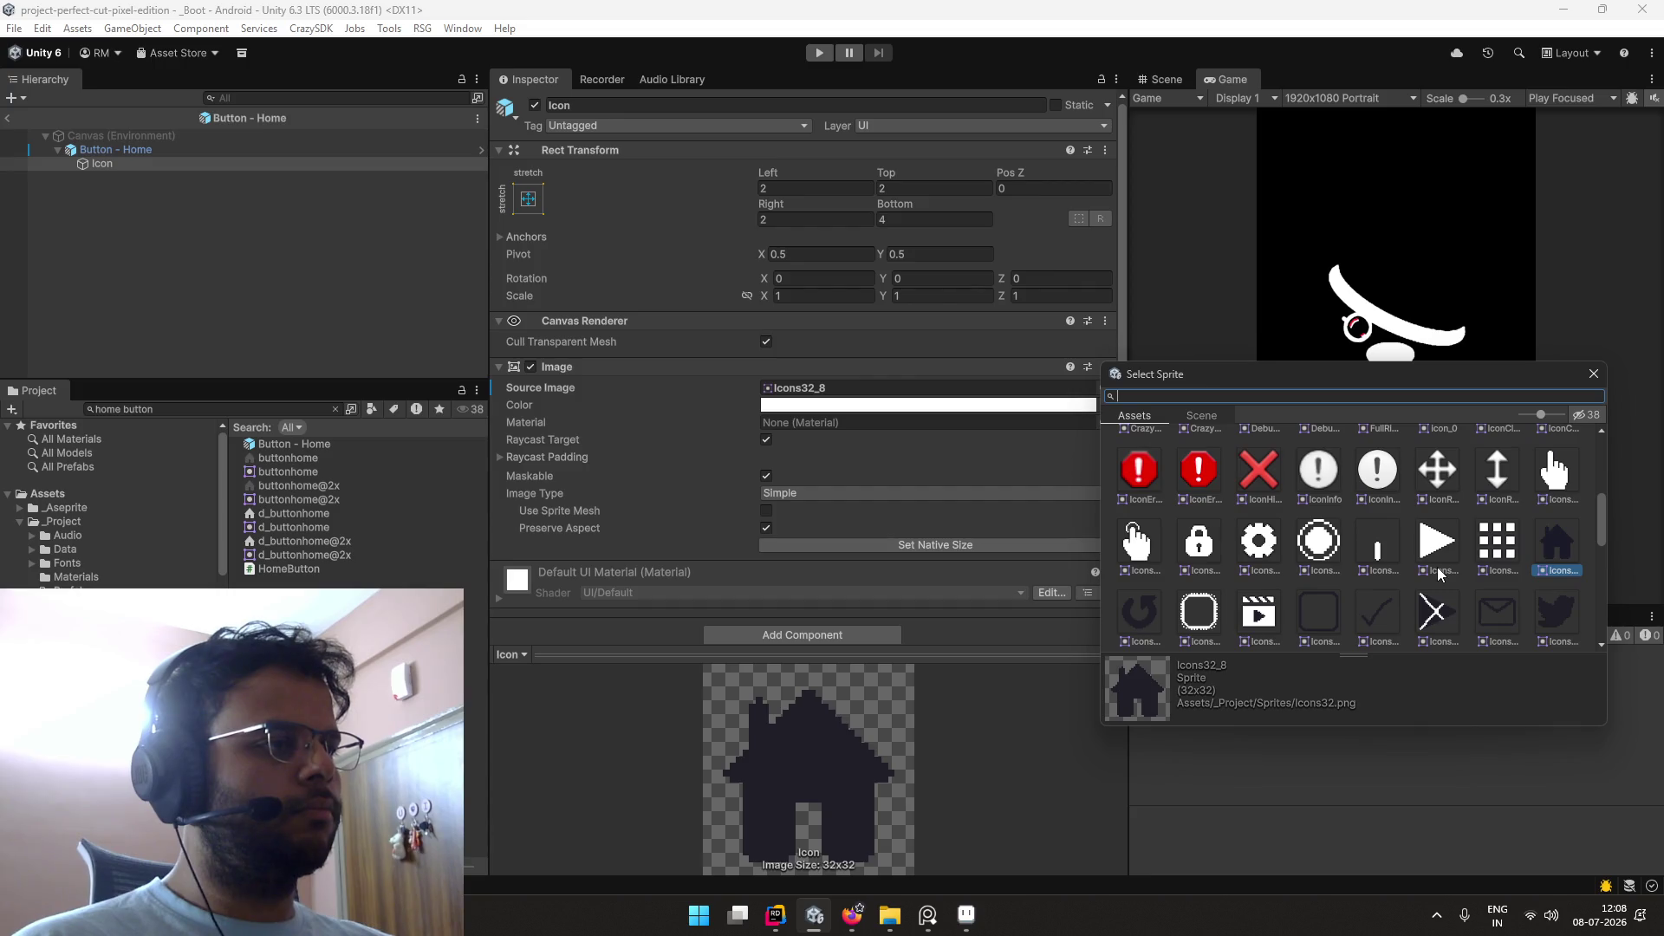
scroll(1439, 575, "down", 1)
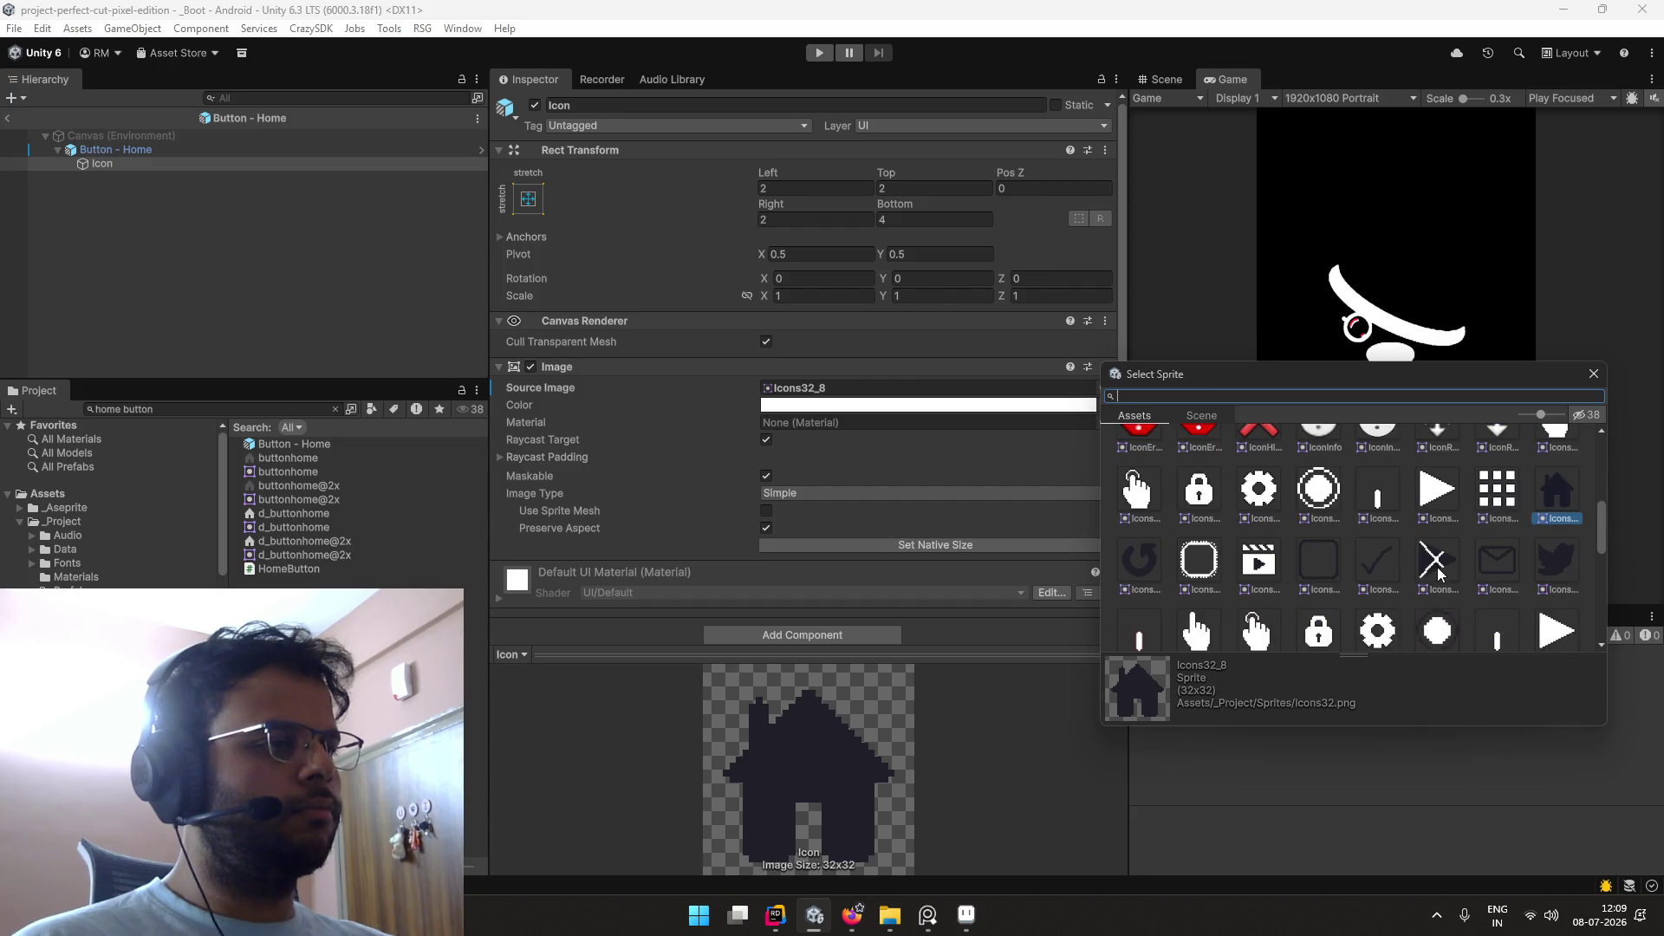
scroll(1439, 574, "down", 1)
scroll(1439, 574, "up", 3)
scroll(1439, 575, "down", 5)
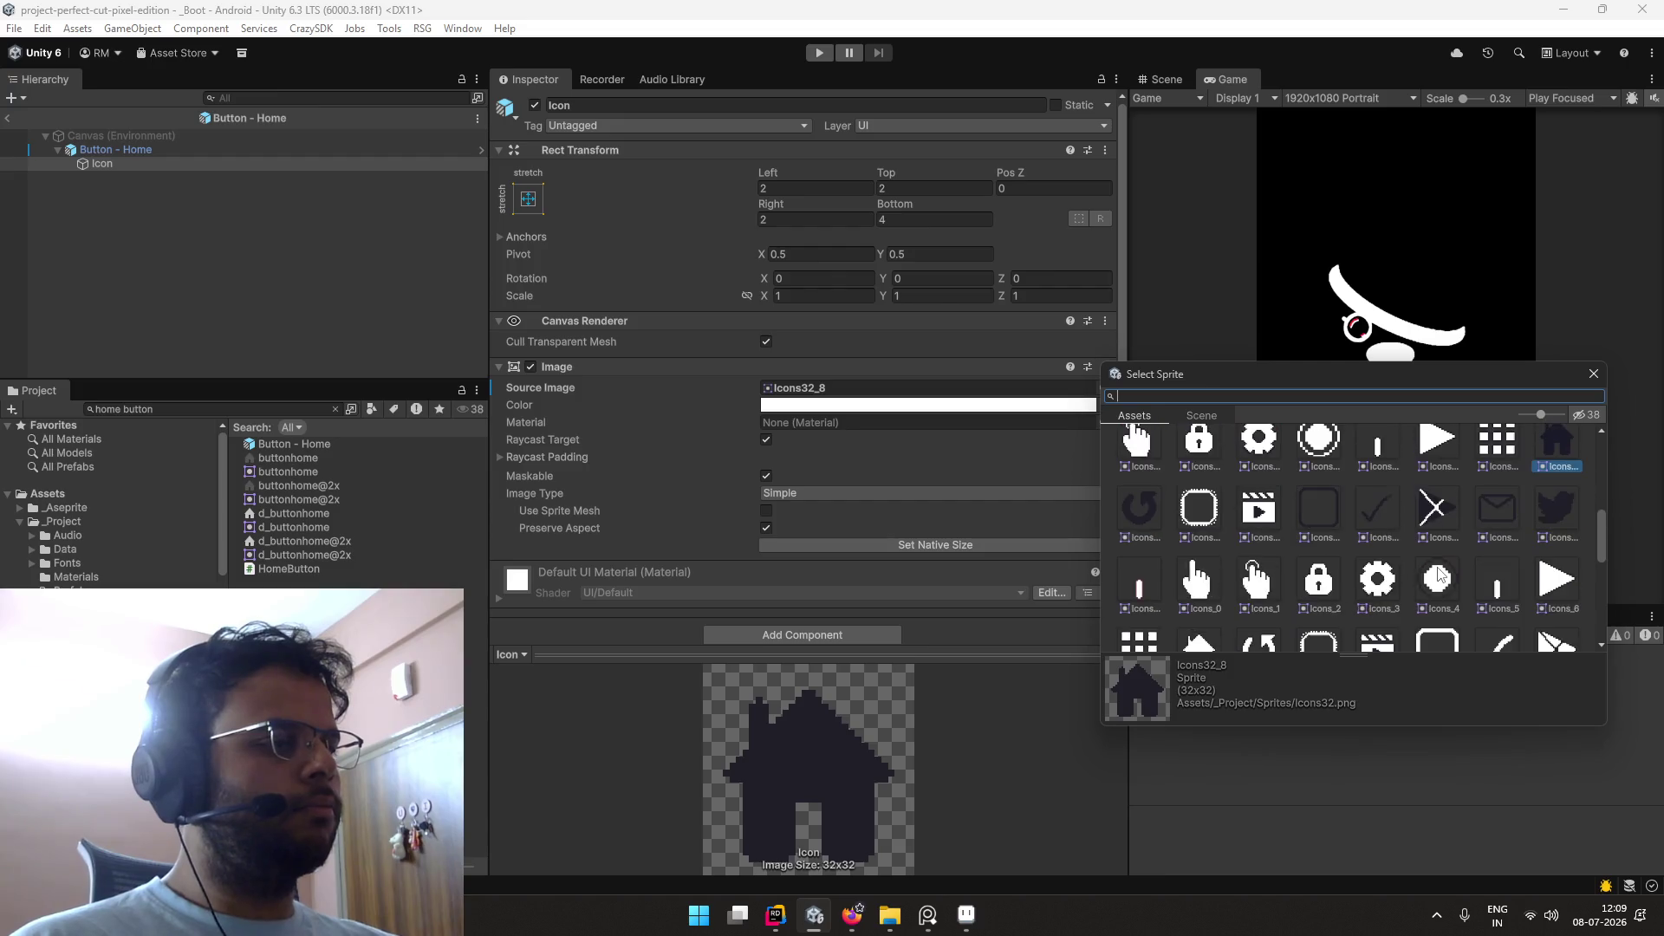
scroll(1439, 574, "down", 1)
scroll(1439, 574, "up", 1)
left_click(1193, 543)
left_click(756, 515)
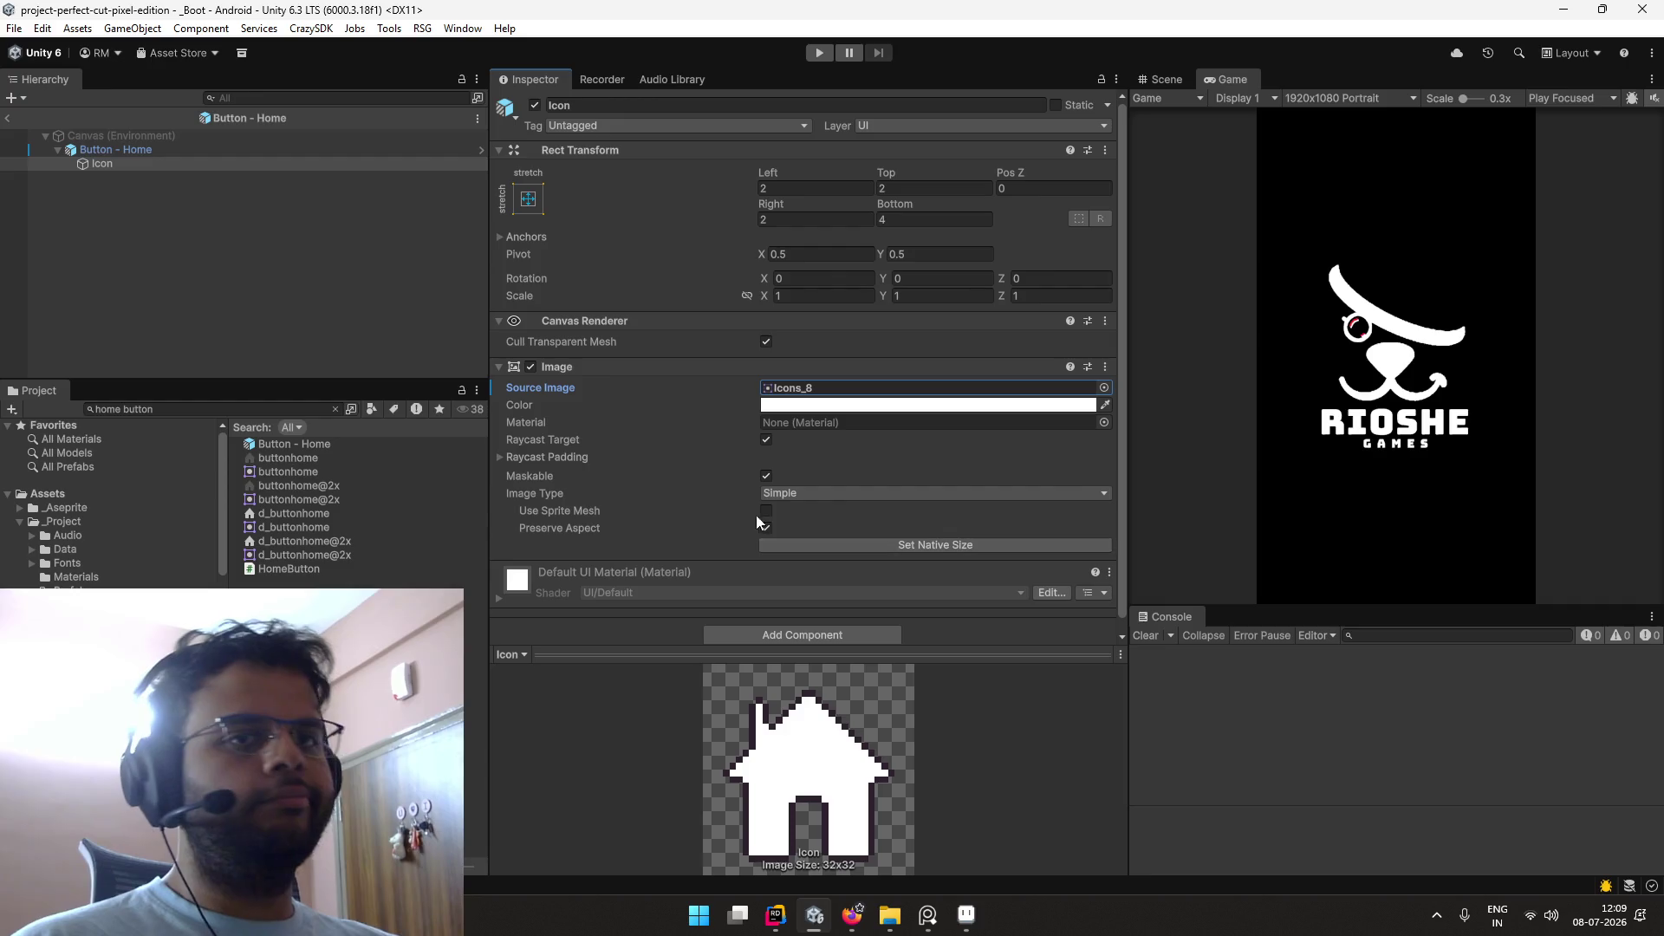
left_click(262, 444)
left_click(335, 409)
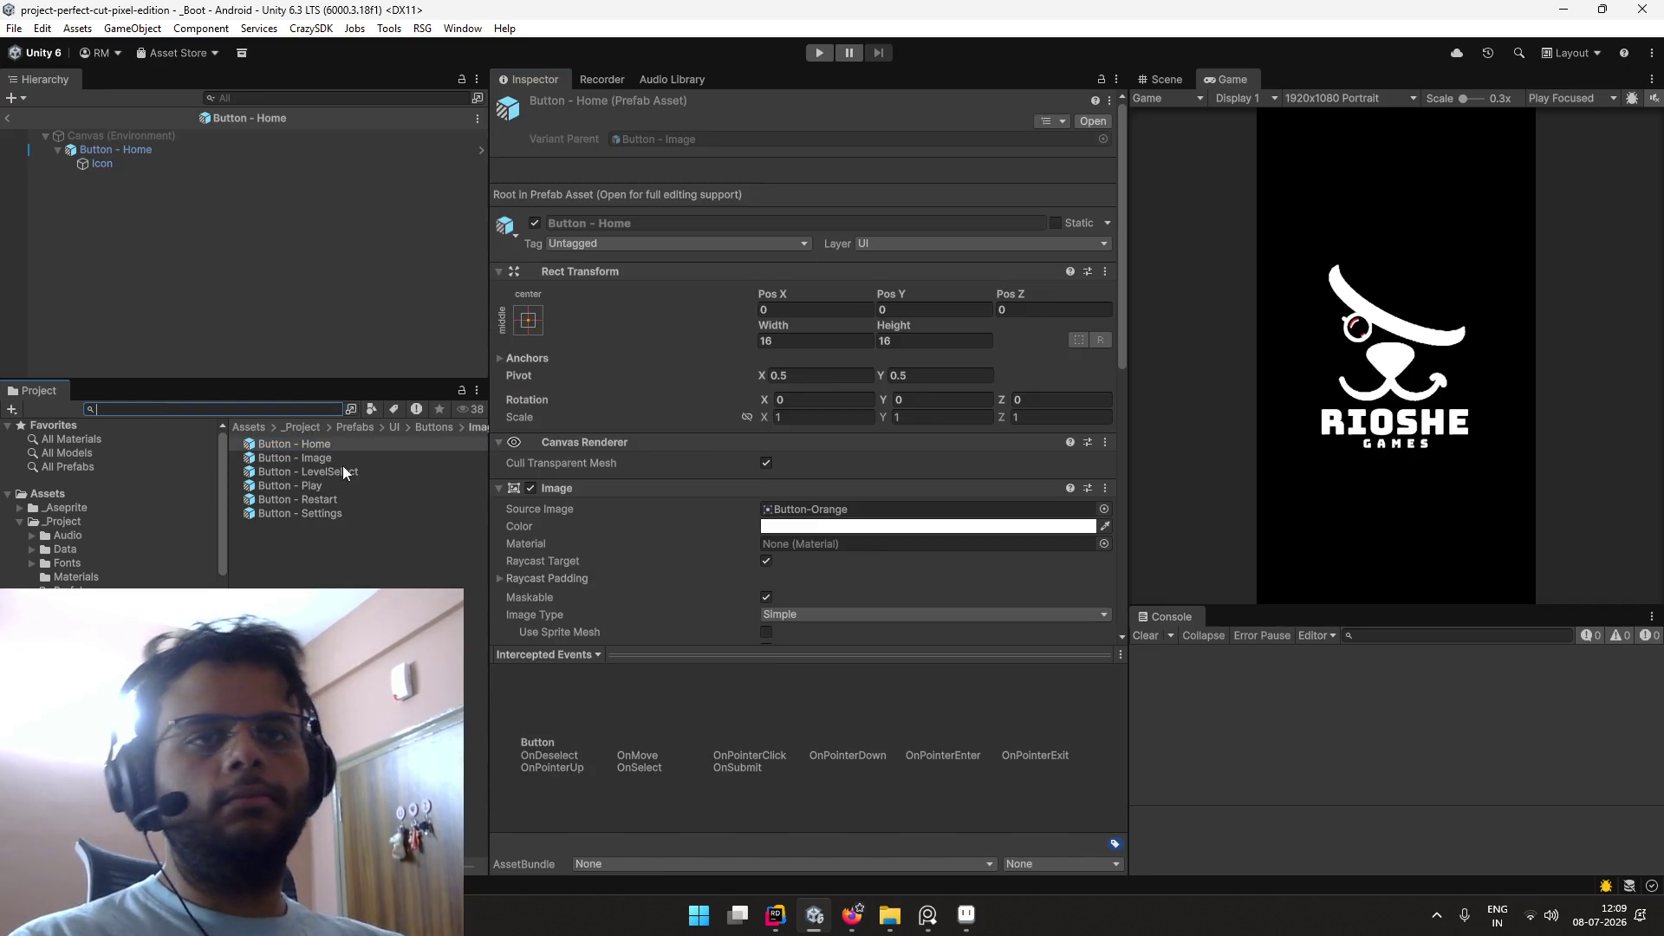
Step: Open the LevelSelect and Play button prefabs and inspect their Icon children
double_click(343, 472)
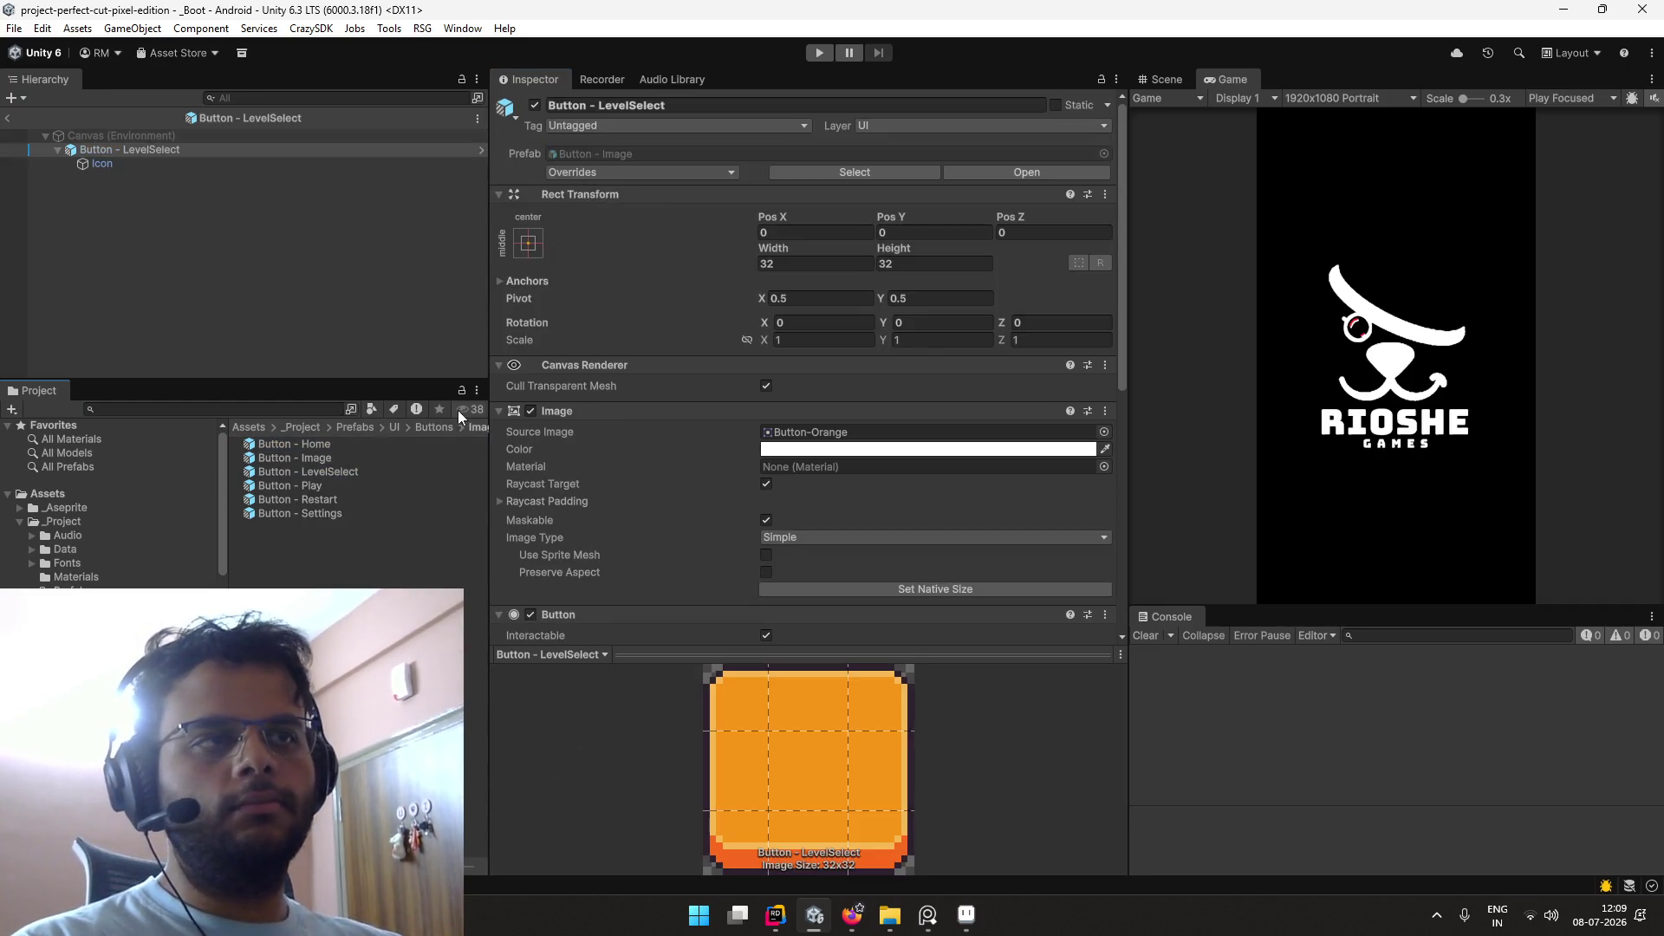
scroll(712, 372, "down", 4)
left_click(304, 159)
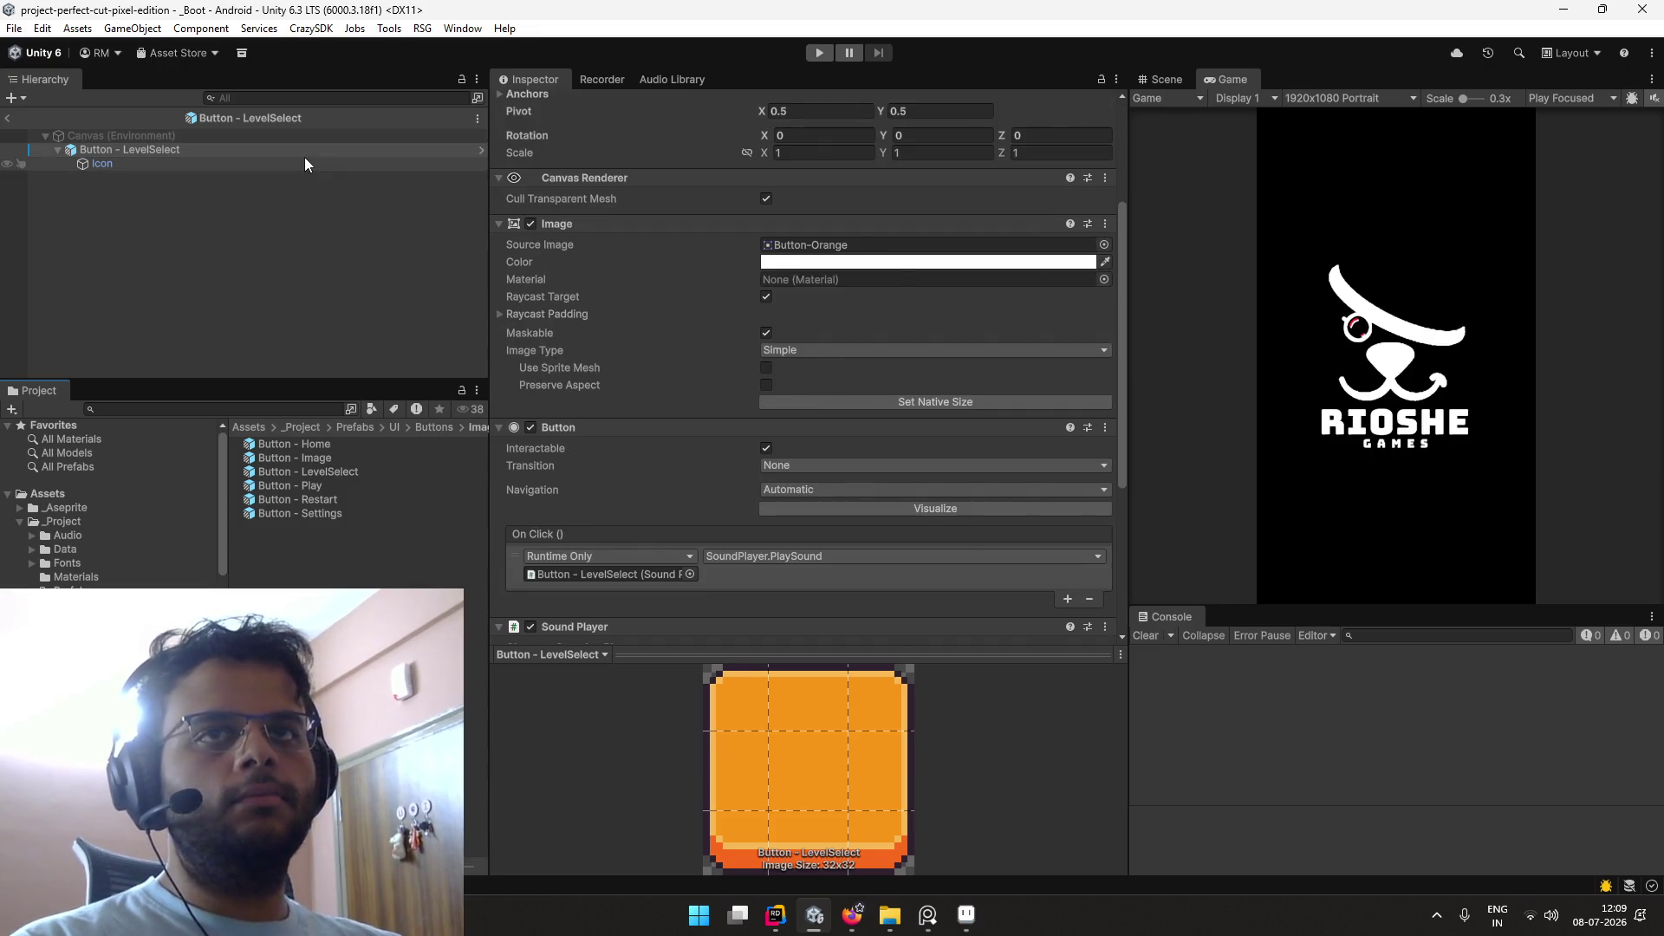
left_click(311, 469)
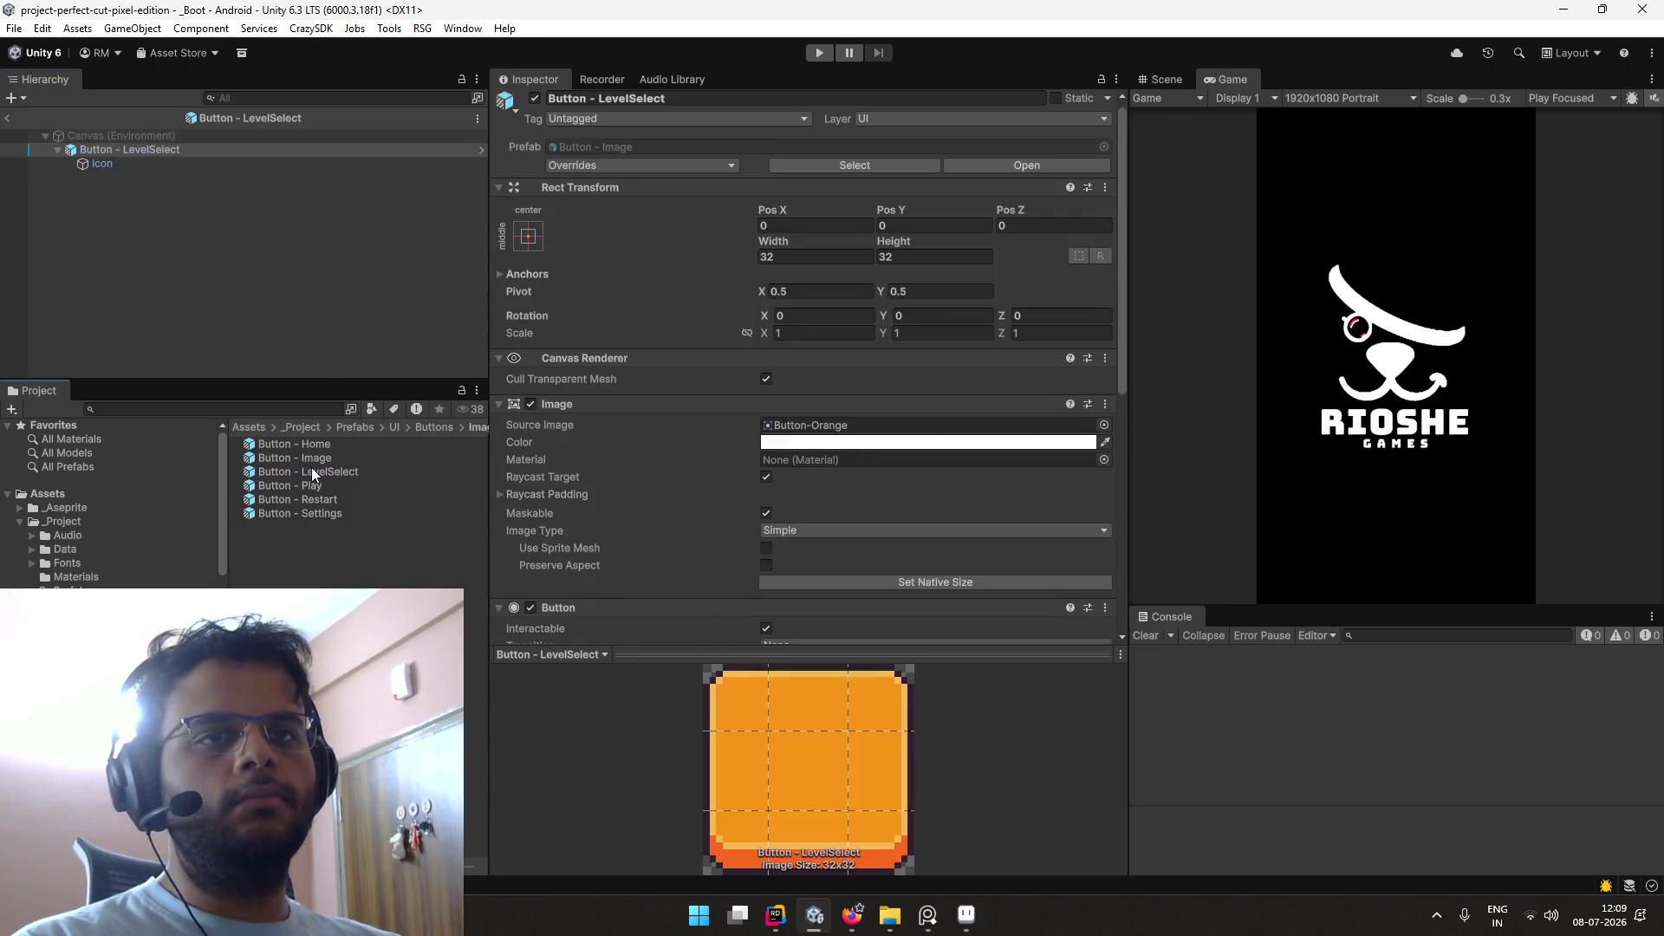
double_click(317, 485)
left_click(251, 163)
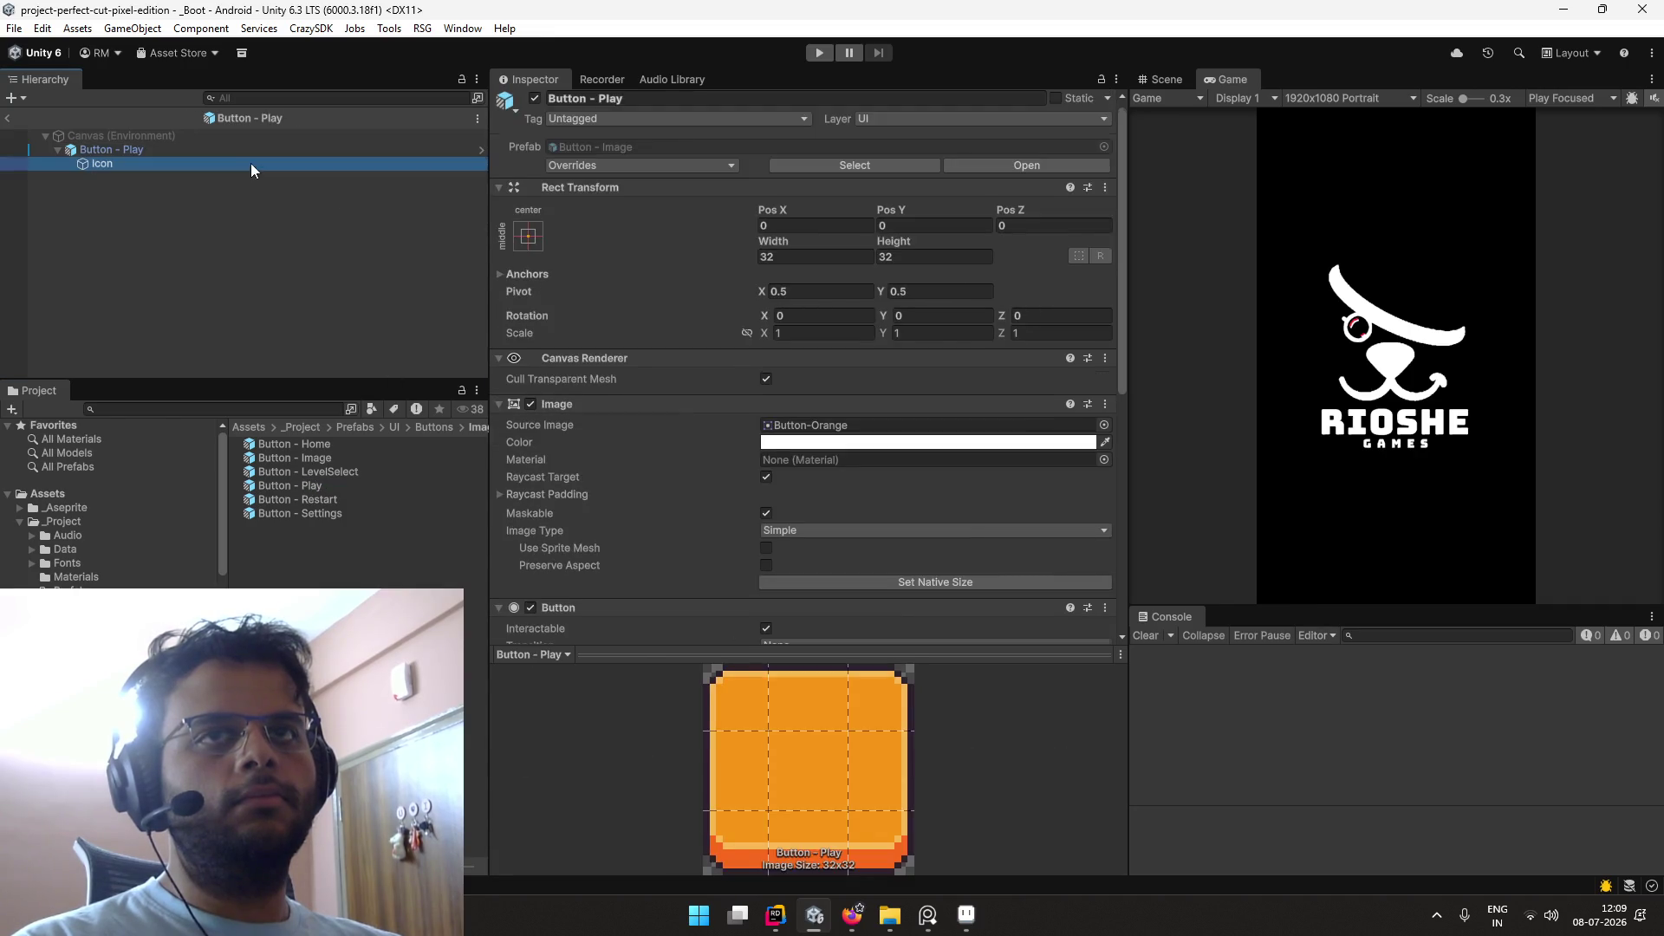
Step: Set the Restart button prefab's Icon source image to the white Icons_9 arrow
double_click(354, 499)
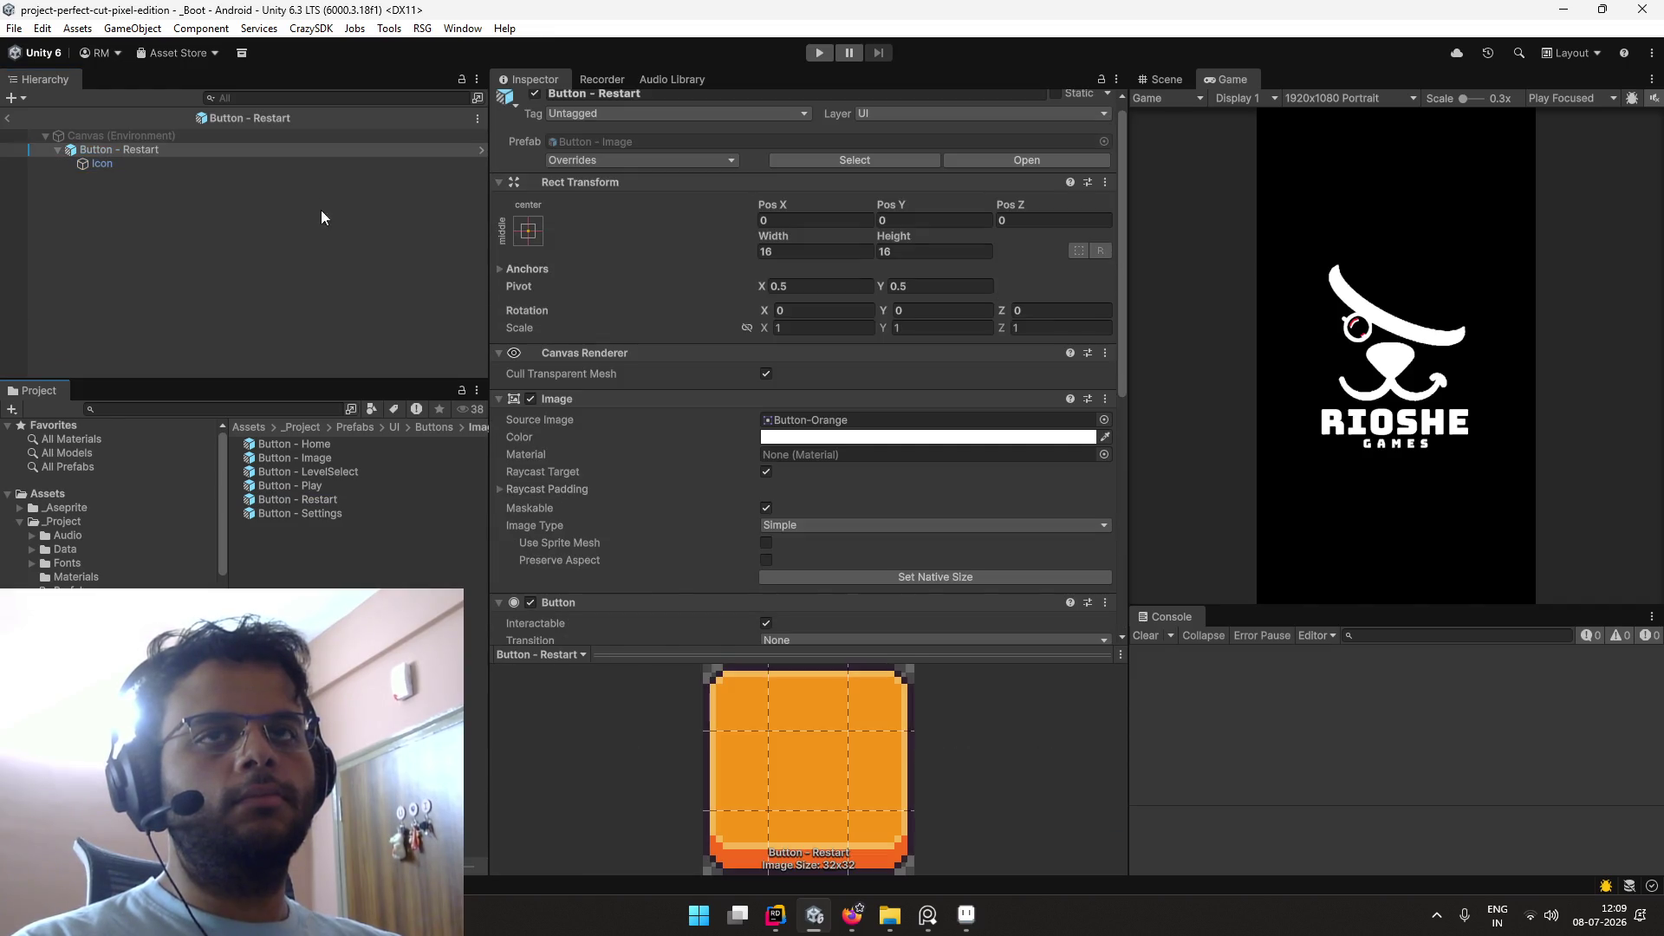
left_click(325, 163)
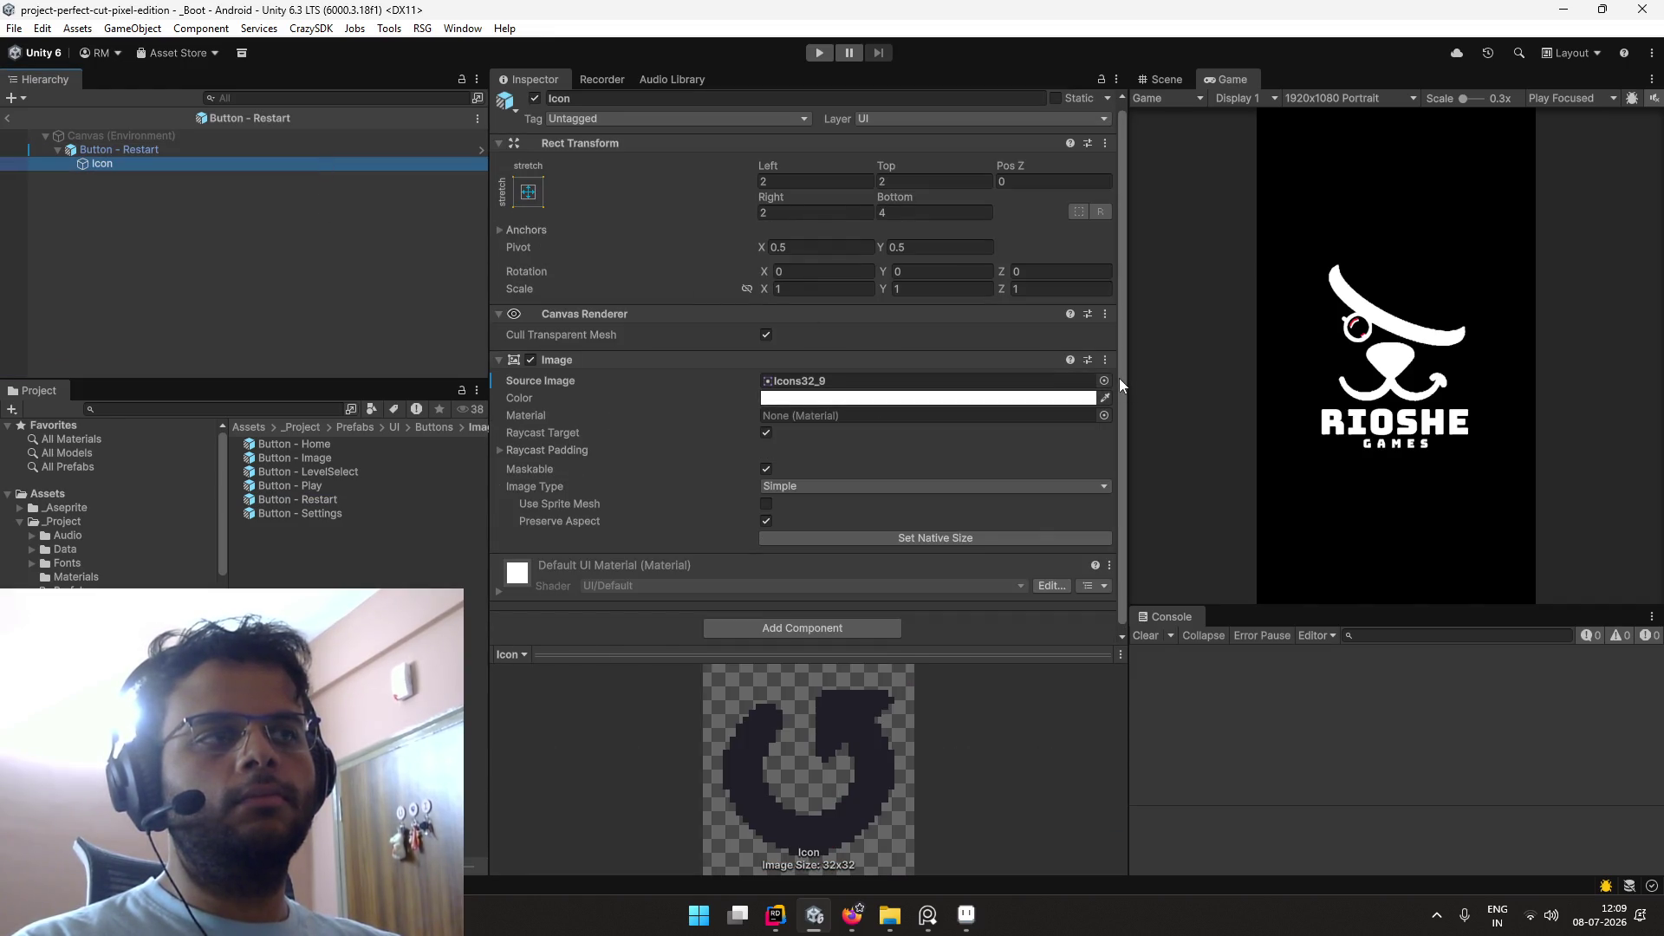
left_click(1104, 381)
scroll(1257, 455, "up", 5)
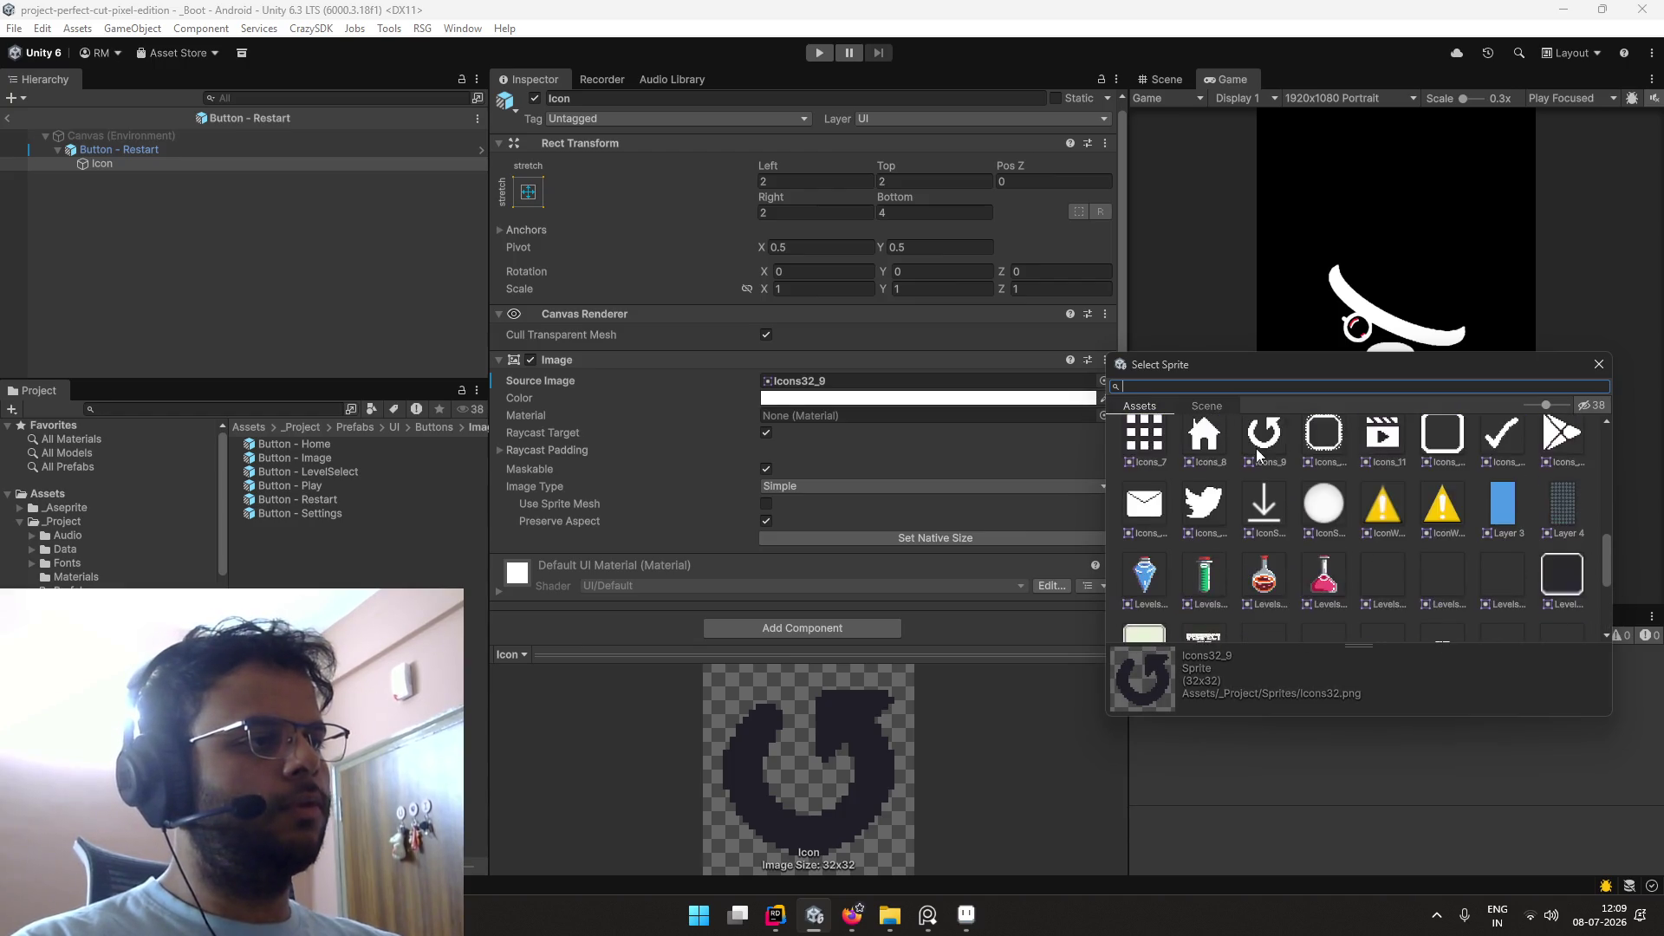
double_click(1272, 484)
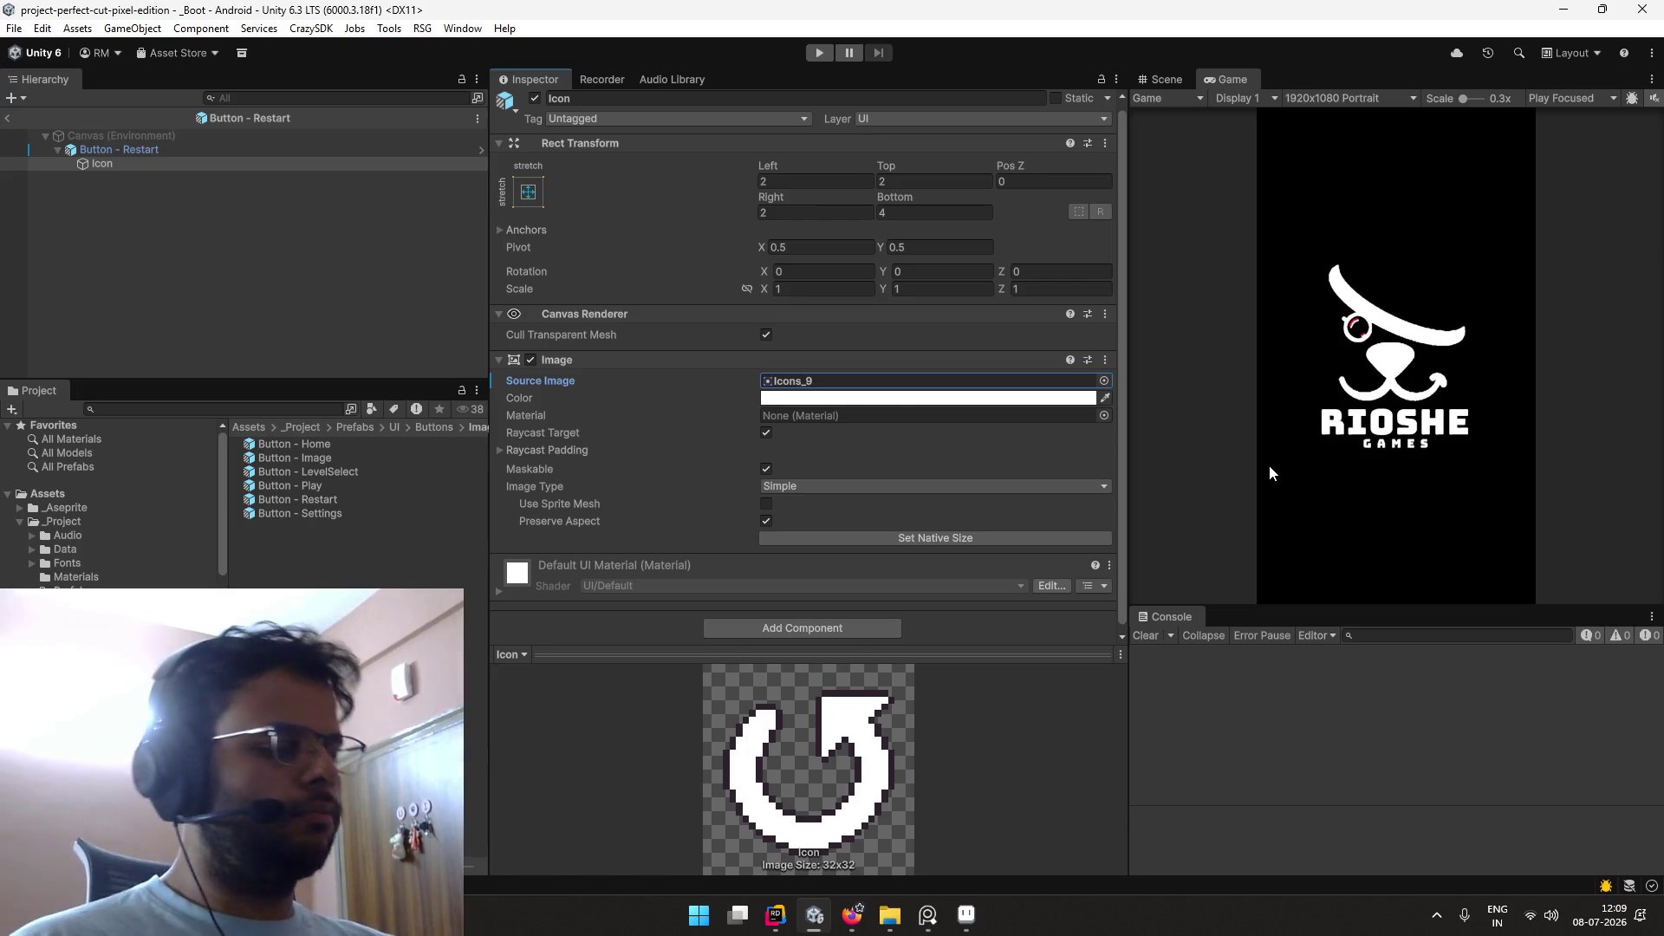
key("alt+Tab")
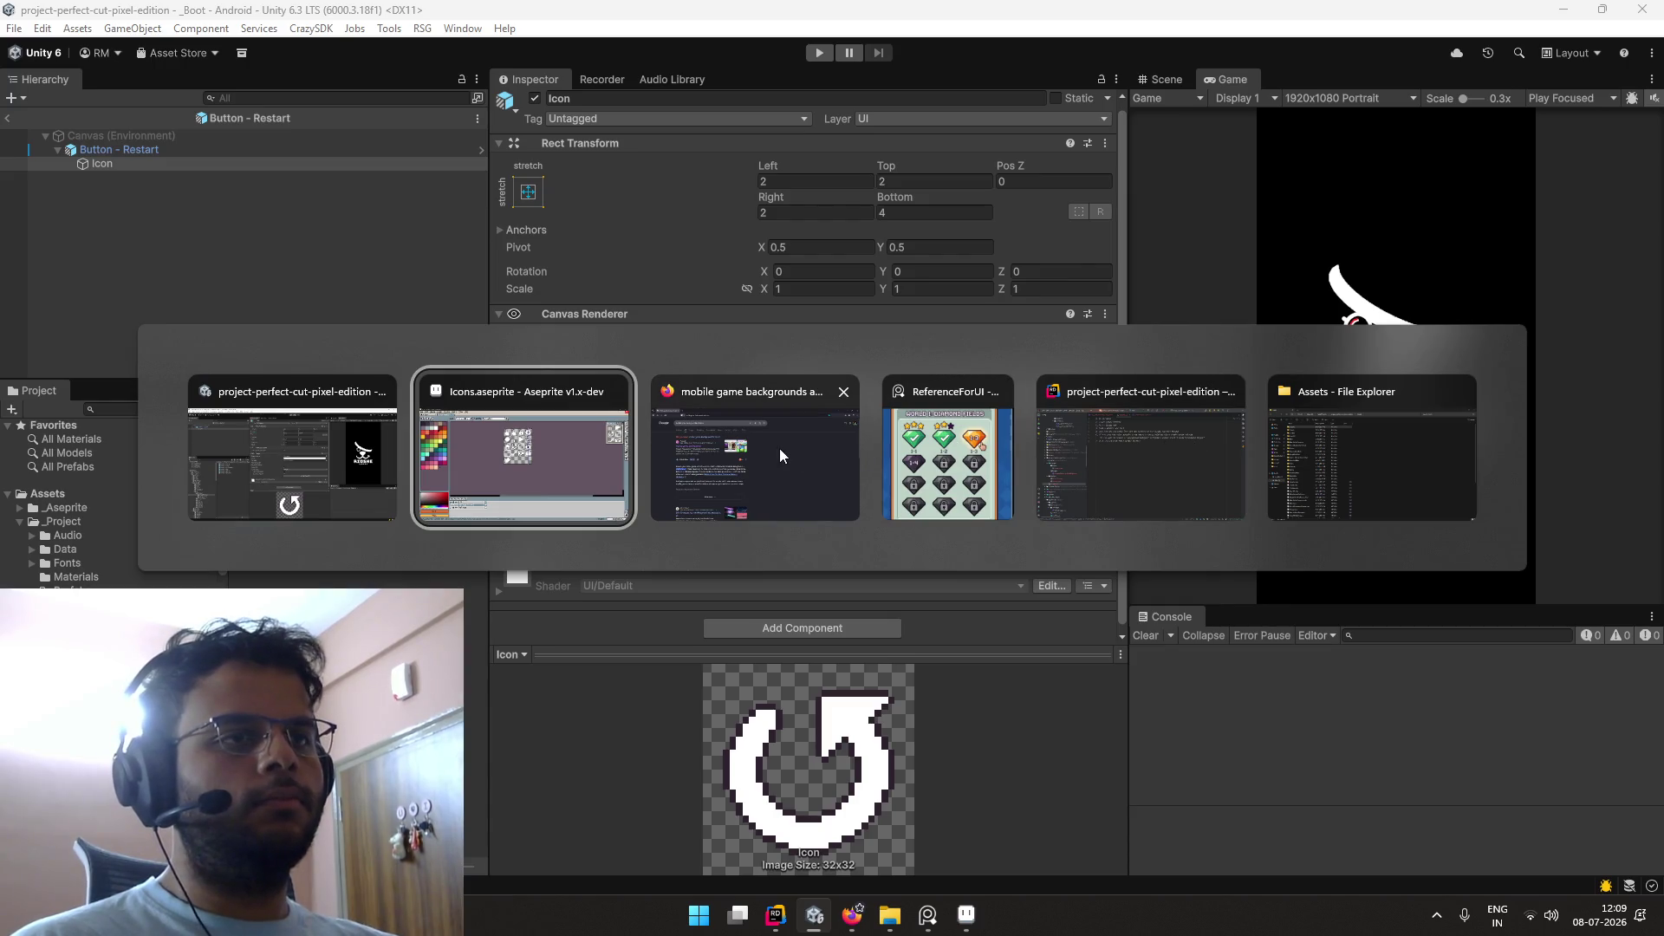
Step: In Firefox, open the stream's Twitch channel page in a new tab
left_click(779, 449)
key("ctrl+t")
type("twitch.tv/")
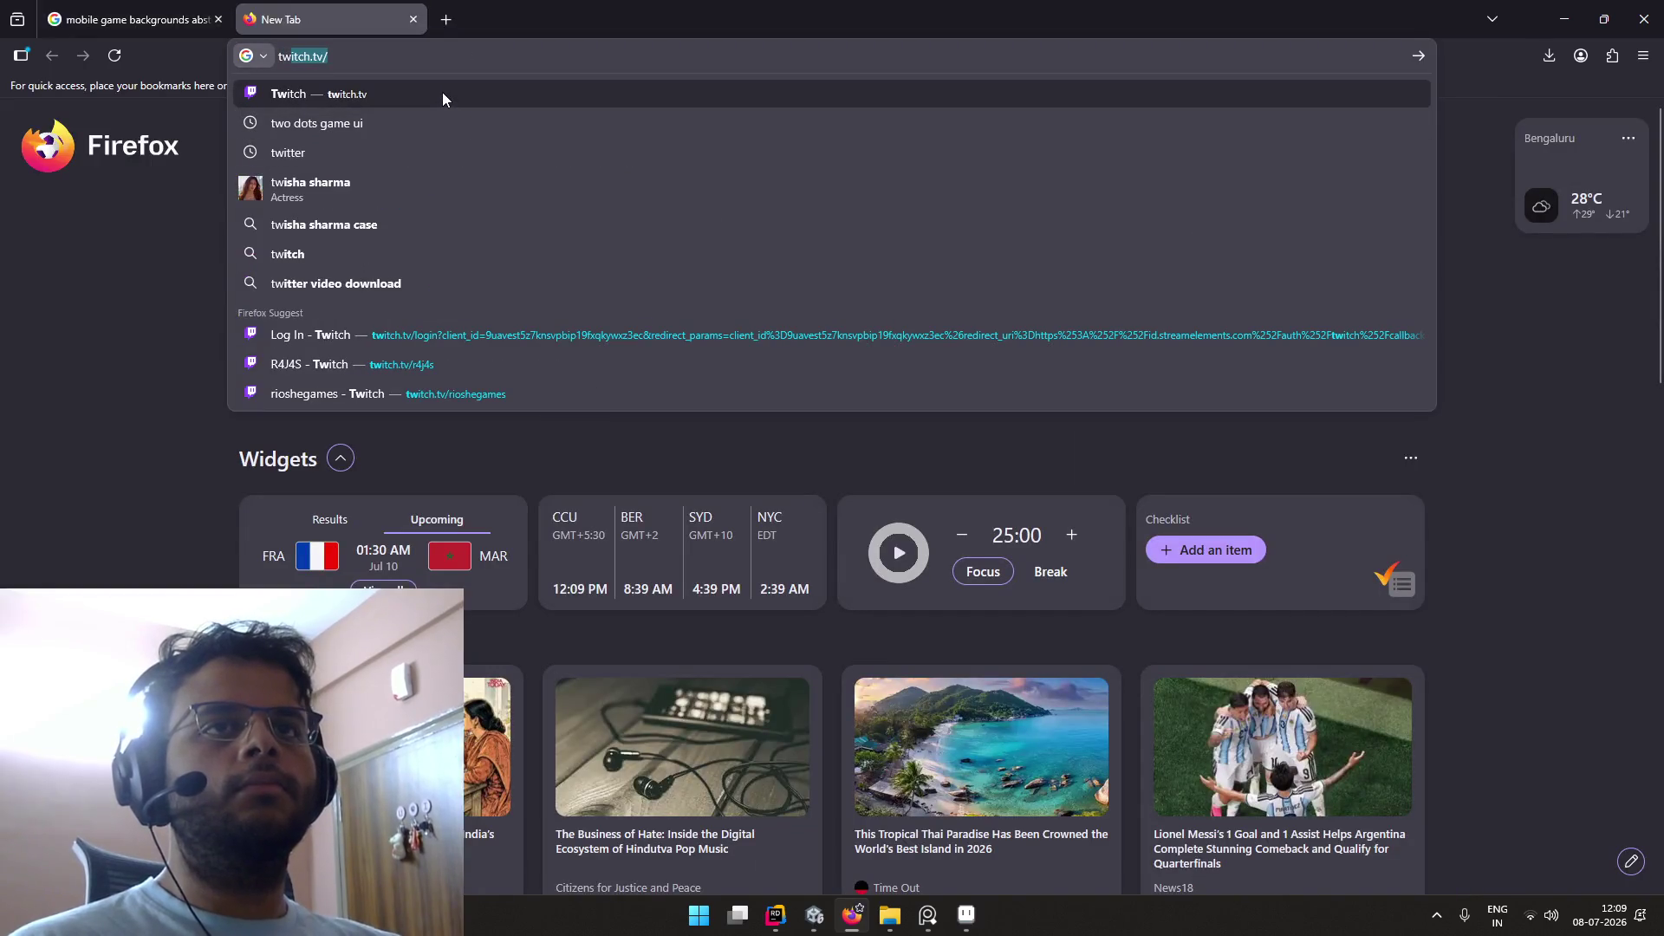
left_click(477, 392)
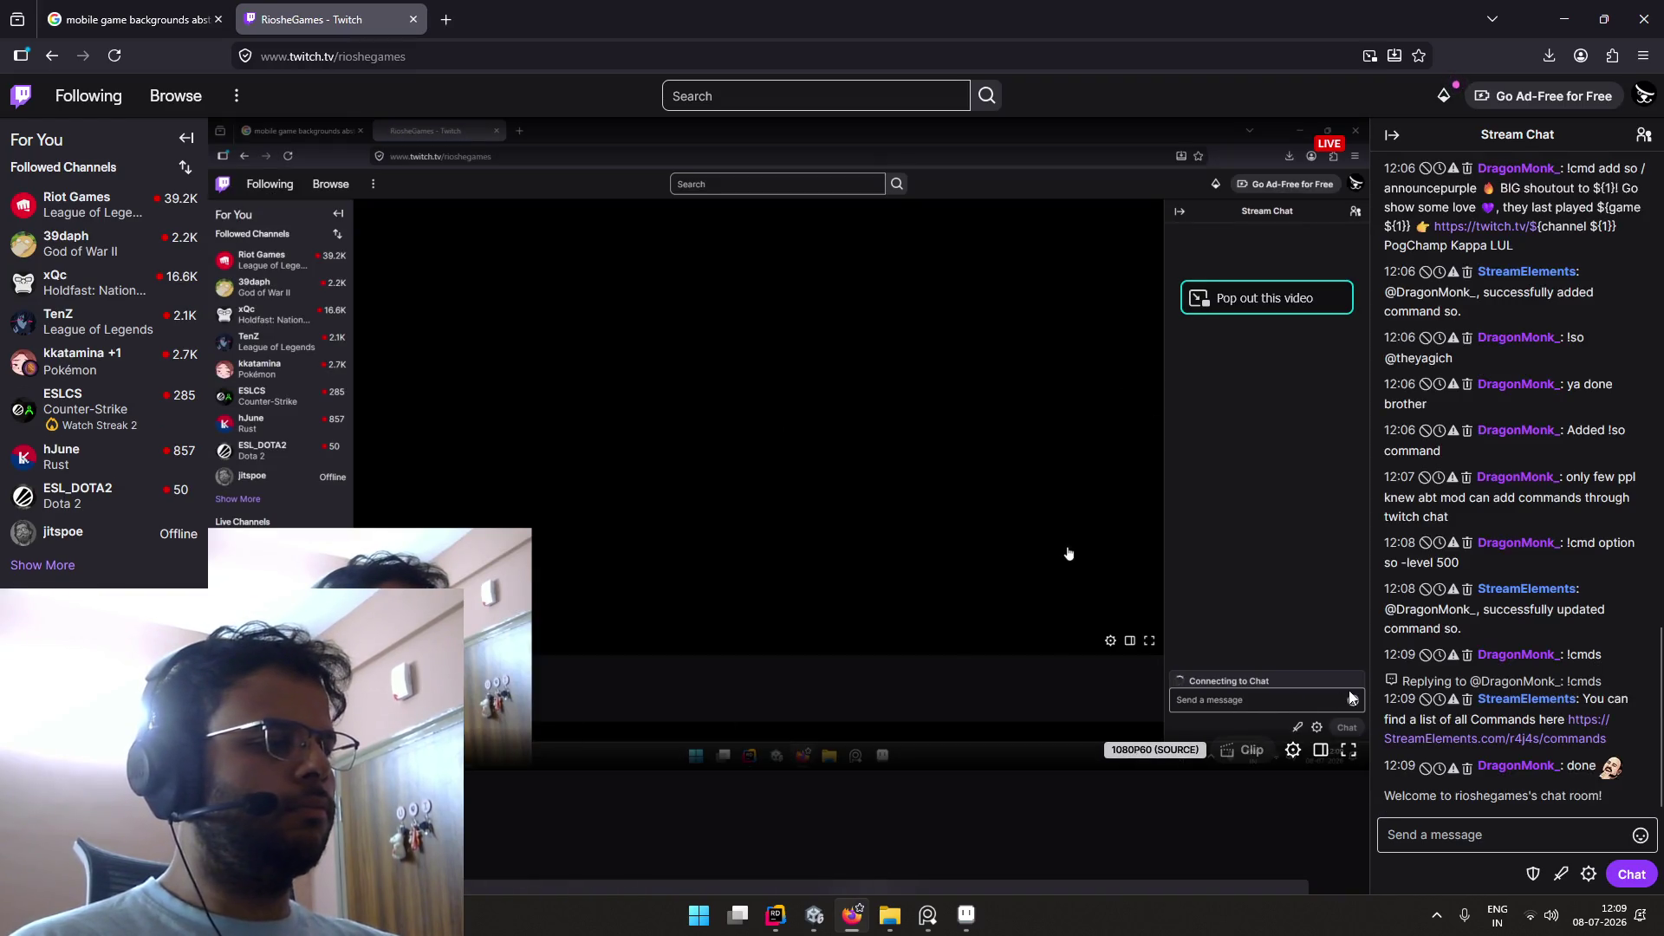
Step: Load the StreamElements commands page in another tab and return to Unity
key("ctrl+t")
key("ctrl+v")
key("Return")
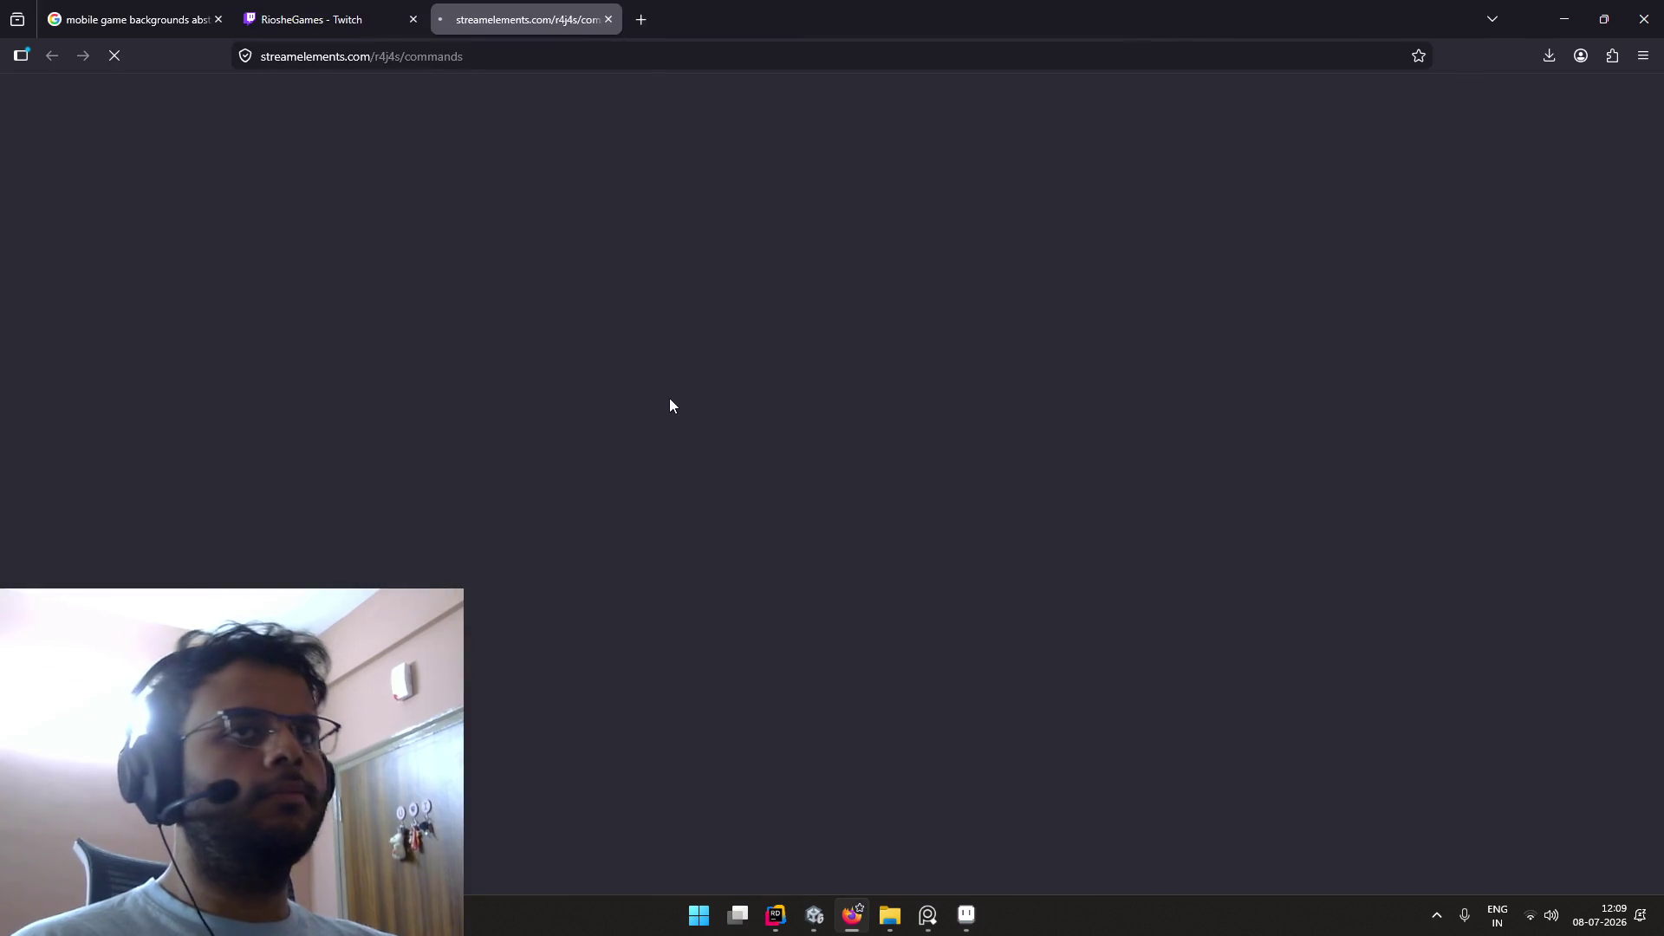
key("alt+Tab")
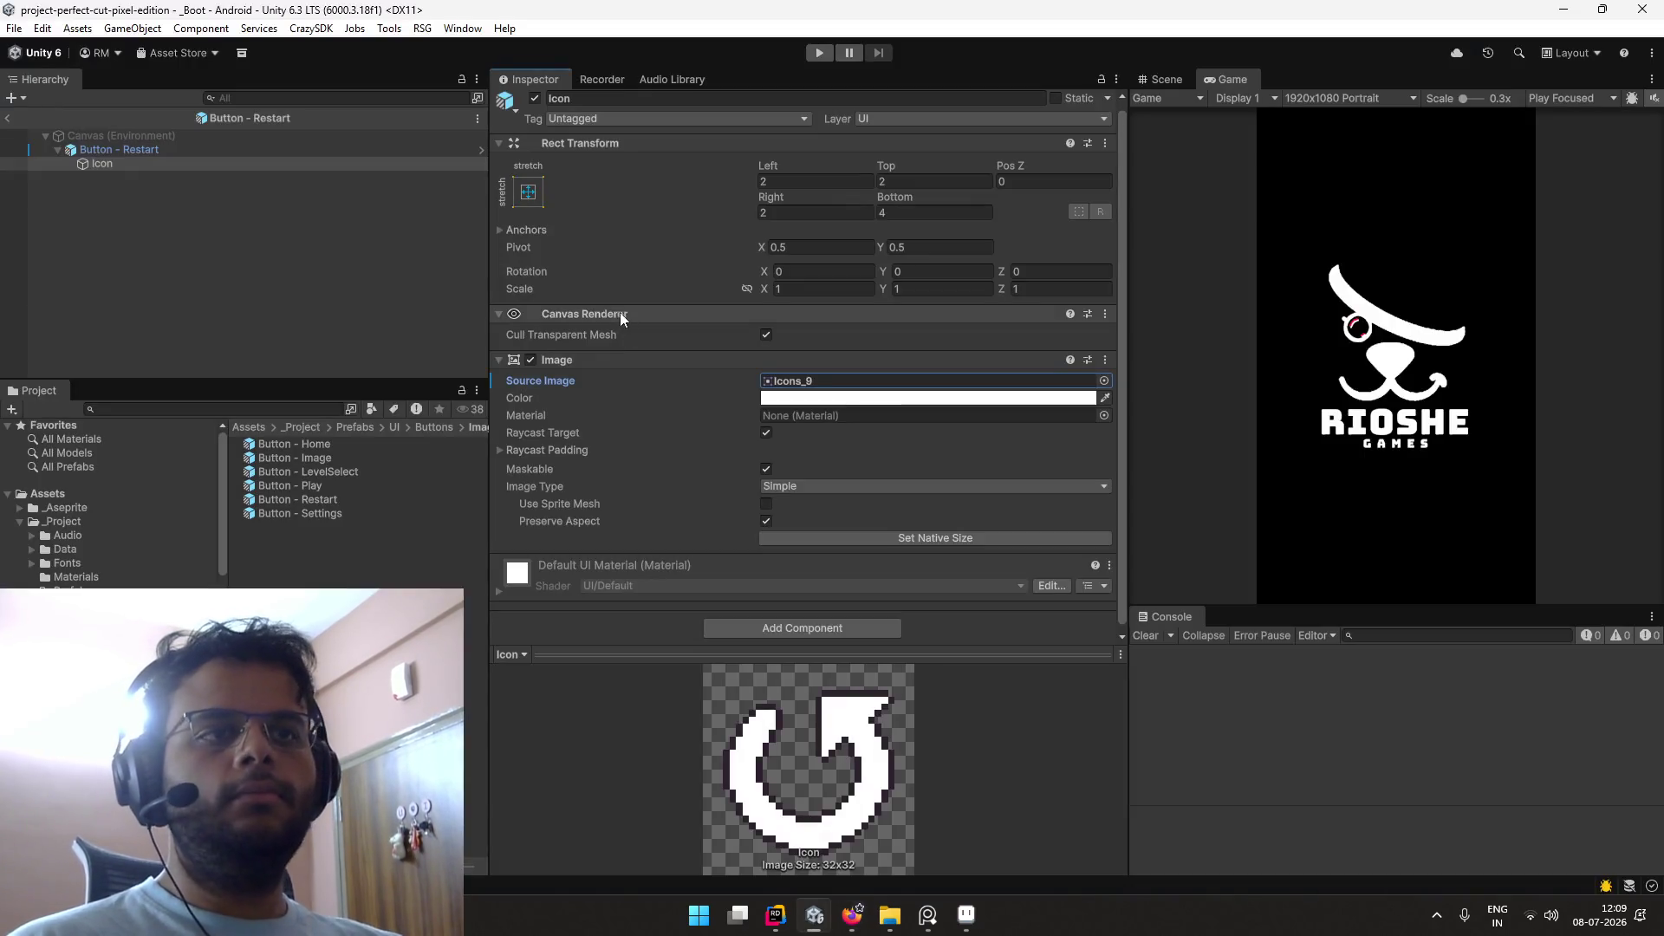
Step: Assign the gear sprite Icons_3 as the Button - Settings prefab's Icon source image
left_click(341, 501)
left_click(338, 511)
left_click(300, 164)
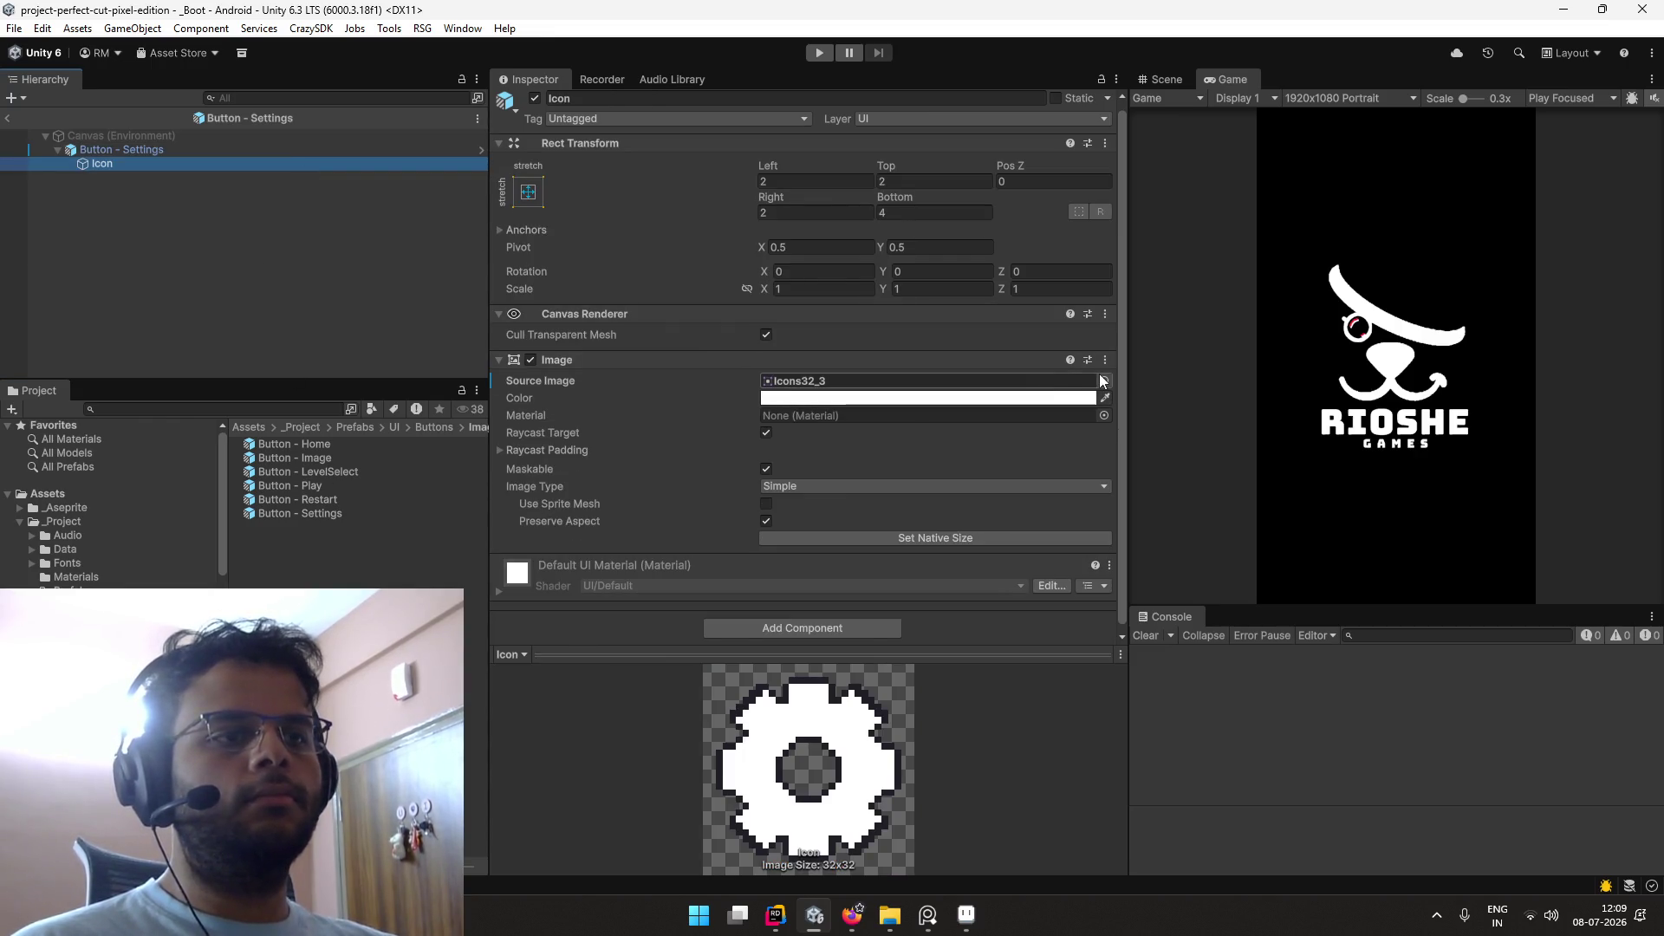
left_click(1103, 382)
scroll(1204, 468, "up", 5)
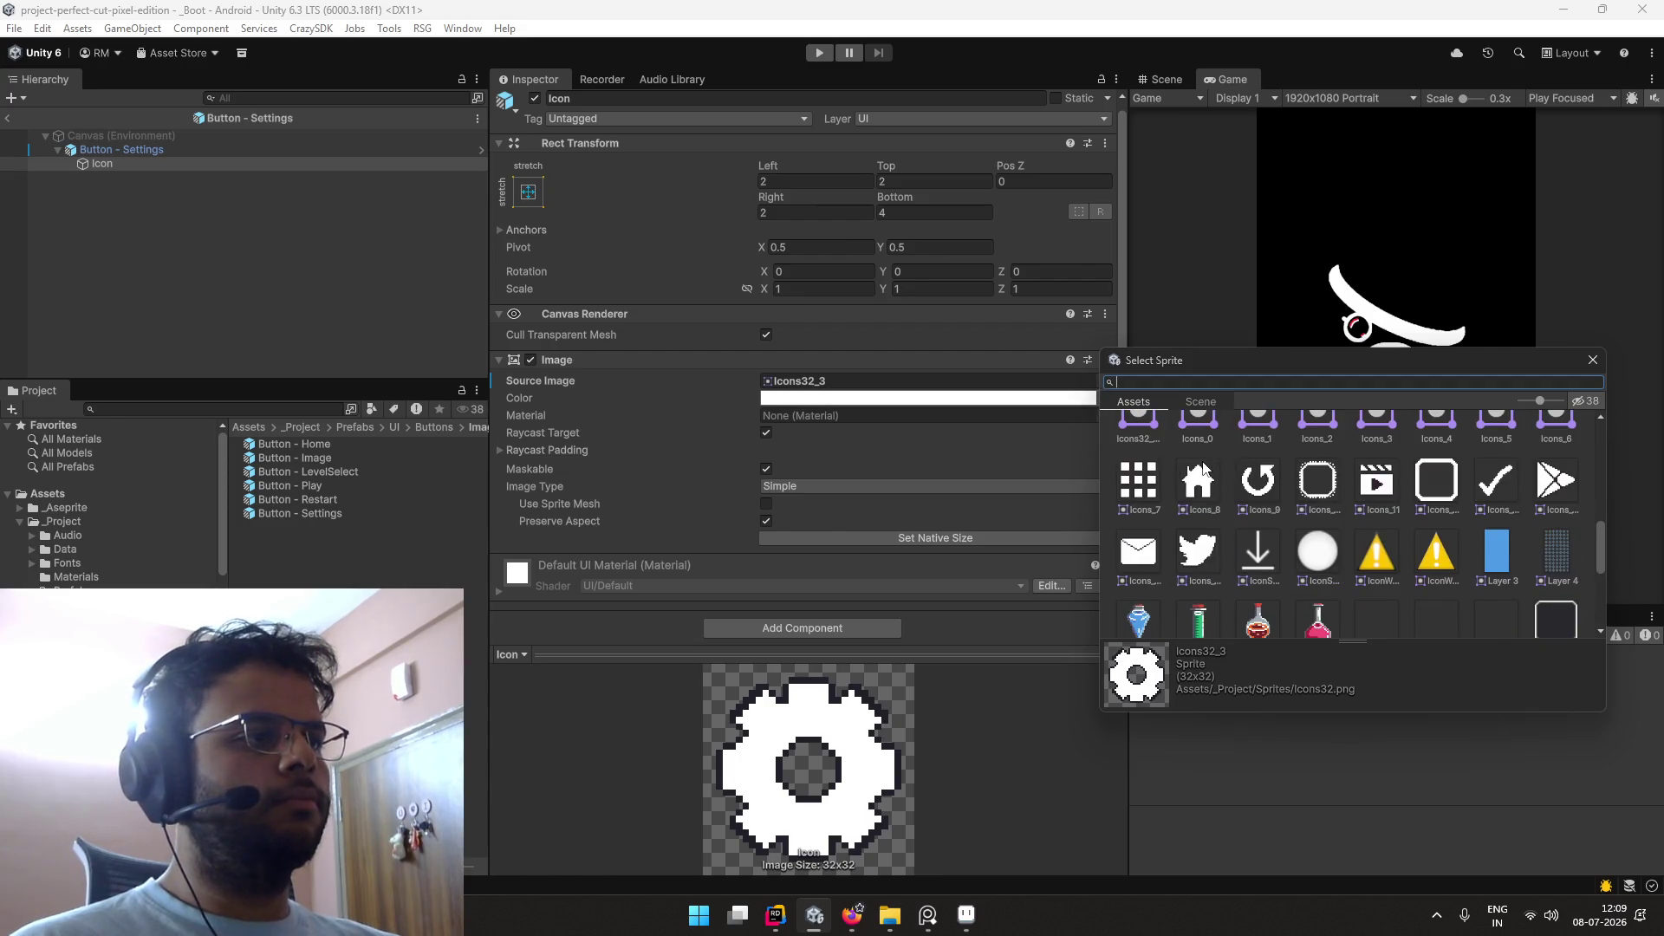
scroll(1205, 469, "up", 1)
double_click(1387, 459)
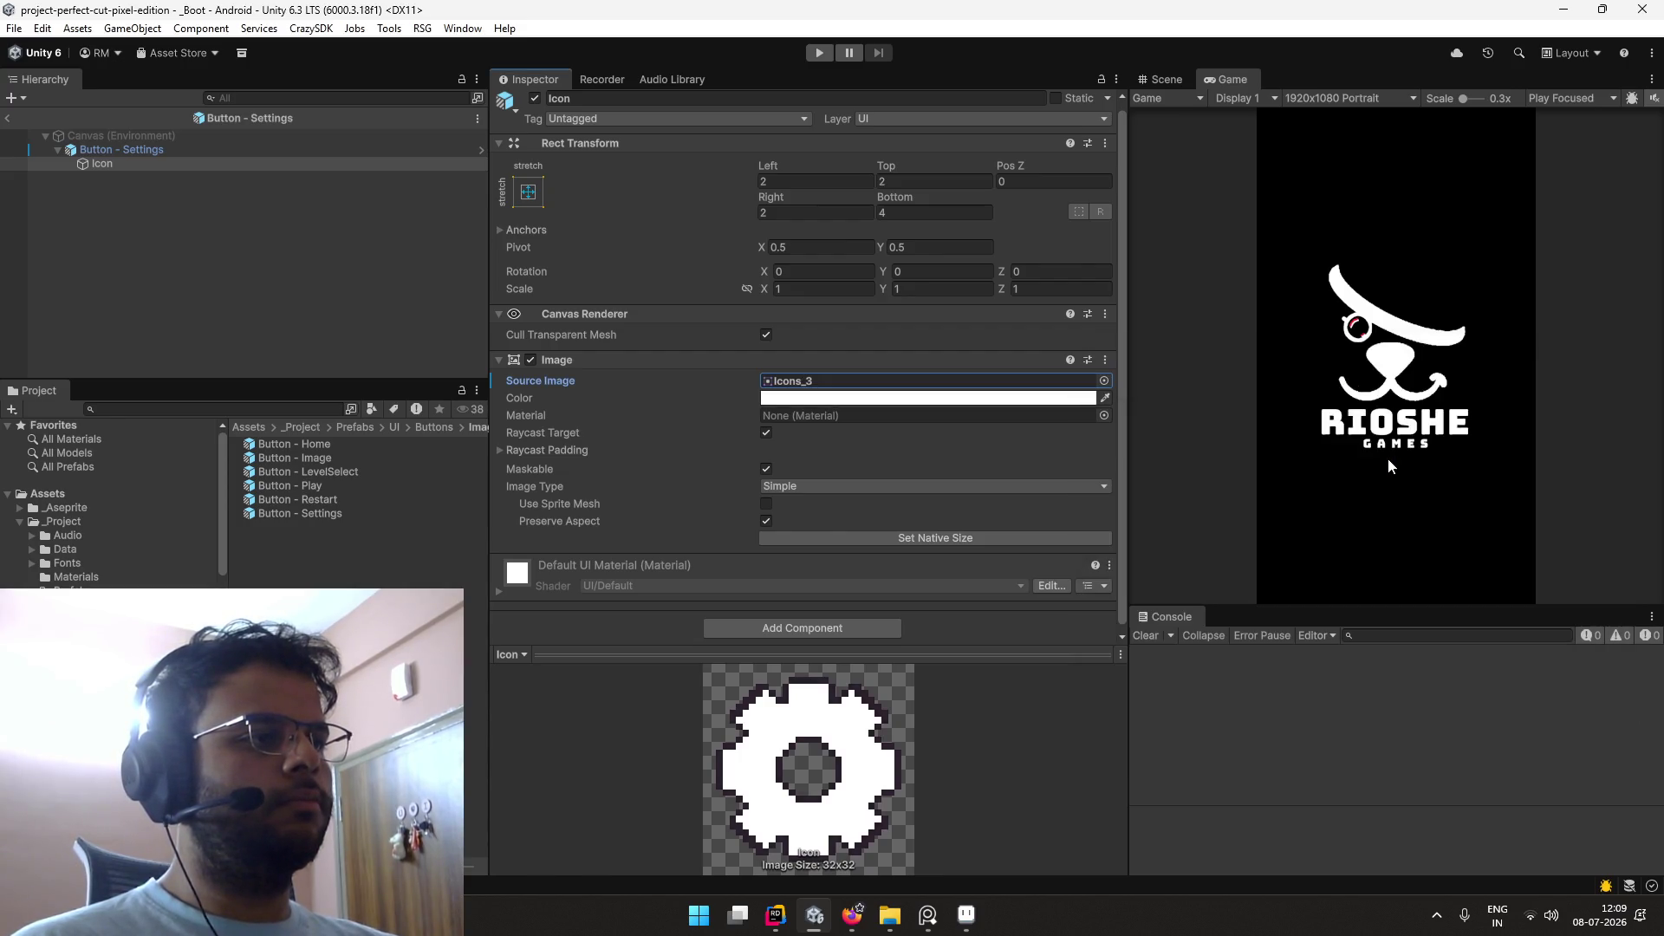
left_click(367, 501)
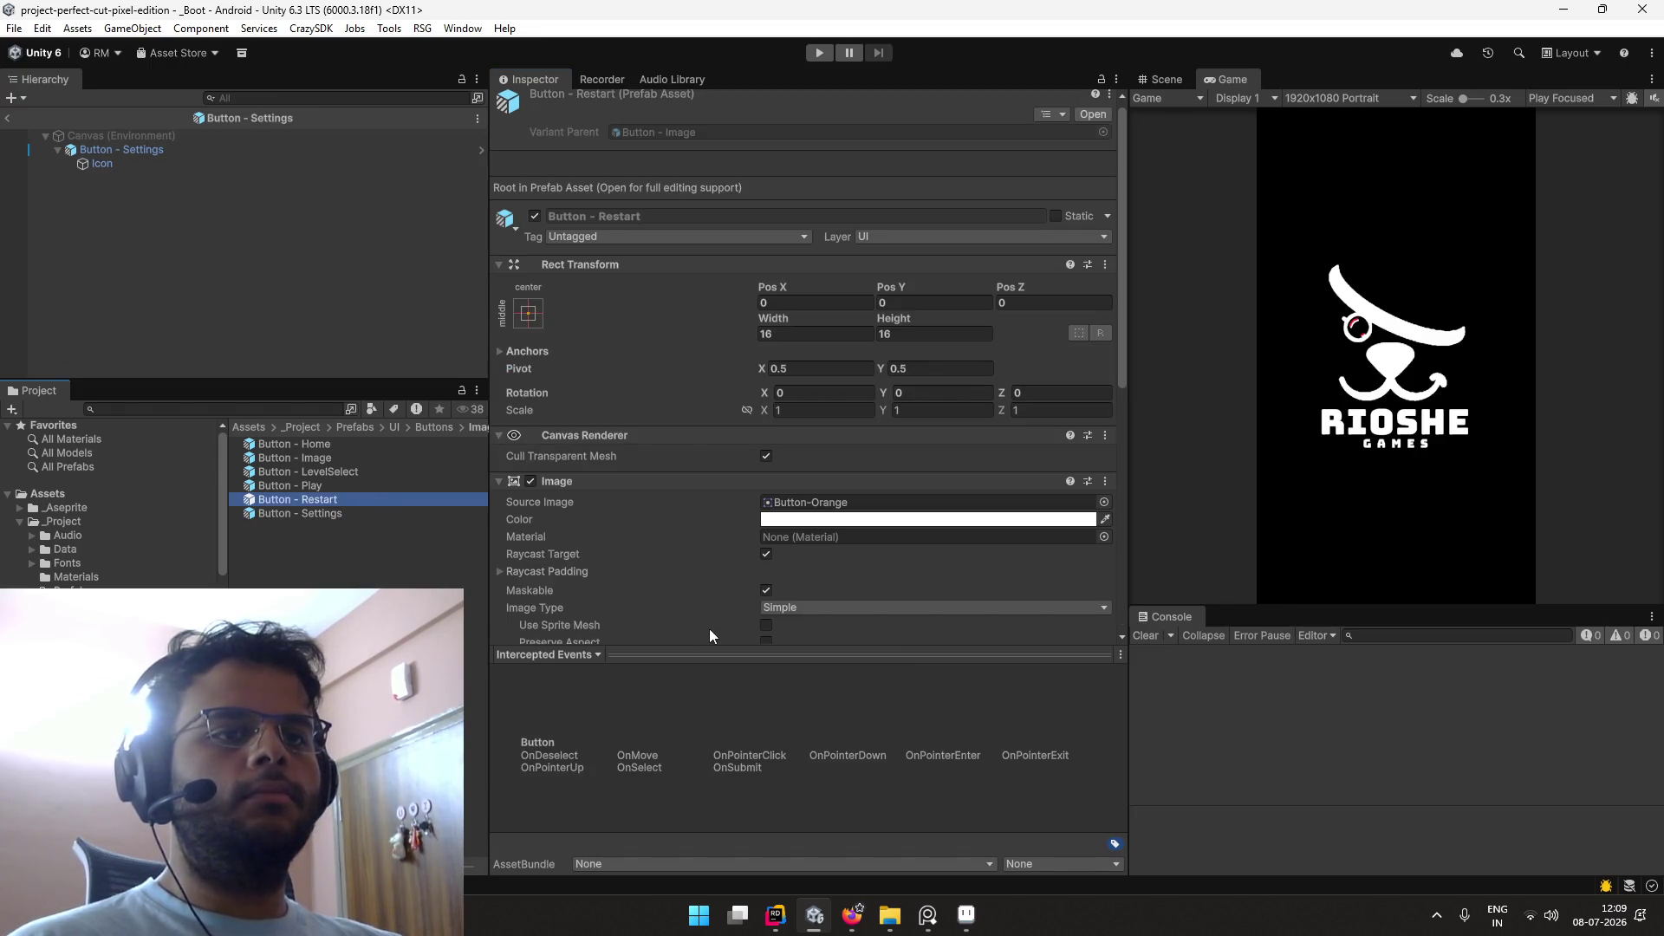
Step: Reopen the Restart button prefab and select its Icon object
scroll(710, 630, "down", 6)
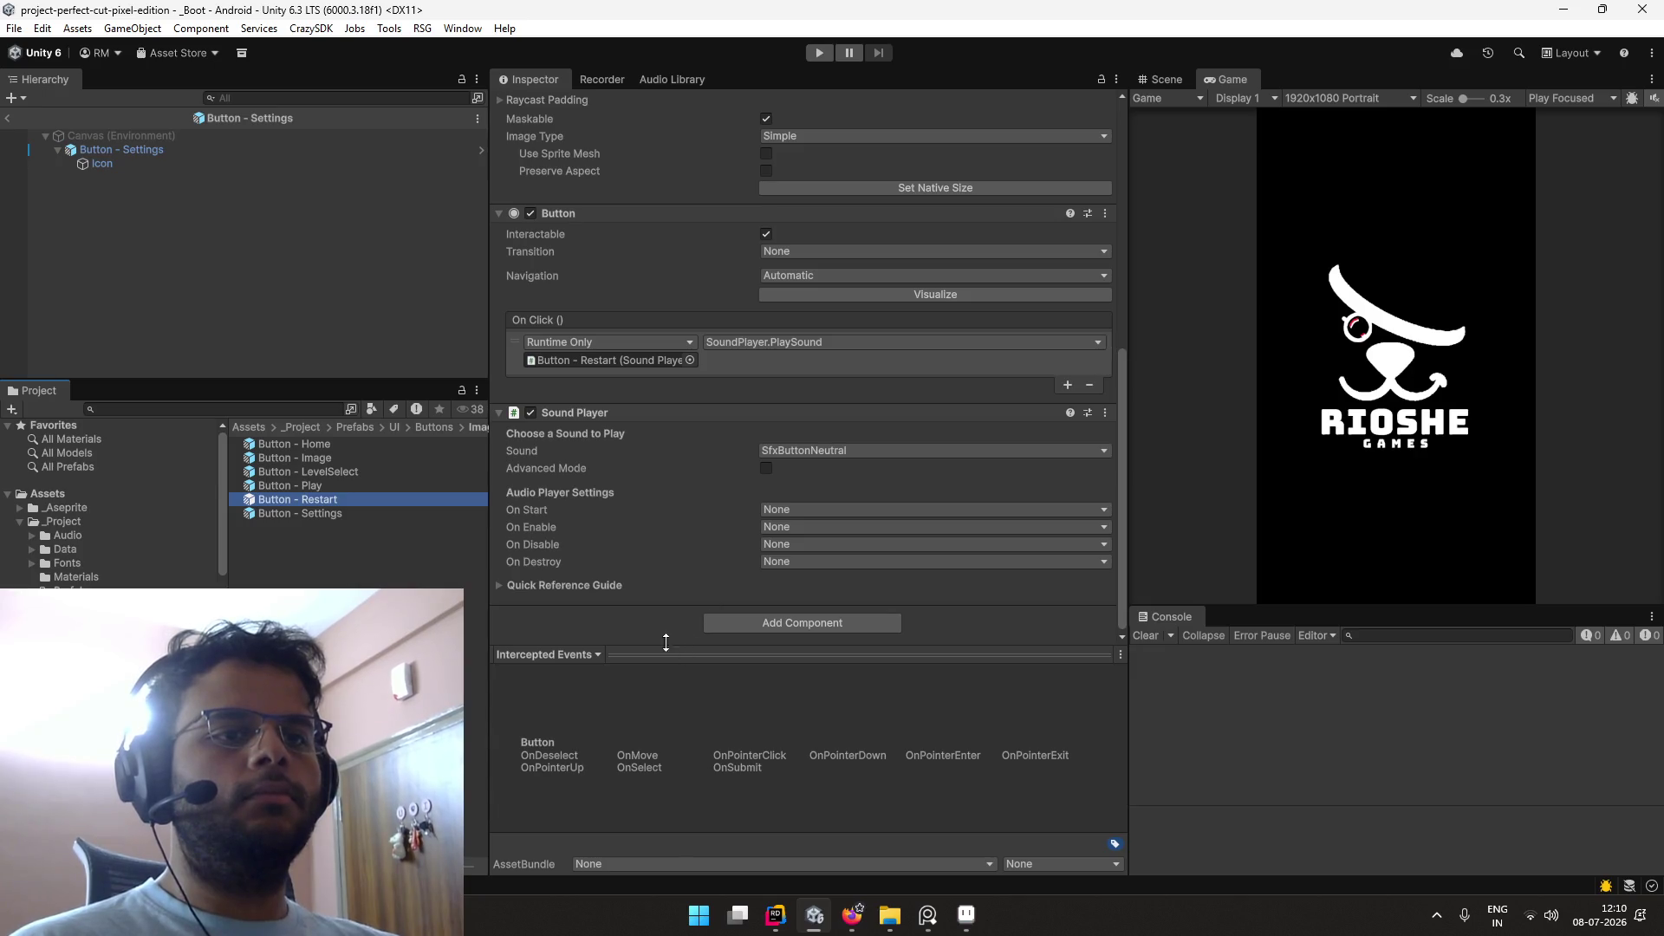
double_click(355, 505)
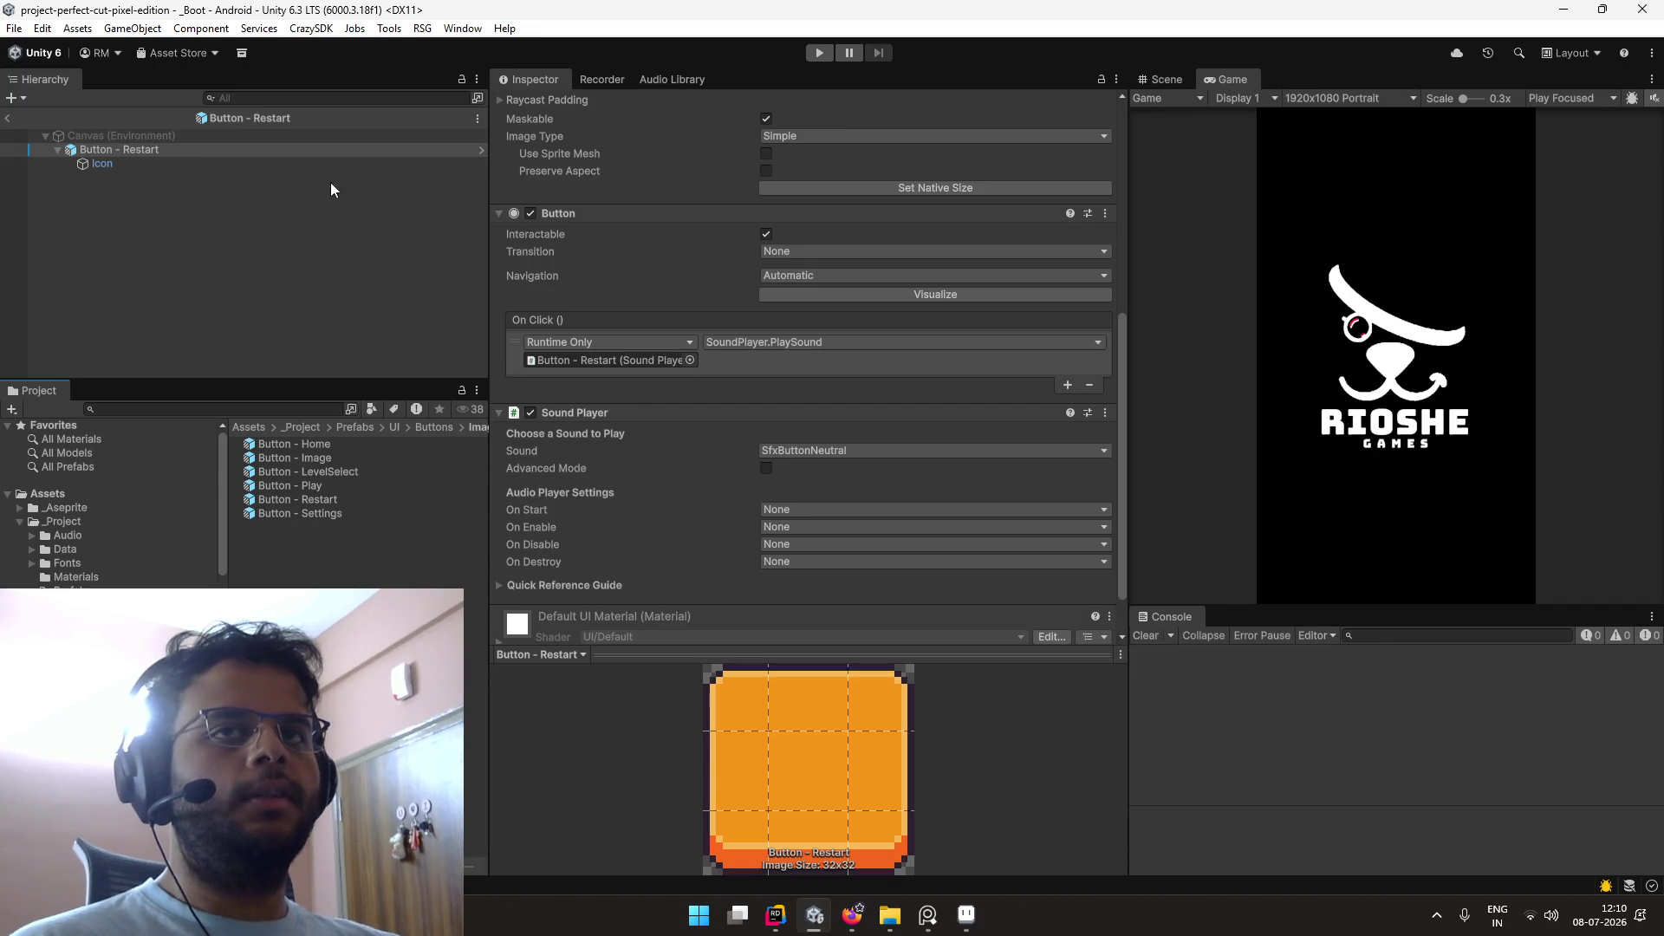
left_click(334, 166)
Step: Set the Button - Play prefab's Icon source image to the Icons_6 play arrow
left_click(381, 487)
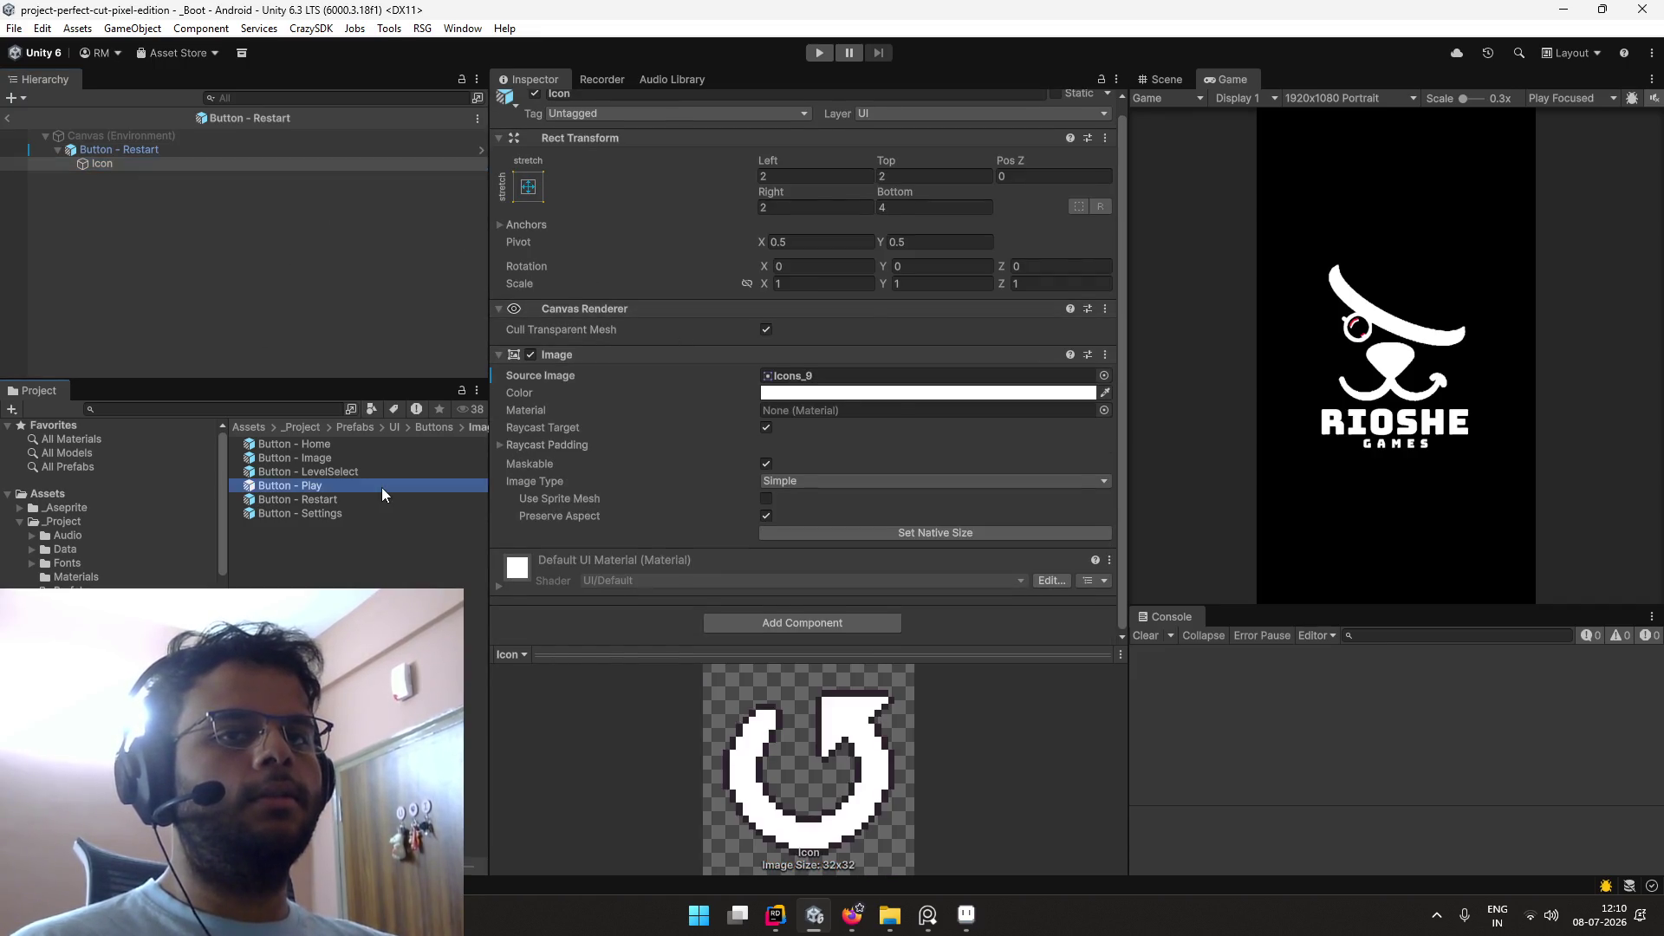
double_click(382, 487)
scroll(598, 423, "down", 6)
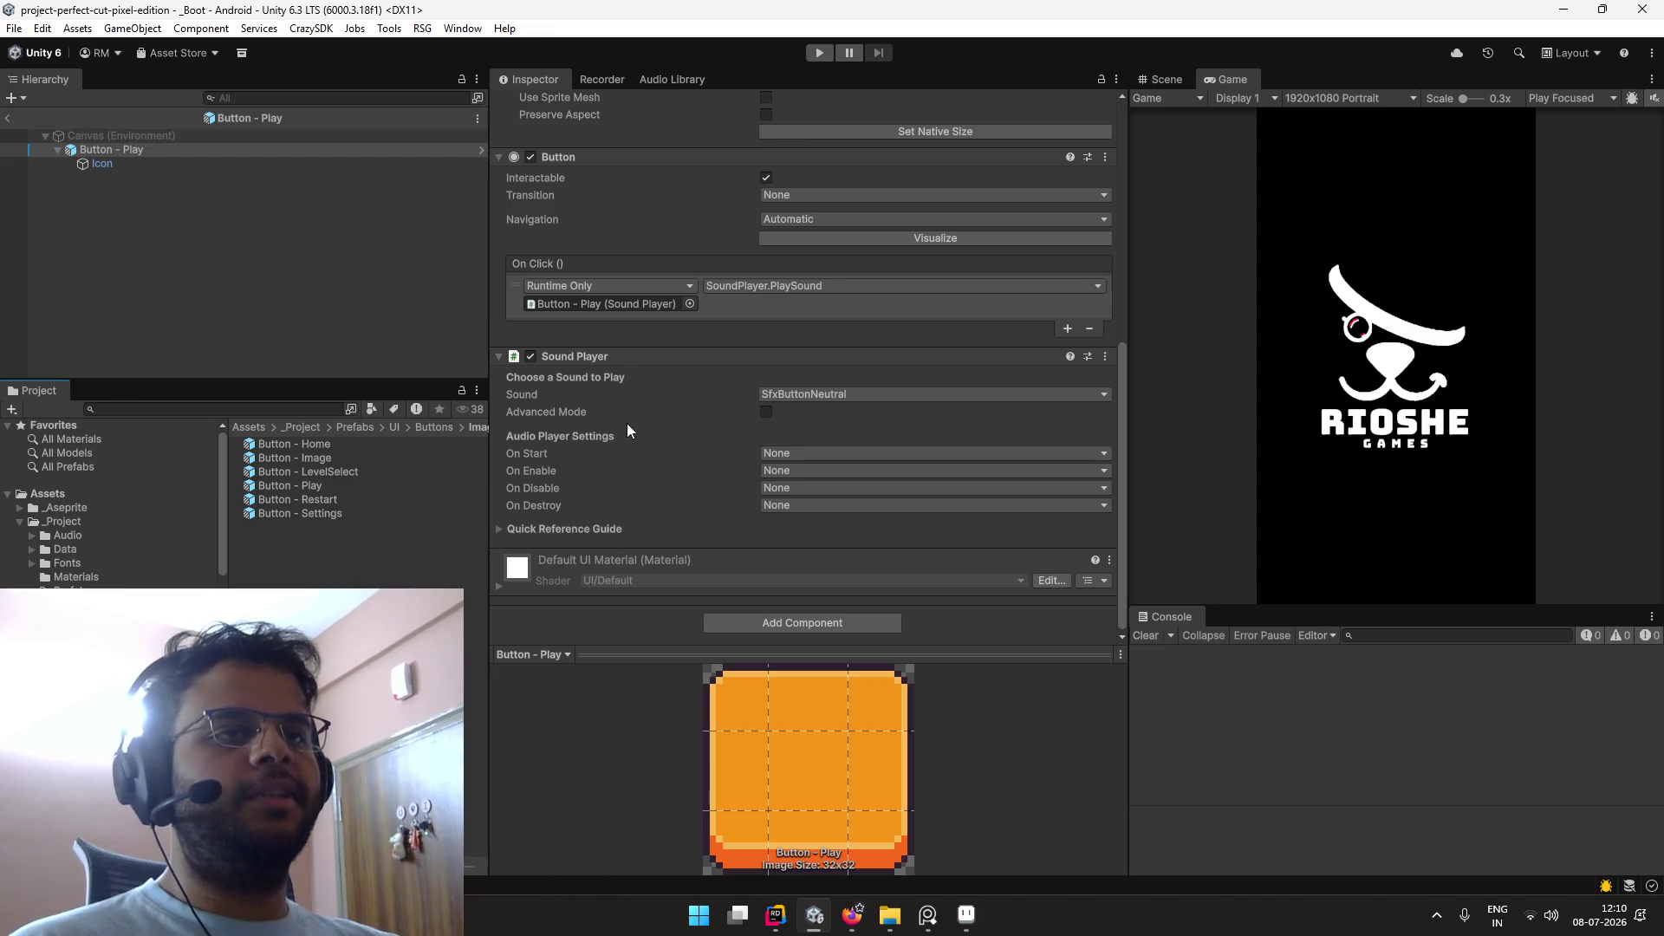
left_click(167, 170)
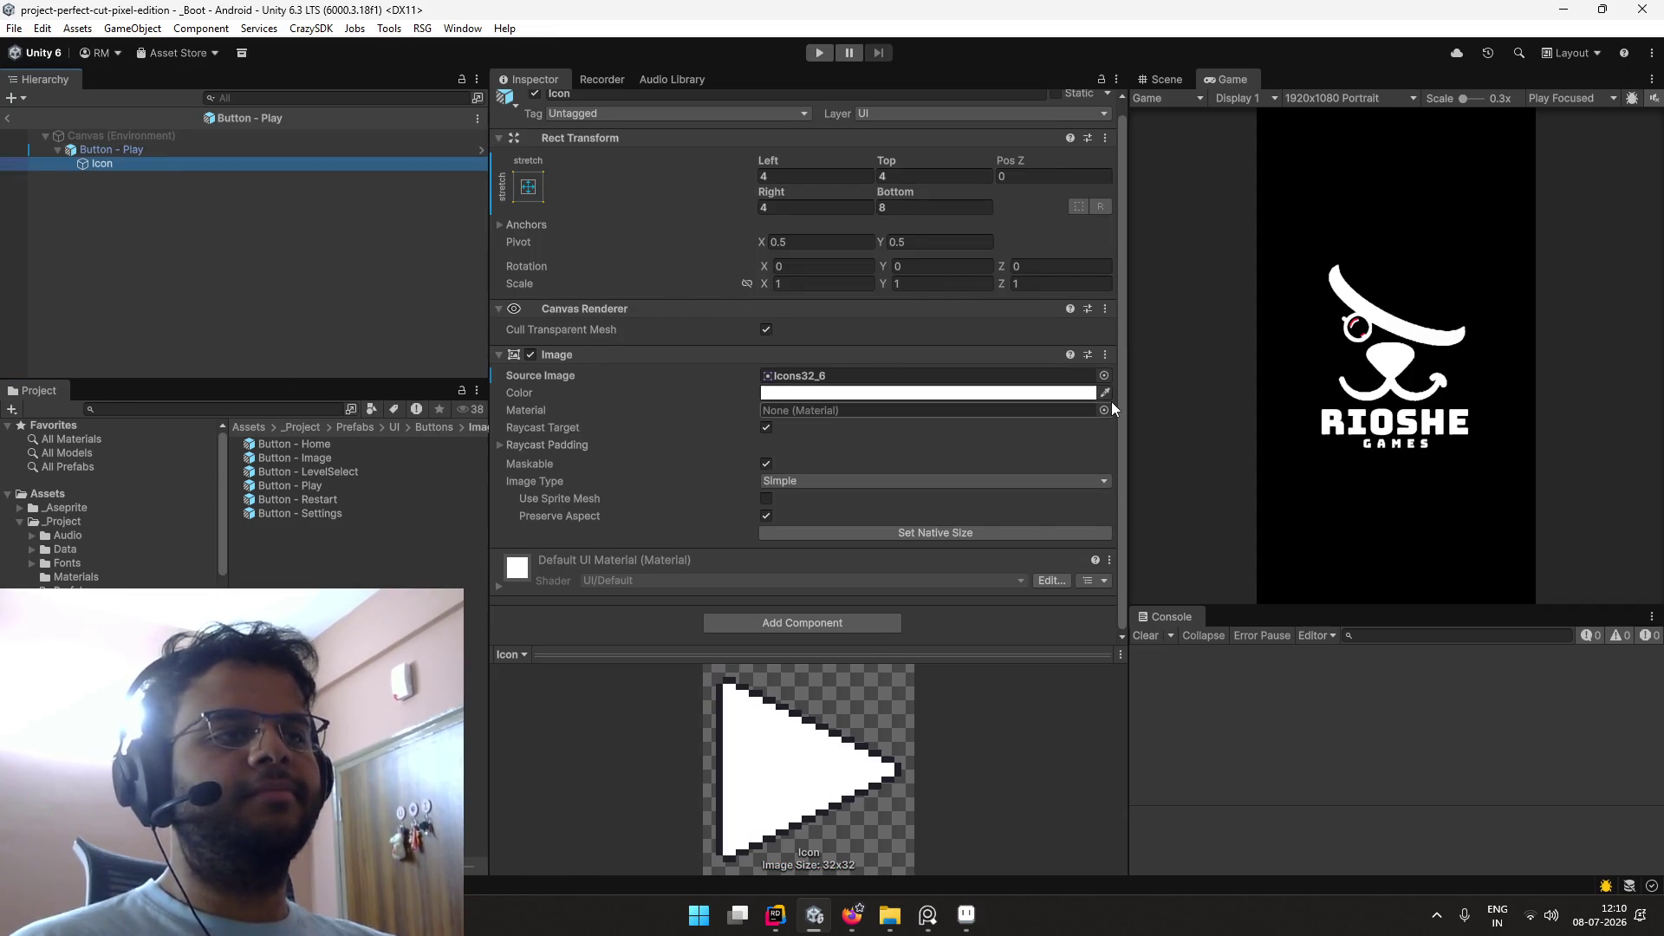
left_click(1104, 375)
scroll(1300, 447, "up", 5)
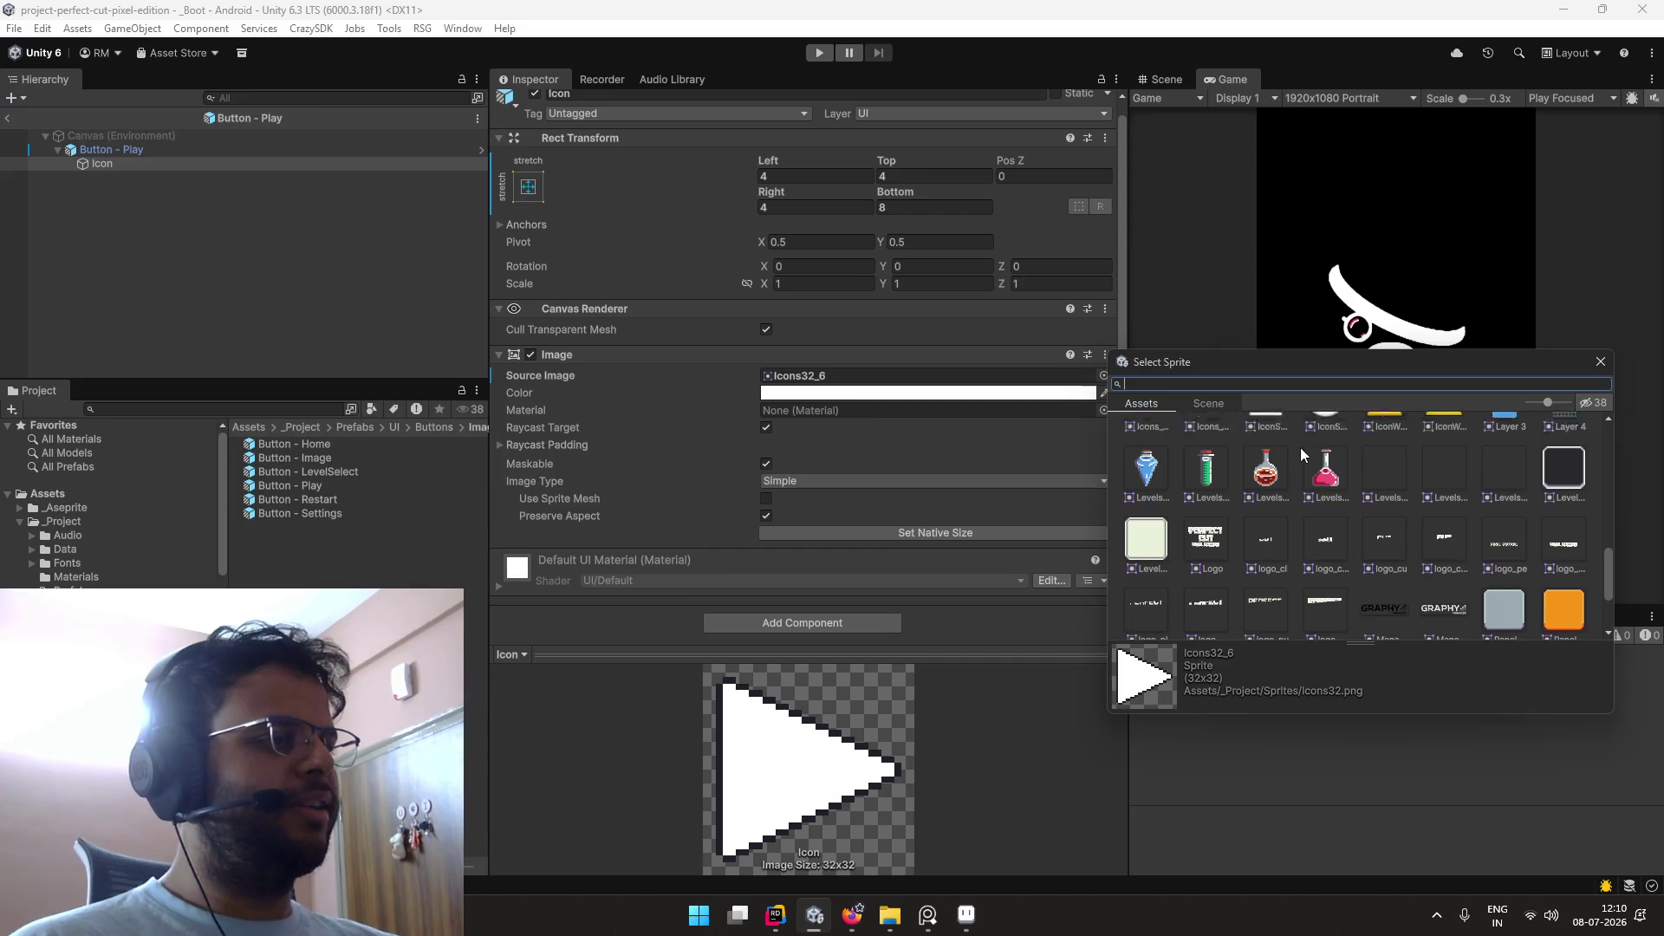
double_click(1563, 462)
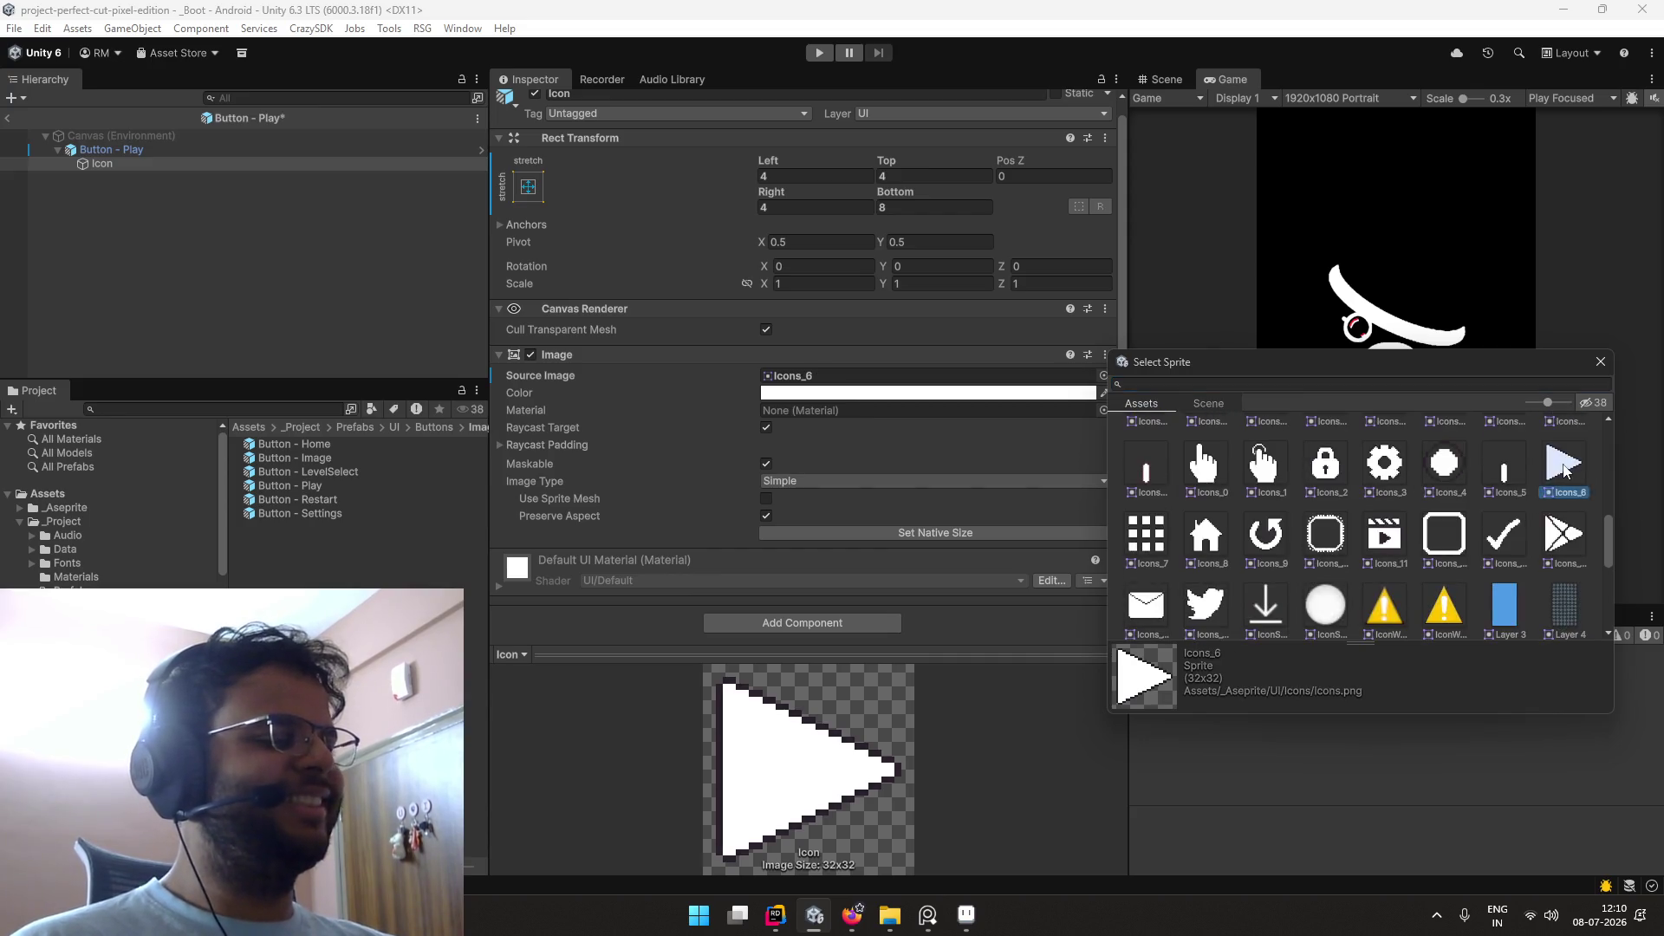
Step: Review the LevelSelect, Image and Home button prefabs, then return to the _Boot scene
left_click(294, 466)
scroll(684, 369, "down", 5)
scroll(685, 369, "down", 5)
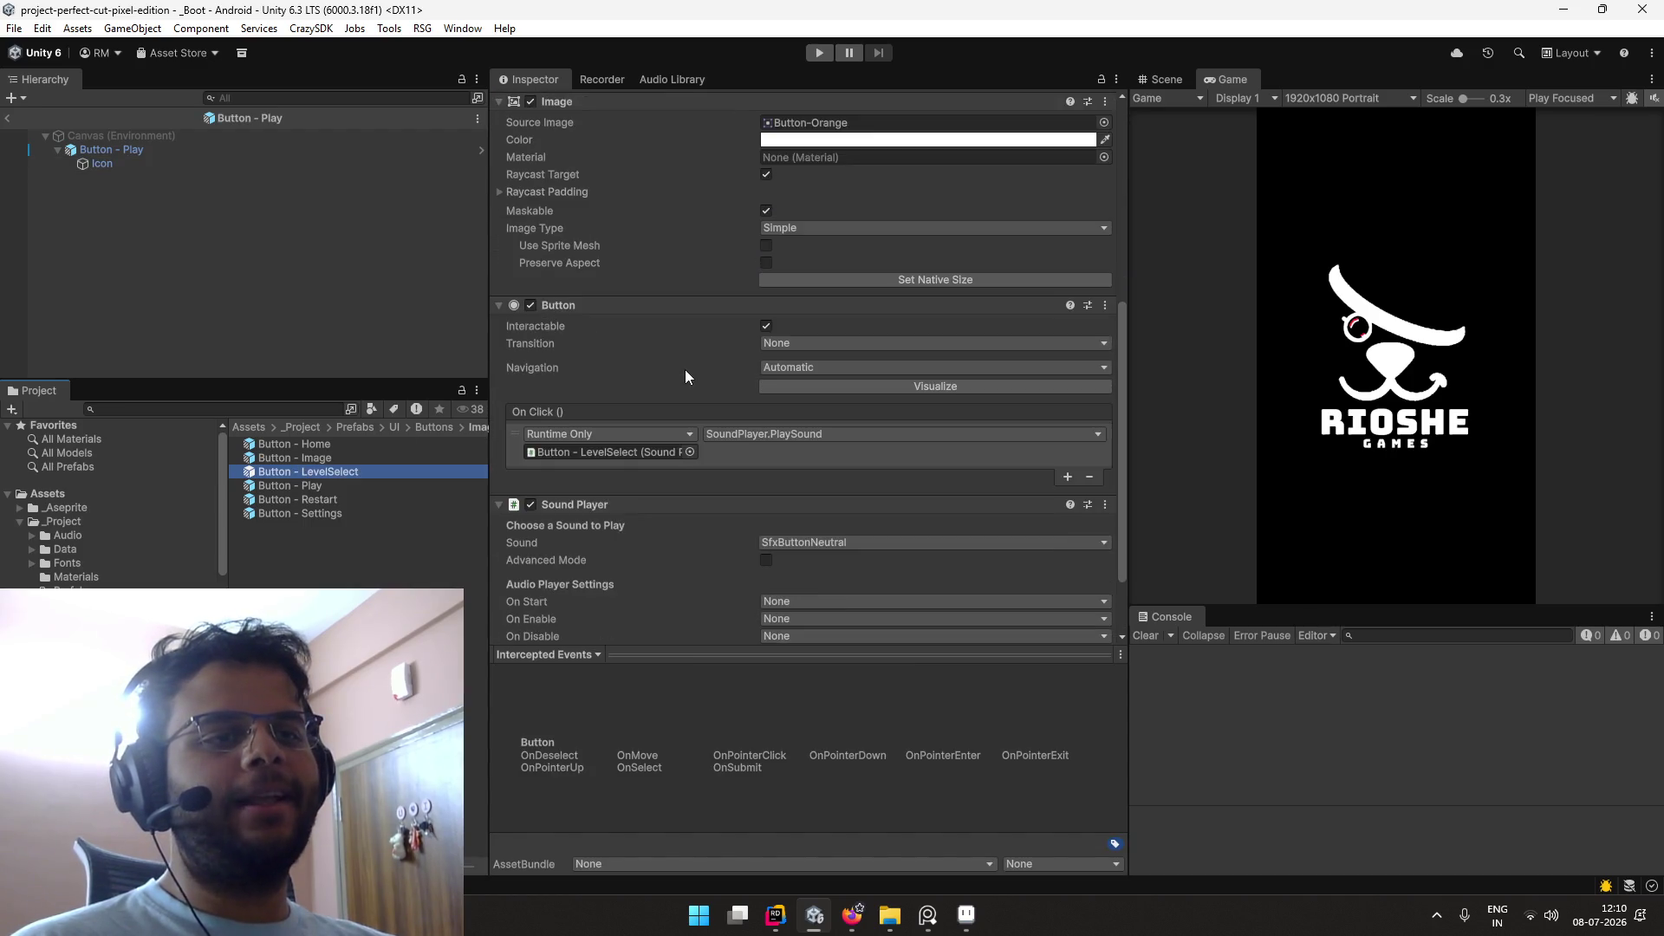
double_click(331, 471)
double_click(330, 461)
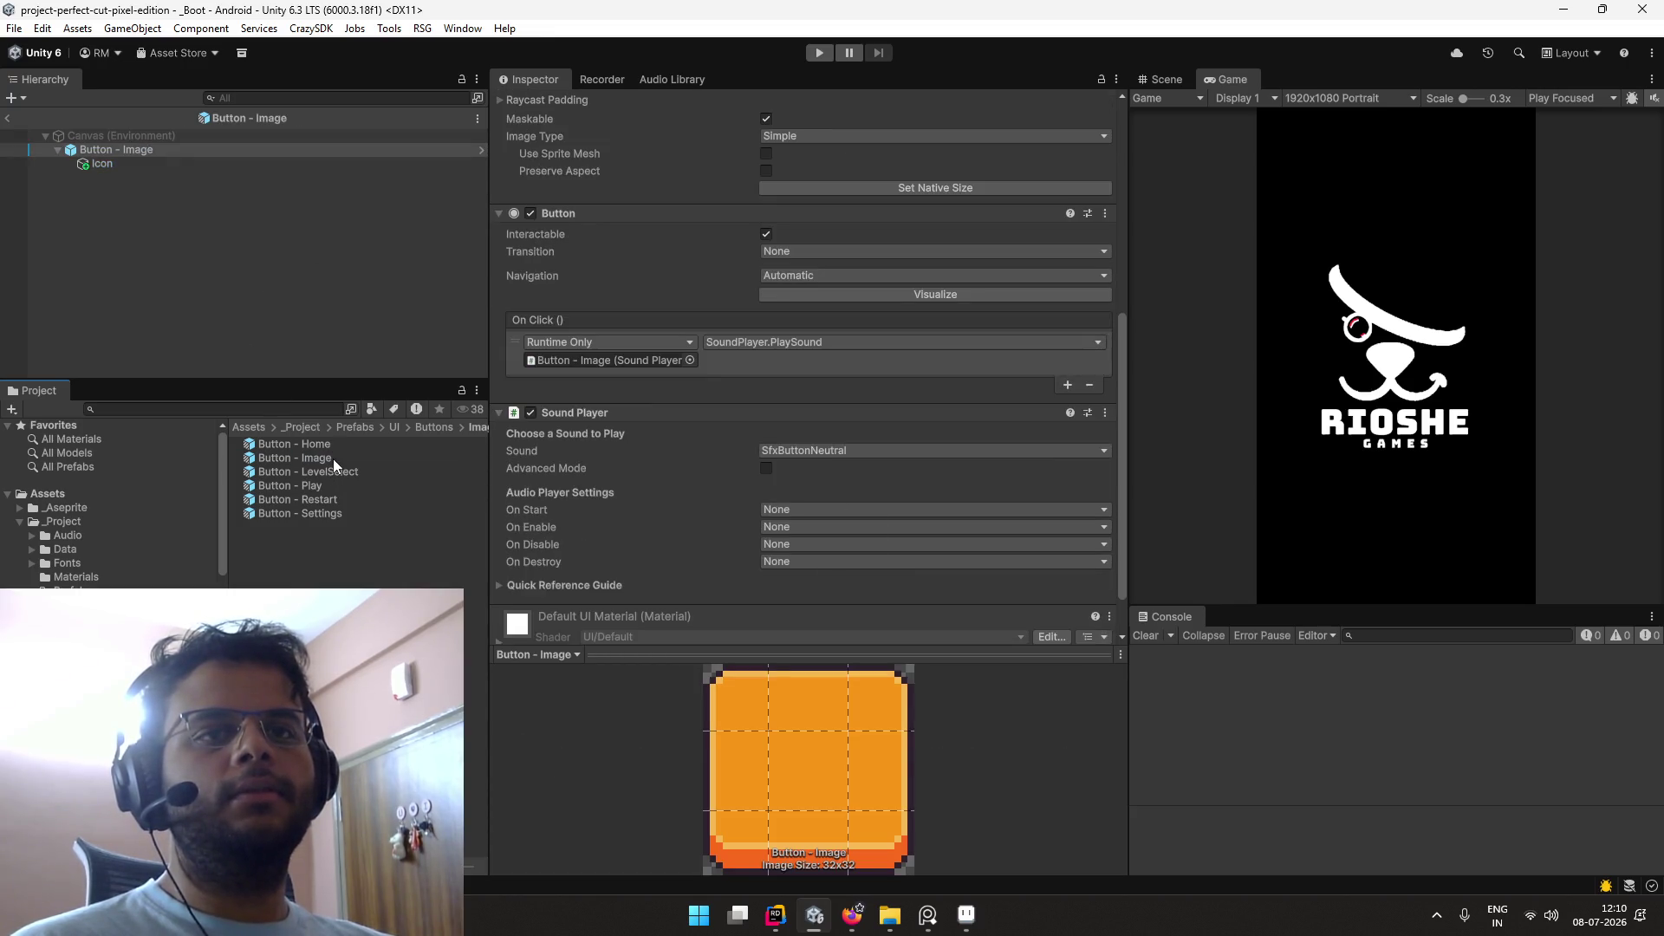
double_click(333, 447)
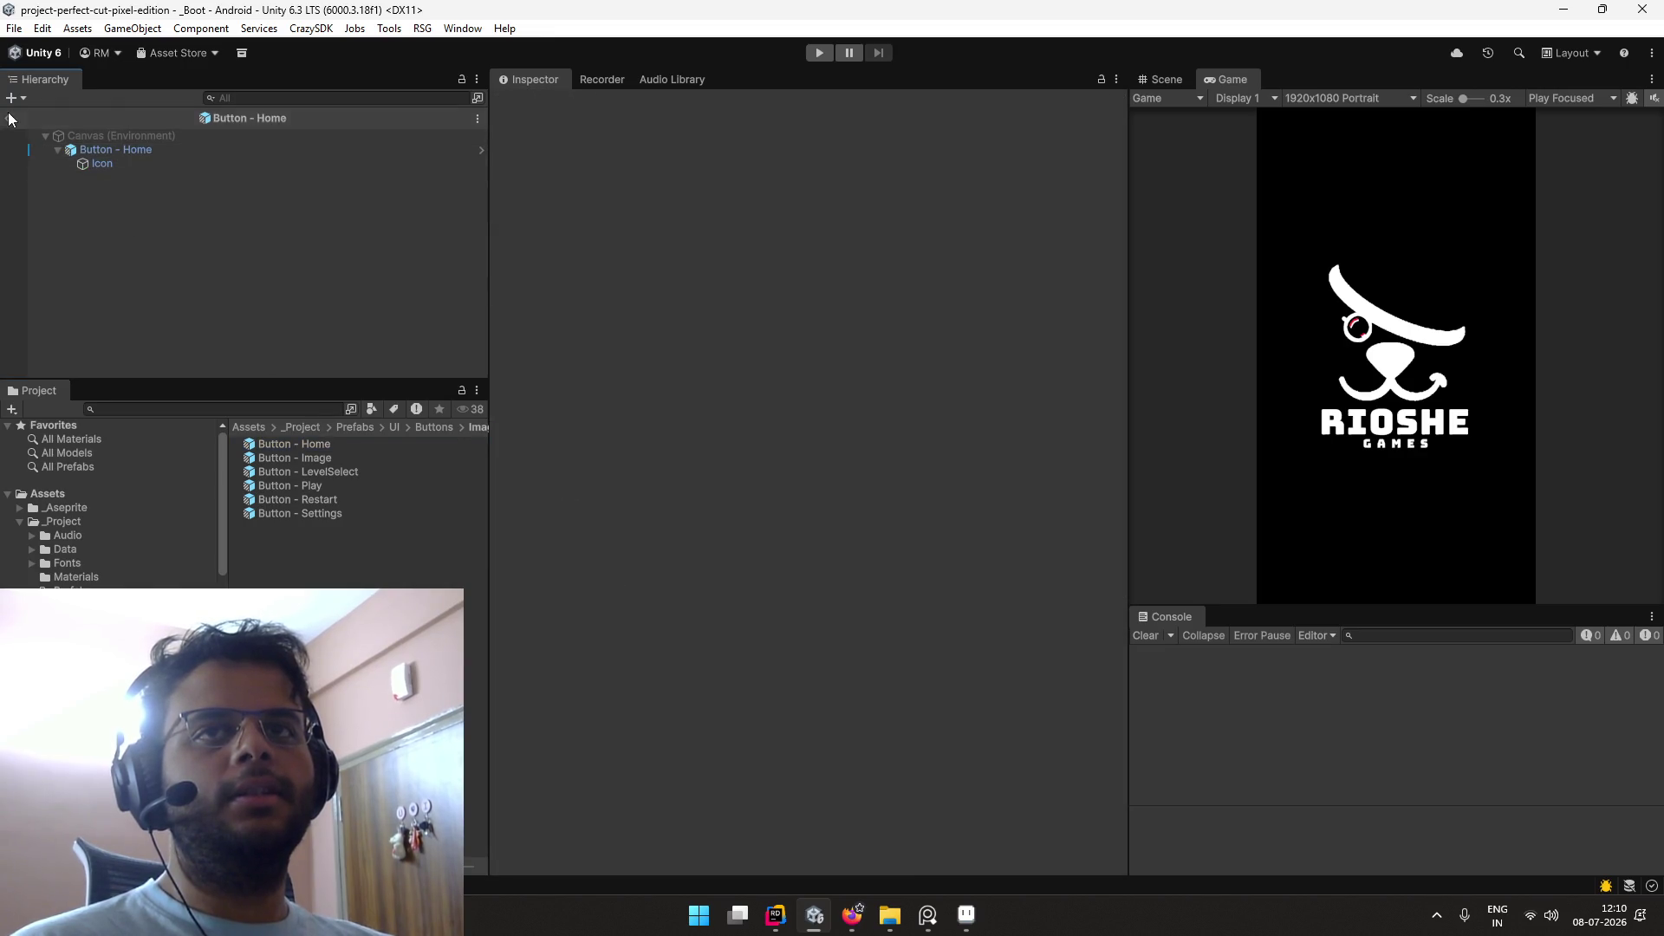
left_click(10, 118)
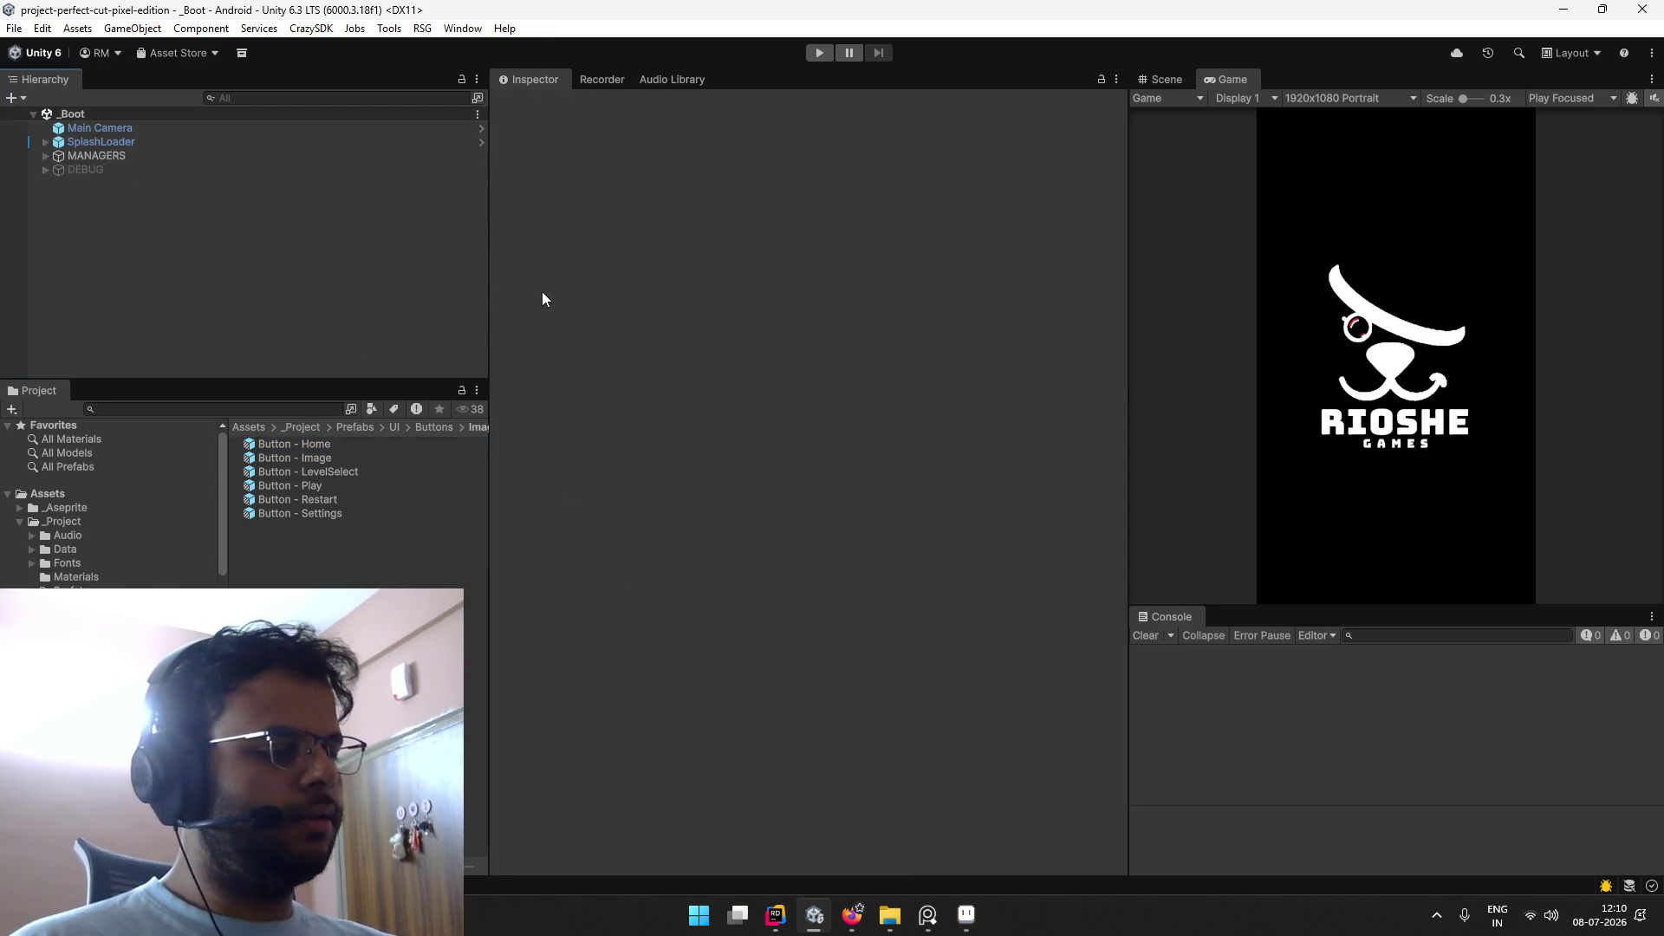
Step: Browse the StreamElements channel commands list and filter it to Custom commands
key("alt+Tab")
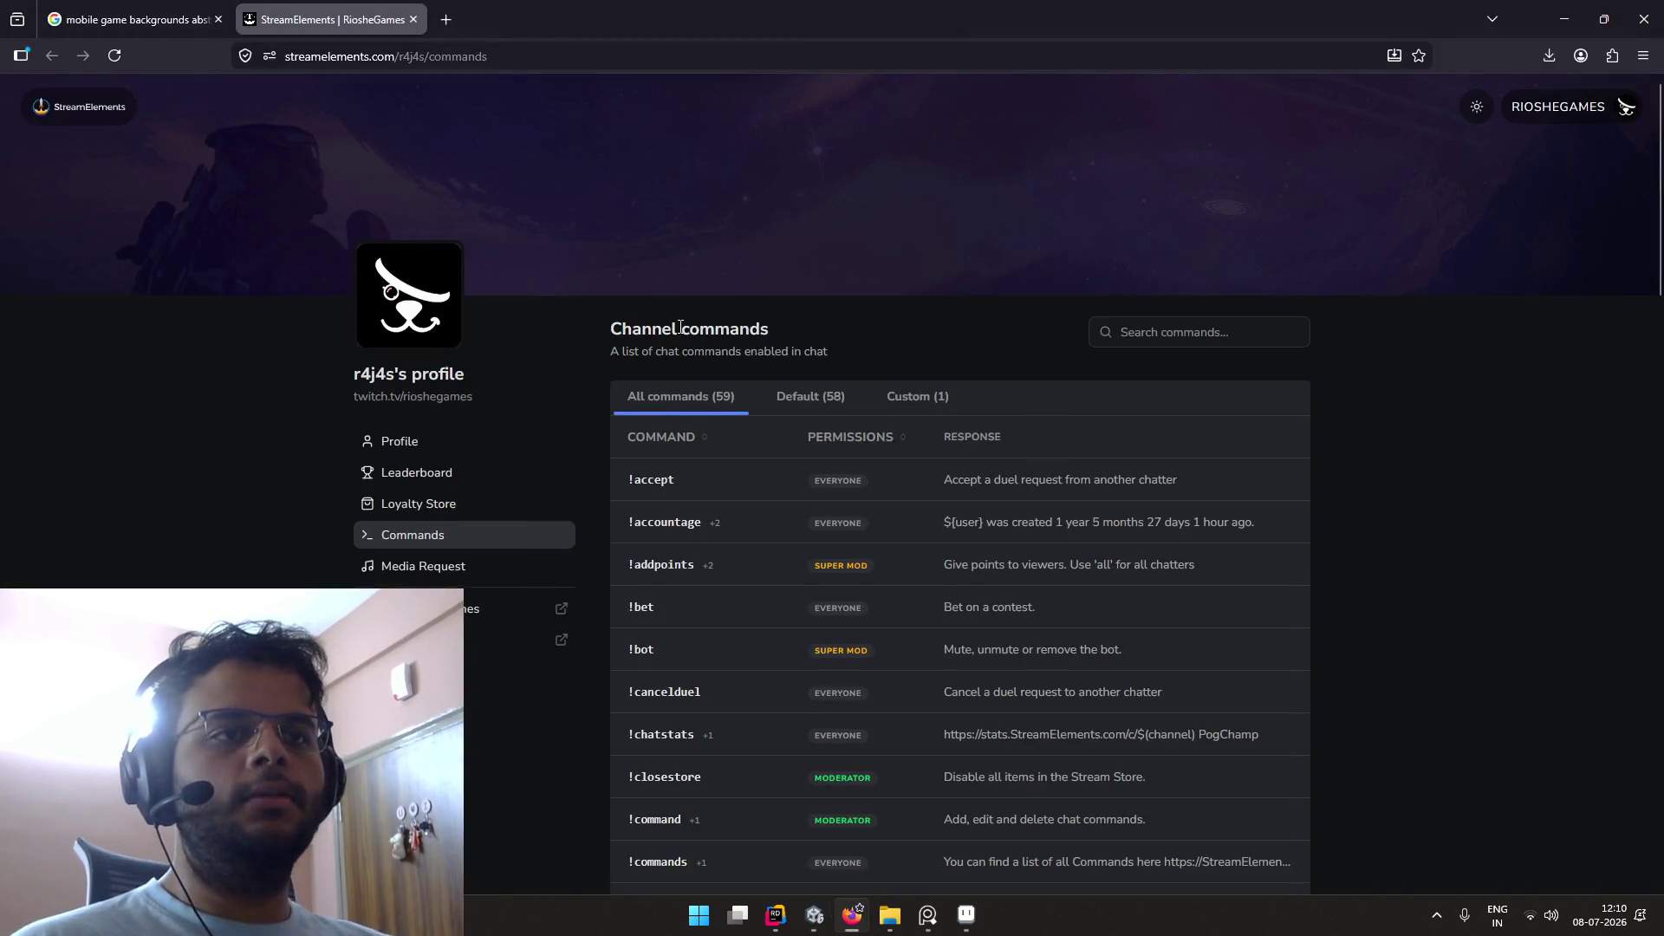
scroll(600, 312, "down", 2)
scroll(600, 309, "down", 1)
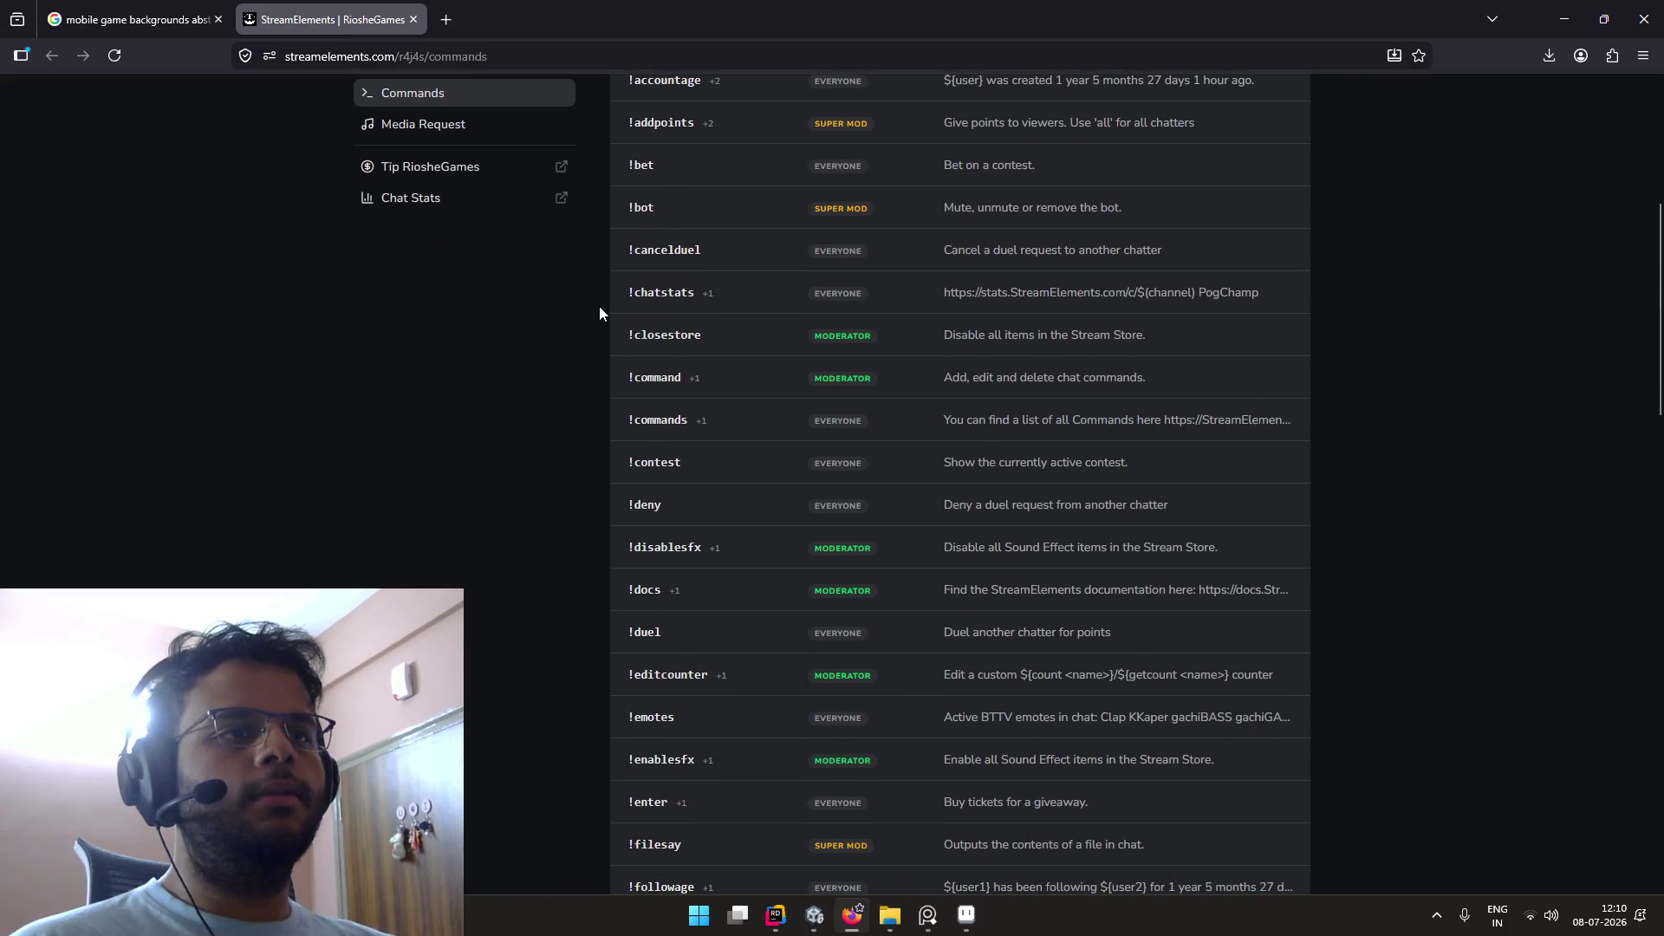
scroll(600, 308, "up", 5)
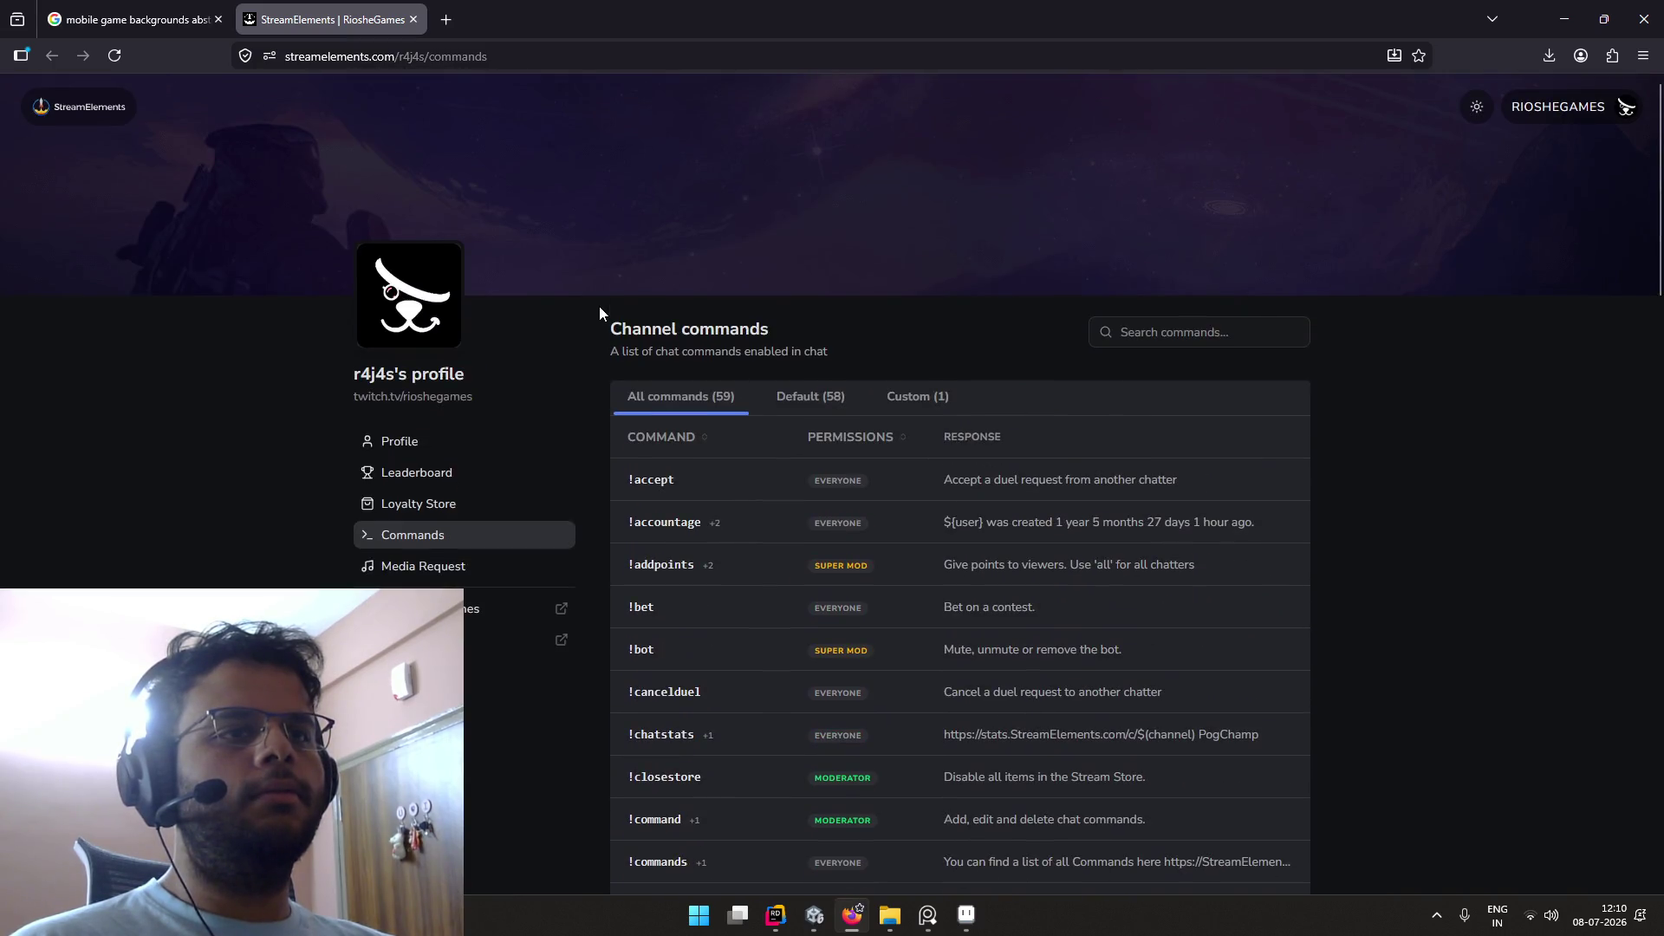
scroll(600, 313, "down", 2)
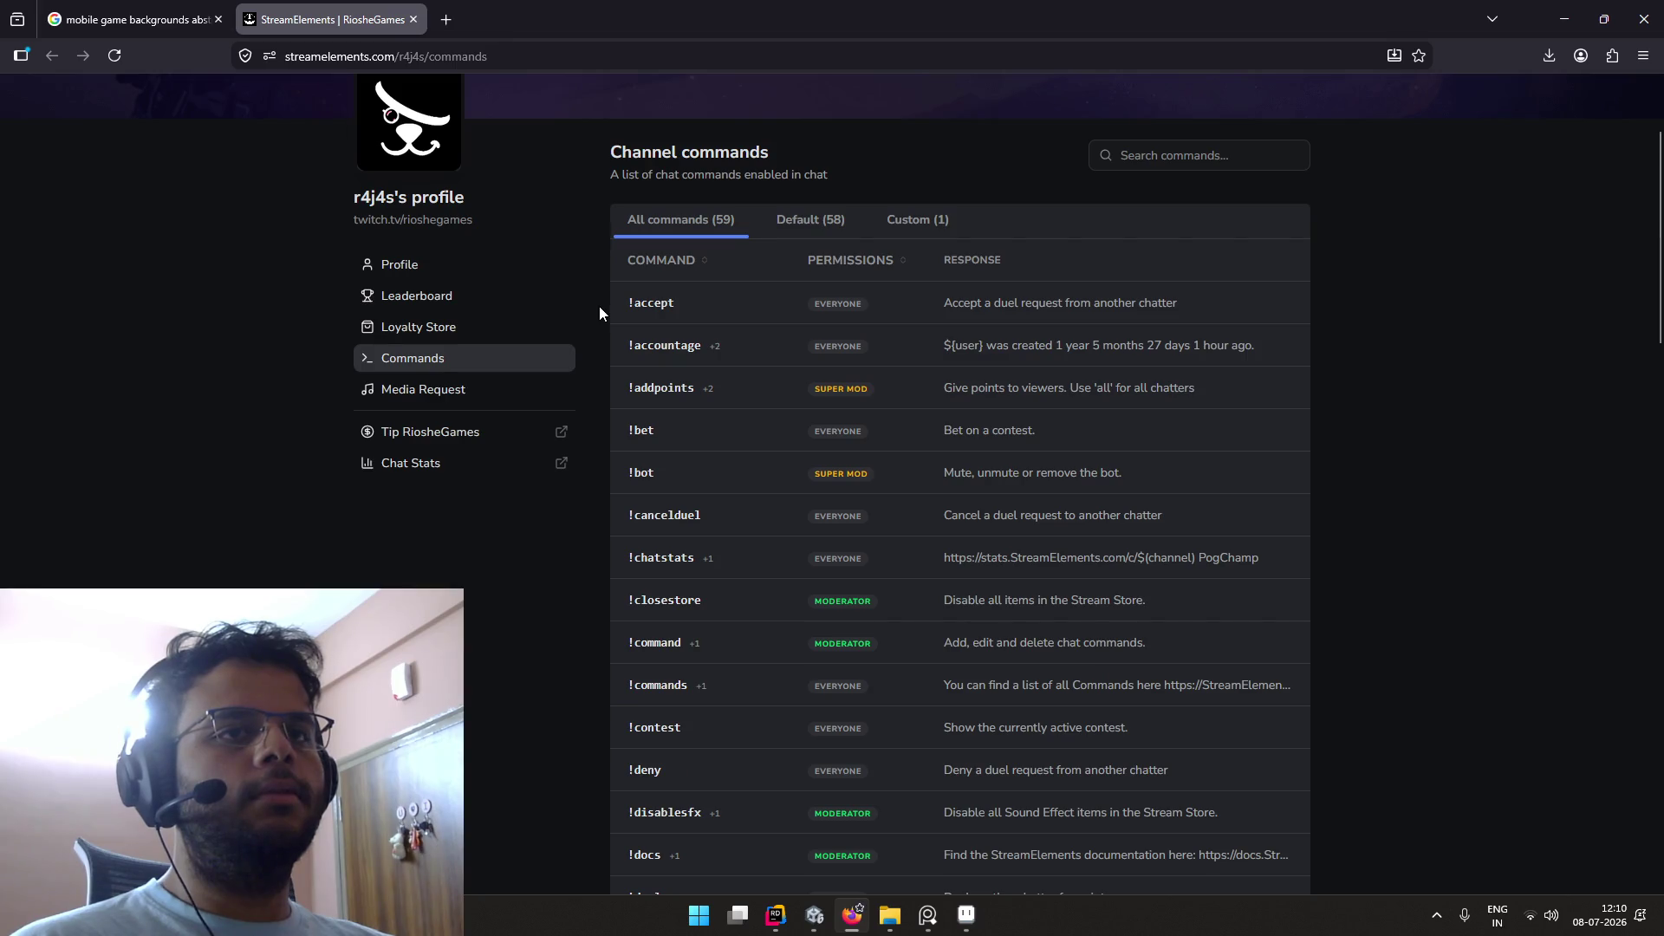
left_click(903, 224)
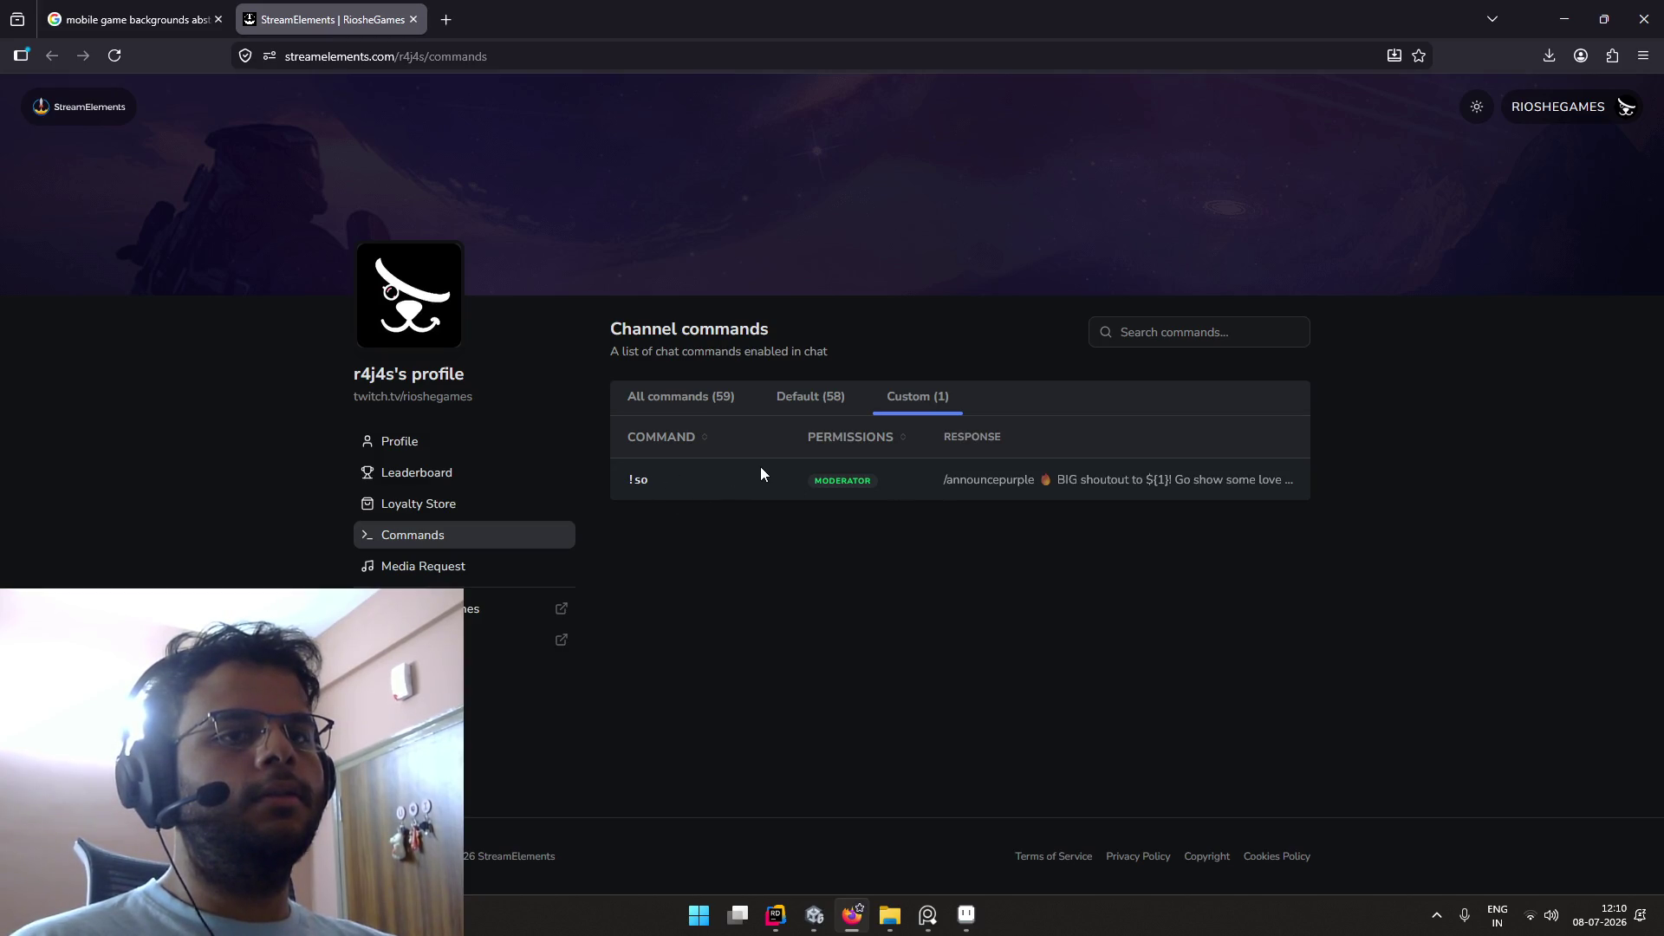
Step: Look over the custom shoutout command's response, then go to the StreamElements dashboard
double_click(1024, 482)
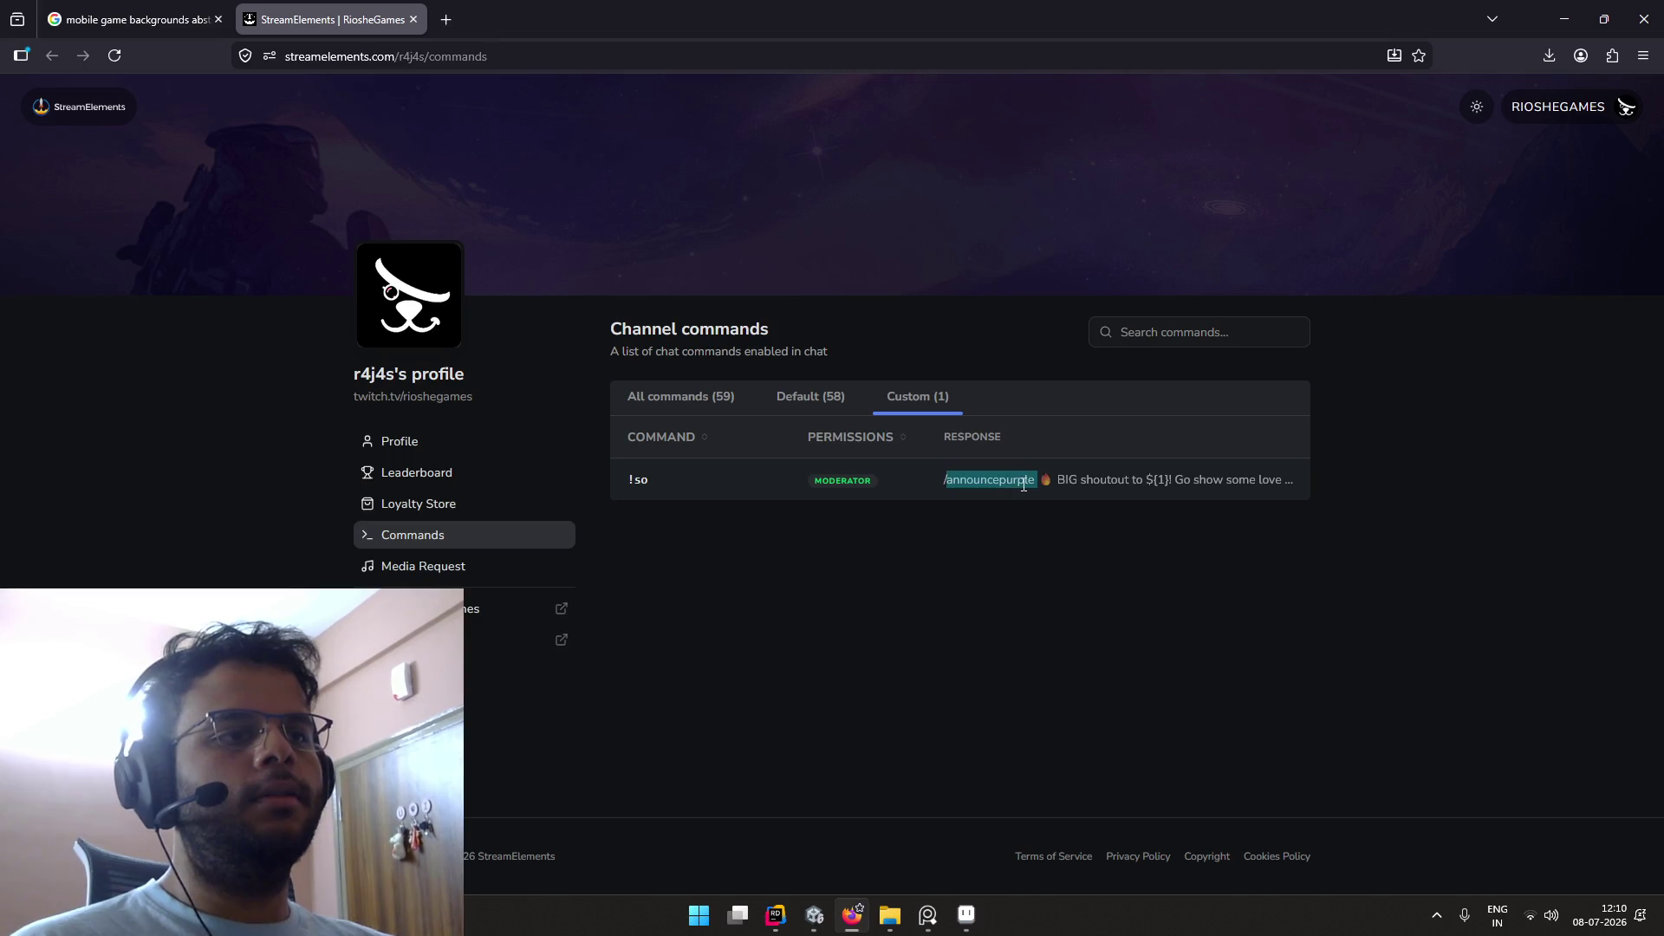
left_click_drag(1054, 482, 1333, 480)
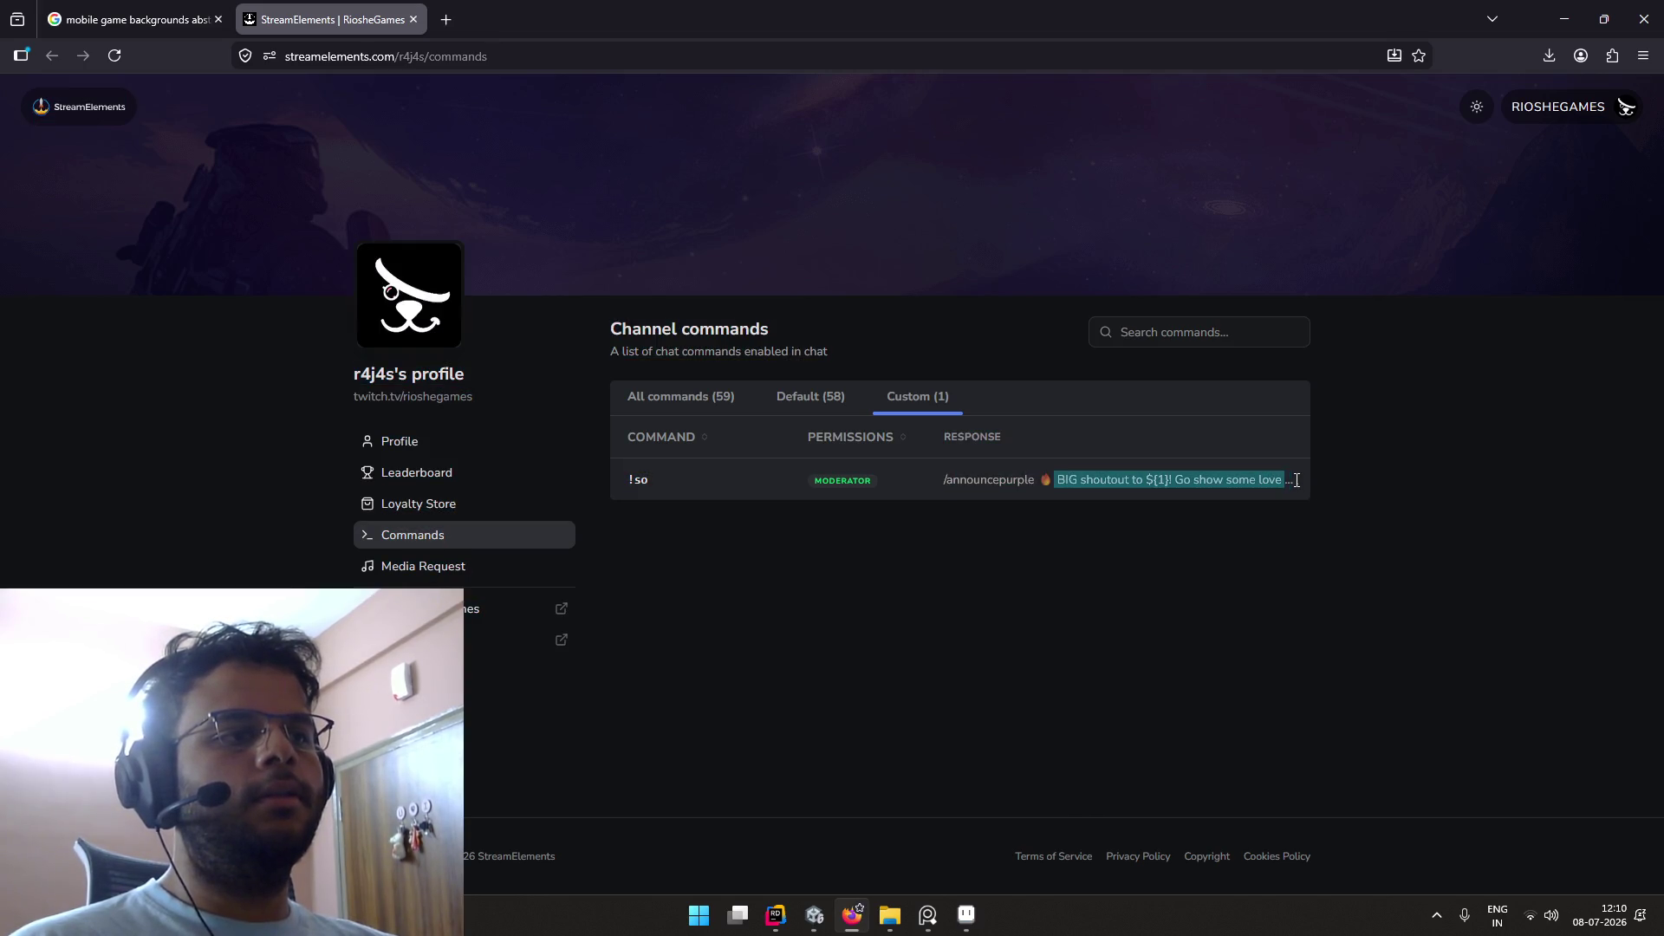
left_click(1195, 483)
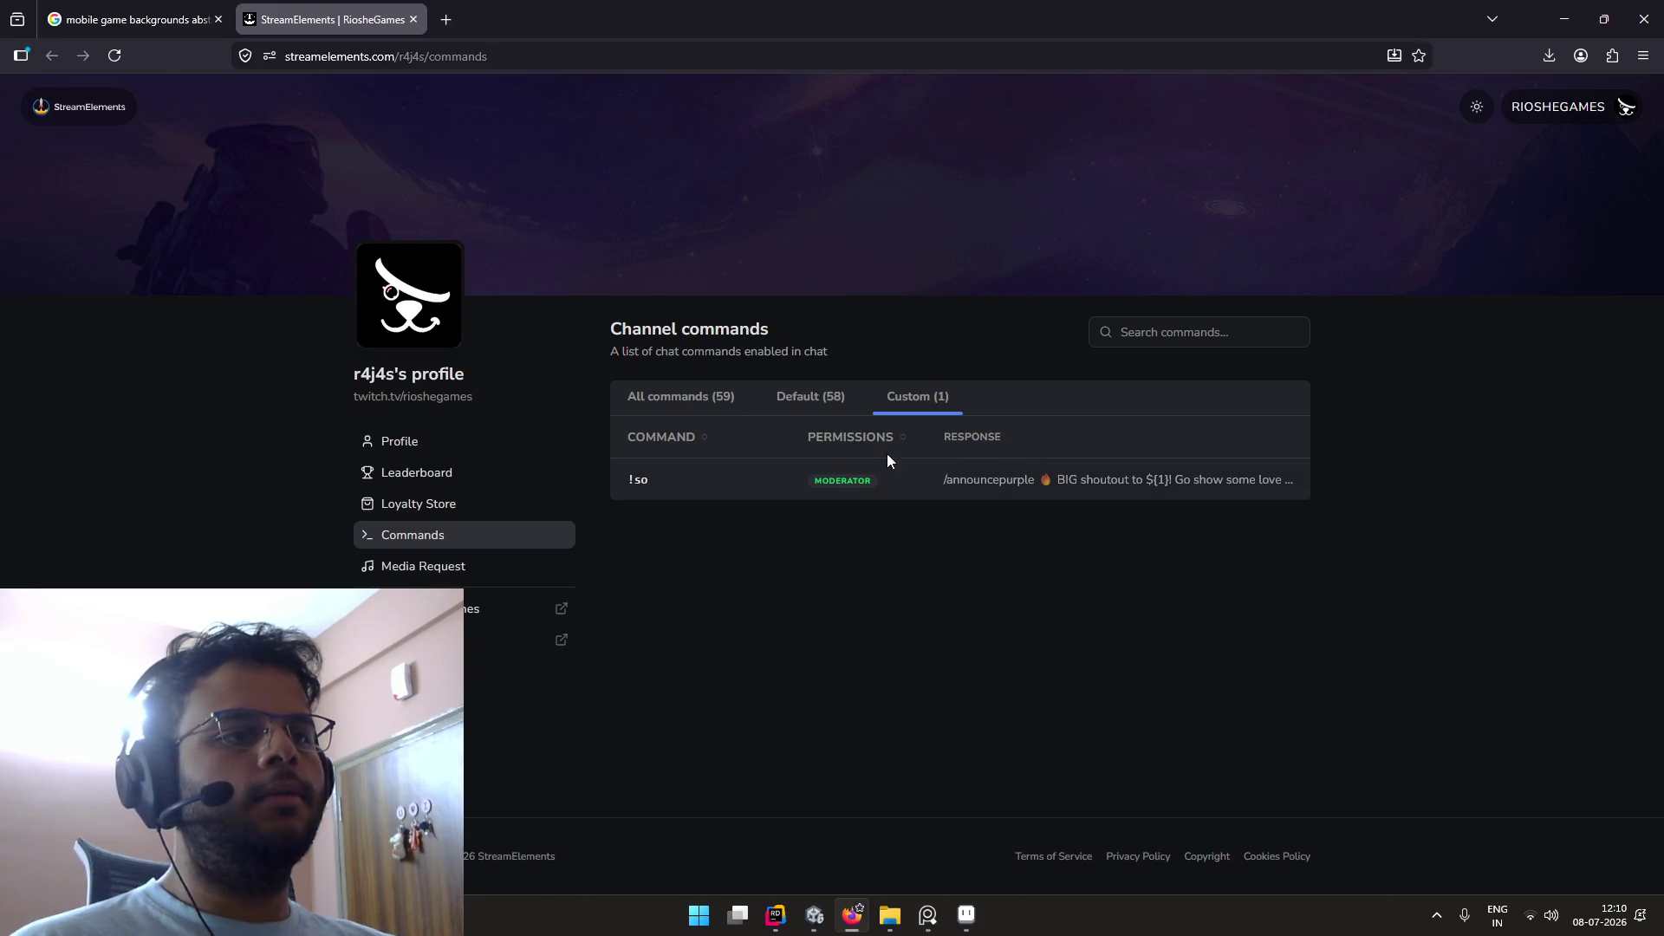
right_click(632, 477)
left_click(606, 484)
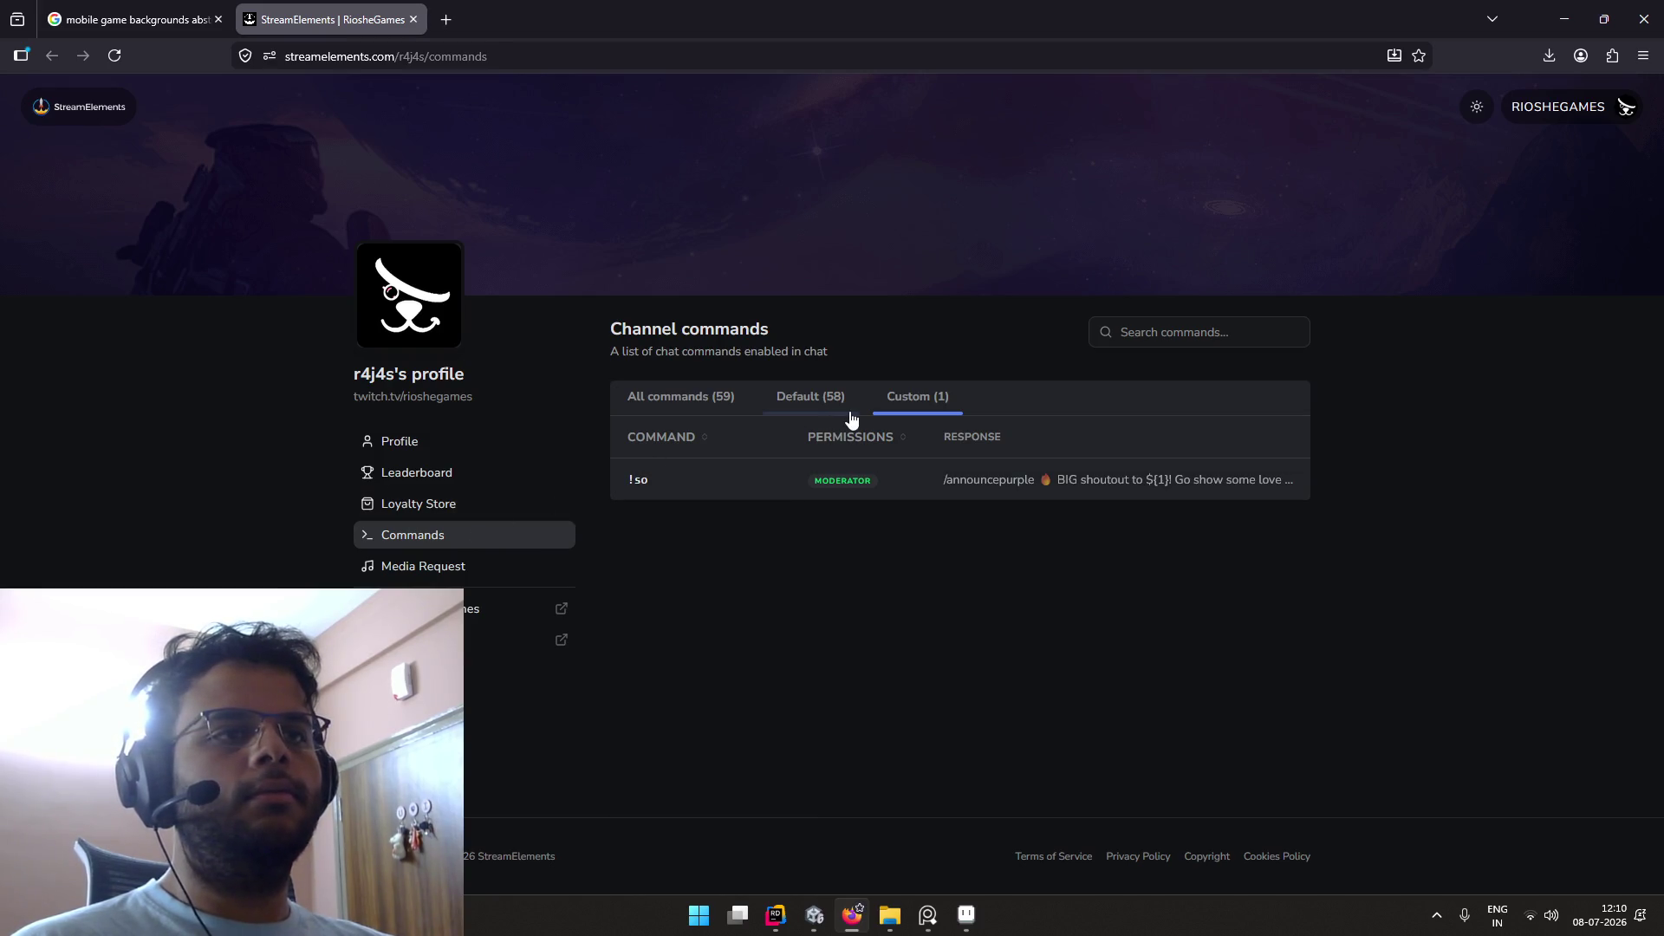
left_click(1539, 111)
left_click(1526, 150)
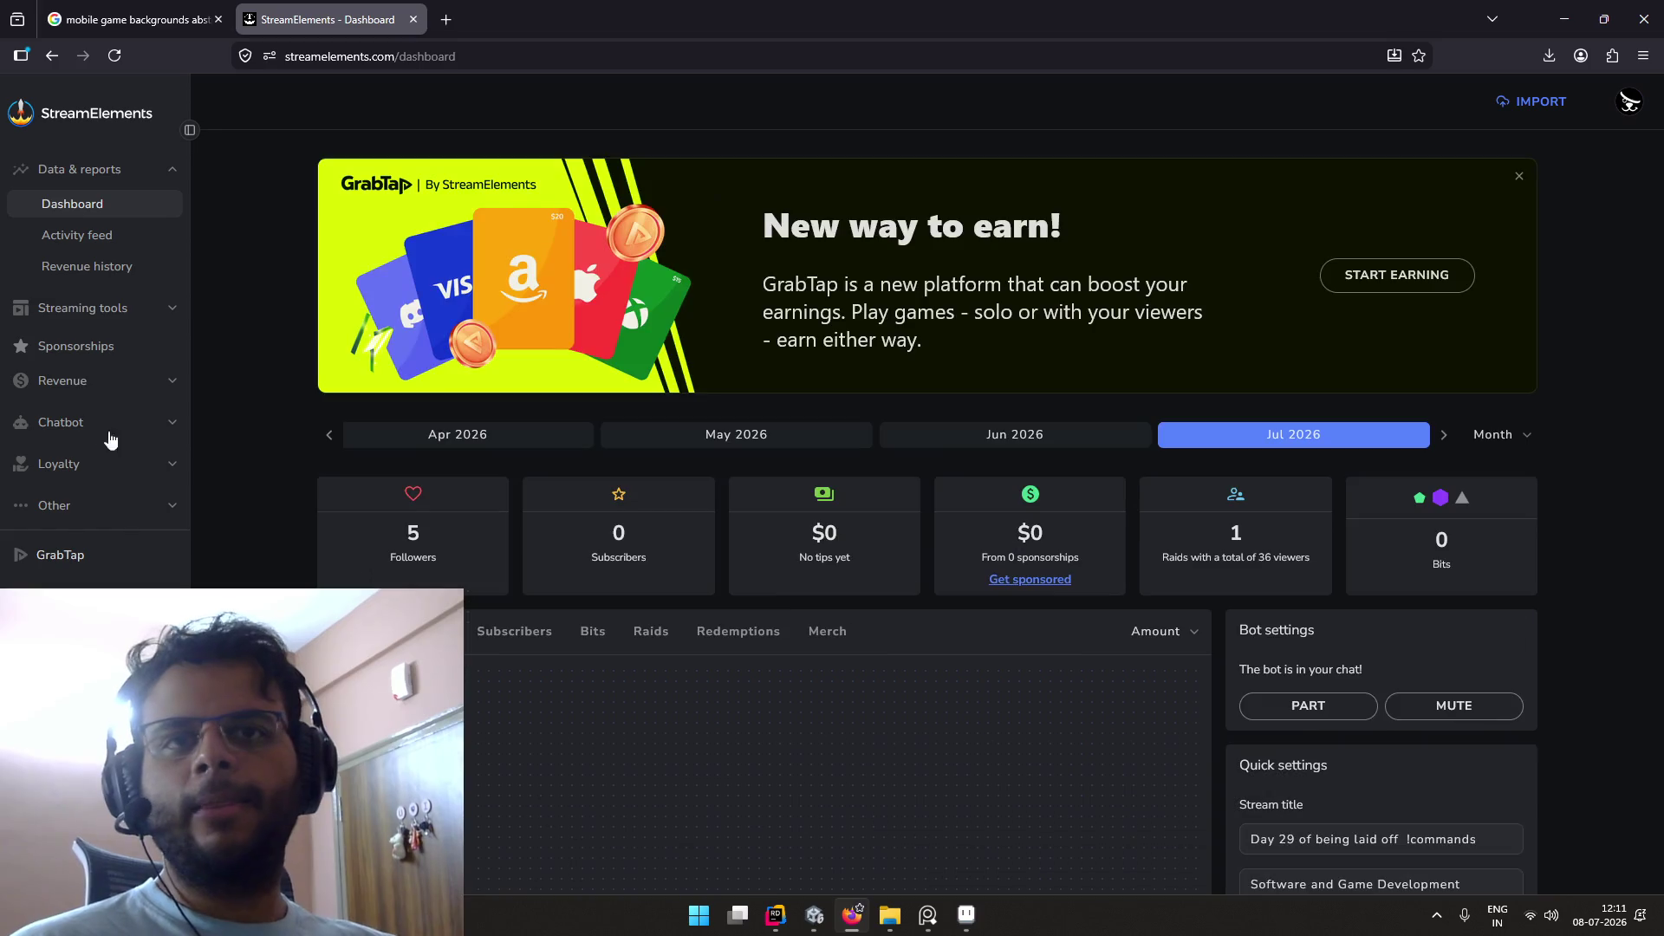
Step: Go from the chatbot section to the chat commands page's custom commands list
left_click(108, 434)
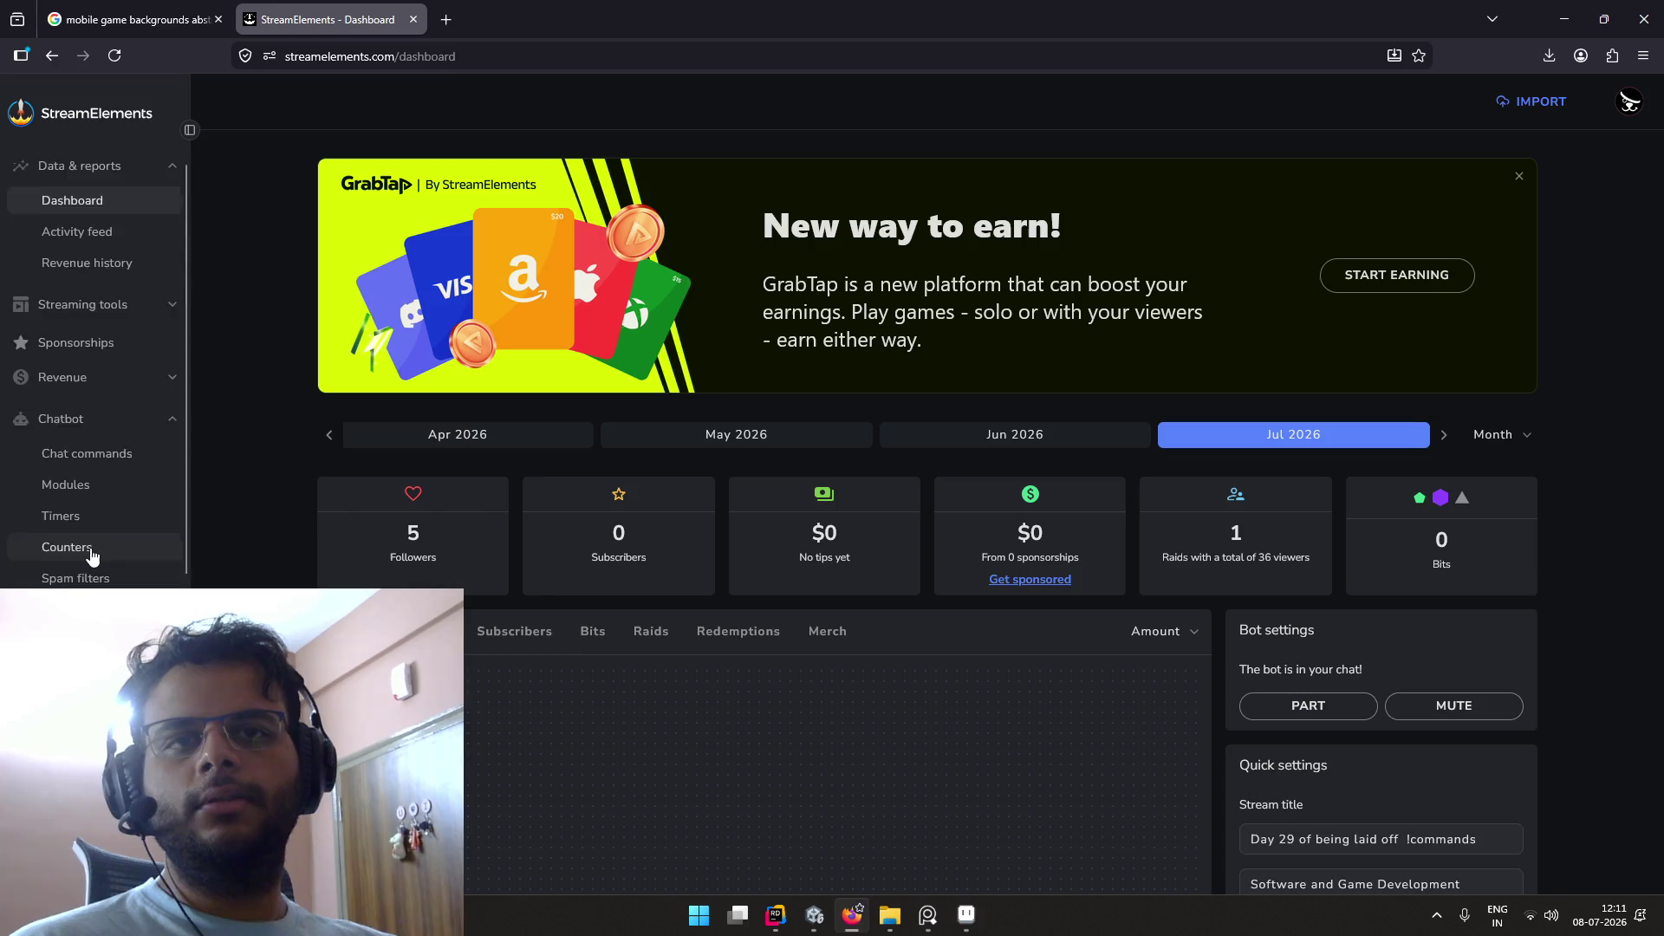
scroll(101, 546, "down", 2)
left_click(101, 347)
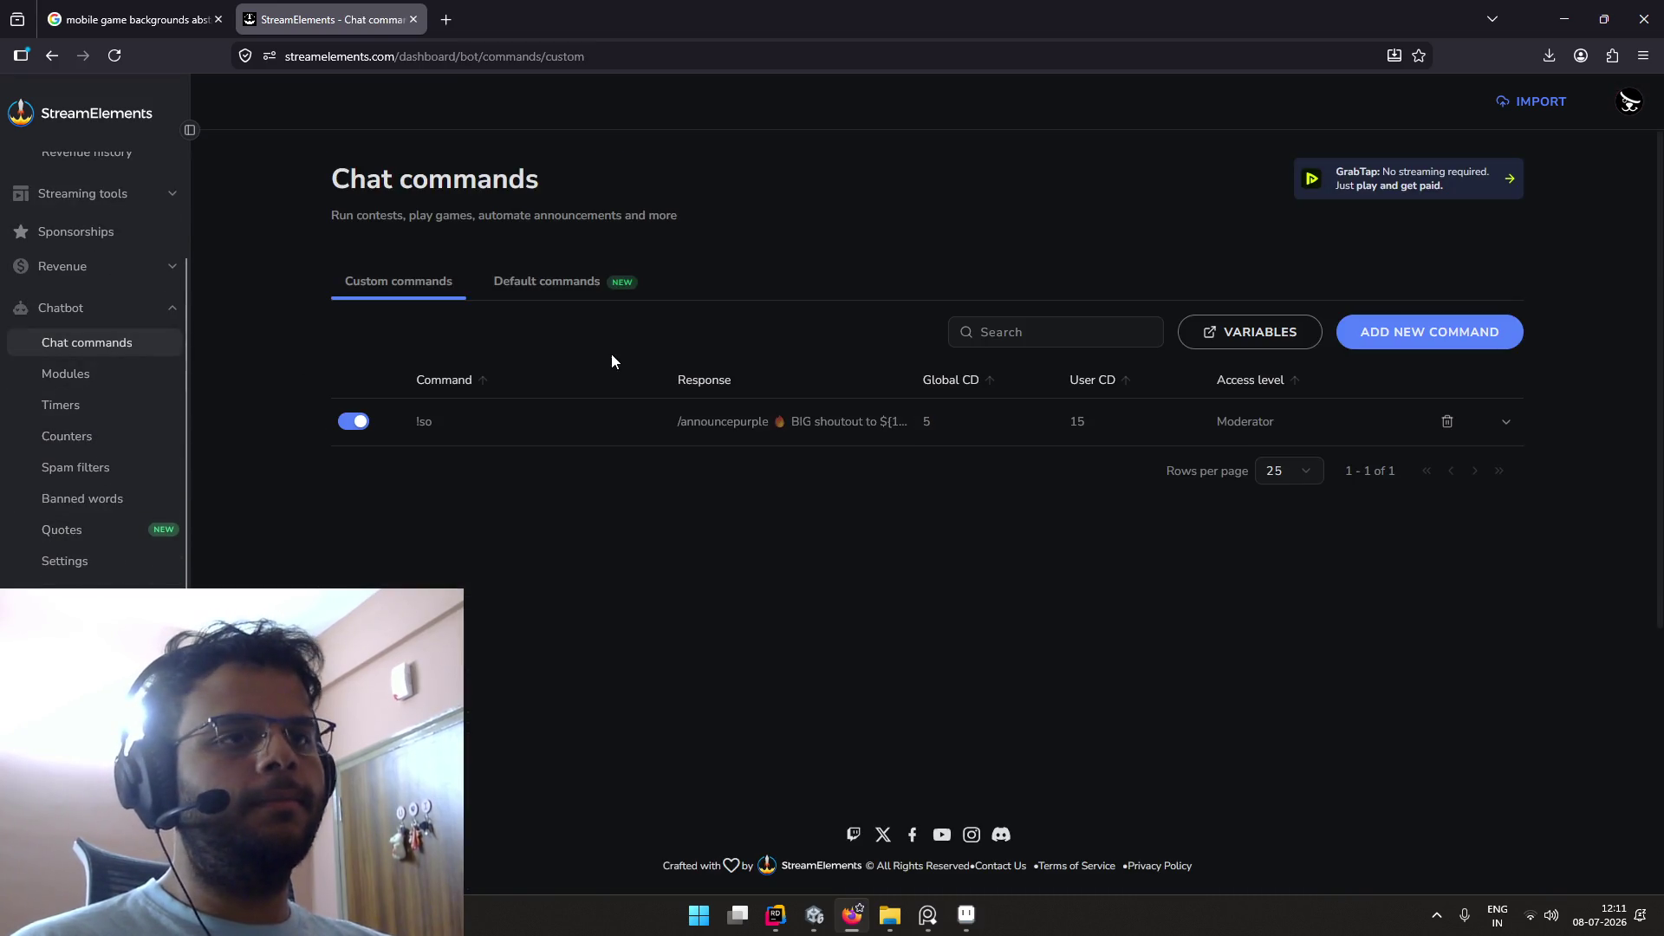
left_click(531, 286)
left_click(442, 286)
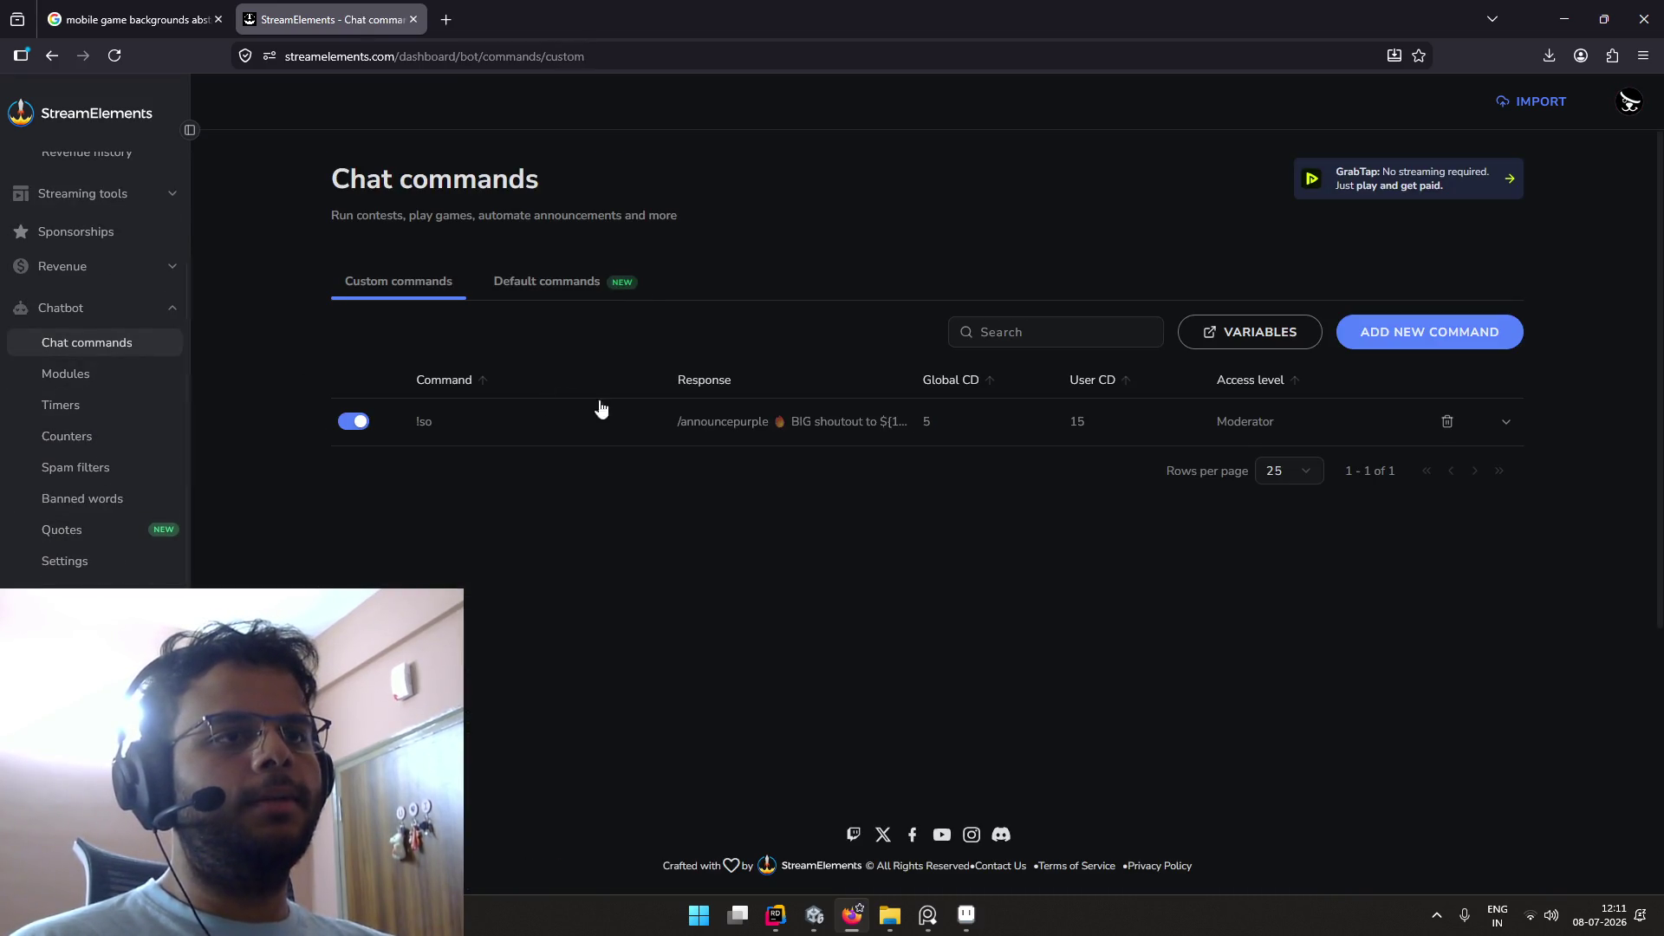
Step: Review the !so command's shoutout reply text, then close the StreamElements tab
left_click(1505, 422)
scroll(922, 427, "down", 2)
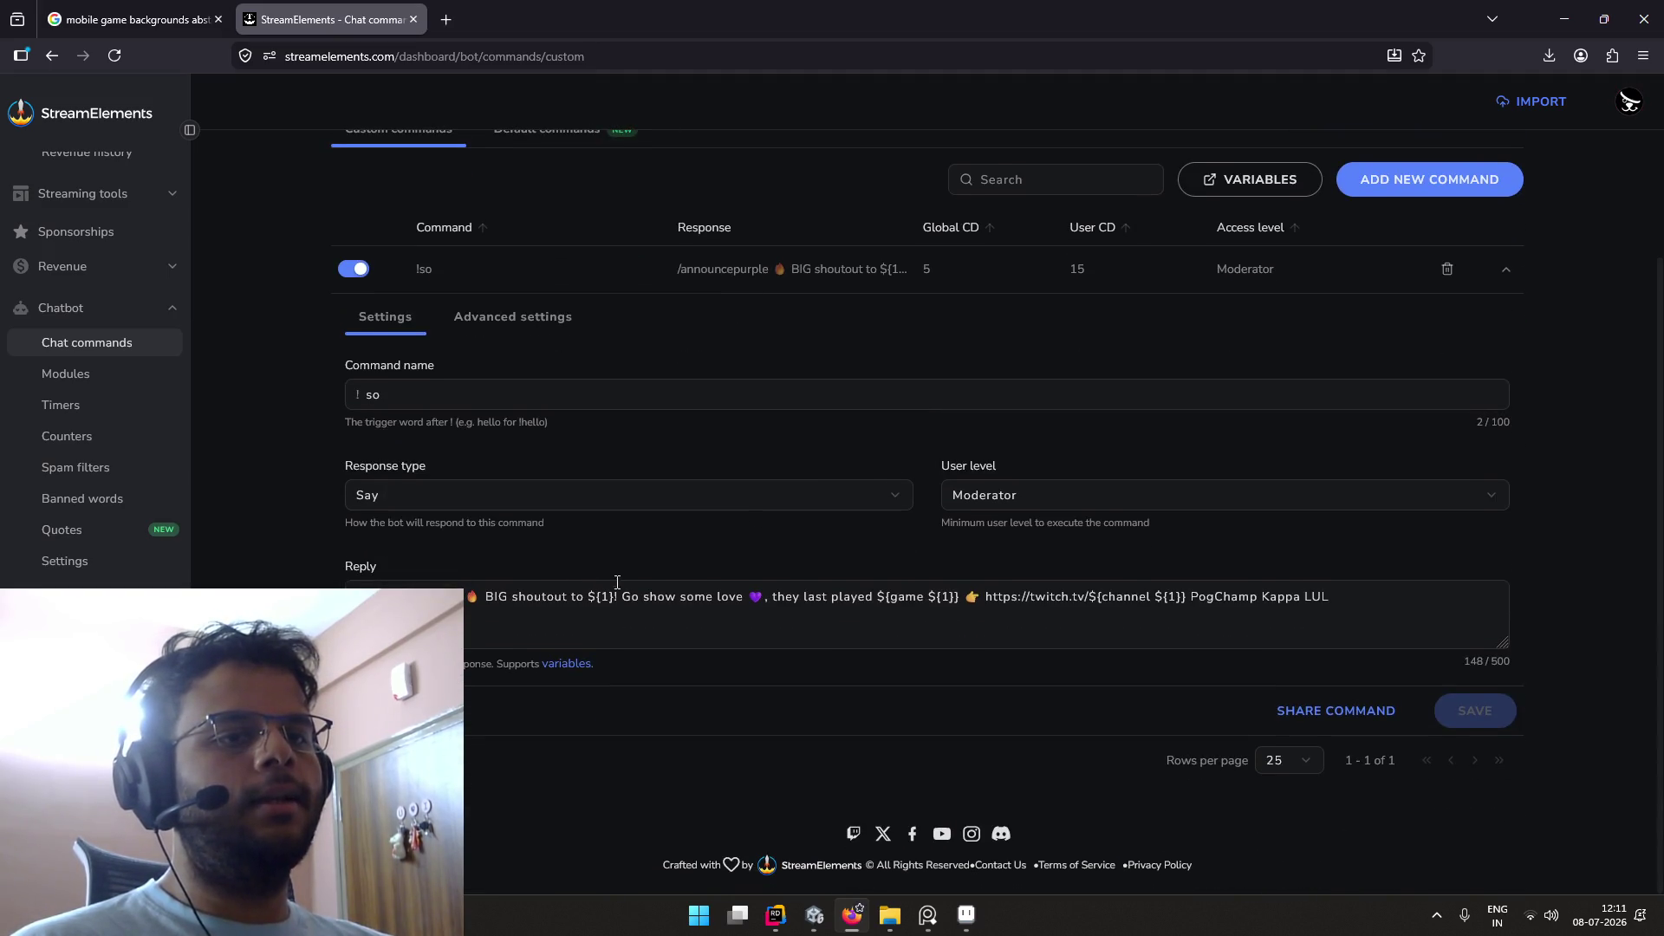
left_click_drag(494, 596, 595, 594)
left_click(600, 596)
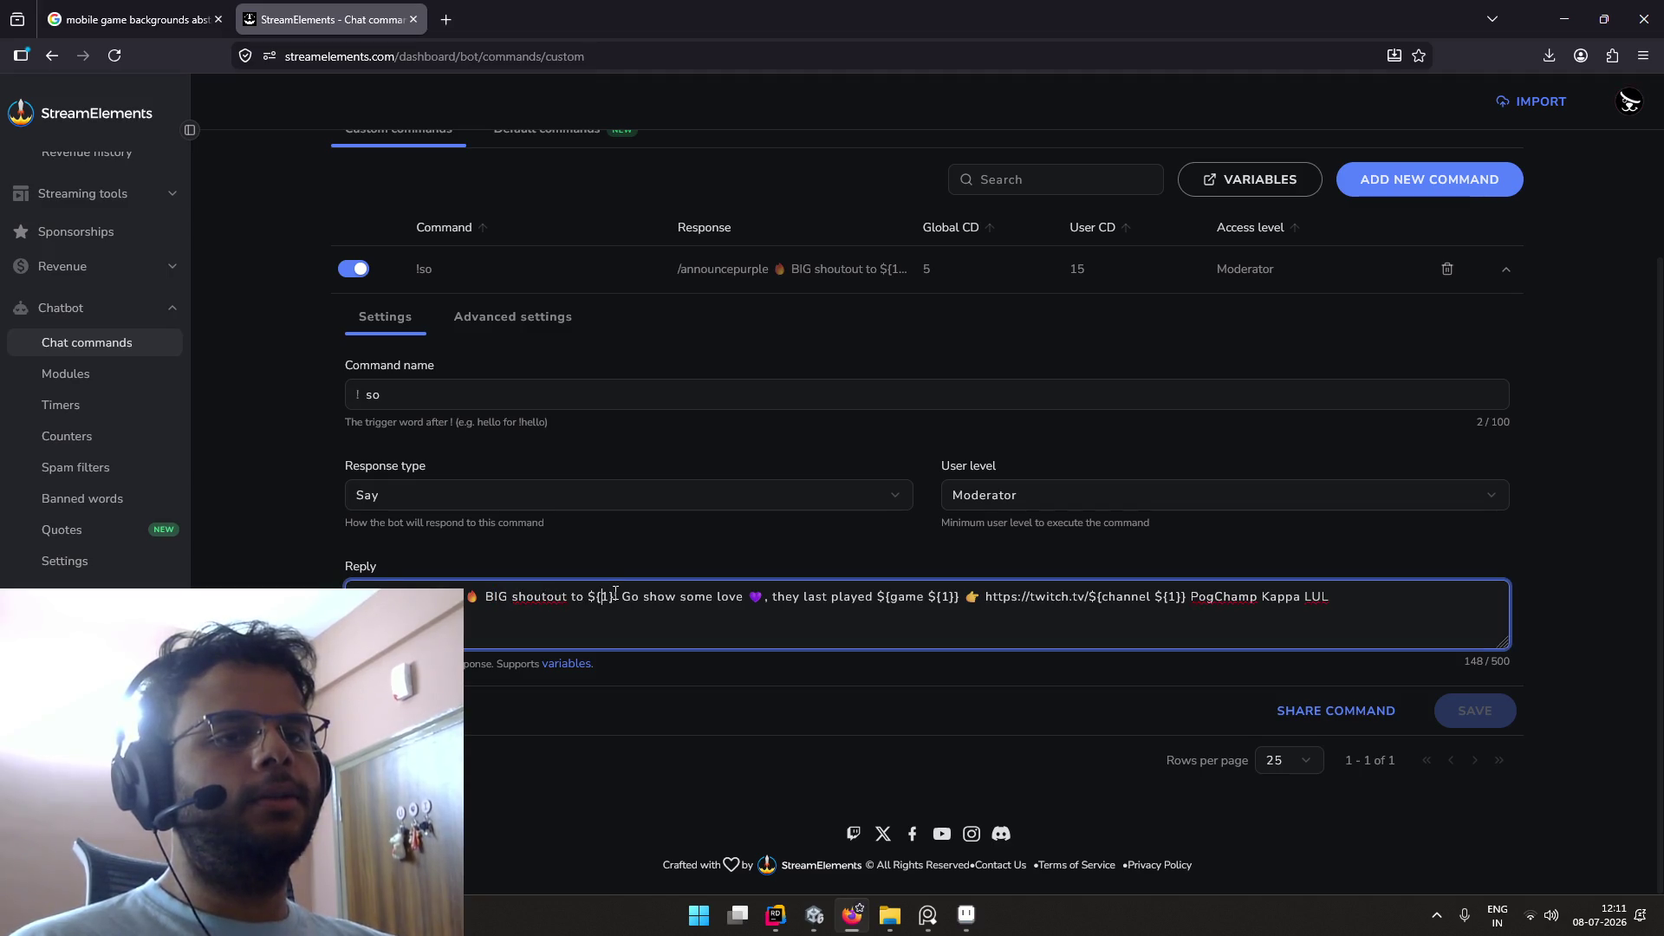
left_click(658, 599)
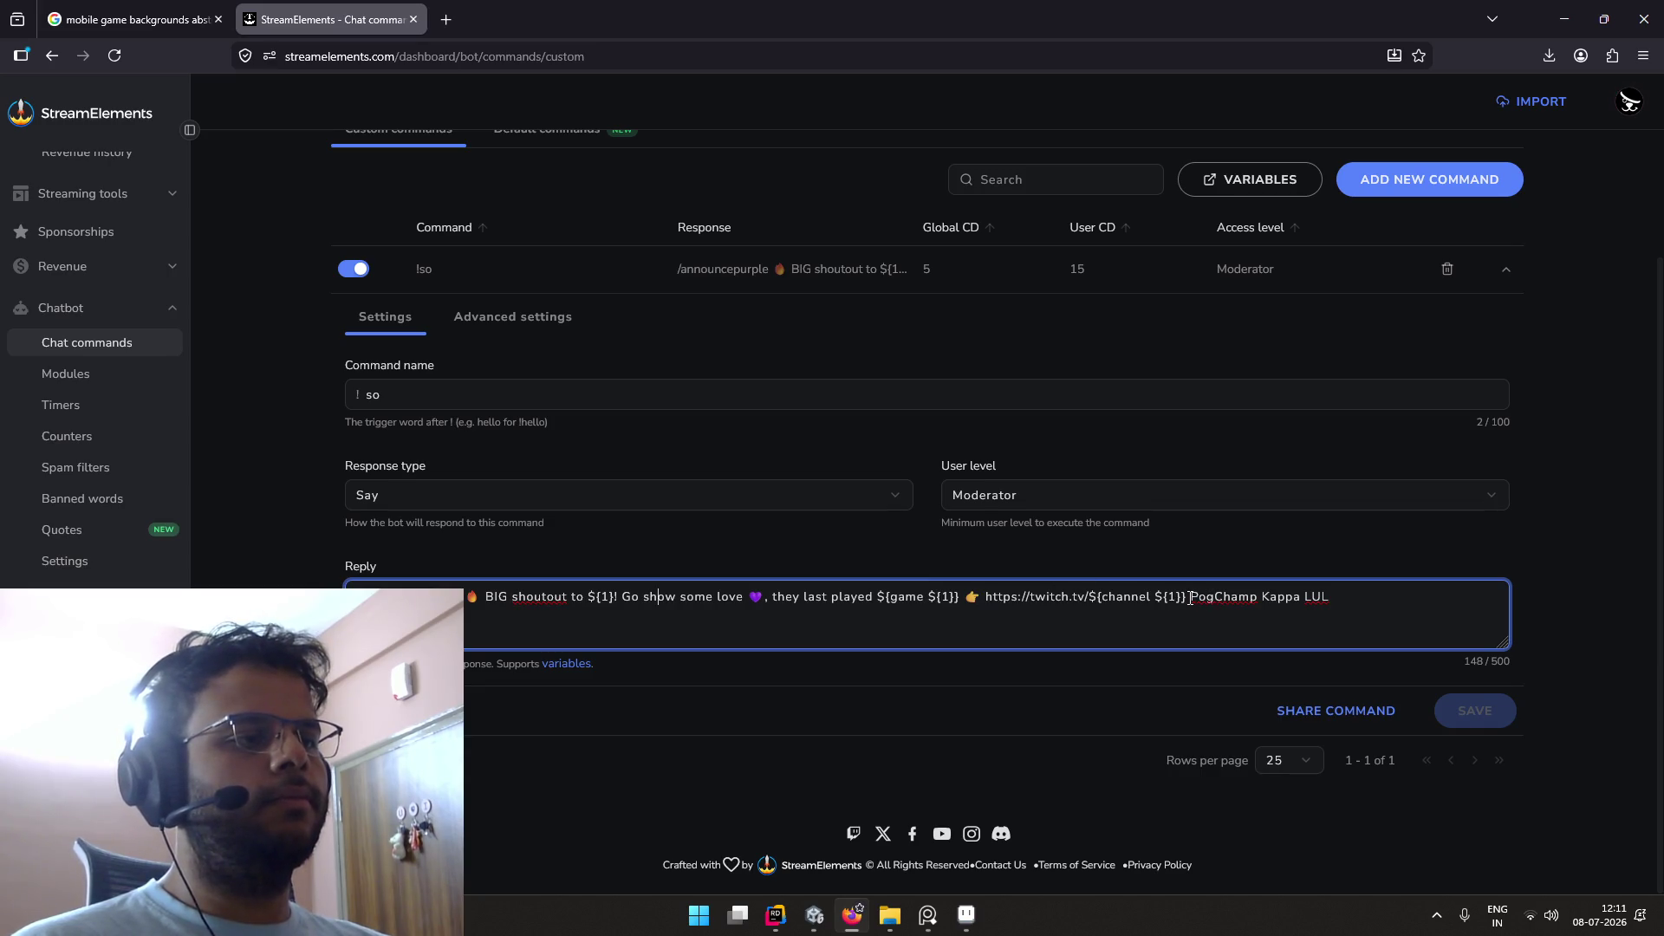
left_click_drag(1182, 596, 1131, 597)
left_click(1262, 597)
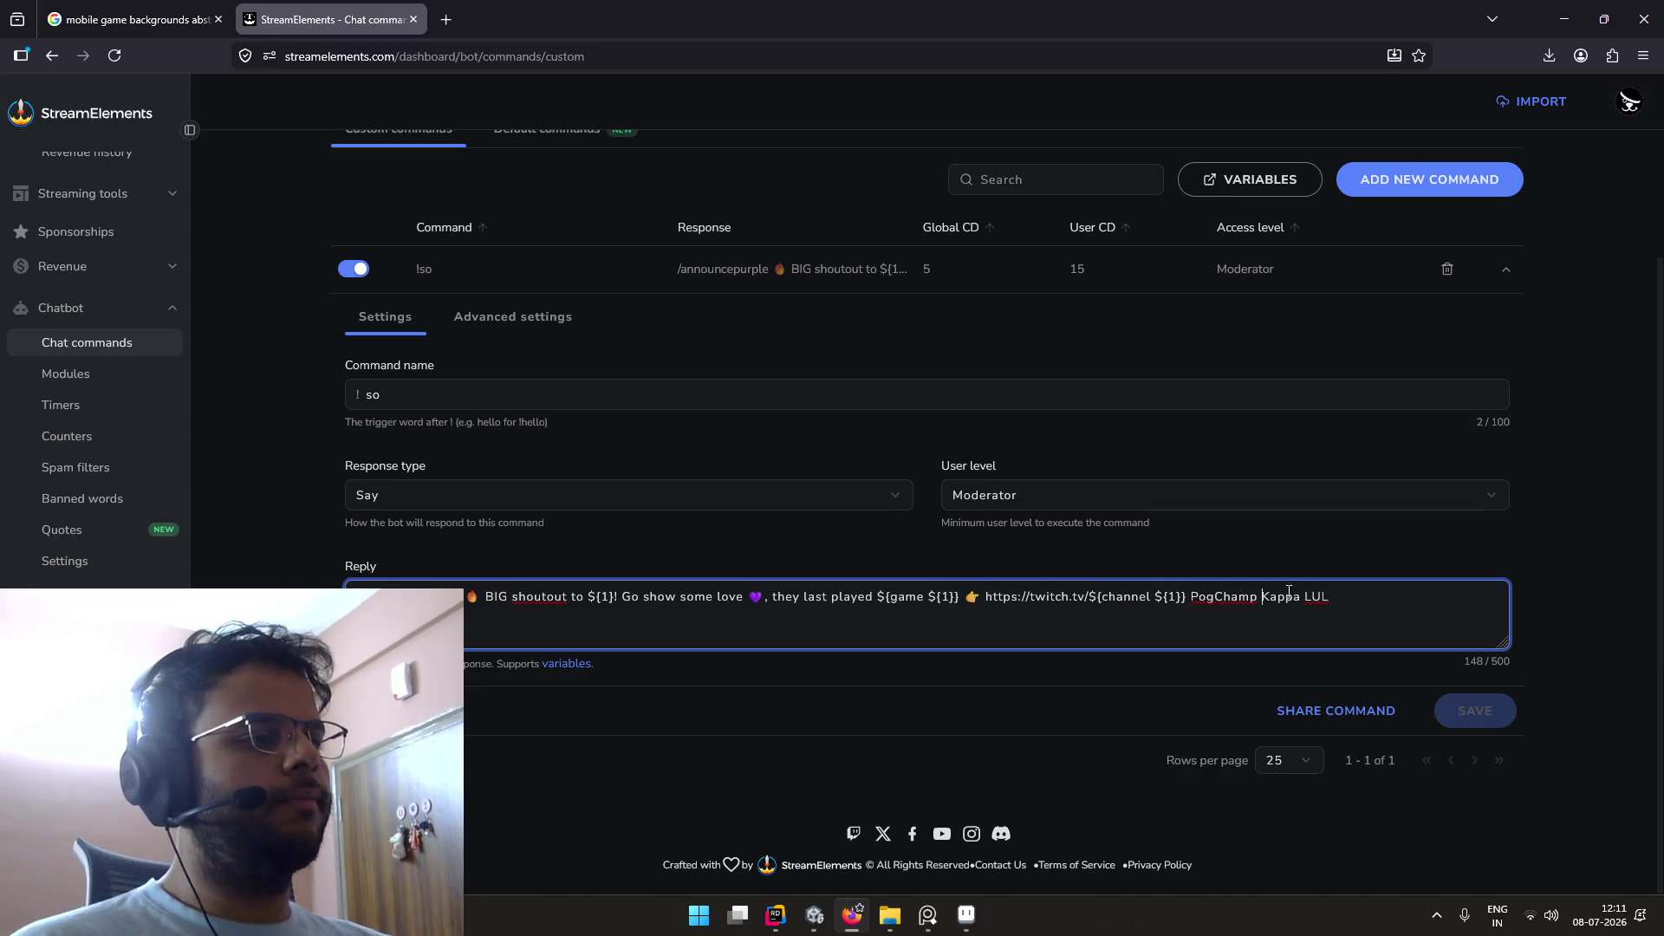
left_click_drag(1346, 595, 1197, 599)
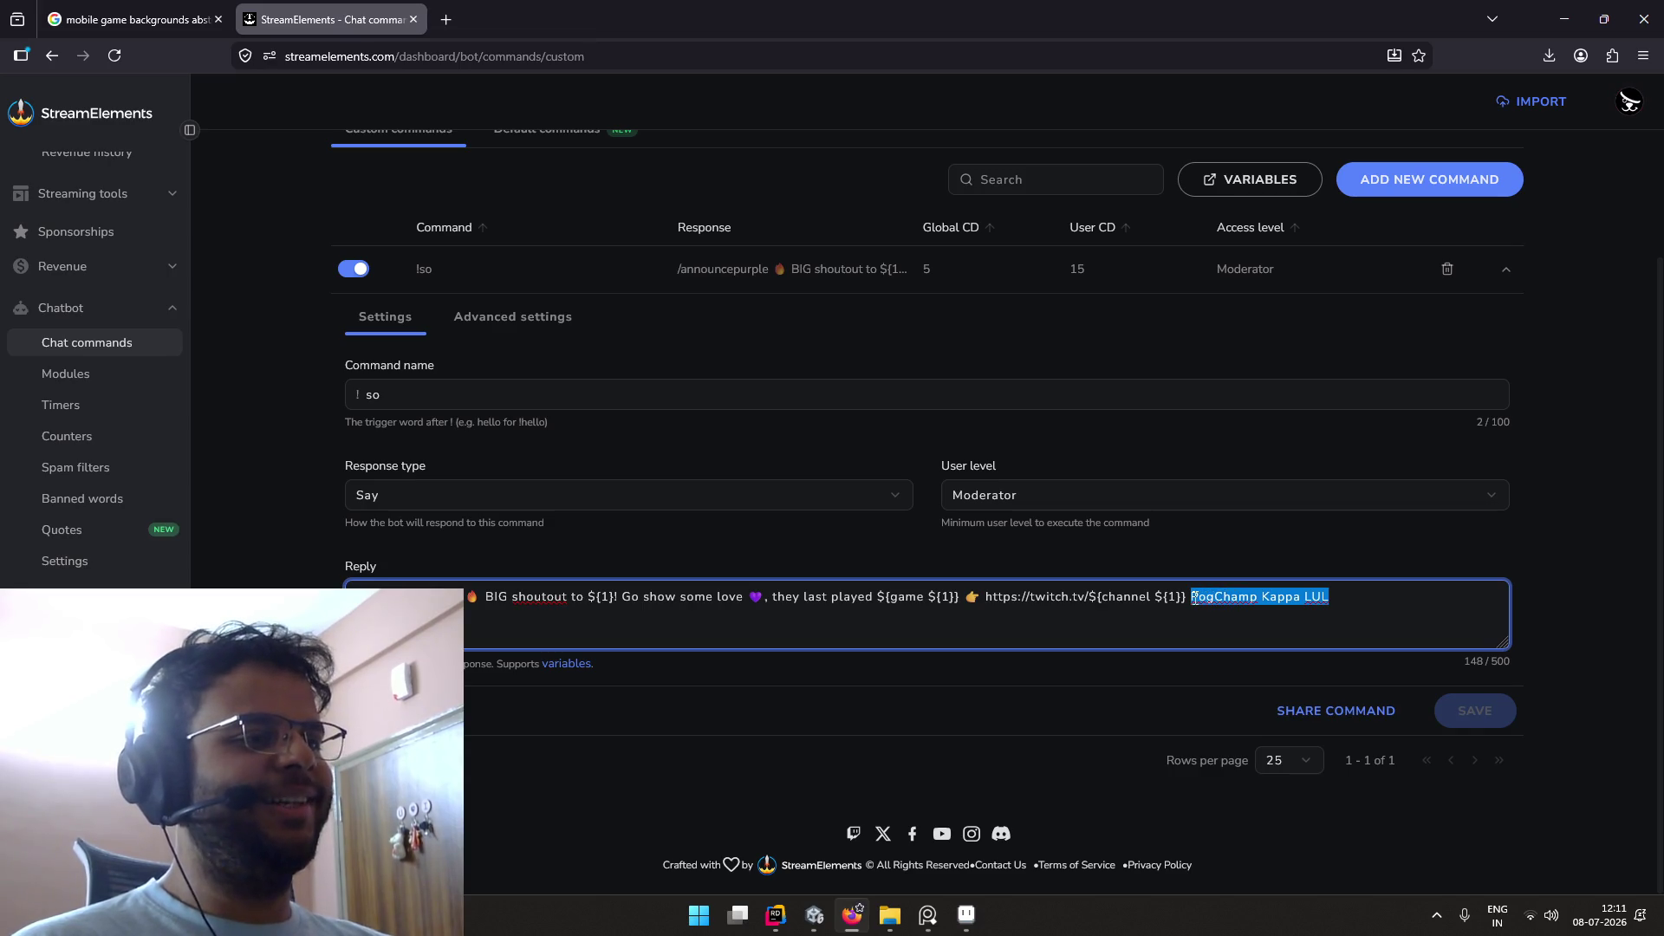
left_click(1172, 546)
scroll(558, 451, "up", 3)
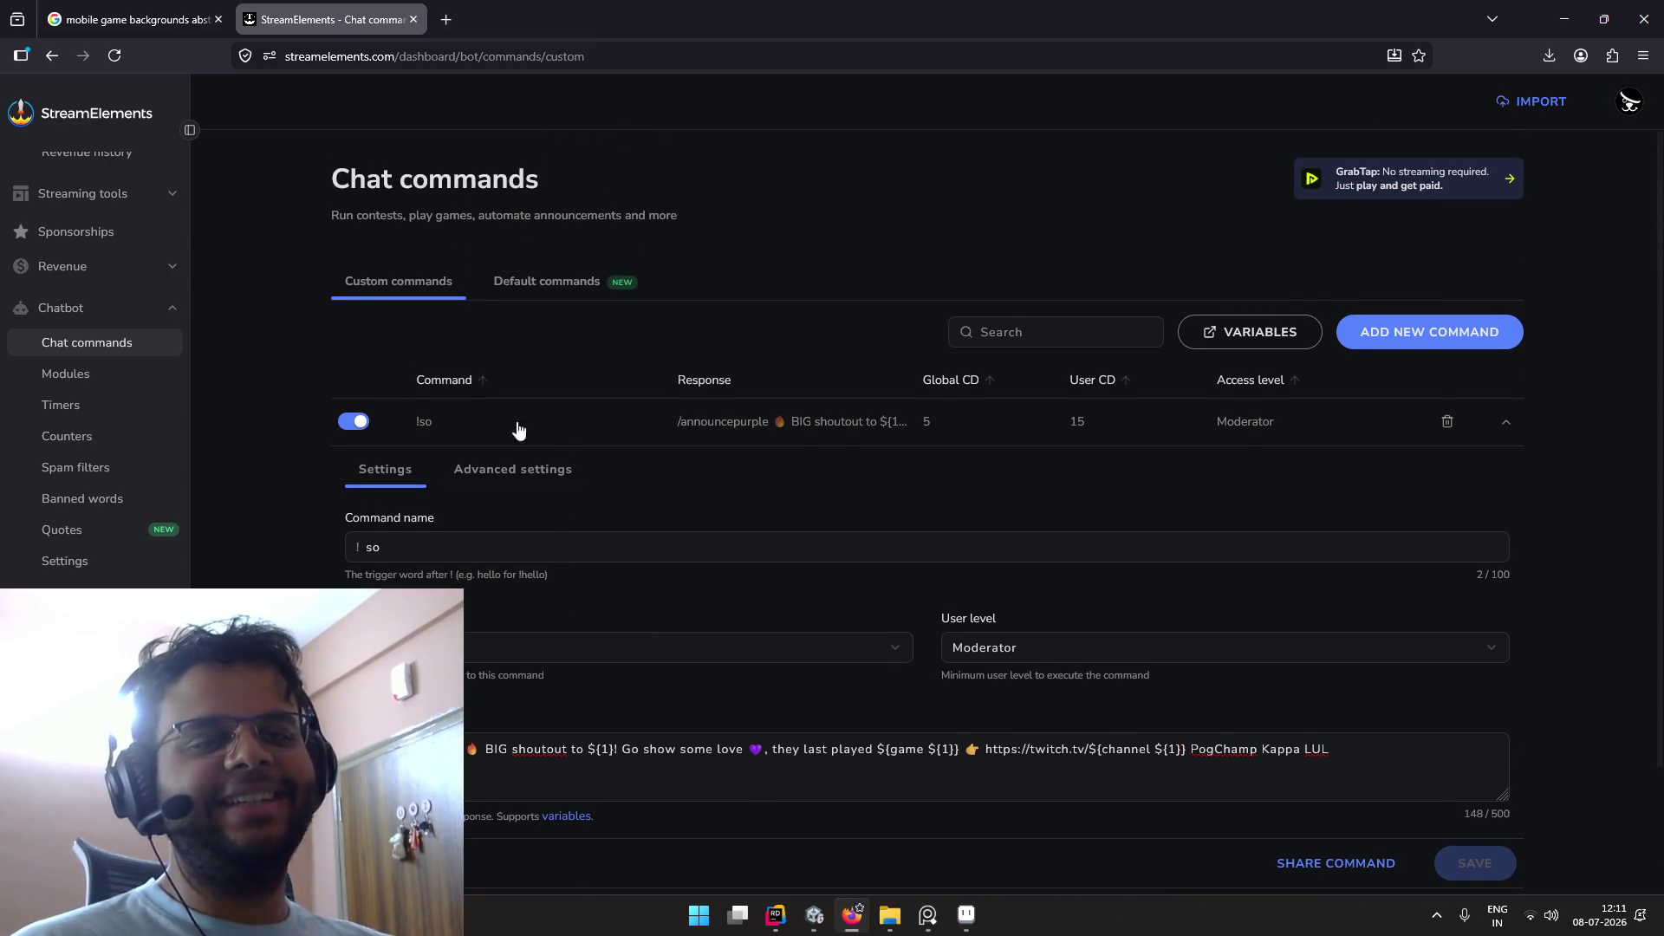
left_click(414, 20)
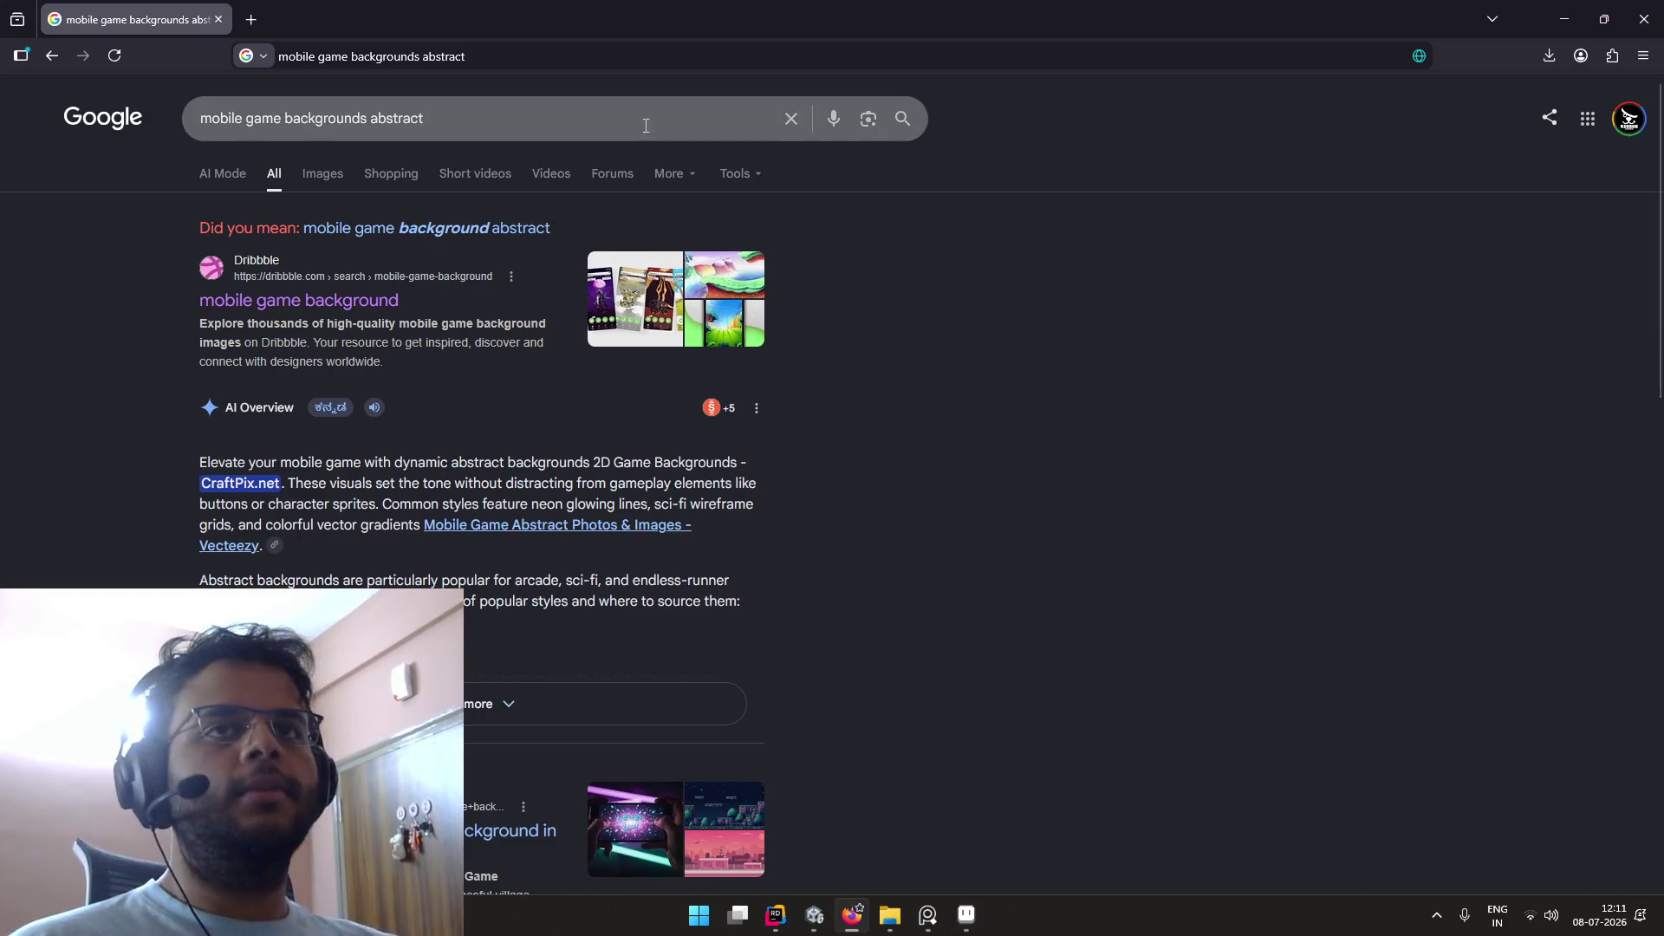
Step: Restore, reload and close the Twitch channel tab, then switch to the OBS desktop
key("ctrl+shift+t")
key("ctrl+shift+t")
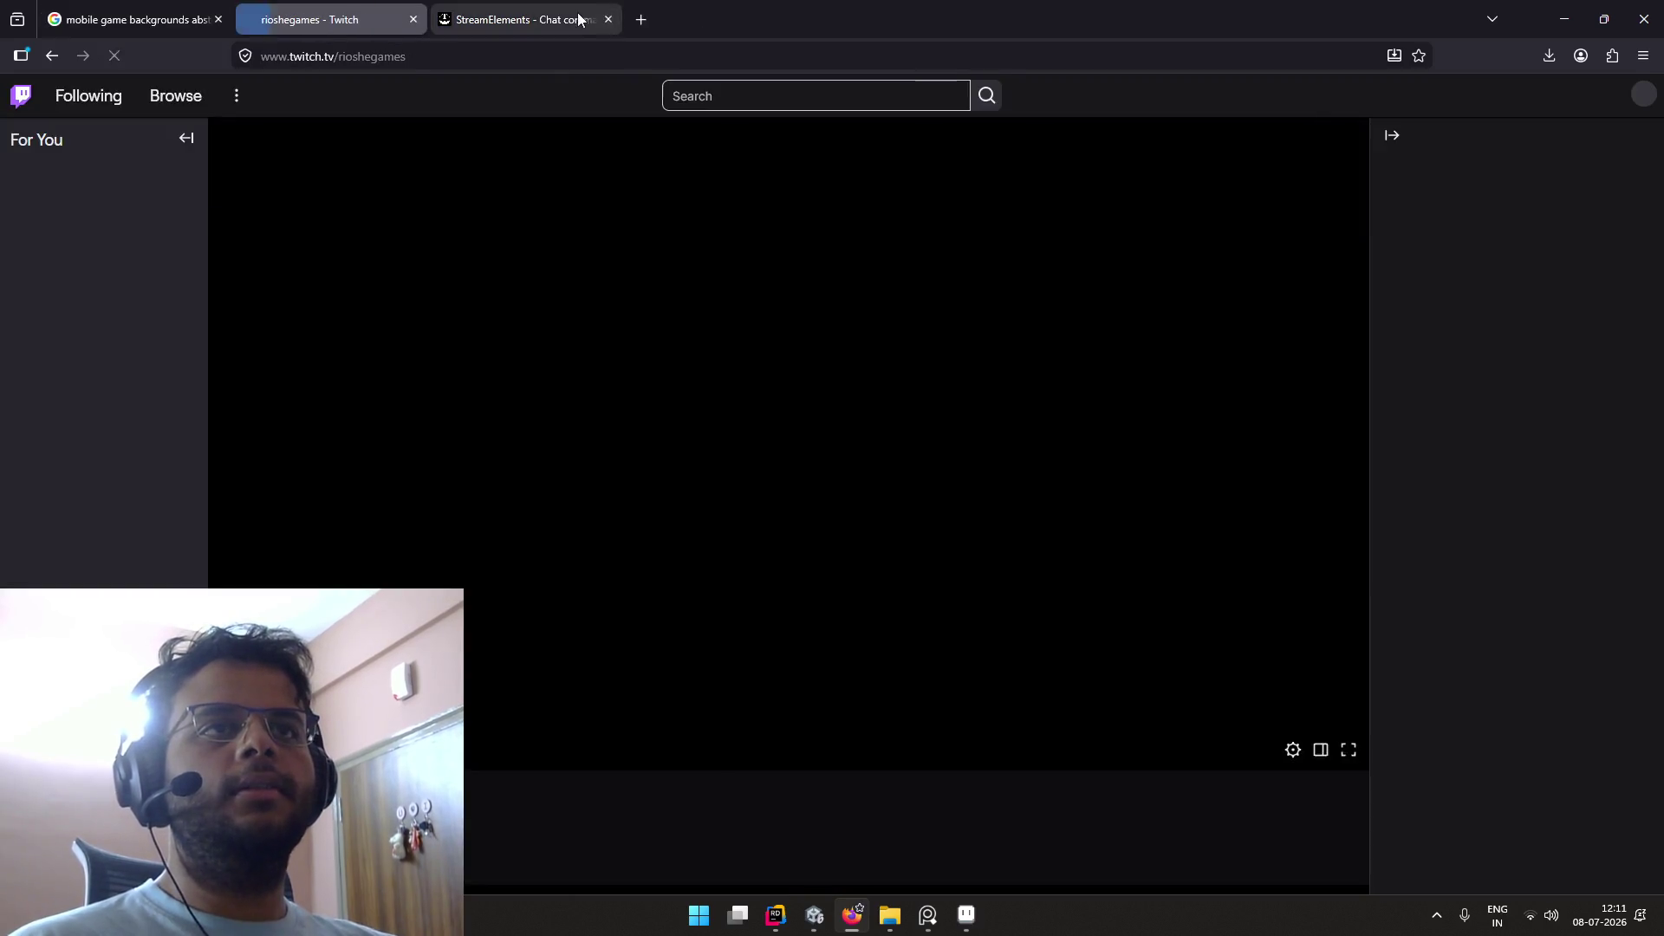
middle_click(578, 12)
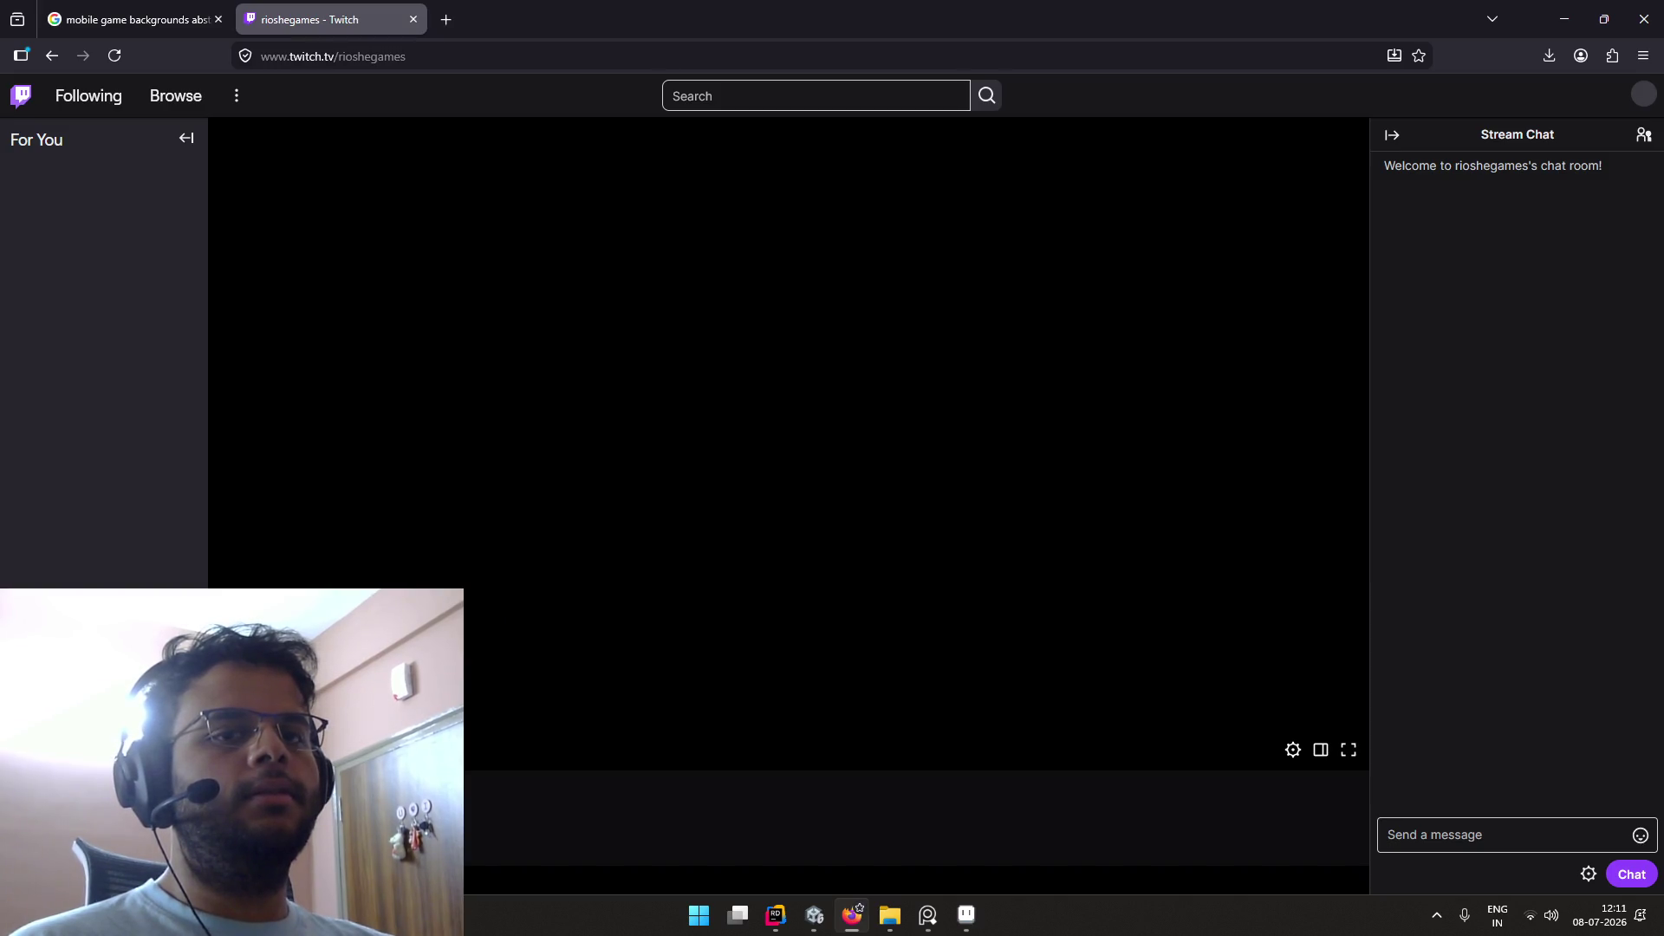
key("F5")
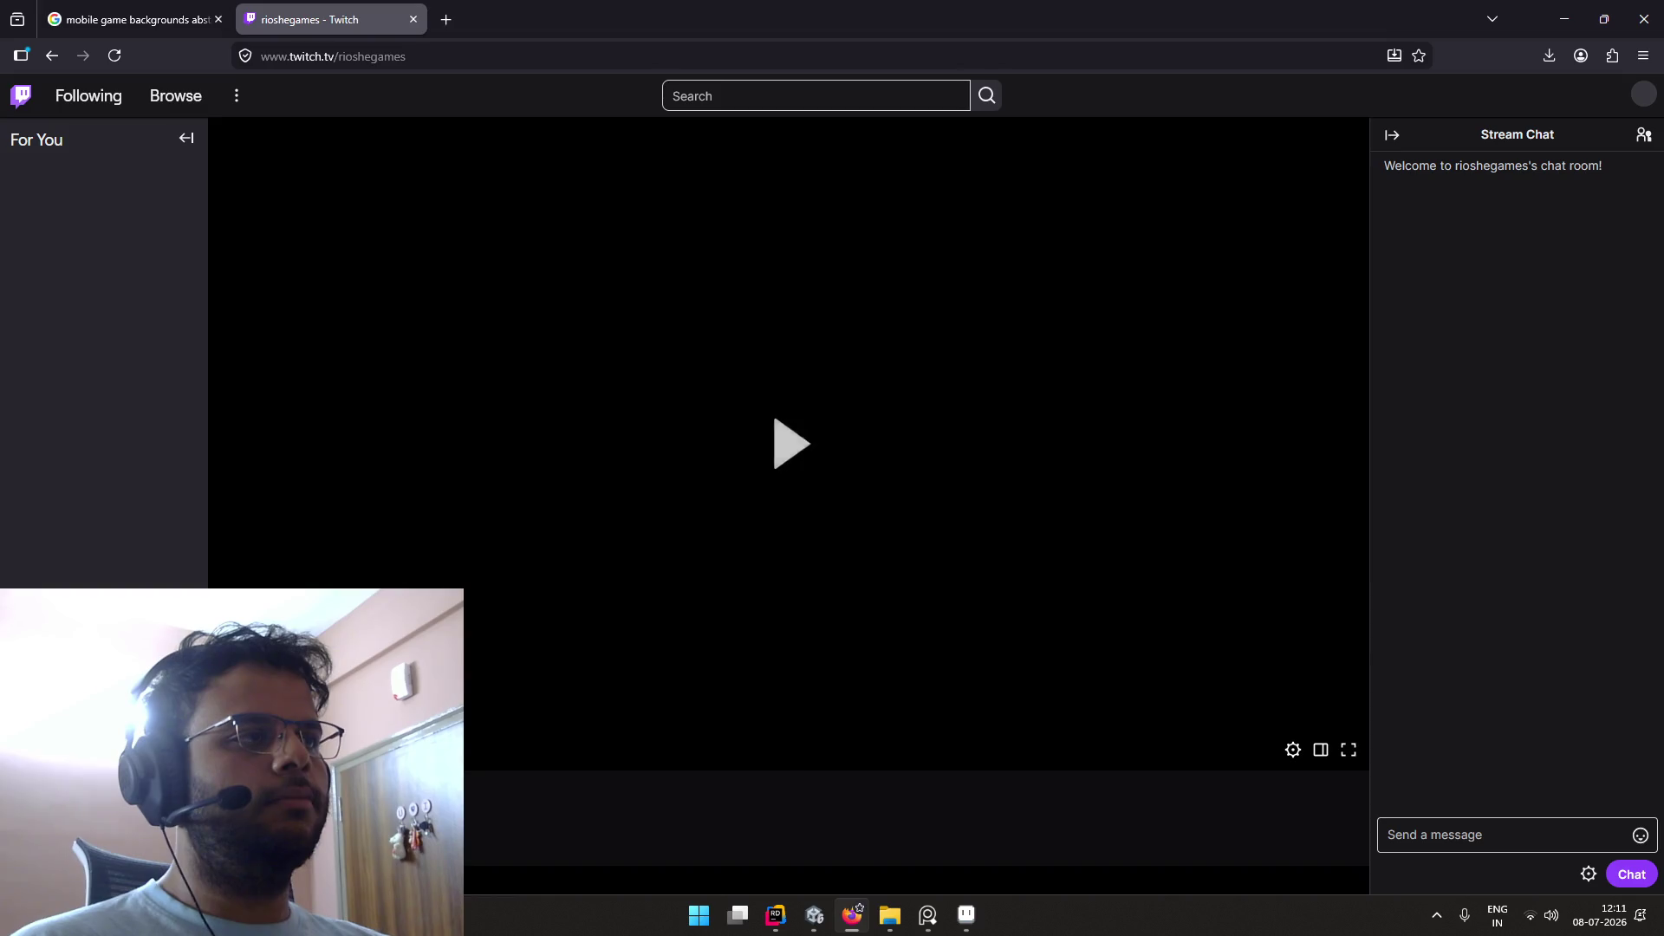
key("ctrl+w")
key("alt+Tab")
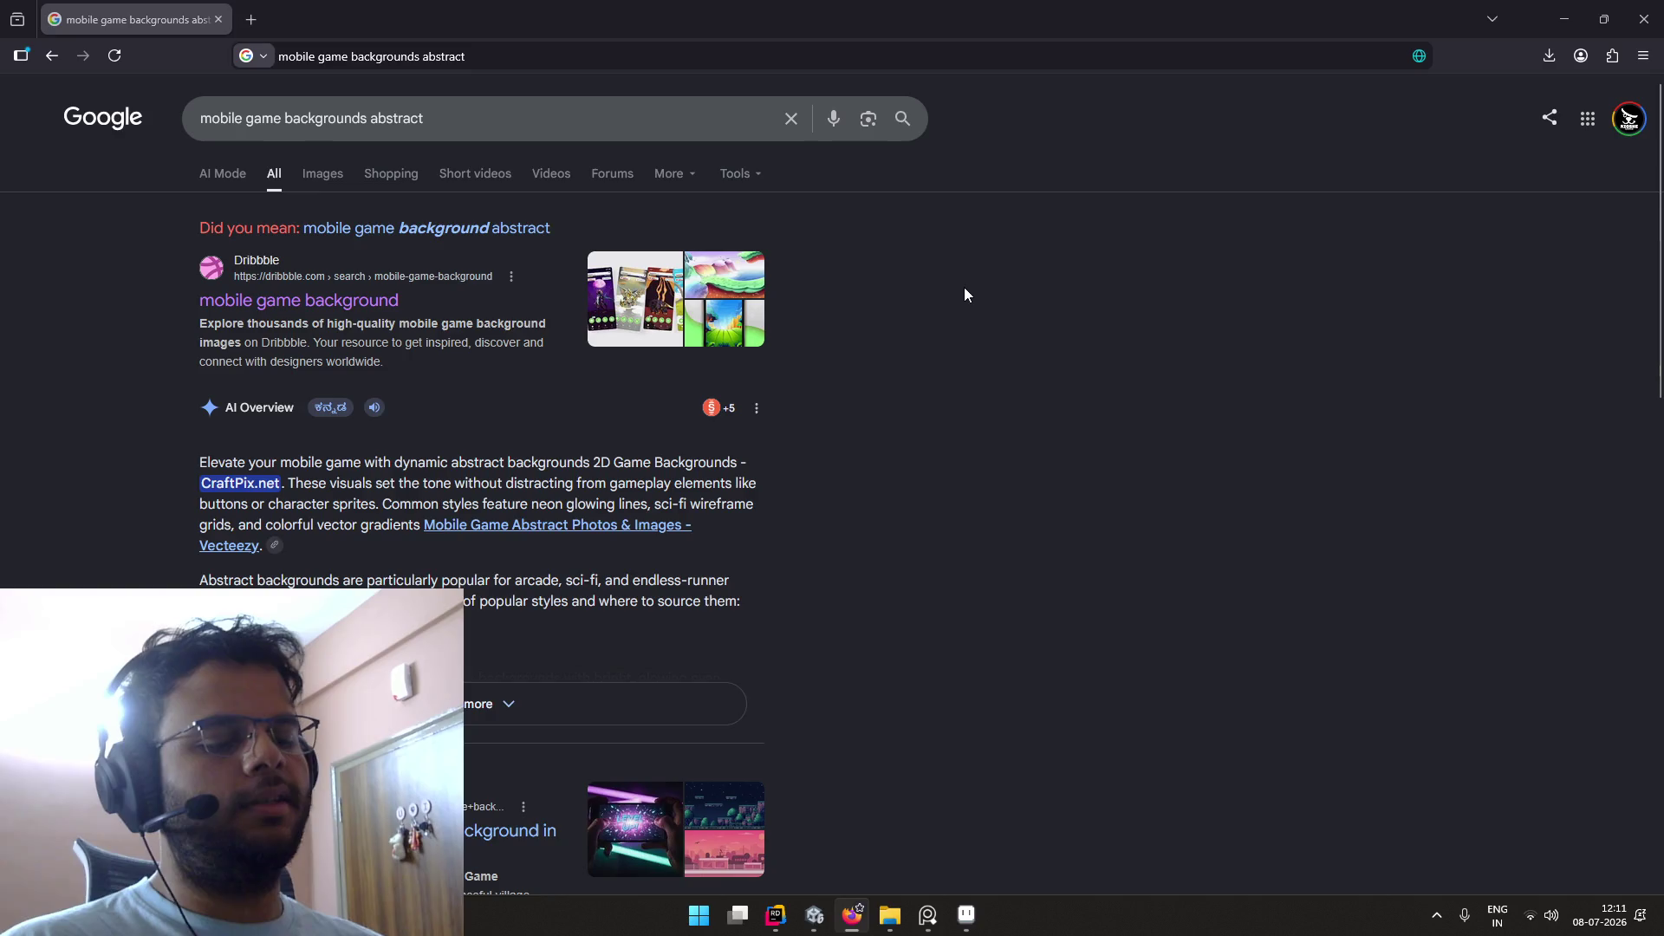
key("ctrl+super+Right")
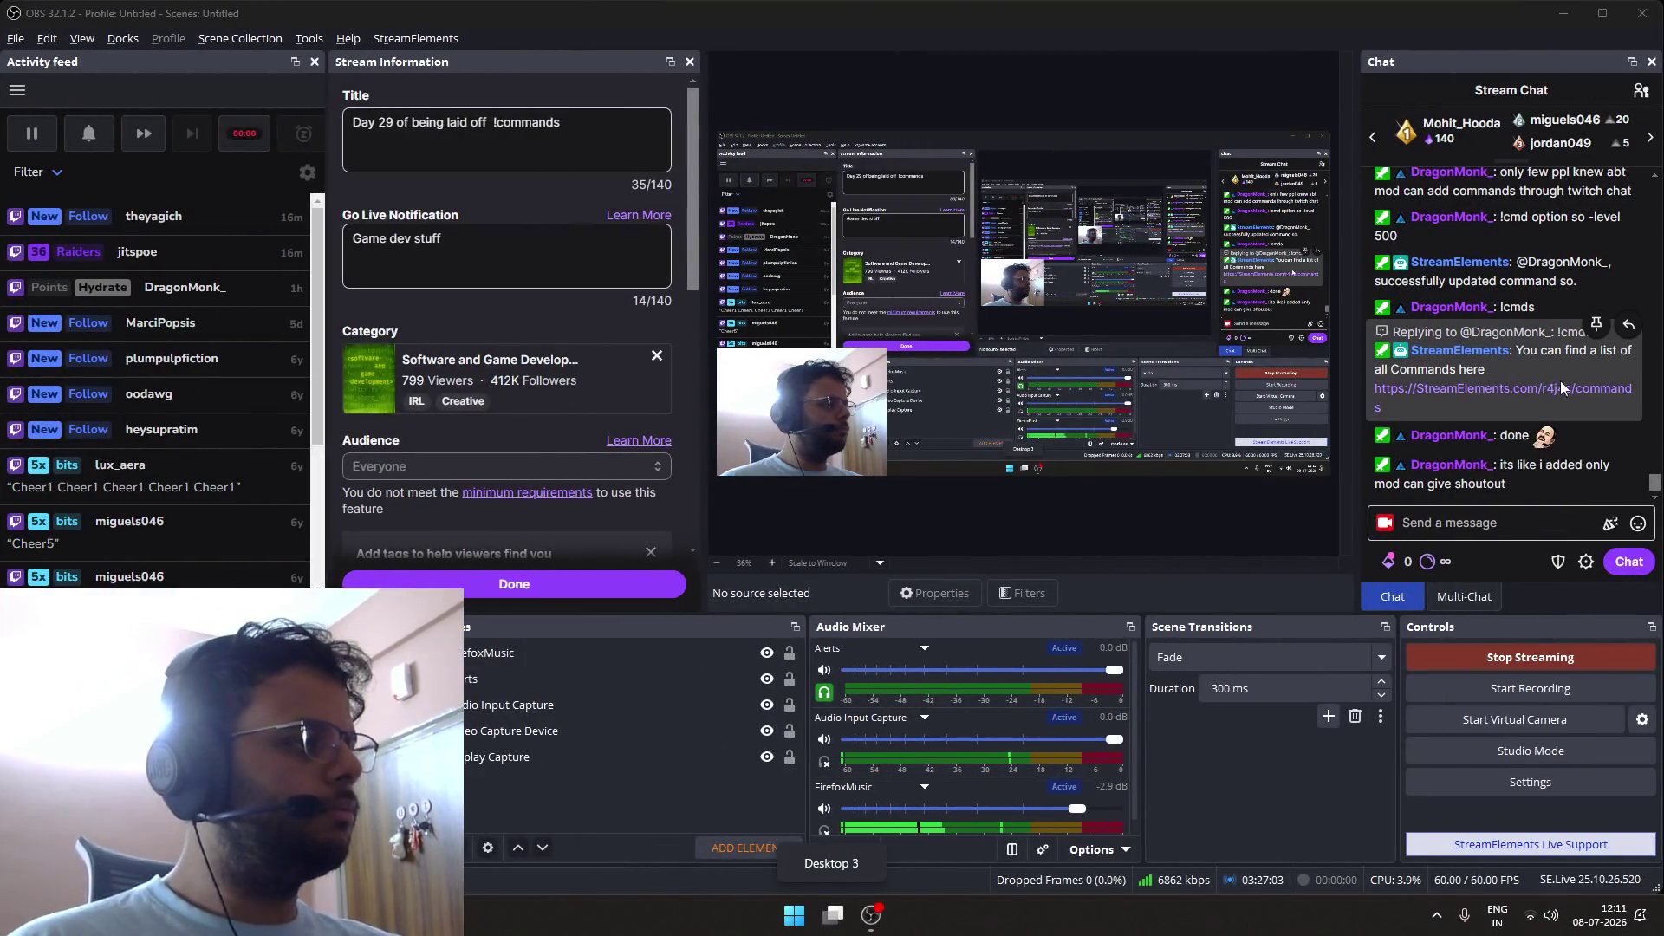
Step: Open the shouted-out streamer's Twitch page from the OBS chat link, close it, return to Desktop 1
scroll(1541, 403, "up", 1)
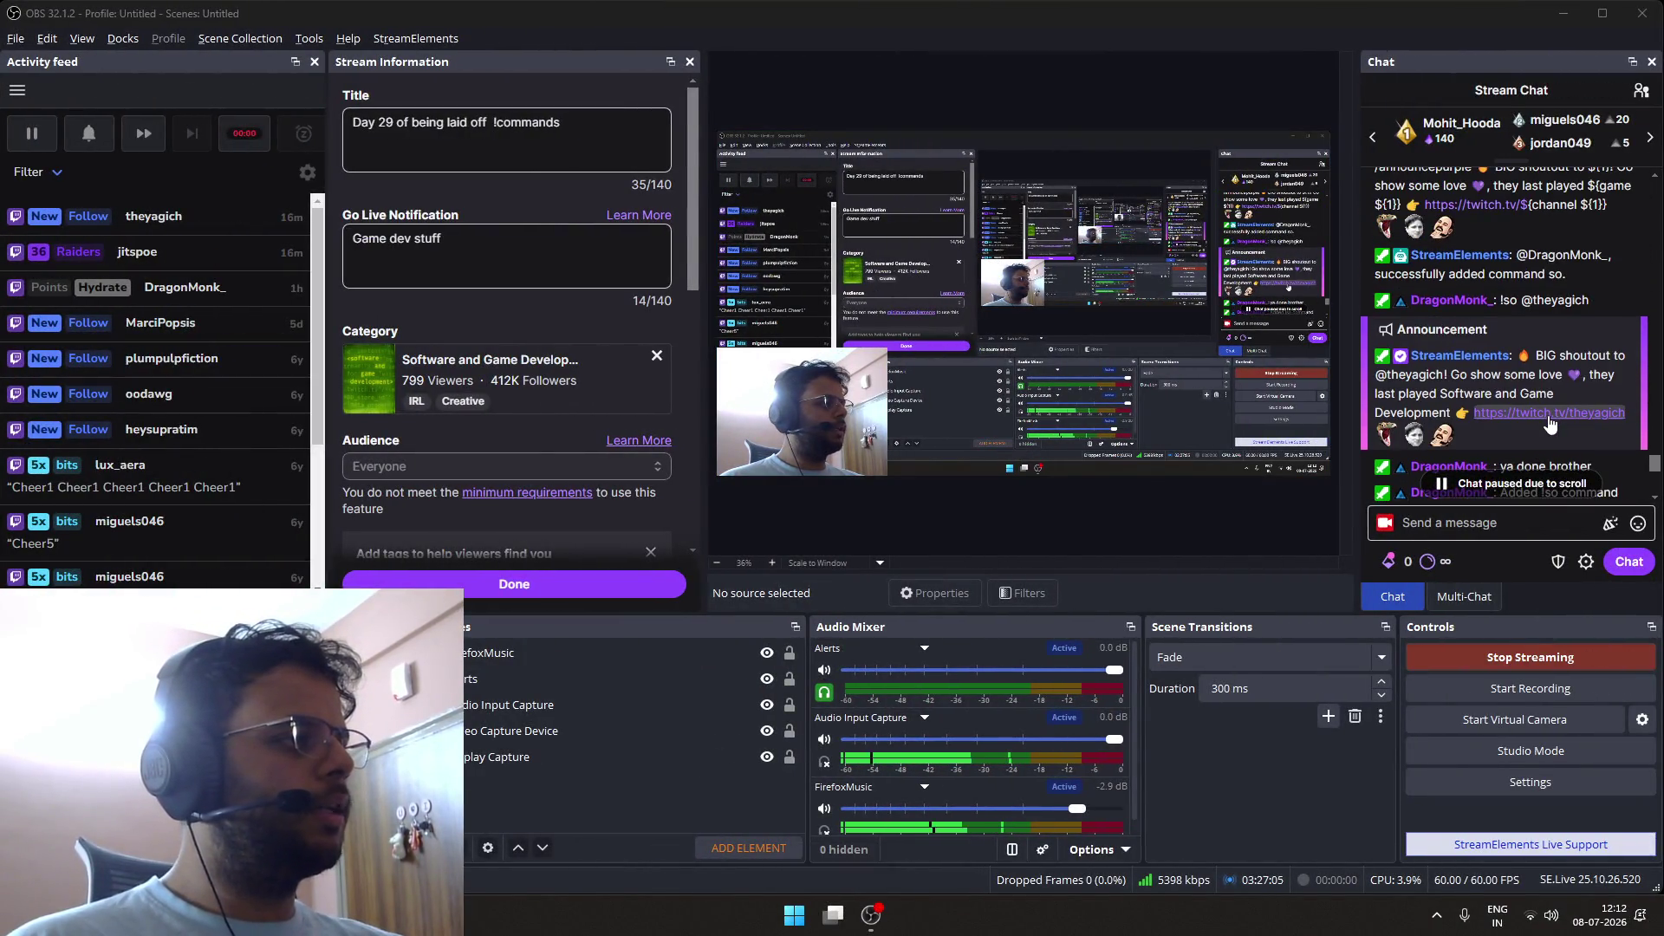
left_click(1551, 416)
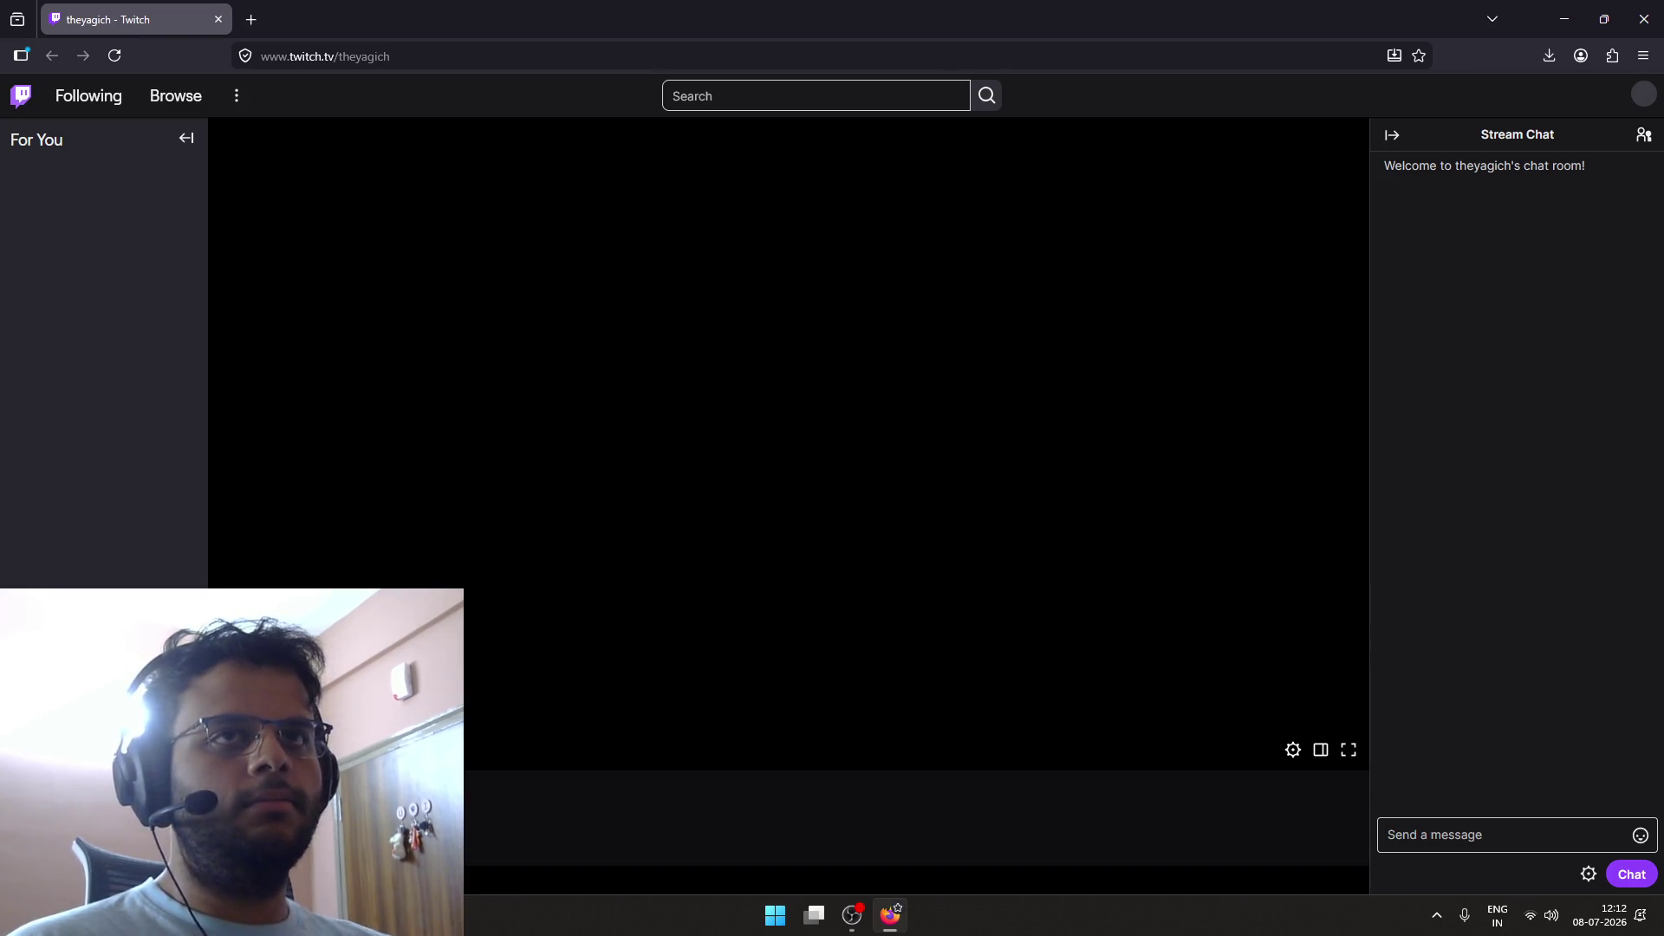
left_click(499, 57)
key("BackSpace")
key("ctrl+w")
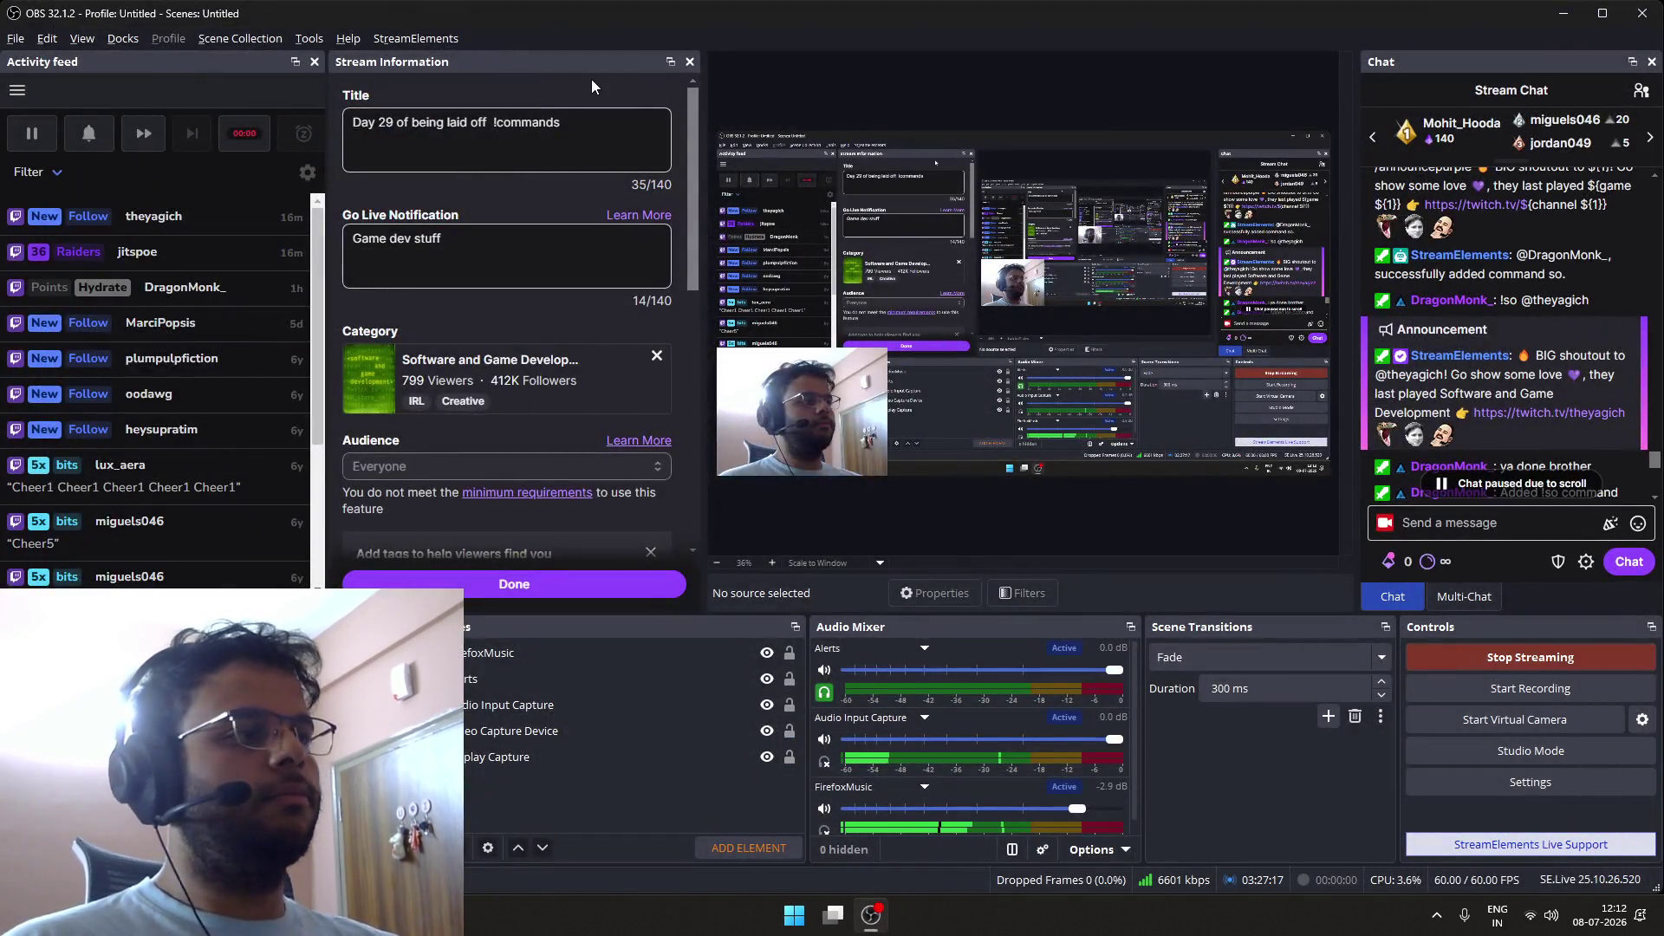
key("ctrl+super+Right")
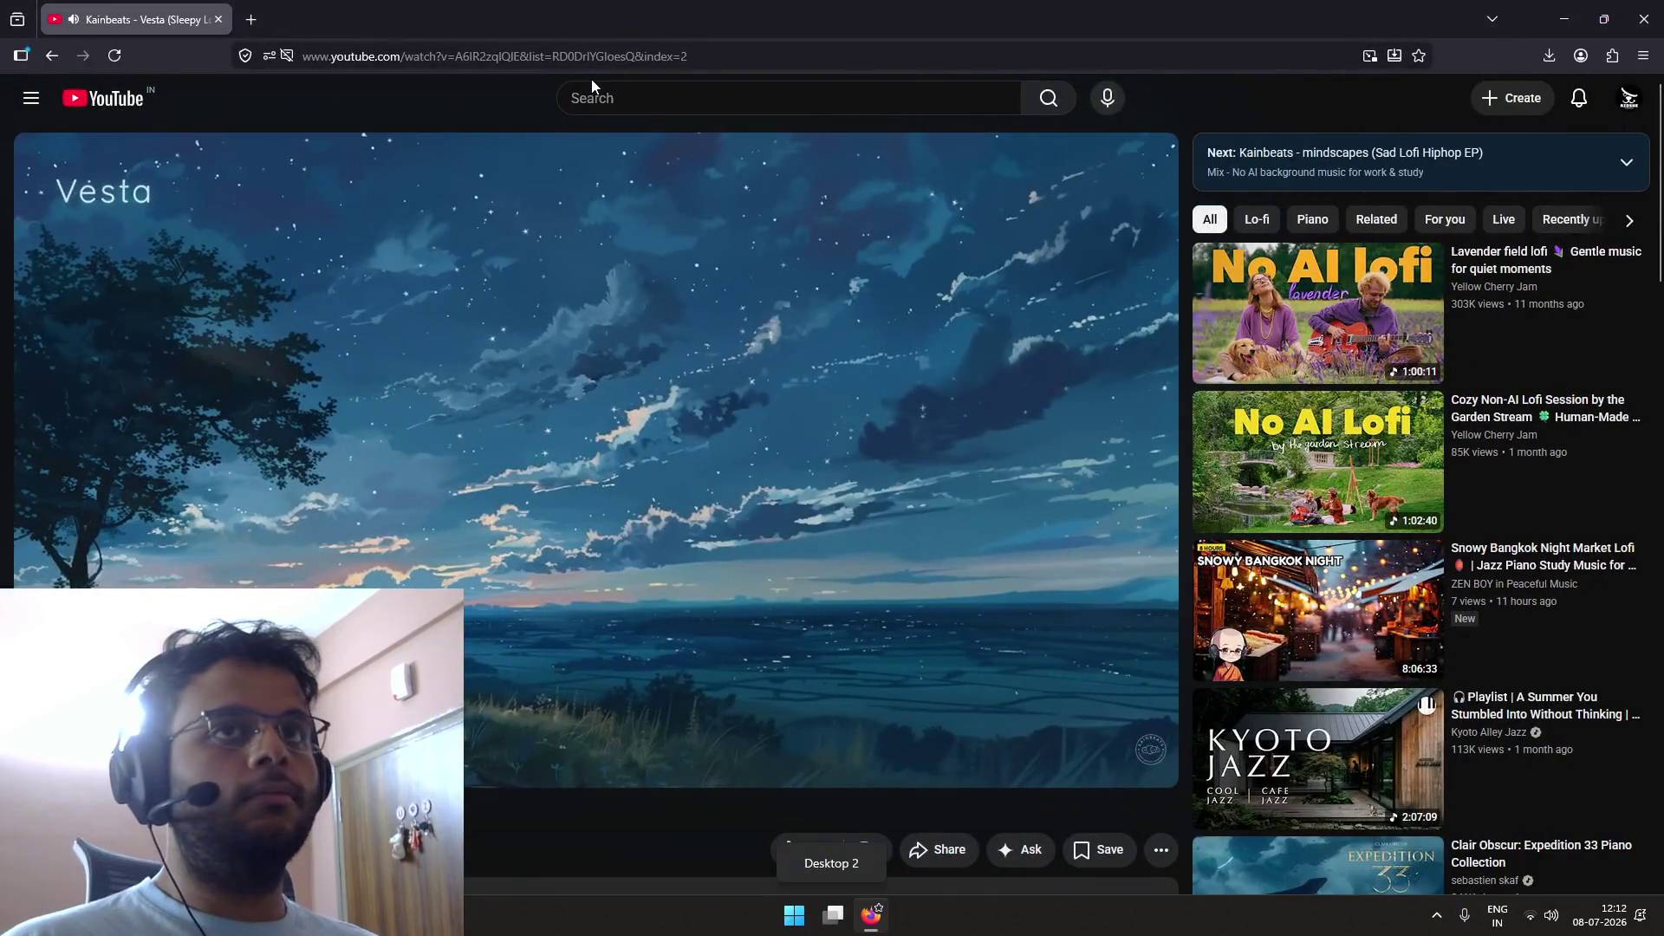
key("ctrl+super+Left")
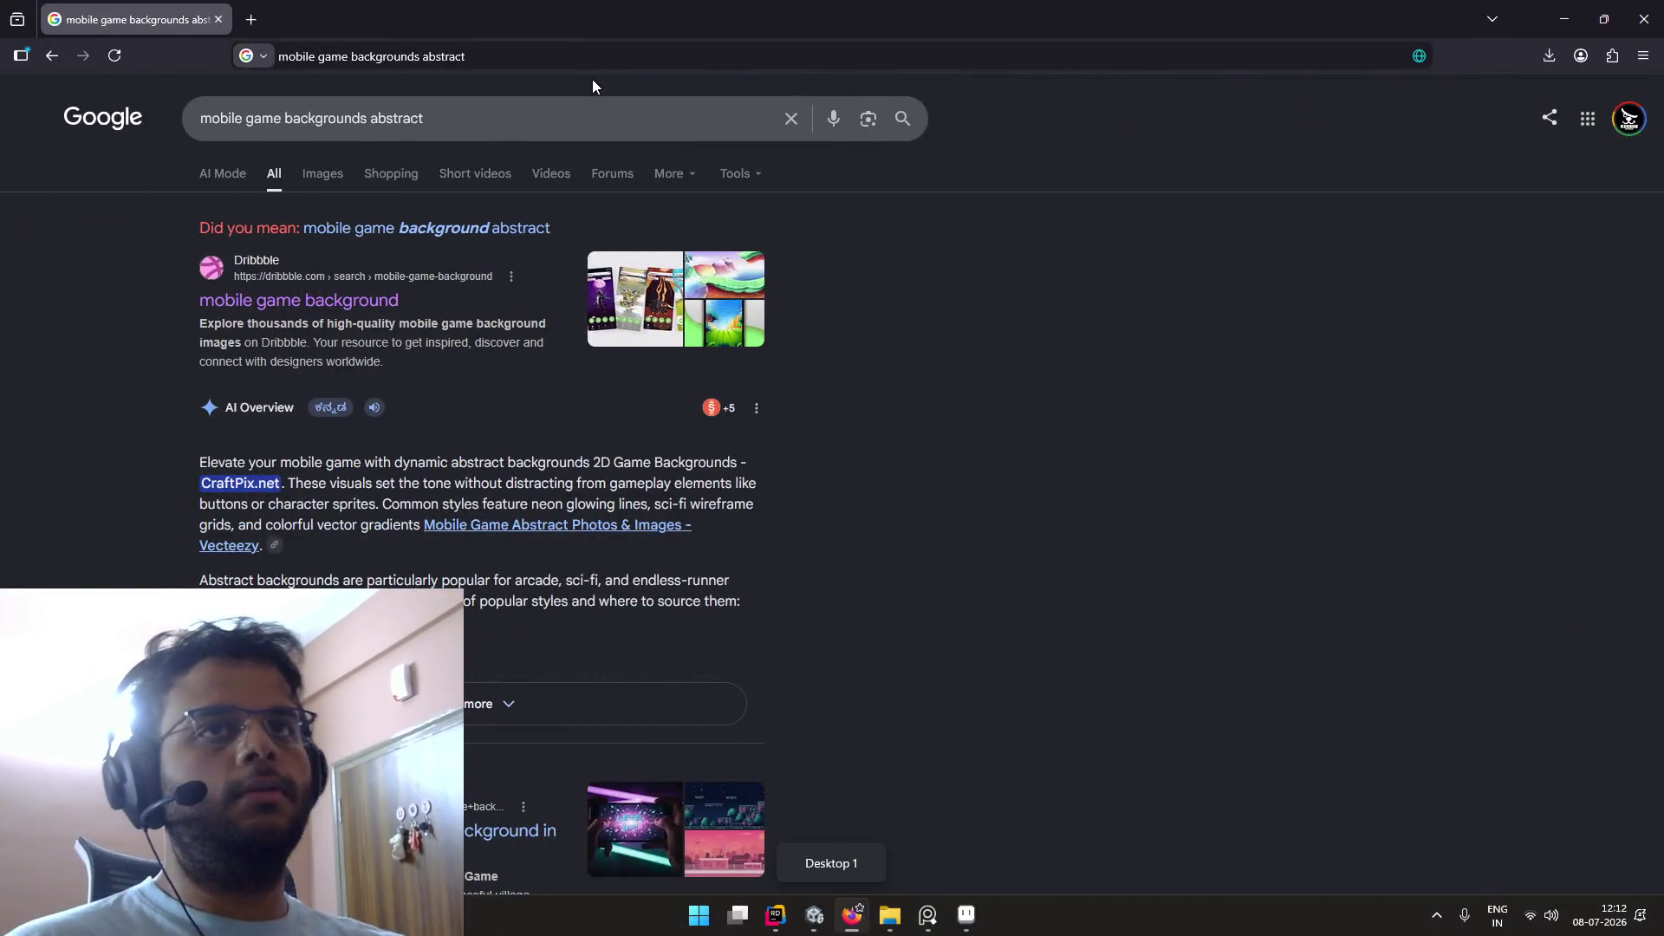
Step: Load, reload and close the shouted-out streamer's Twitch page, then go to the Google homepage
key("ctrl+t")
type("https://www.twitch.tv/theyagich")
key("Return")
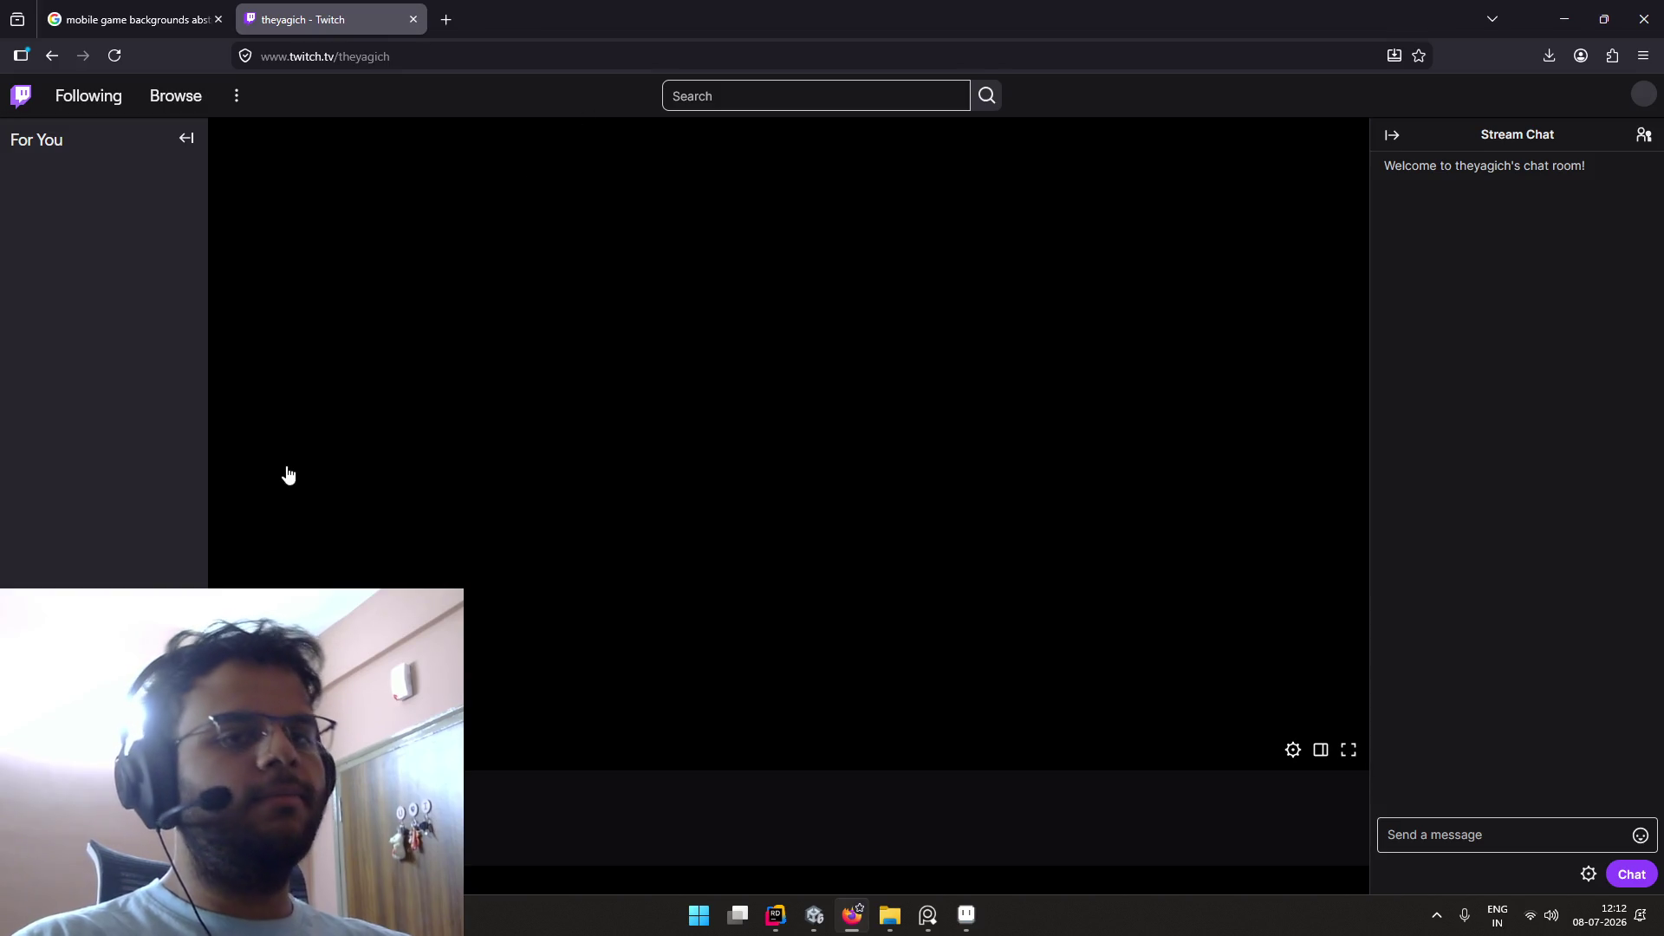
left_click(114, 55)
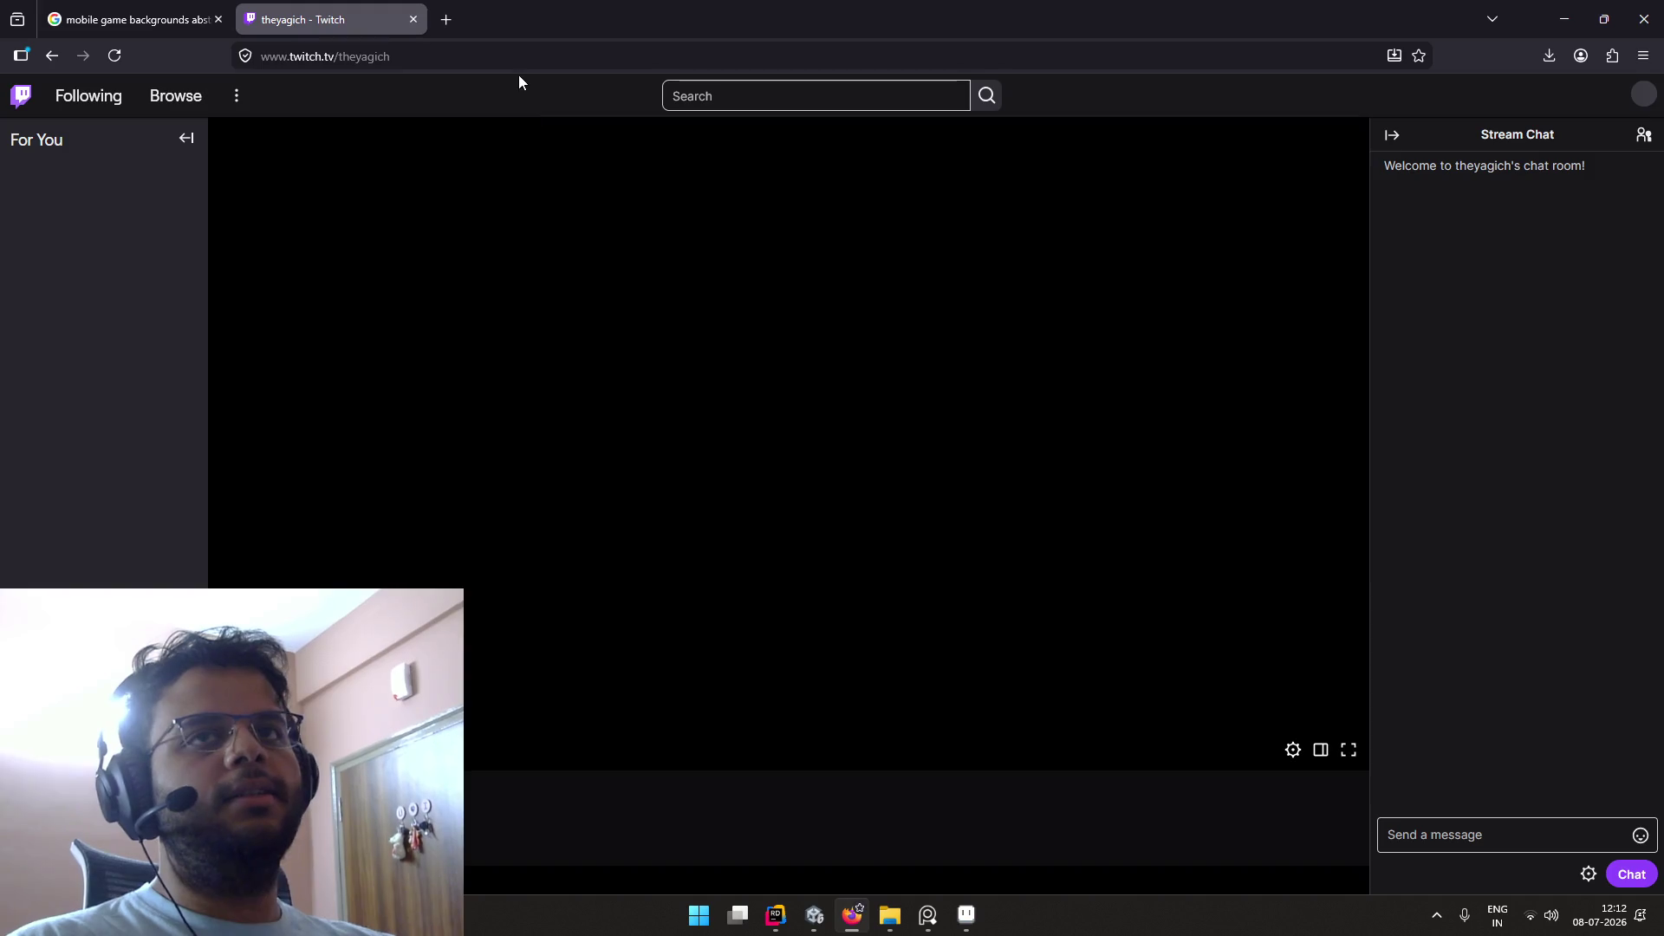
left_click(523, 57)
key("ctrl+w")
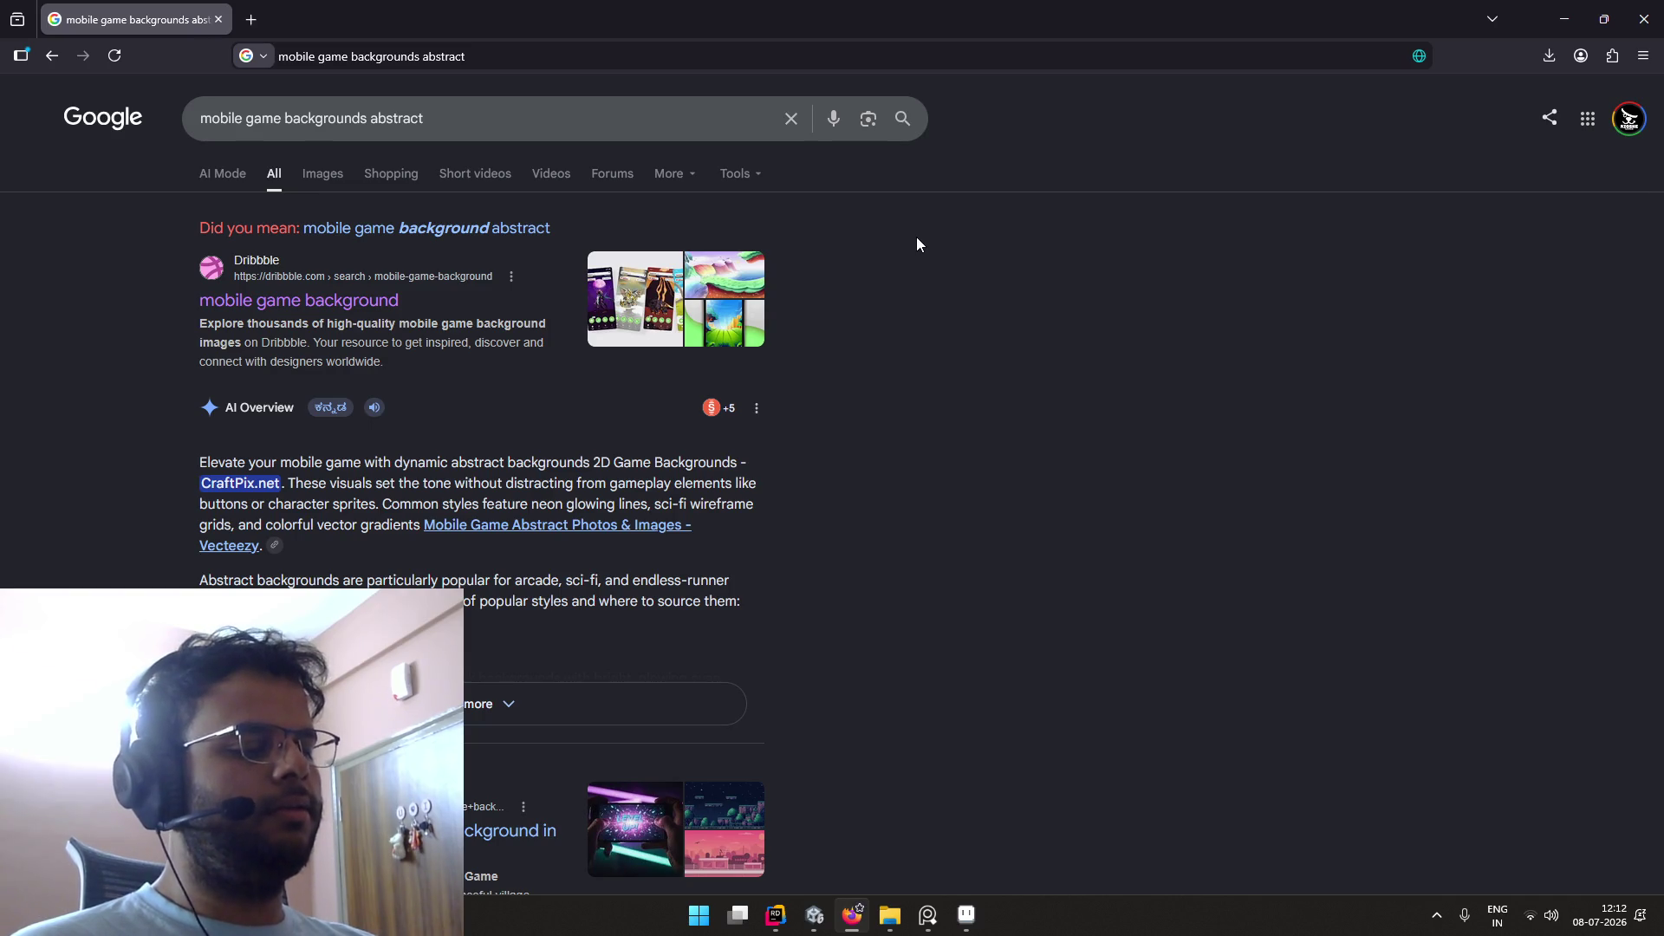
left_click(130, 119)
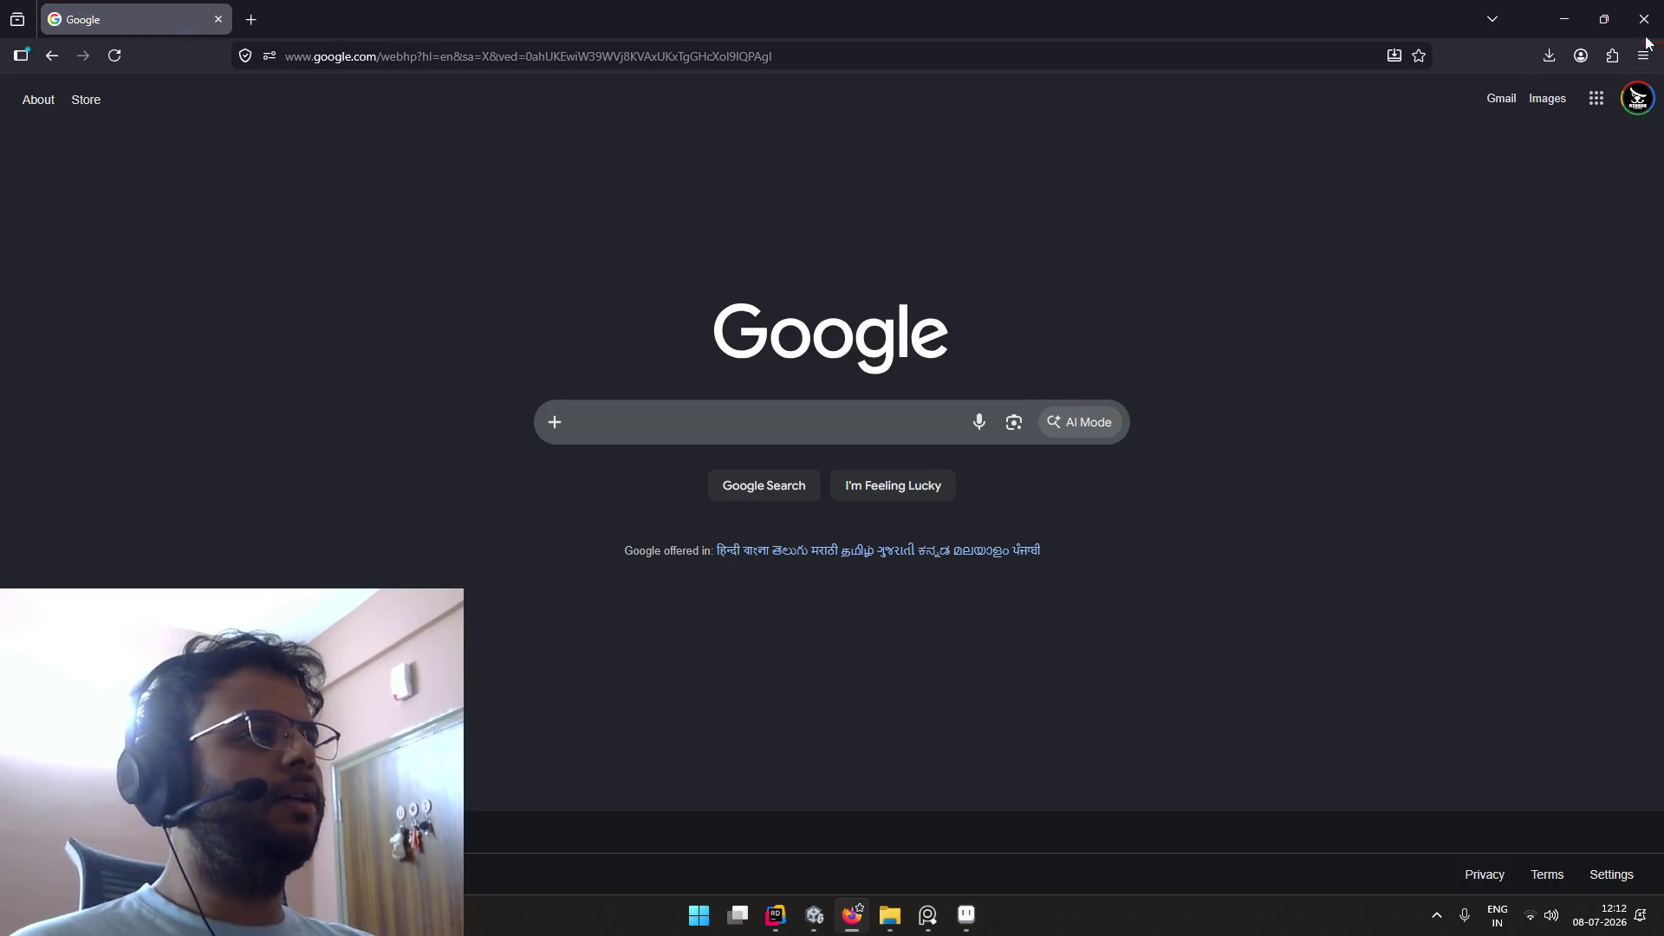
Step: Bring Icons.aseprite to the front and pan across the icon sheet
key("alt+Tab")
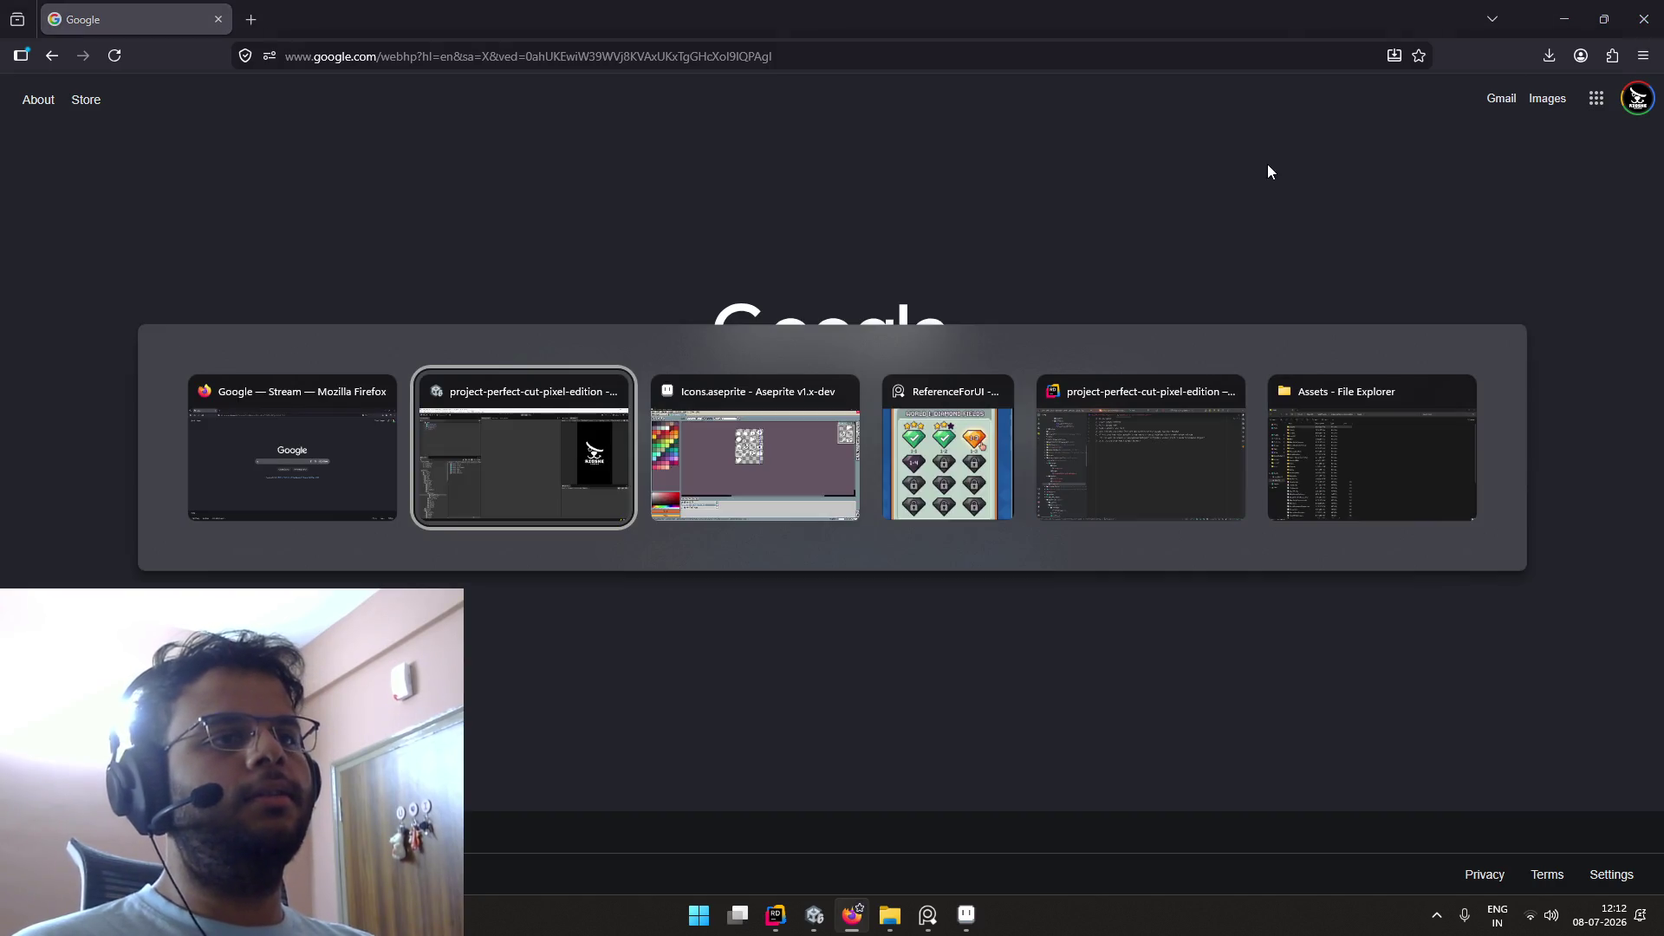
key("alt+Tab")
scroll(1068, 284, "up", 3)
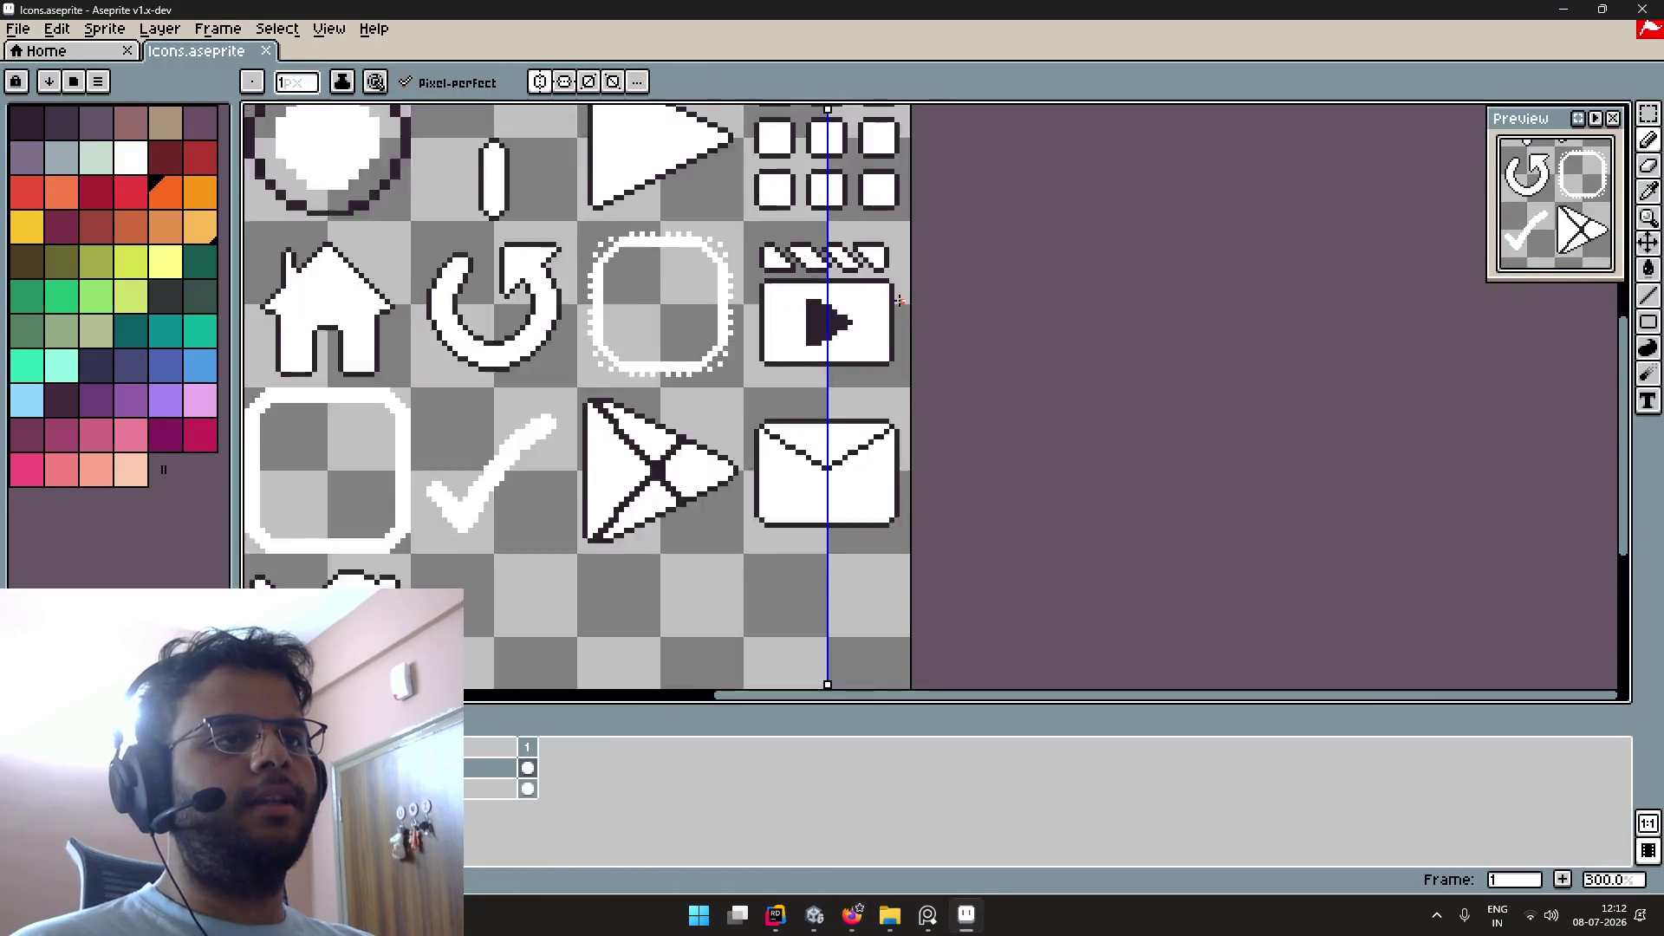
scroll(1069, 284, "down", 2)
scroll(1069, 284, "up", 2)
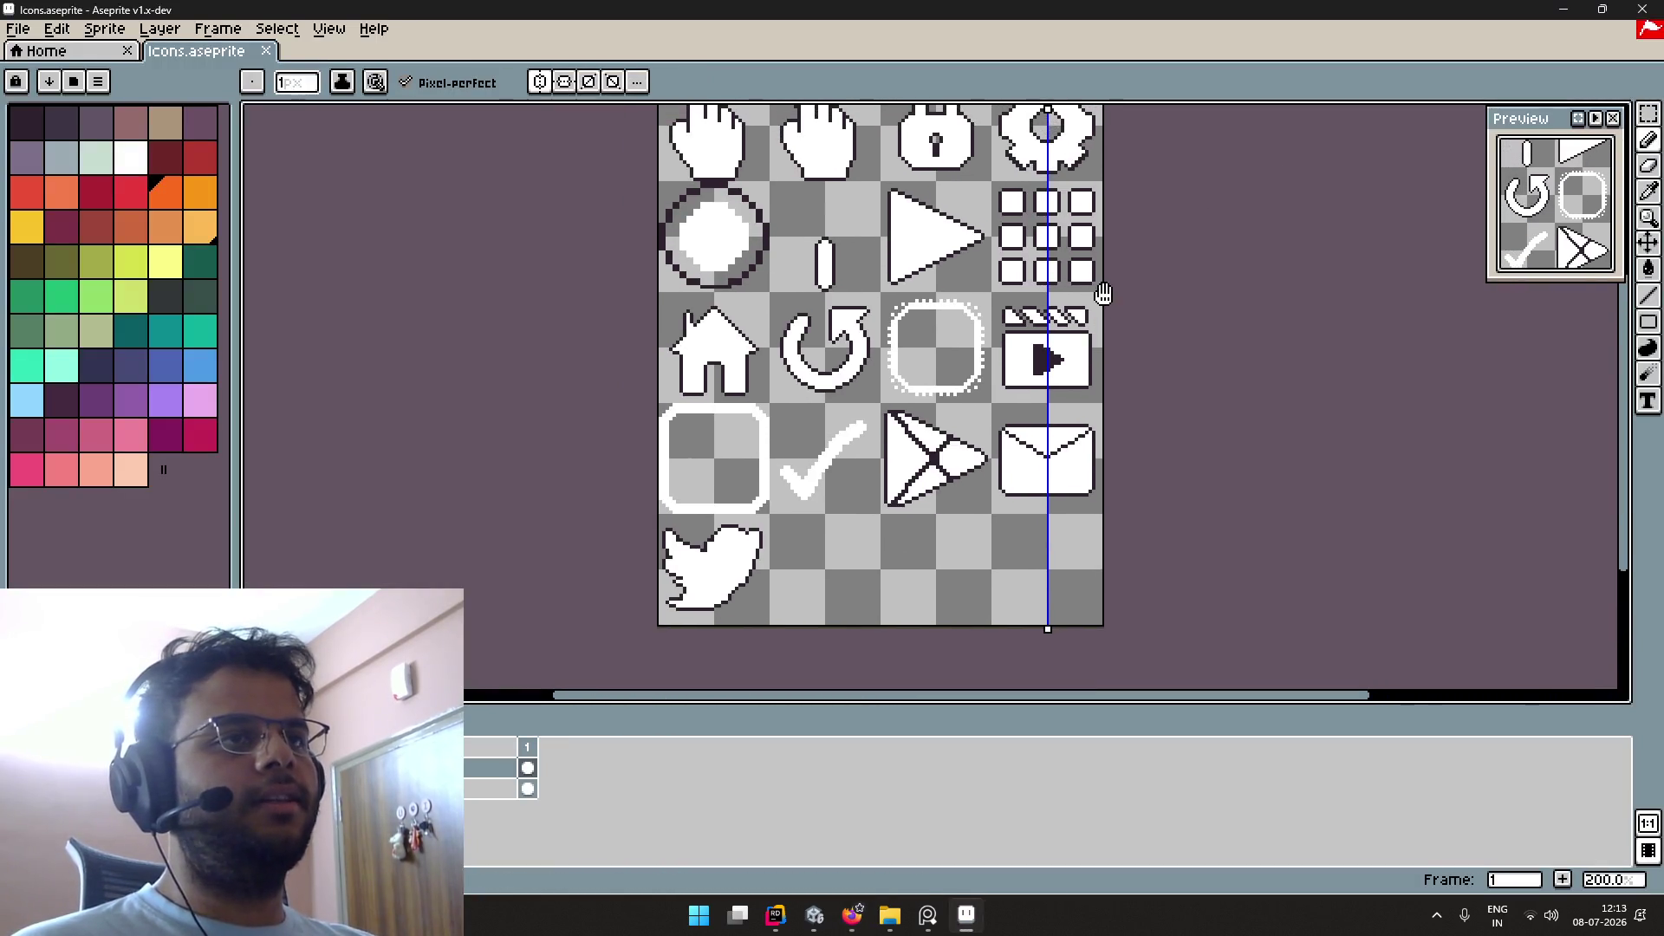
scroll(1098, 294, "up", 2)
scroll(1098, 294, "down", 1)
left_click_drag(1115, 283, 948, 268)
Step: Playtest Level 7, slicing the potion 49.9%/50.1% for an S grade, then stop play
scroll(947, 273, "up", 1)
key("alt+Tab")
key("alt+Tab")
key("alt+Tab")
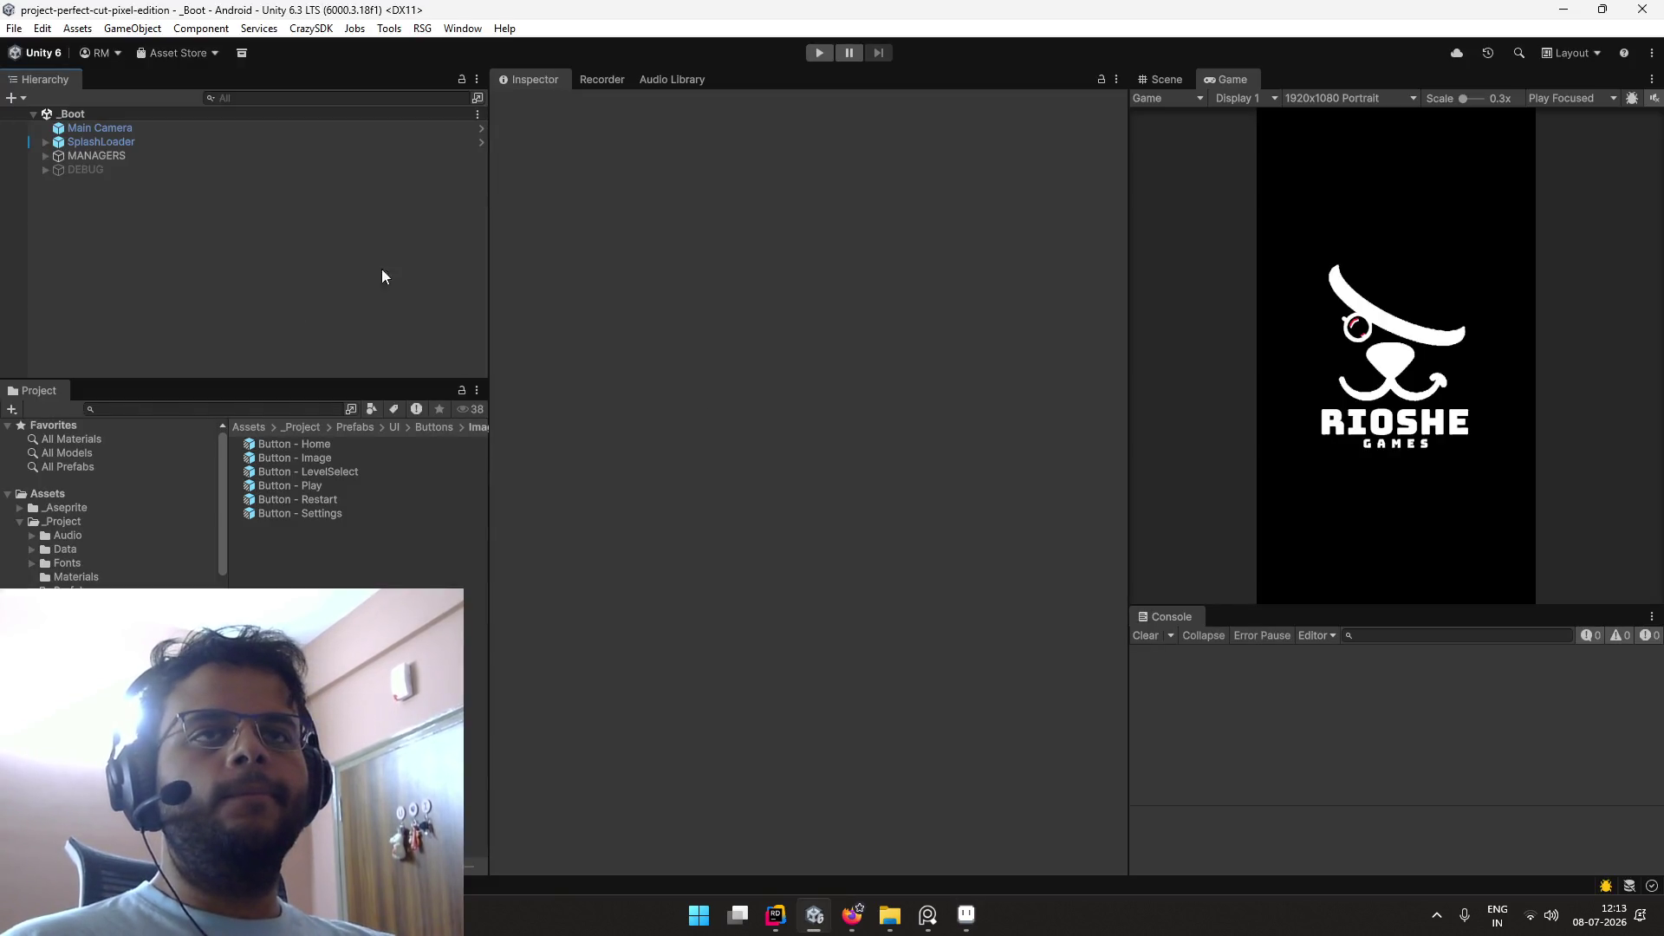
left_click(818, 53)
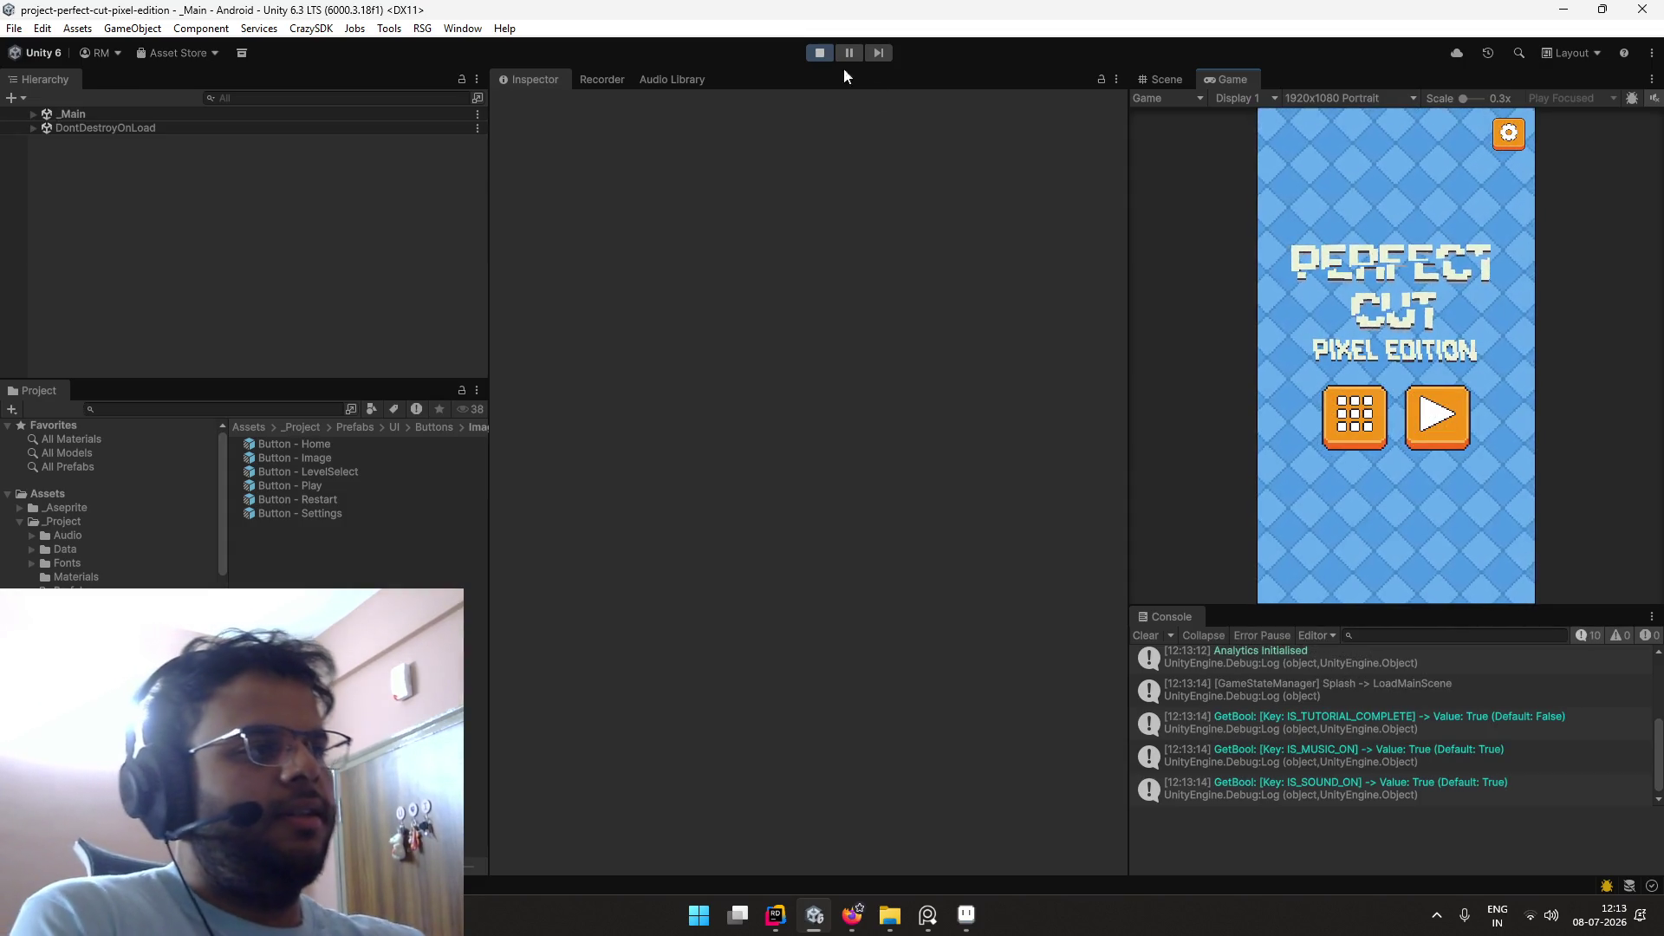
left_click(1438, 417)
left_click_drag(1397, 208, 1396, 496)
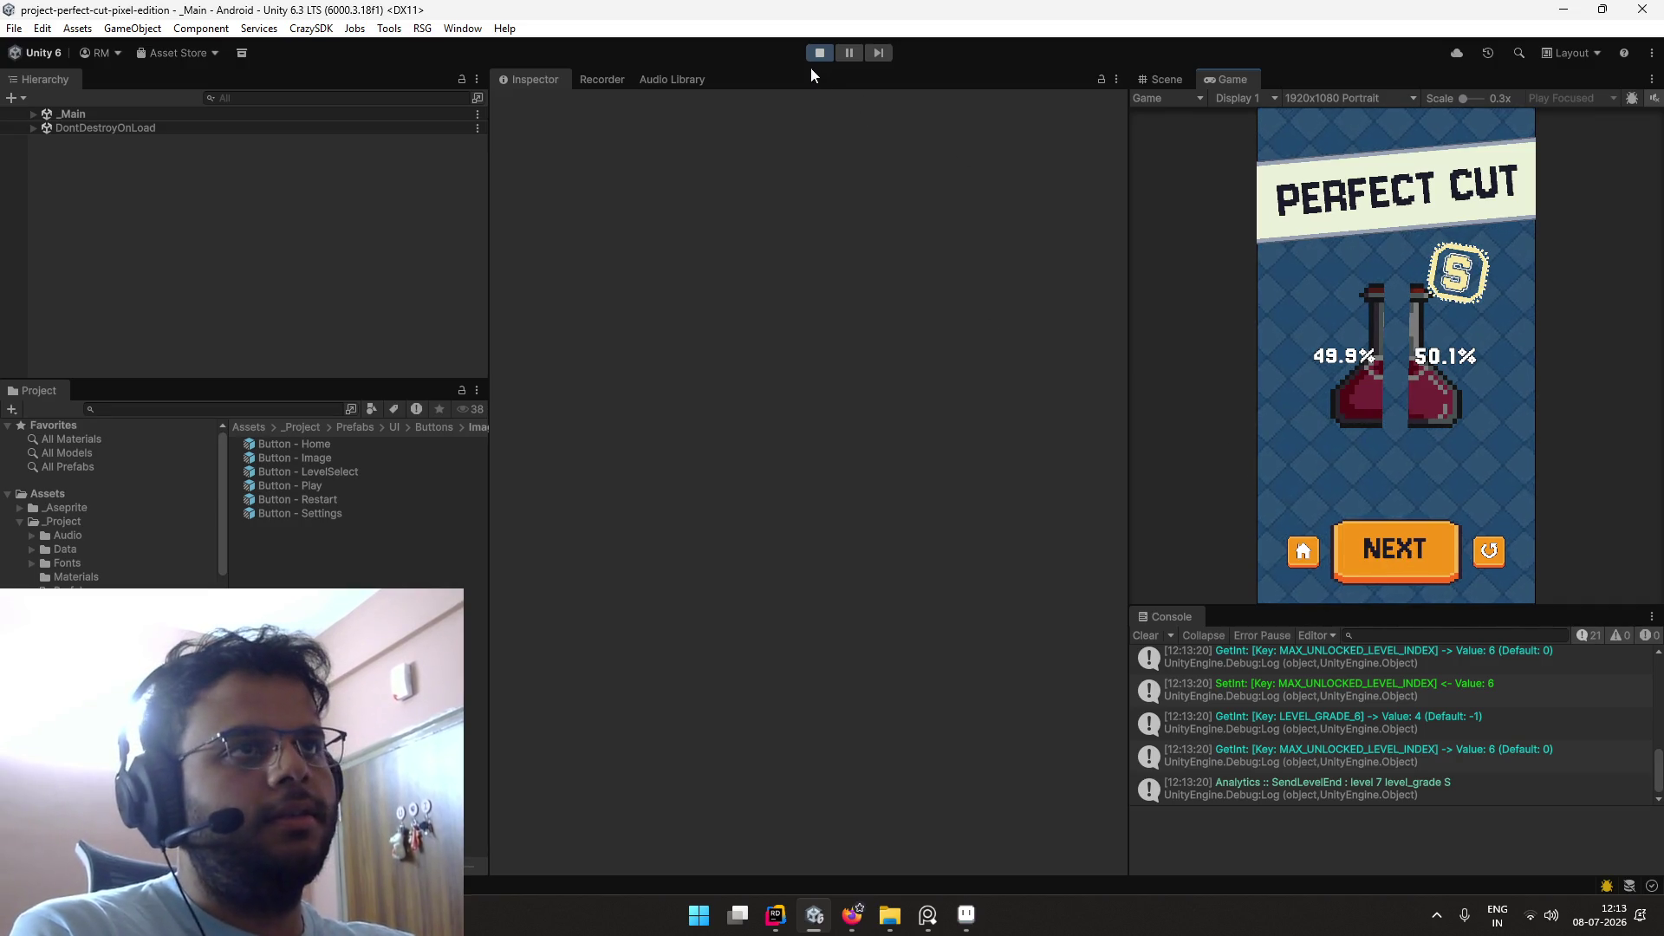
key("ctrl+p")
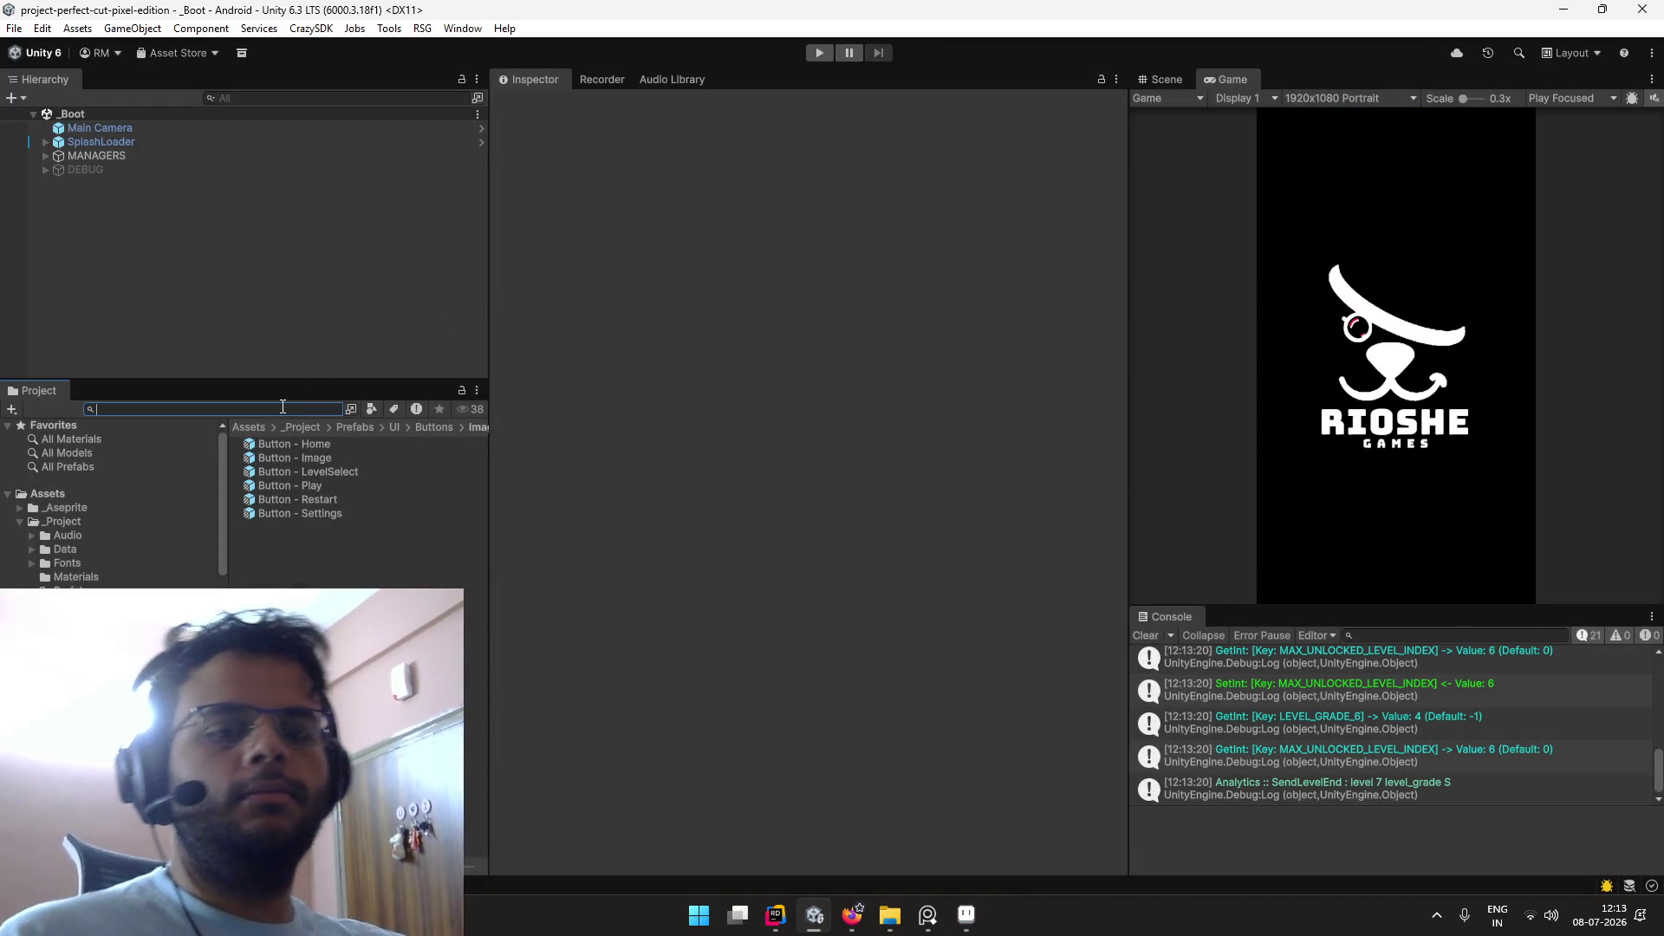
Step: Search 'bu xt', inspect the Button - Text prefab, then exit prefab mode
type("textbutton te")
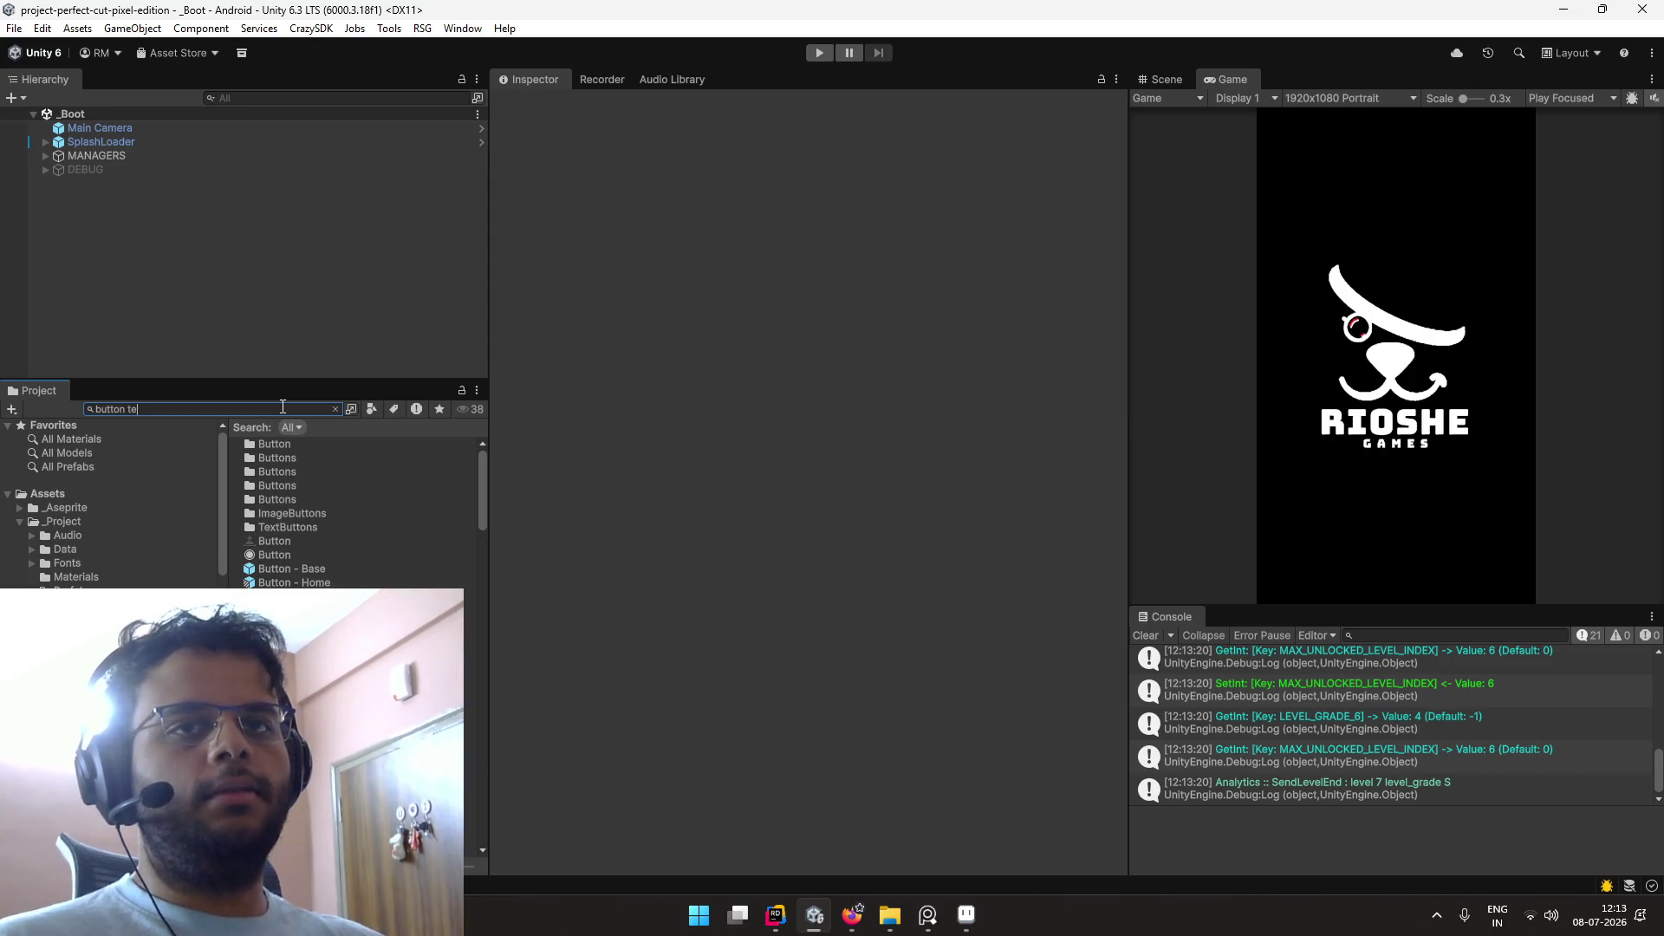
type(" xt")
double_click(282, 456)
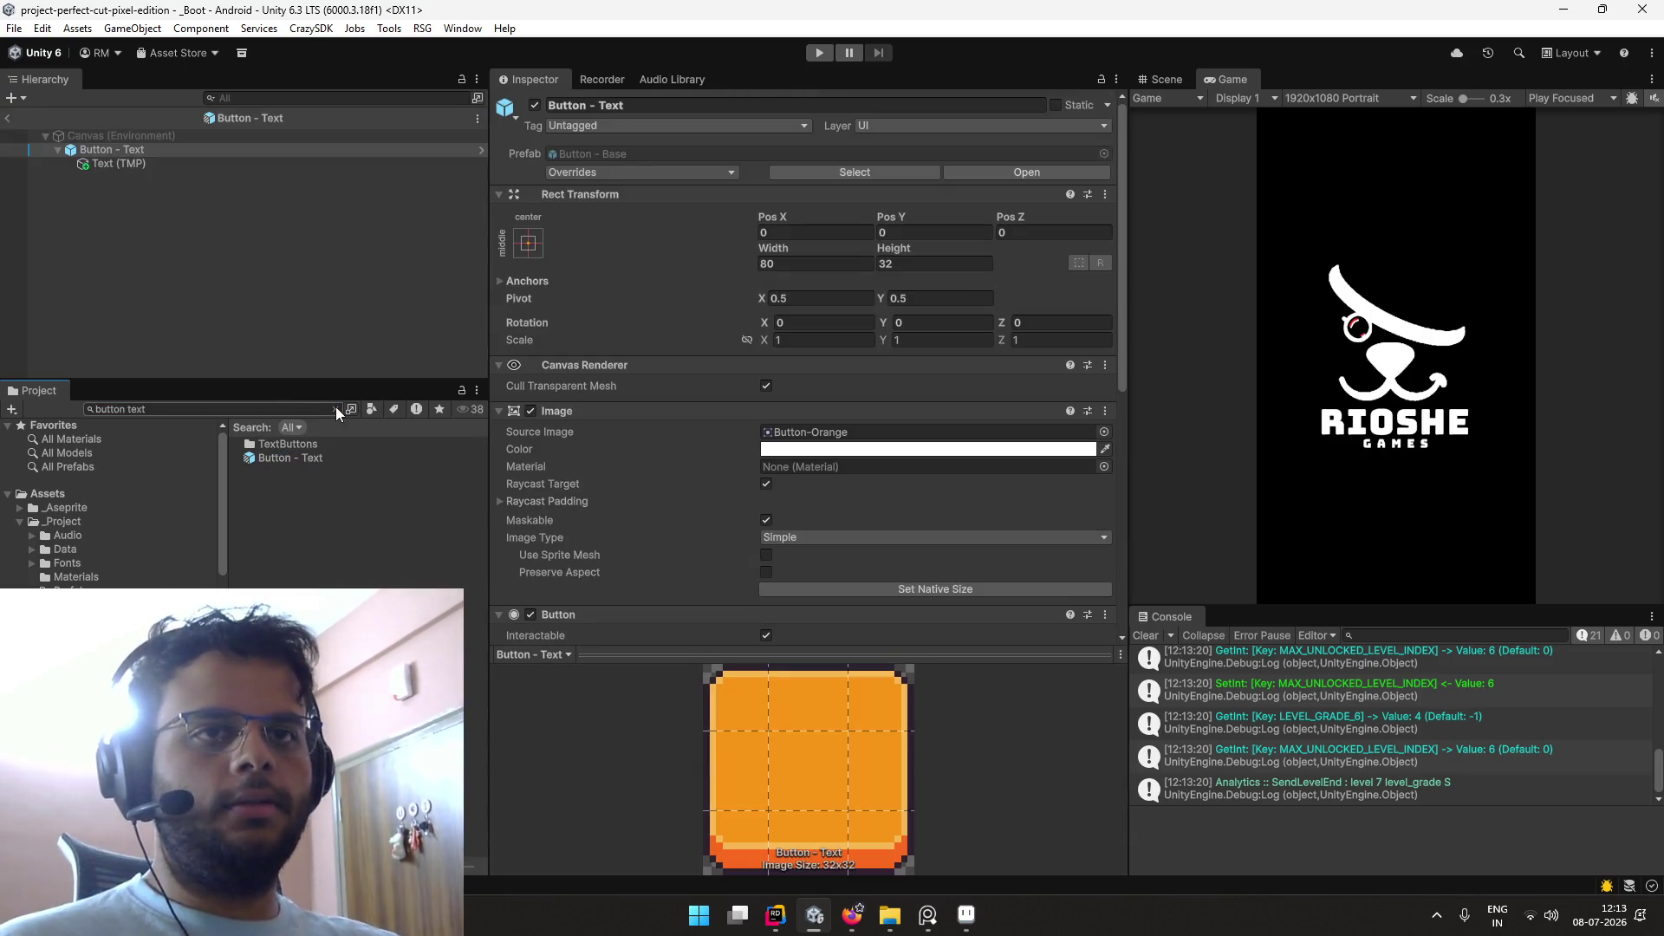
left_click(336, 410)
scroll(584, 288, "down", 2)
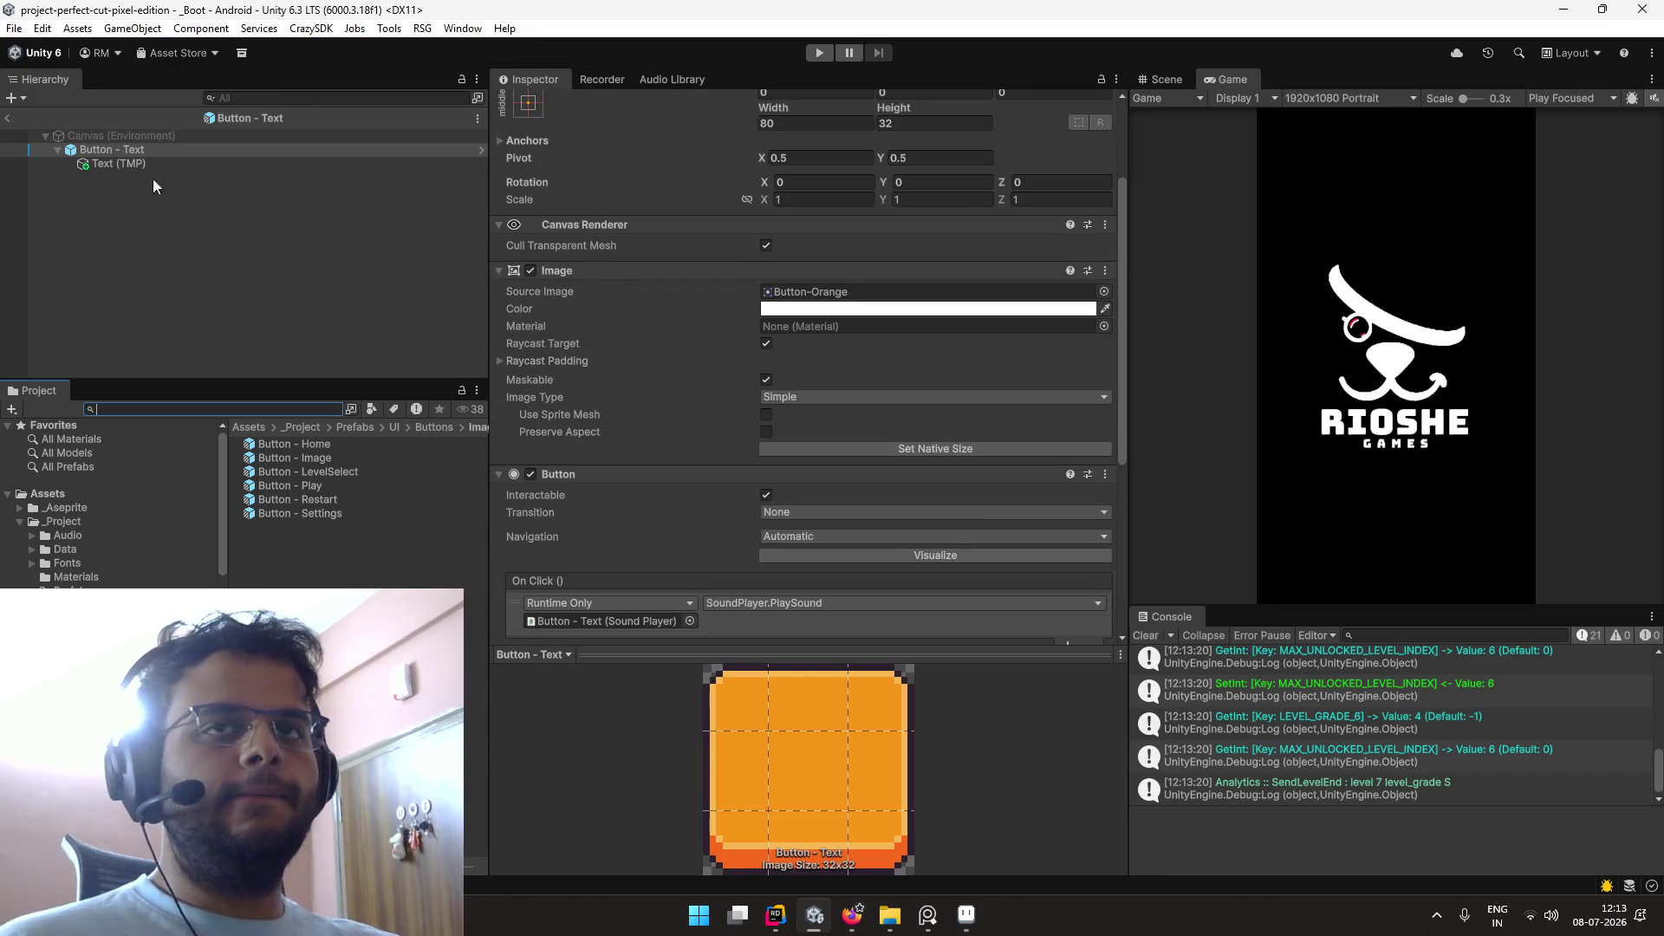
left_click(7, 118)
Step: Search 'result', open the Screen-LevelResult prefab, and bring Discord up from the tray
left_click(291, 408)
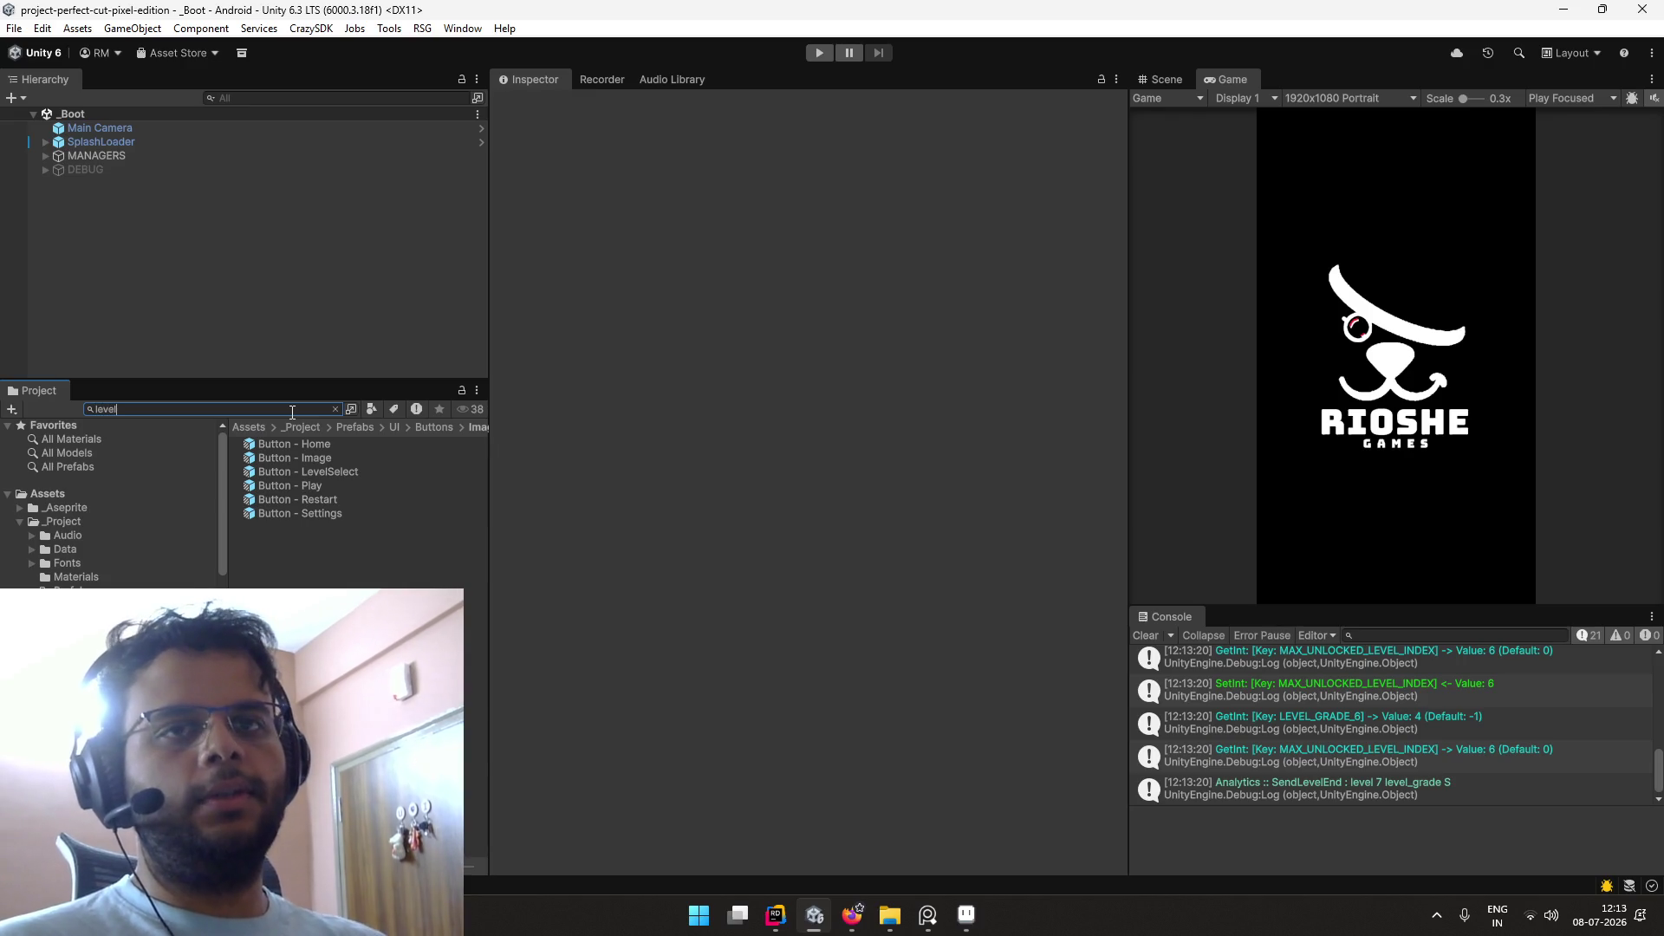
type("result")
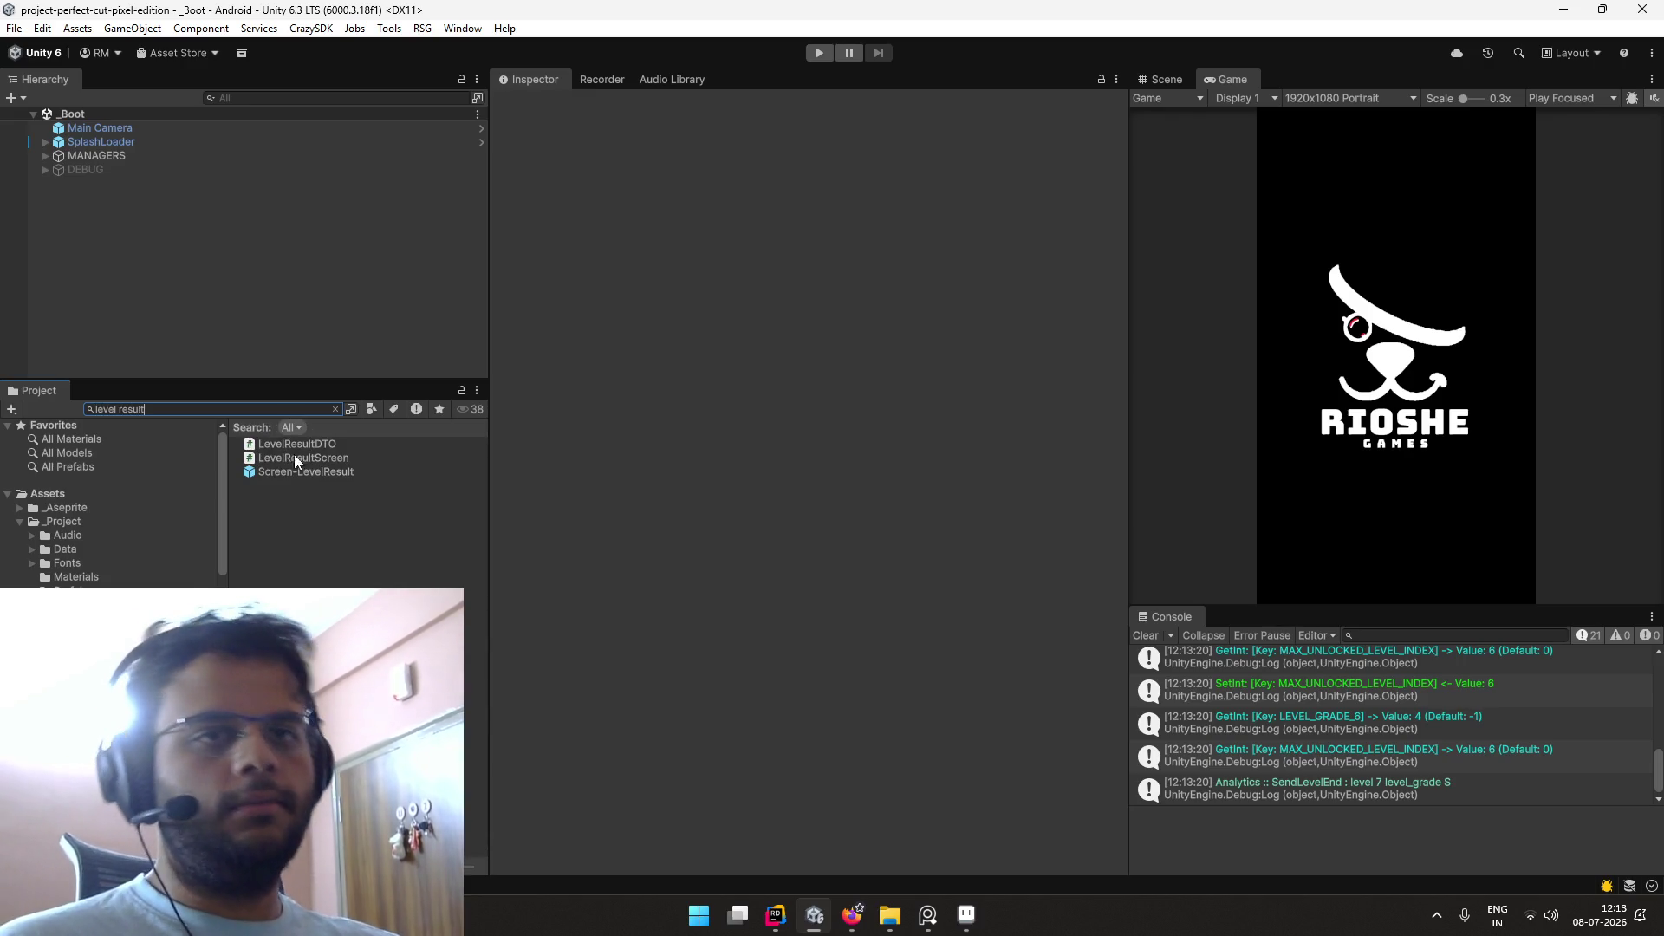
double_click(301, 469)
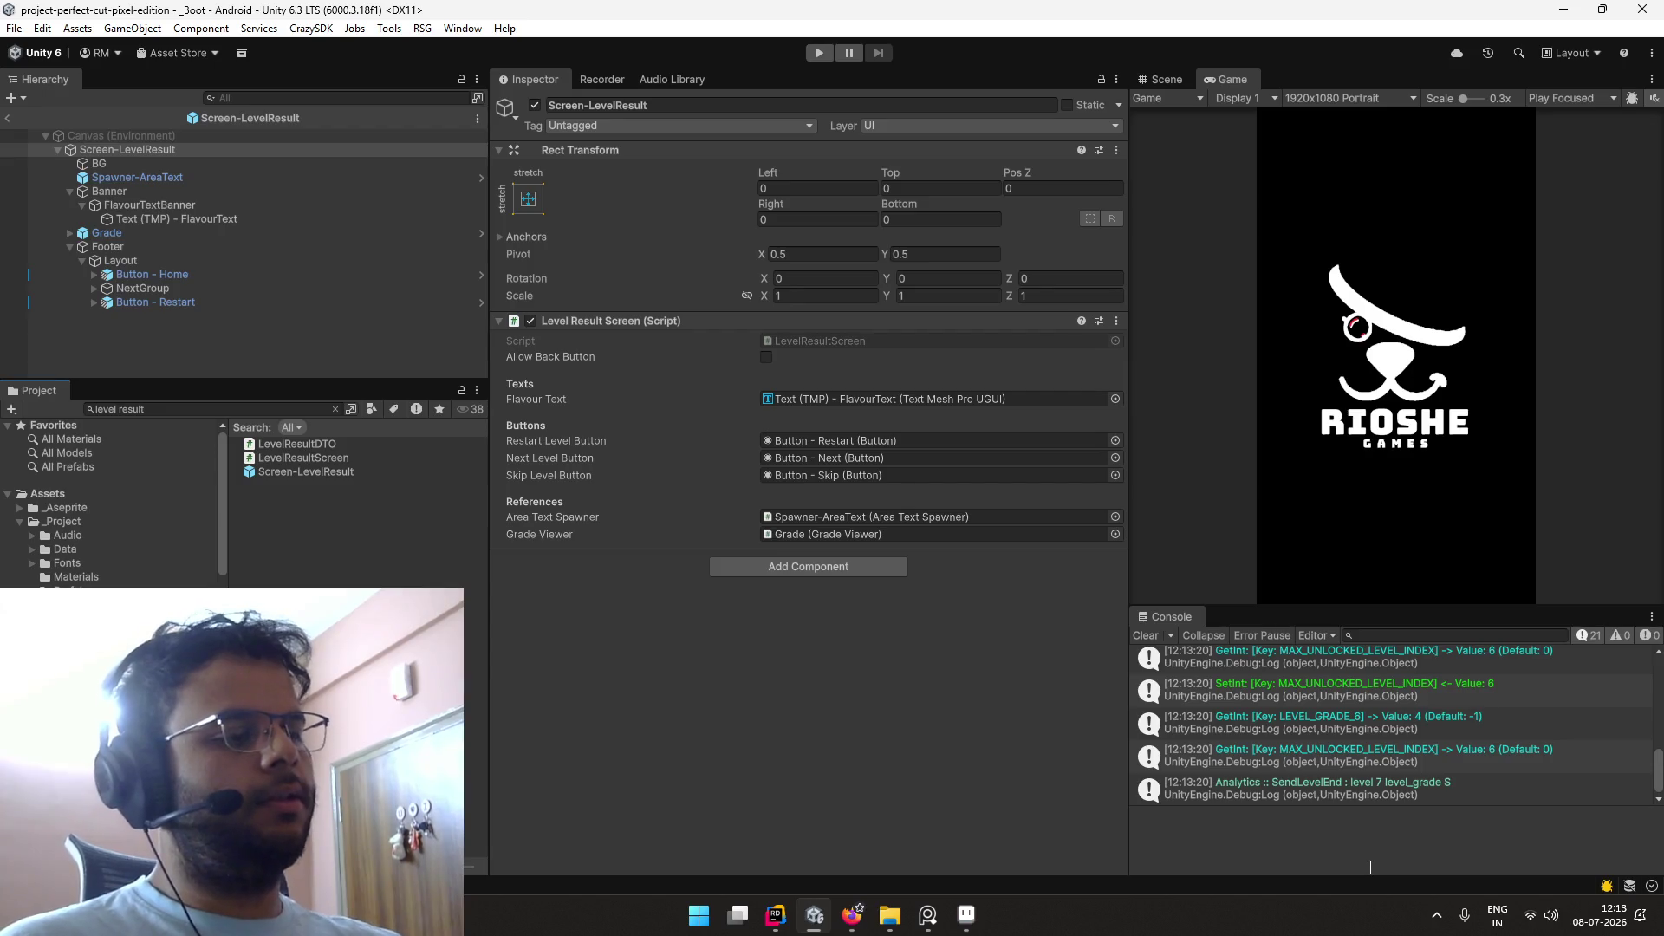
left_click(1436, 915)
left_click(1403, 863)
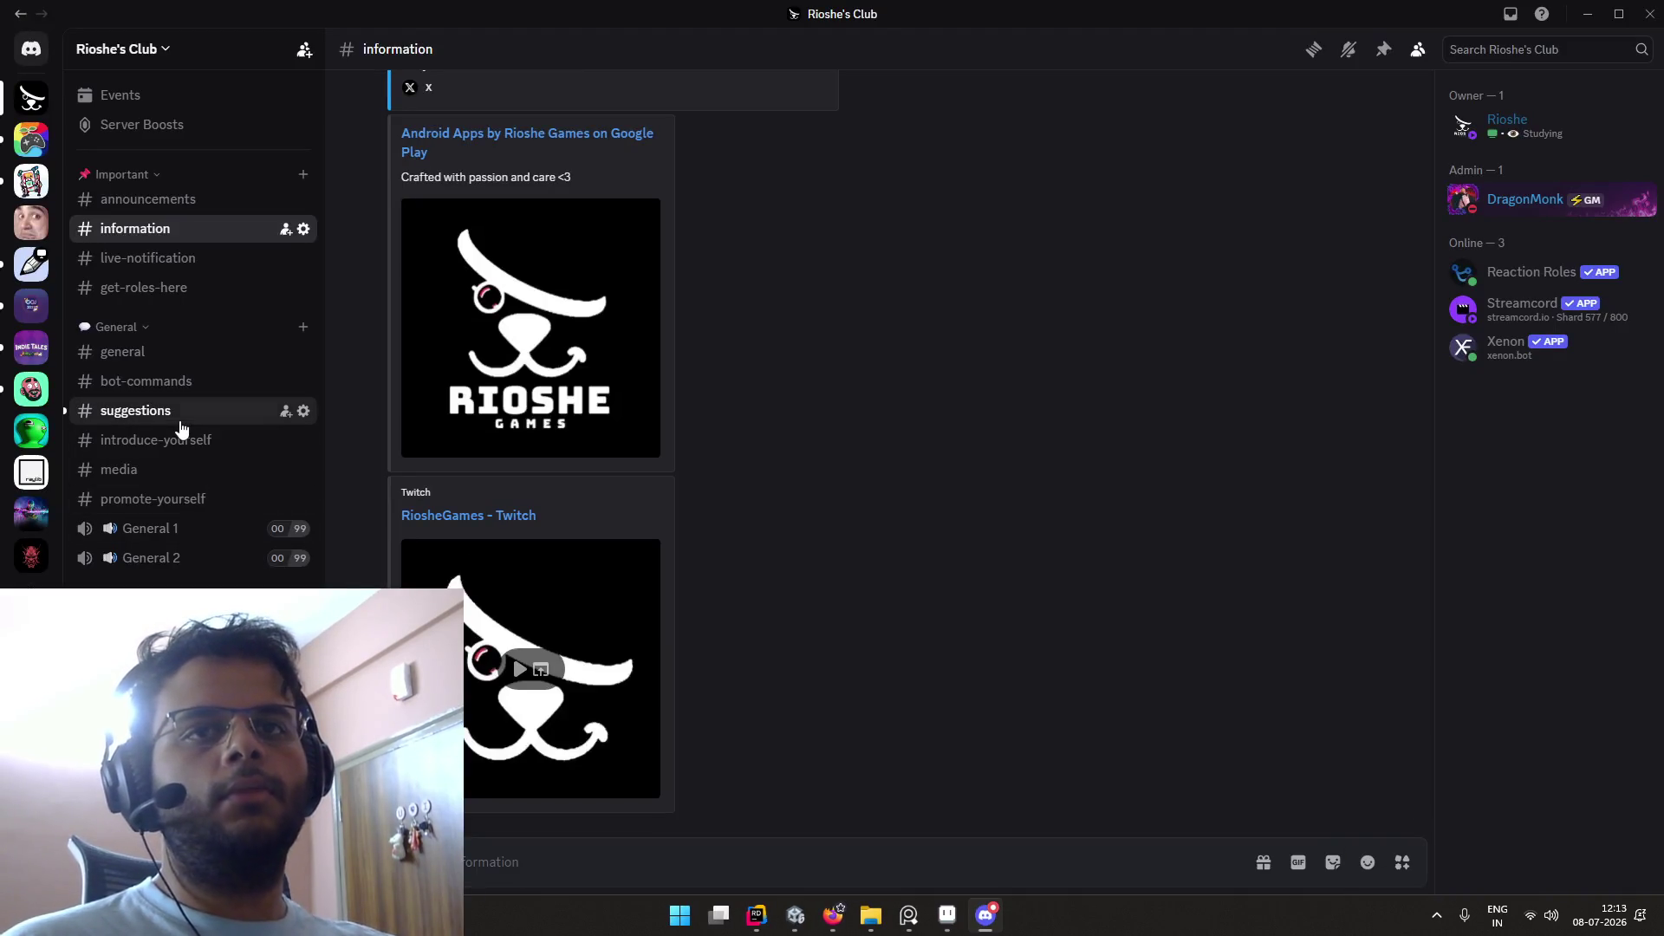
Step: Open the twitch.tv link posted in Discord's #suggestions channel in the browser
left_click(173, 411)
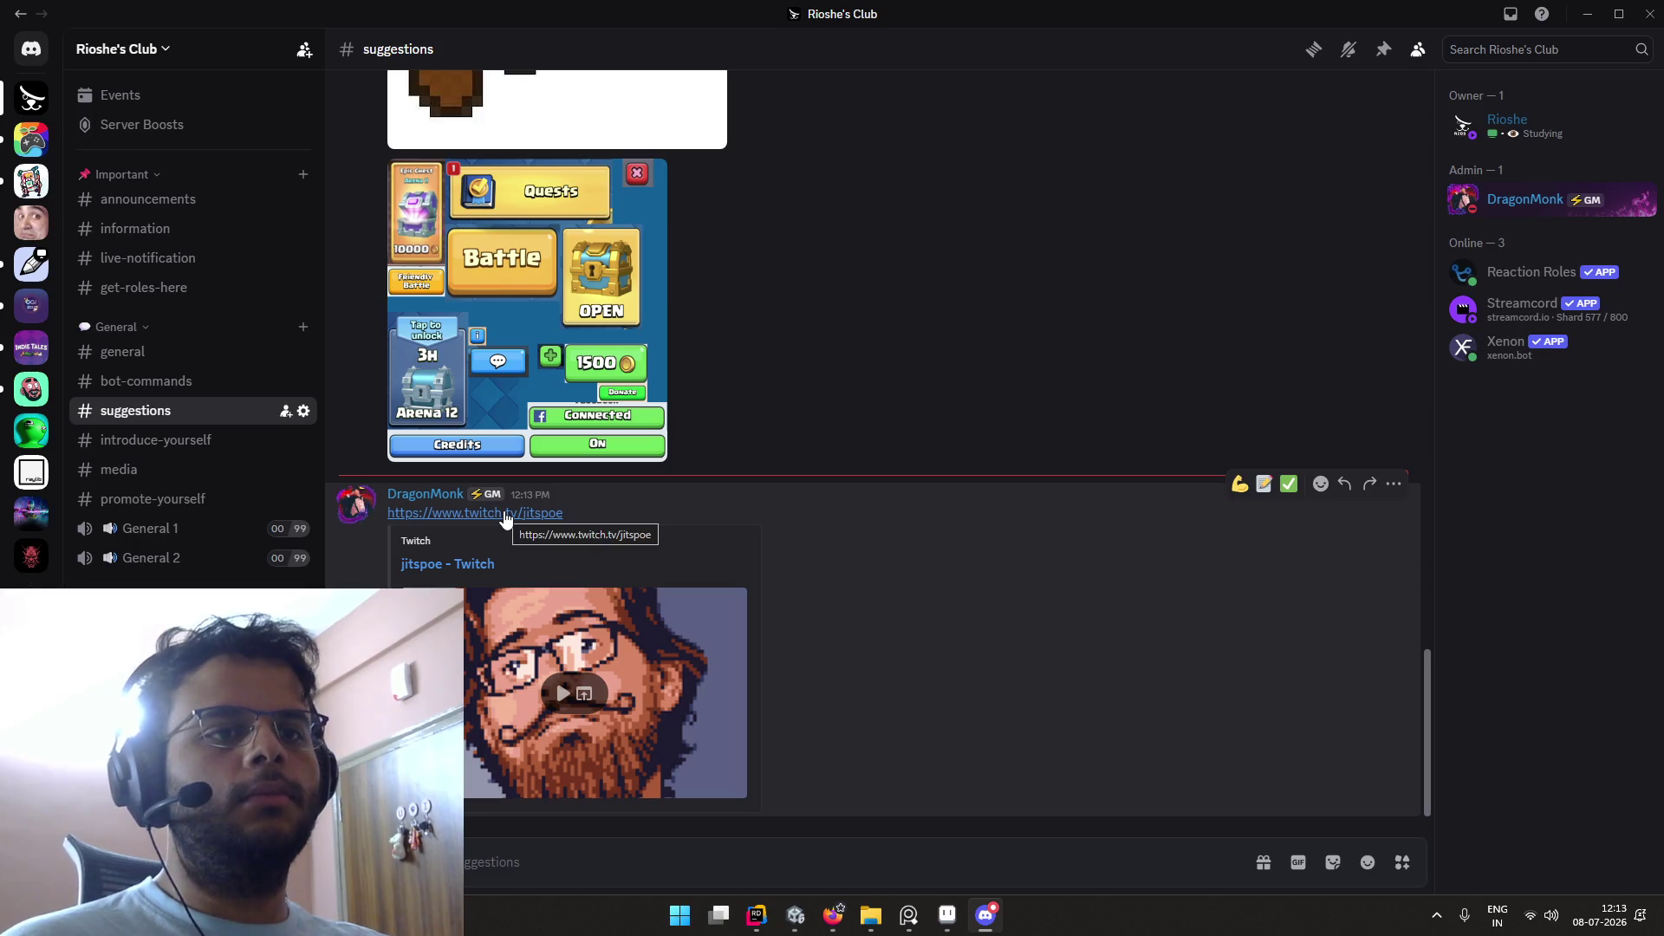
left_click(505, 514)
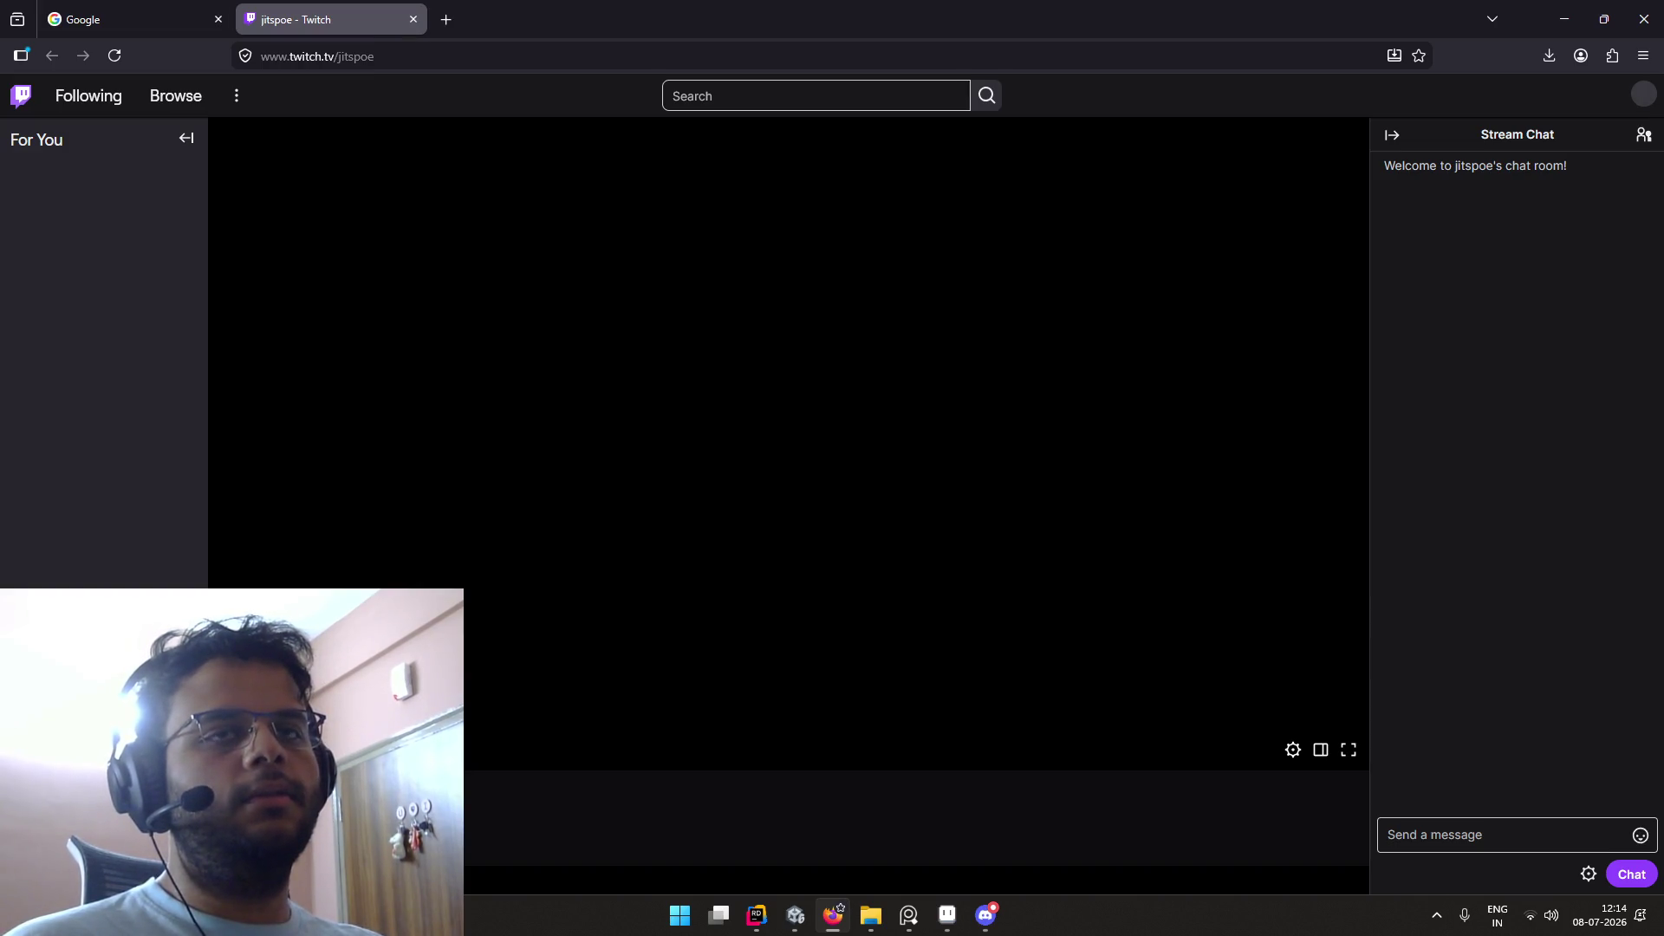
Step: Reload the streamer's Twitch channel page several times and clear the address bar
left_click(459, 56)
key("Escape")
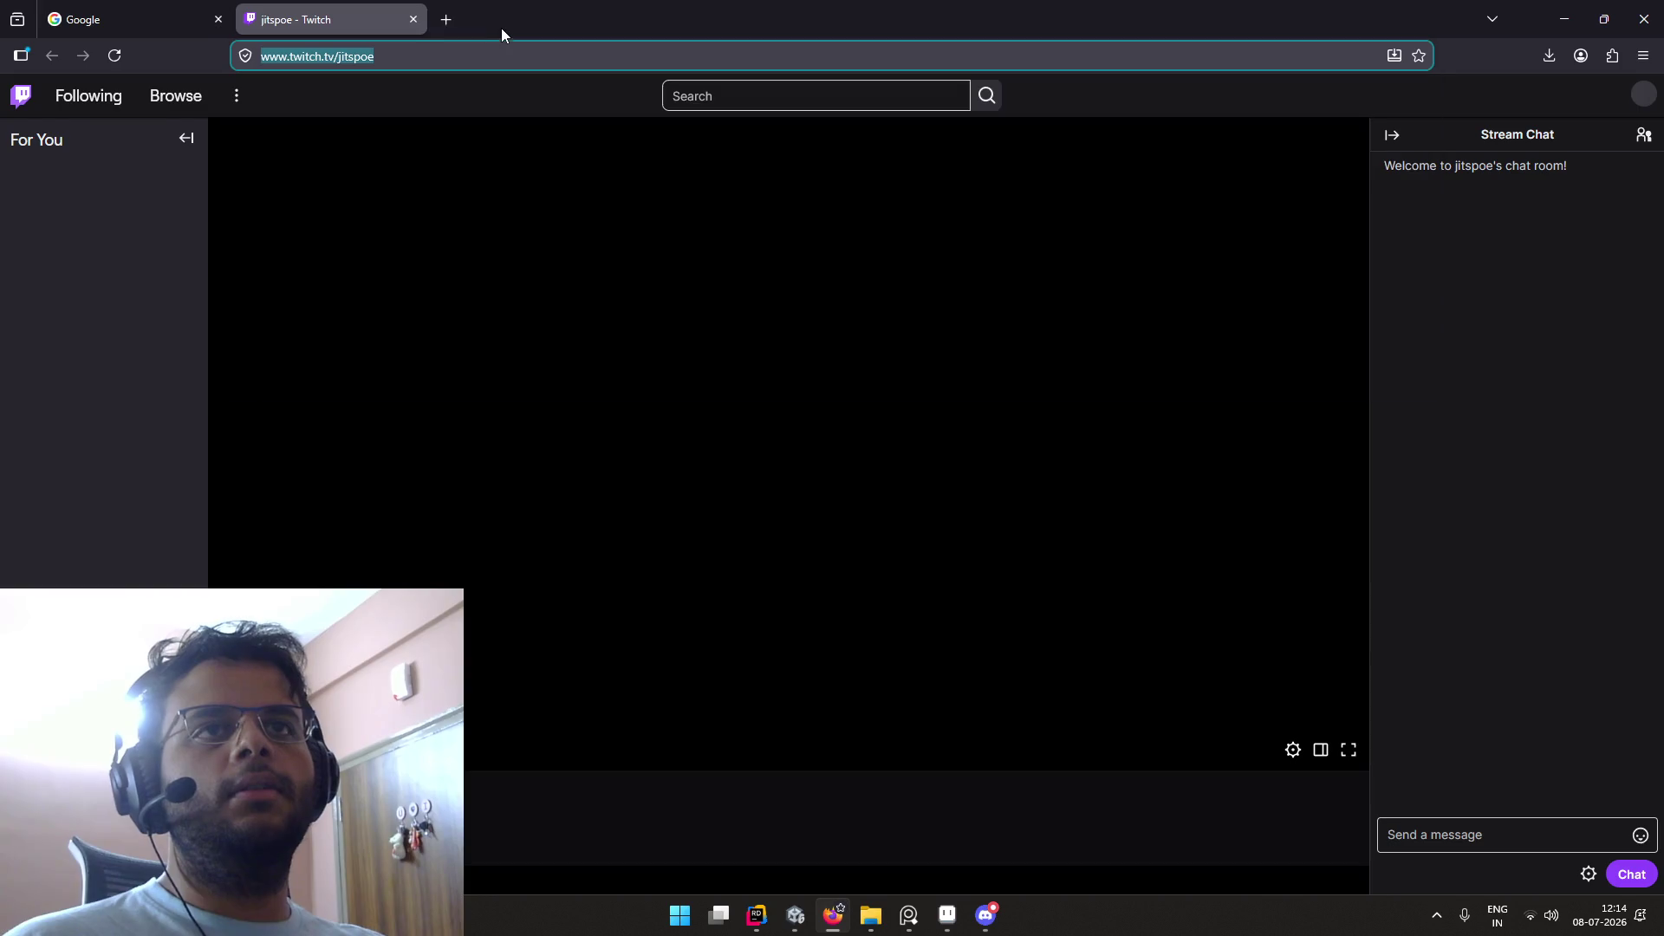
left_click(114, 56)
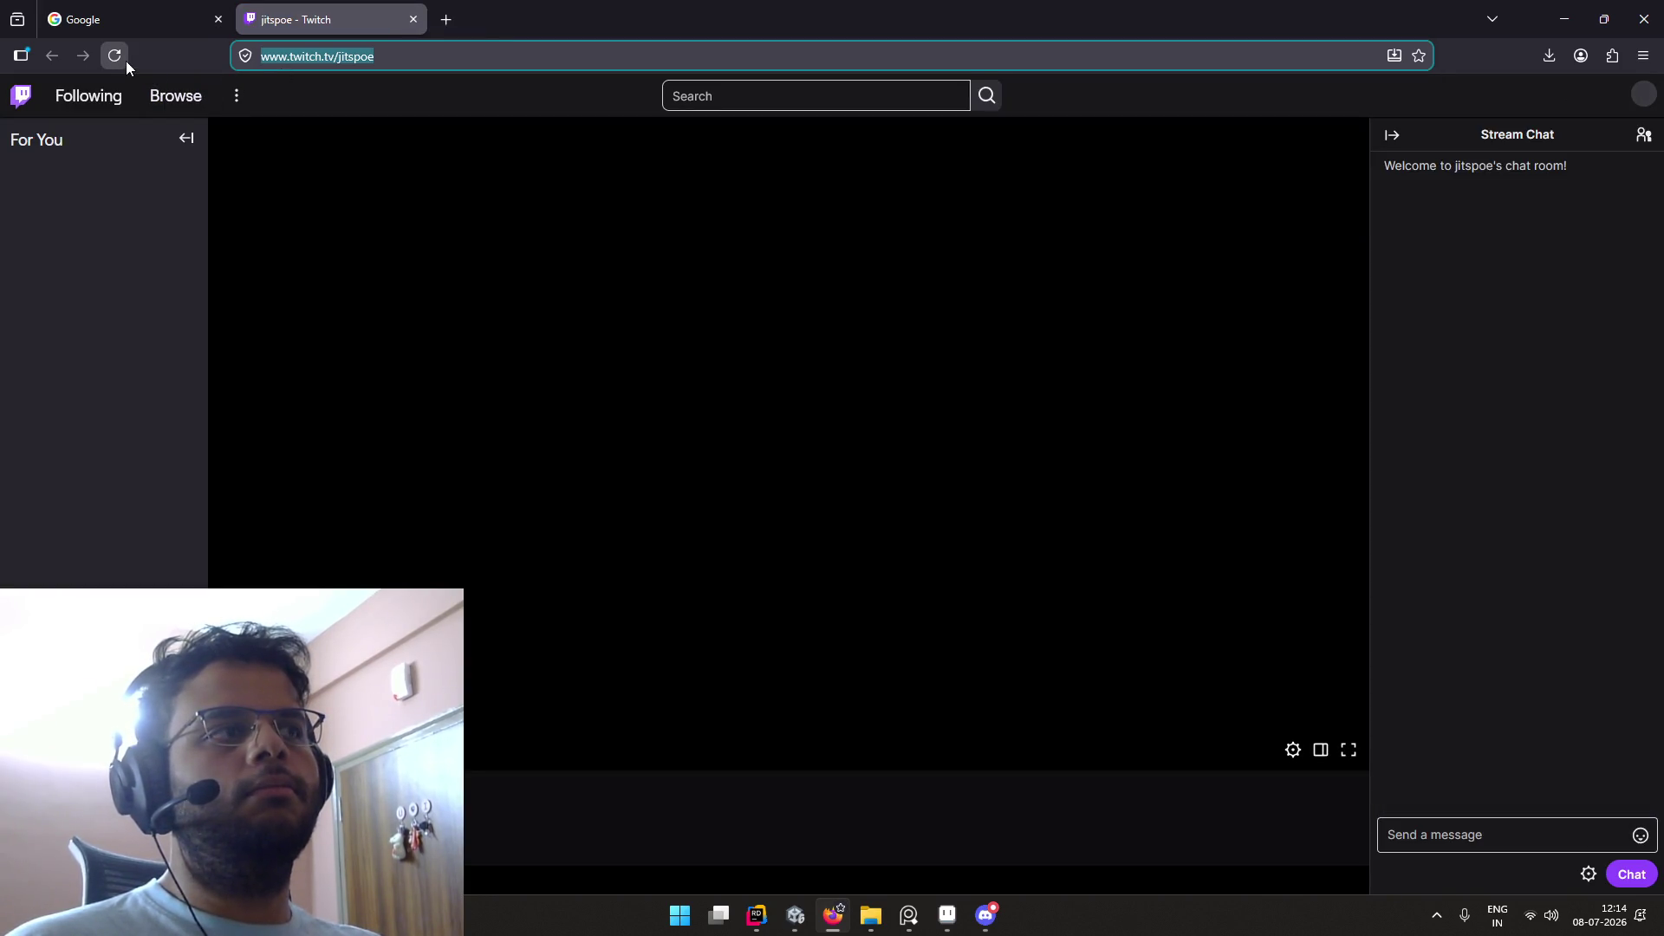
left_click(122, 59)
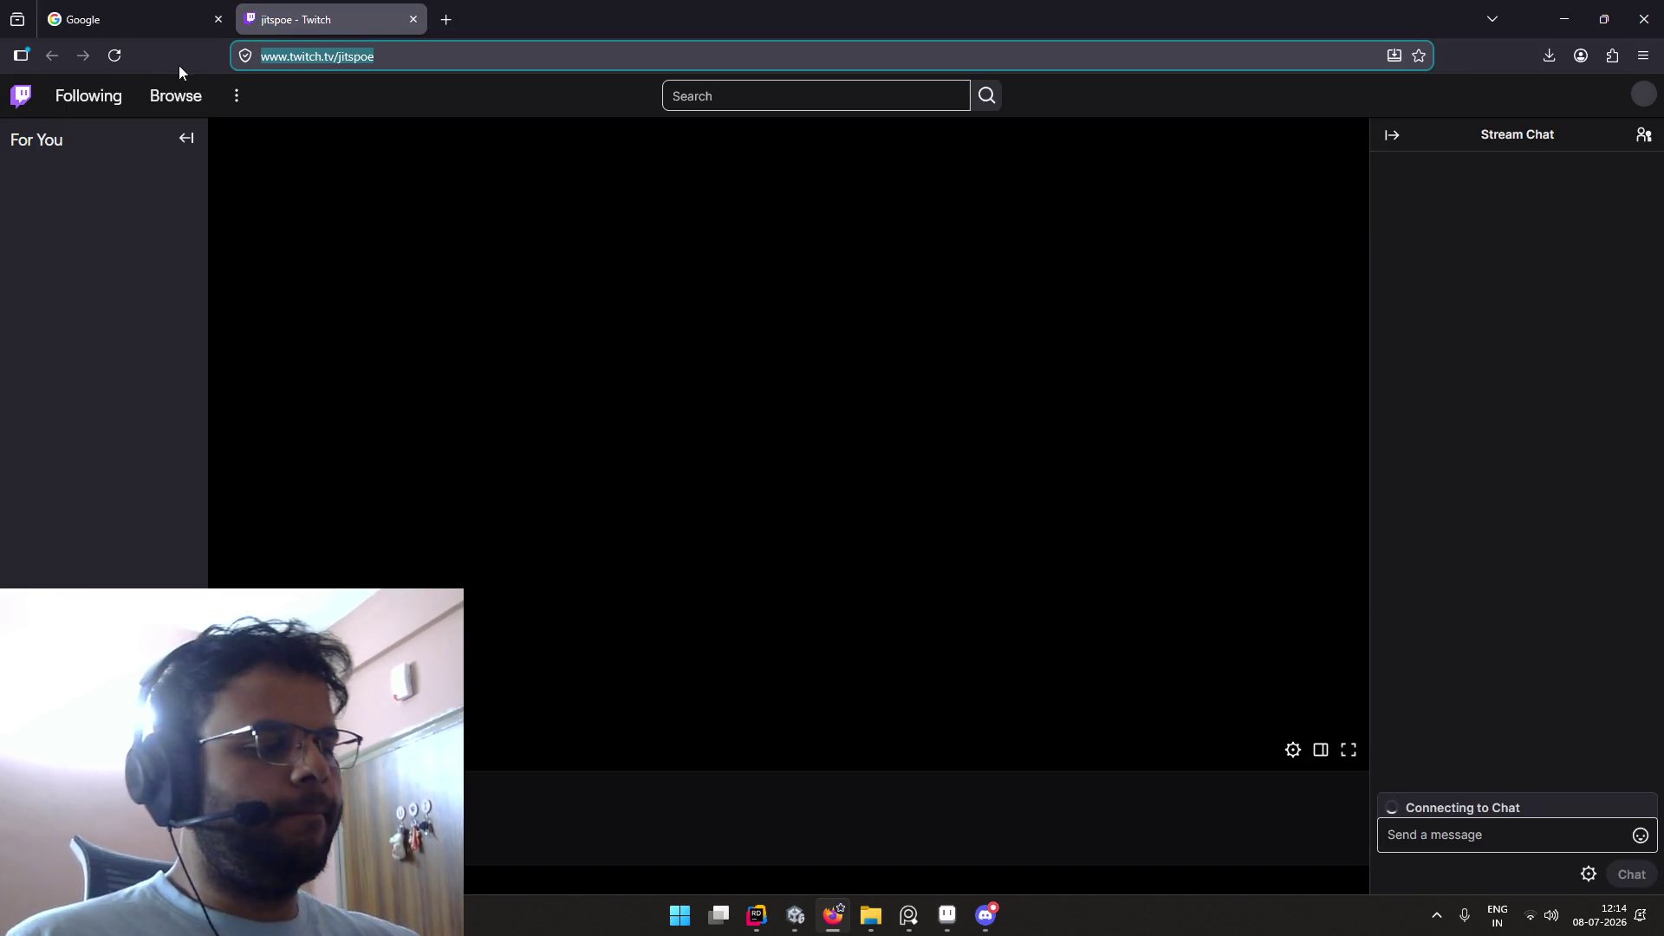
left_click(125, 59)
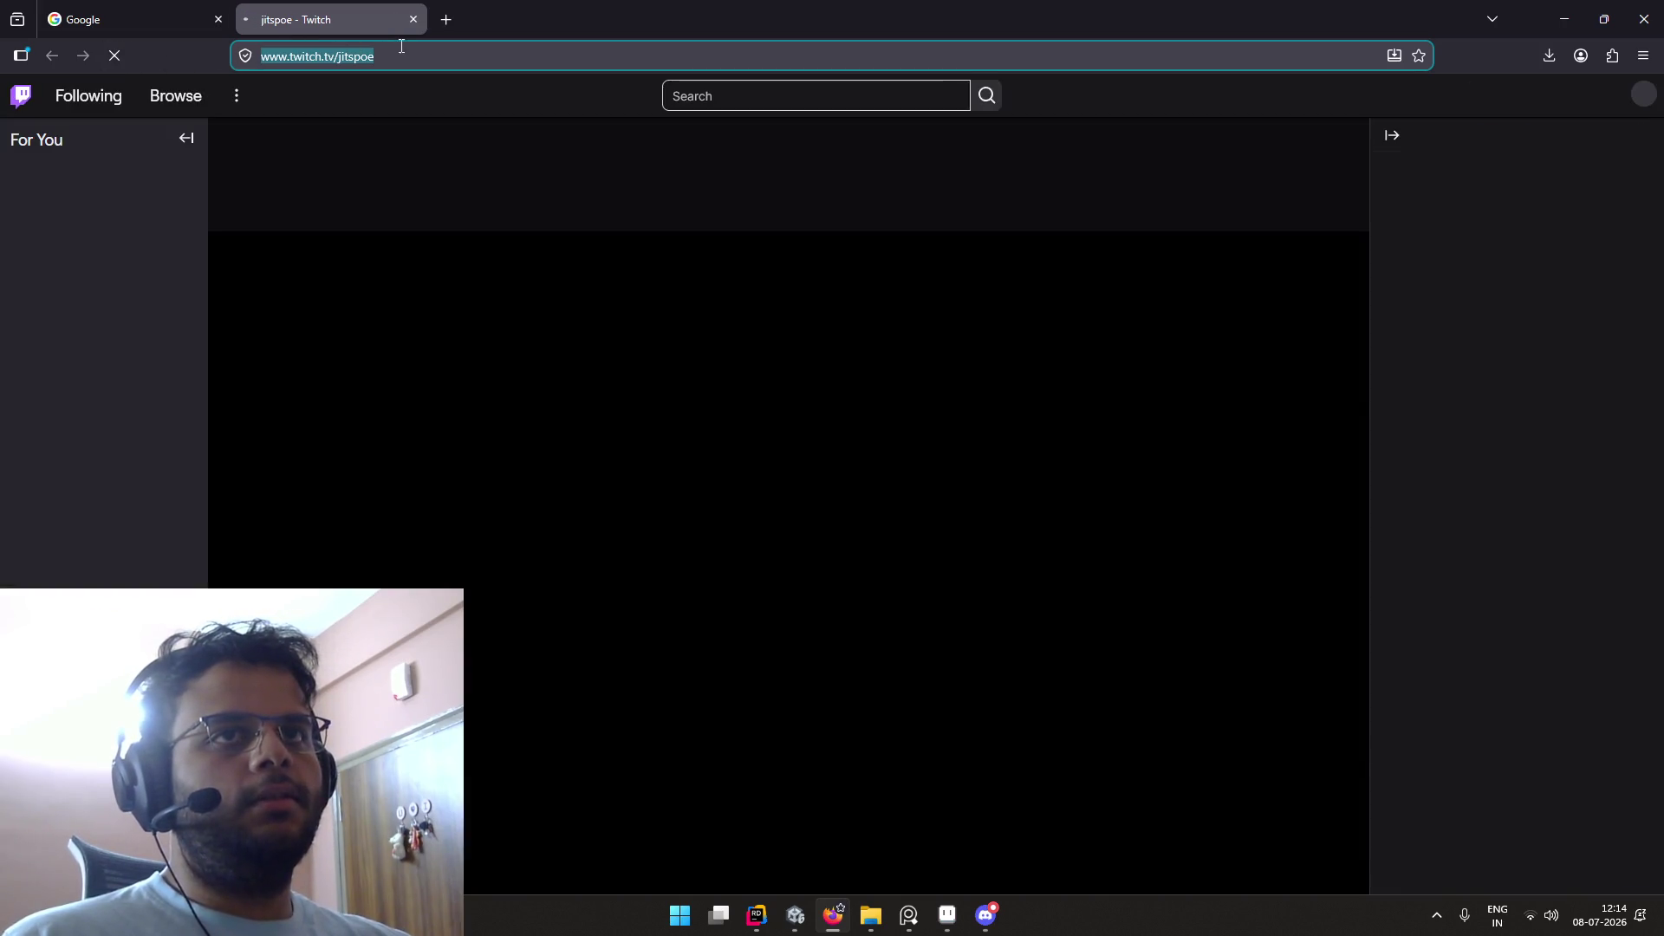
left_click(407, 54)
key("BackSpace")
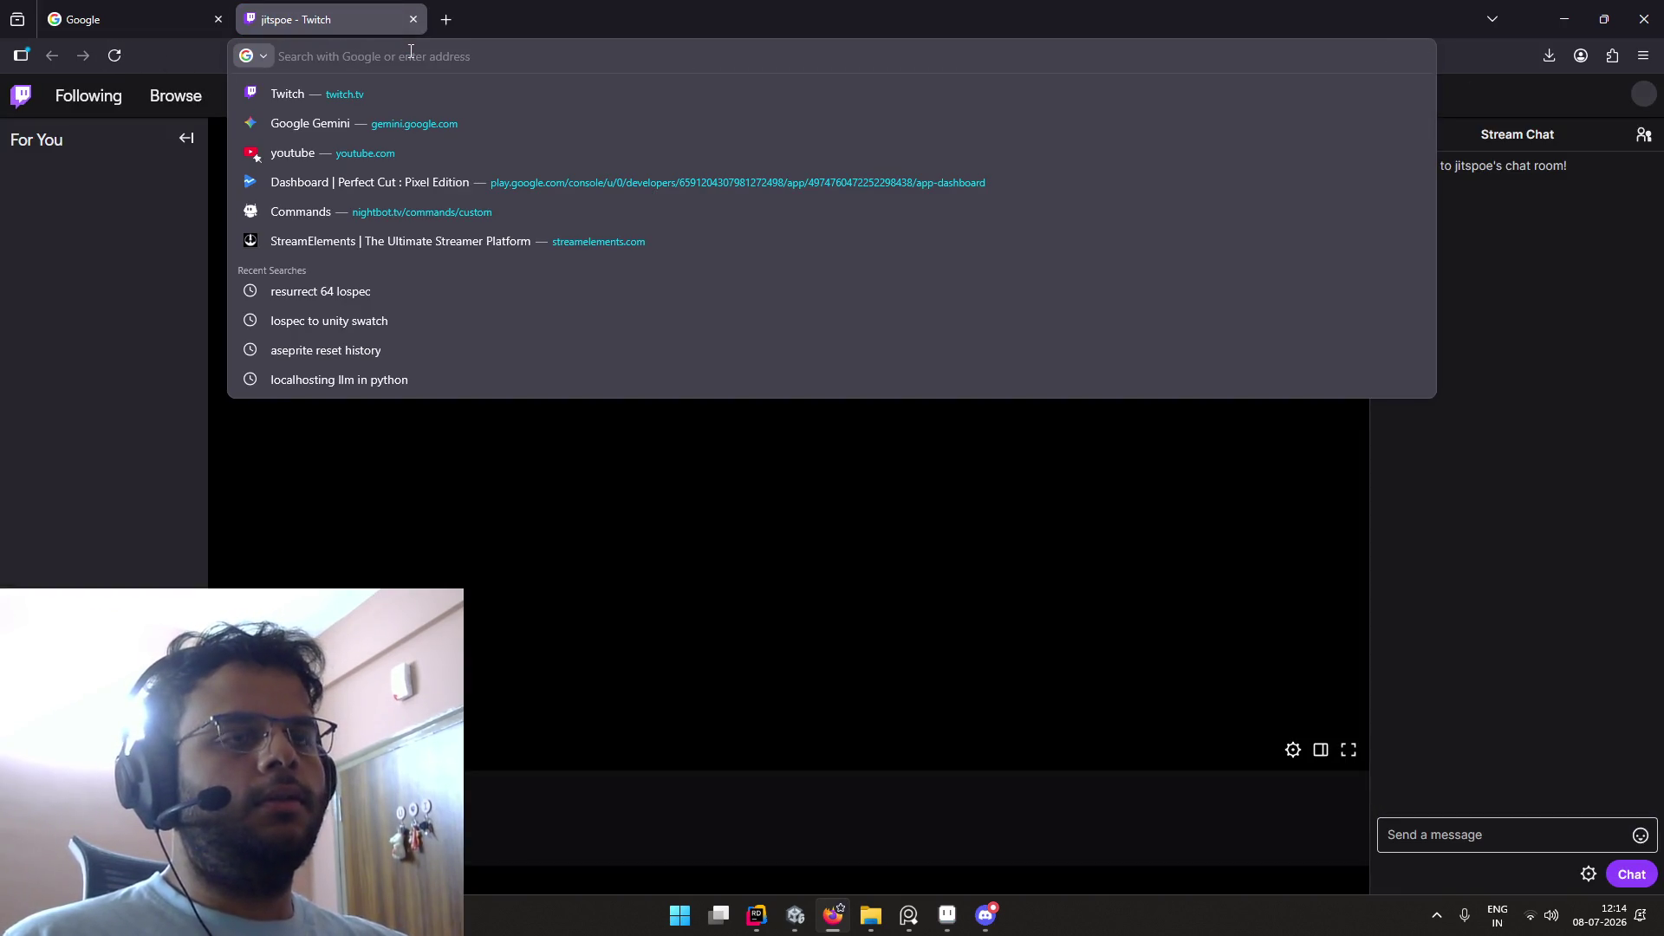
Step: Check the other virtual desktops, then load the channel URL in a new private window
key("ctrl+super+Right")
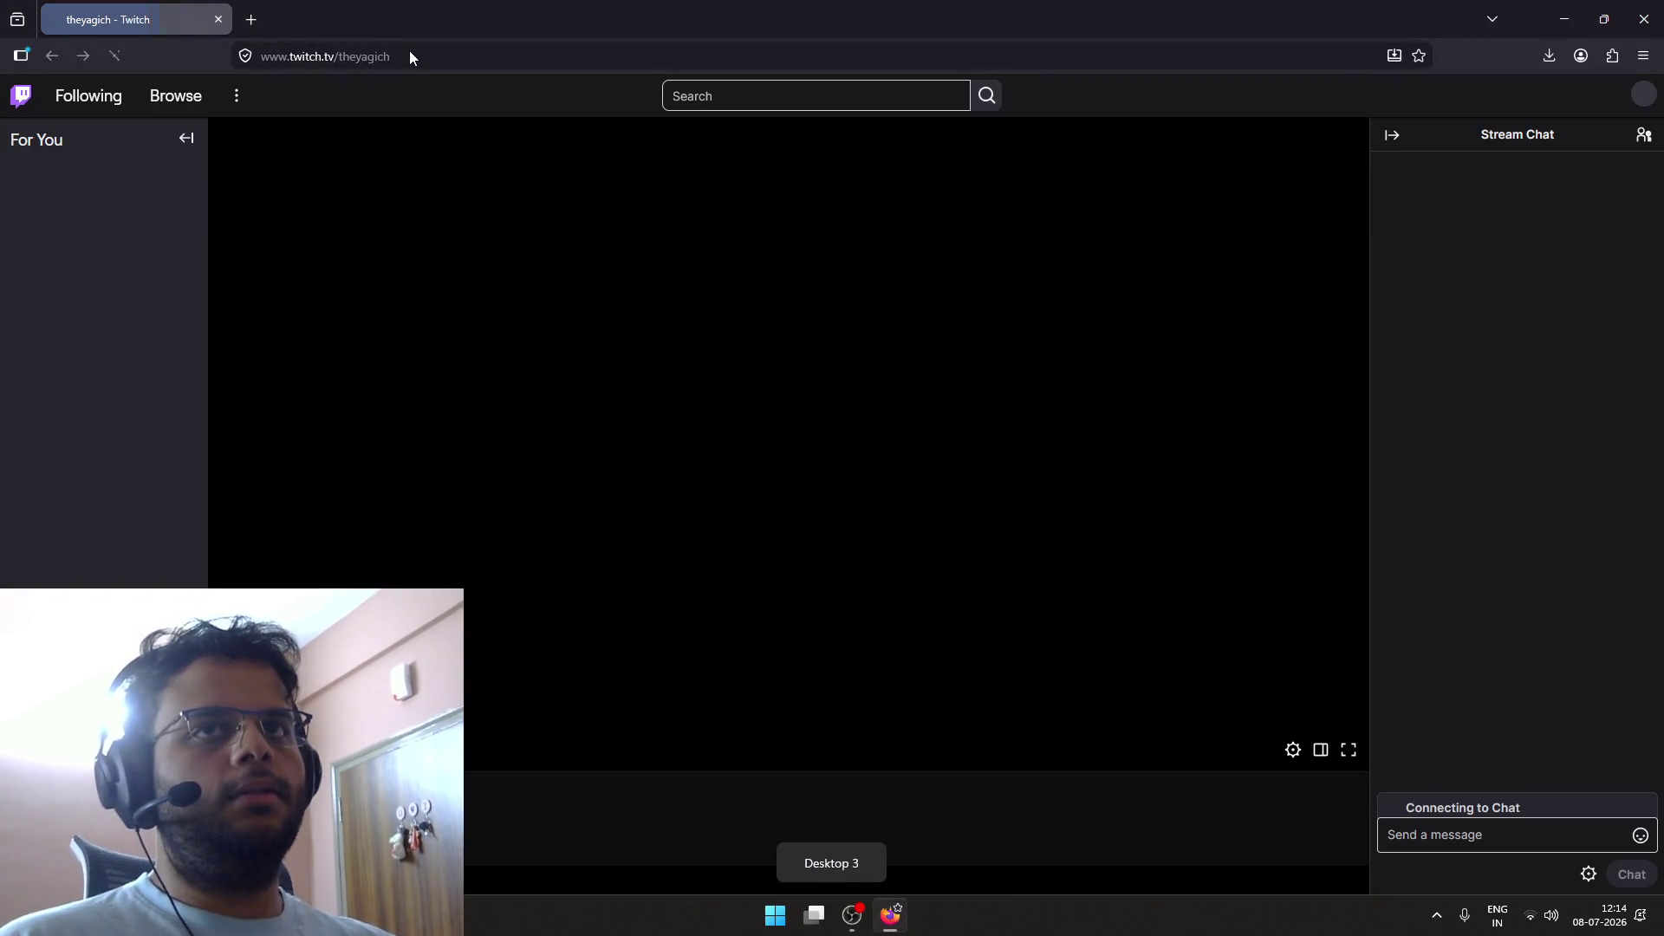
key("ctrl+super+Right")
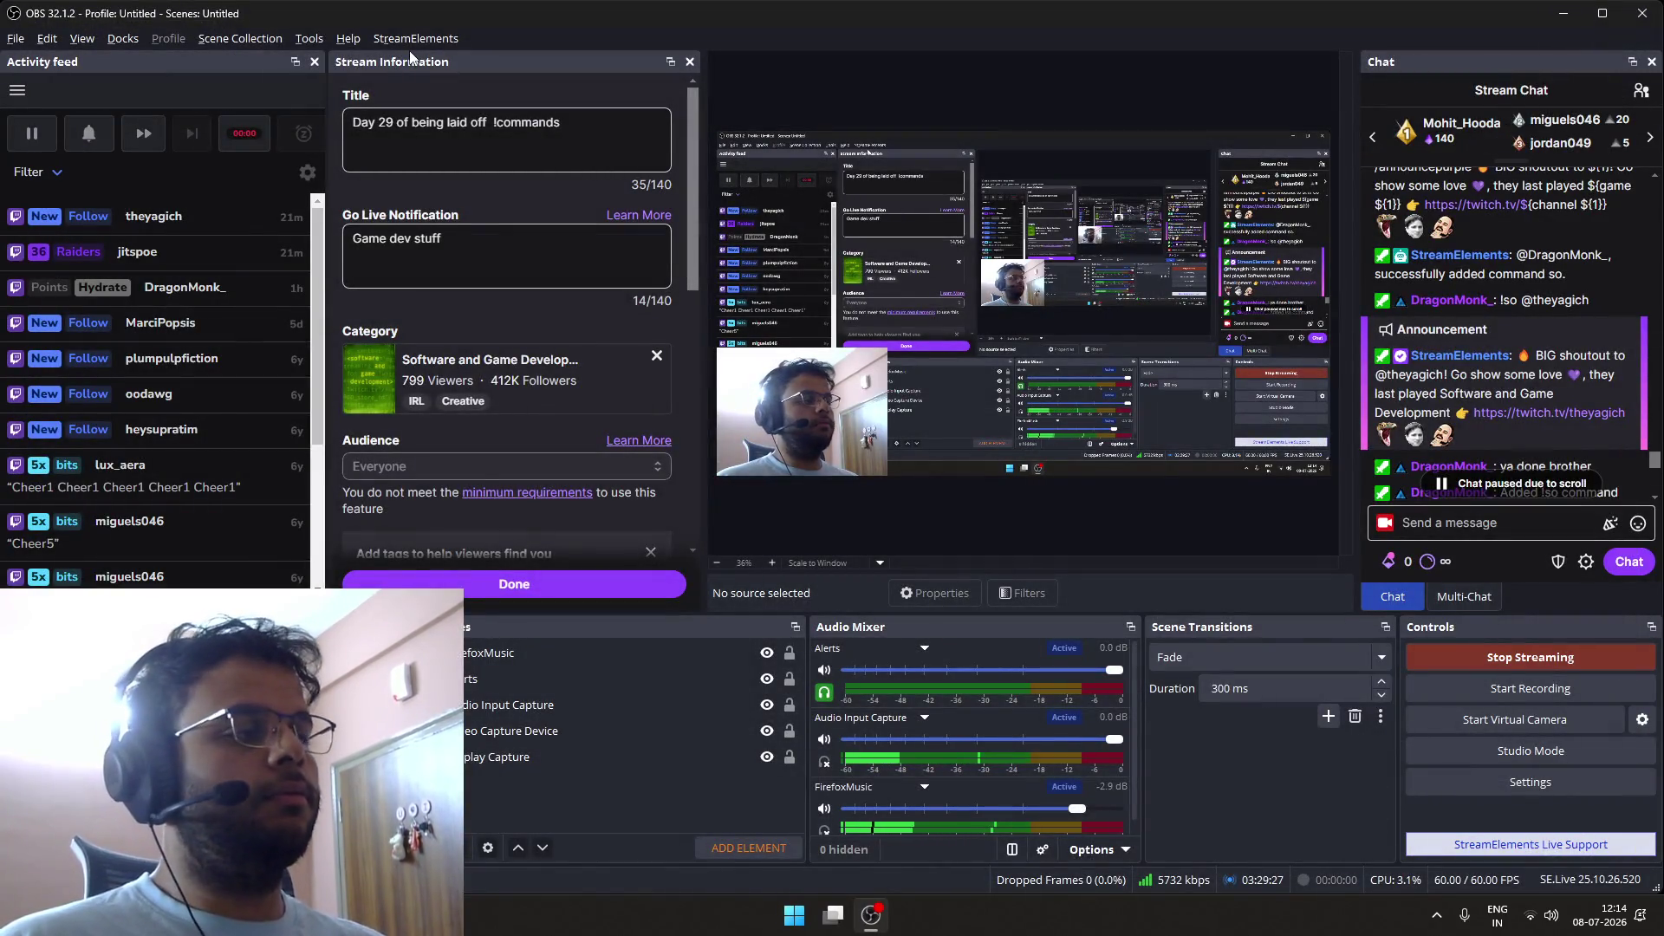
key("ctrl+super+Left")
key("ctrl+super+Left")
key("ctrl+super+Left")
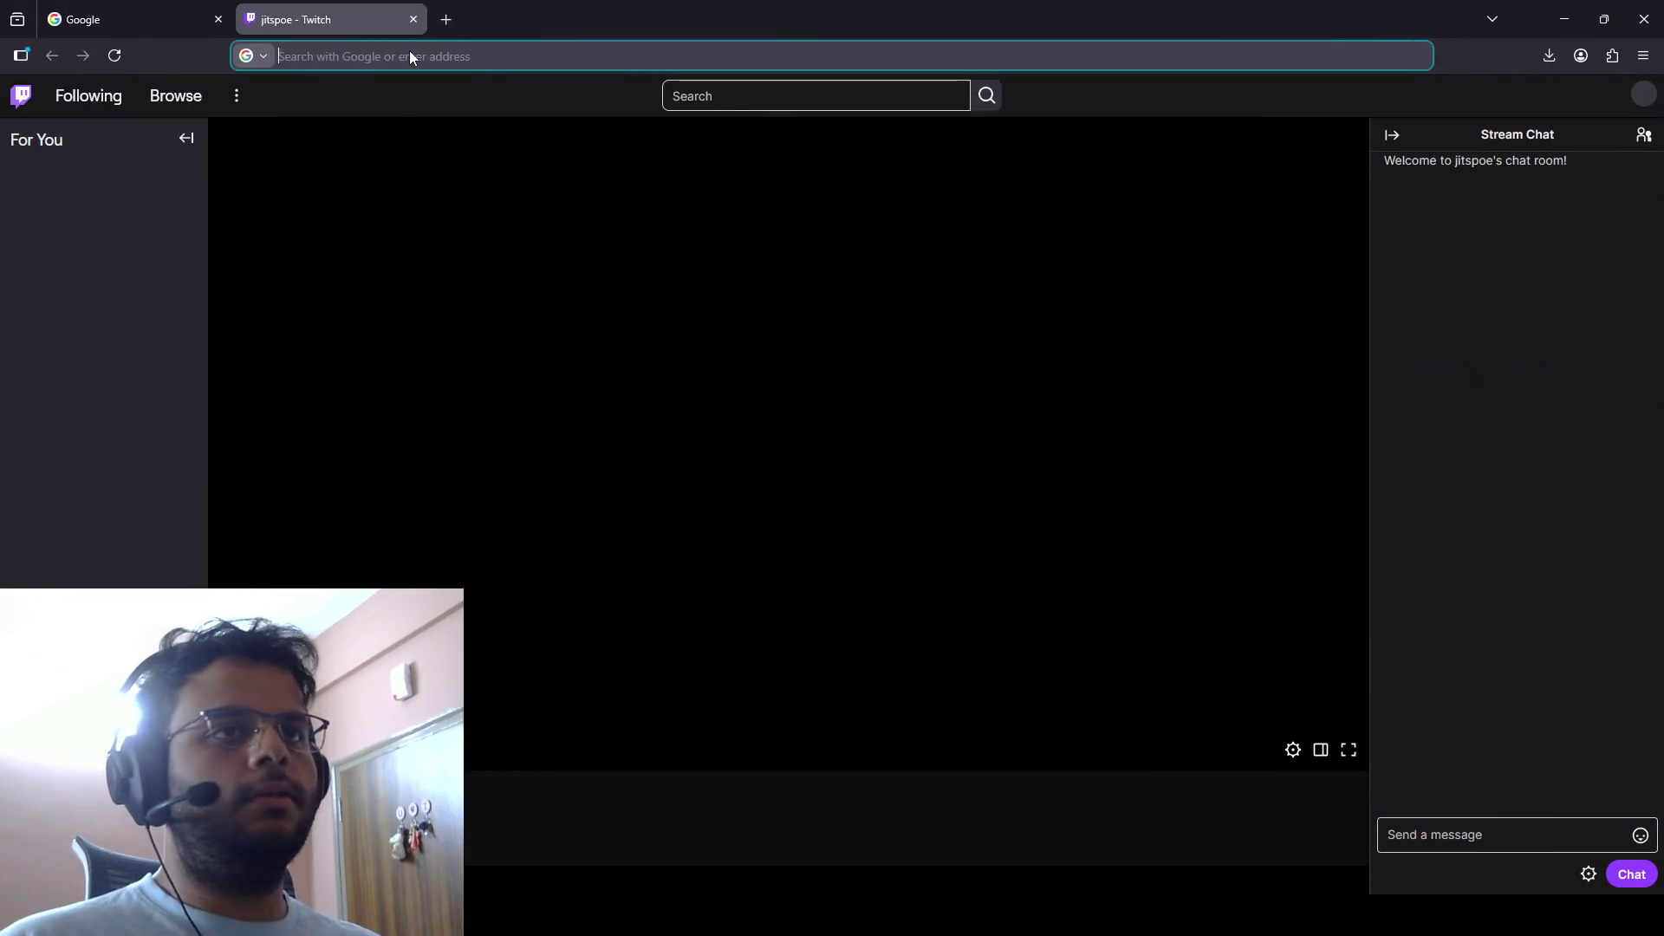
key("ctrl+shift+p")
type("https://www.twitch.tv/jitspoe")
key("Return")
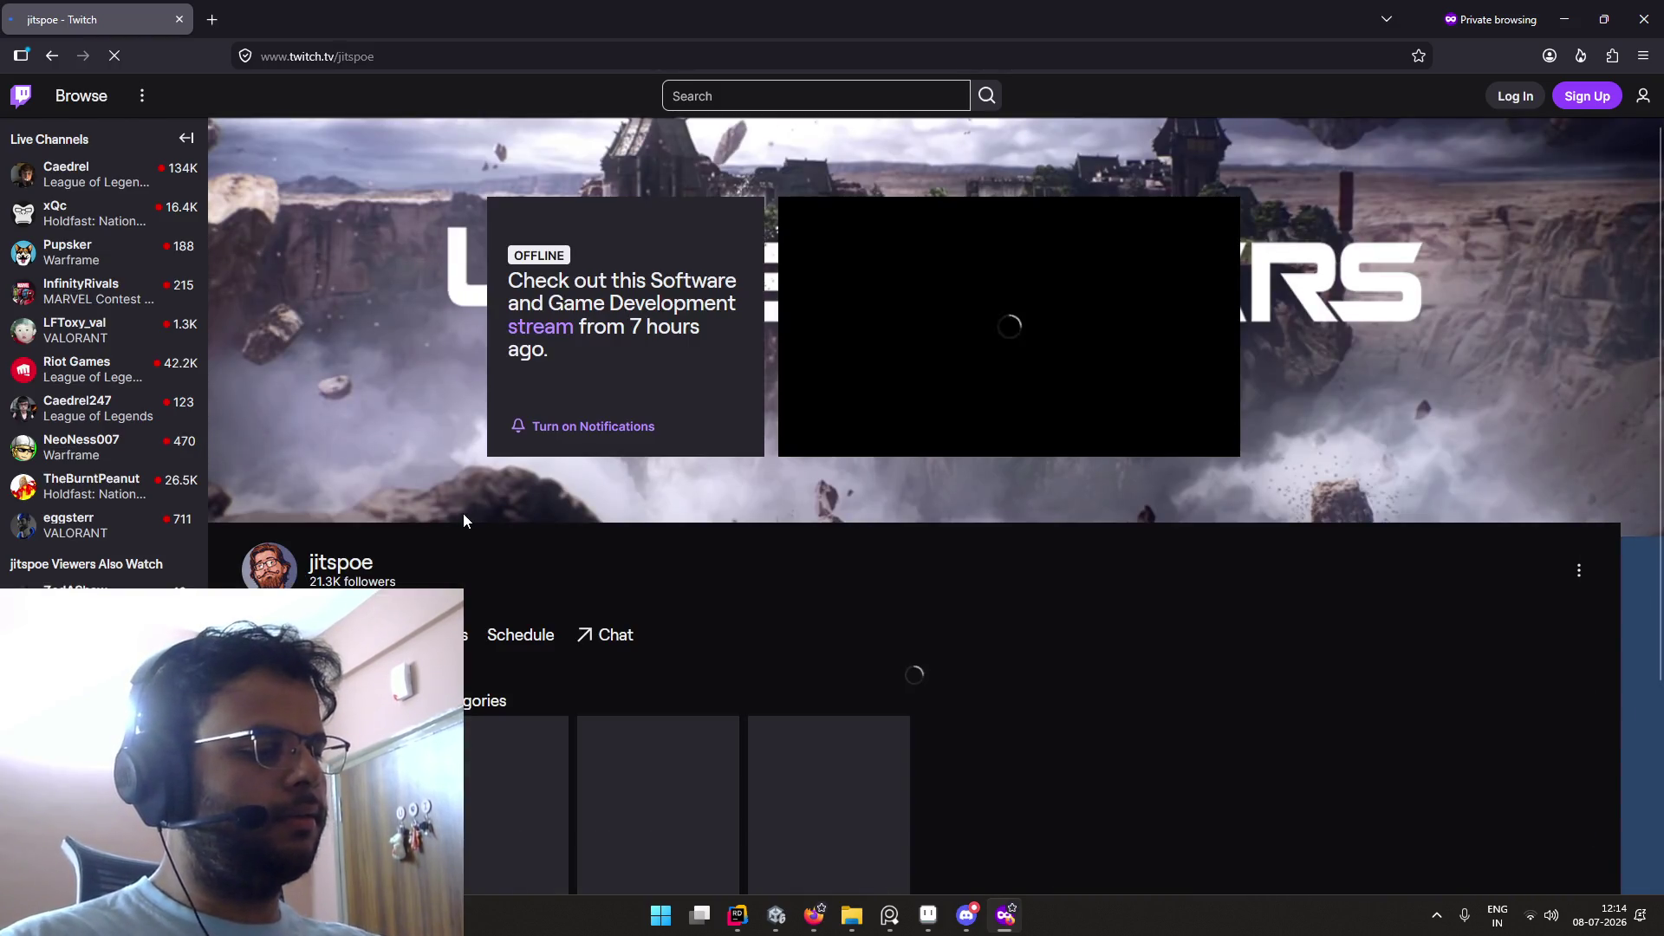
Step: Scroll through the offline channel page, then close the private window and the Twitch tab
scroll(482, 581, "down", 4)
scroll(411, 382, "down", 2)
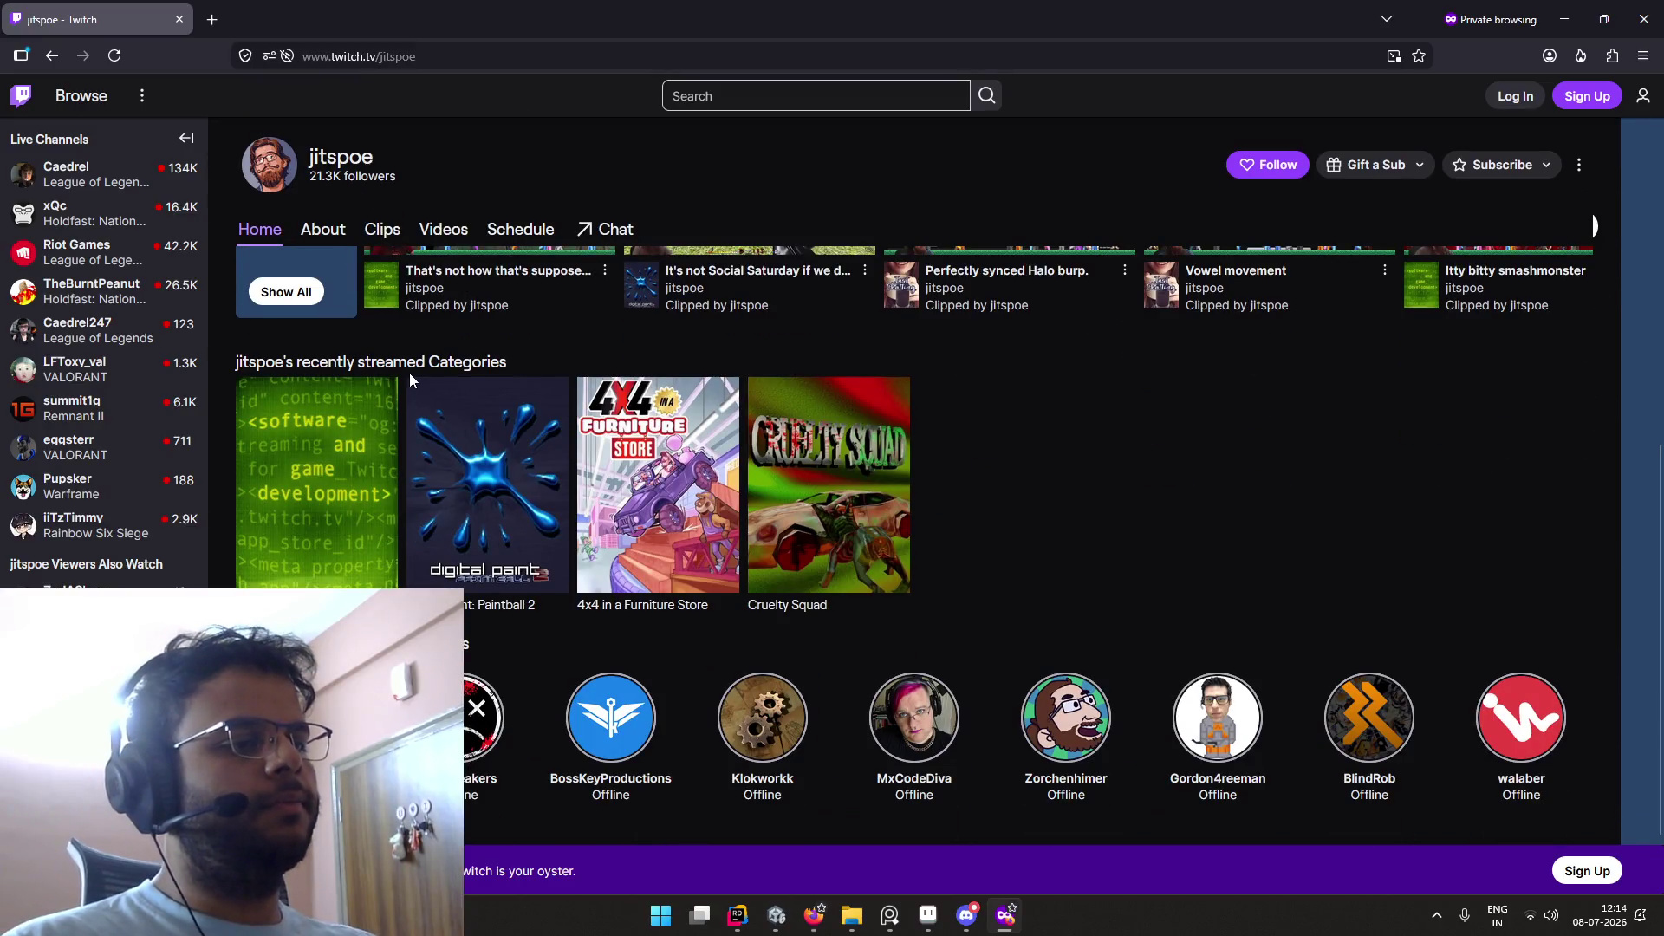
scroll(409, 373, "up", 4)
mouse_move(859, 374)
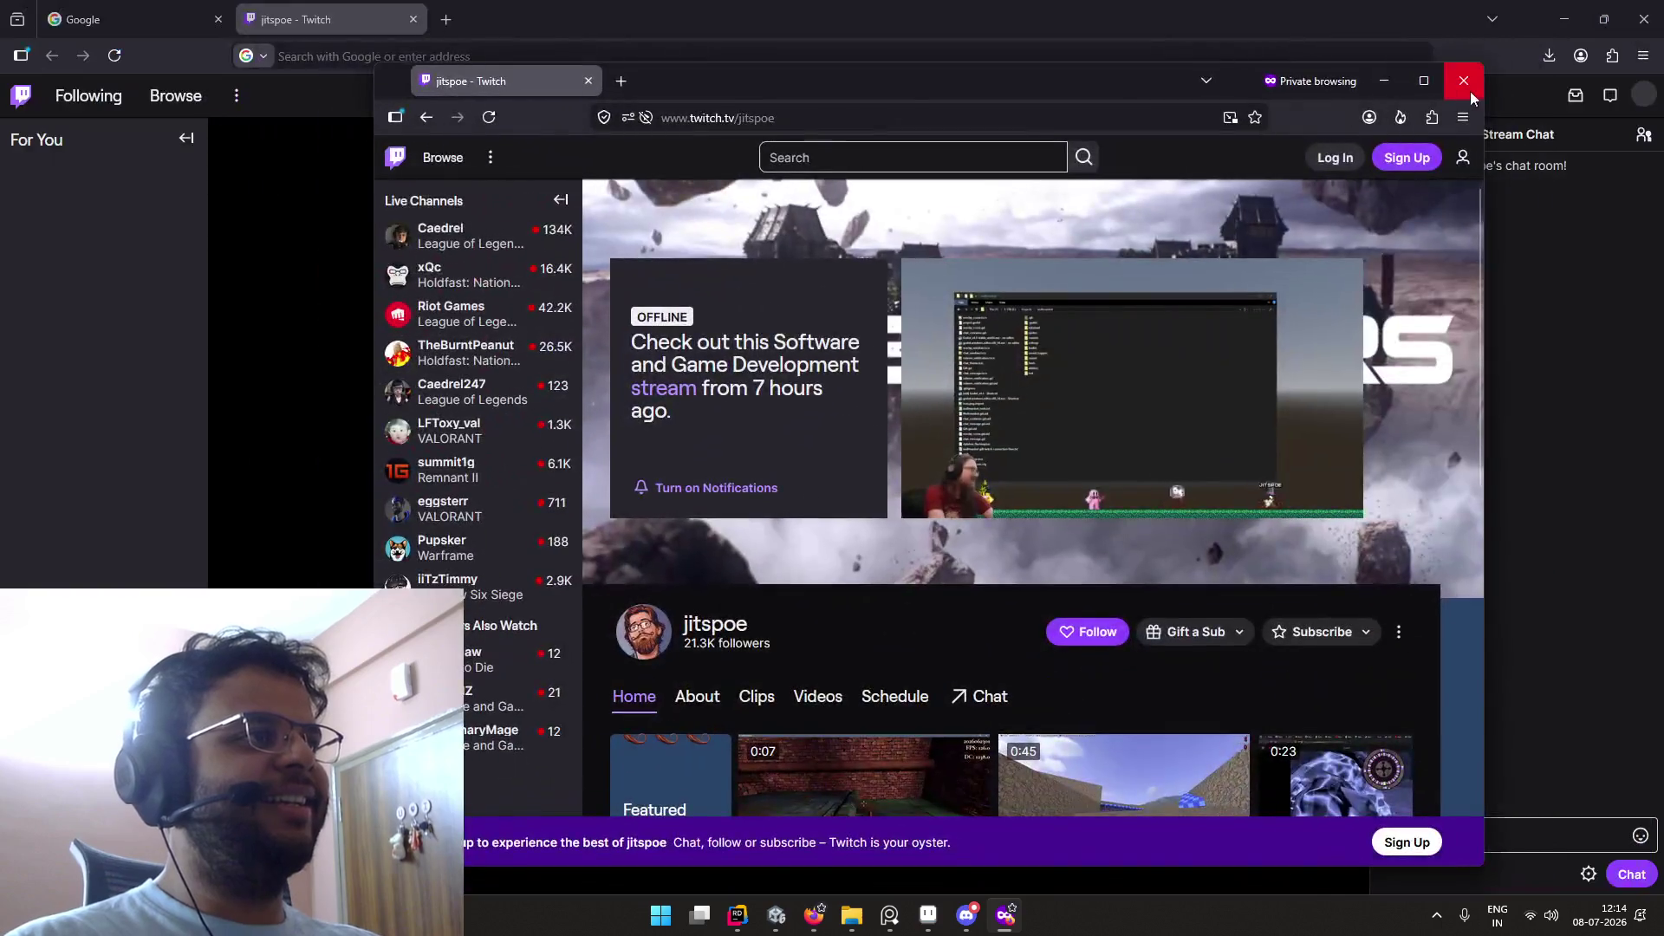
left_click(1462, 74)
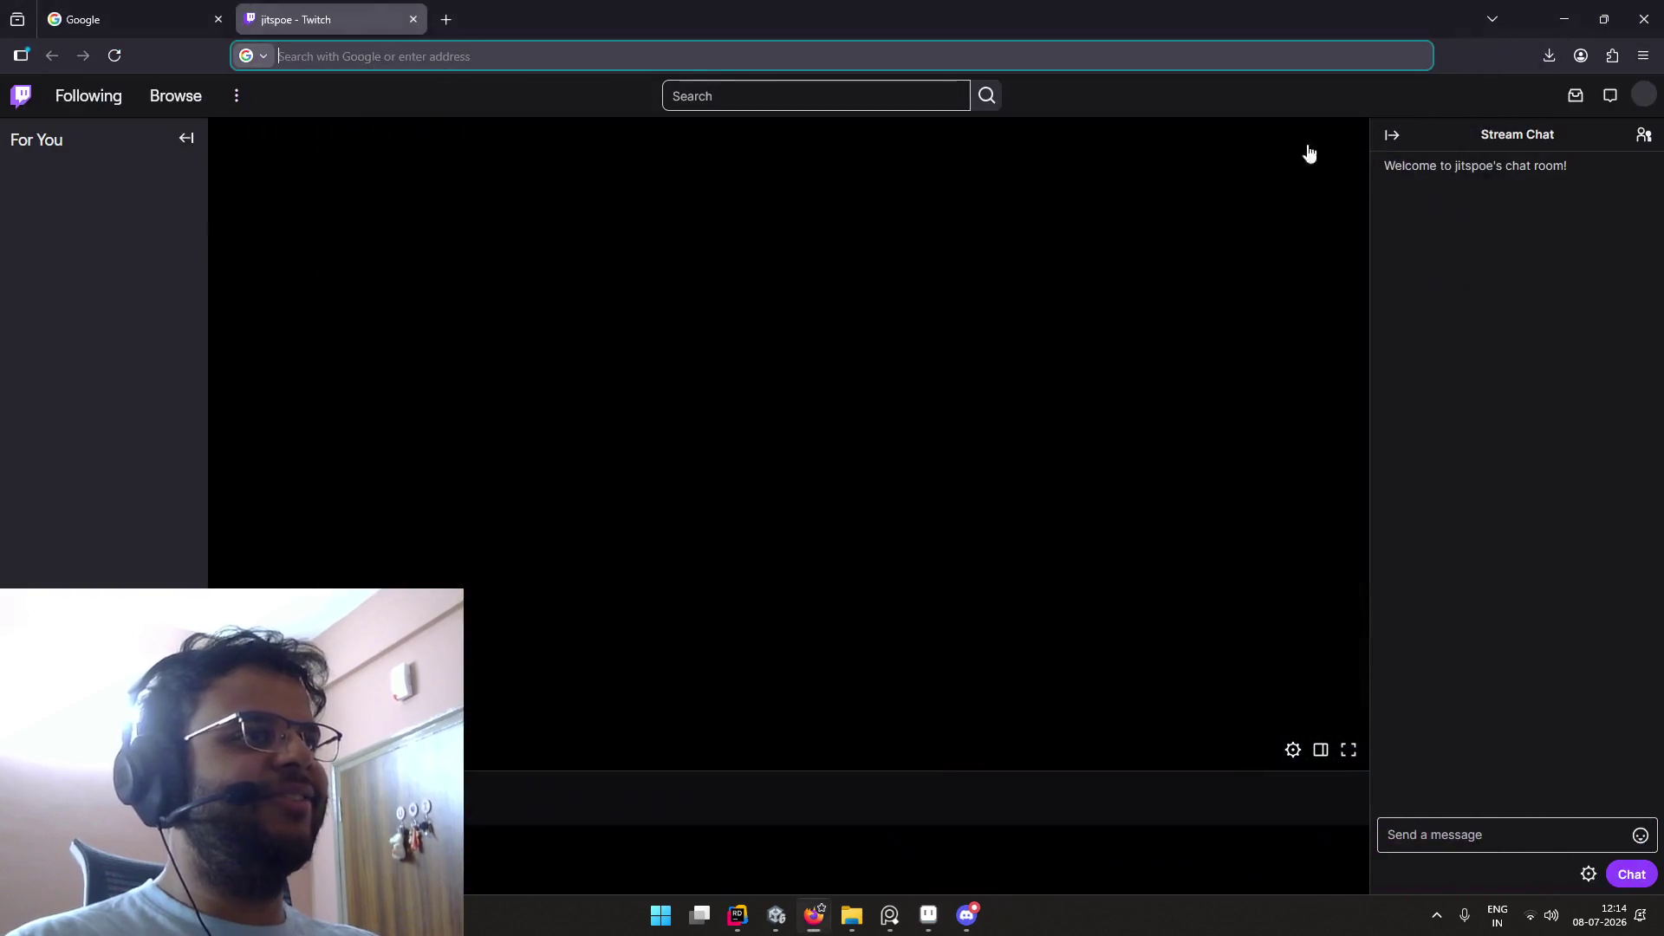
left_click(413, 19)
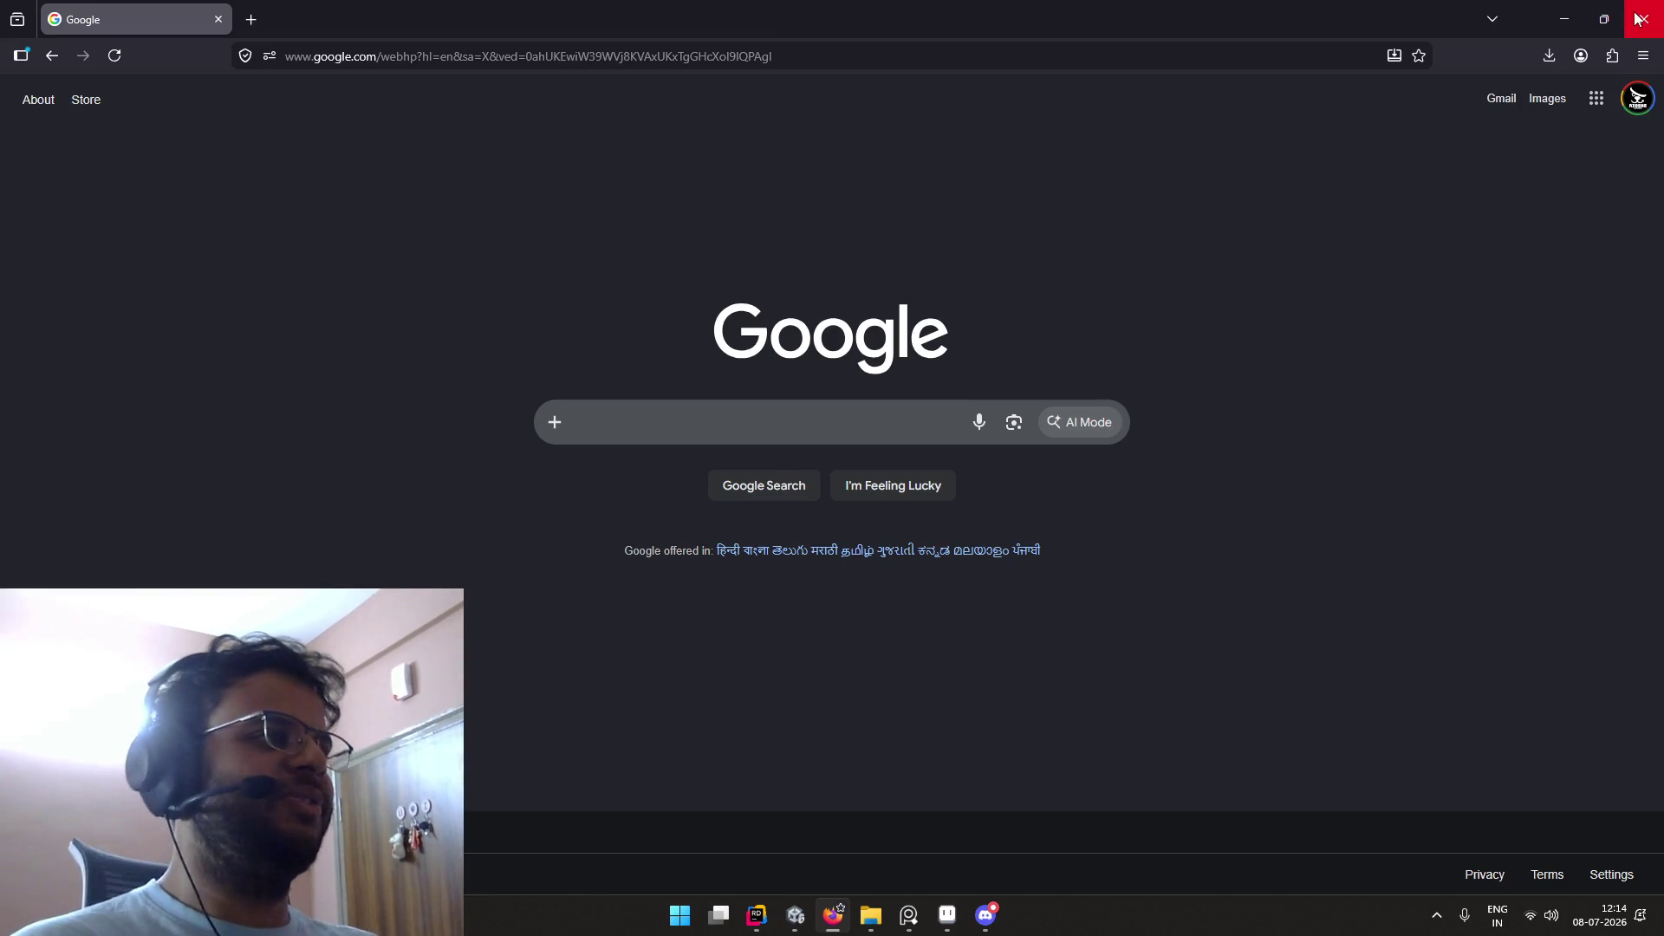
Step: View Discord's #get-roles-here and #general channels, then switch back to the Unity editor
key("alt+Tab")
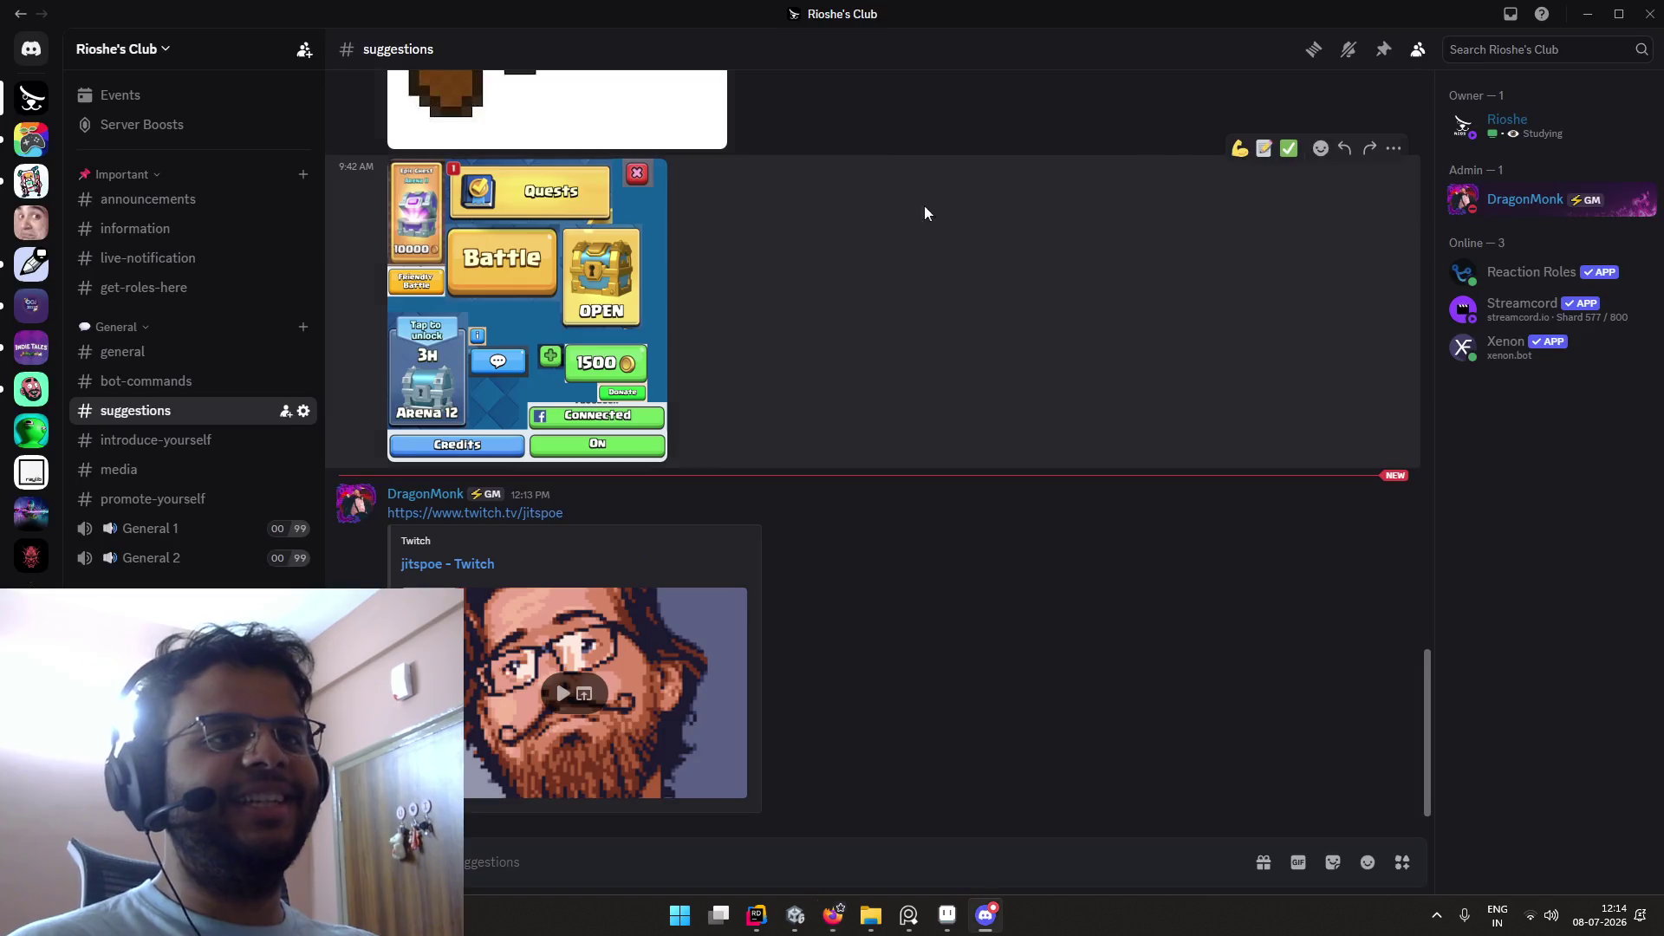
left_click(173, 295)
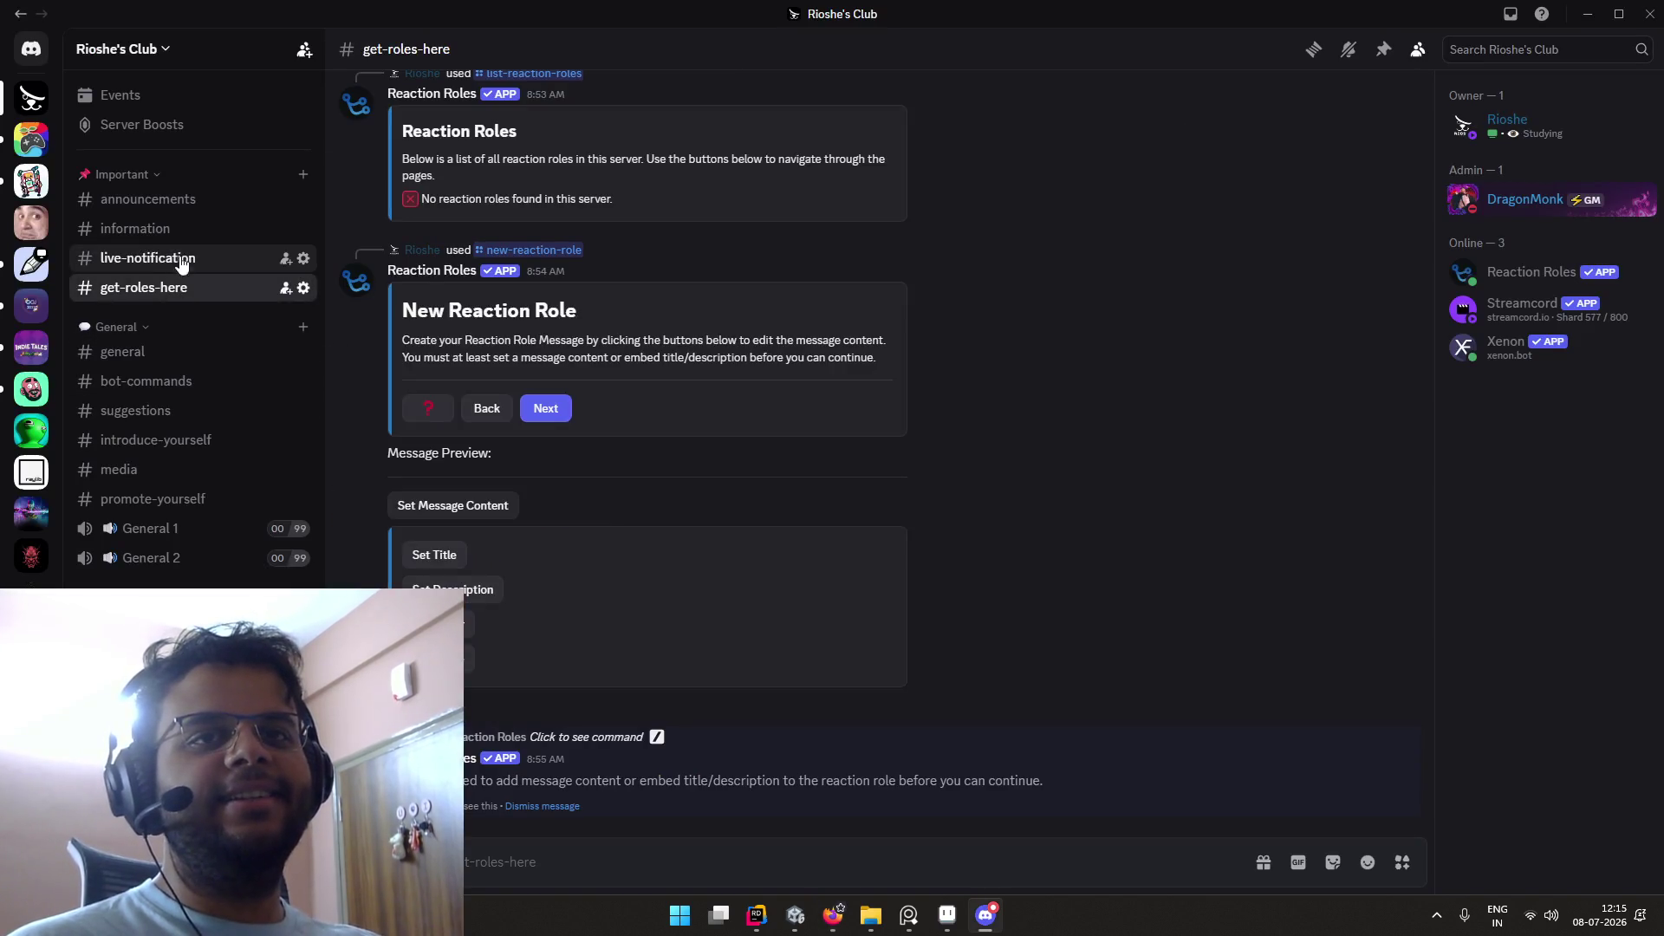
left_click(167, 363)
key("alt+Tab")
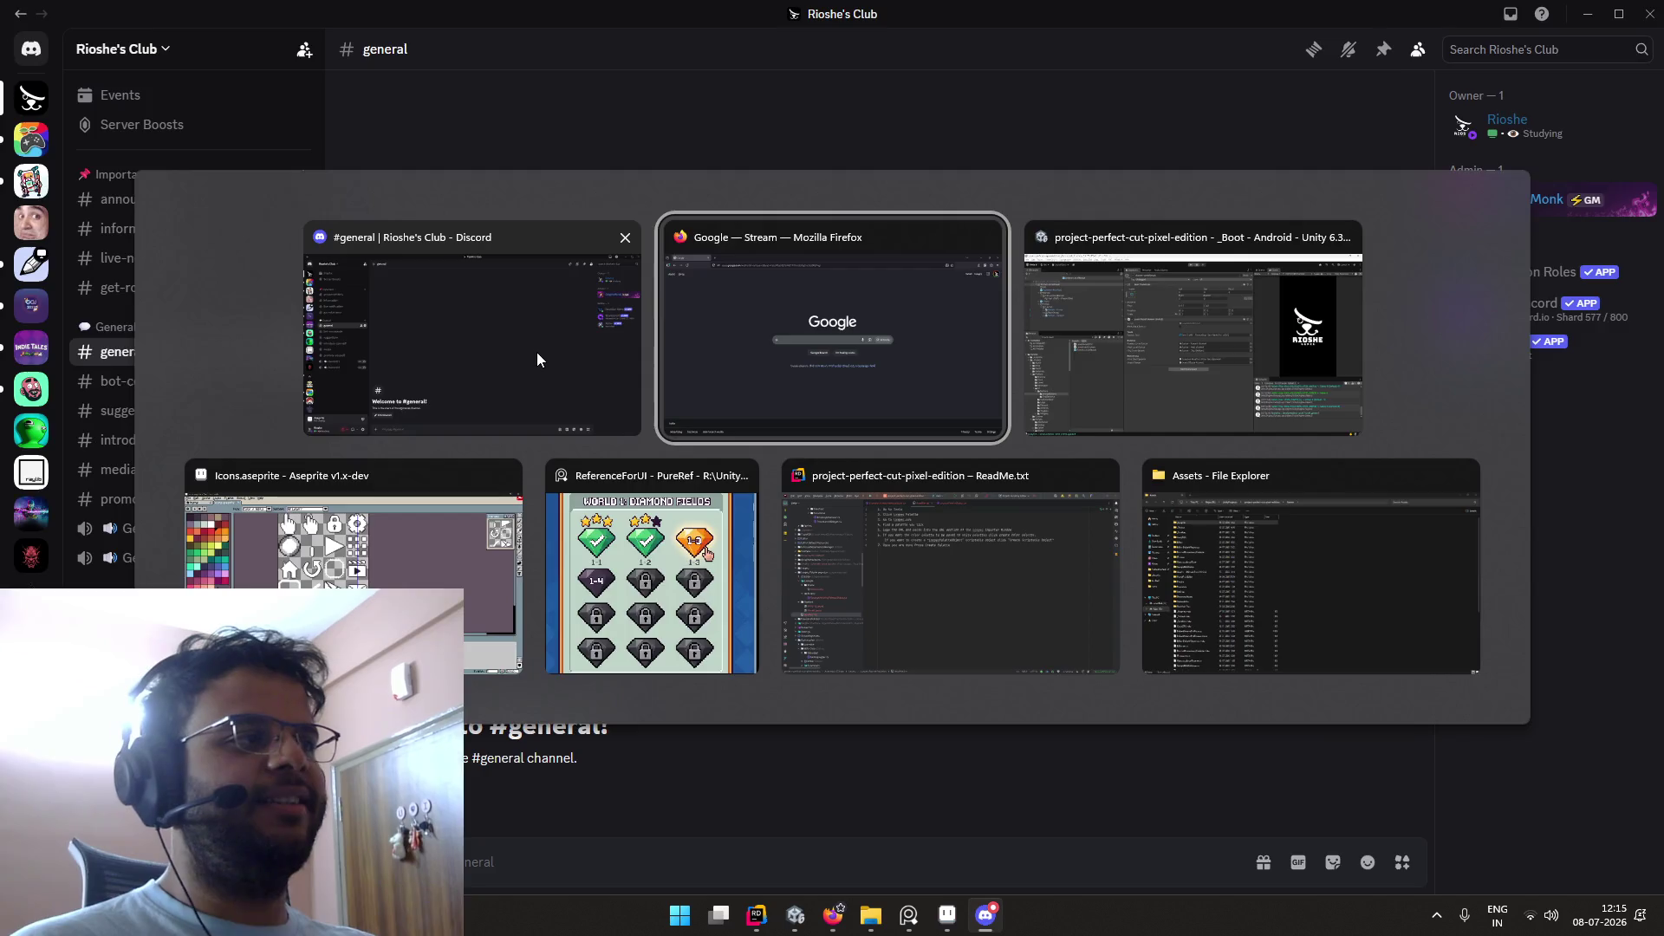
key("alt+Tab")
key("Tab")
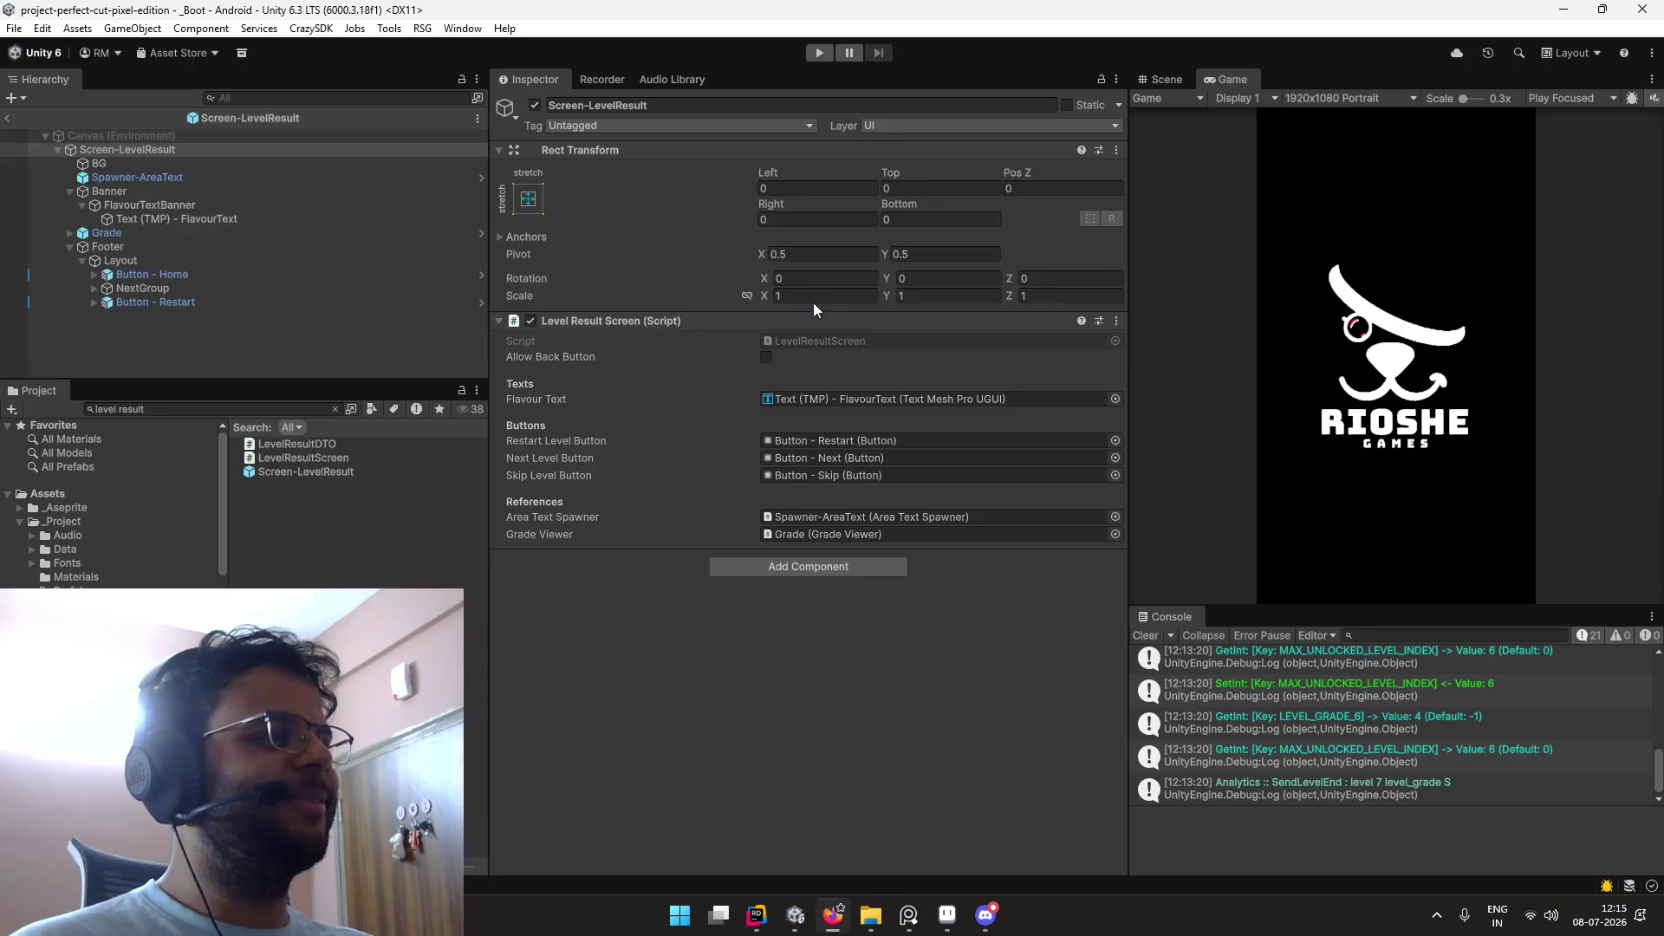
Step: Clear the Console and select Button - Next under NextGroup in the Hierarchy
left_click(1146, 635)
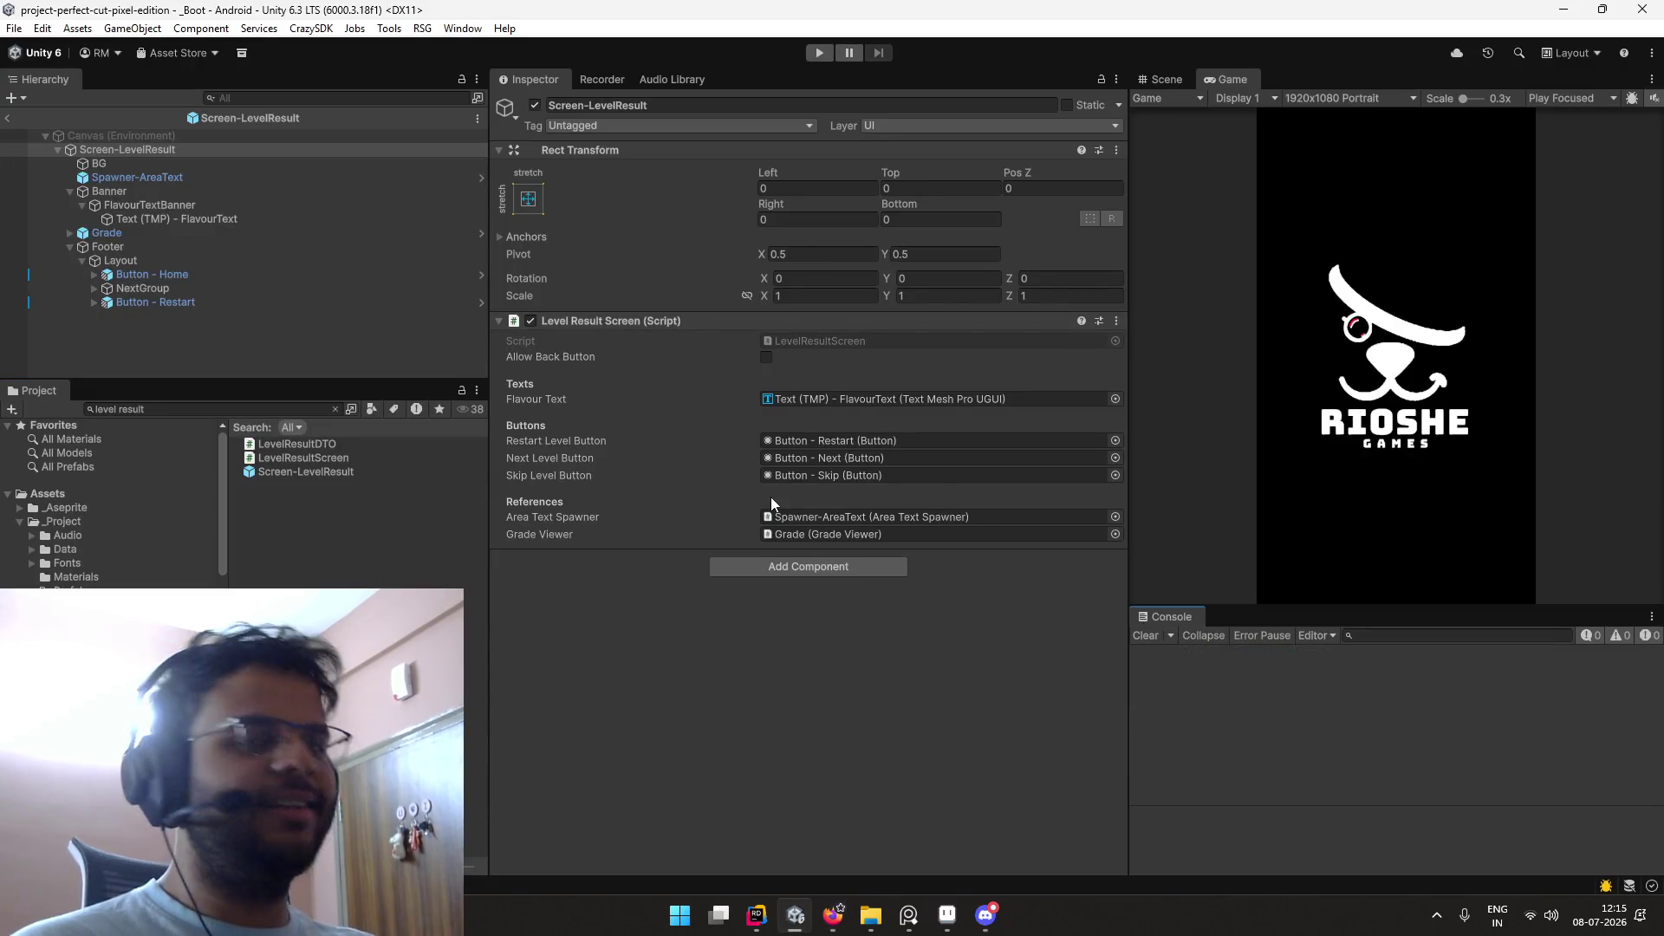
left_click(218, 323)
left_click(159, 293)
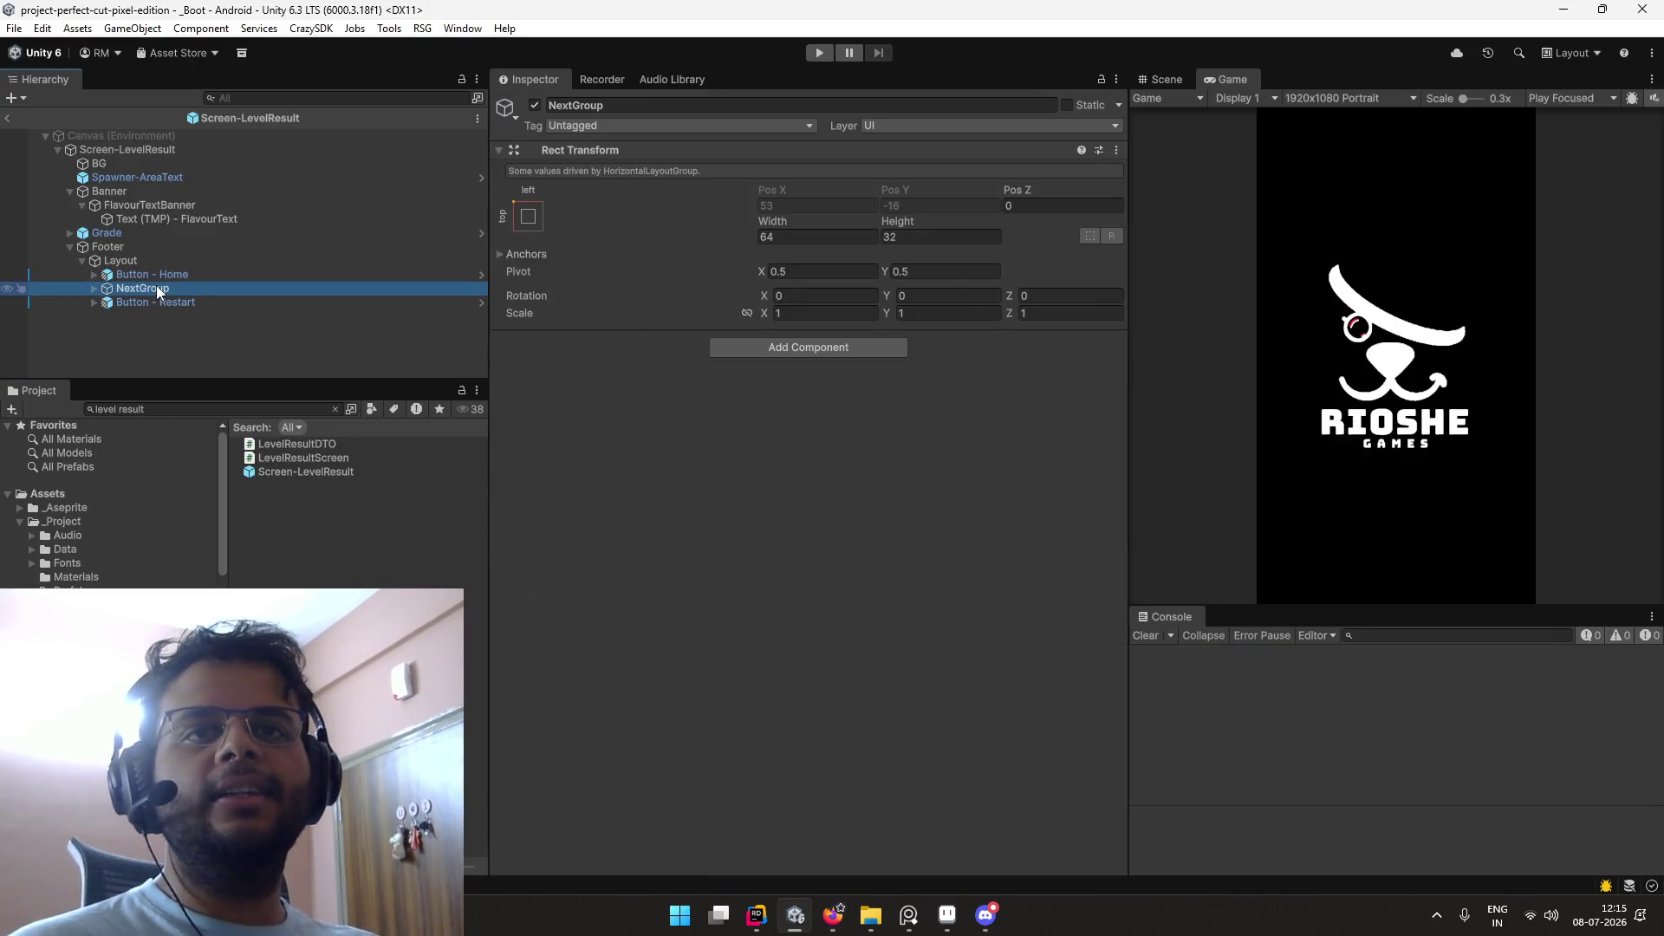
key("Right")
key("Right")
key("Right")
key("Right")
key("Up")
Step: Exit prefab mode back to the _Boot scene and select the Project search text
left_click(1148, 82)
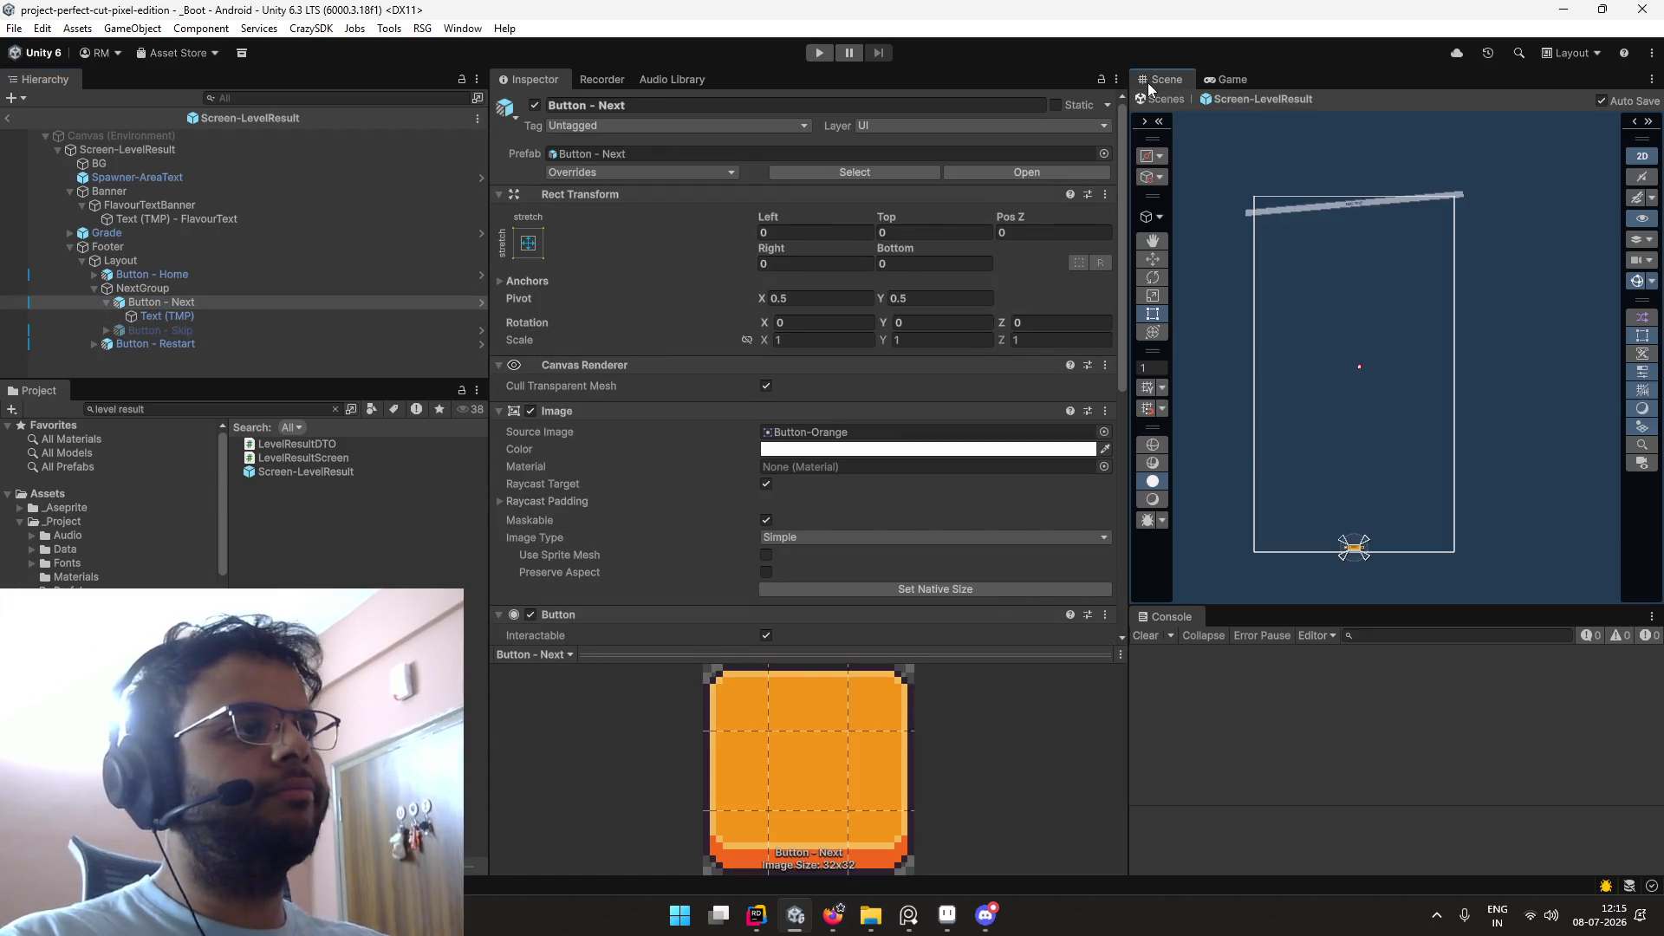
left_click(7, 118)
left_click(247, 405)
Step: Search '_UI', open that scene, expand Canvas-Popup's popups, and briefly enter its prefab
type("_UI")
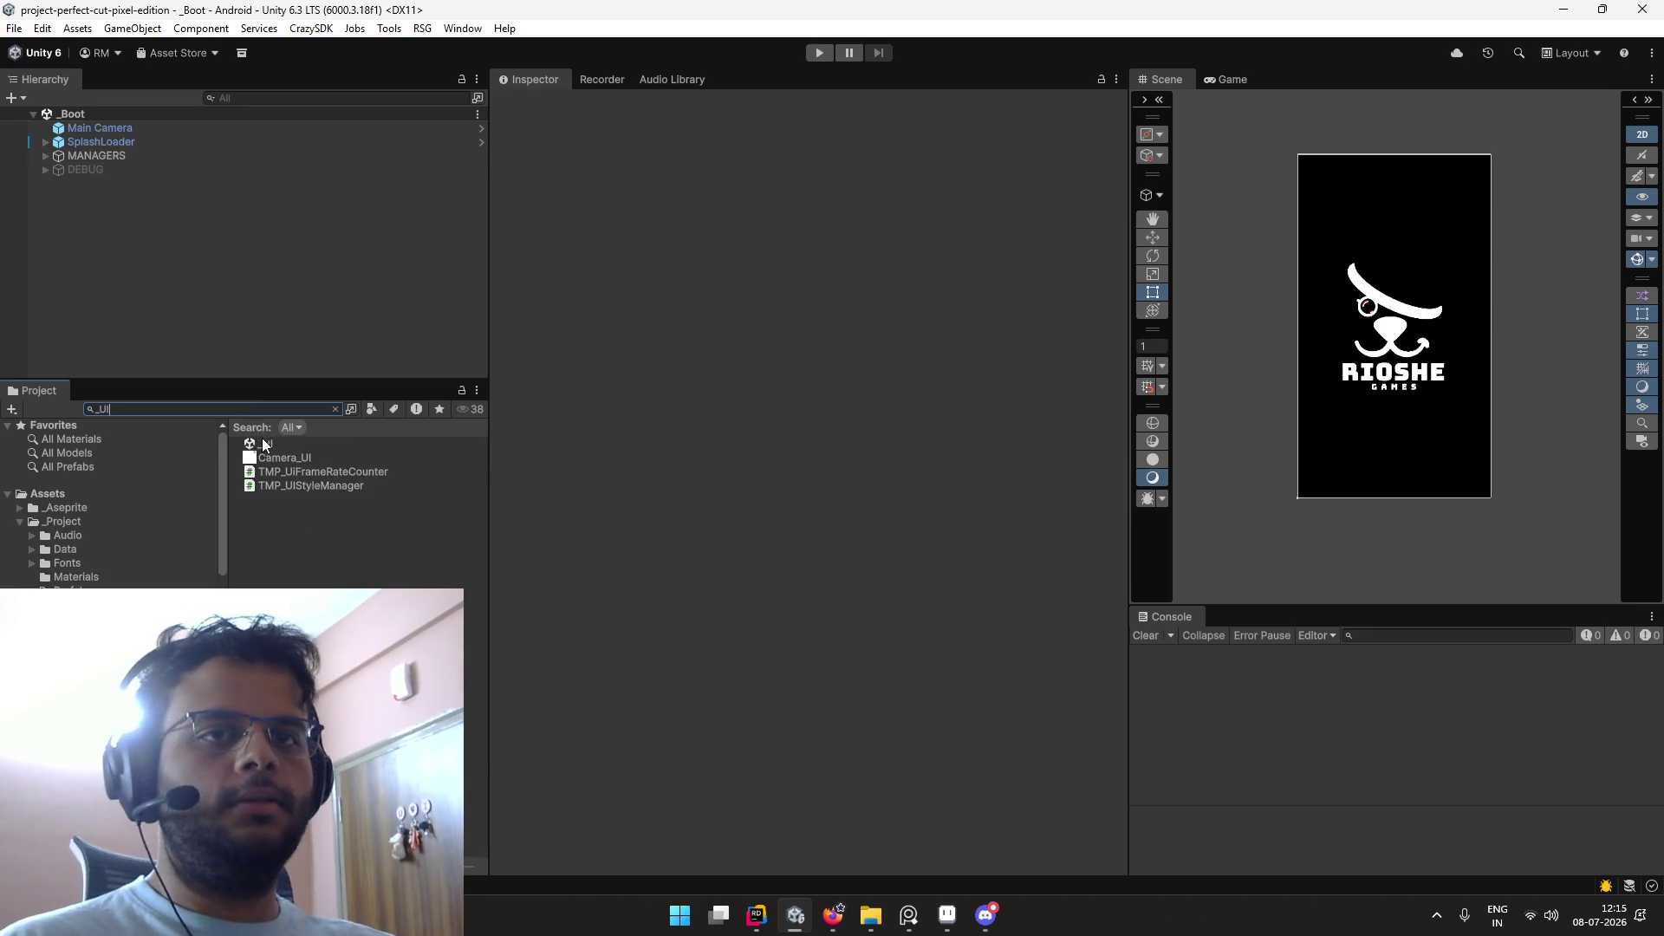
double_click(265, 445)
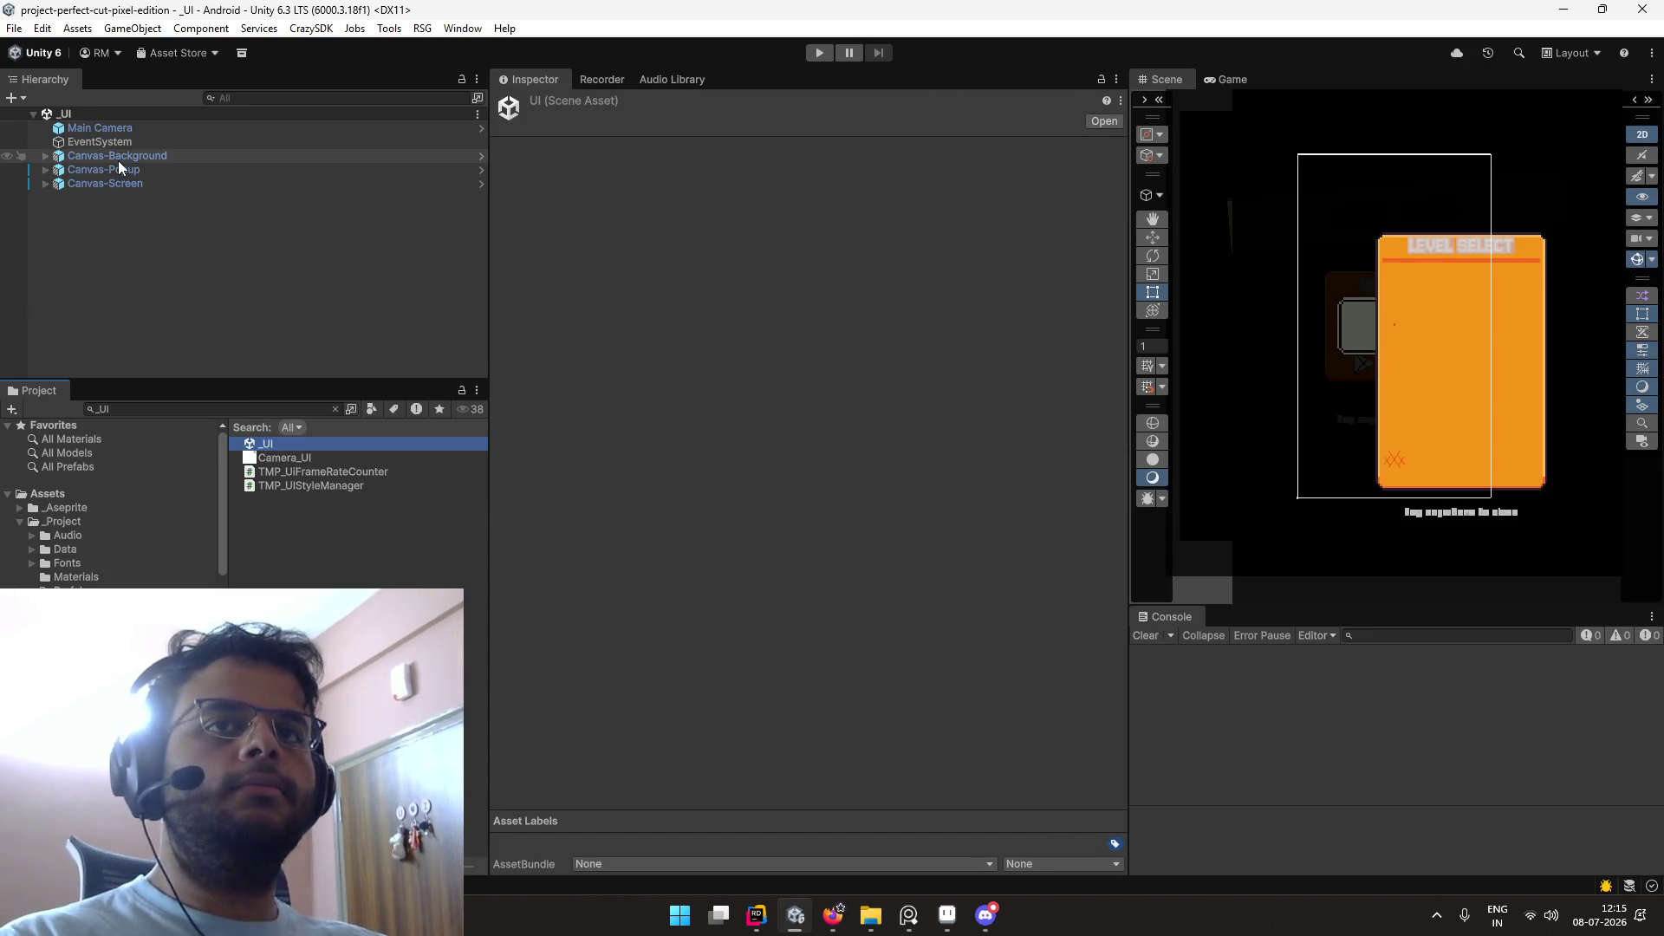
left_click(120, 170)
key("Right")
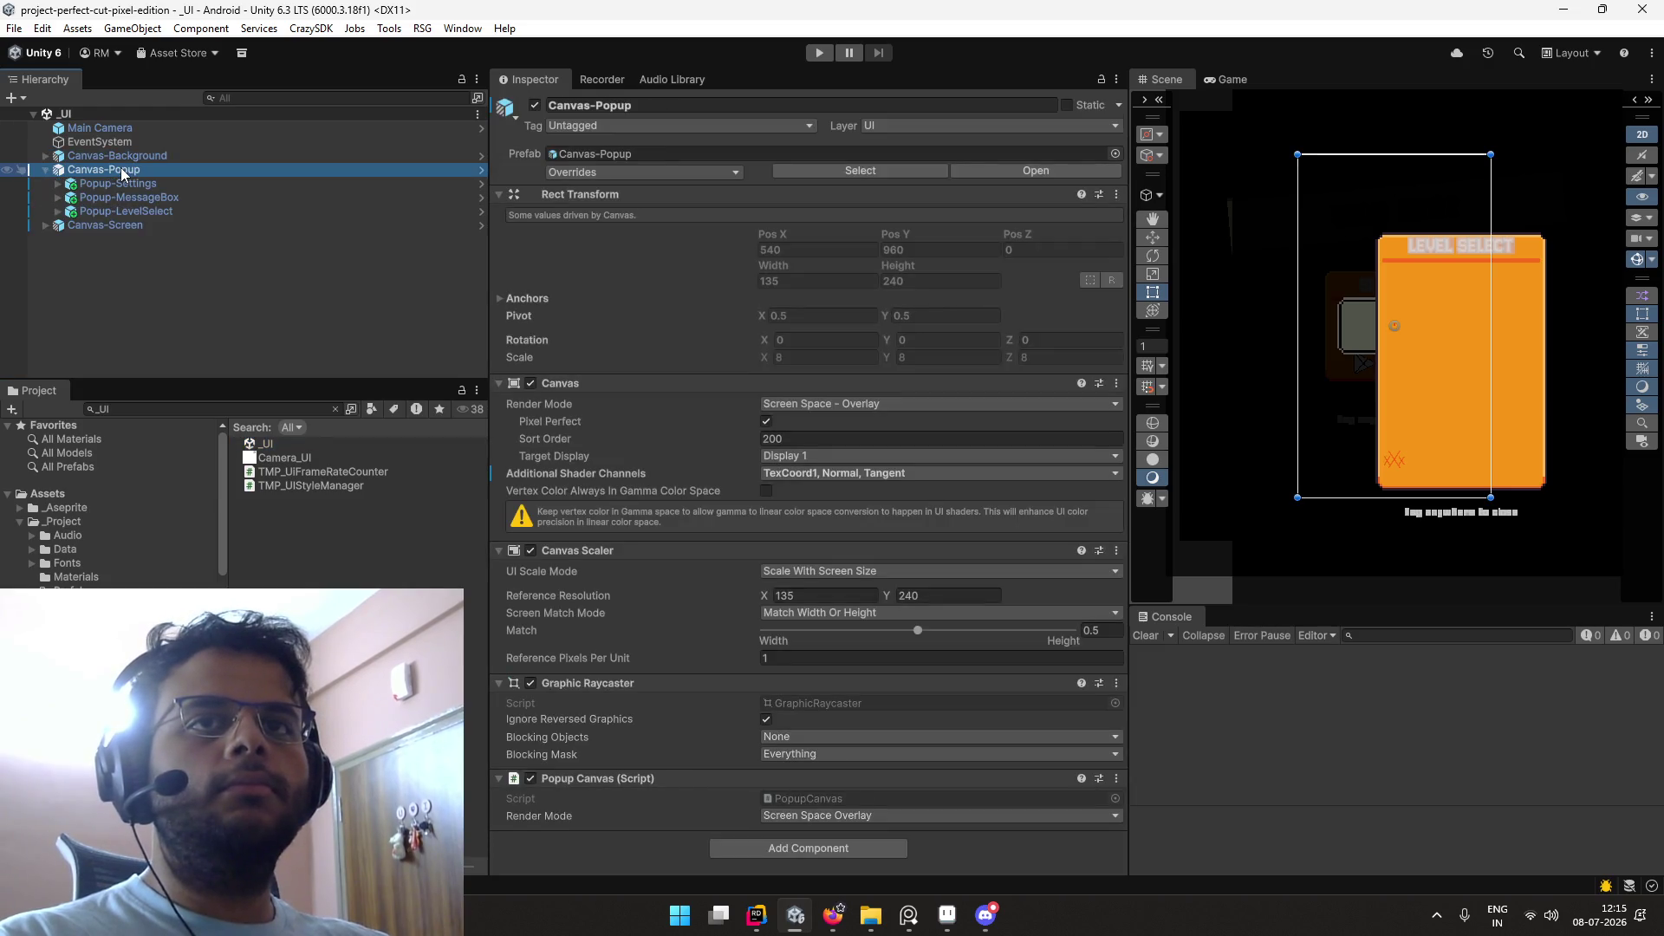
key("Down")
key("Down")
key("Down")
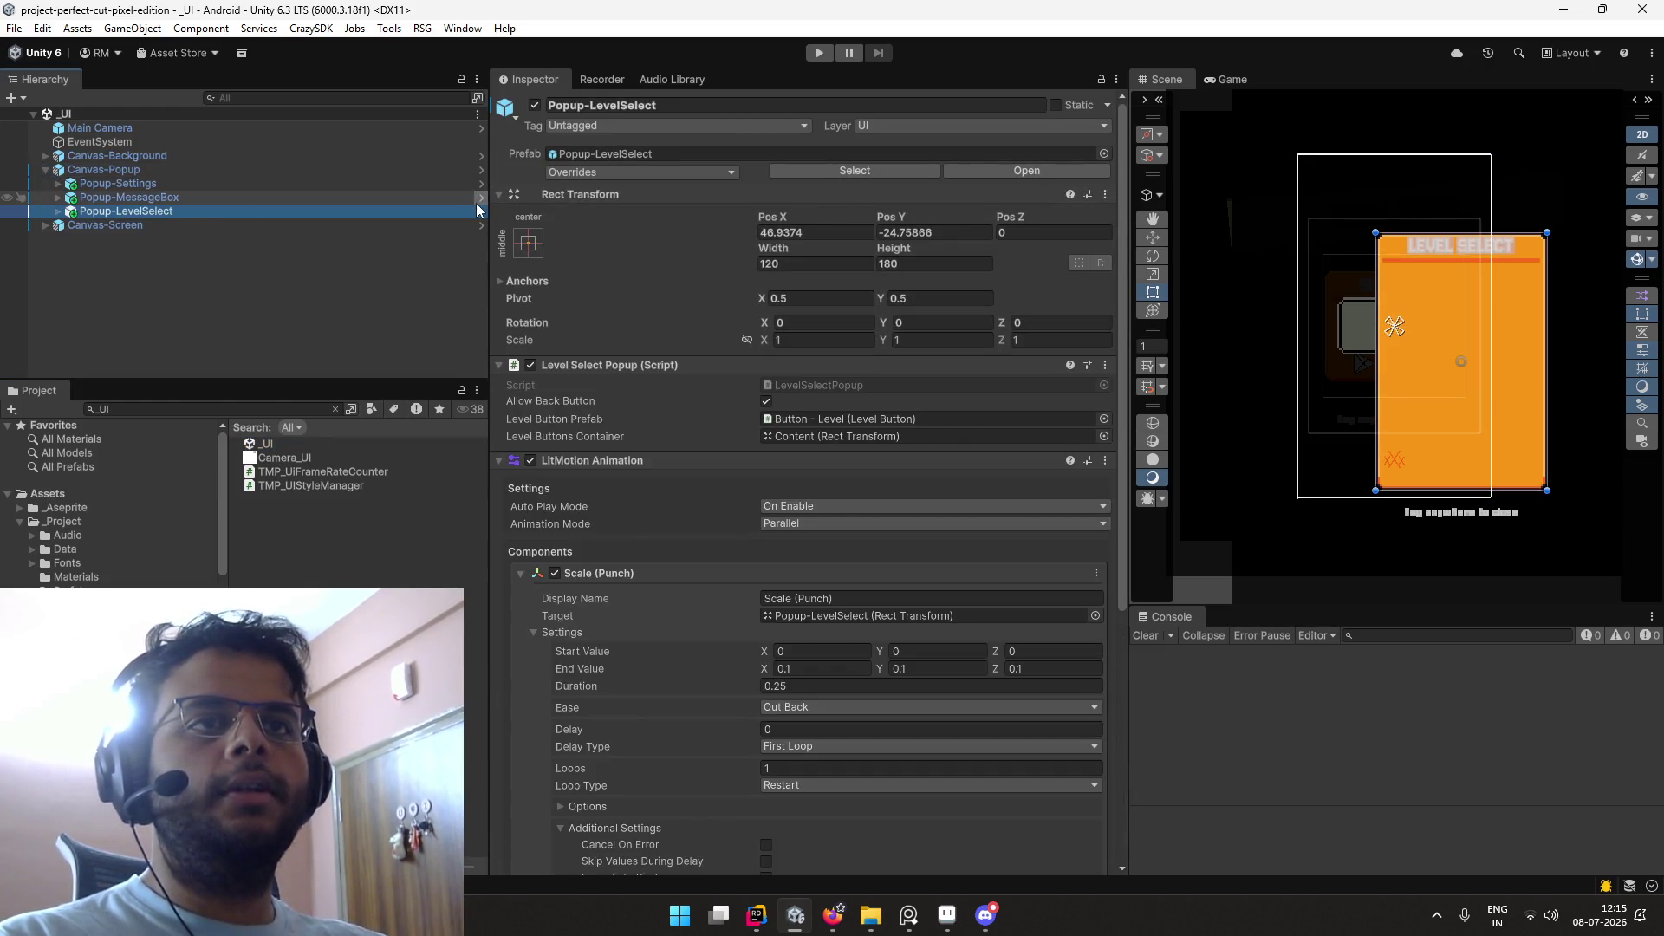
key("Up")
key("Up")
key("Up")
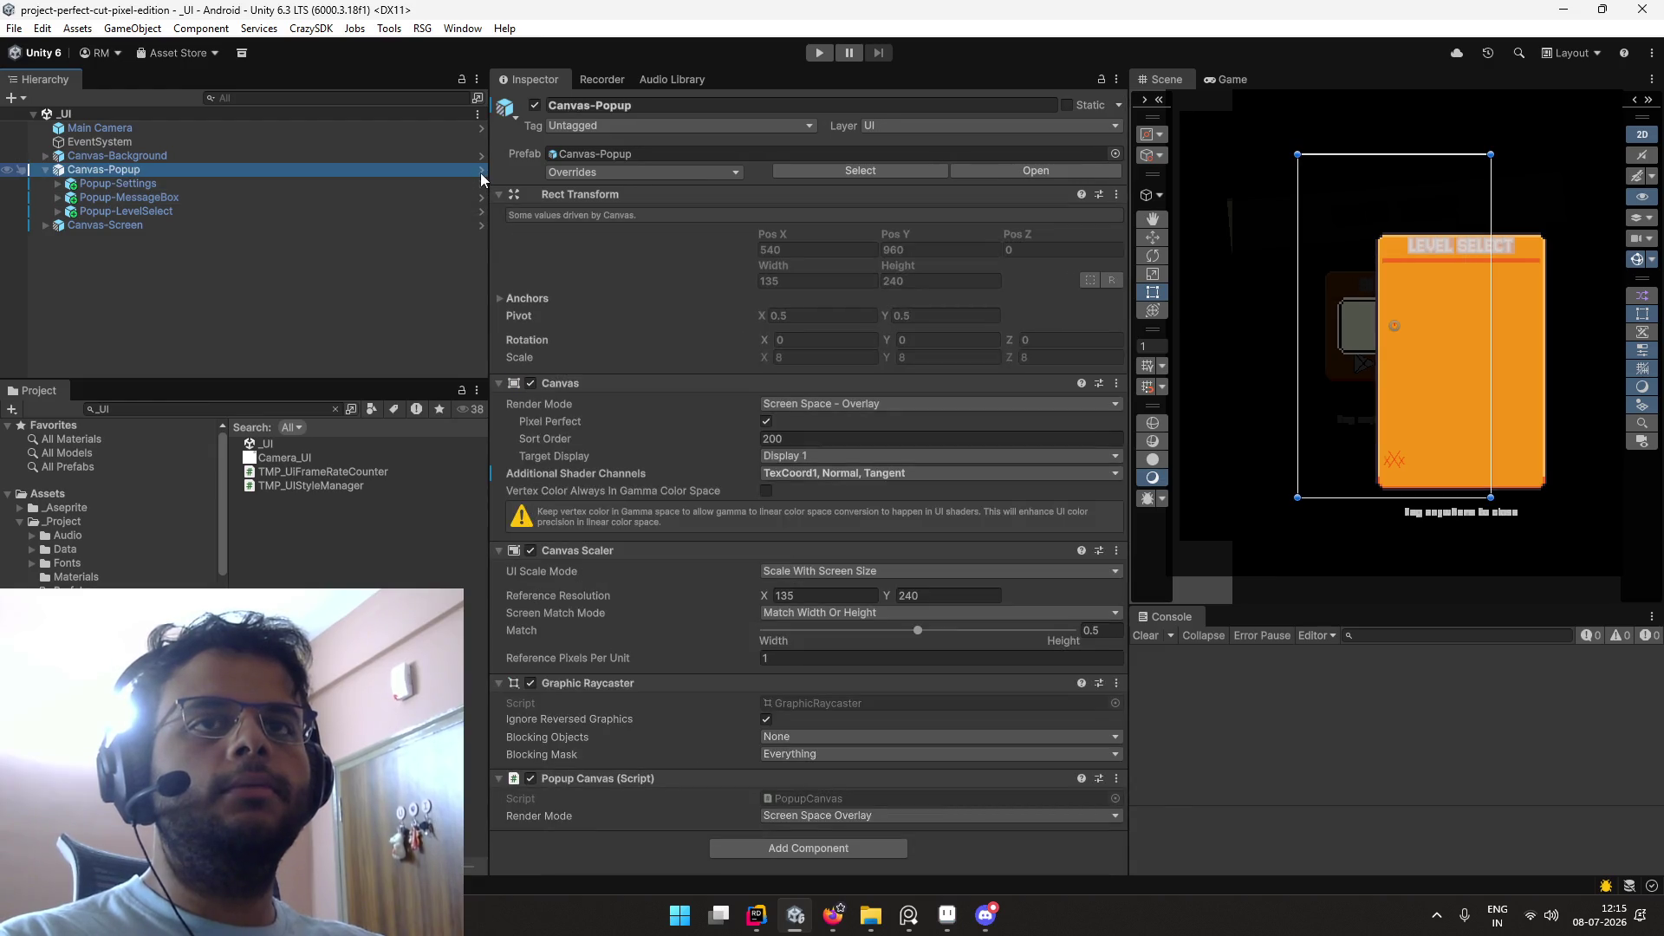
left_click(481, 174)
left_click(12, 119)
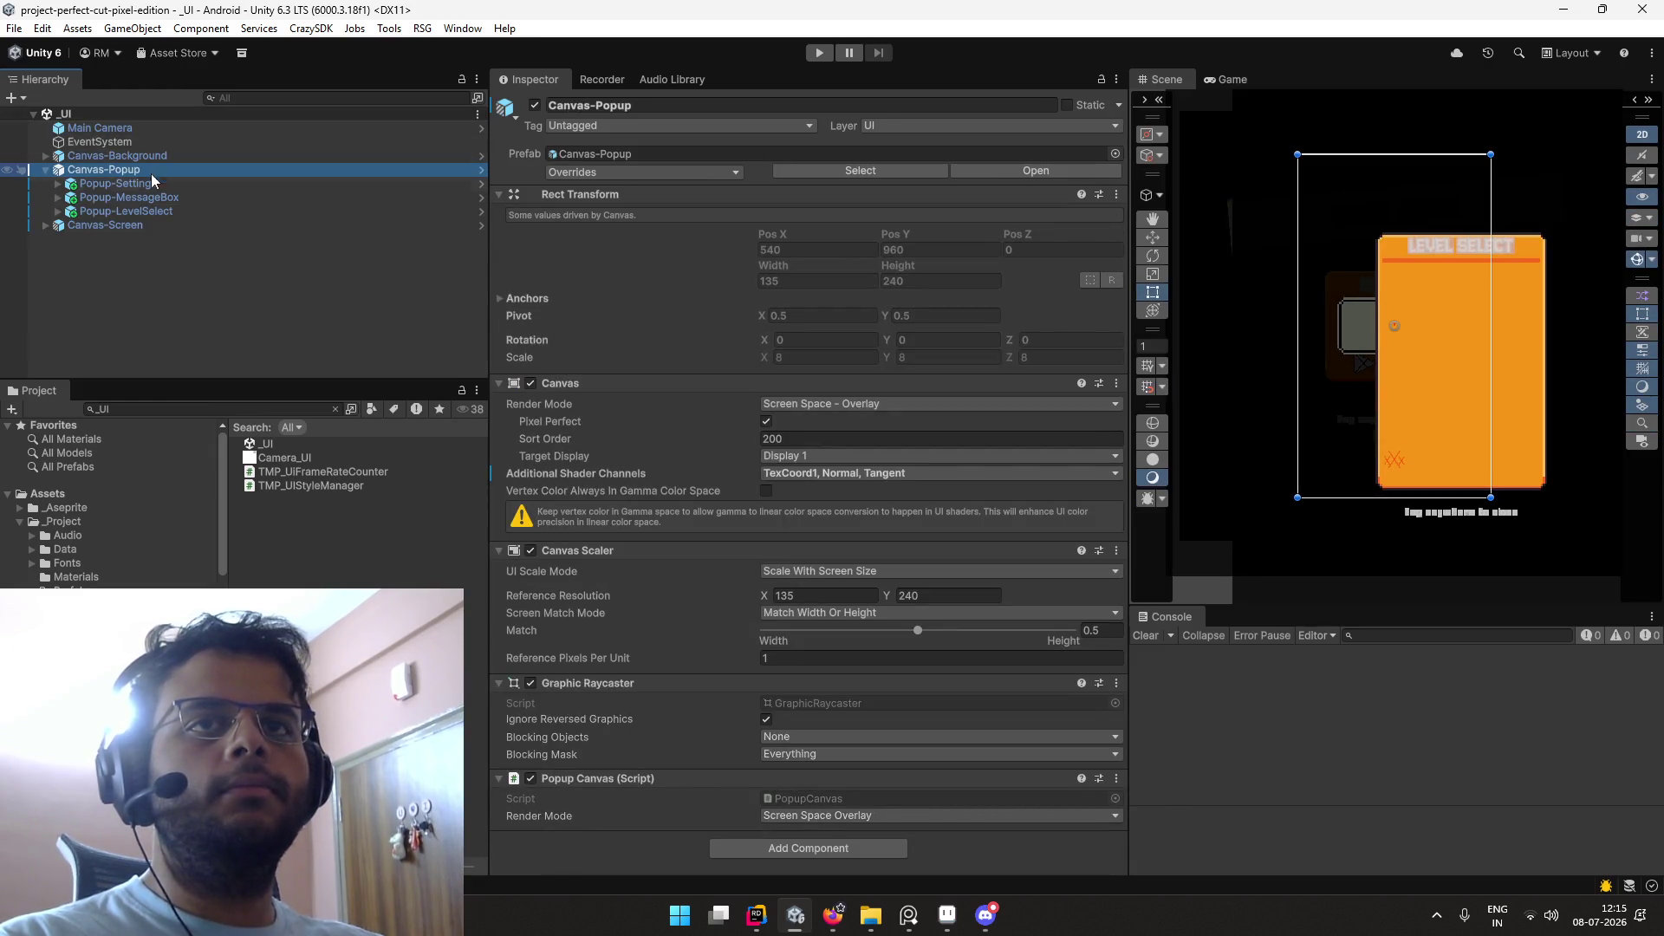
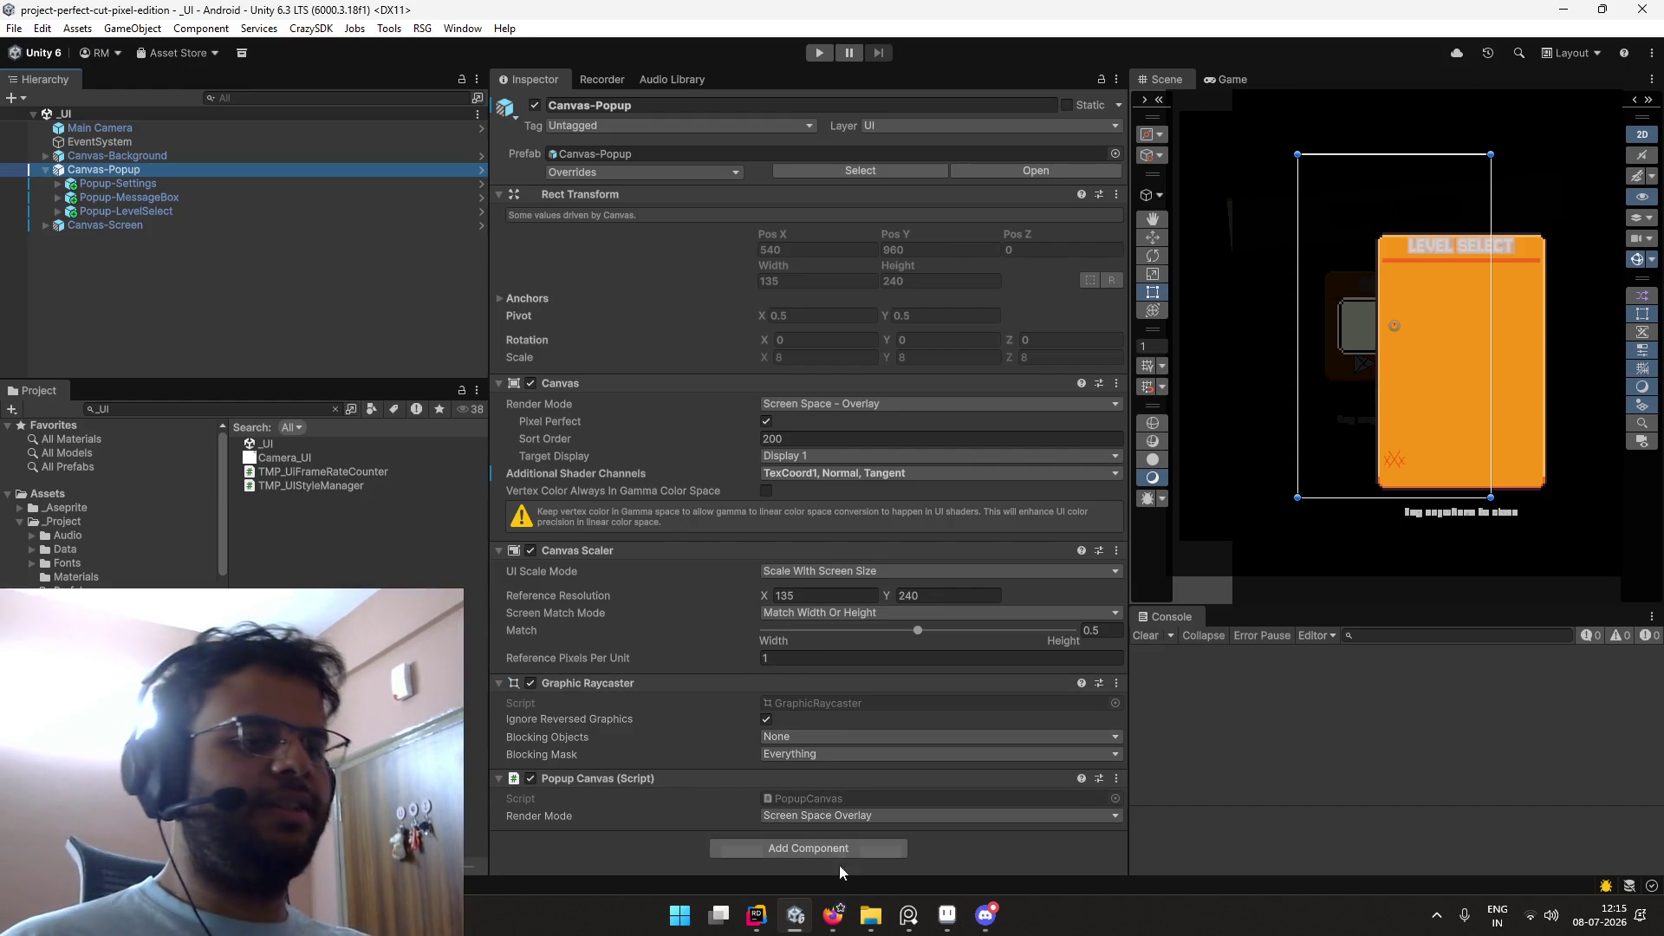
Step: View the streamer's Twitch channel in a private browser window, then close it
left_click(833, 914)
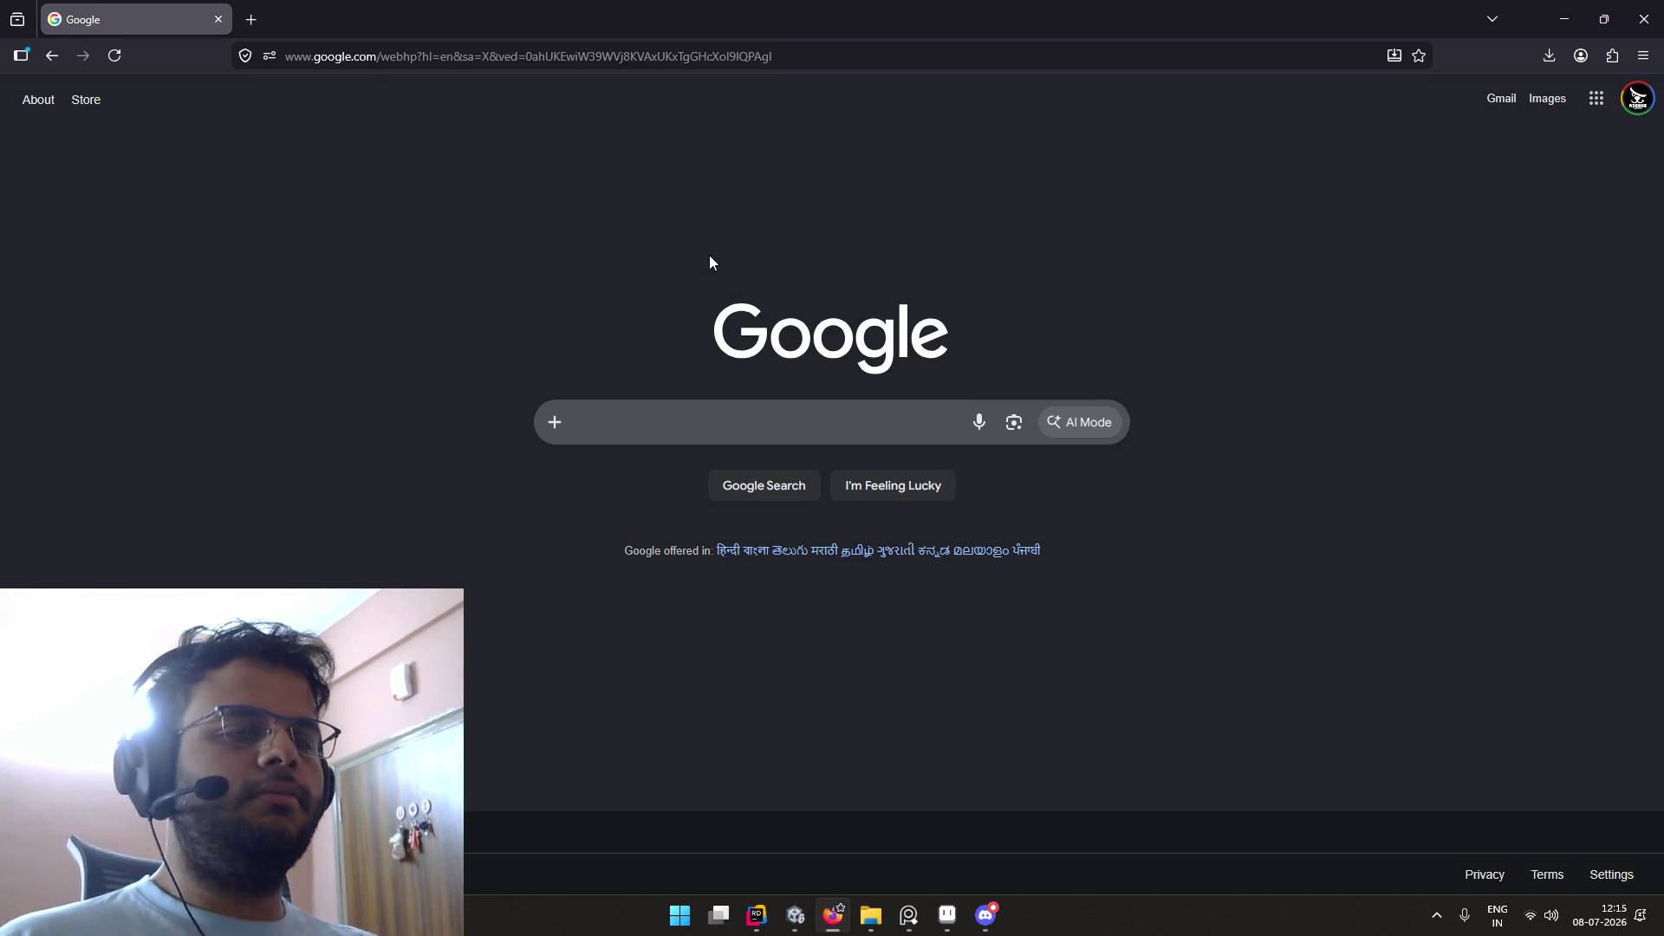
key("ctrl+shift+p")
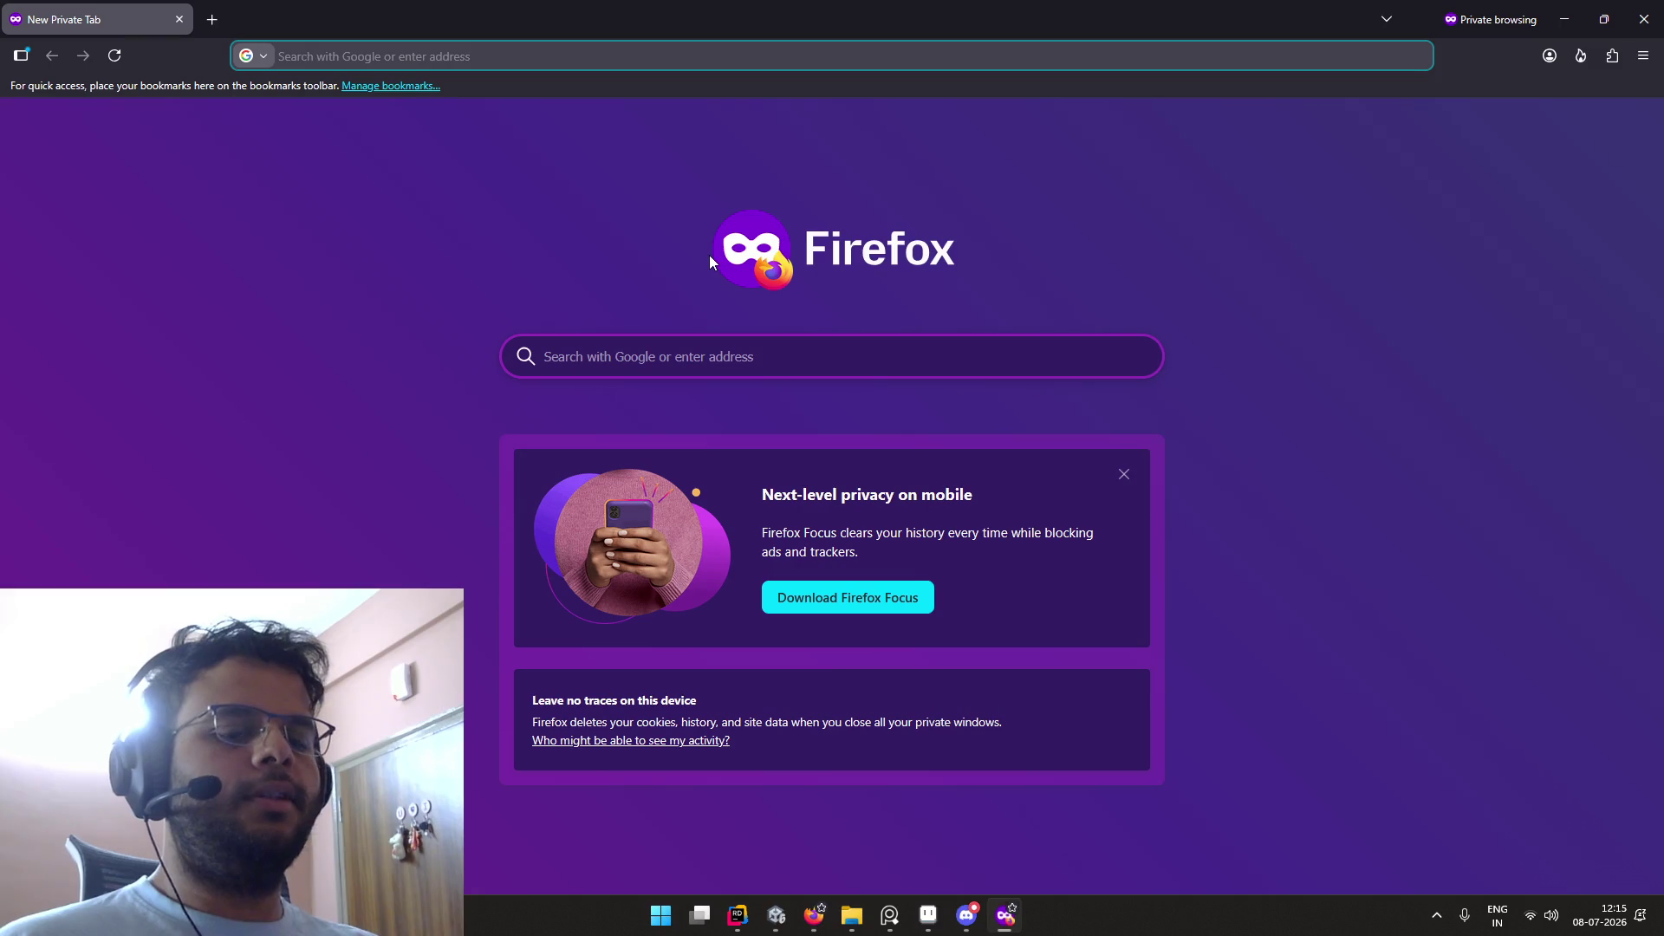
type("https://www.twitch.tv/jitspoe")
key("Return")
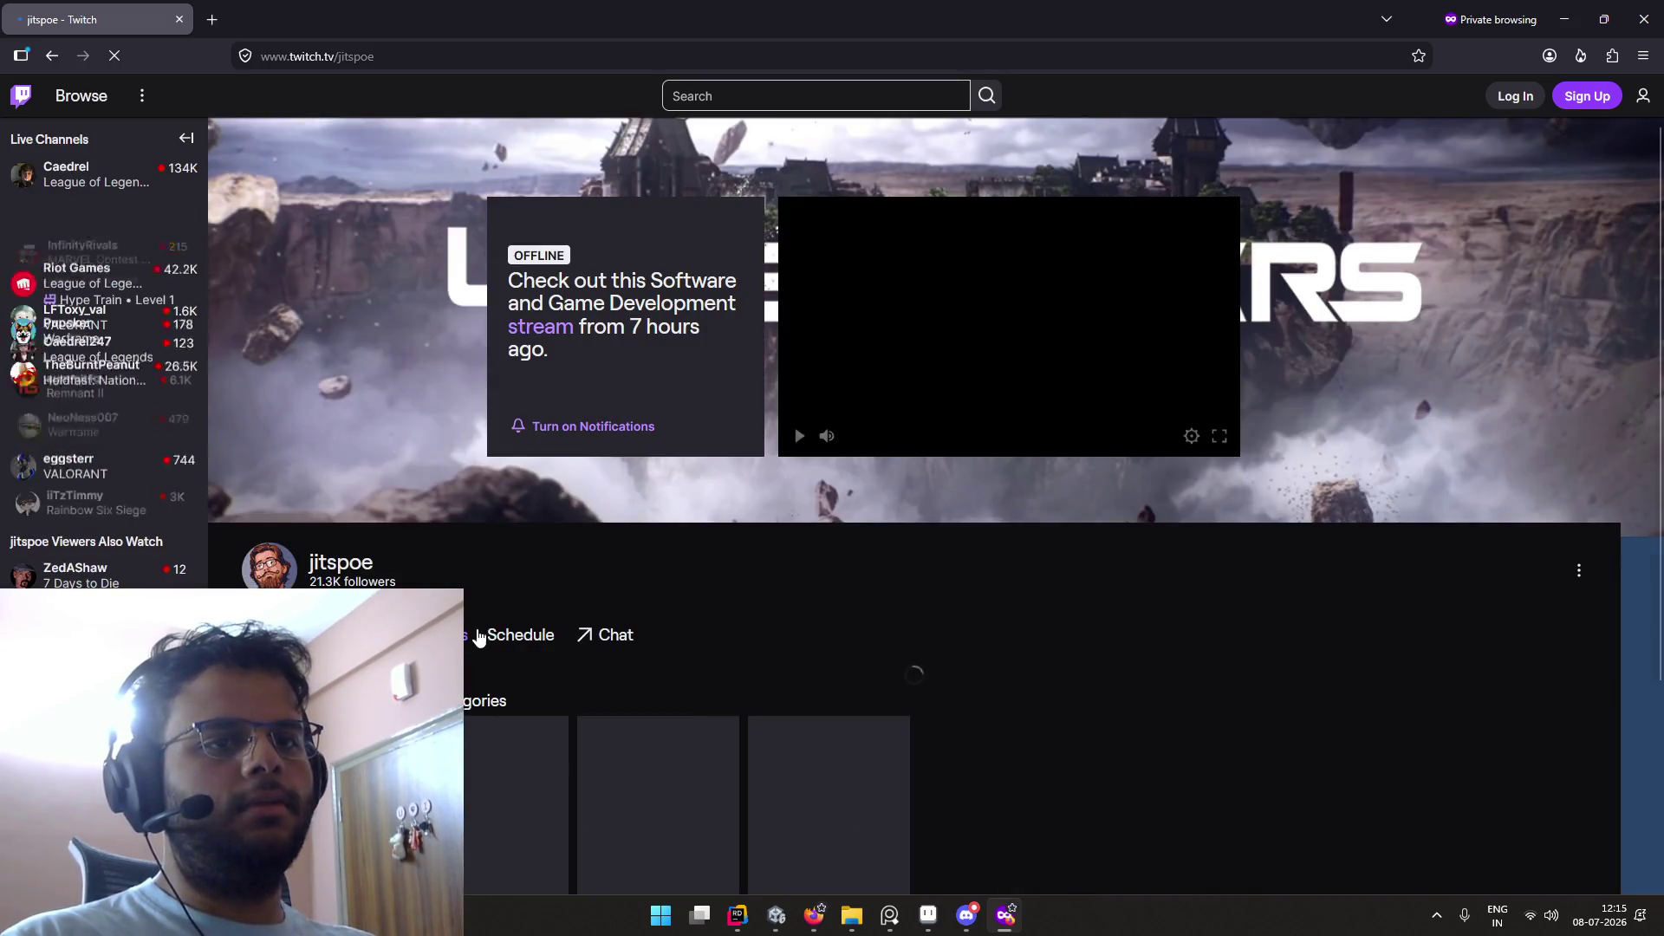
scroll(546, 641, "down", 4)
scroll(915, 573, "down", 3)
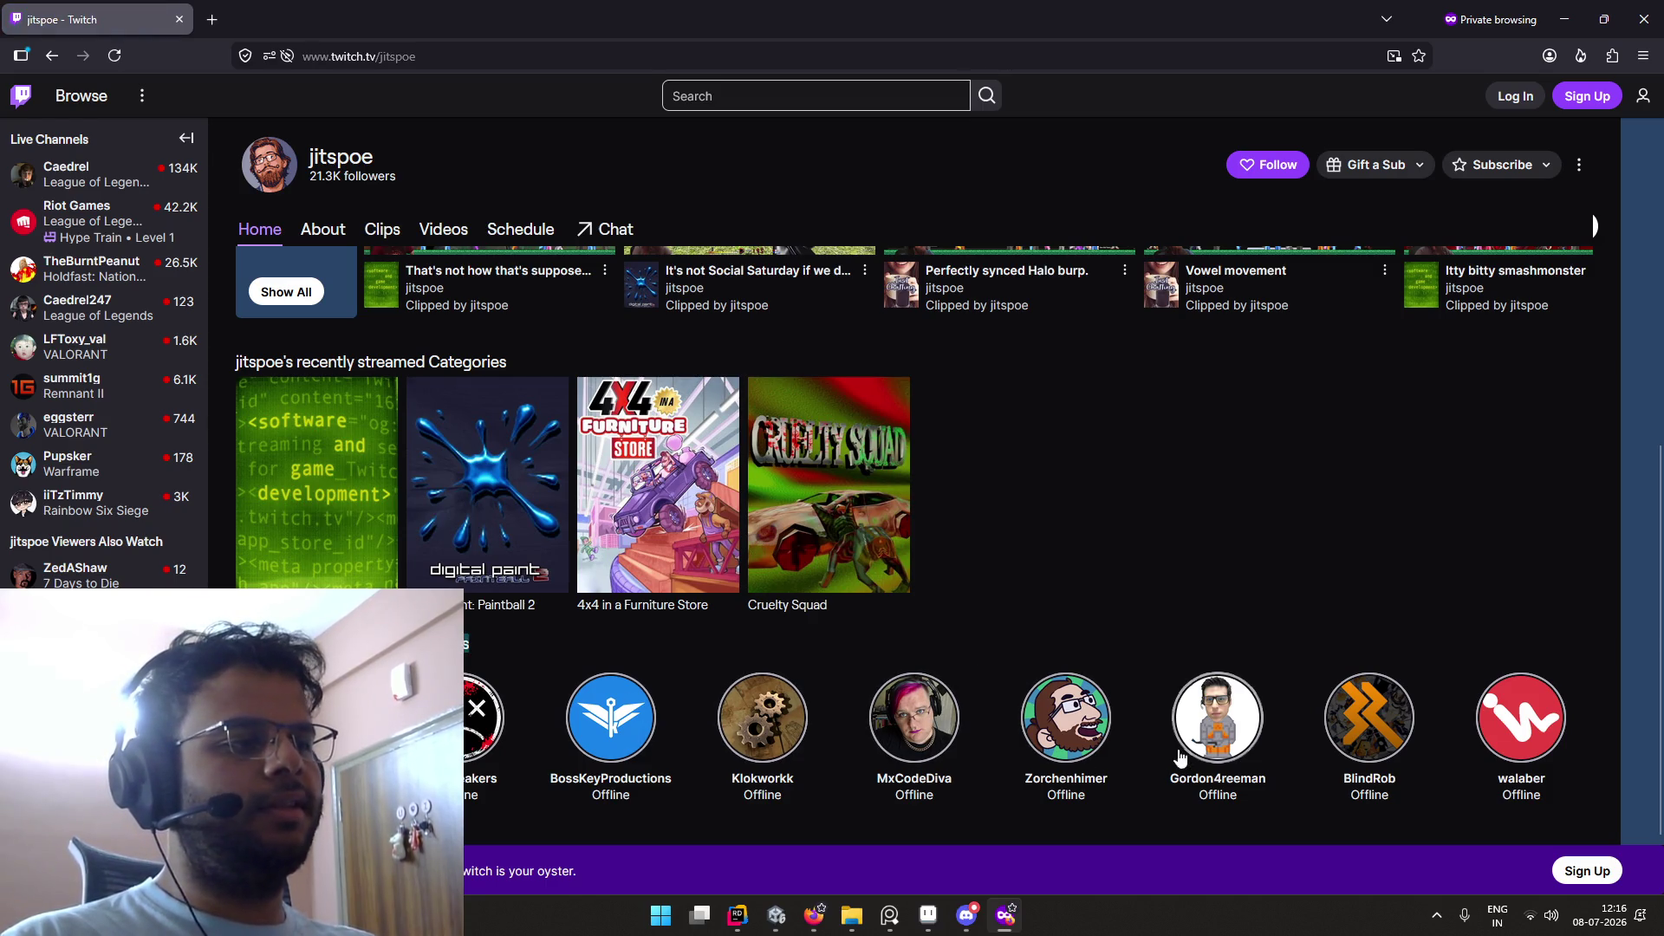
scroll(851, 639, "up", 1)
scroll(851, 639, "down", 1)
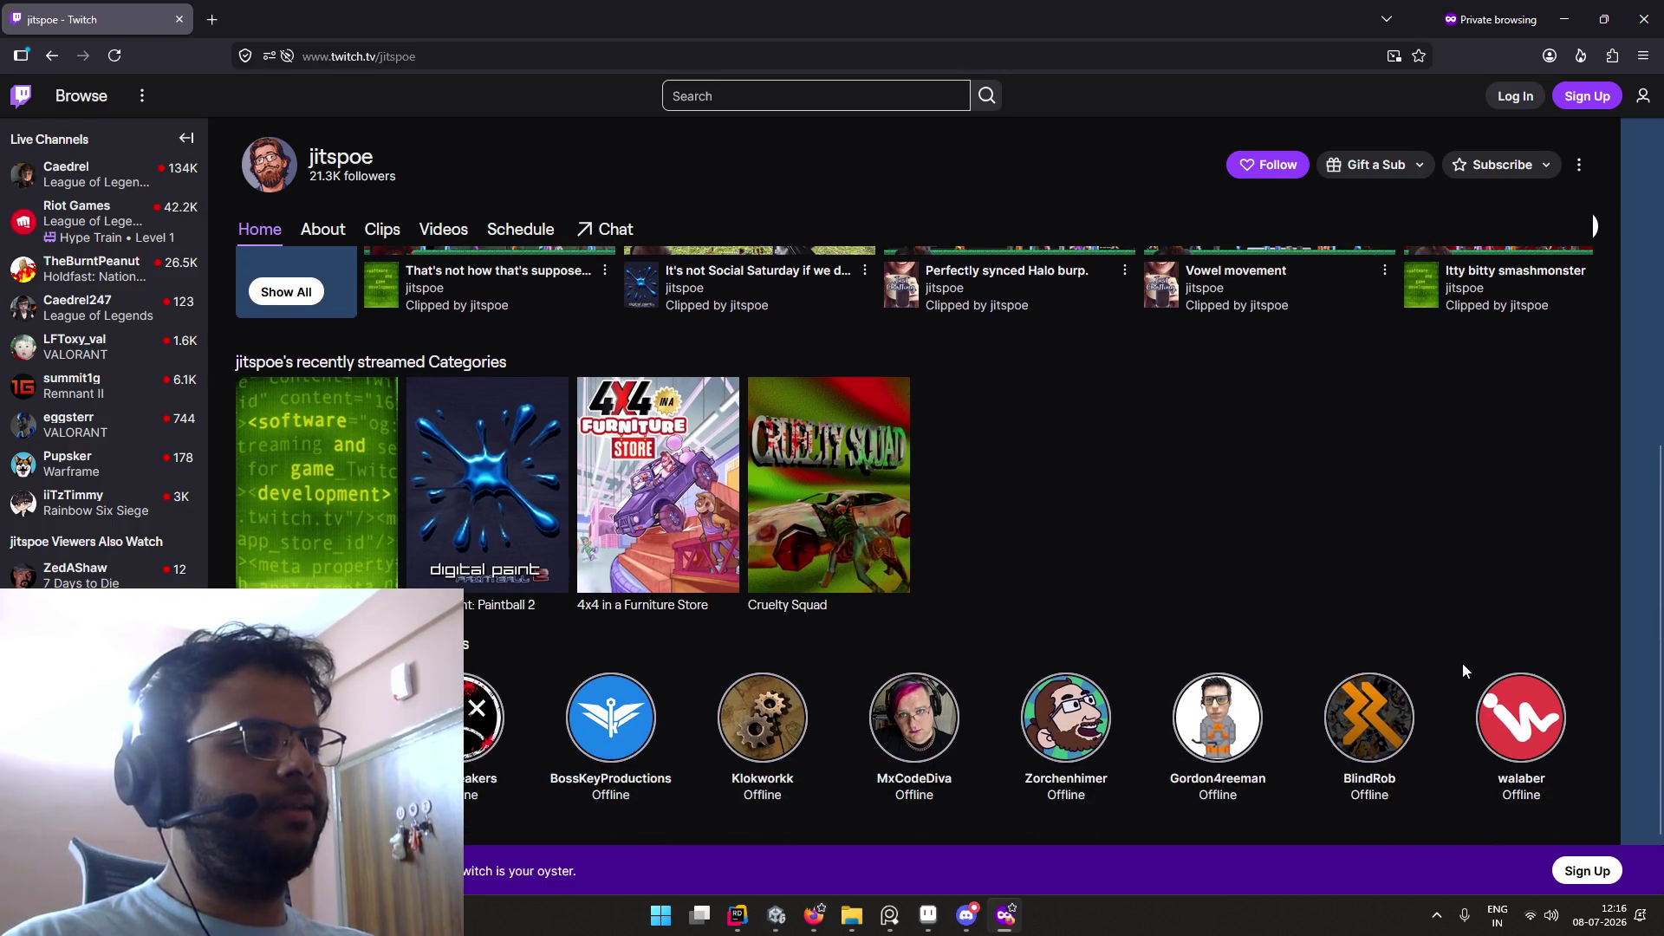
scroll(917, 603, "up", 4)
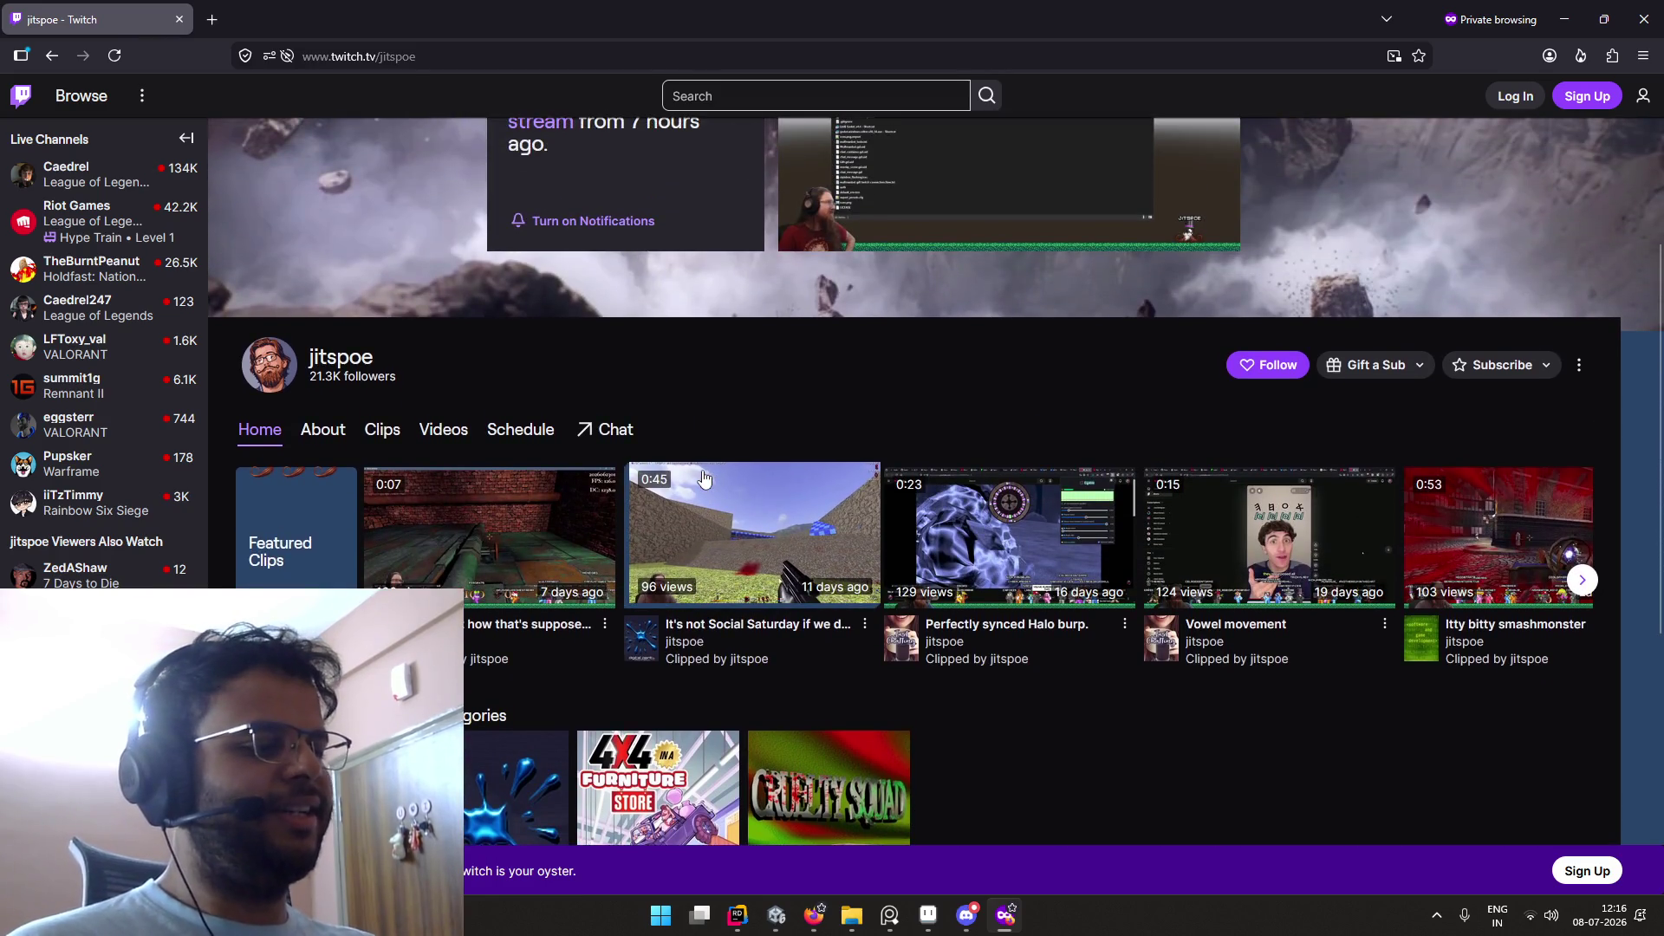
key("ctrl+w")
key("ctrl+w")
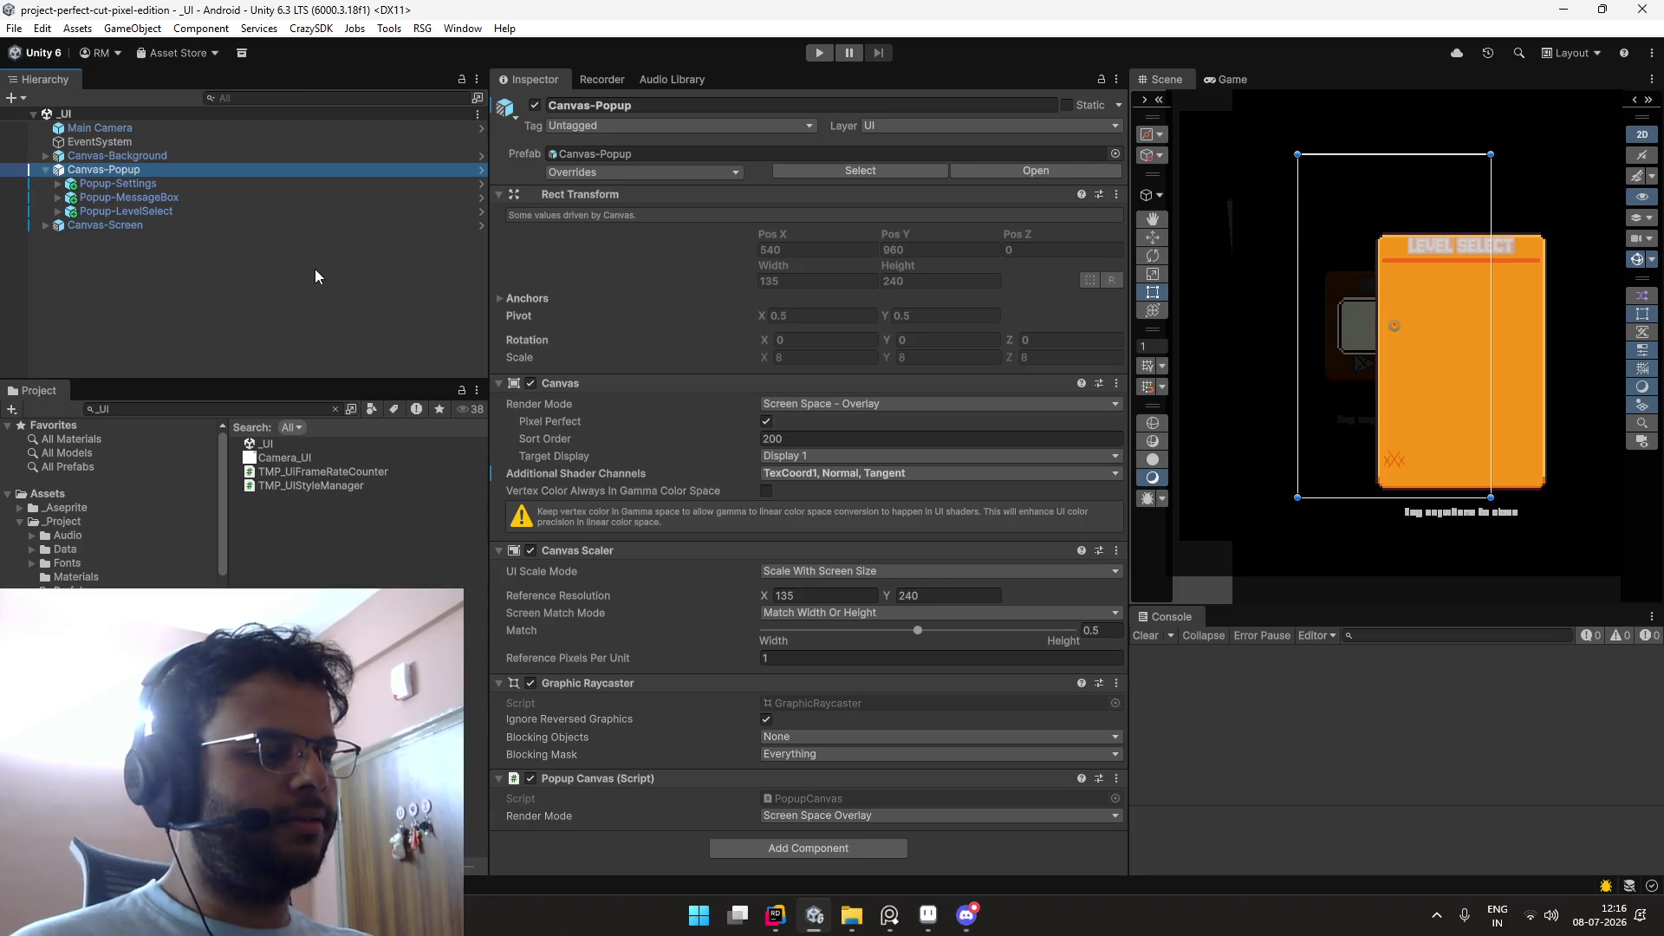
Step: Inspect the Canvas-Popup children, collapse Canvas-Popup, and open Canvas-Screen in Prefab Mode
left_click(331, 183)
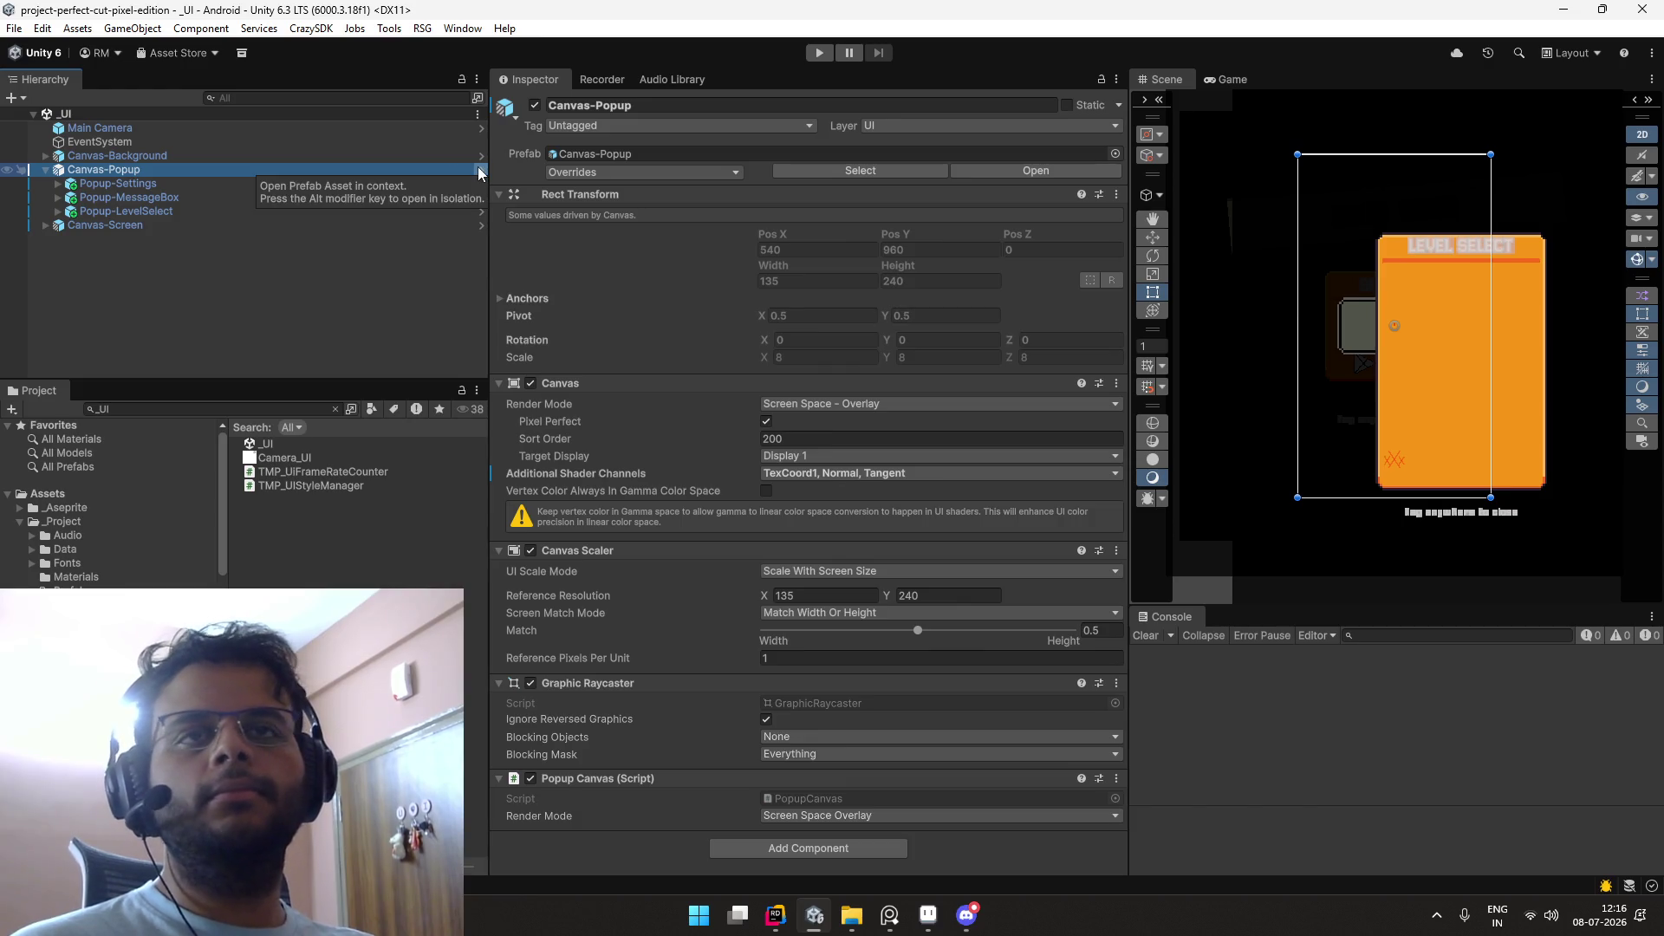
left_click(396, 196)
left_click(440, 172)
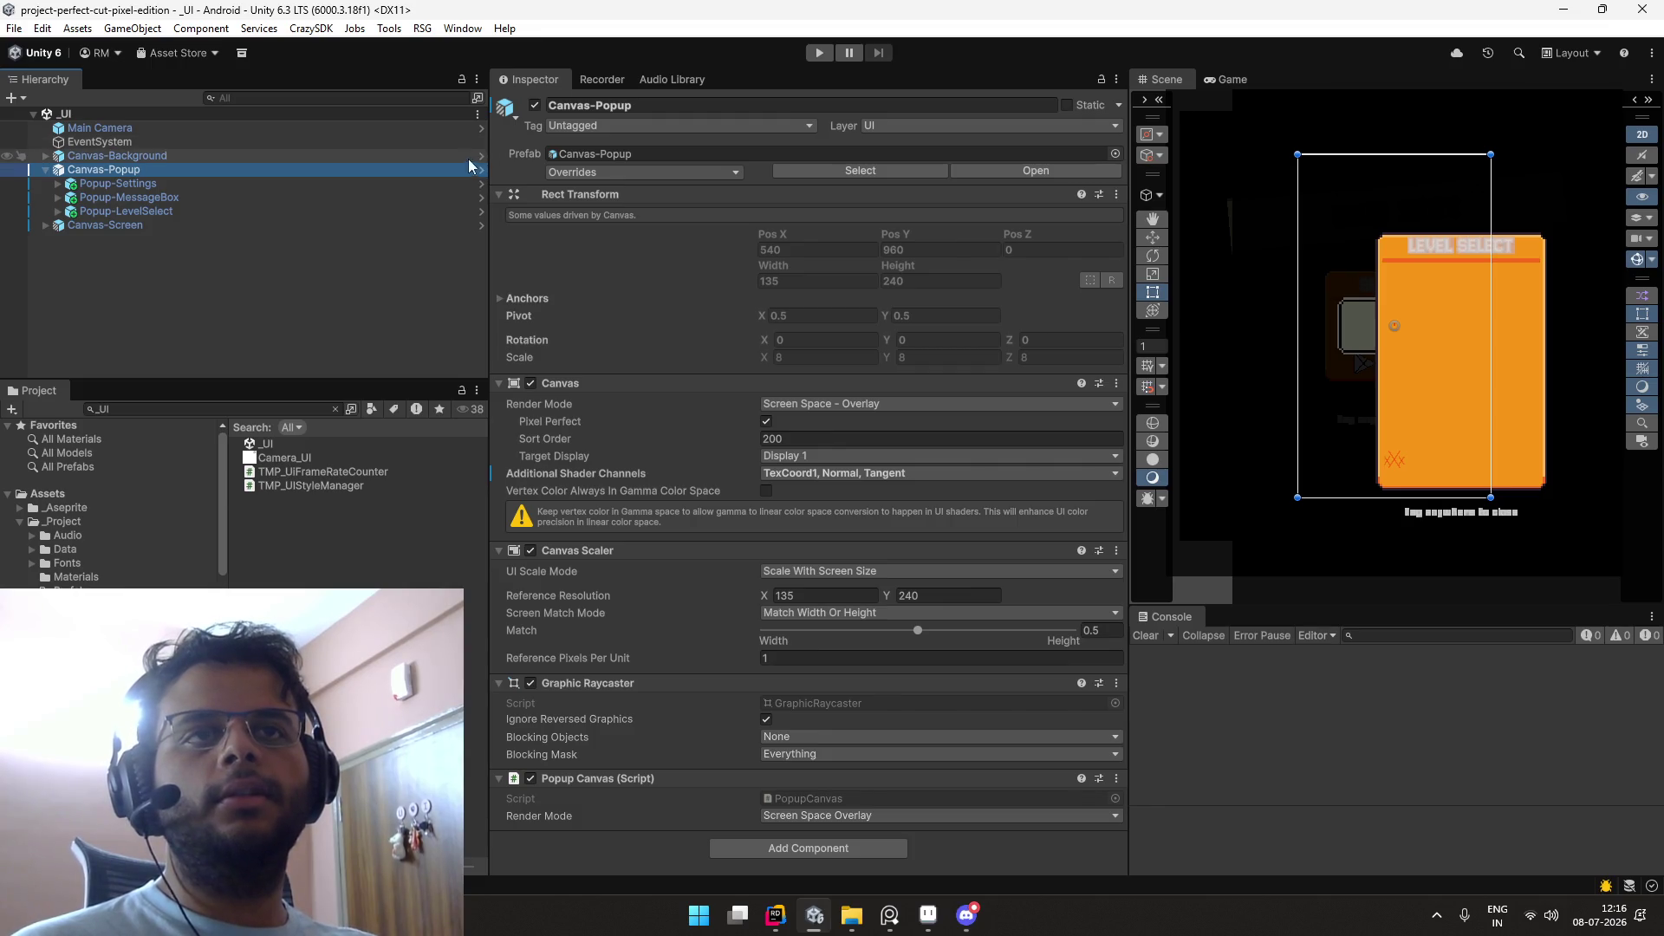
left_click(45, 170)
left_click(464, 183)
left_click(481, 185)
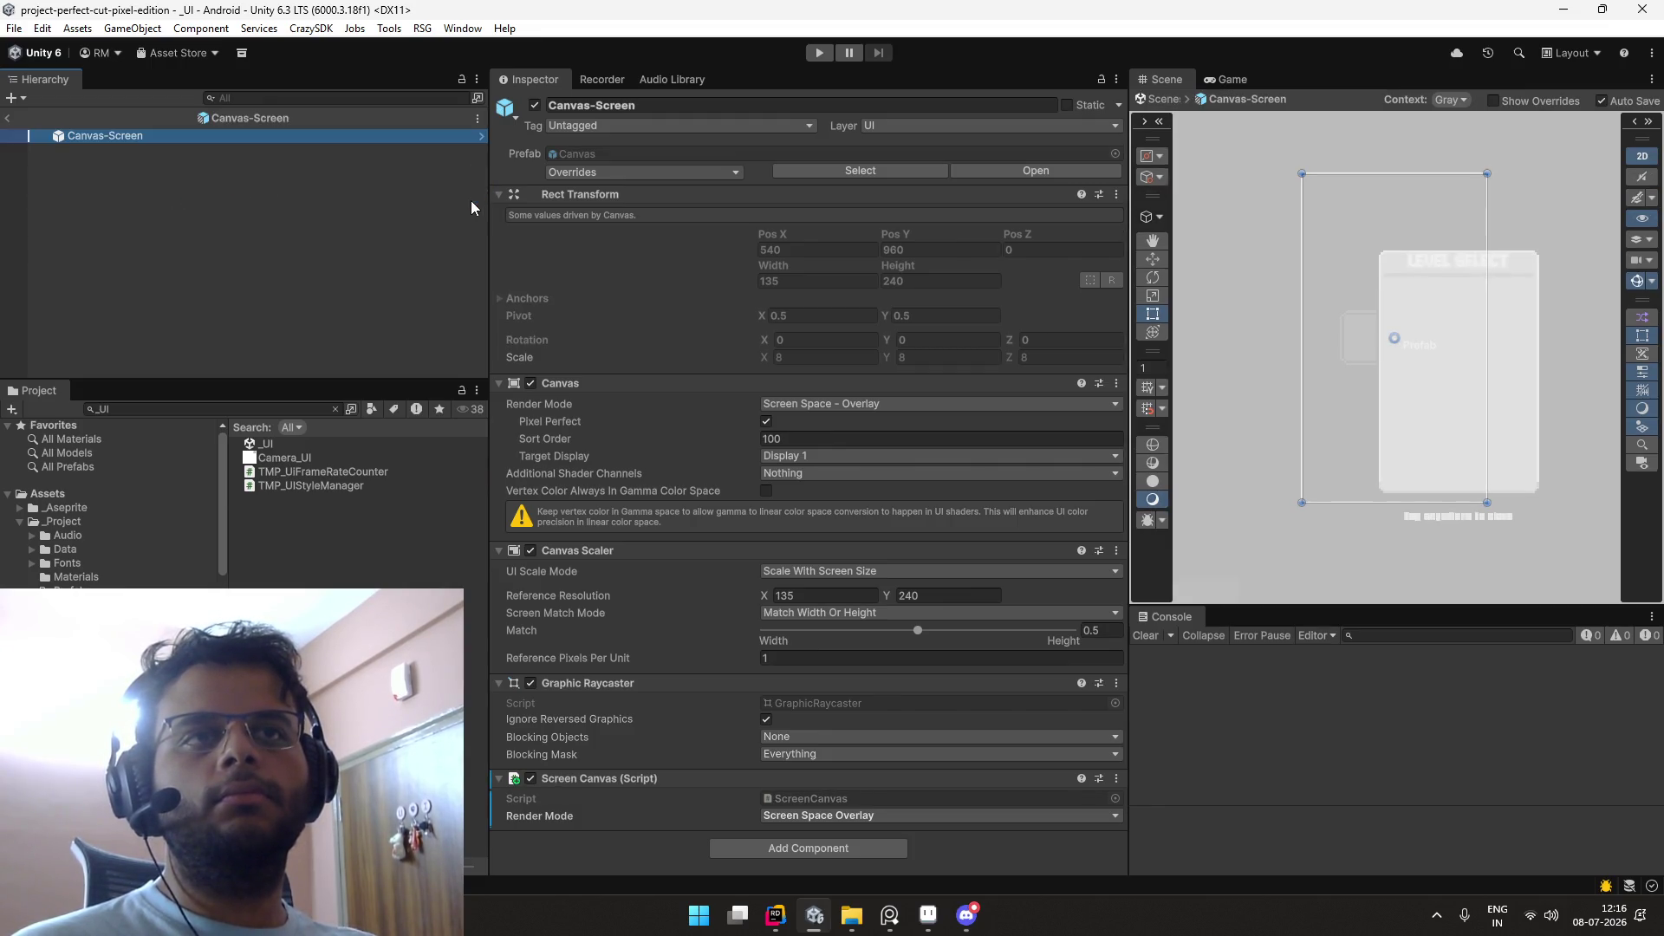
Step: Return to the _UI scene, open Screen-LevelResult in Prefab Mode, and select Button - Next
left_click(273, 136)
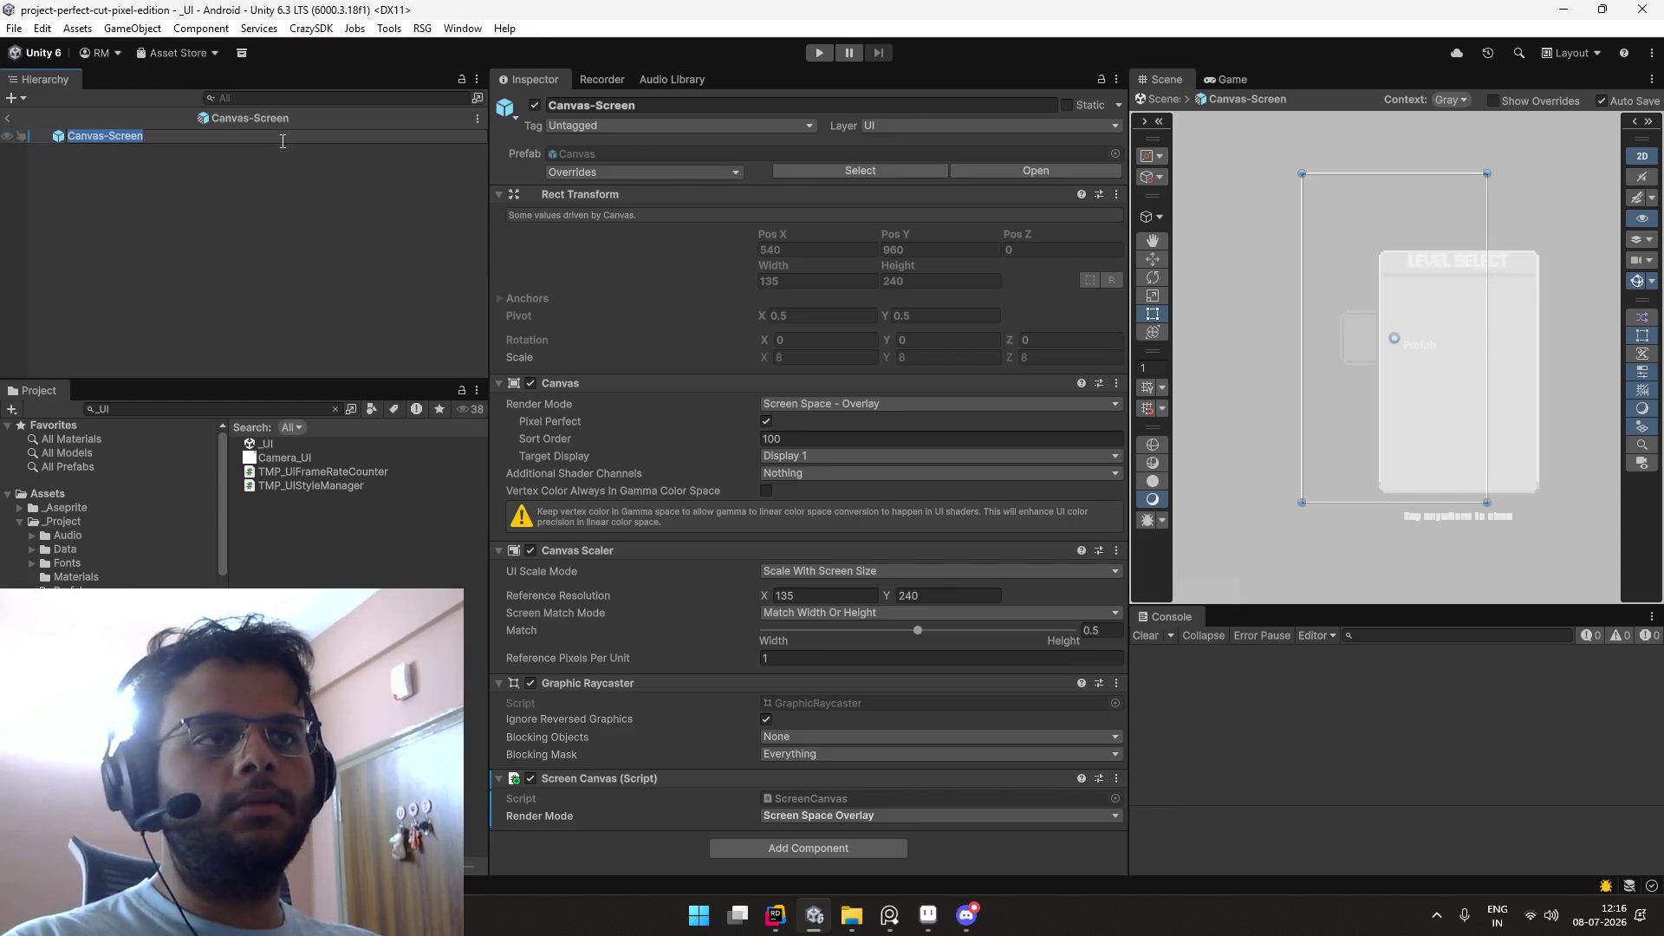
left_click(17, 118)
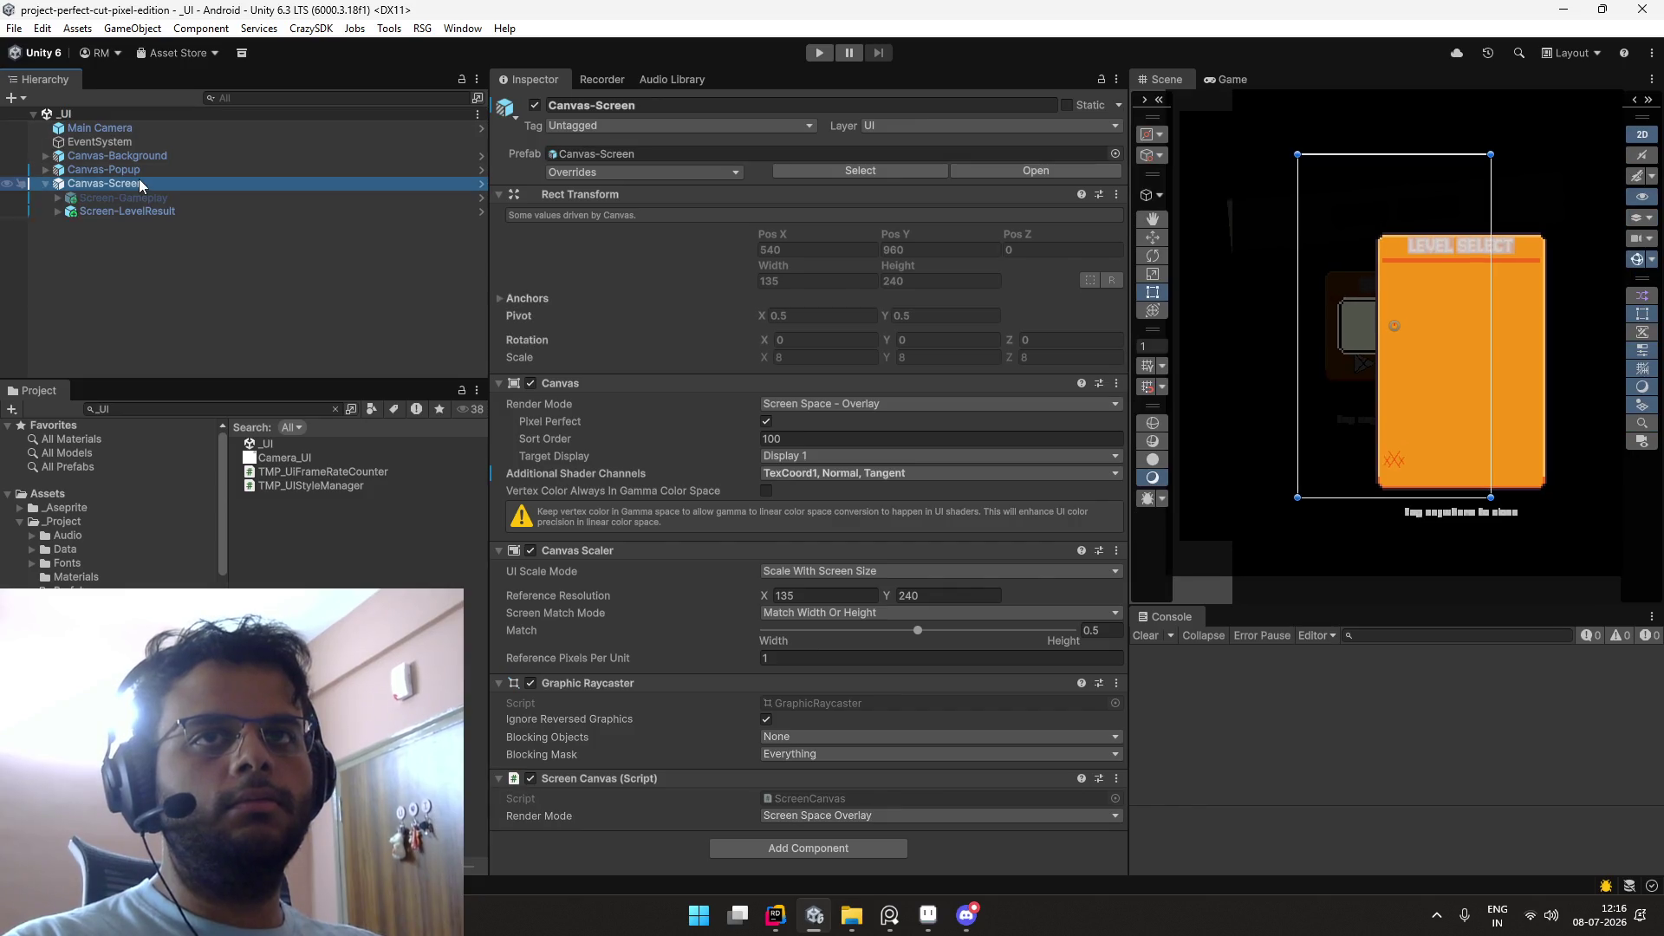
left_click(164, 210)
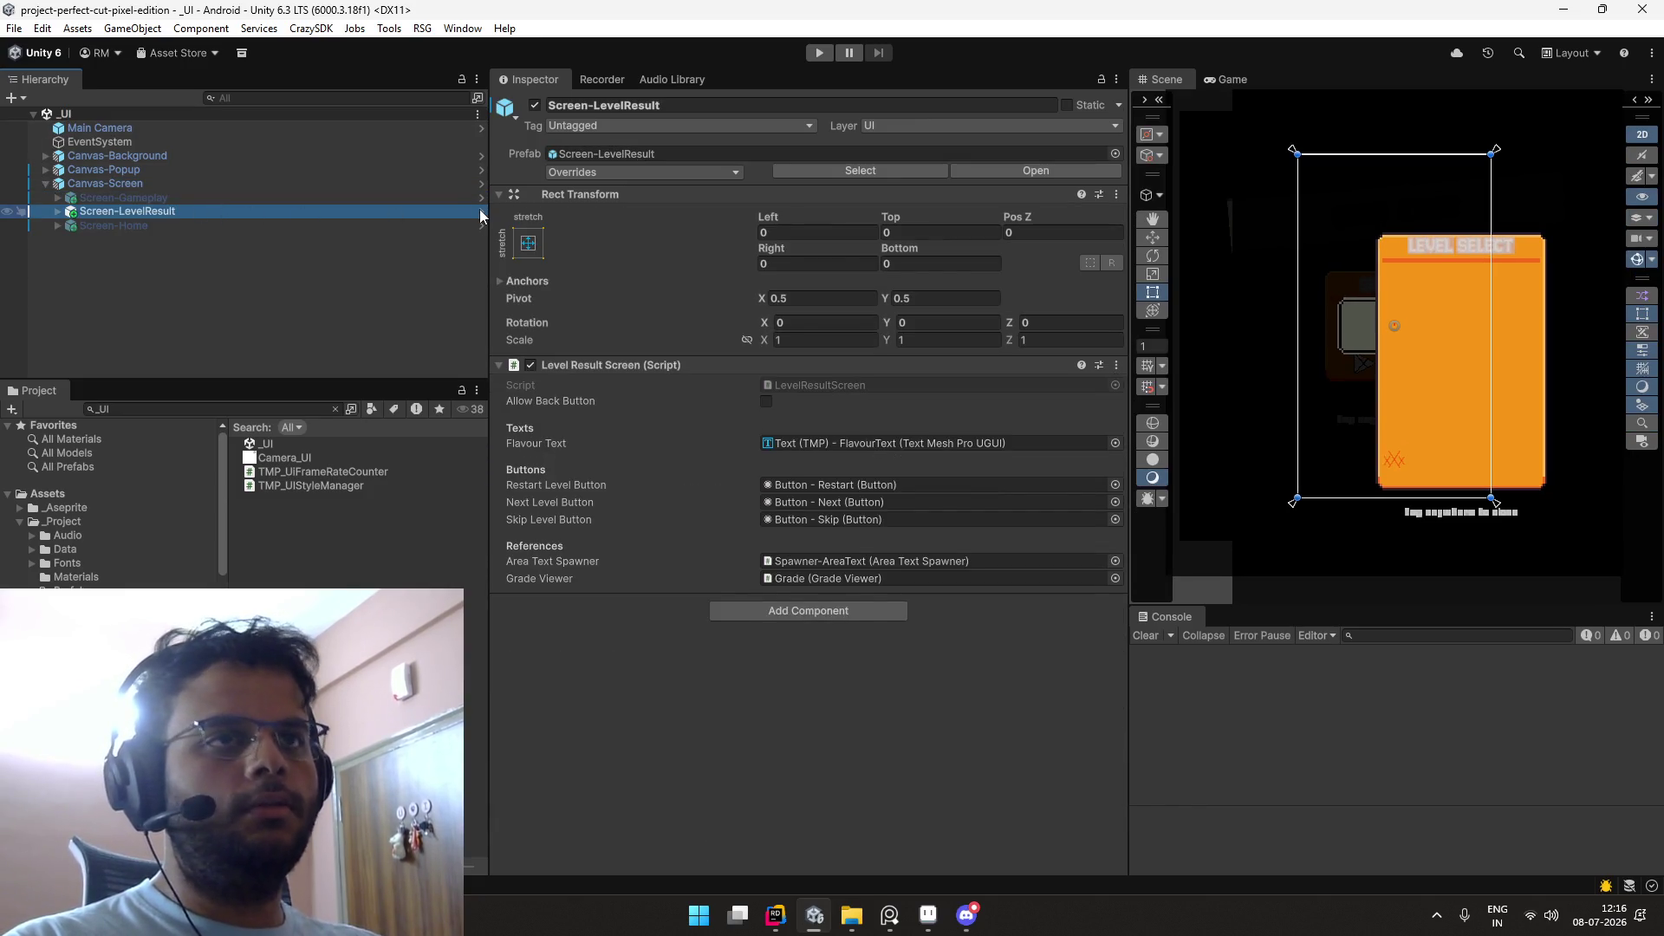
left_click(481, 212)
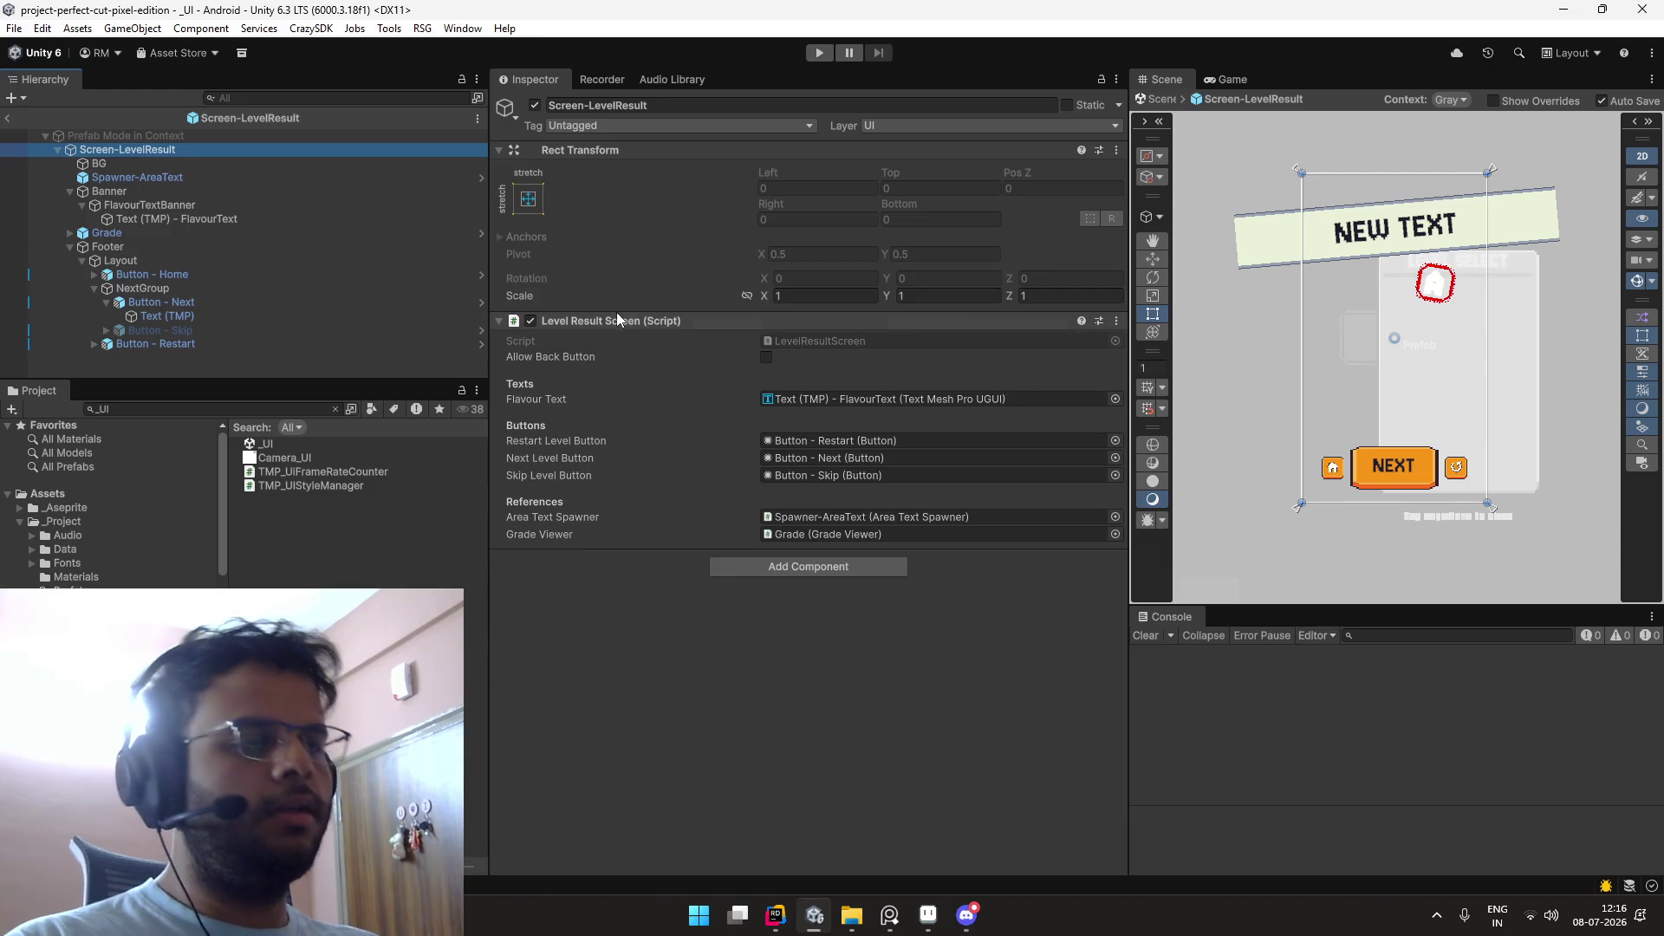
left_click(331, 304)
Step: Check Button - Next and its Text (TMP) label, then set the button's Image Type to Sliced
key("Left")
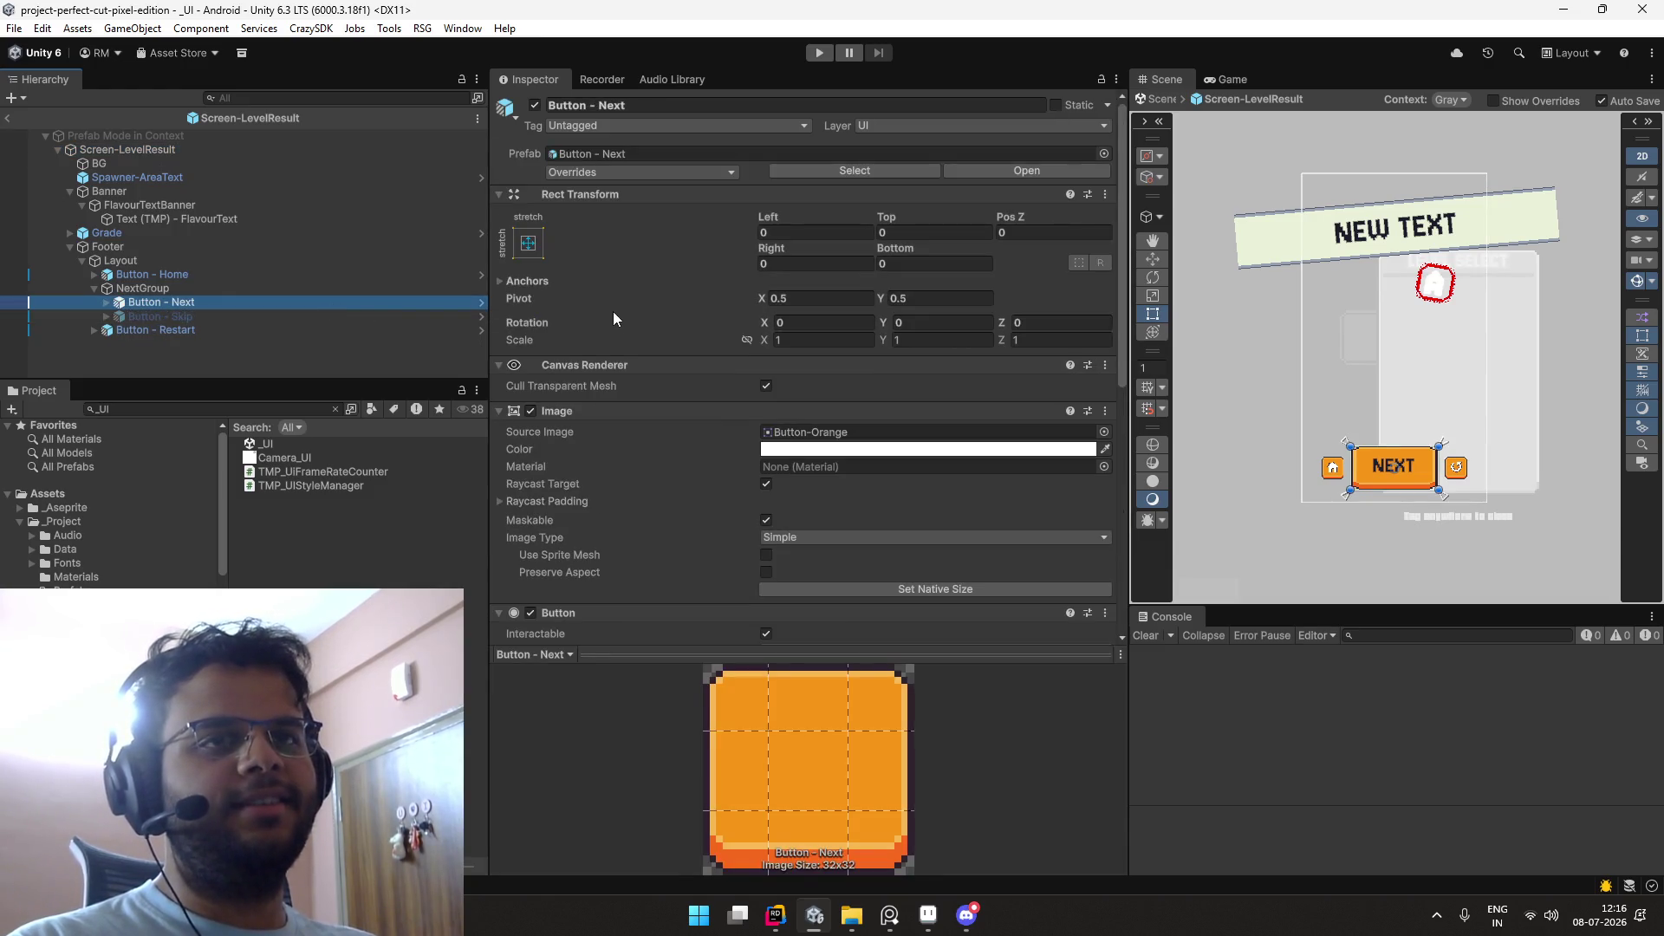
scroll(647, 312, "down", 10)
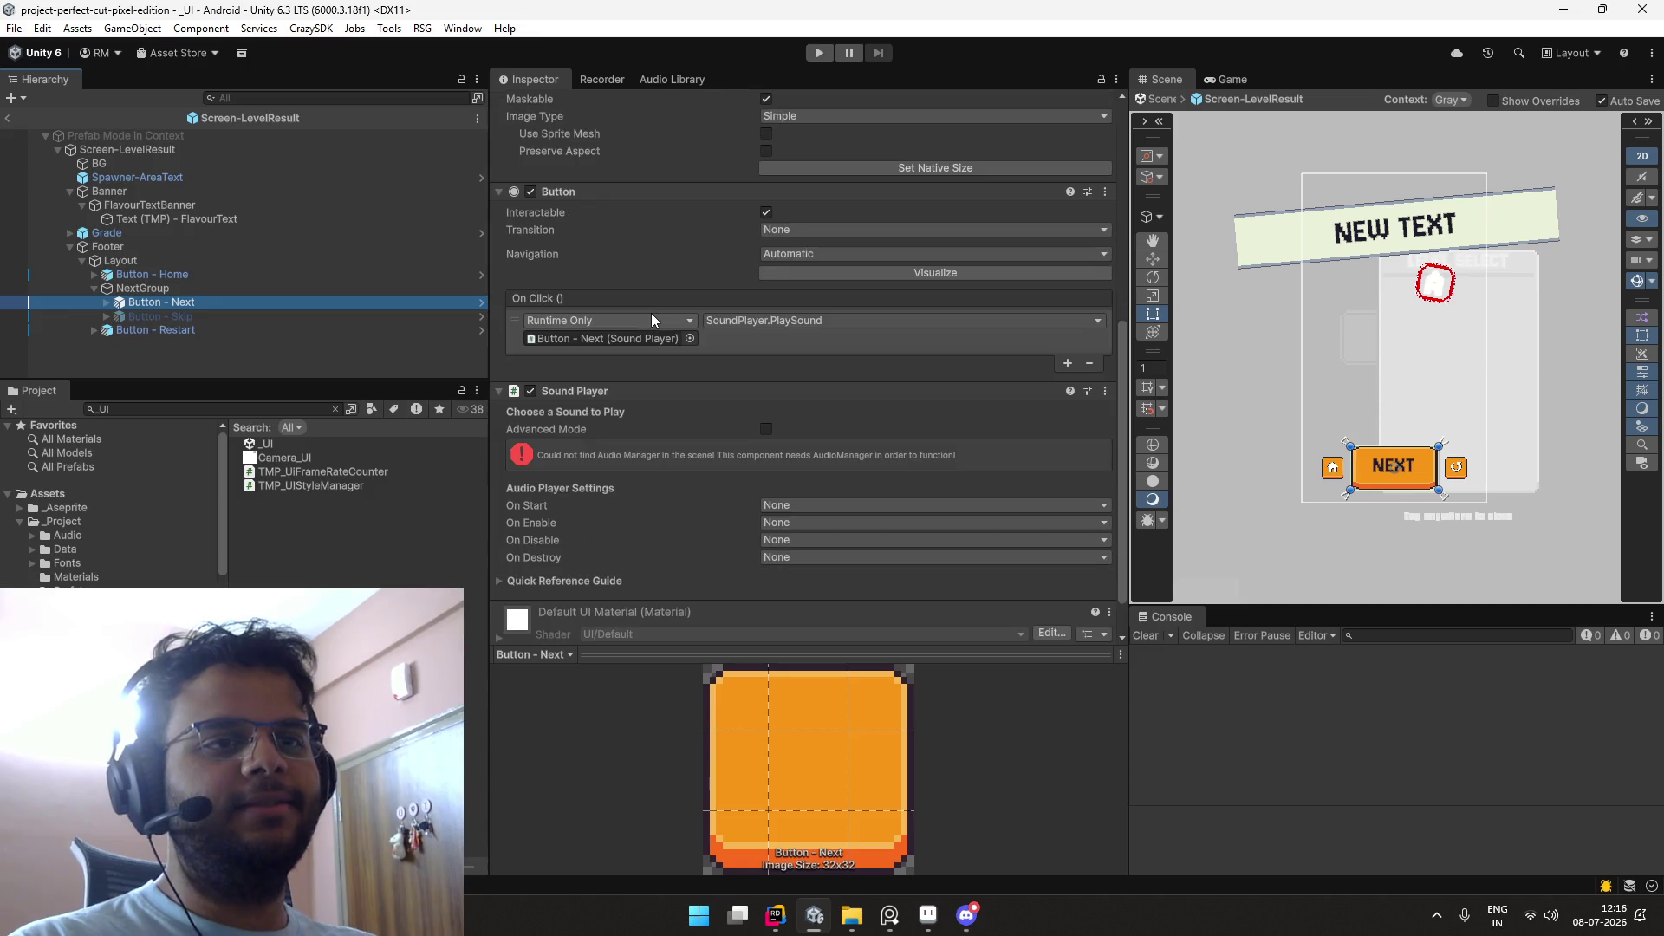
key("Right")
key("Down")
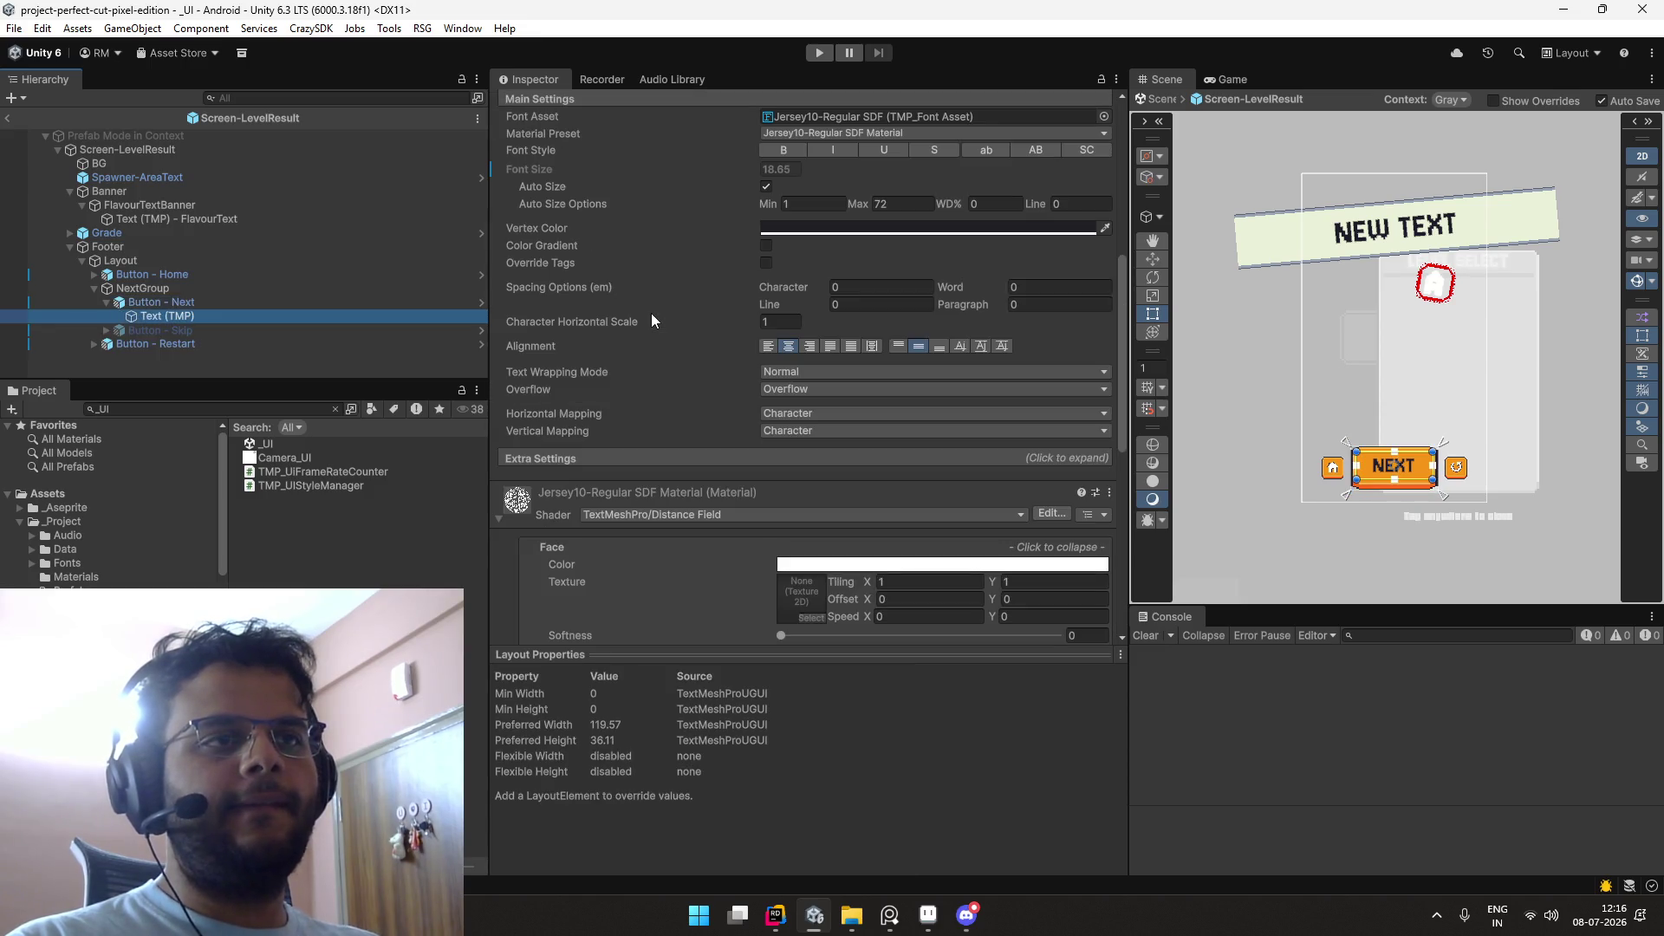
key("Up")
scroll(690, 320, "down", 2)
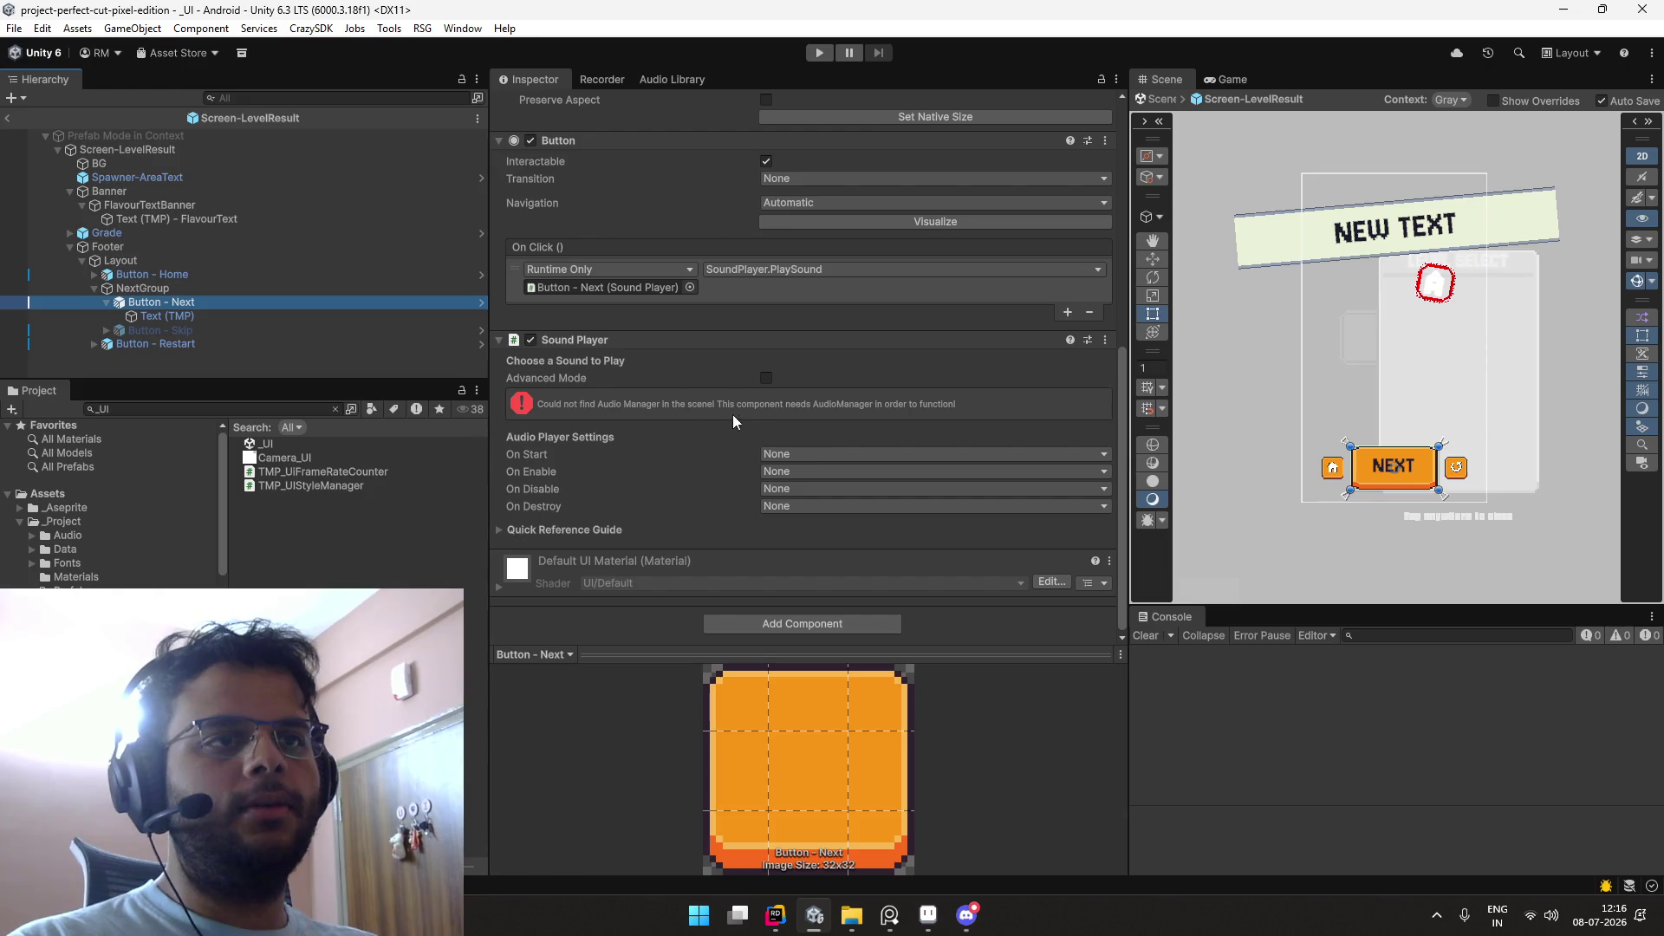
left_click(265, 316)
scroll(676, 289, "down", 5)
key("Up")
scroll(676, 289, "up", 6)
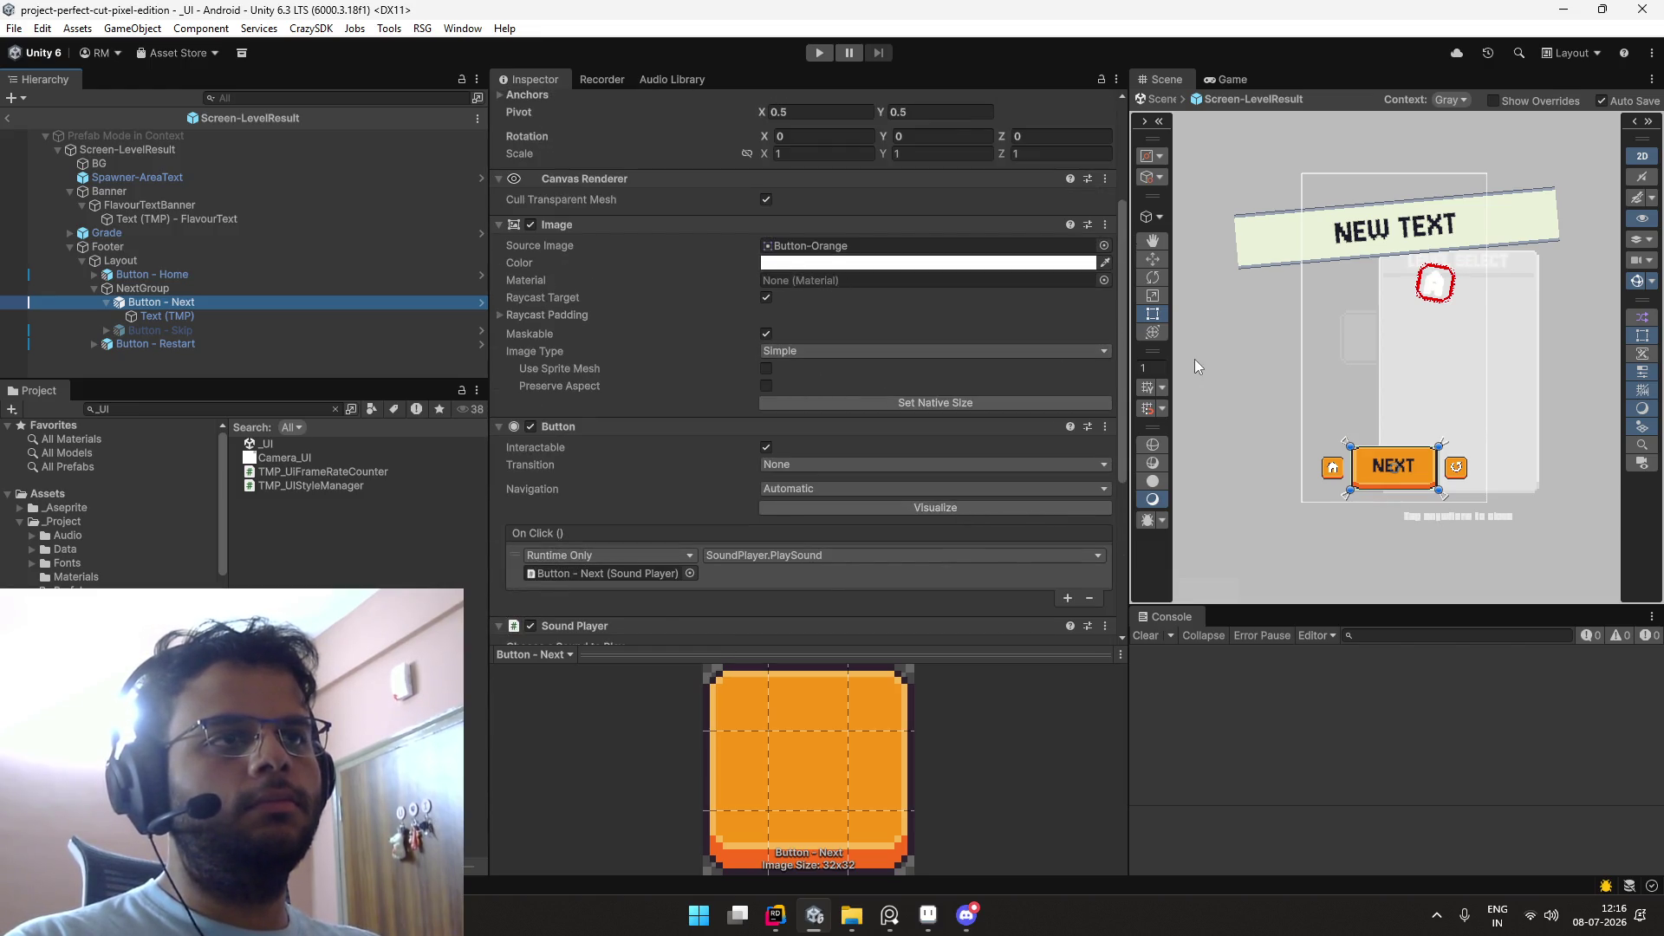
left_click(980, 356)
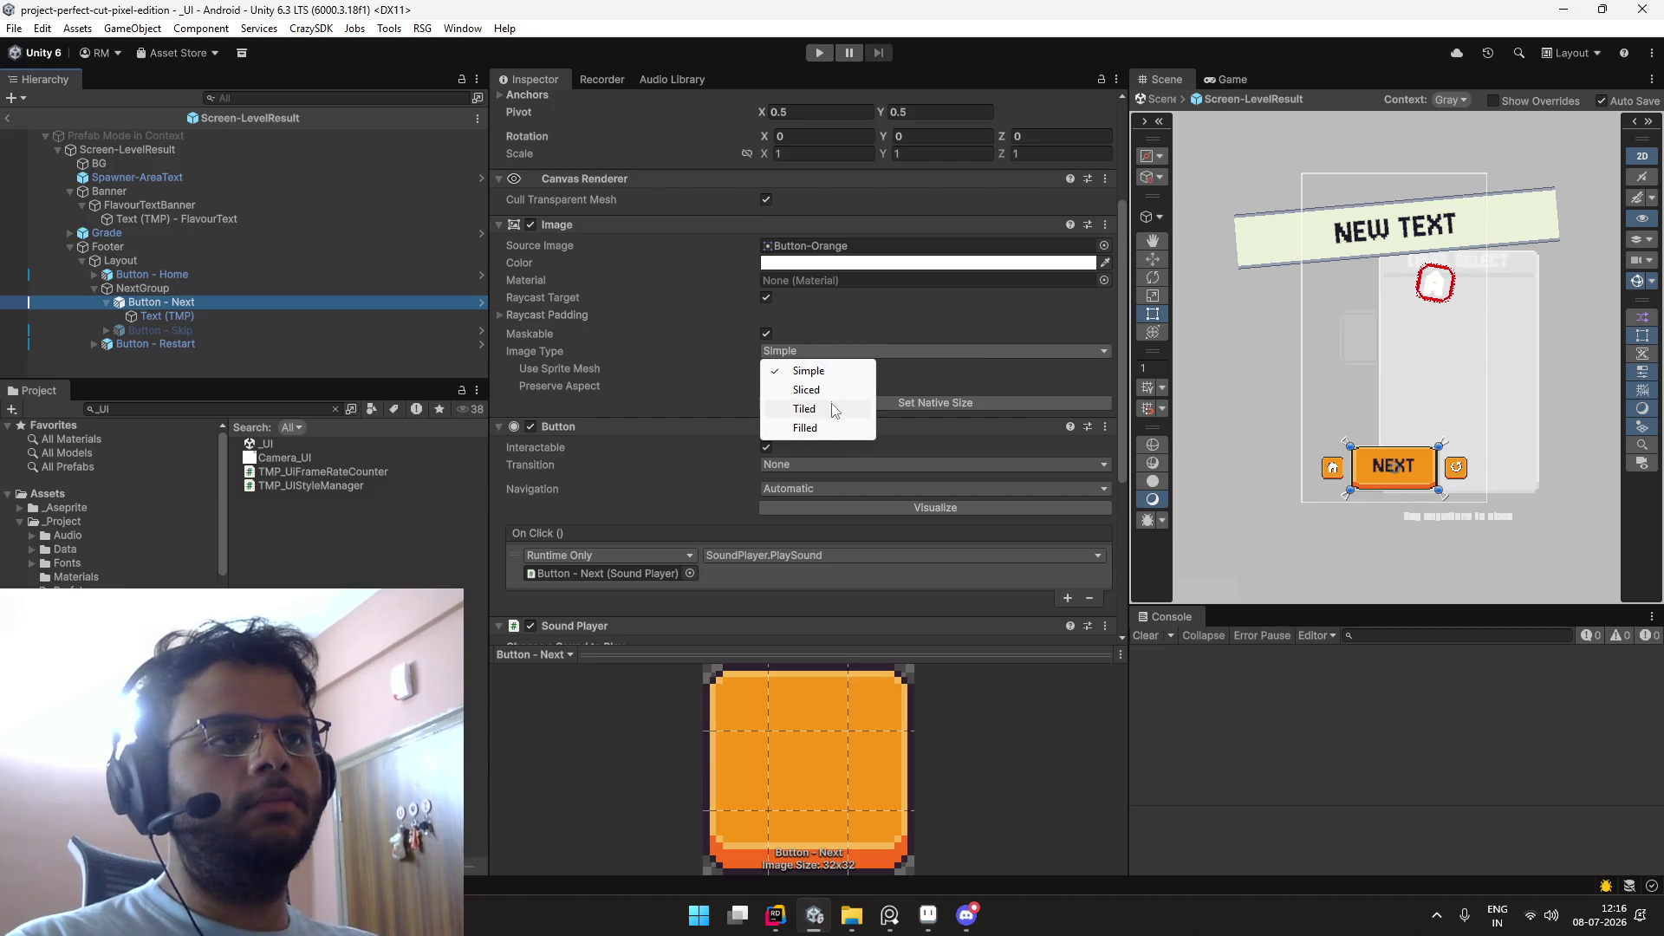
left_click(806, 390)
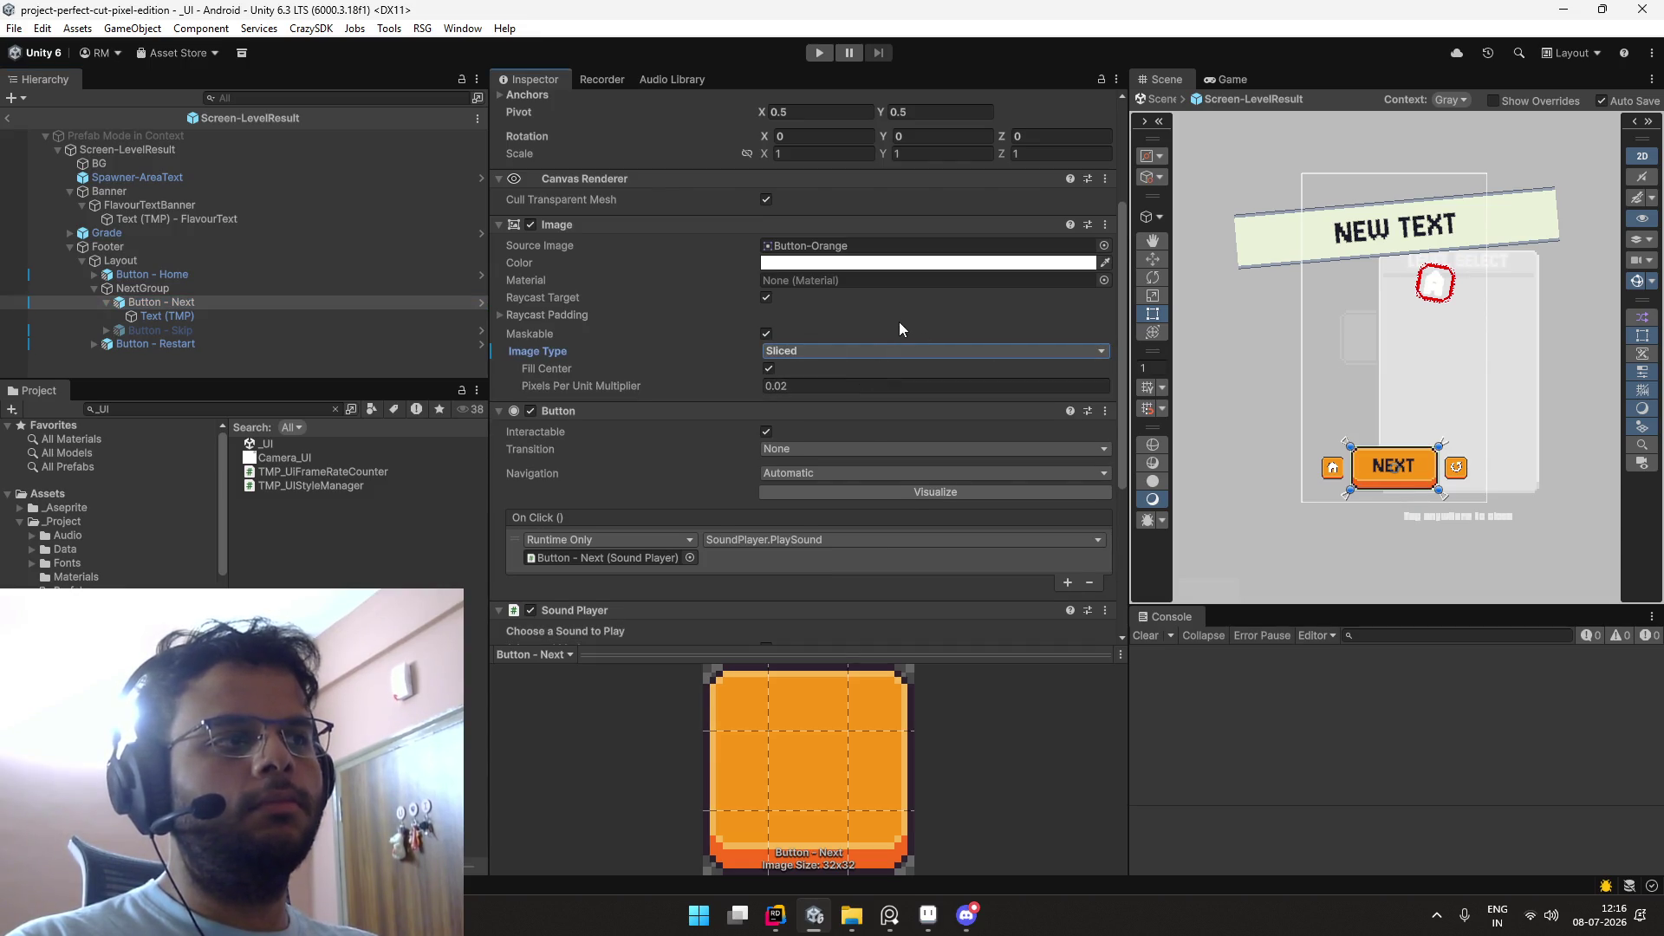
Step: Reselect Button - Next and ping its prefab asset in the Project
scroll(1422, 450, "up", 6)
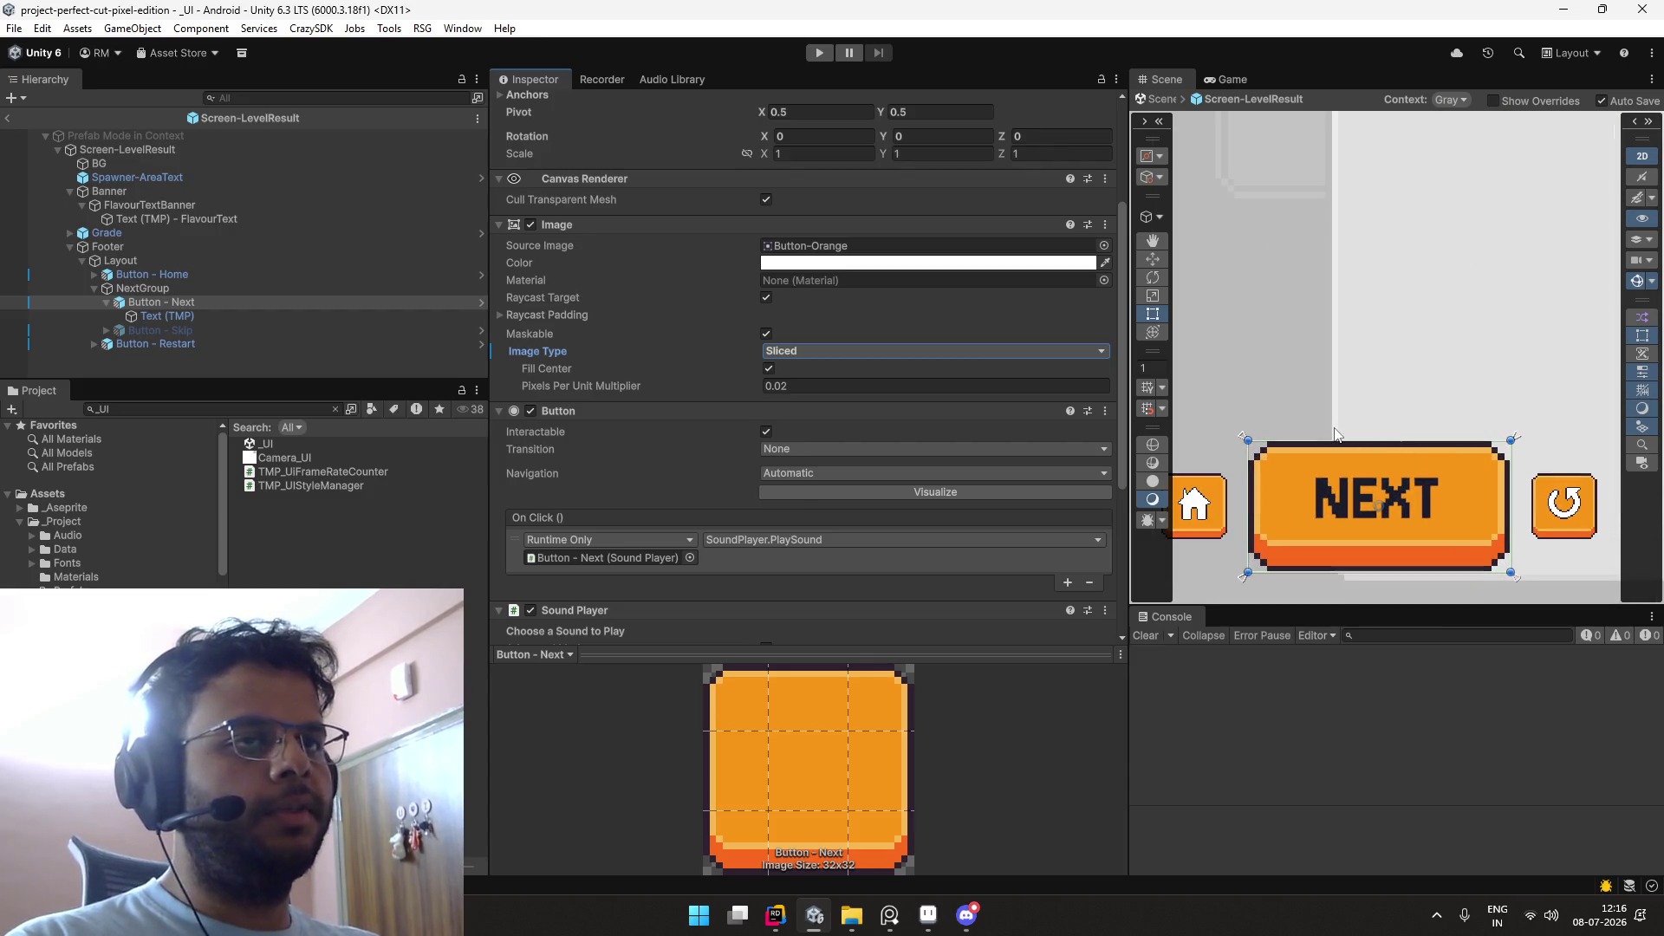
left_click(390, 316)
left_click(378, 302)
left_click(812, 182)
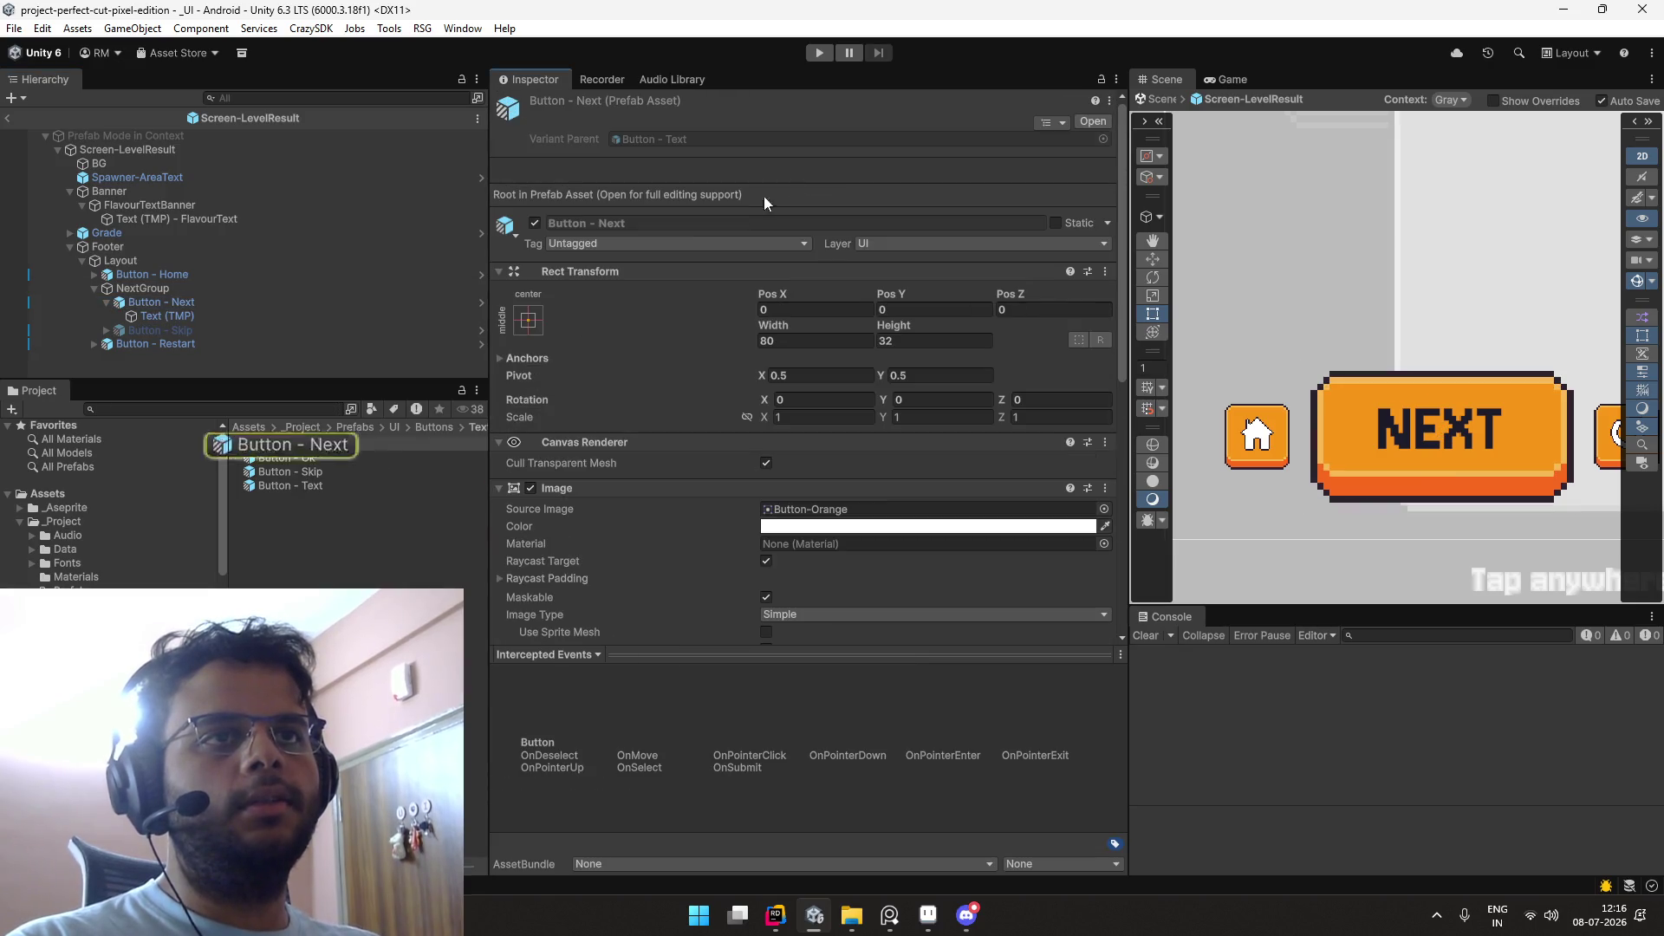
Step: Set the Button - Text prefab's Image Type to Sliced and return to the _UI scene
double_click(316, 484)
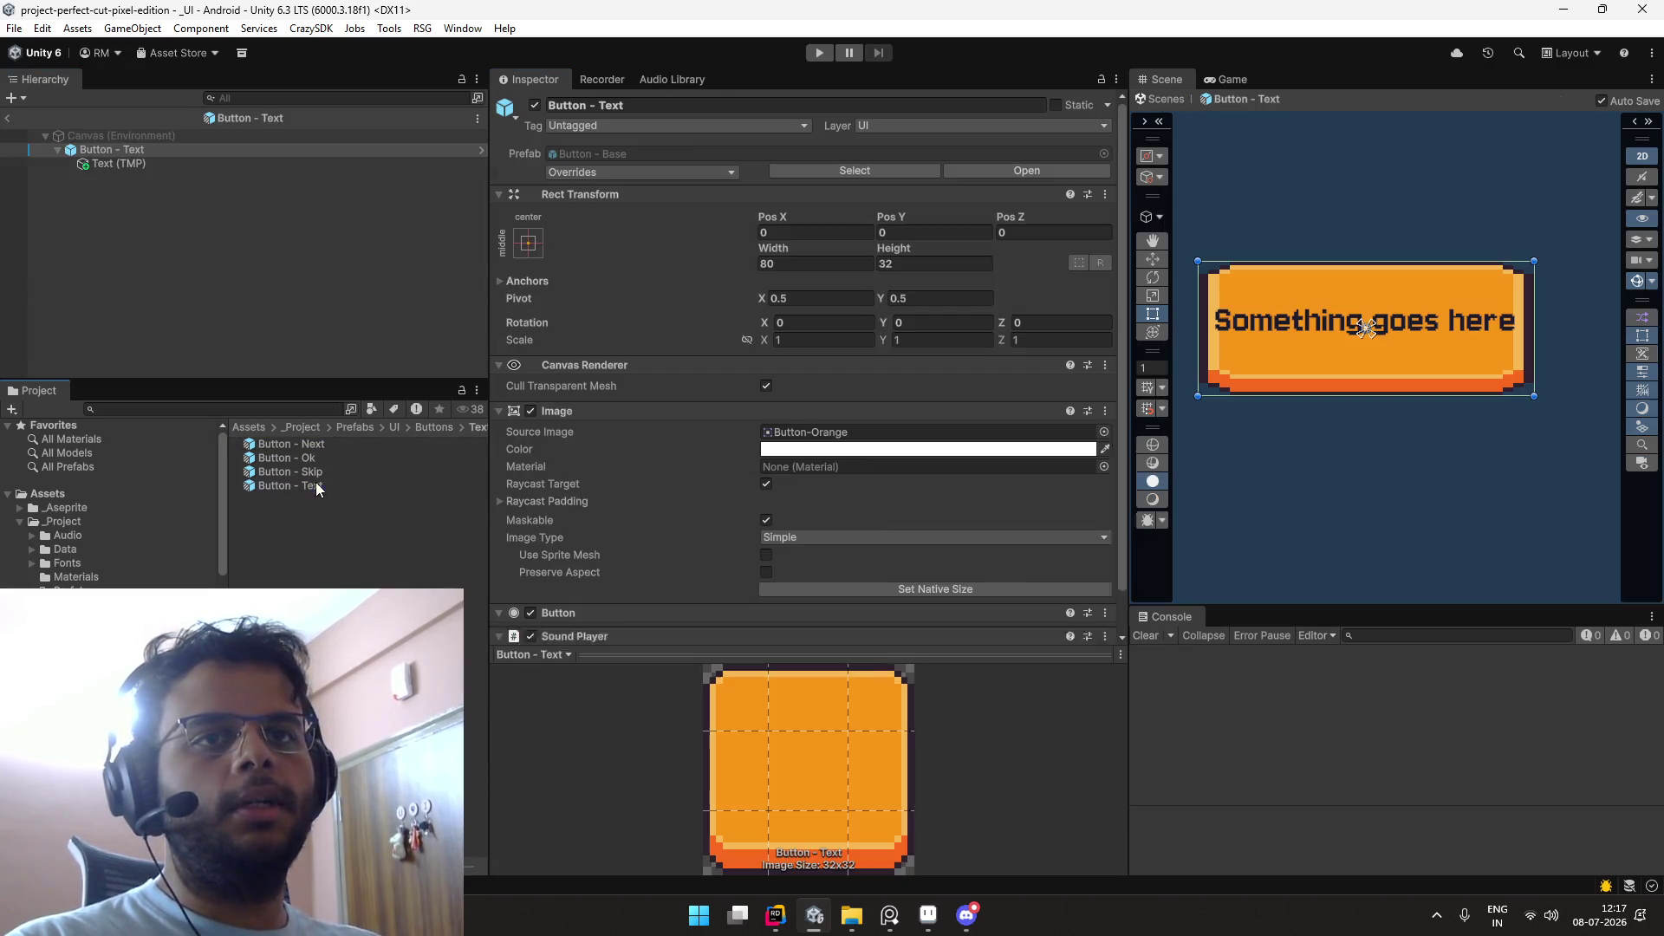
left_click(830, 539)
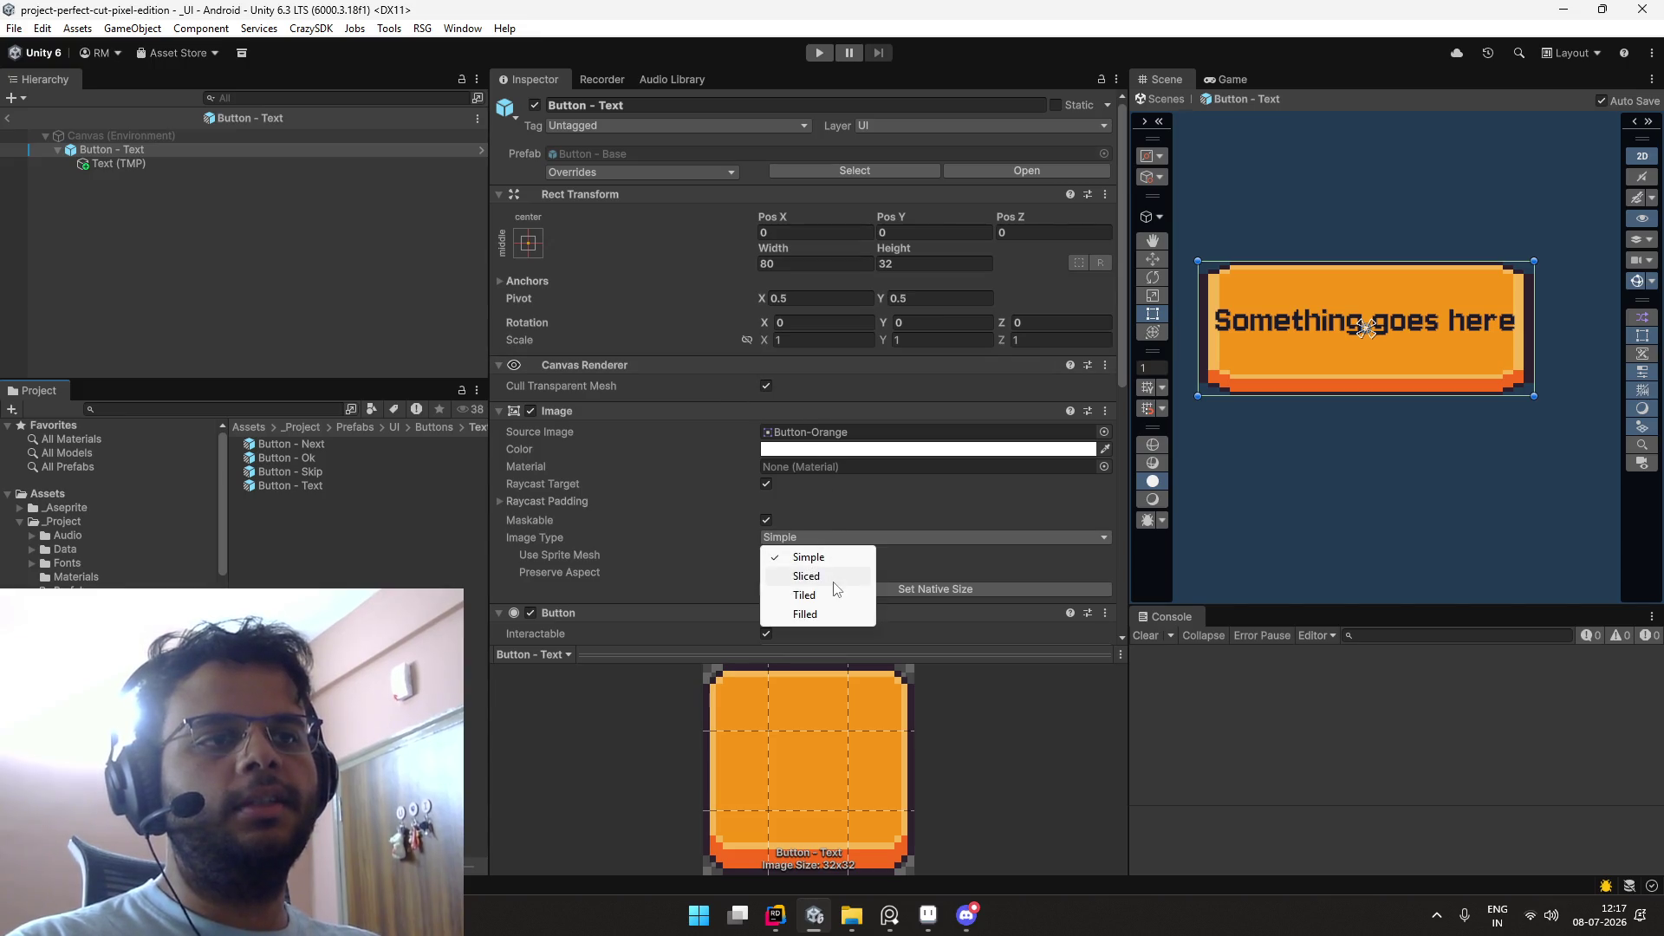
left_click(825, 572)
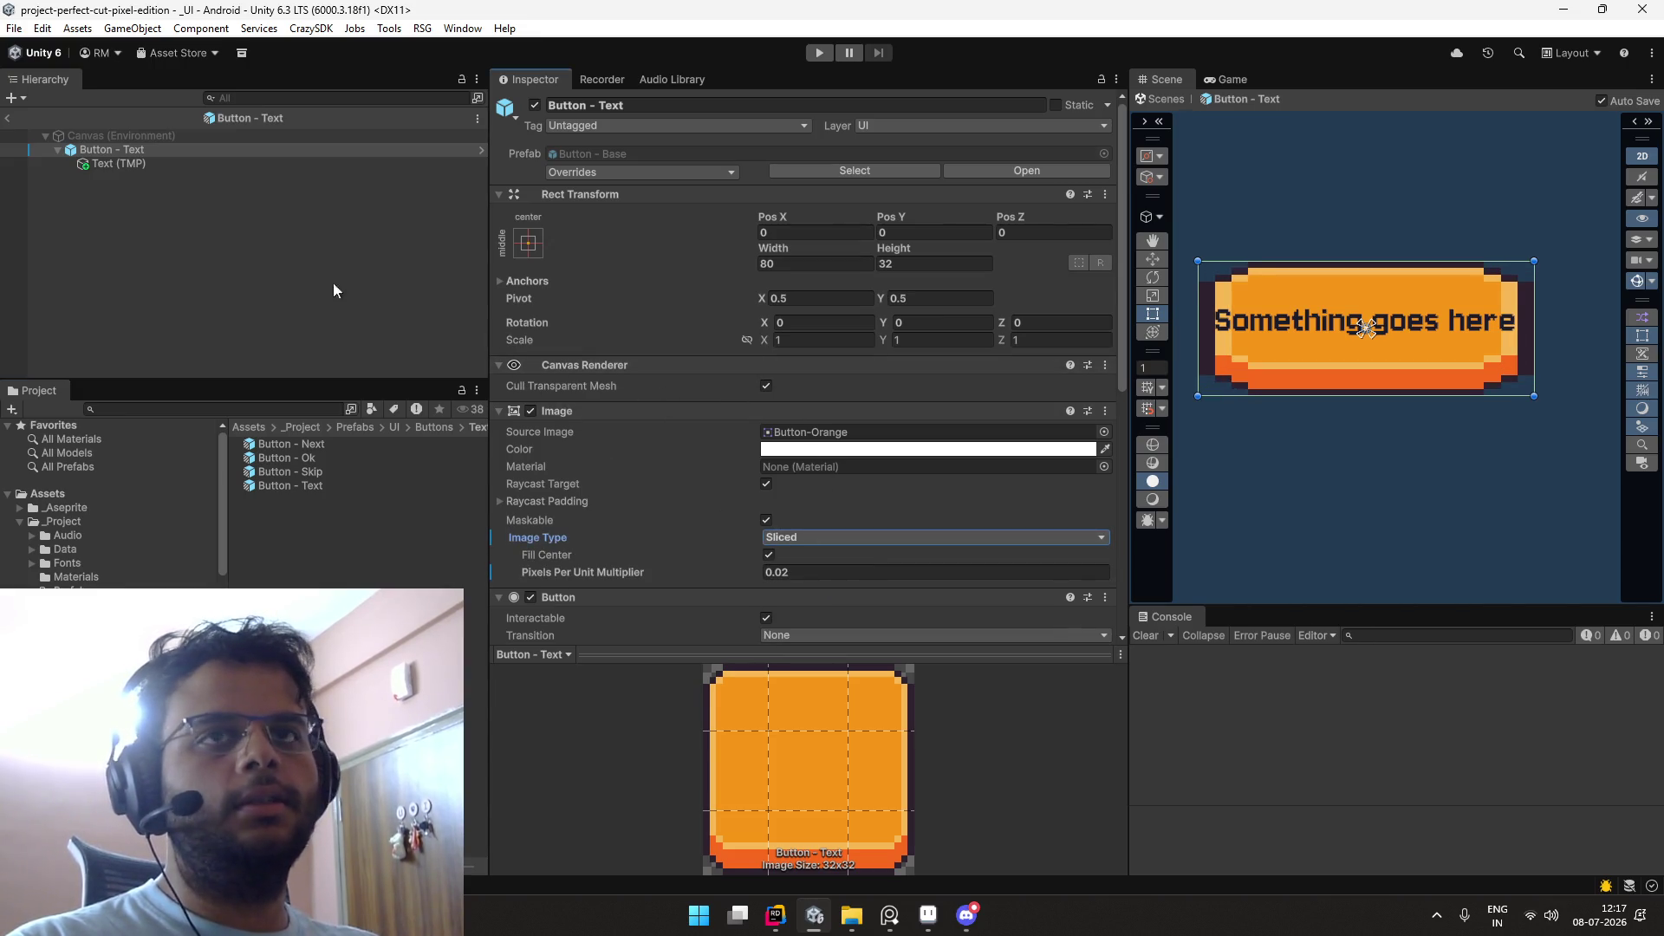
left_click(7, 118)
left_click(220, 273)
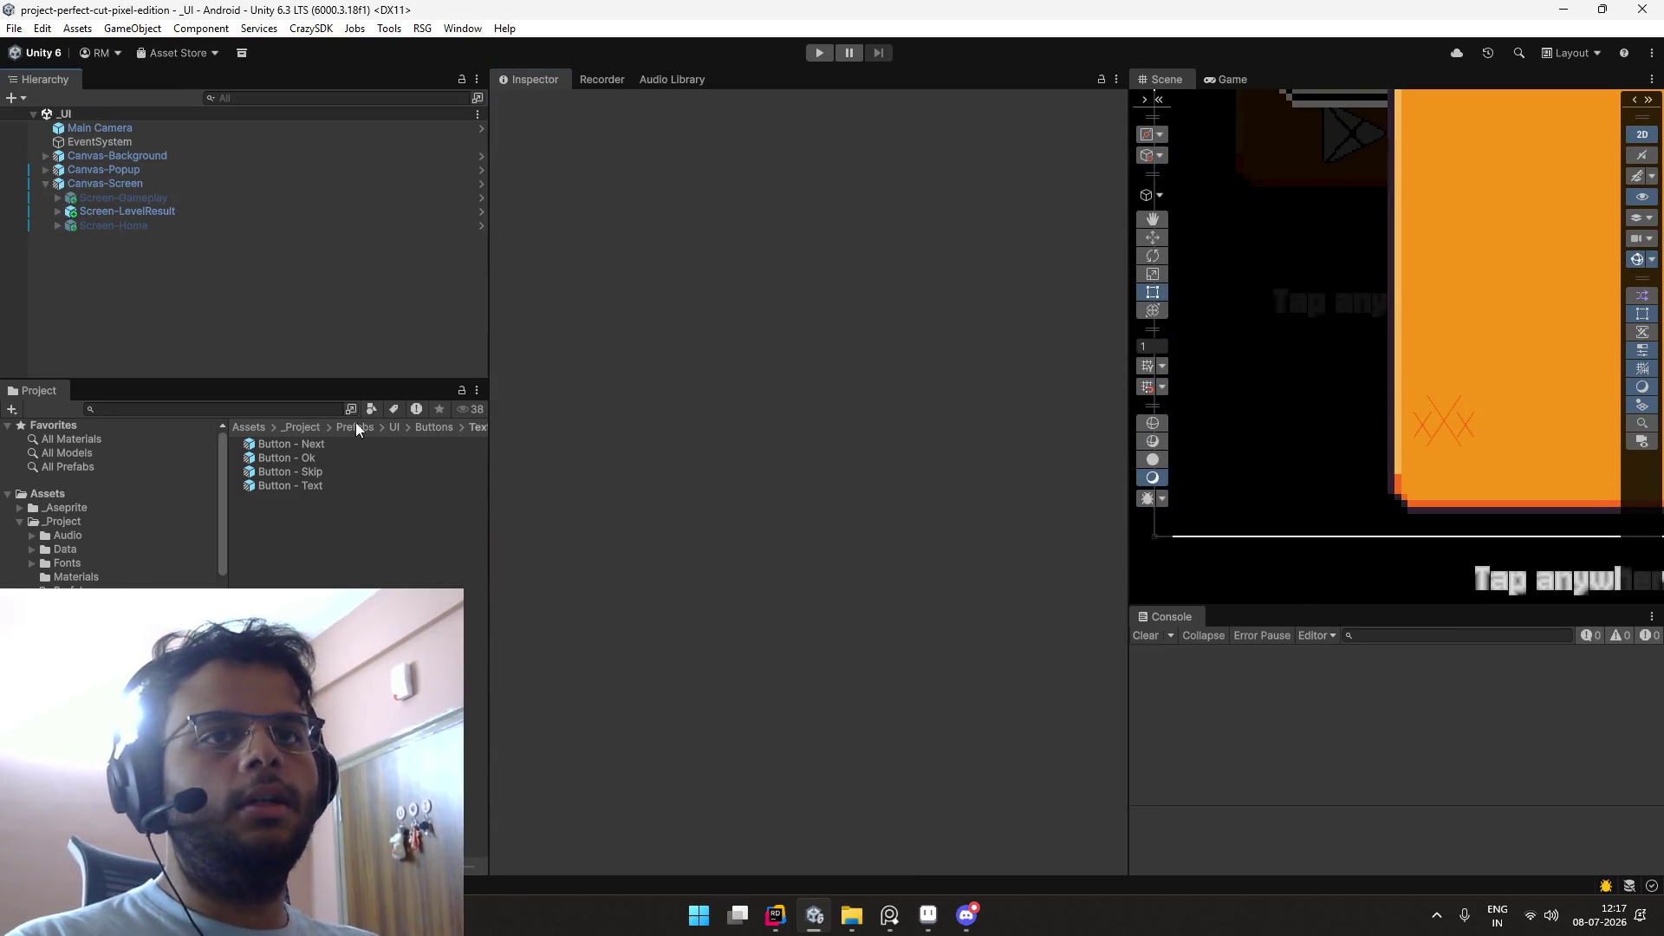
Step: Make the Button - Text label's vertex colour white FFFFFF, then go back to the _UI scene
double_click(356, 474)
double_click(351, 485)
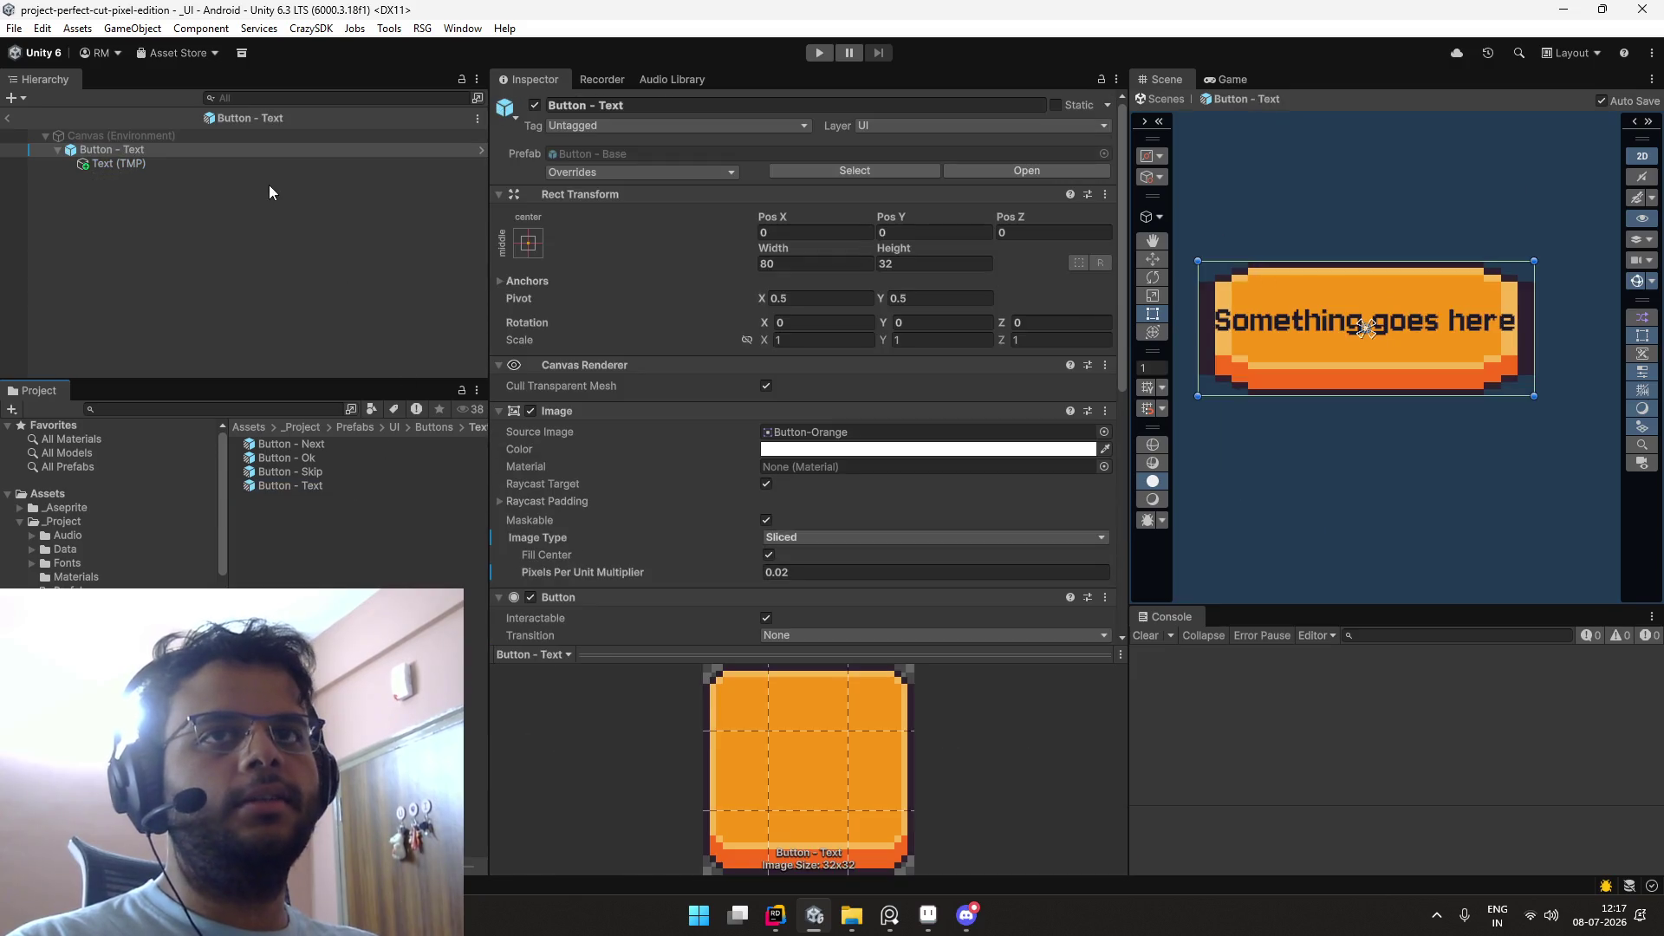
left_click(289, 163)
scroll(786, 374, "down", 10)
left_click(832, 282)
left_click(869, 265)
left_click_drag(929, 381, 716, 245)
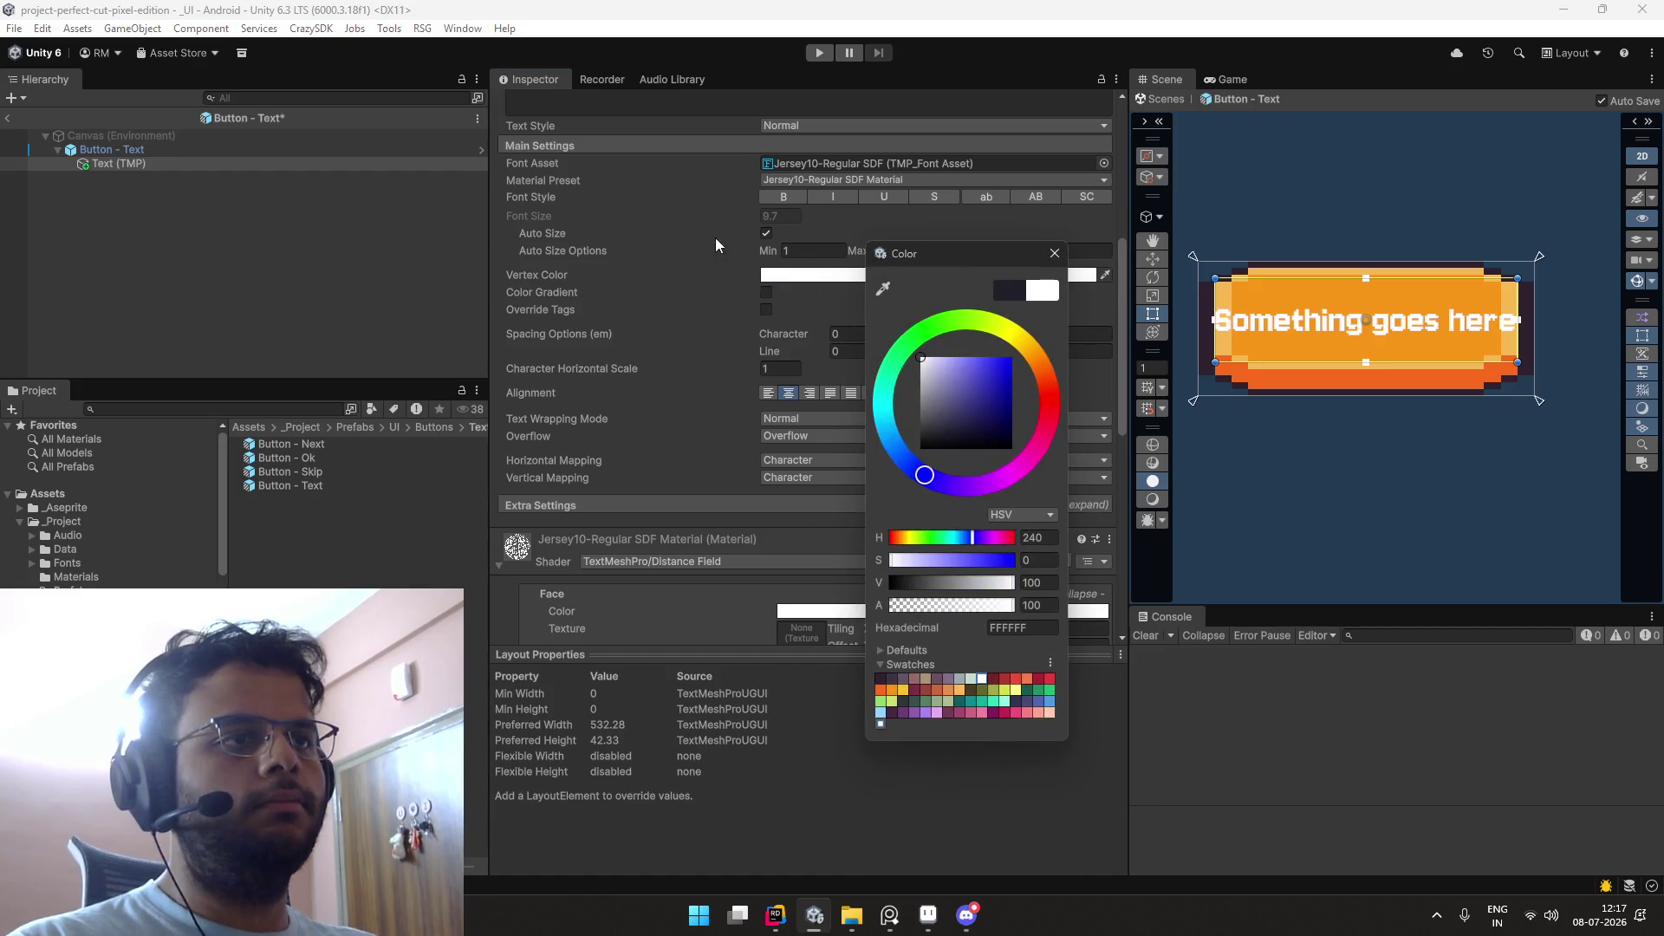
left_click(1054, 253)
left_click(242, 217)
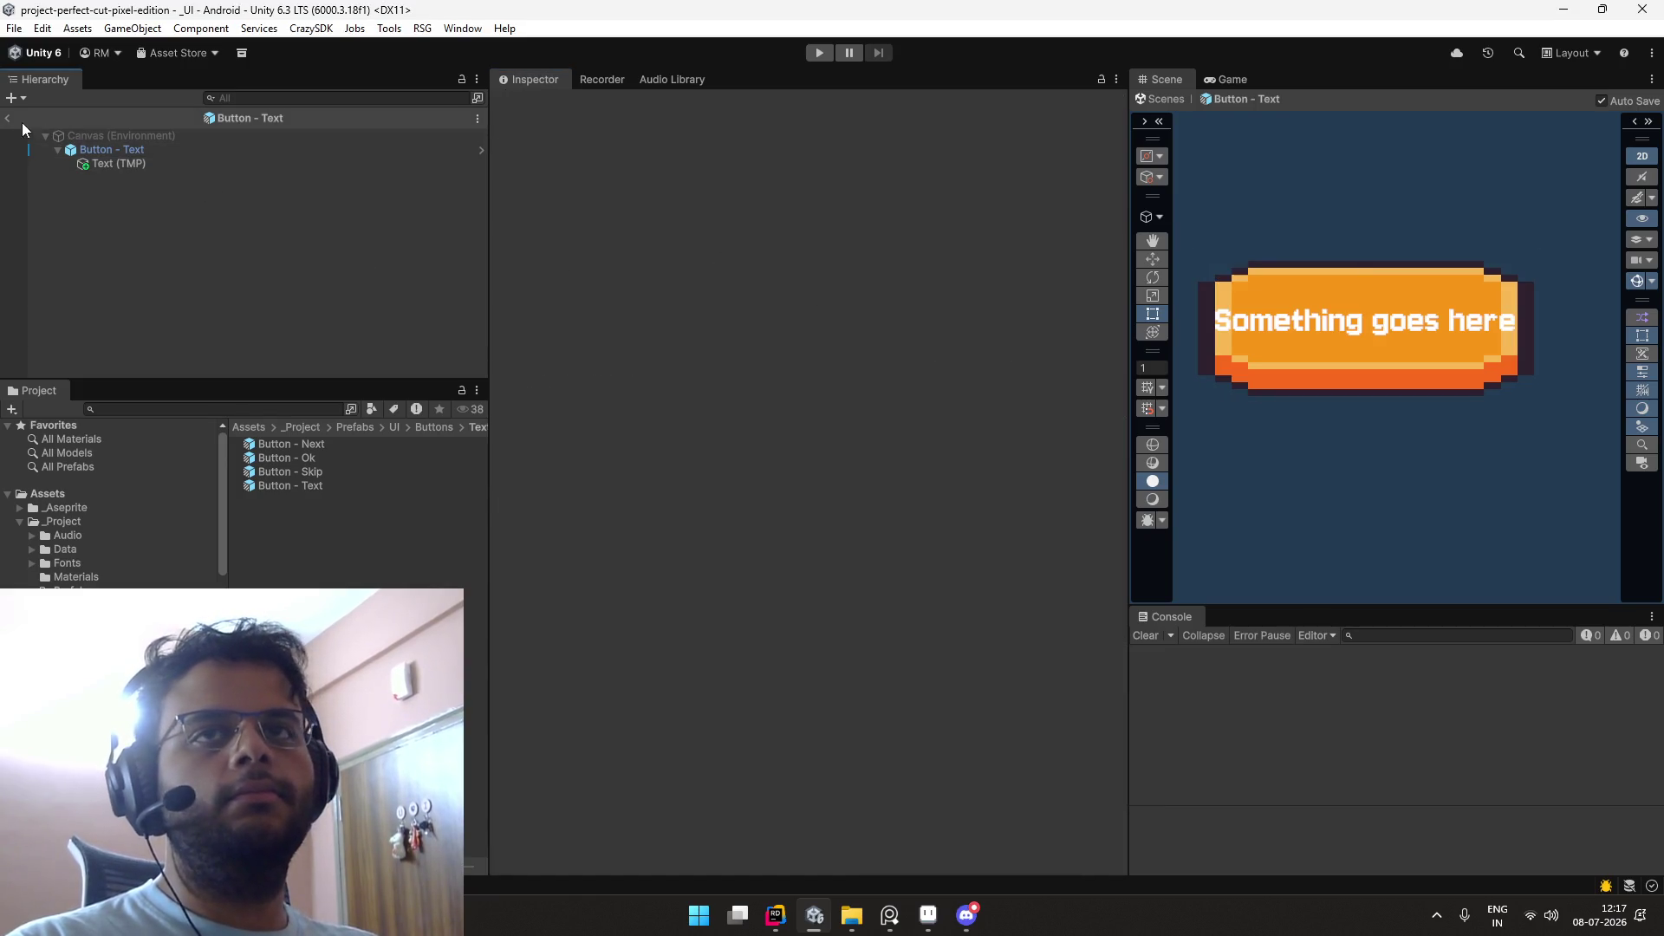
left_click(6, 118)
left_click(286, 406)
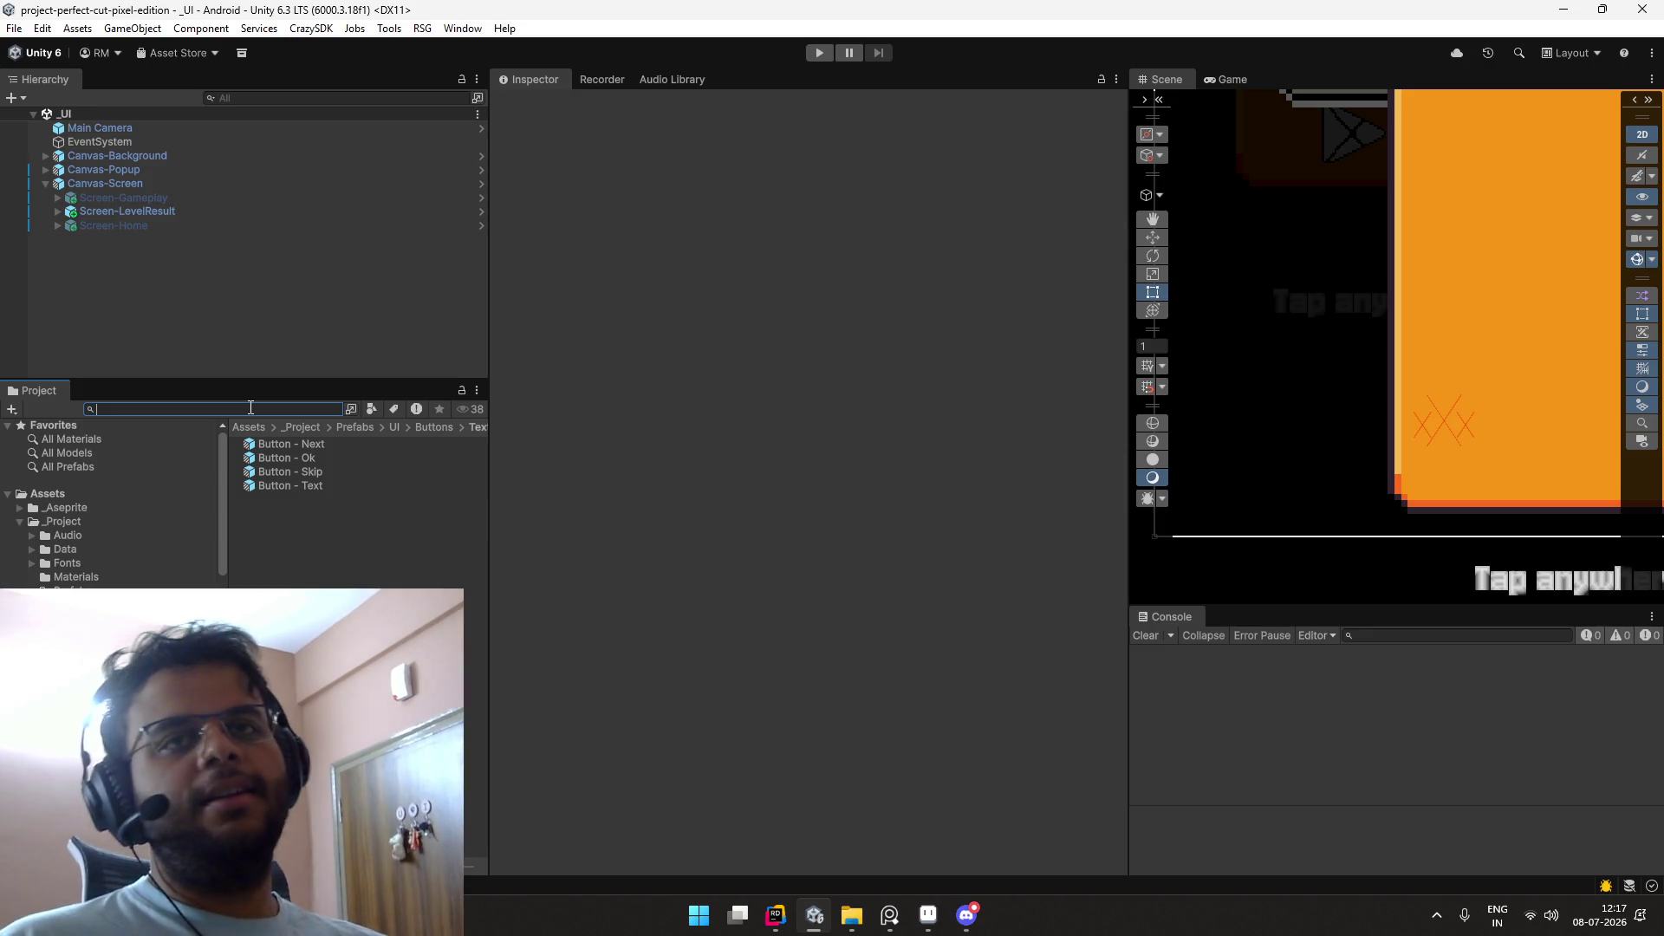
Step: Search the Project for 'oot' and open the _Boot scene
type("_boot")
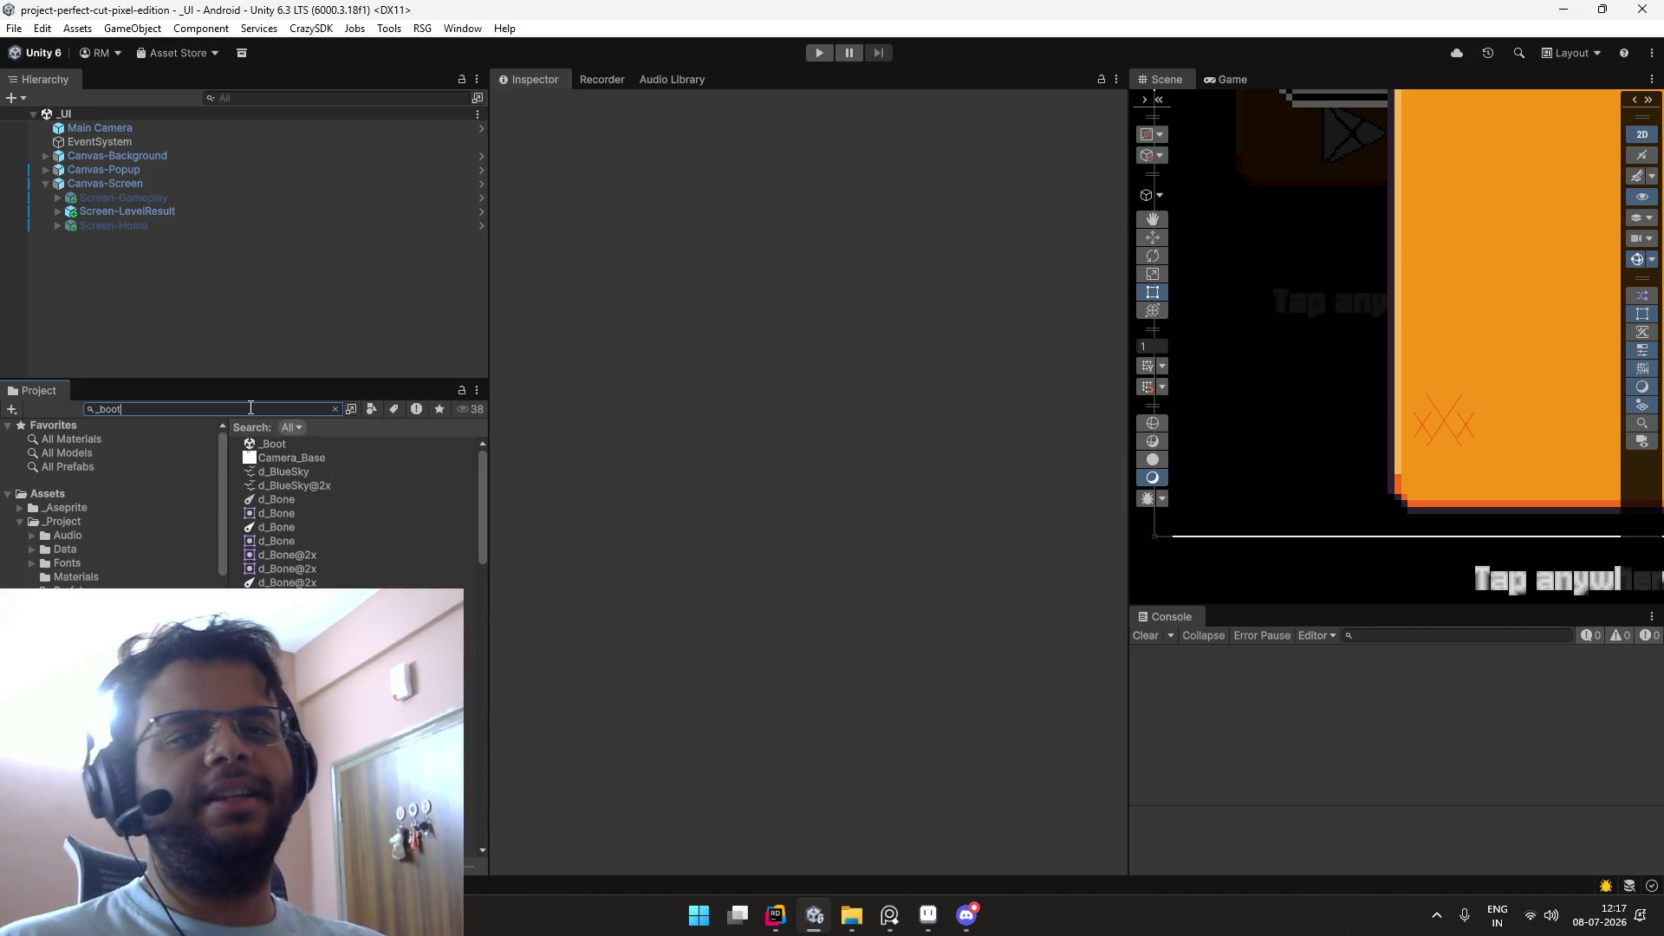
left_click(239, 444)
double_click(245, 445)
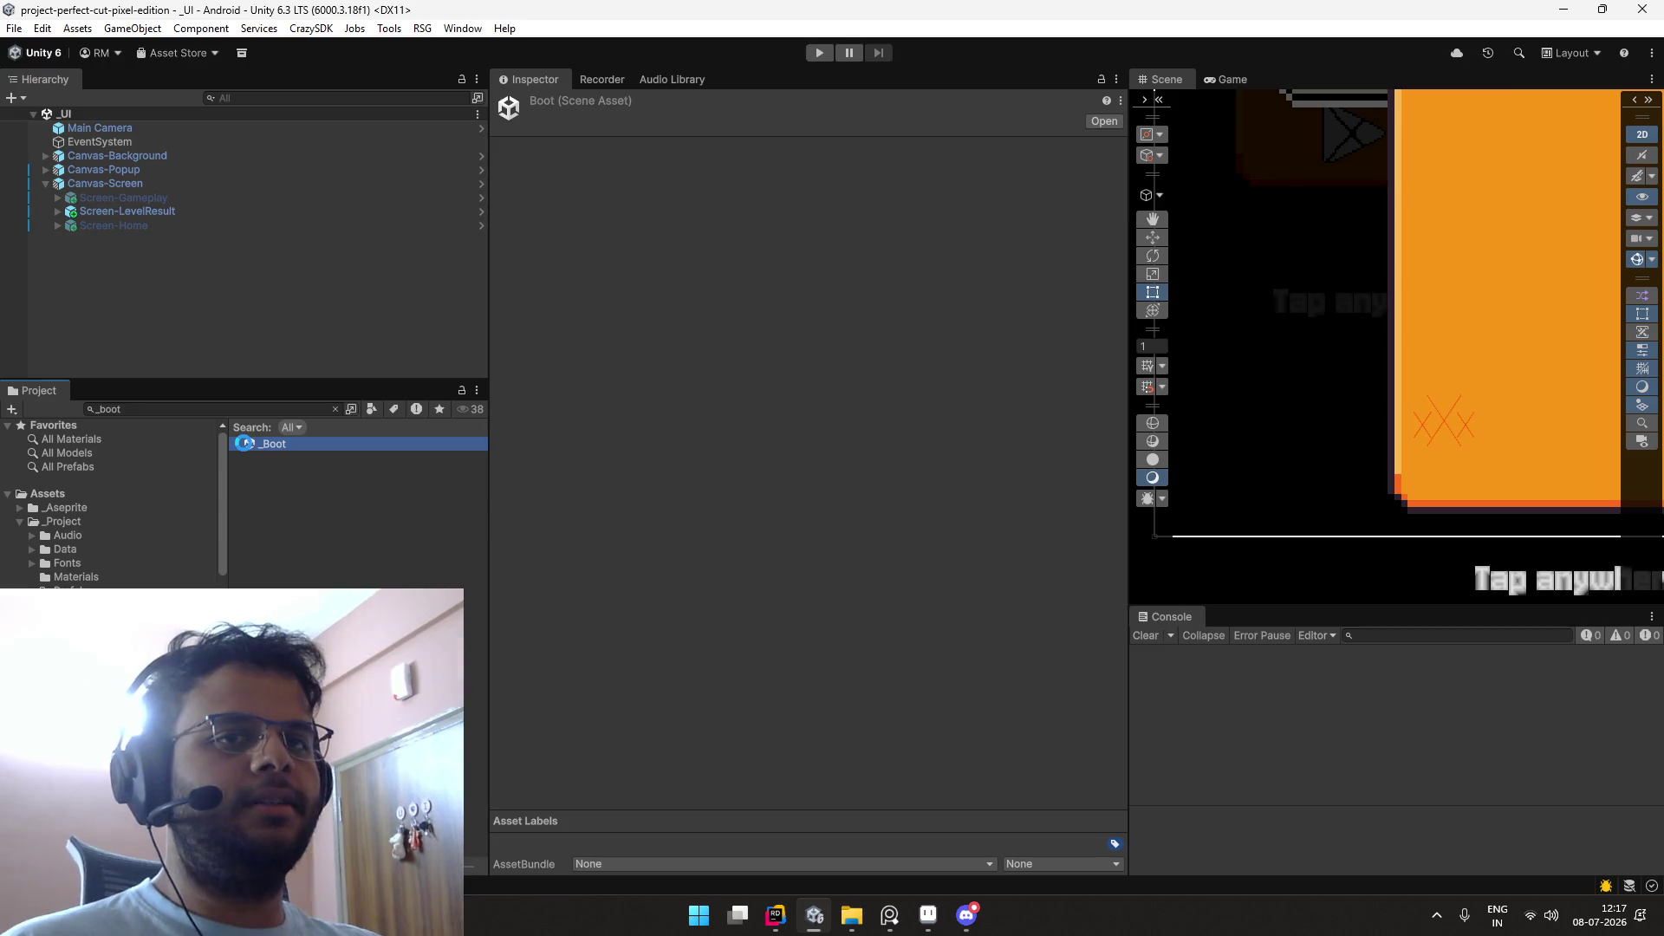
left_click(1243, 76)
left_click(1190, 80)
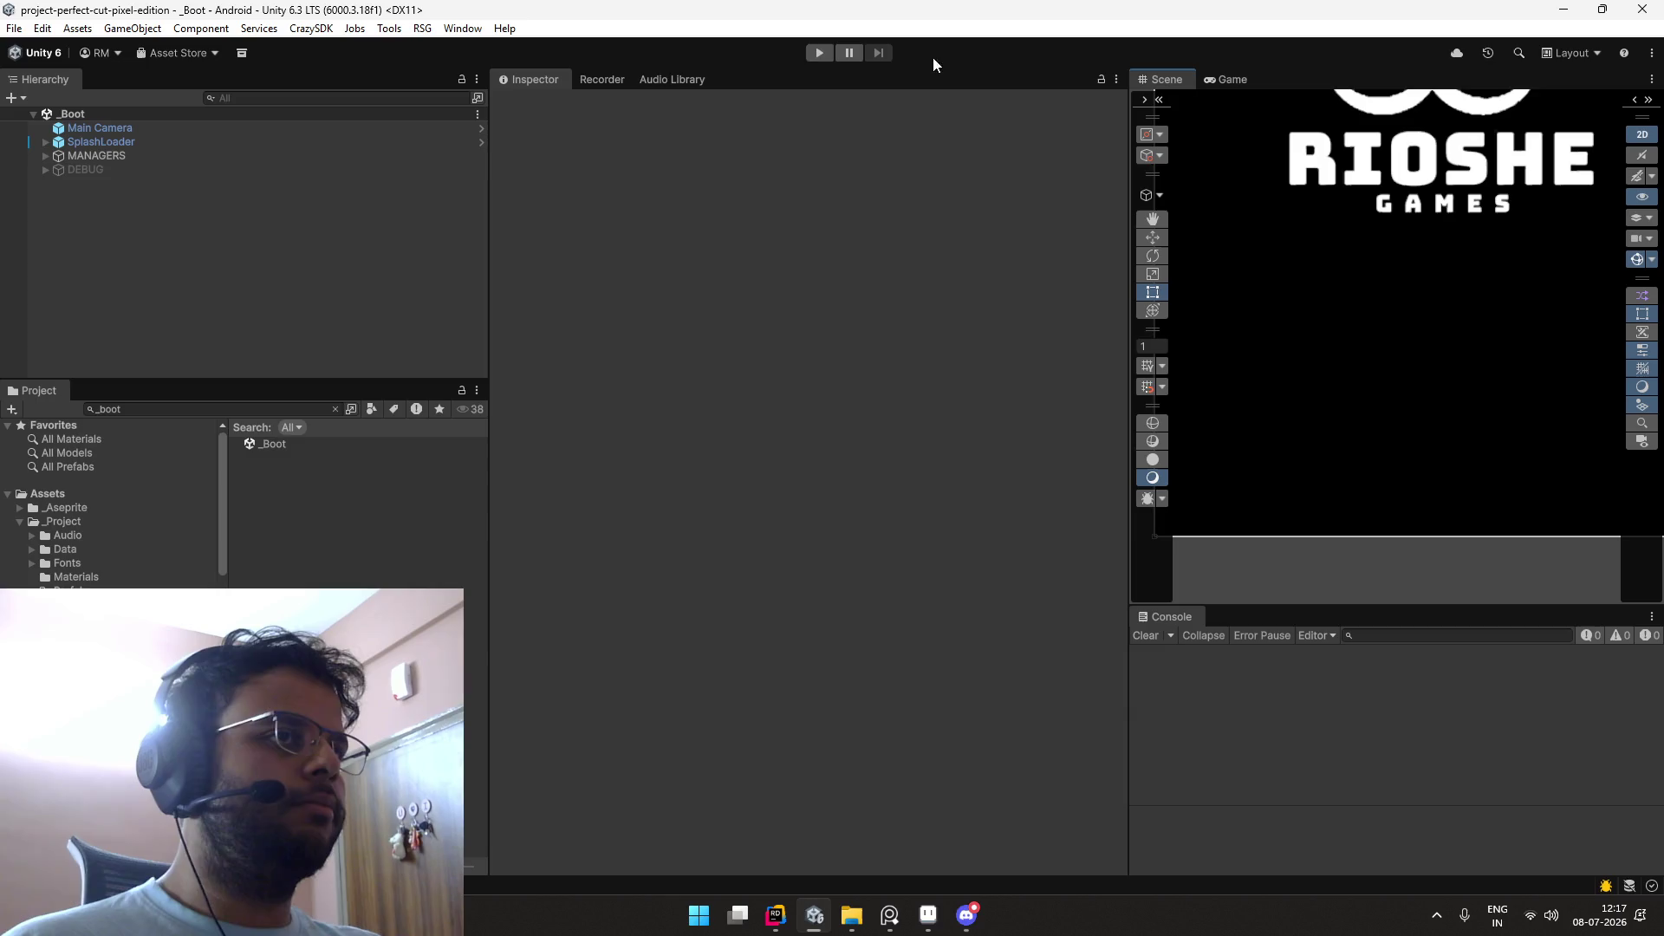
Step: Enter Play mode, start a level, and slice the potion to reach the grade-B result screen
left_click(810, 55)
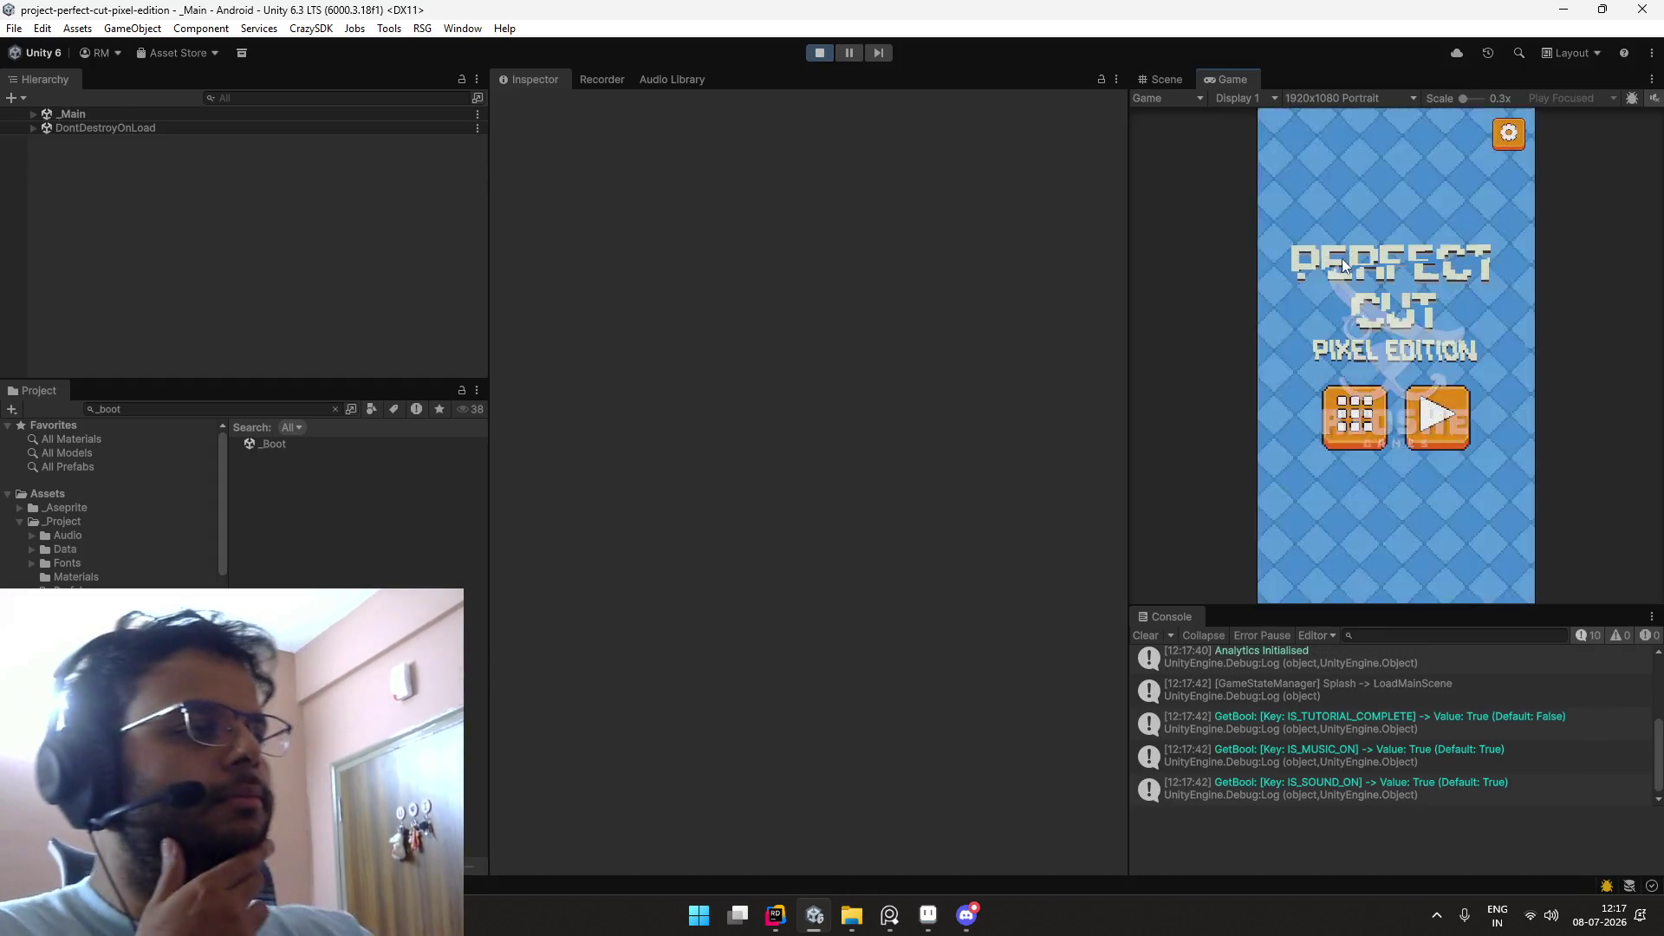
left_click(1428, 416)
left_click_drag(1324, 236, 1484, 492)
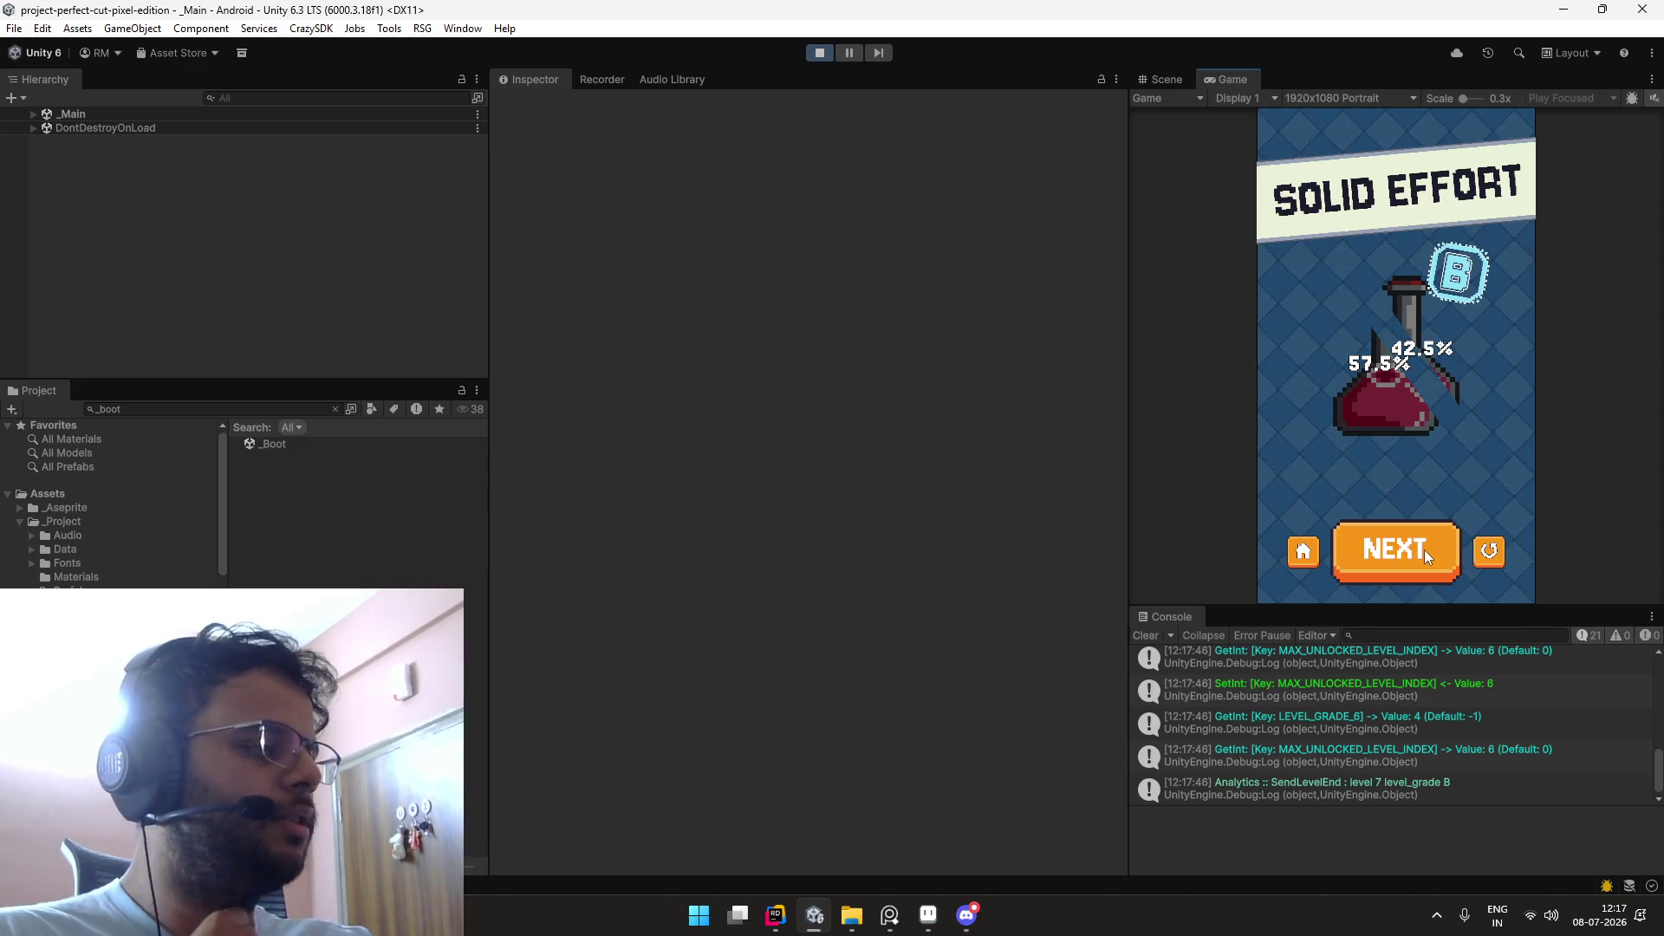
left_click(362, 97)
type("next")
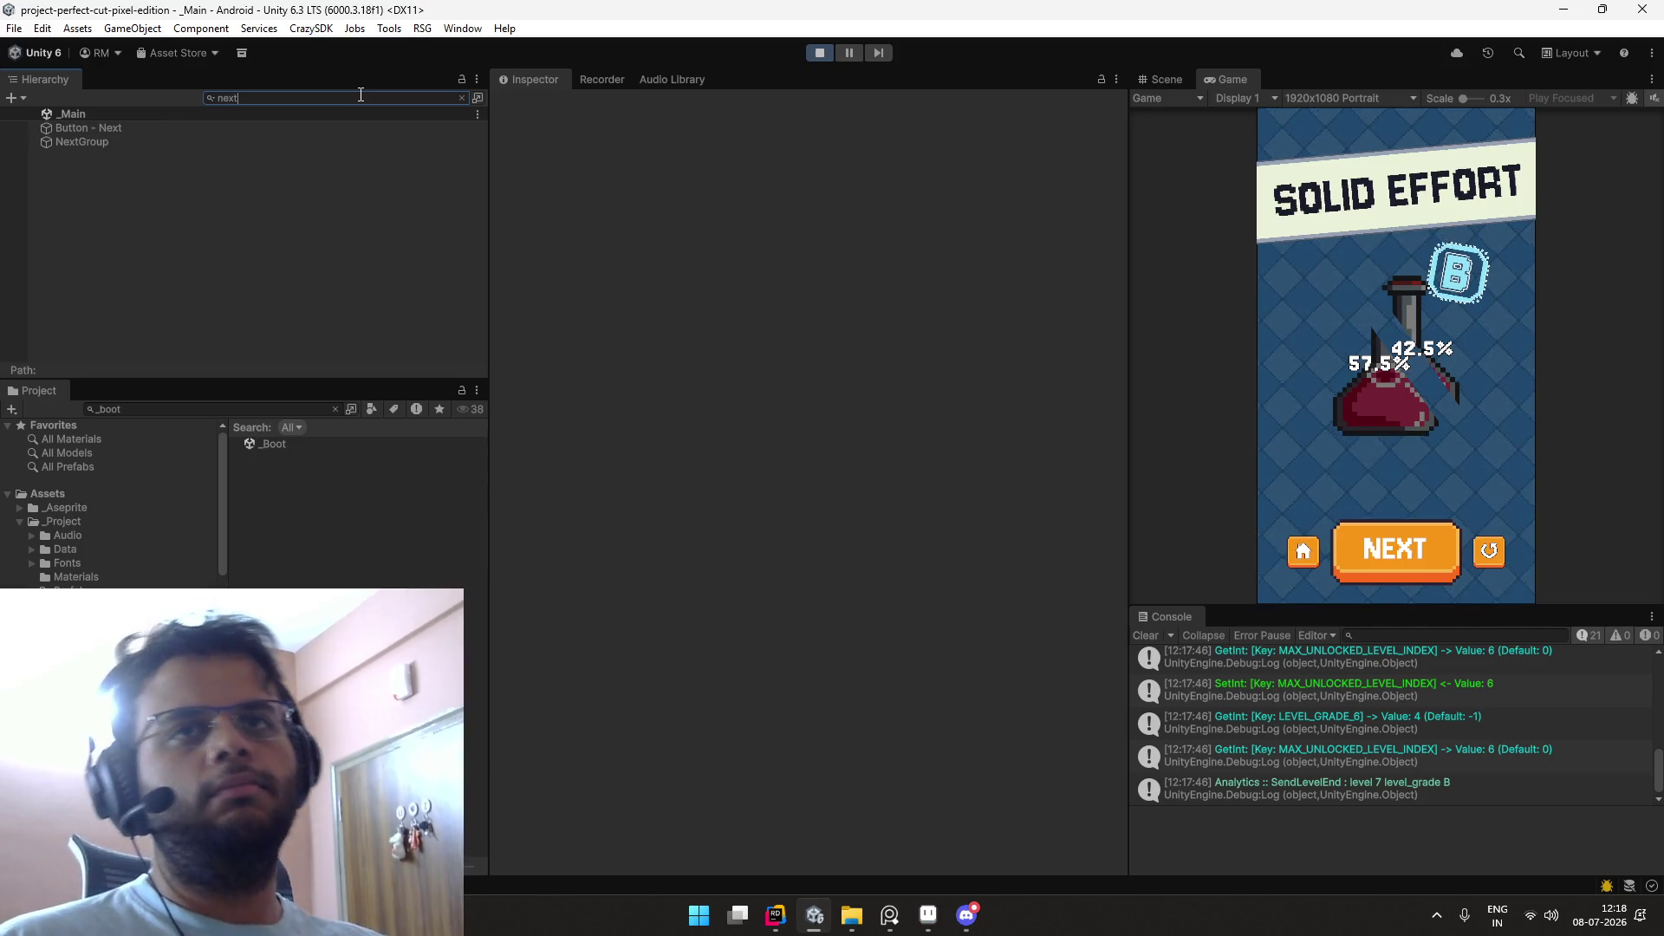
Step: Select the NEXT button's Text (TMP) and apply the Jersey10-Regular SDF Headers font
left_click(312, 129)
left_click(460, 97)
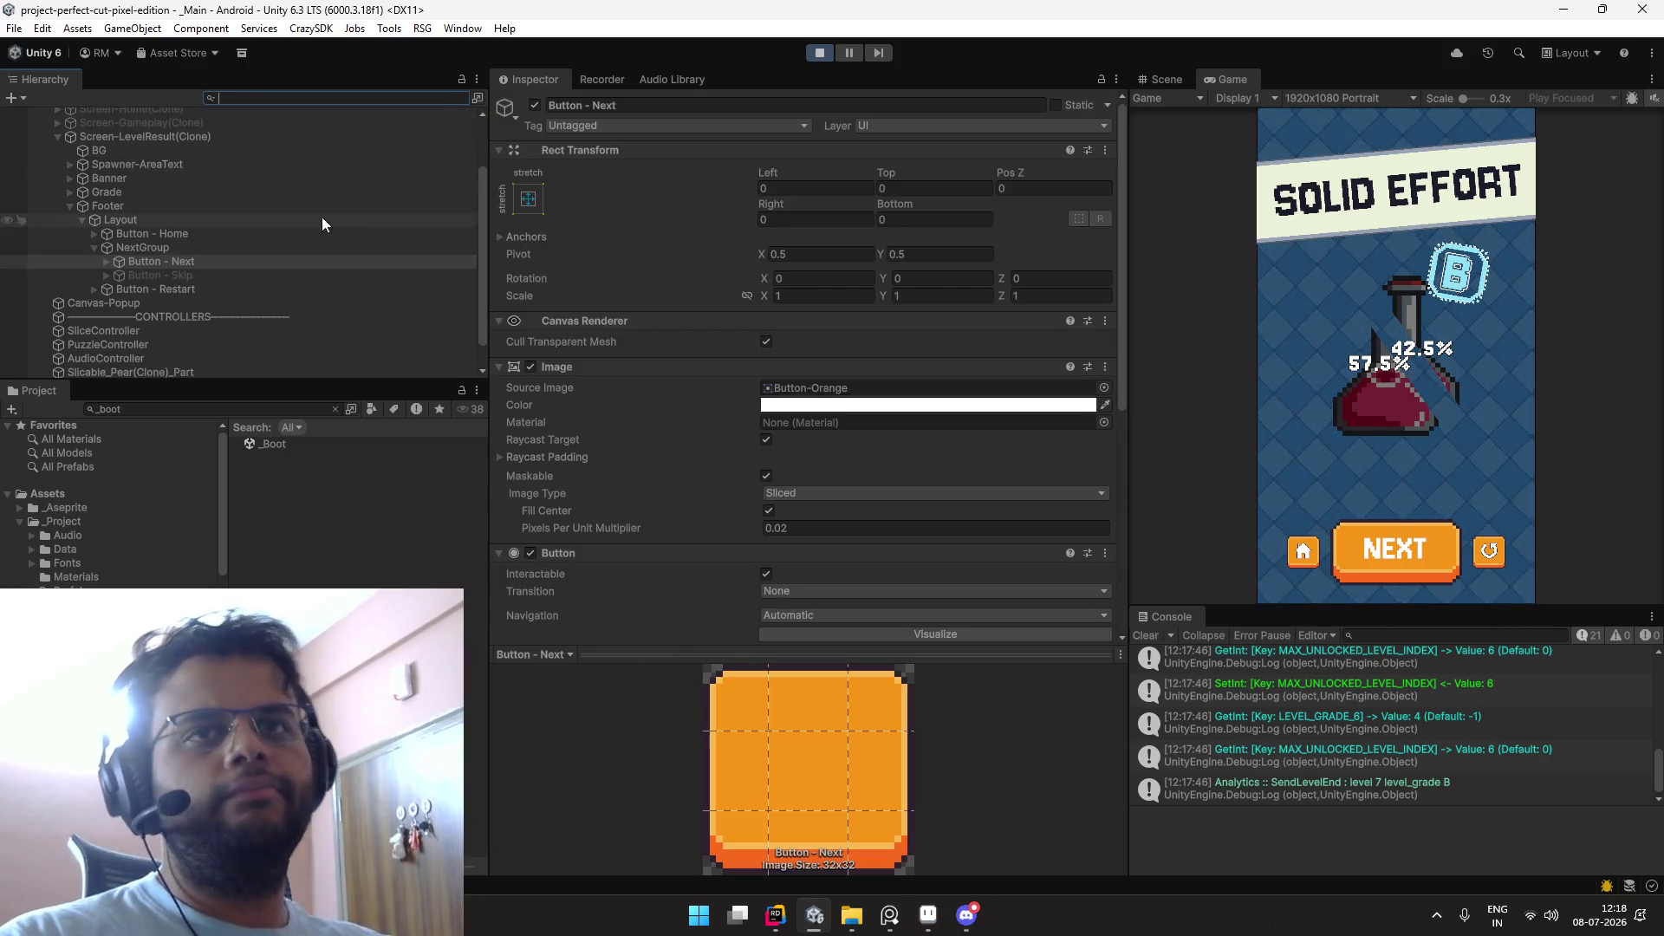
left_click(312, 275)
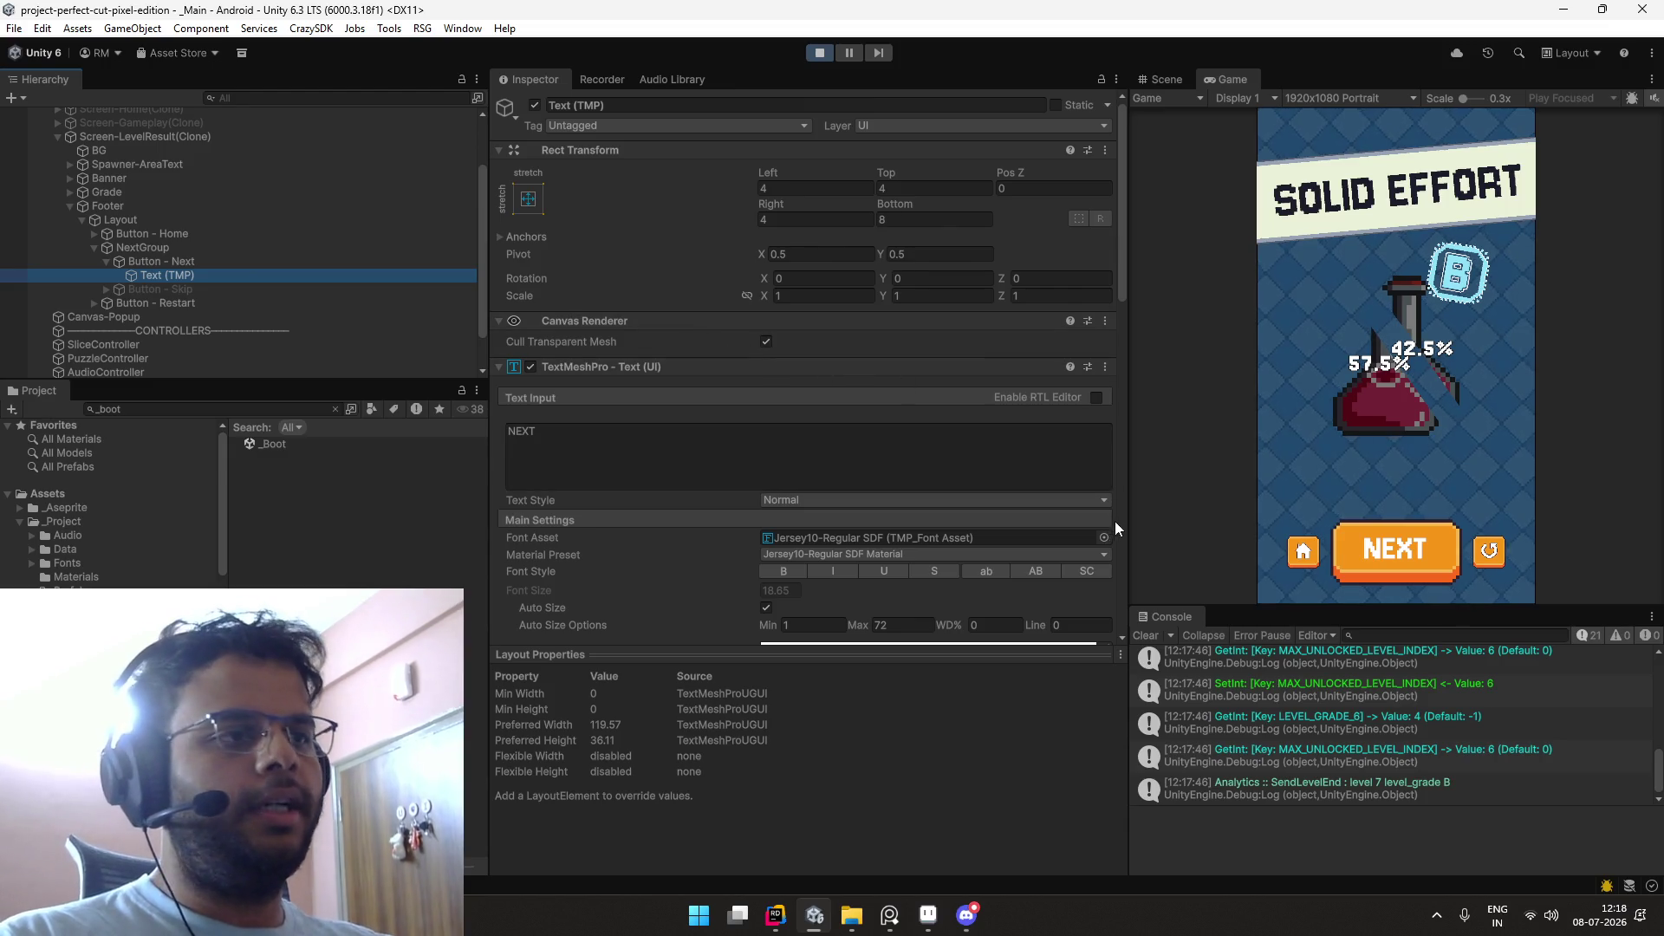
left_click(1104, 537)
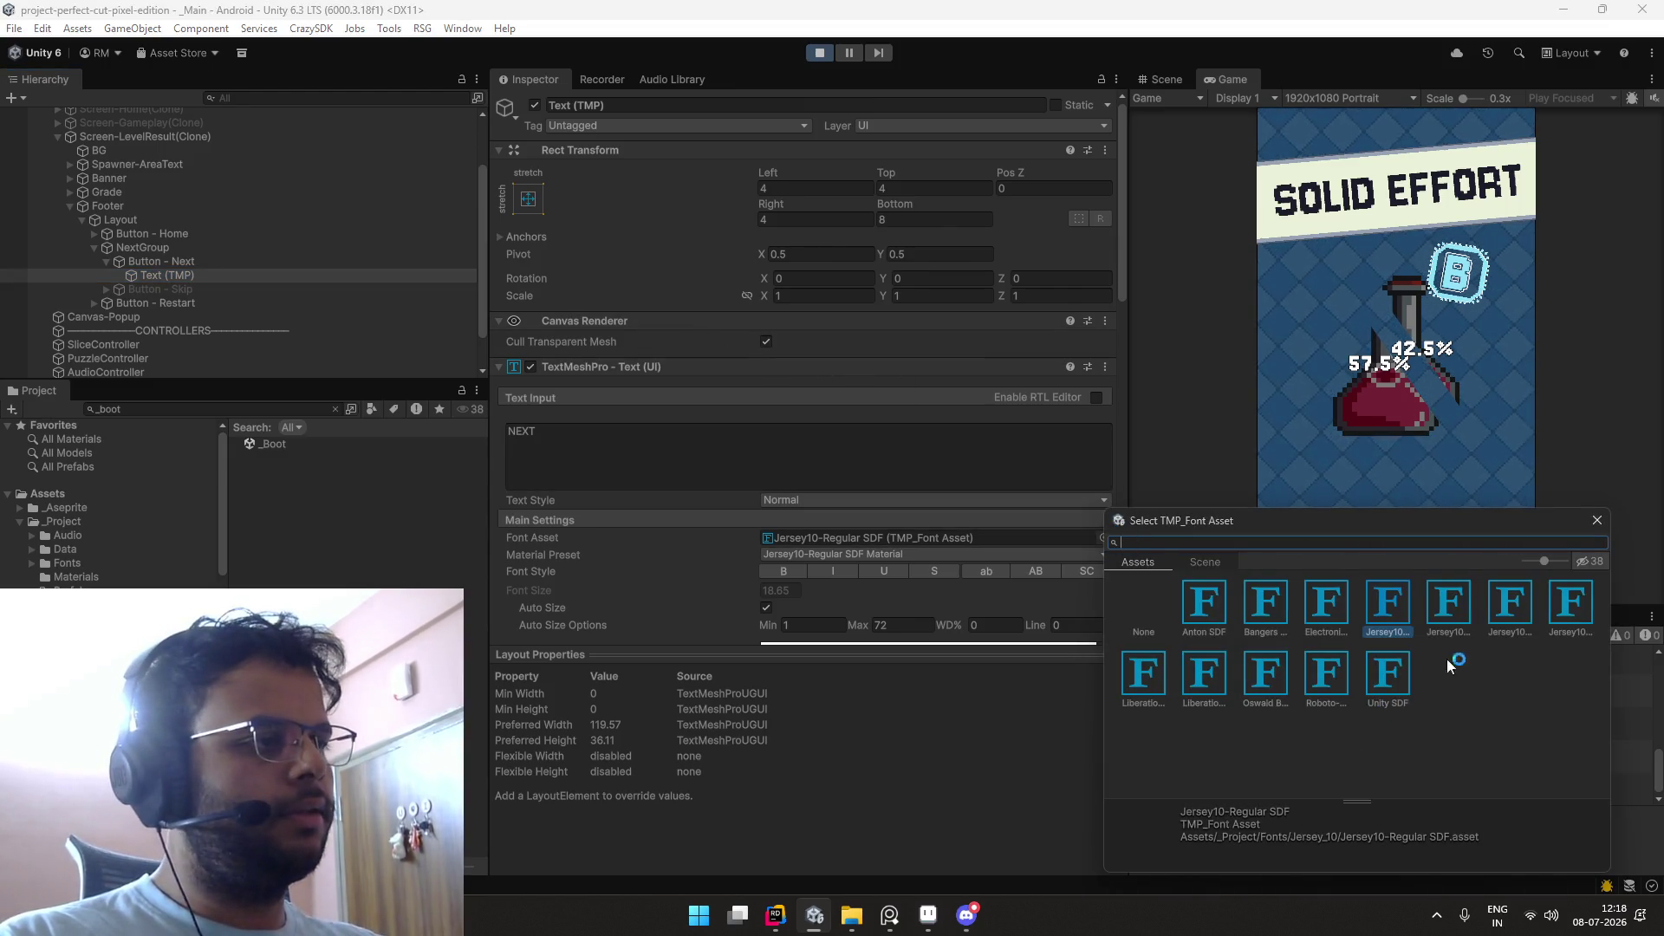
left_click_drag(1417, 524, 982, 438)
left_click_drag(1109, 476, 922, 476)
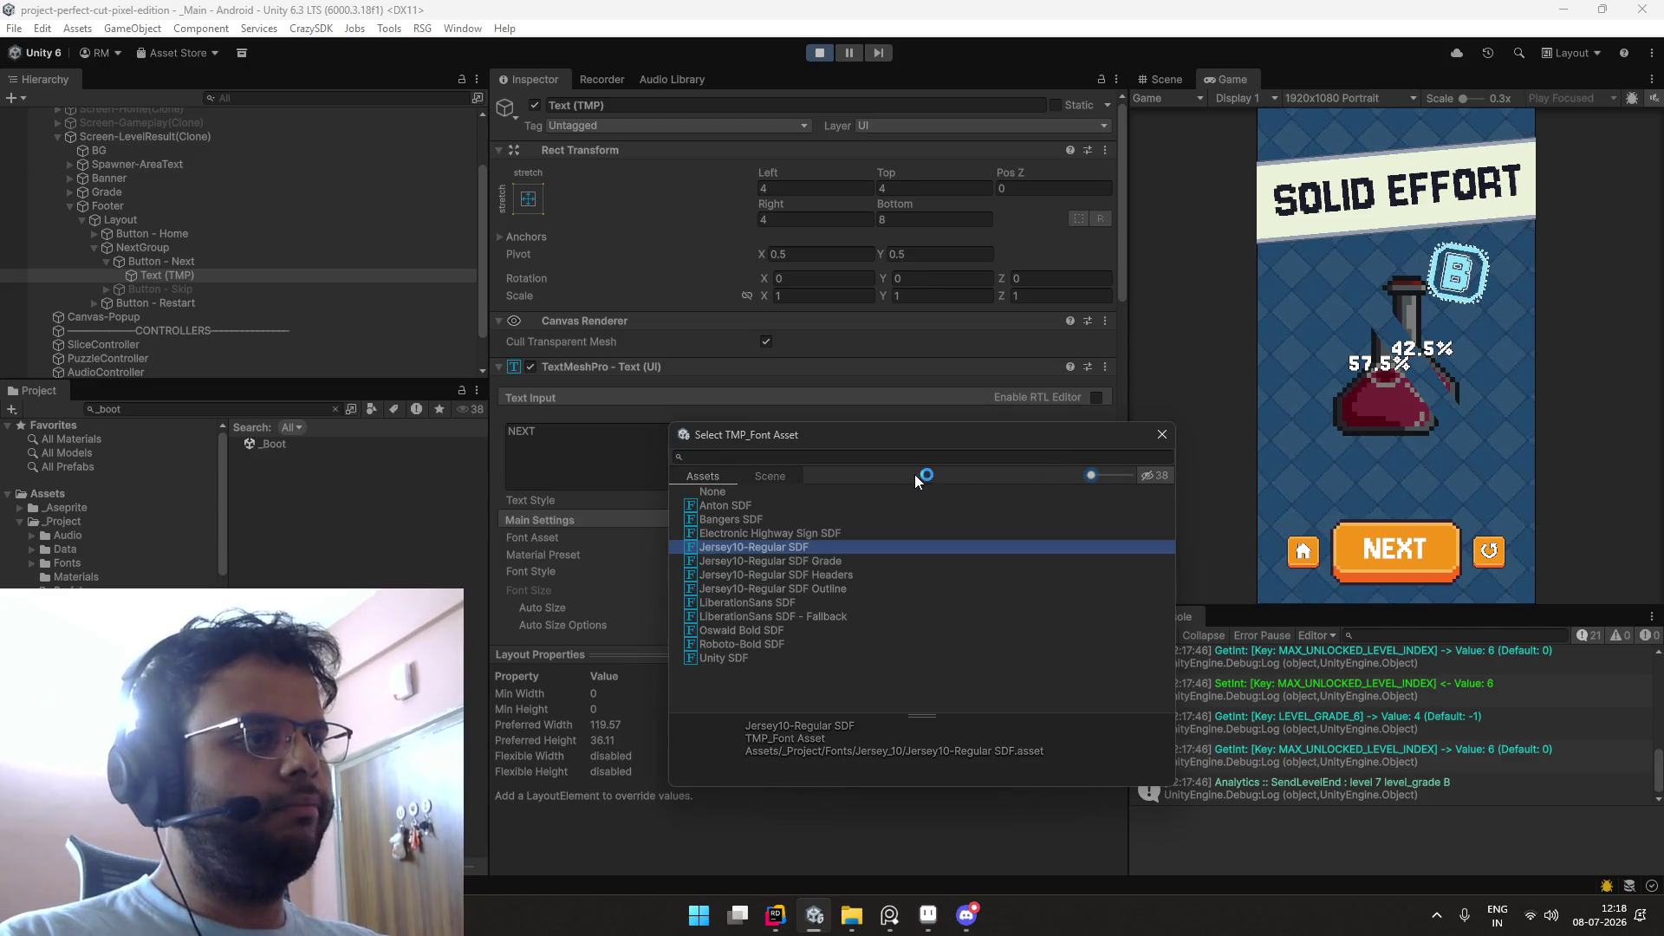
left_click(844, 575)
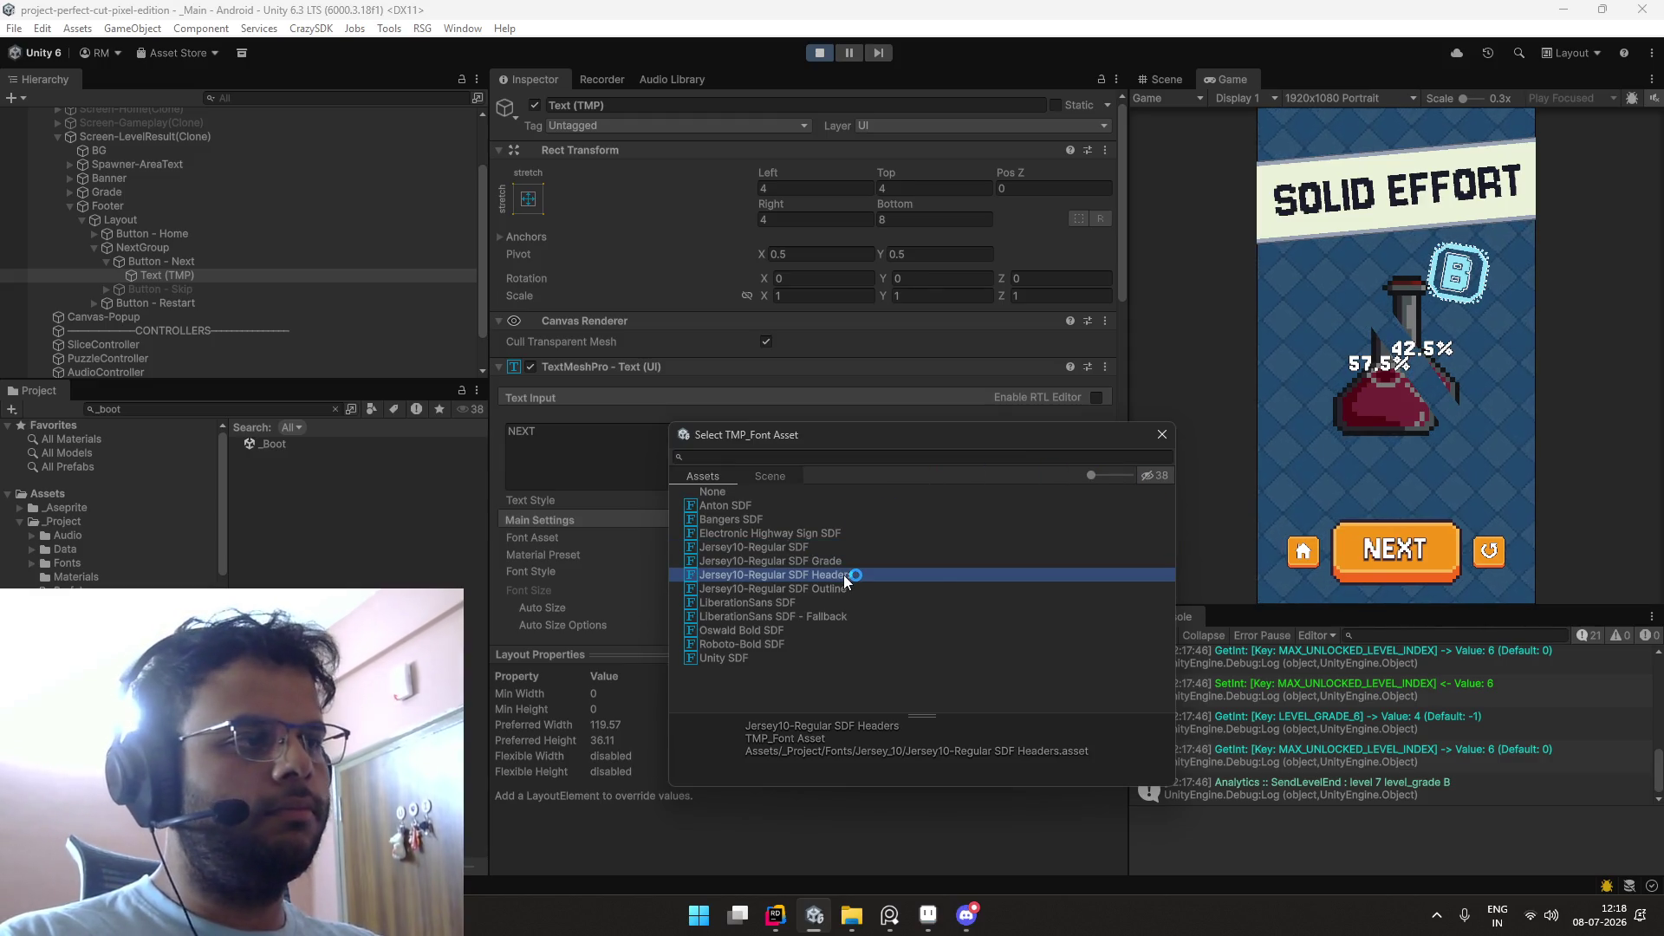
double_click(844, 575)
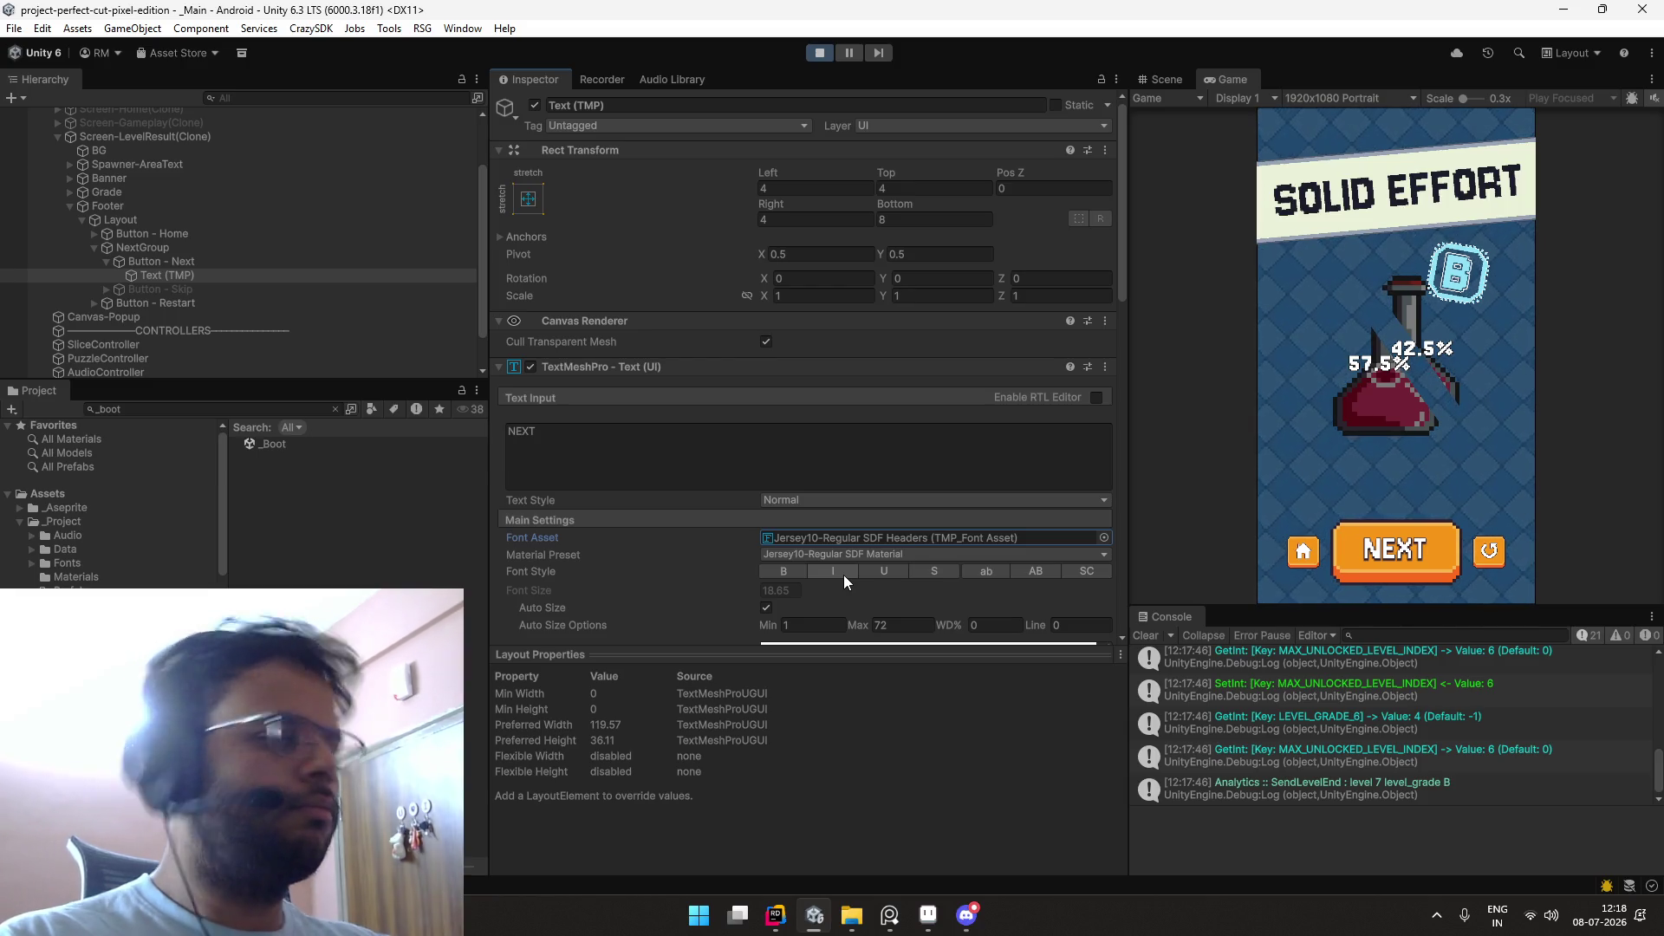
Step: Try the Jersey10-Regular SDF Grade and plain fonts on the label, keeping Headers
left_click(1105, 537)
left_click(1205, 647)
left_click(1214, 632)
left_click_drag(1256, 518, 844, 464)
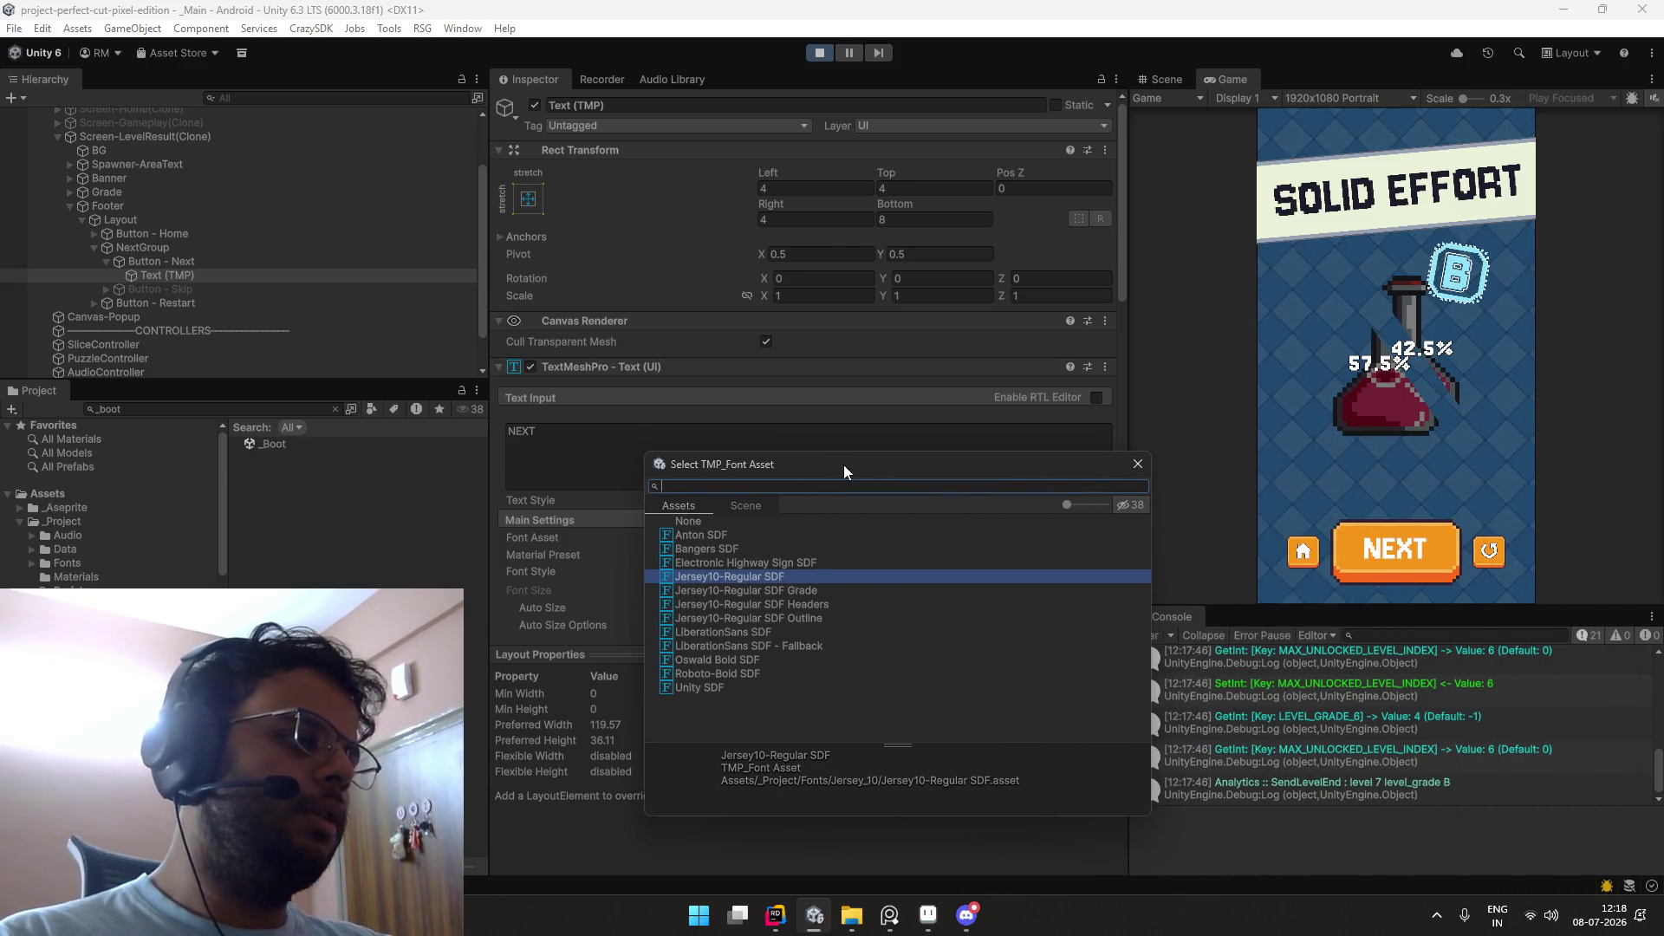
key("Down")
key("Down")
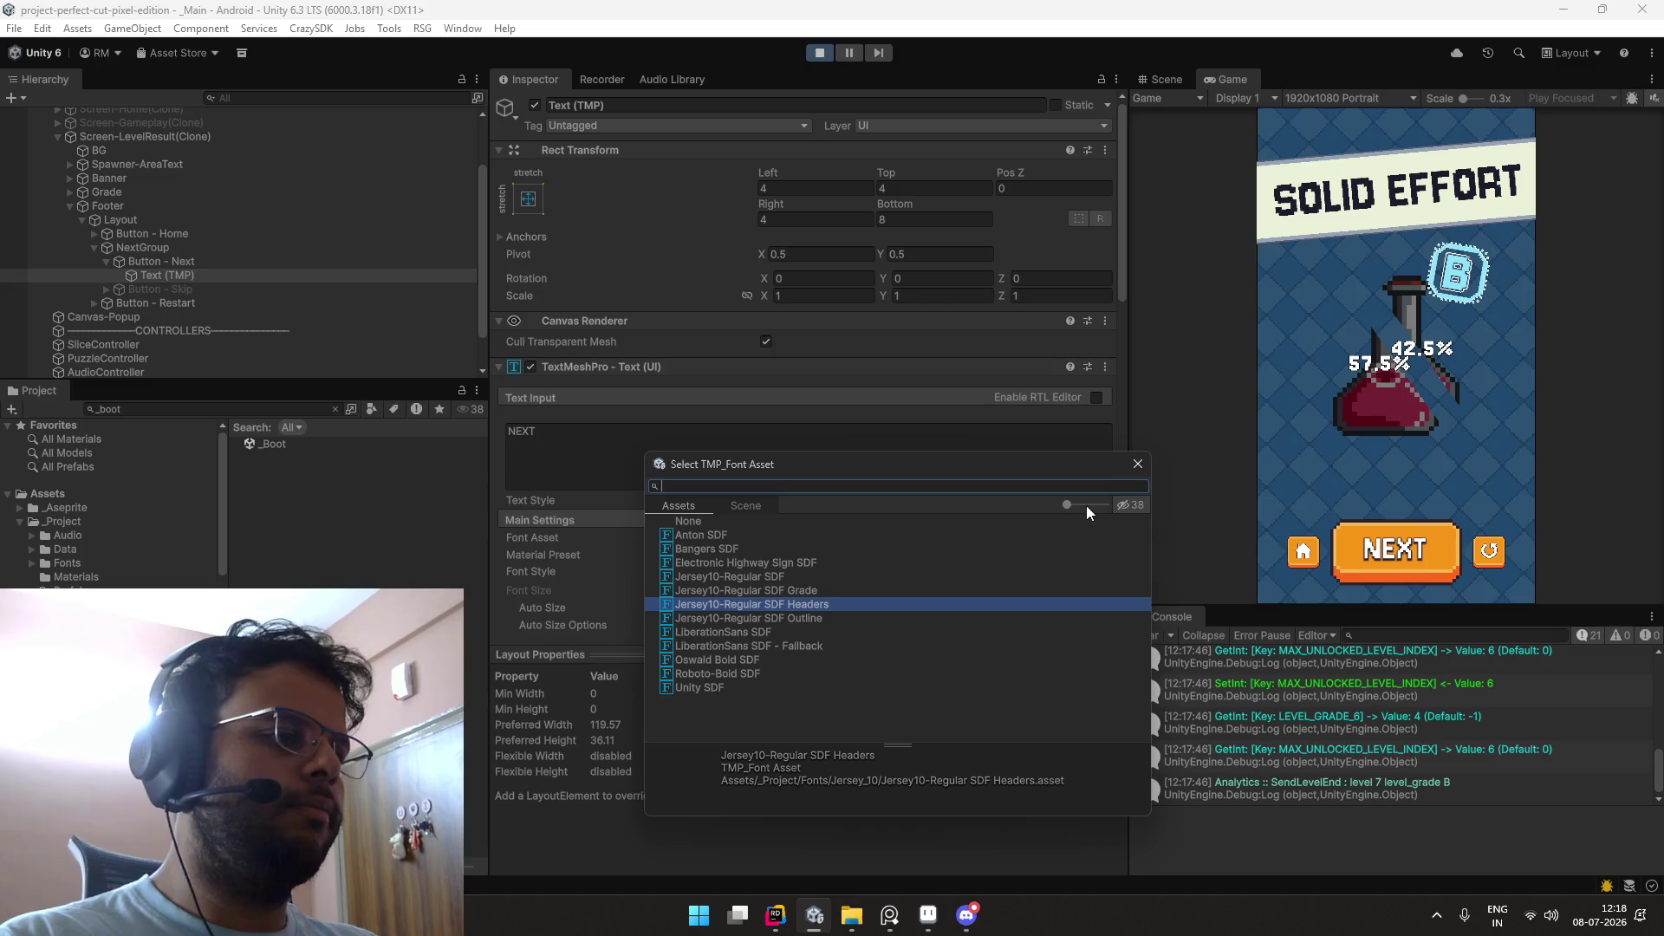
left_click(1127, 469)
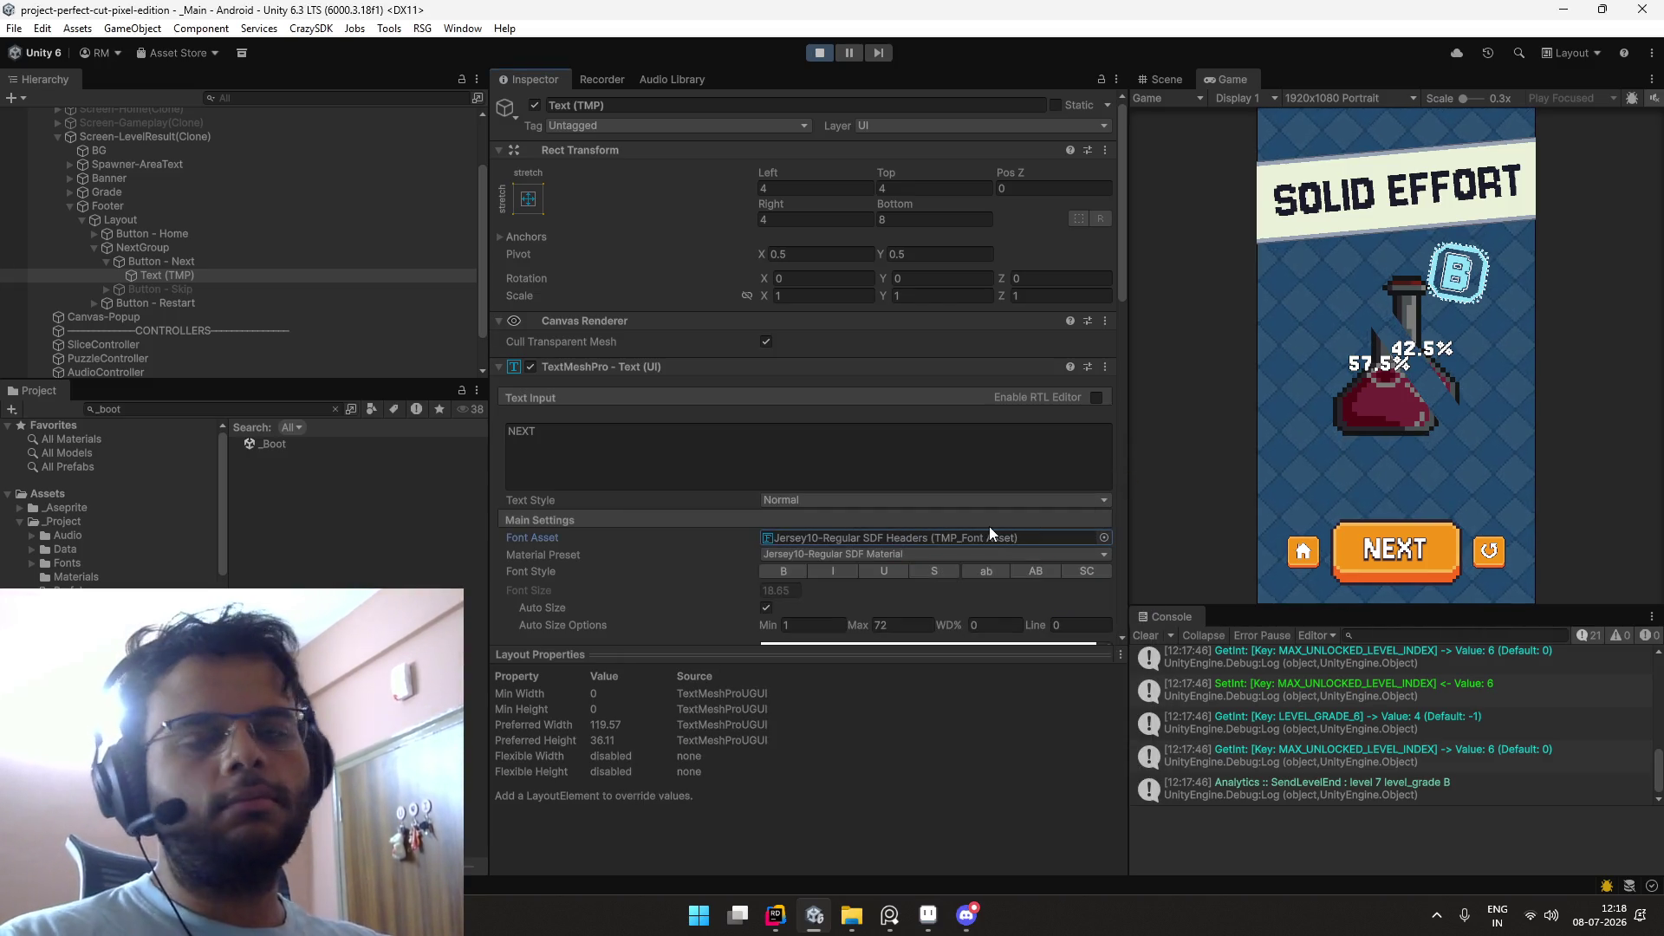
Step: Preview the plain font again, confirm Jersey10-Regular SDF Headers, and return the game to its home screen
left_click(449, 251)
left_click(451, 262)
left_click(455, 274)
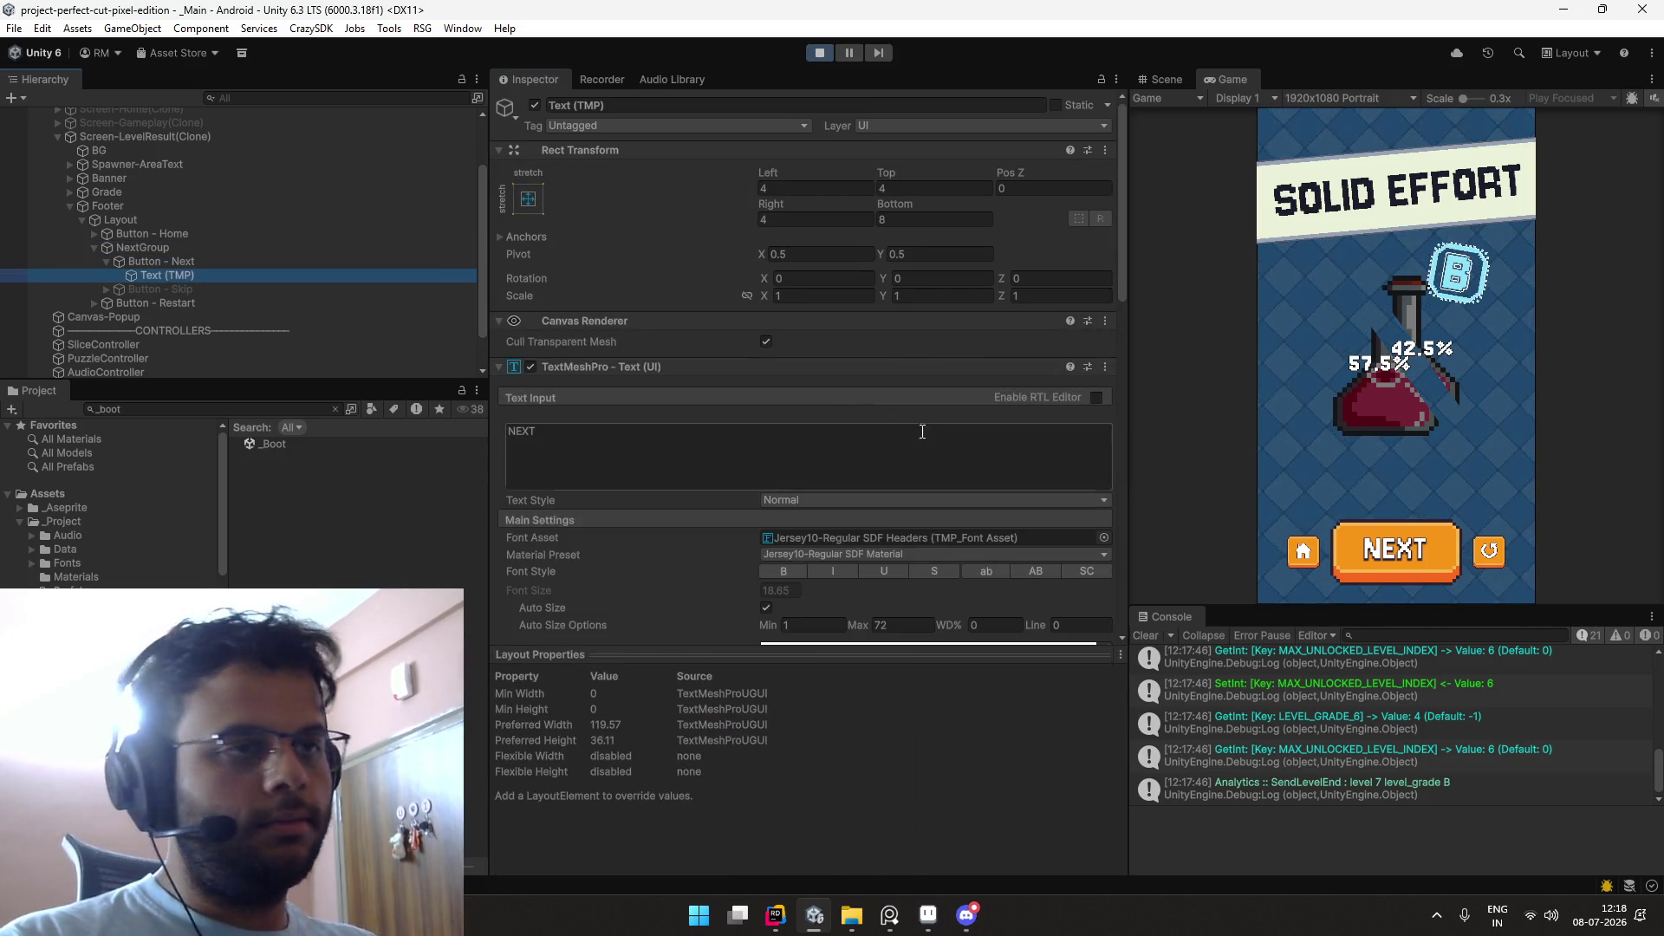
left_click(1106, 539)
left_click_drag(1303, 543, 787, 461)
left_click(843, 583)
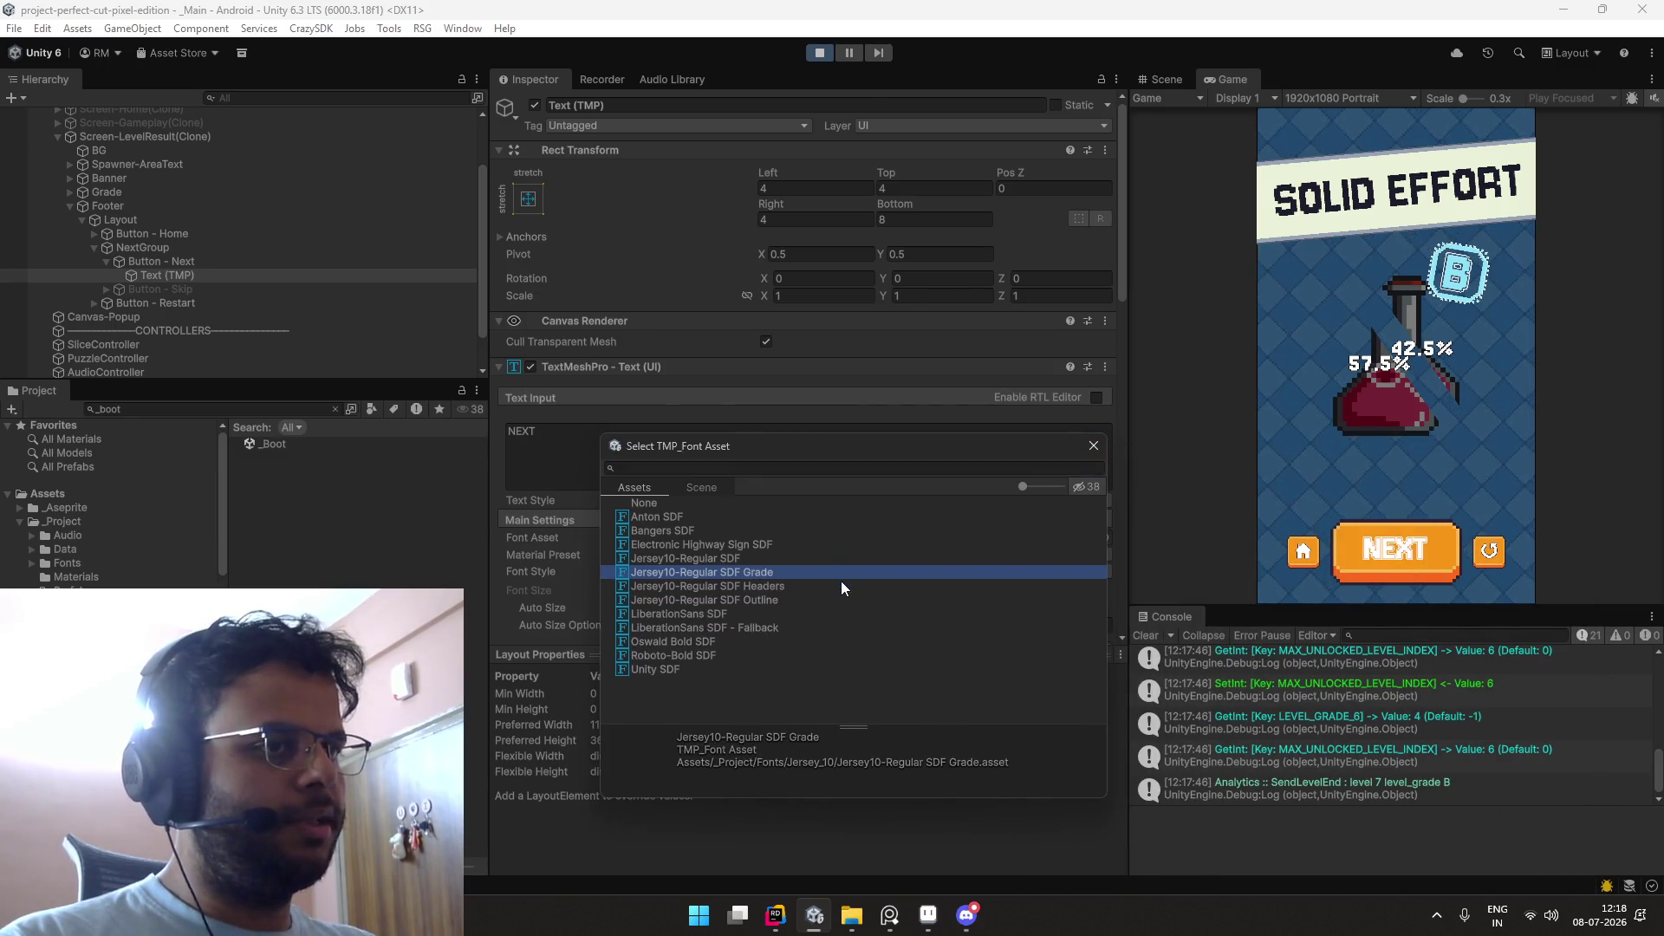
key("Up")
key("Up")
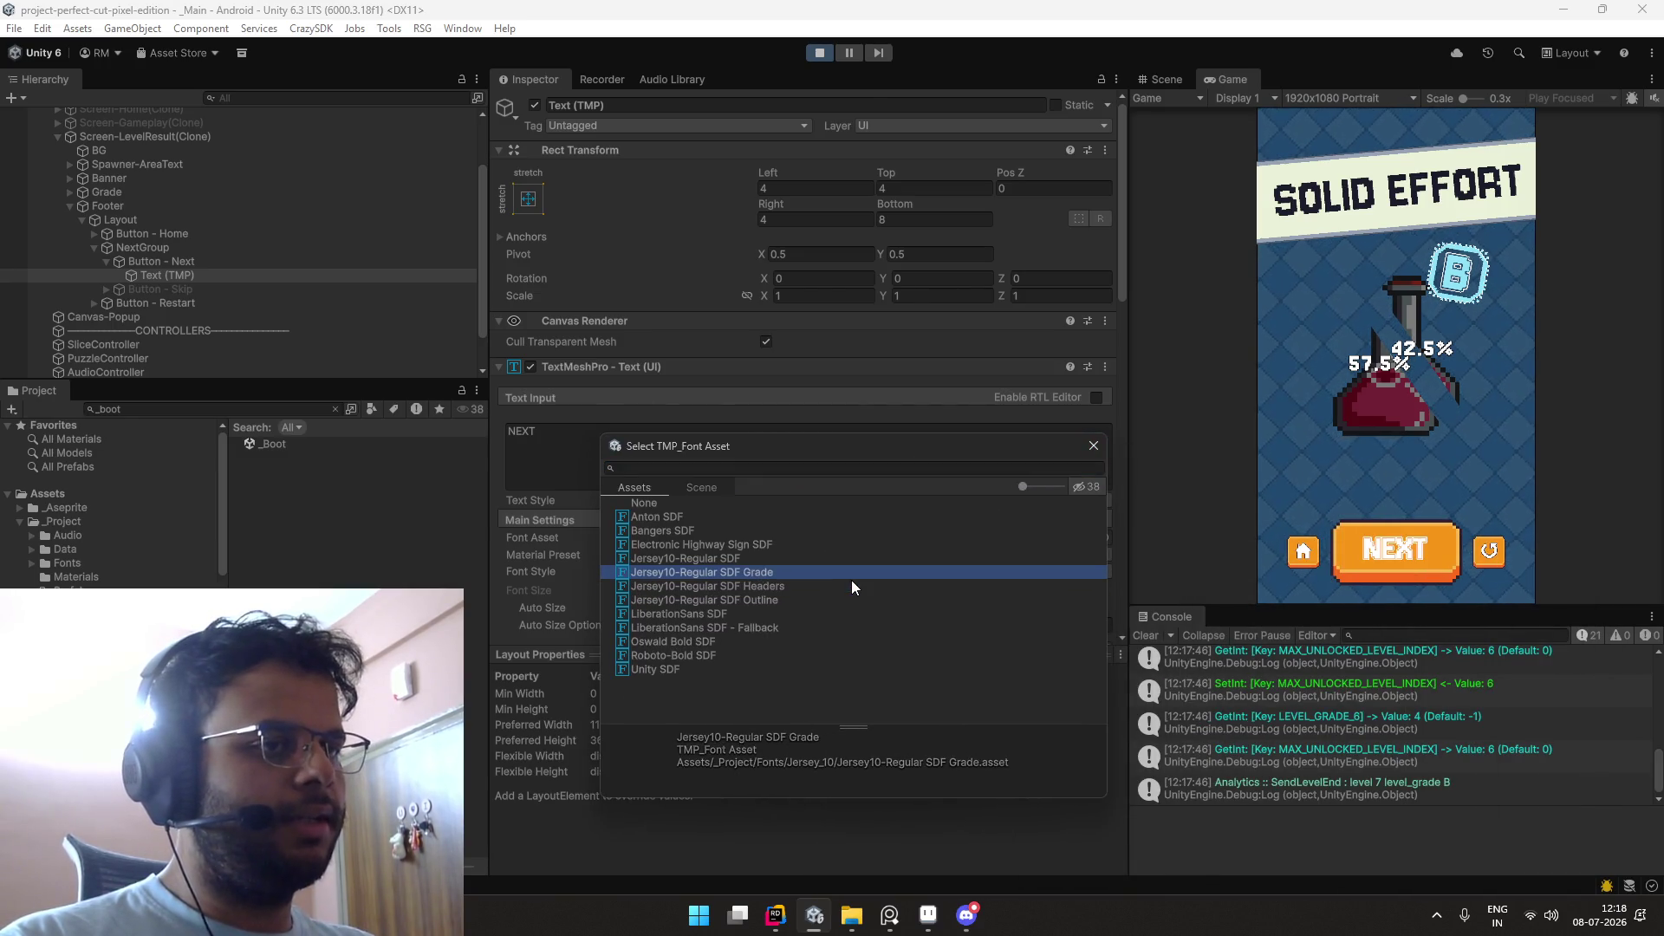
key("Down")
key("Down")
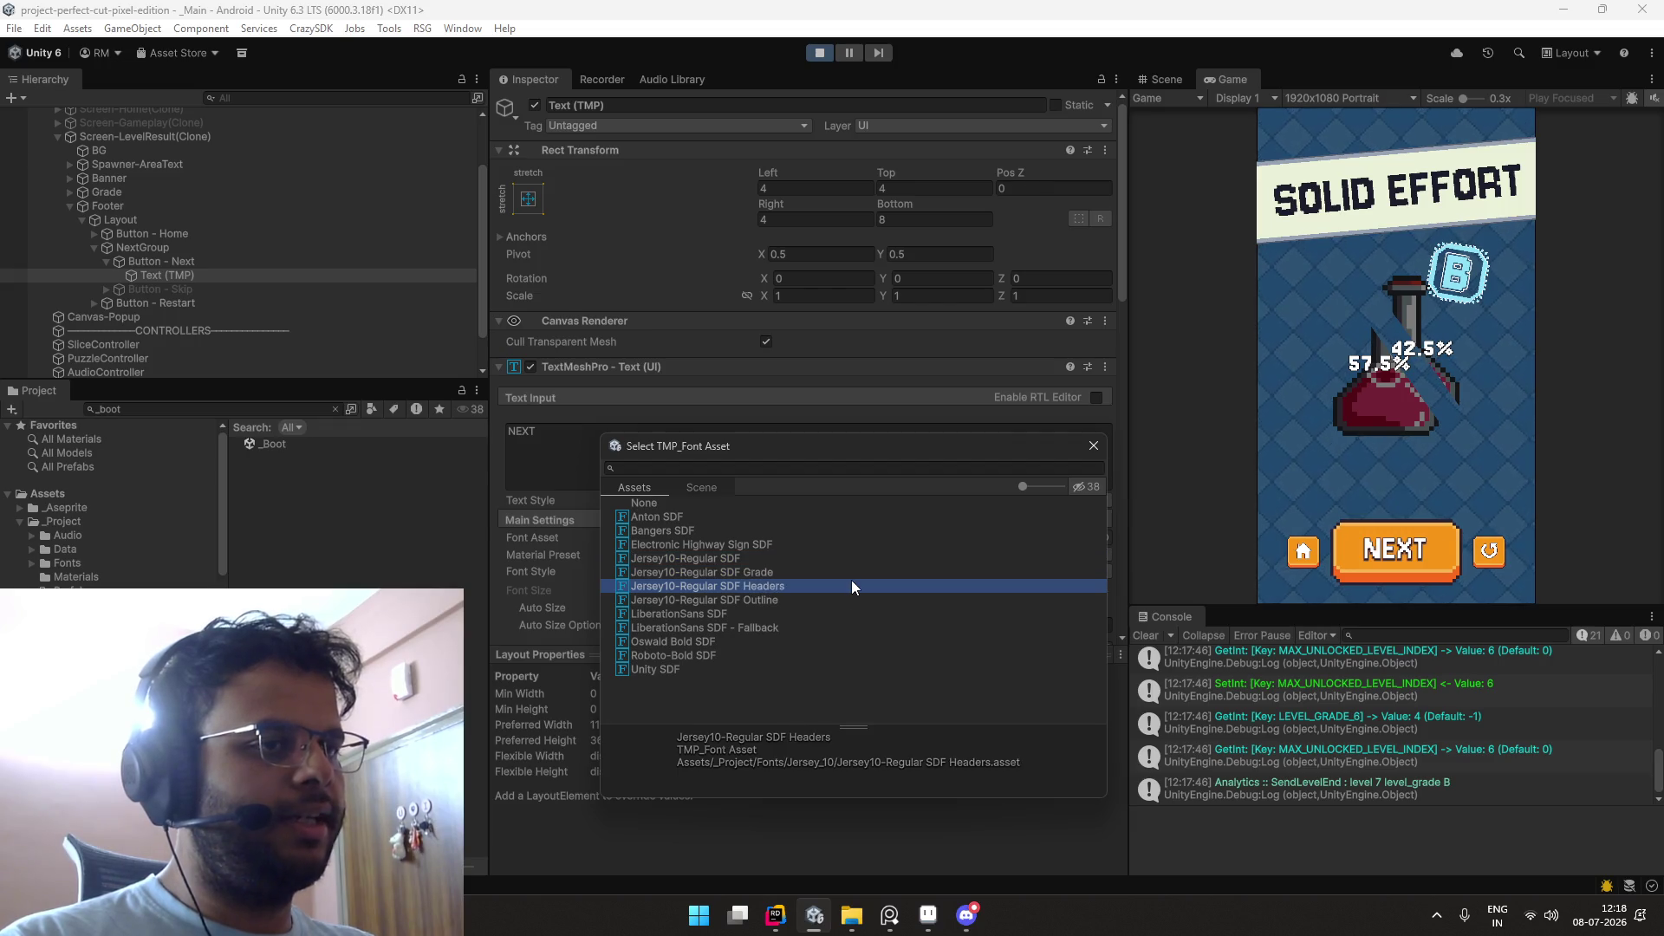
double_click(849, 584)
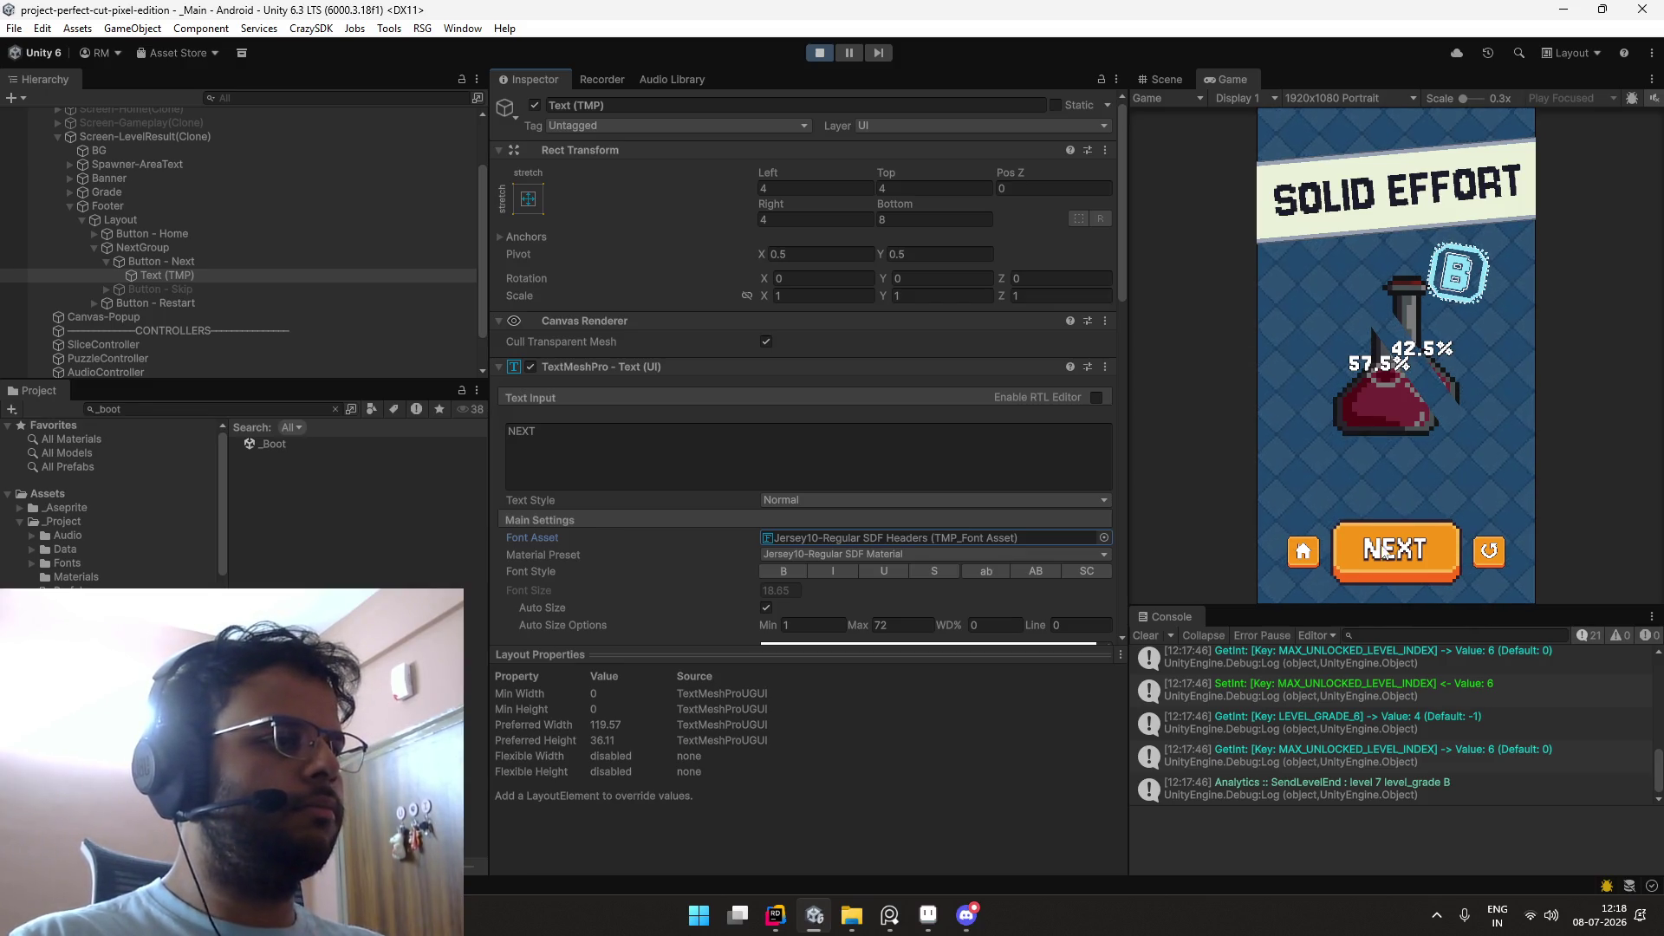
left_click(1305, 554)
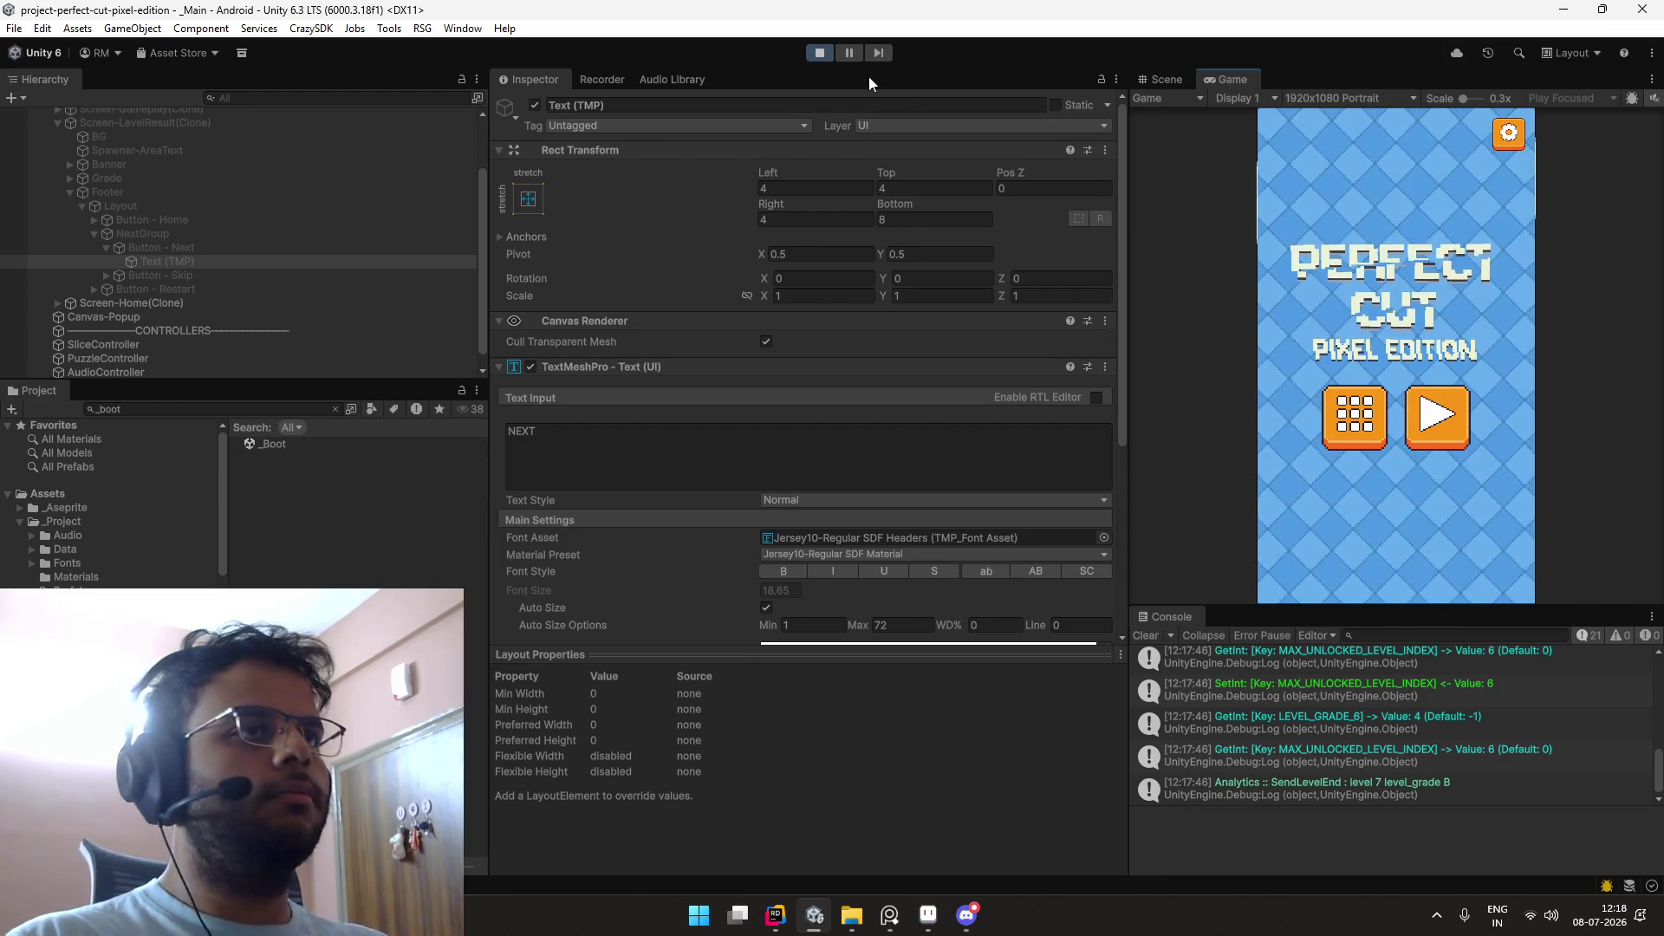
Step: Stop play mode, search the Project for '_UI', and open the _UI scene
double_click(319, 444)
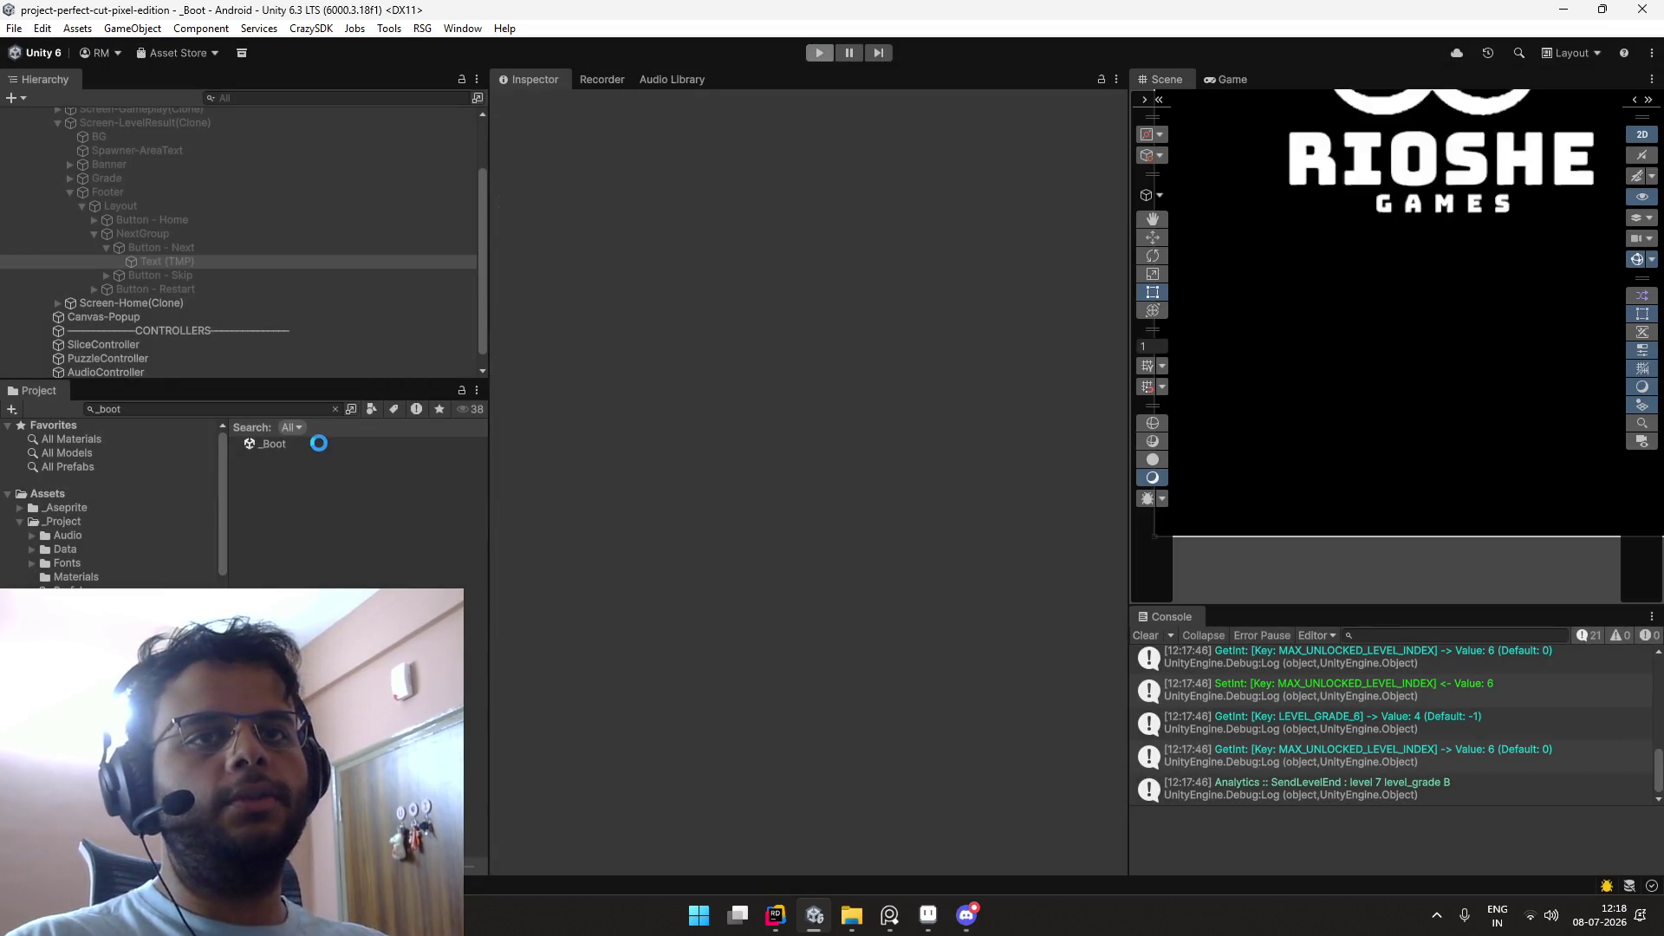
left_click(298, 405)
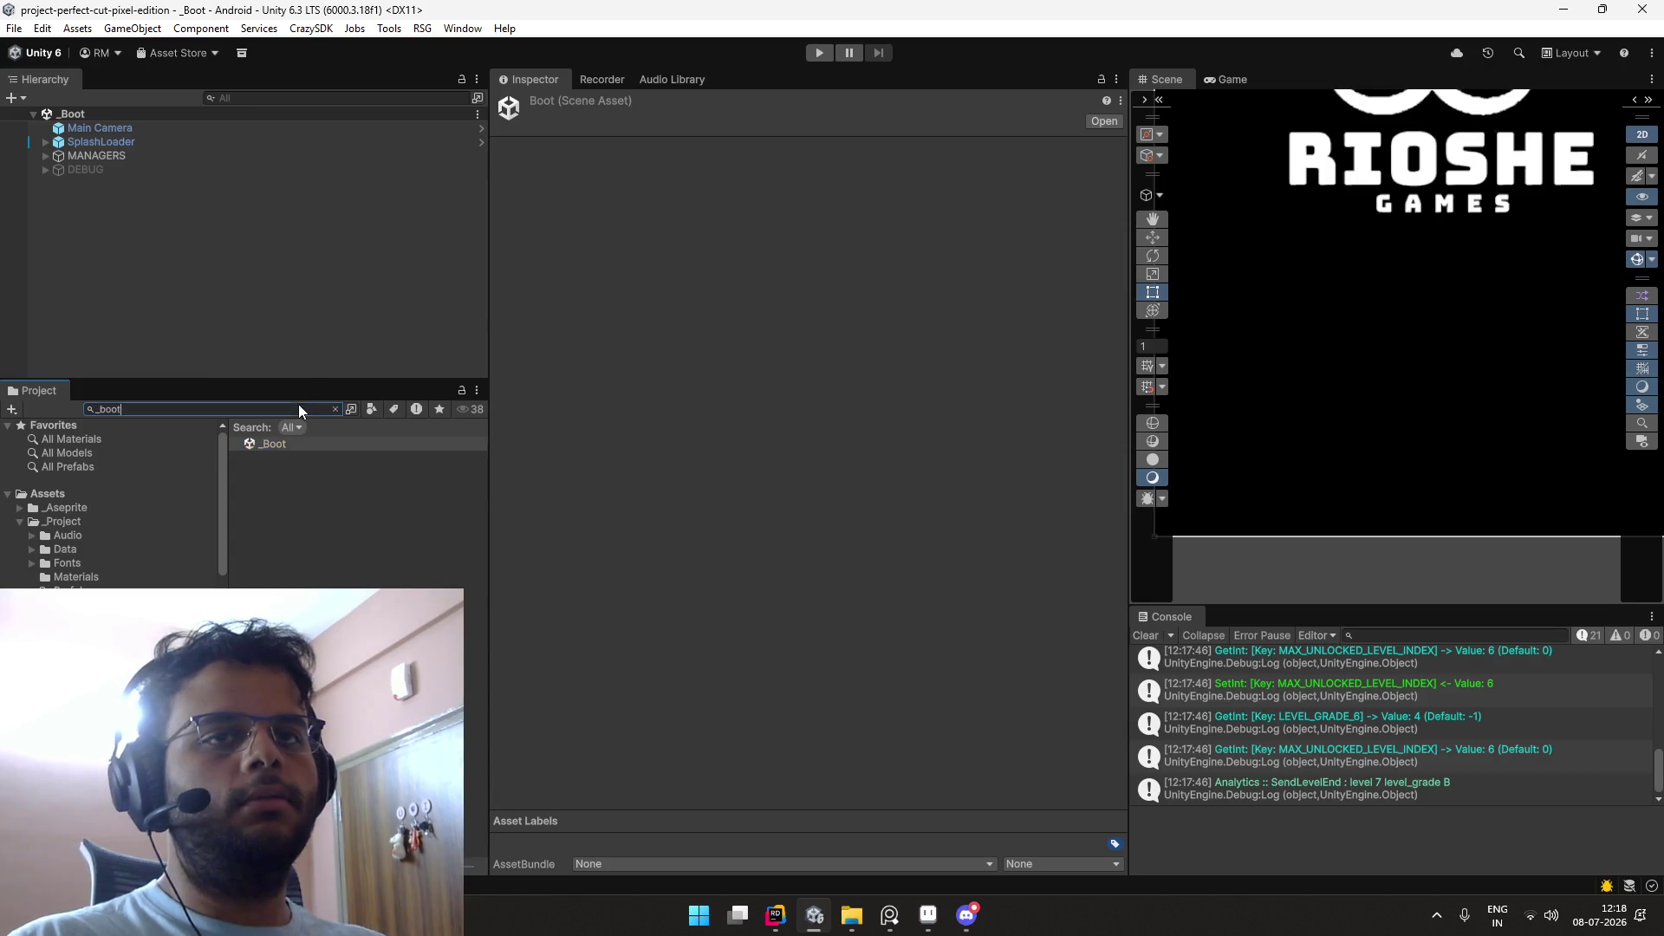
type("_UI")
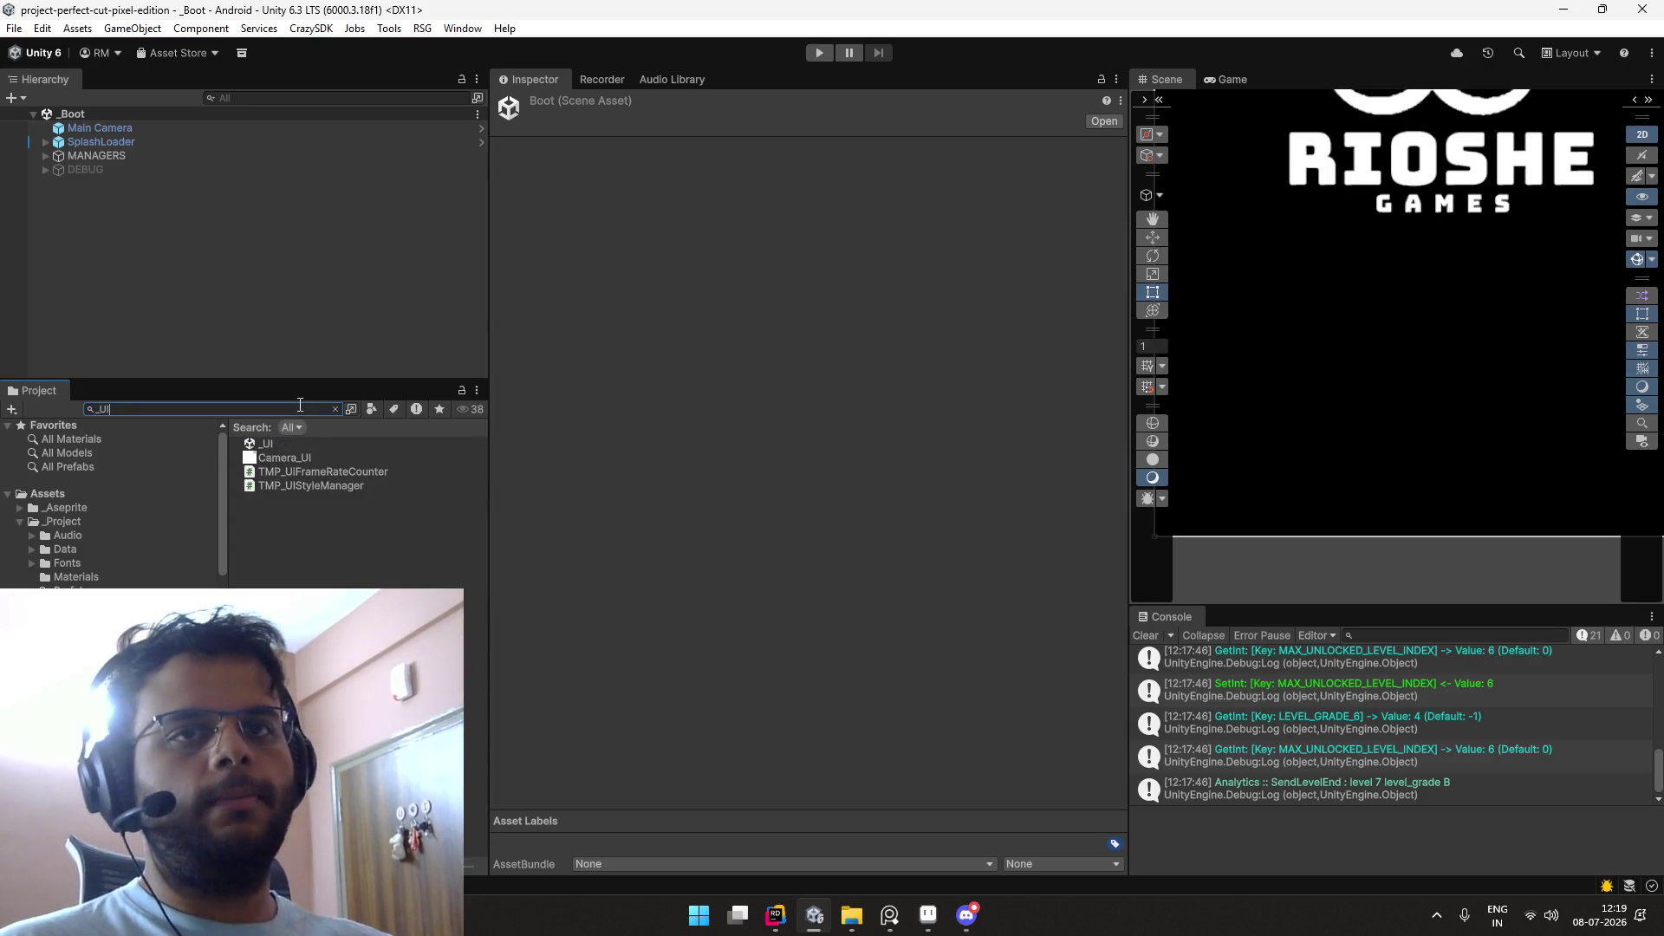
double_click(295, 438)
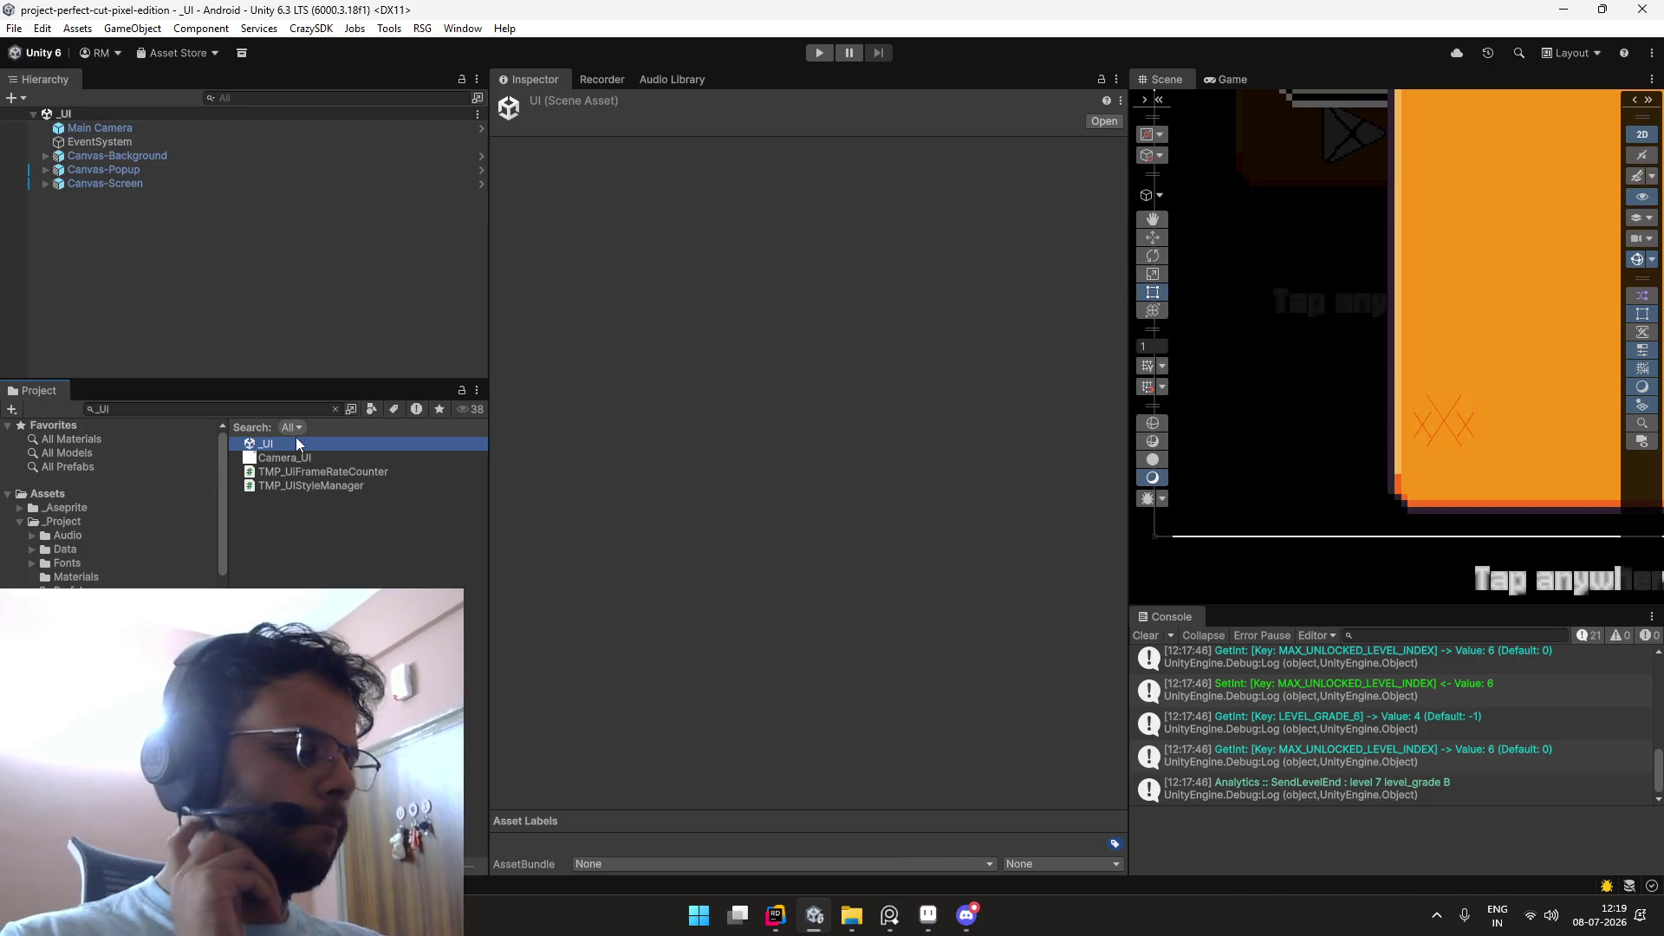
Step: Open Screen-LevelResult in Prefab Mode and set the NEXT label's font to Jersey10-Regular SDF Headers
left_click(175, 172)
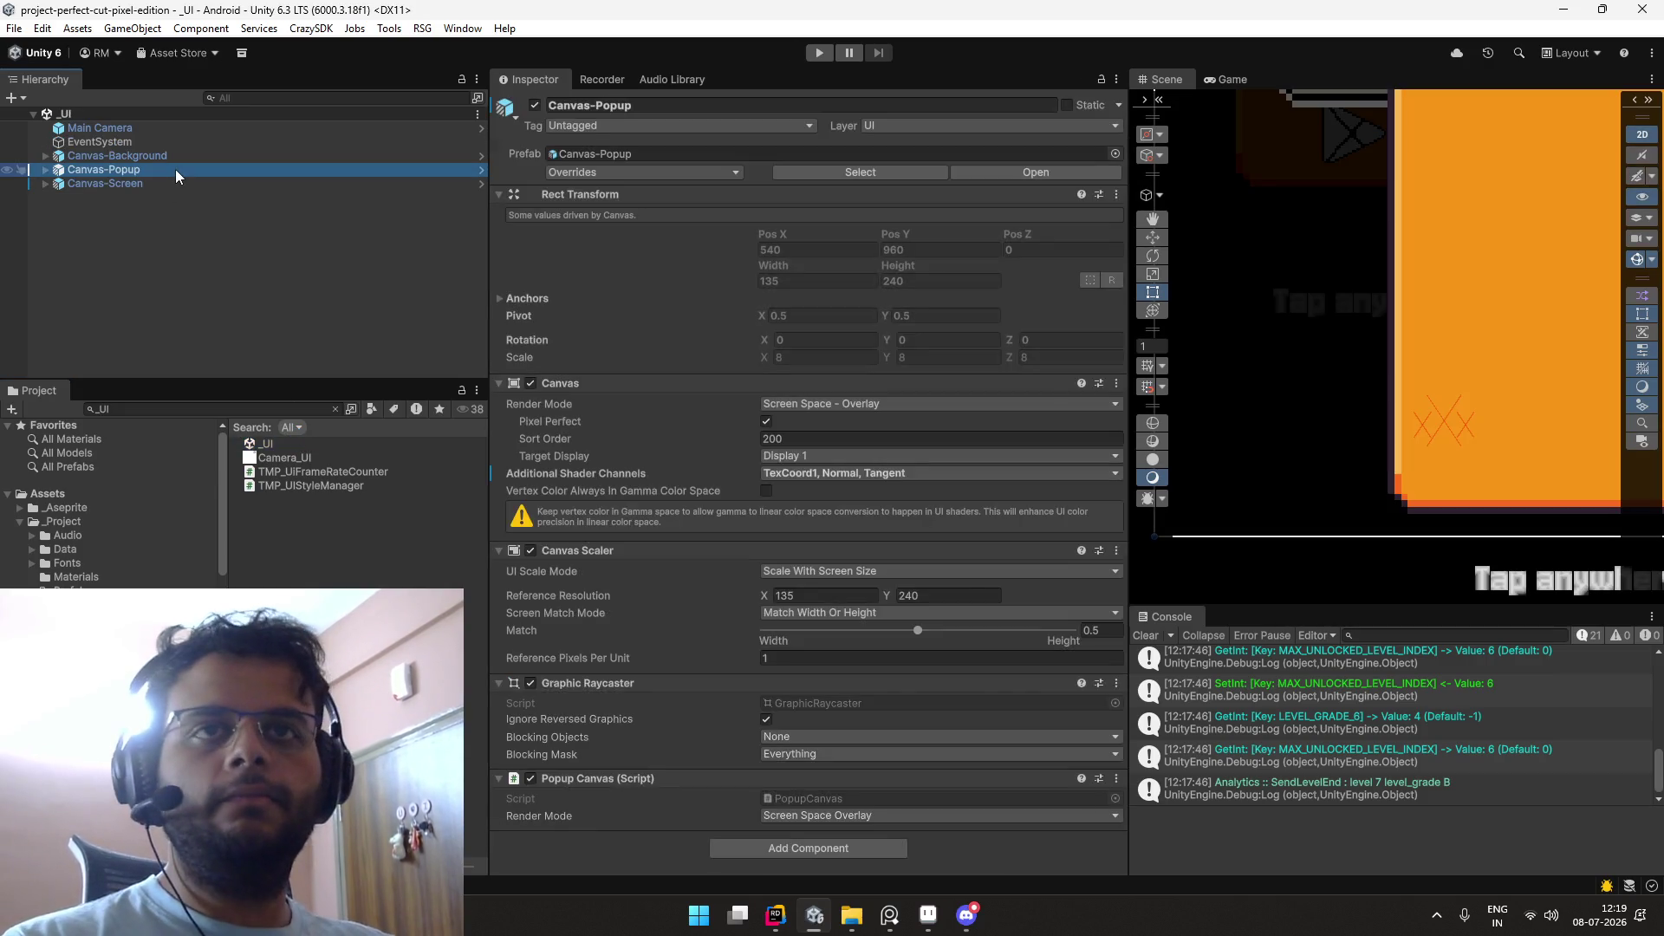
key("Down")
key("Right")
key("Down")
key("Down")
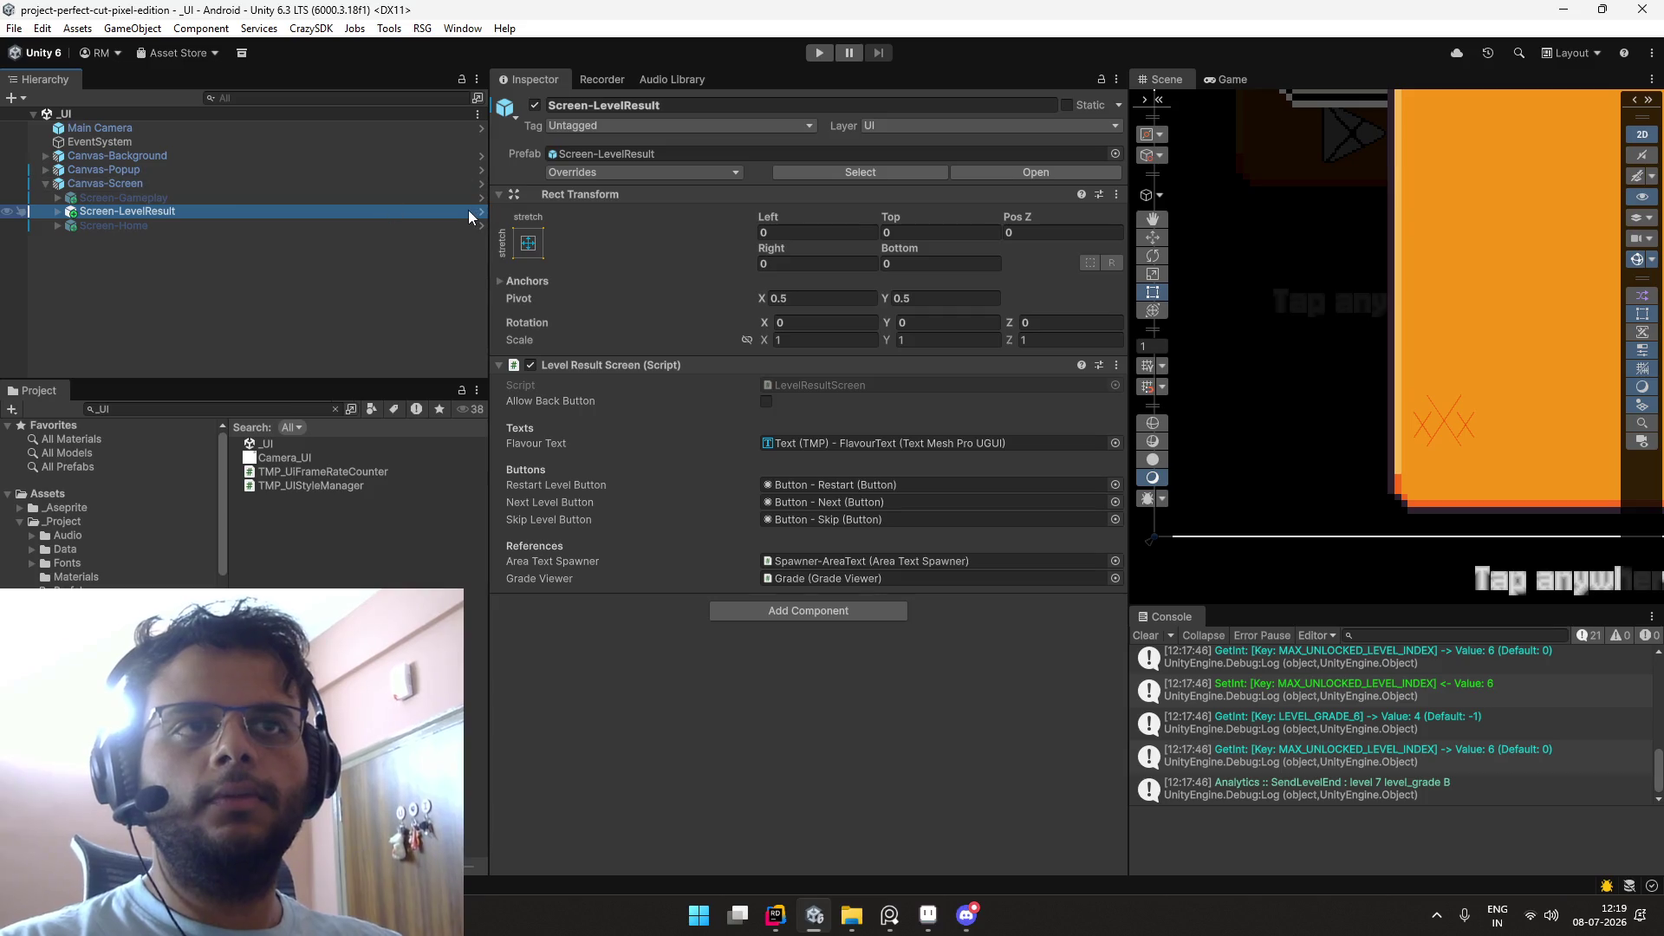
left_click(480, 211)
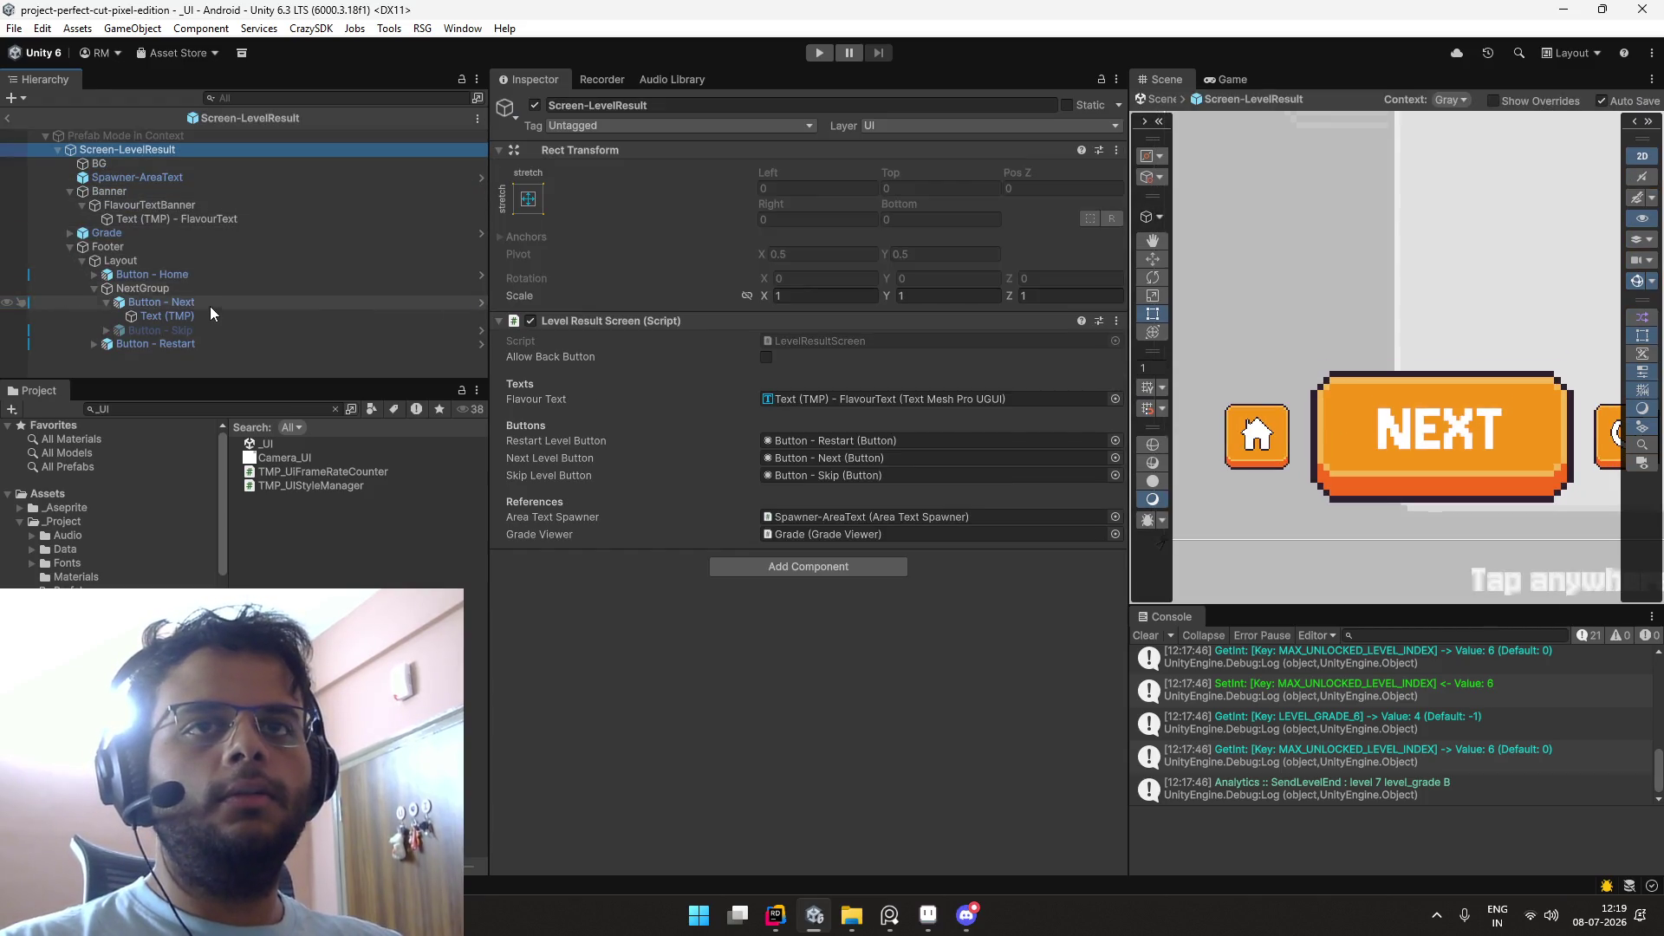
left_click(206, 317)
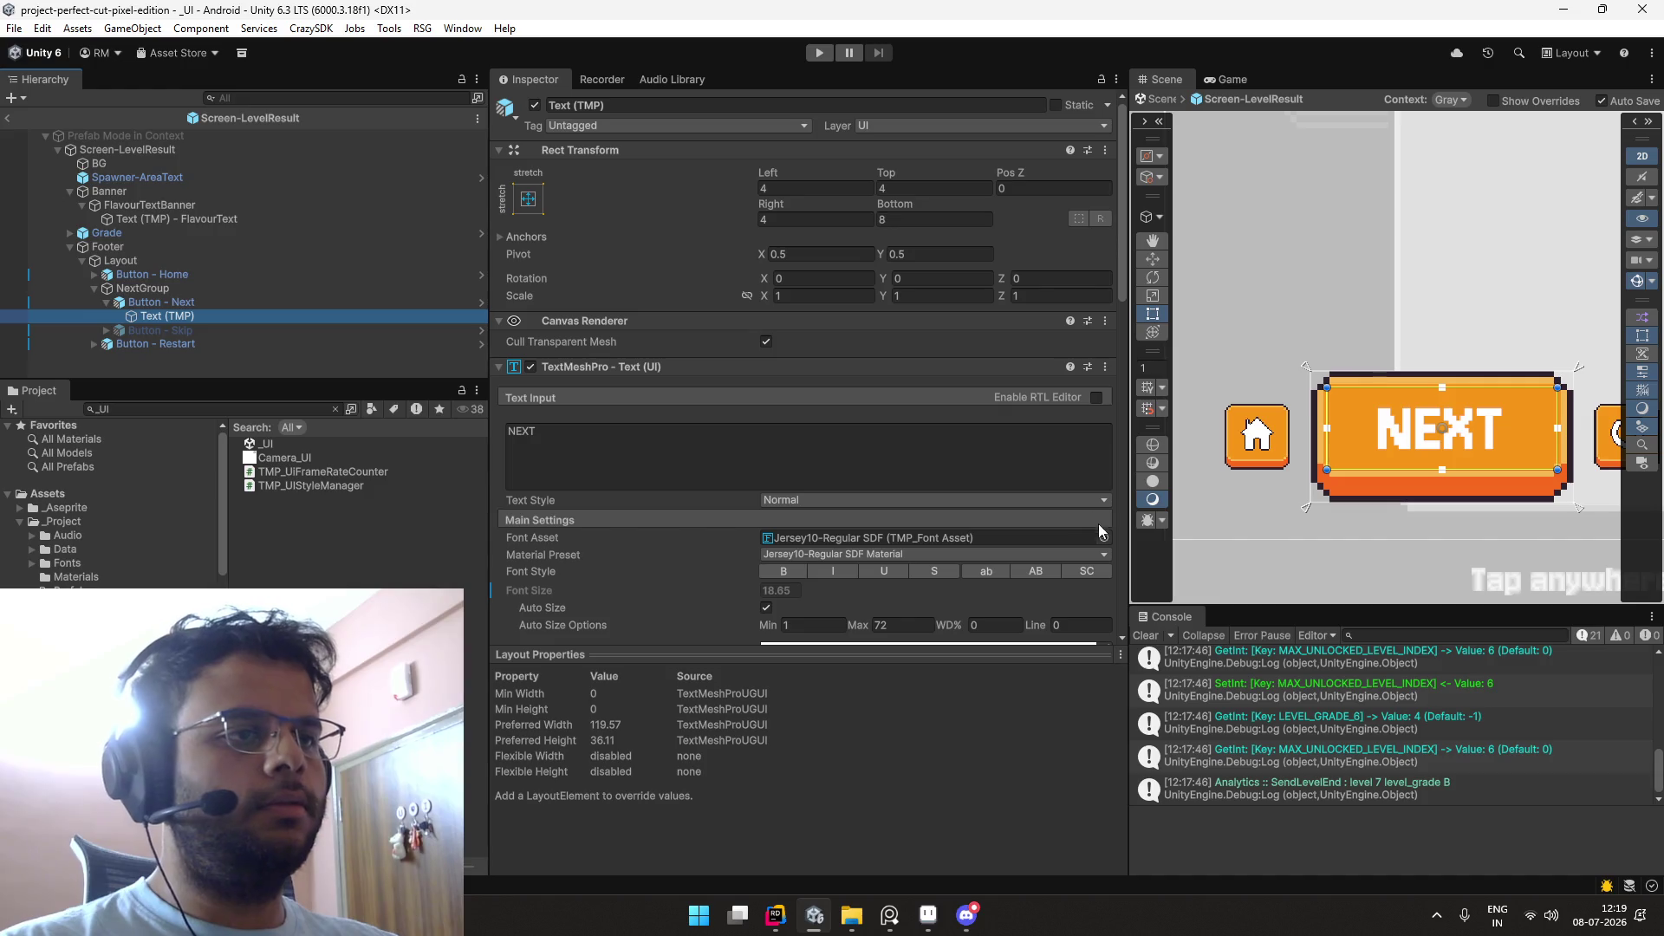
left_click(1103, 538)
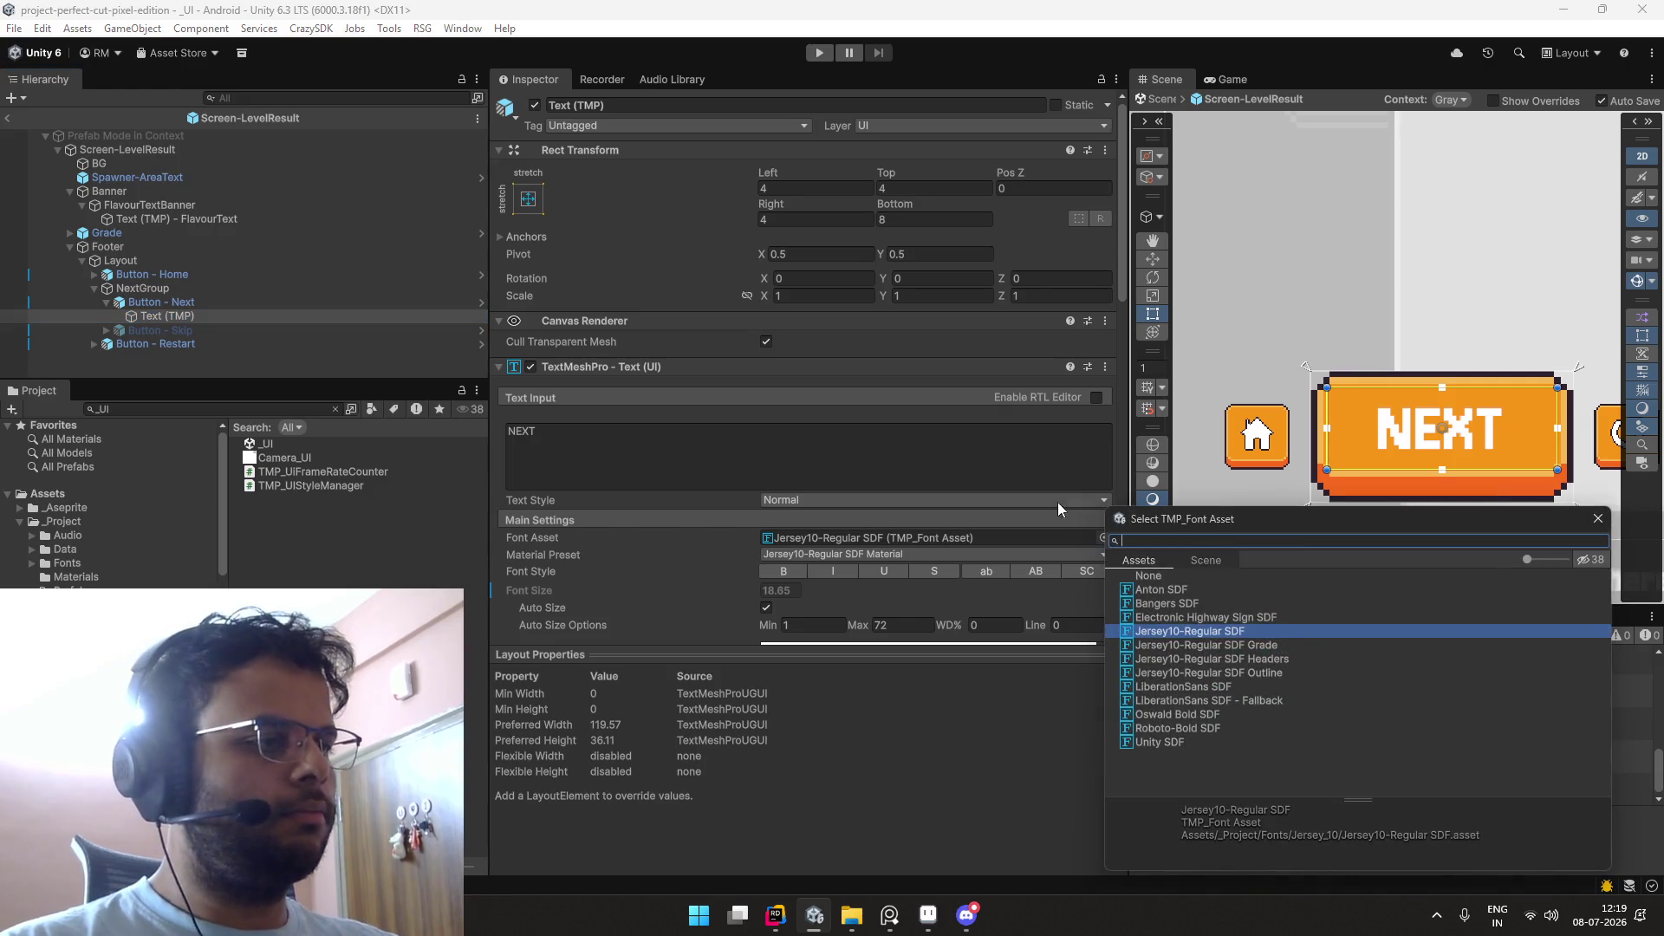
double_click(1228, 659)
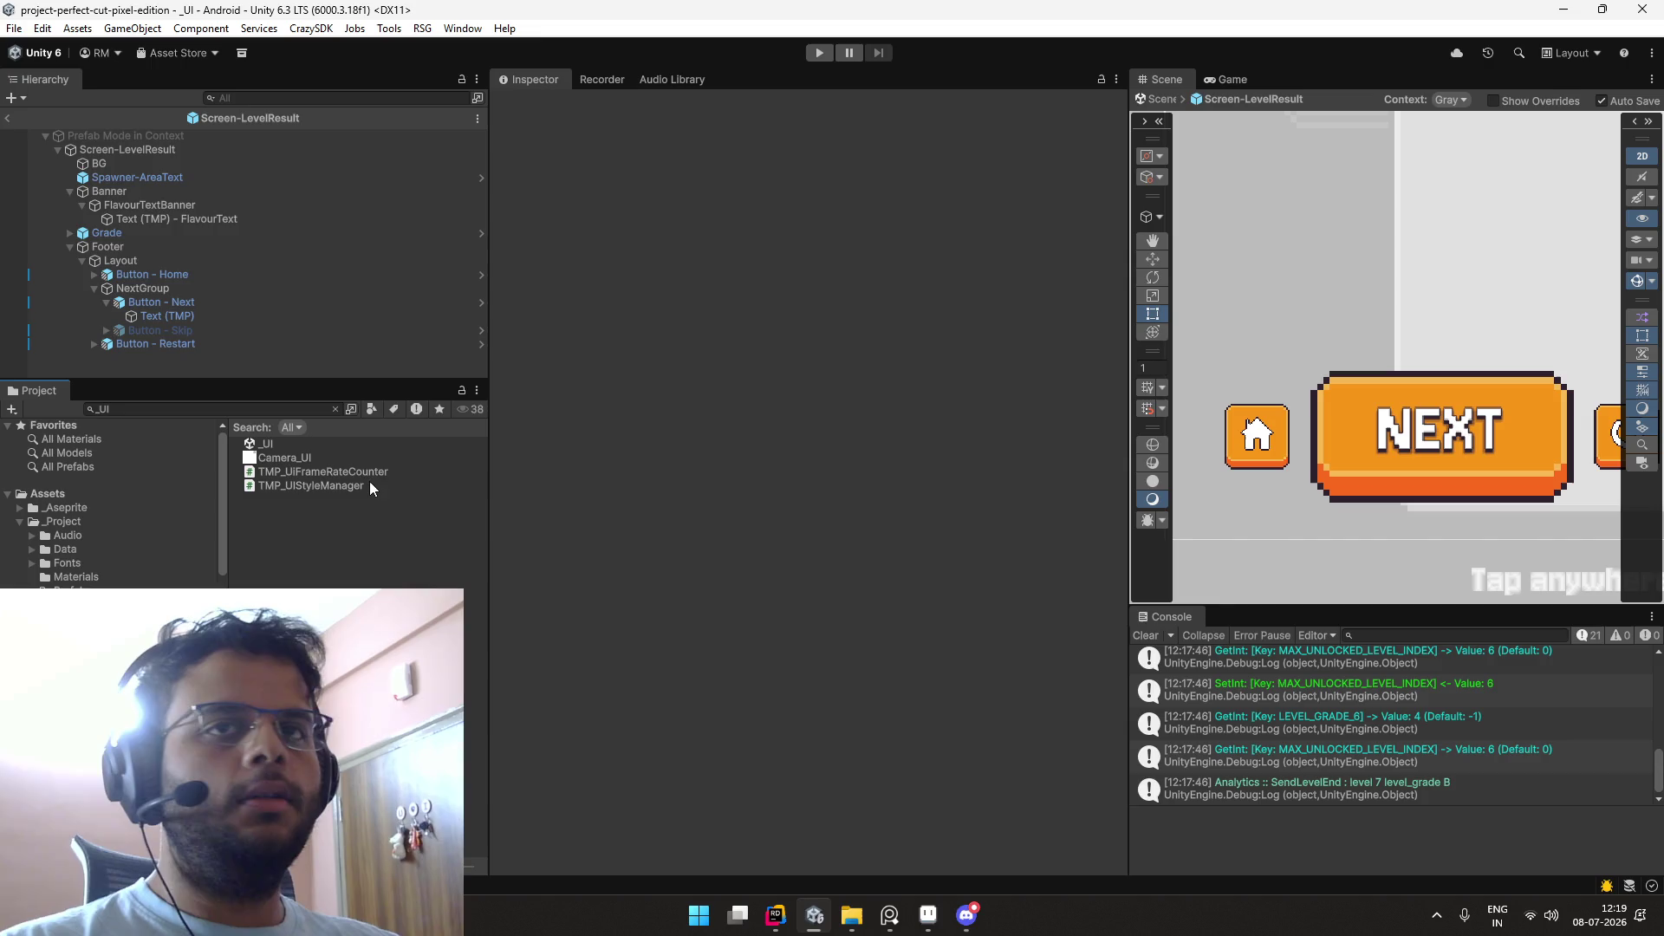
left_click(300, 319, "ctrl")
Step: Pan the scene to check the level-select icon and NEW TEXT banner, then exit Prefab Mode
left_click_drag(1298, 329, 1307, 493)
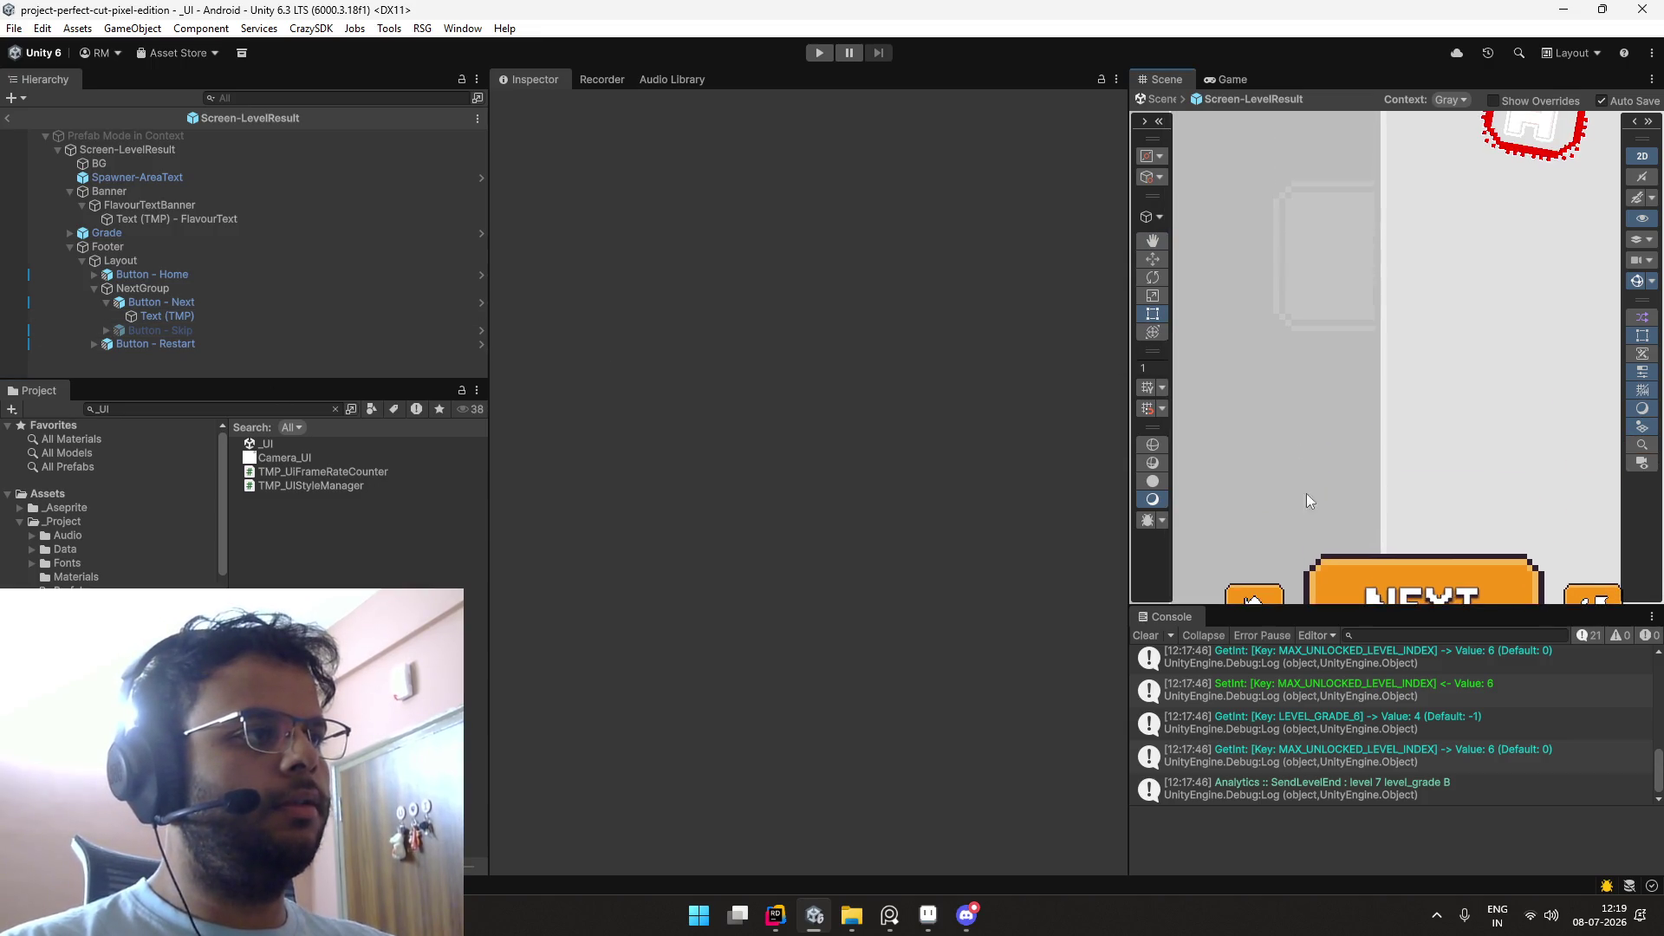
scroll(1328, 359, "down", 2)
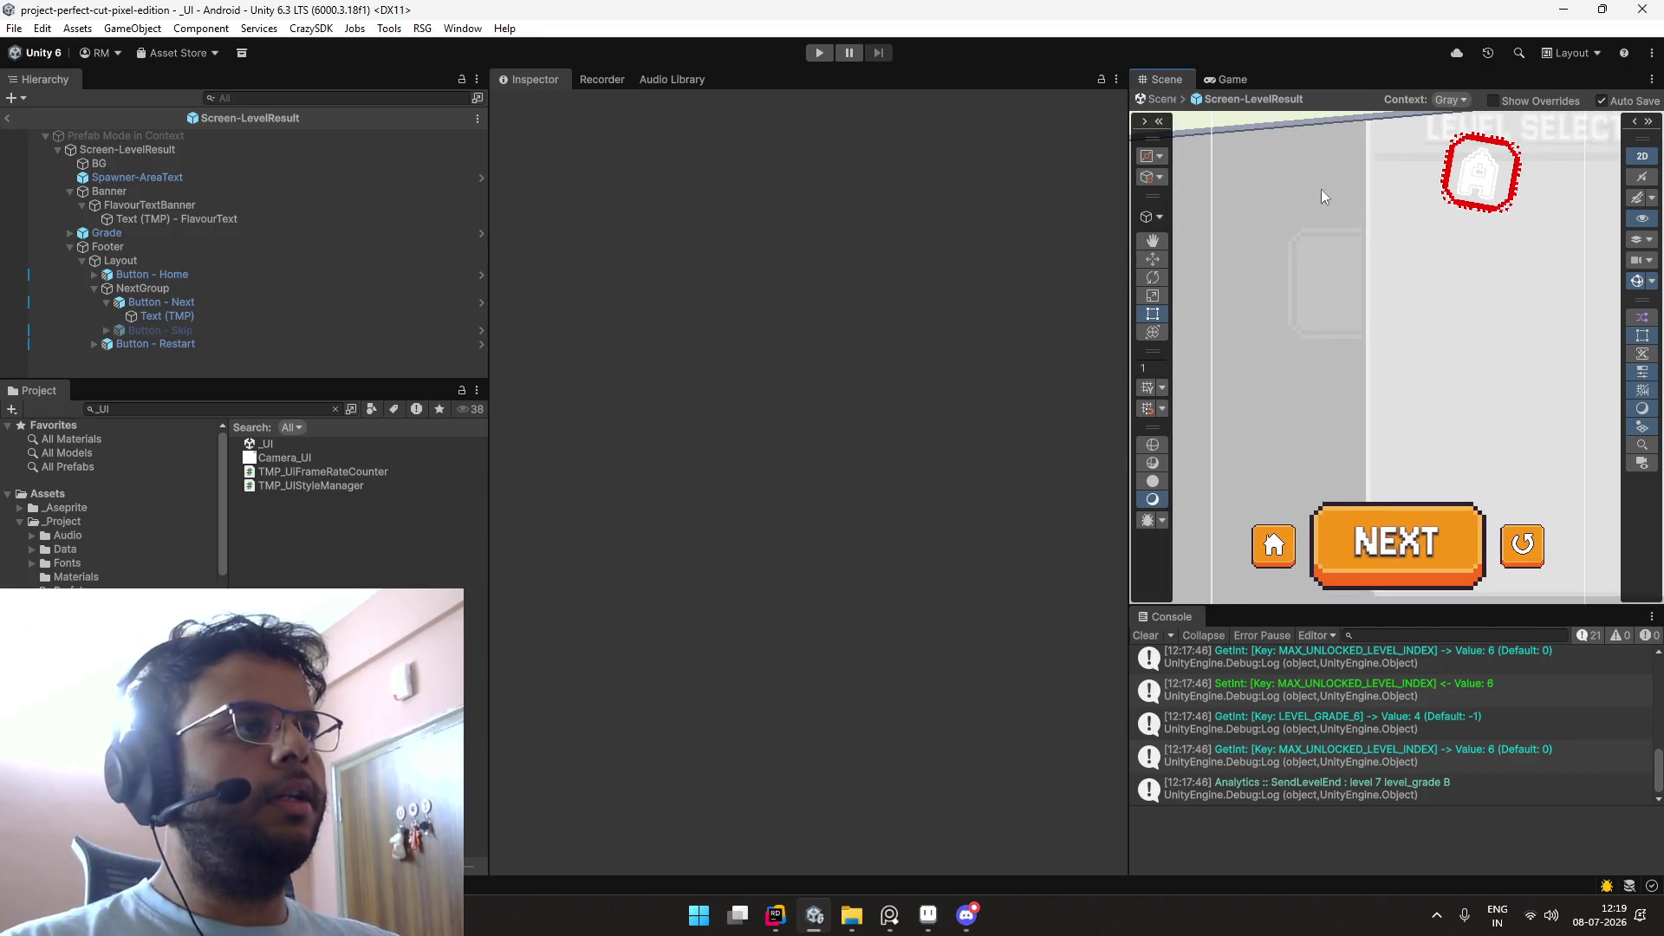
left_click_drag(1321, 189, 1328, 388)
scroll(1474, 295, "down", 3)
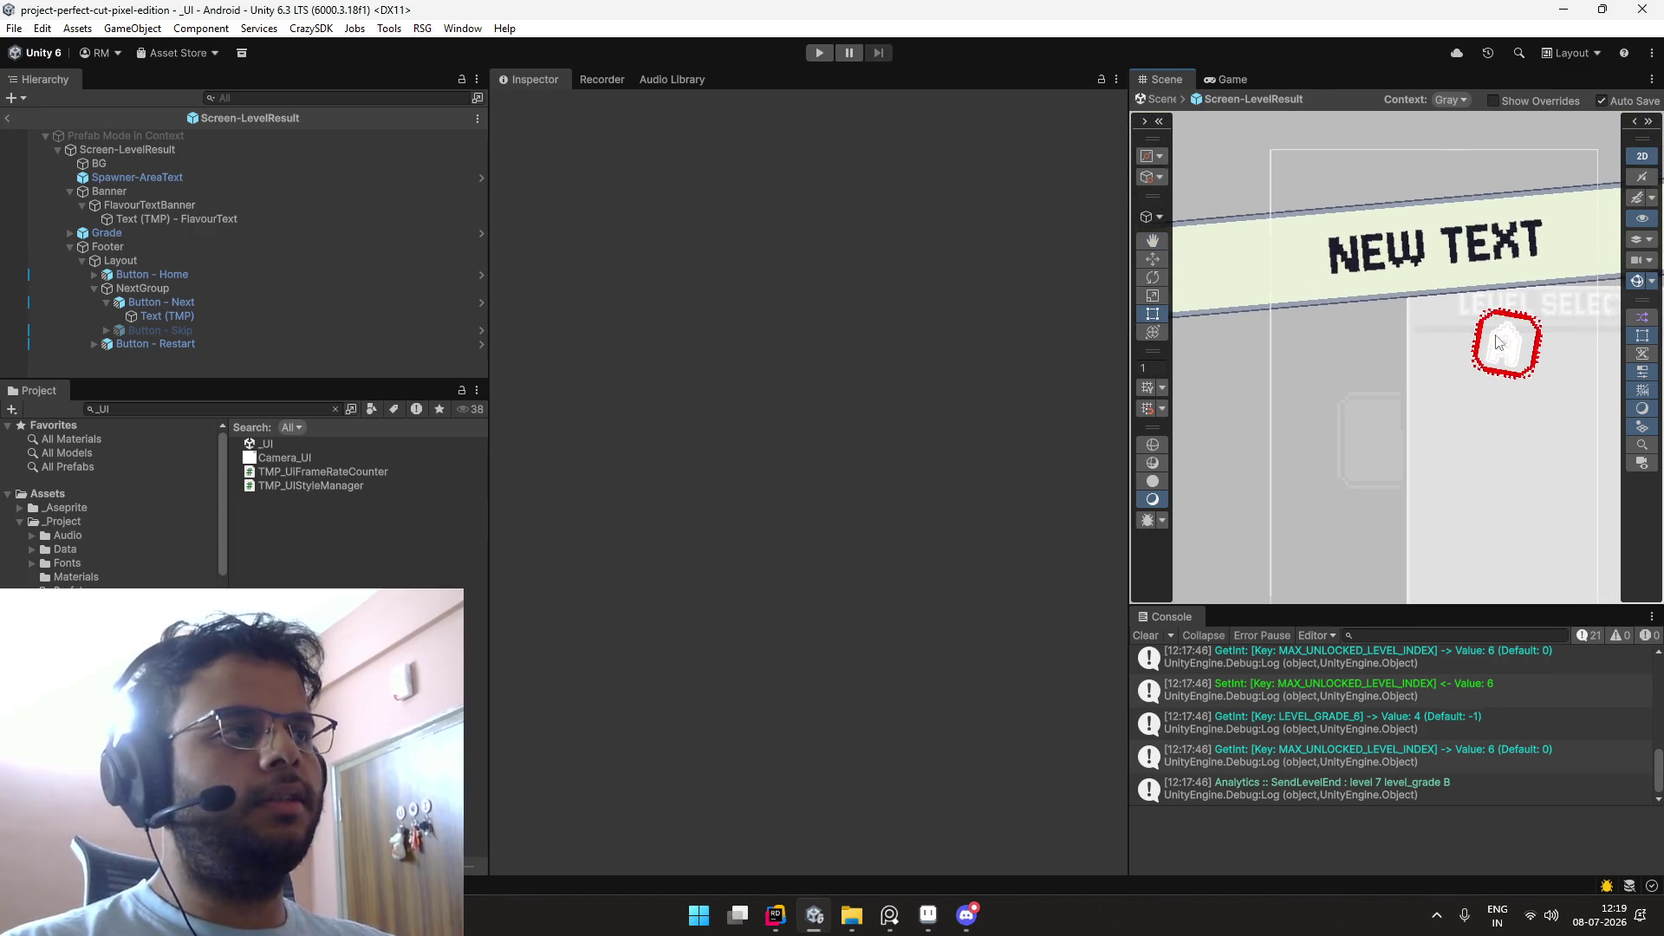
left_click(9, 118)
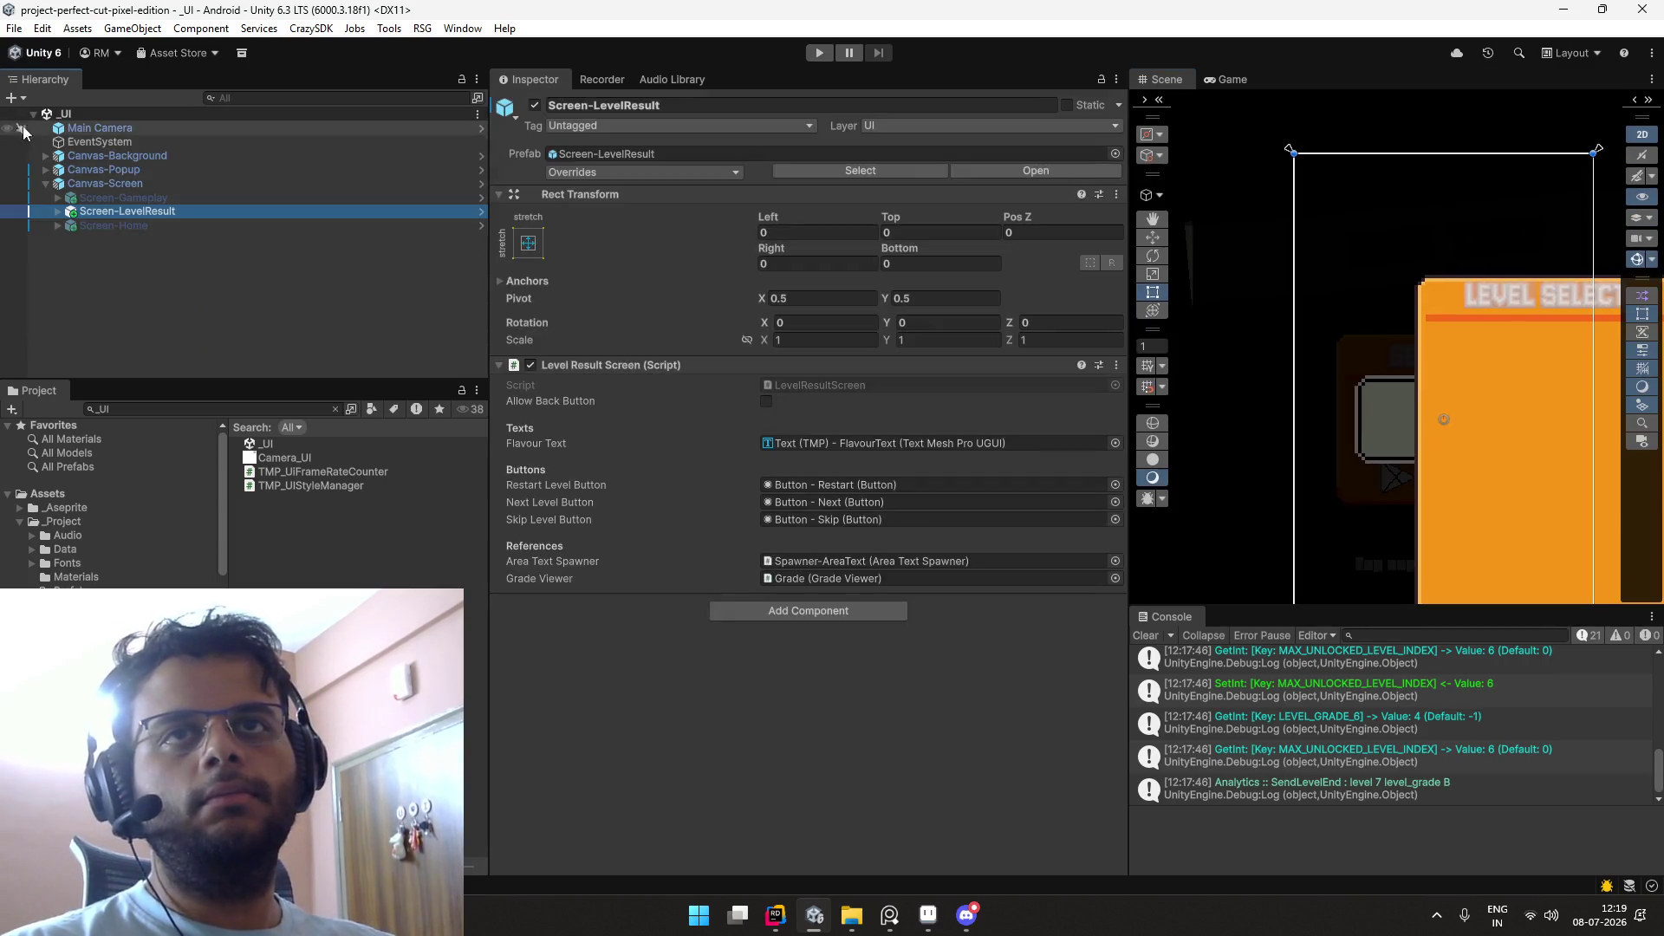
left_click(320, 409)
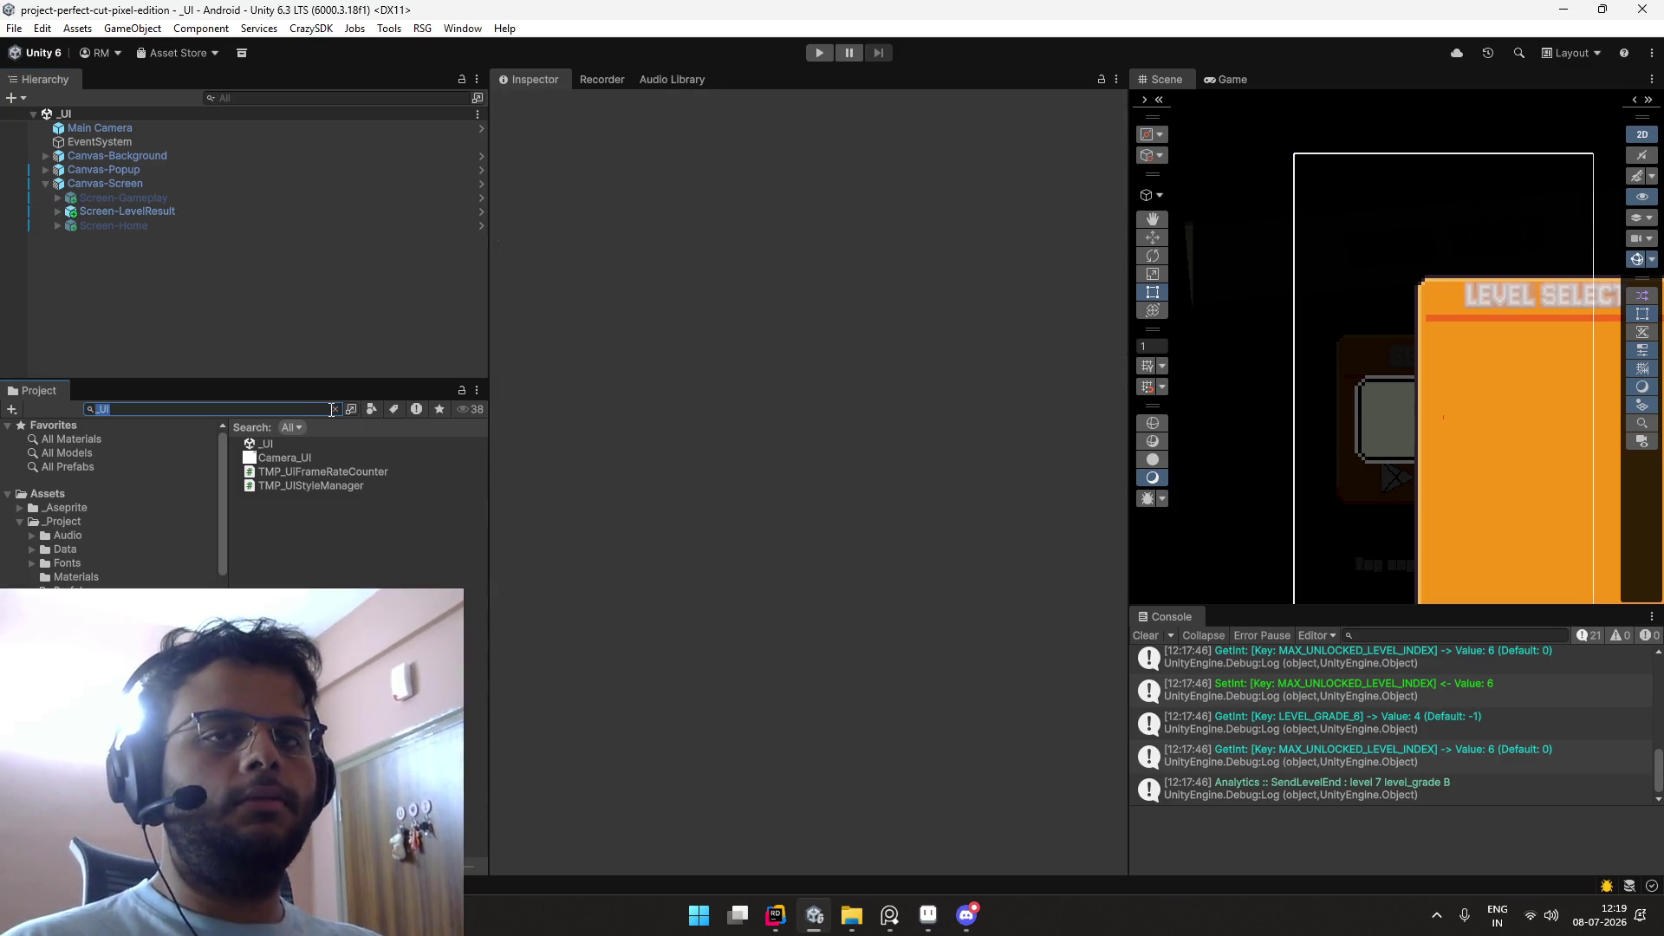
key("alt+Tab")
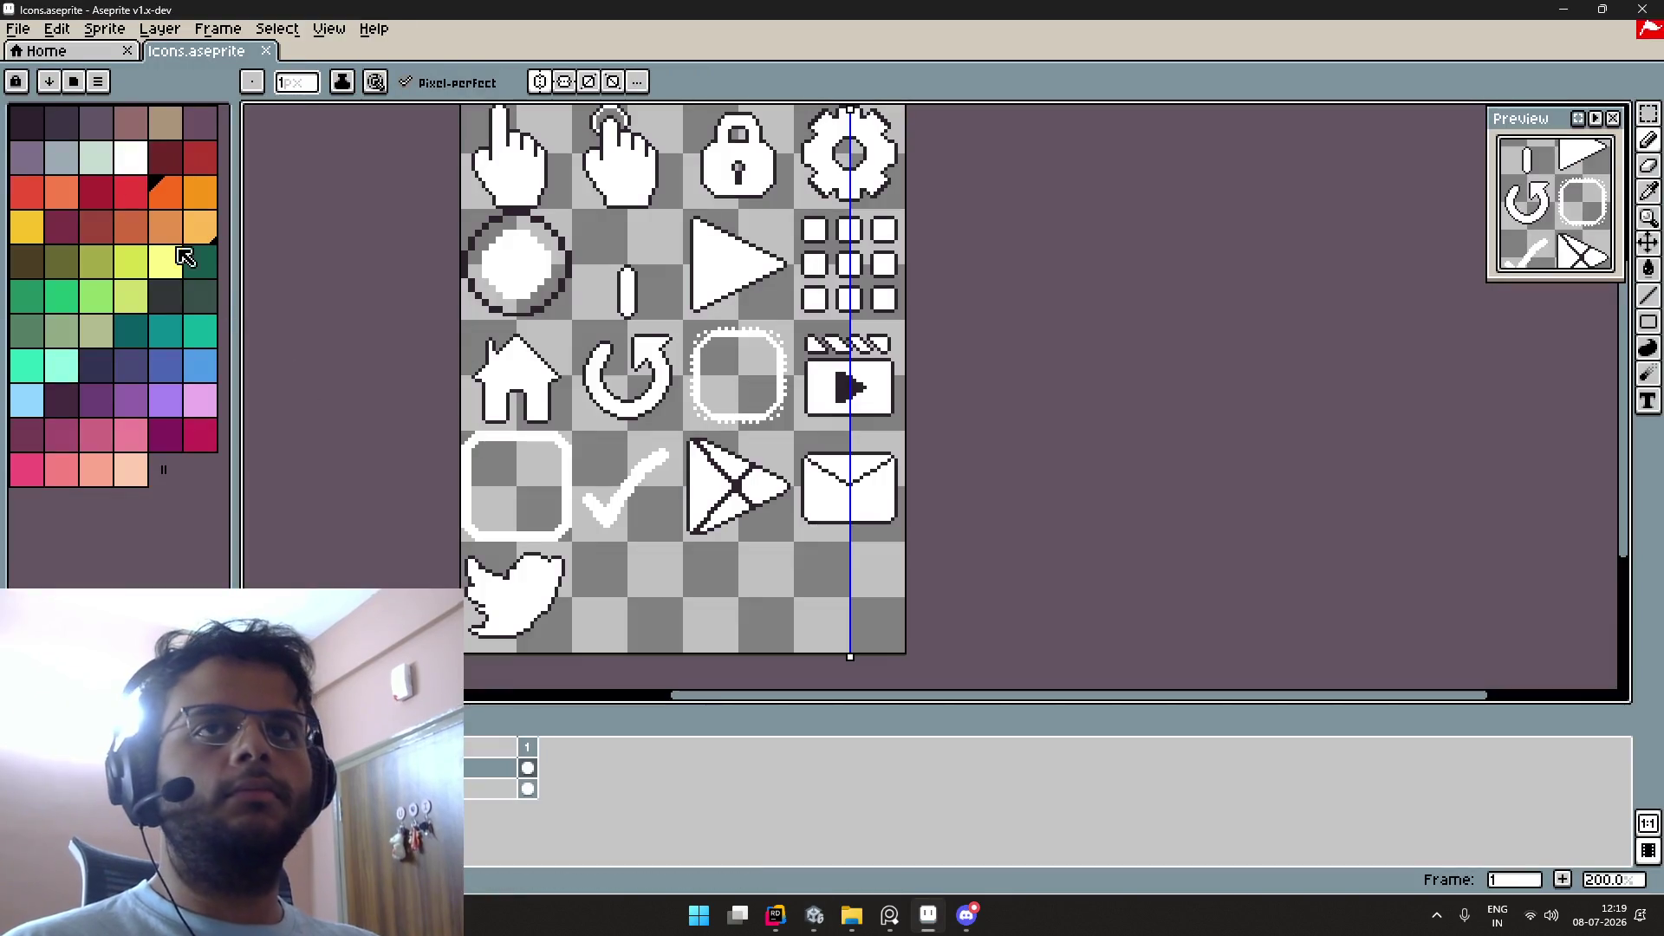
Step: Open Banner.aseprite from the UI > Interface folder
left_click(58, 57)
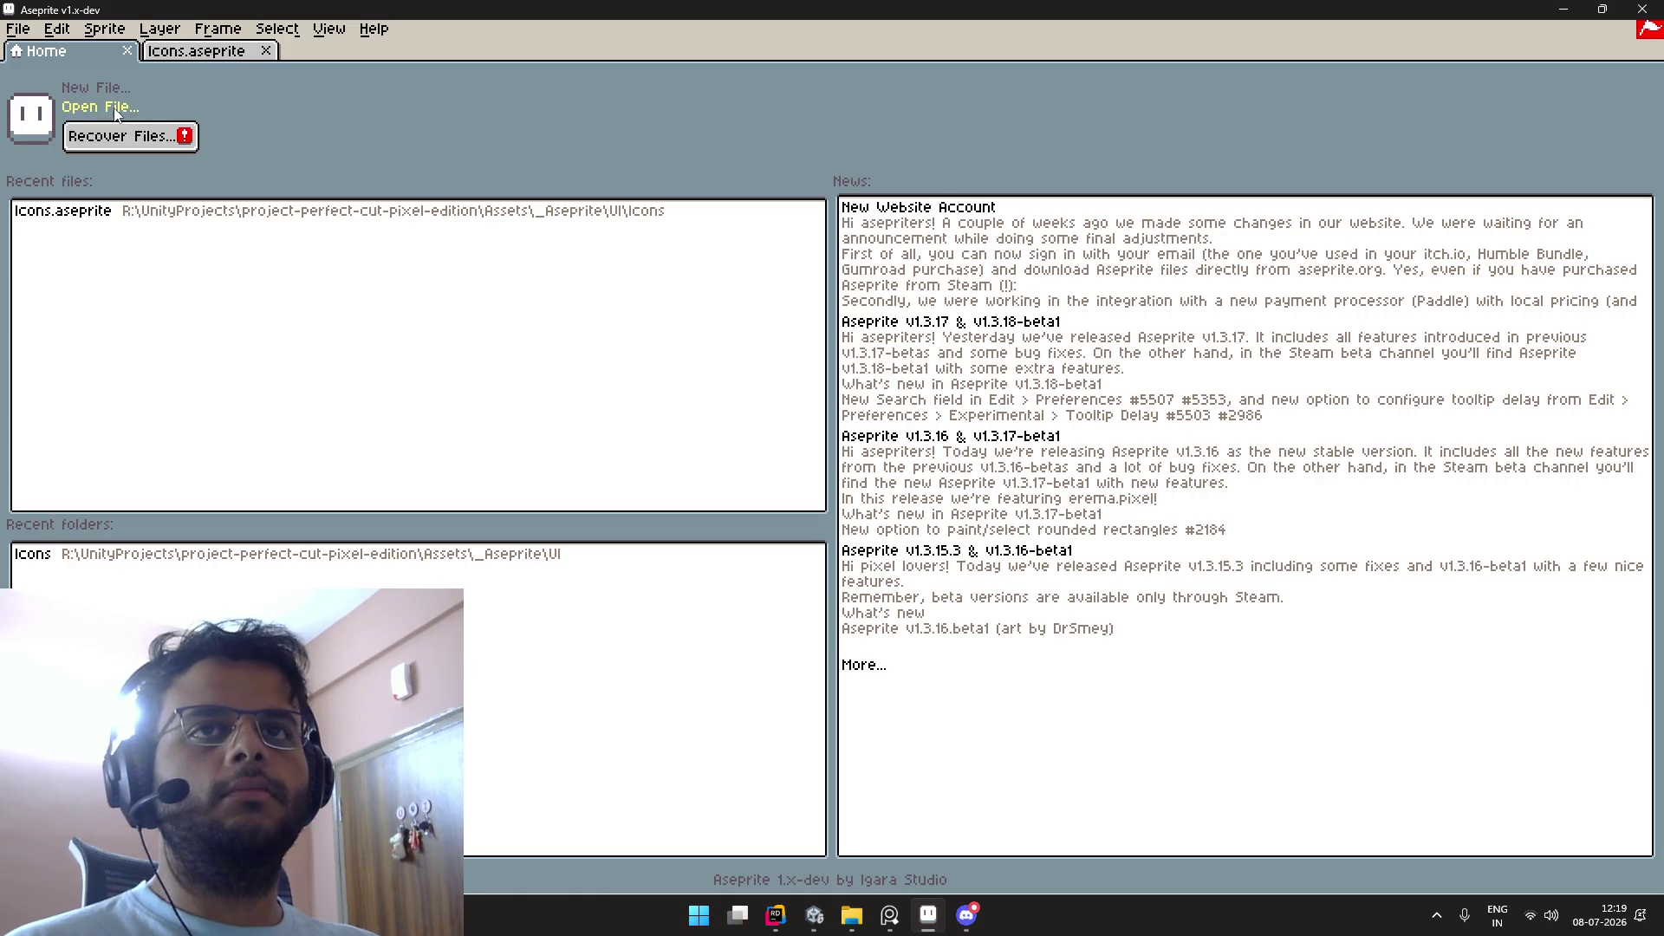
left_click(111, 107)
left_click(609, 111)
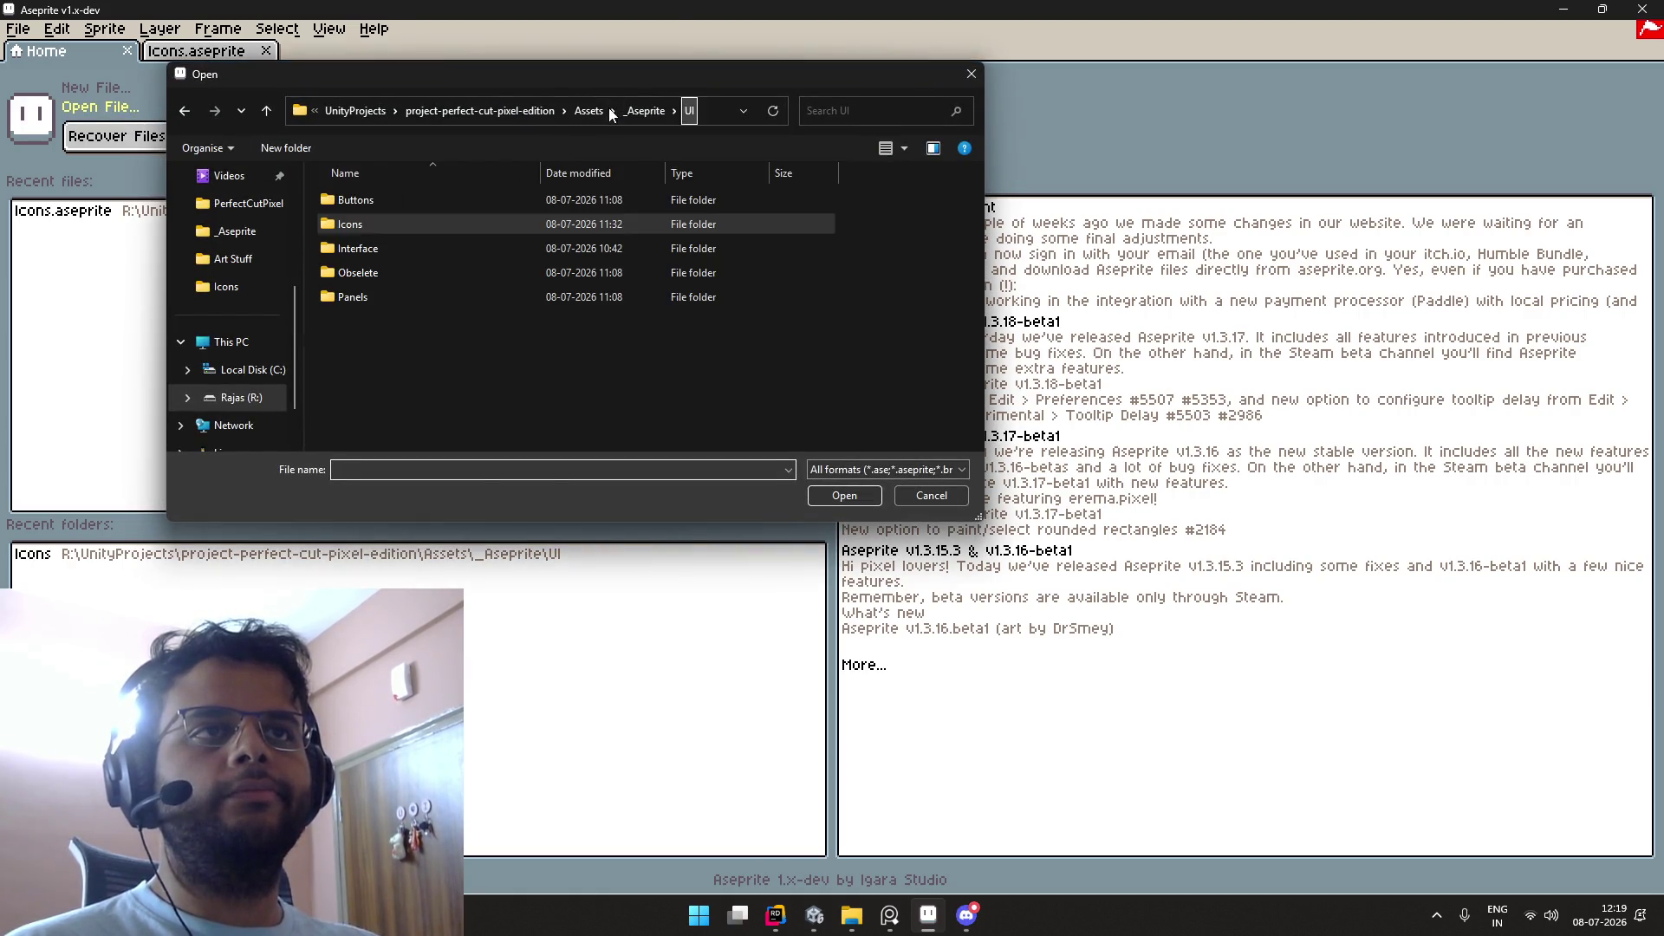
double_click(378, 246)
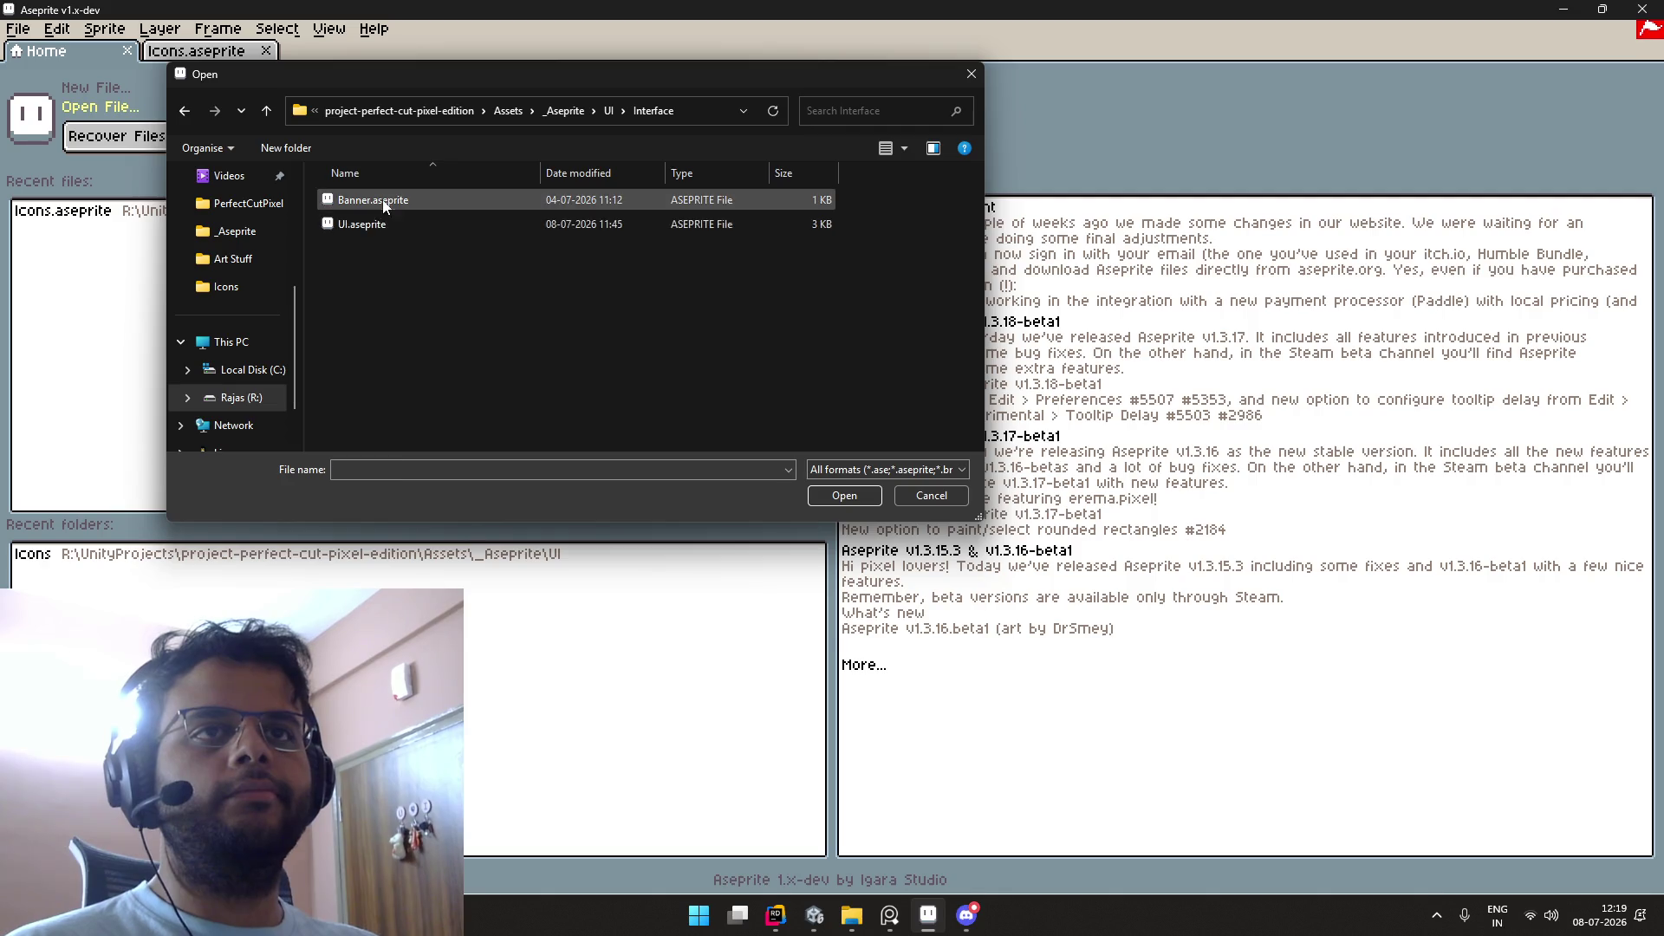
double_click(373, 200)
scroll(951, 431, "up", 5)
scroll(922, 420, "down", 2)
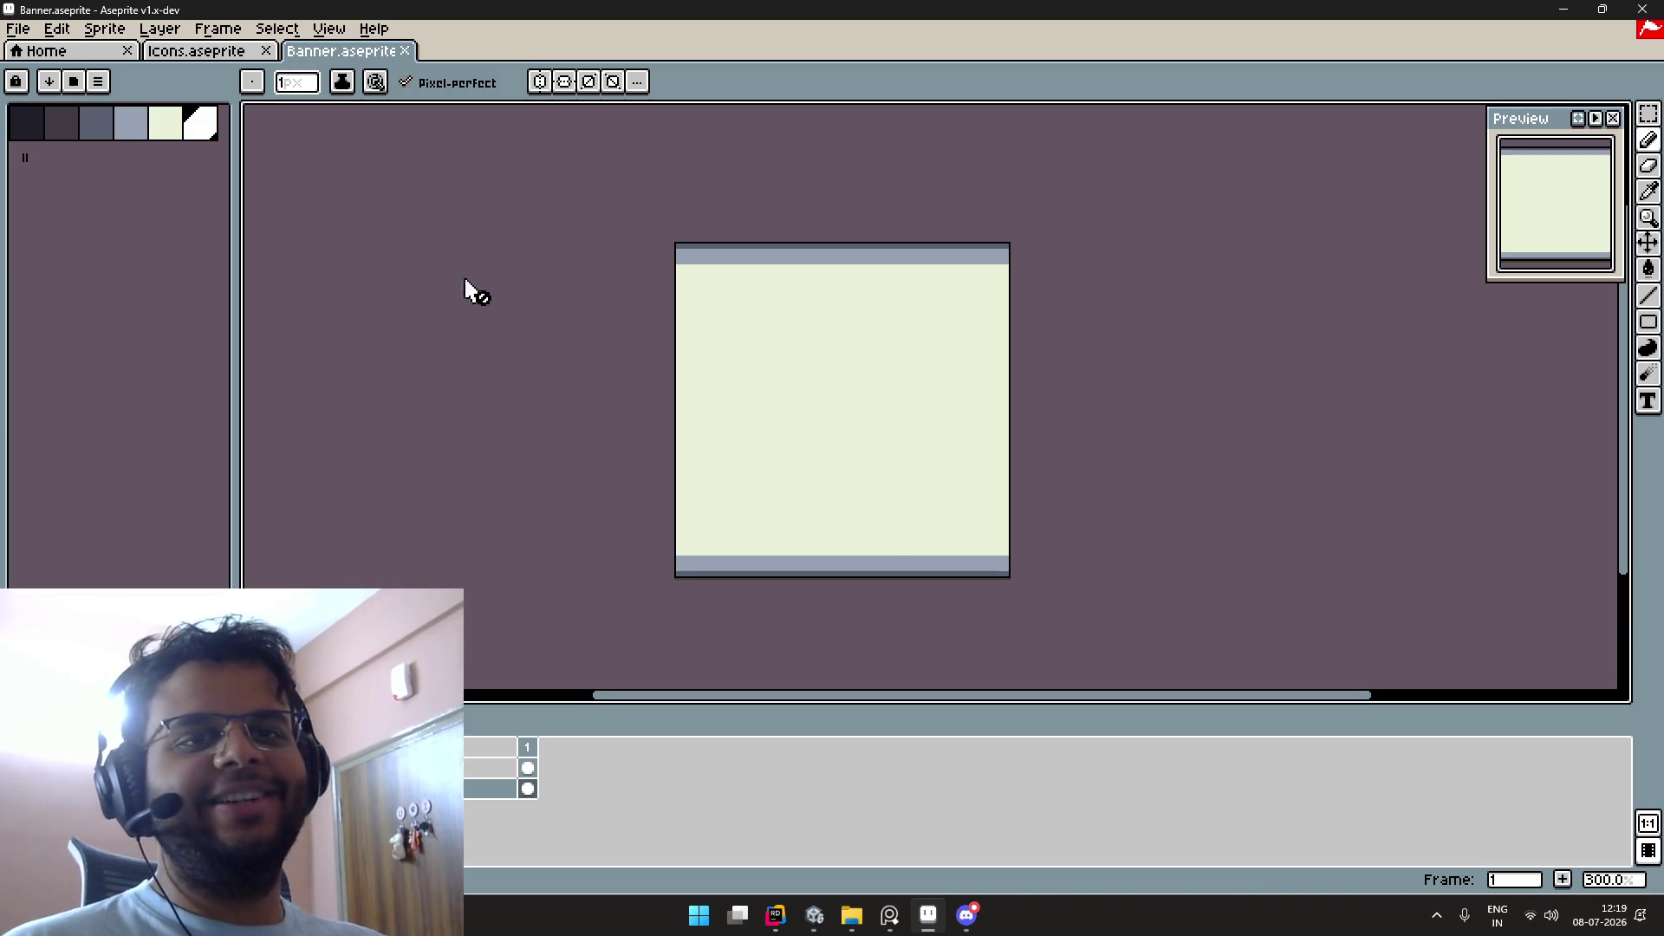
Step: Load the full default colour palette into the banner, then start opening another sprite
left_click(98, 81)
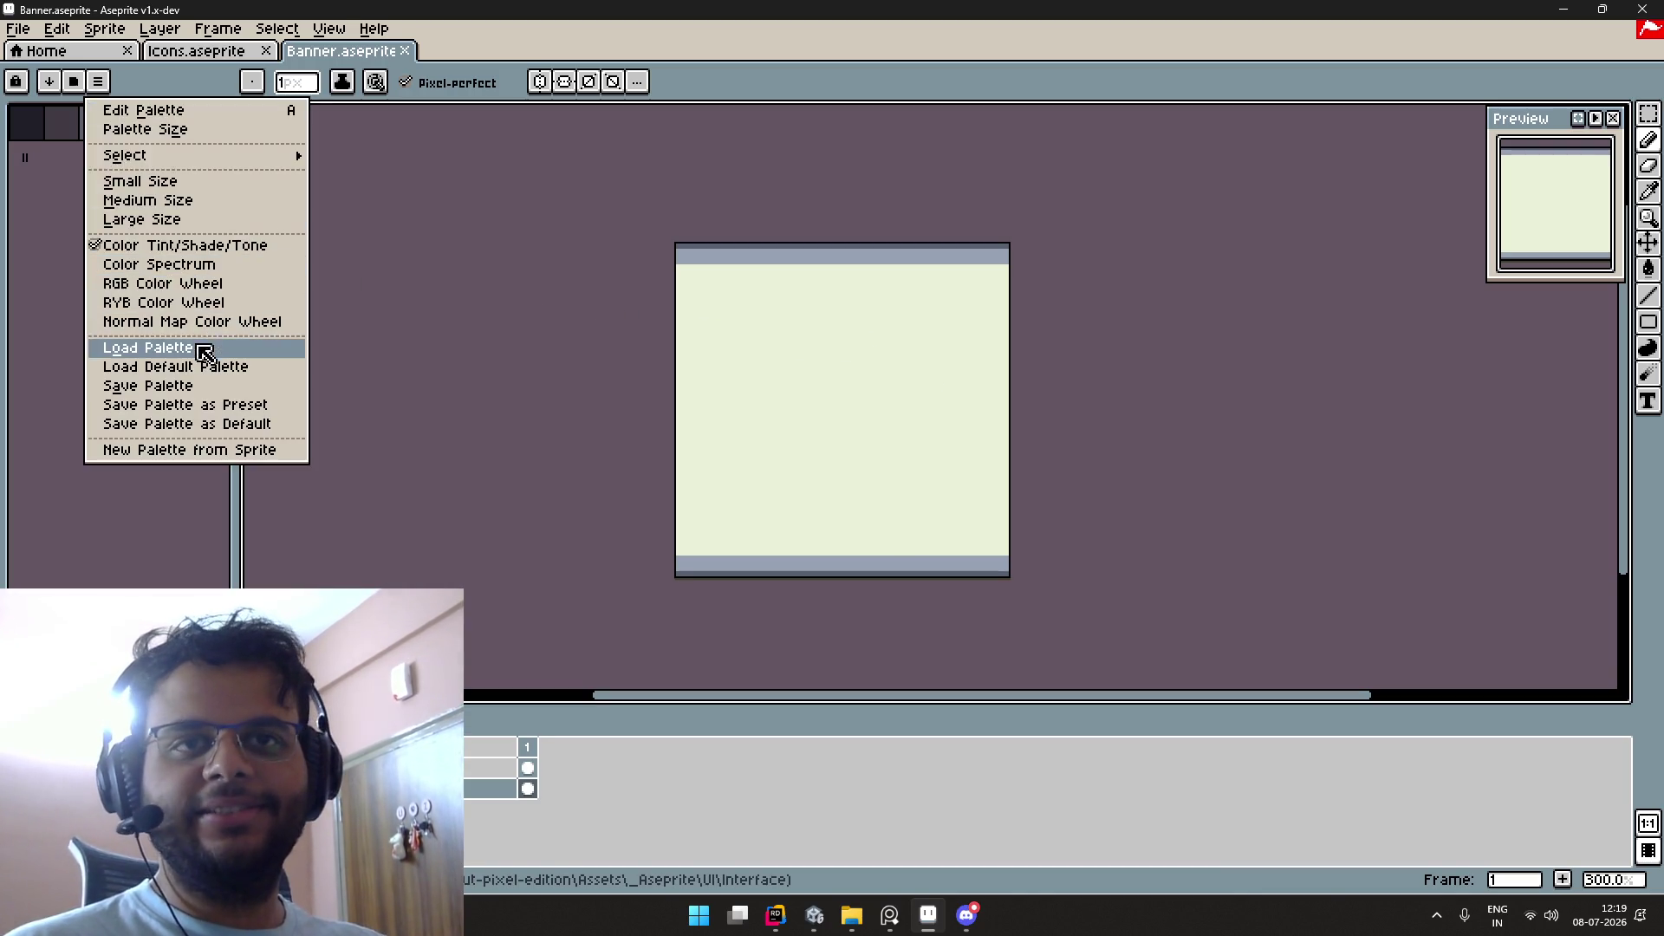
left_click(186, 366)
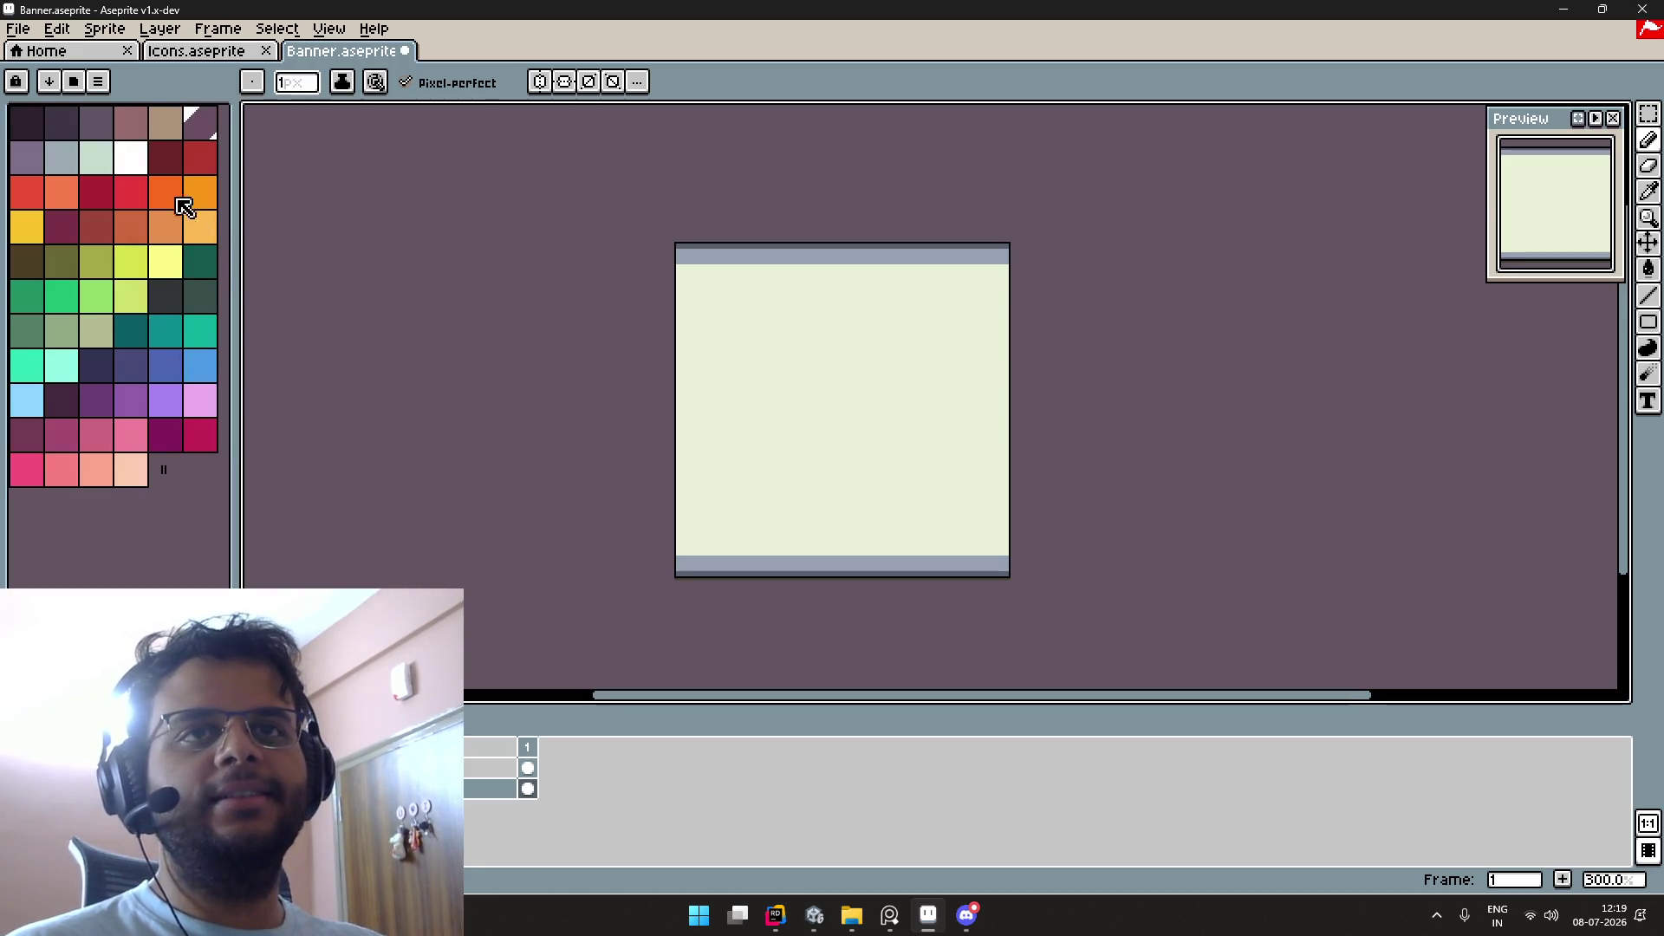
left_click(201, 52)
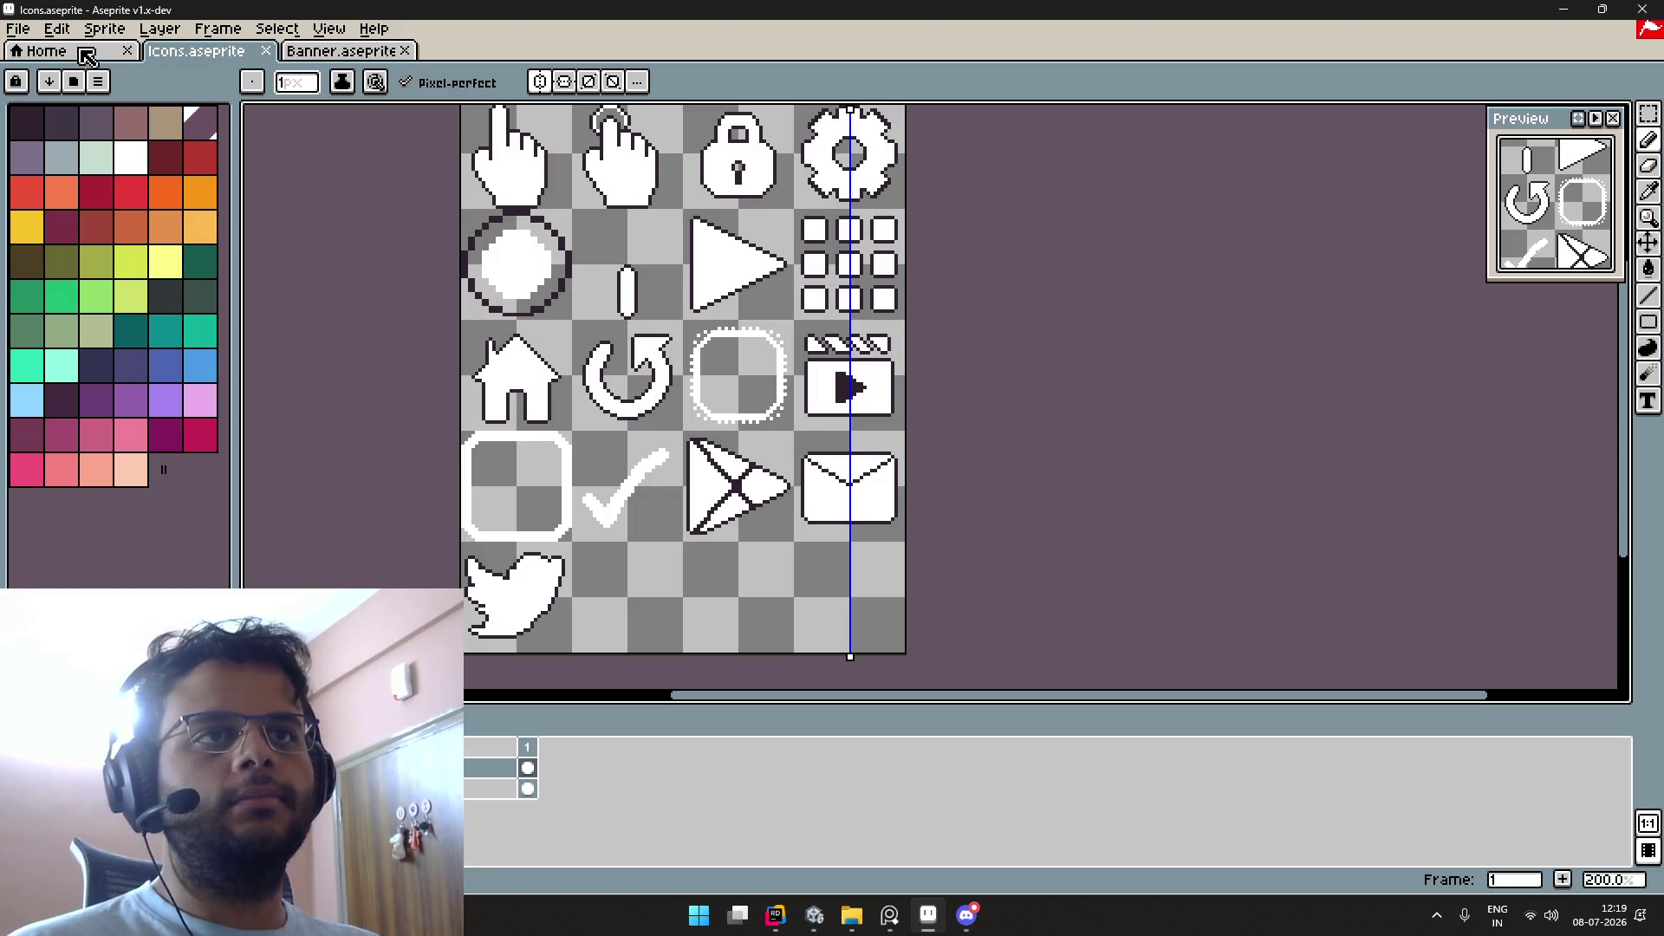
left_click(80, 52)
left_click(99, 106)
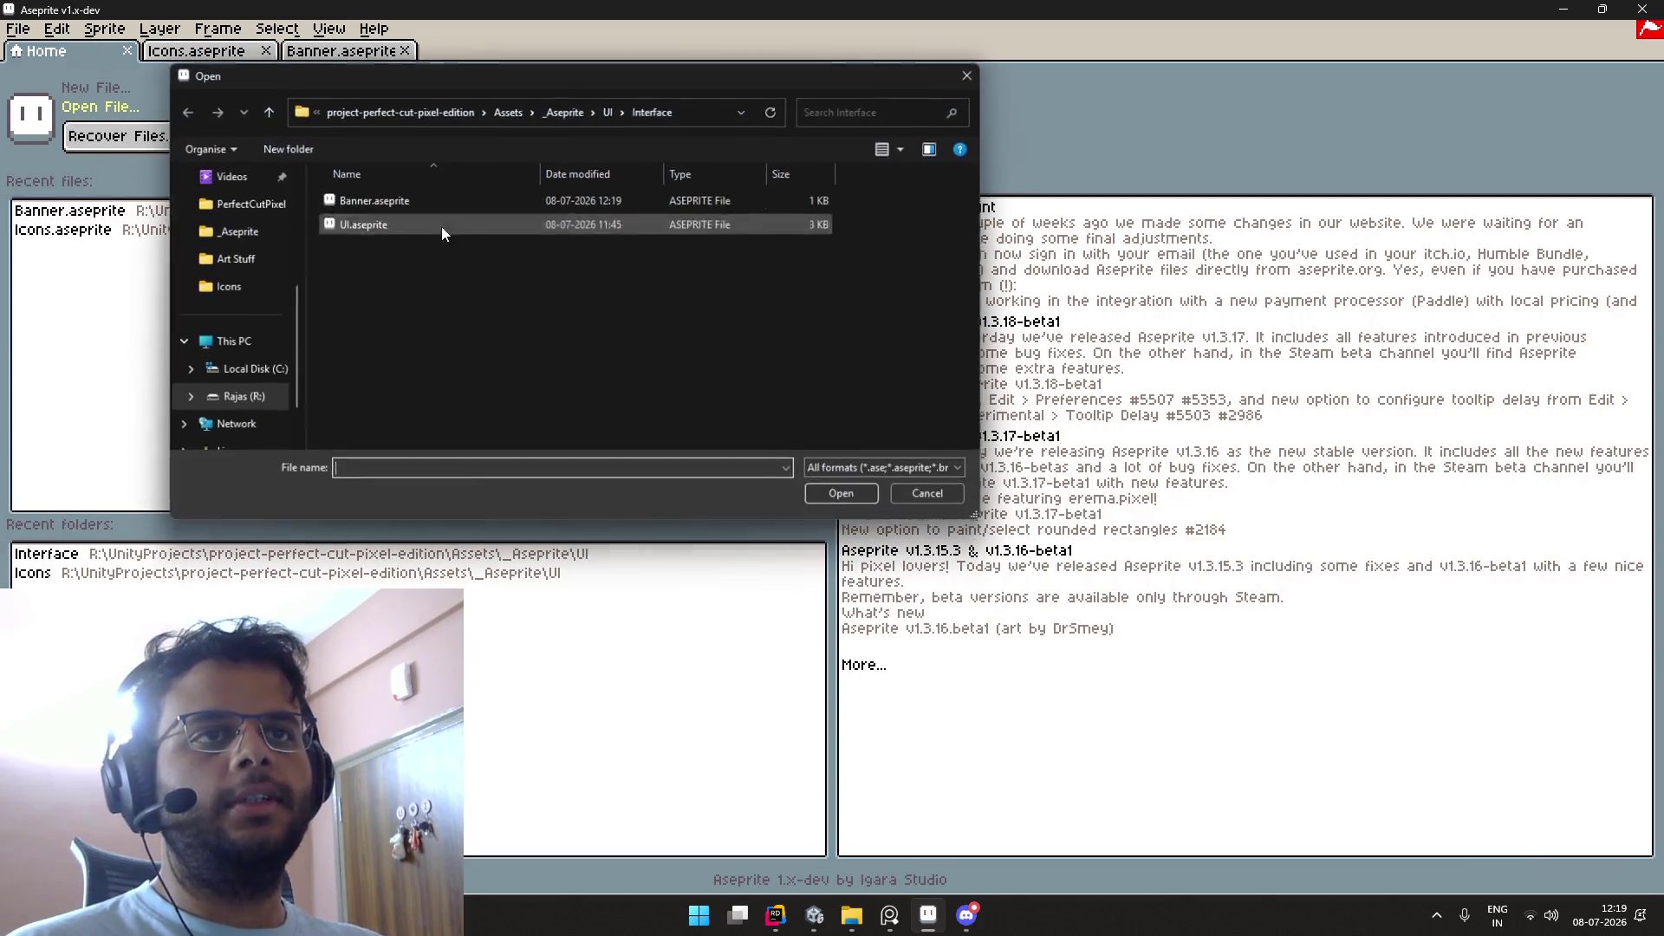
Step: Open UI.aseprite and copy the orange button artwork
double_click(383, 223)
scroll(814, 309, "up", 4)
left_click_drag(901, 321, 610, 241)
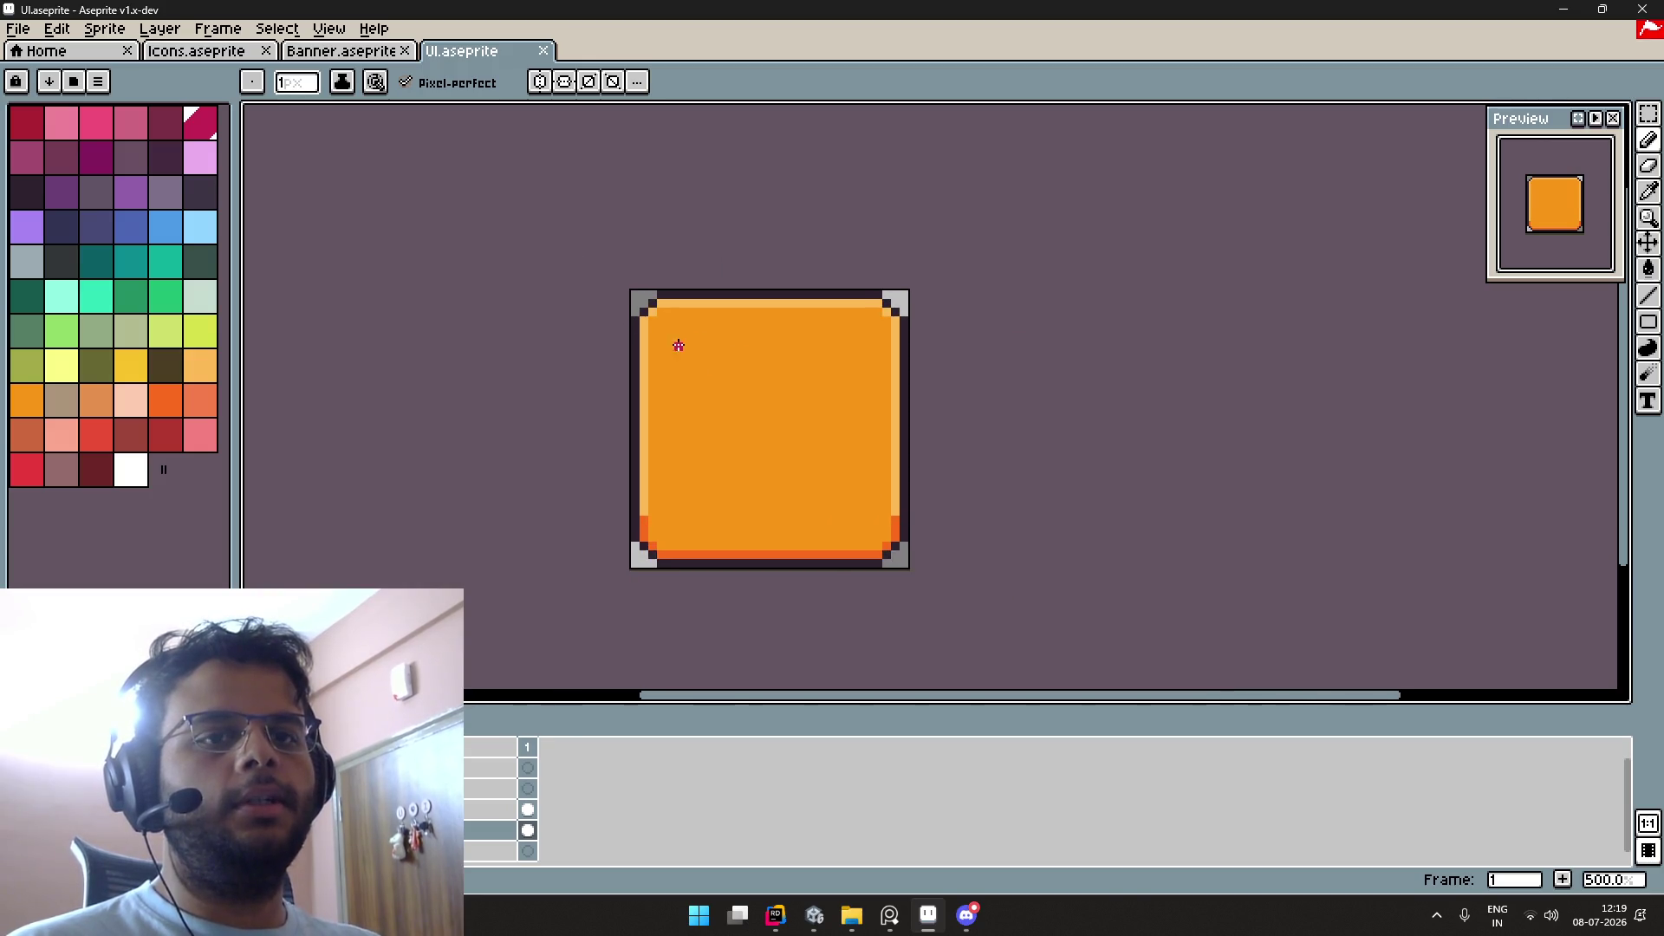
key("v")
key("ctrl+a")
Step: Paste the orange rounded square onto a new layer in the banner sprite
left_click(355, 55)
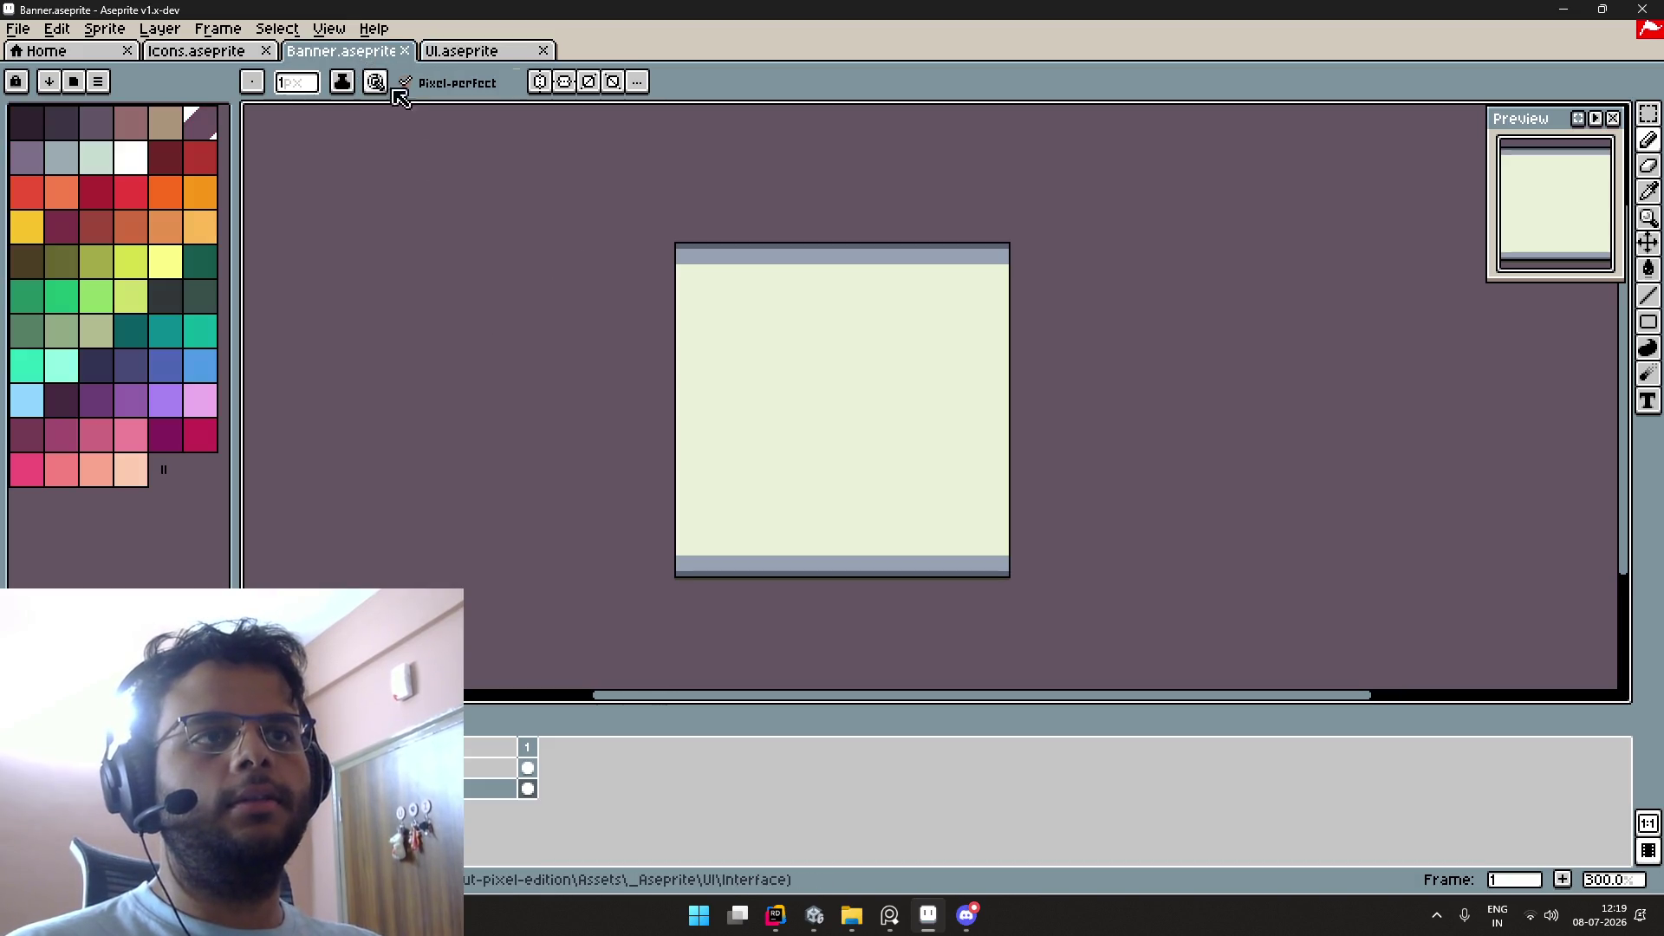
left_click(528, 789)
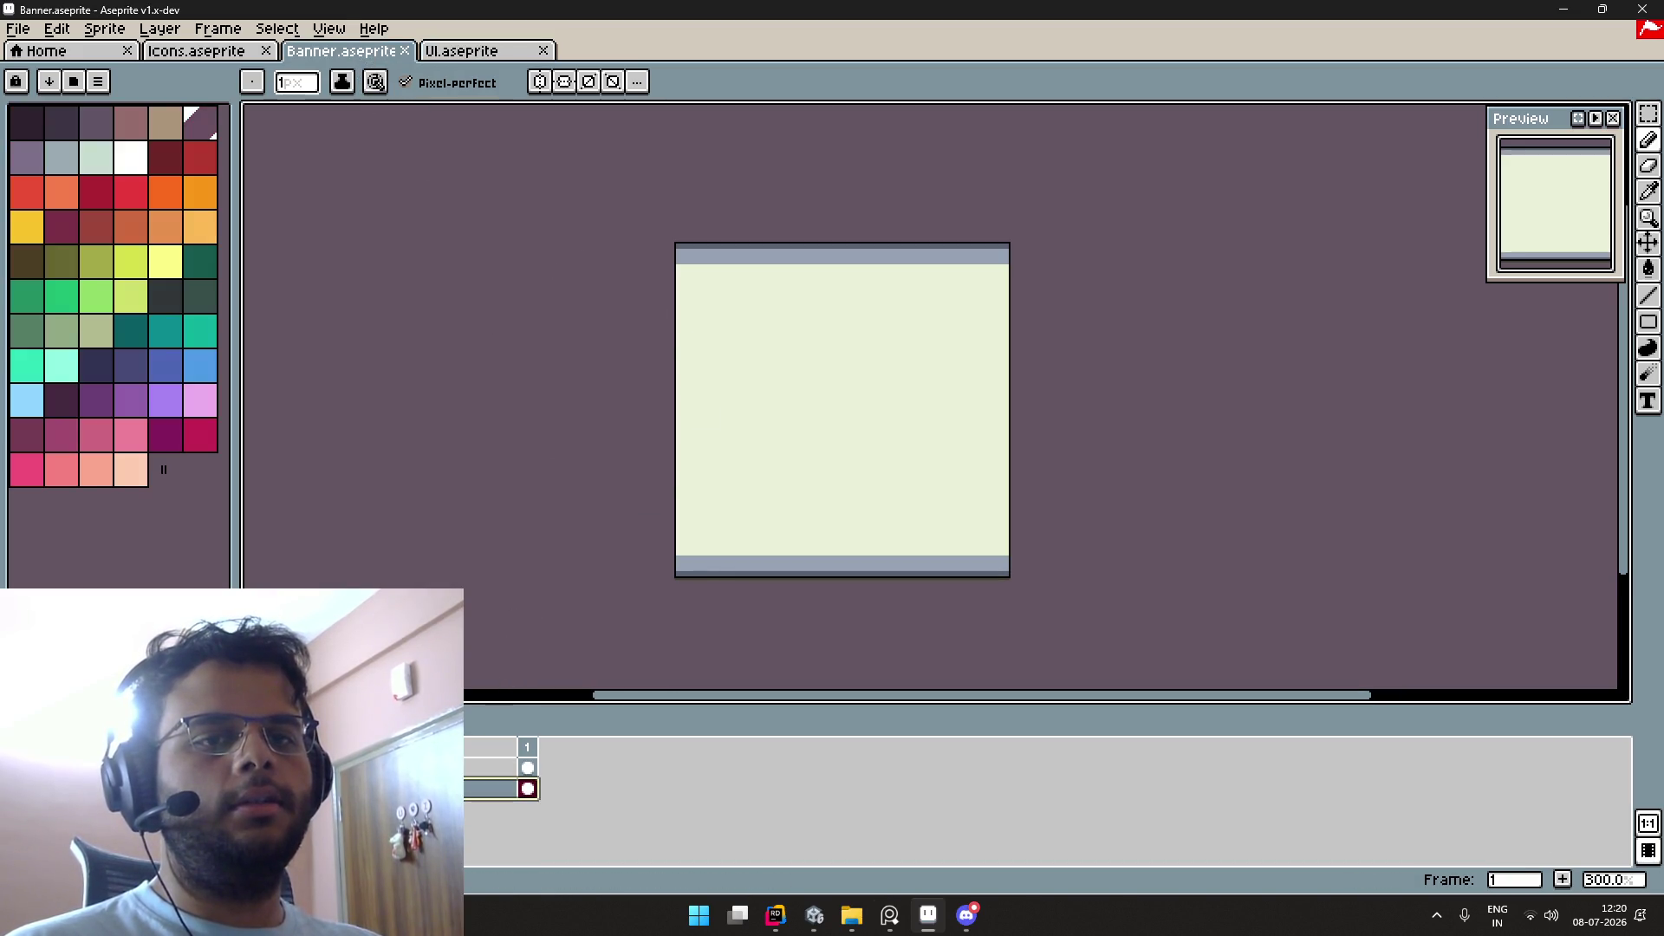
left_click(528, 767)
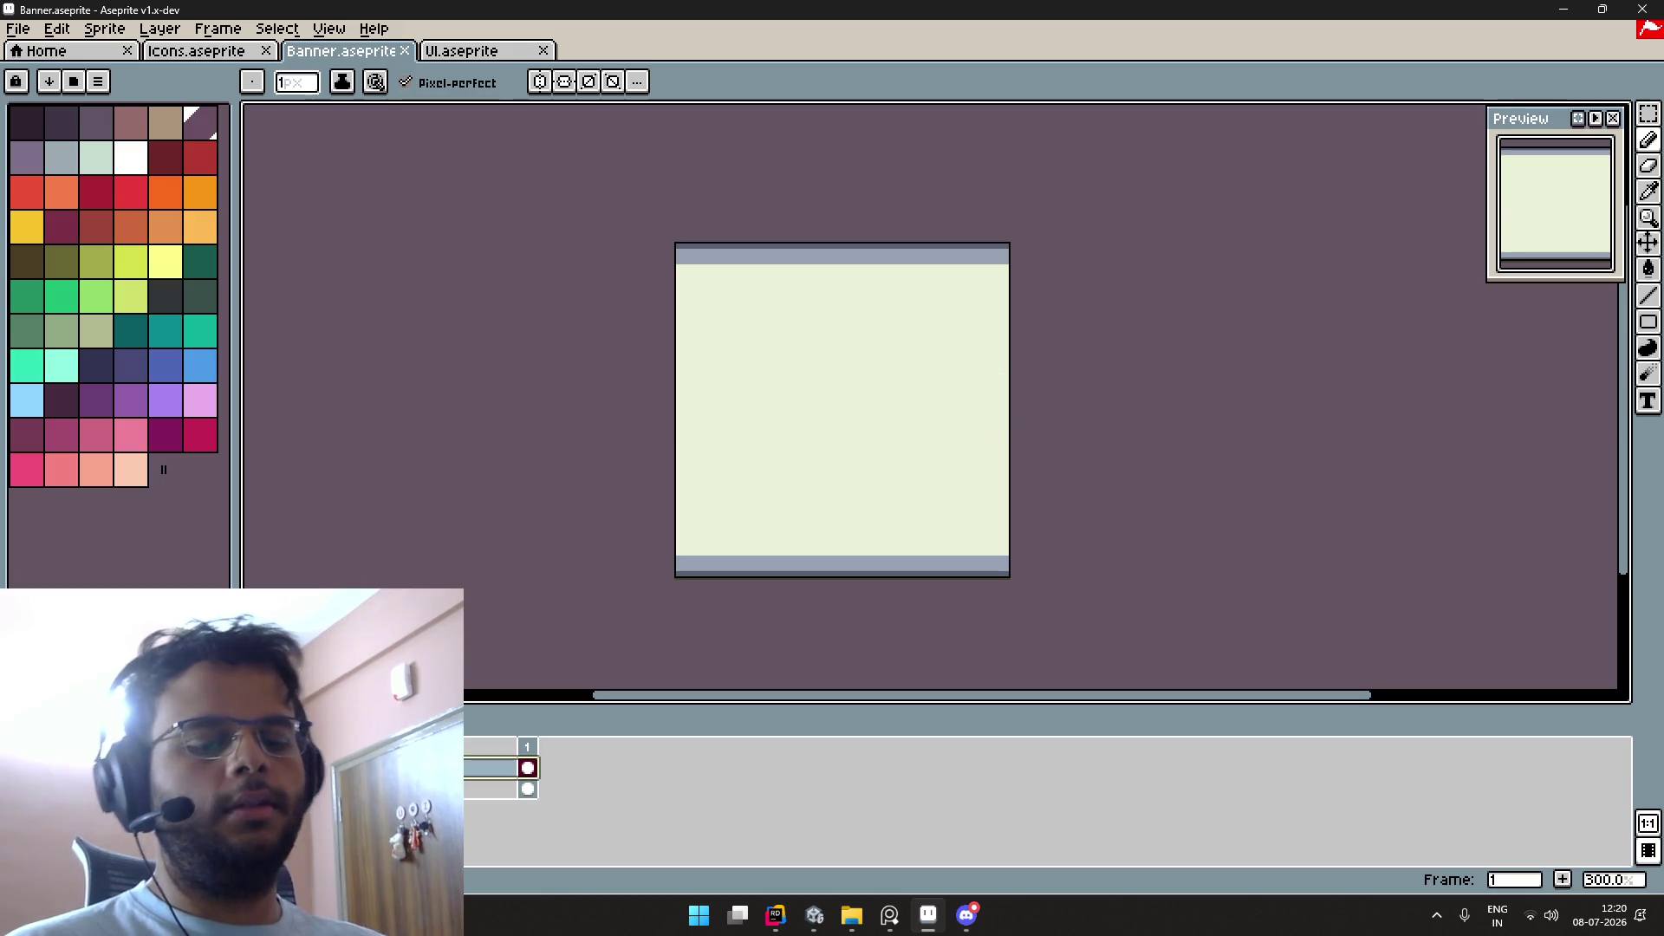
key("shift+n")
key("ctrl+v")
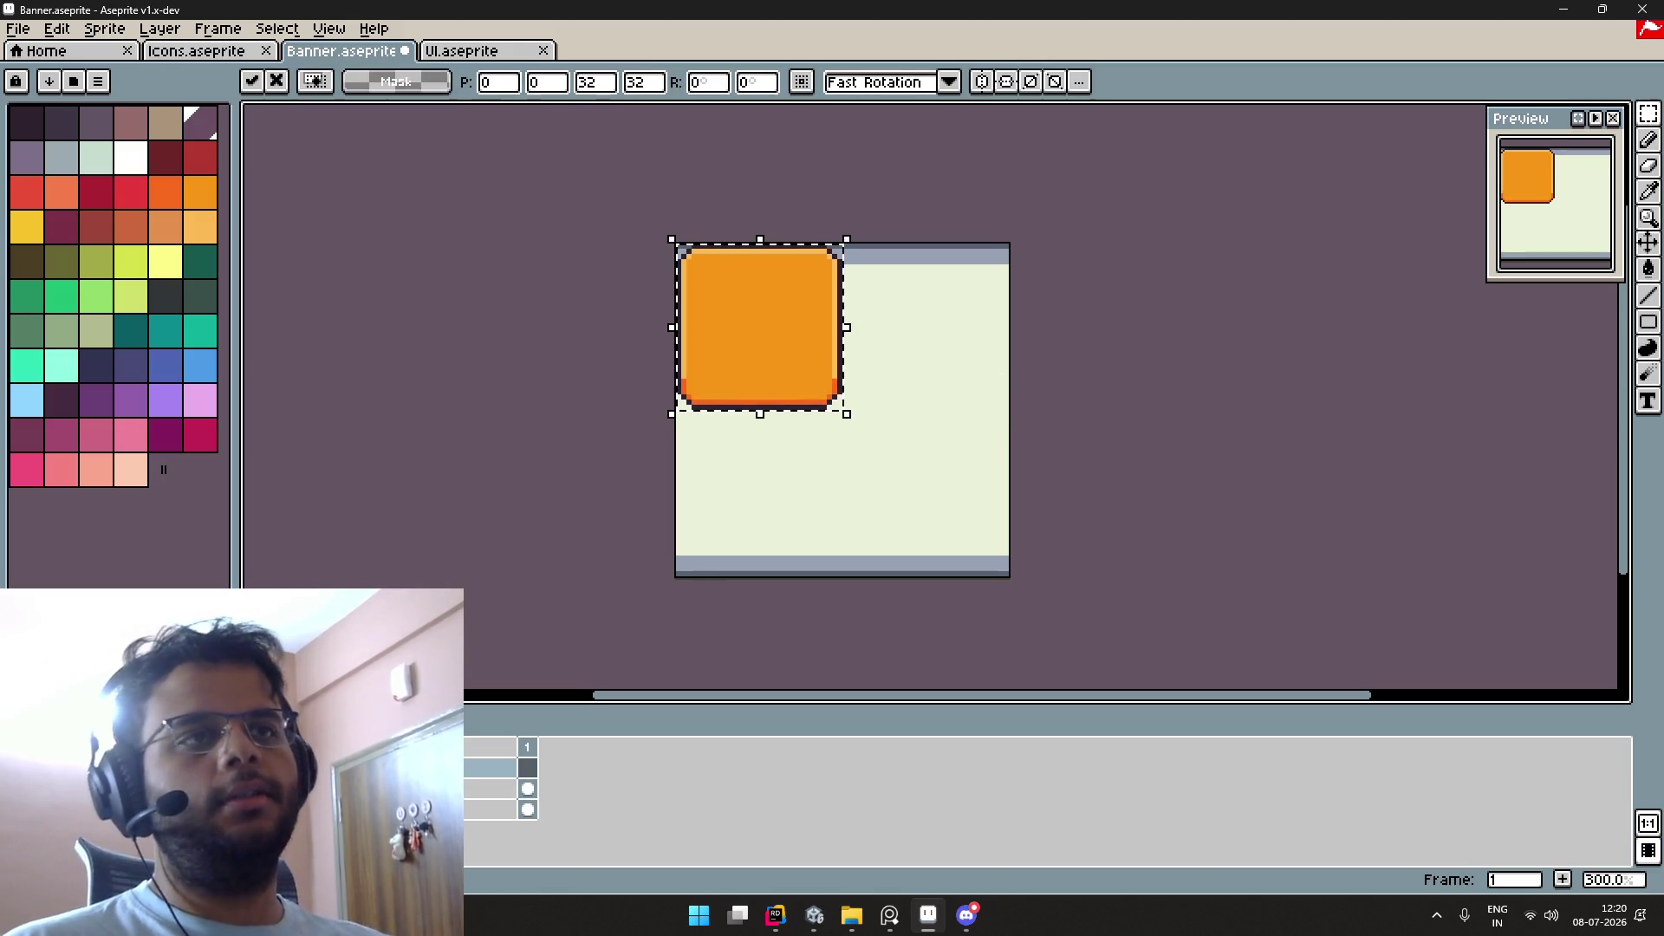
scroll(793, 452, "up", 3)
left_click_drag(769, 372, 561, 491)
key("Return")
scroll(824, 508, "up", 2)
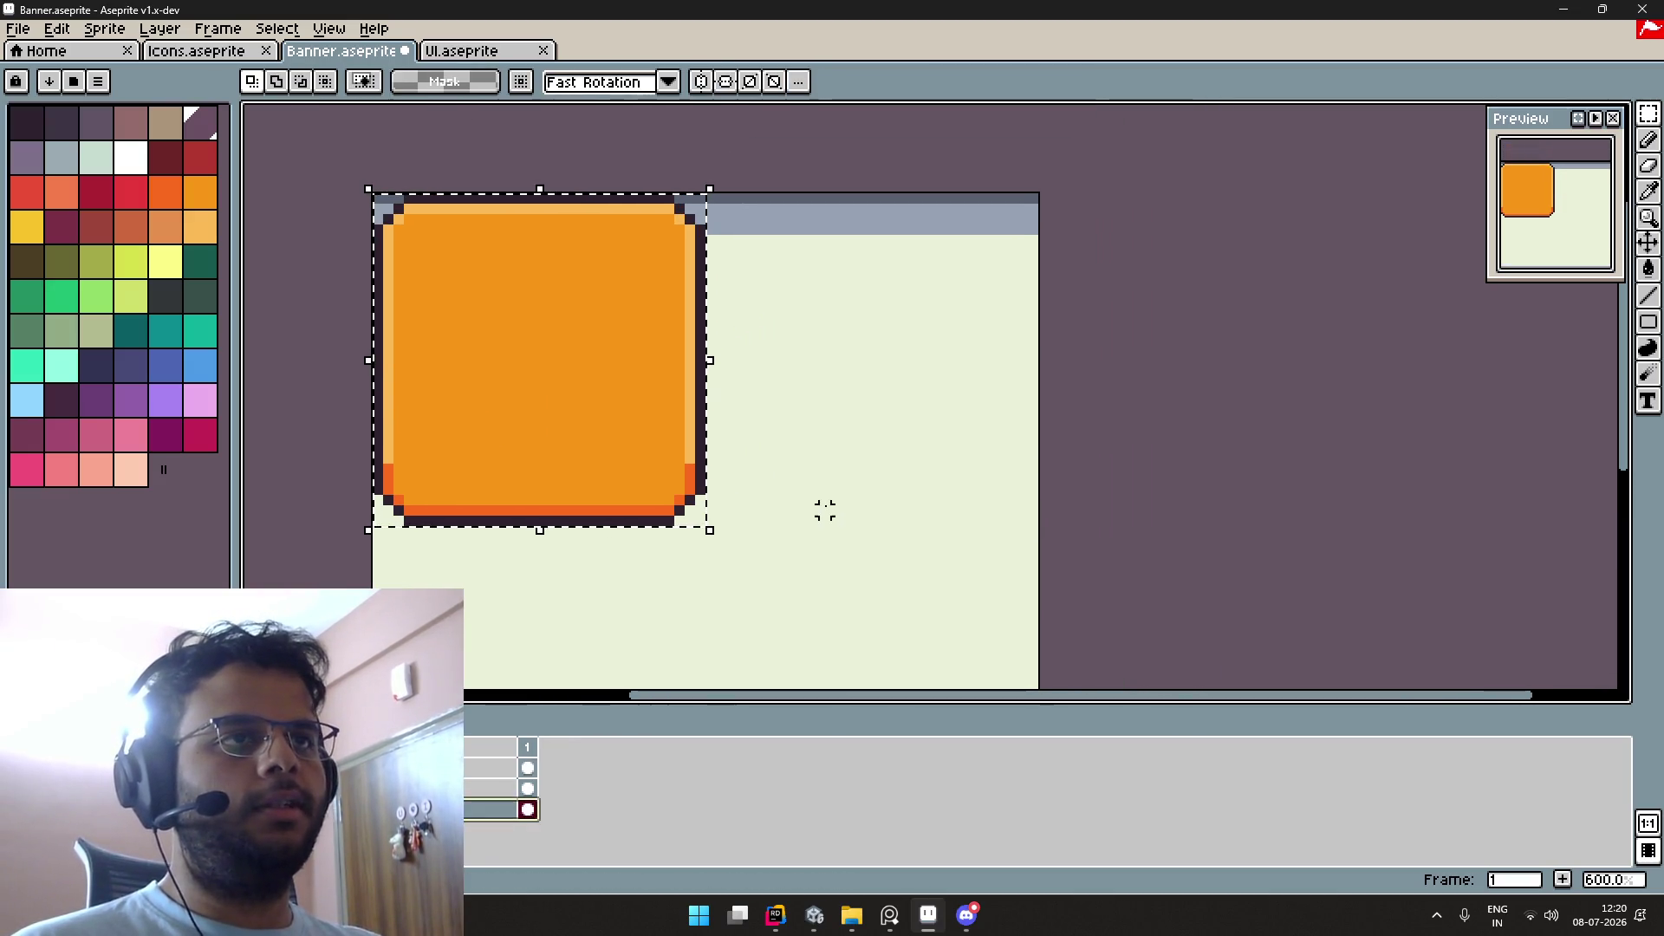
Step: Try filling the square's corner pixels, then undo it and clear the selection
key("i")
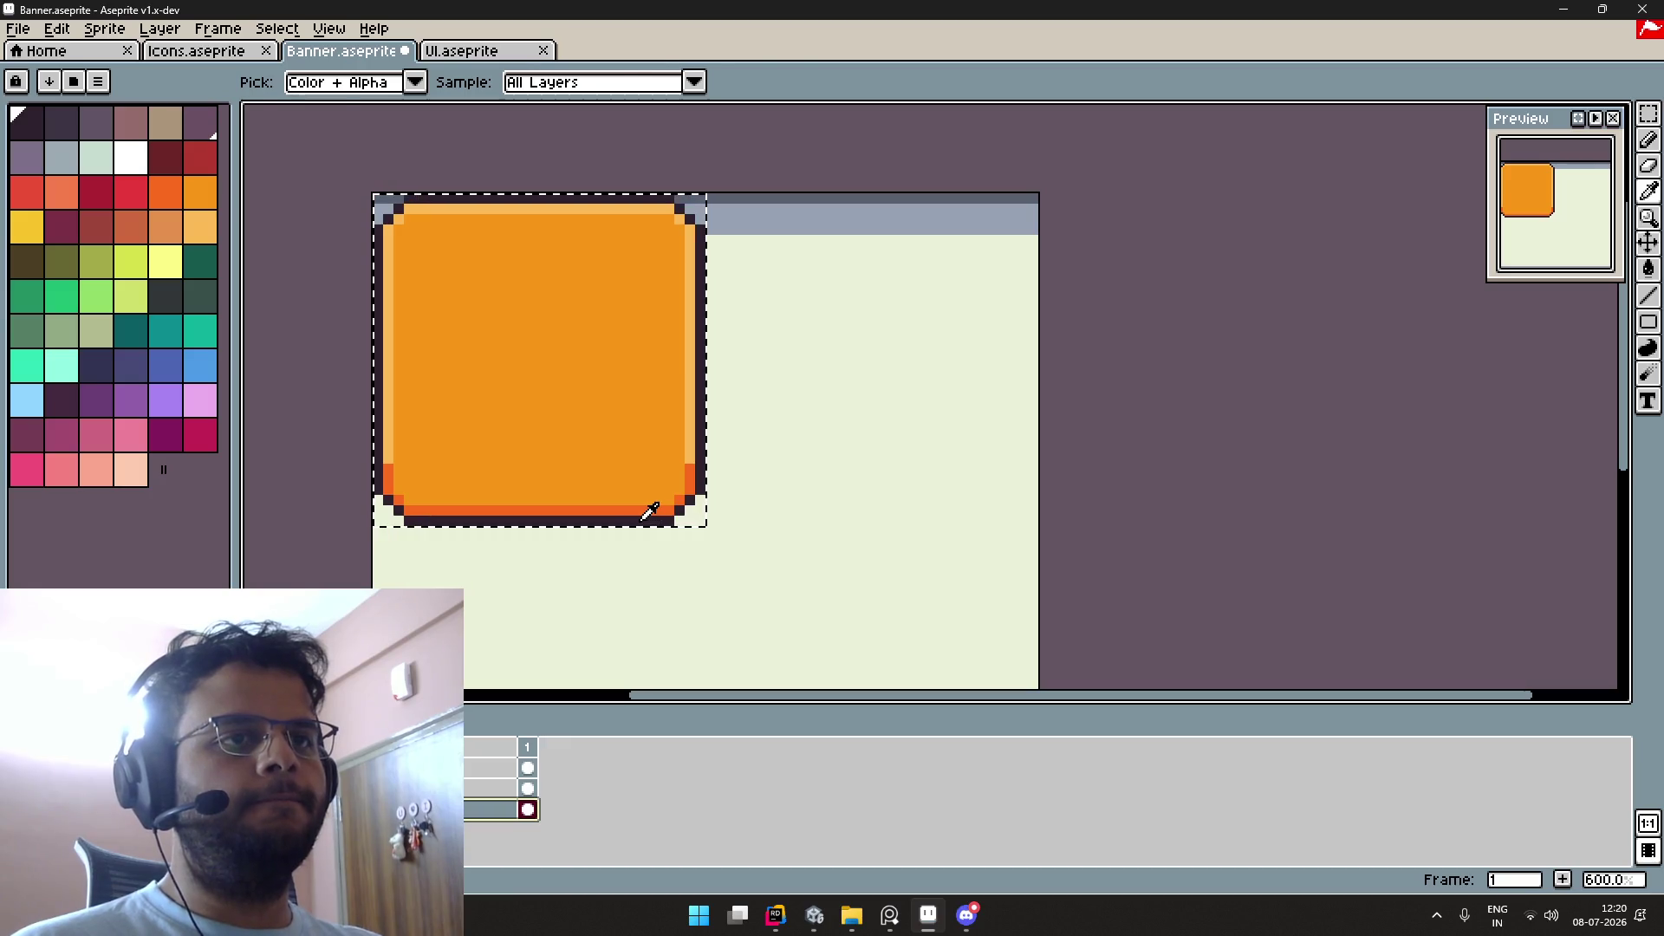
key("m")
key("g")
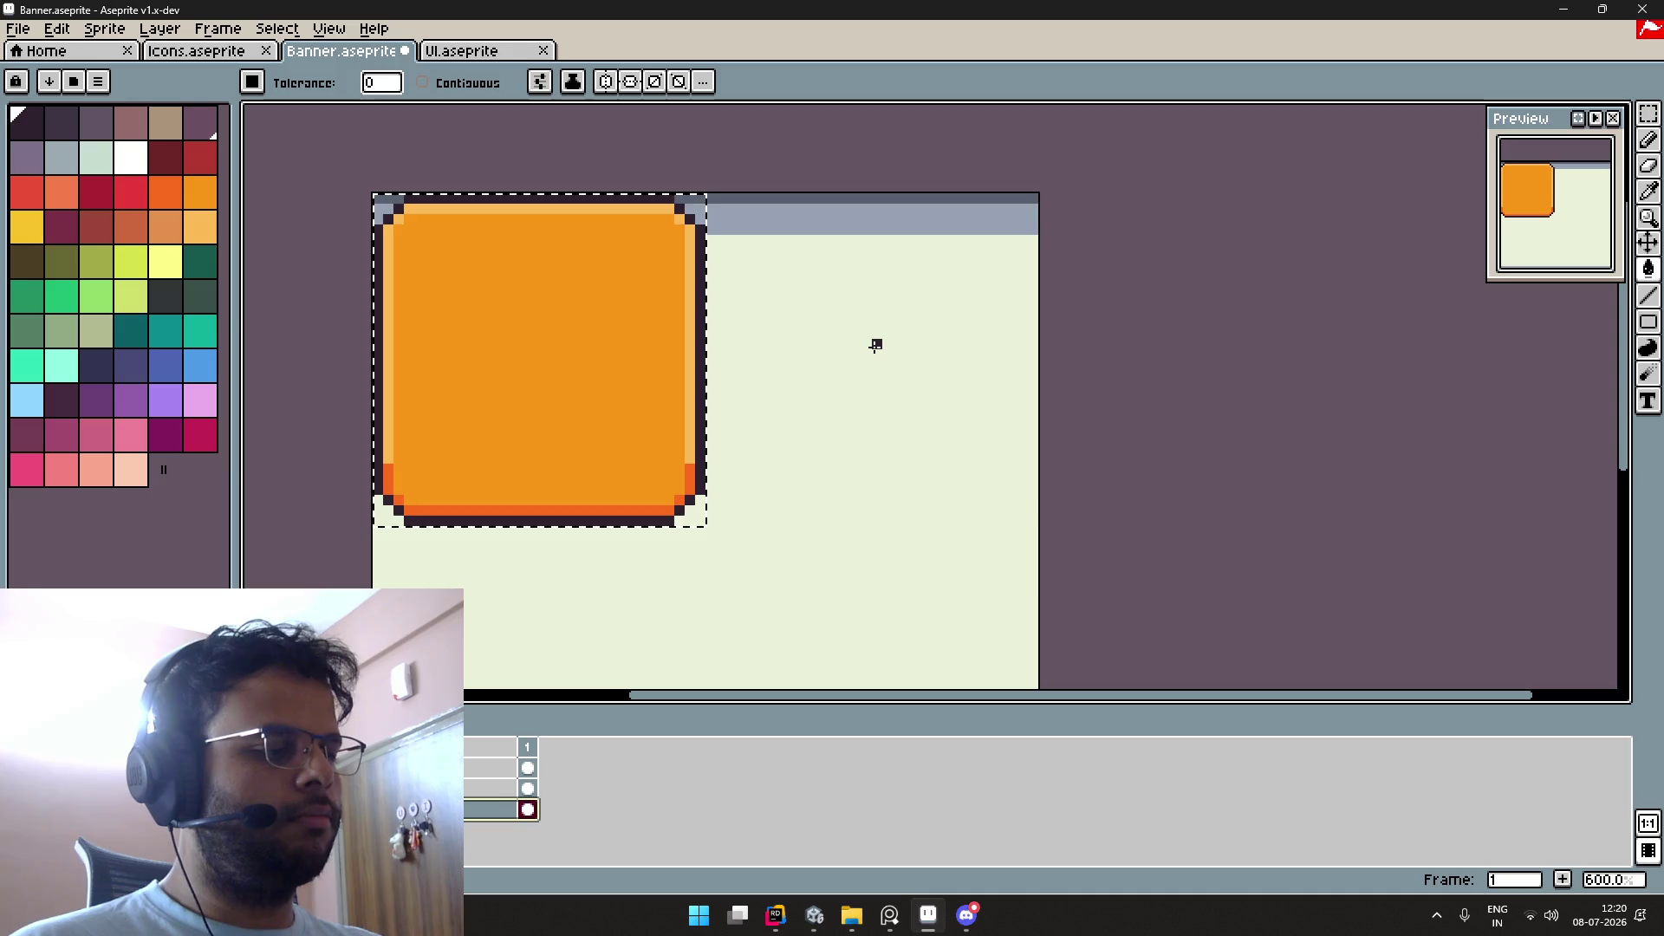
key("ctrl+z")
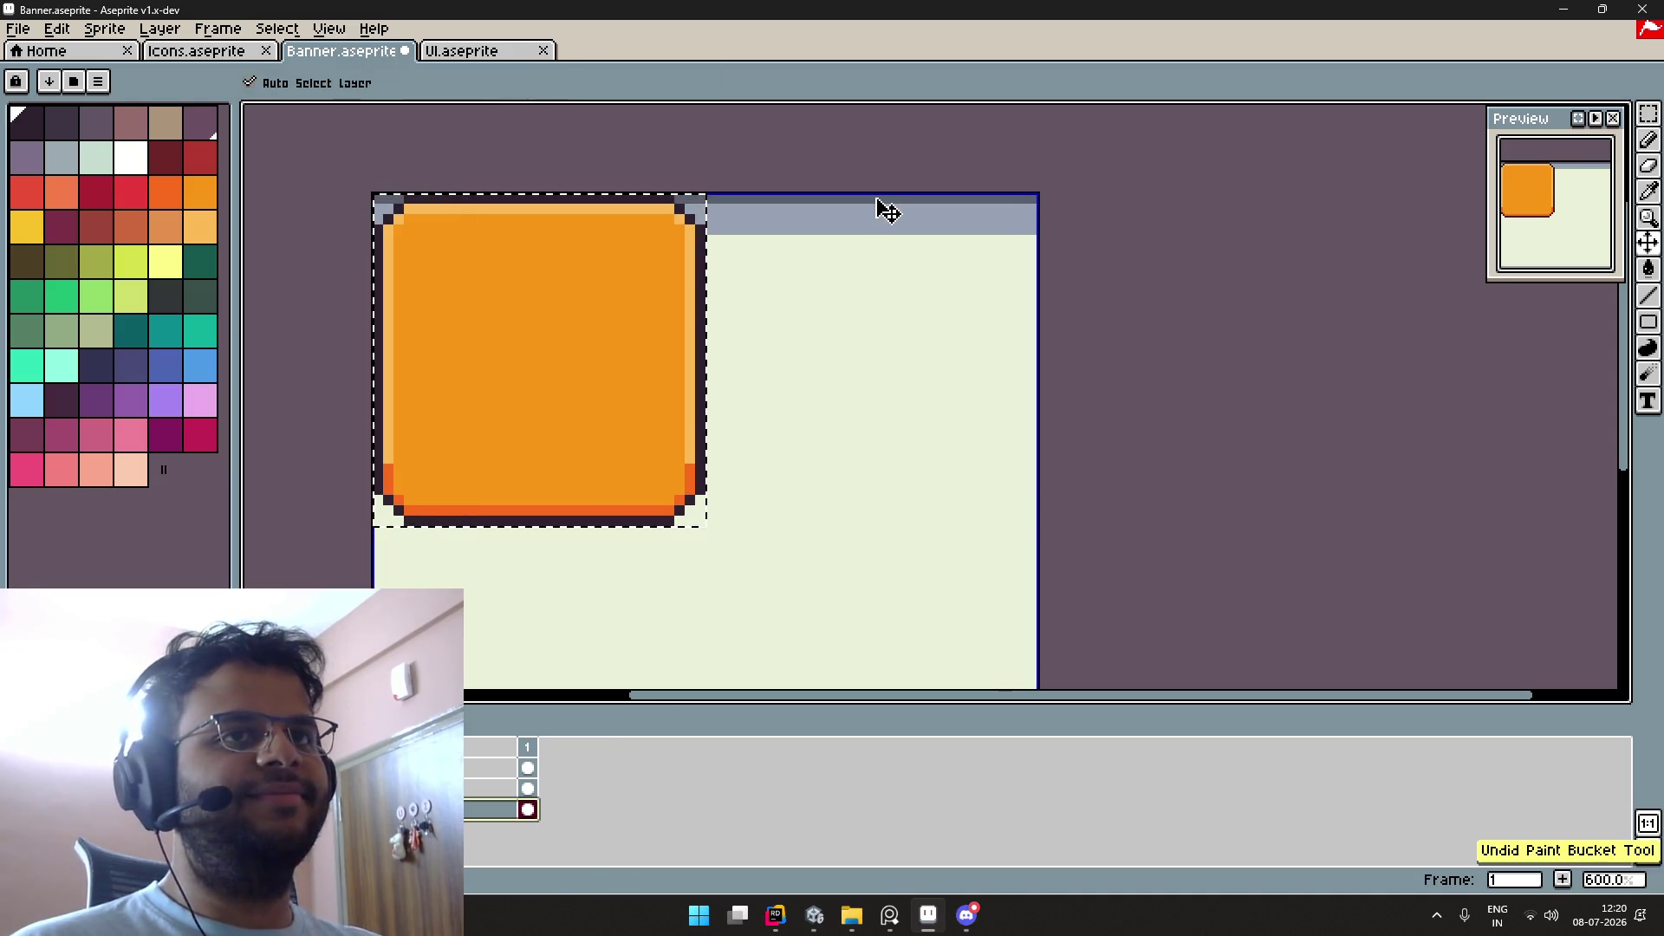
key("ctrl+d")
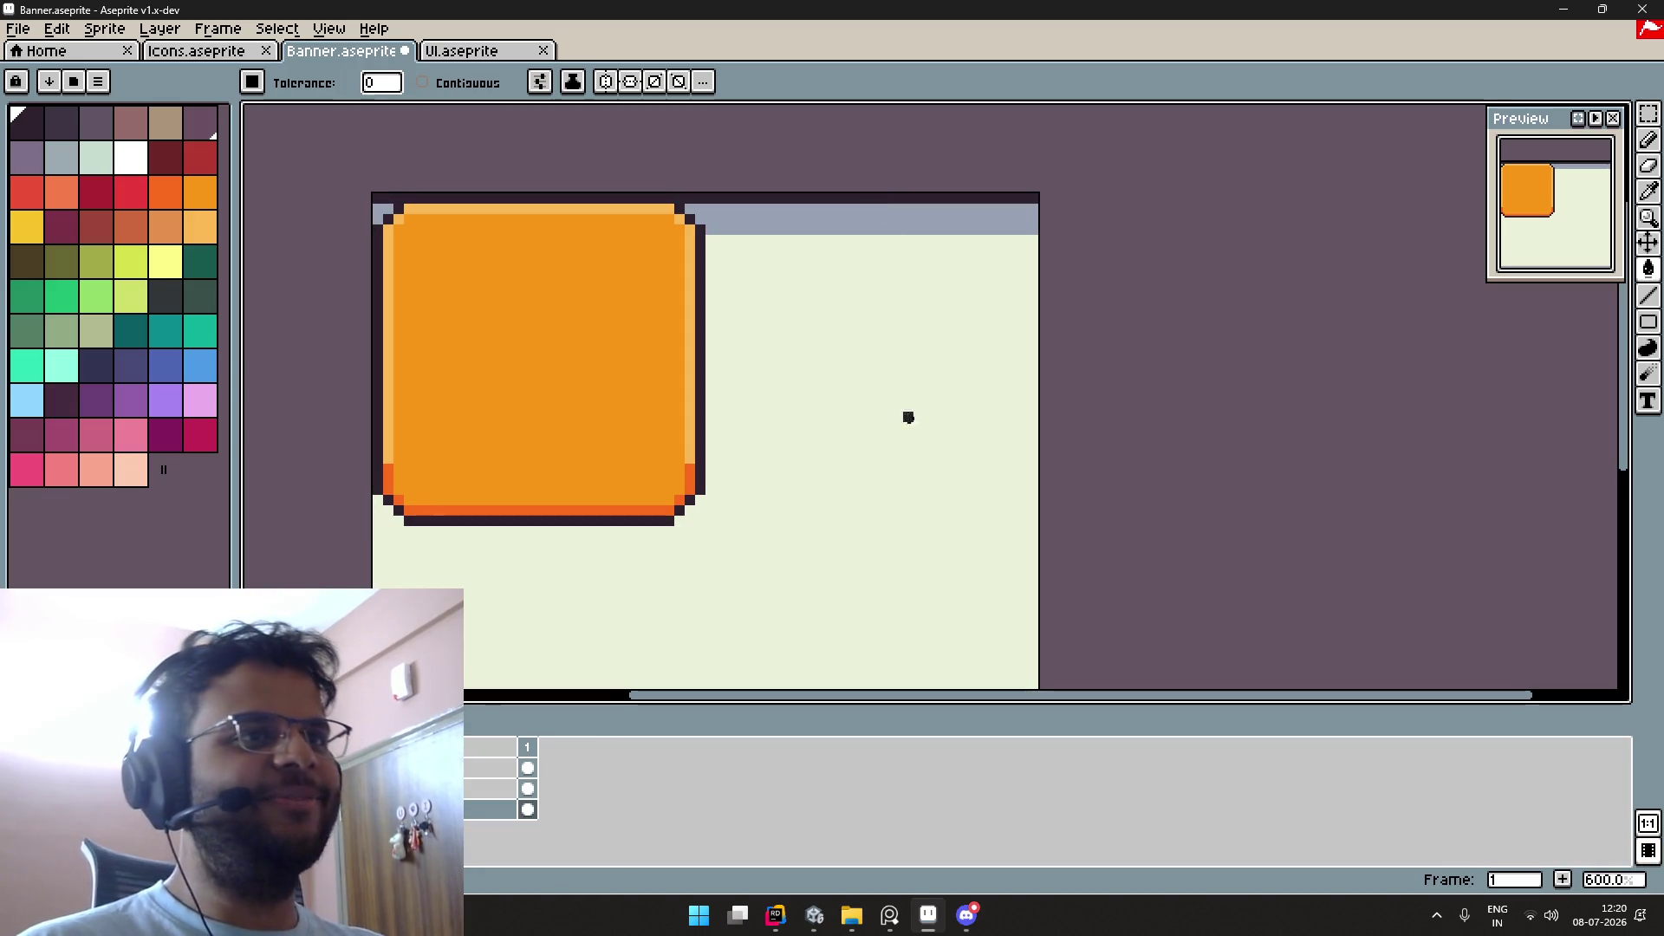
Step: Fill the banner orange with light orange top and bottom bars, then delete the rounded-square layer
scroll(907, 416, "down", 2)
mouse_move(918, 427)
left_mouse_down()
mouse_move(916, 298)
mouse_move(890, 332)
left_mouse_up()
scroll(894, 315, "up", 1)
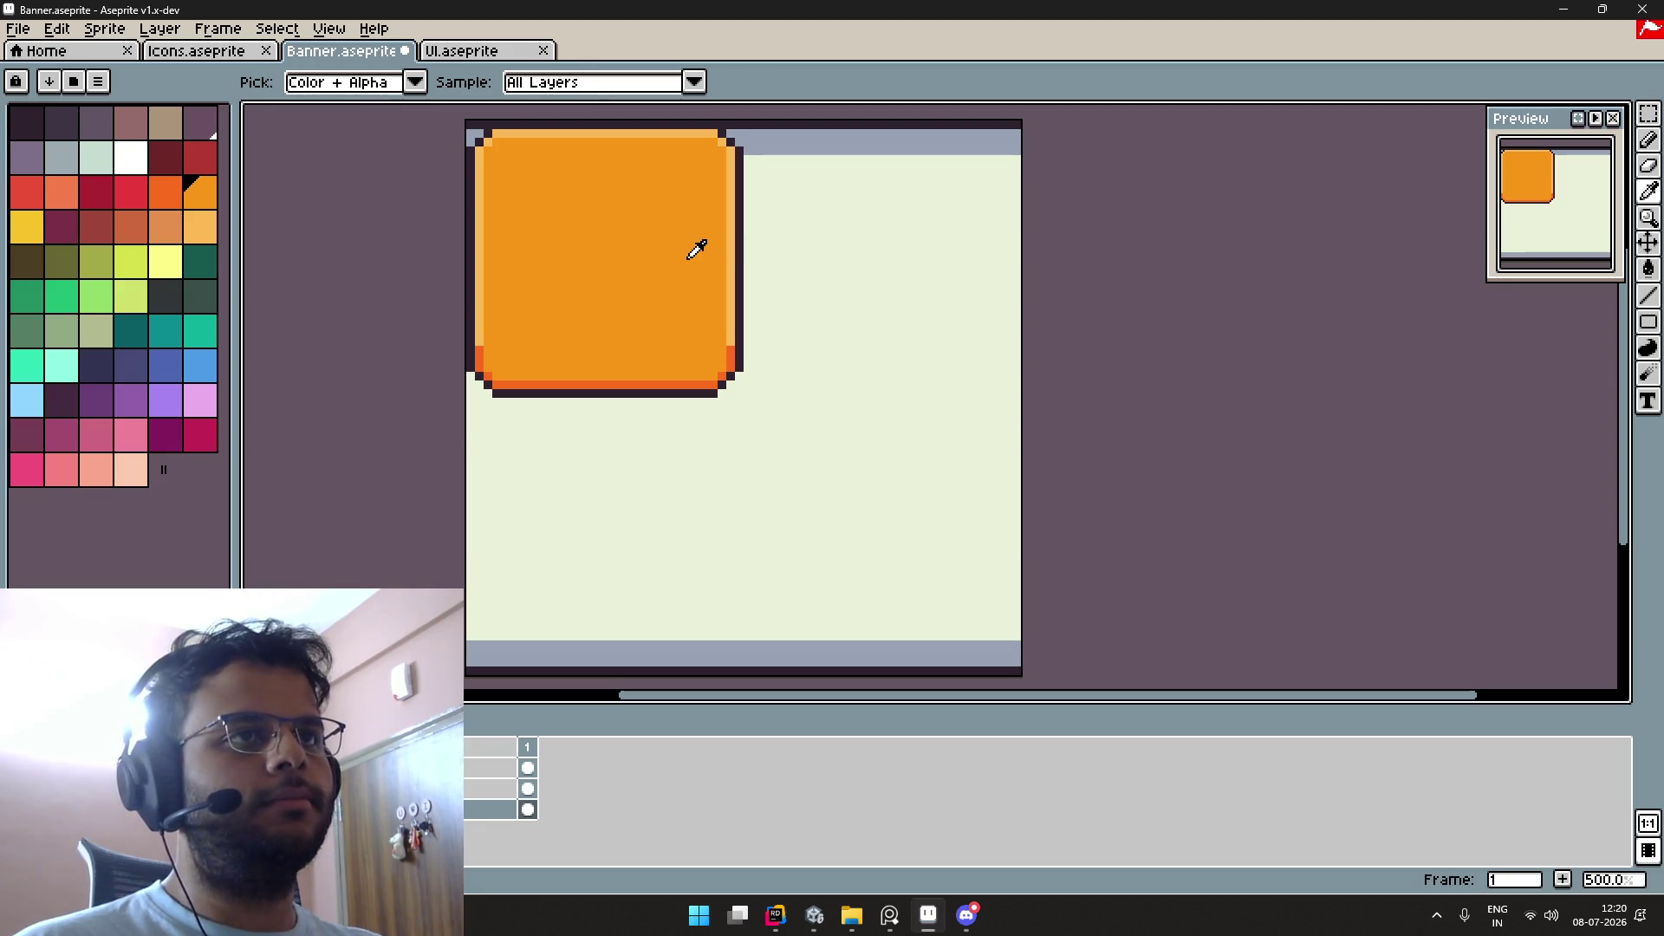
left_click(864, 268)
left_click(733, 196, "alt")
left_click(806, 151)
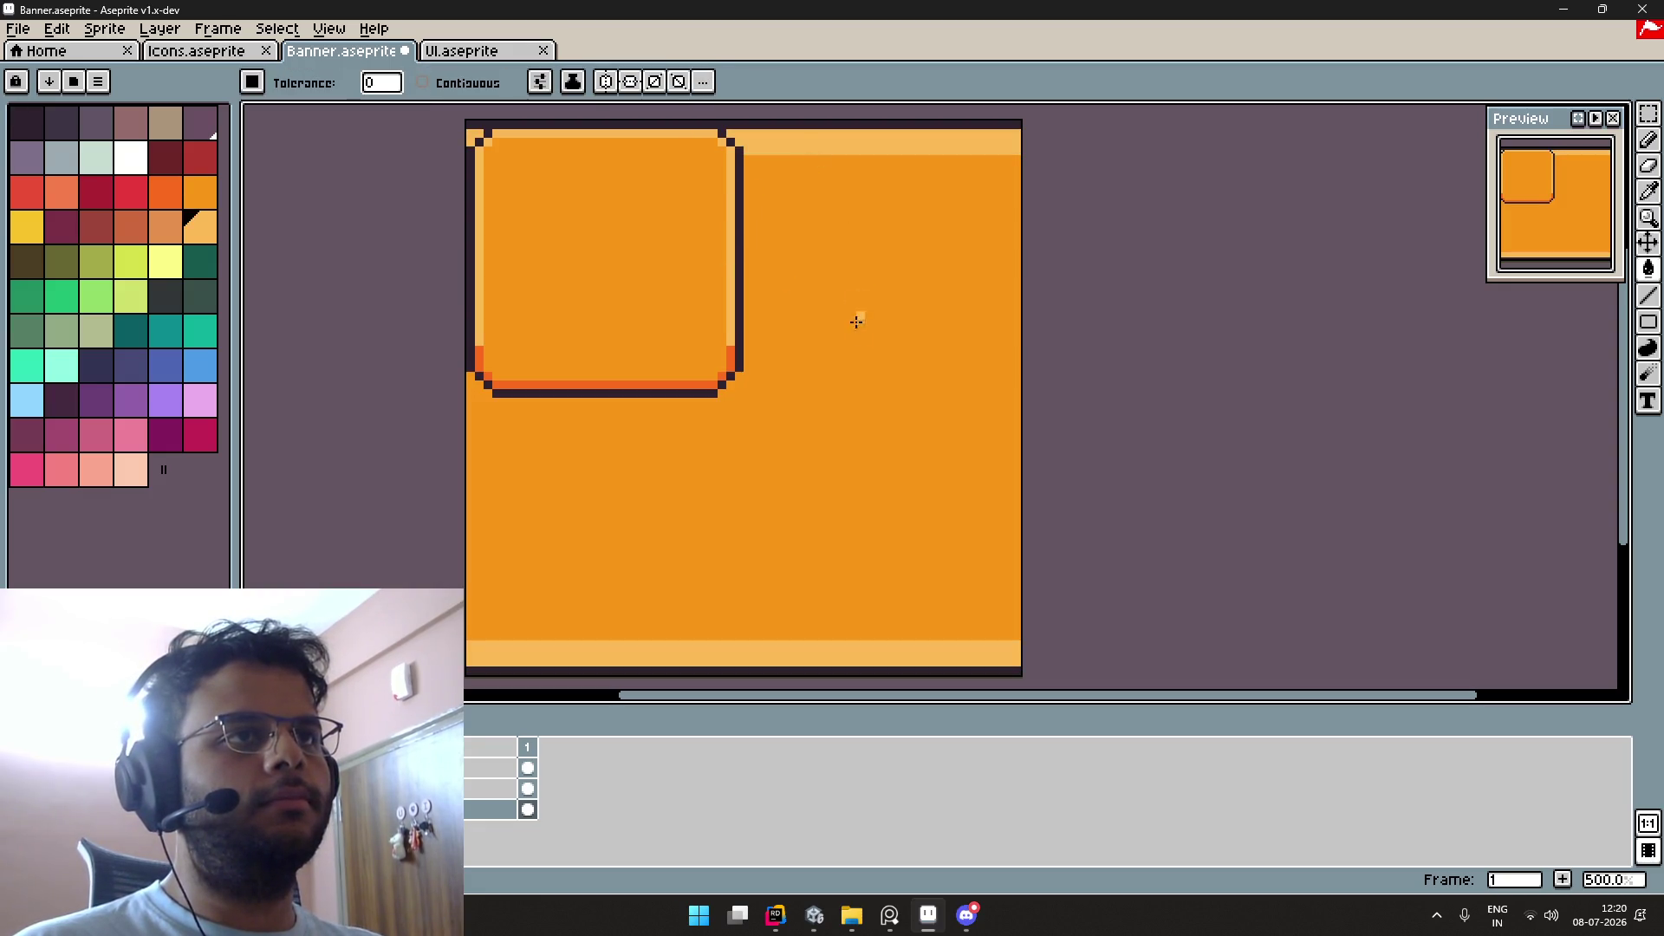
scroll(856, 358, "down", 2)
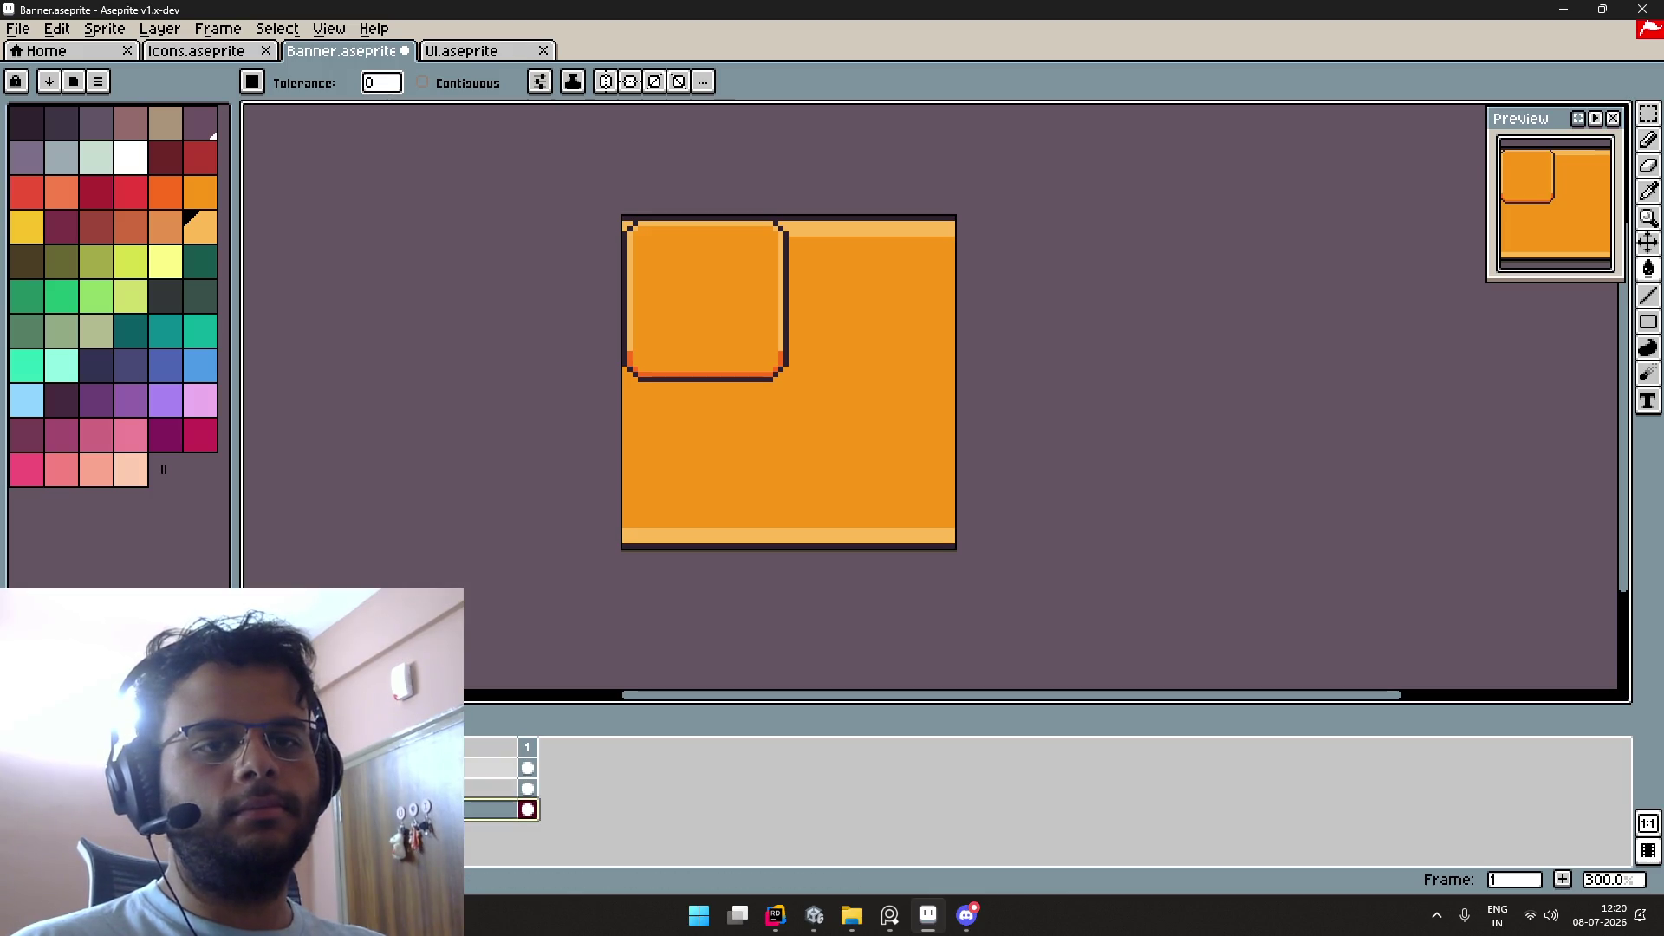
left_click(494, 768)
key("Delete")
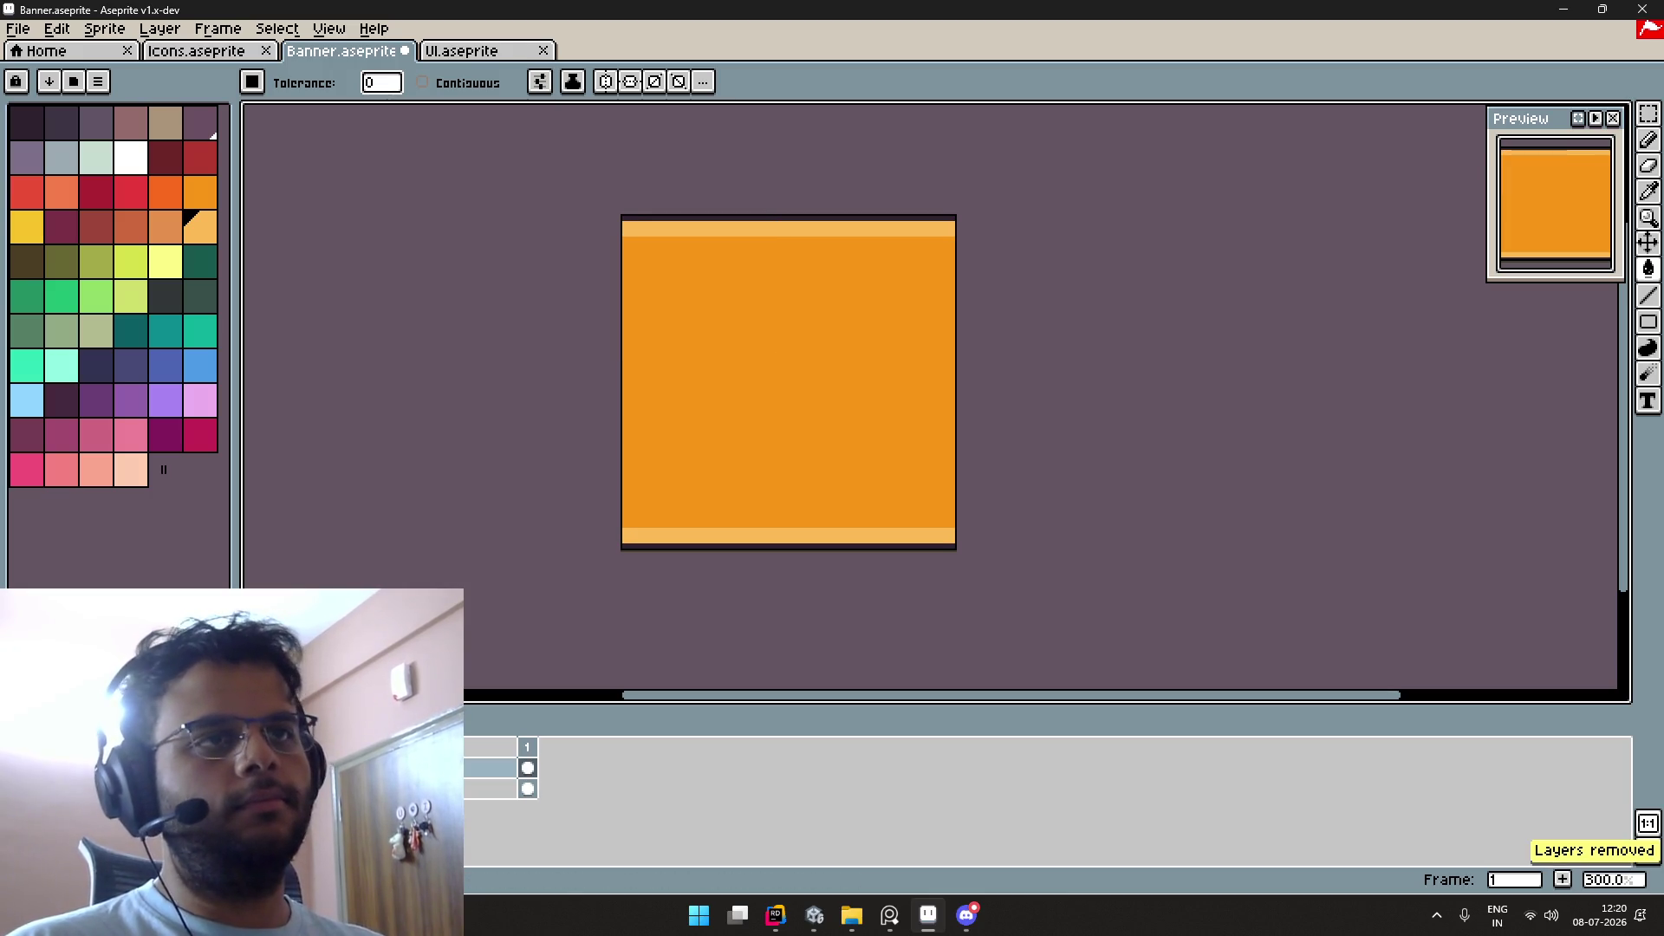
Step: Export the banner as Banner.png into _Aseprite/UI/Interface and return to Unity
left_click(18, 28)
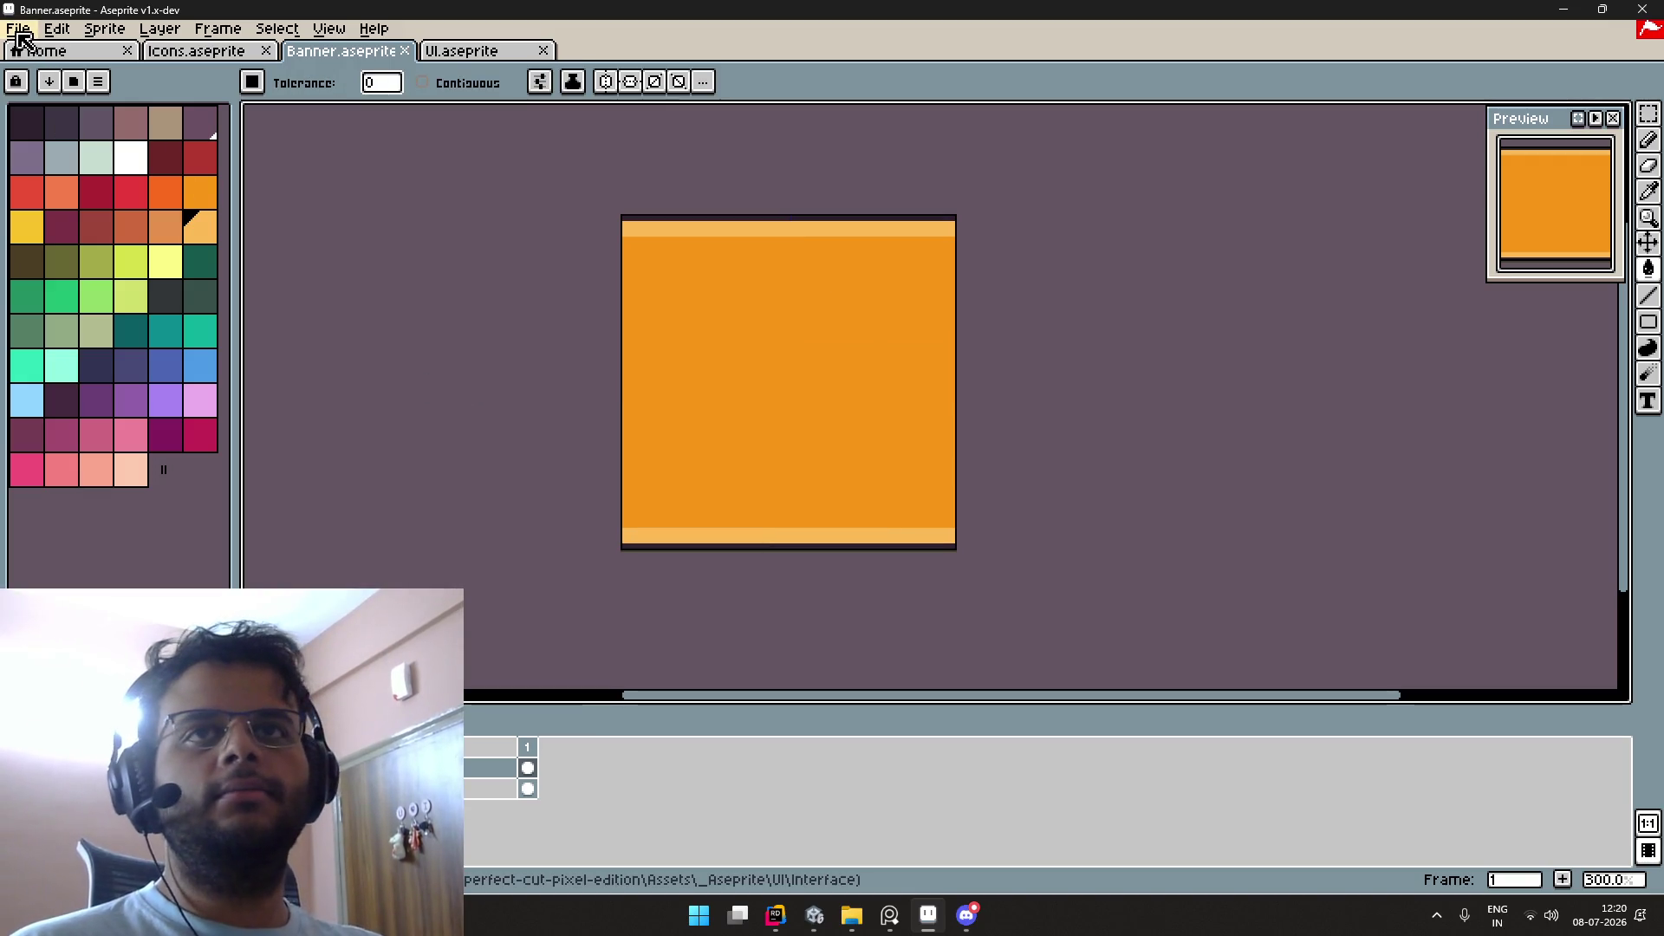
mouse_move(149, 202)
left_click(344, 202)
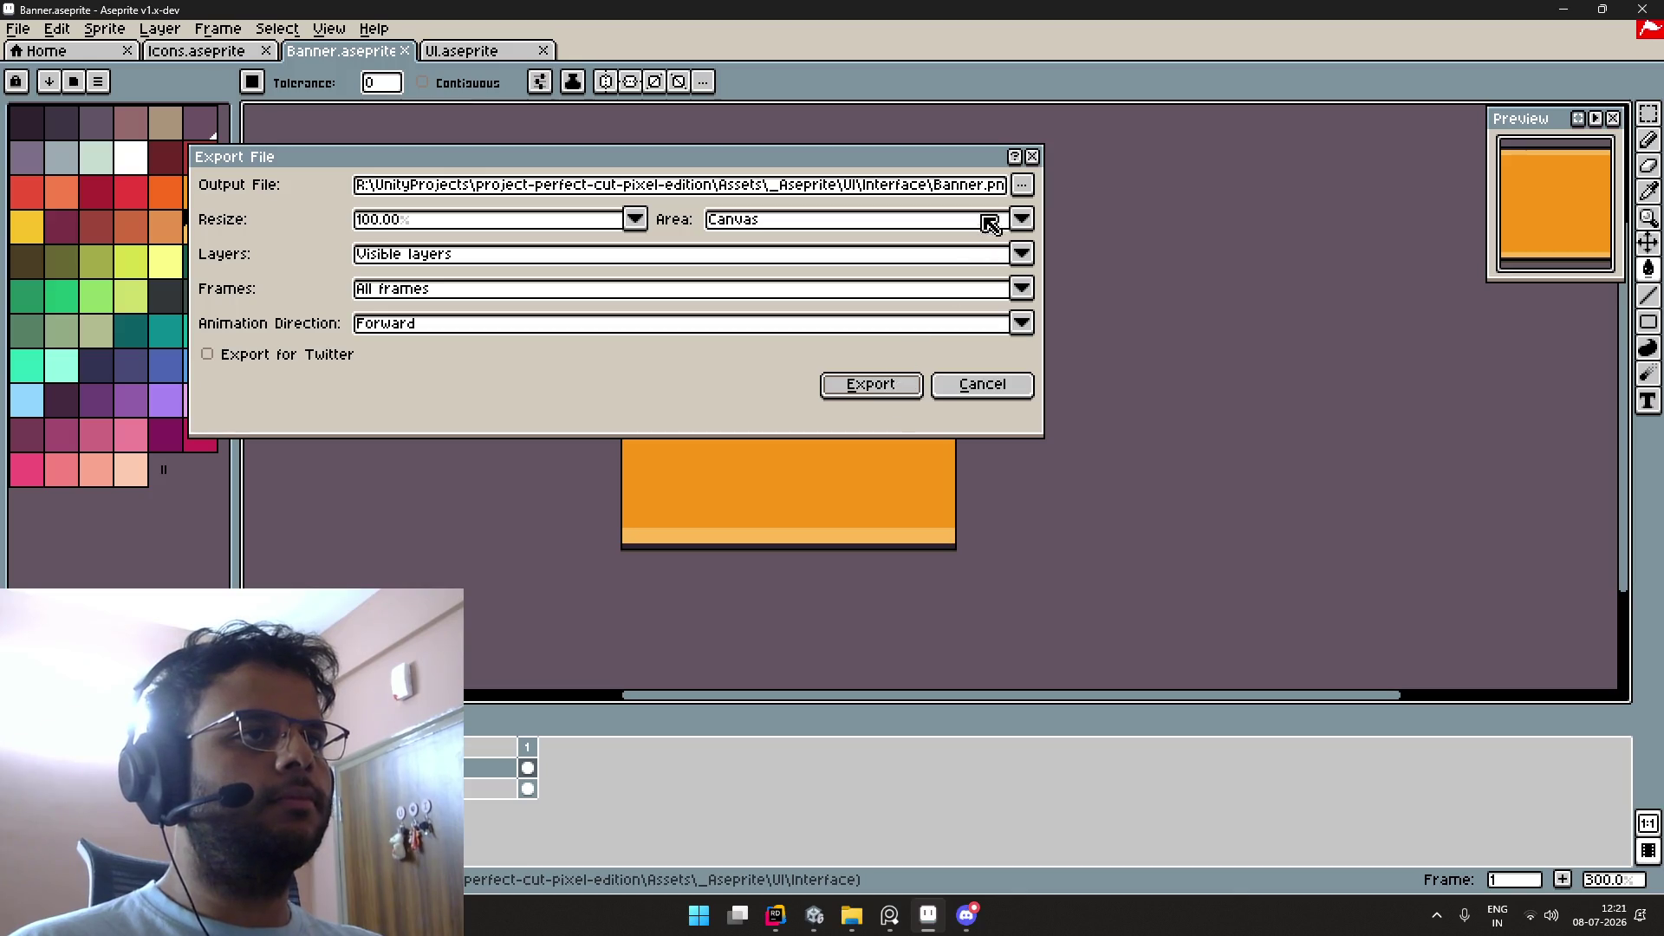
left_click(869, 385)
key("alt+Tab")
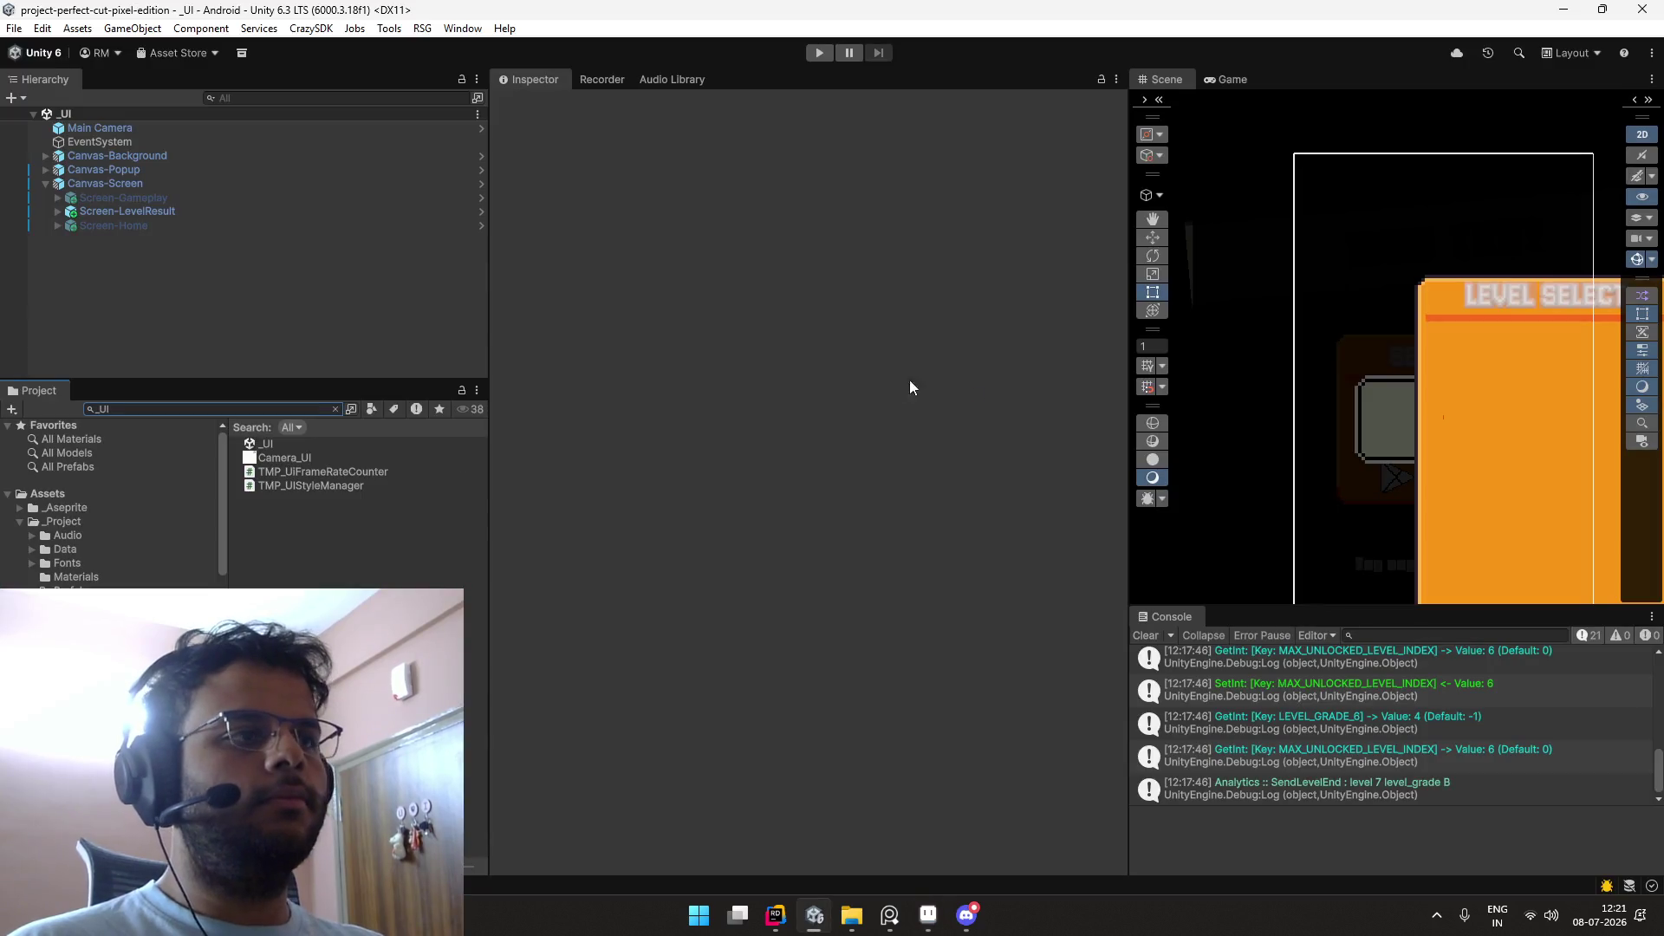
Step: Find Screen-LevelResult in the Project and open it in Prefab Mode
left_click(350, 445)
left_click(271, 409)
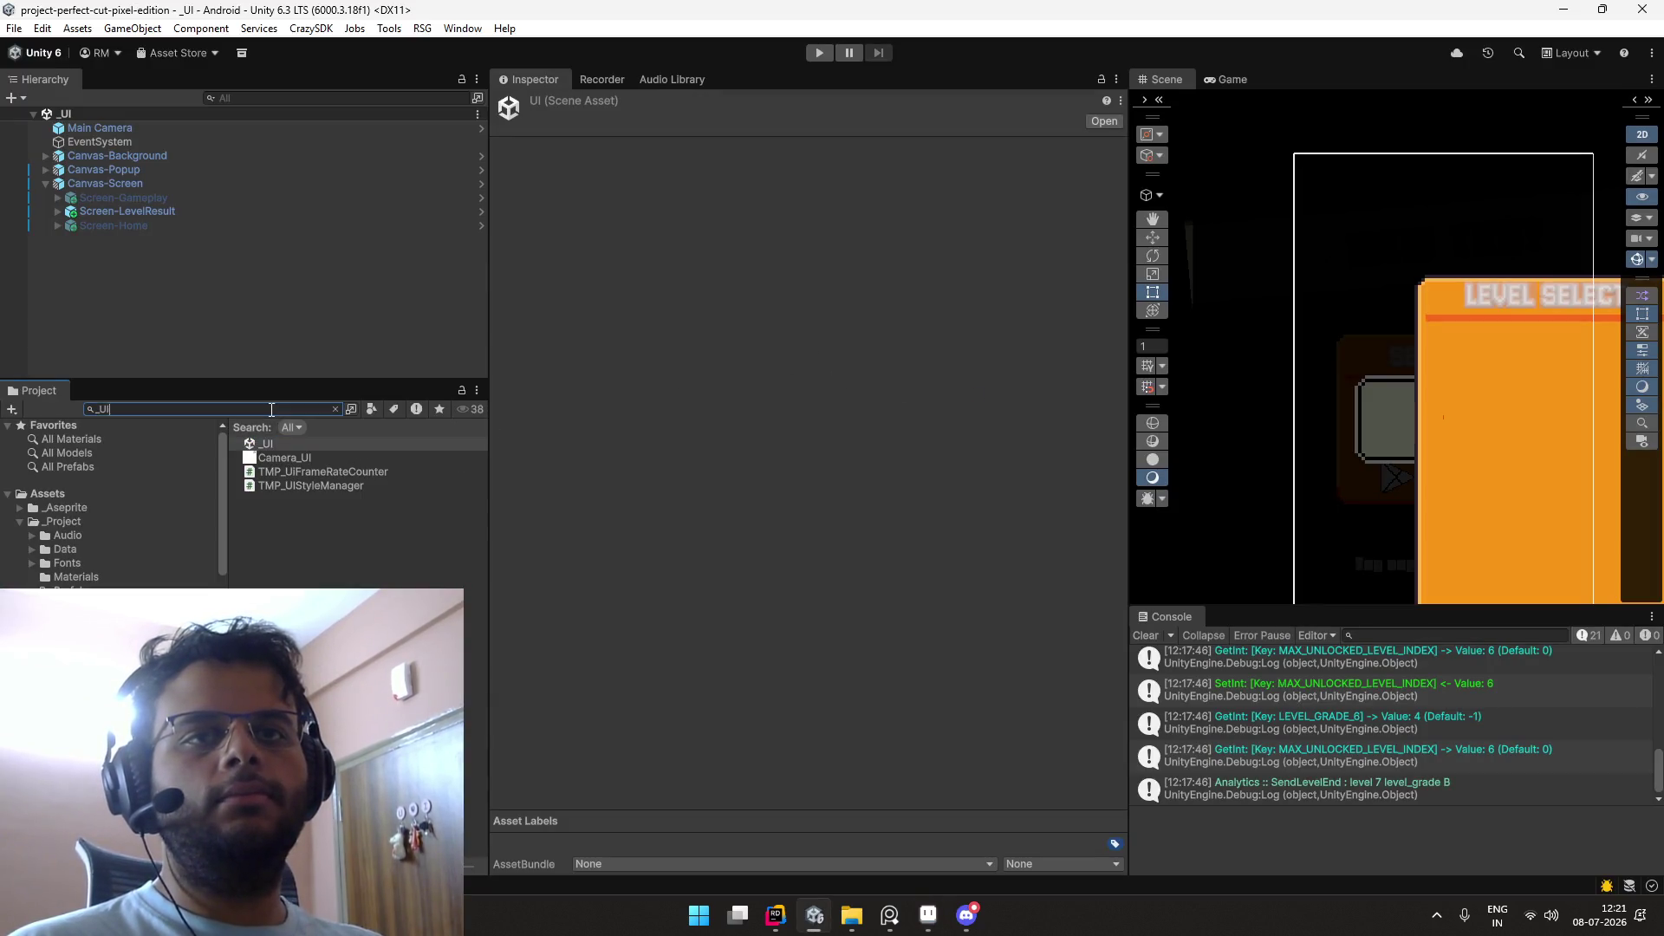
type("_level")
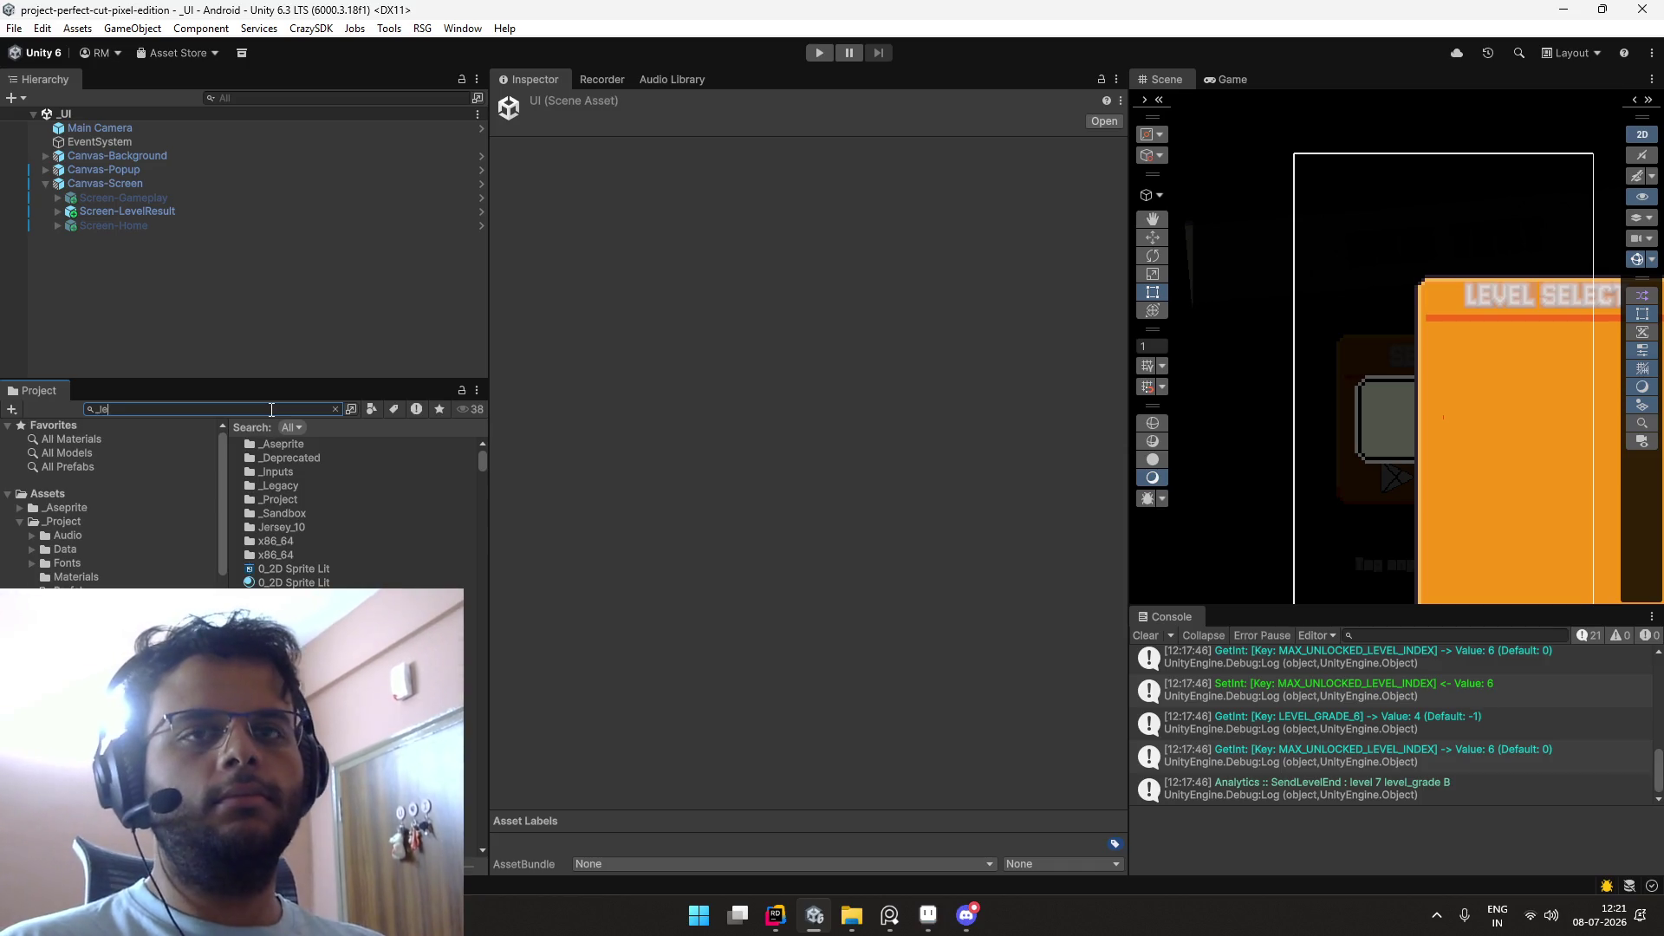
key("ctrl+a")
key("BackSpace")
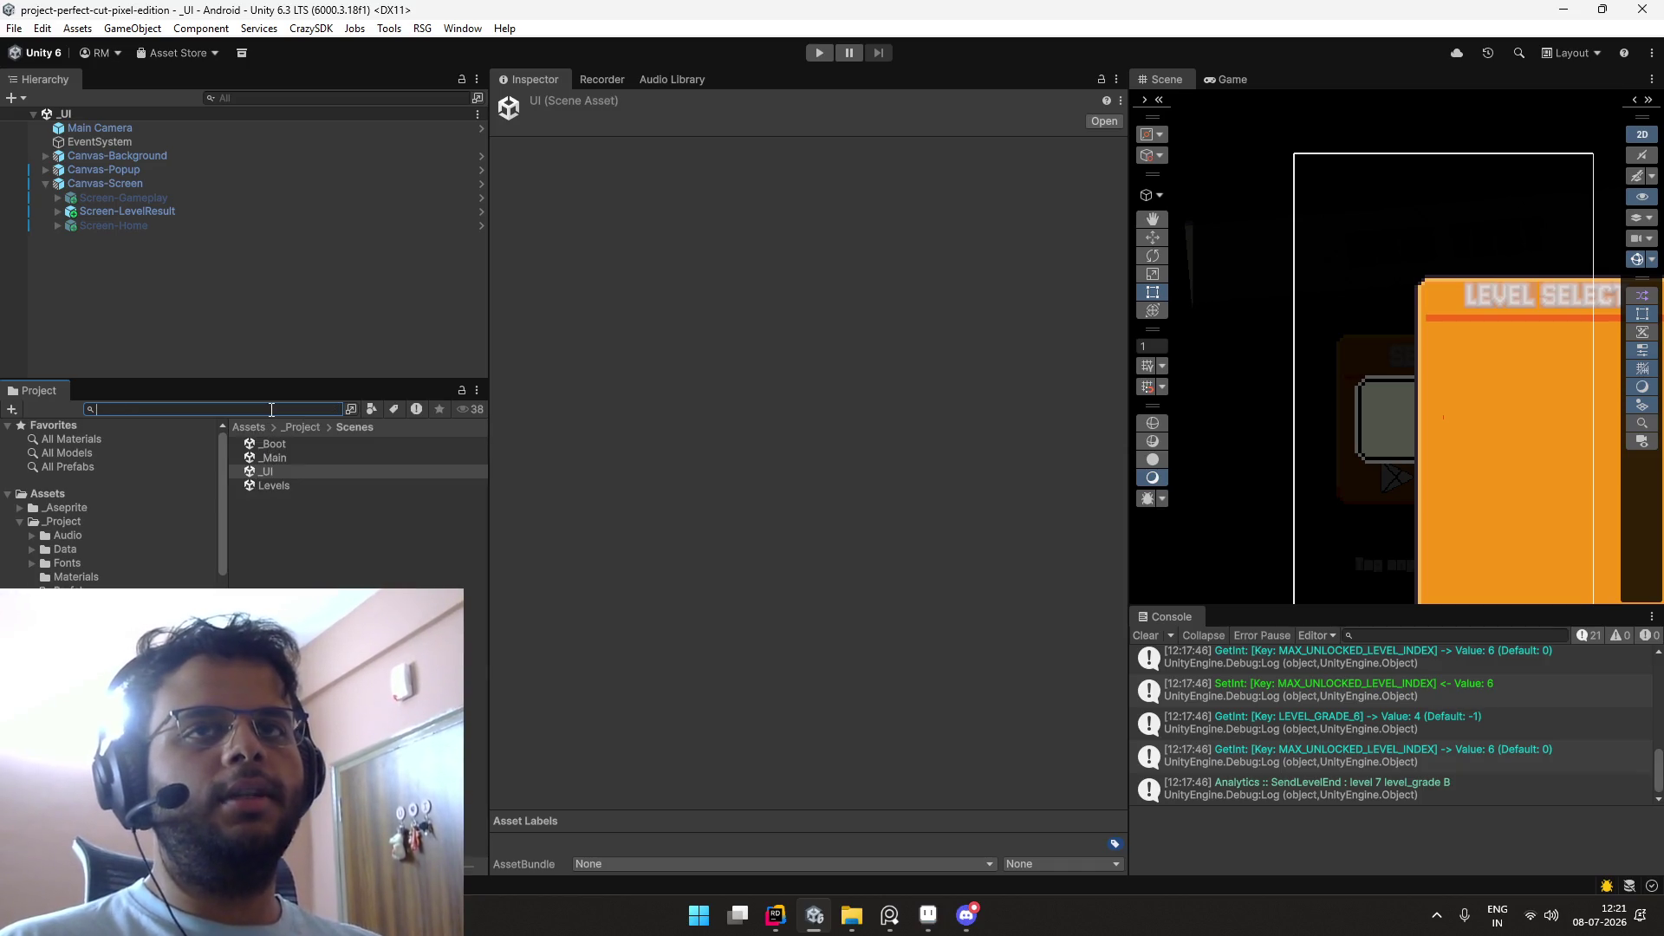
left_click(428, 212)
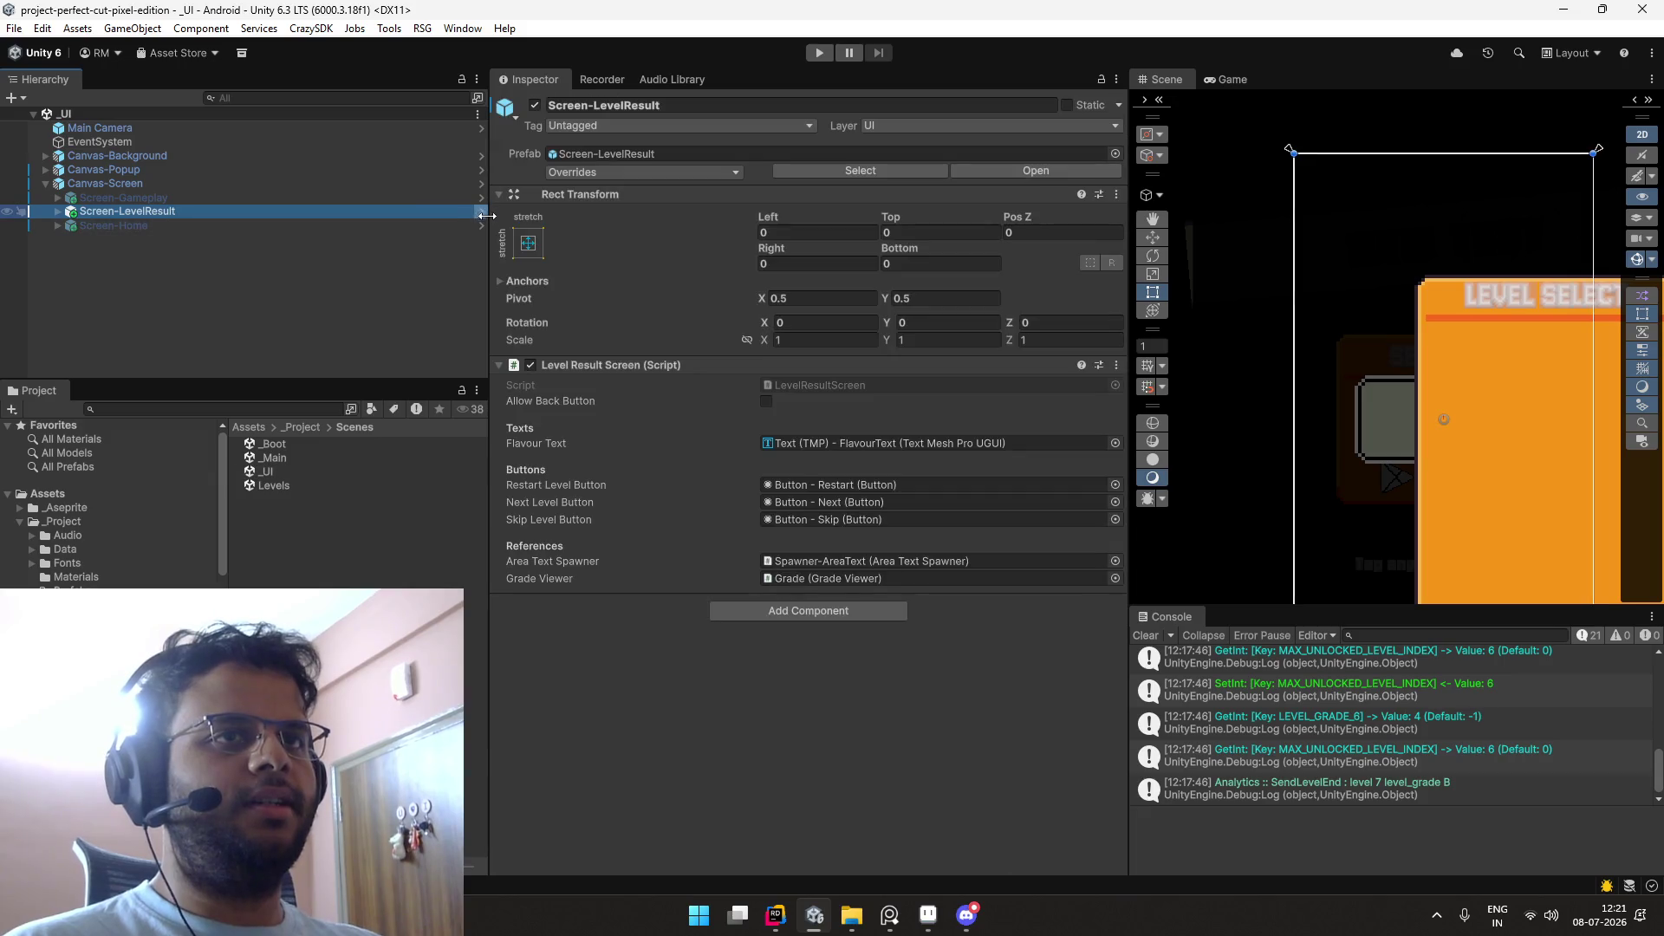
left_click(482, 212)
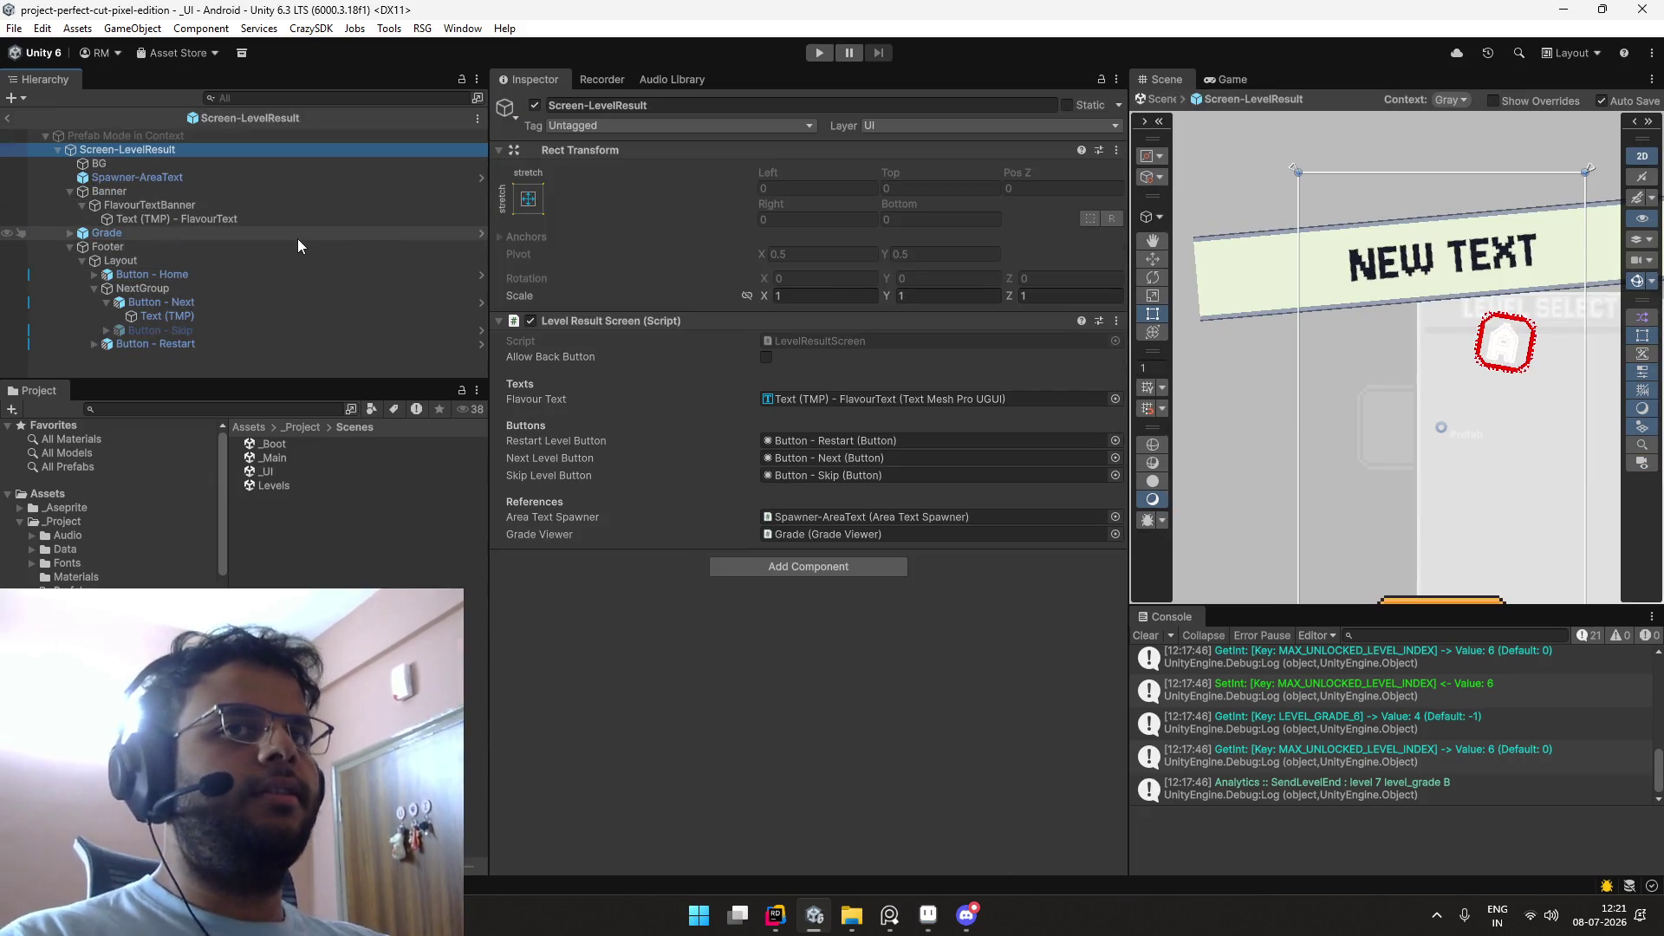
Step: Select FlavourTextBanner and locate its Banner64 source image in the project
key("Down")
key("Down")
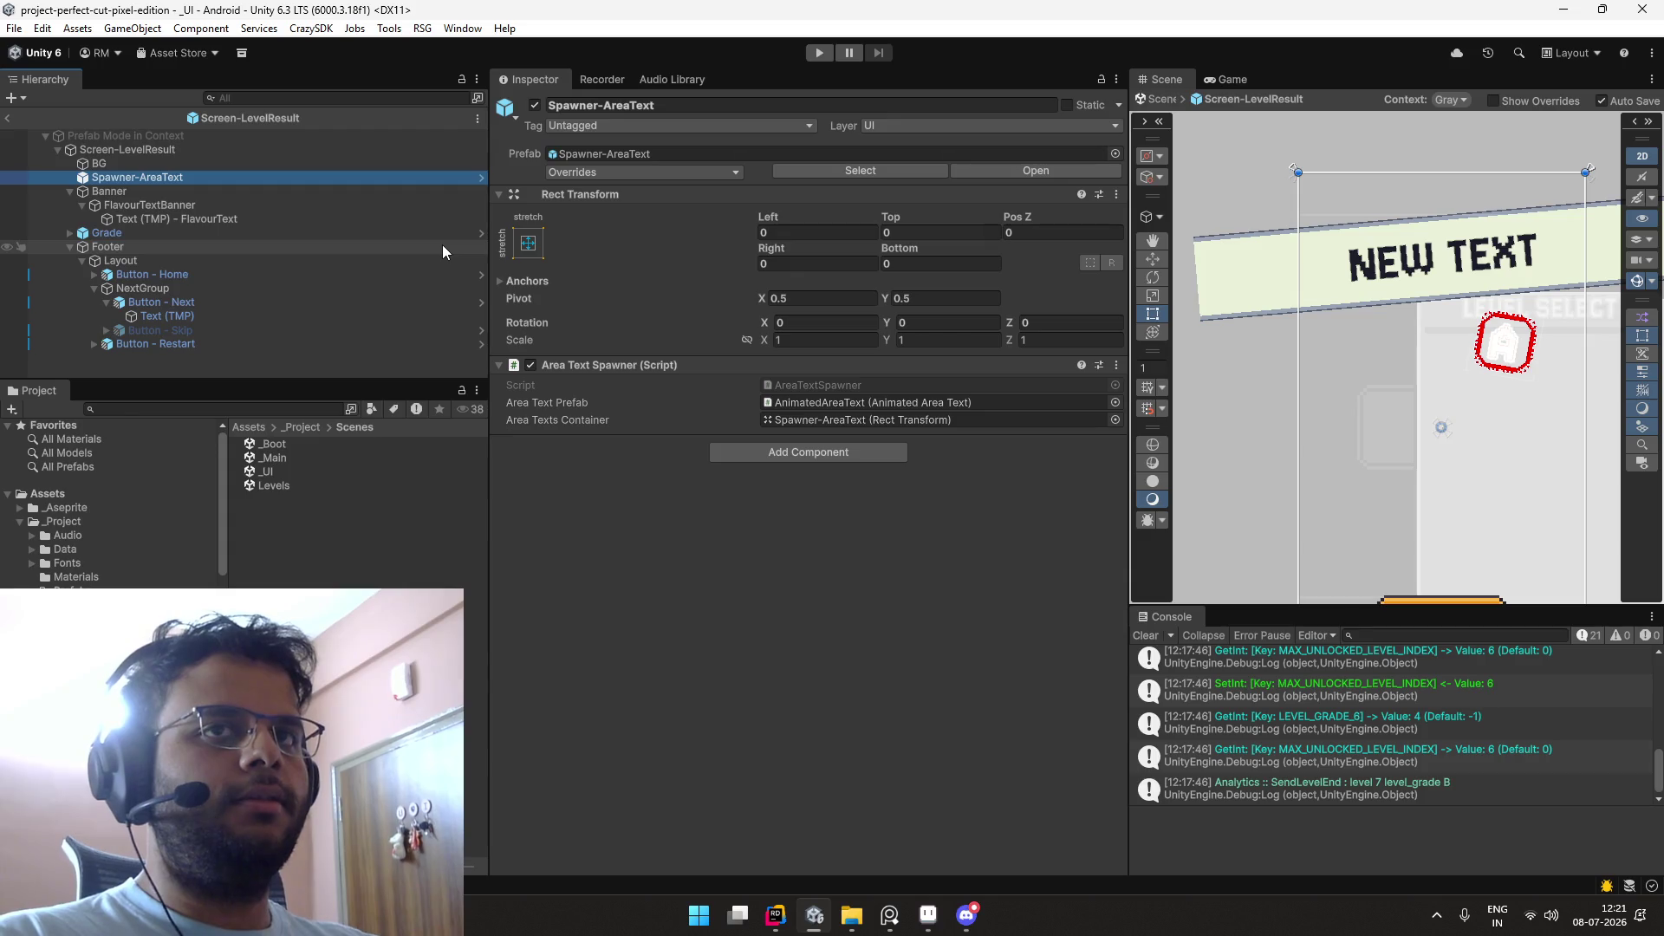
key("Up")
key("Down")
key("Down")
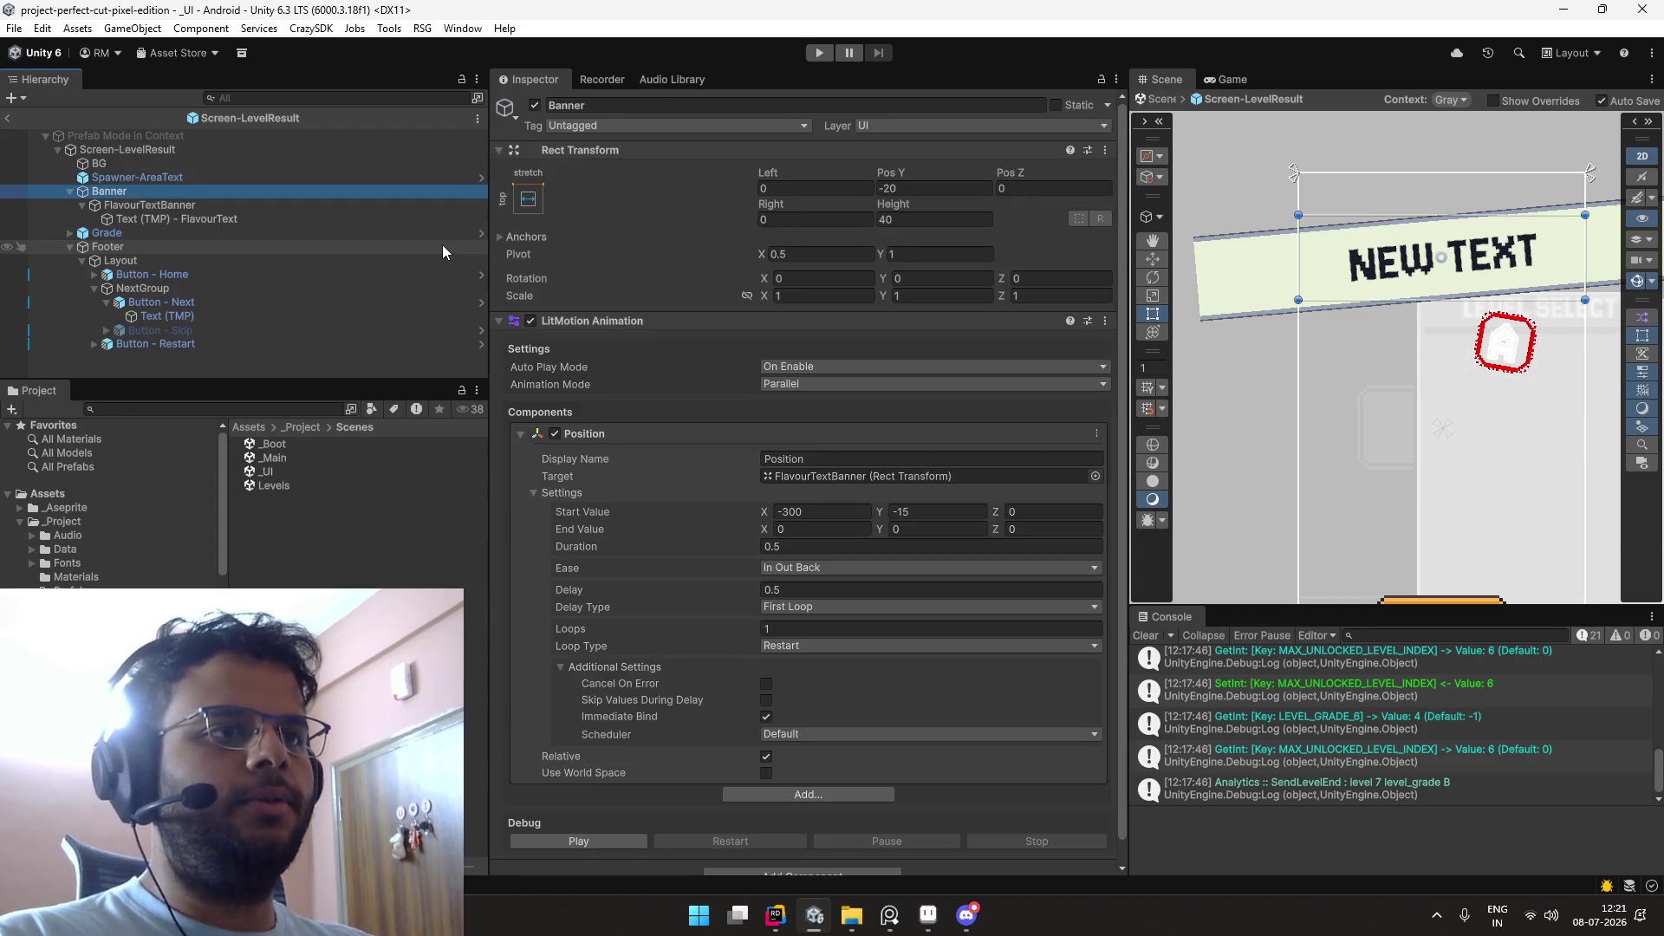
key("Up")
key("Down")
key("Down")
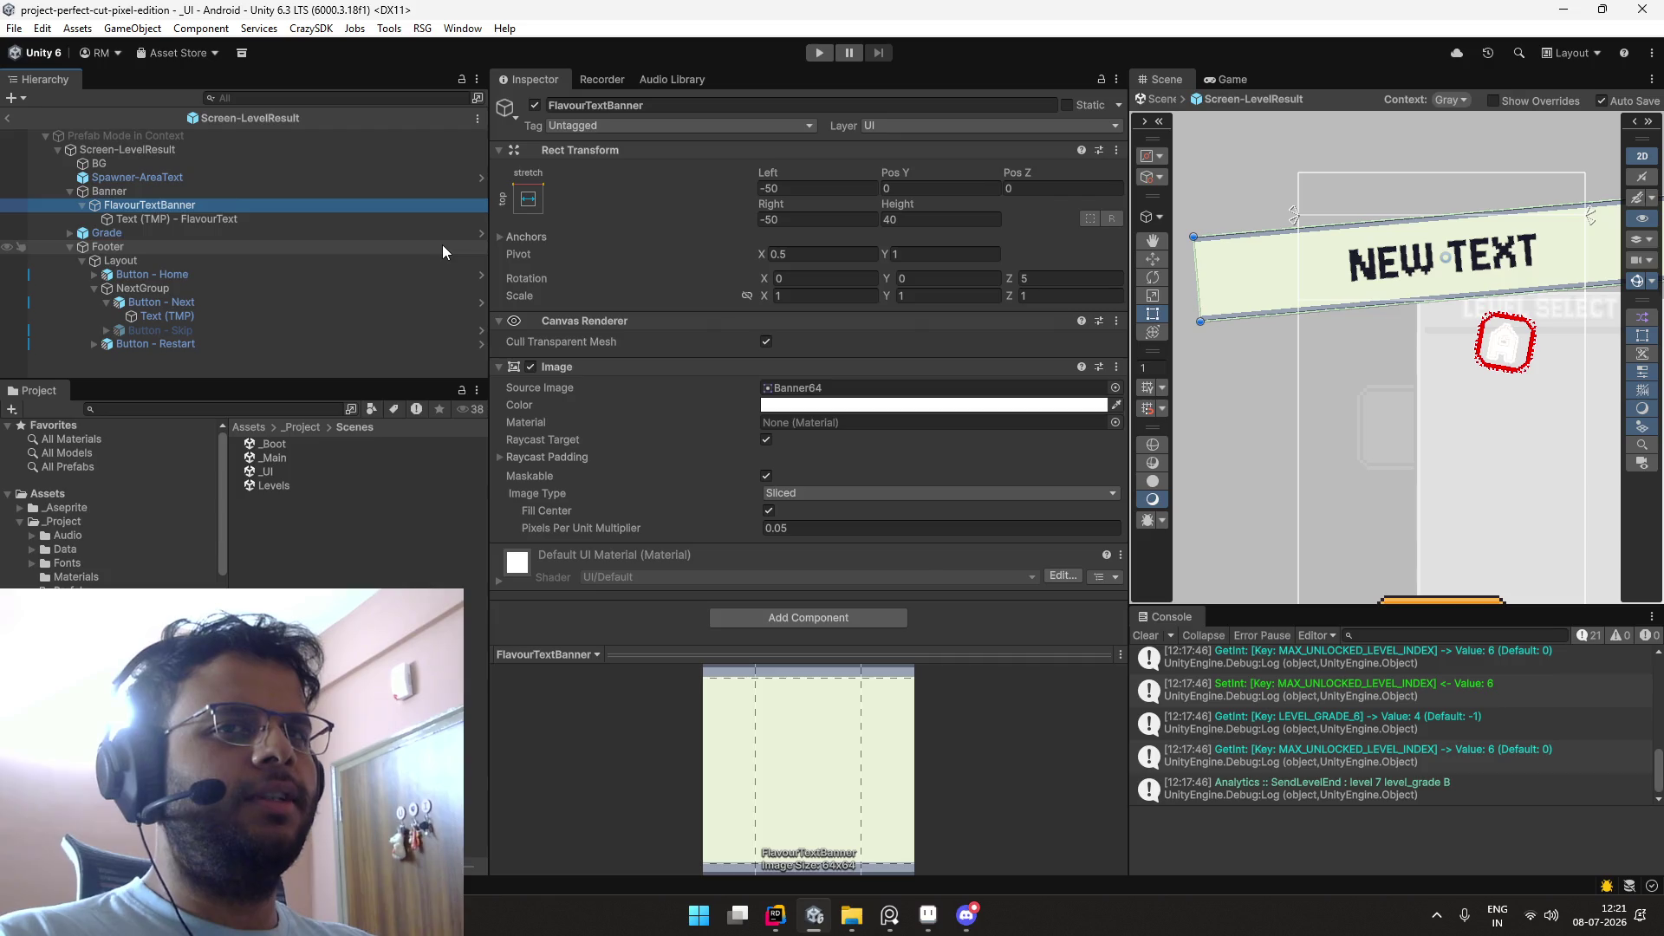
key("Down")
key("Up")
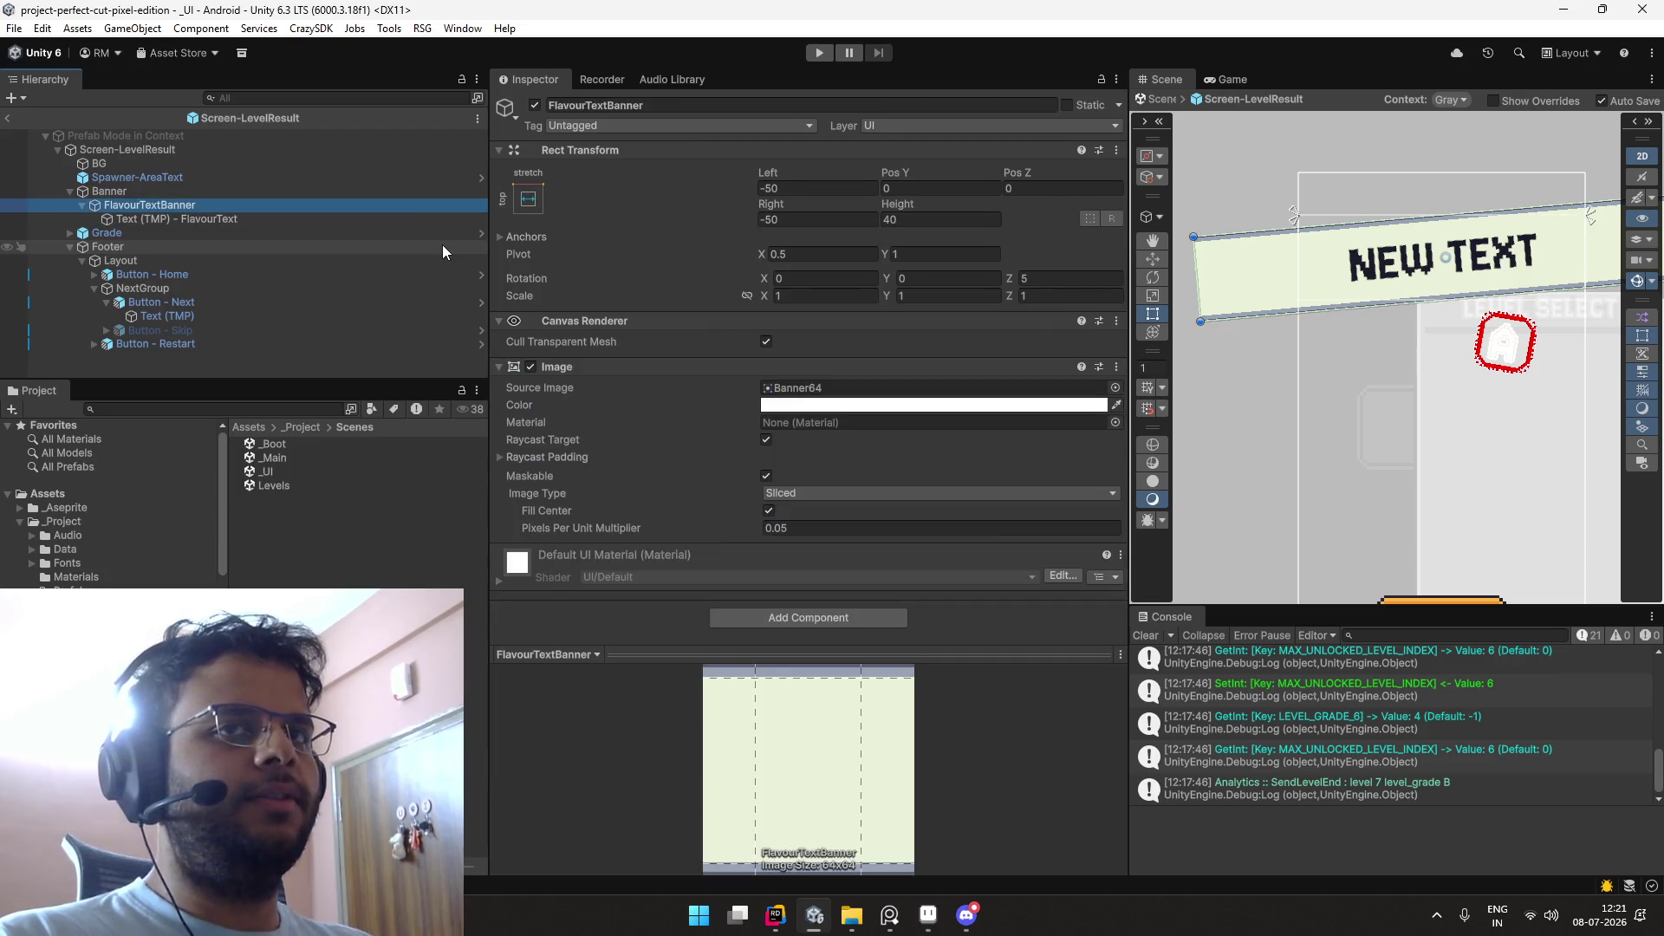
left_click(796, 387)
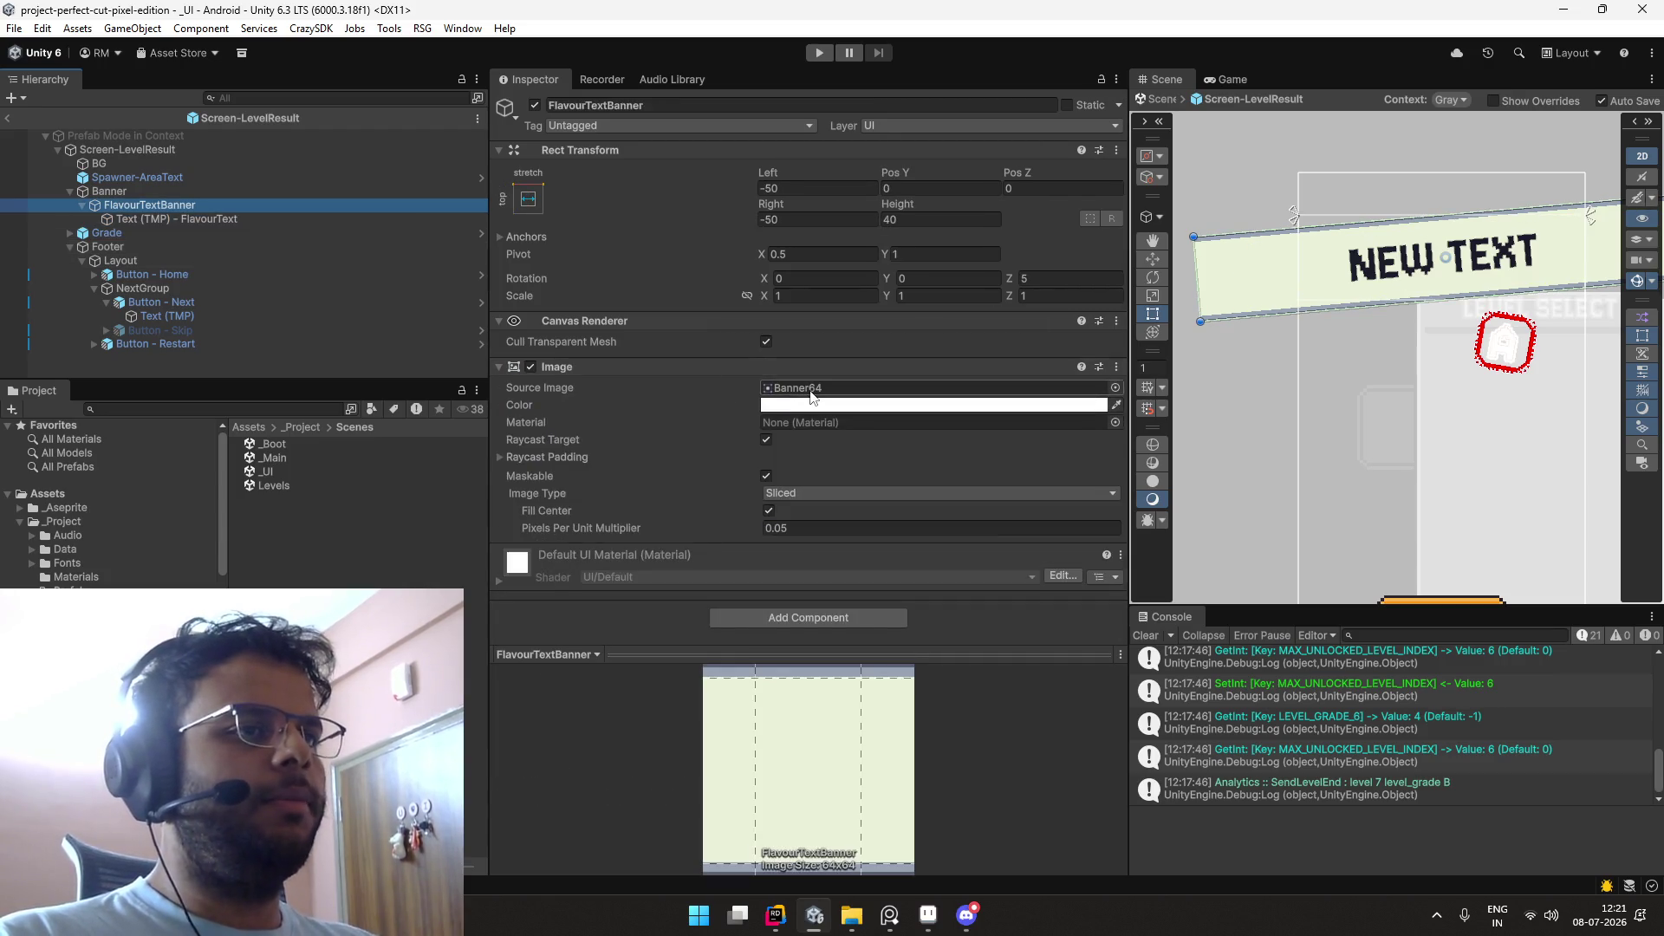
left_click(346, 483)
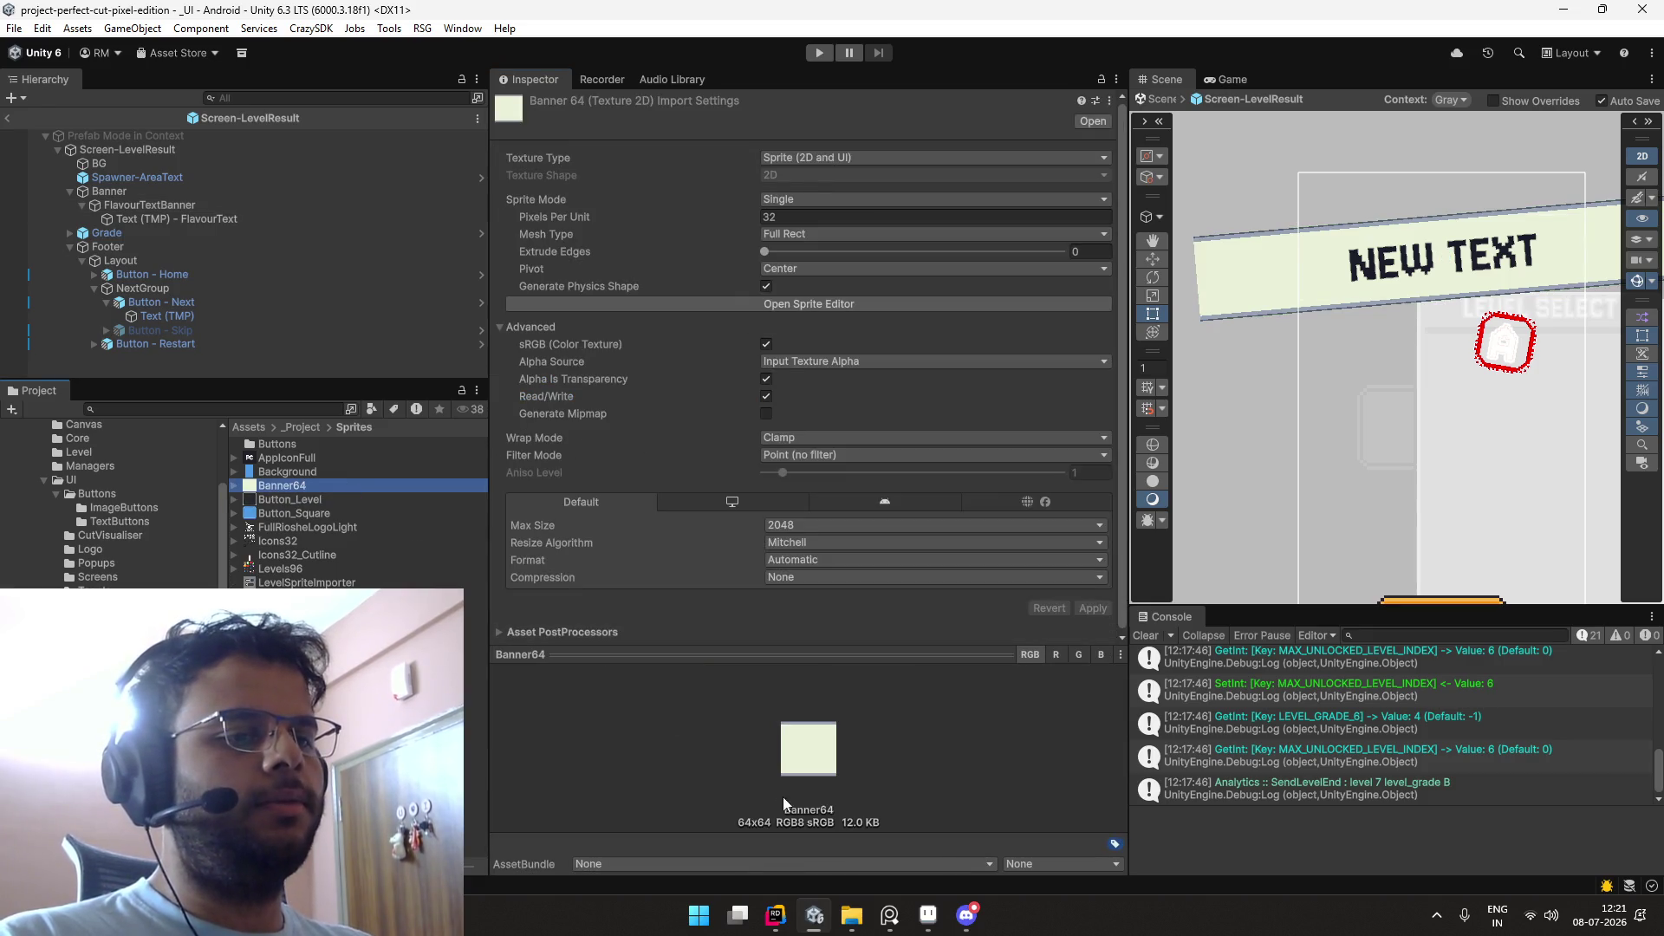
key("alt+Tab")
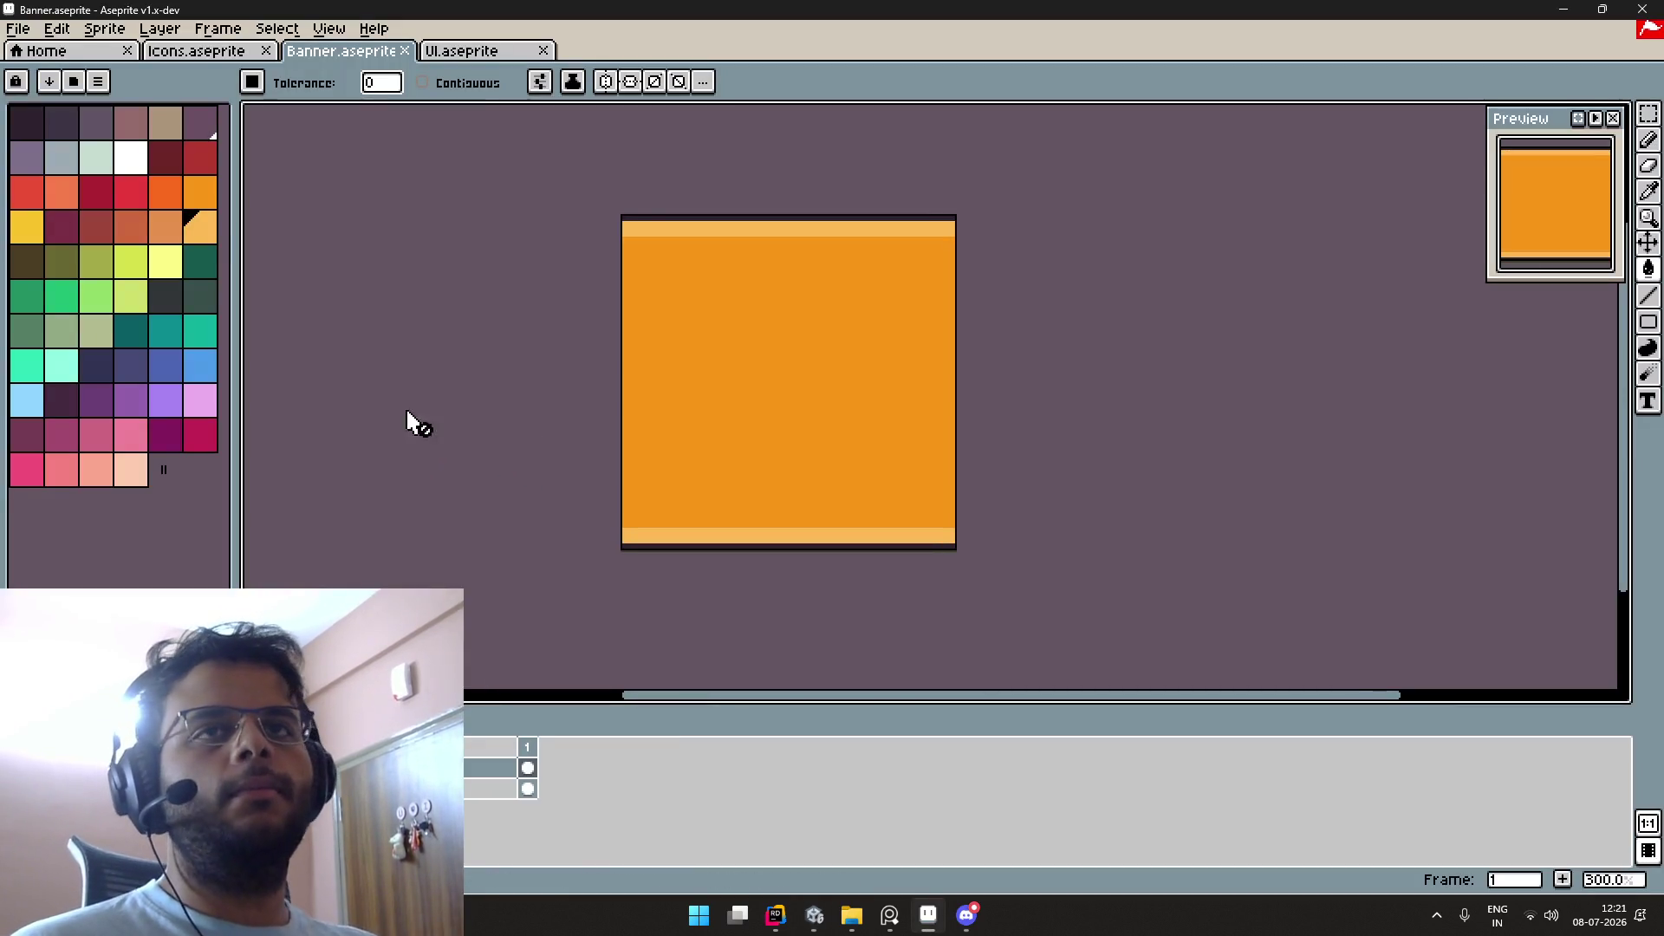
left_click(41, 33)
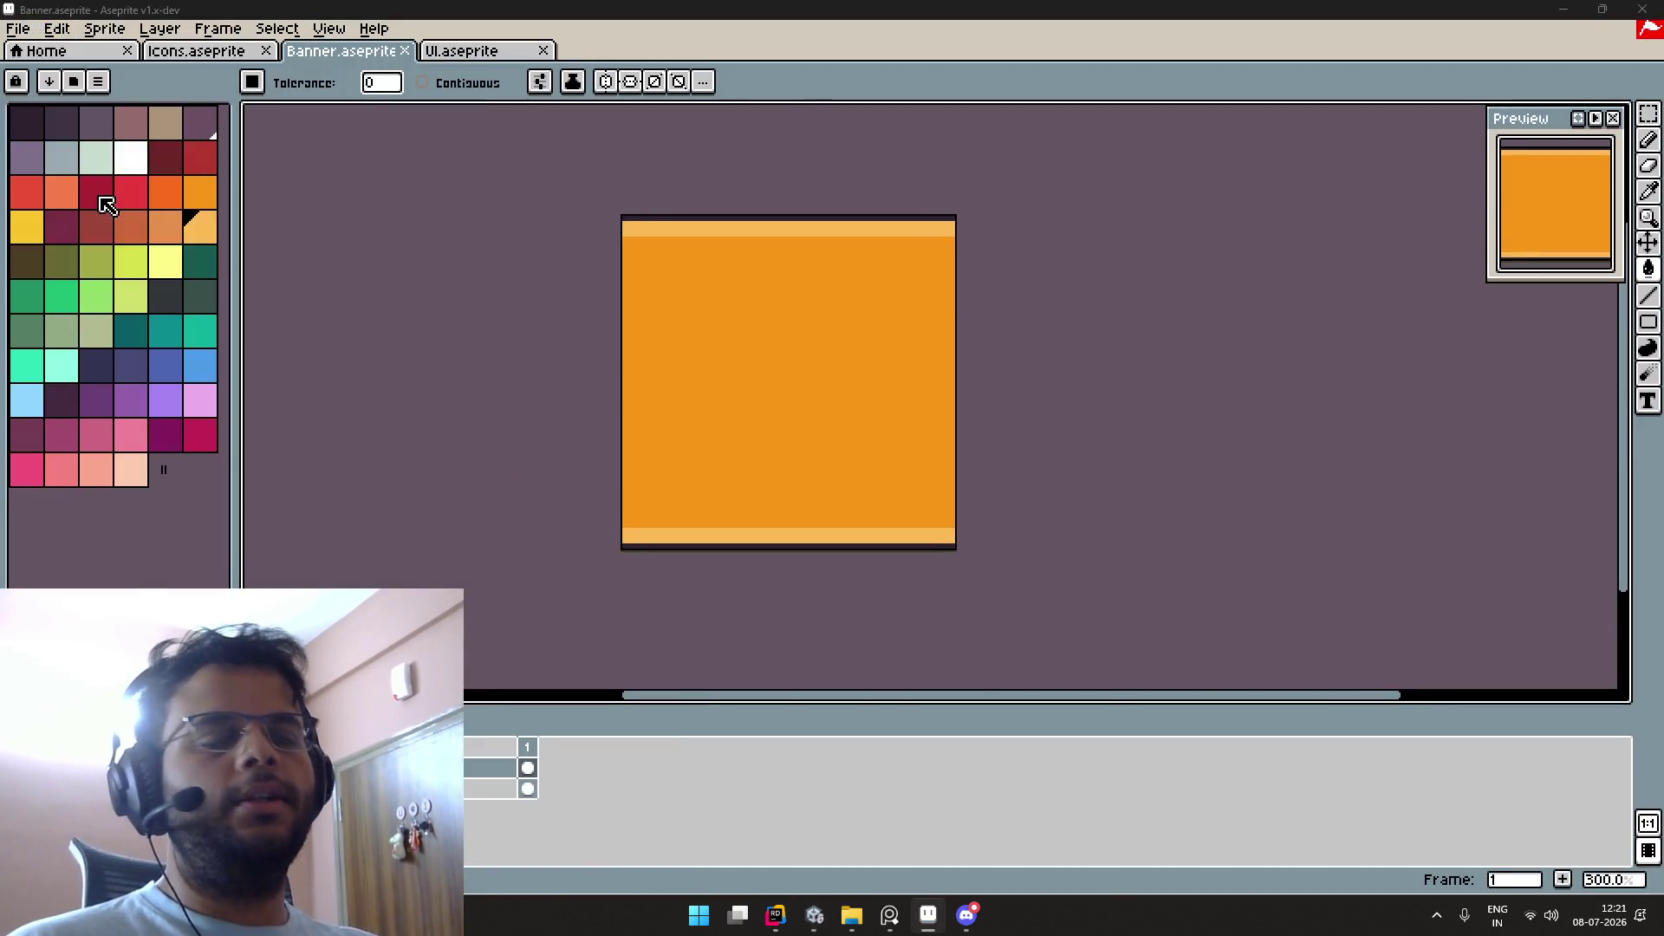
key("alt+Tab")
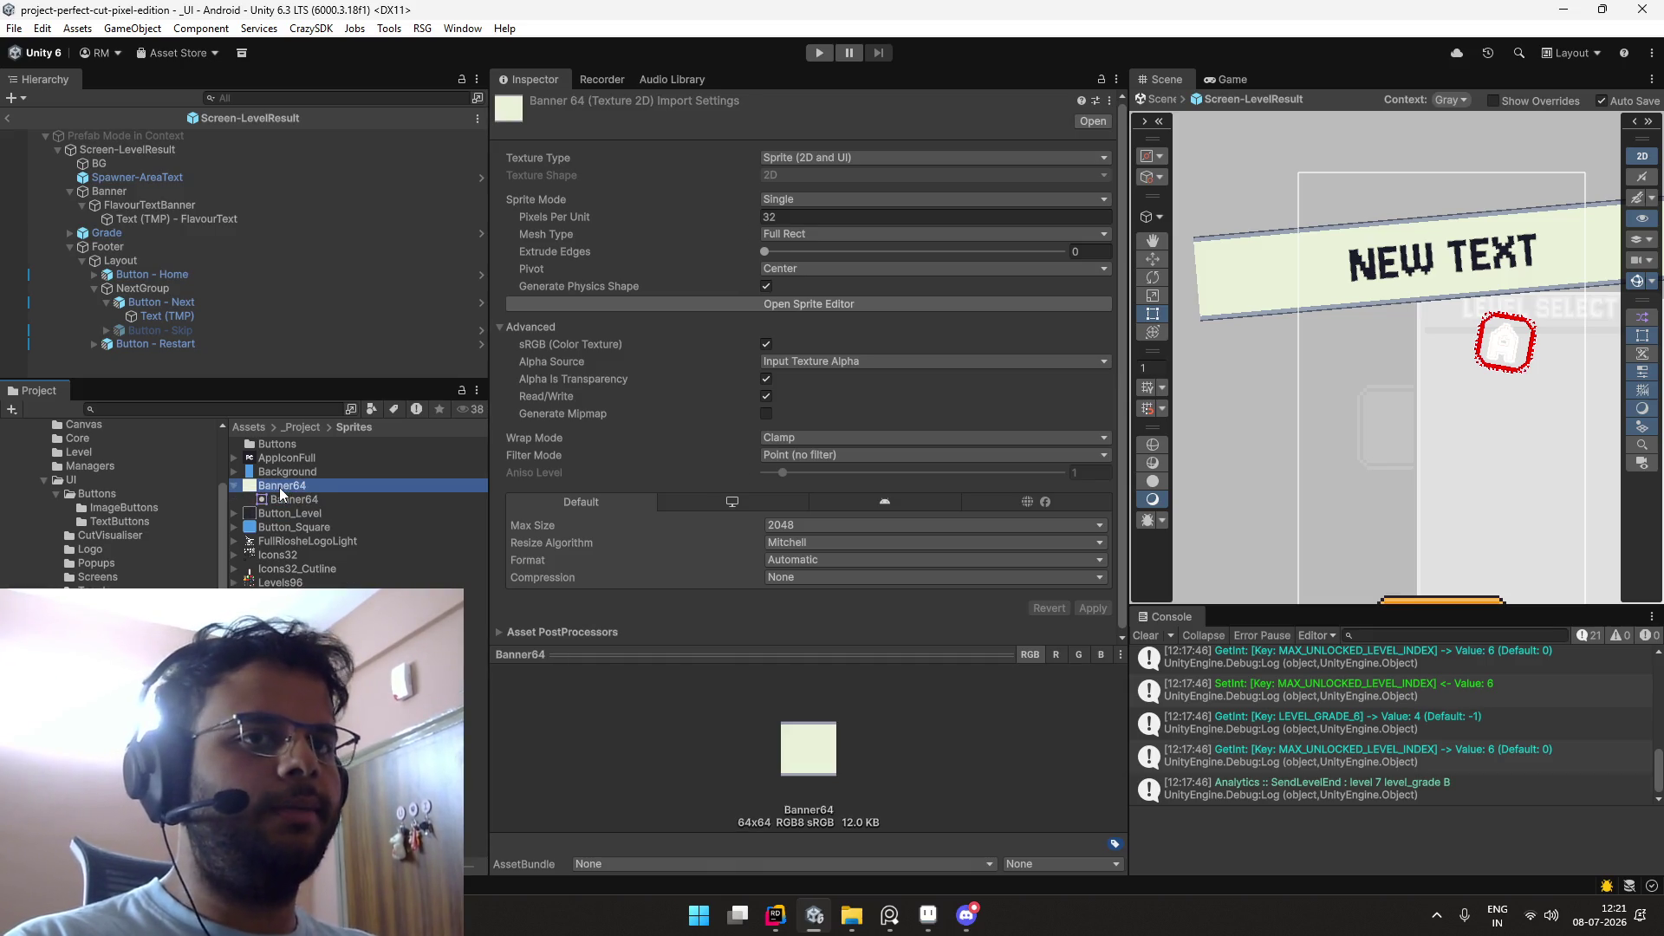
Step: Reselect FlavourTextBanner and its Banner64 sprite, then go to Aseprite's File menu
left_click(245, 207)
key("Left")
key("Left")
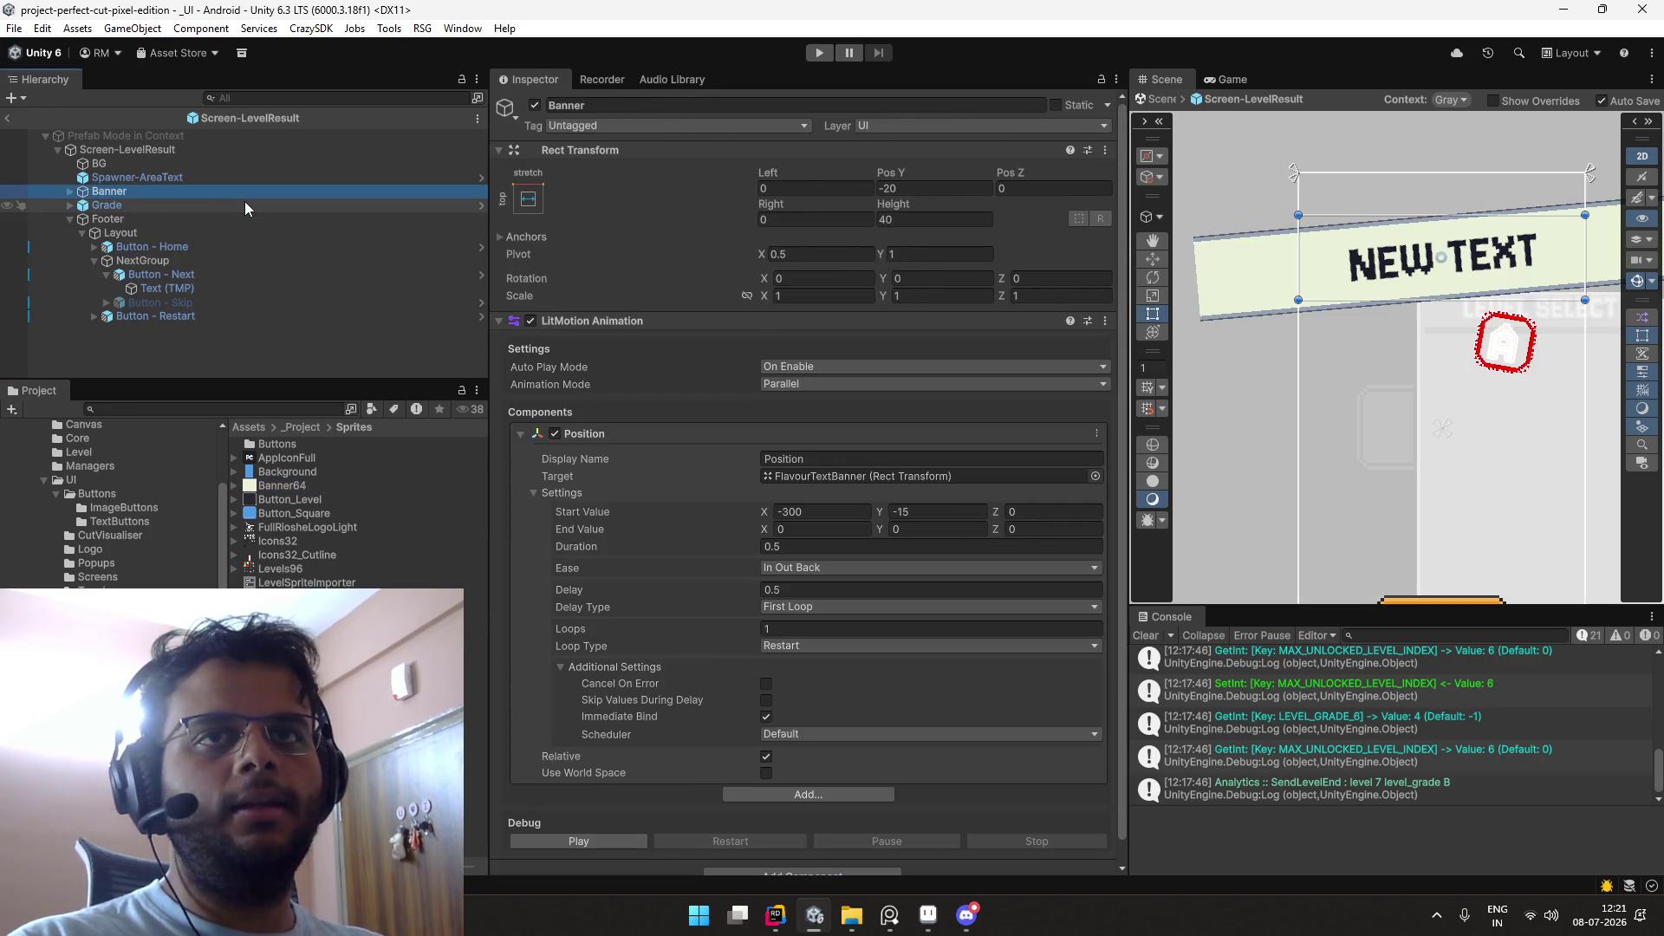
left_click(291, 487)
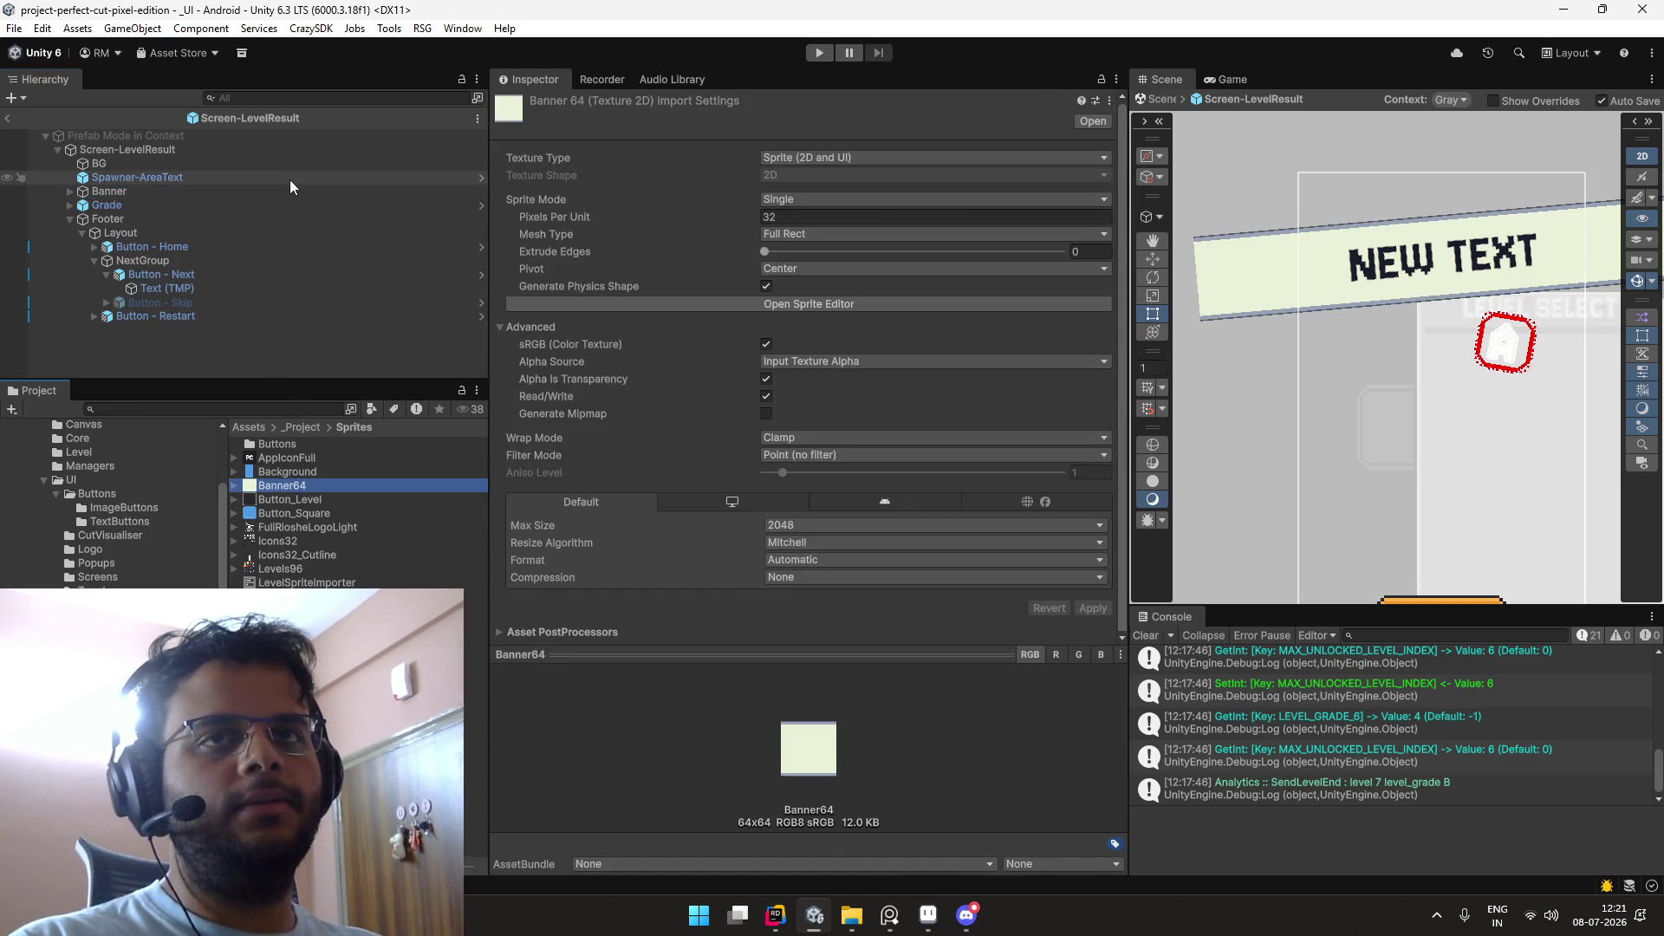
left_click(280, 192)
key("Right")
key("Down")
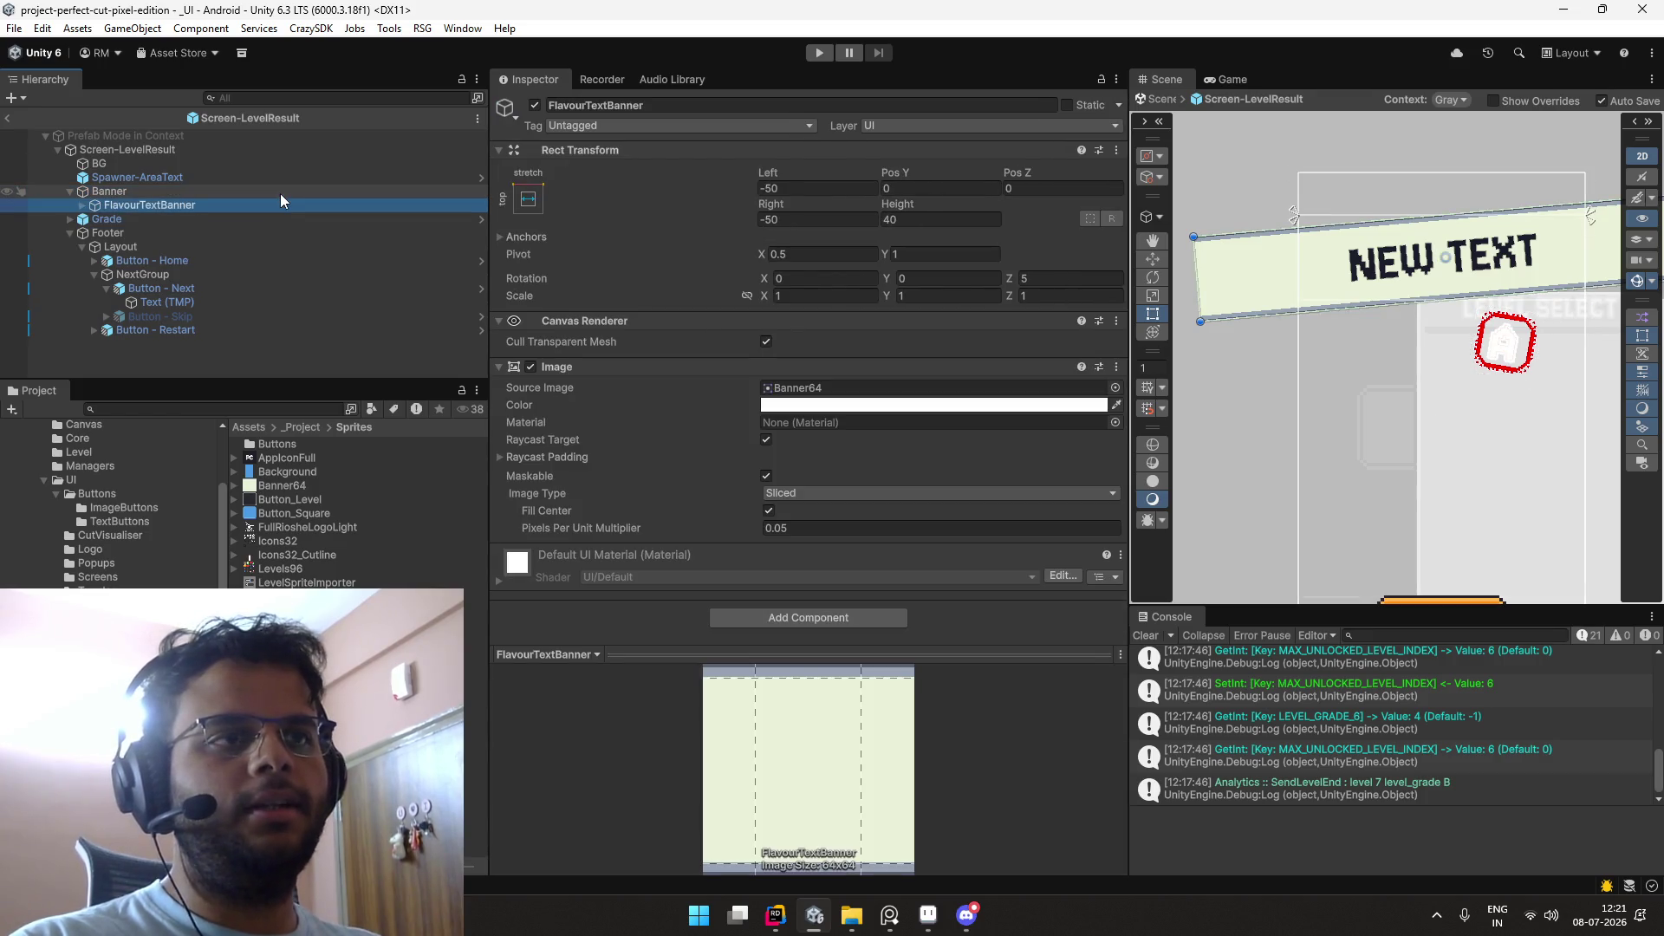
left_click(279, 192)
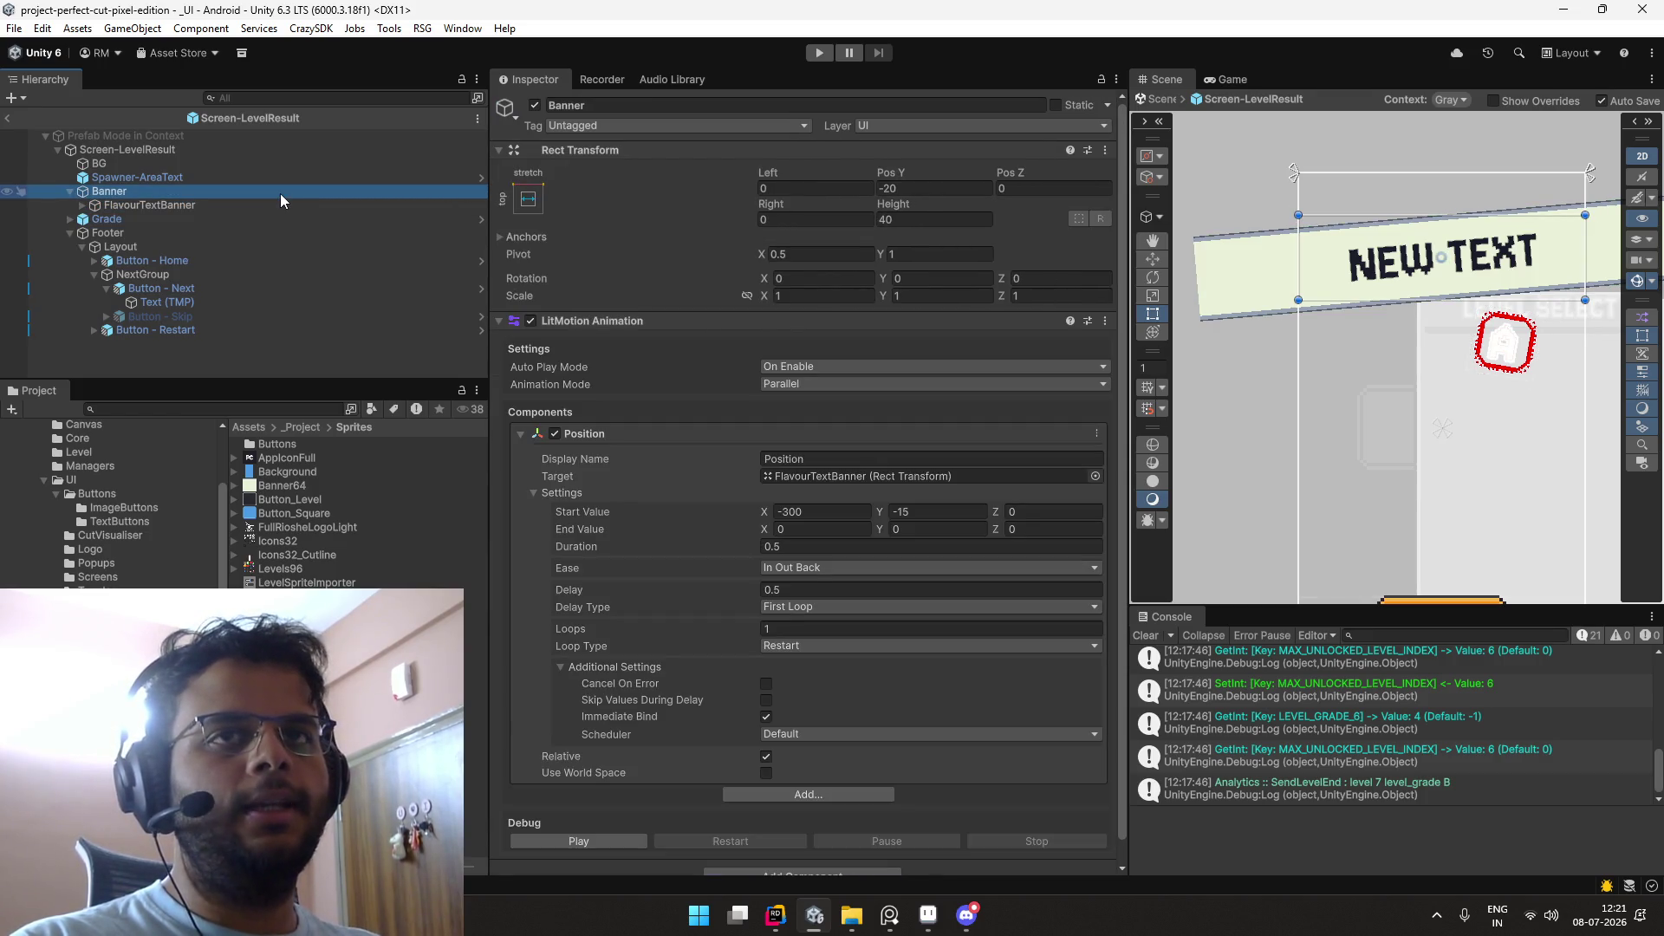
key("Down")
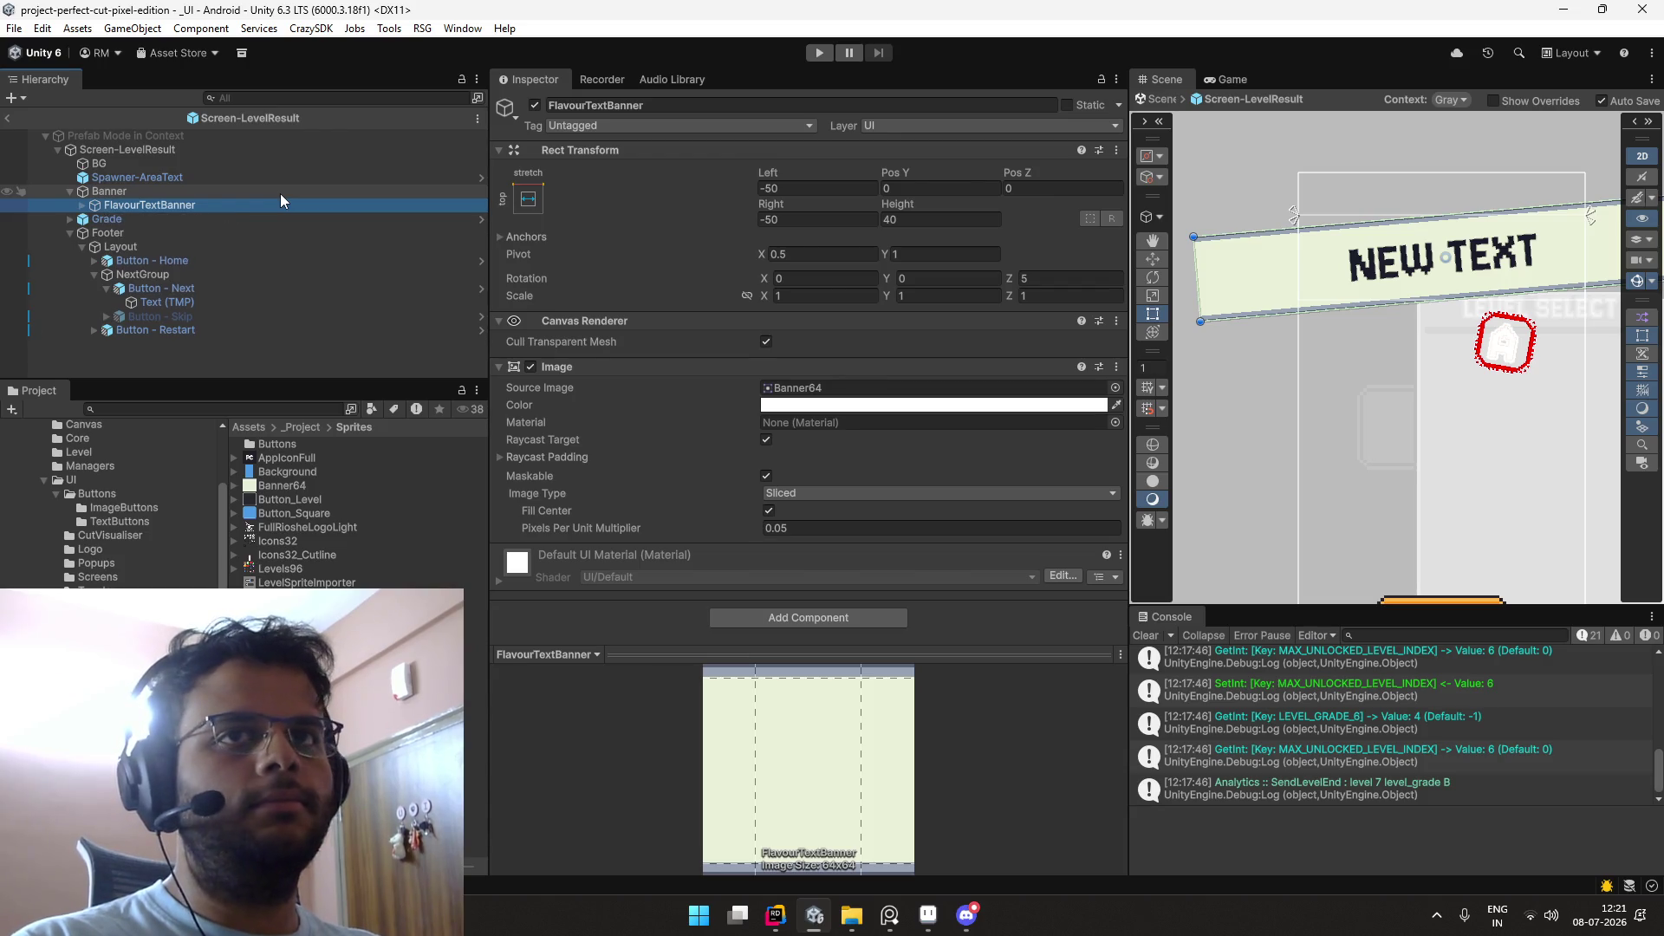
left_click(298, 484)
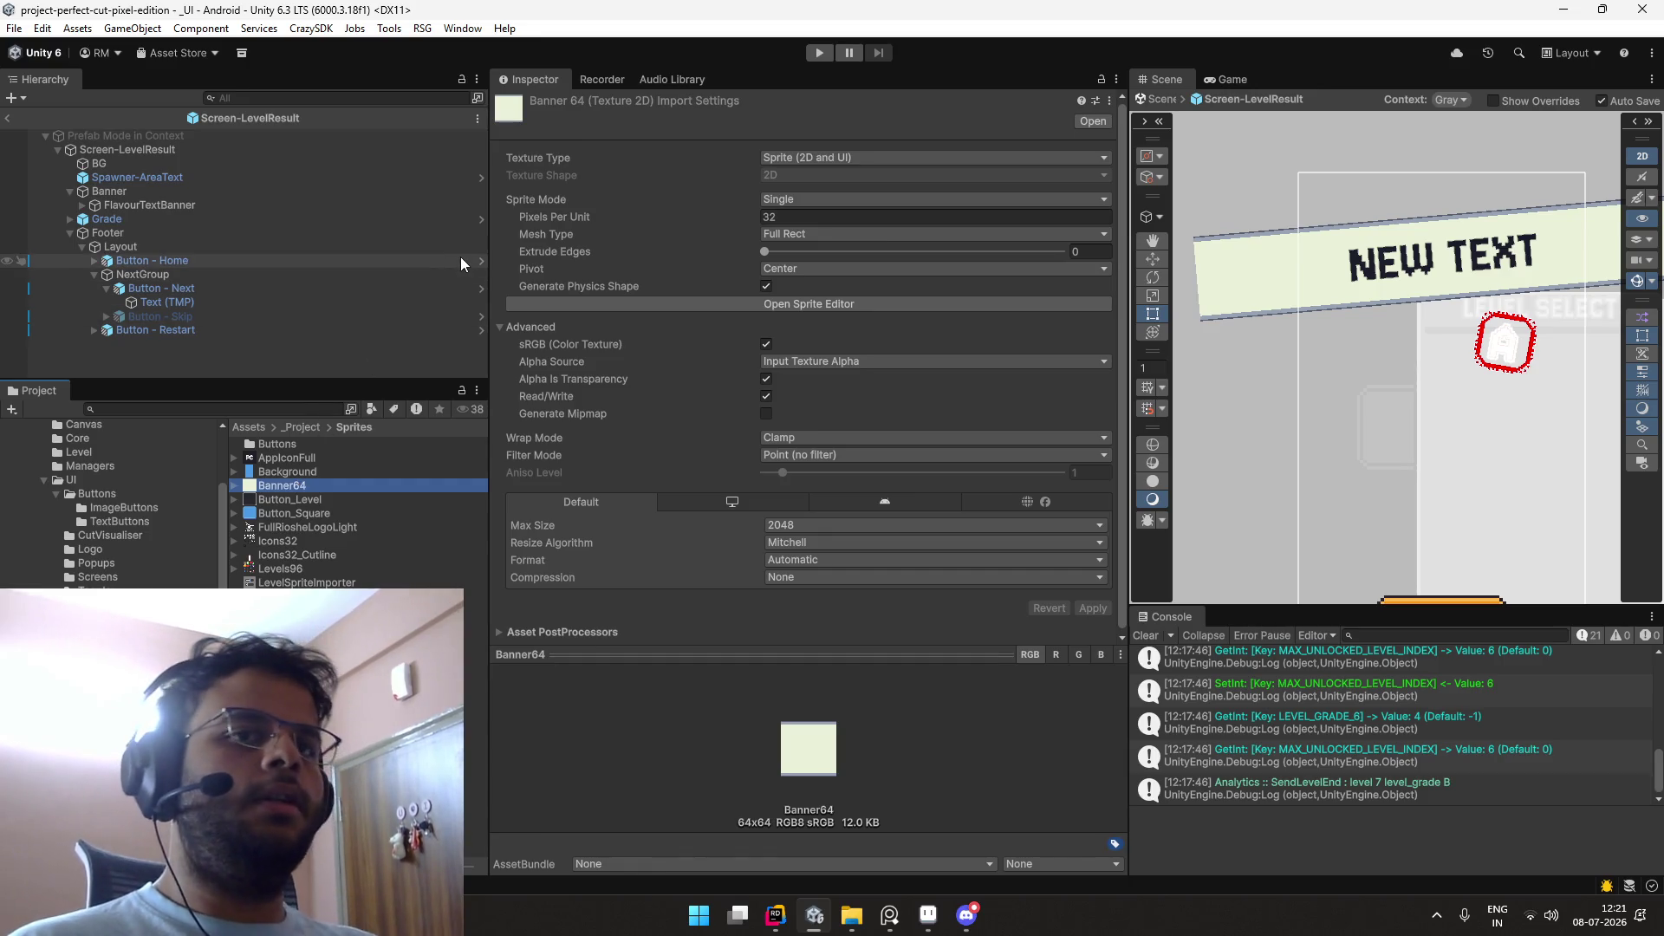
key("alt+Tab")
left_click(17, 29)
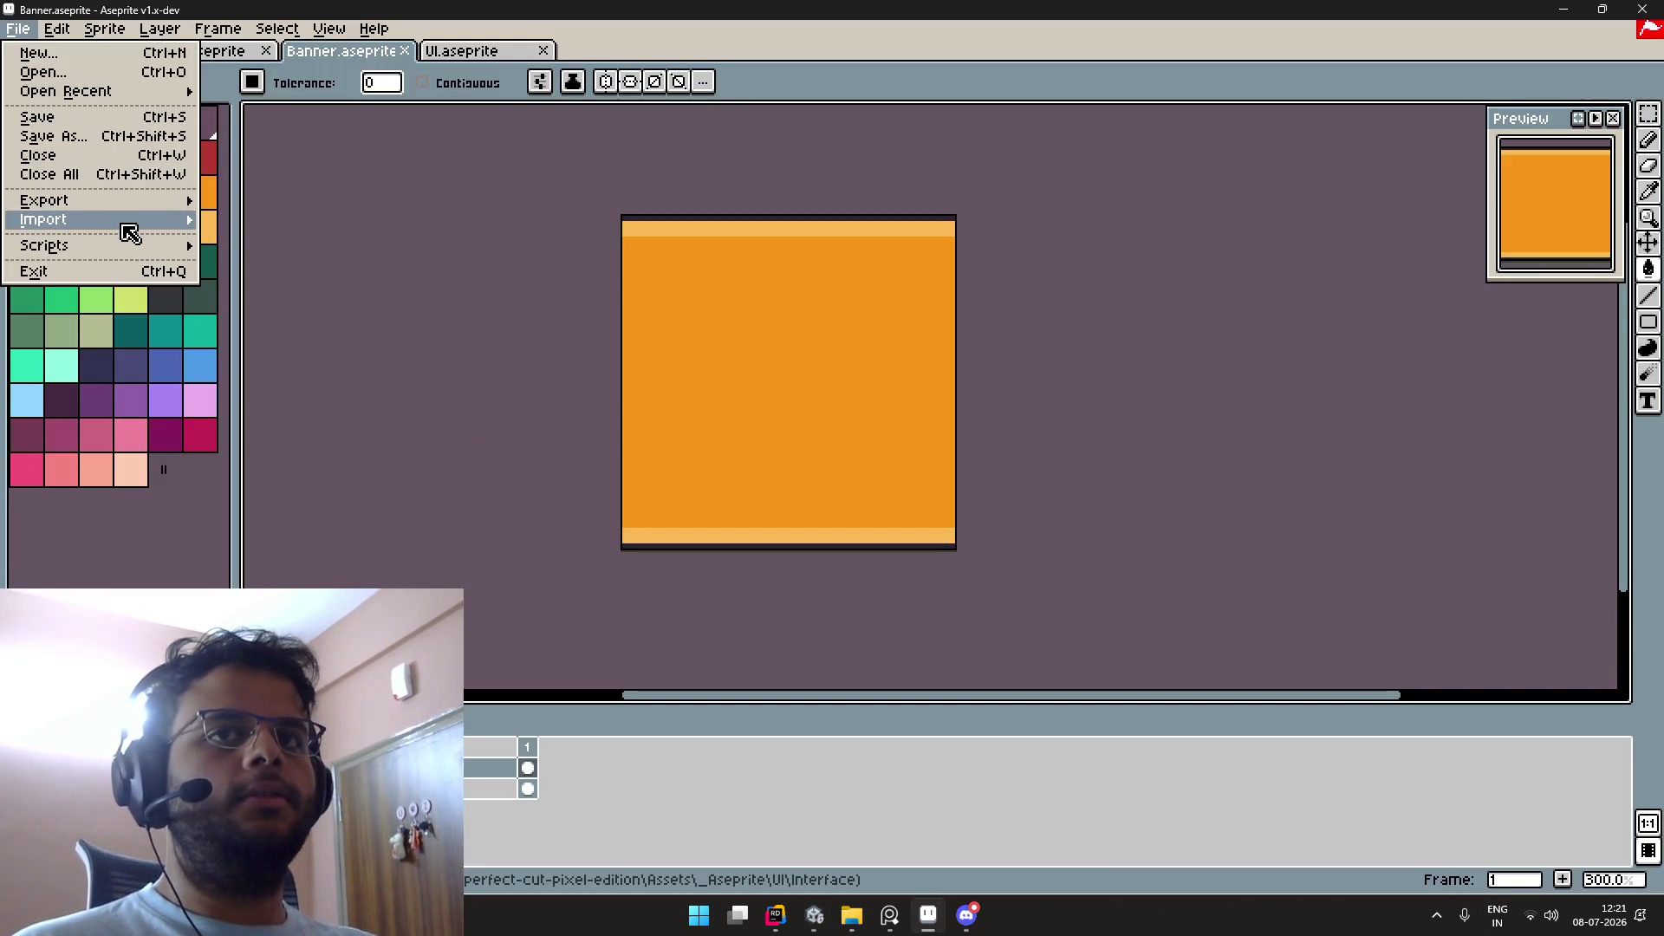
Step: Re-export Banner.aseprite as Banner.png to _Aseprite/UI/Interface and switch back to Unity
mouse_move(52, 214)
left_click(324, 216)
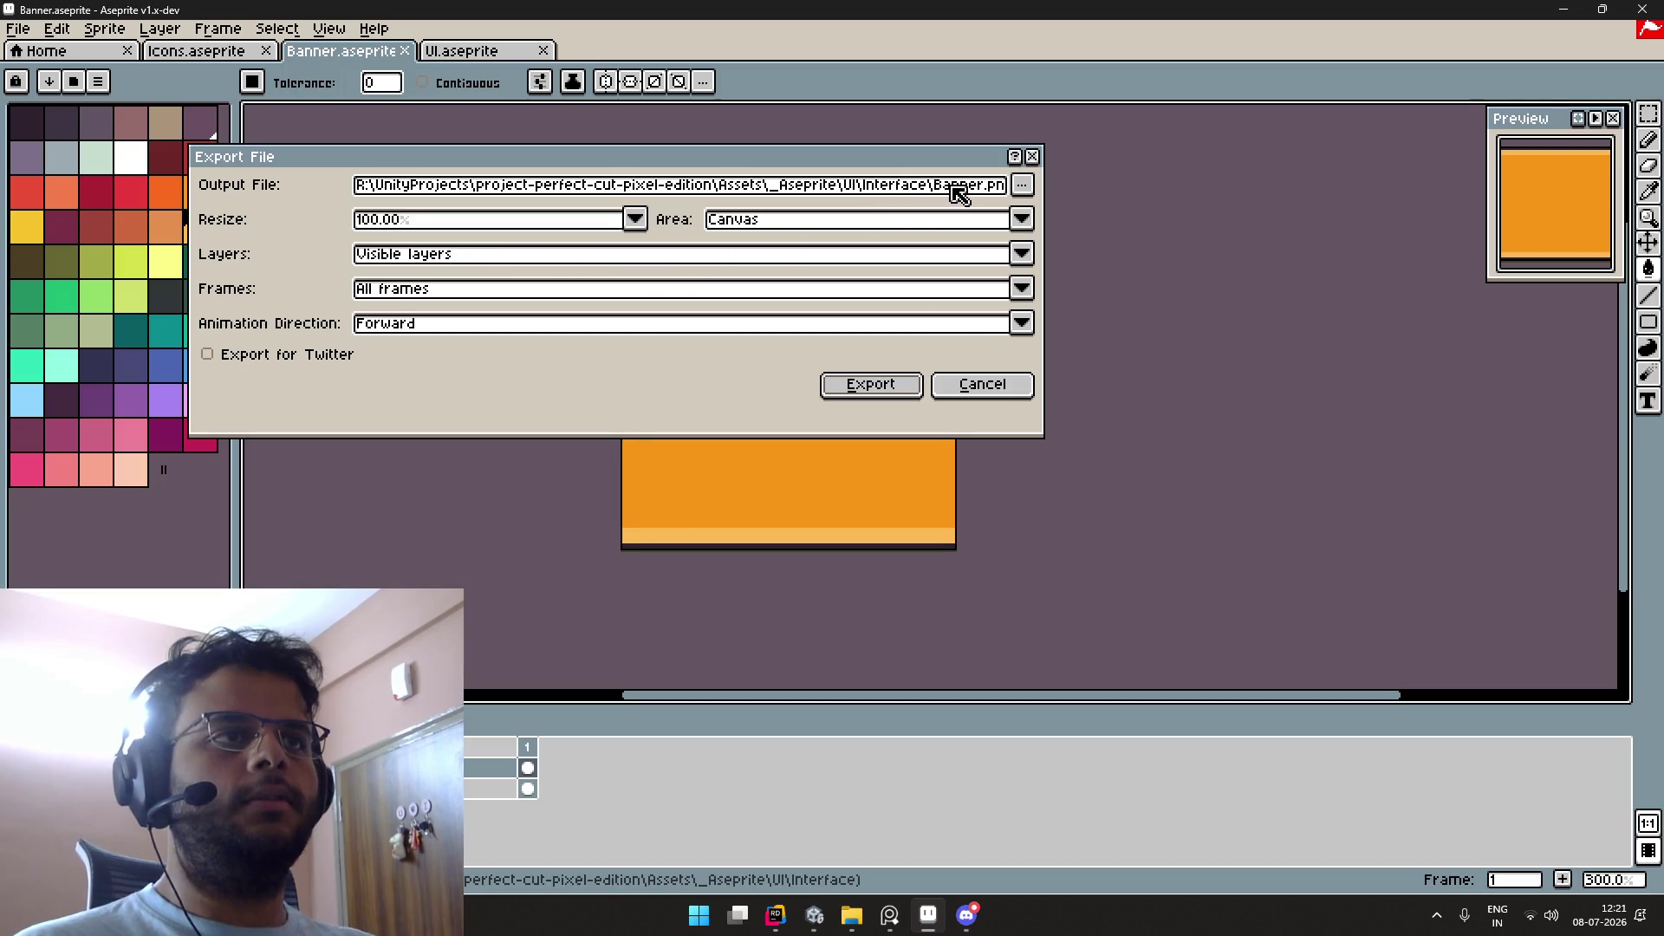
left_click(880, 396)
key("alt+Tab")
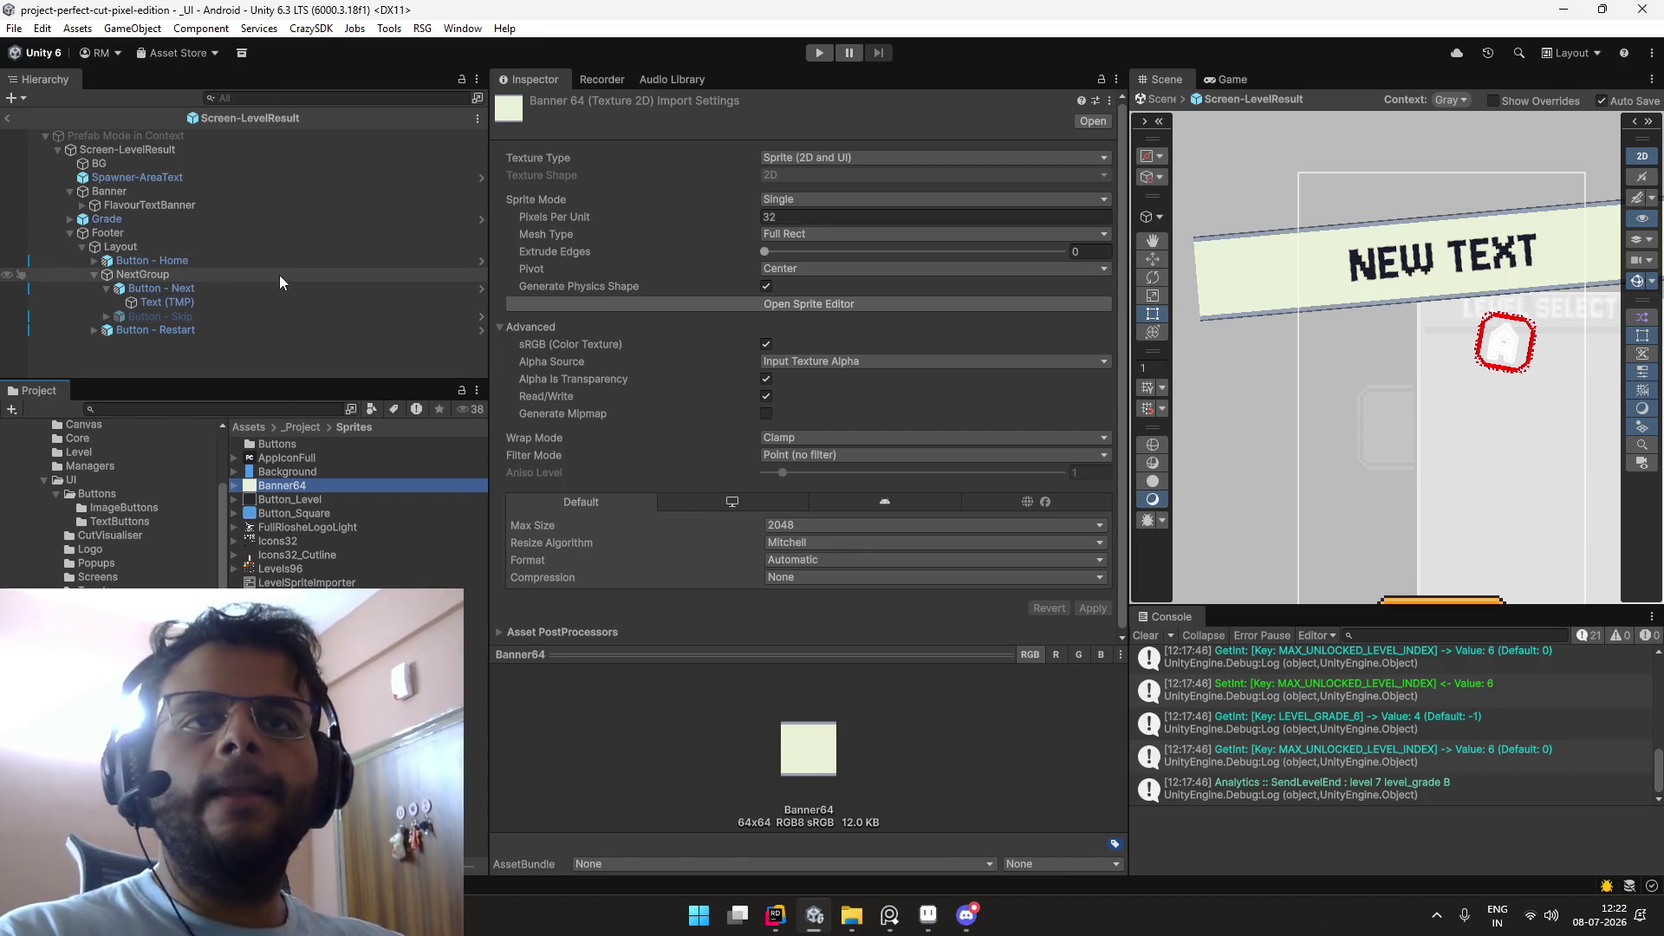
Step: Assign Banner_0 as FlavourTextBanner's Source Image so the NEW TEXT banner turns orange
left_click(280, 205)
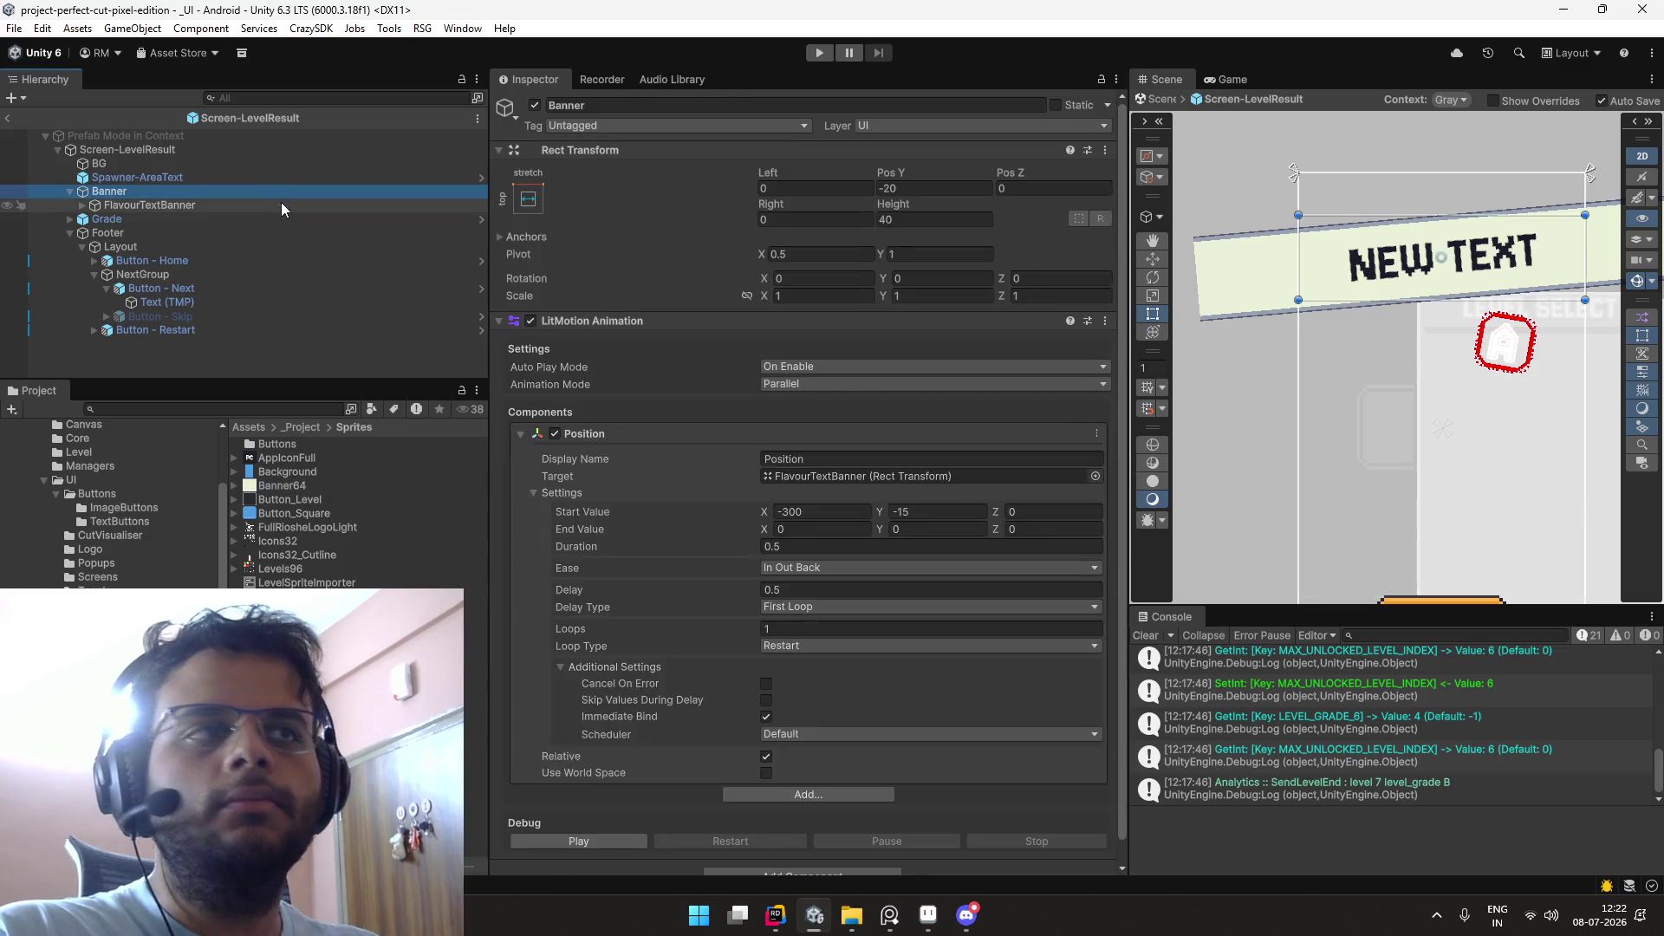
left_click(1117, 388)
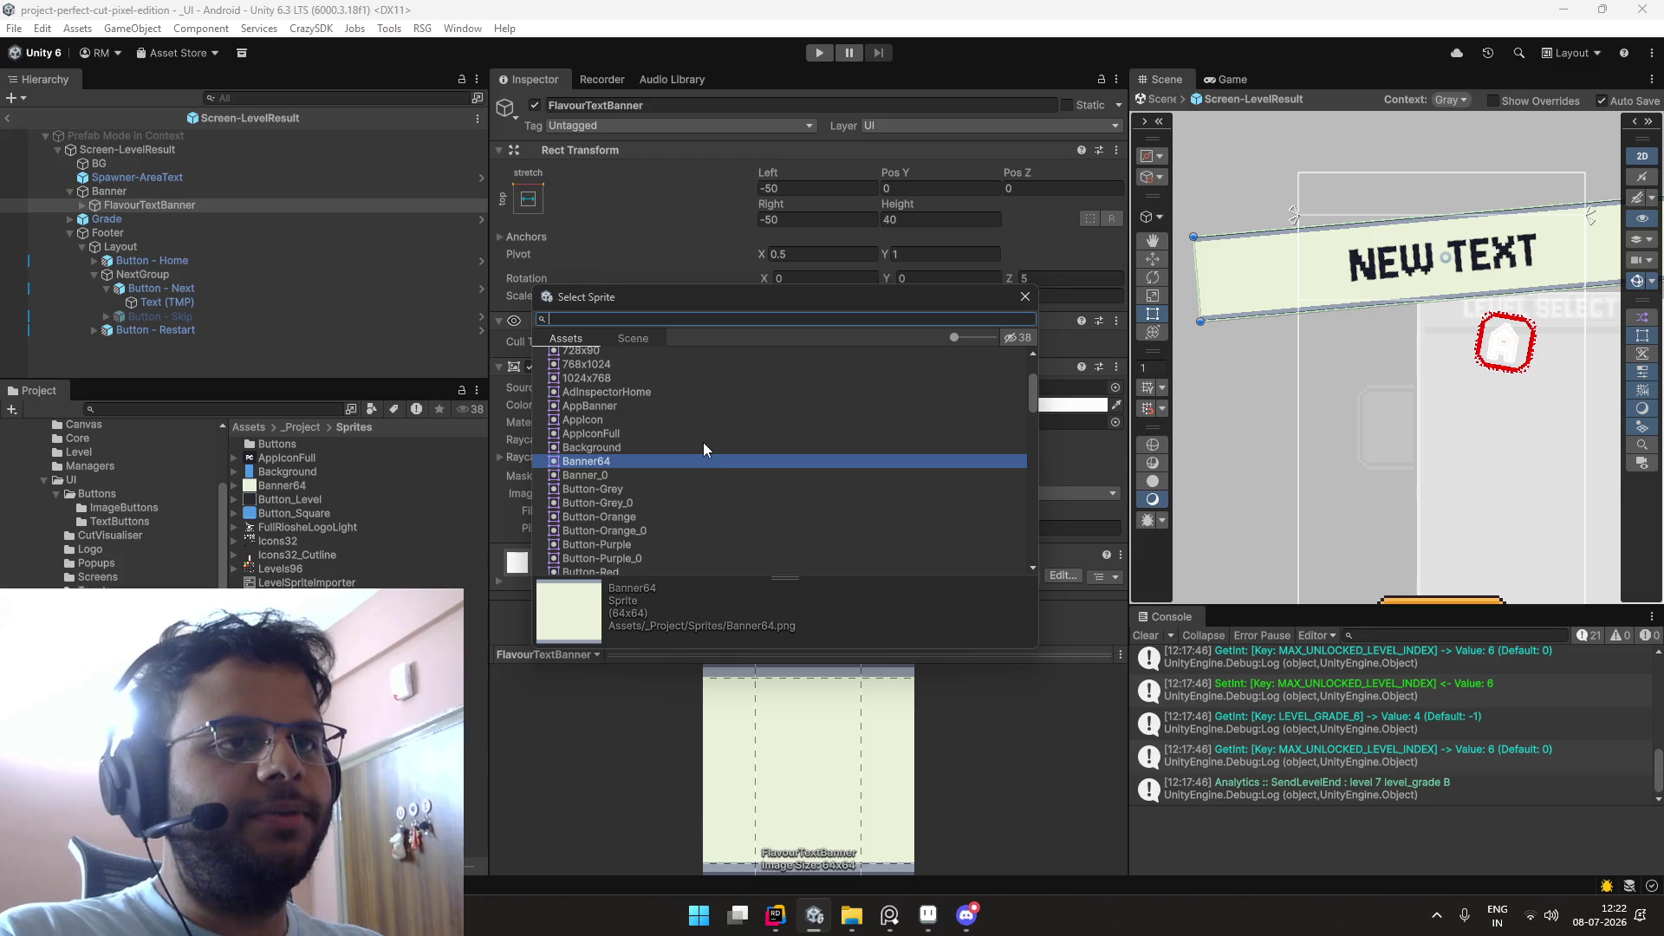
key("Up")
key("Up")
key("Up")
key("Up")
key("Up")
key("Up")
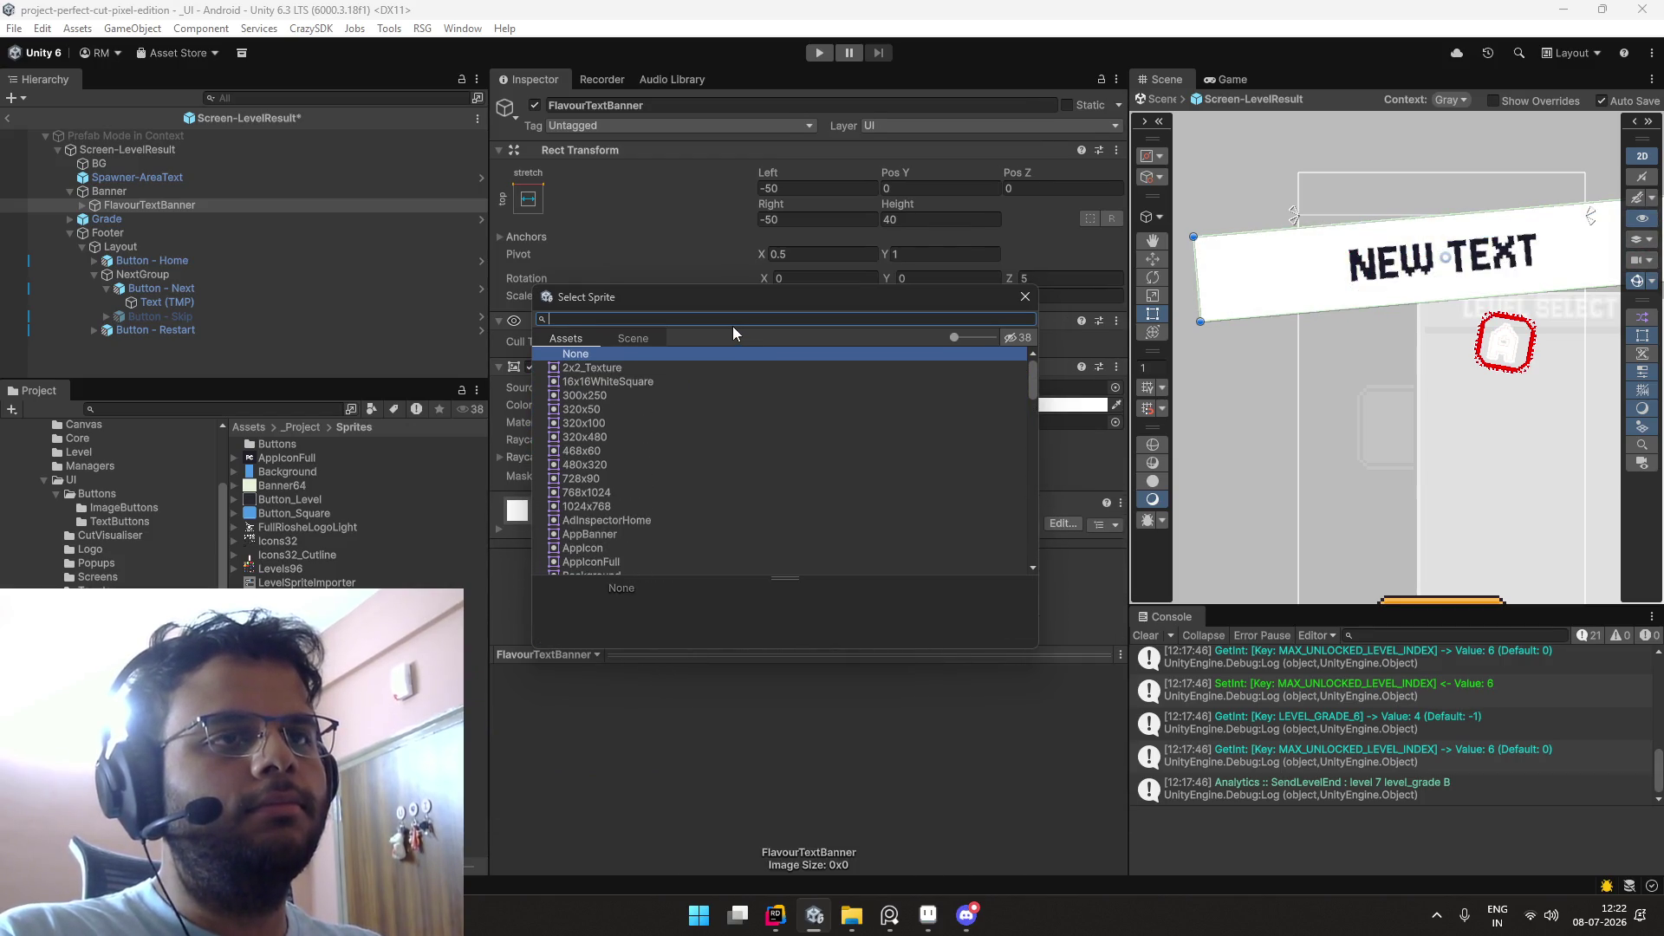
key("Down")
key("Down")
key("Down")
key("Down")
key("Down")
key("Down")
key("Down")
key("Down")
key("Down")
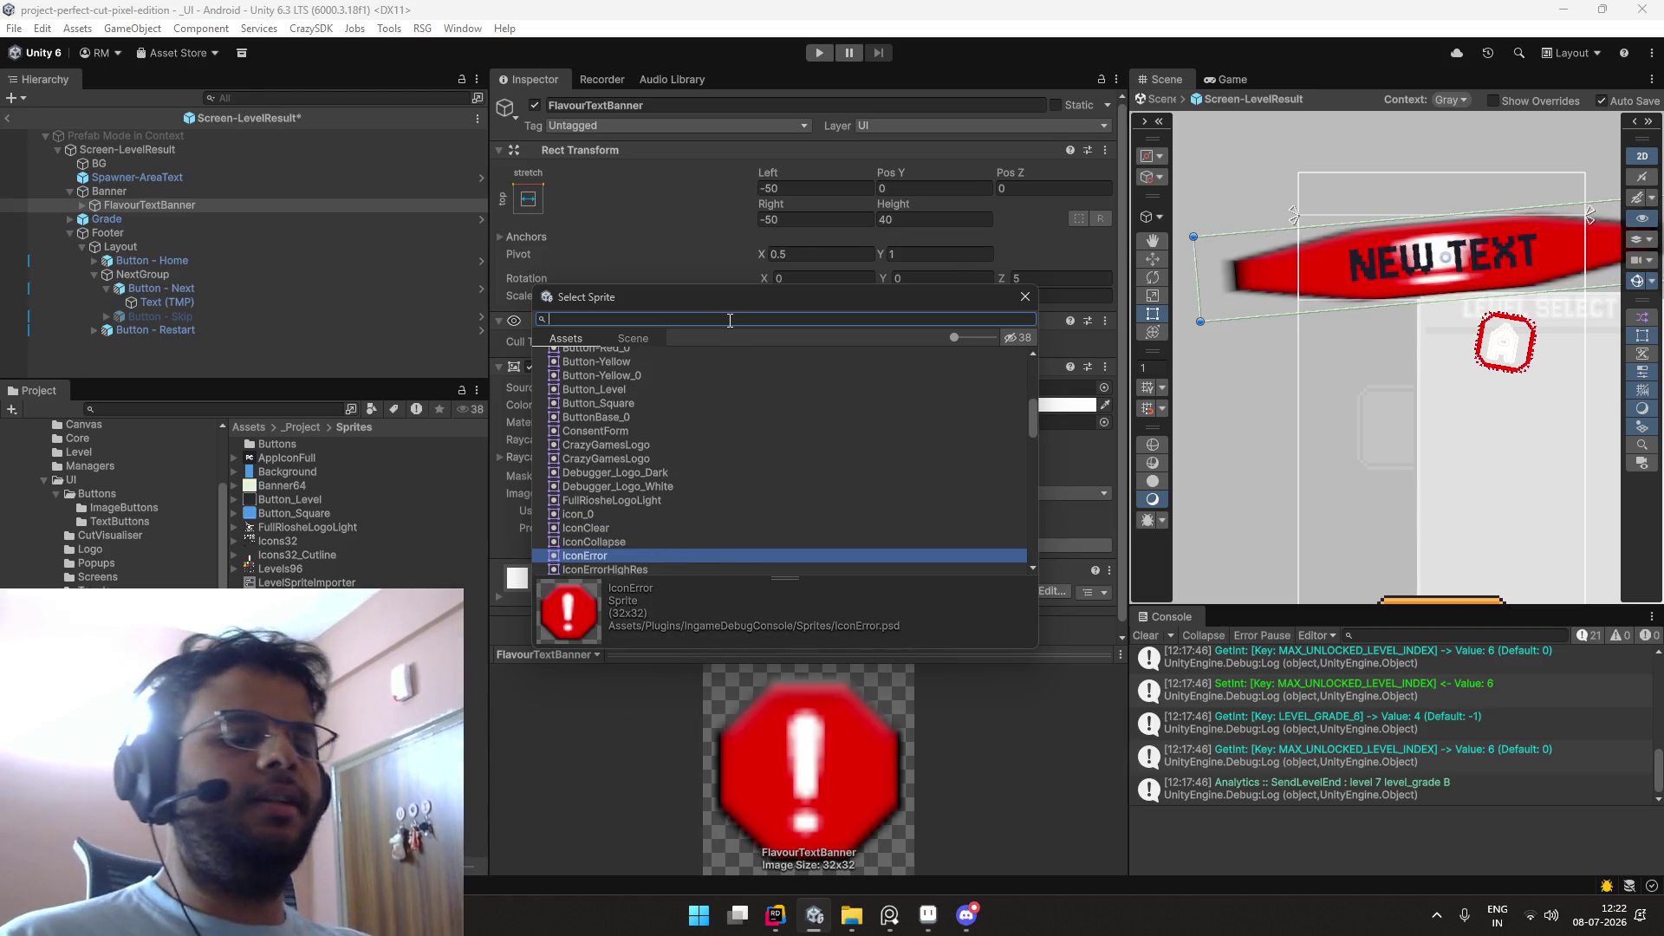
type("r")
left_click(641, 380)
left_click(641, 395)
double_click(640, 392)
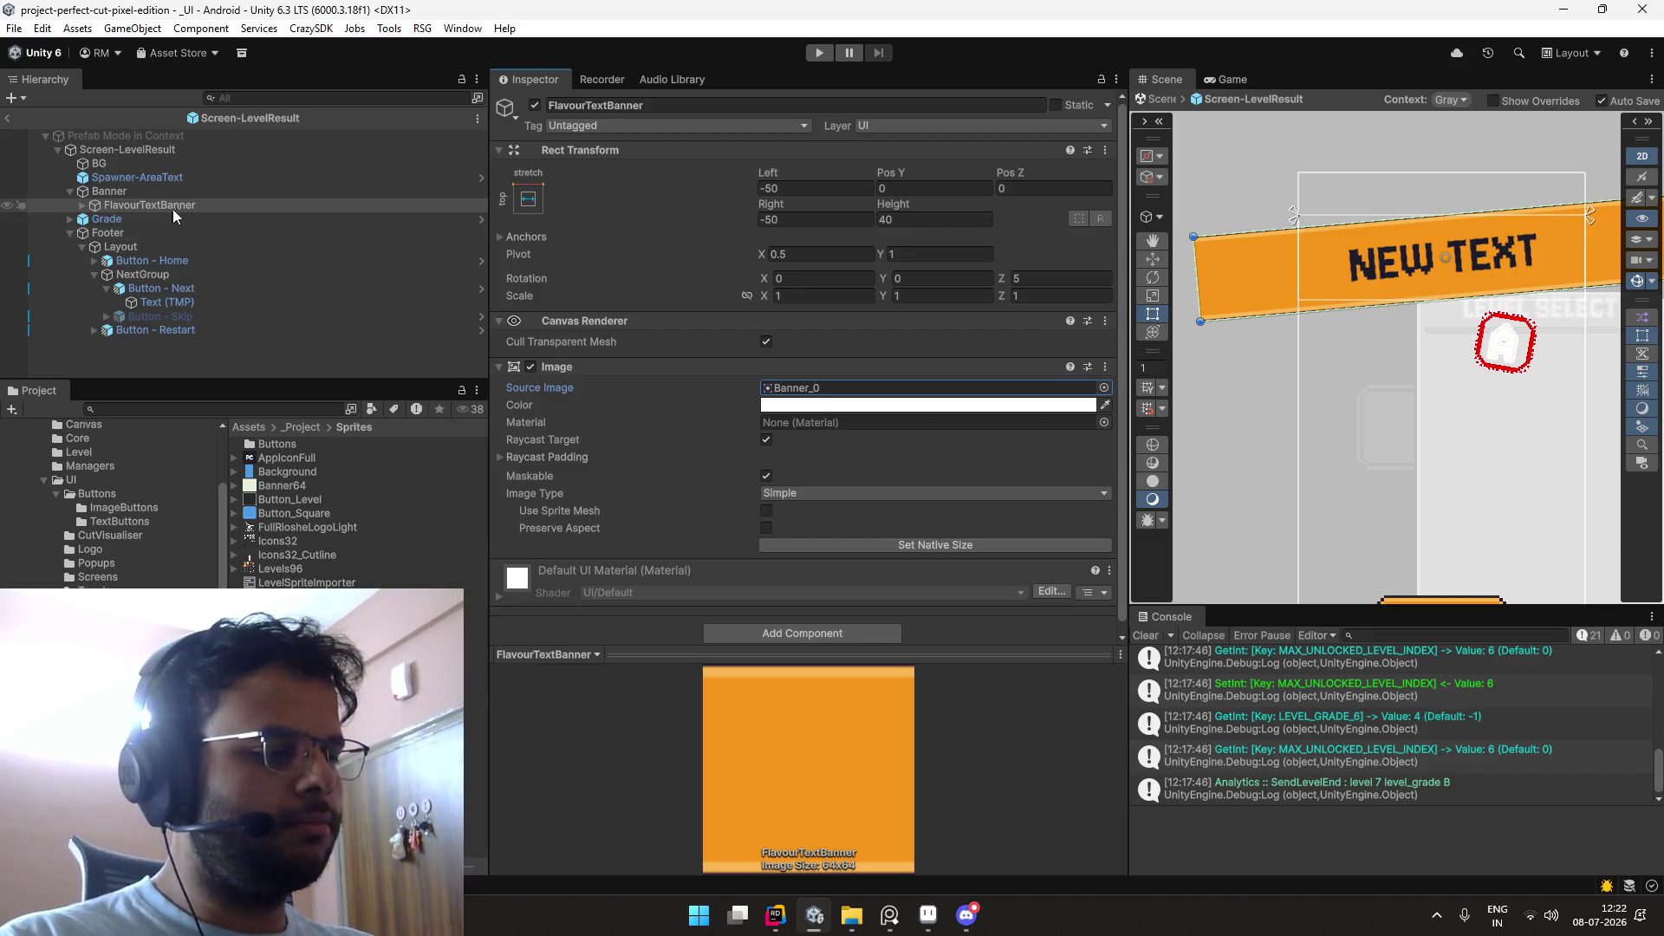
Step: Set the Banner texture to a Single sprite, 32 pixels per unit, Full Rect mesh
scroll(813, 395, "down", 1)
left_click(816, 384)
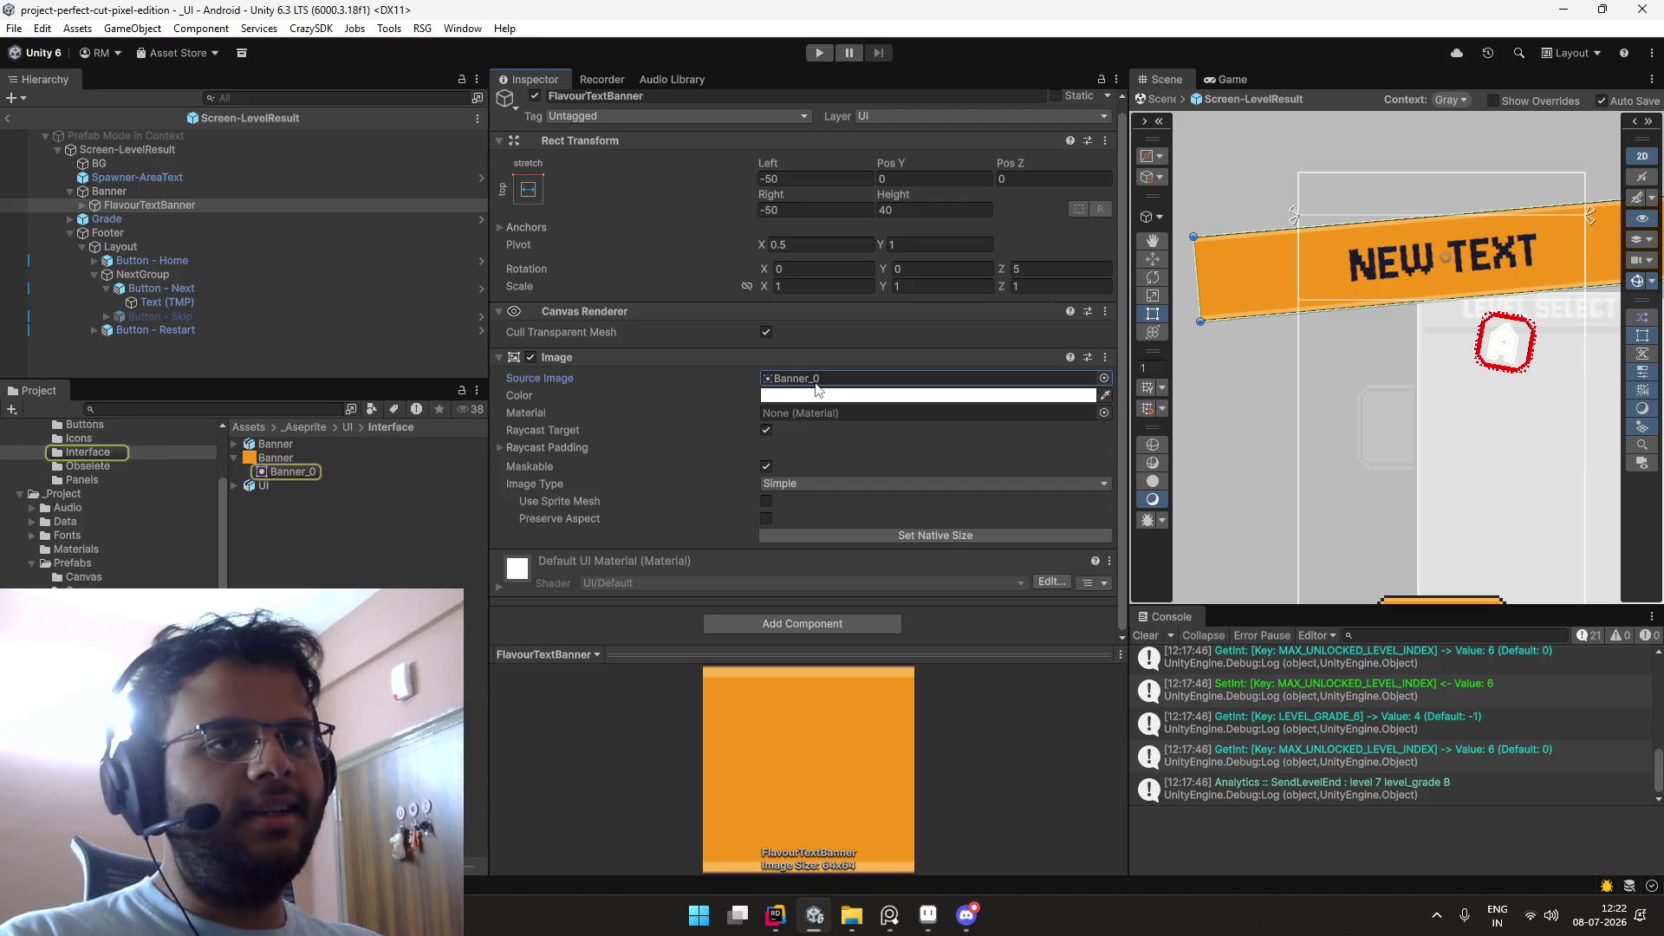
left_click(346, 456)
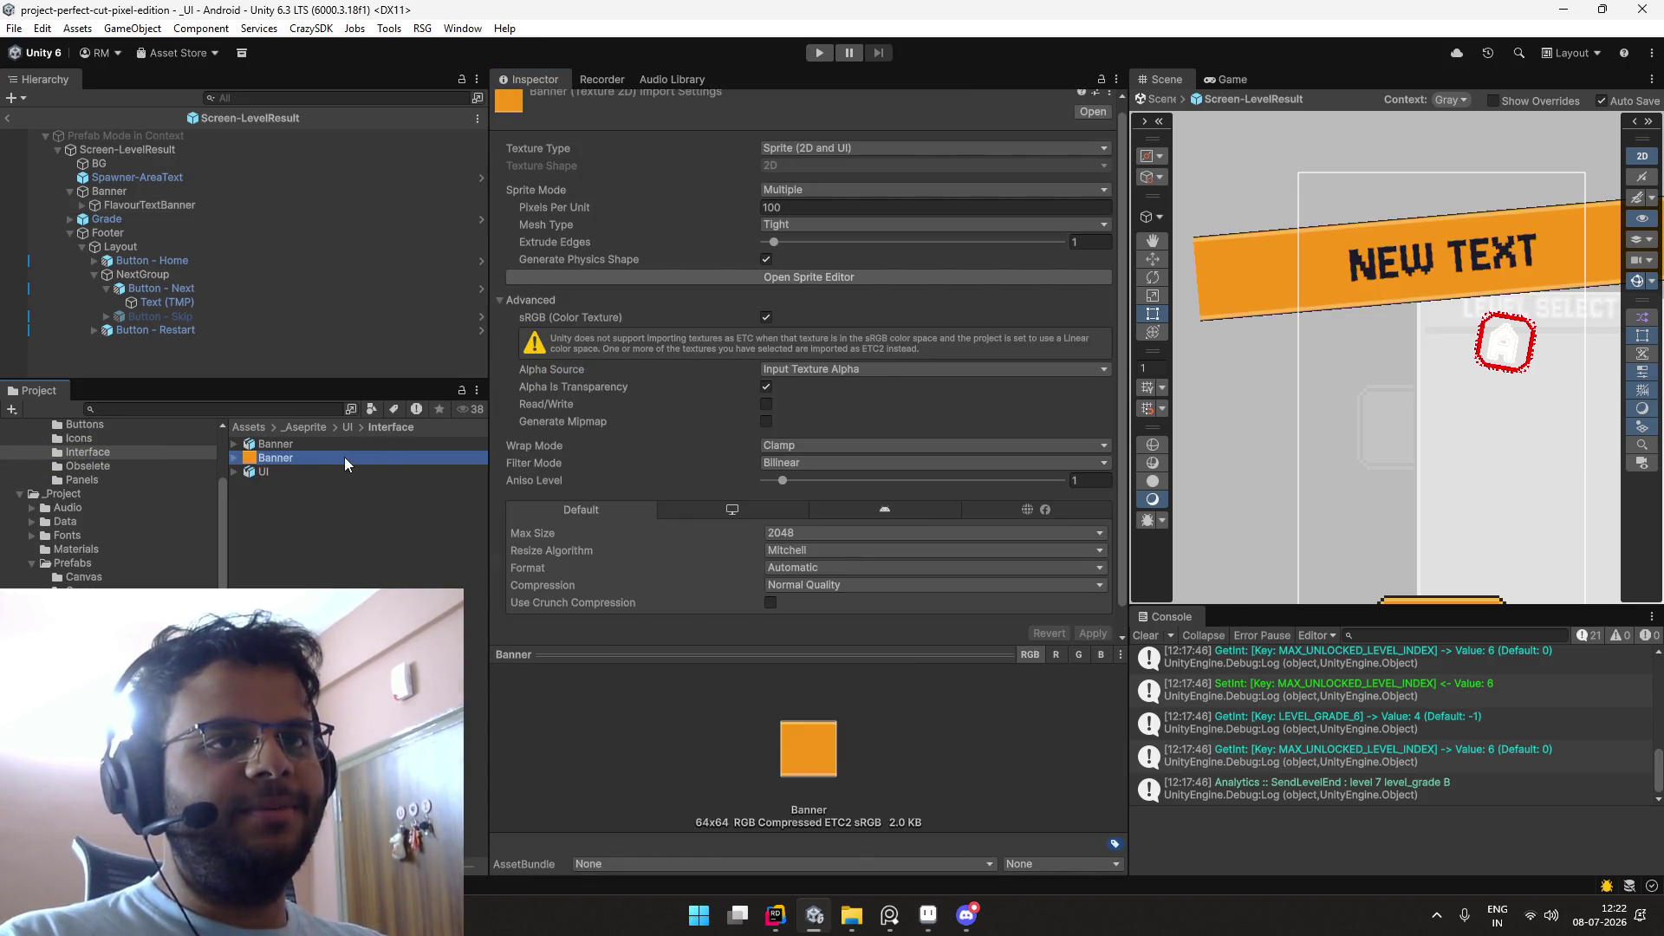
scroll(693, 377, "up", 1)
left_click(802, 198)
left_click(806, 217)
left_click(806, 218)
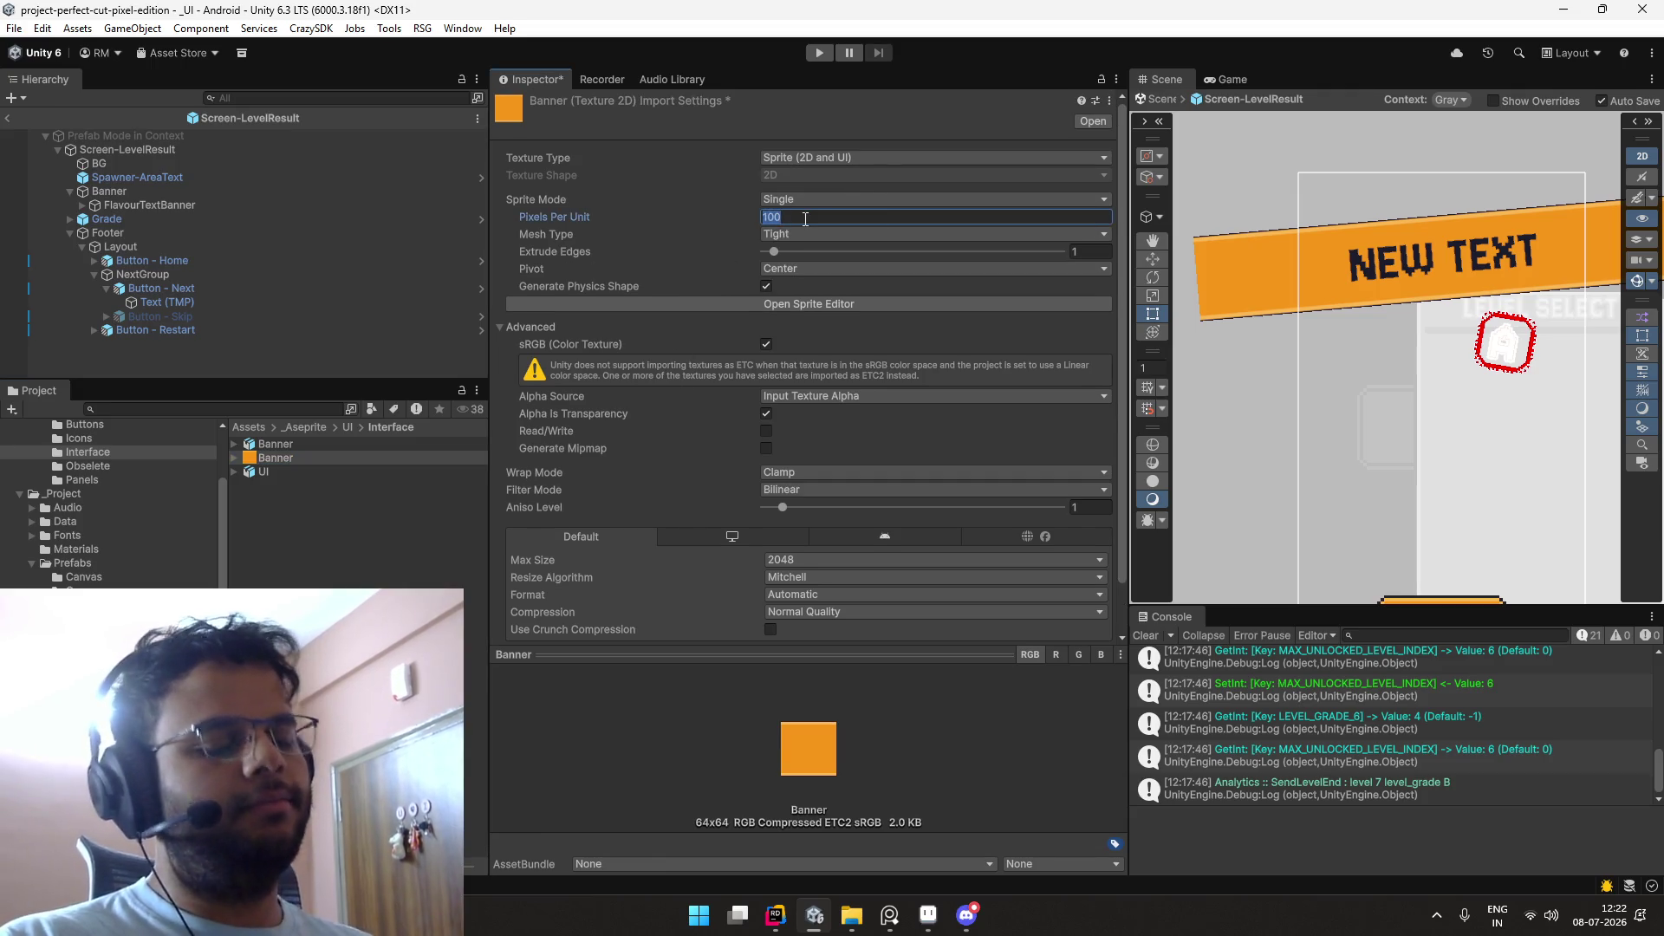
type("32")
left_click(806, 234)
left_click(793, 251)
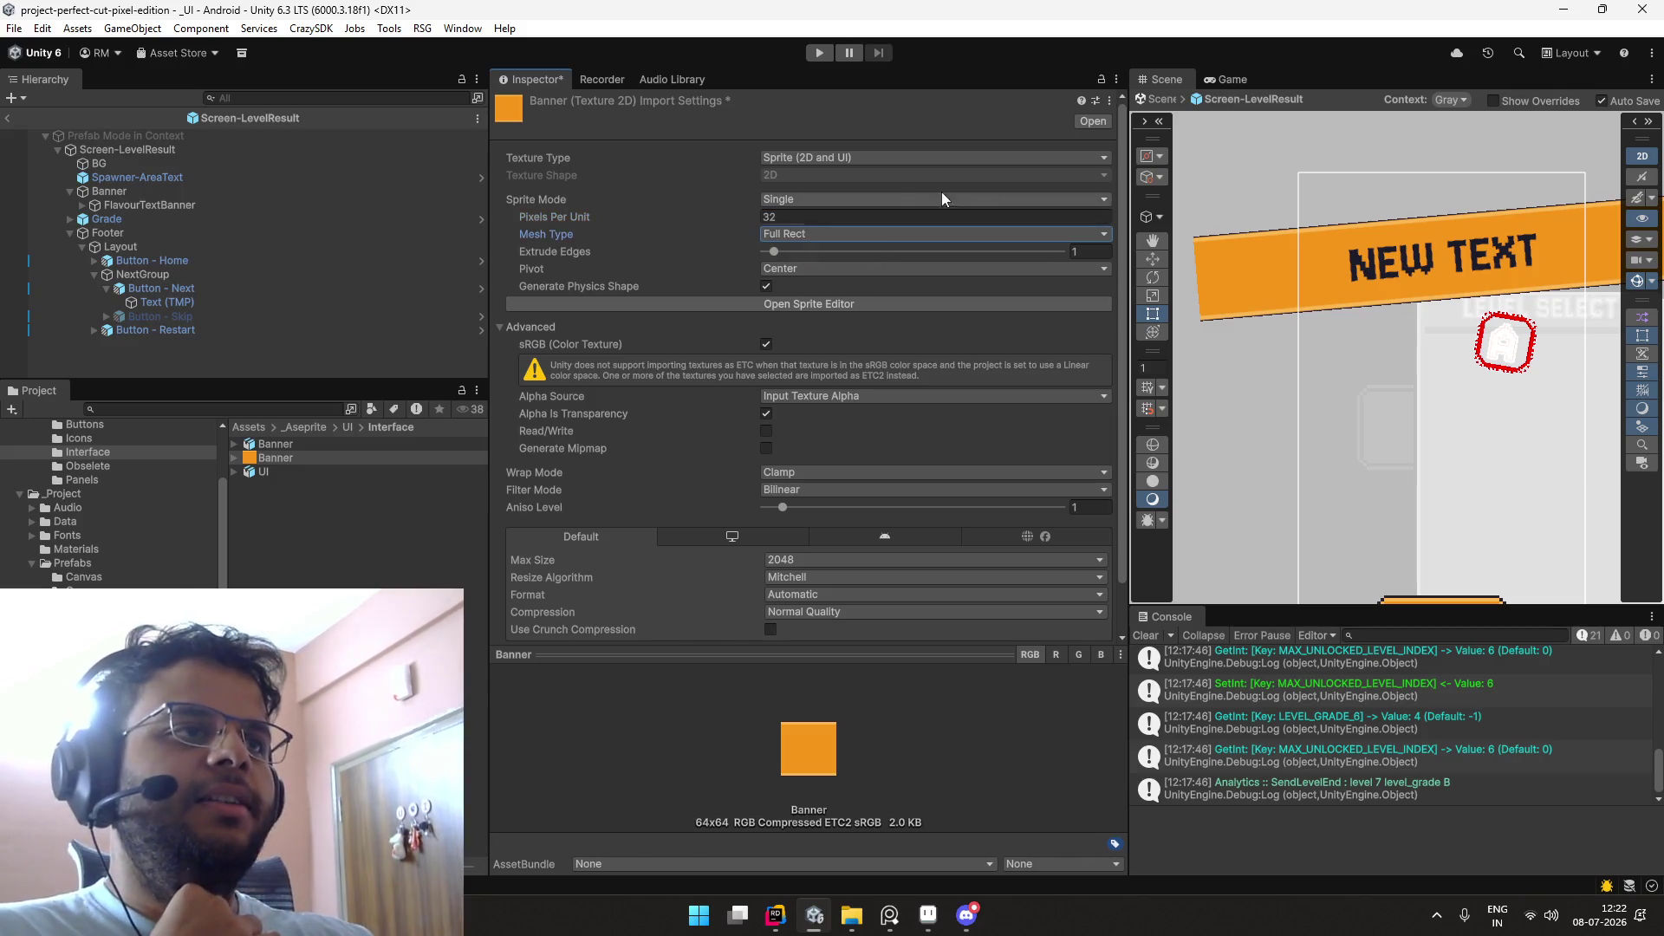
Step: Apply the pixel-art sprite preset to Banner and expand it to show its sprite
left_click(1097, 100)
double_click(264, 283)
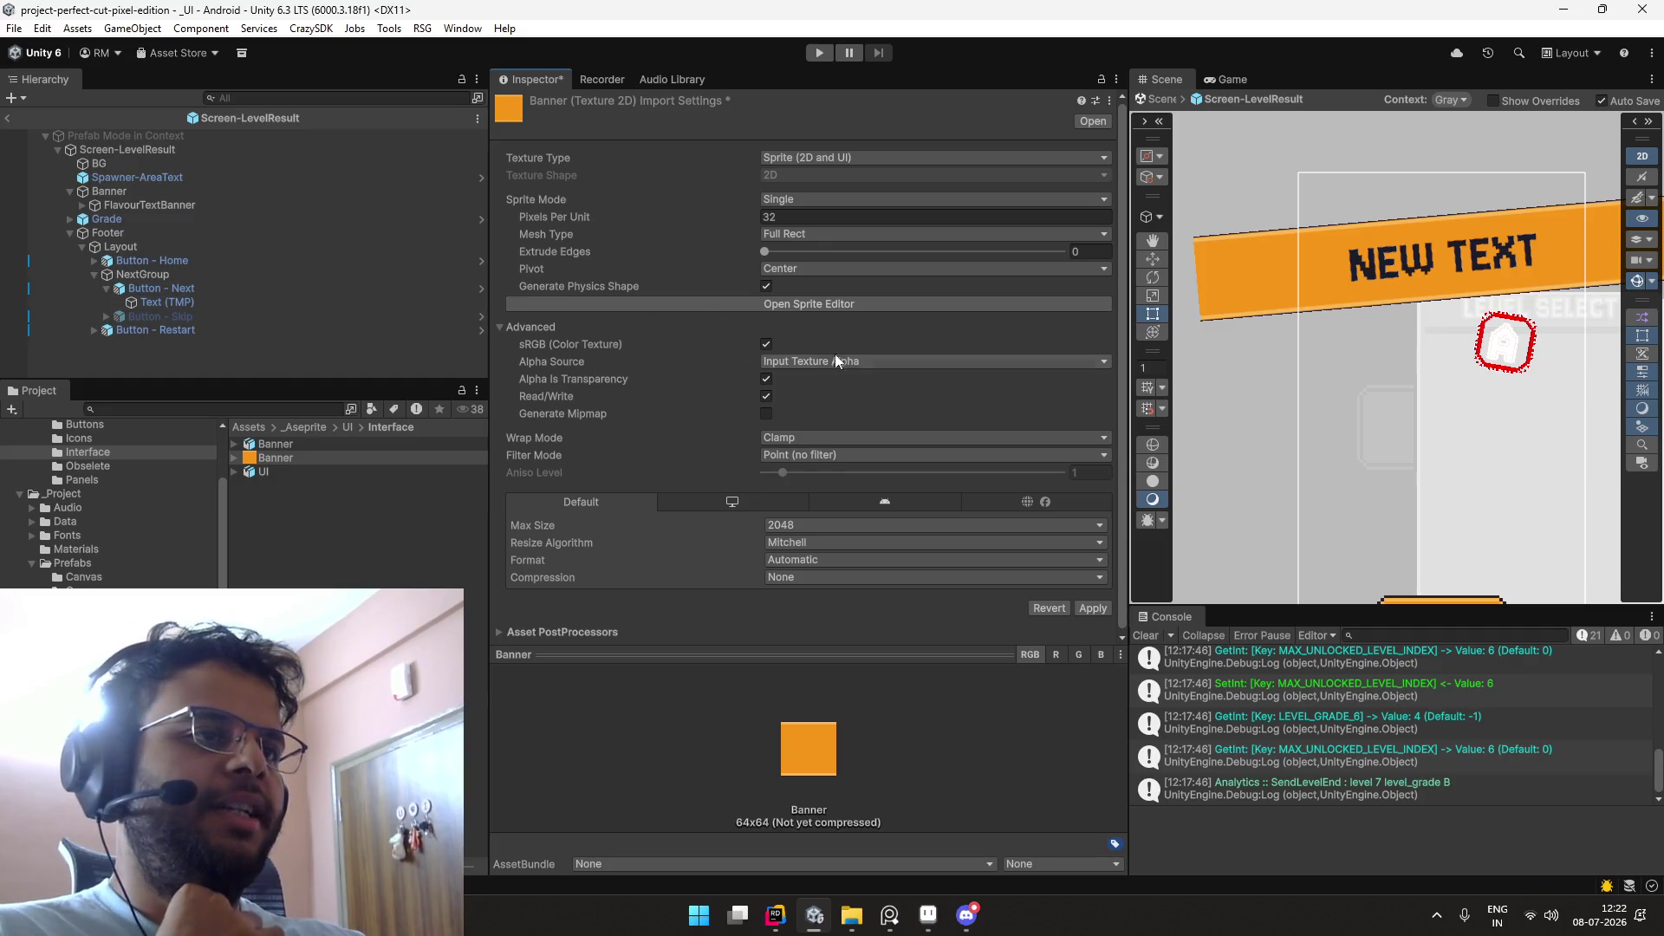
left_click(1091, 606)
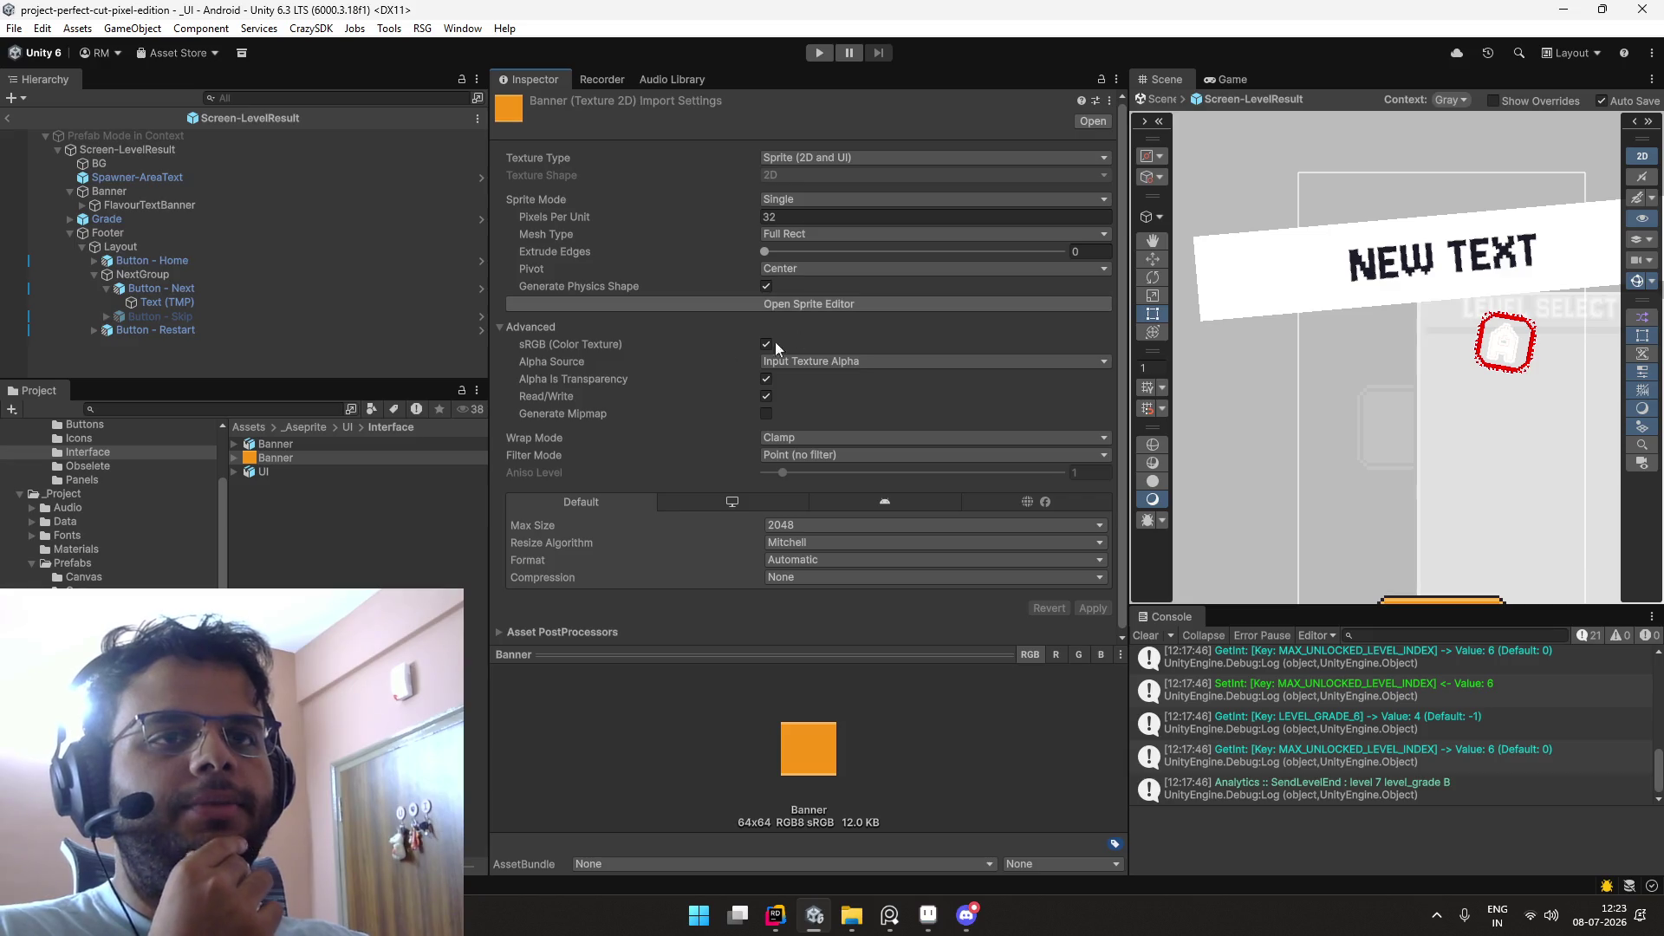
left_click(340, 461)
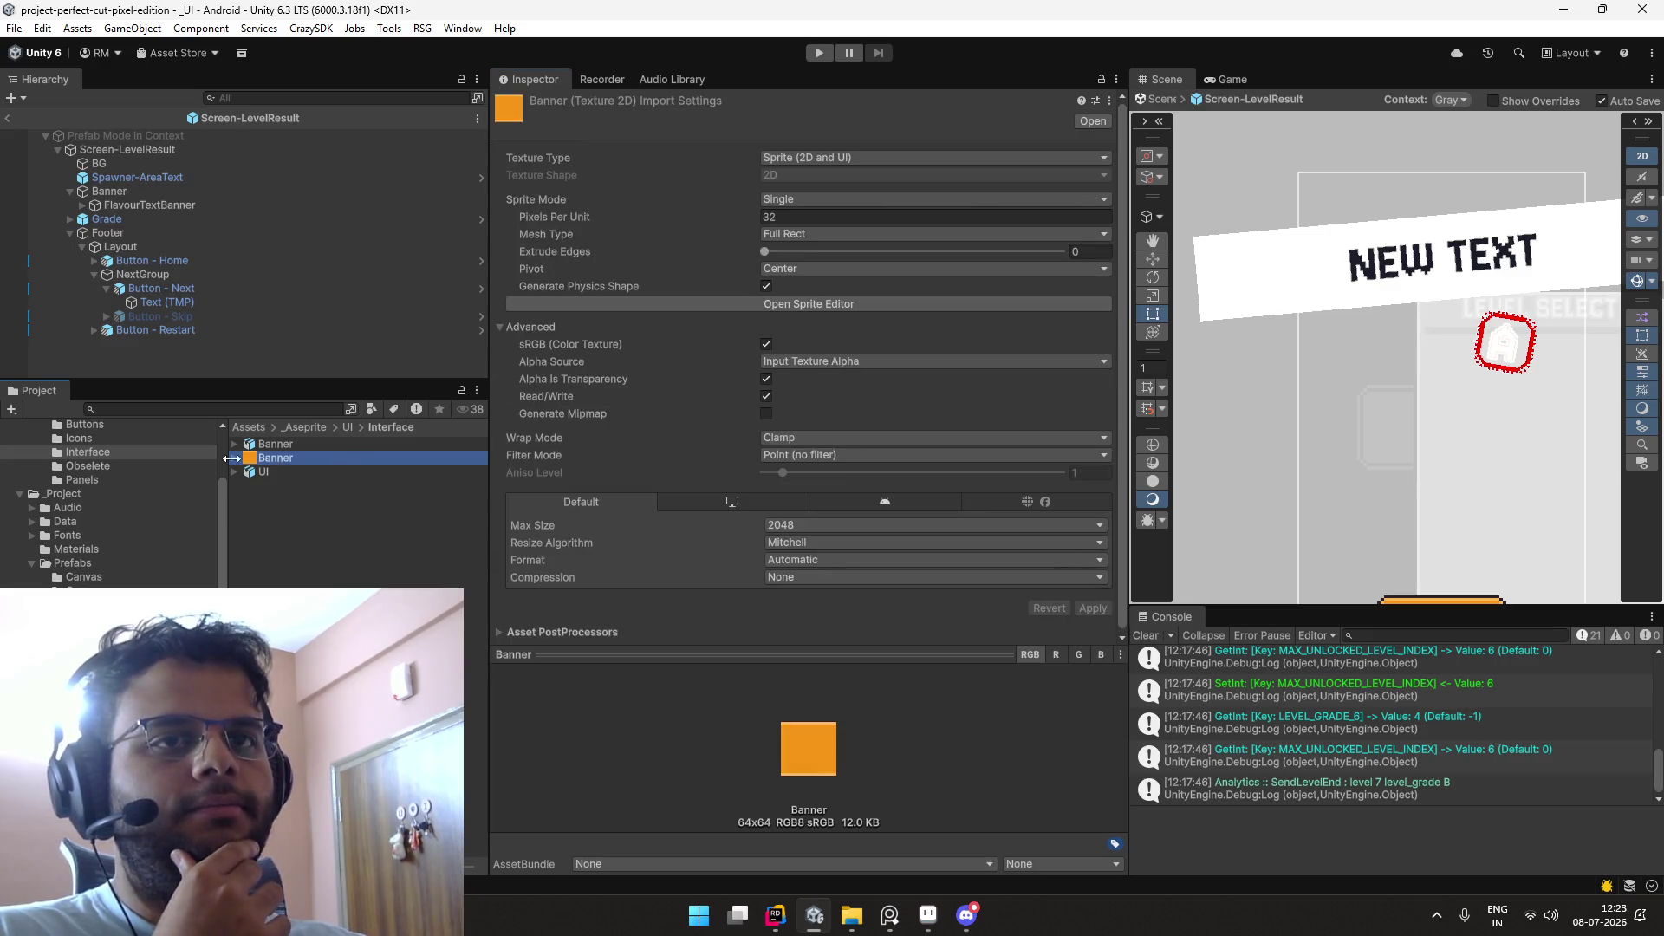
left_click(236, 458)
left_click(237, 458)
left_click(237, 458)
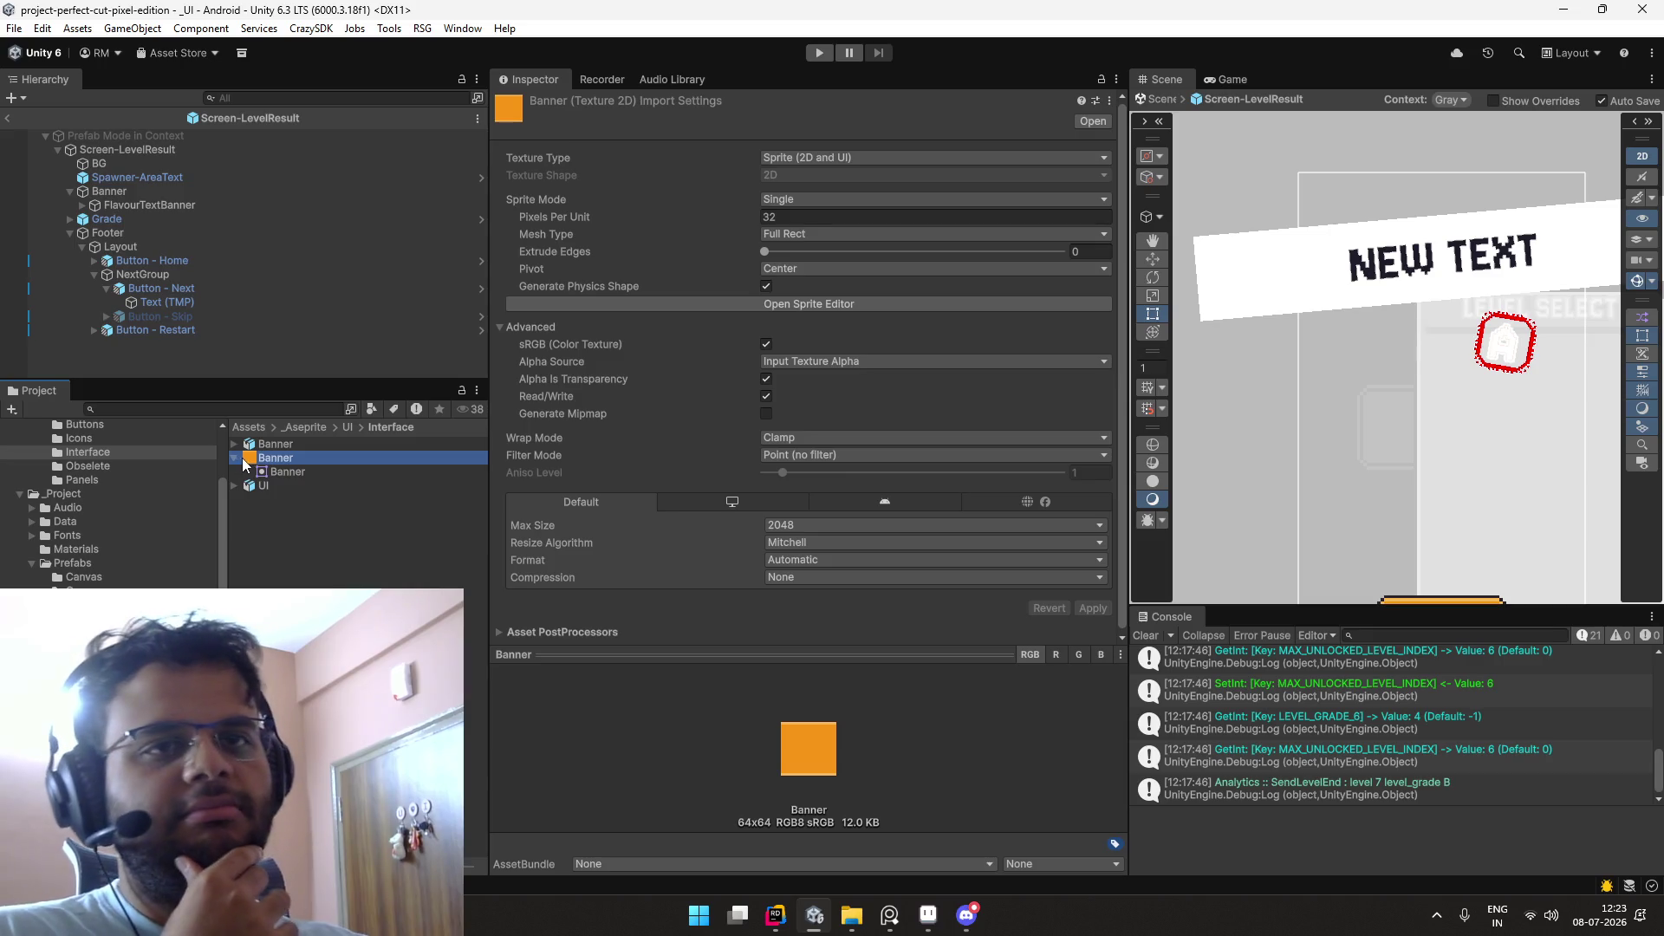
left_click(285, 409)
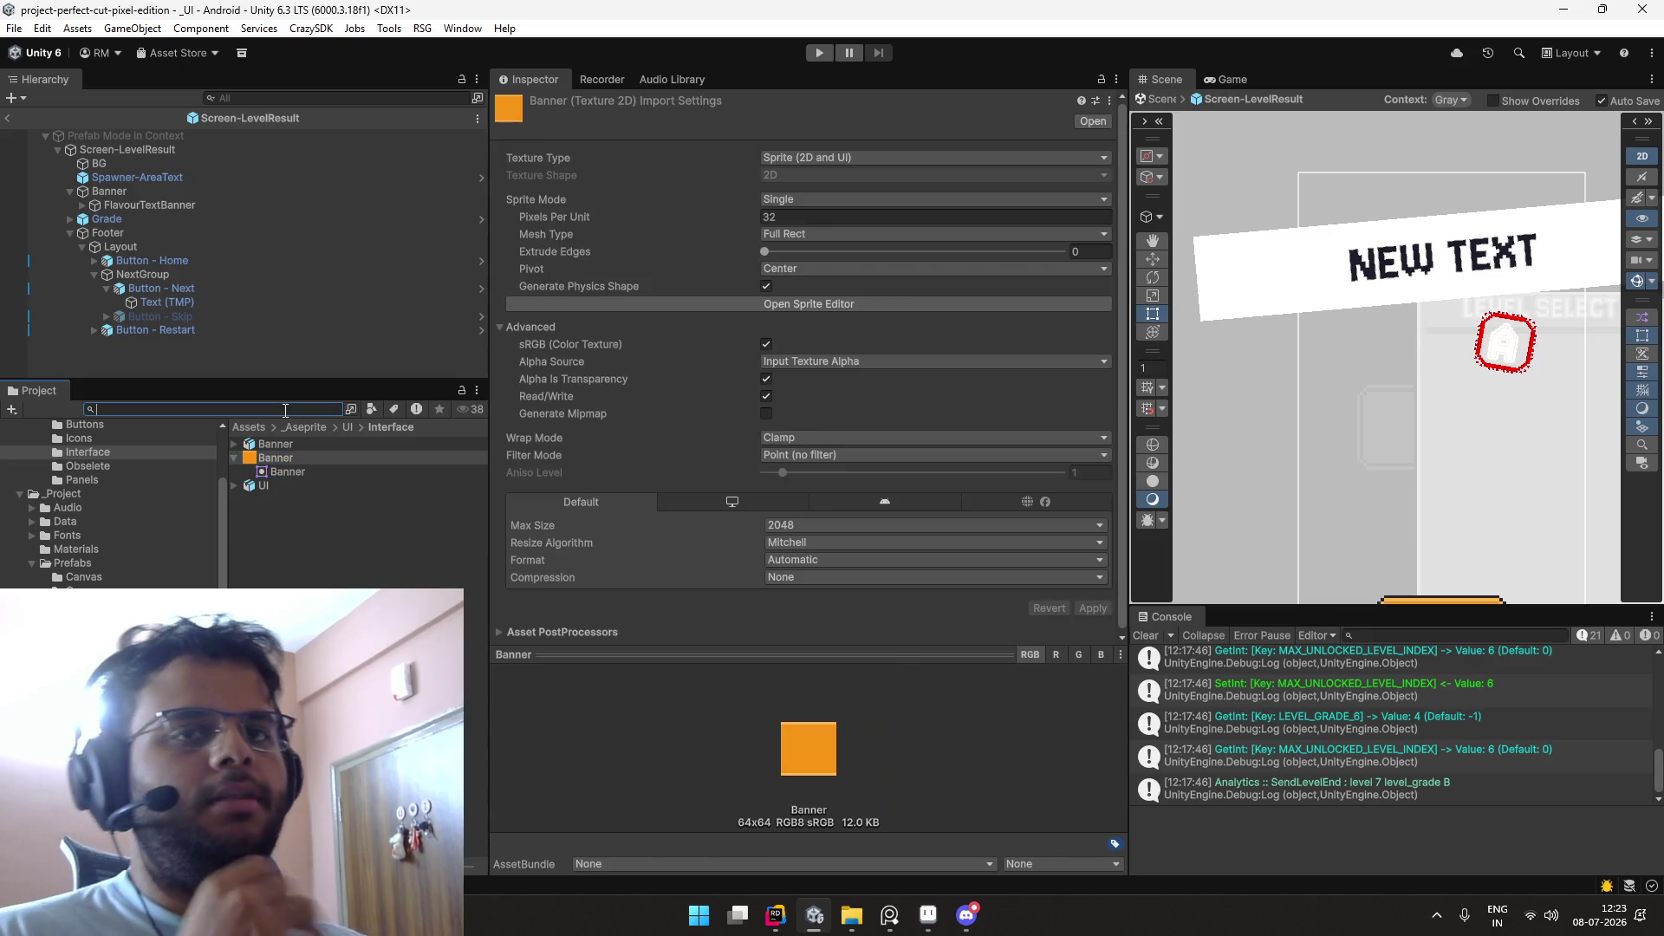
type("banner")
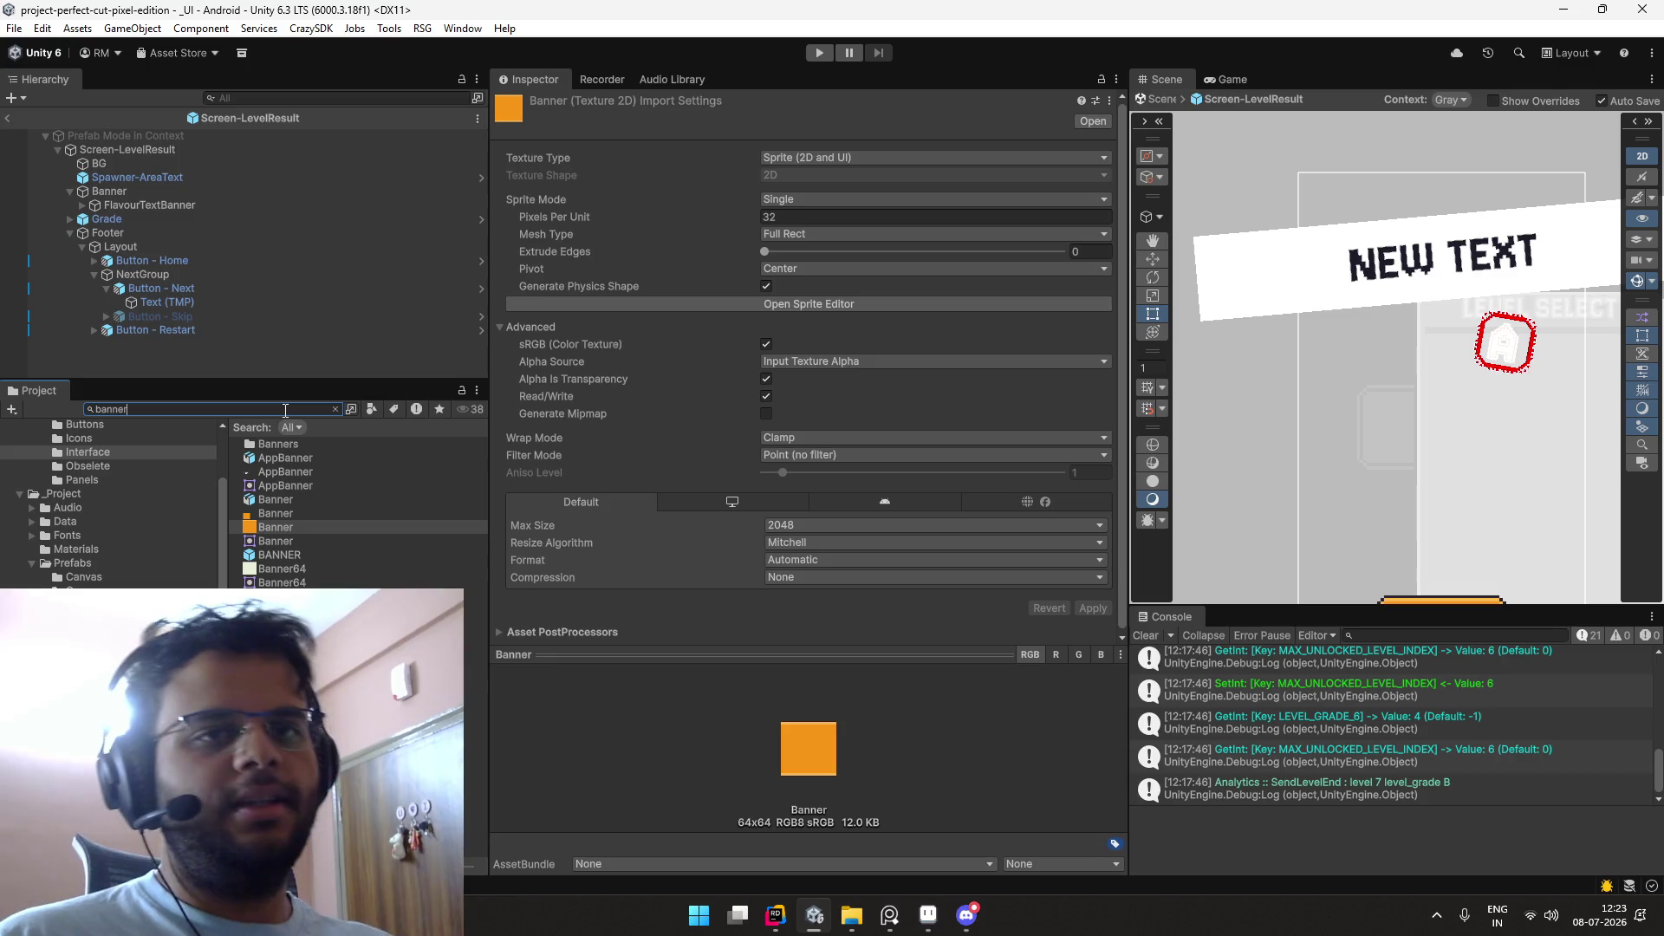
type("64")
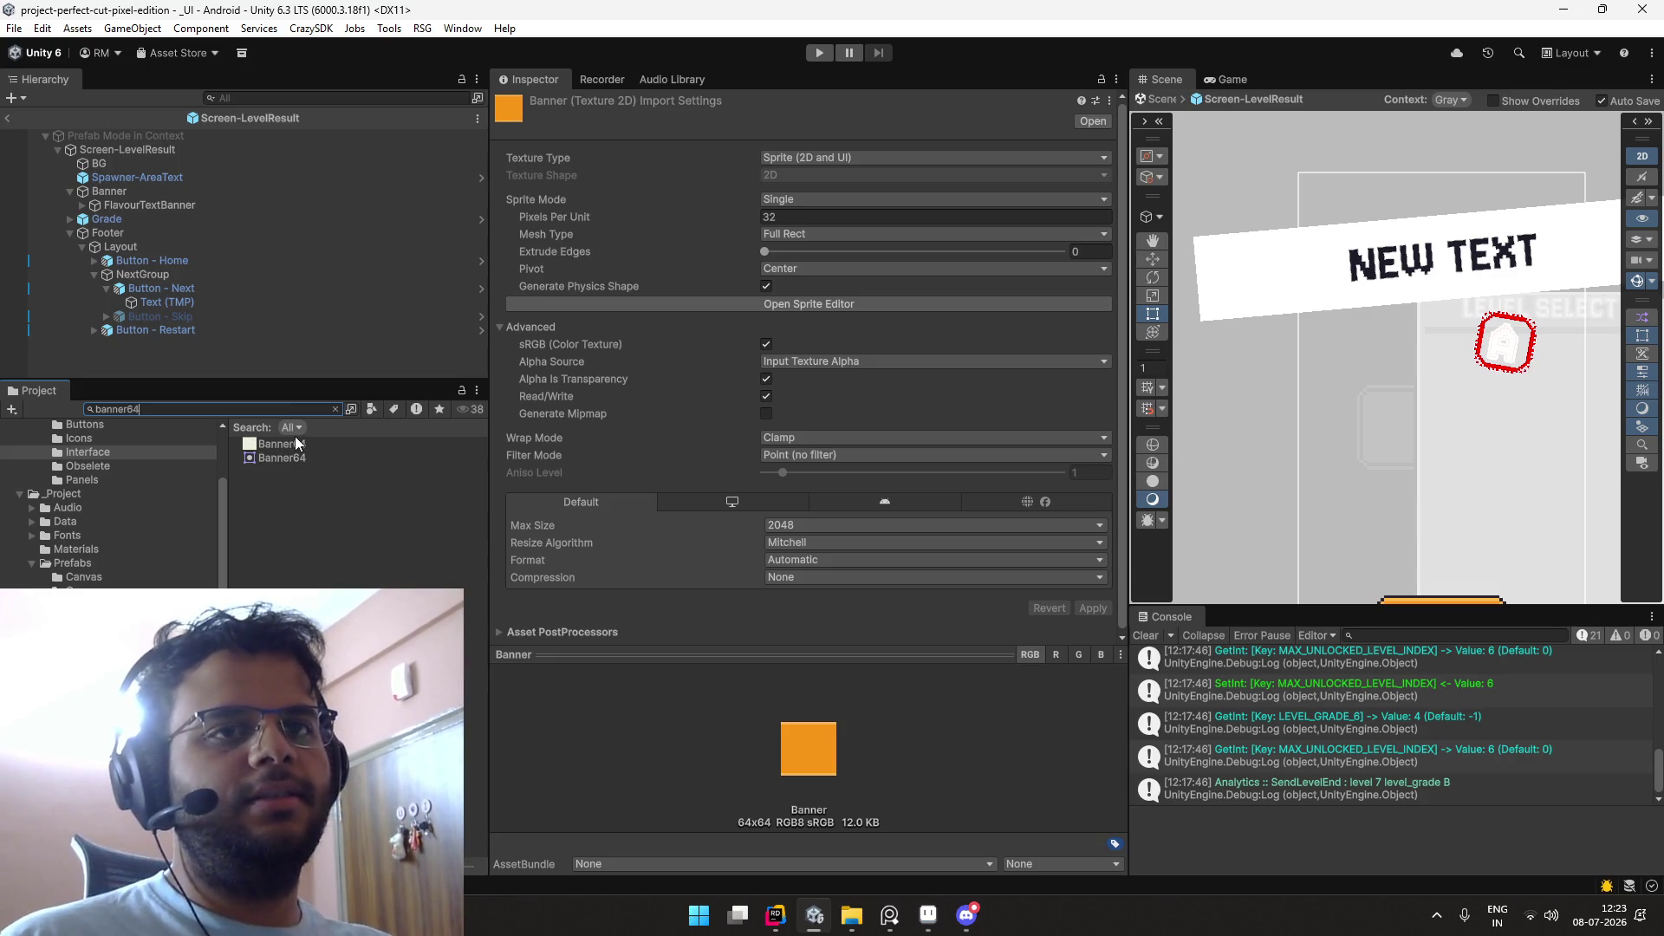
left_click(297, 439)
left_click(708, 303)
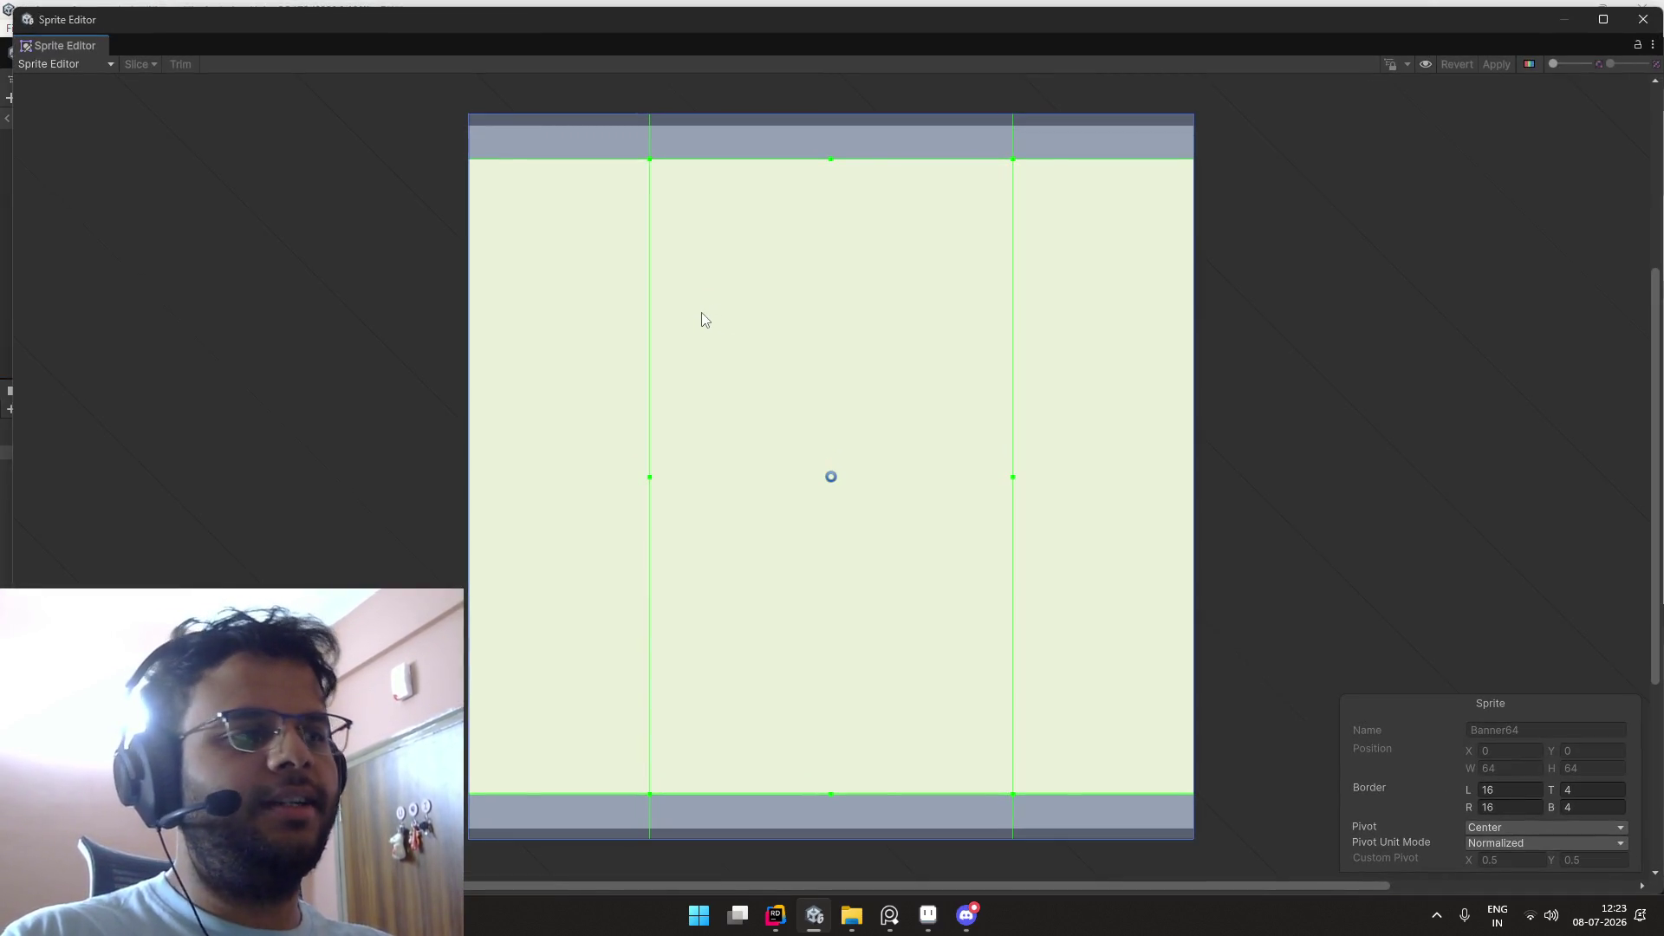
left_click(1639, 25)
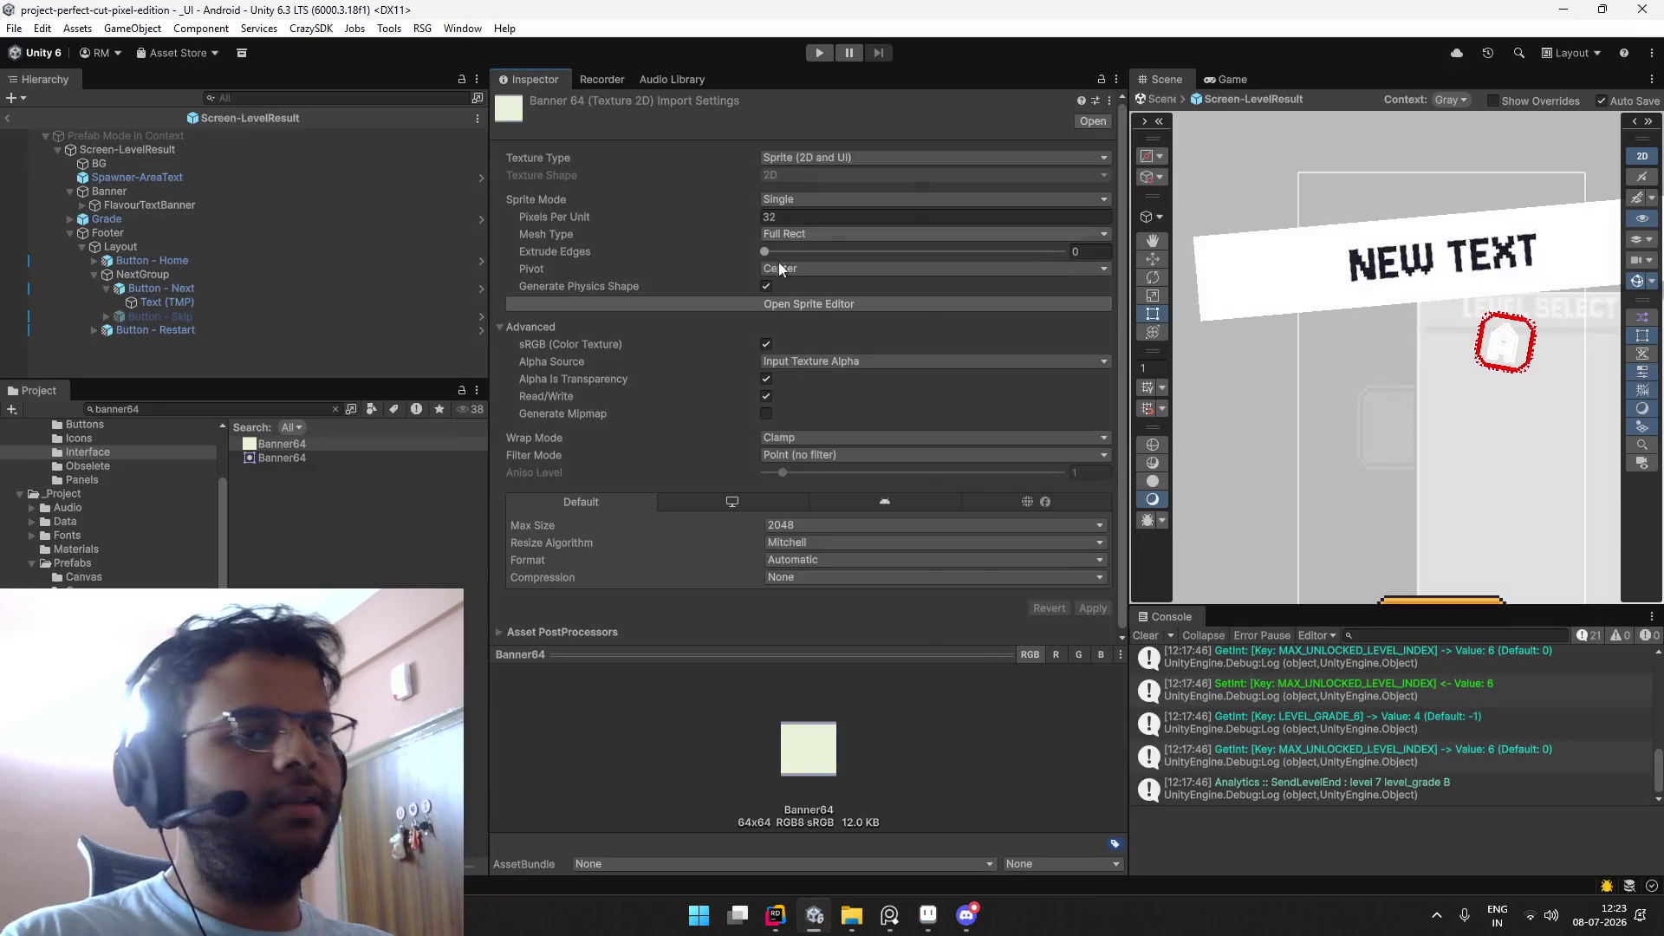
left_click(296, 407)
type("banner")
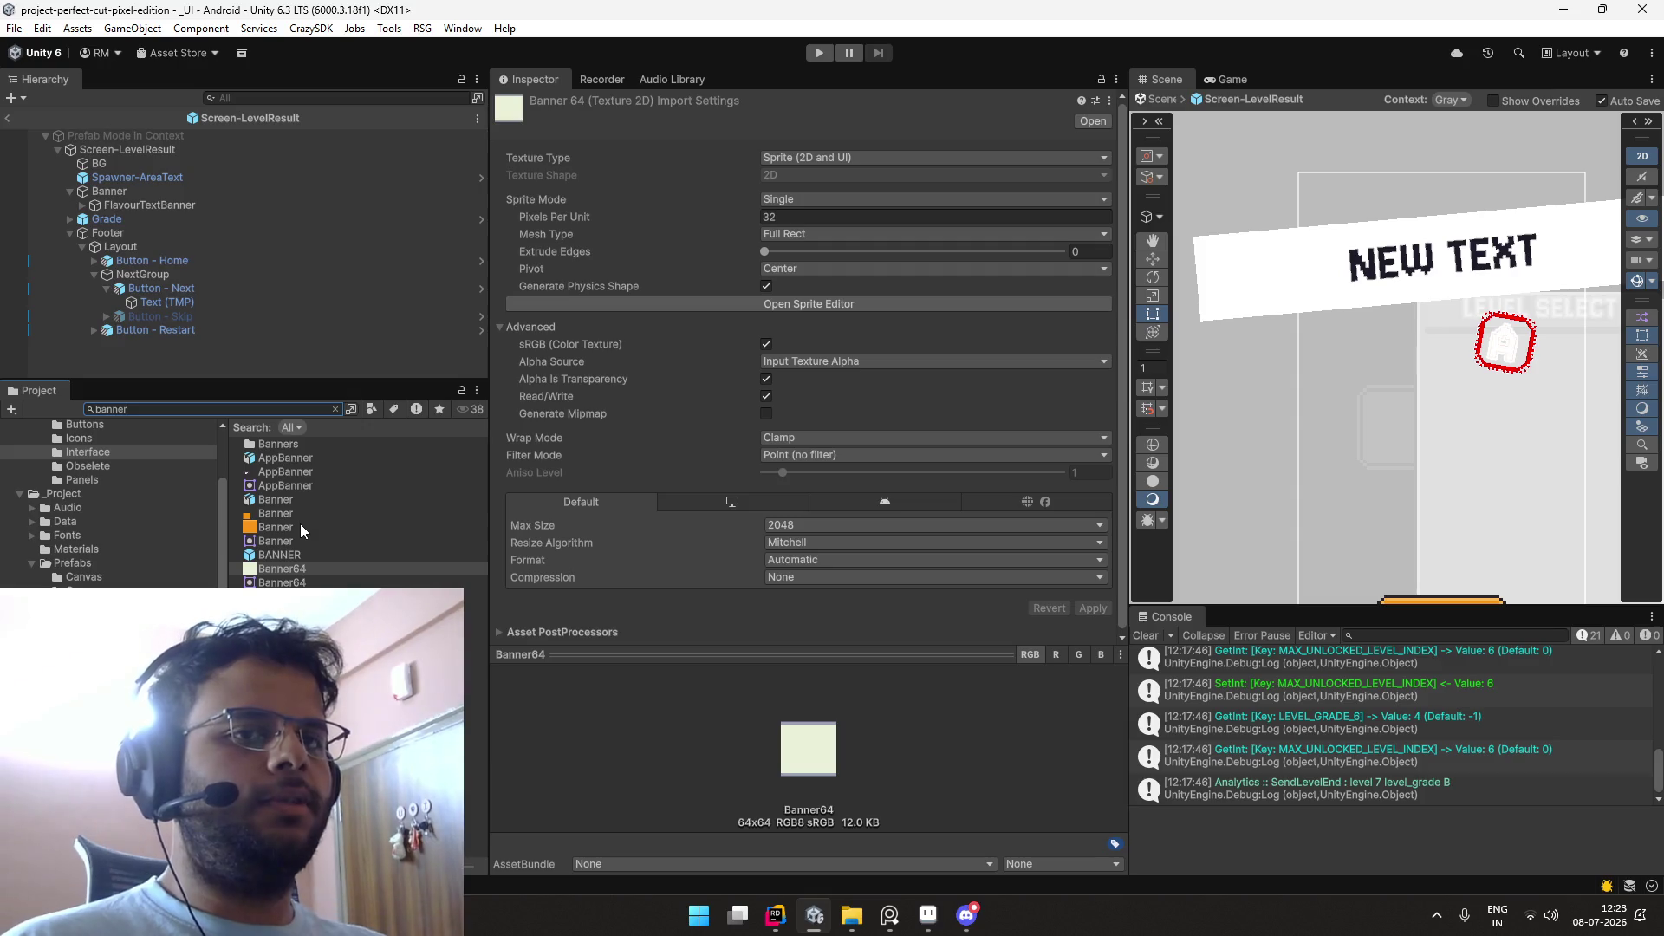
left_click(300, 523)
left_click(312, 513)
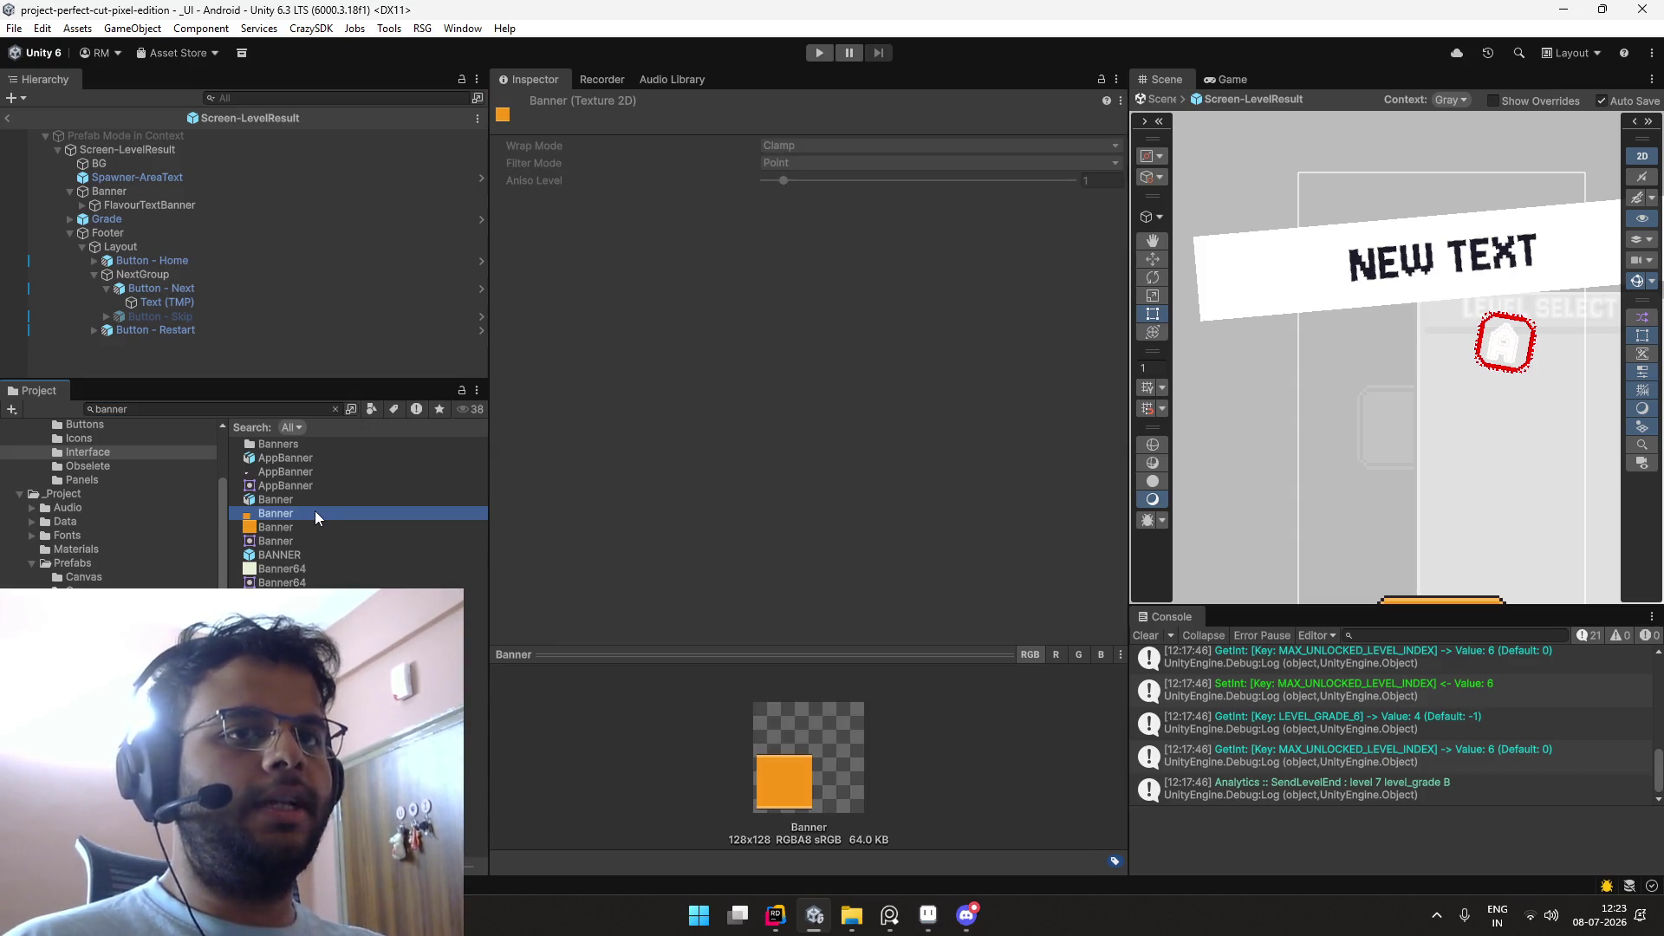
left_click(320, 529)
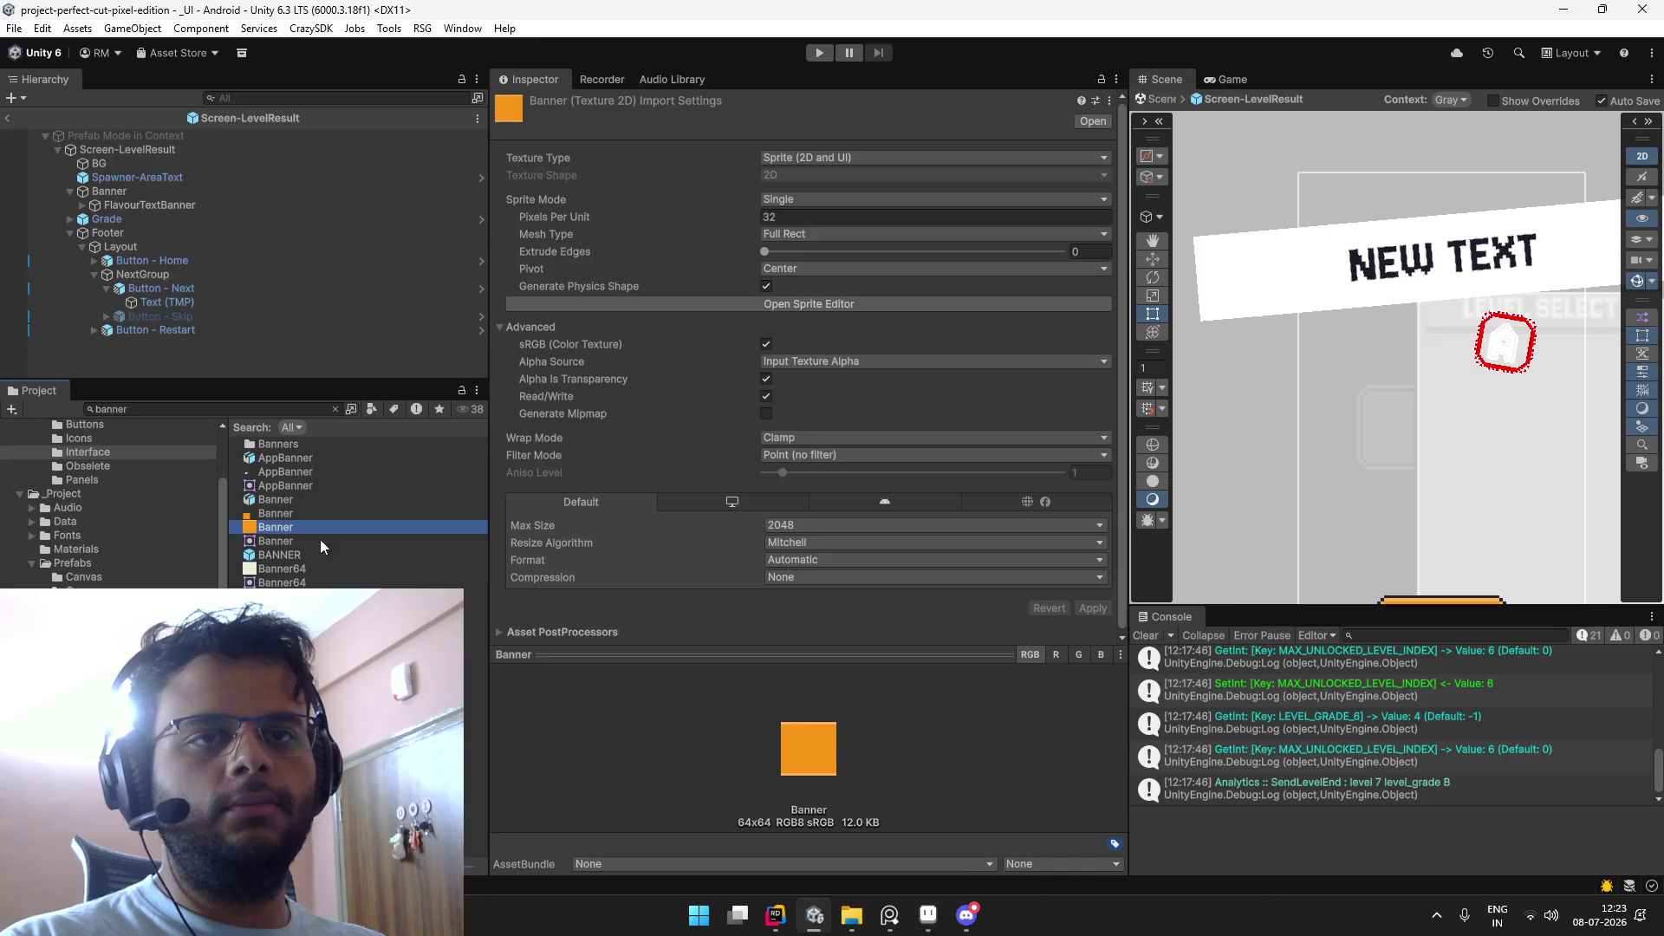
left_click(241, 411)
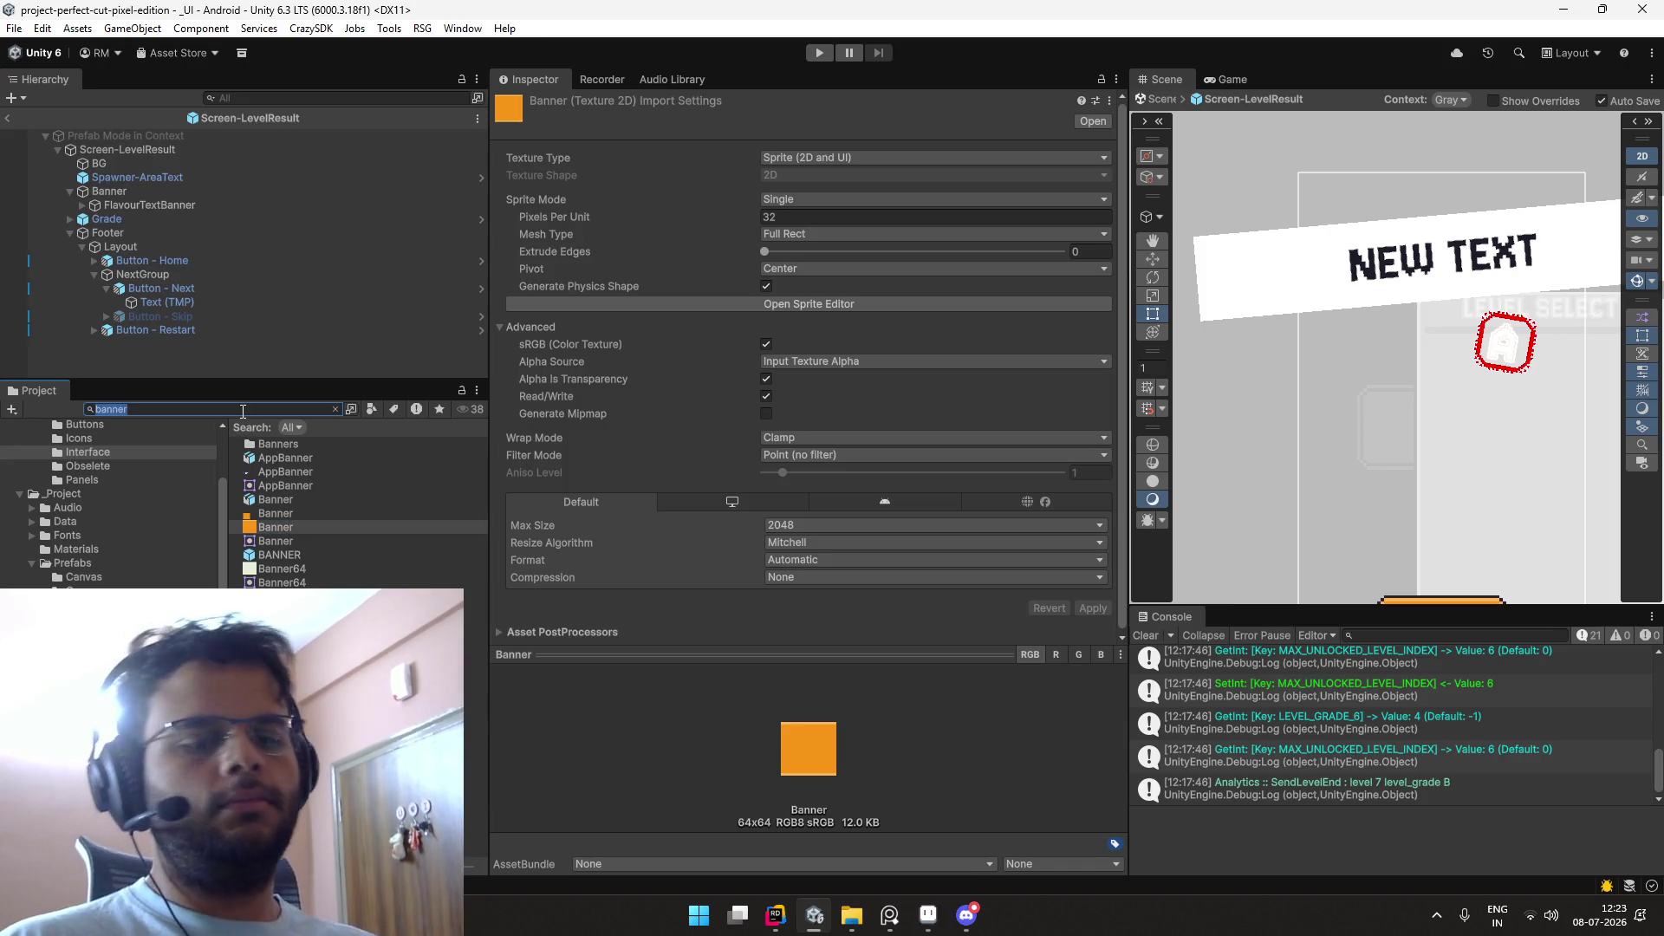
type("_")
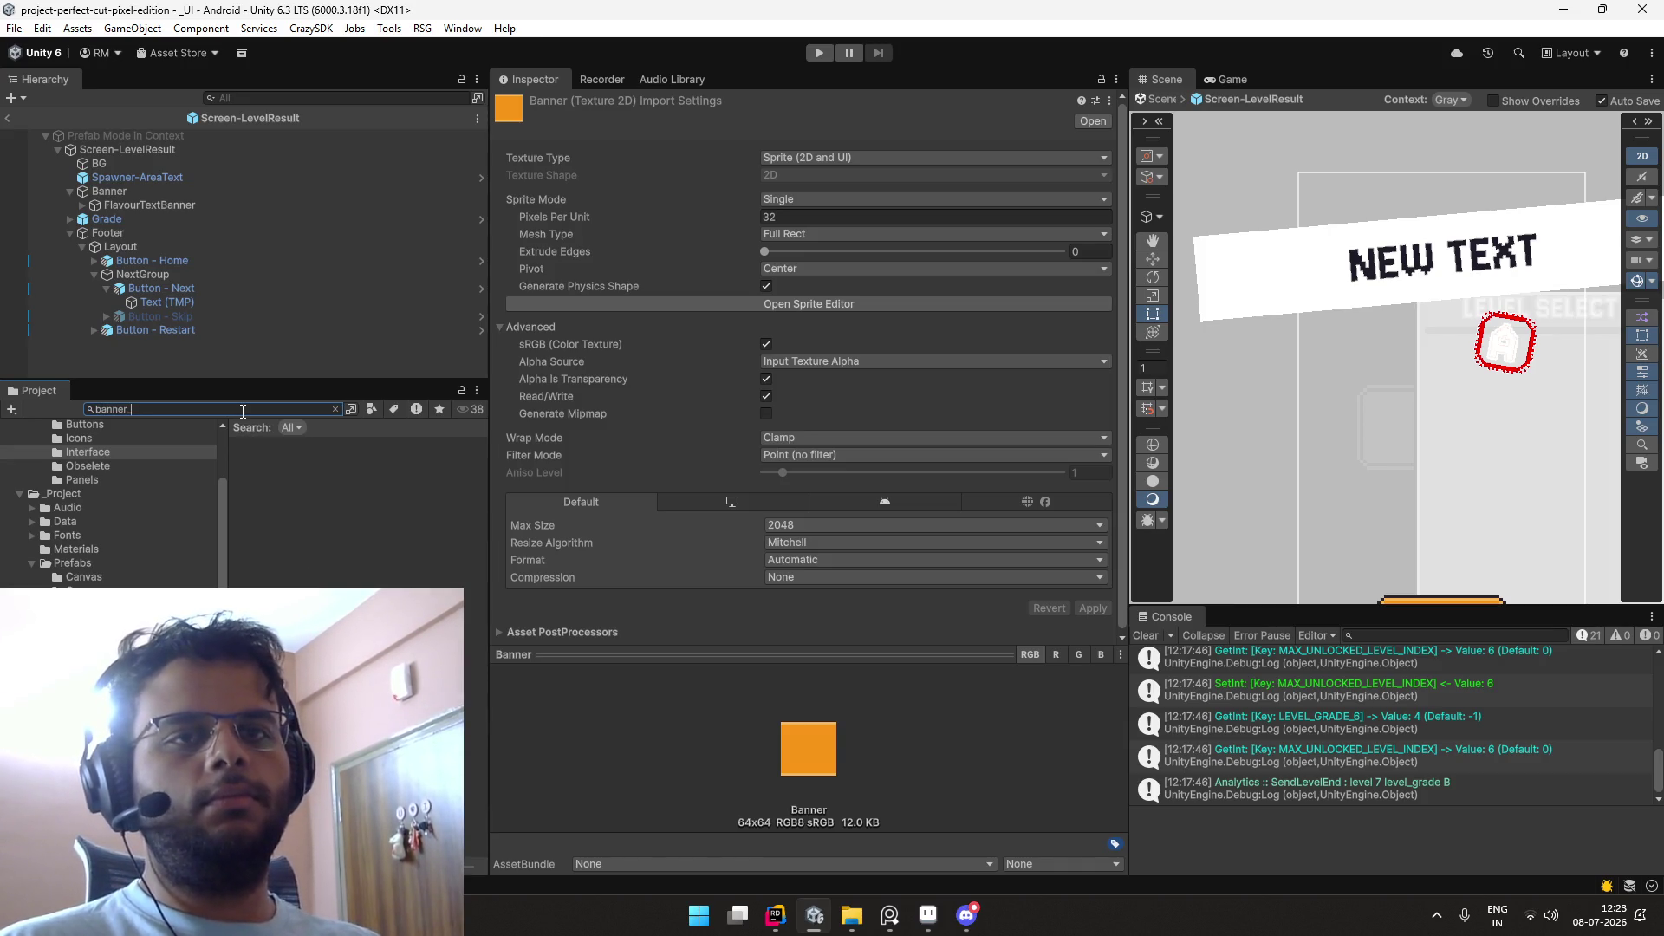
key("BackSpace")
key("BackSpace")
type("0")
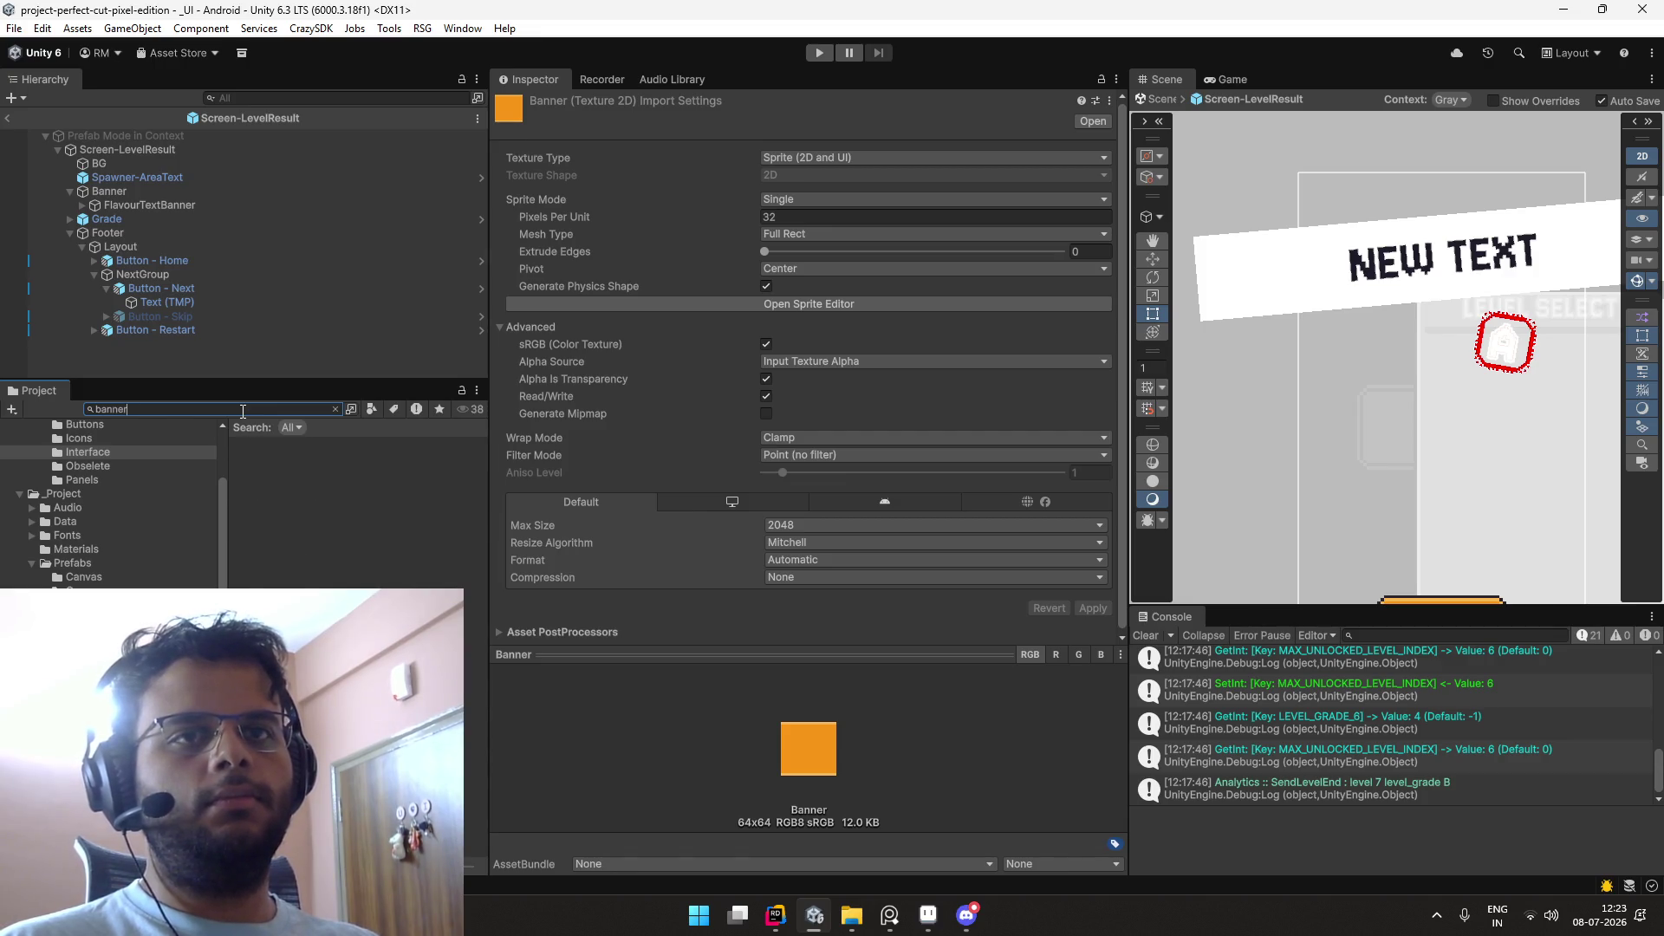
key("BackSpace")
key("BackSpace")
key("BackSpace")
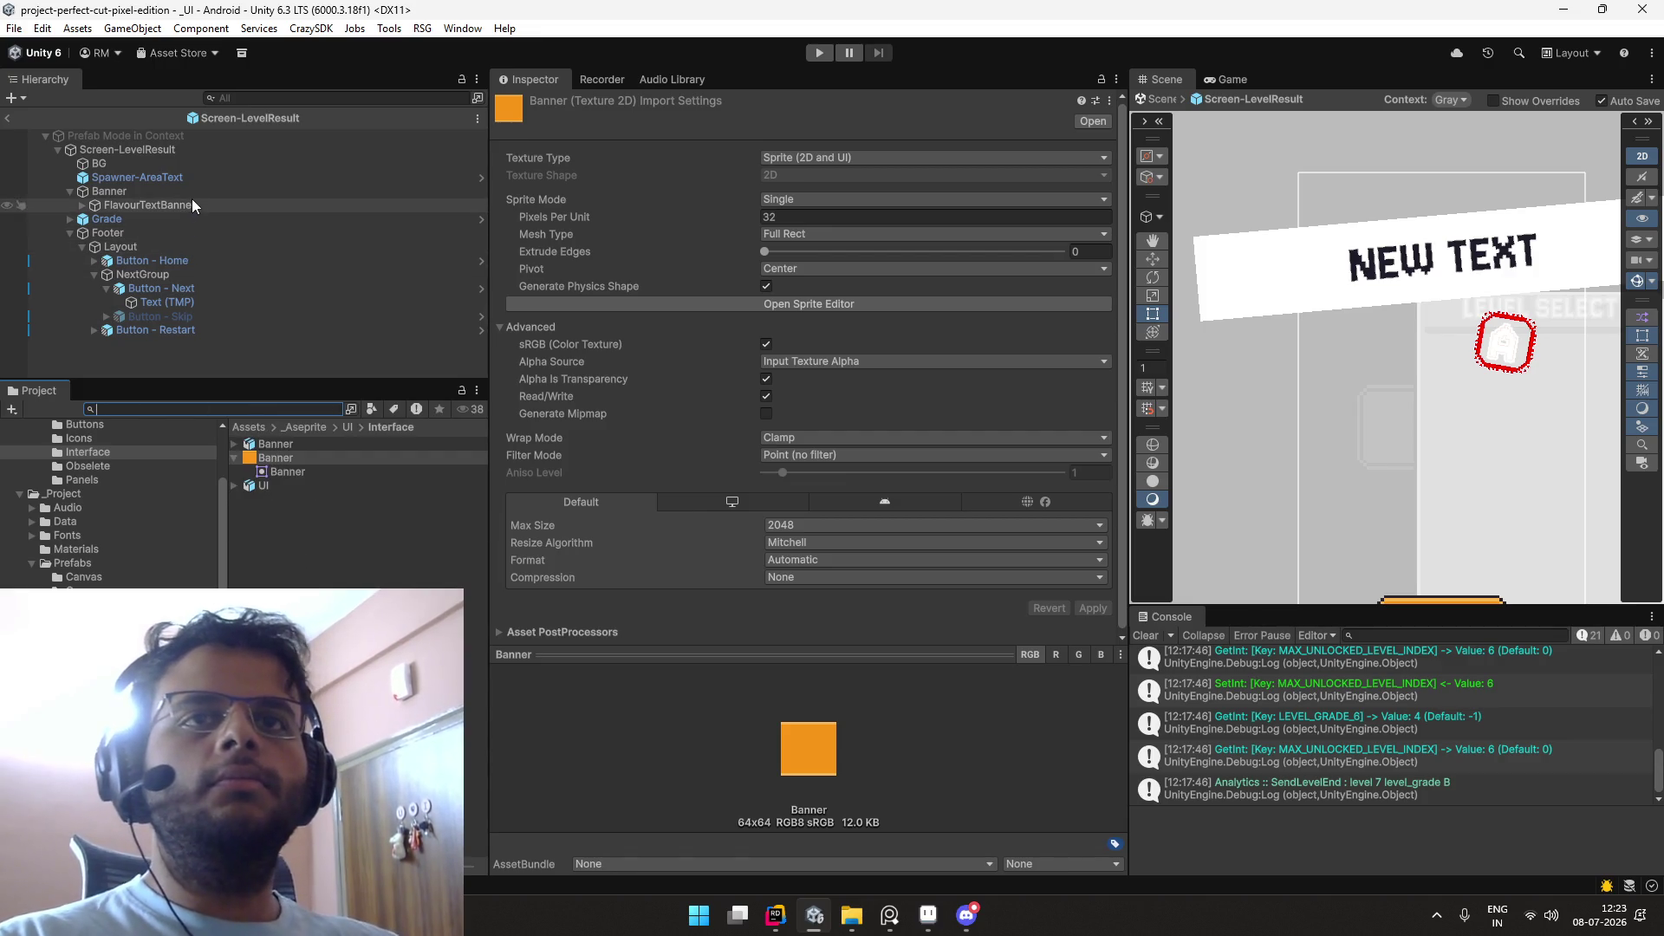
Step: Assign the Banner sprite as FlavourTextBanner's Source Image
left_click(192, 205)
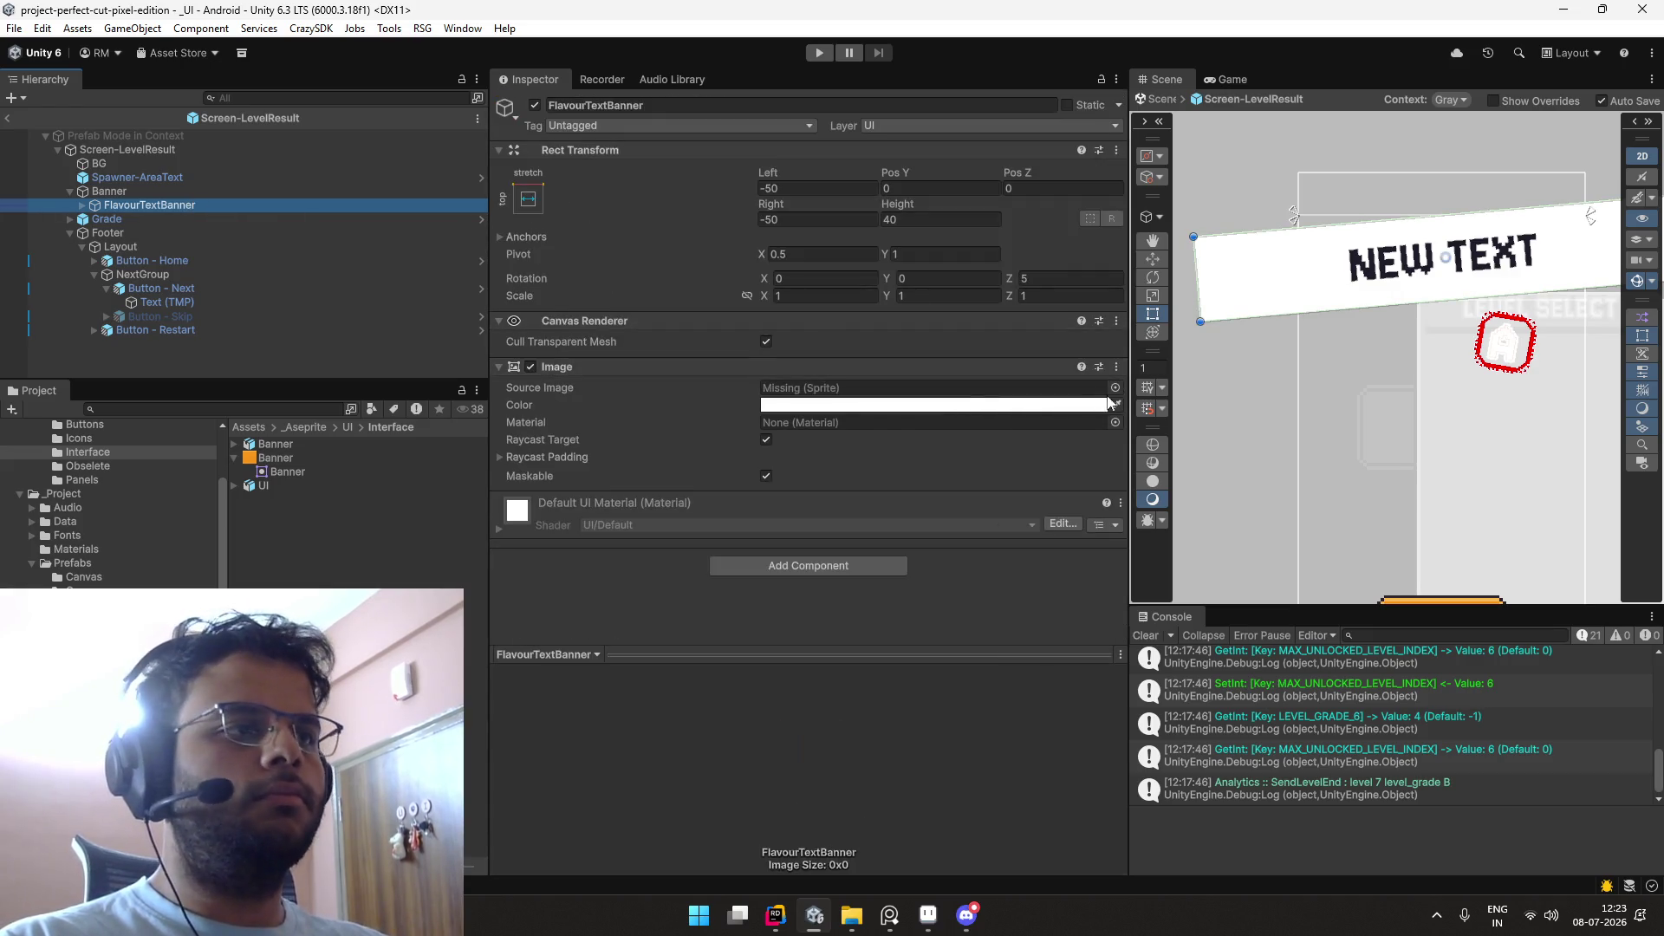
left_click(1114, 389)
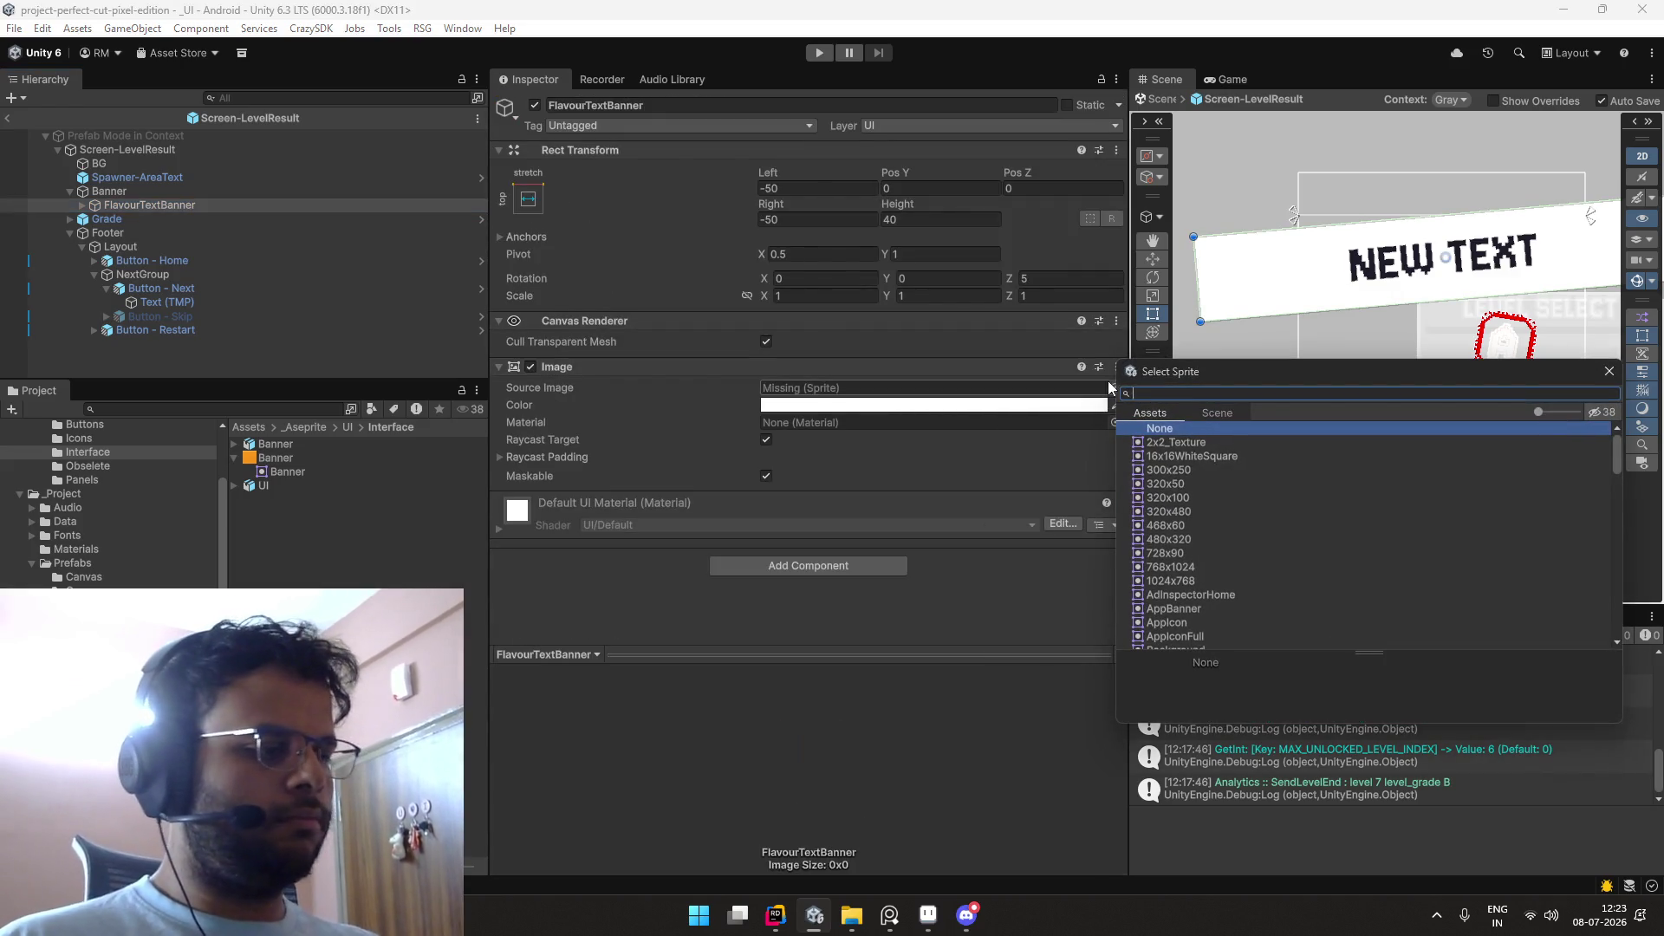
type("banner")
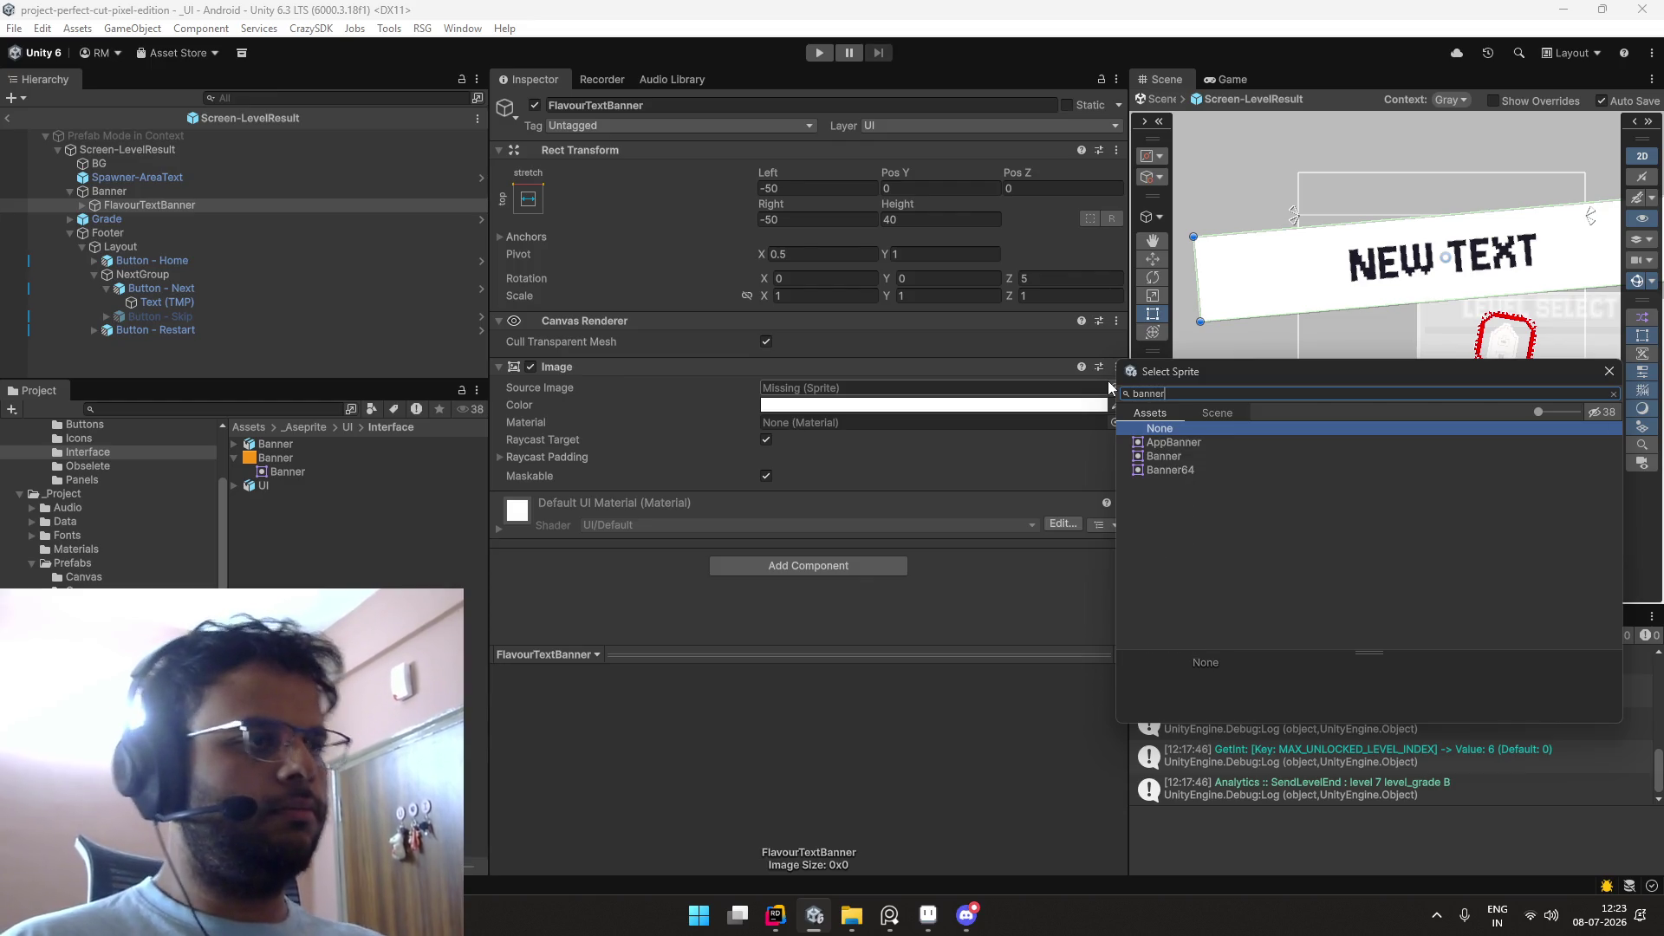
left_click(1164, 456)
double_click(1164, 456)
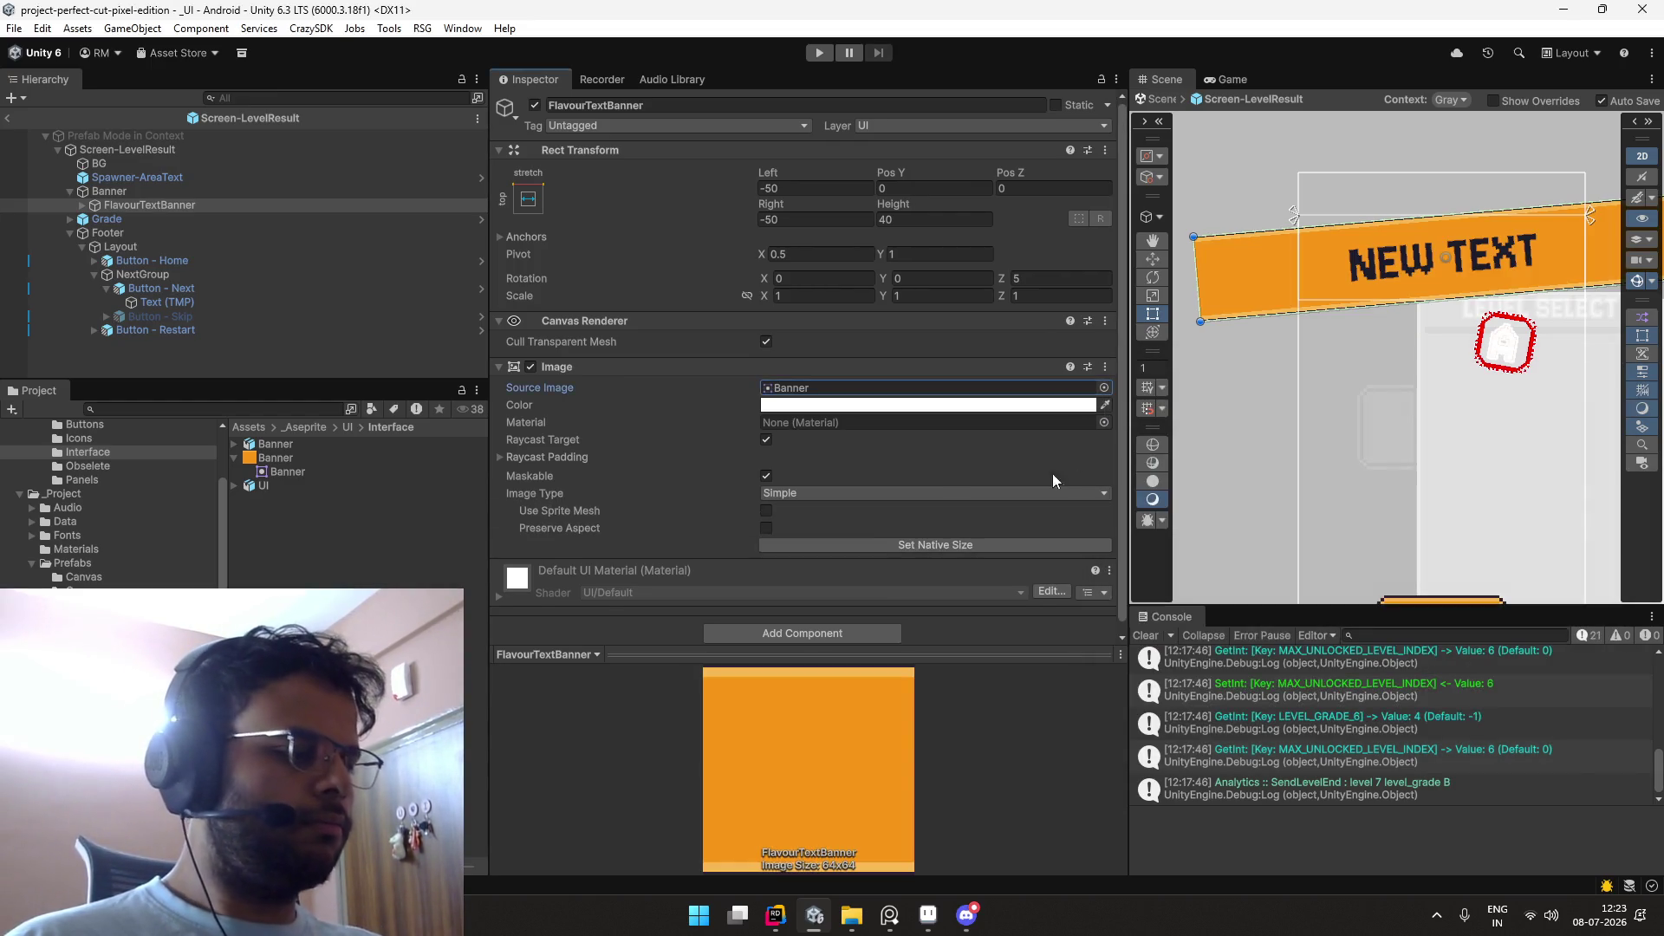
Step: Give the Banner sprite borders of 16 left/right and 4 top/bottom in the Sprite Editor
left_click(854, 389)
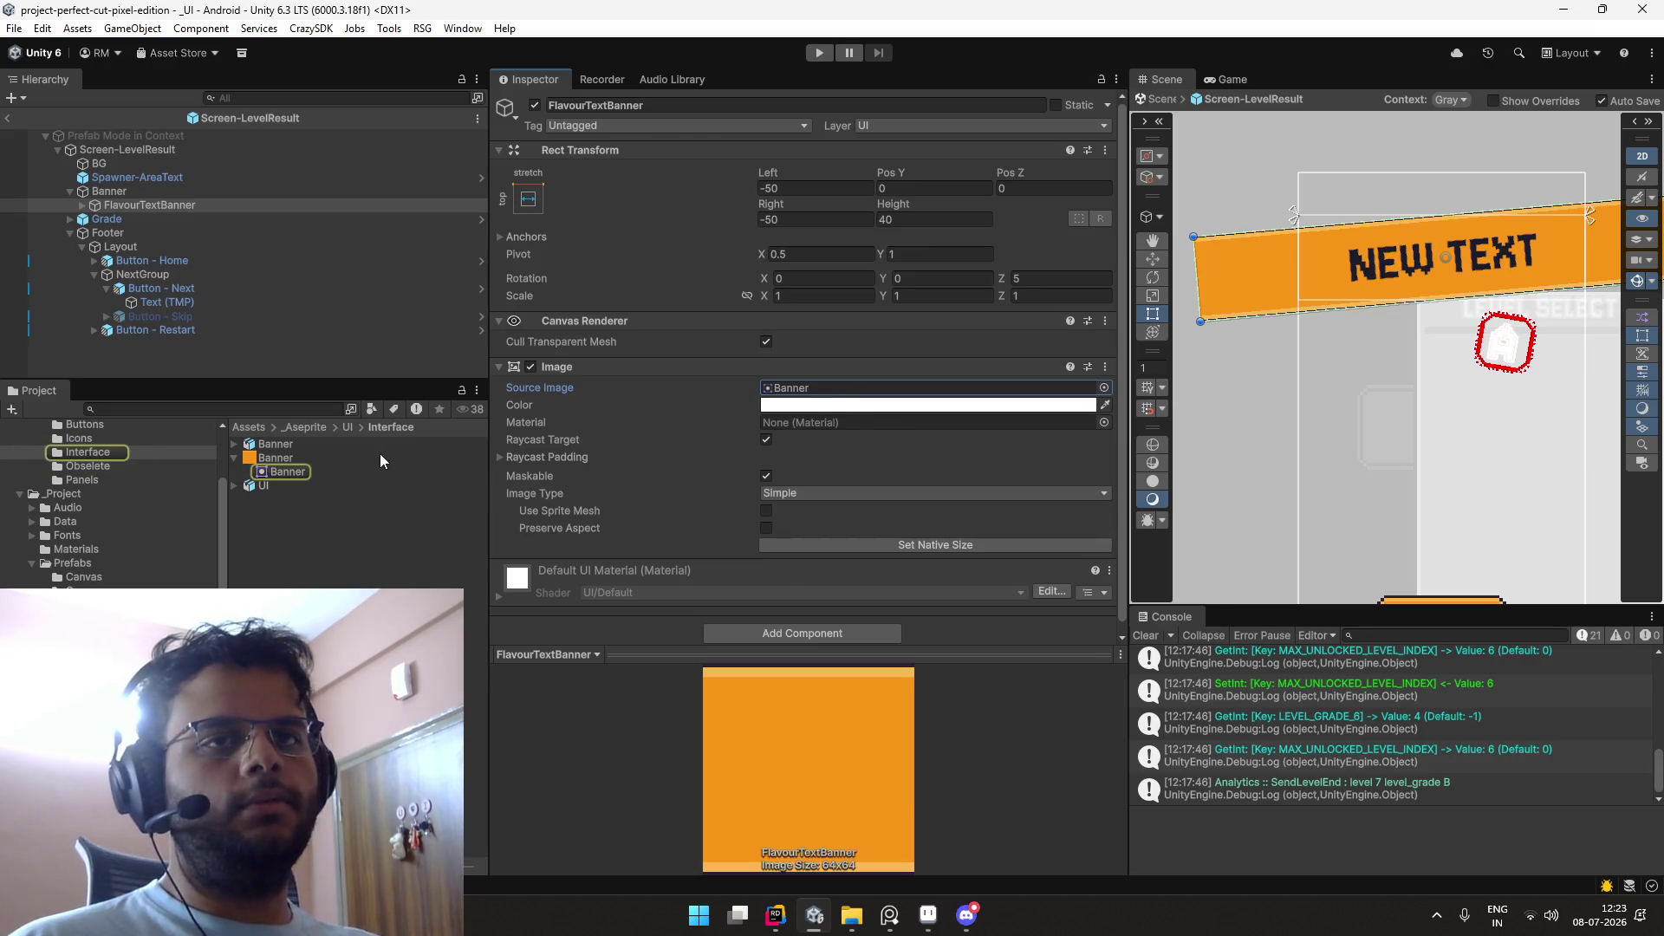
left_click(380, 458)
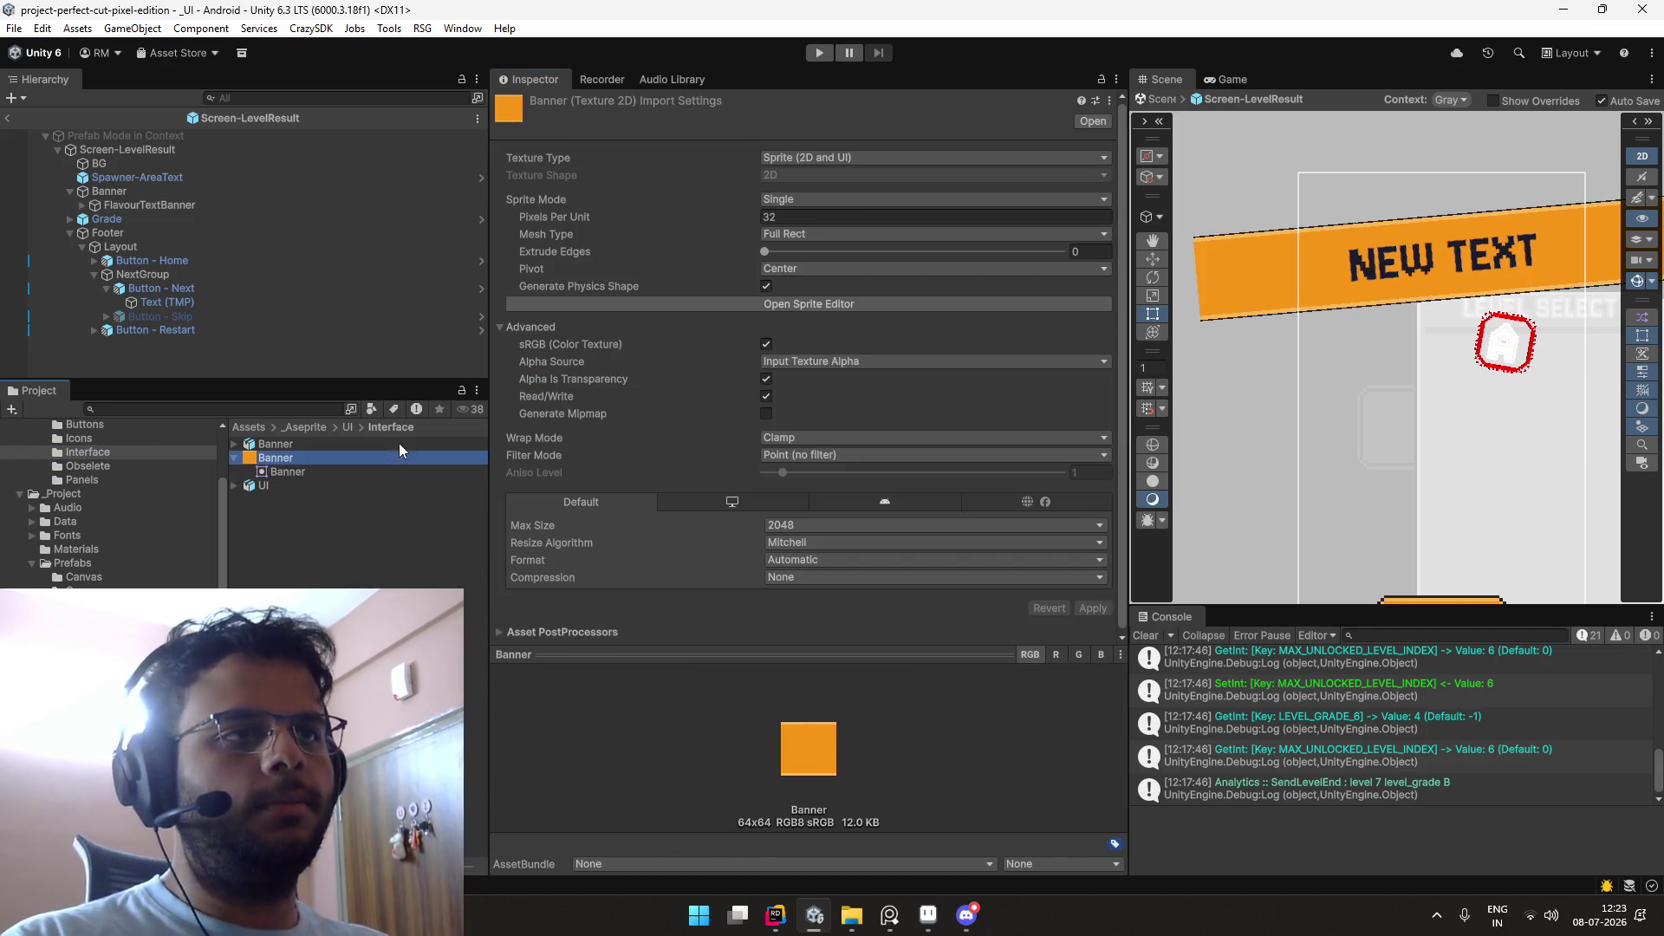
left_click(742, 316)
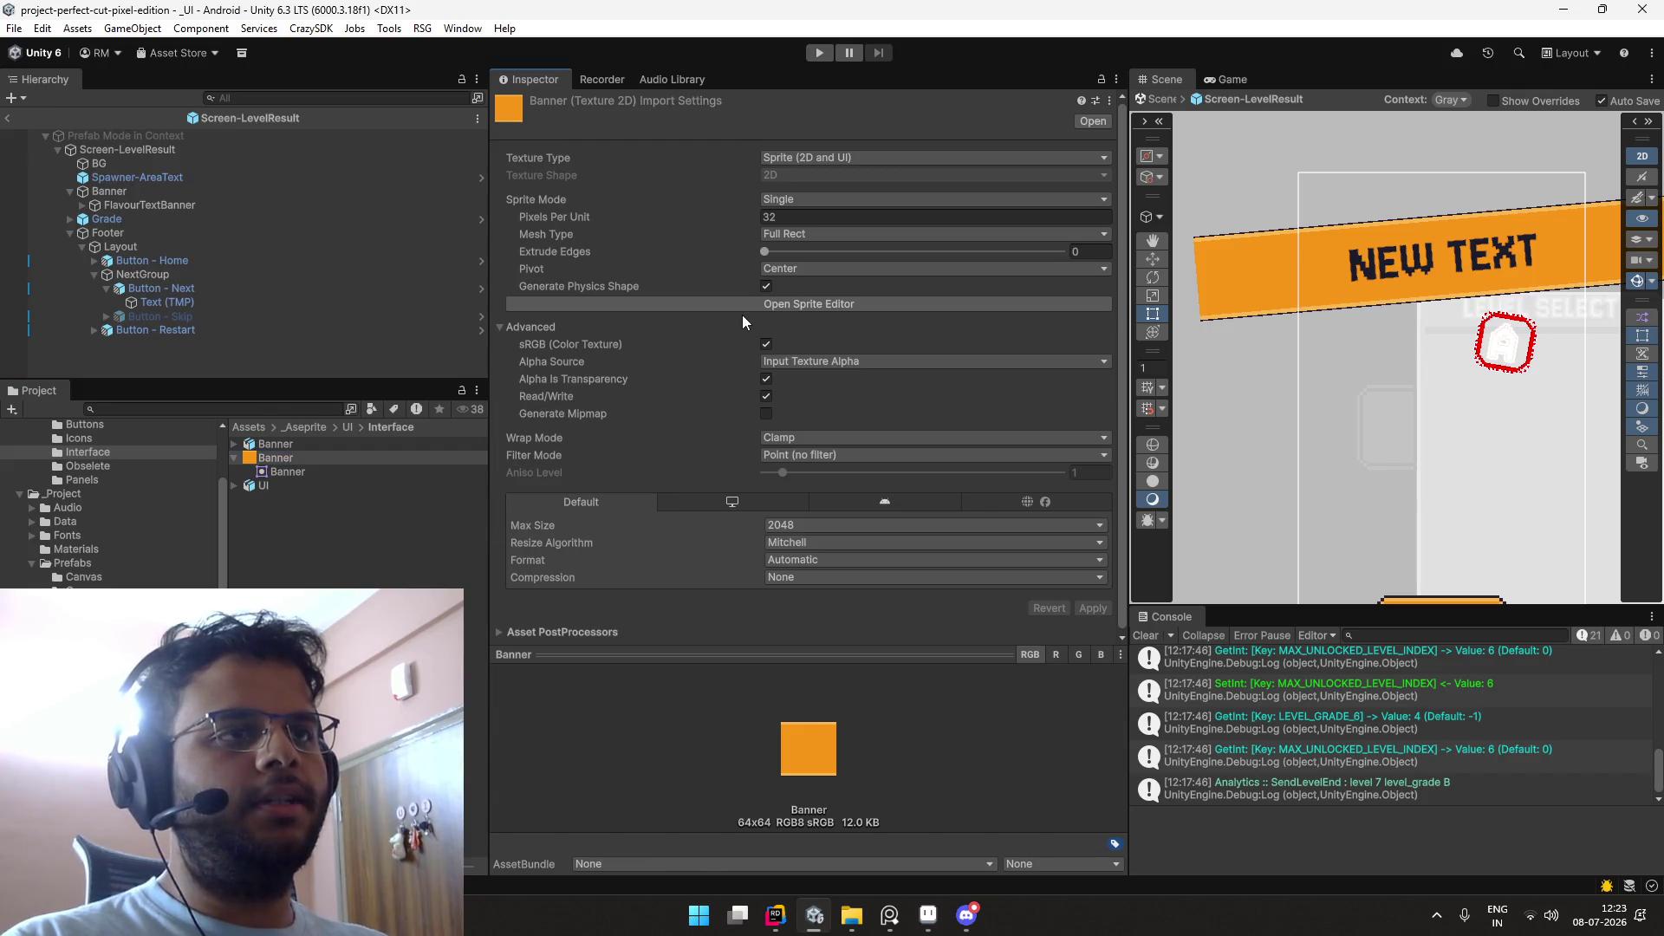
left_click(743, 311)
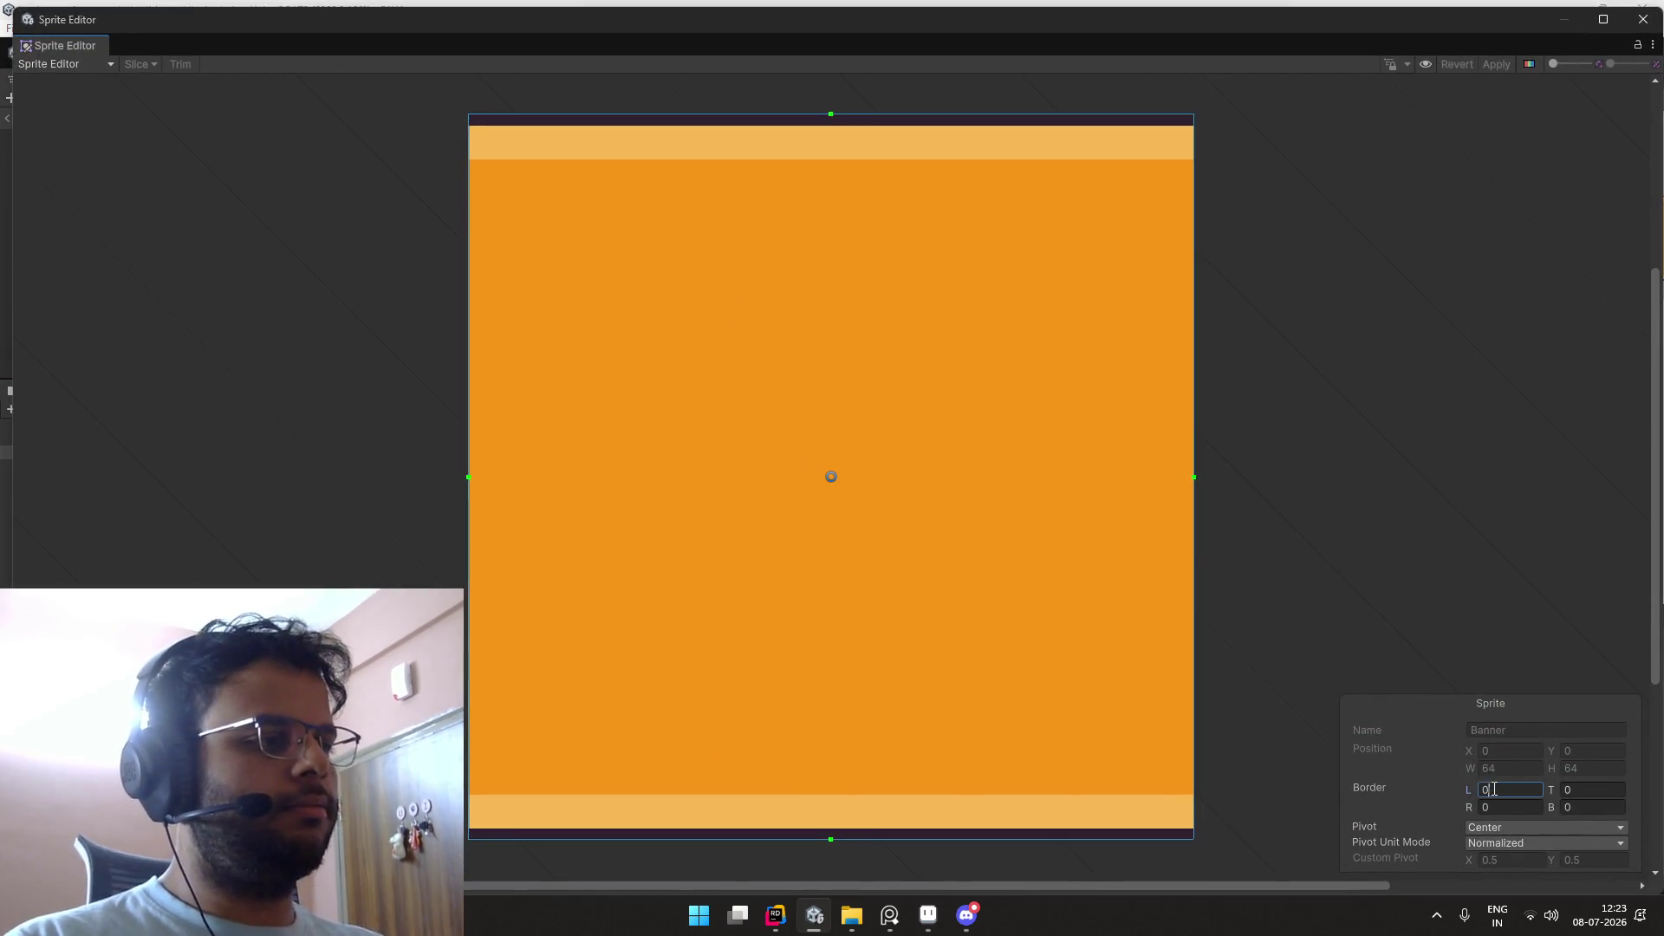
type("4")
key("Tab")
type("16")
key("Tab")
type("4")
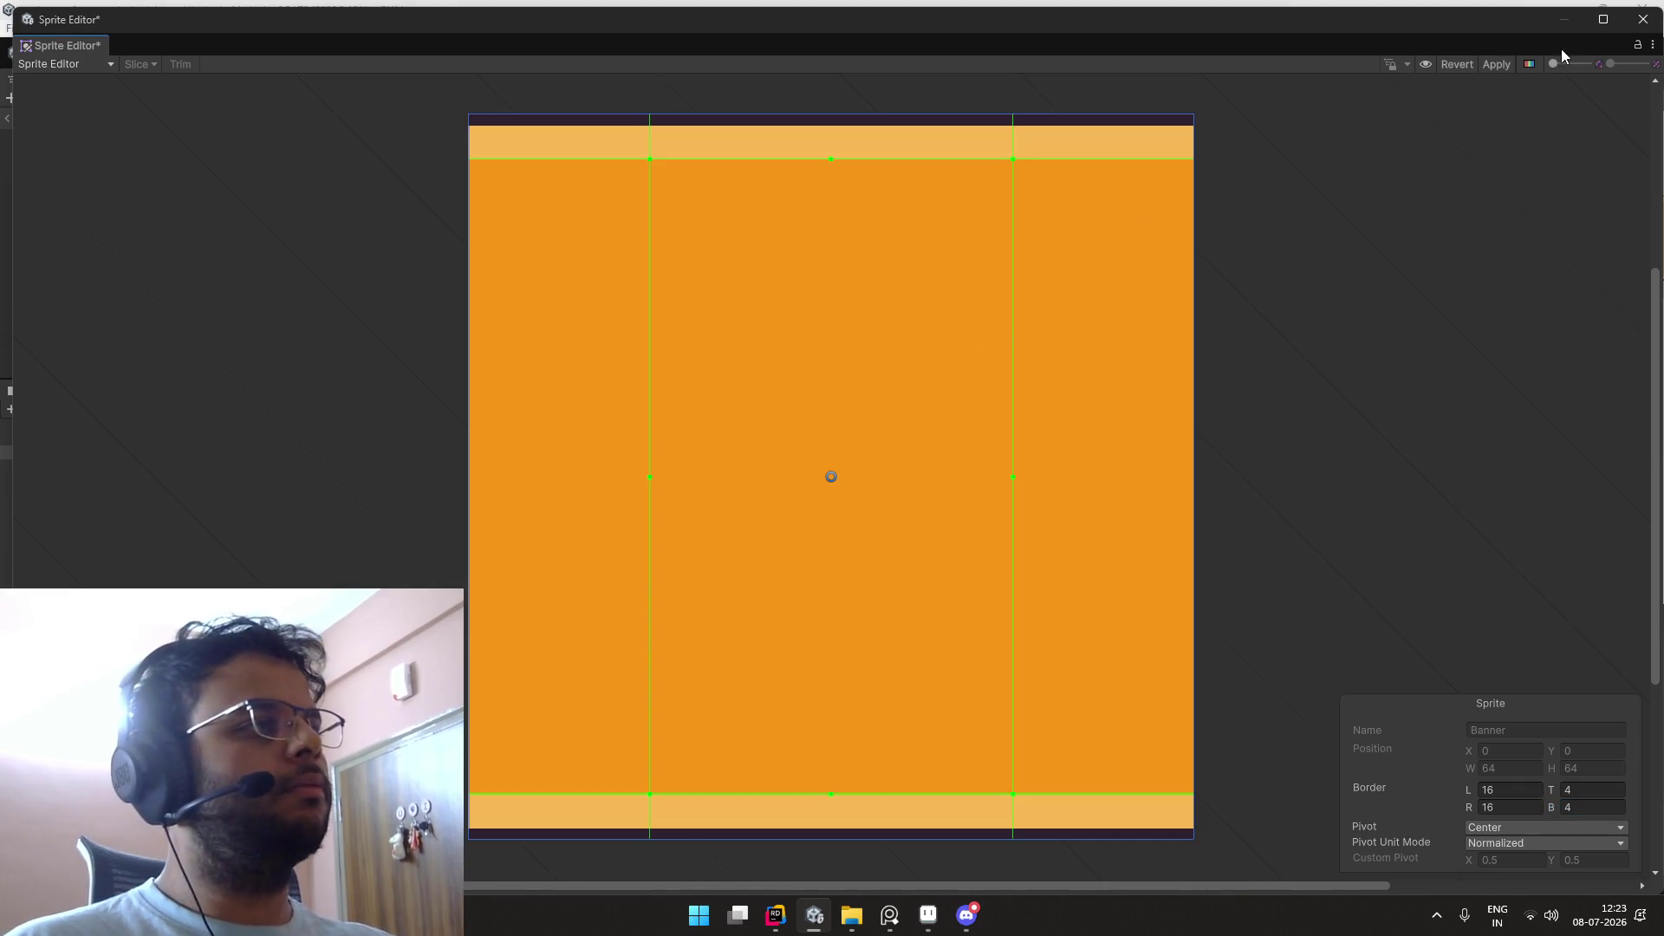
left_click(1497, 64)
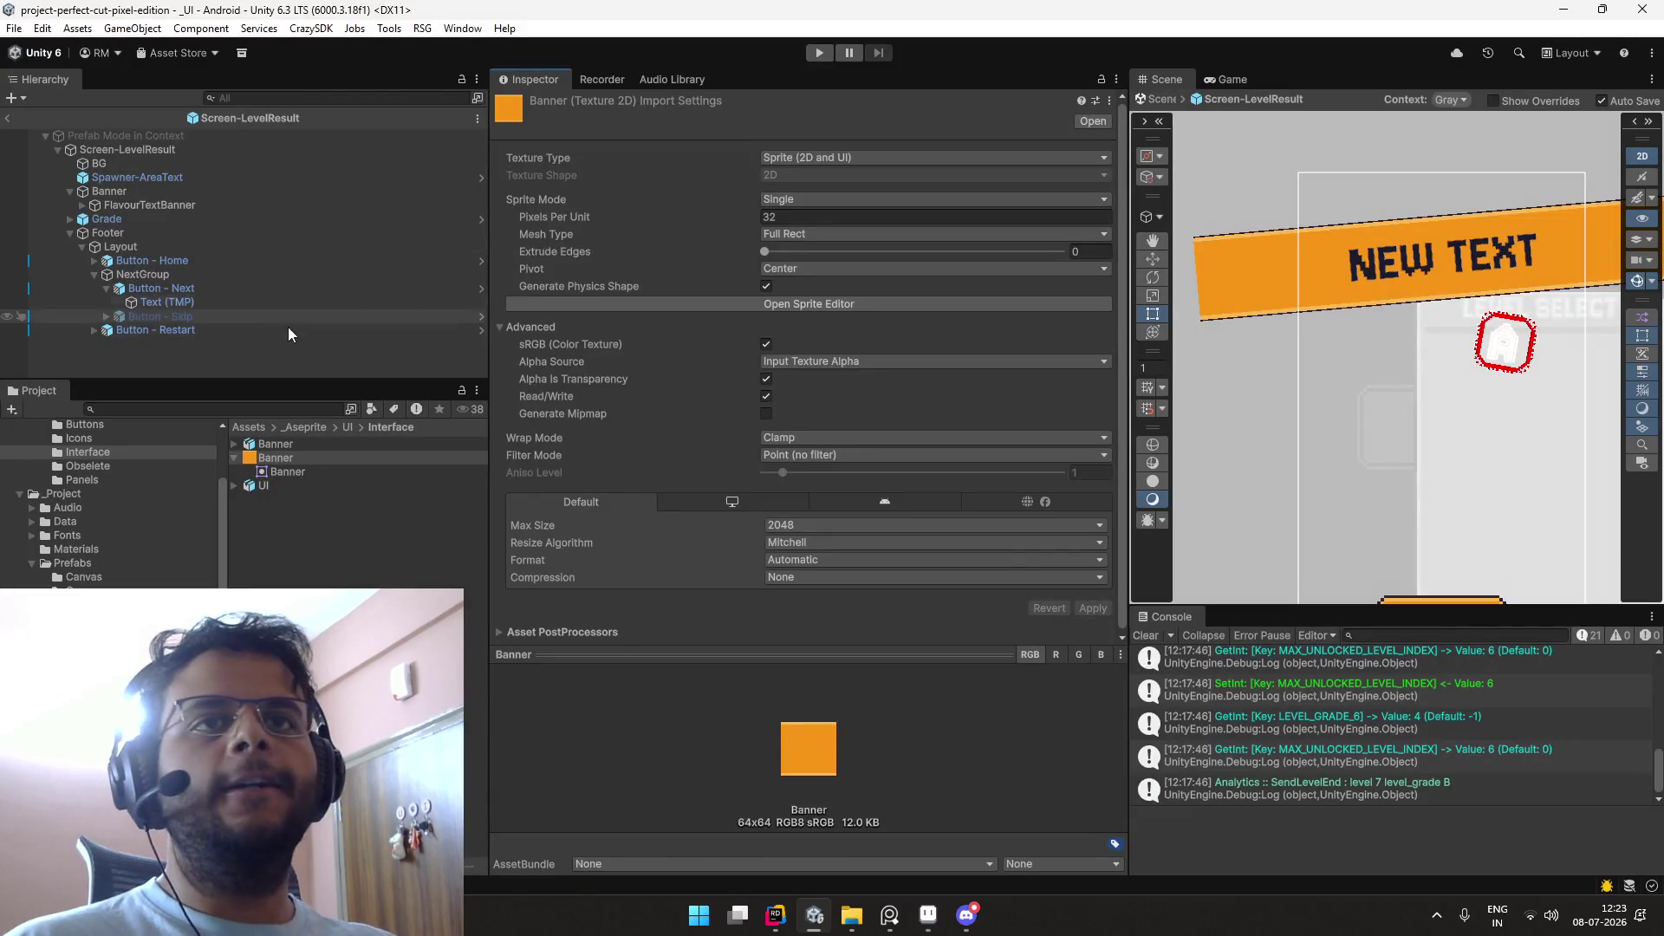
left_click(264, 289)
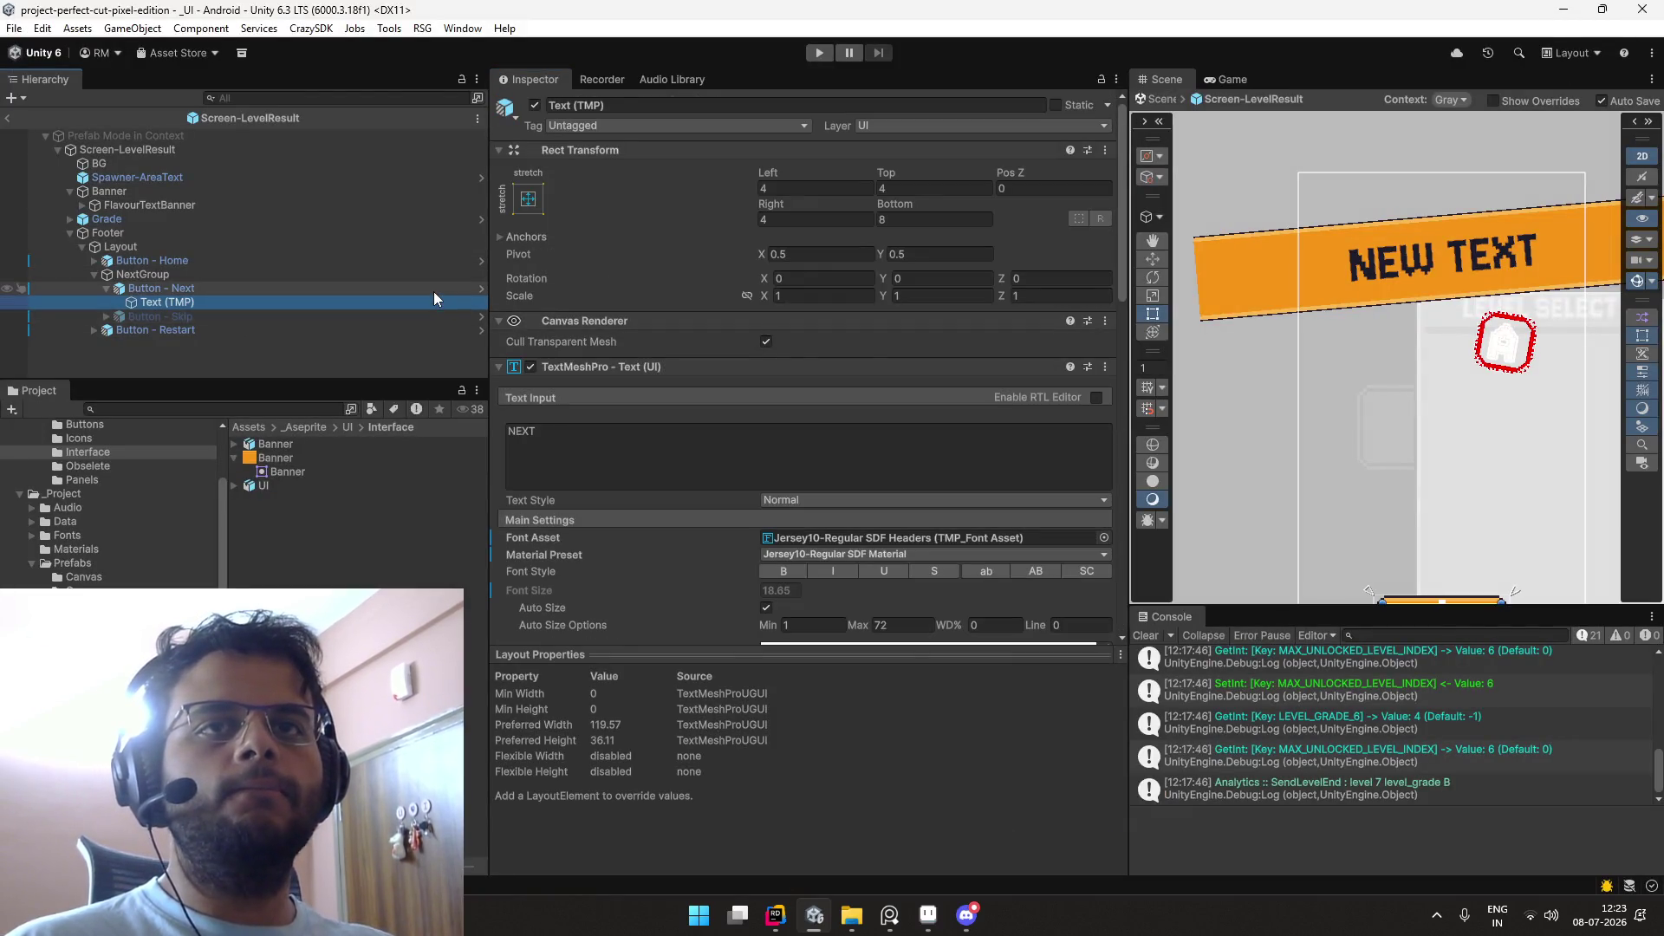
Step: Set the FlavourText object's Vertex Color to white
left_click(217, 207)
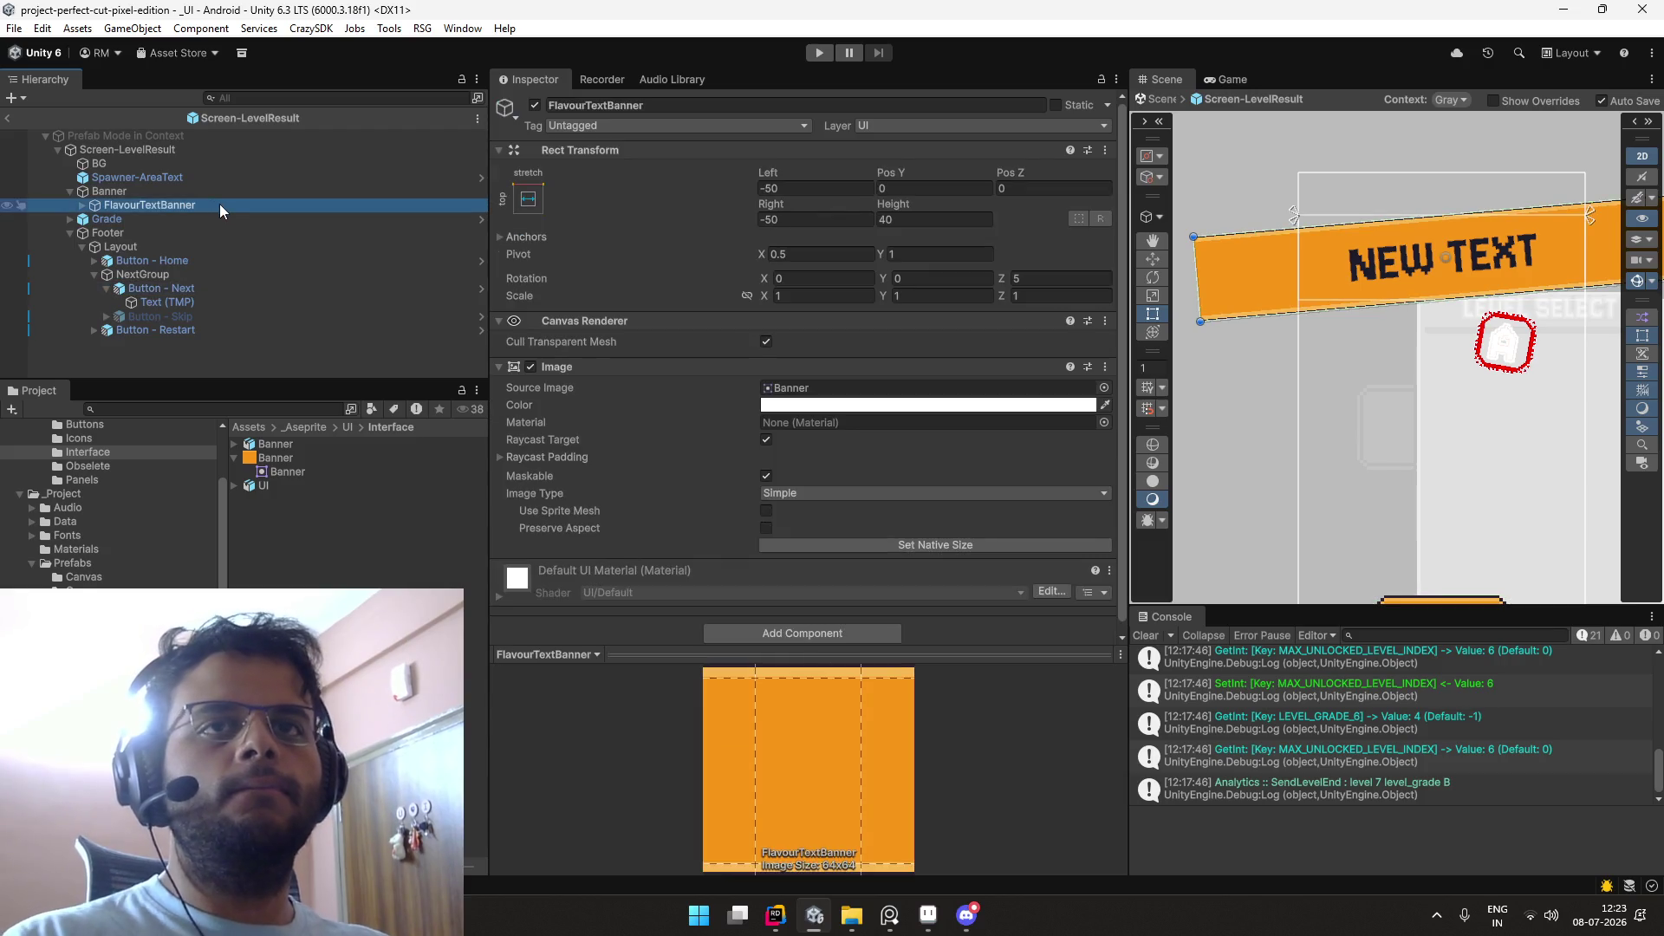
key("Right")
left_click(247, 219)
scroll(926, 459, "down", 1)
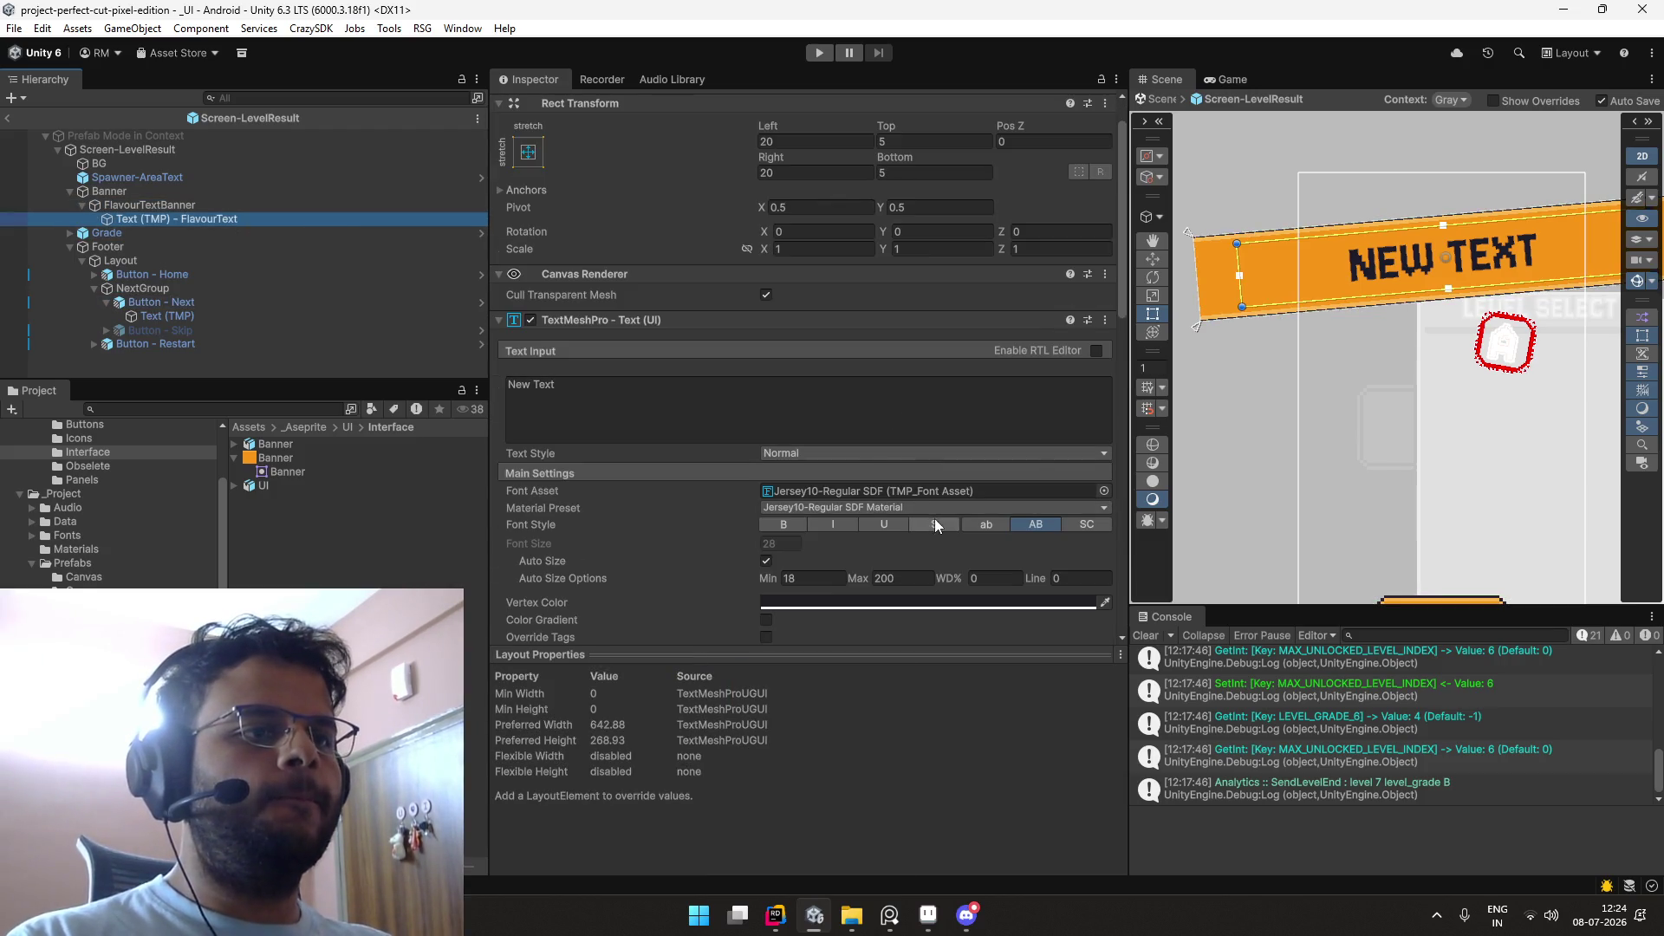
scroll(936, 524, "down", 1)
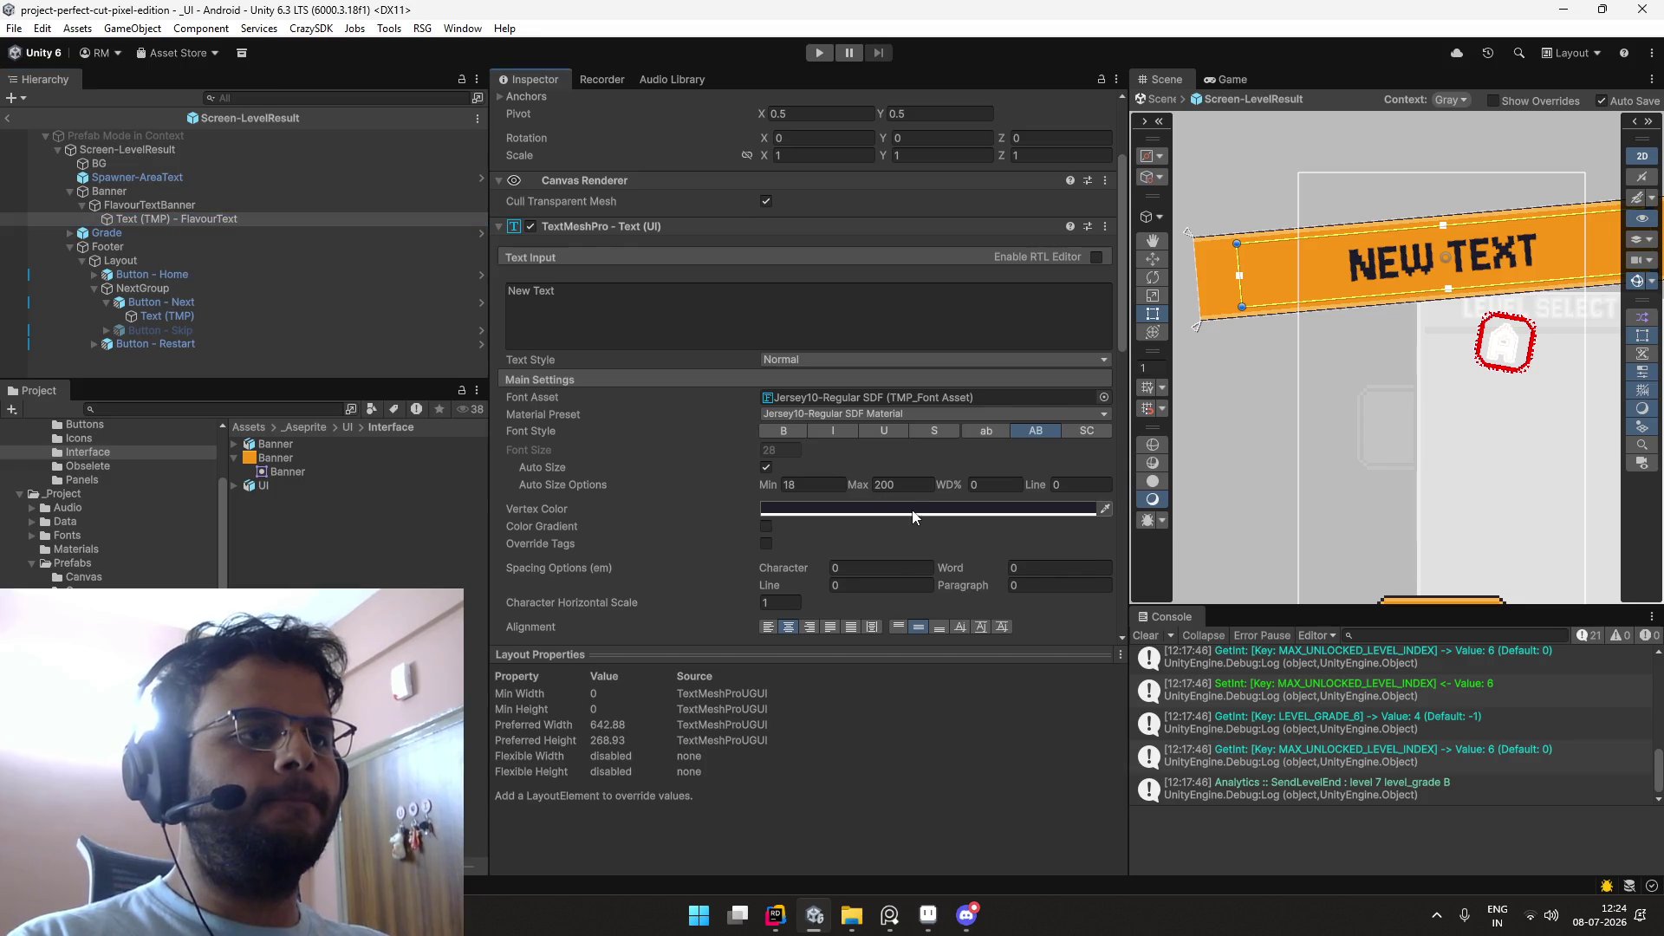
left_click(891, 508)
left_click(343, 573)
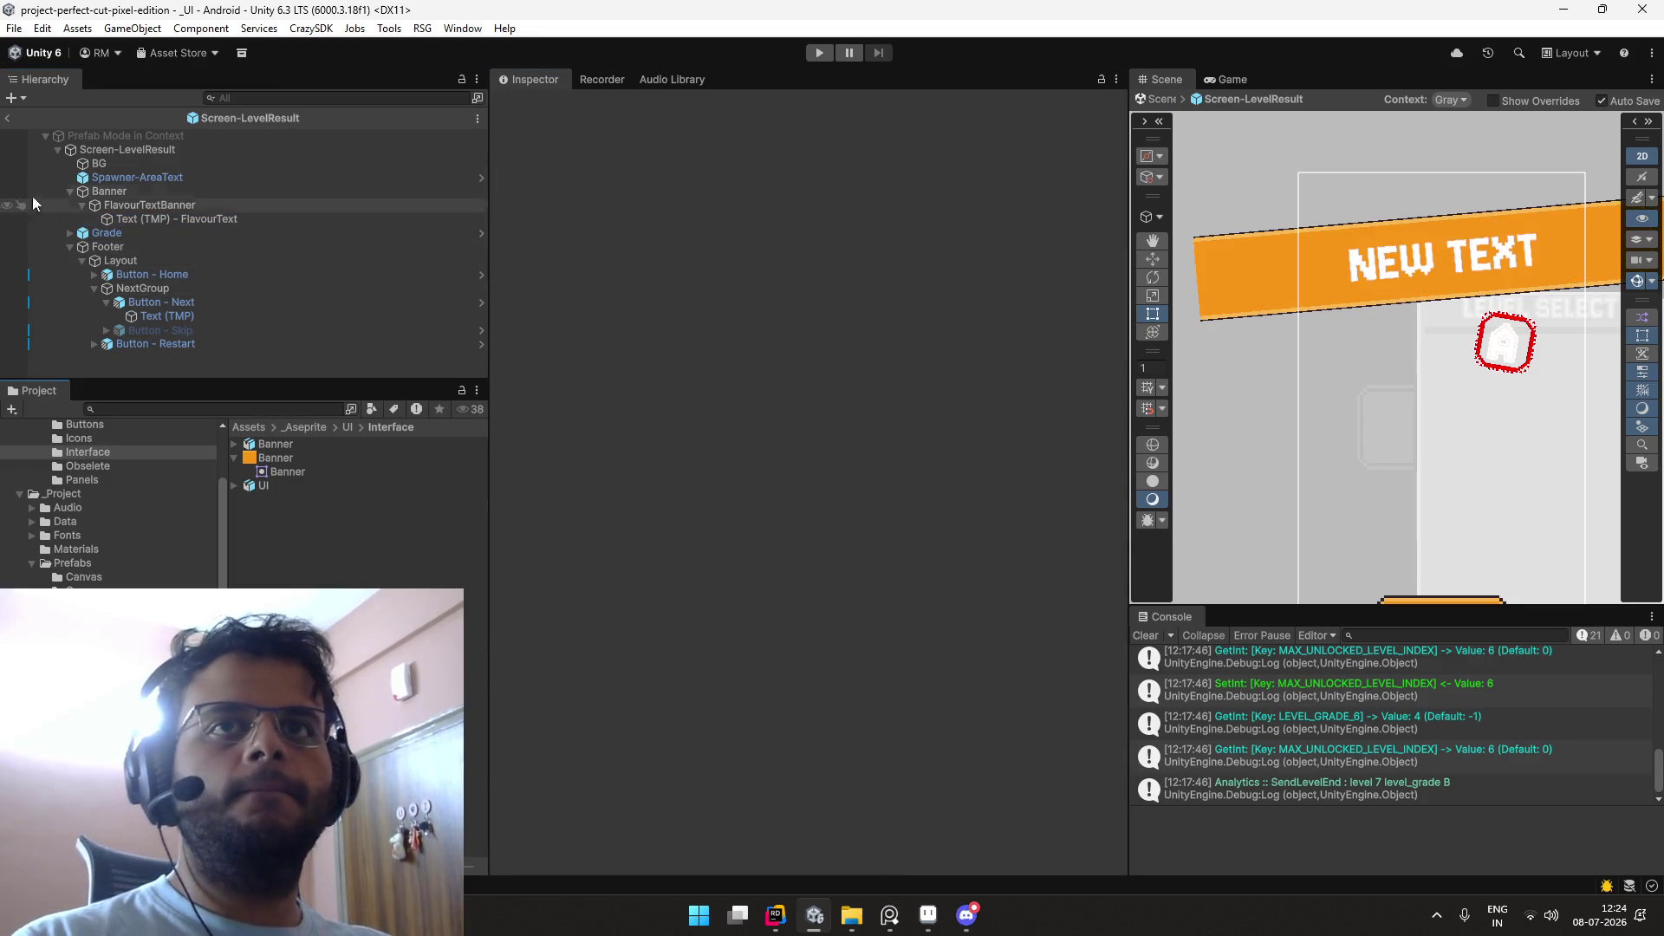
Step: Exit Prefab Mode, open the _Boot scene, and enter play mode
left_click(7, 118)
left_click(273, 406)
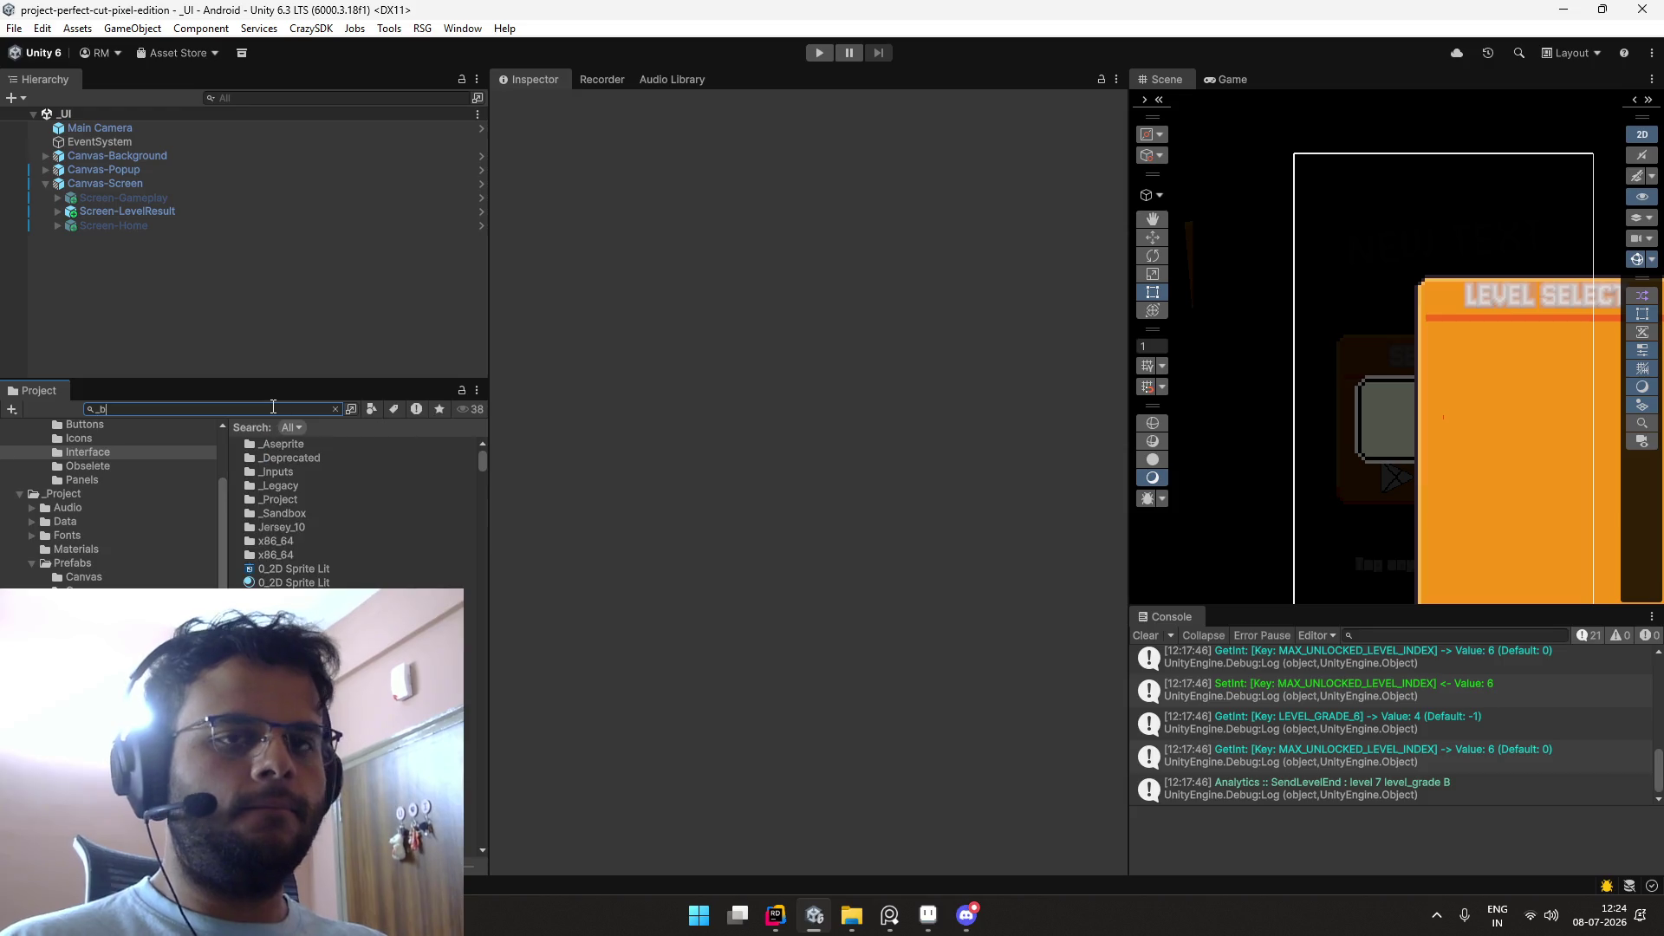
type("bi")
key("BackSpace")
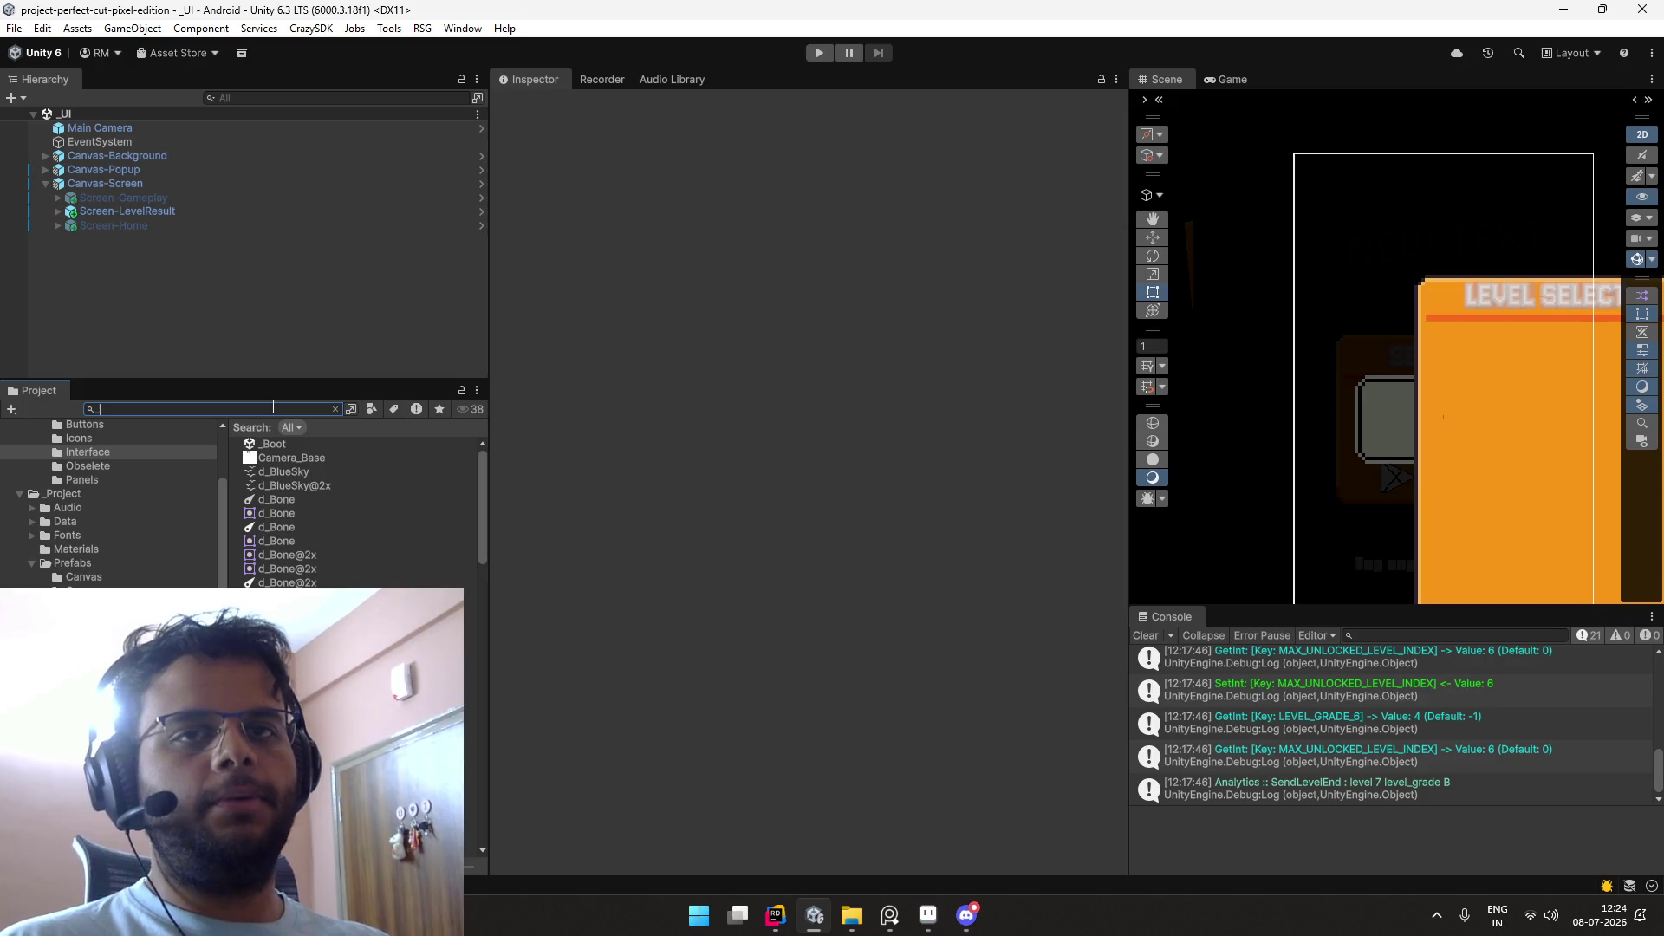
type("b")
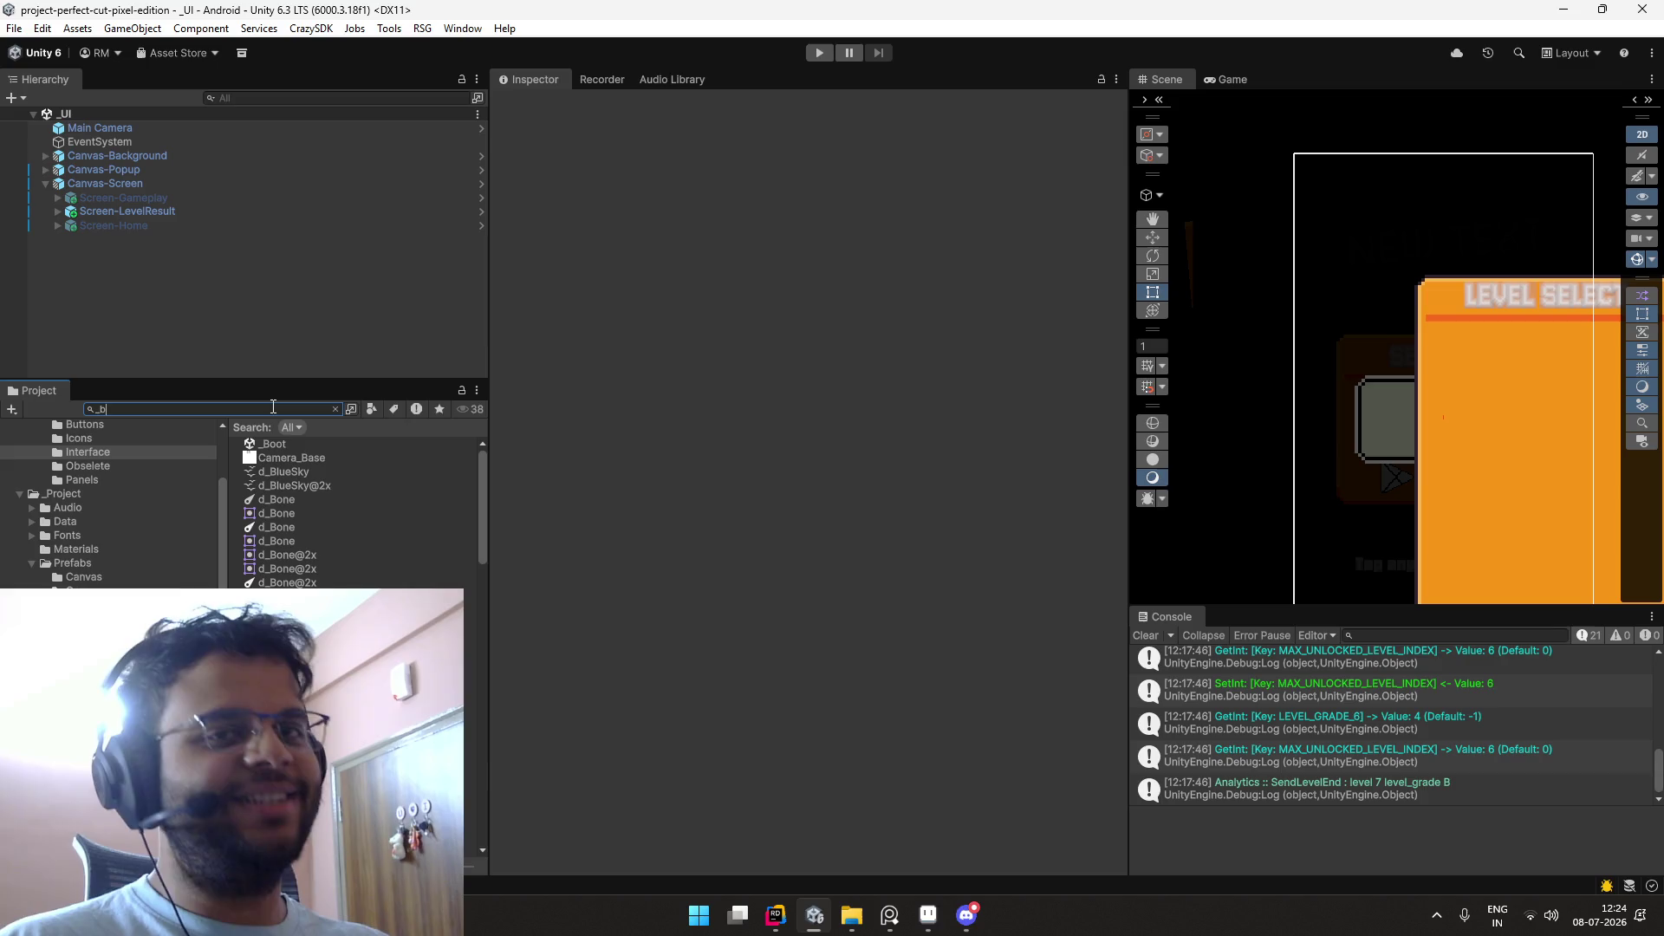
type("oot")
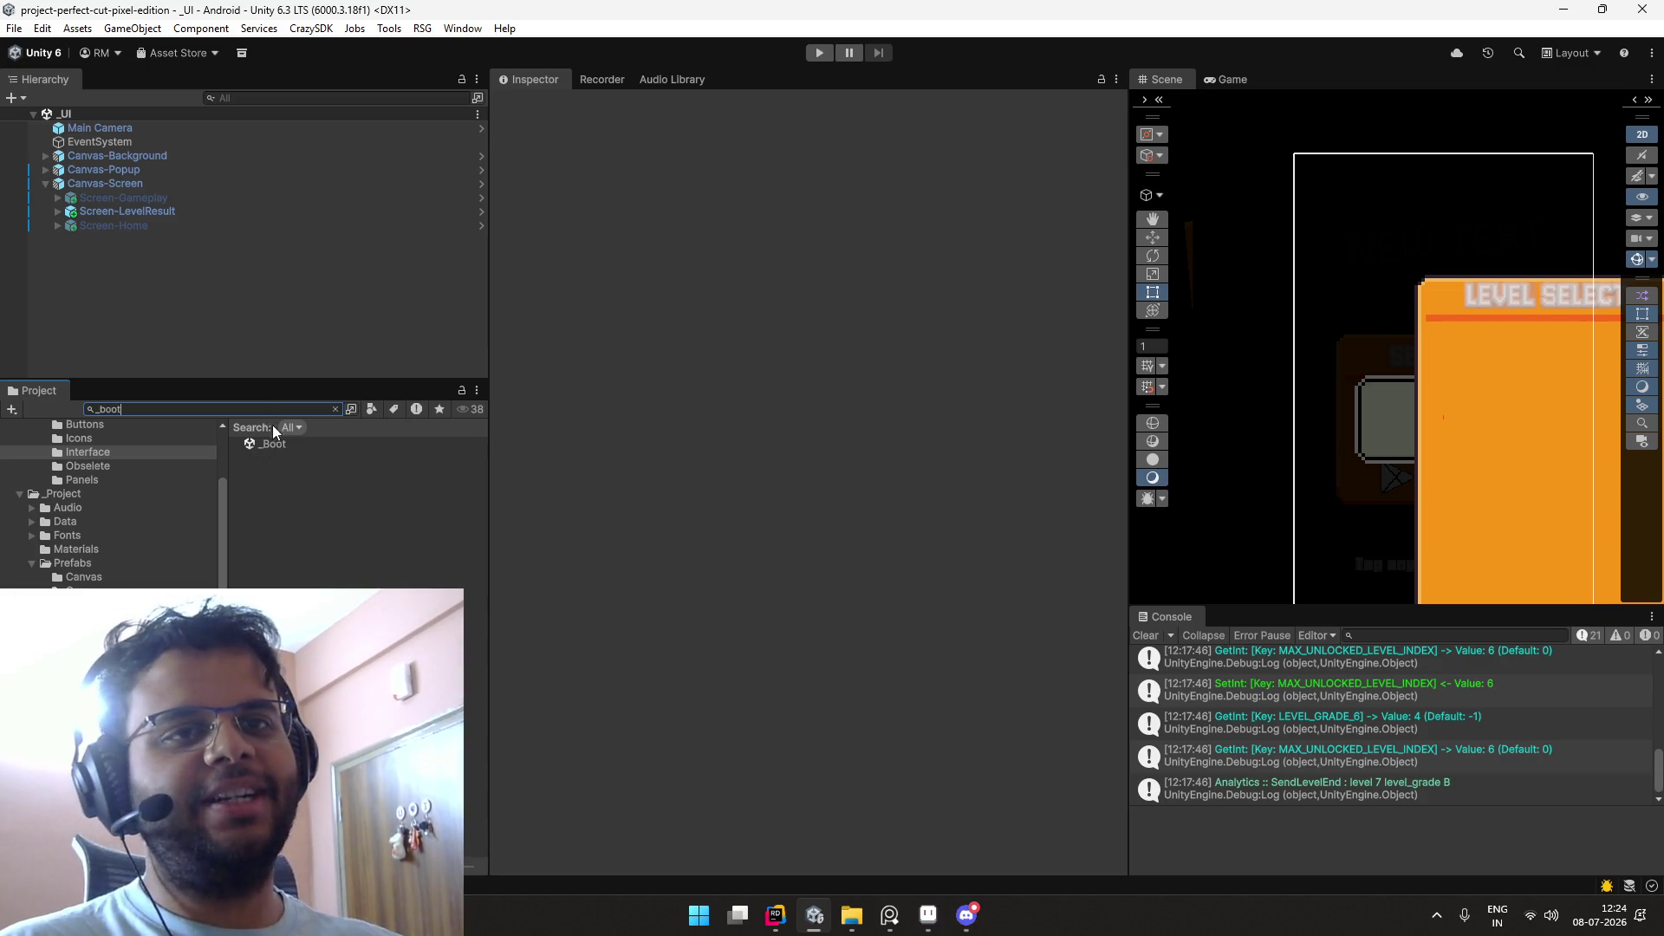
double_click(270, 444)
left_click(825, 52)
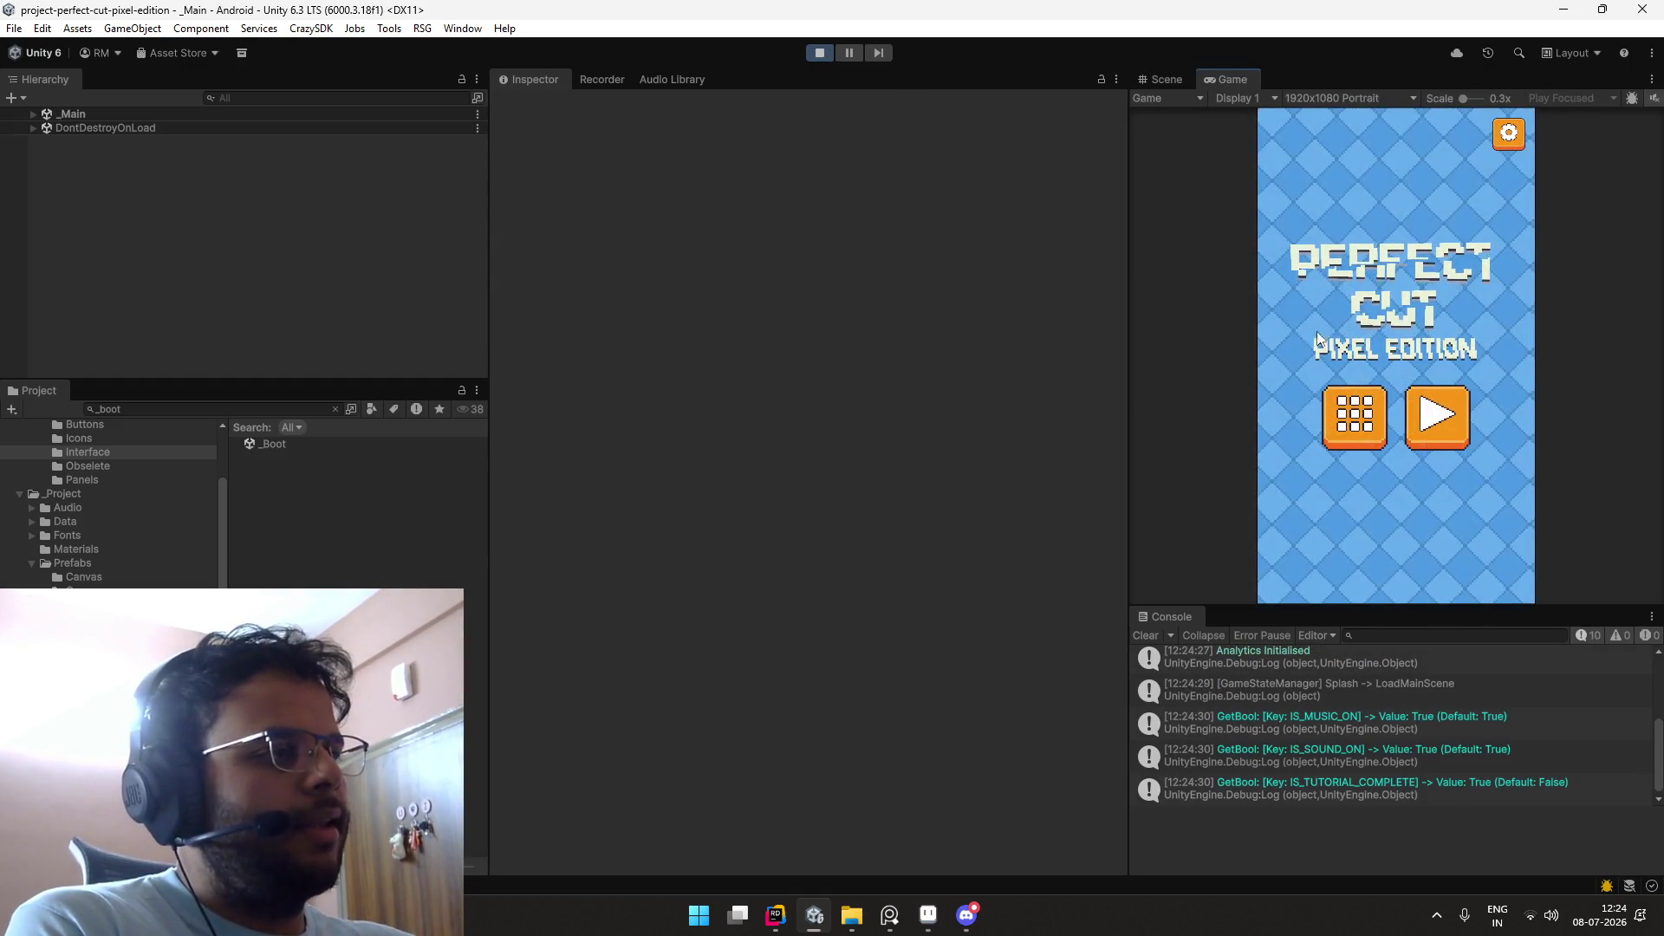
Step: Slice the bottle on level 7 to reach GREAT JOB, then filter the Hierarchy to text objects
left_click(1350, 328)
left_click_drag(1350, 327, 1483, 511)
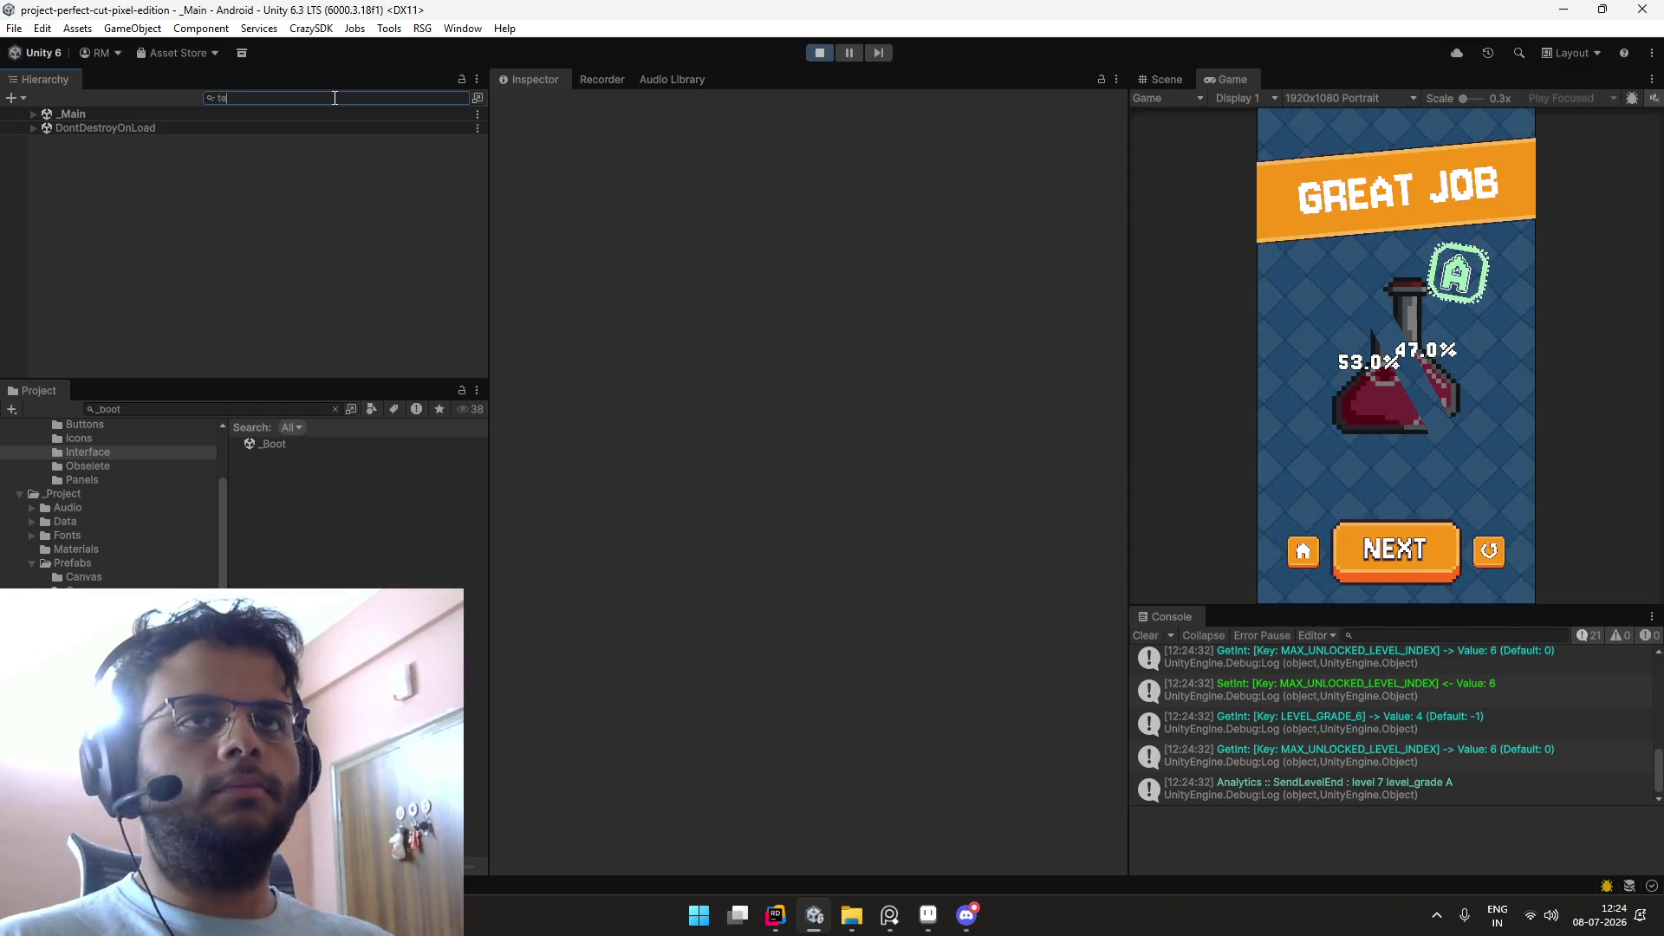
type("xt")
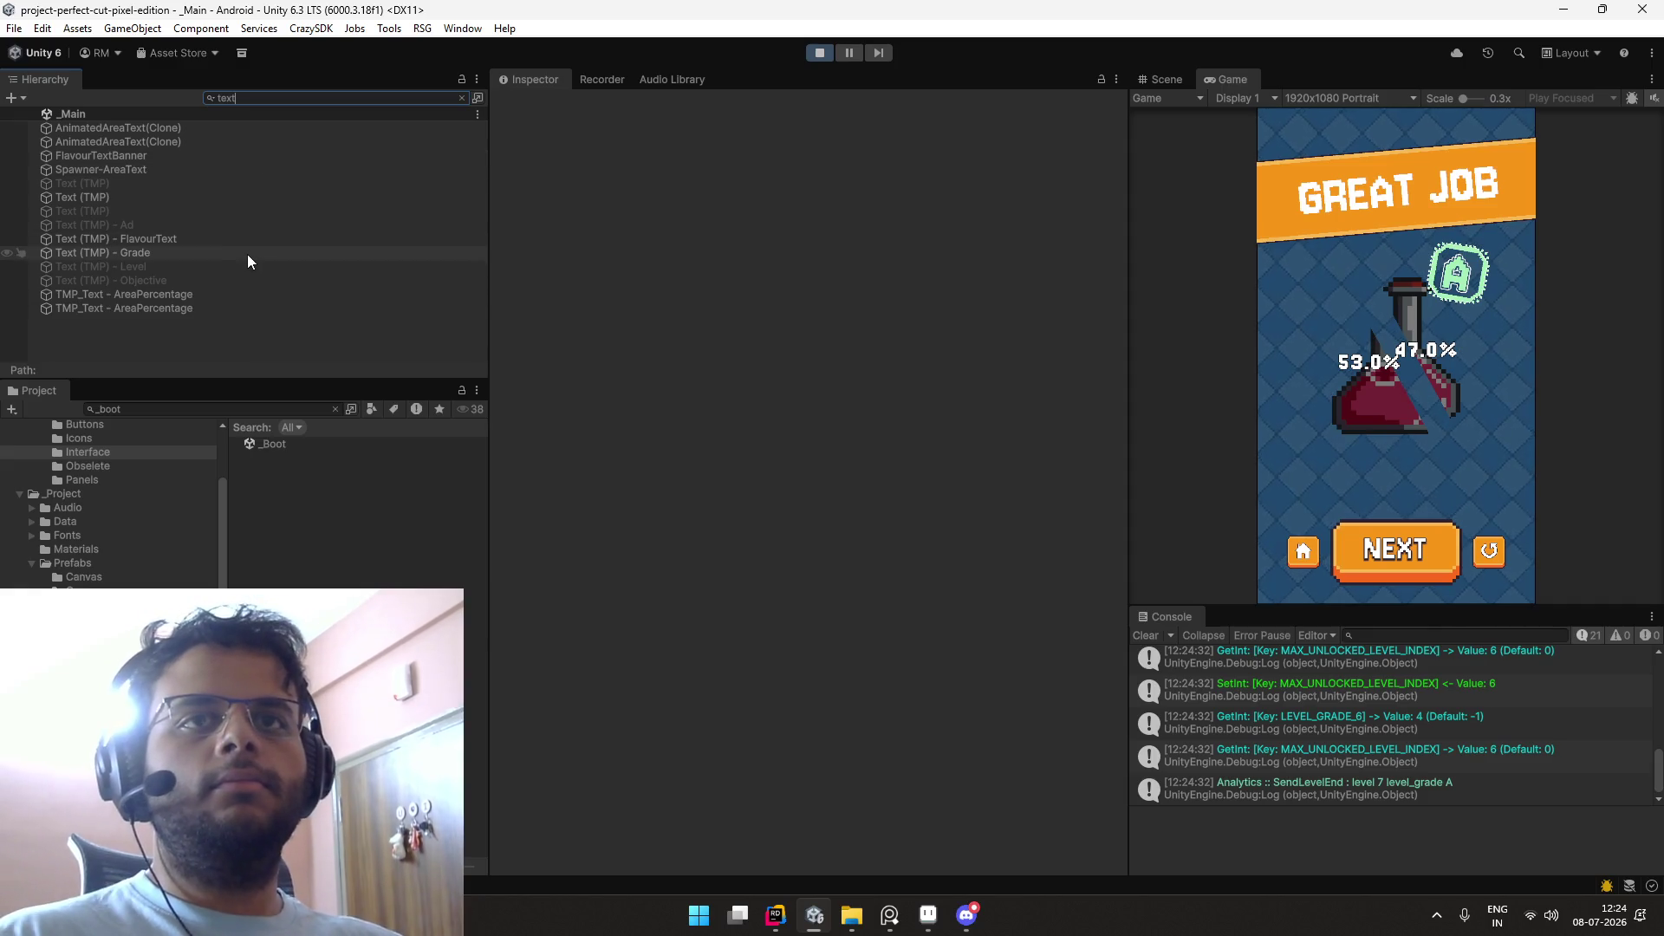
left_click(242, 239)
key("Up")
key("Up")
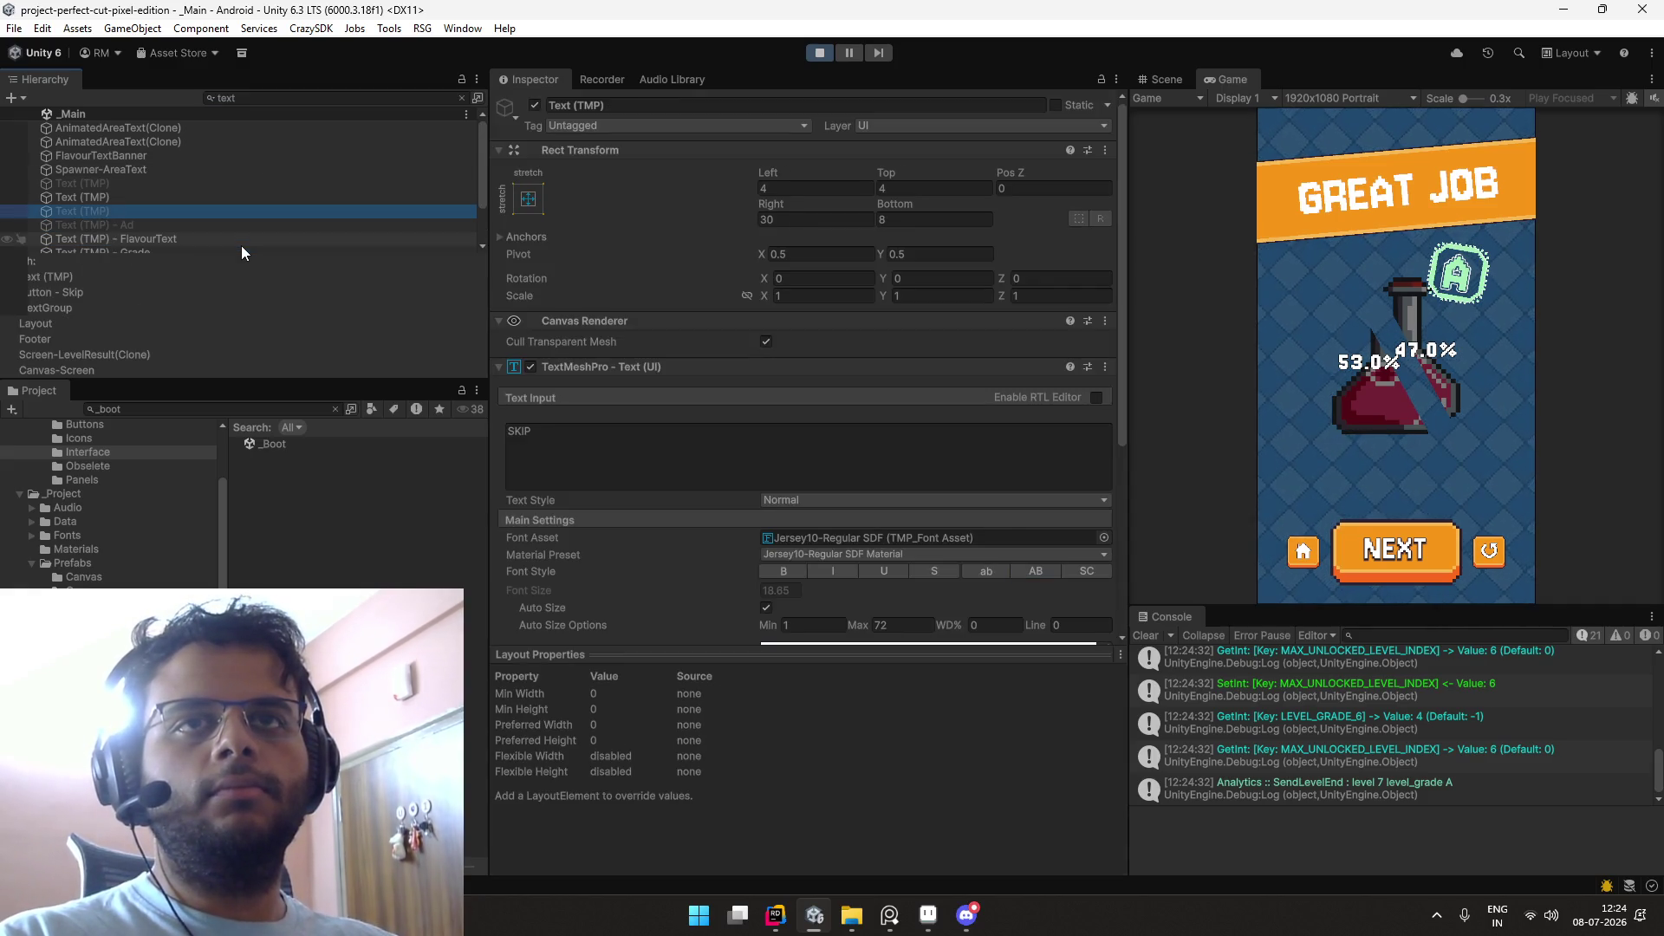
Step: Switch FlavourText's font to Jersey10-Regular SDF Headers and maximize the Game view
key("Down")
key("Down")
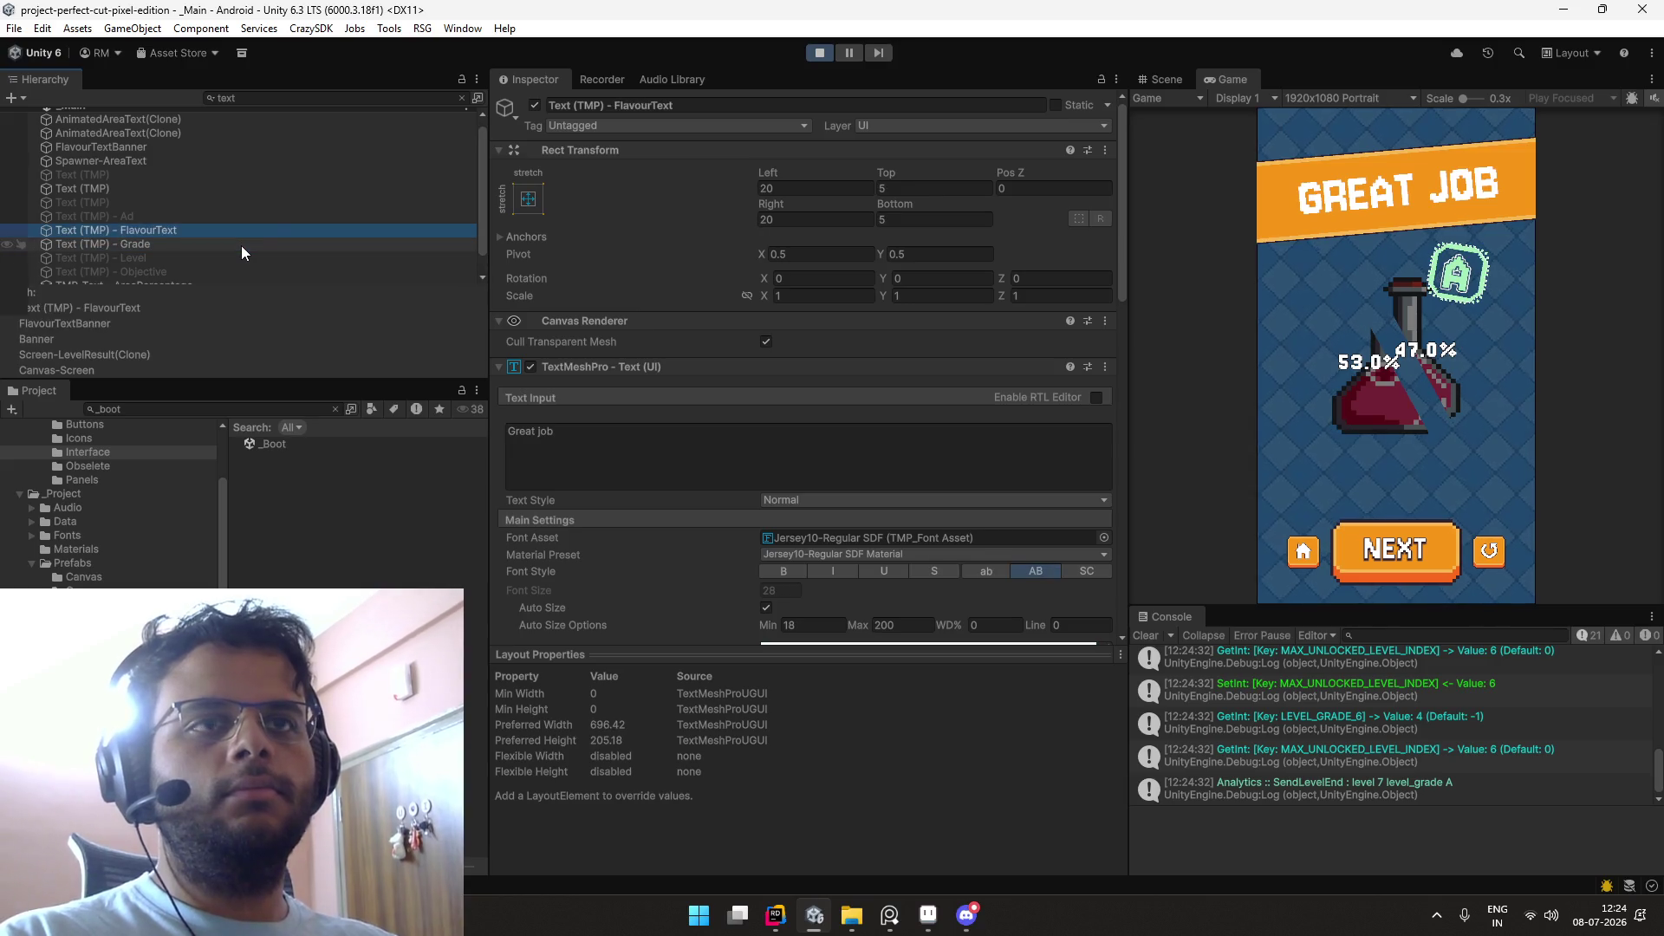
left_click(461, 99)
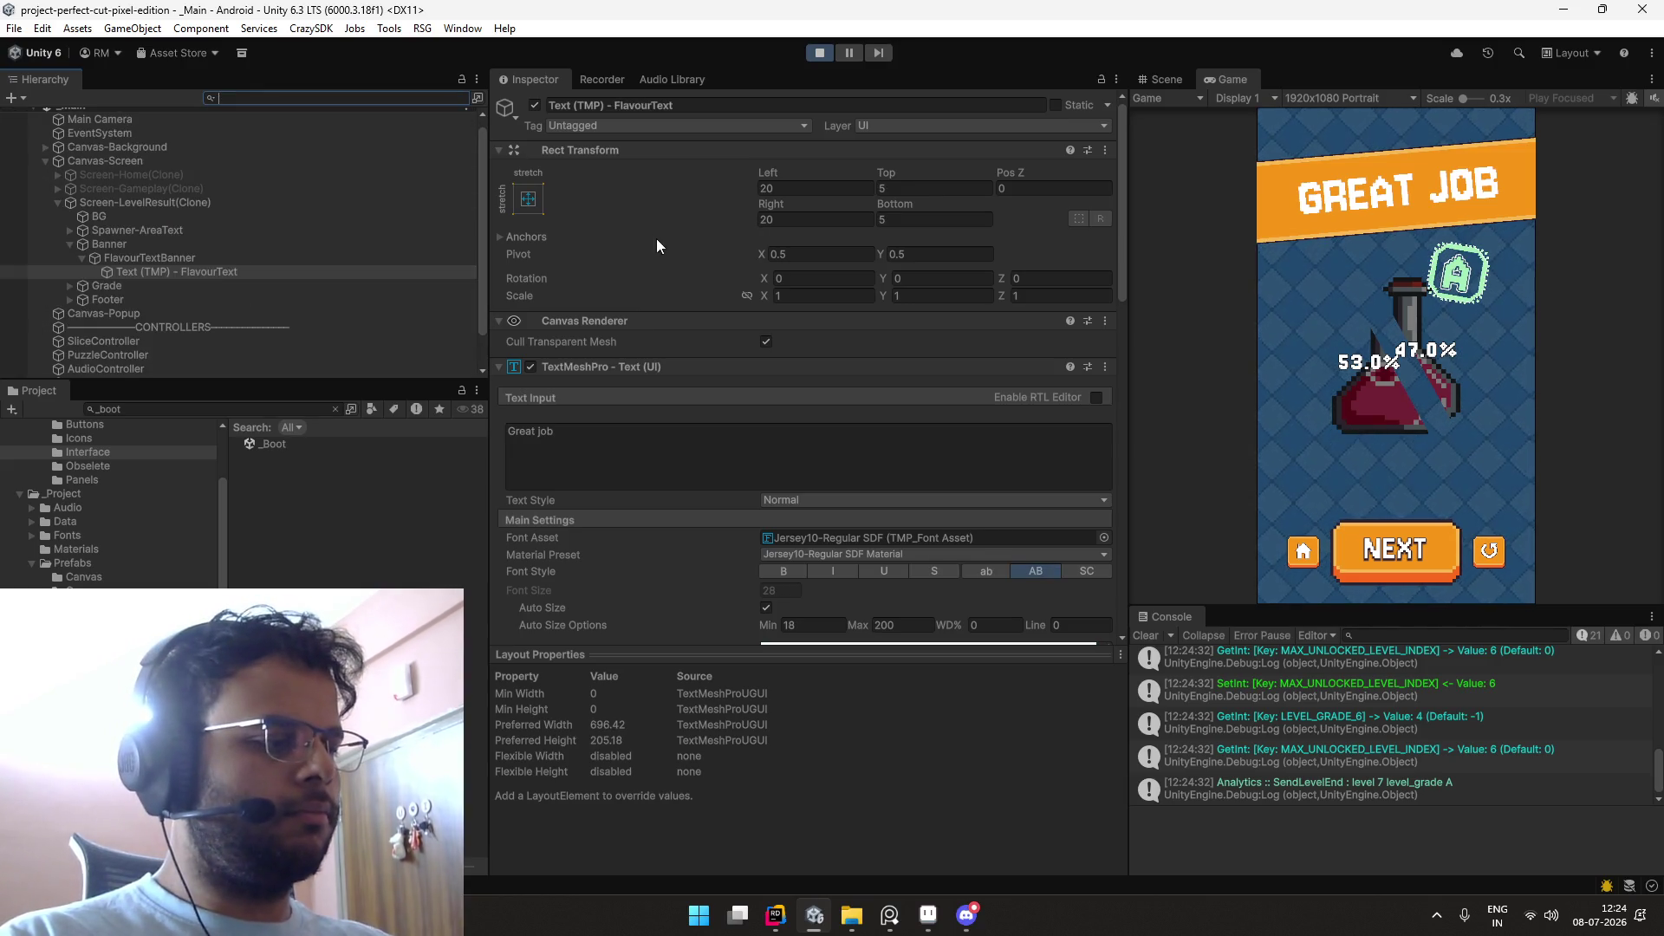
scroll(759, 262, "down", 5)
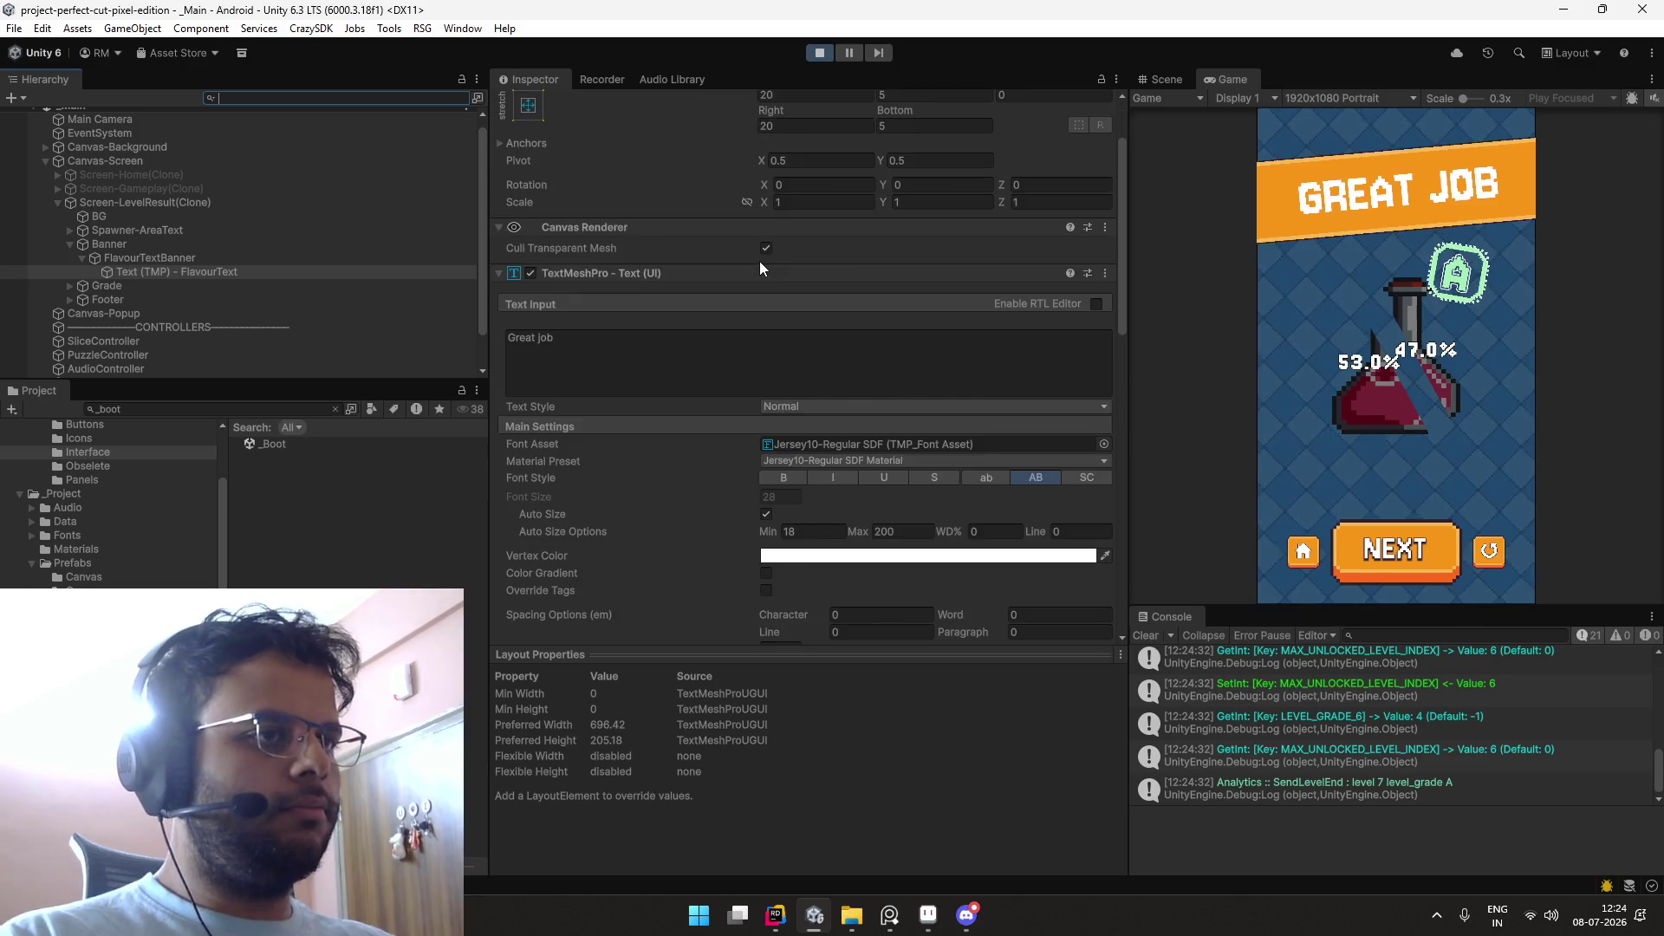
left_click(425, 260)
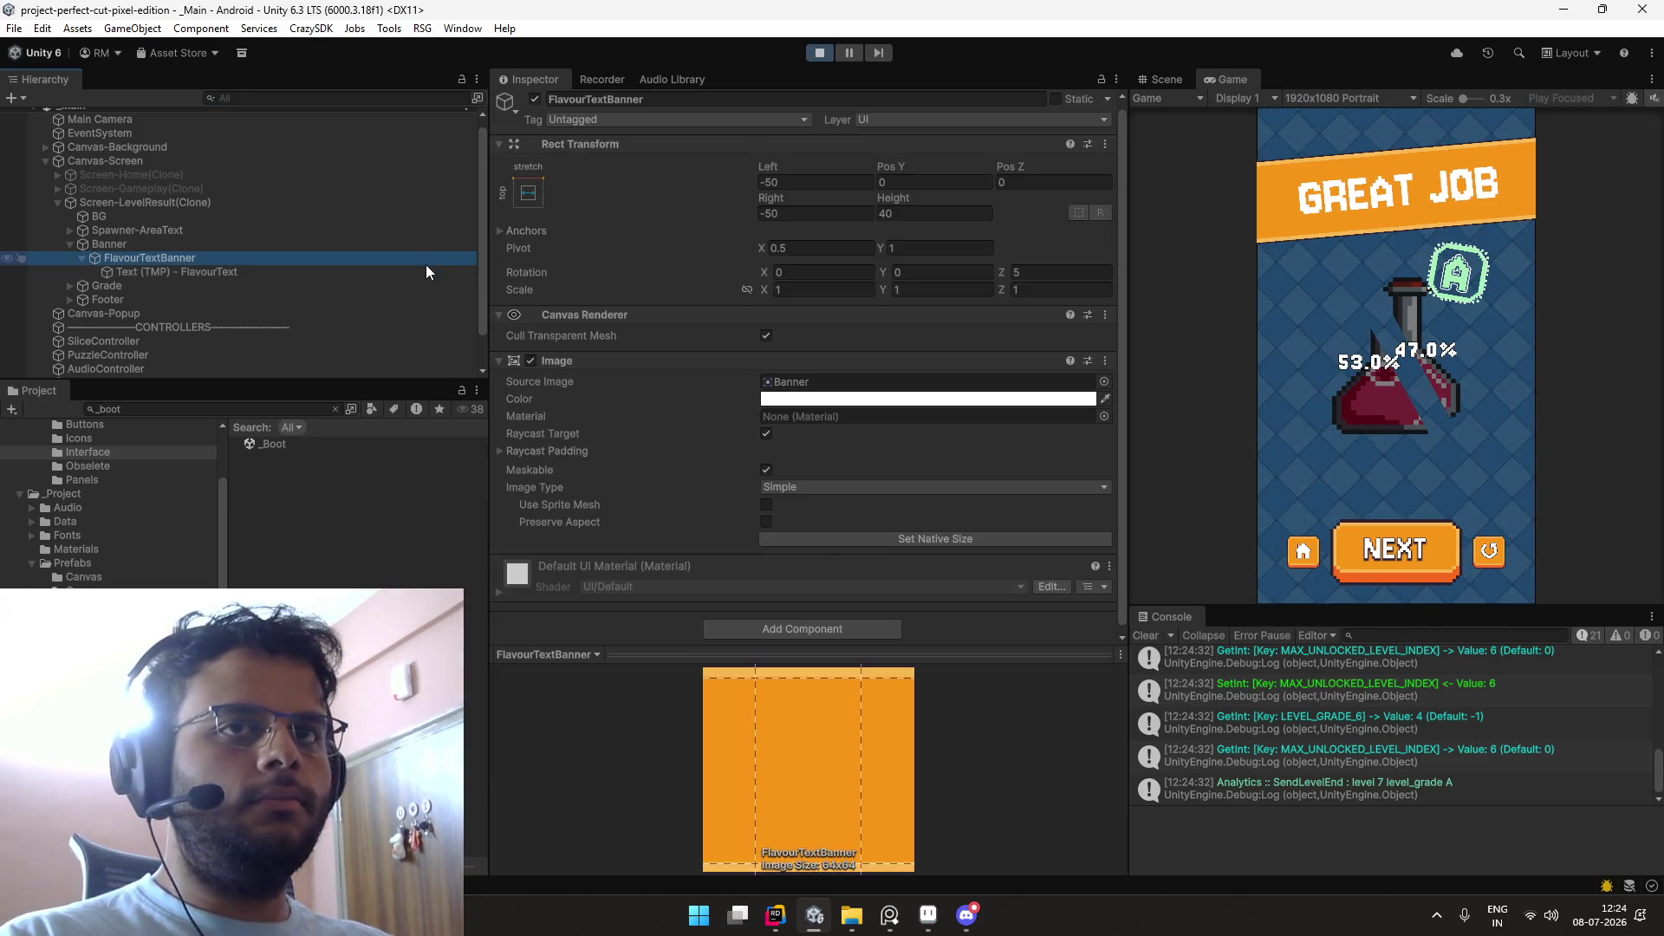
left_click(425, 269)
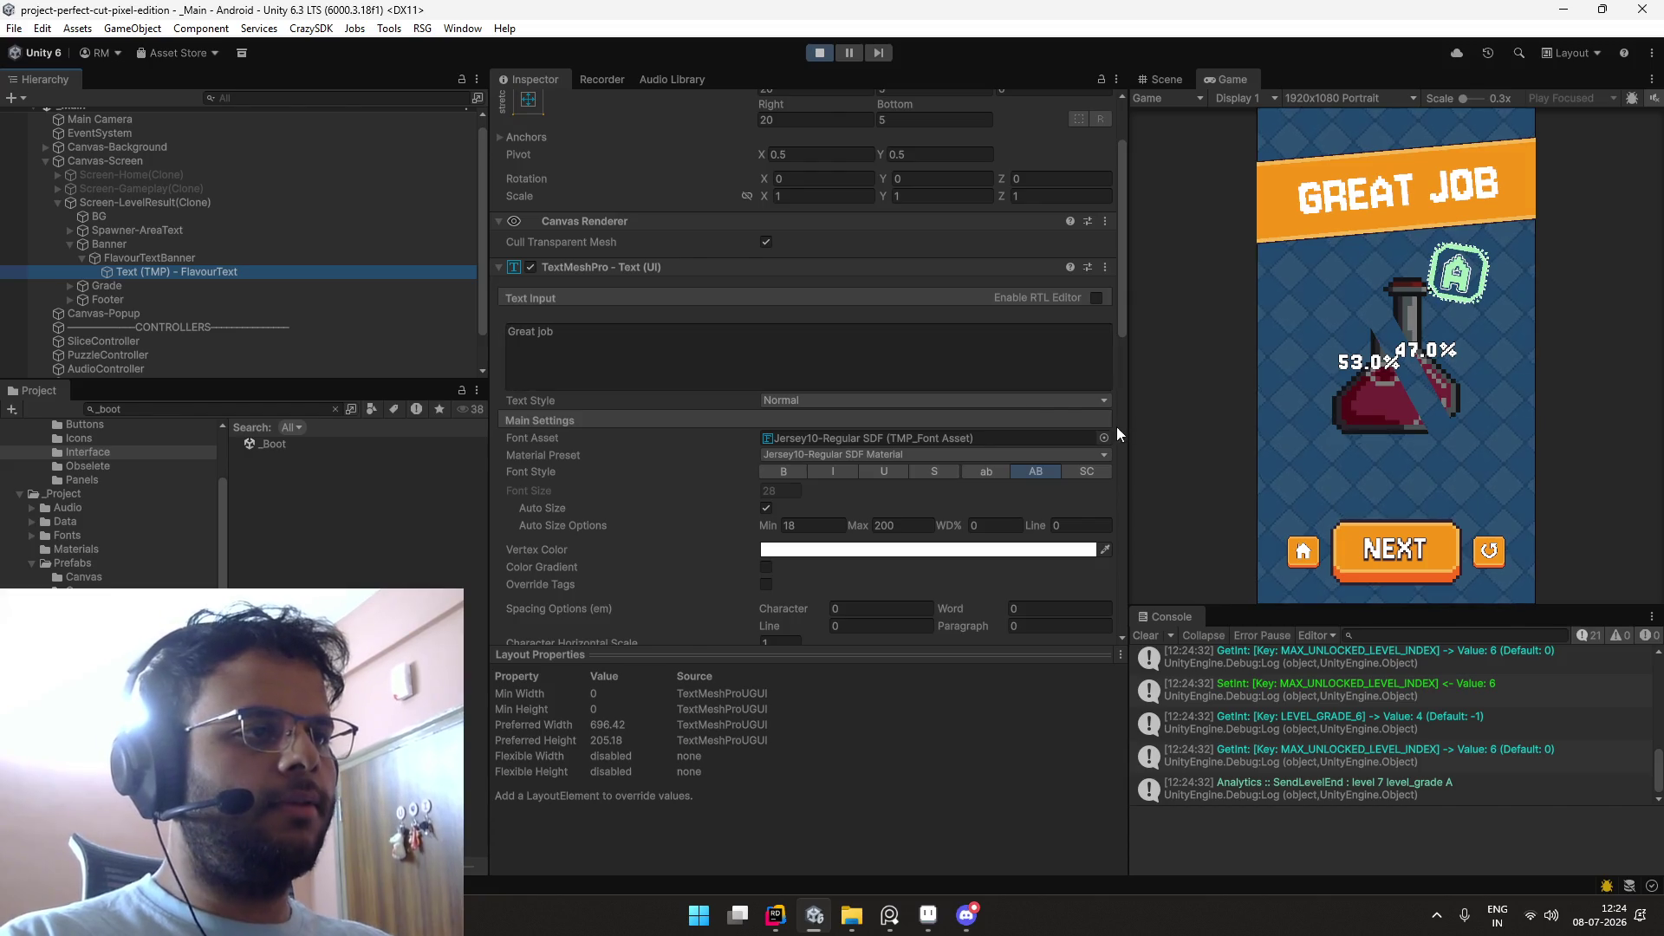
left_click(1103, 438)
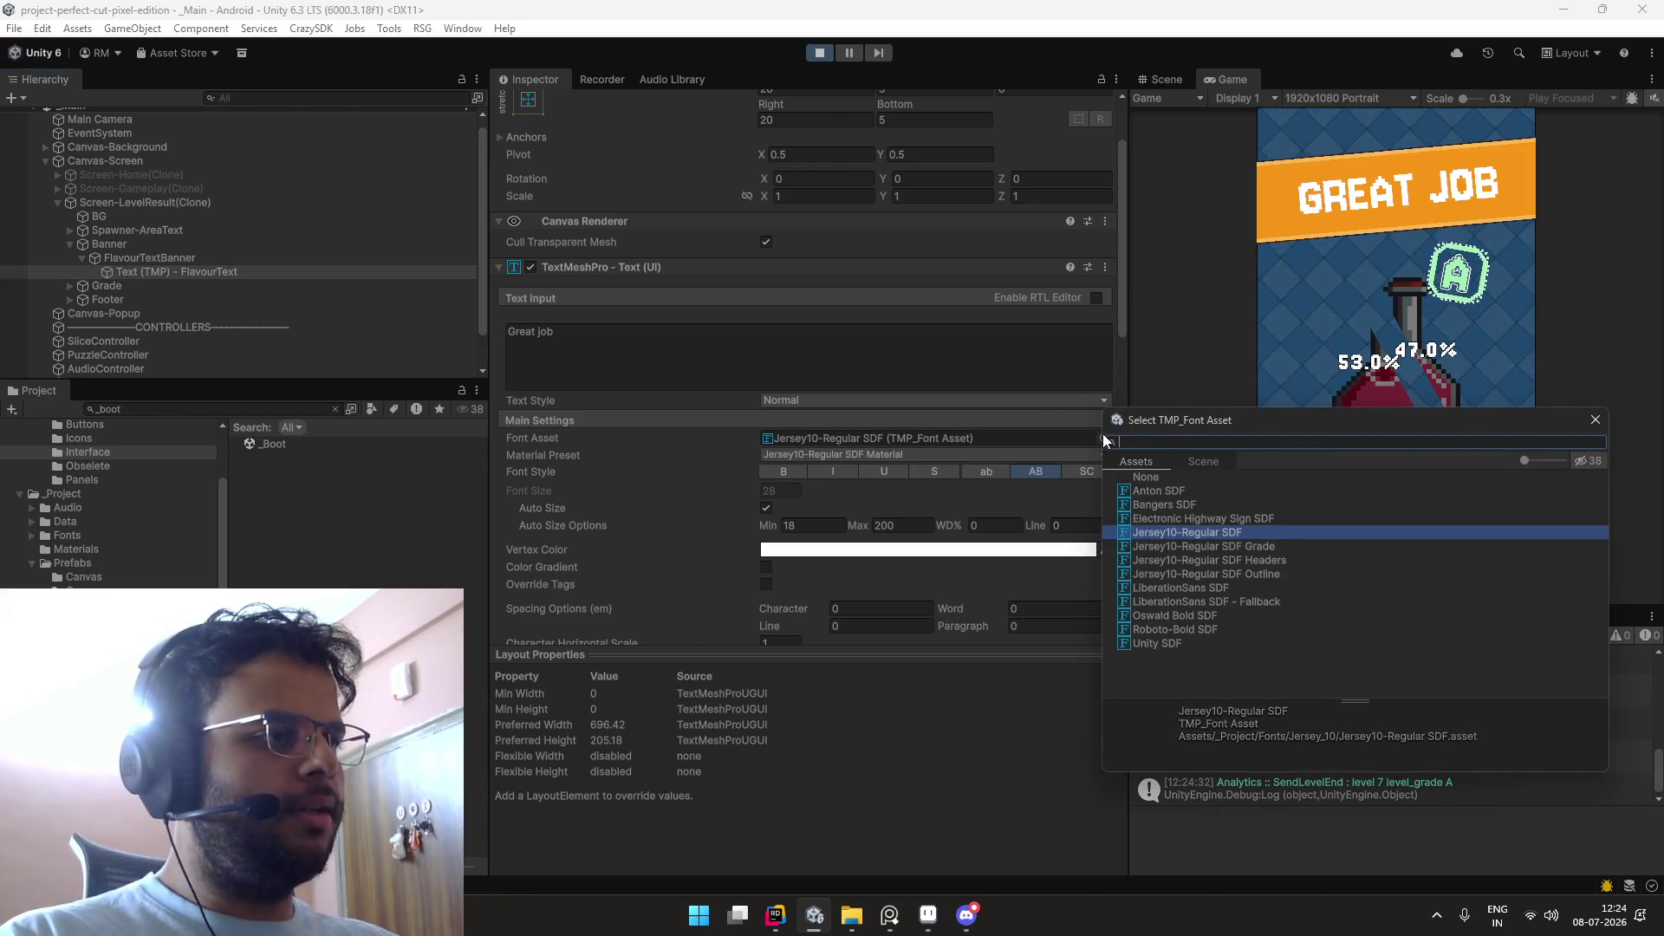
key("Down")
key("Down")
key("Return")
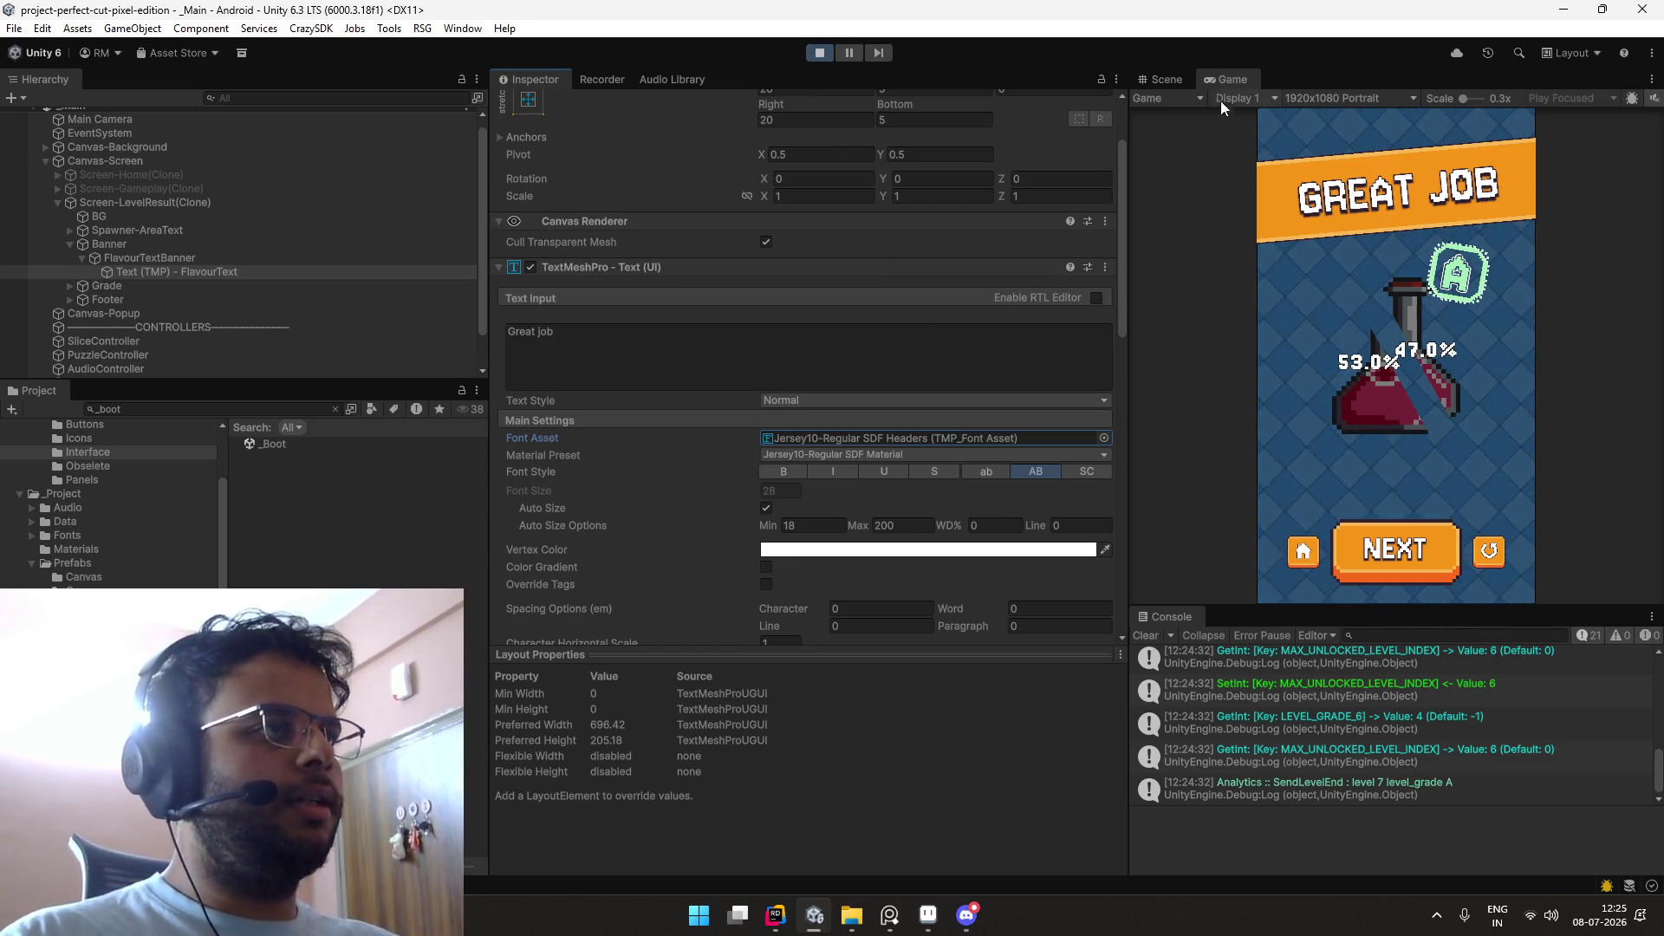
double_click(1207, 76)
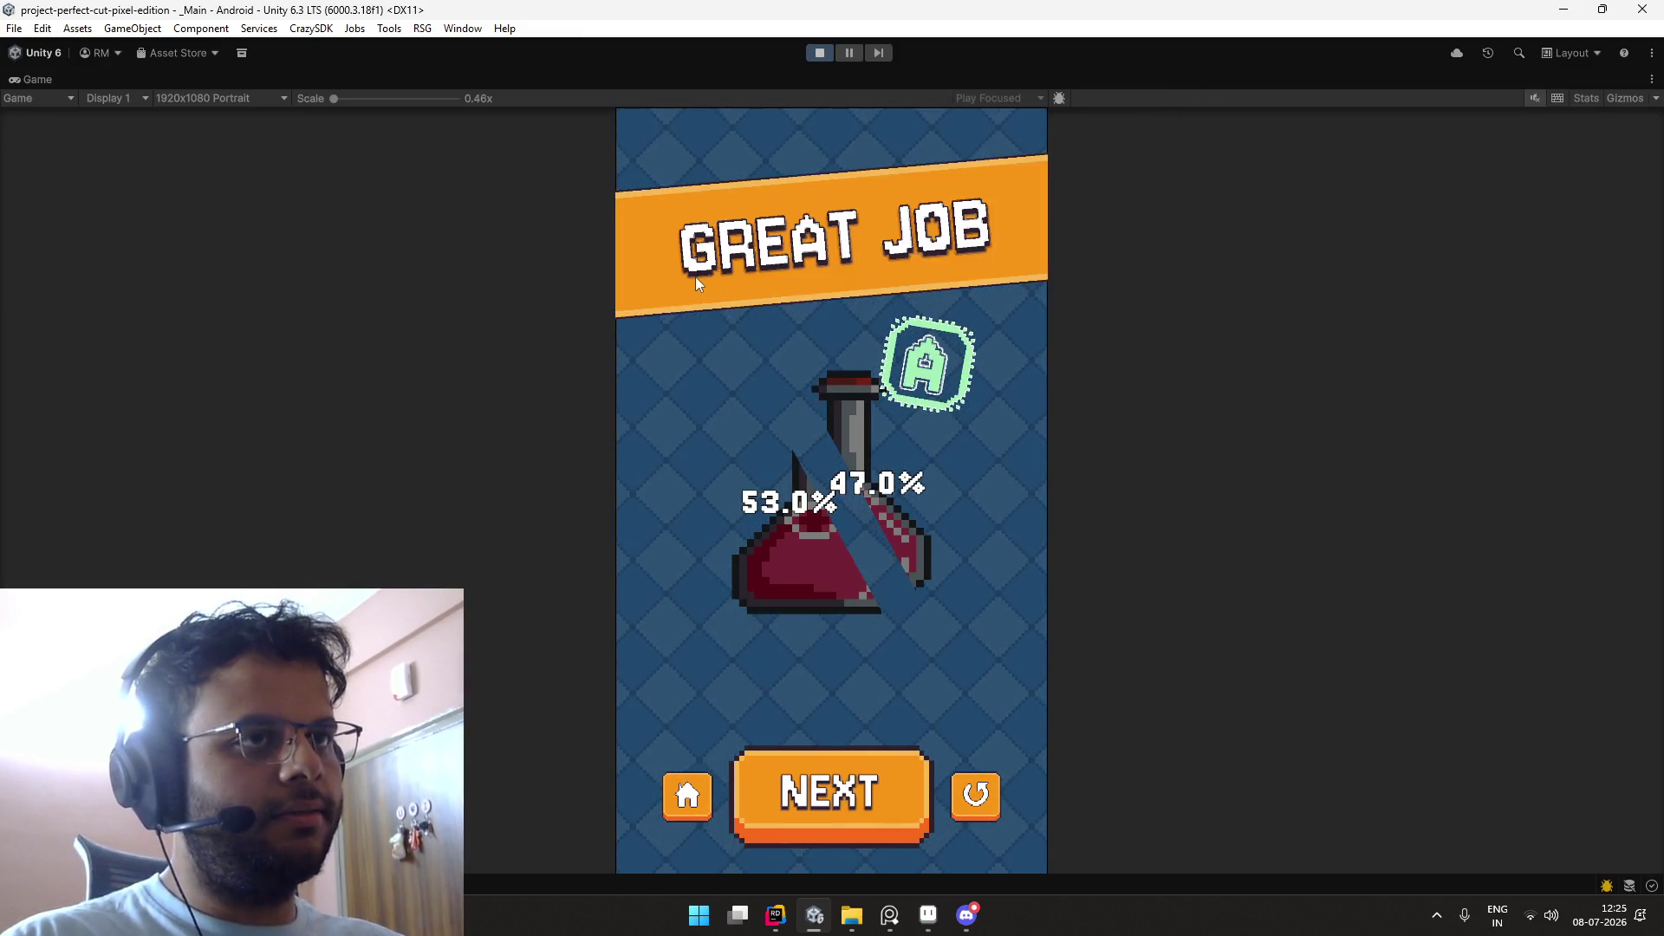
Step: Zoom the Game view in on the GREAT JOB result, back out to 0.46x, then restore the editor layout
left_click(389, 97)
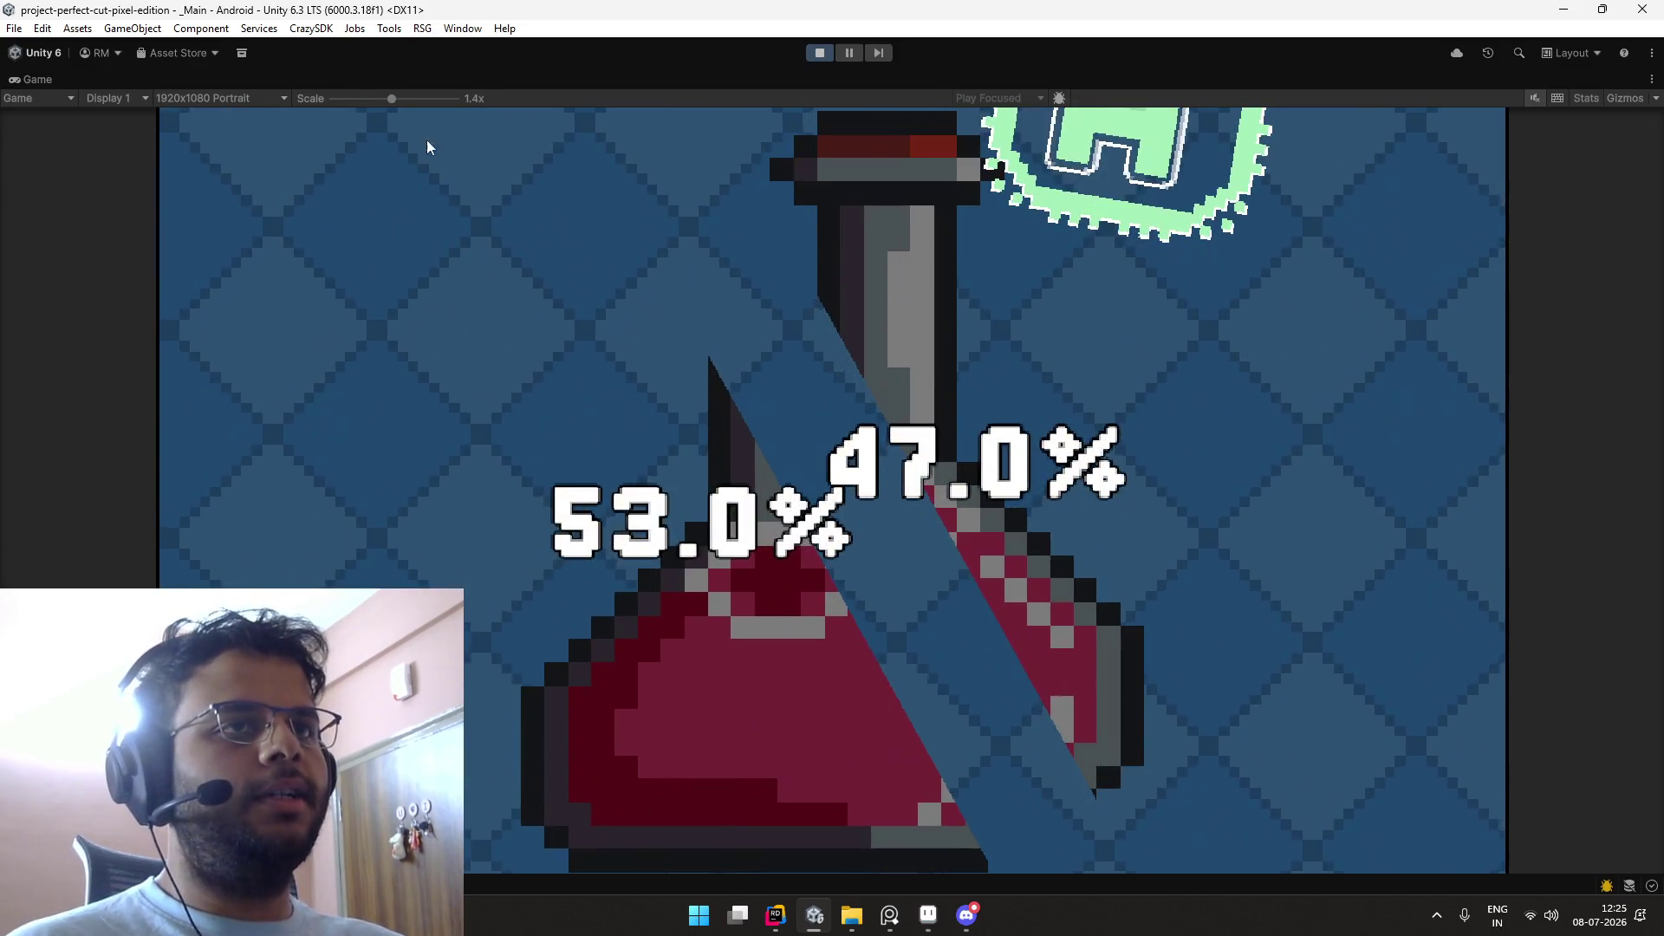
left_click(366, 99)
mouse_move(365, 102)
left_mouse_down()
mouse_move(330, 105)
mouse_move(361, 111)
left_mouse_up()
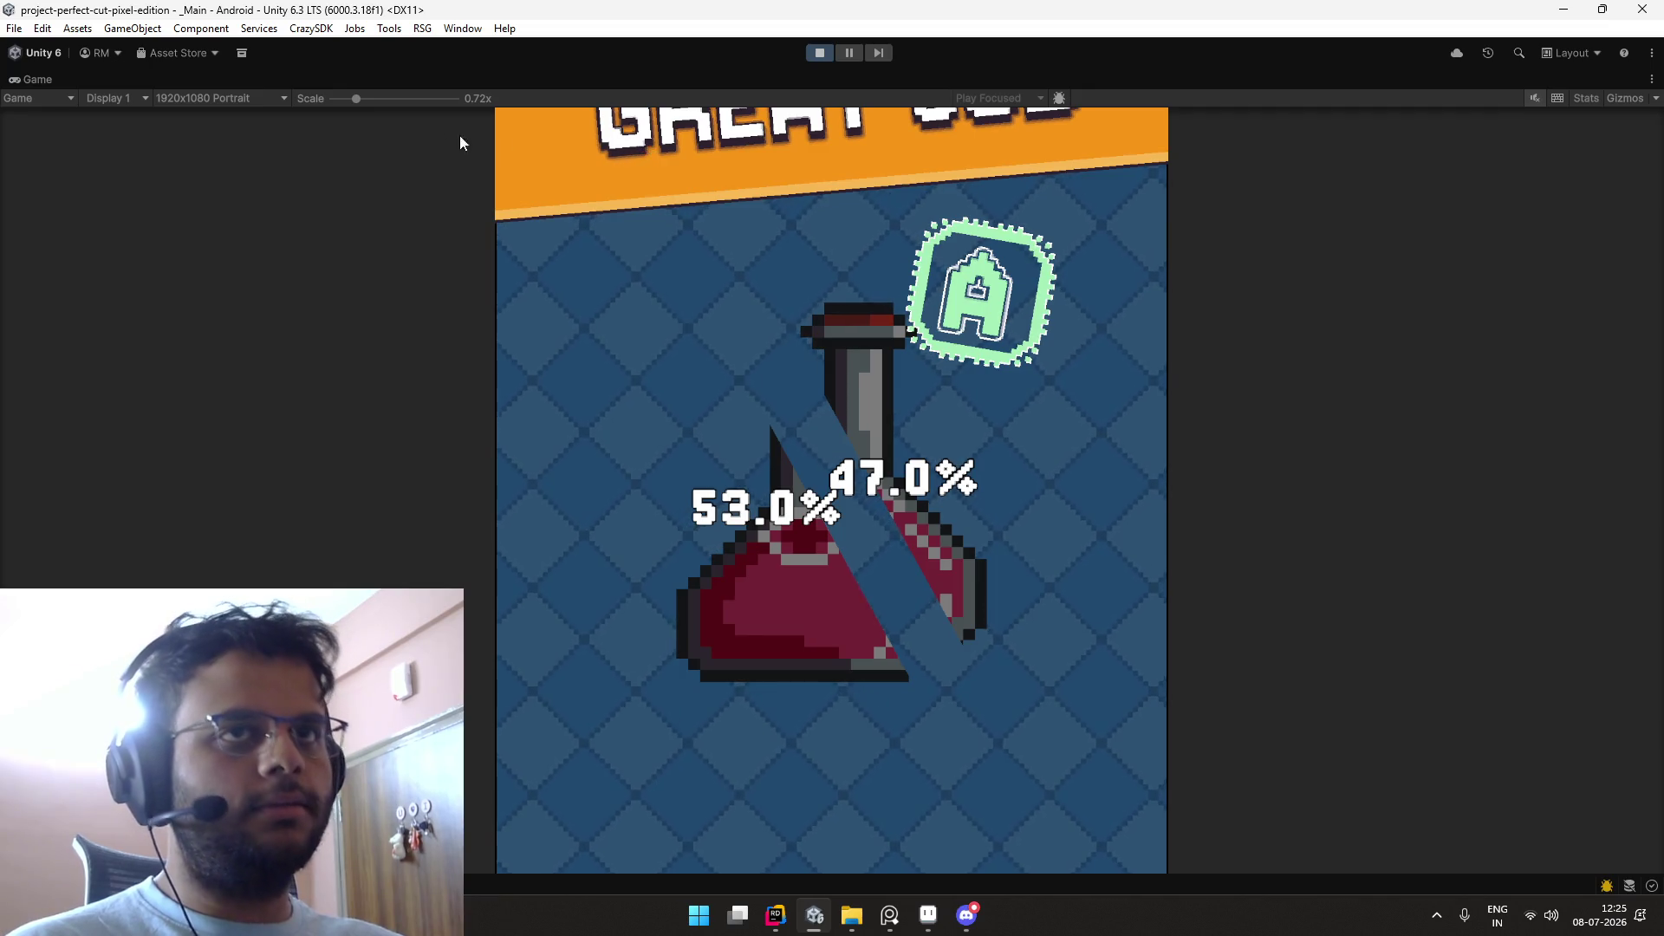
left_click_drag(359, 98, 276, 163)
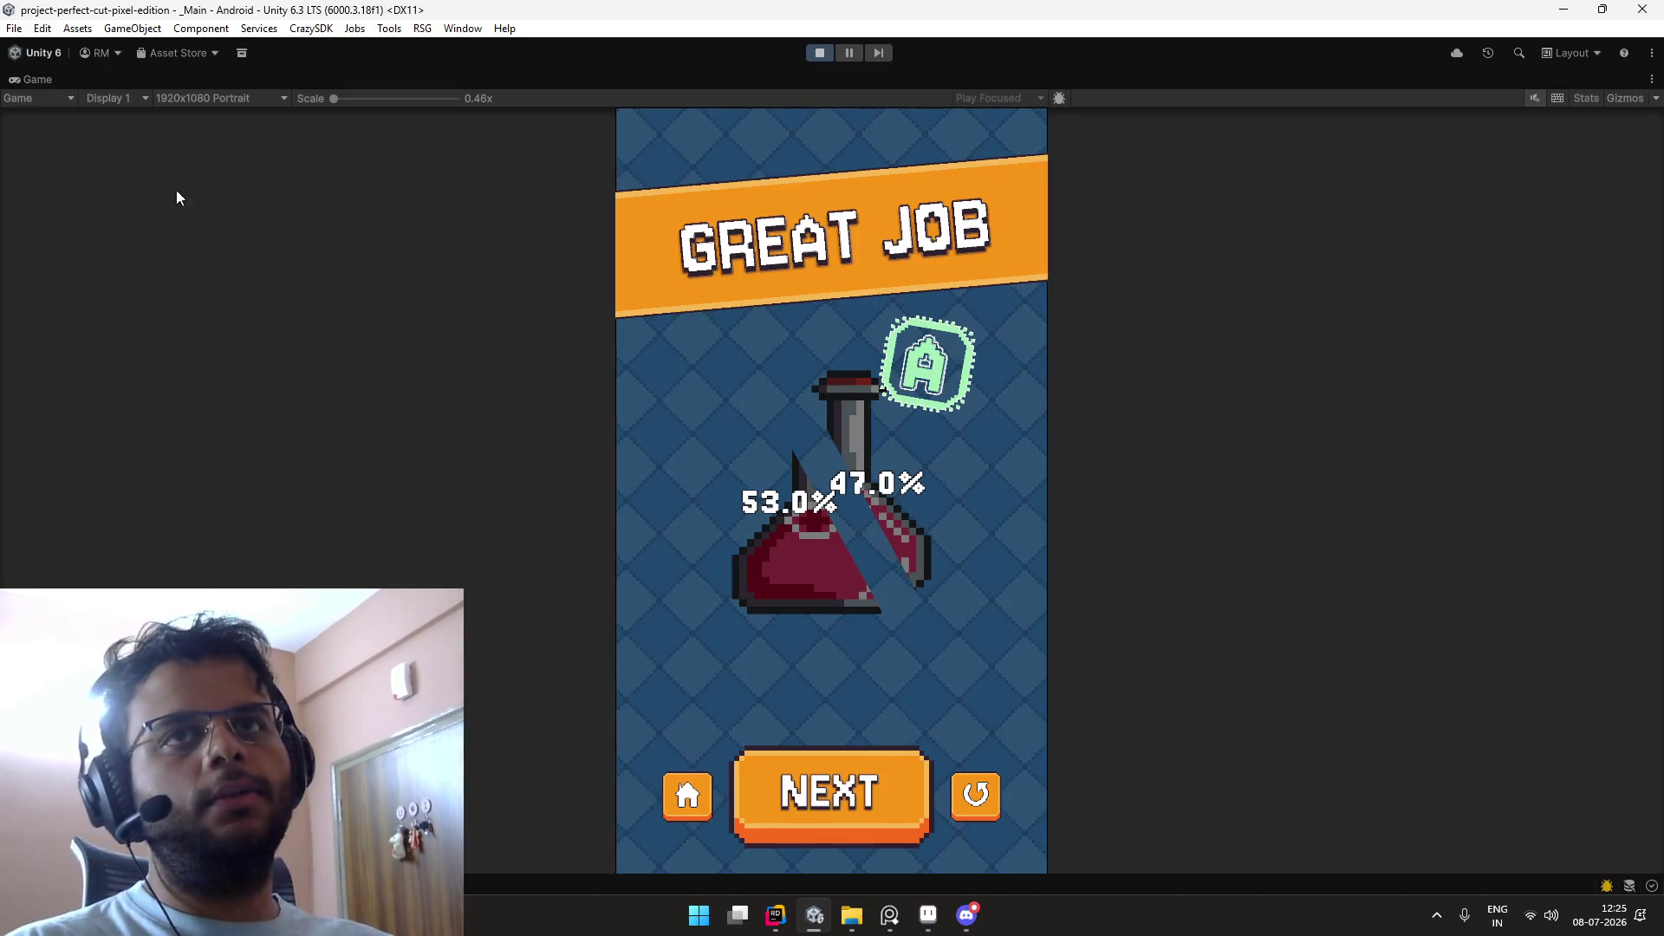
double_click(38, 80)
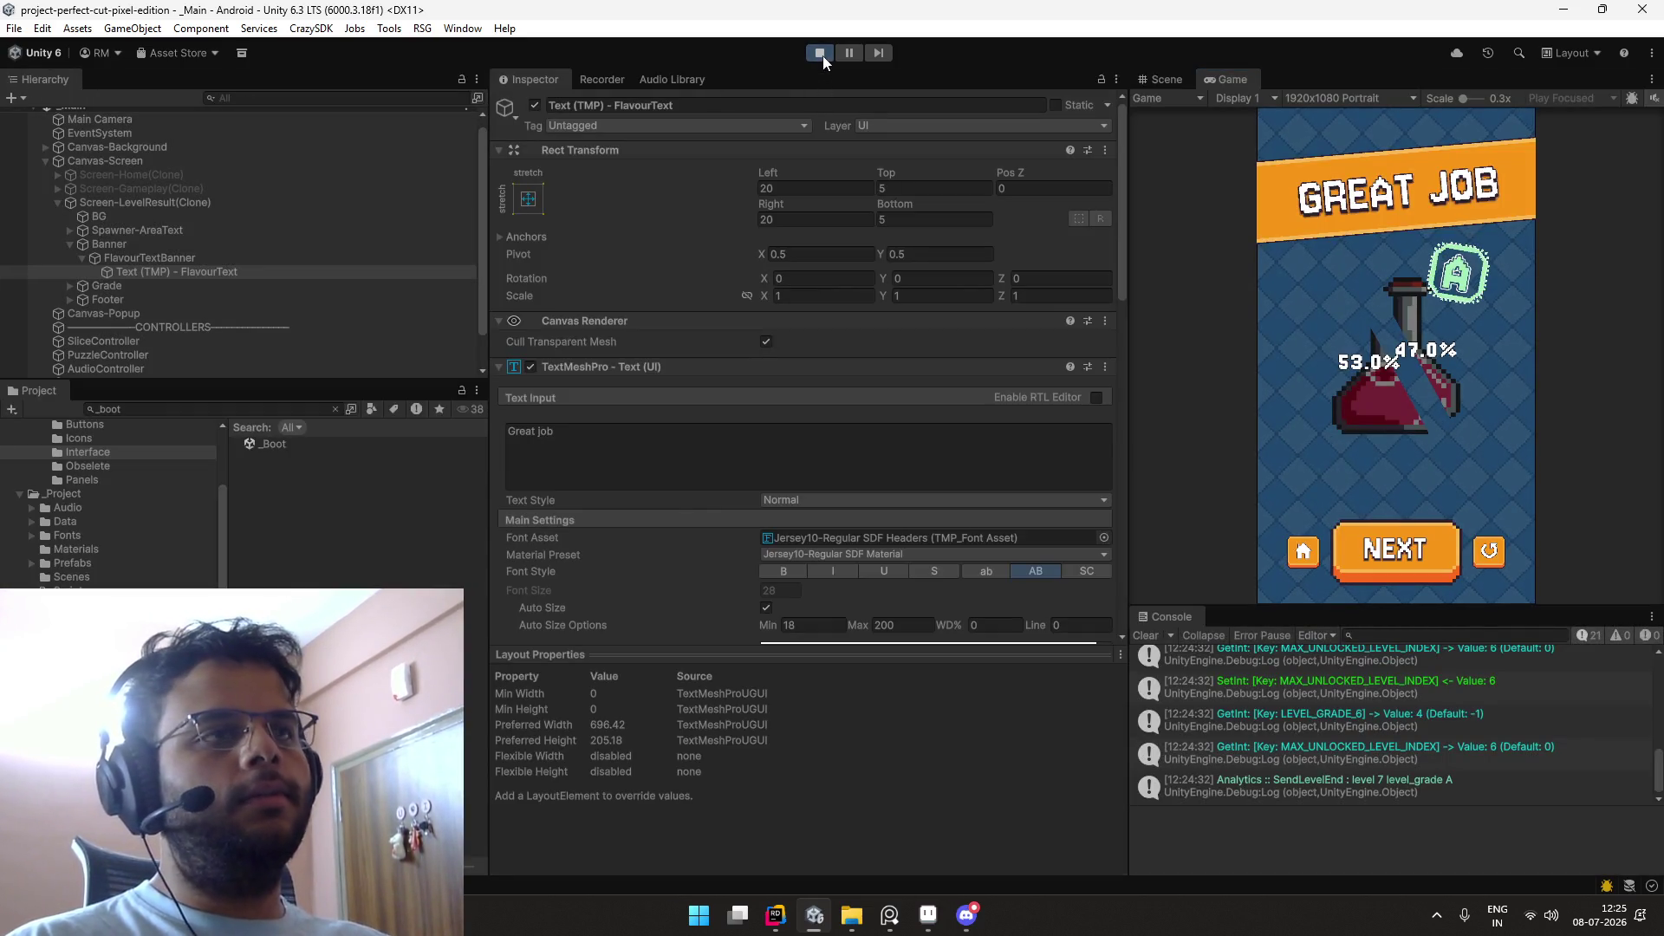
Step: Stop play mode and open the _UI scene found by searching 'UI'
left_click(820, 53)
left_click(234, 403)
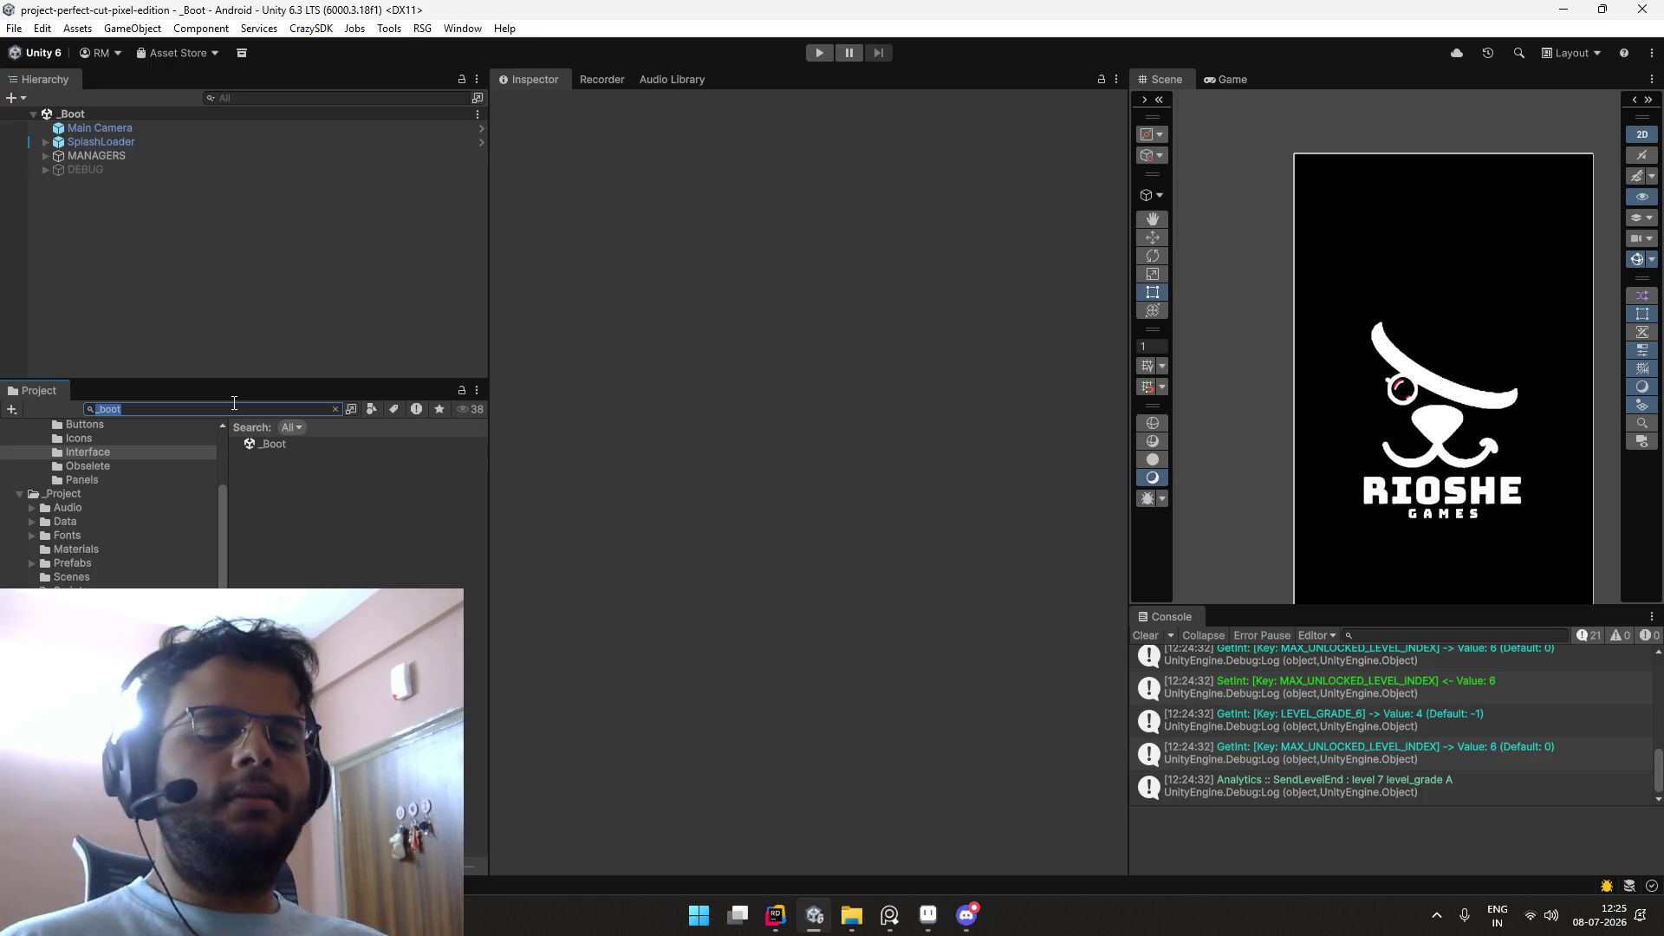
type("_UI")
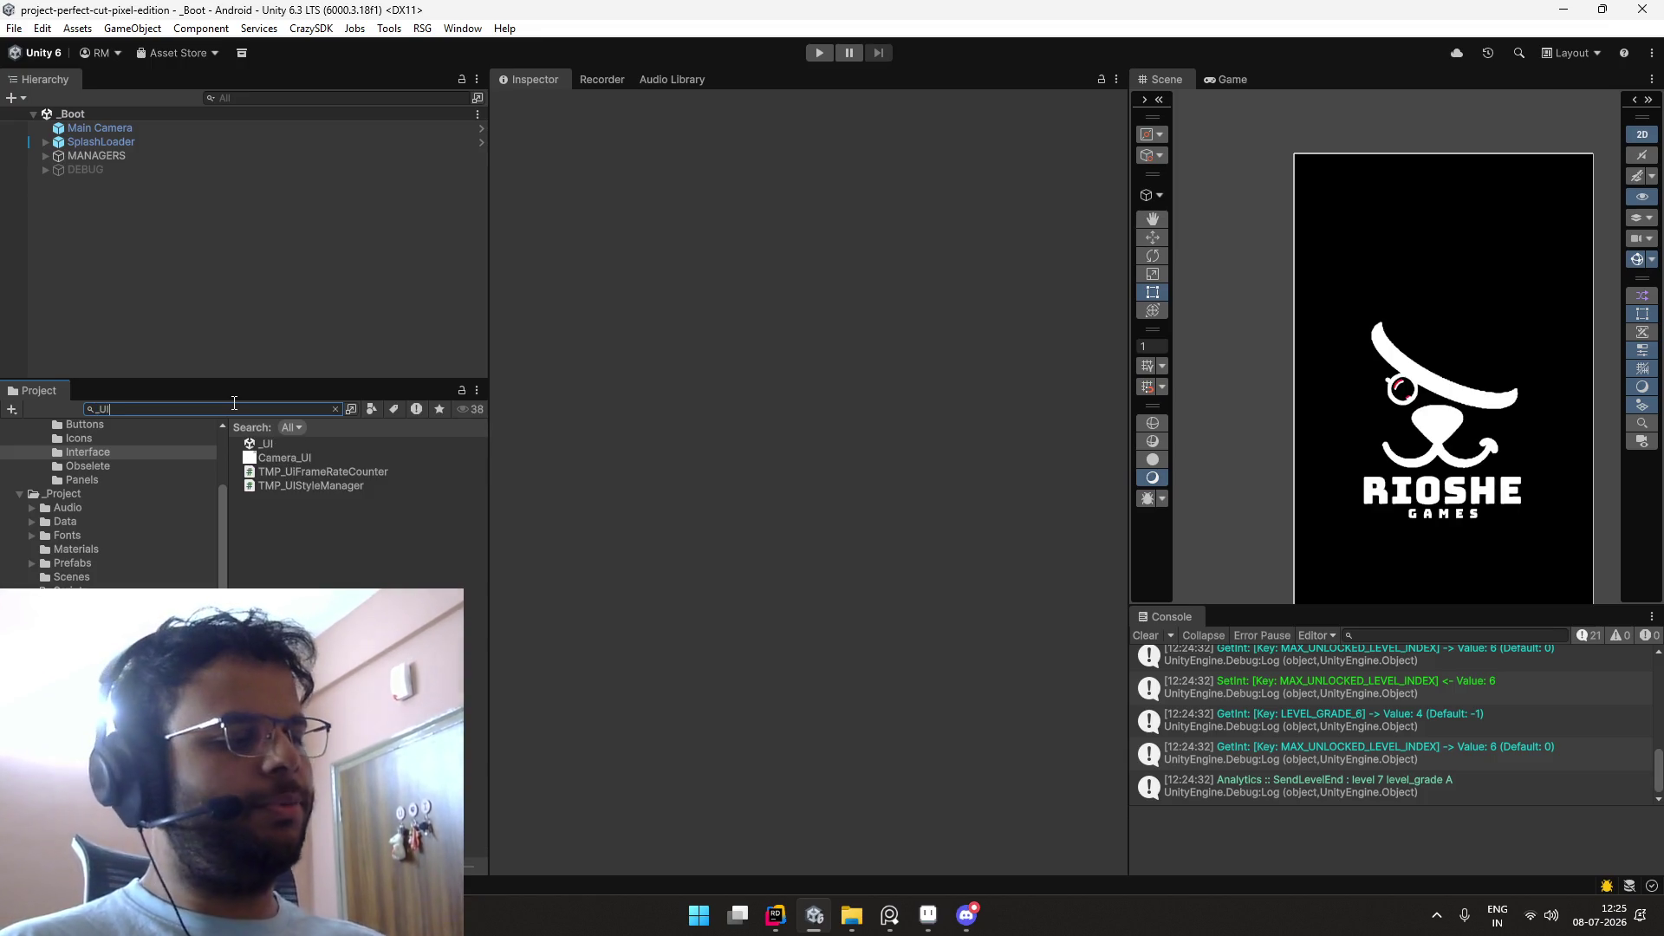
double_click(294, 444)
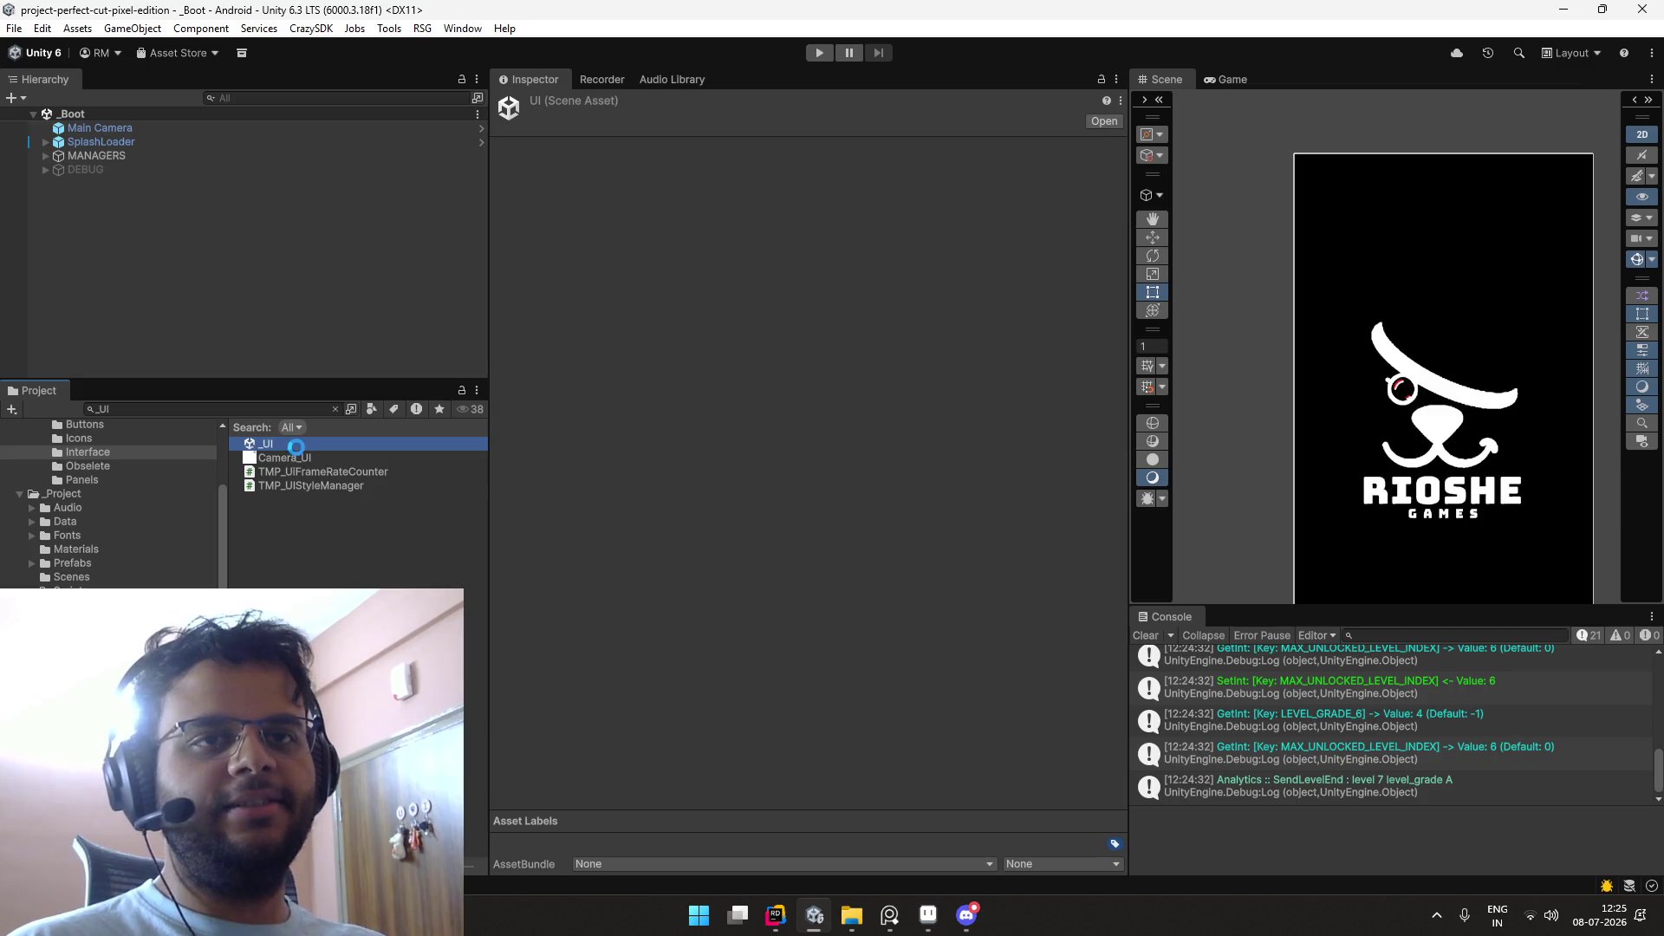
Step: Select the Popup-Settings object in the Hierarchy to inspect it
left_click(273, 168)
key("Right")
key("Down")
key("Down")
key("Down")
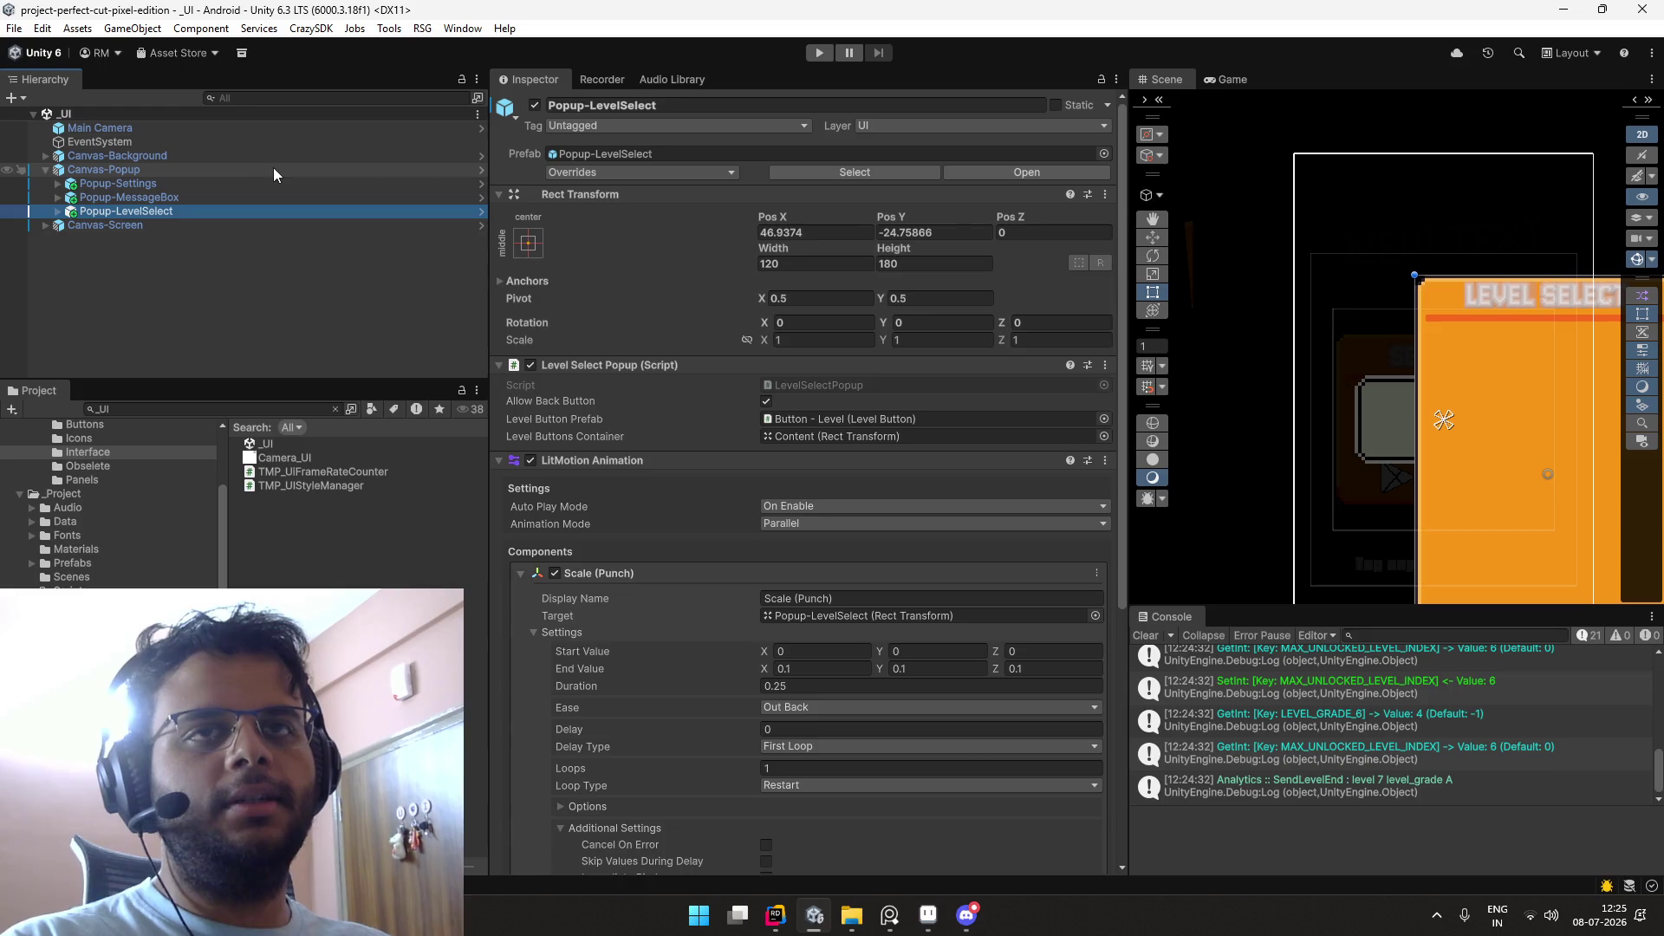
key("Up")
key("Up")
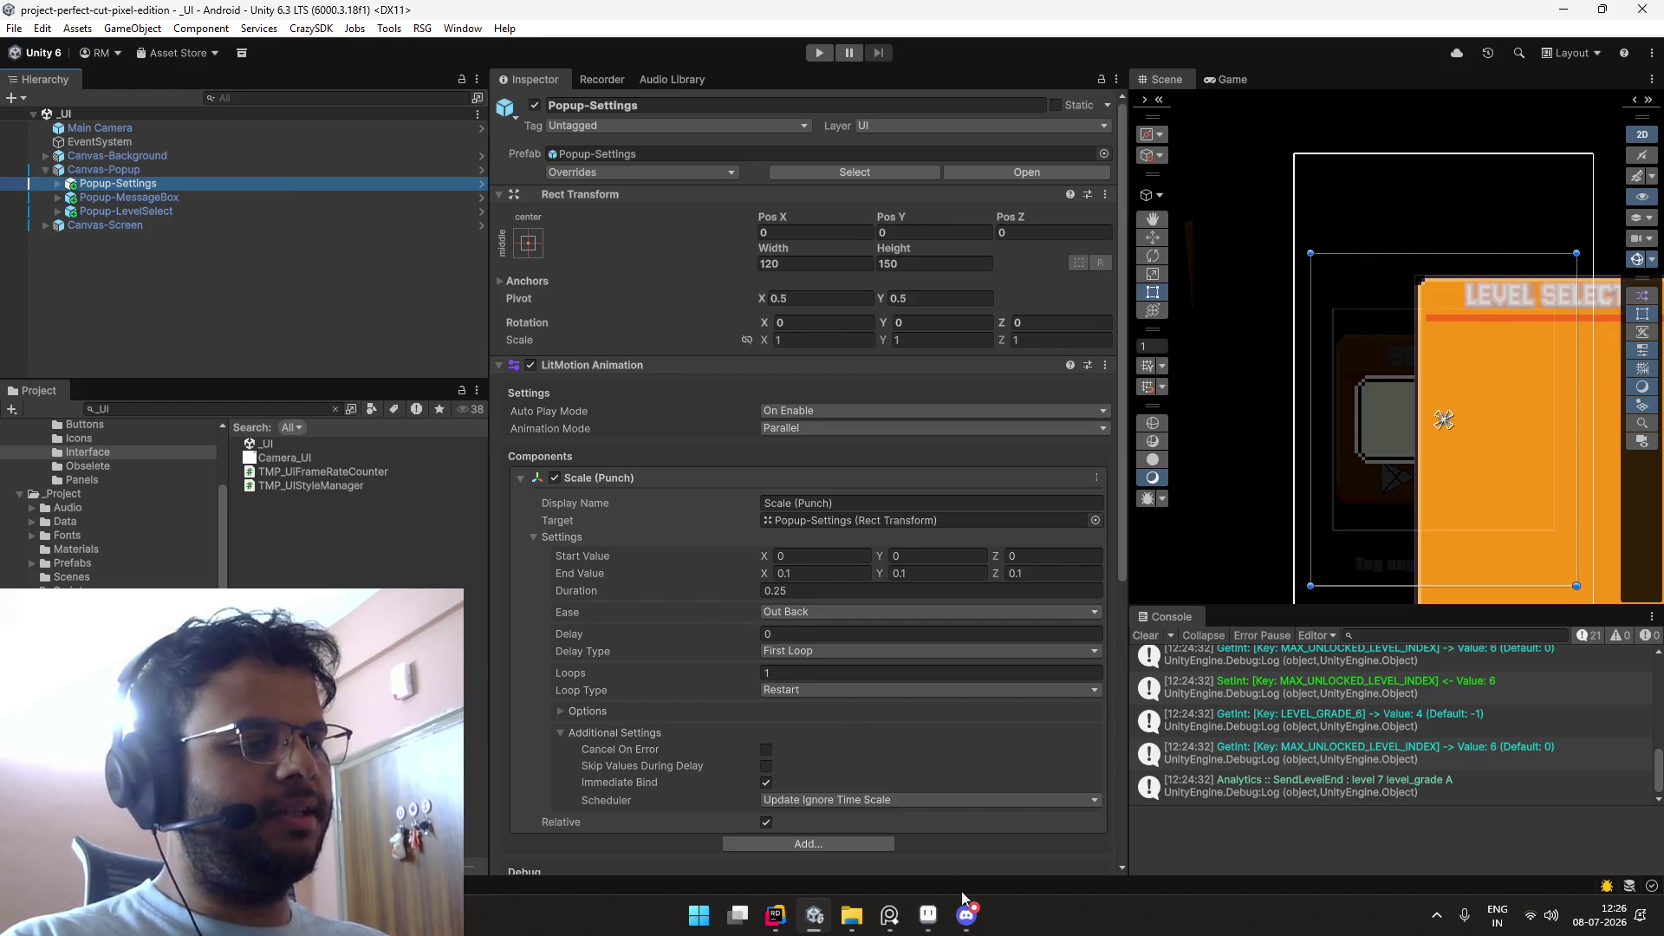
Step: In Discord's #suggestions channel, follow the streamer's Twitch channel link
left_click(966, 913)
left_click(139, 413)
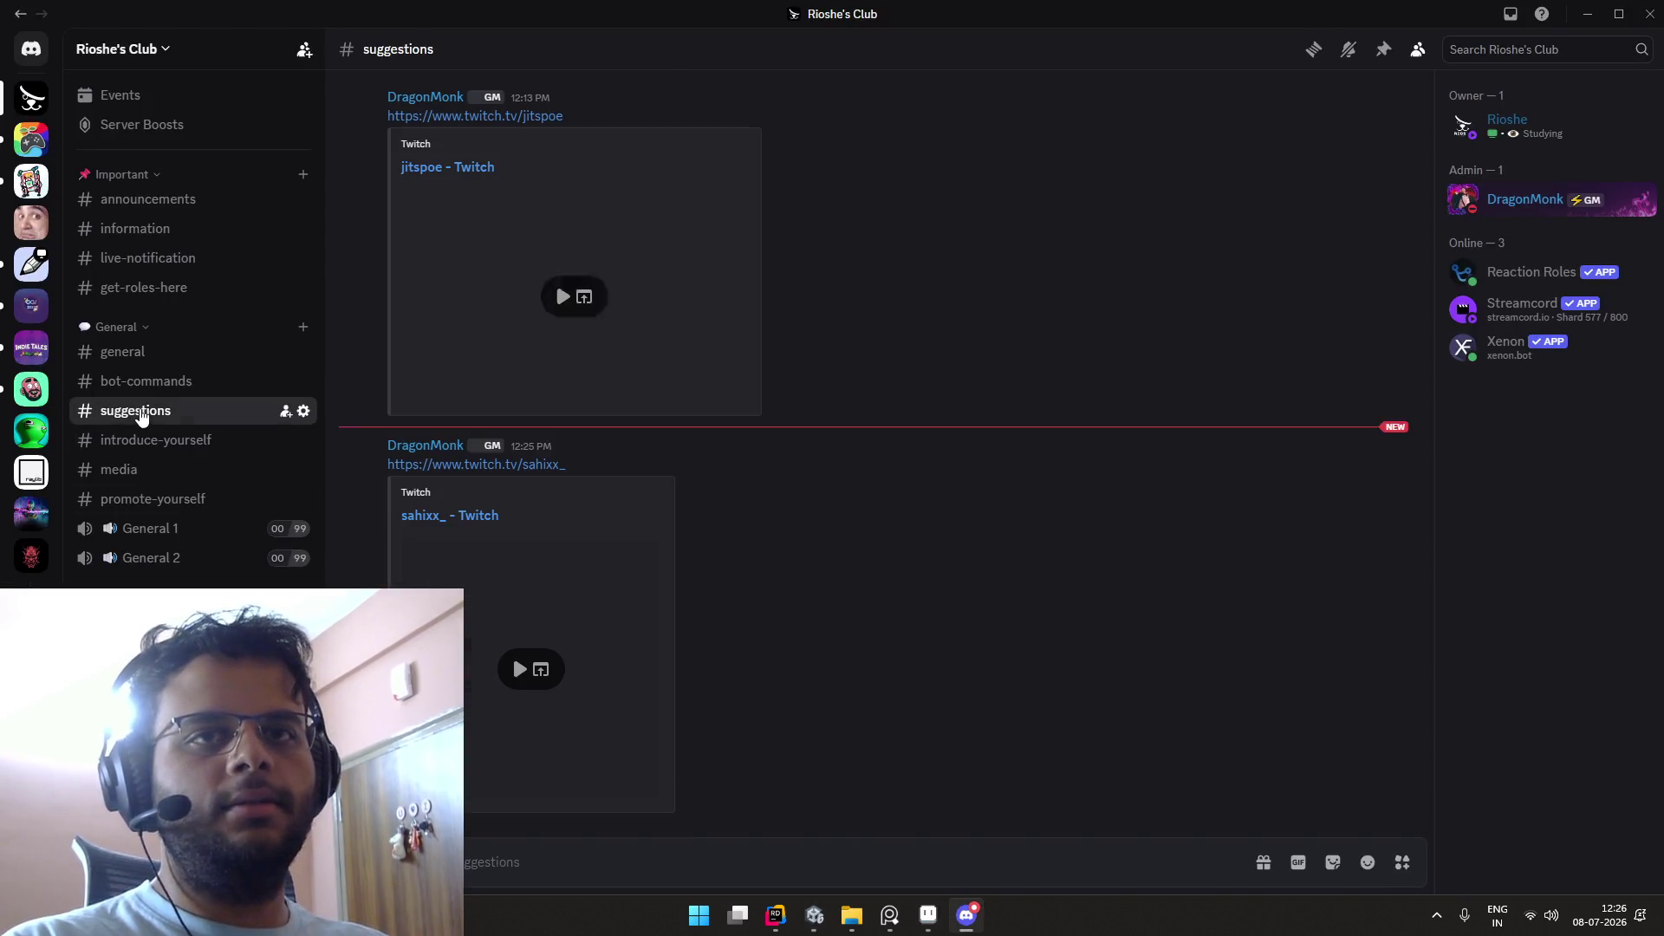
left_click(510, 467)
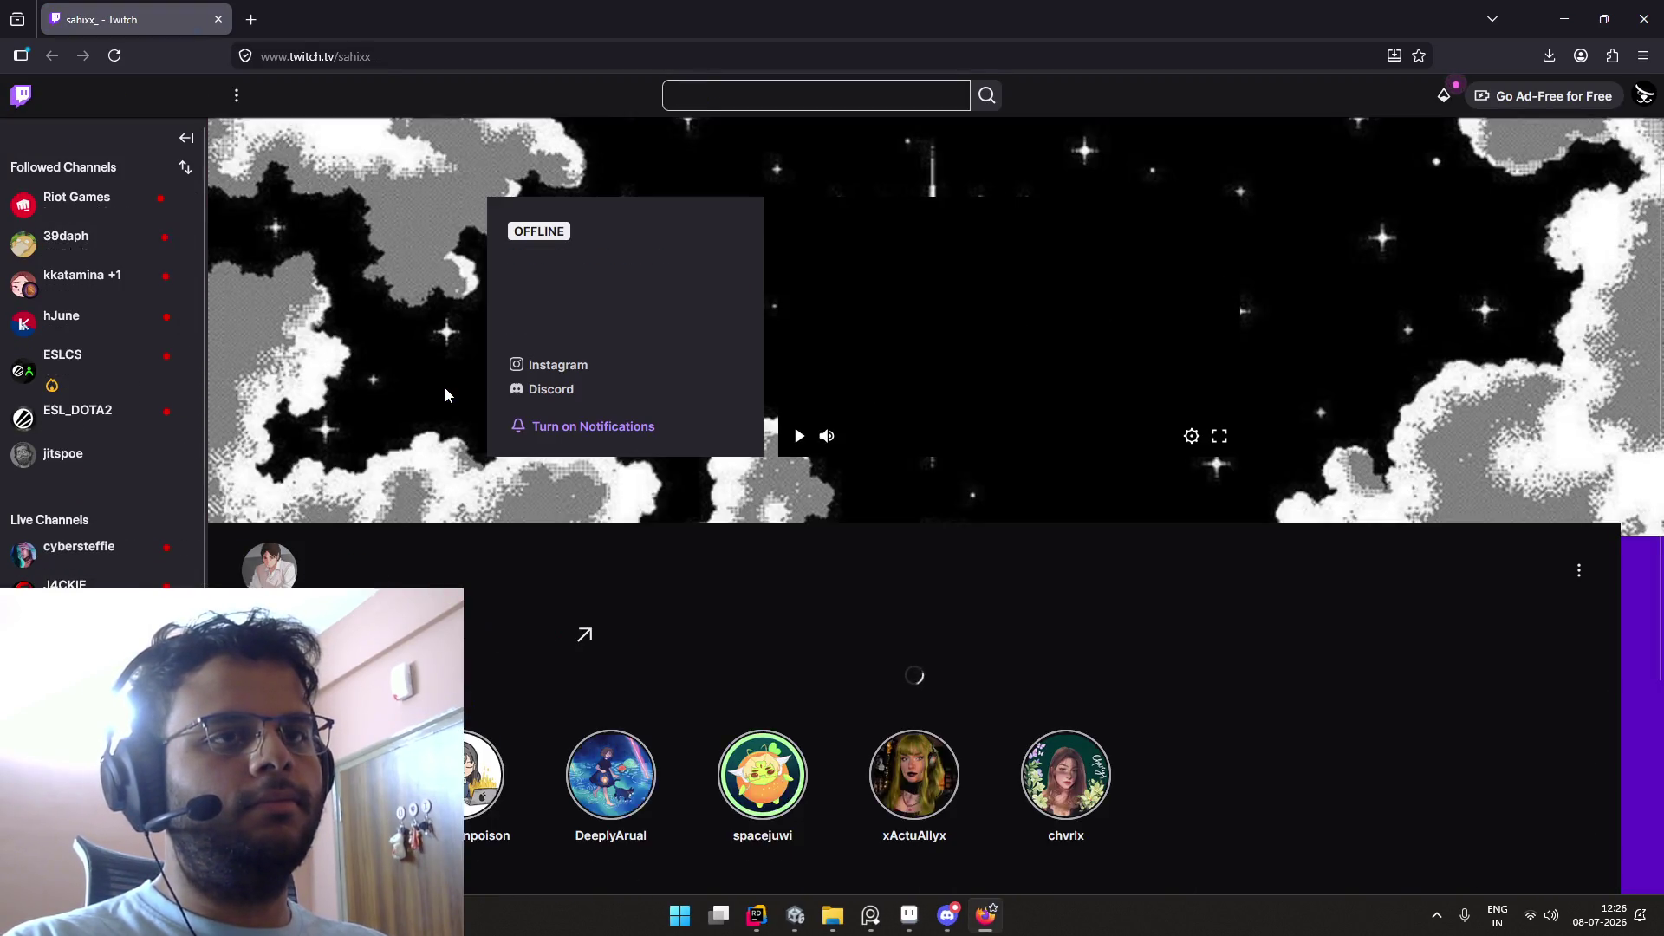
Step: Browse the Twitch channel's home page, About page and Videos tab
scroll(444, 395, "down", 1)
scroll(444, 395, "down", 1)
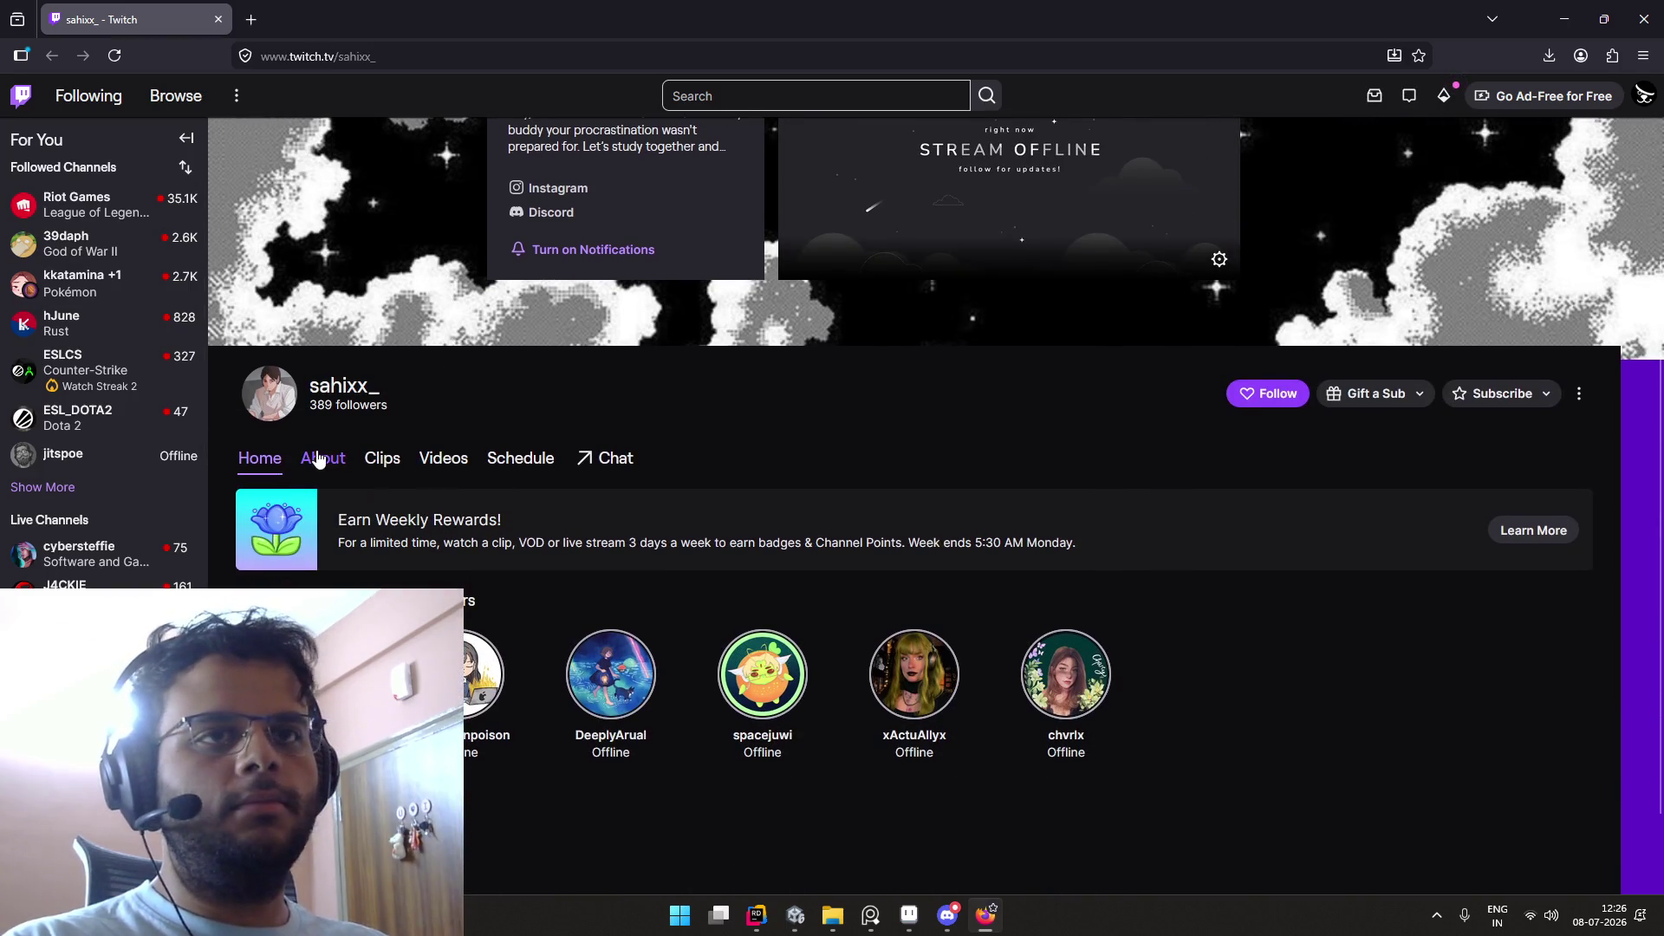
scroll(338, 451, "up", 2)
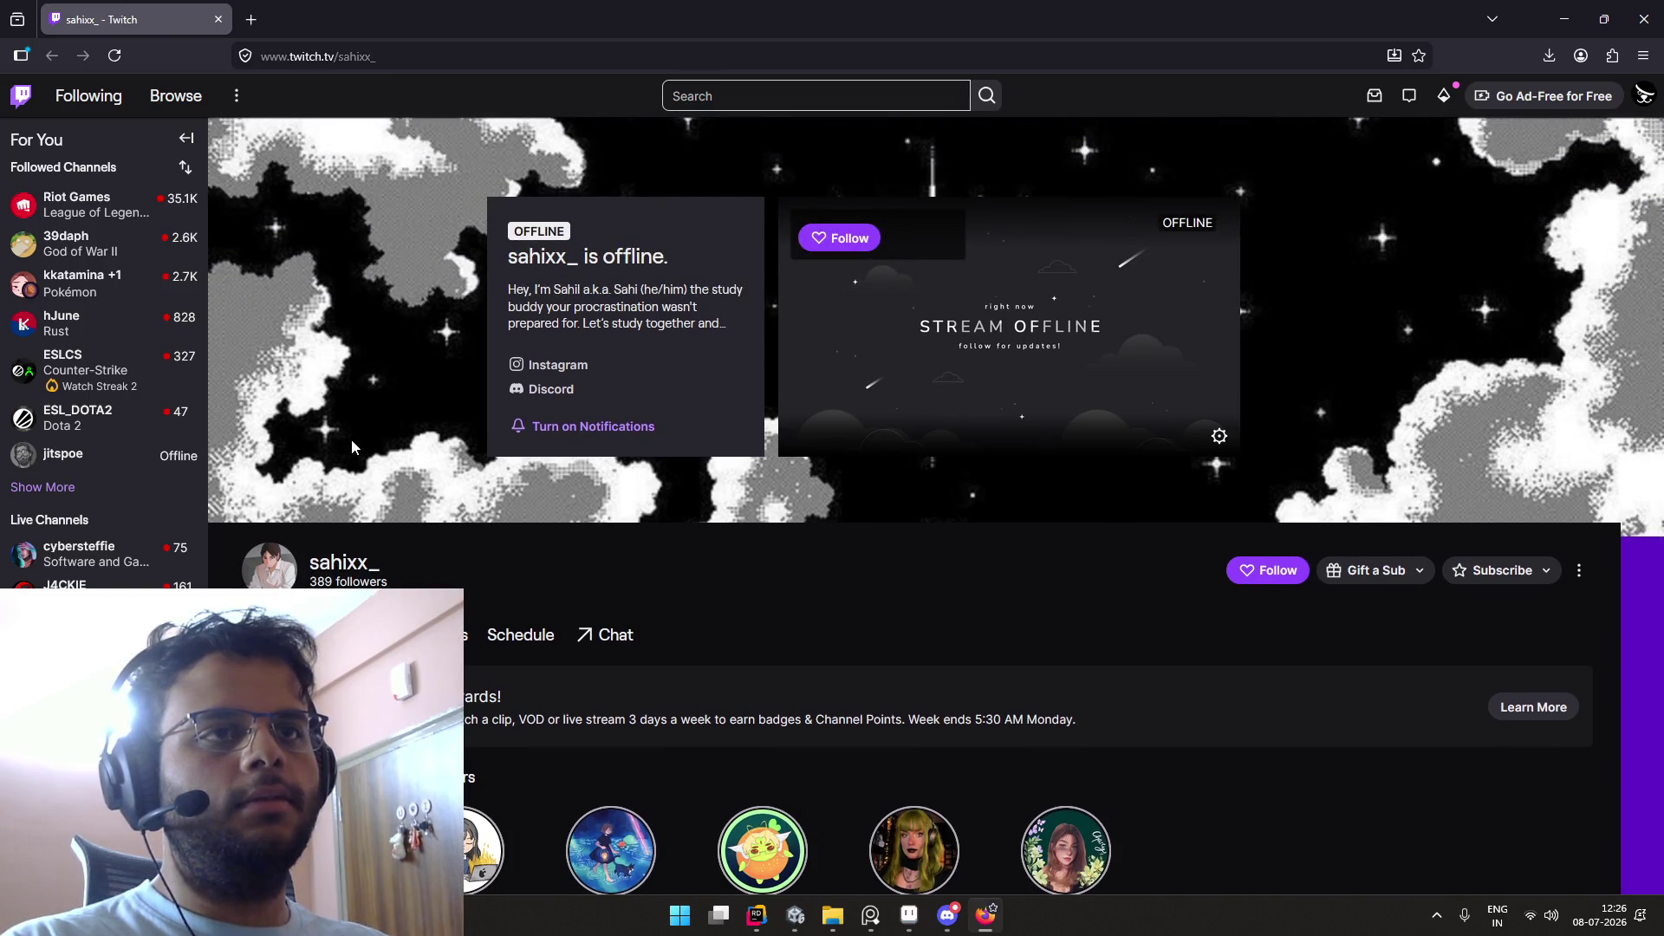
scroll(353, 447, "down", 2)
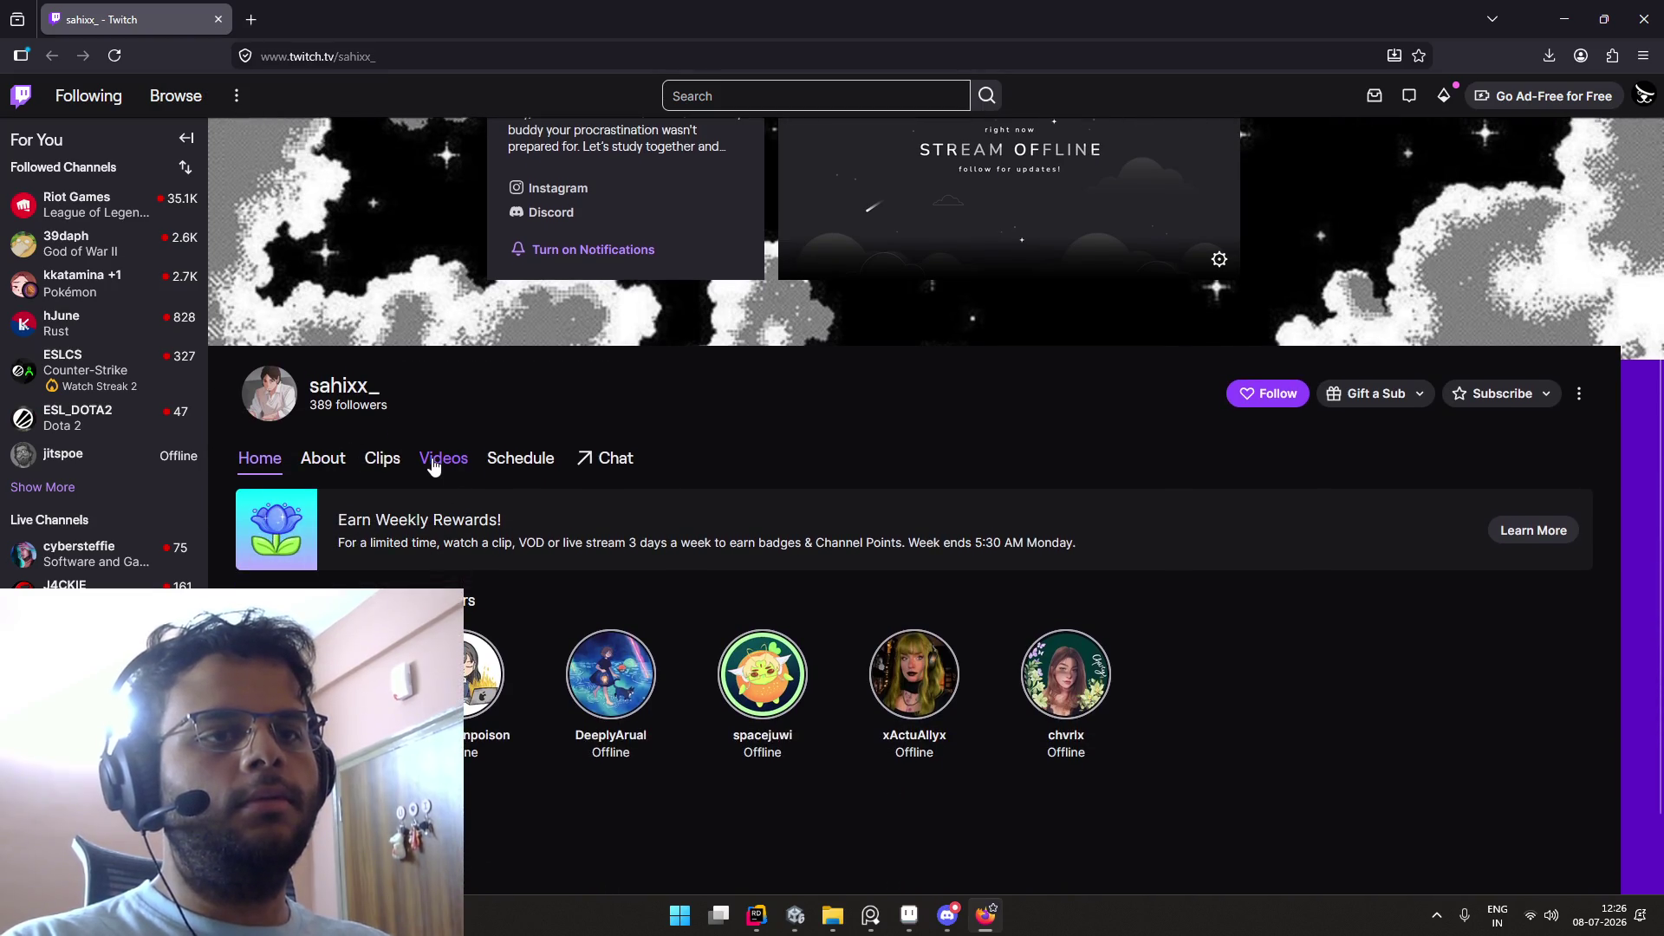
left_click(442, 462)
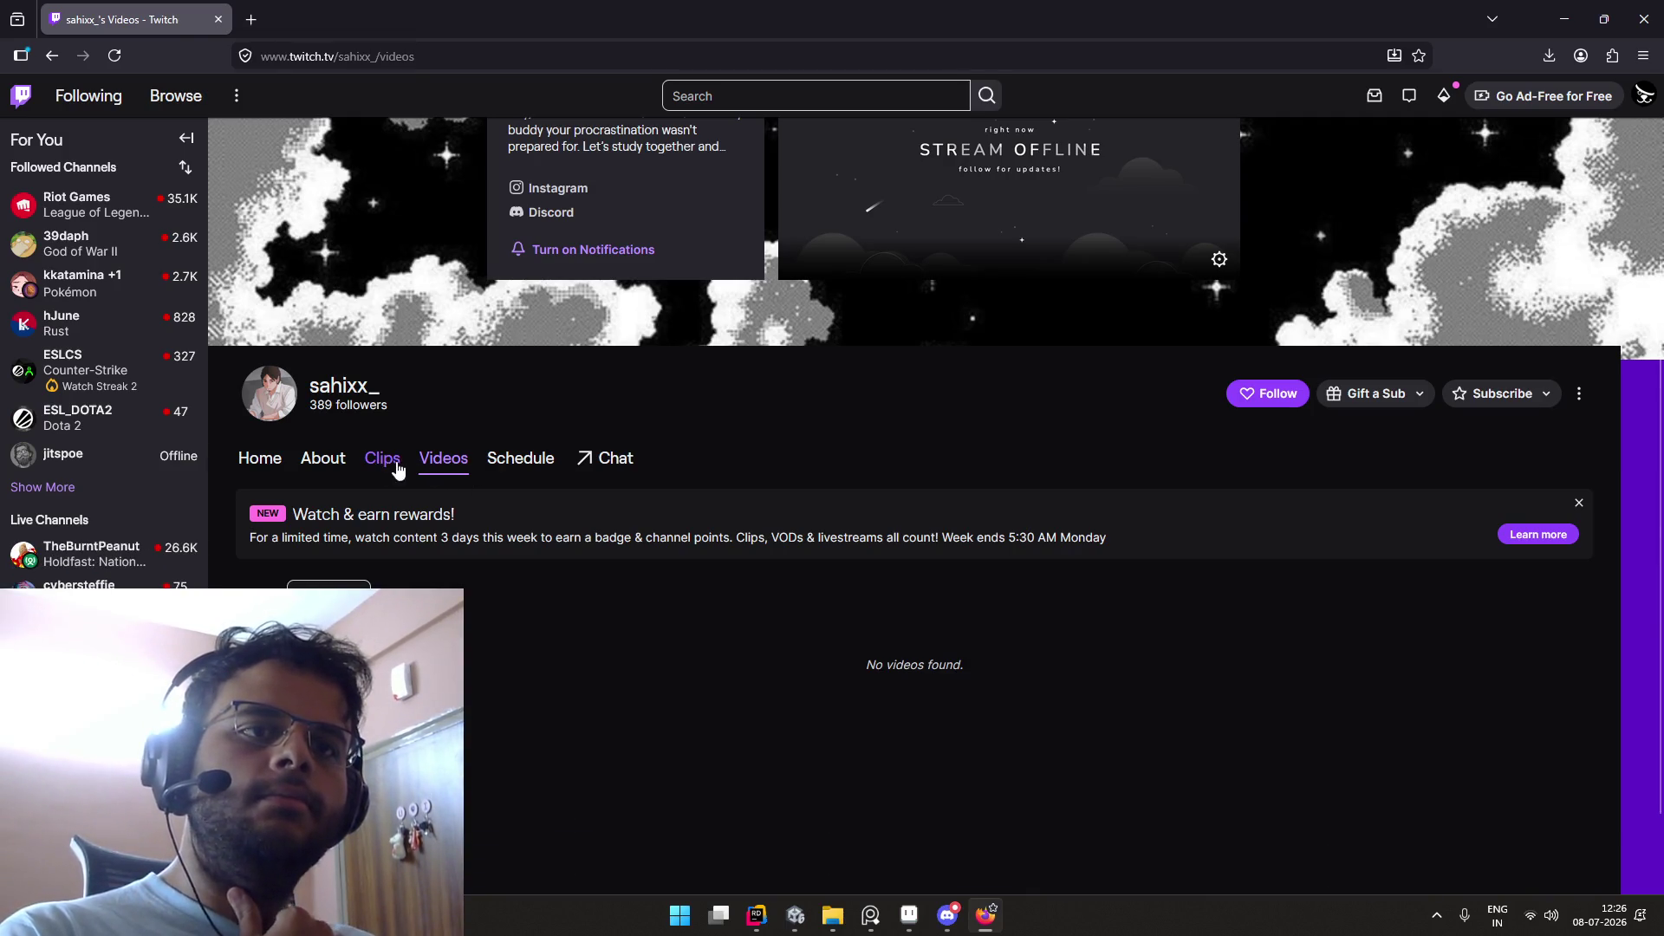
left_click(325, 461)
left_click(262, 466)
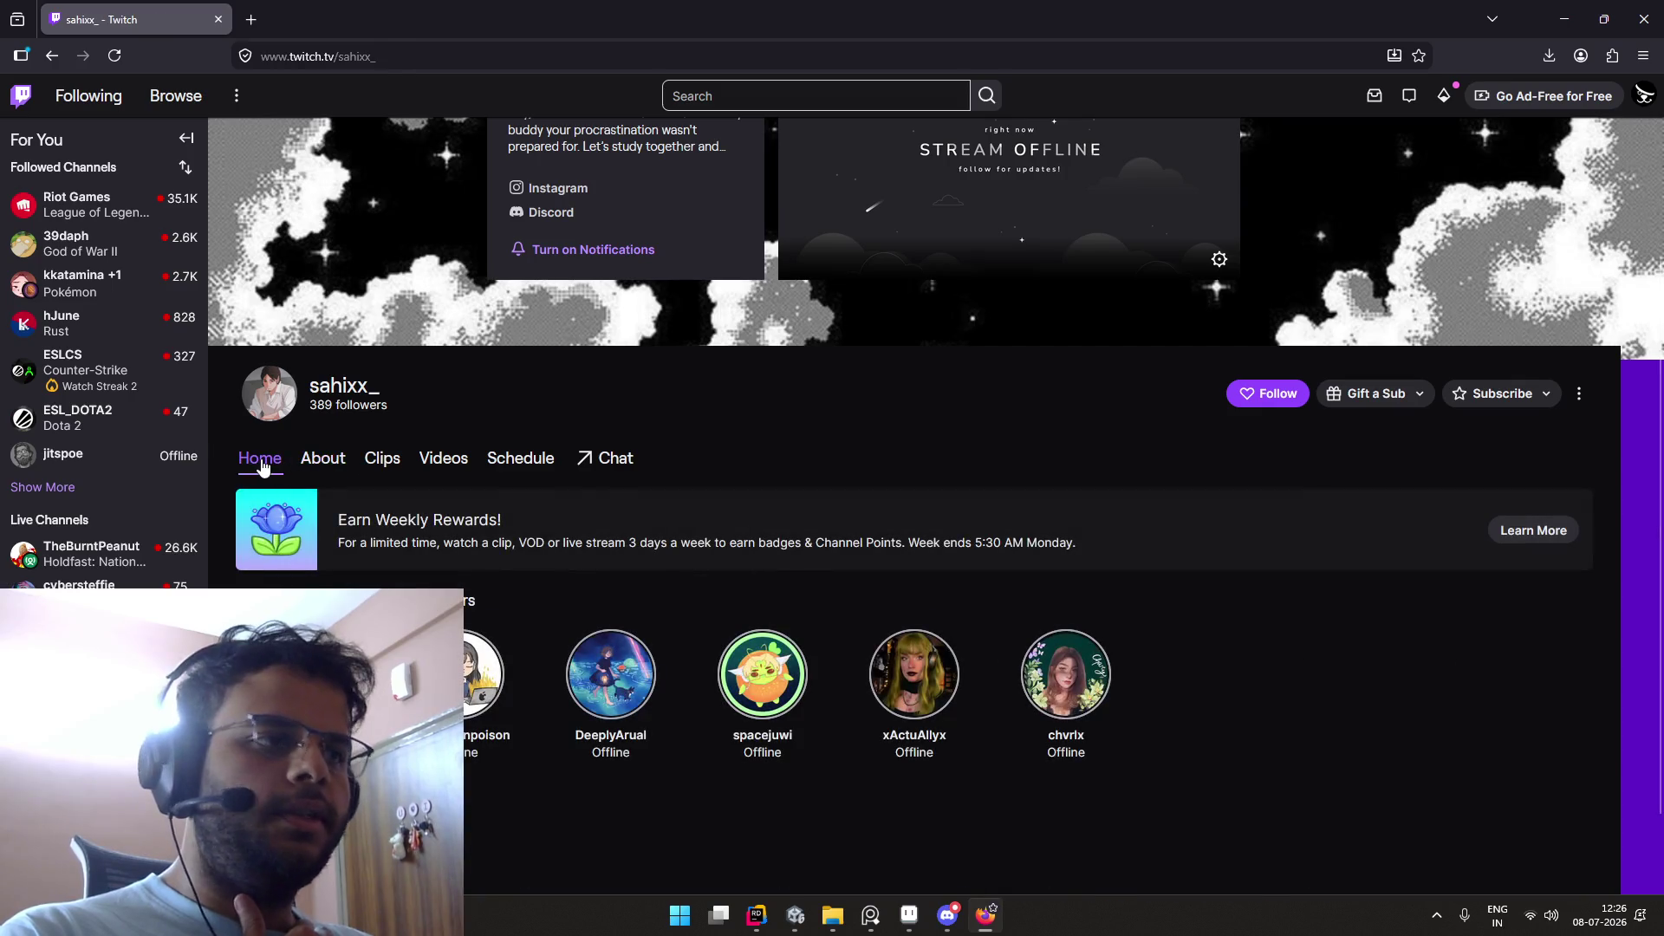
left_click(434, 465)
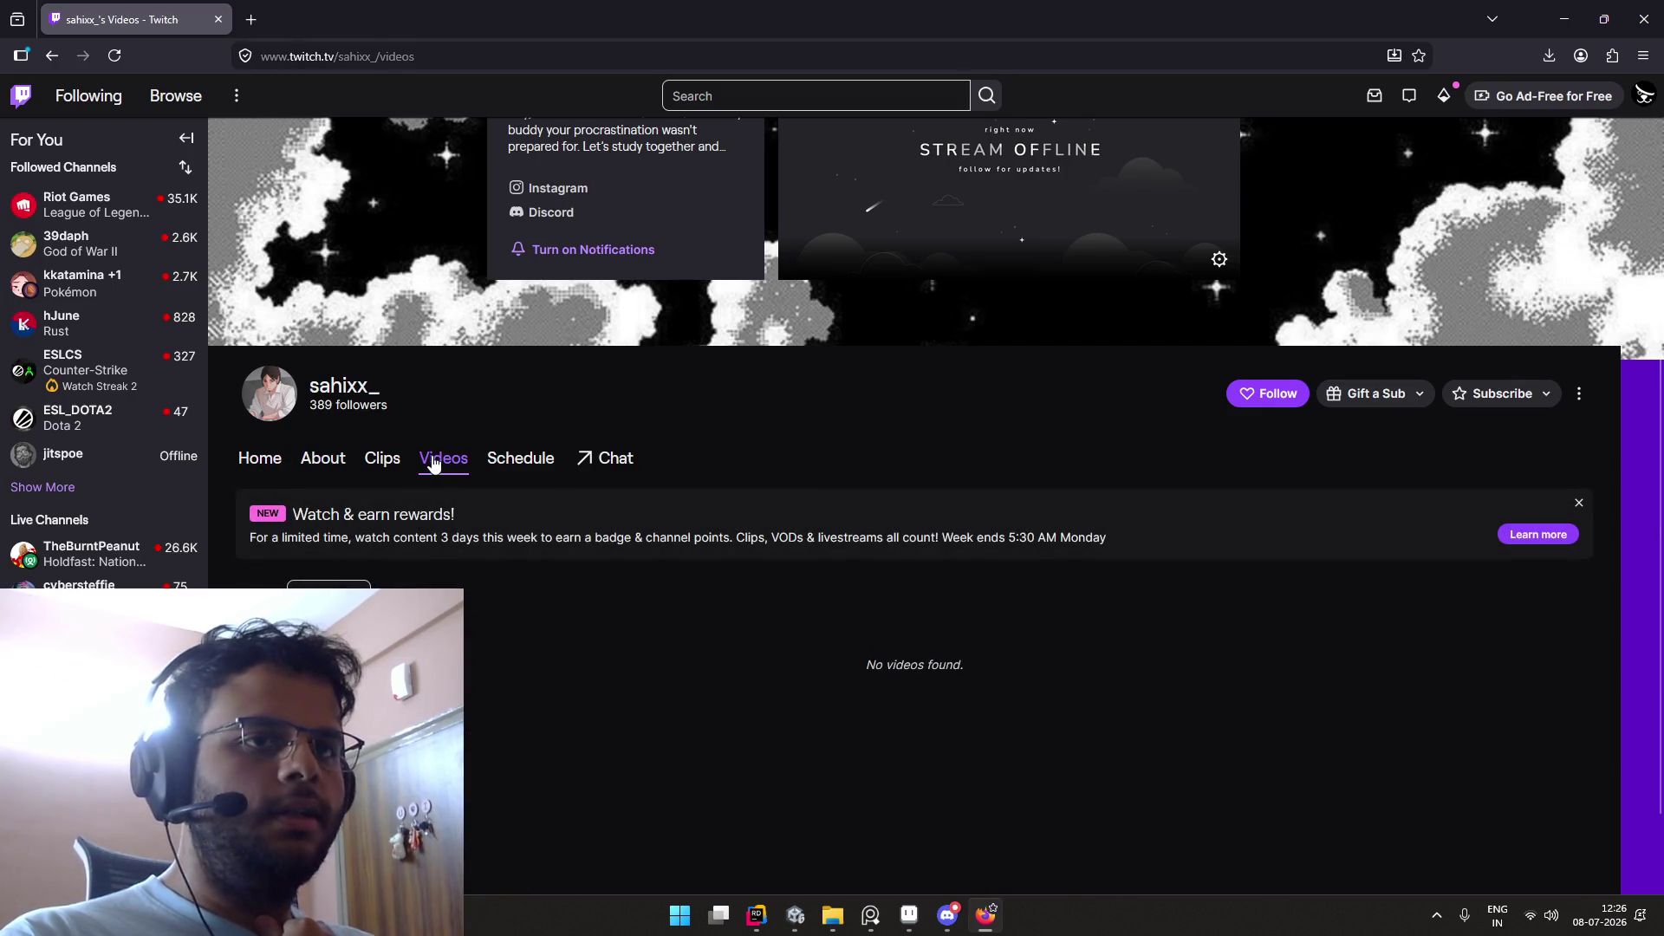
scroll(434, 465, "down", 1)
Step: Filter the videos to Past Broadcasts and sort by Popular, then by Date
left_click(333, 496)
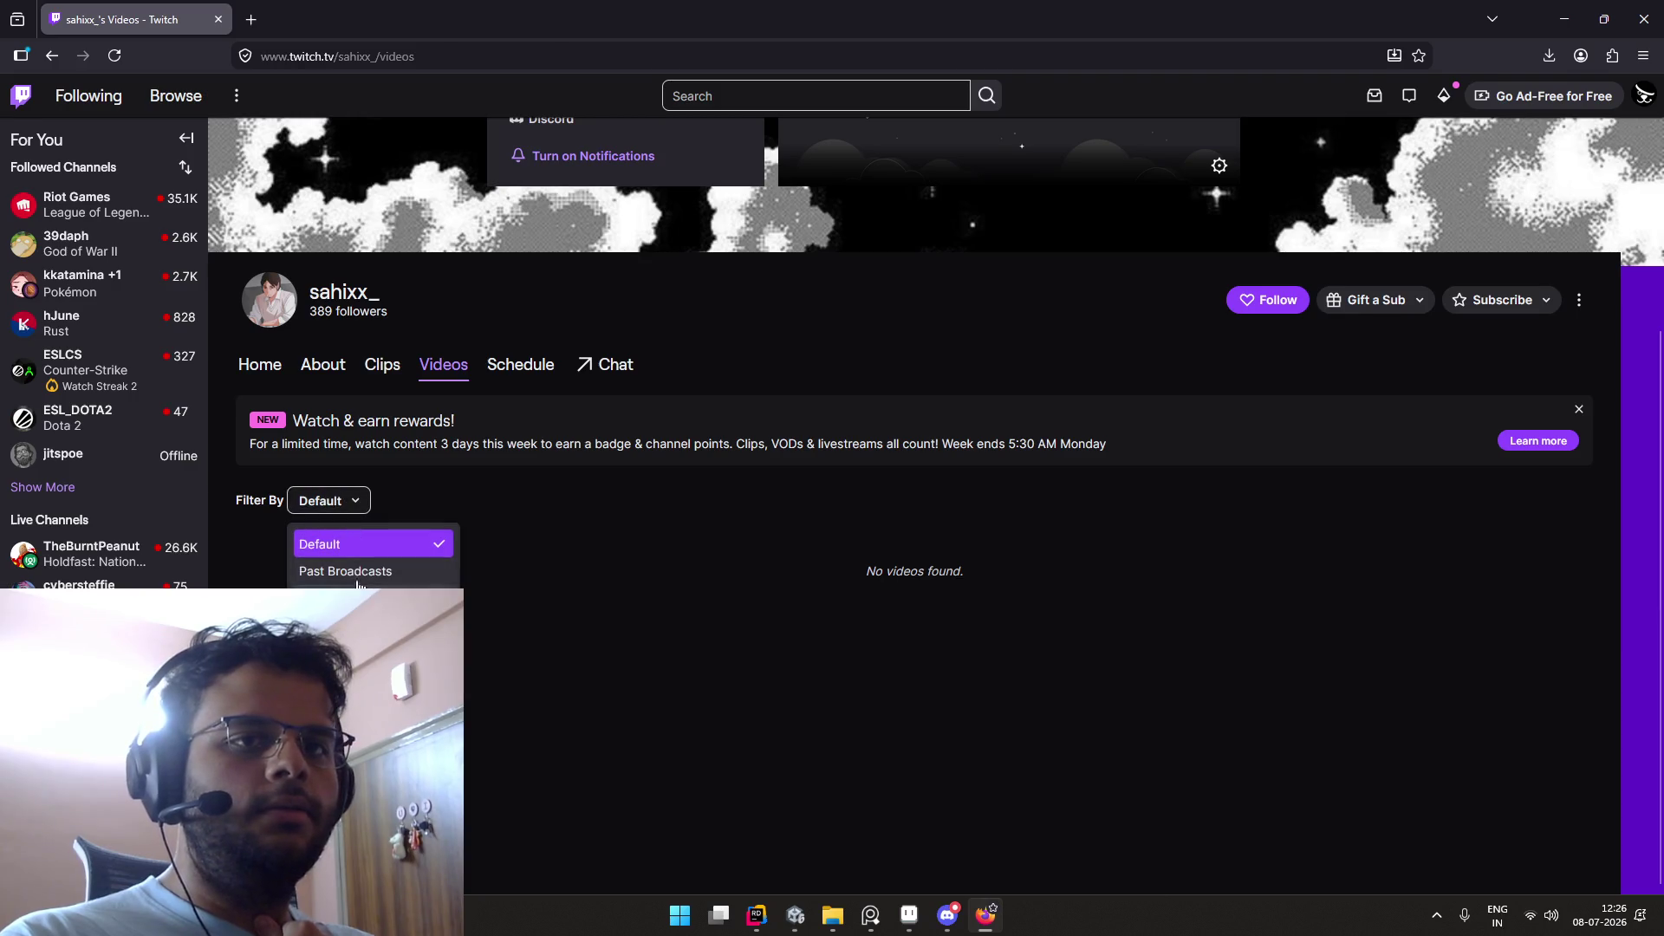
left_click(373, 570)
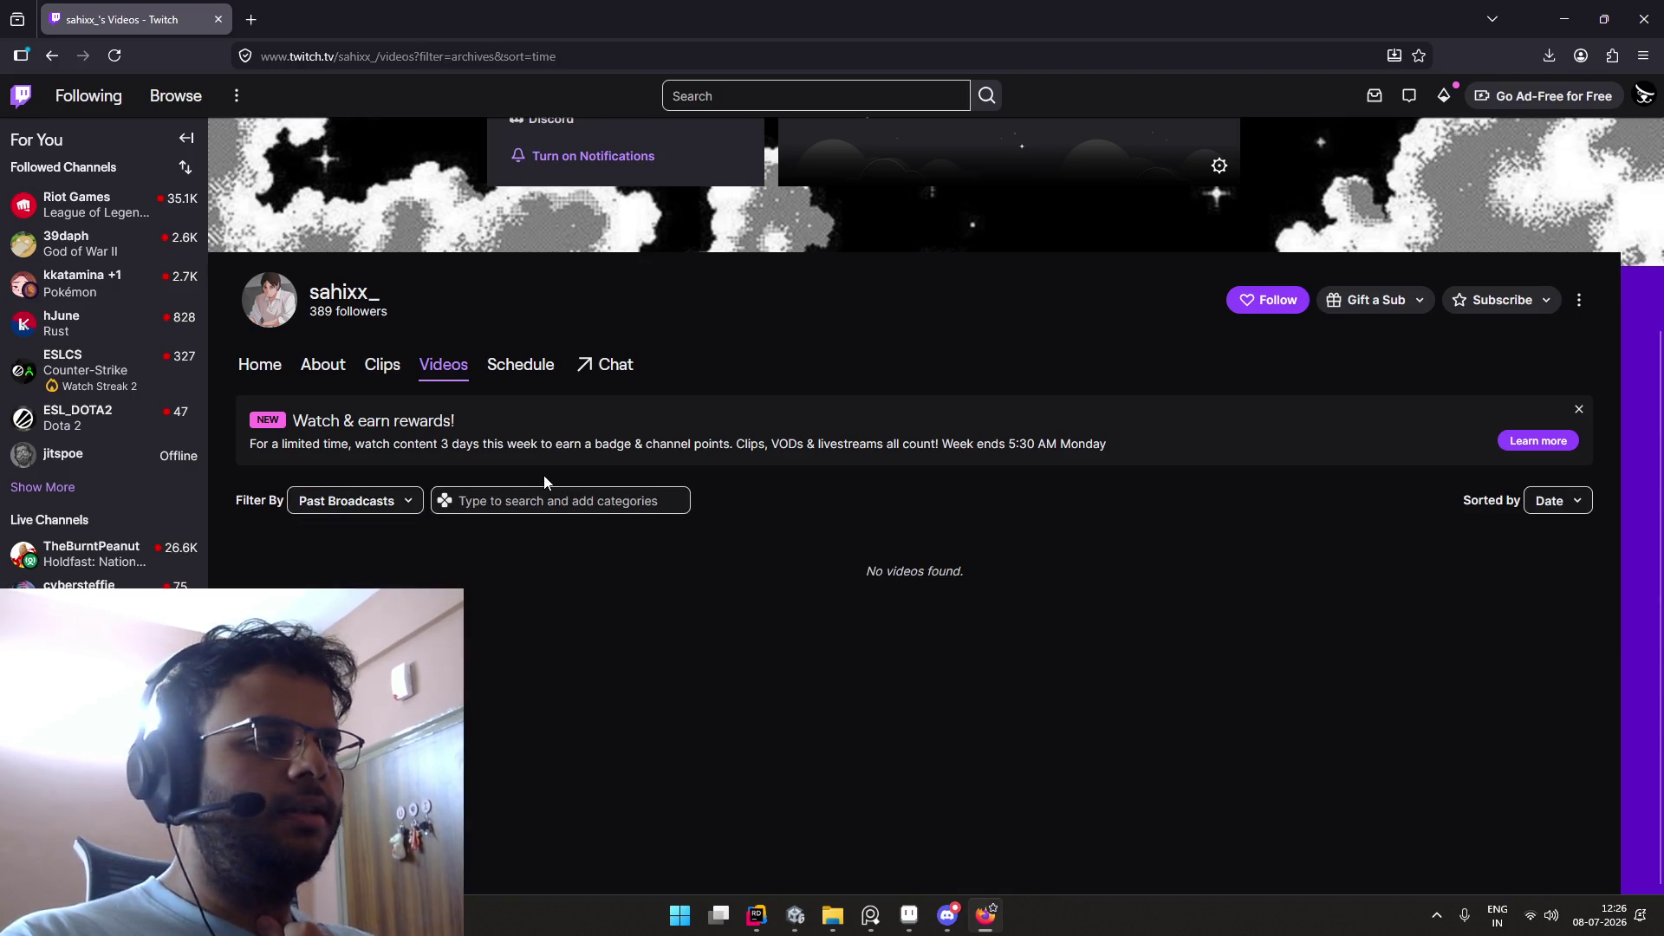
left_click(1579, 410)
left_click(1566, 414)
left_click(1553, 467)
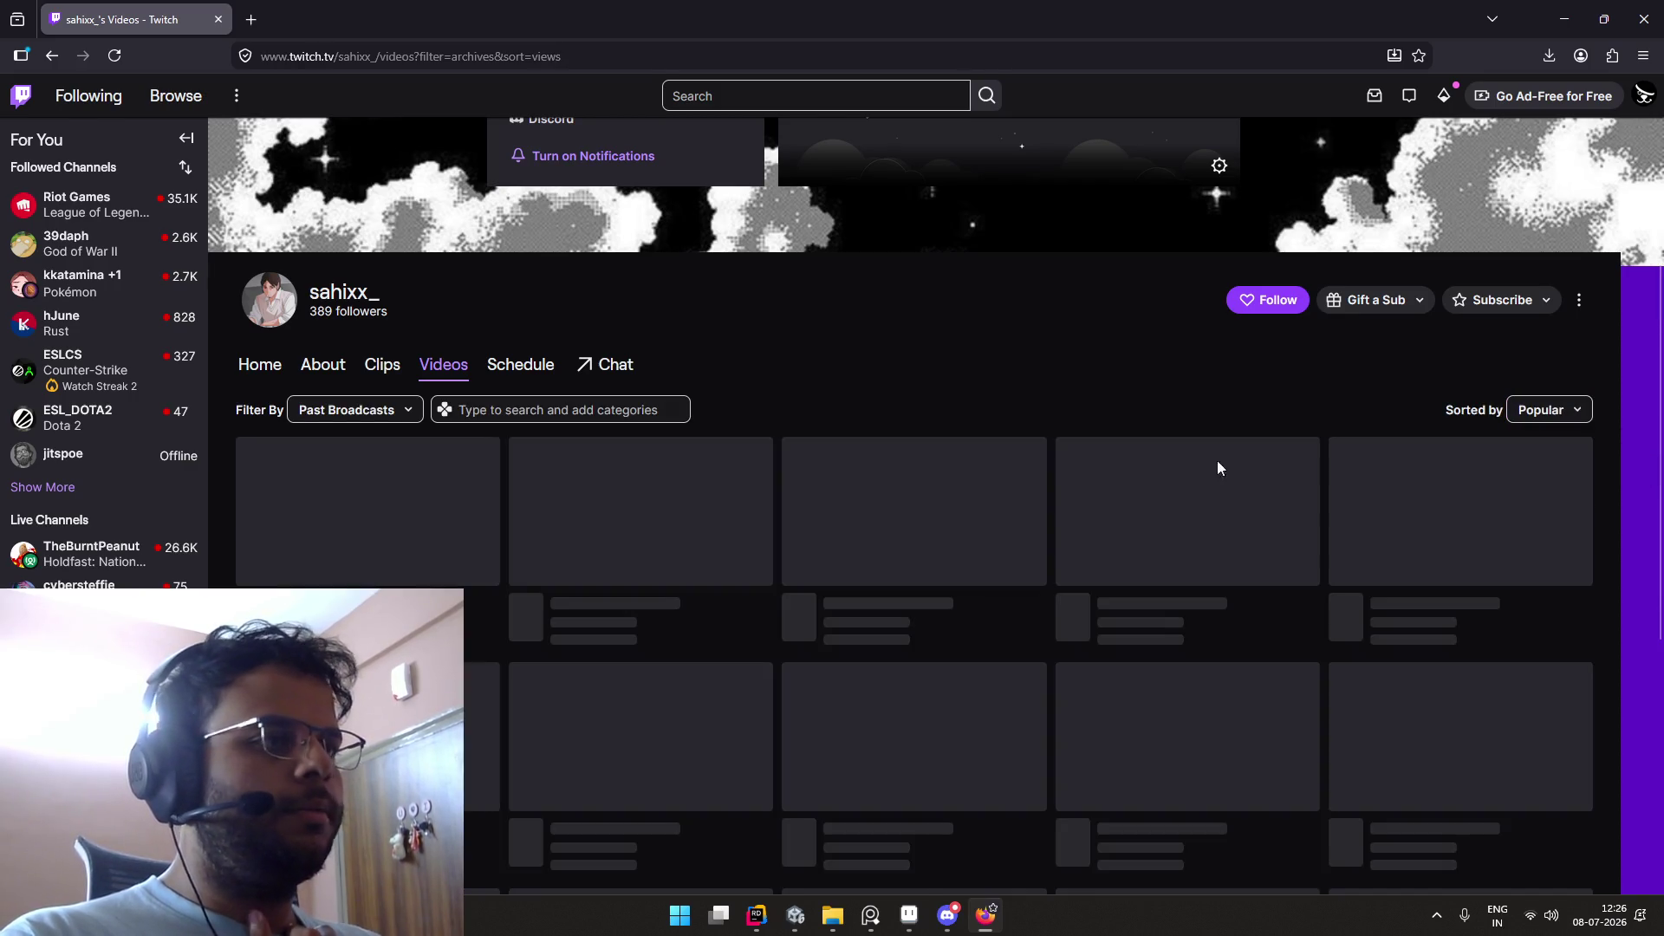
left_click(1536, 422)
left_click(1527, 442)
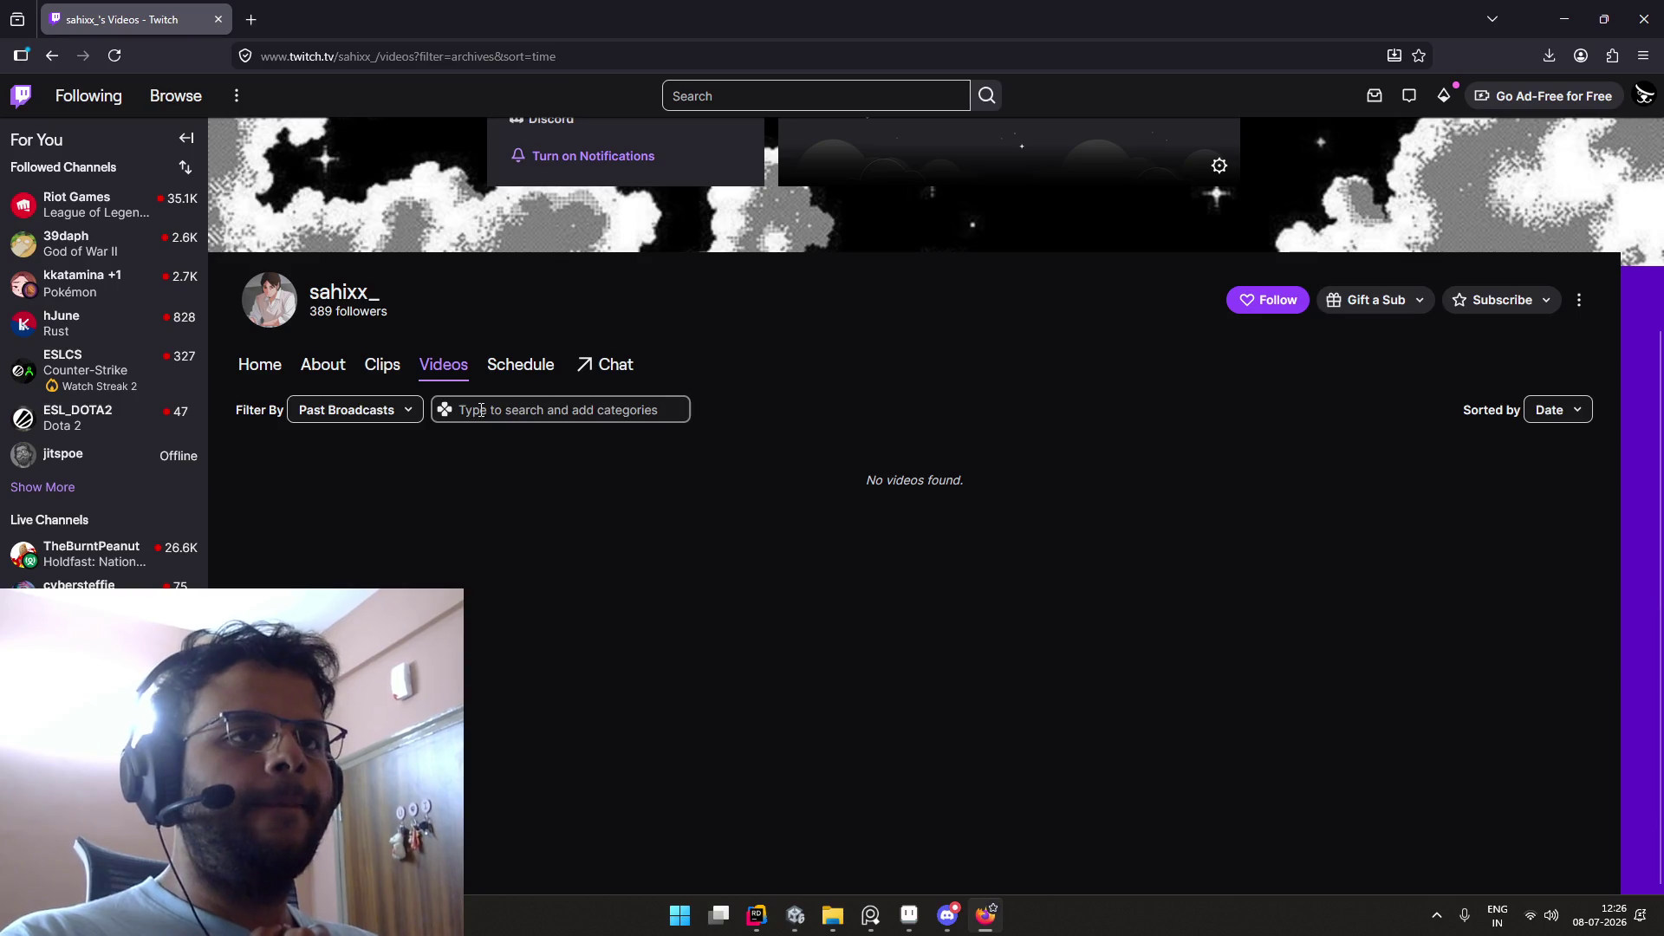
Step: Switch the filter to All Videos, return to the channel home, then go back to Discord
left_click(408, 409)
left_click(401, 580)
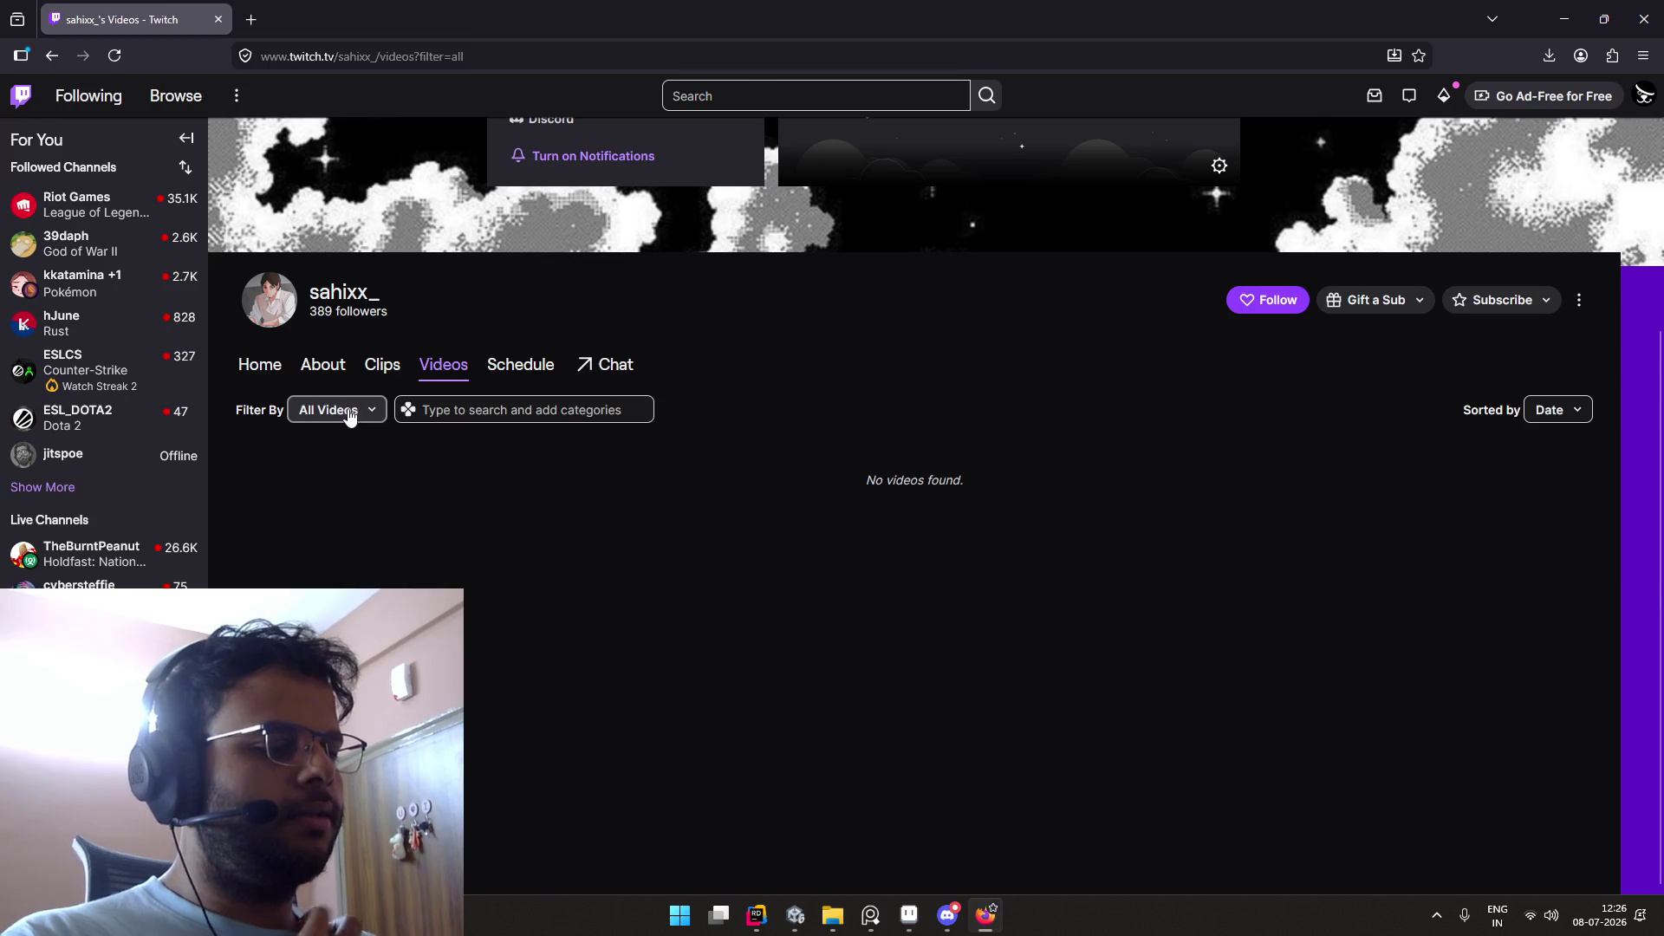
left_click(265, 366)
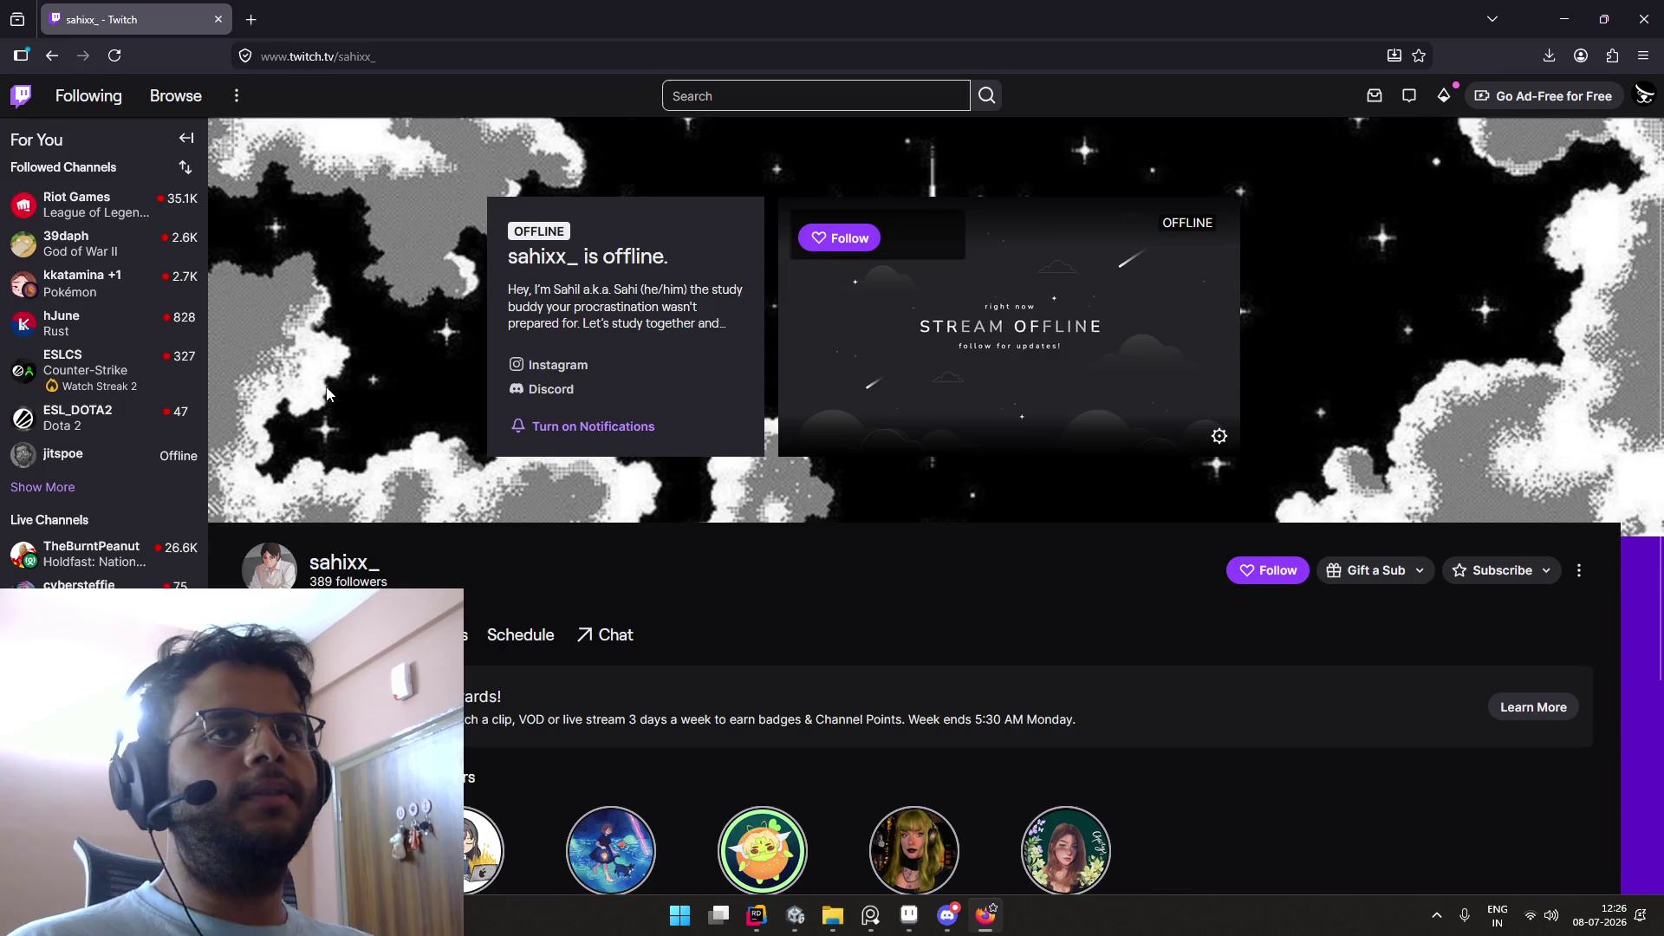
key("alt+Tab")
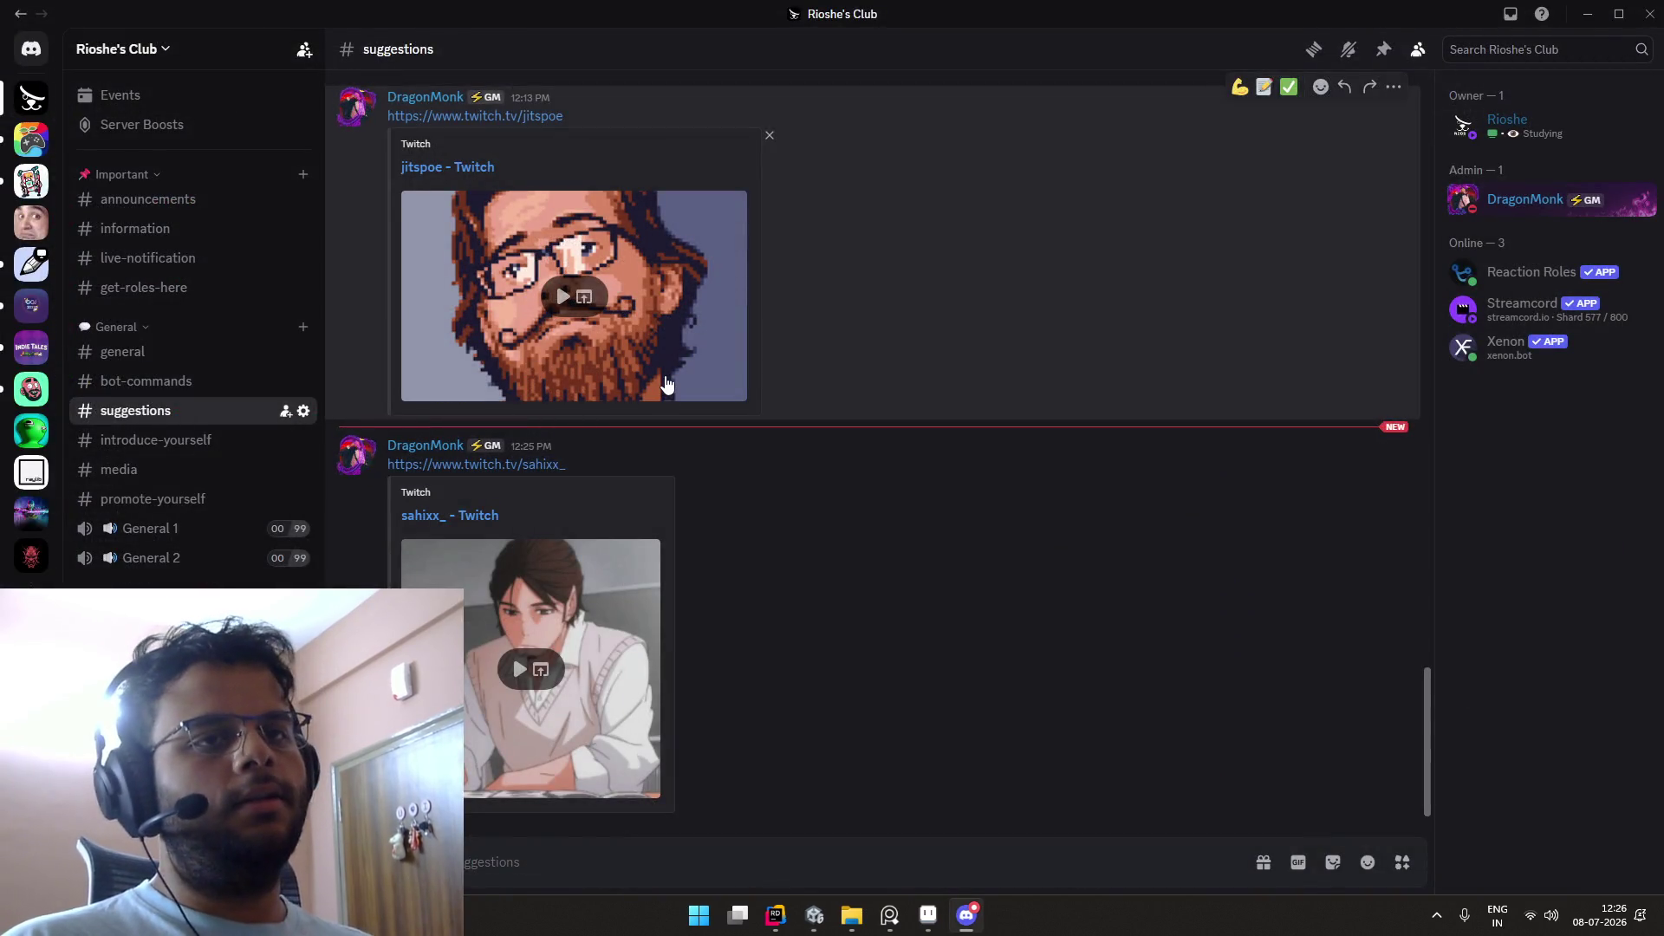
Step: Back in Unity, inspect Popup-MessageBox and Popup-LevelSelect in the Hierarchy
key("alt+Tab")
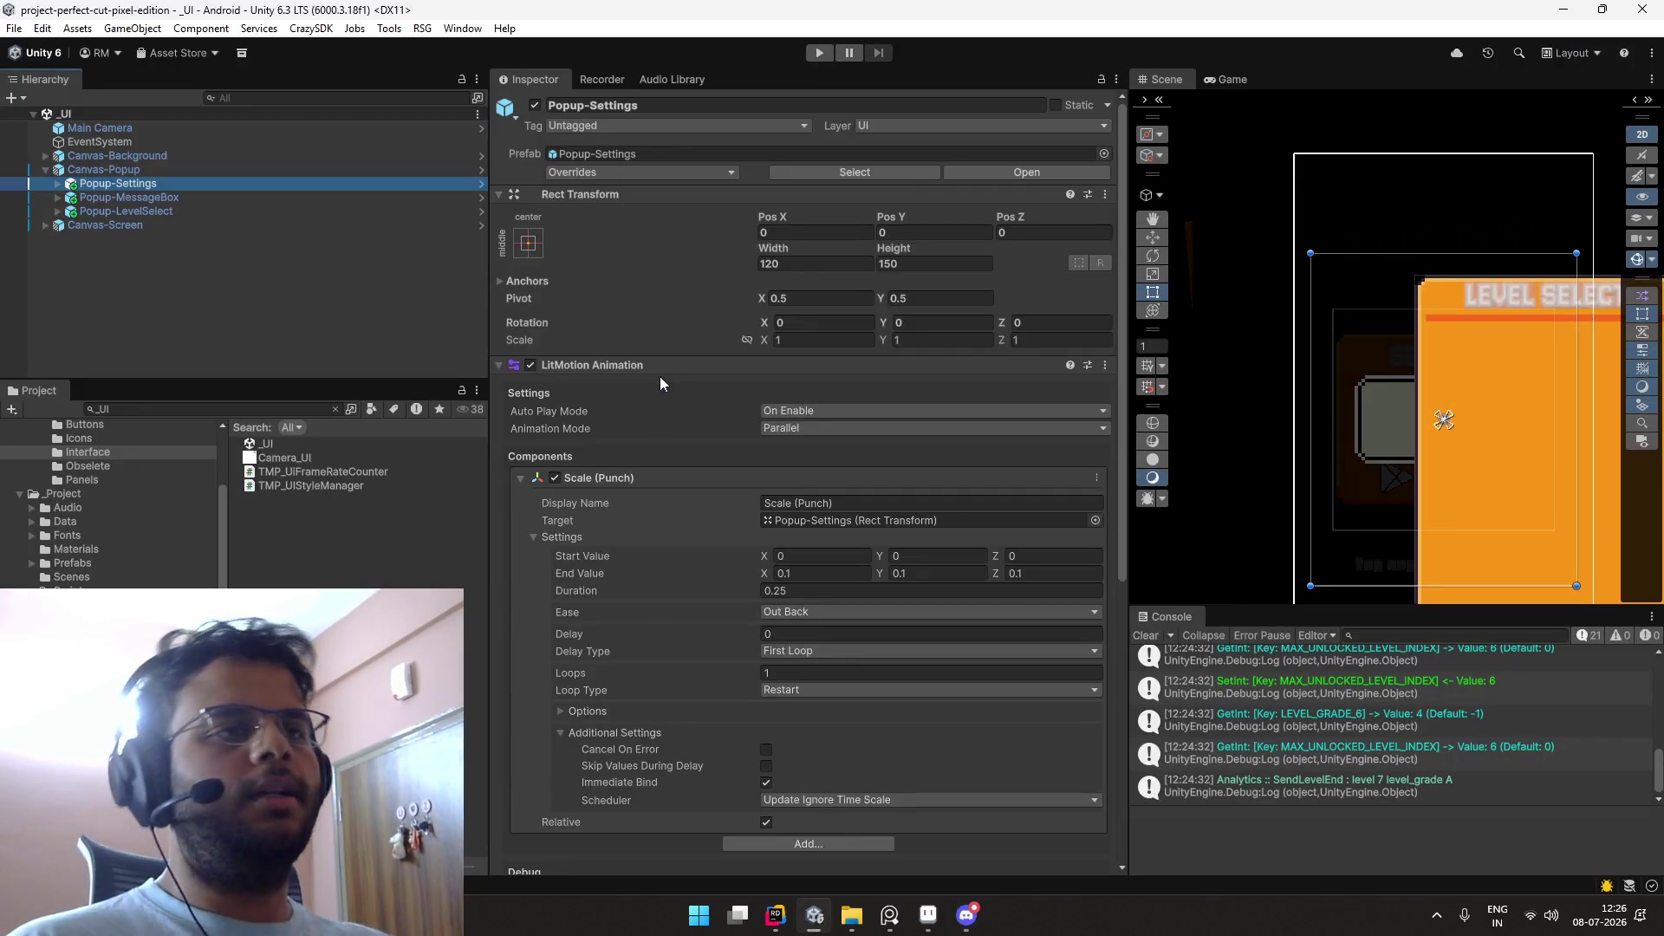
left_click(333, 195)
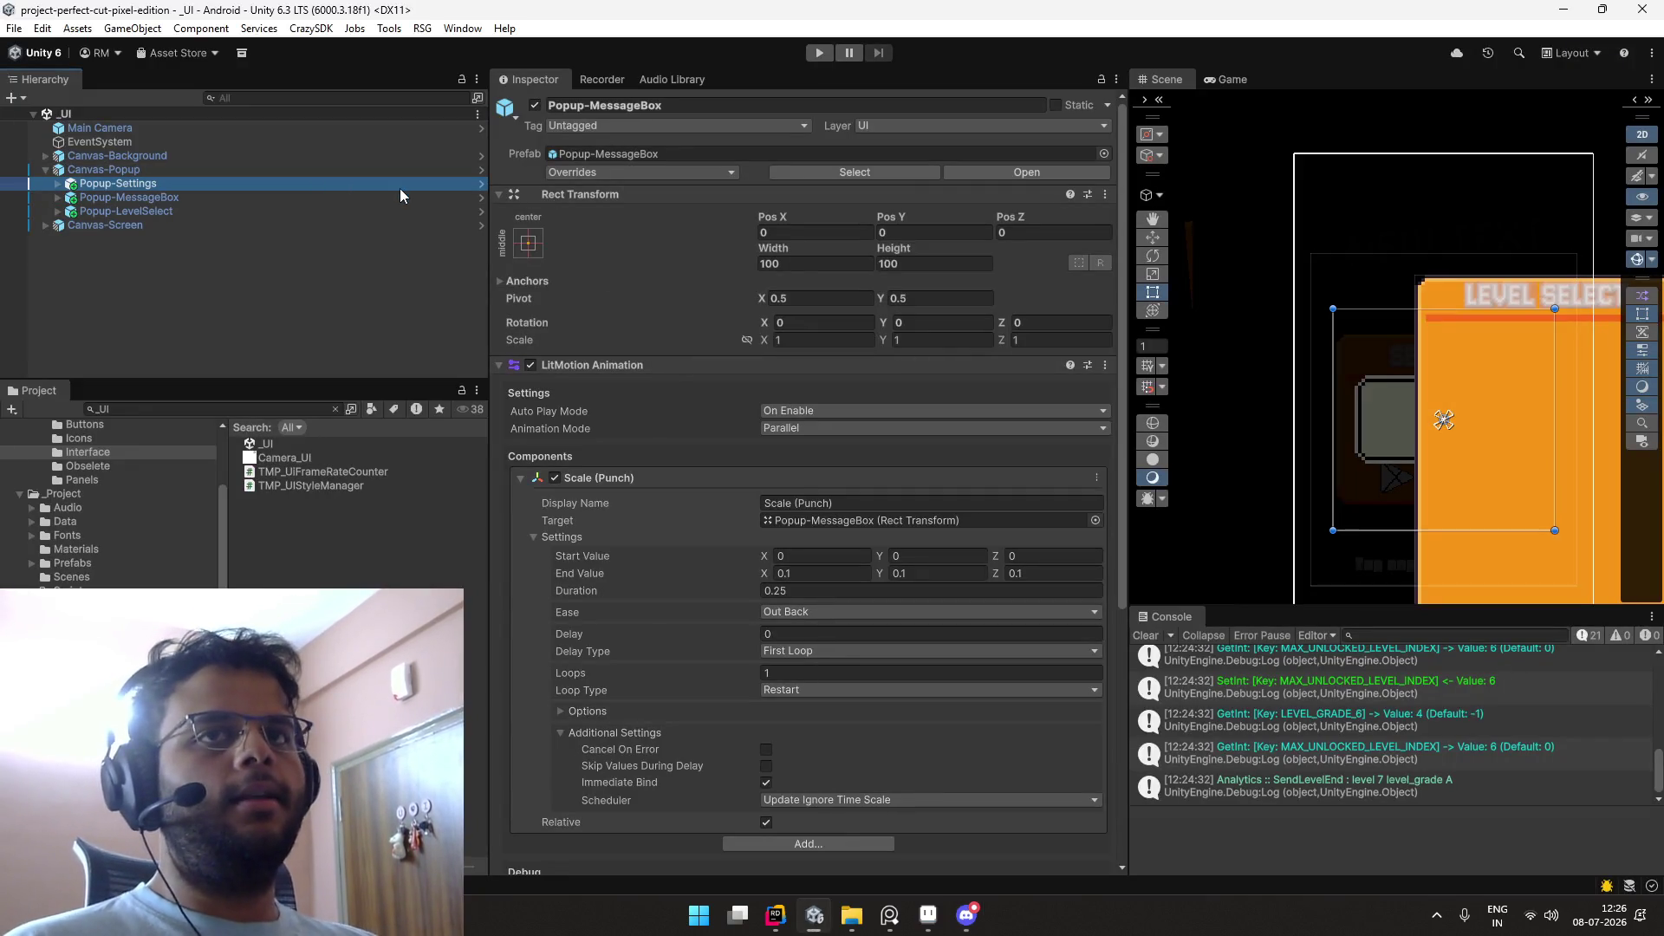
key("Down")
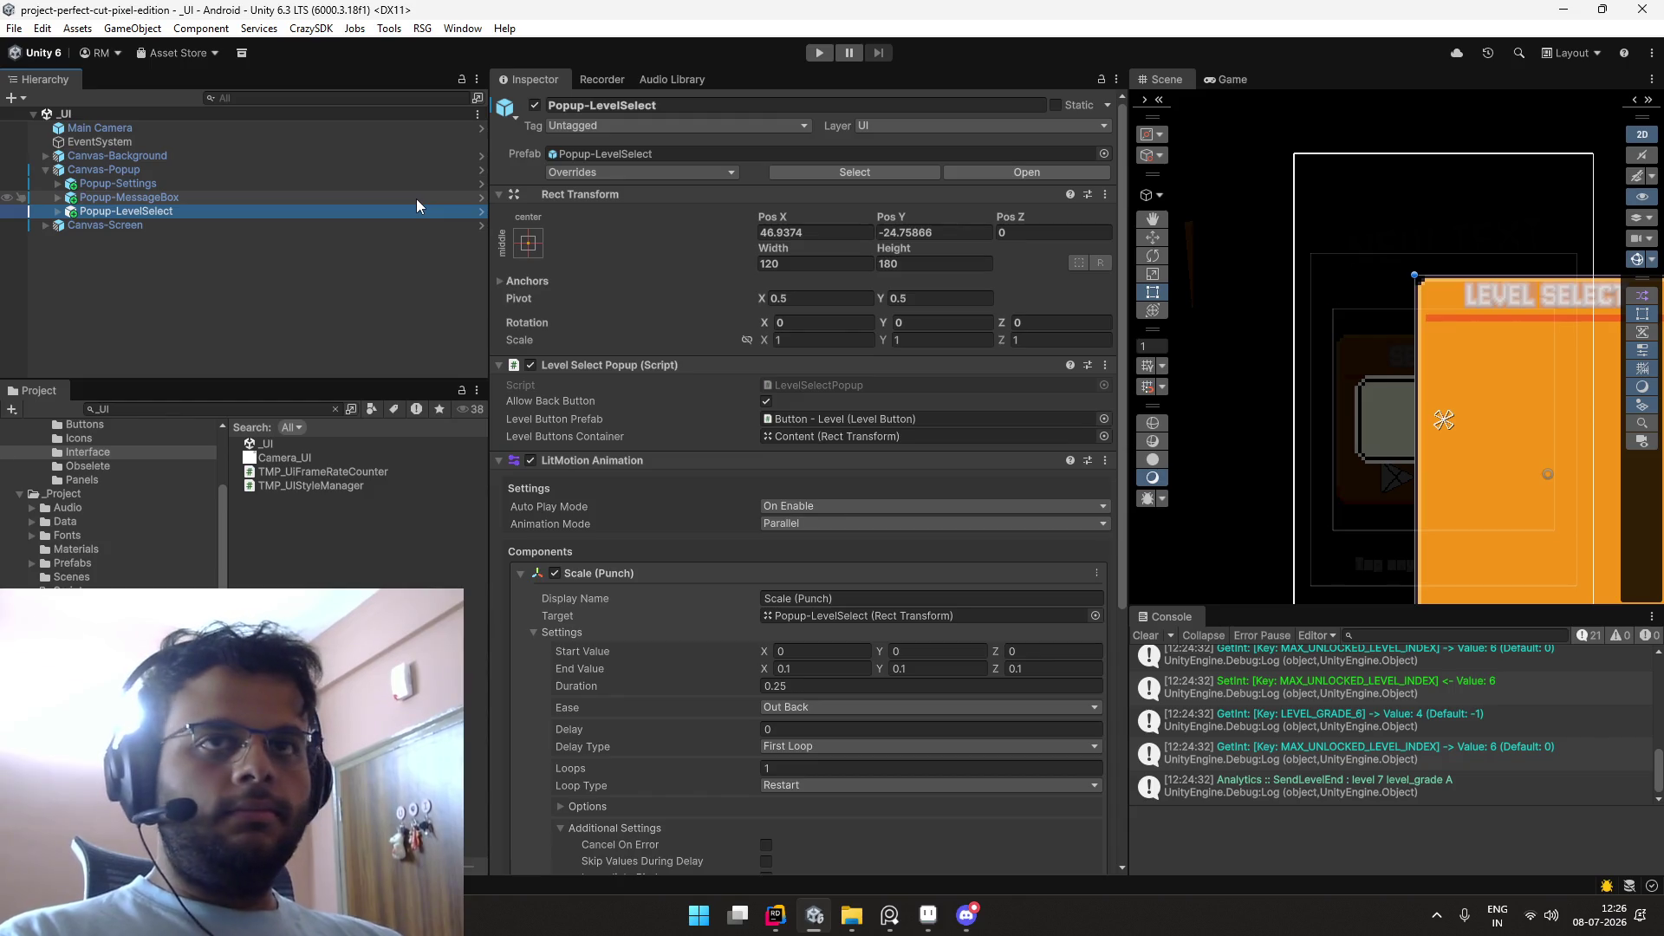
key("Up")
key("Right")
key("Left")
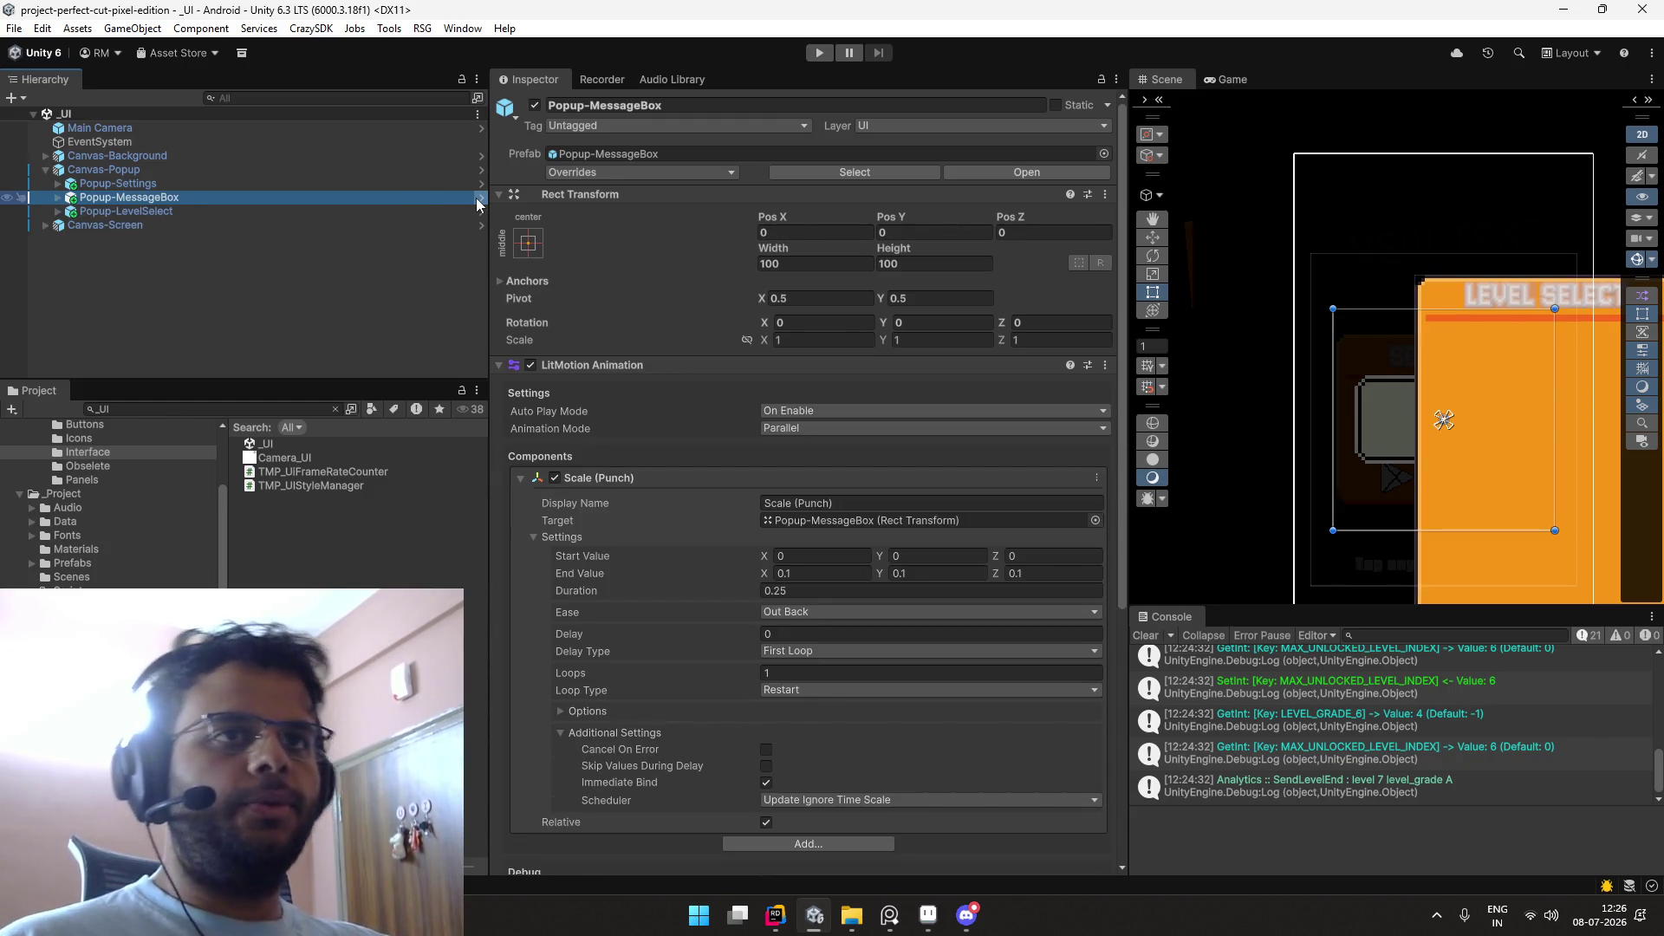
Step: Collapse Canvas-Popup, check Canvas-Screen, then return to Discord
left_click(303, 444)
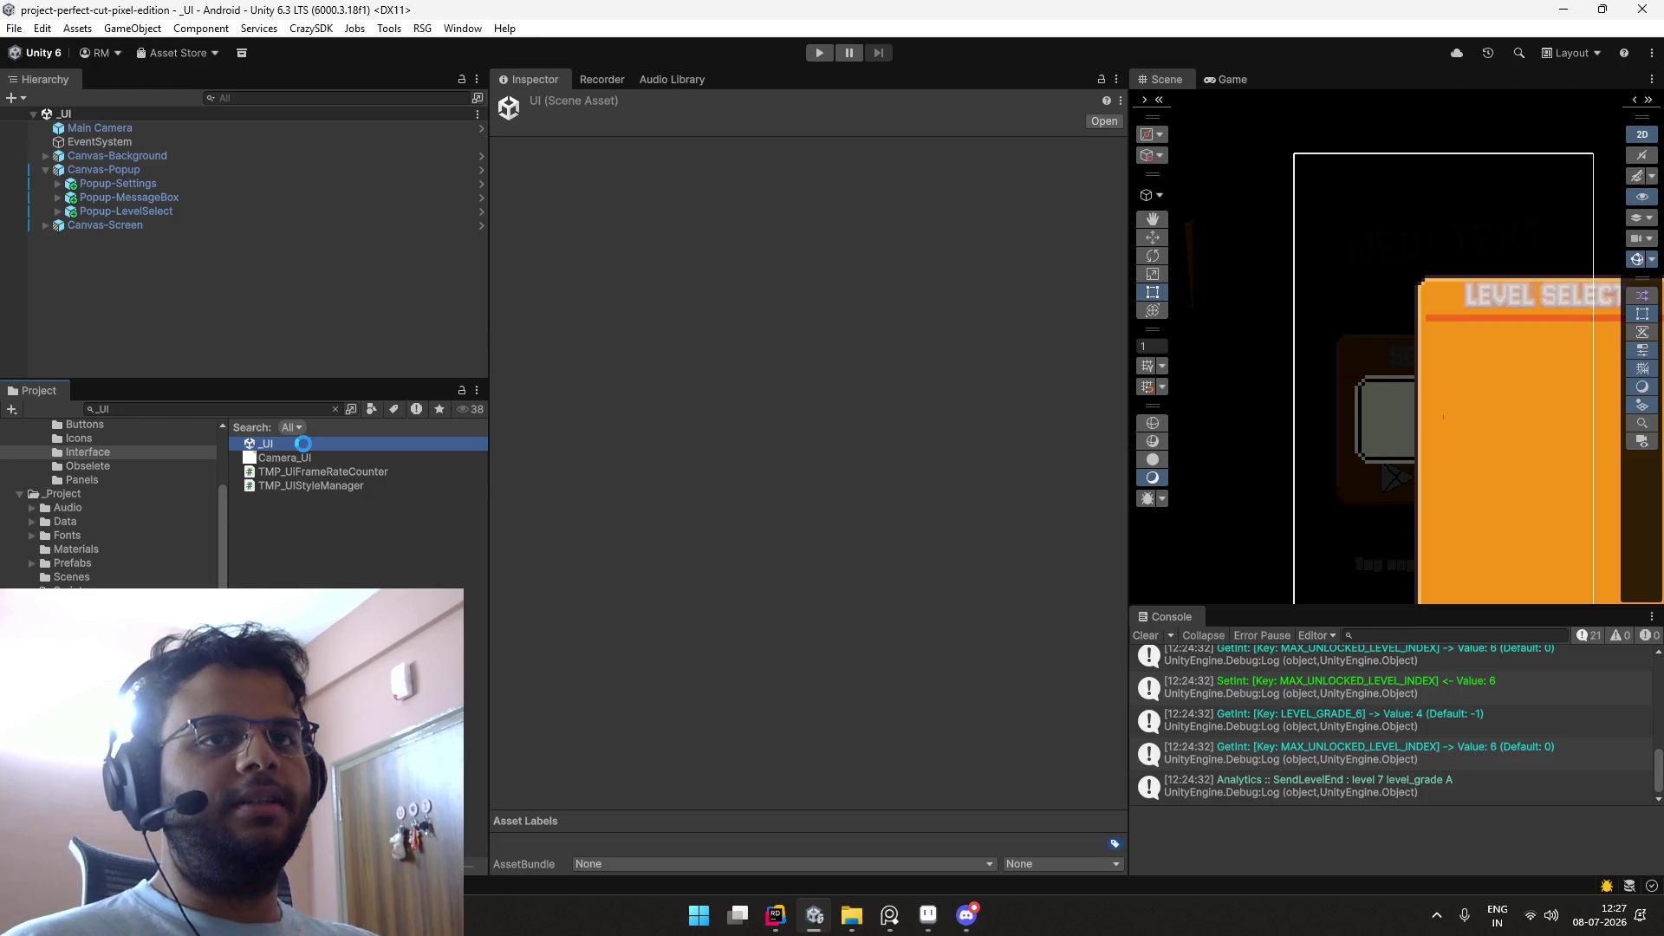
left_click(396, 170)
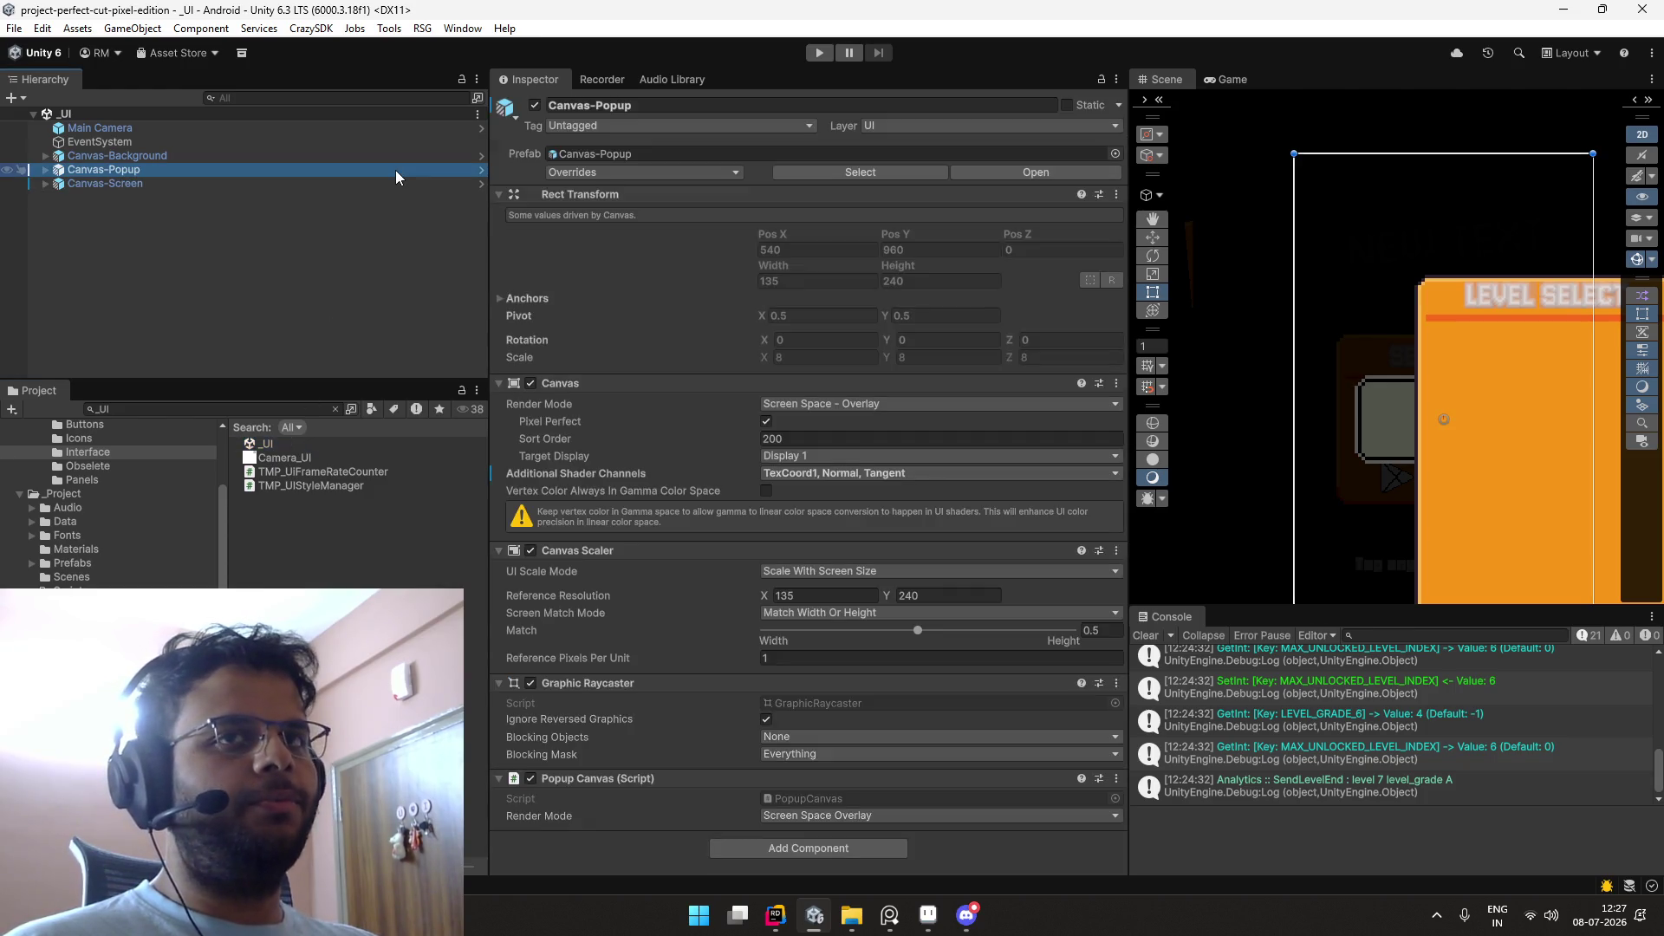
left_click(470, 184)
left_click(470, 169)
key("alt+Tab")
key("alt+Tab")
key("Tab")
key("alt+Tab")
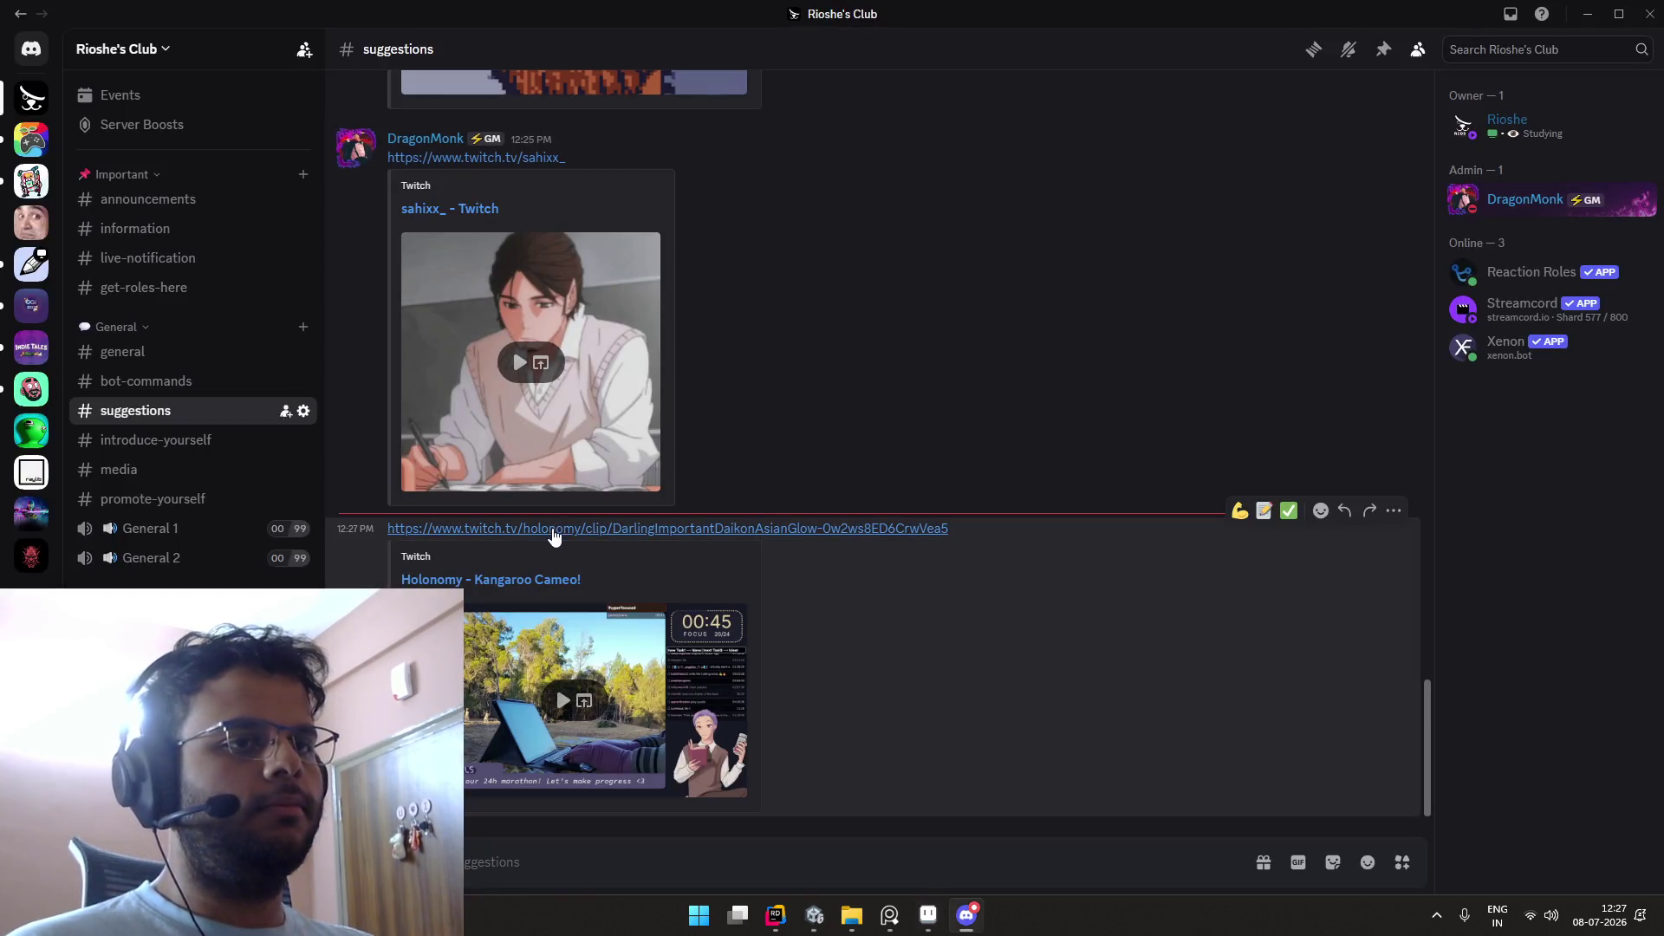
Step: Open the 'Kangaroo Cameo!' Twitch clip link from #suggestions
left_click(548, 528)
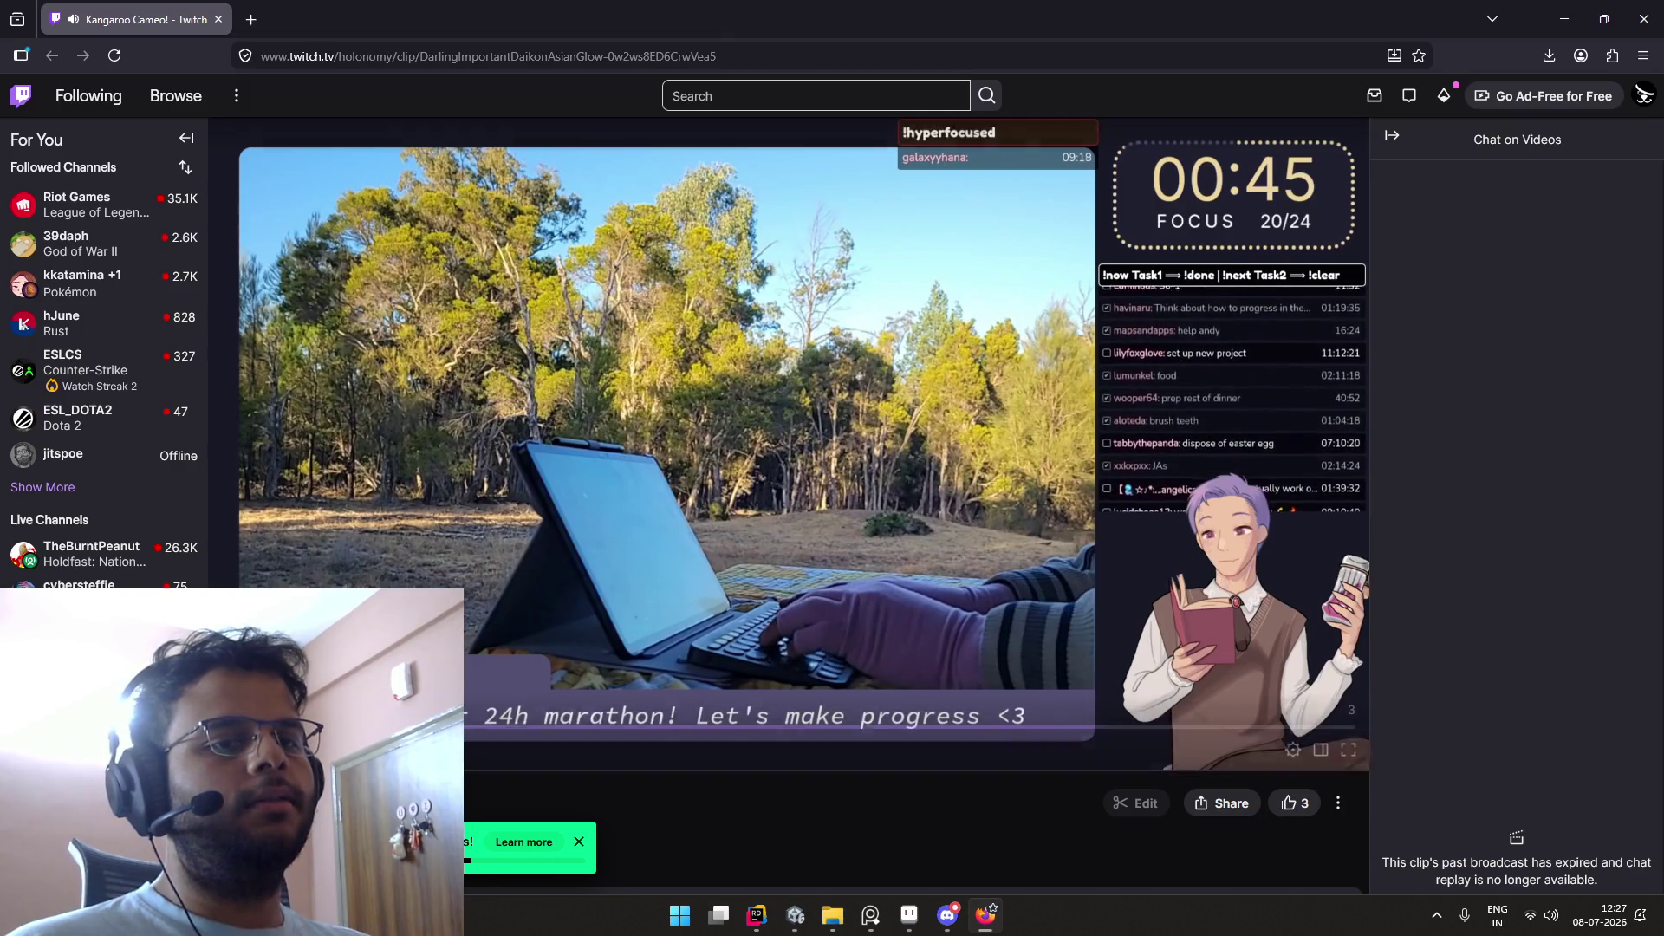
Step: Scroll through the Kangaroo Cameo! clip page, then close the browser
scroll(789, 468, "down", 2)
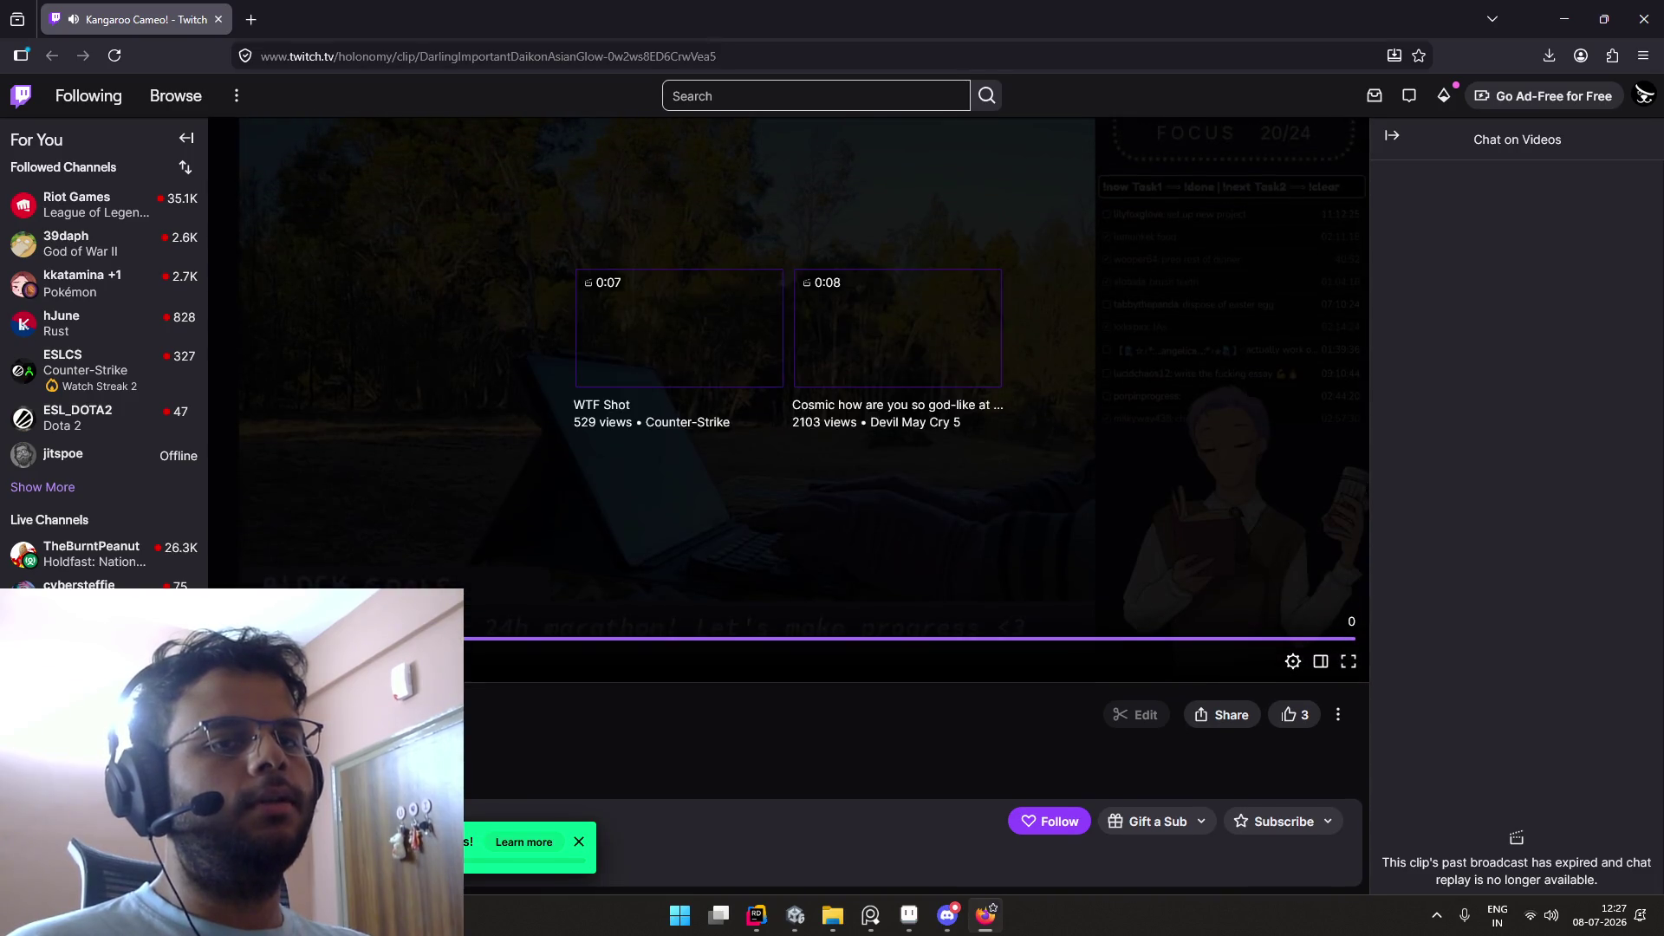
scroll(485, 568, "up", 1)
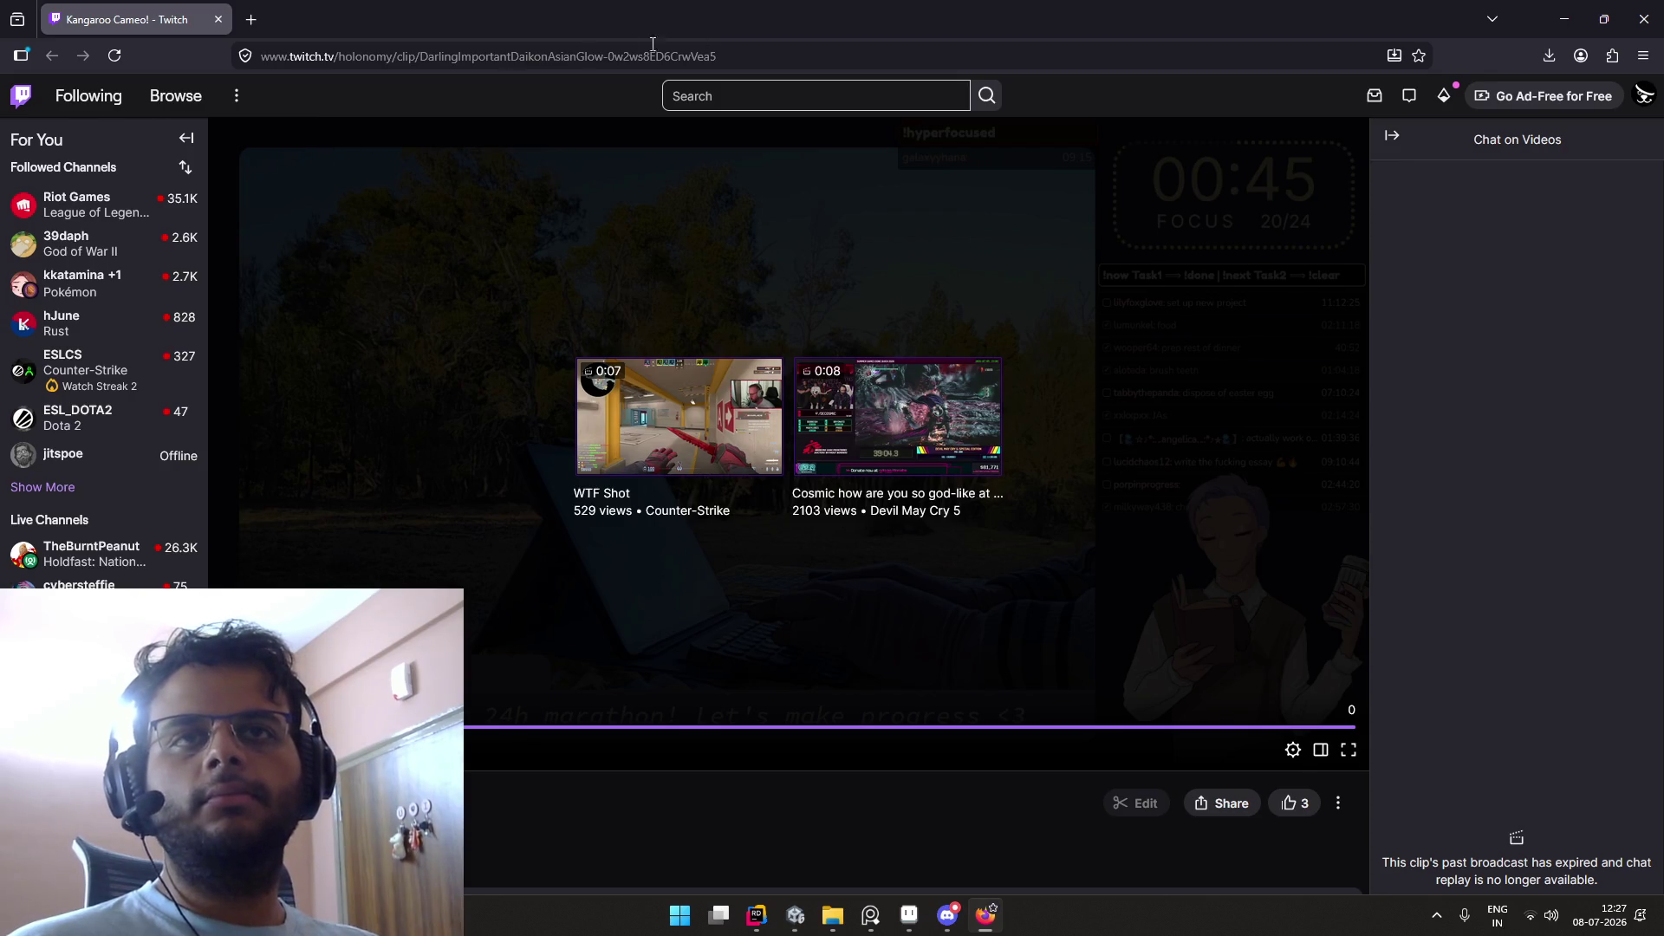
left_click(1638, 12)
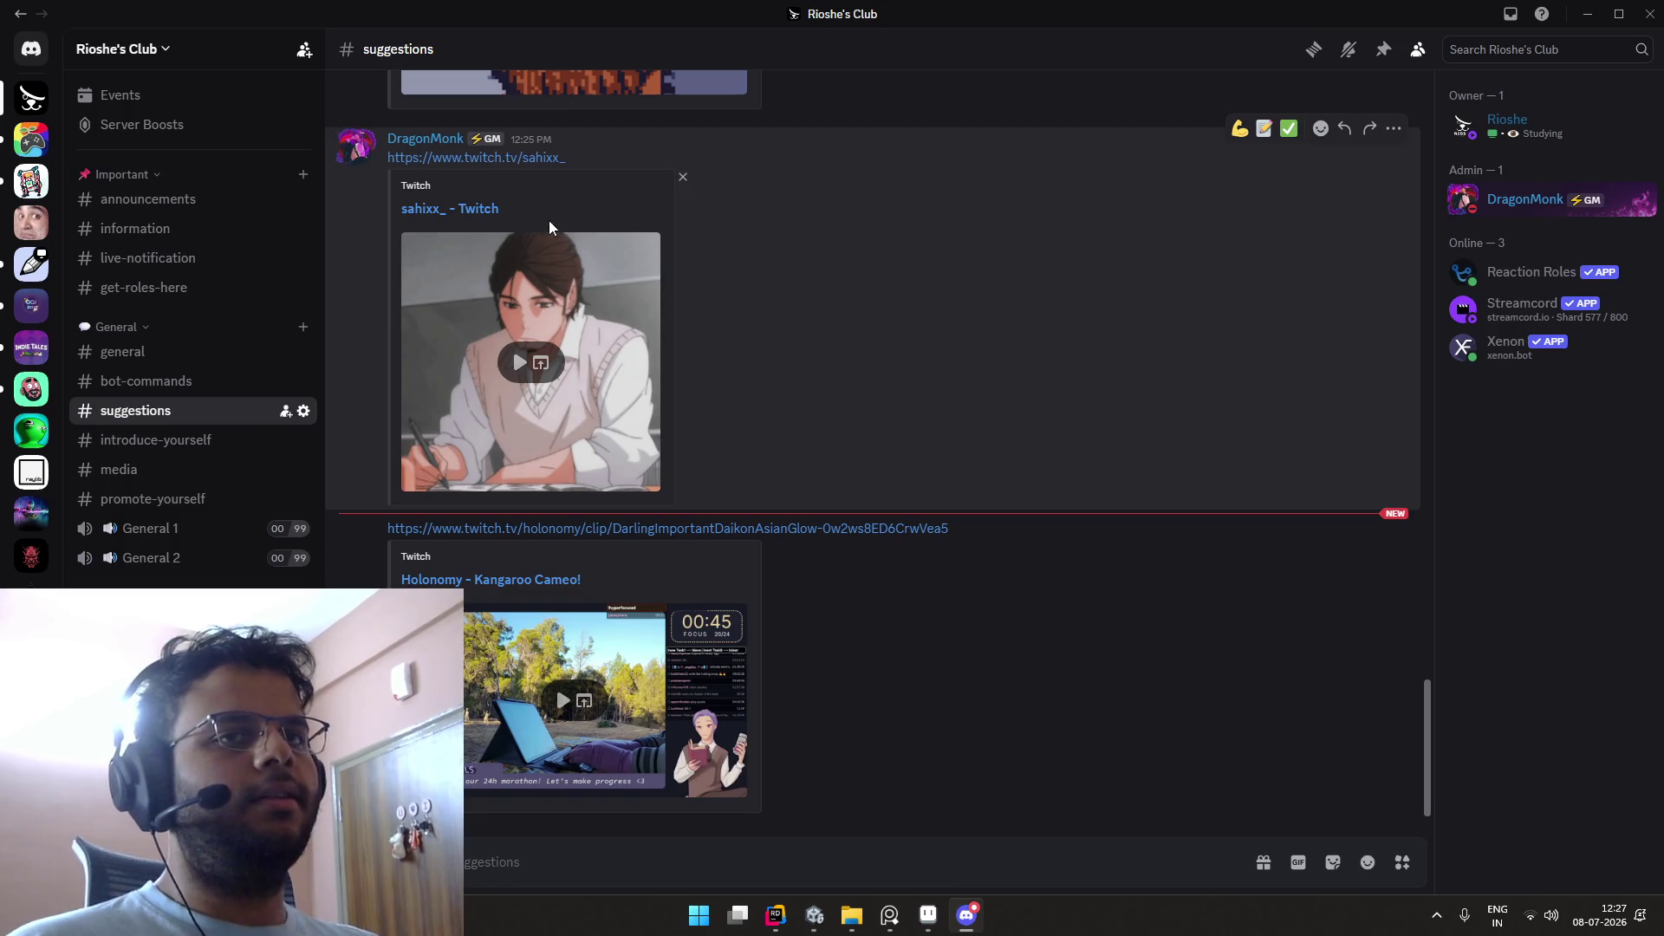
Step: Close Discord and bring the Aseprite window to the front
left_click(211, 361)
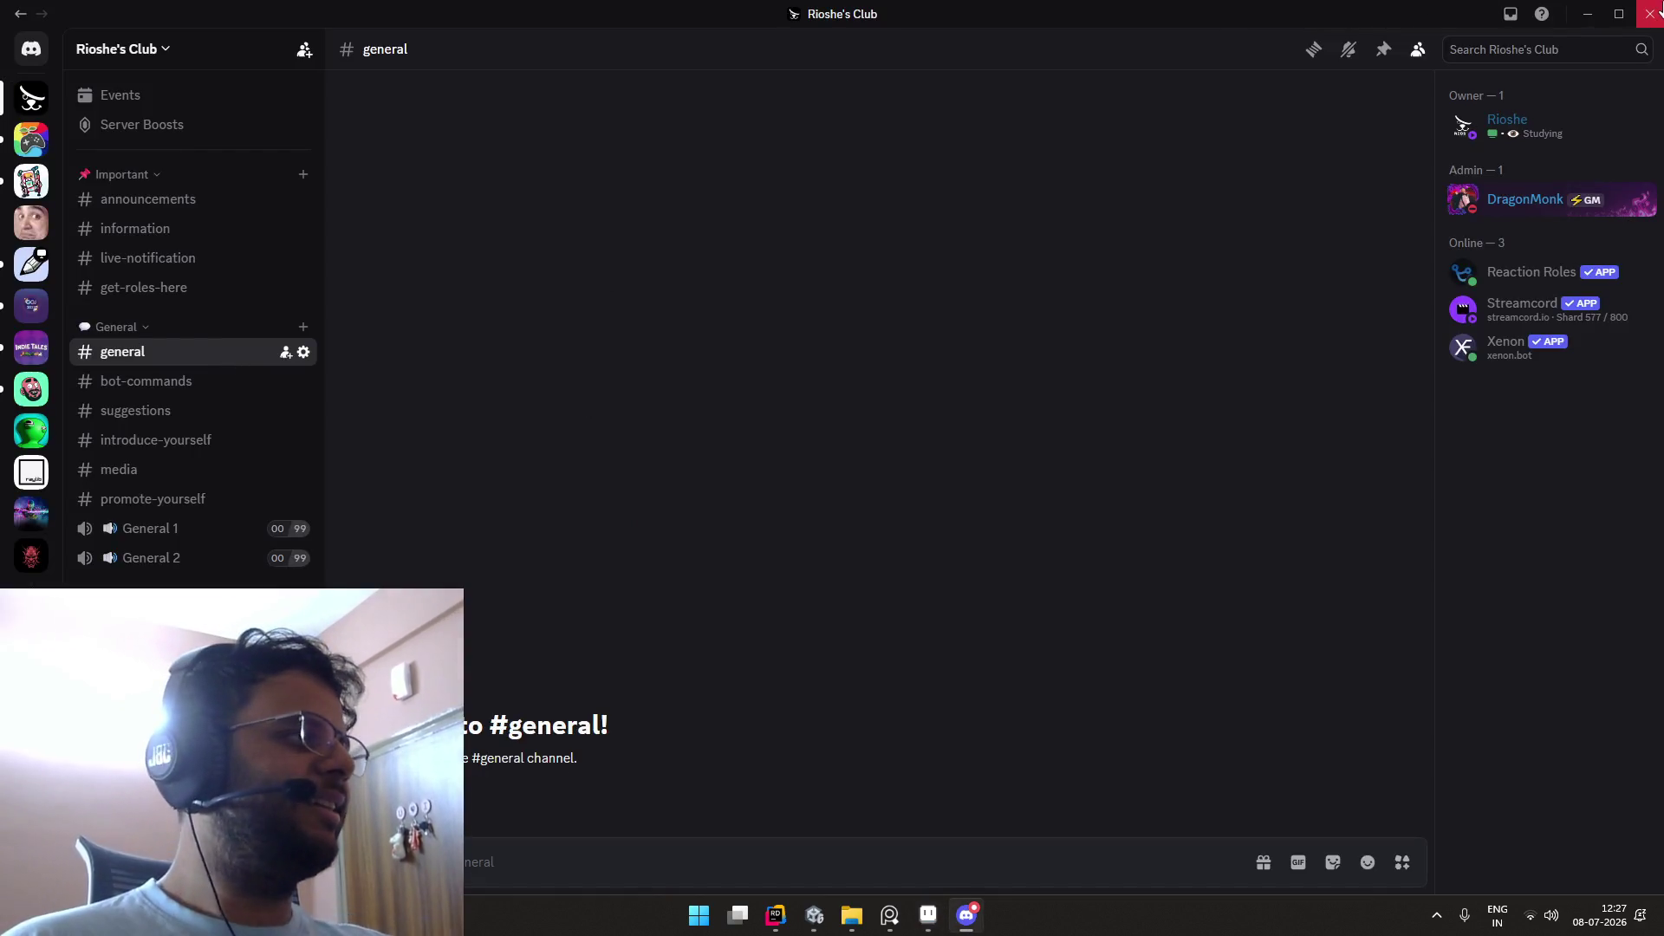
left_click(1650, 12)
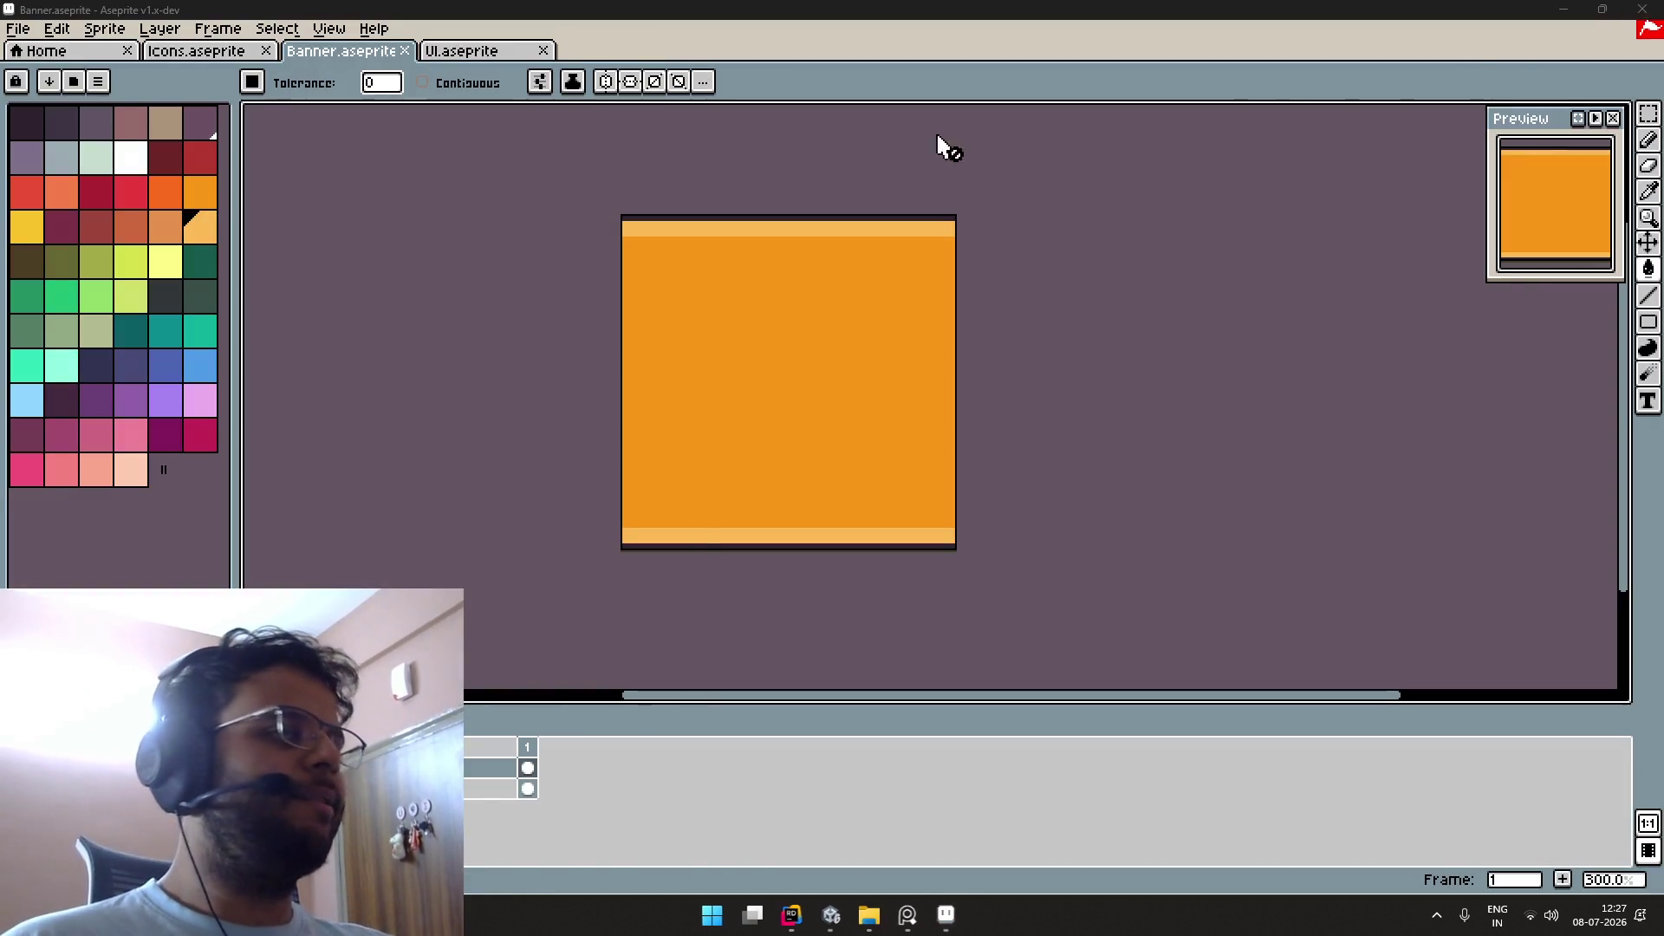
key("alt+Tab")
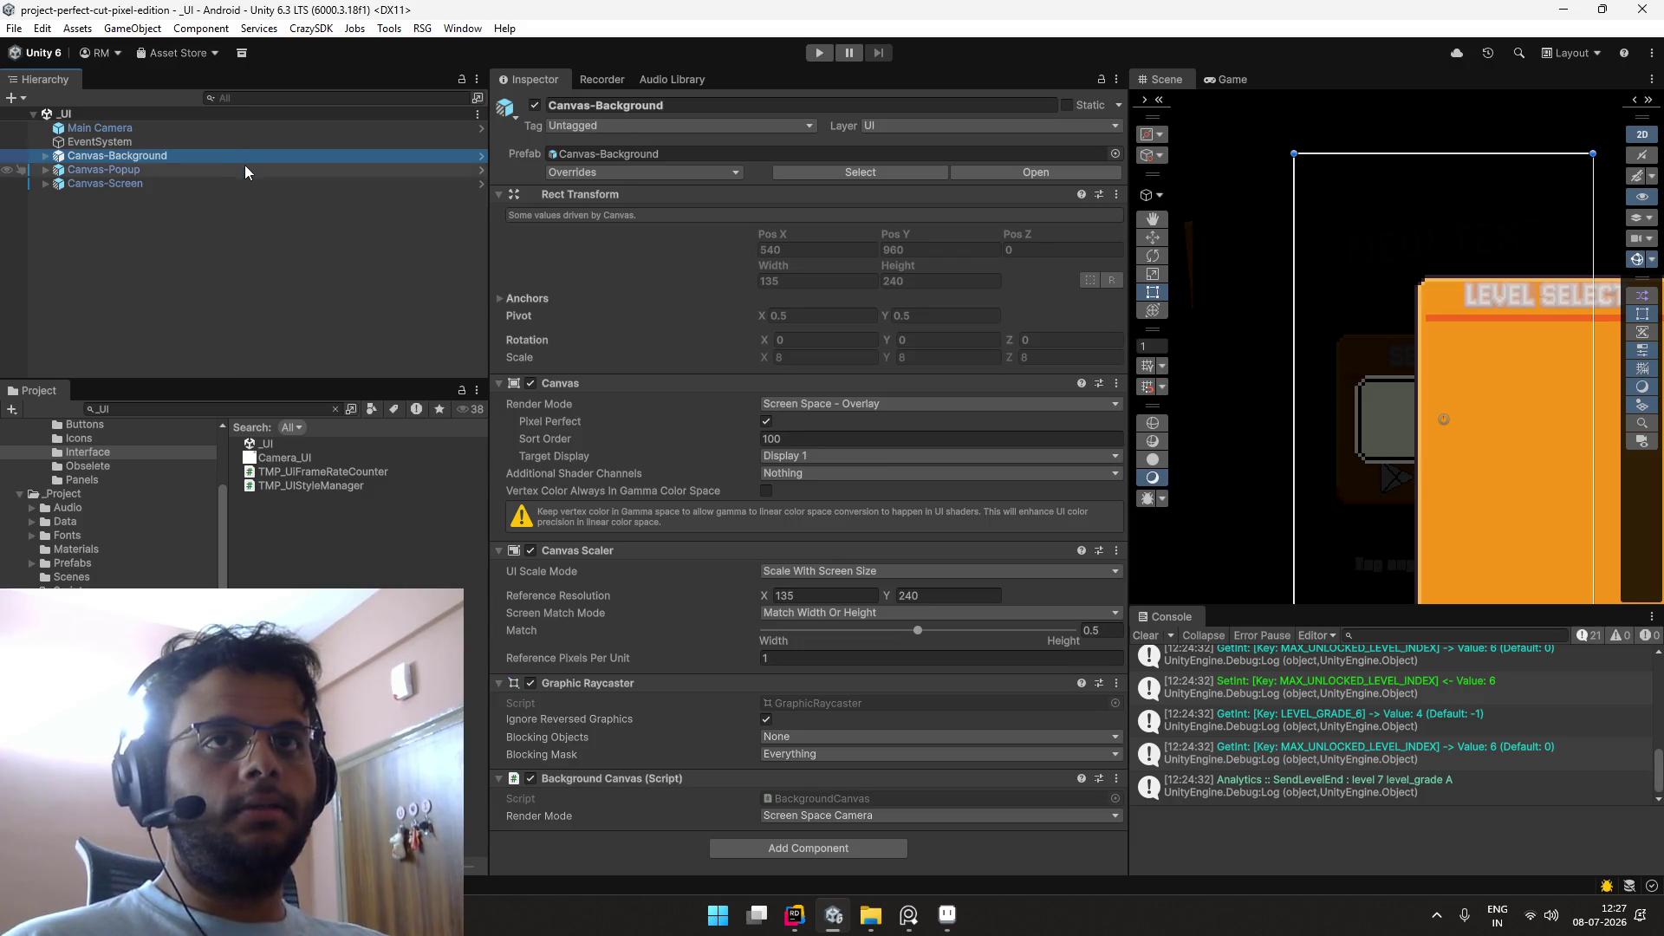
key("alt+Tab")
key("Tab")
key("Tab")
key("Tab")
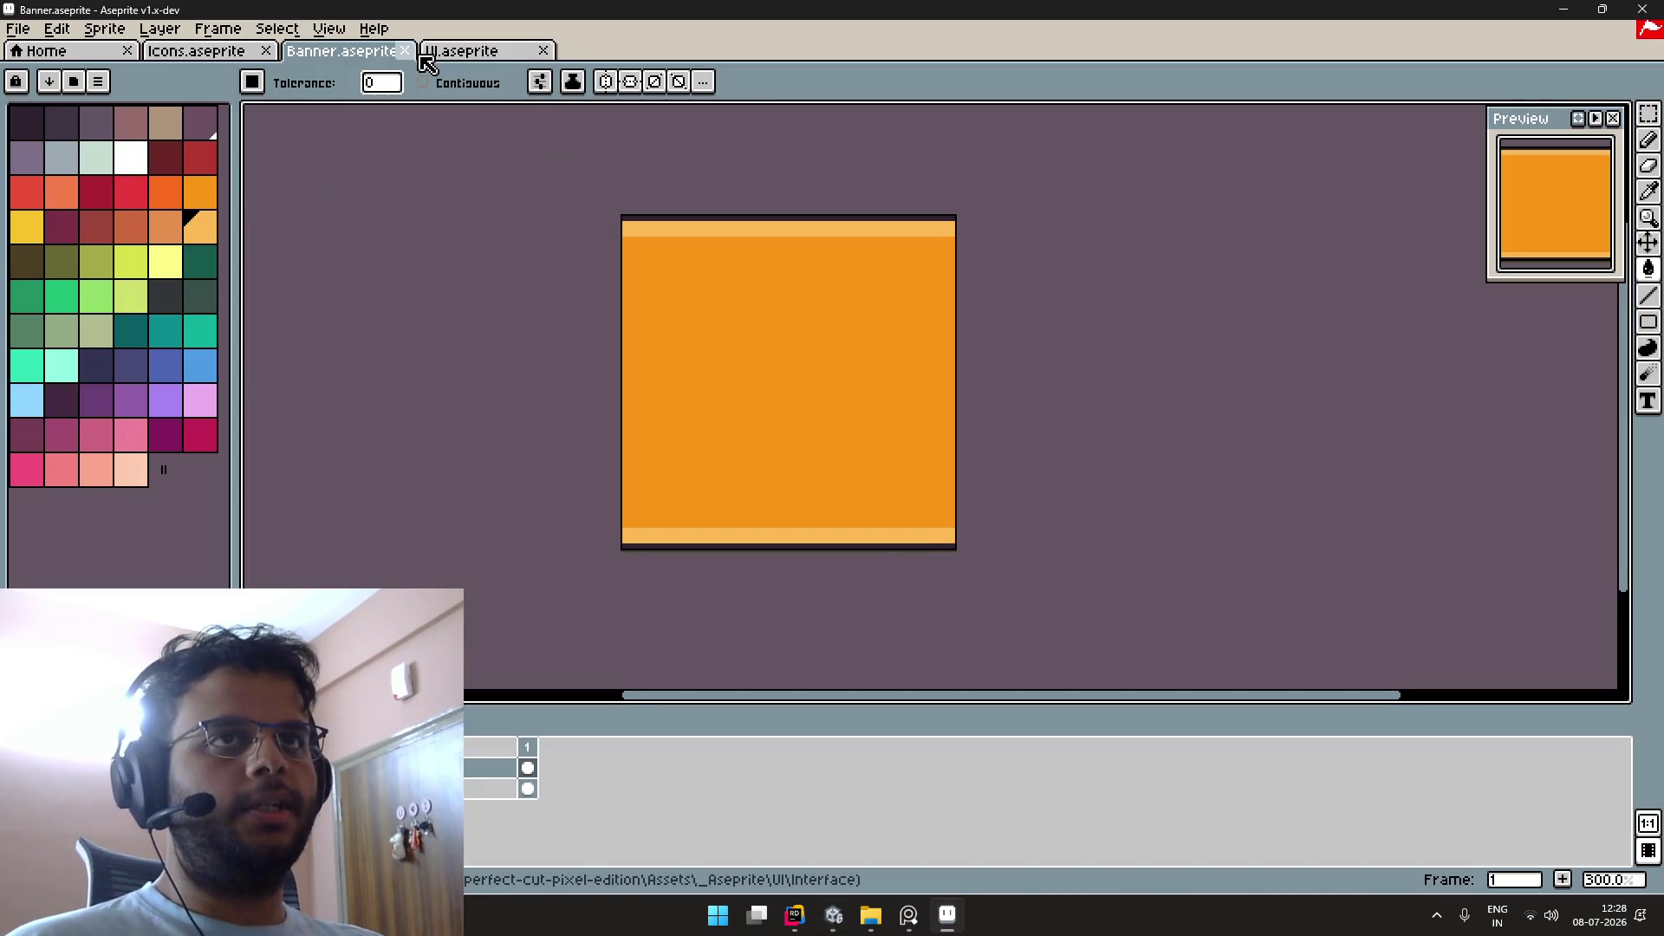
Step: Switch to the Icons.aseprite sheet and zoom in on the icons
left_click(430, 54)
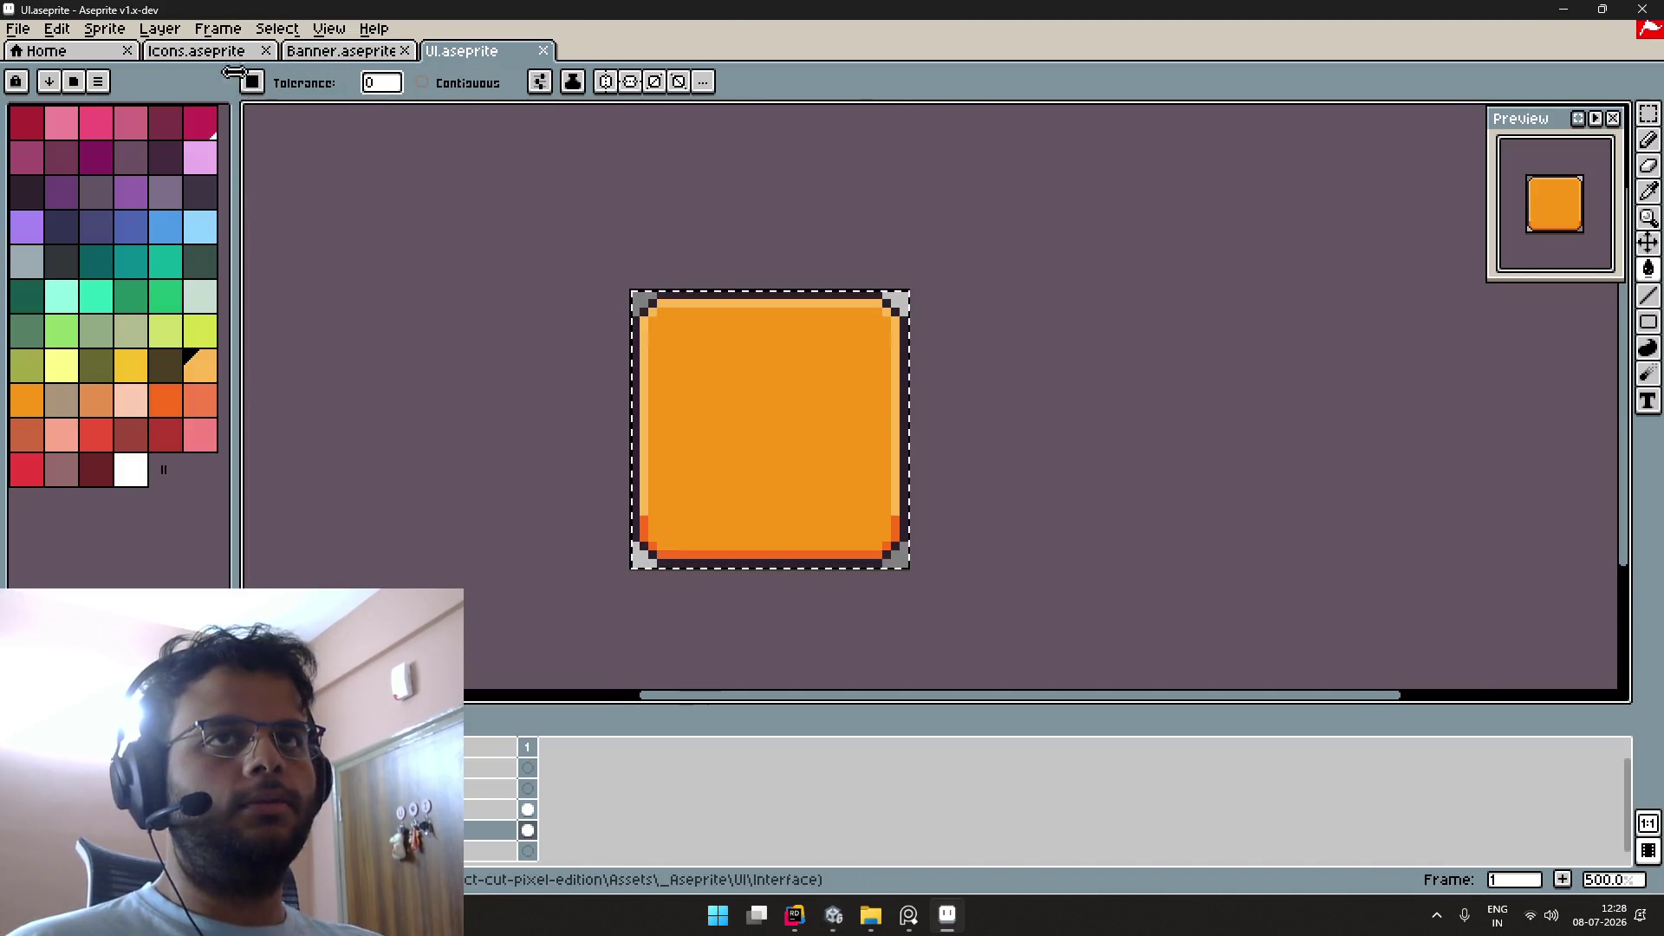
left_click(196, 50)
scroll(778, 365, "up", 1)
mouse_move(778, 365)
left_mouse_down()
mouse_move(855, 304)
mouse_move(843, 356)
left_mouse_up()
scroll(855, 304, "down", 1)
scroll(855, 305, "down", 2)
scroll(828, 343, "up", 3)
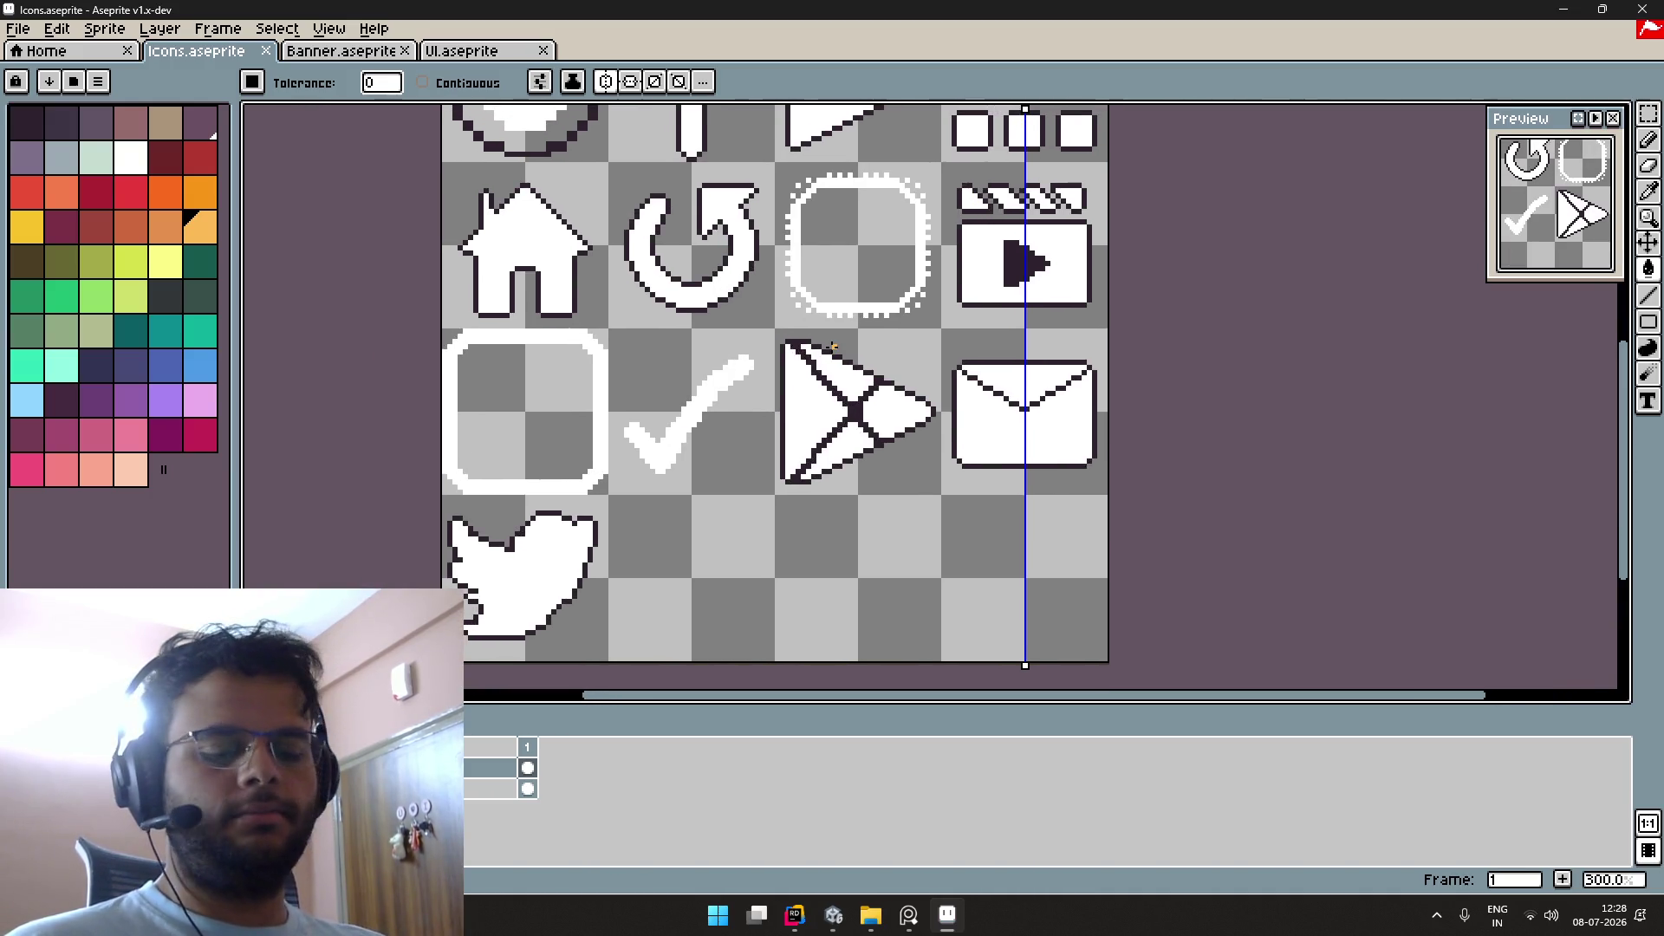
scroll(824, 374, "up", 1)
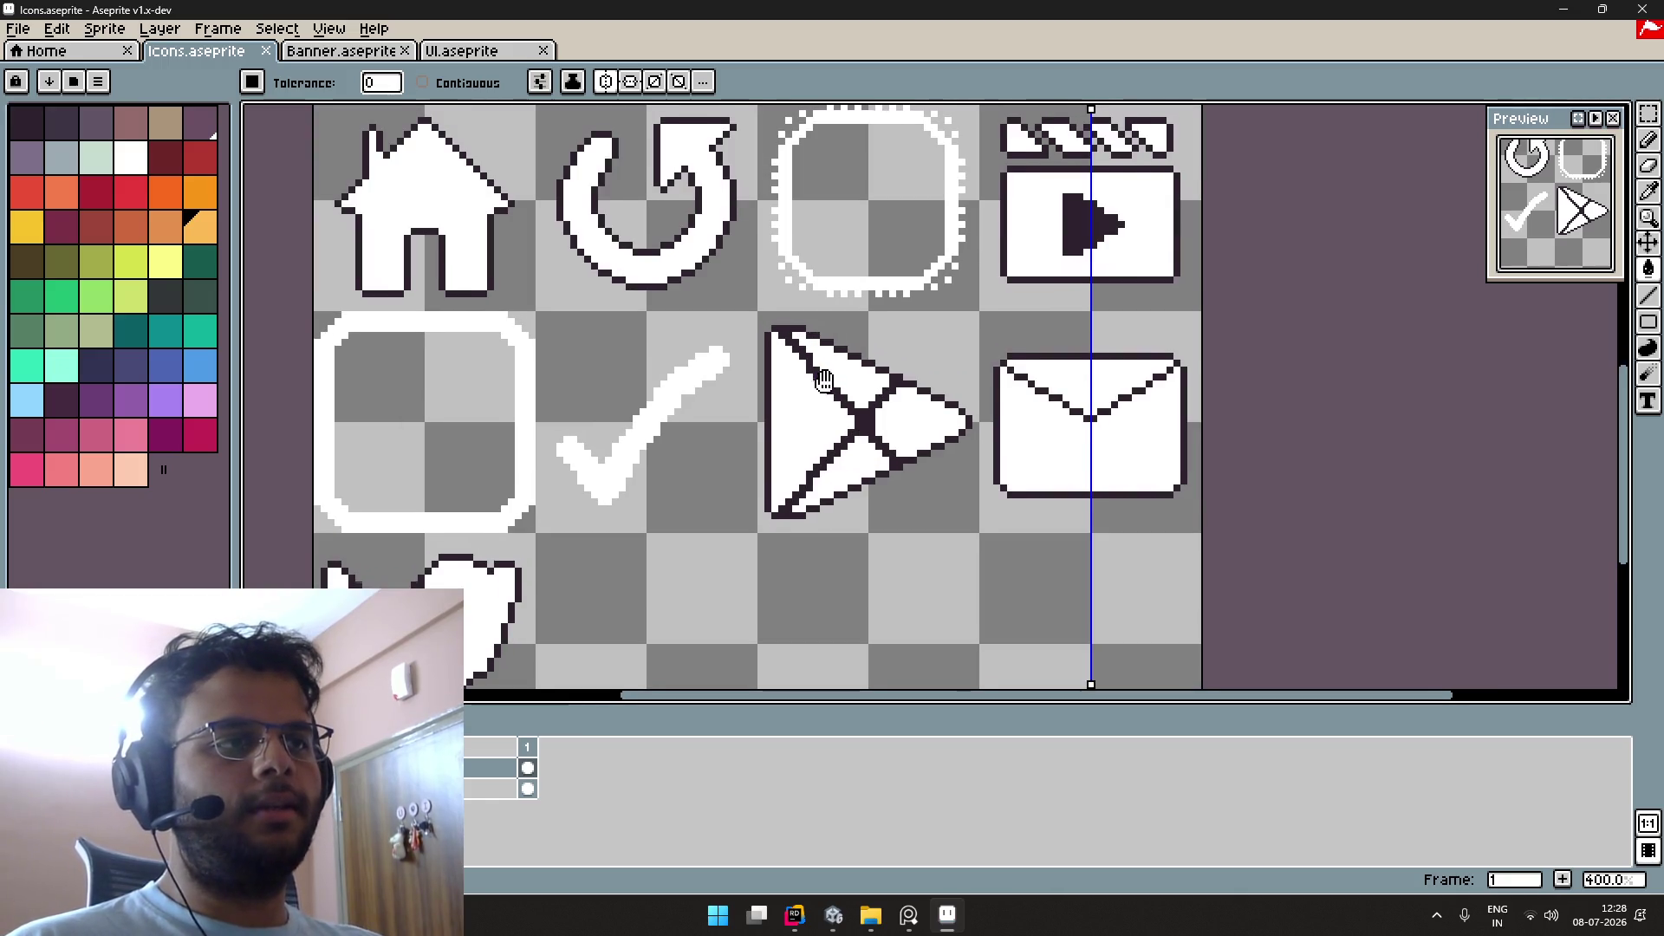
Step: Eyedrop the paper-plane outline colour, then choose the dark grey-purple palette swatch
left_click(871, 432, "alt")
scroll(780, 563, "up", 2)
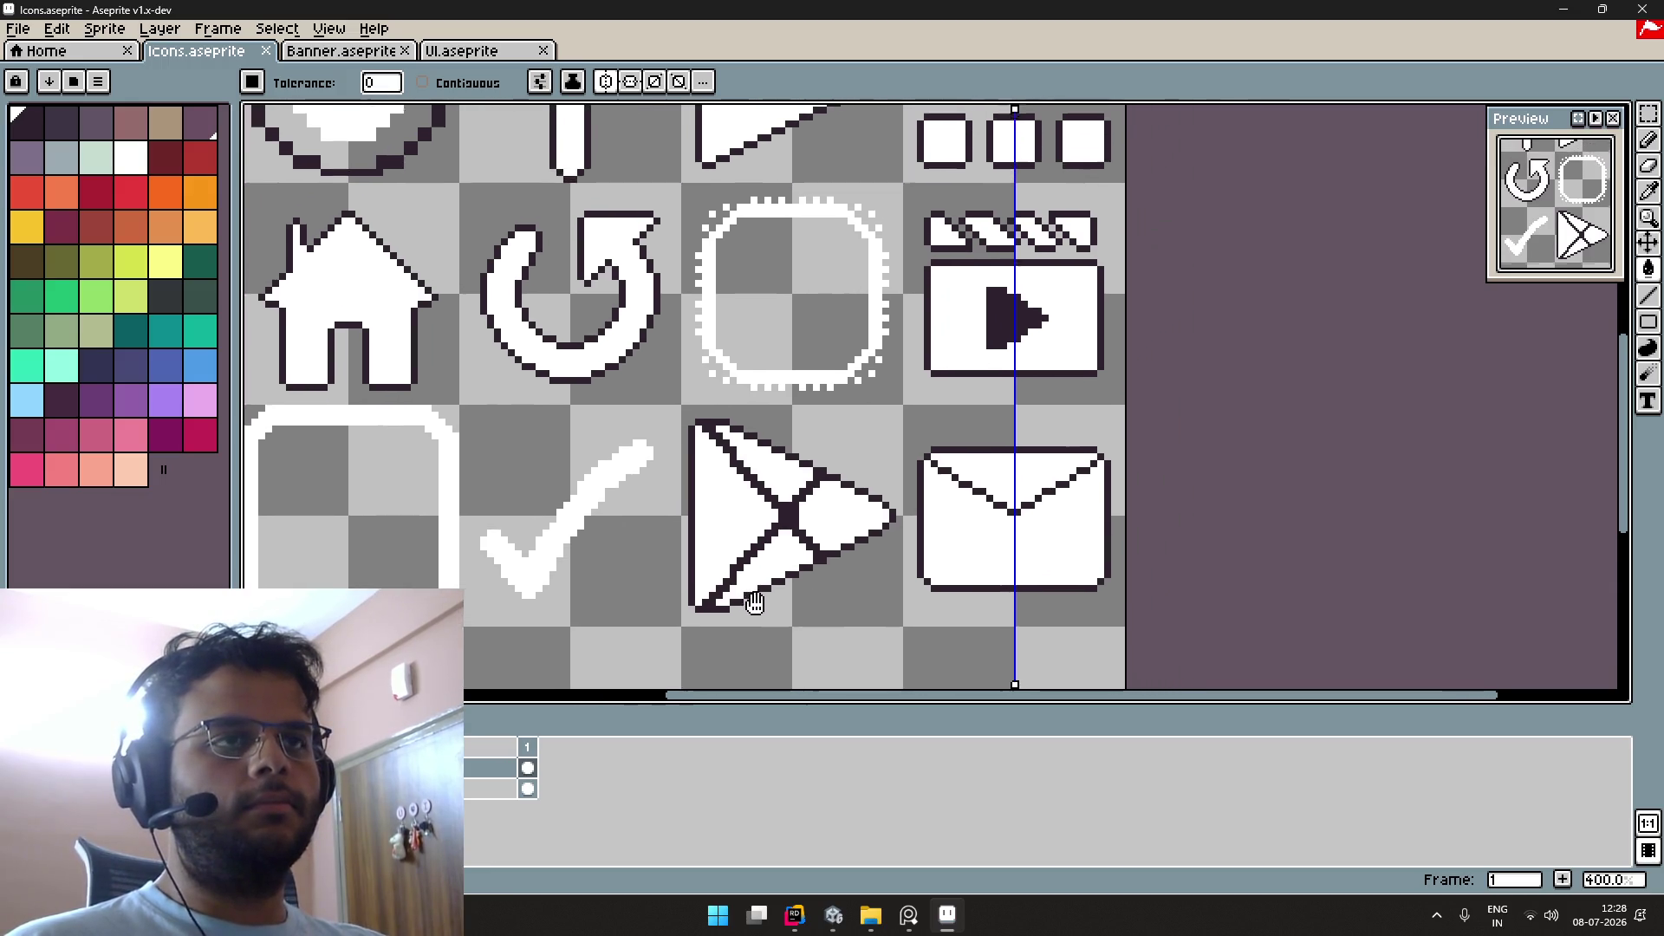
scroll(501, 489, "up", 2)
scroll(501, 489, "up", 1)
key("alt")
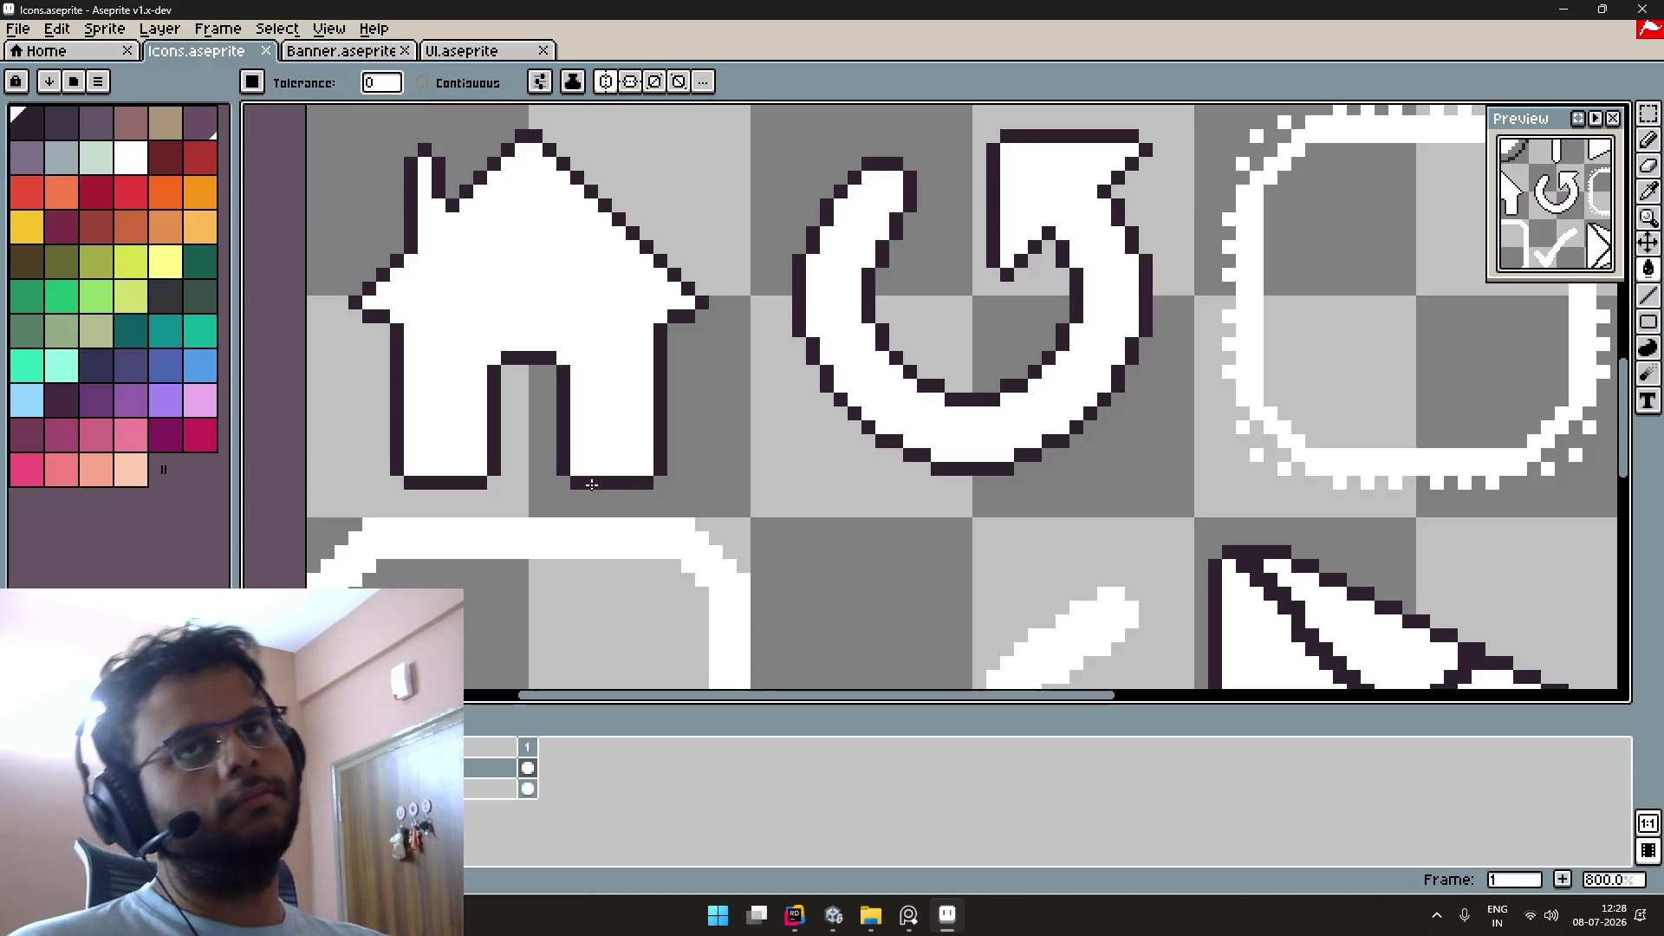
left_click(87, 128)
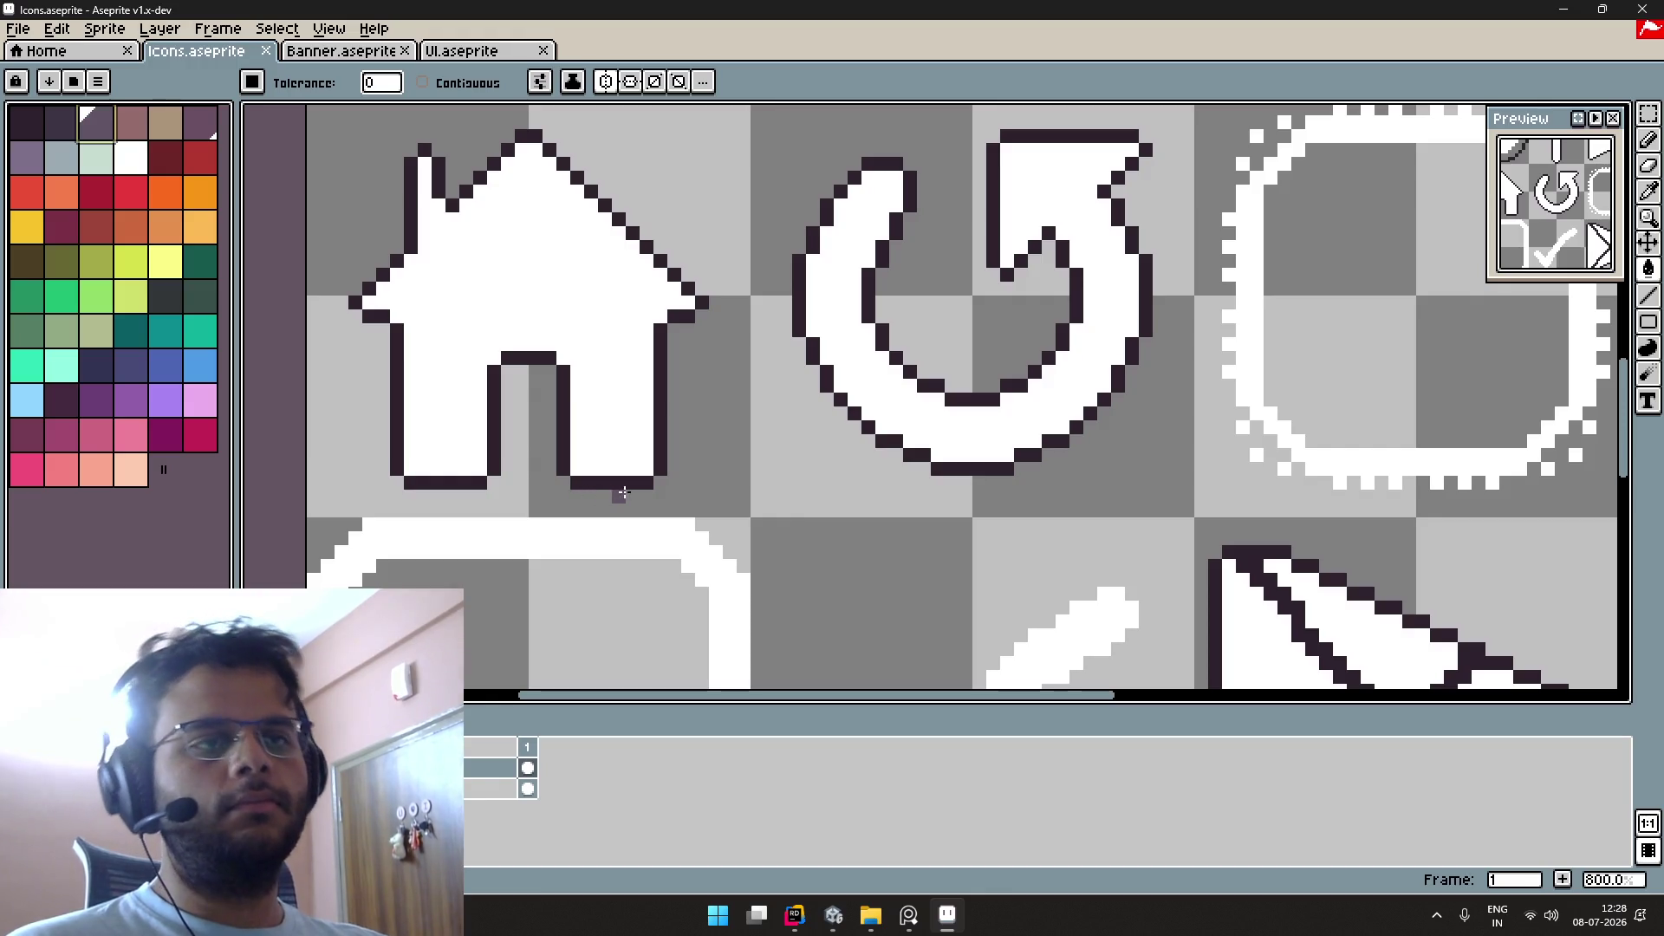
scroll(604, 302, "up", 3)
Step: Give the house icon a bottom-only shadow outline, disabling top, left and right sides
key("m")
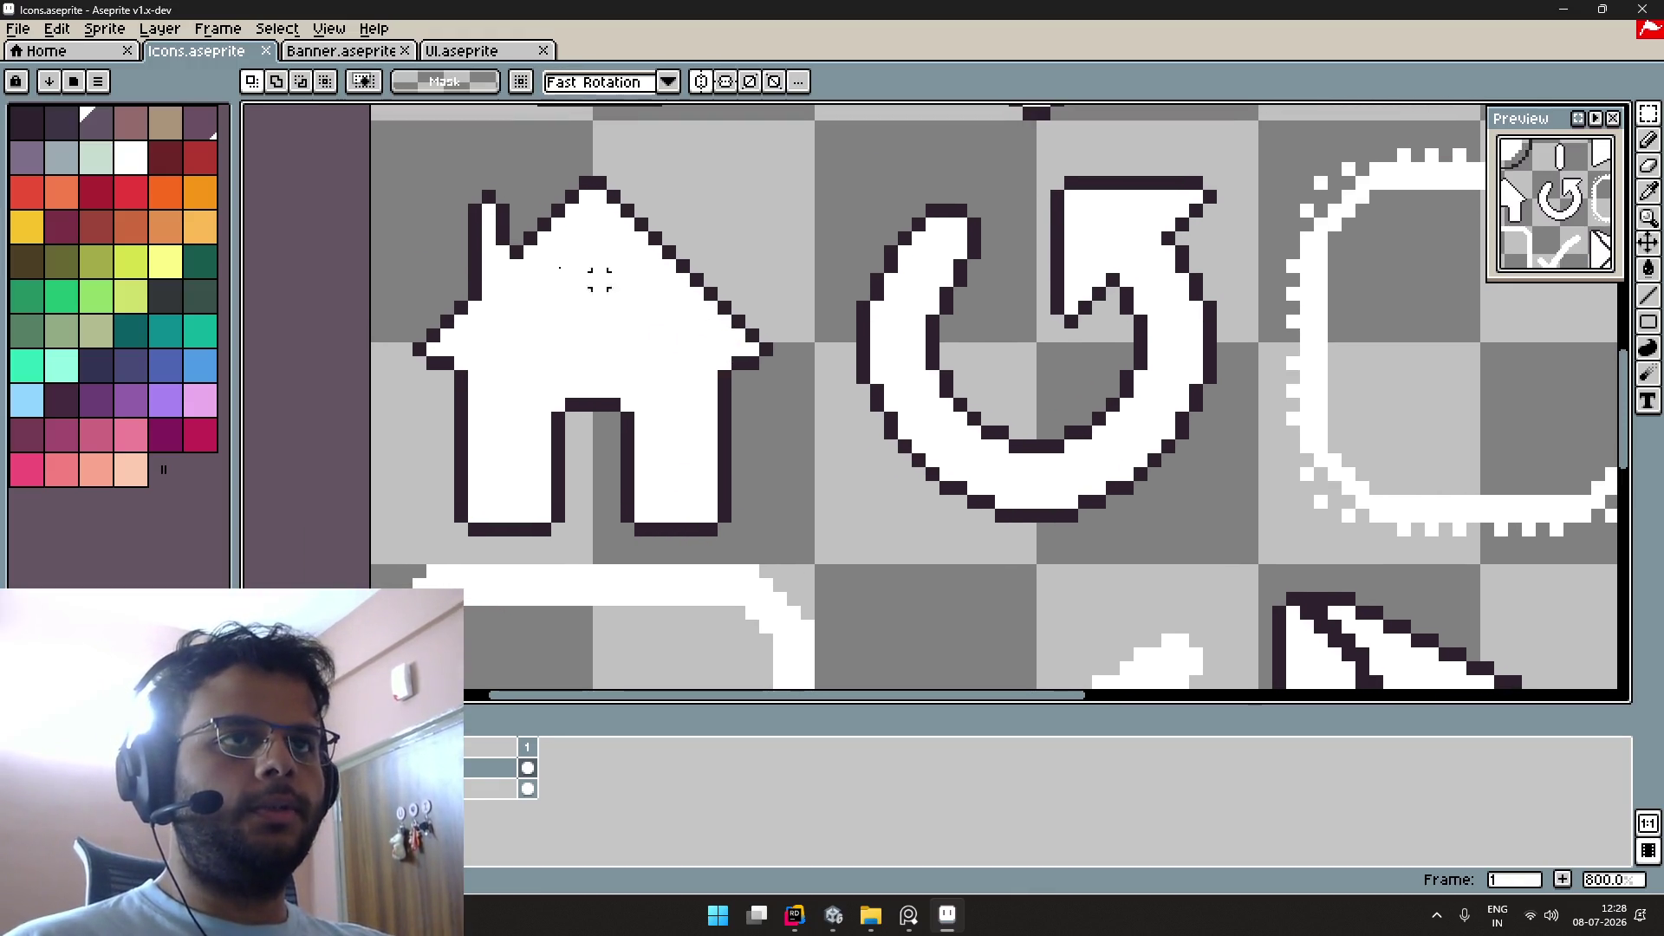
left_click_drag(378, 141, 808, 555)
key("shift+o")
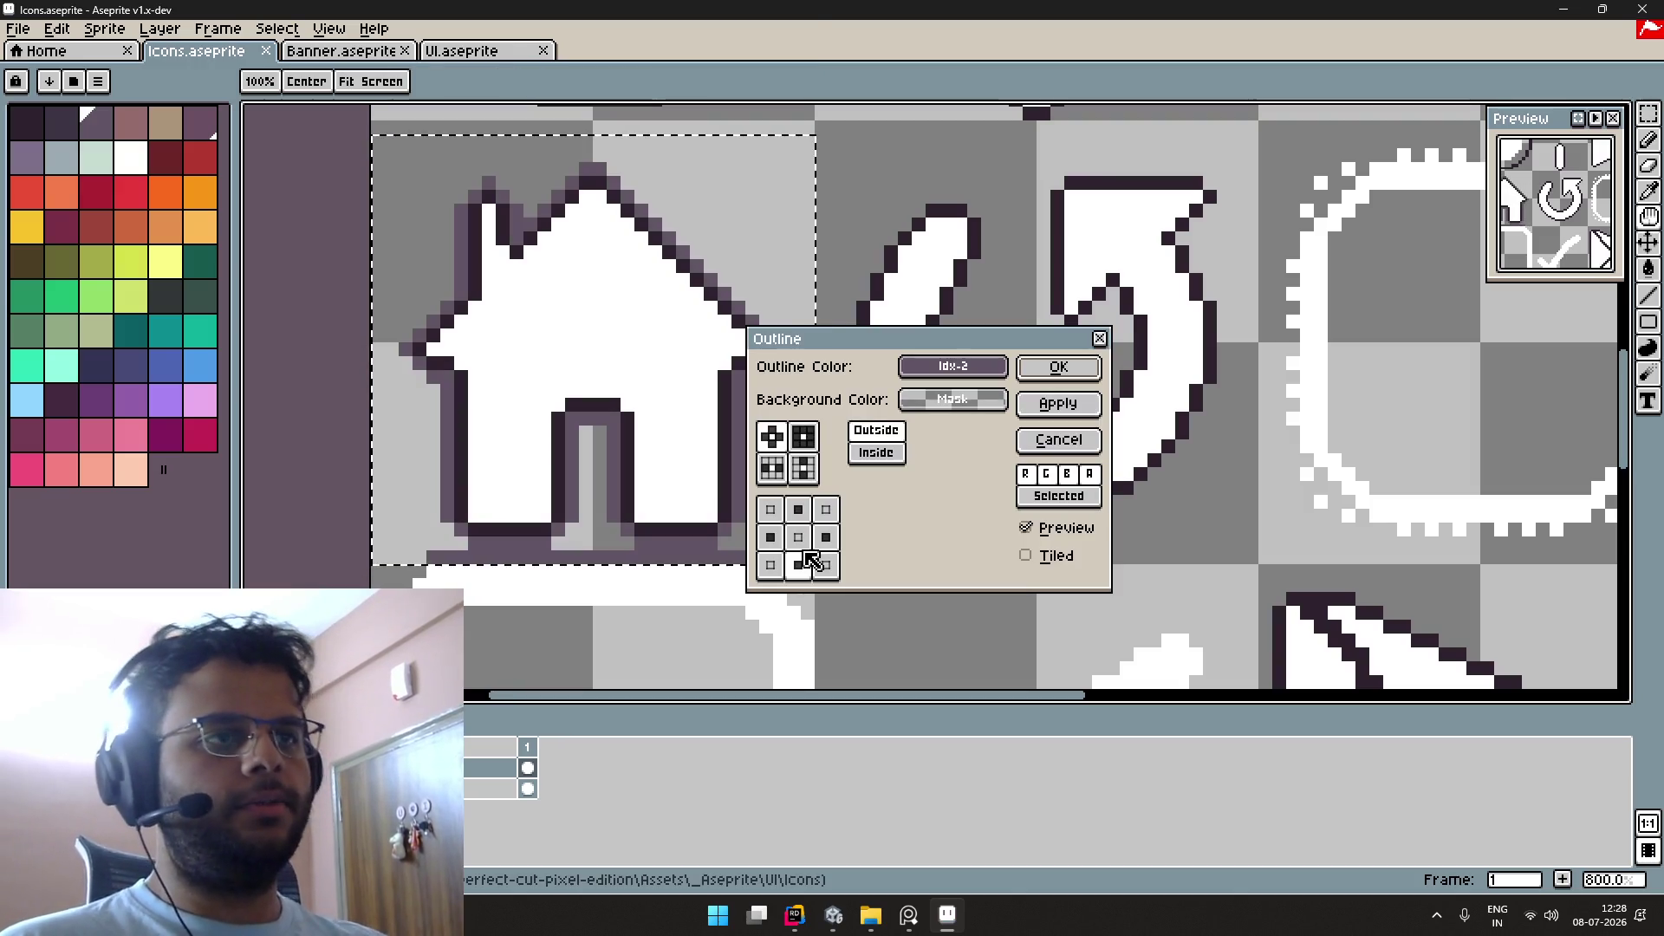
left_click(799, 510)
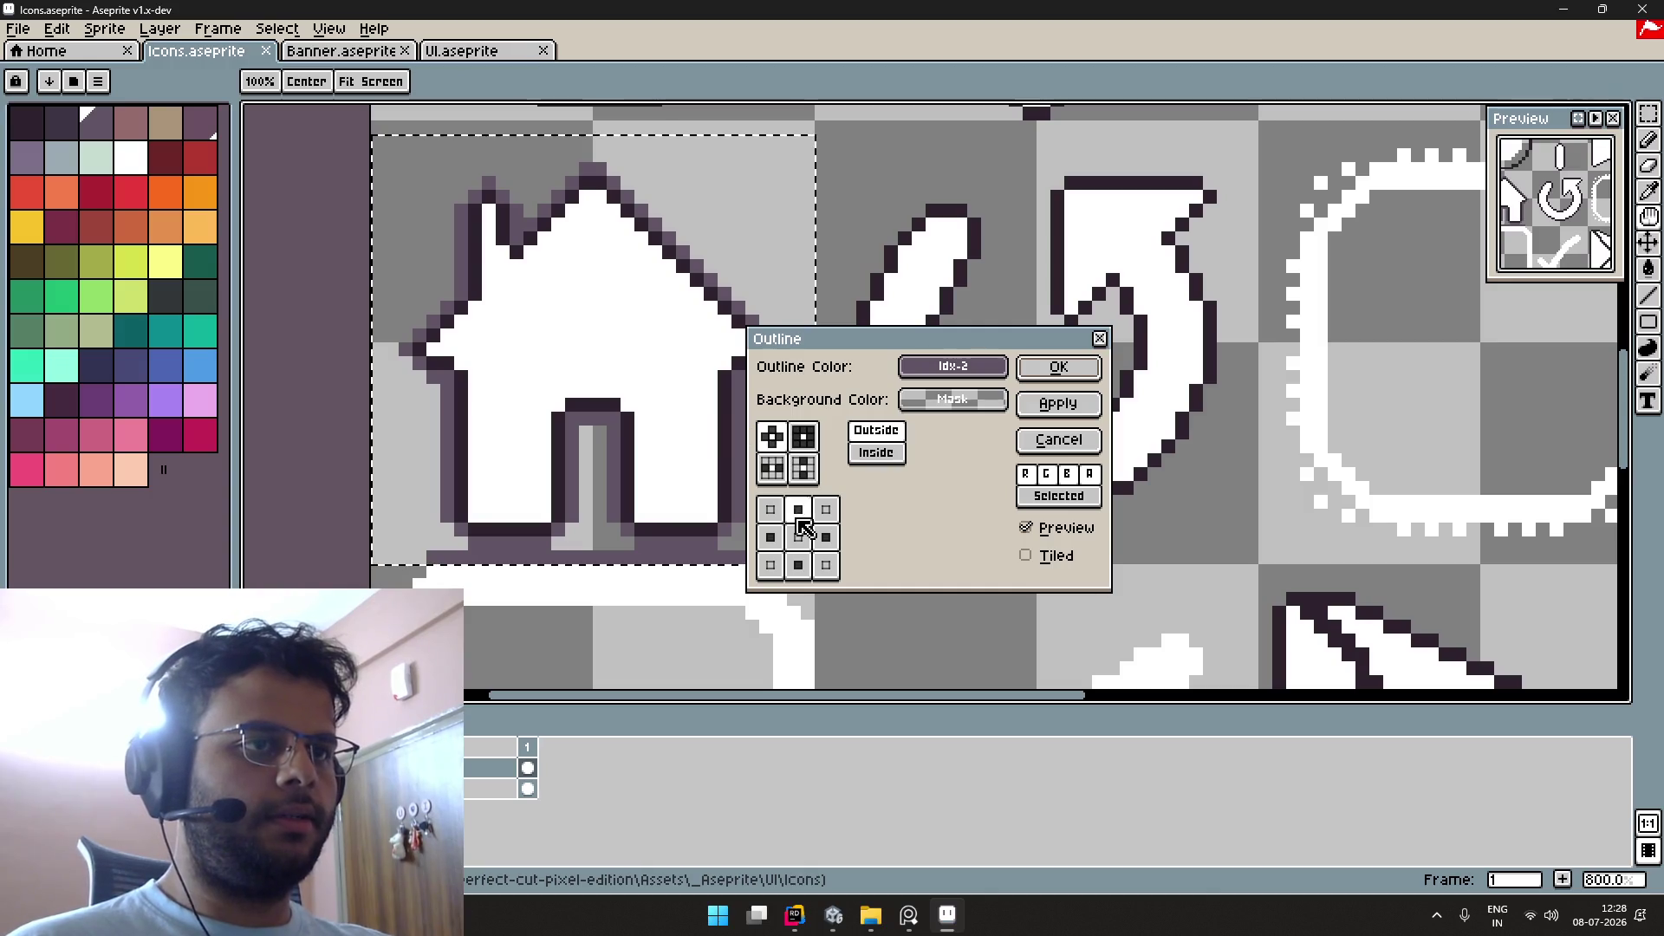
left_click(771, 538)
left_click(838, 539)
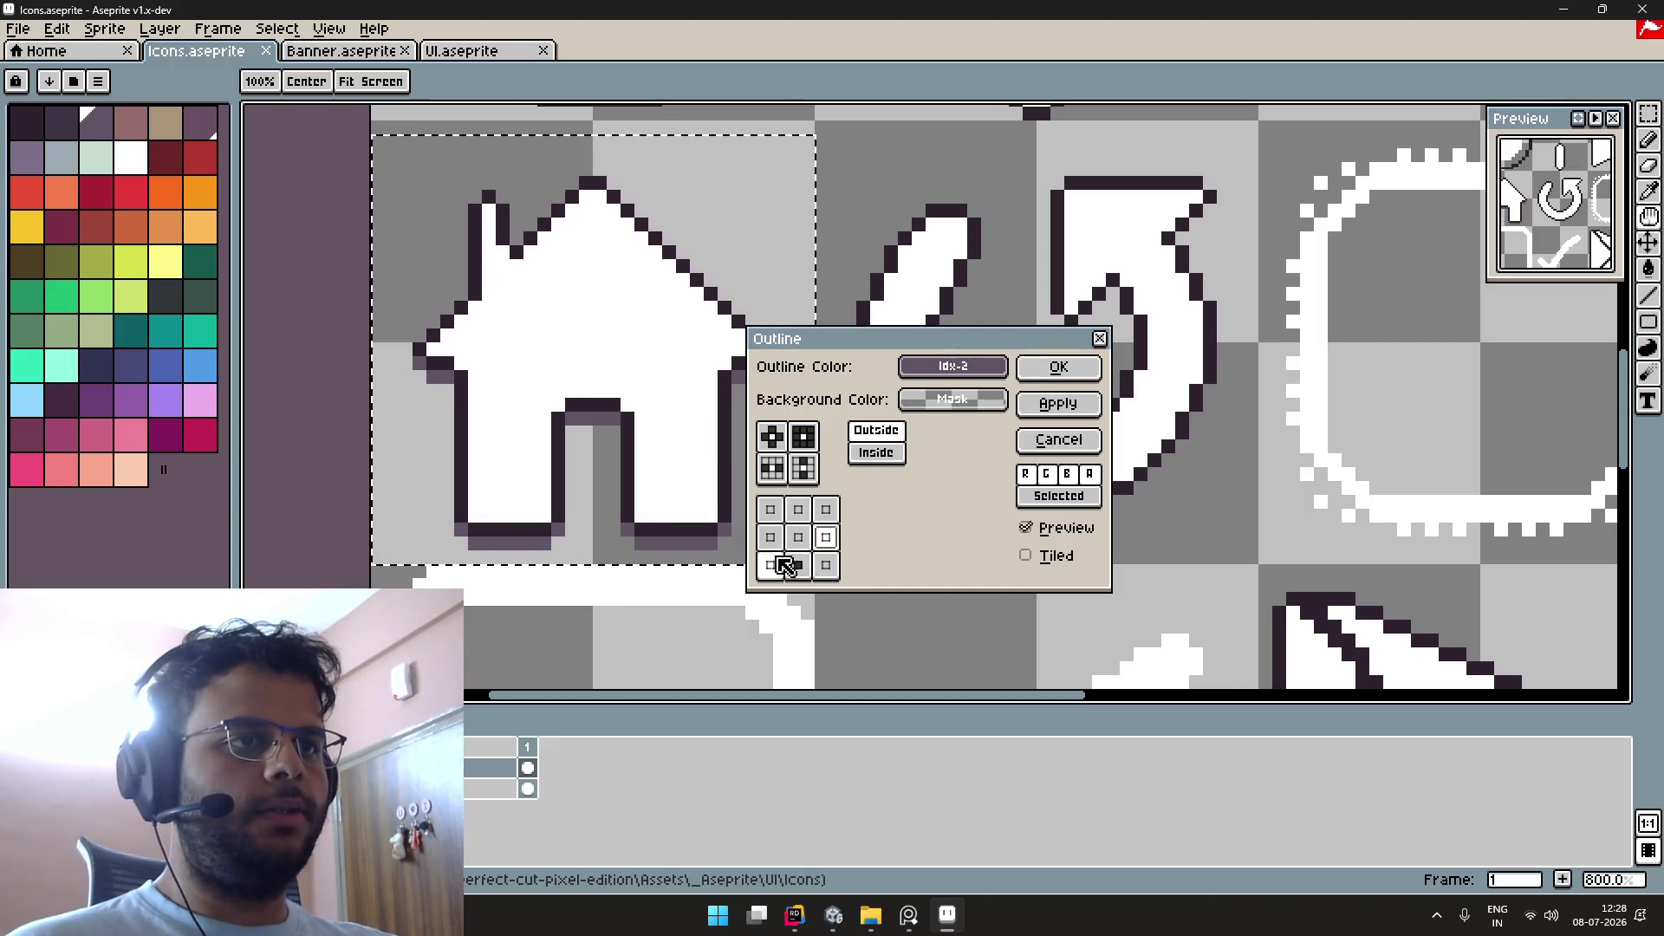
left_click(1059, 366)
Step: Give the circular arrow icon the same bottom-only shadow outline
left_click_drag(1030, 382, 788, 409)
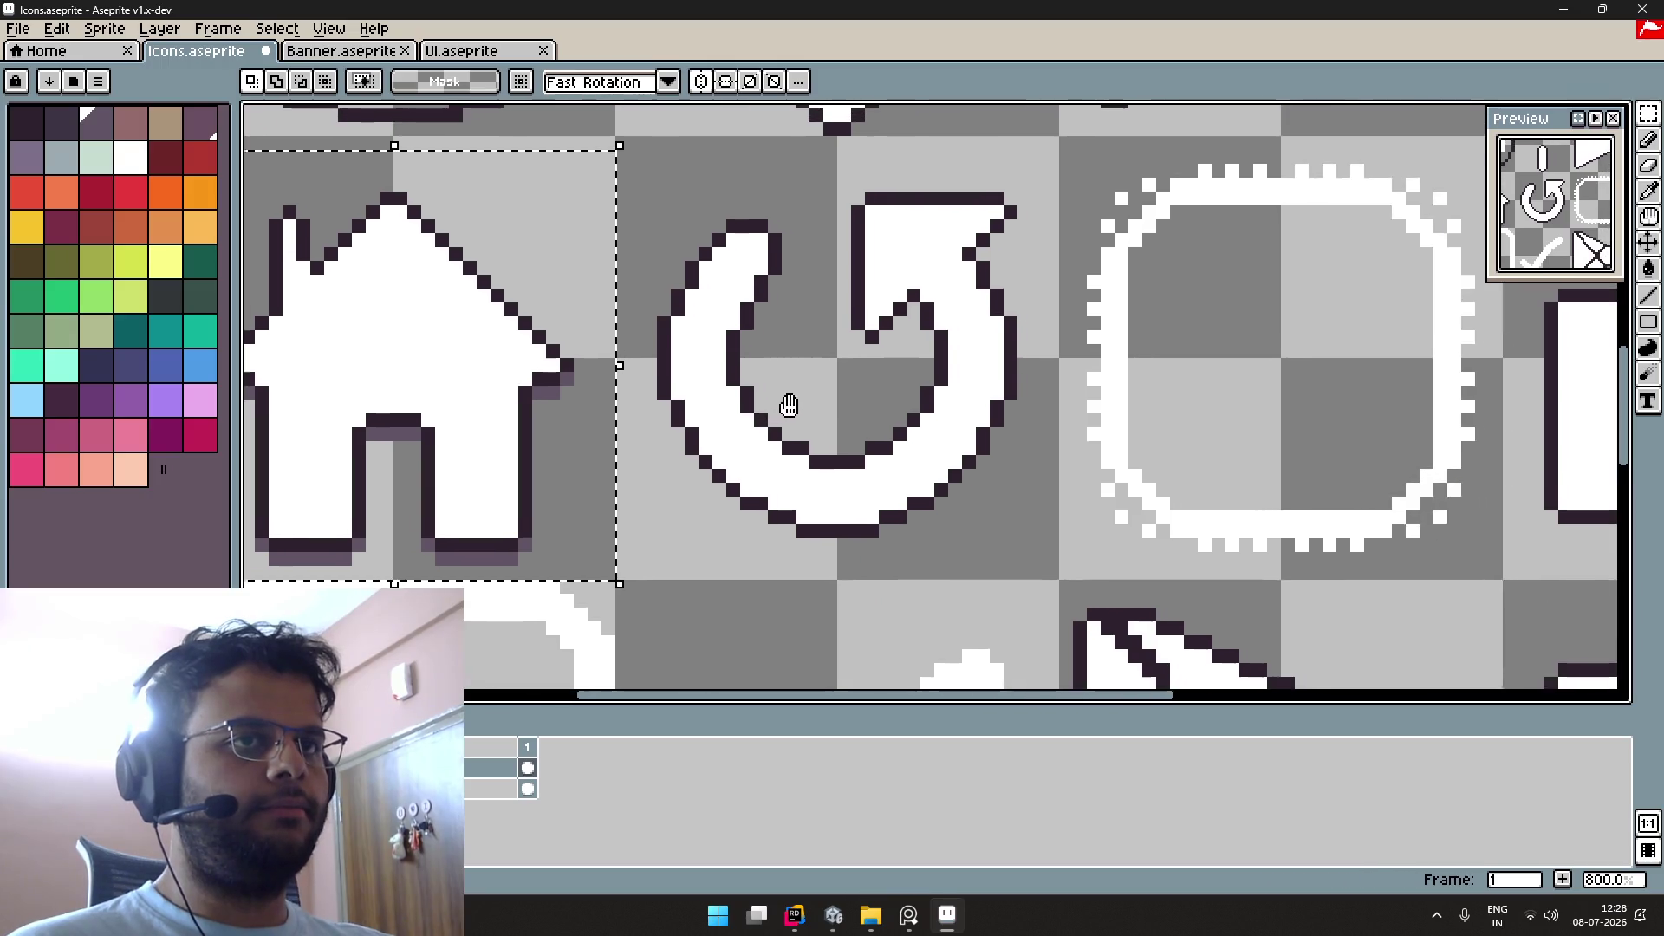
key("ctrl+d")
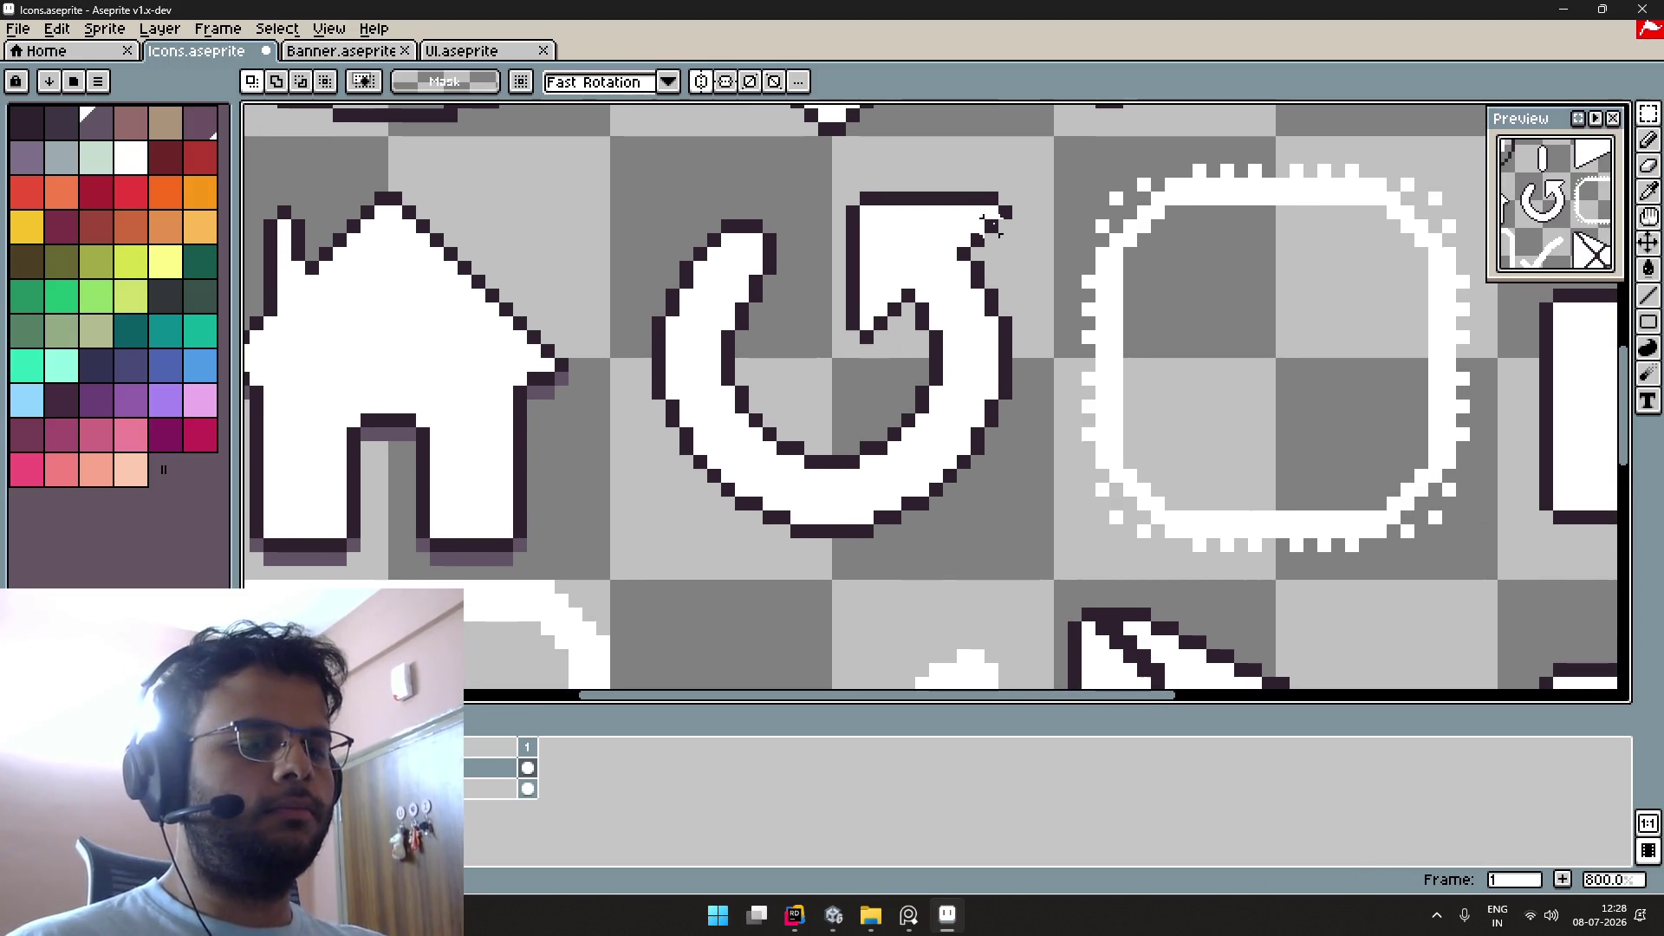
mouse_move(1045, 132)
left_mouse_down()
mouse_move(862, 351)
mouse_move(619, 571)
left_mouse_up()
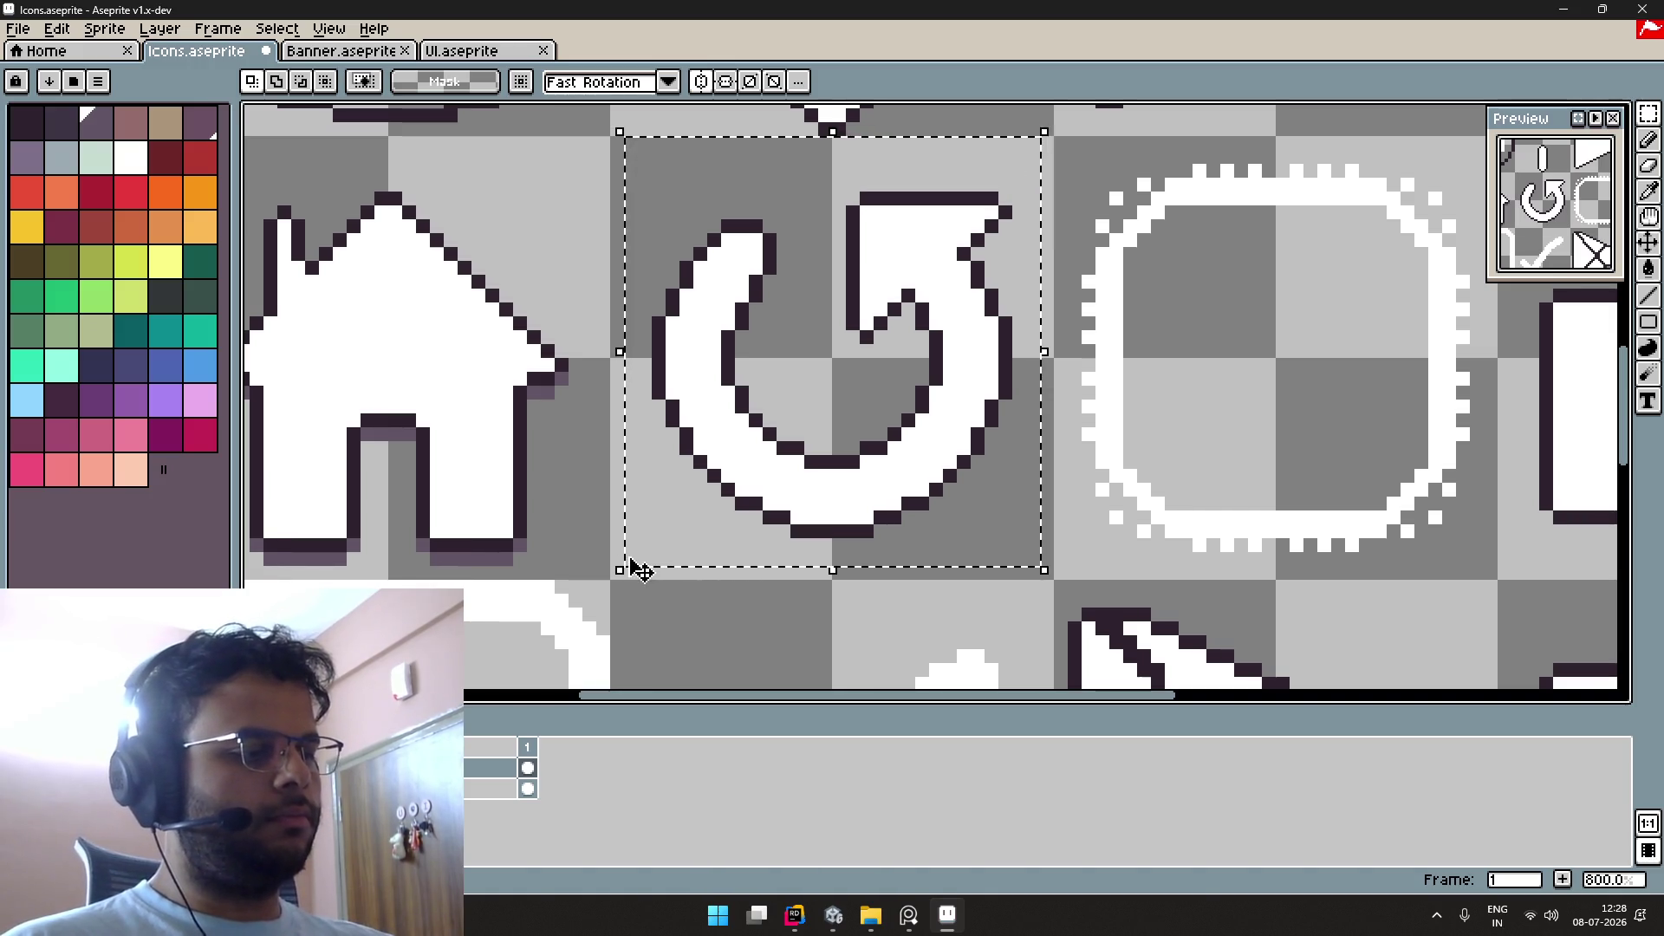
key("shift+o")
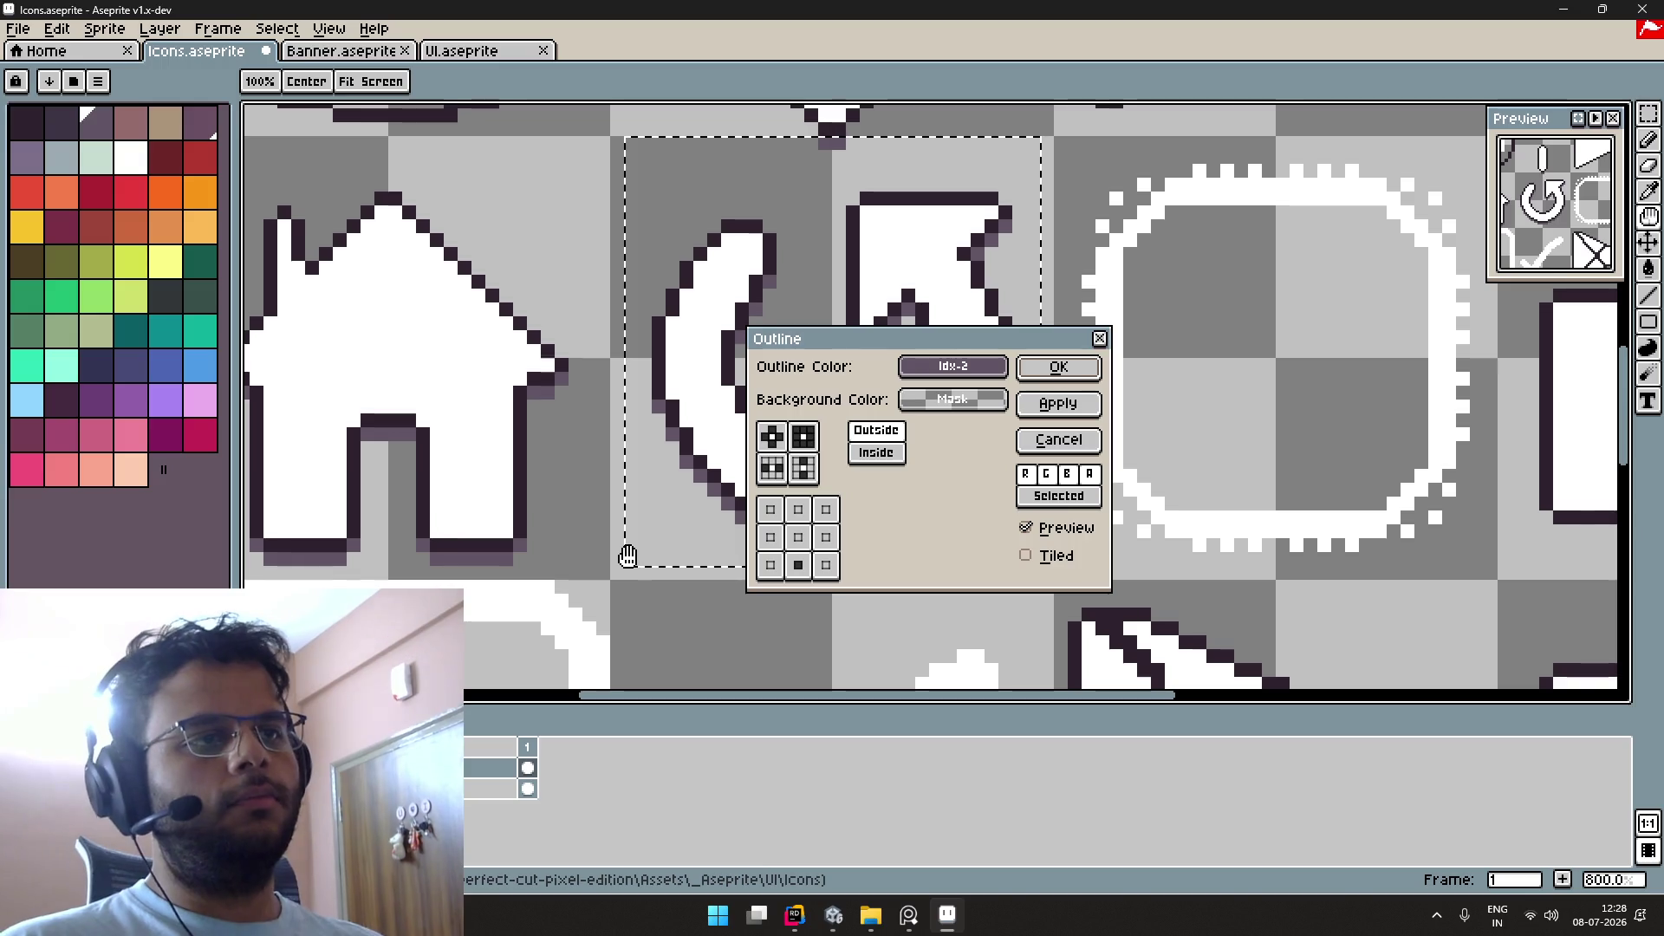
left_click(788, 473)
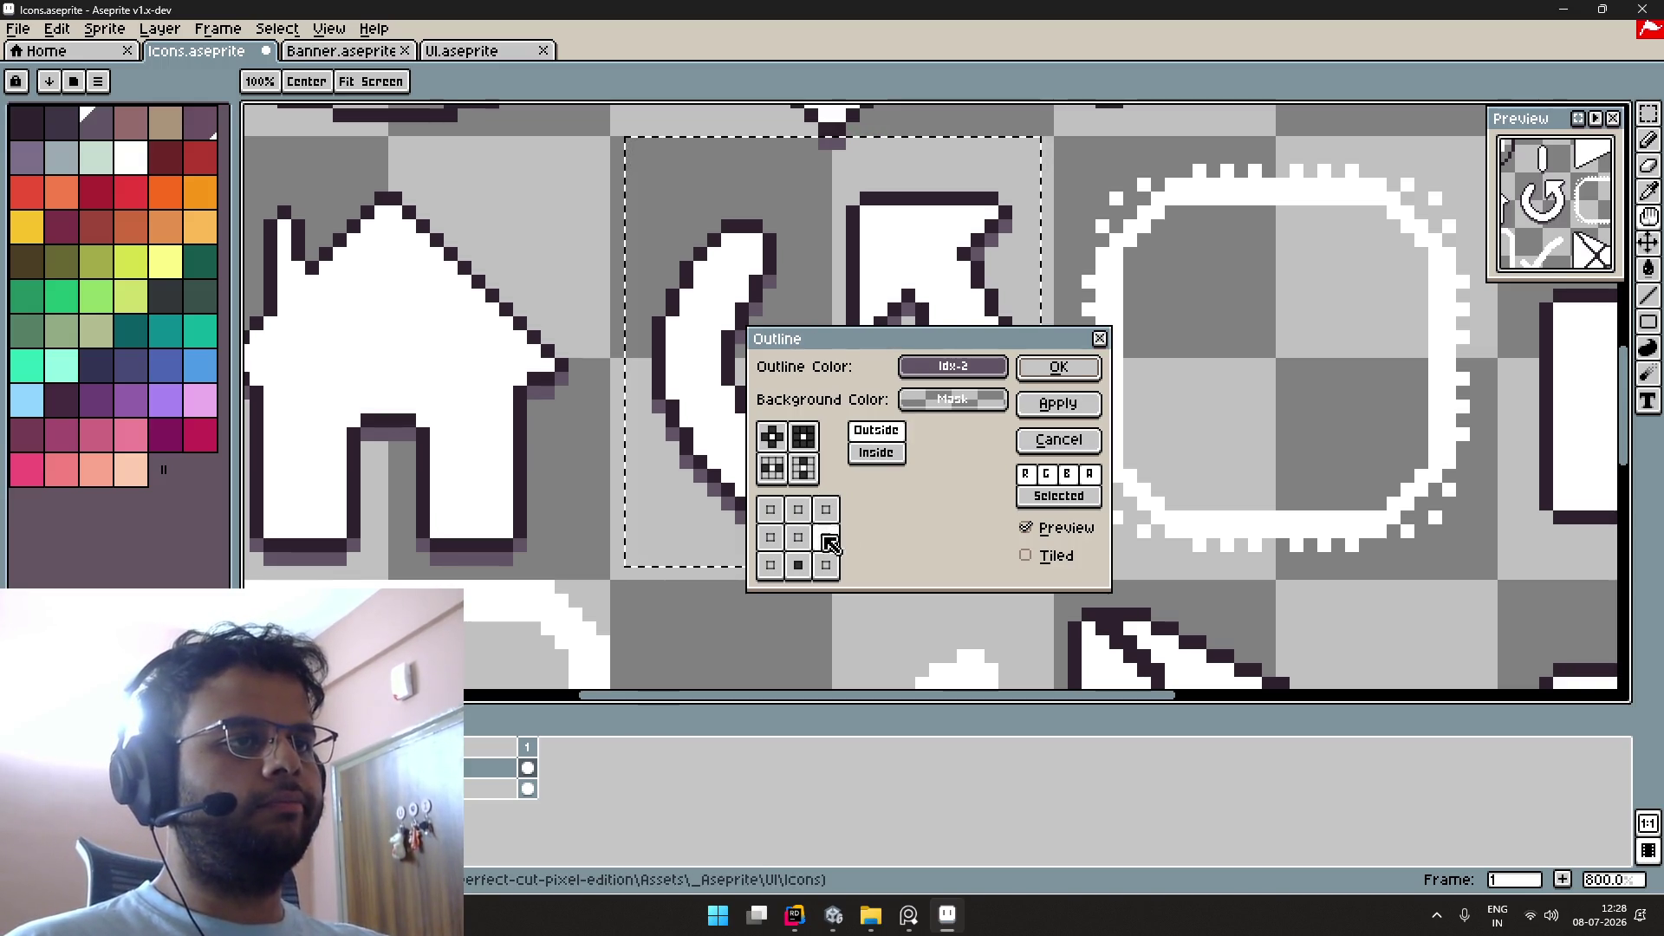
left_click(1060, 367)
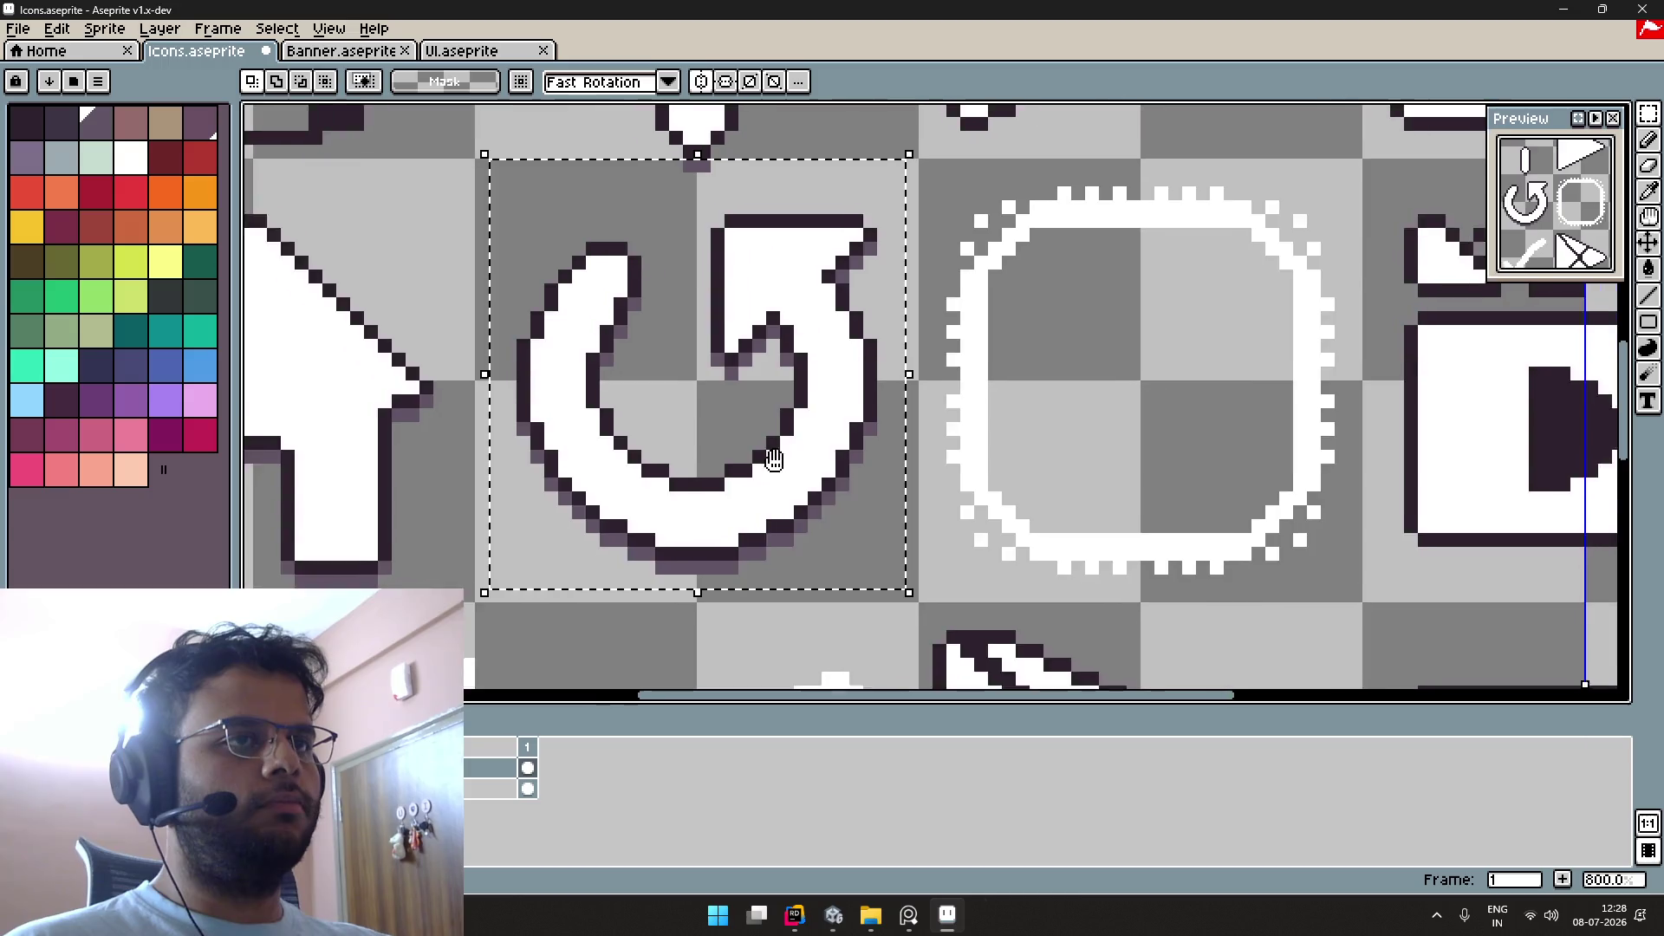
Step: Apply the shadow outline to the play-triangle icon in the top row
scroll(938, 457, "down", 3)
scroll(639, 501, "down", 2)
scroll(639, 501, "up", 2)
left_click_drag(639, 501, 663, 483)
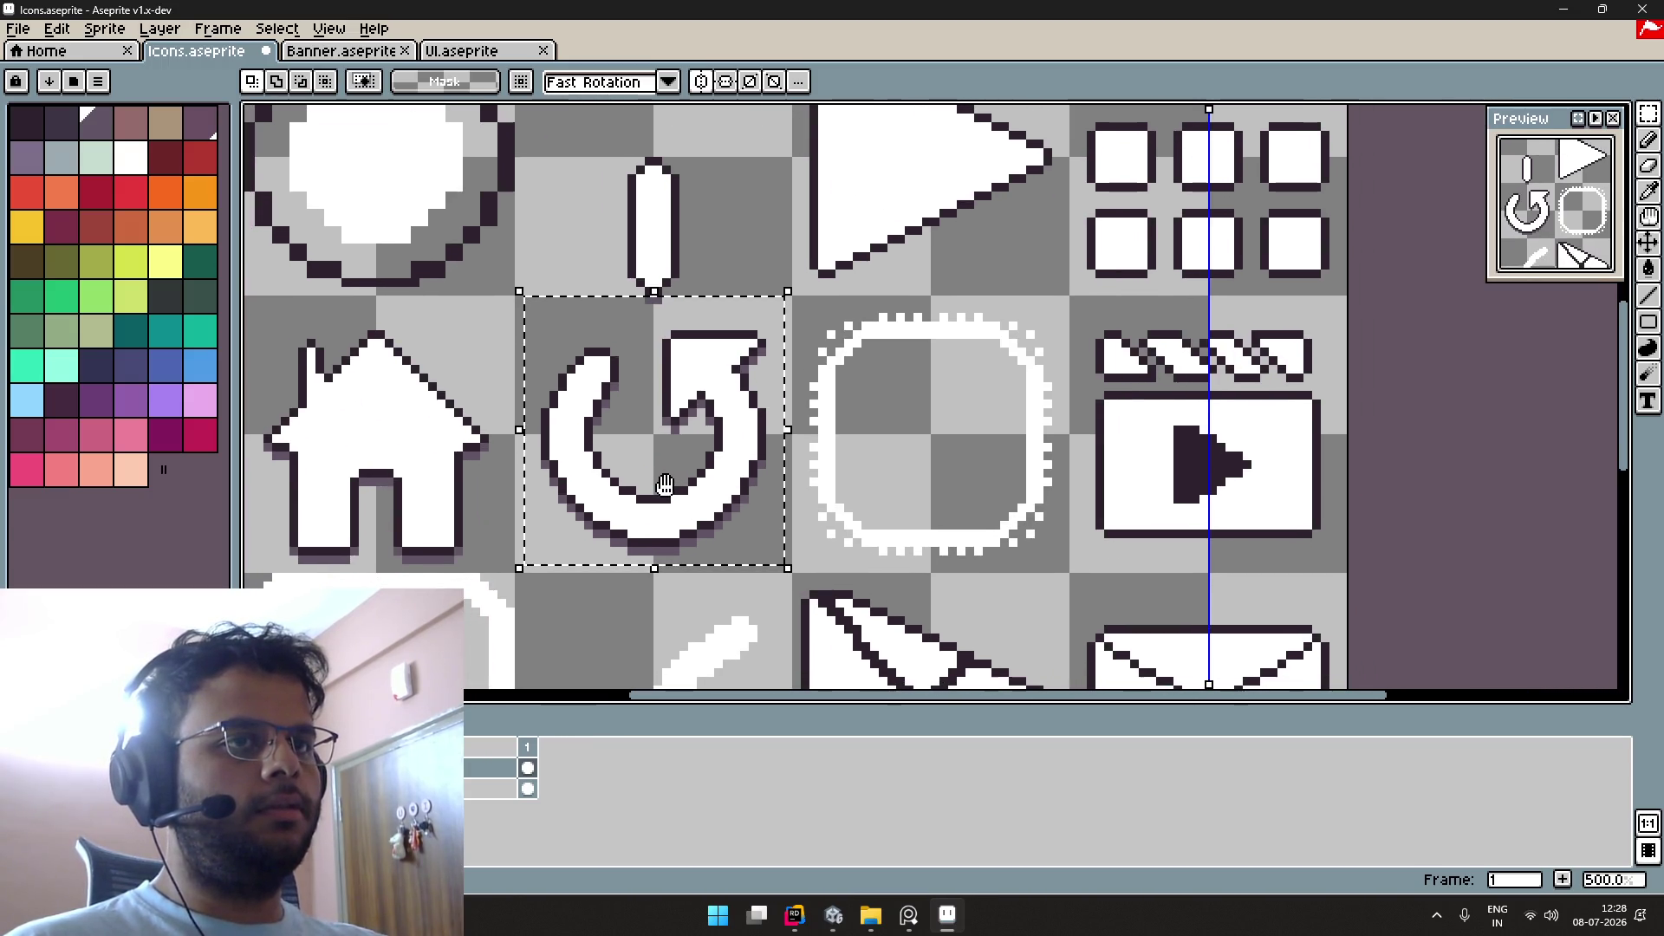
scroll(665, 484, "down", 2)
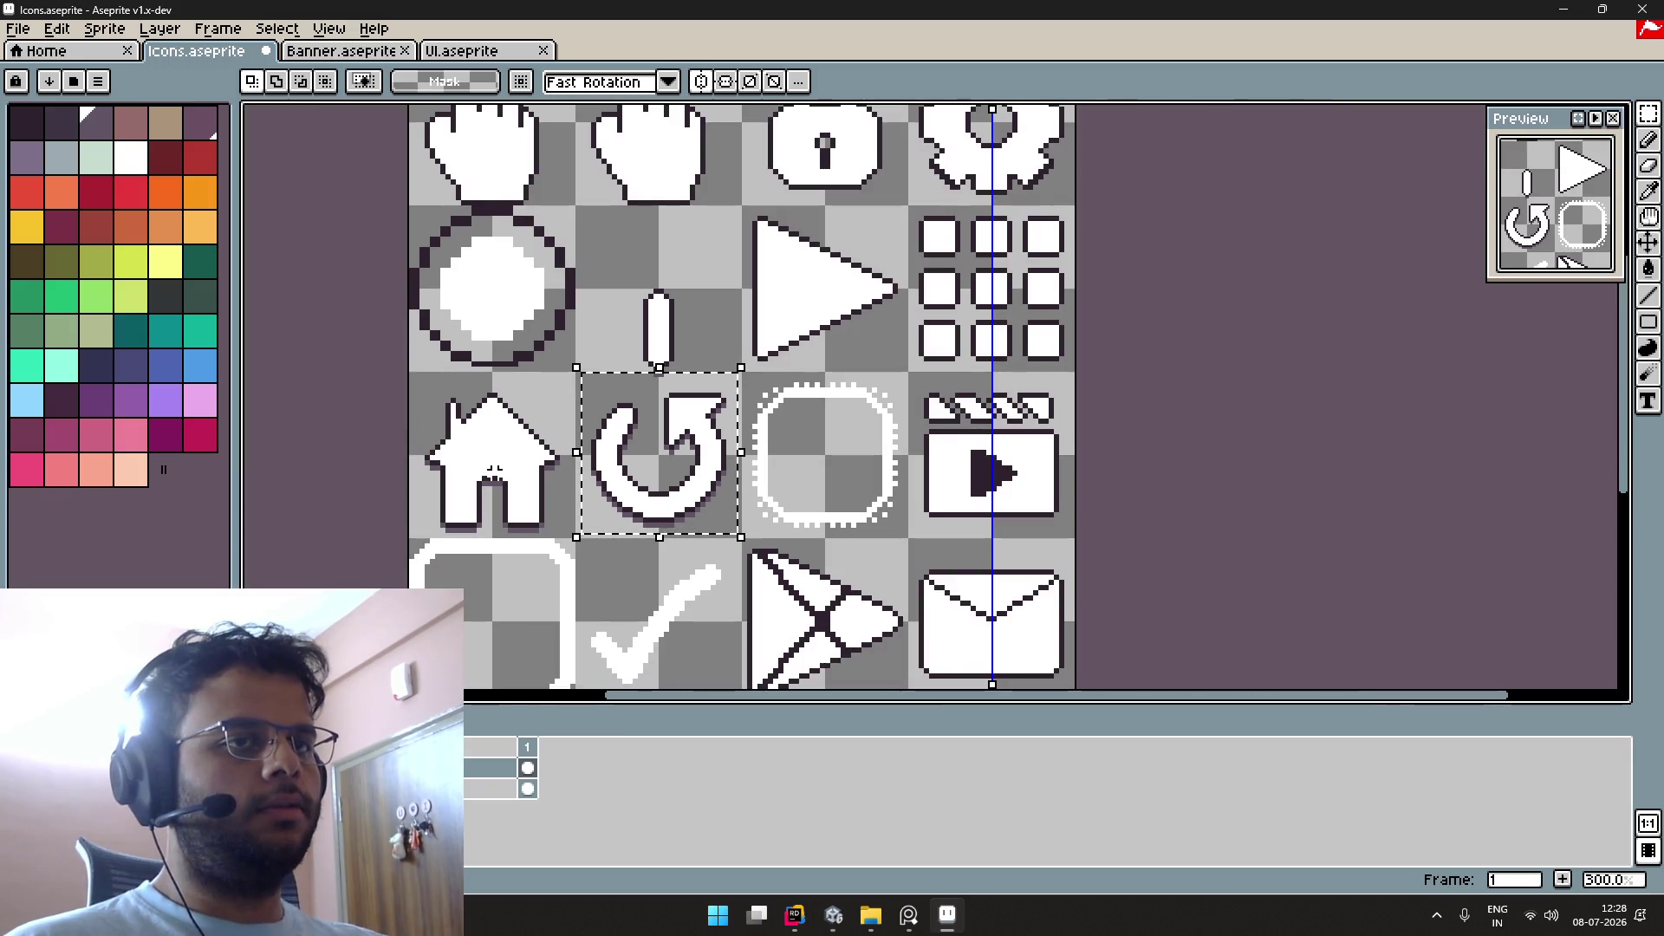
left_click_drag(800, 292, 744, 378)
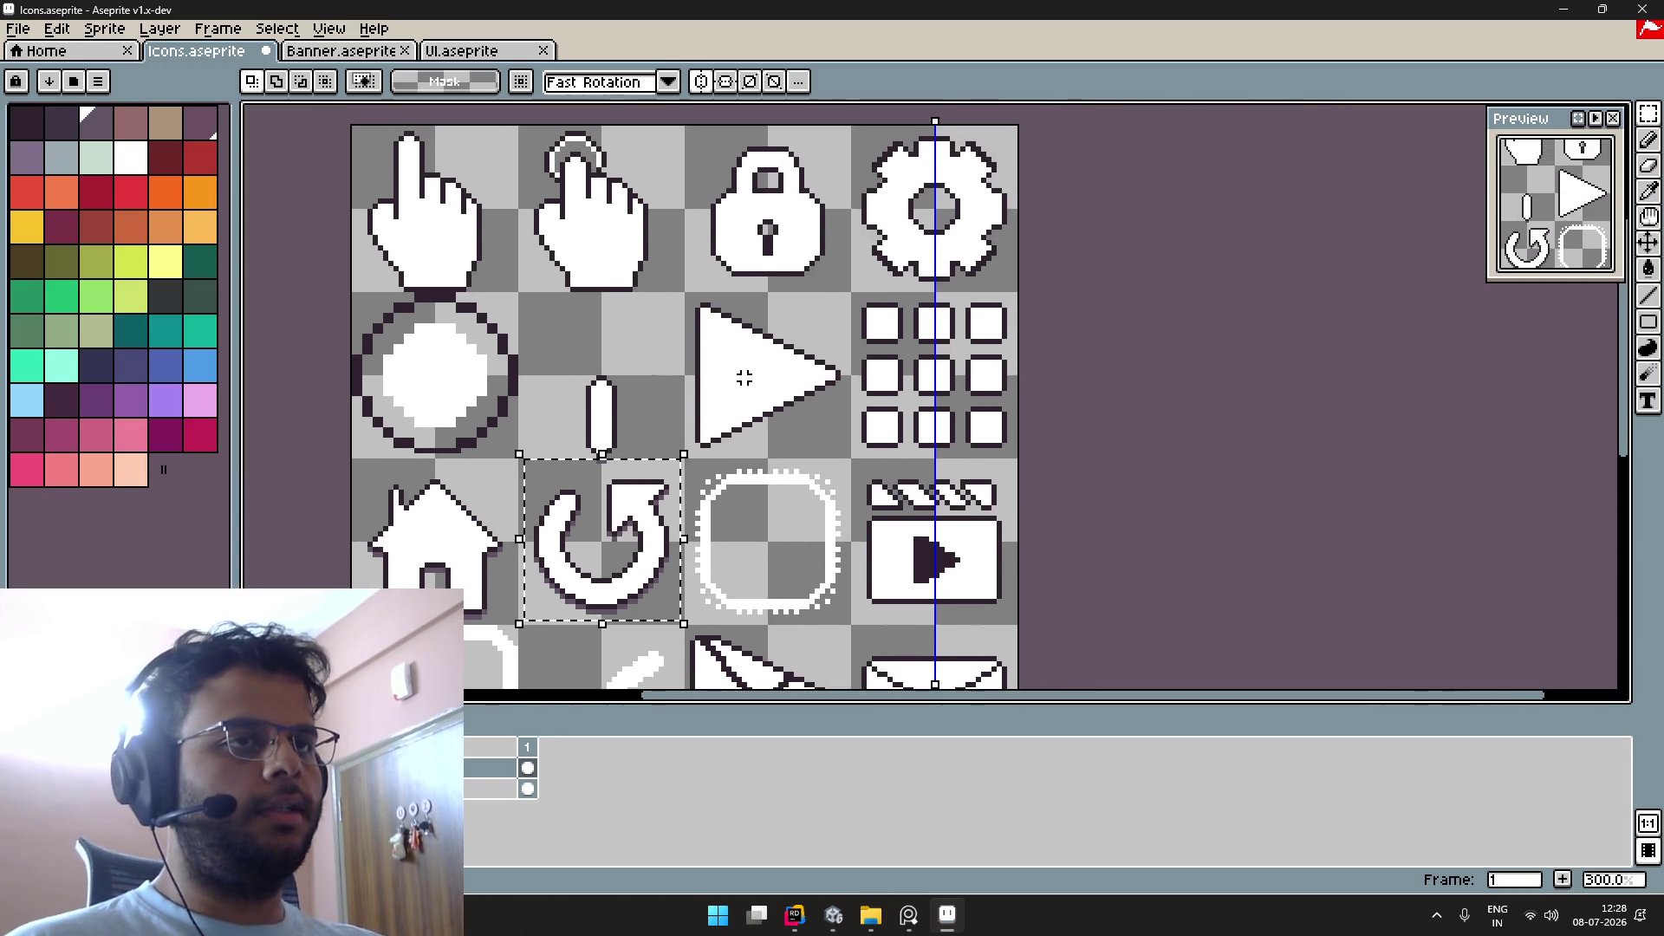
left_click_drag(686, 294, 842, 449)
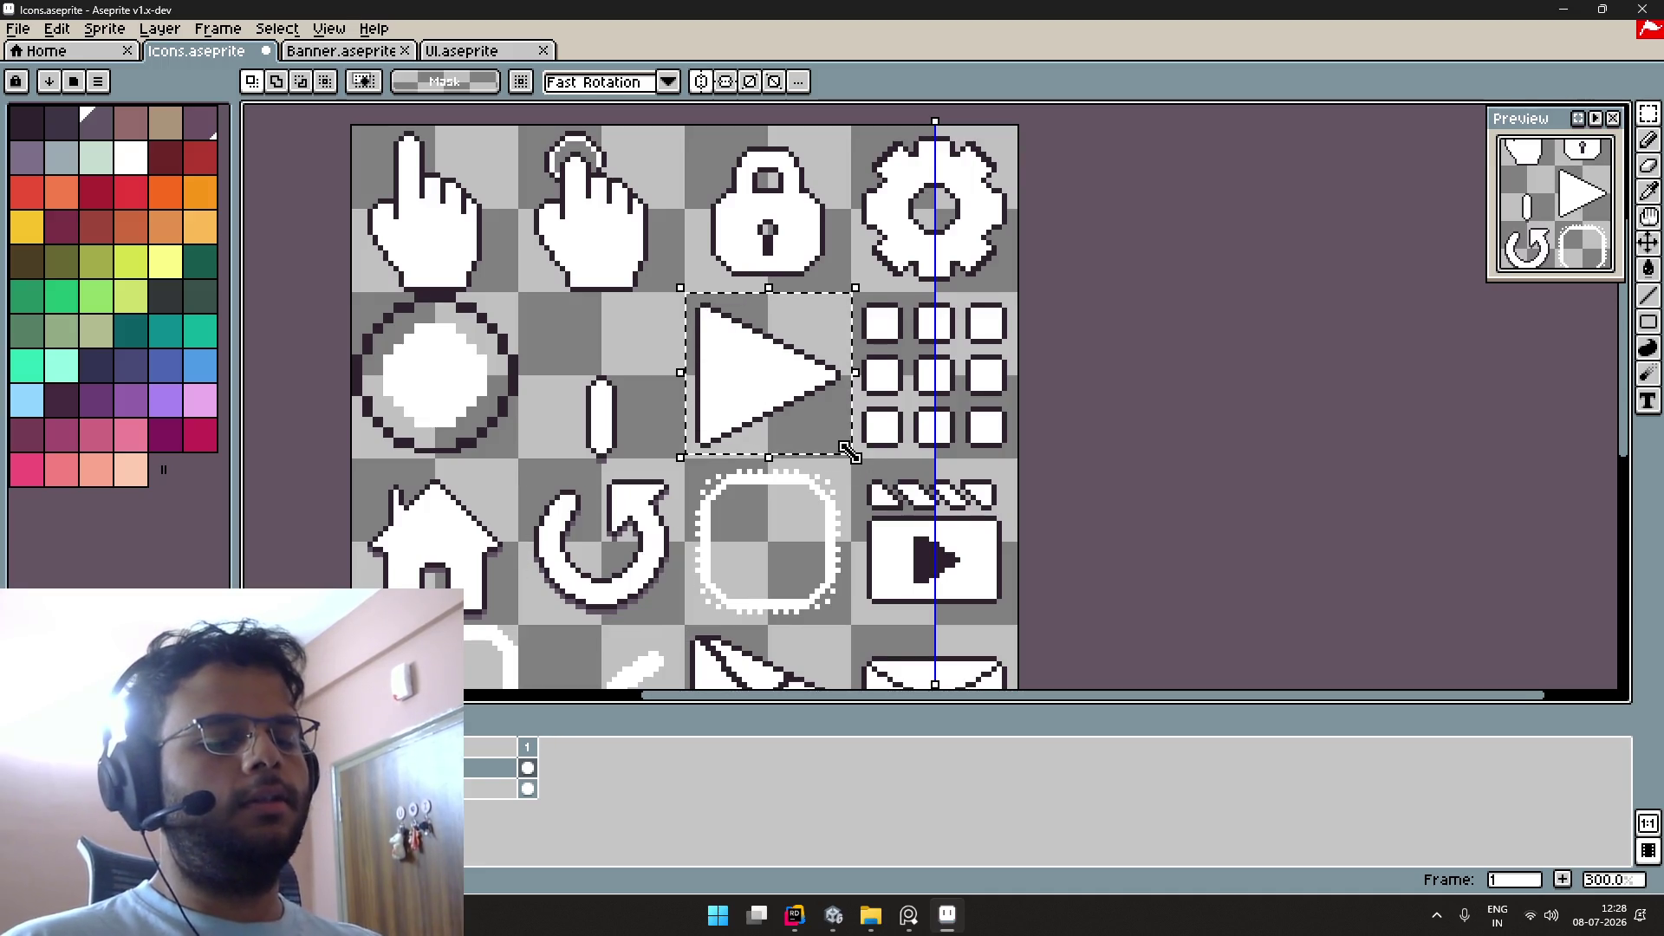
key("shift+o")
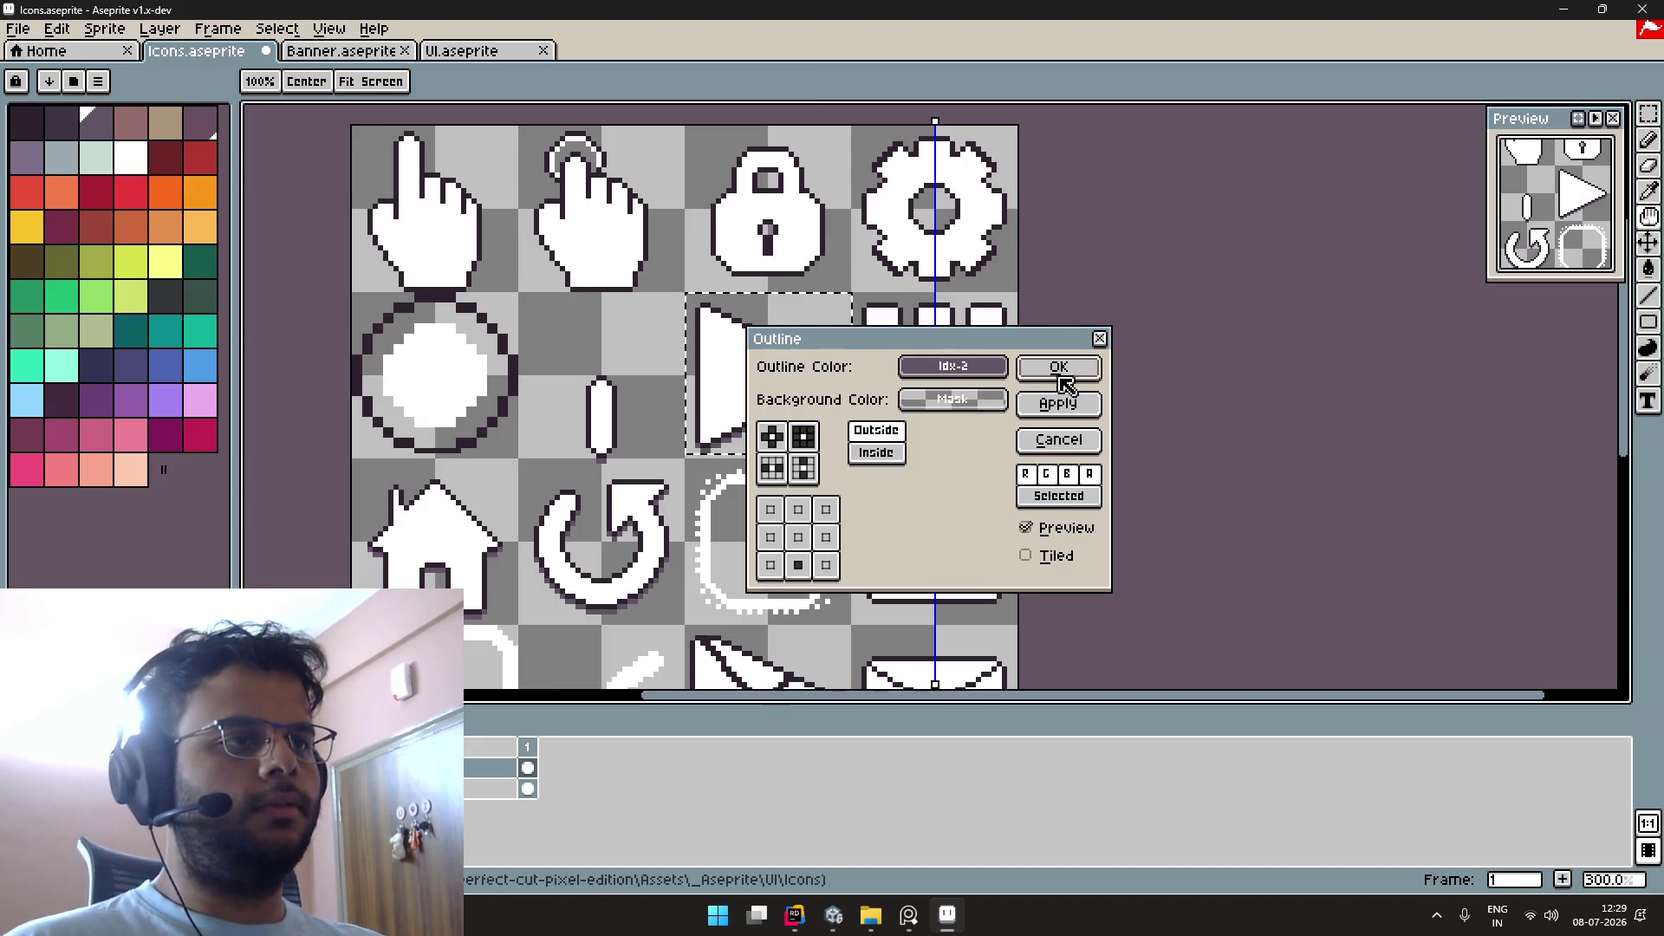
left_click(1058, 368)
Step: Pan the icon sheet to bring the lock and gear icons into view
left_click_drag(735, 435, 860, 420)
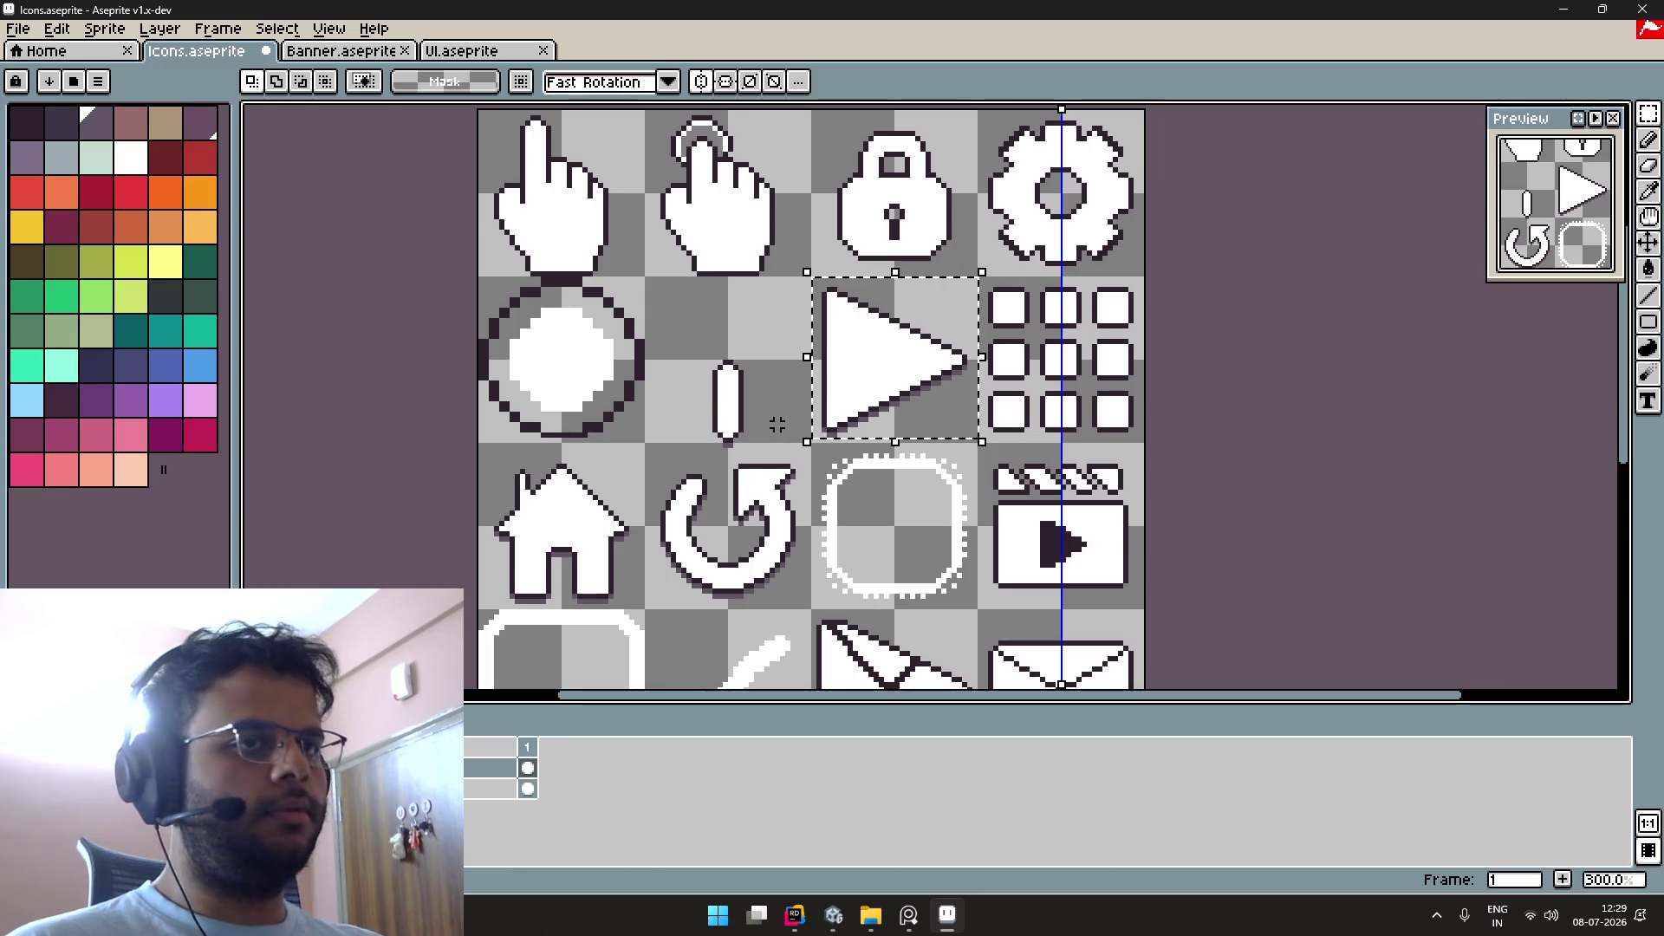
left_click_drag(675, 423, 613, 465)
scroll(953, 449, "up", 2)
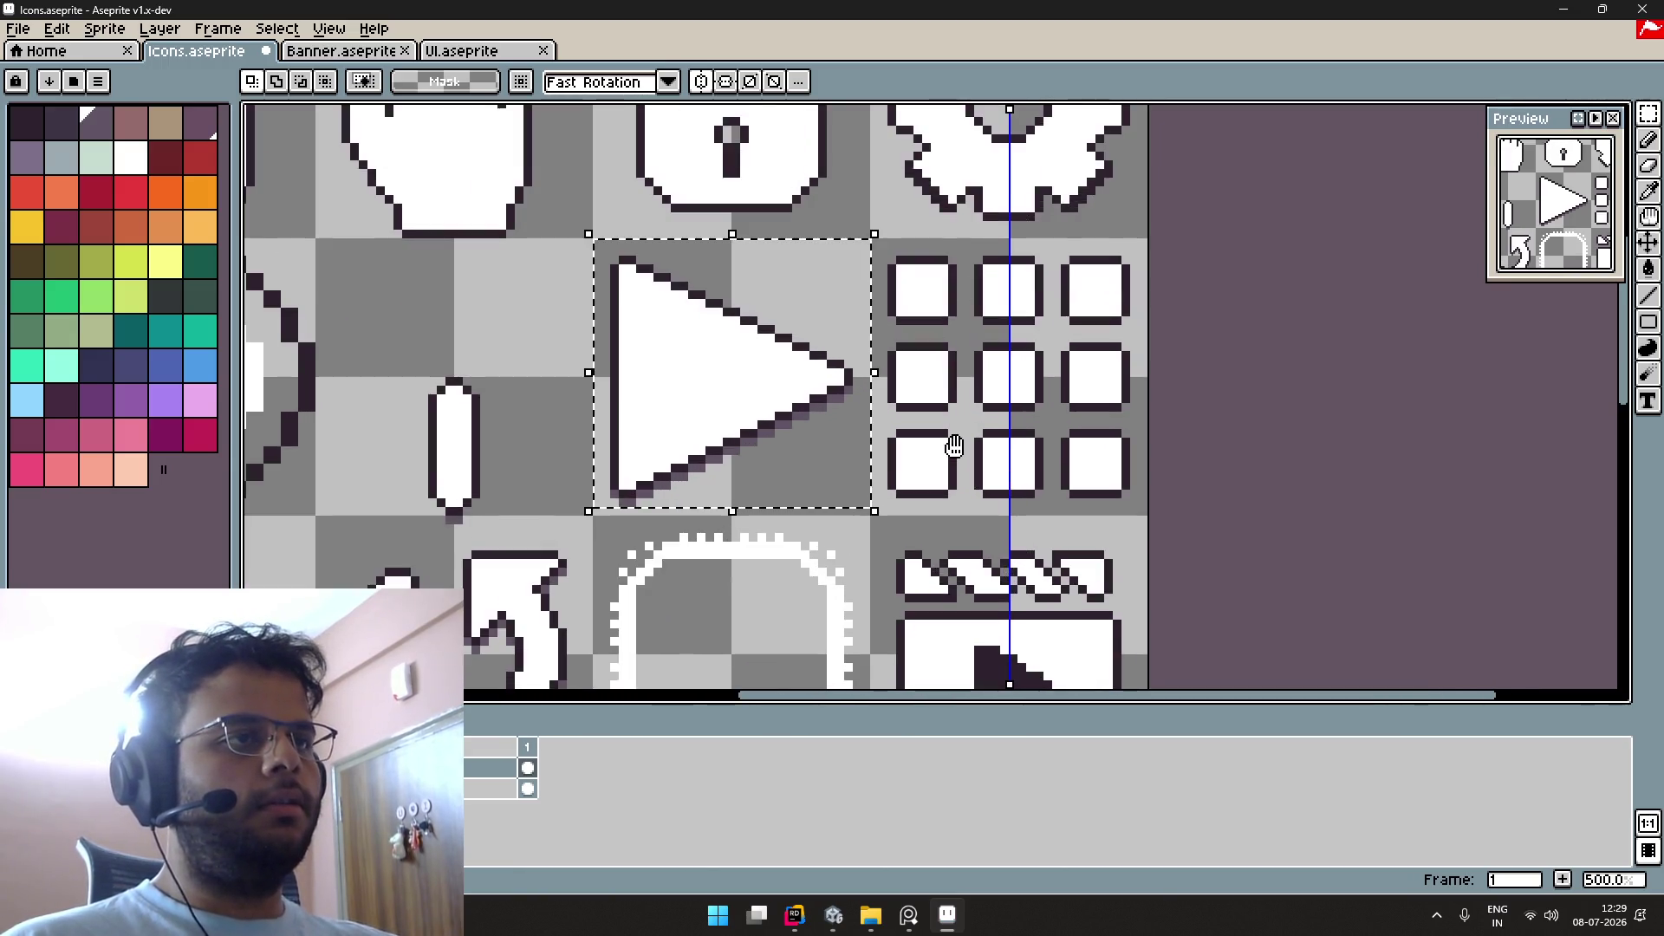
left_click_drag(902, 521, 863, 540)
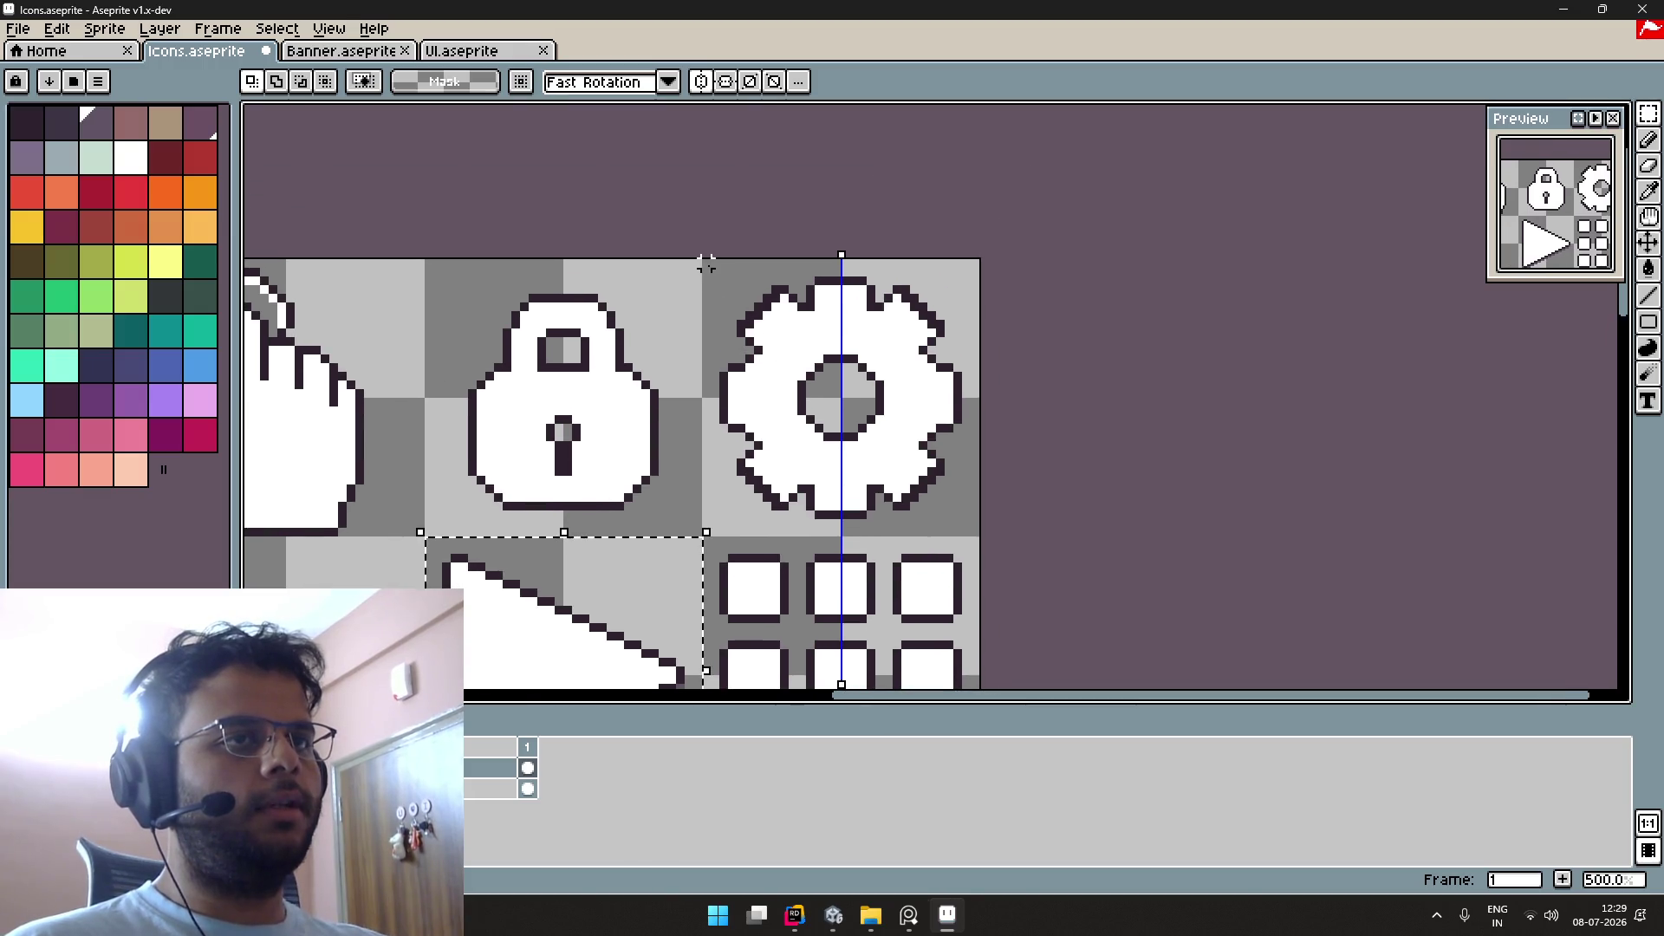
Step: Turn off vertical symmetry and give the gear icon the shadow outline
left_click_drag(767, 323, 980, 527)
left_click(701, 81)
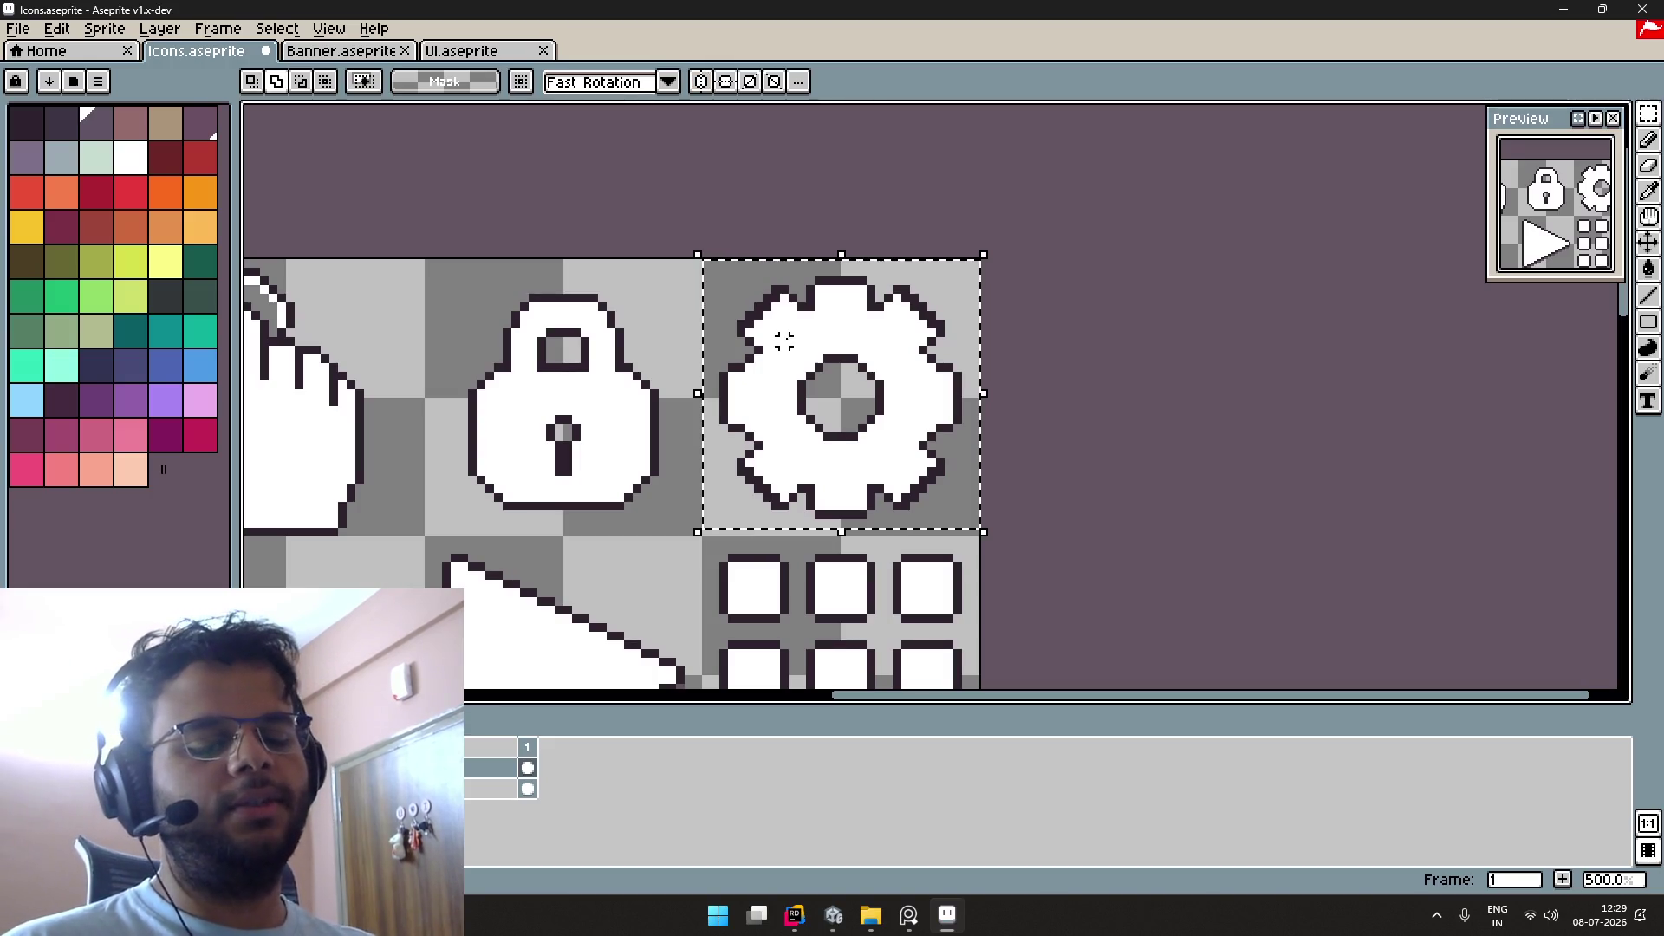
key("shift+o")
key("Return")
key("ctrl+s")
scroll(783, 445, "down", 2)
scroll(783, 445, "down", 3)
scroll(783, 444, "left", 3)
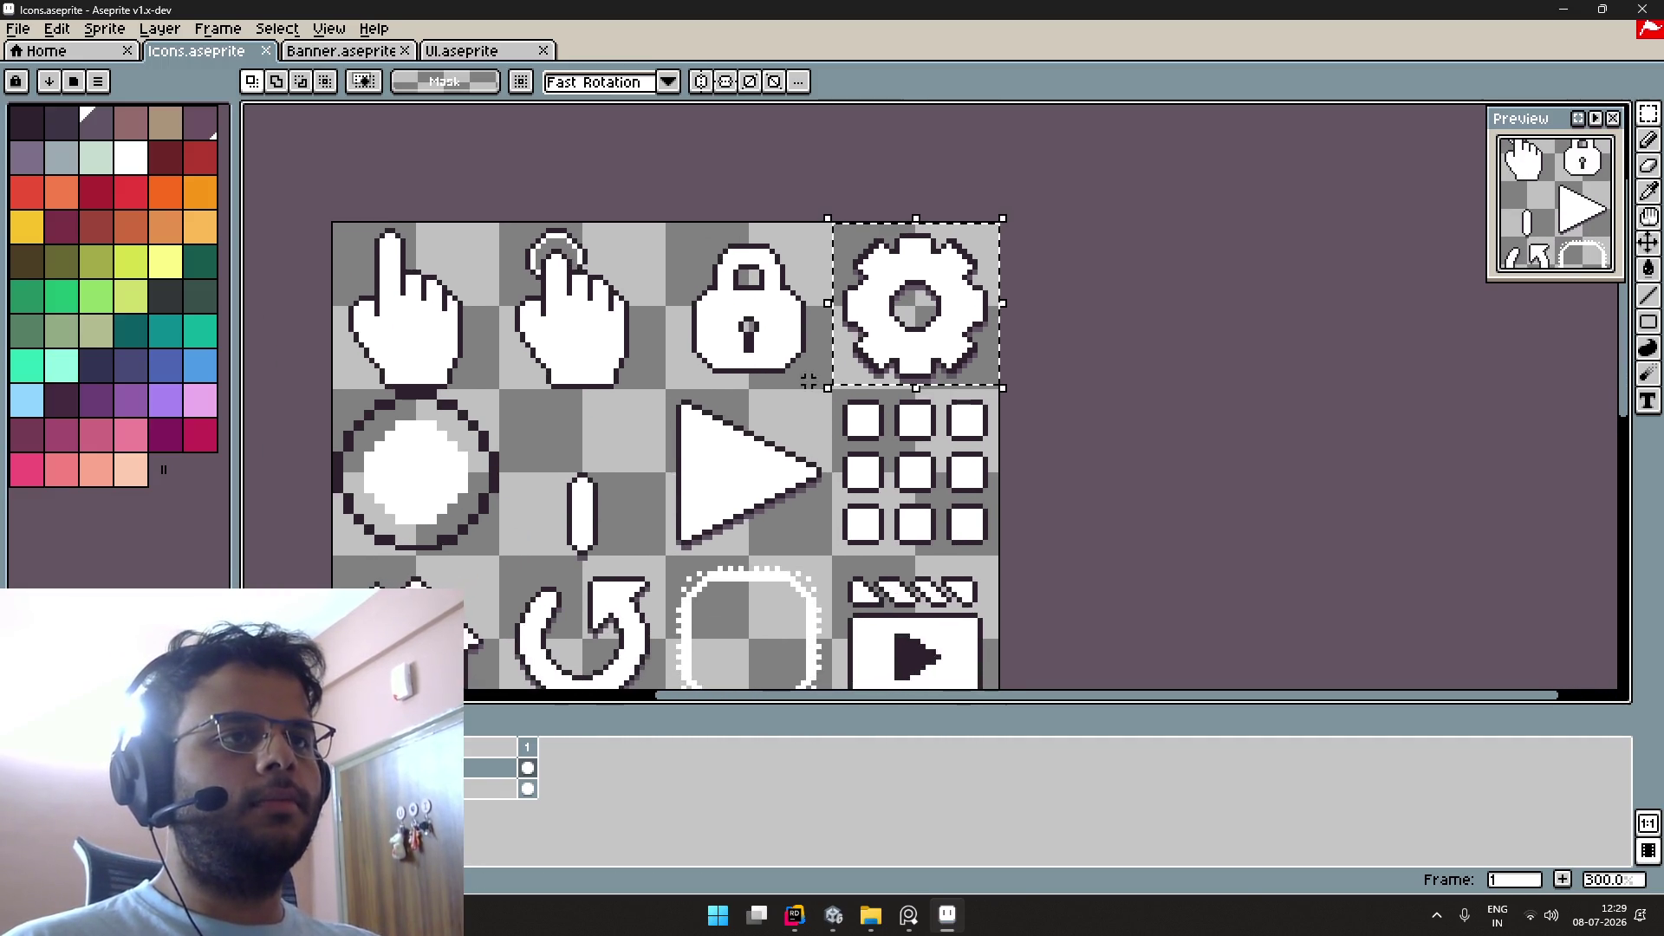
Step: Outline the lock icon, then undo its accidental rotation
left_click_drag(817, 391, 819, 390)
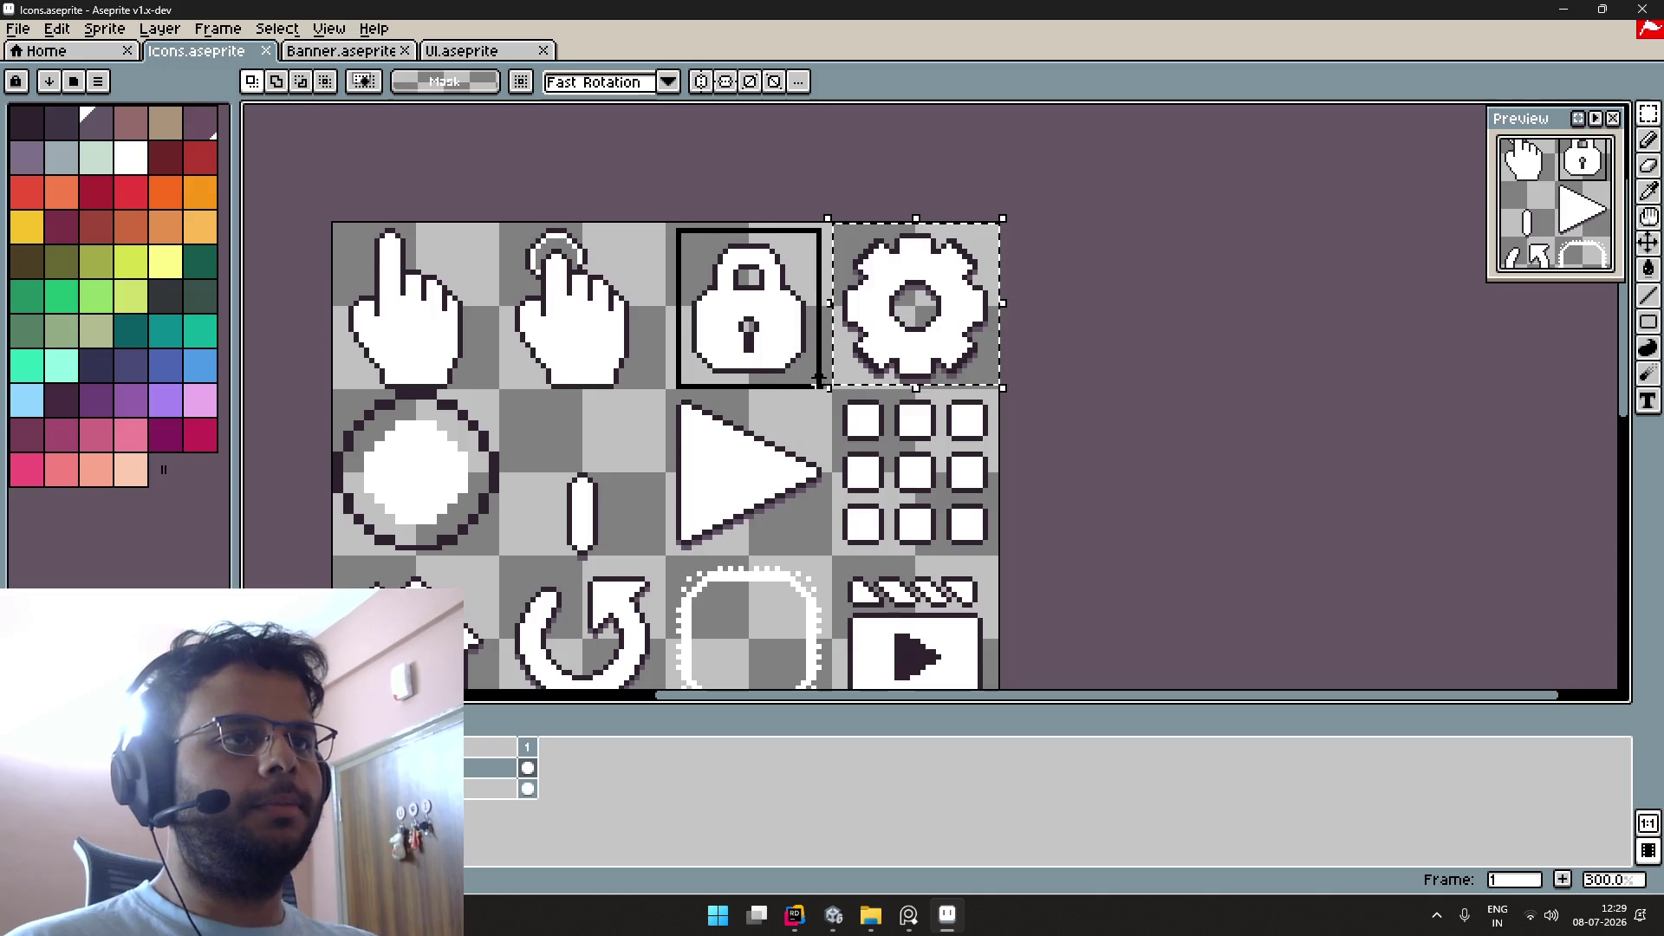
key("shift+o")
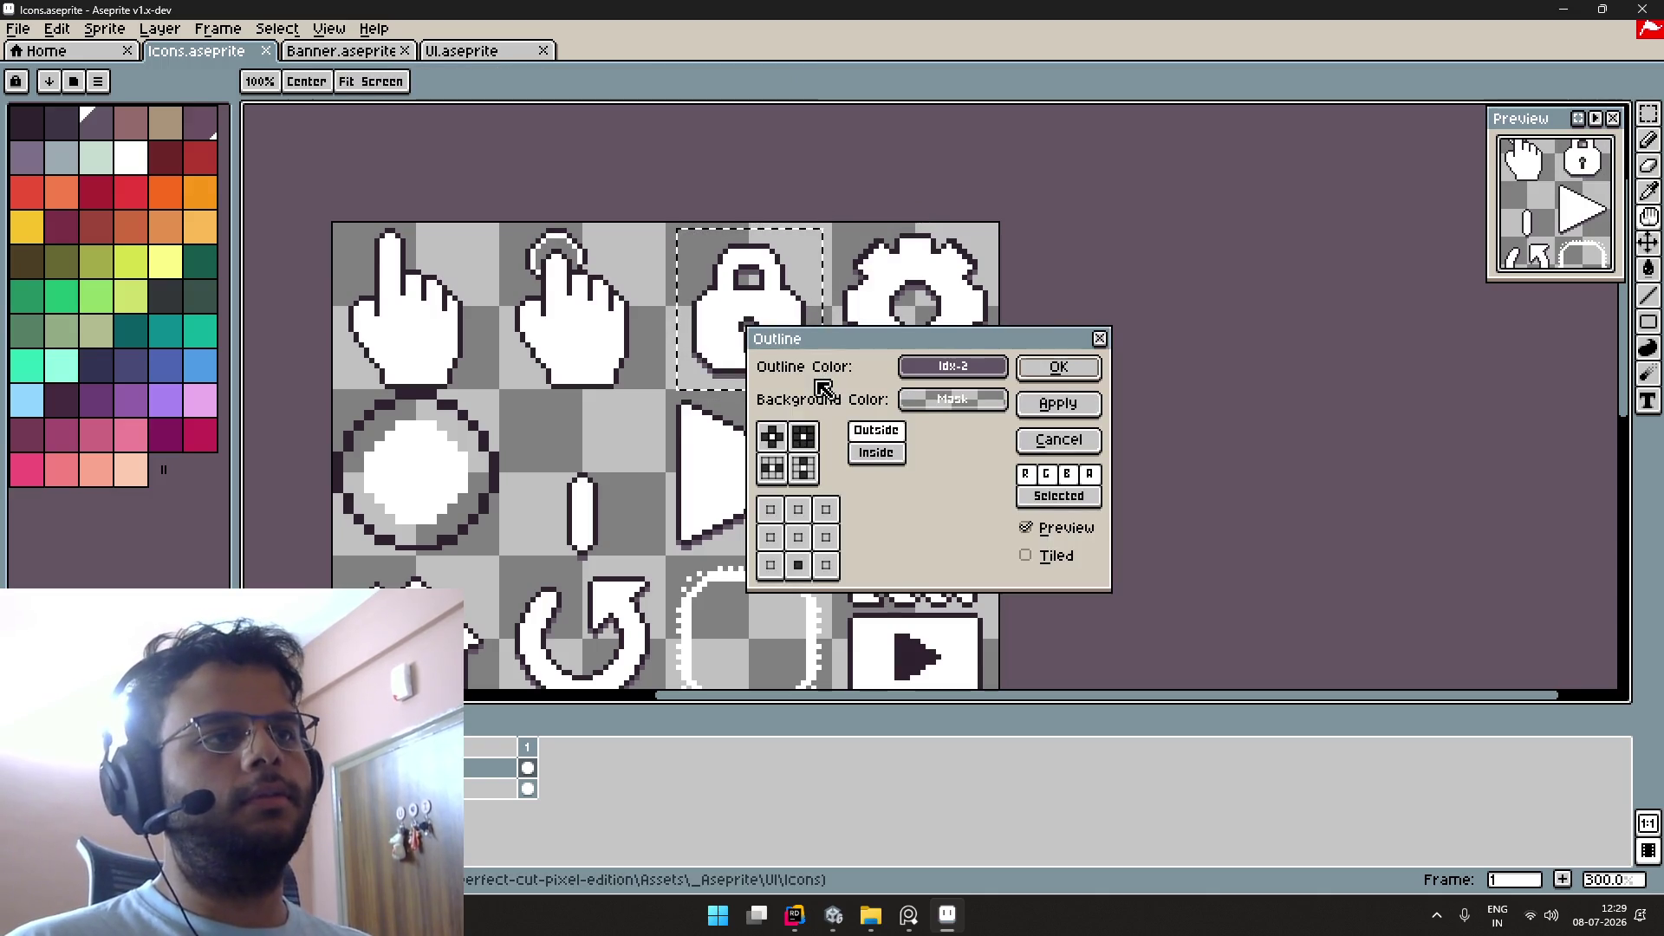
key("Return")
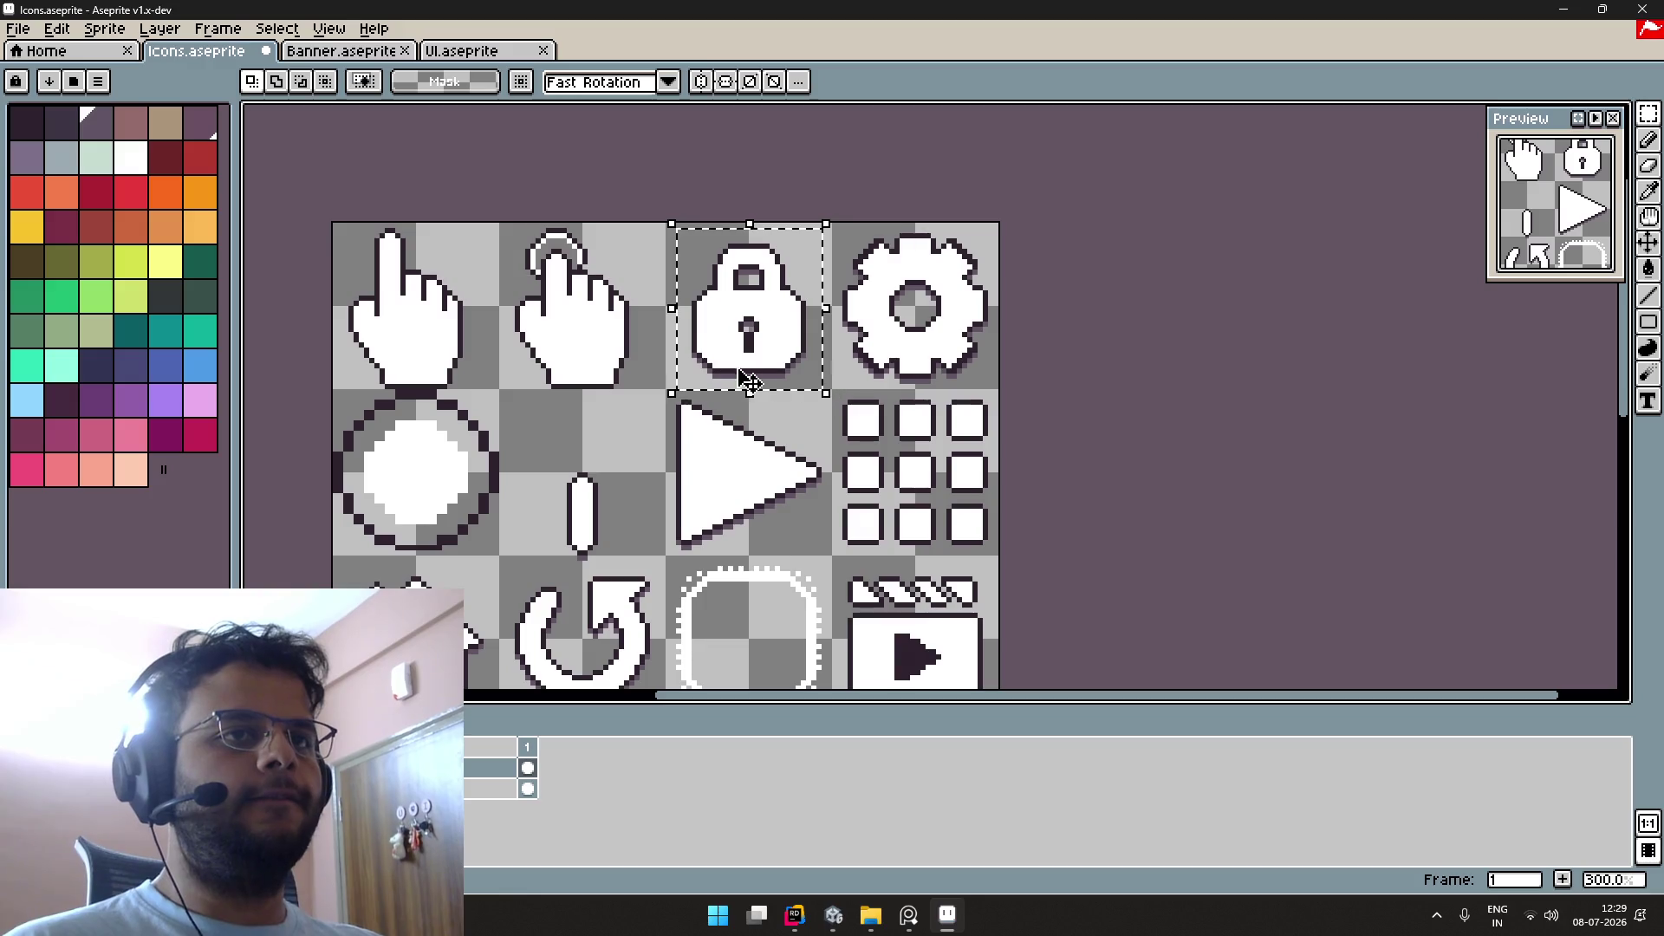
scroll(780, 338, "down", 1)
scroll(895, 344, "up", 2)
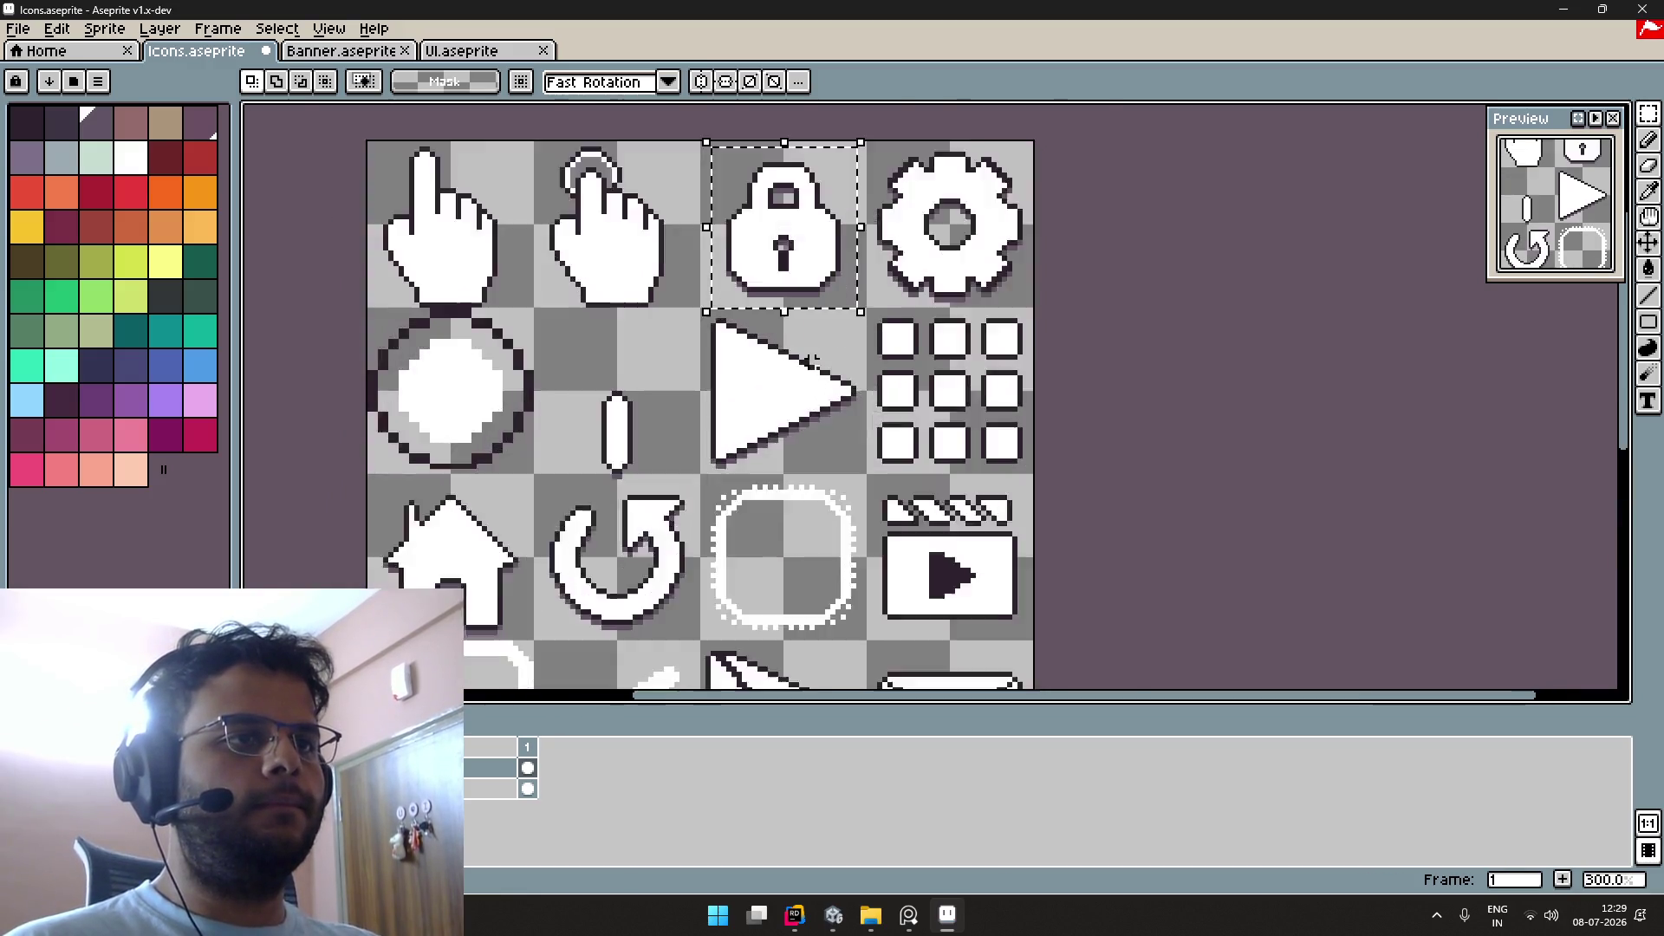
left_click_drag(896, 343, 806, 320)
left_click_drag(660, 153, 664, 156)
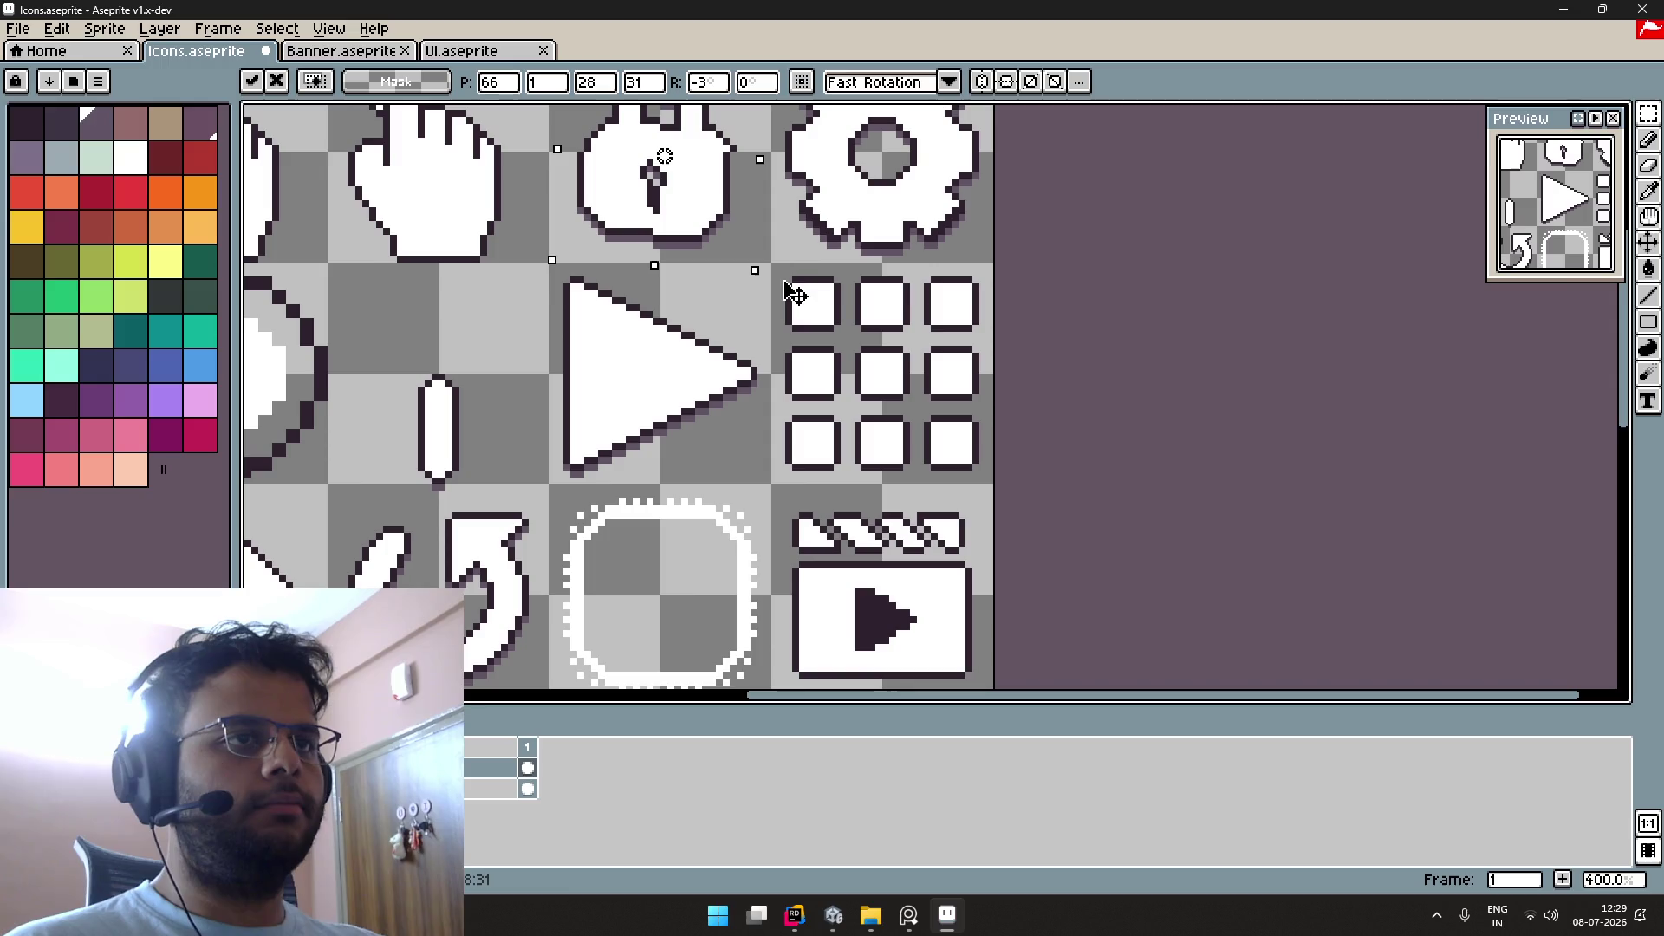
key("ctrl+z")
Step: Outline the nine-square grid icon, deselect, and select the clapperboard icon
left_click_drag(786, 271, 990, 481)
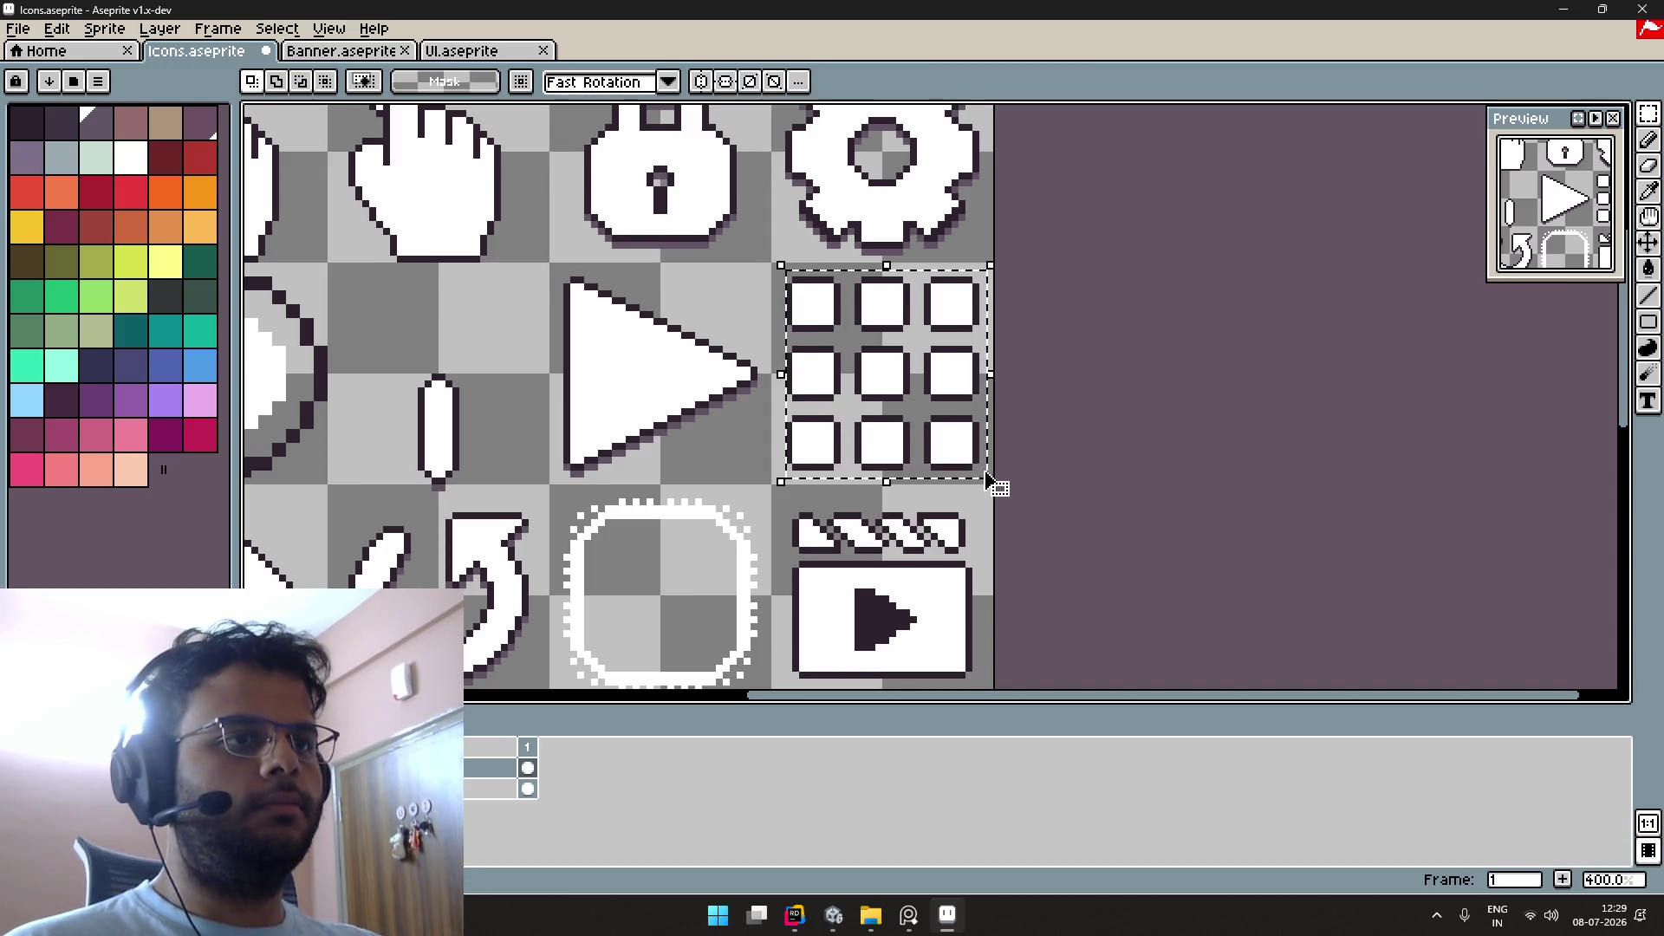
key("shift+o")
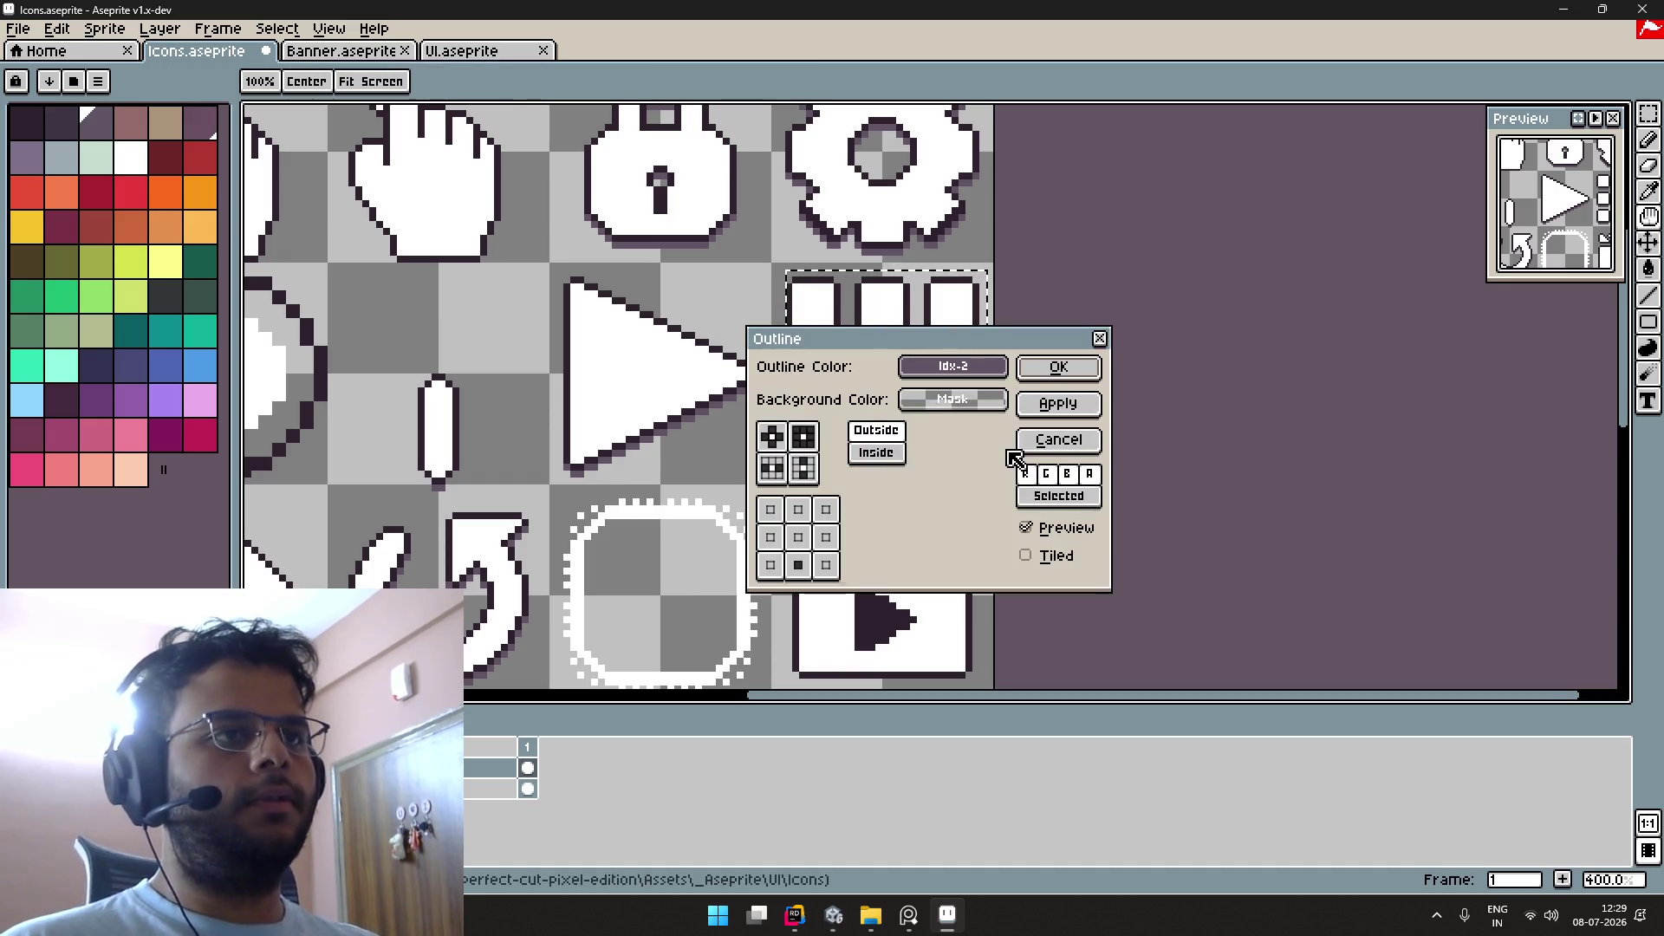
left_click(1023, 447)
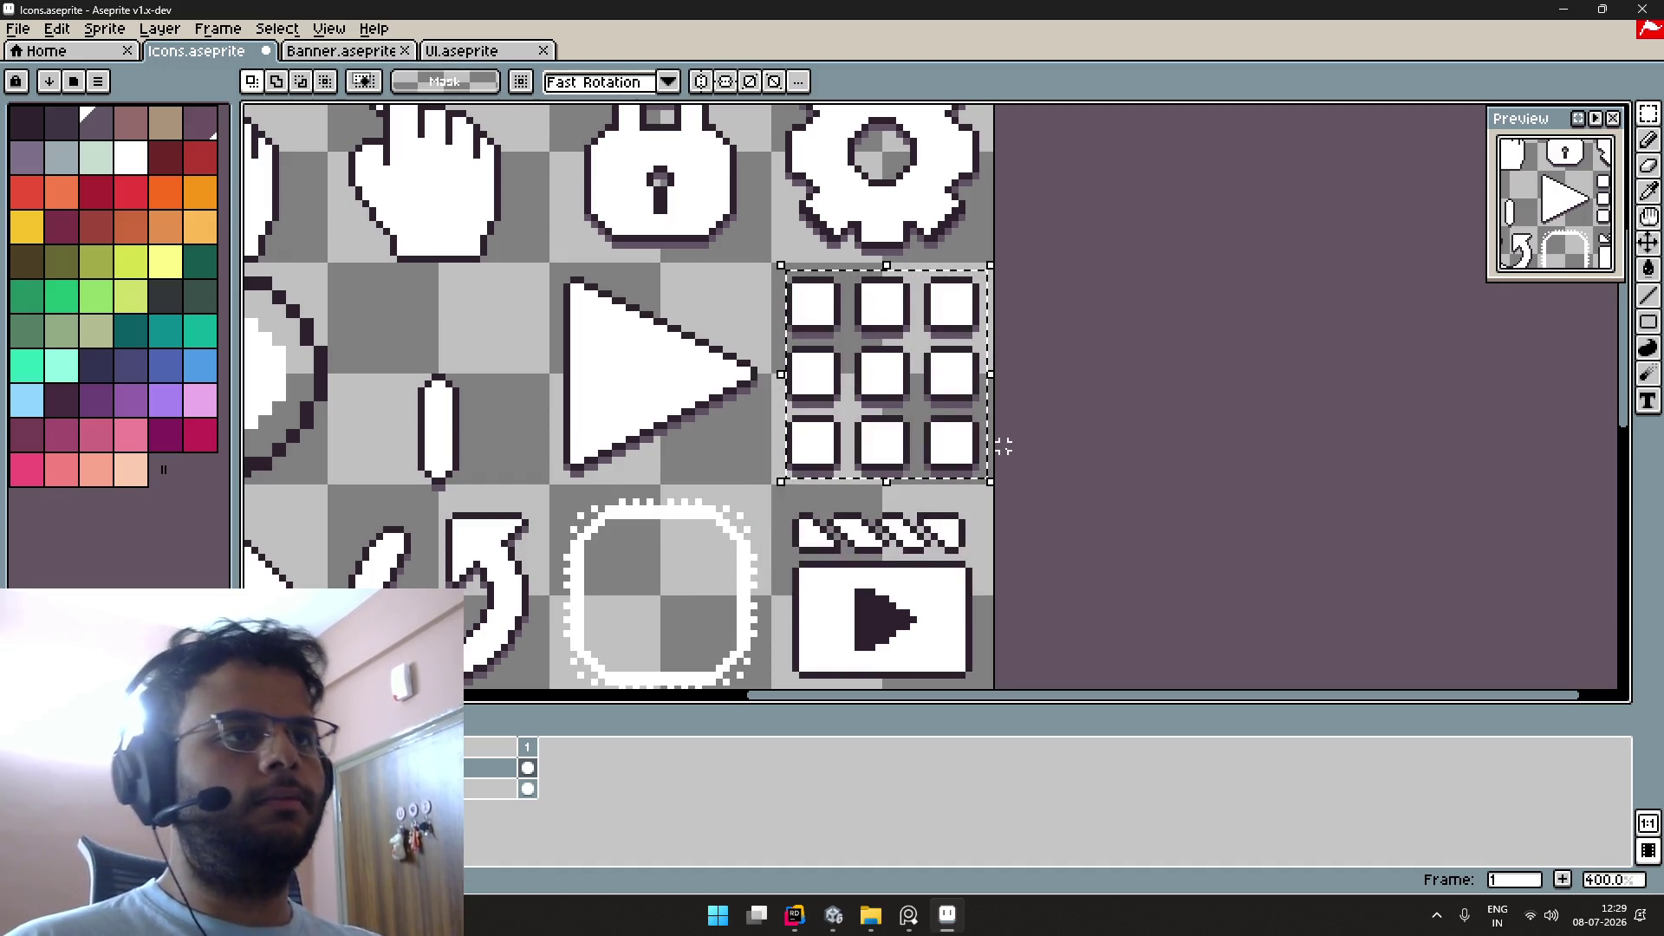
scroll(896, 401, "up", 3)
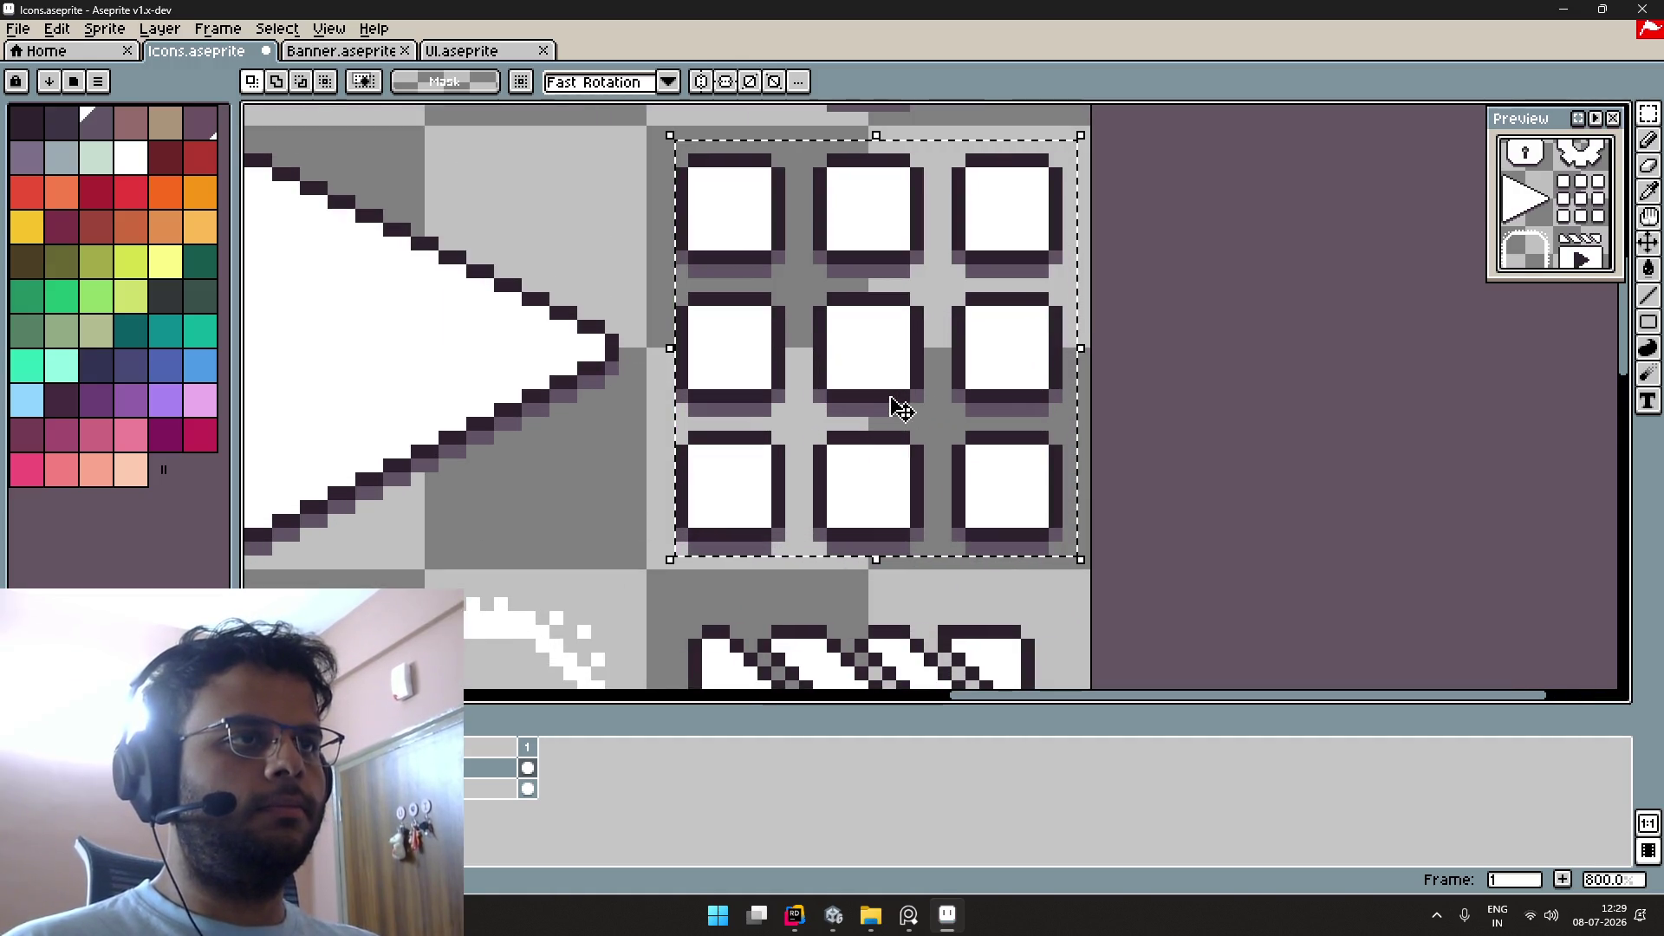
key("ctrl+d")
scroll(1125, 382, "down", 5)
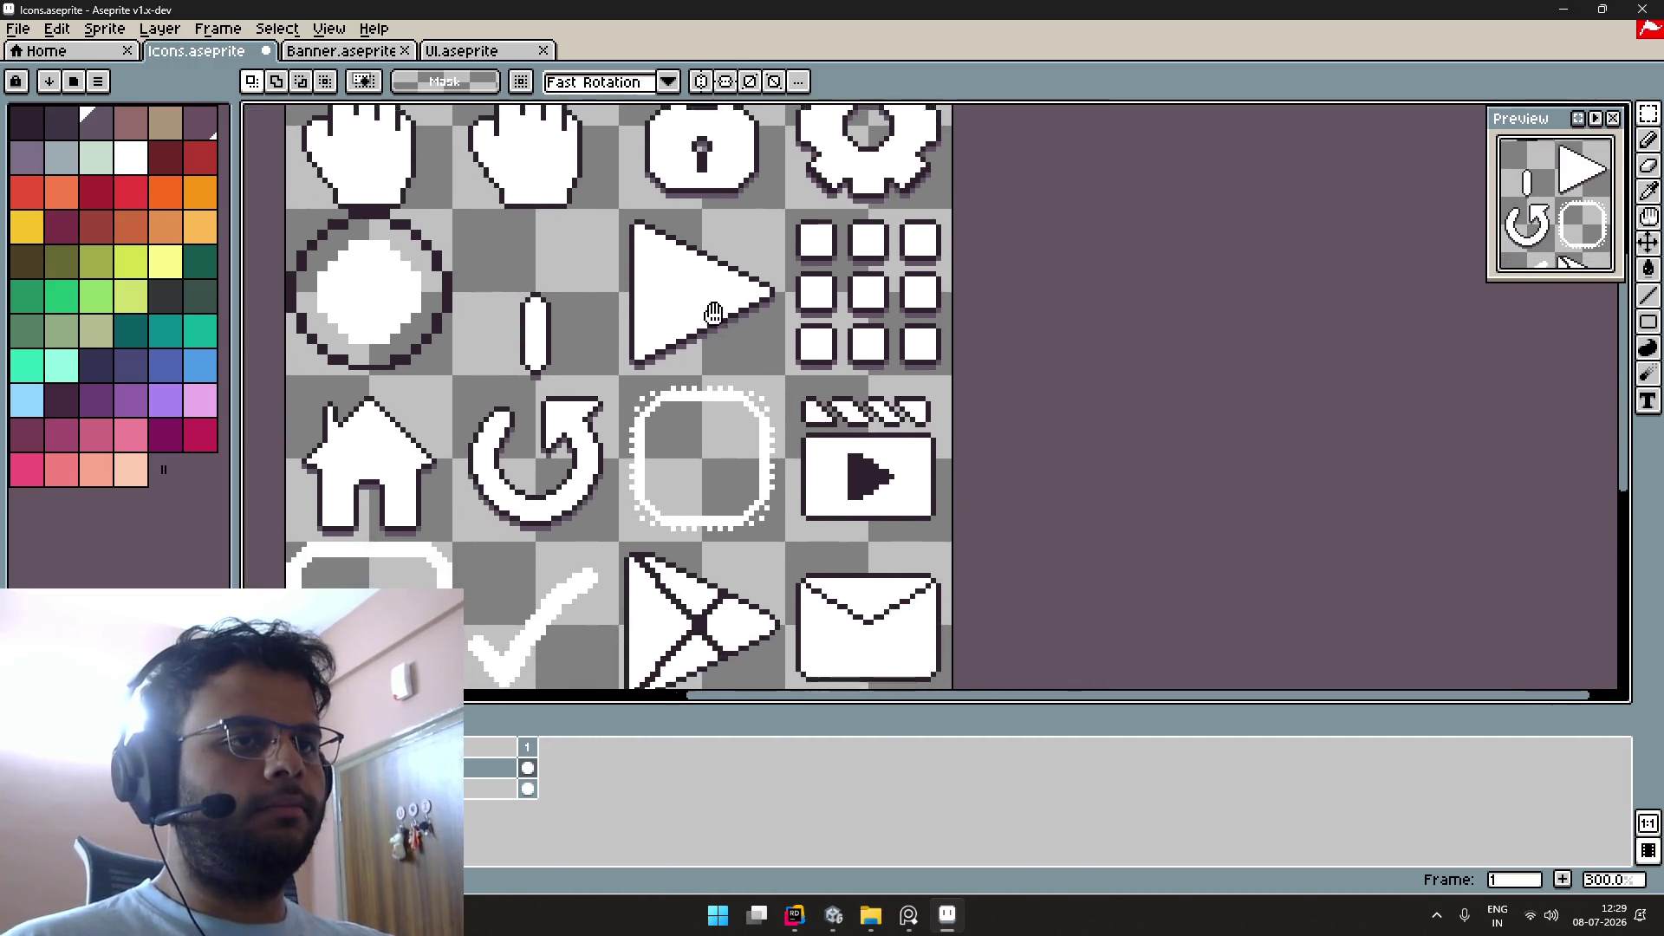
scroll(821, 424, "up", 1)
left_click_drag(776, 351, 983, 555)
Step: Apply a dark shadow outline to the selected clapperboard icon
key("shift+o")
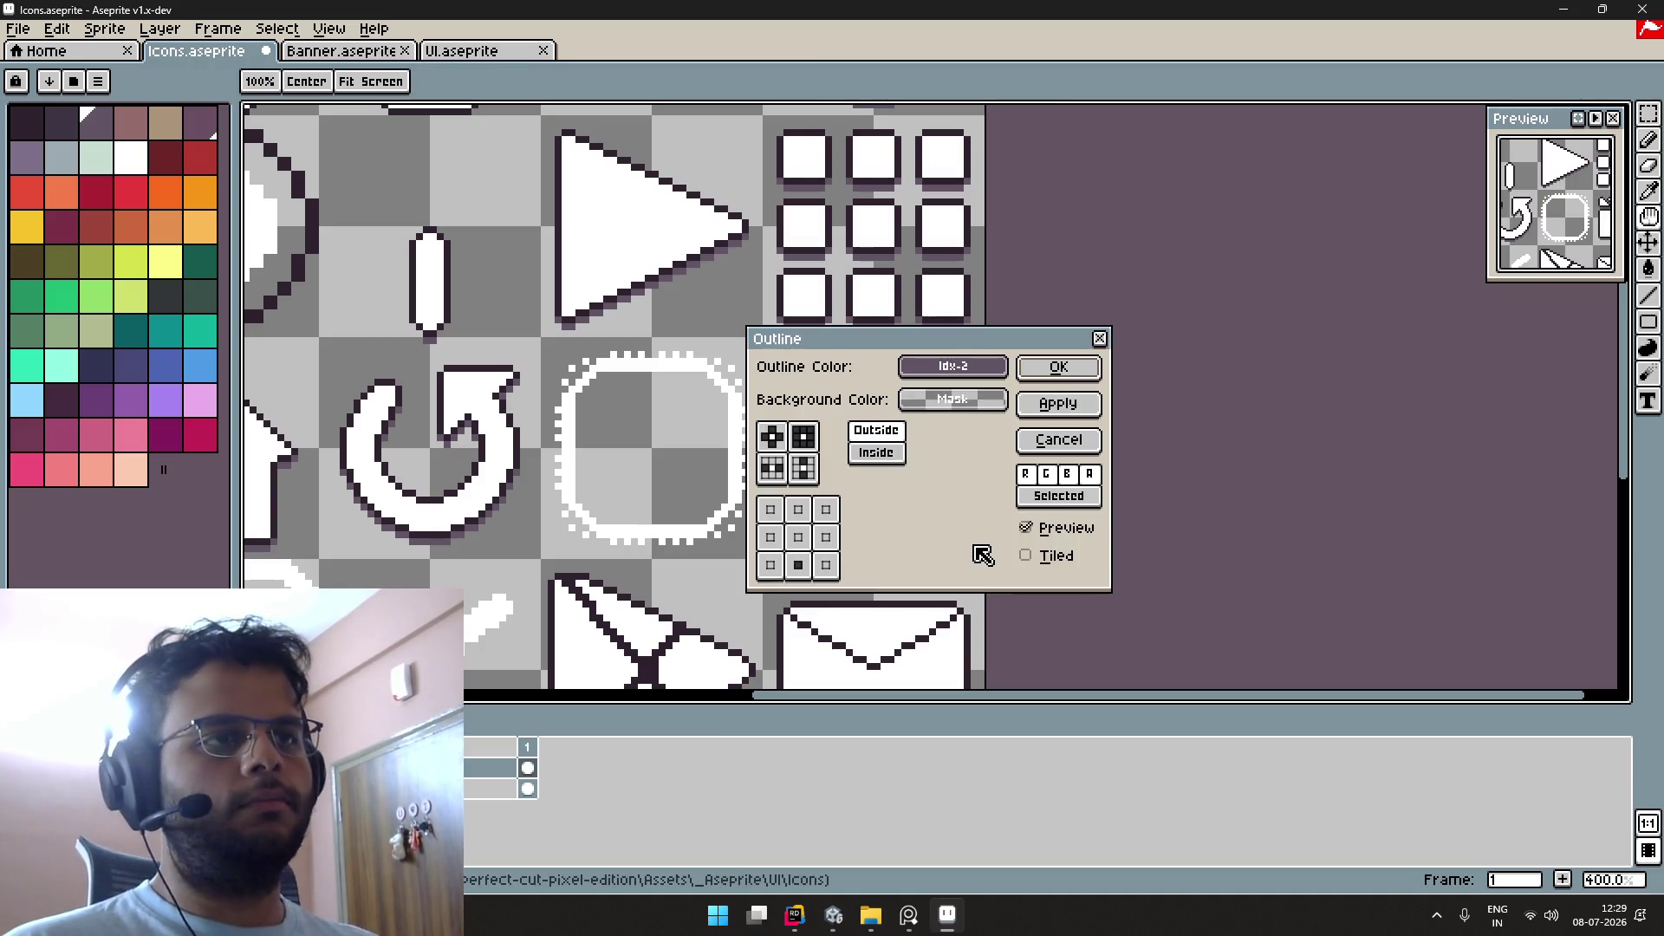
key("Escape")
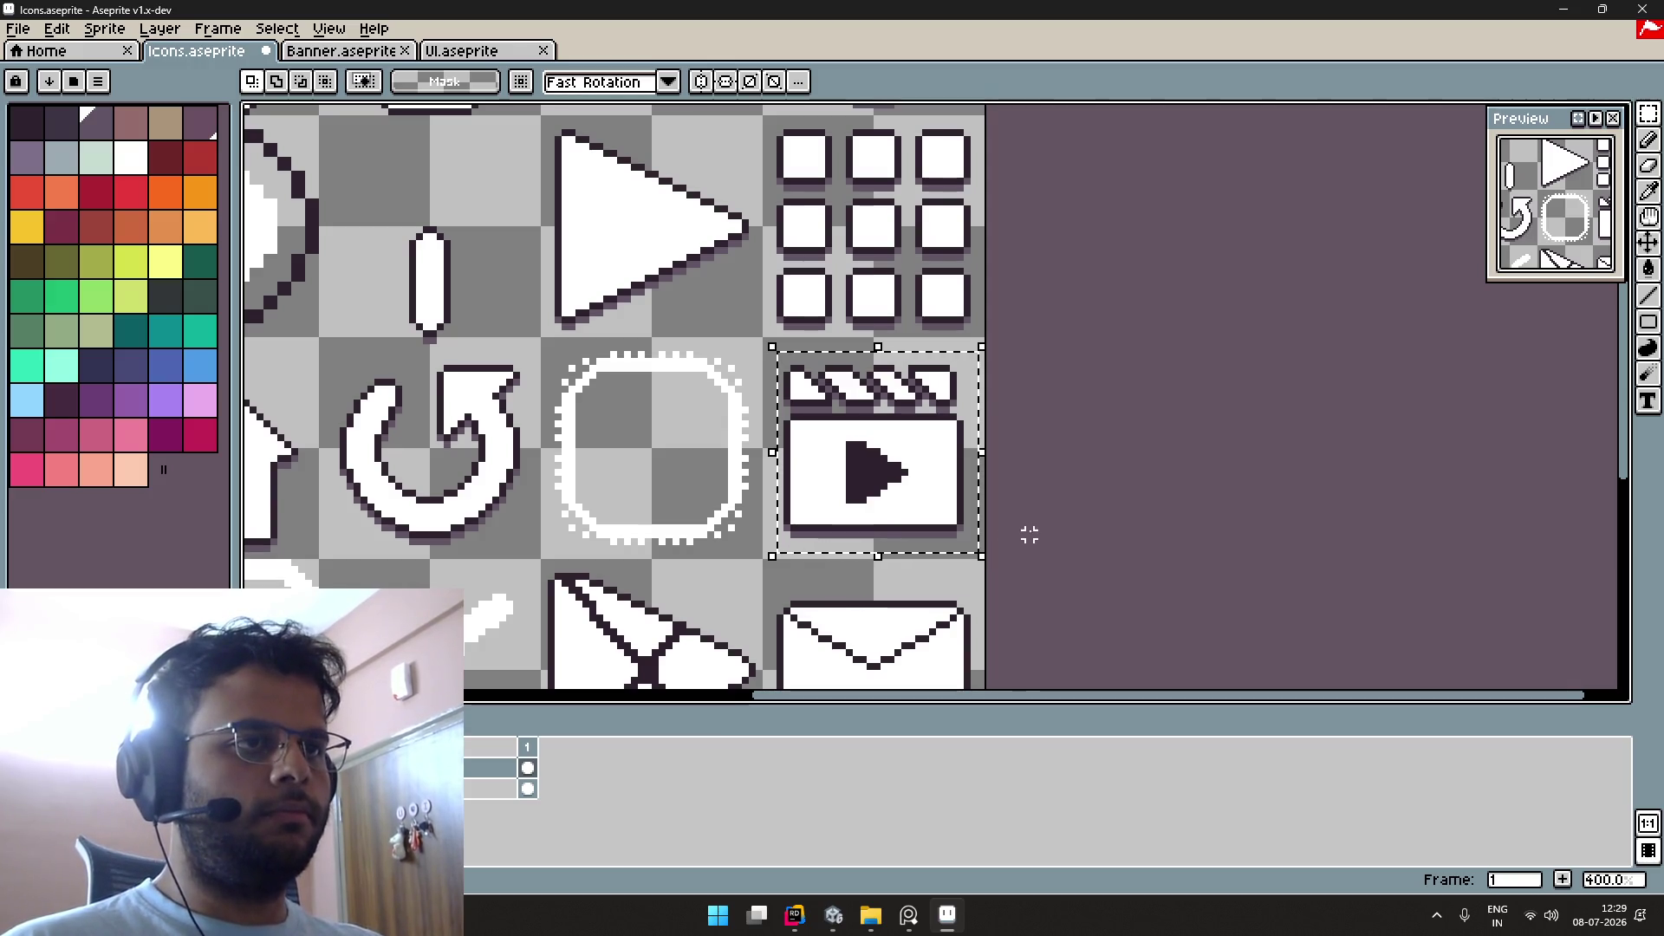
scroll(1029, 535, "down", 3)
scroll(937, 445, "up", 1)
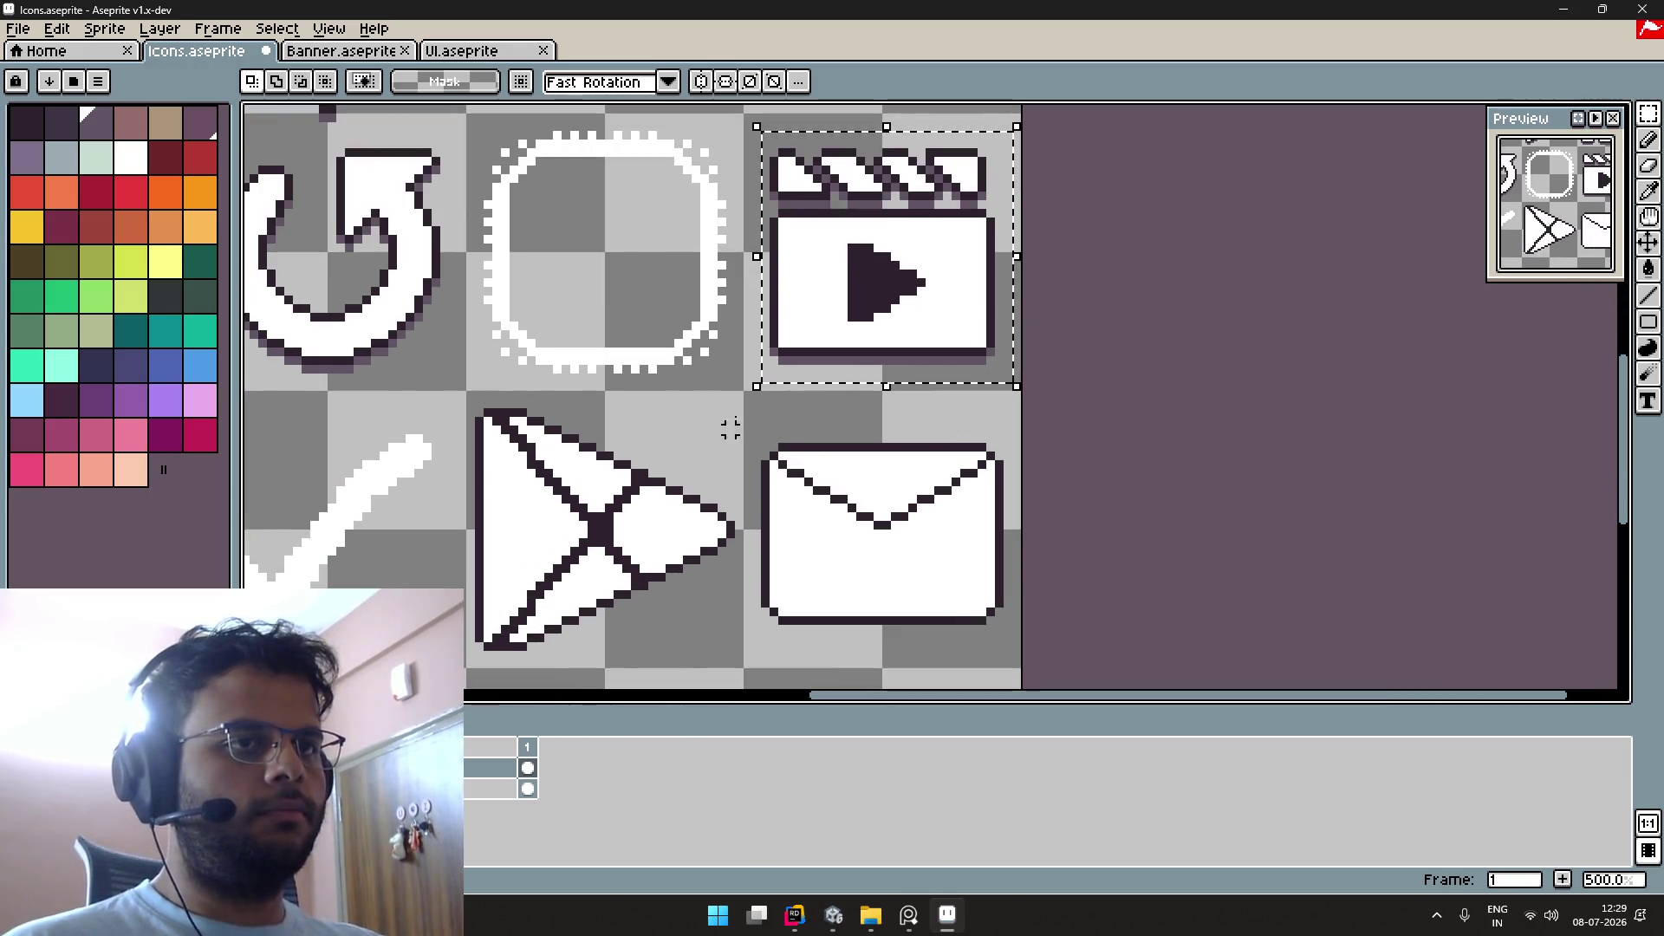
scroll(731, 428, "down", 1)
scroll(845, 353, "up", 1)
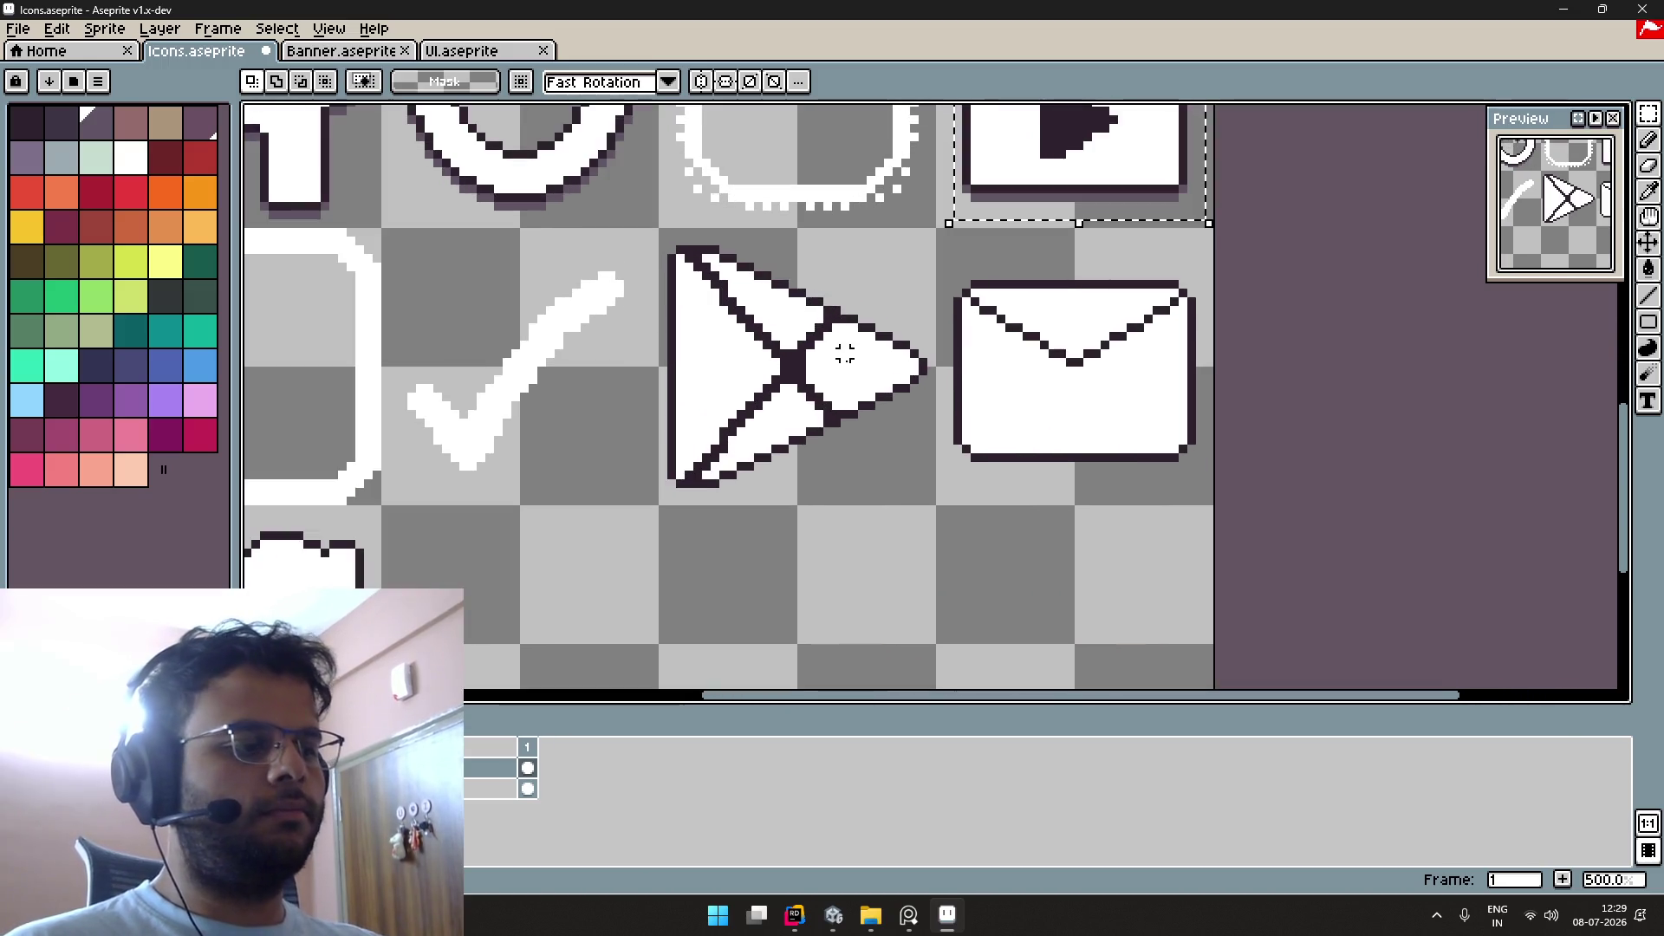
Step: Outline the paper-plane and envelope icons together, then the bird icon
mouse_move(661, 231)
left_mouse_down()
mouse_move(1061, 457)
mouse_move(1200, 487)
mouse_move(1199, 501)
left_mouse_up()
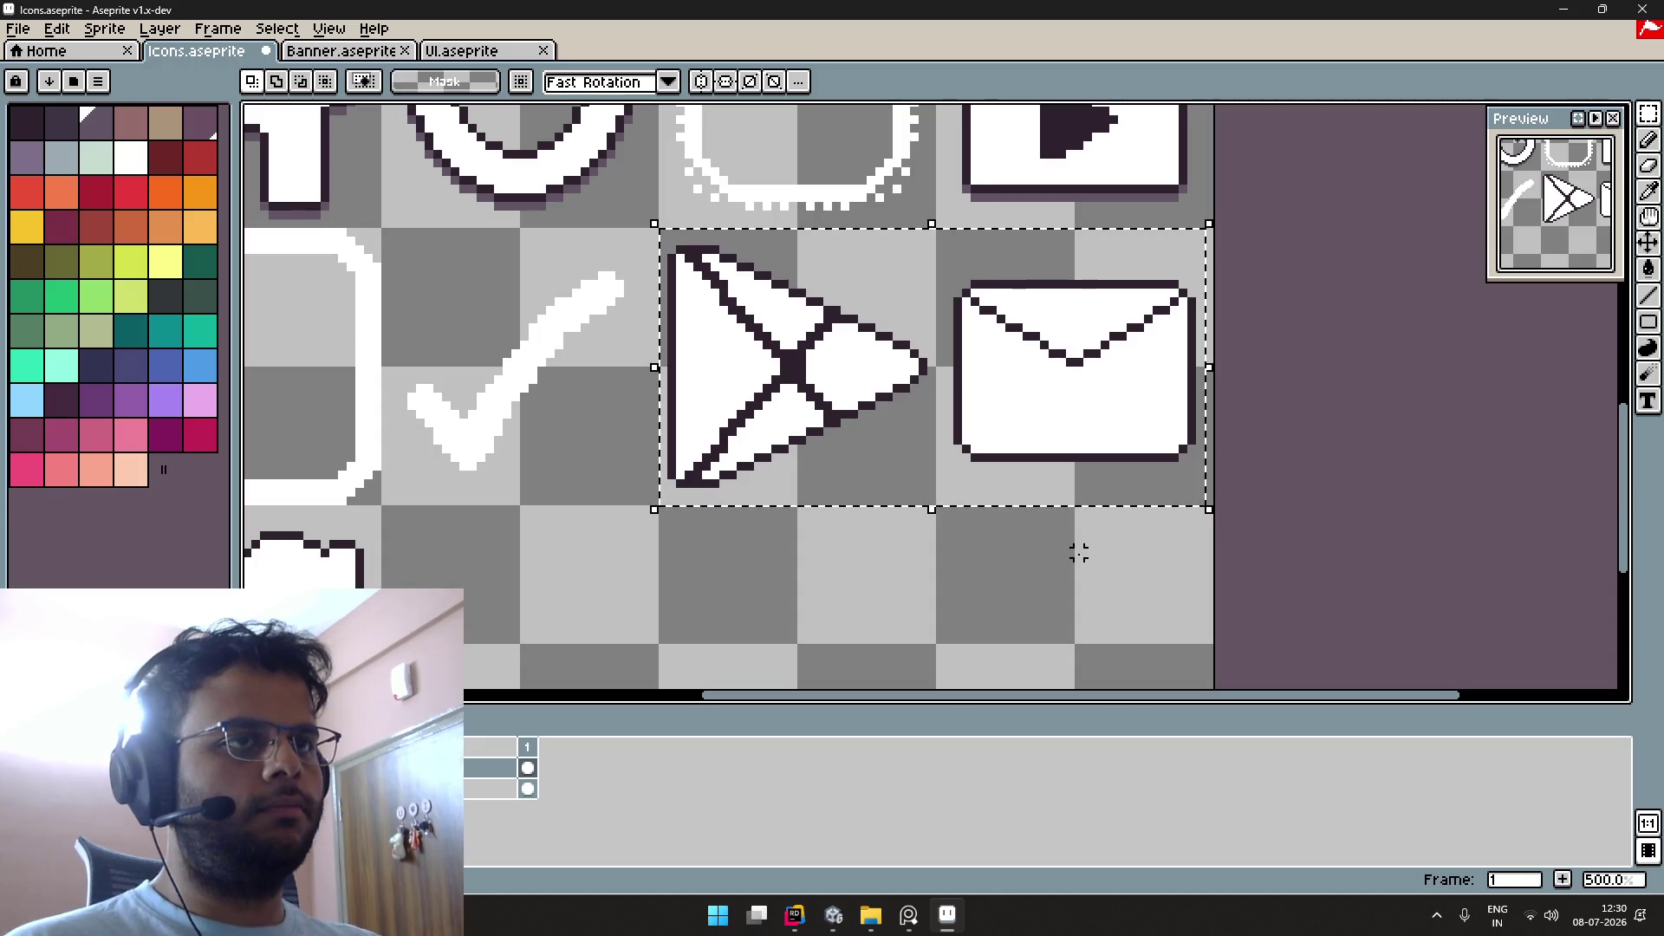
key("shift+o")
key("Return")
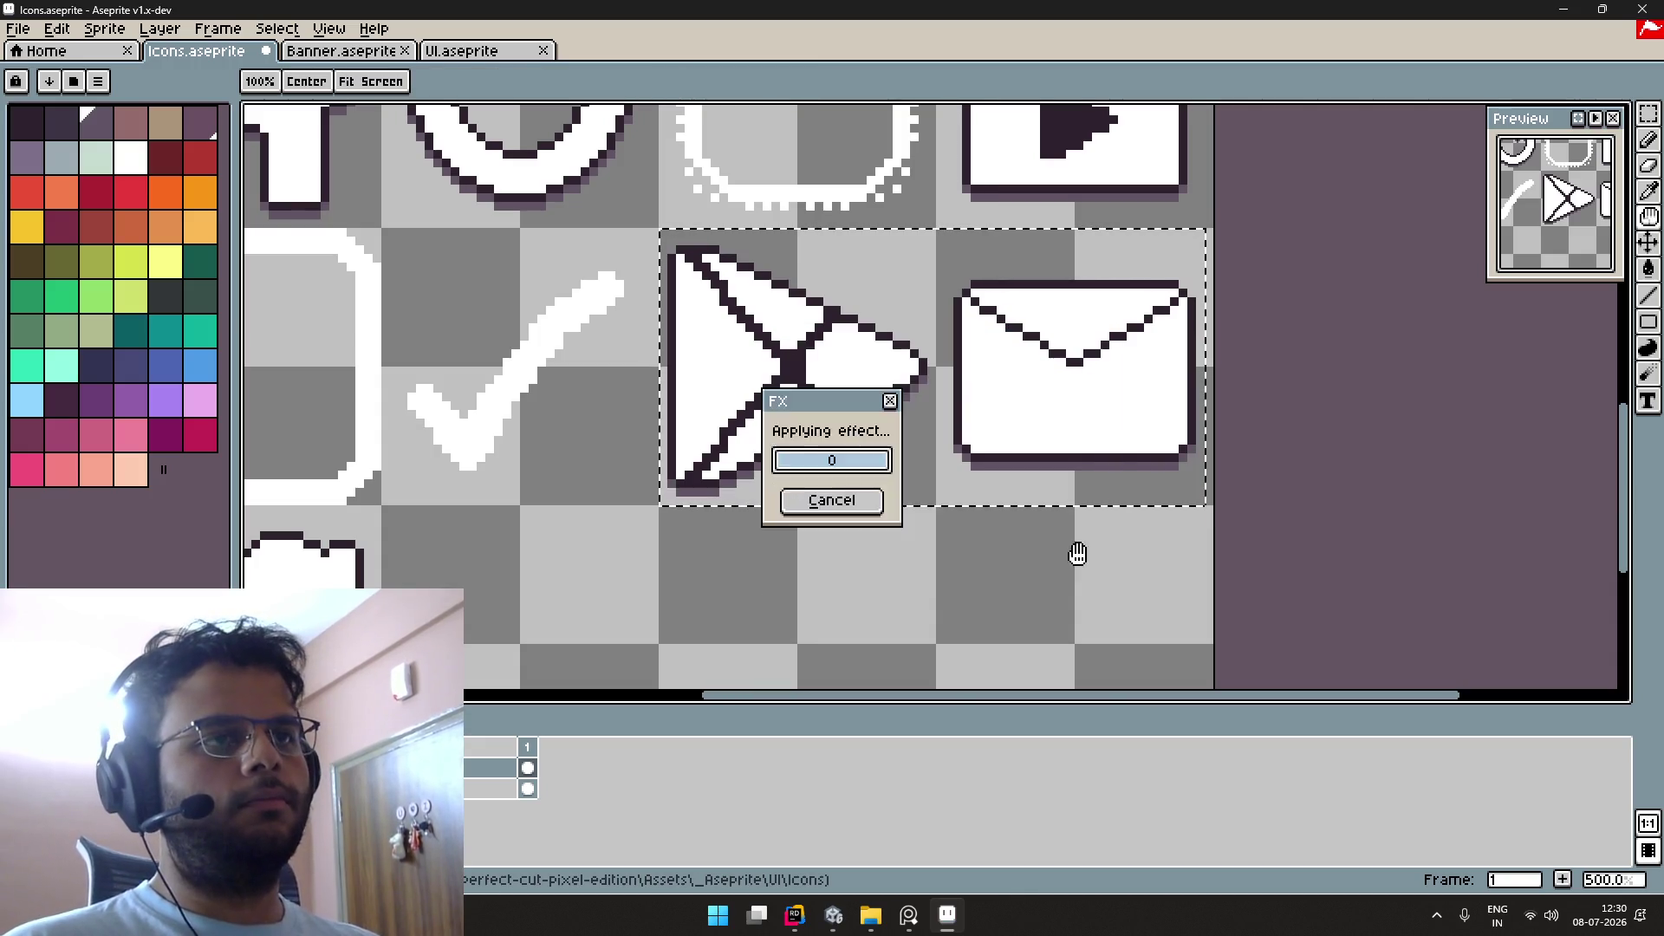
mouse_move(400, 566)
left_mouse_down()
mouse_move(821, 346)
mouse_move(537, 496)
mouse_move(494, 559)
left_mouse_up()
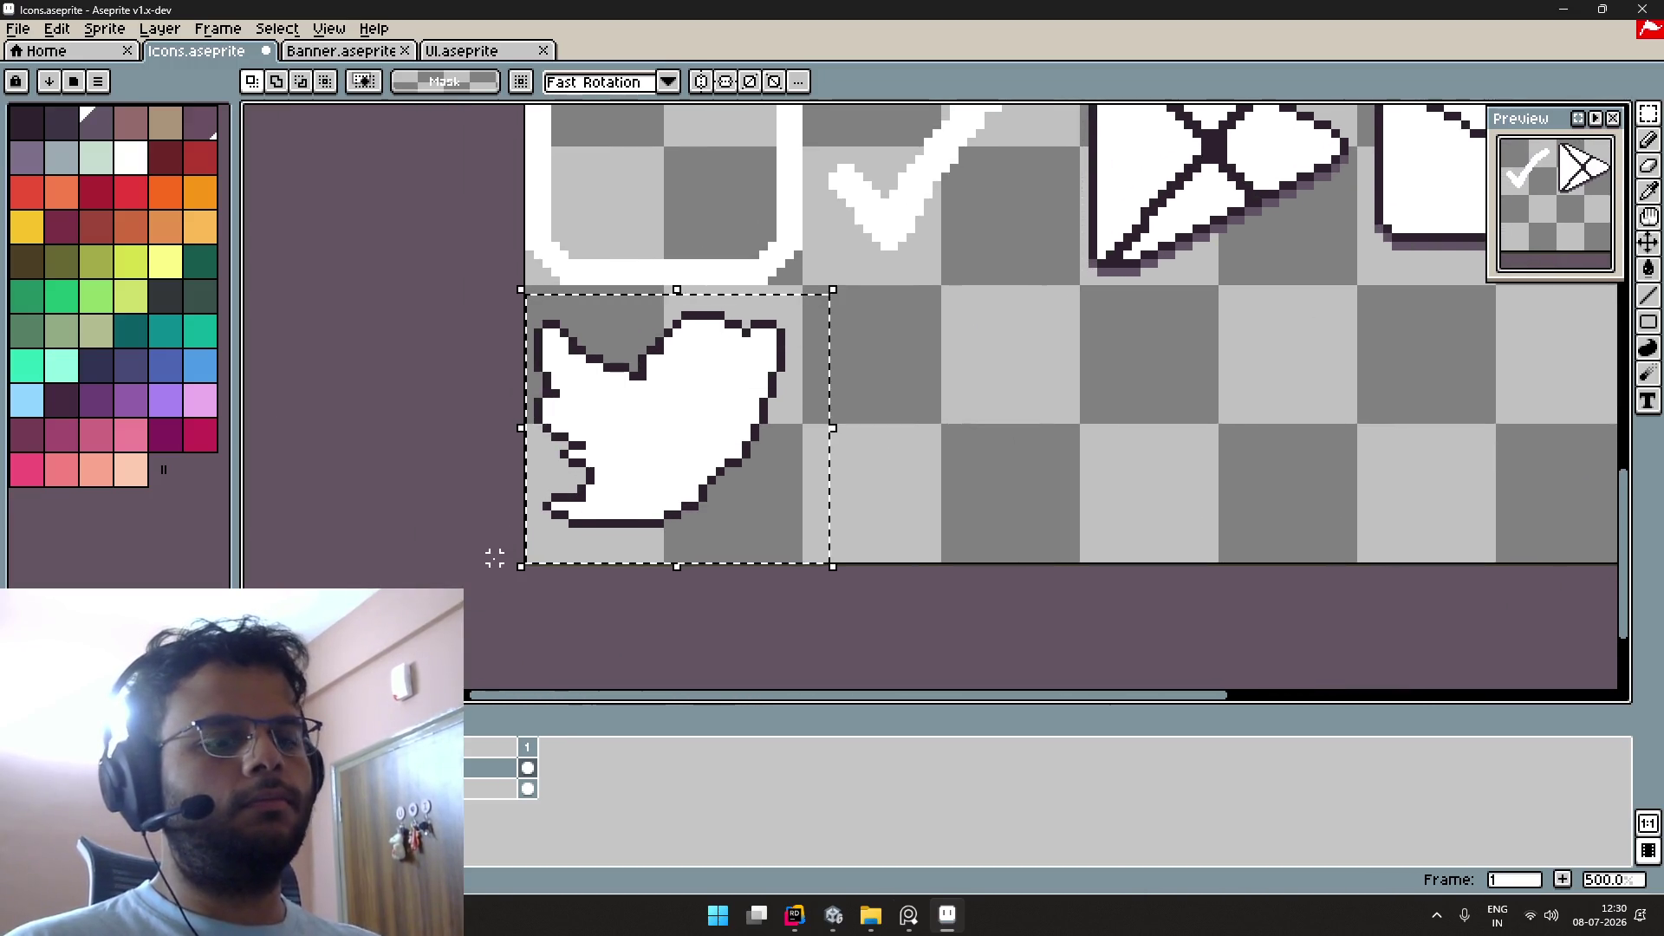
key("shift+o")
key("Return")
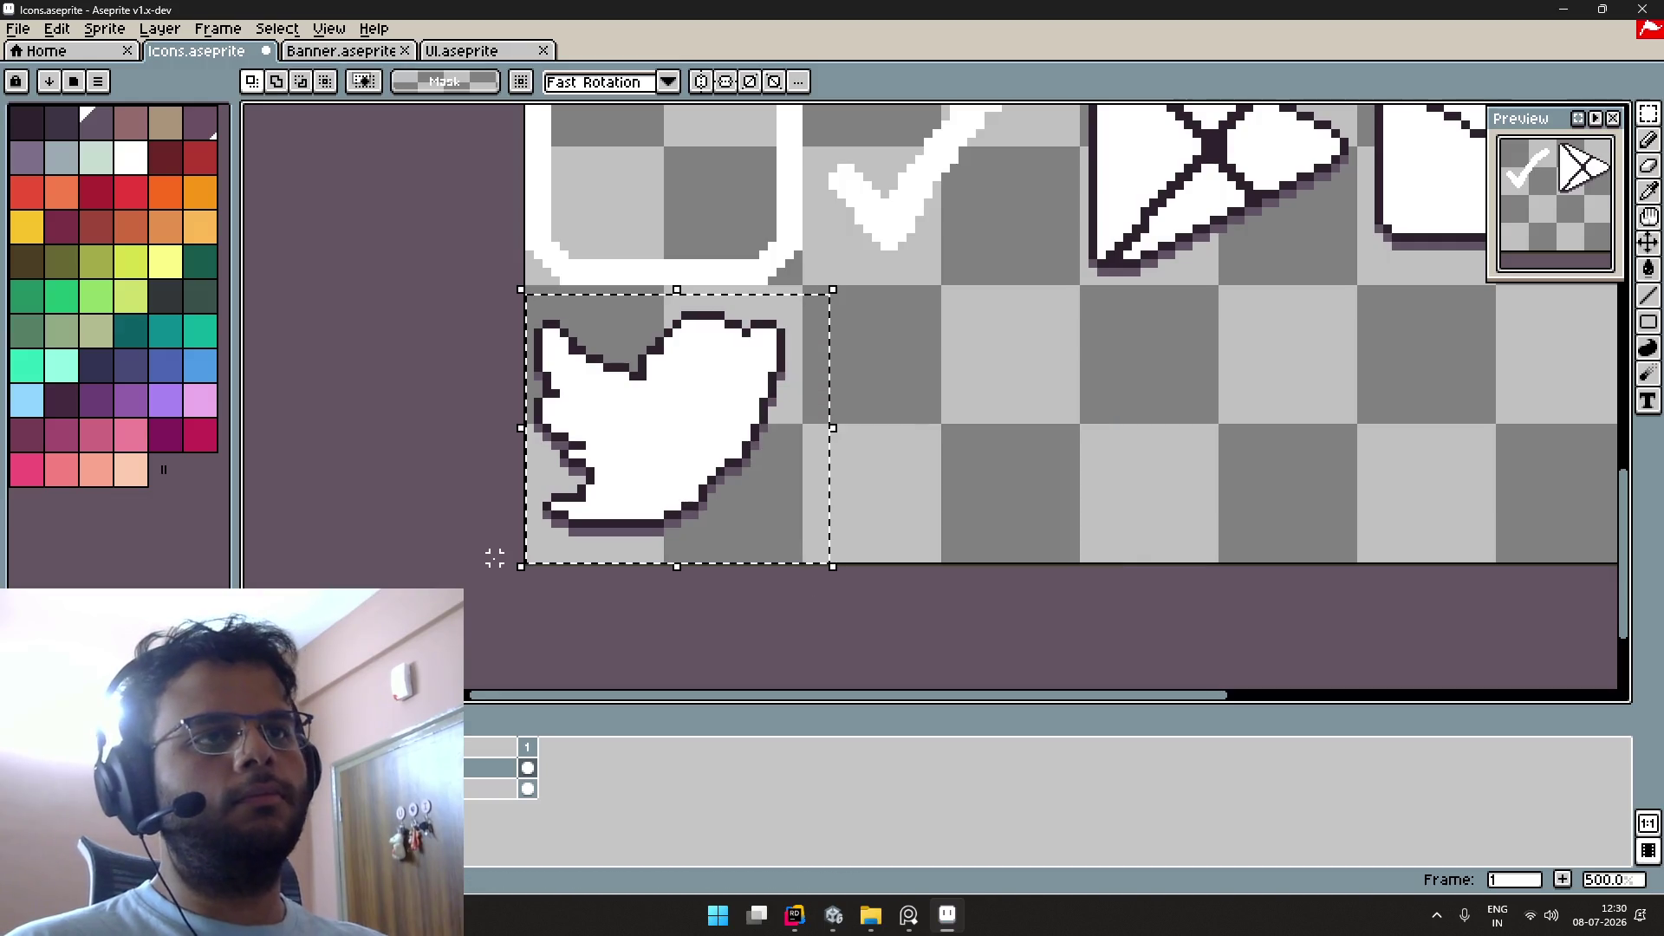
key("ctrl+d")
Step: Set a 1-pixel brush and enable symmetry with both mirror axes centred on the rounded square
scroll(860, 513, "up", 5)
scroll(860, 512, "left", 2)
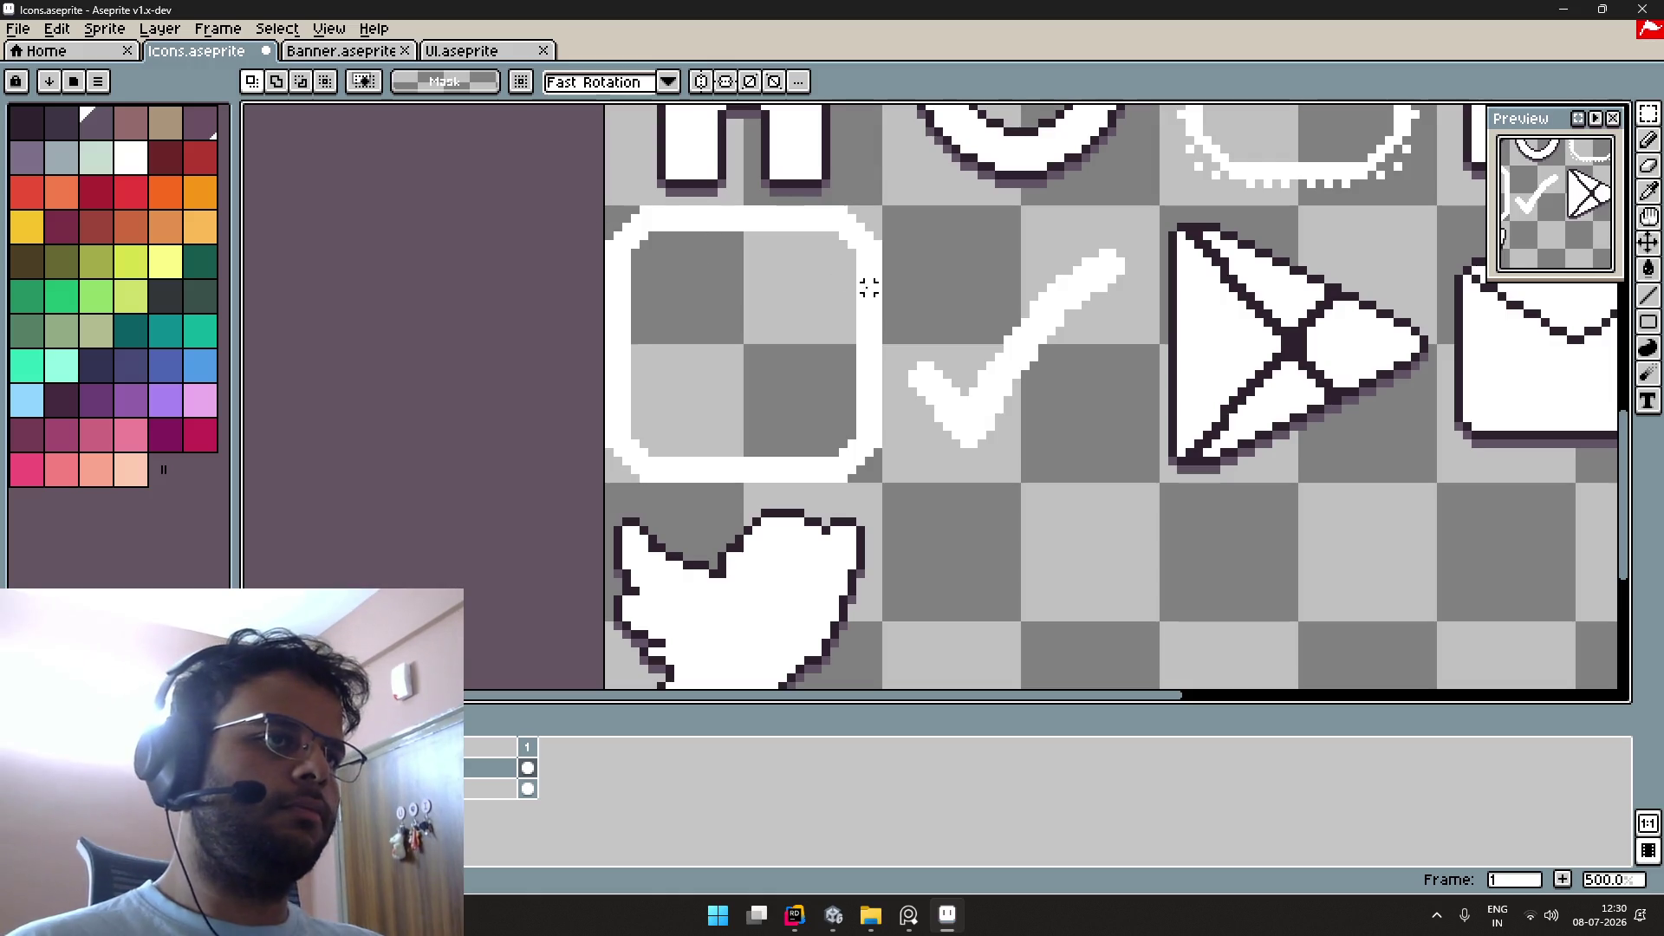
scroll(817, 297, "up", 1)
key("b")
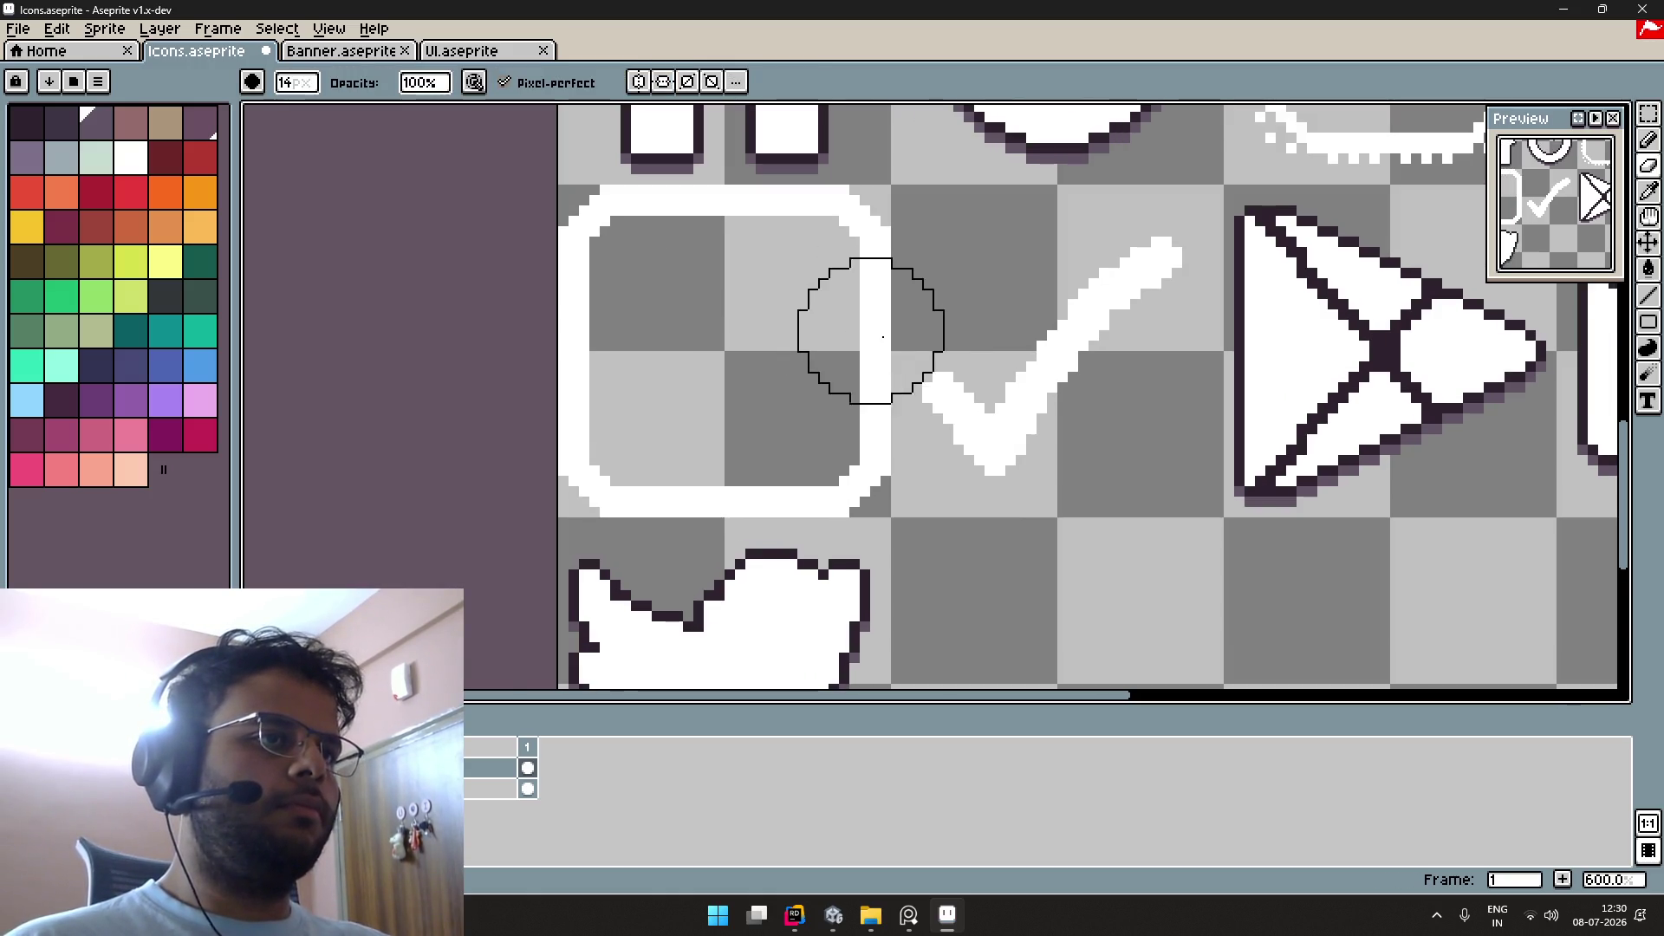
key("minus")
key("minus")
key("minus")
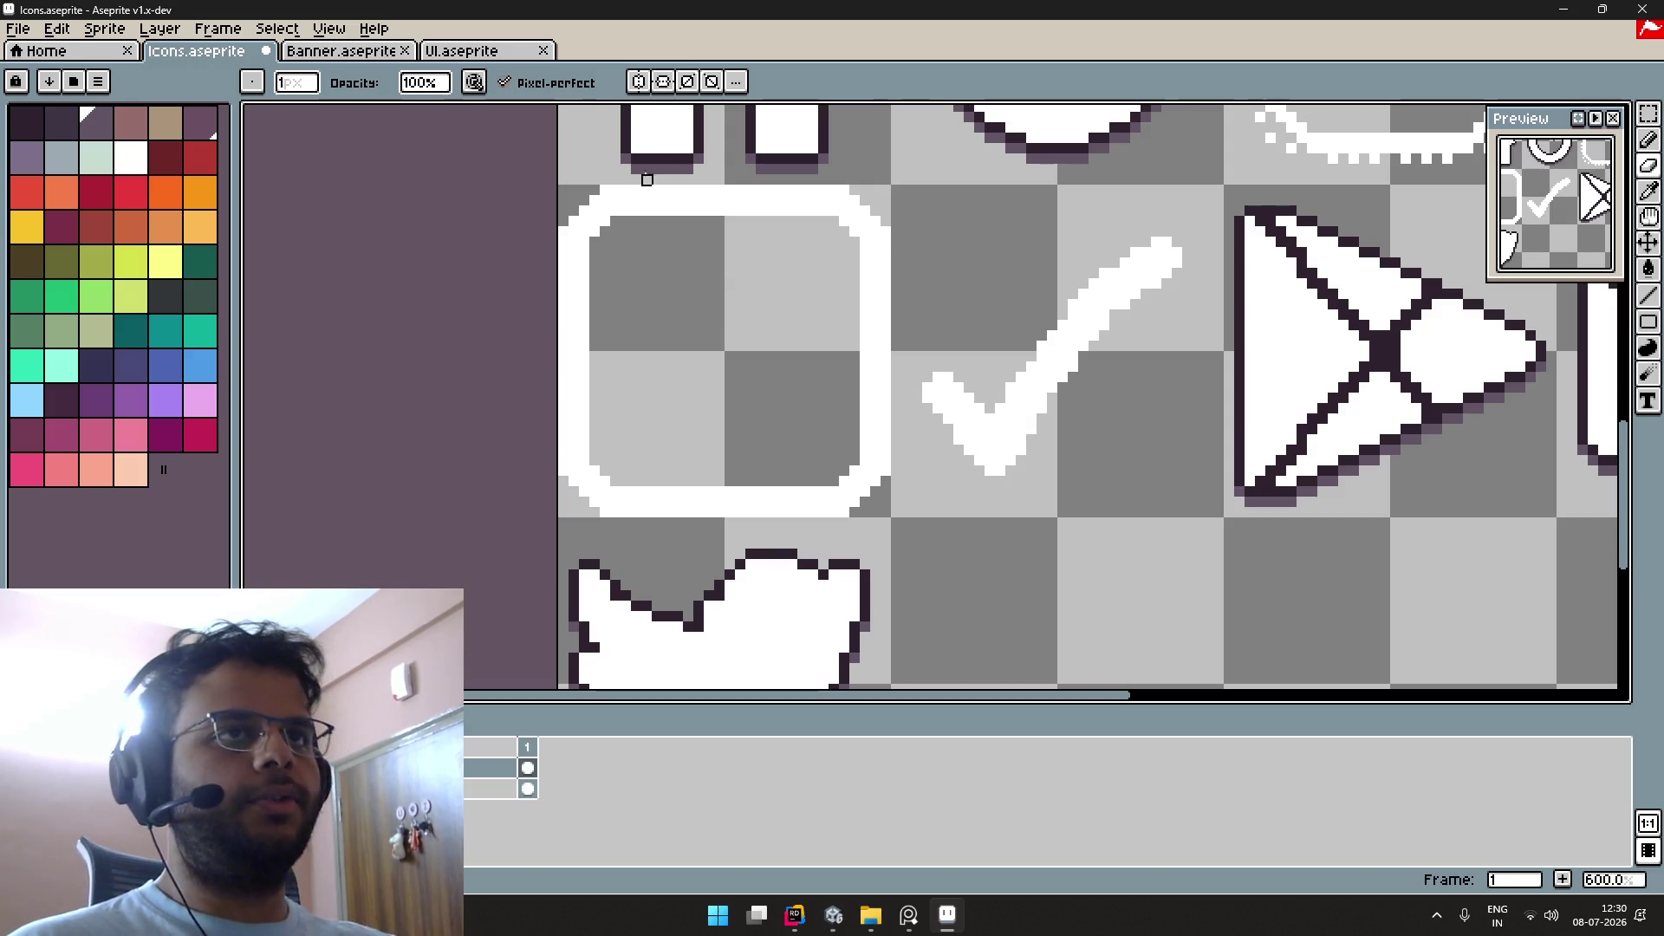
left_click(663, 82)
scroll(615, 315, "down", 1)
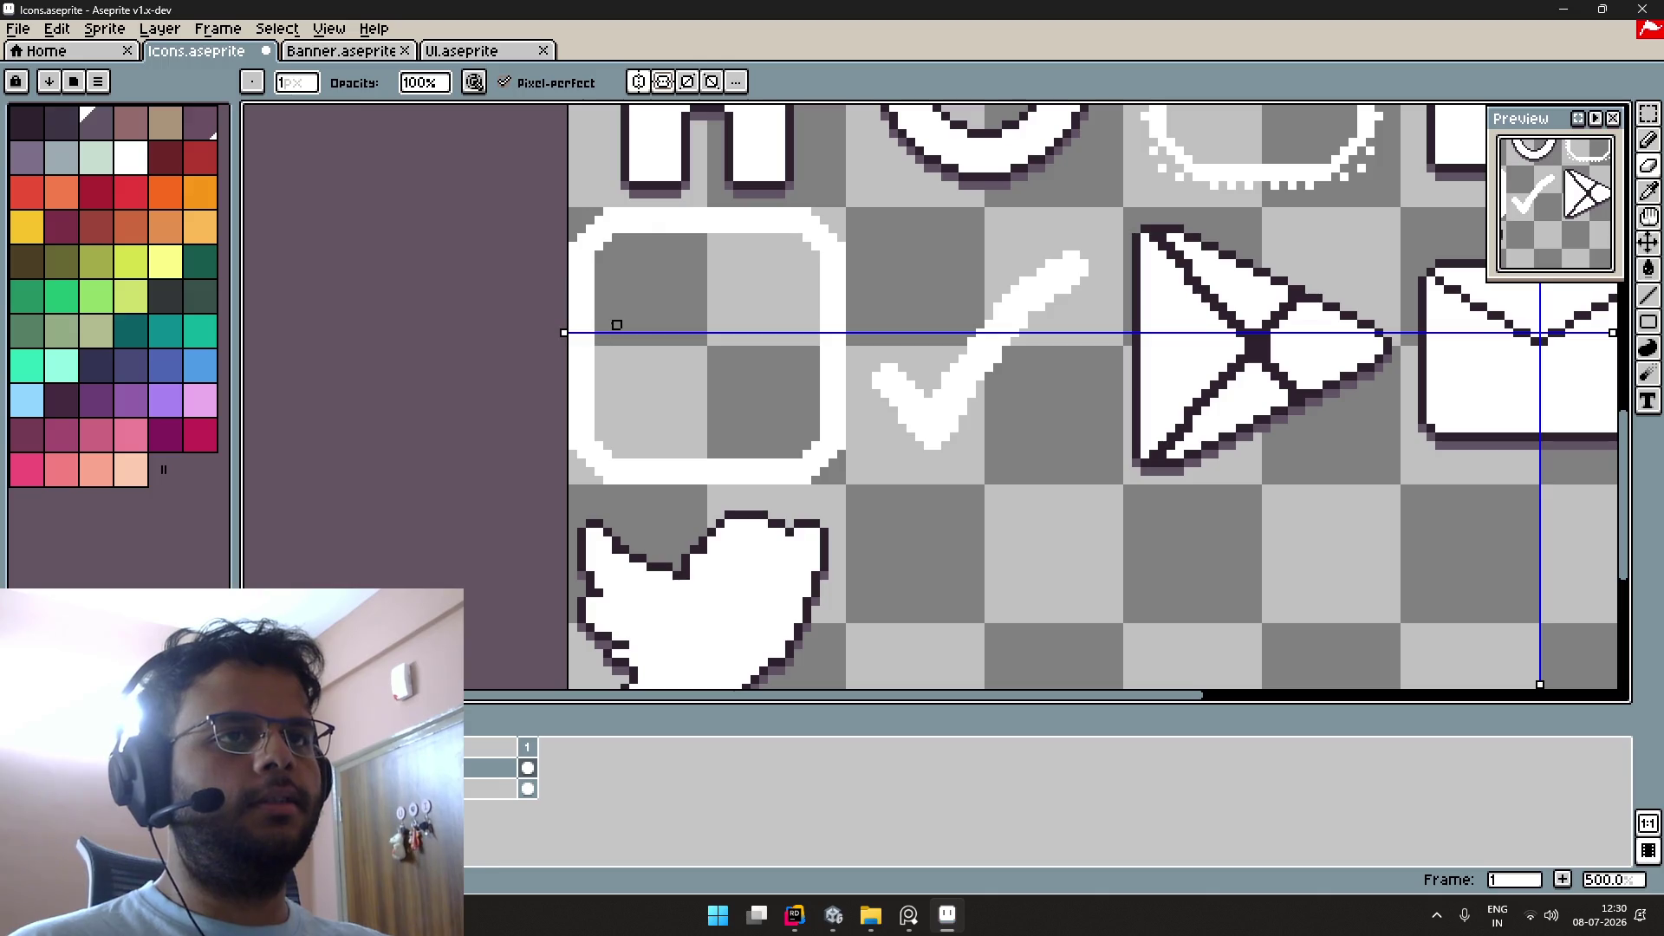
left_click_drag(555, 333, 560, 347)
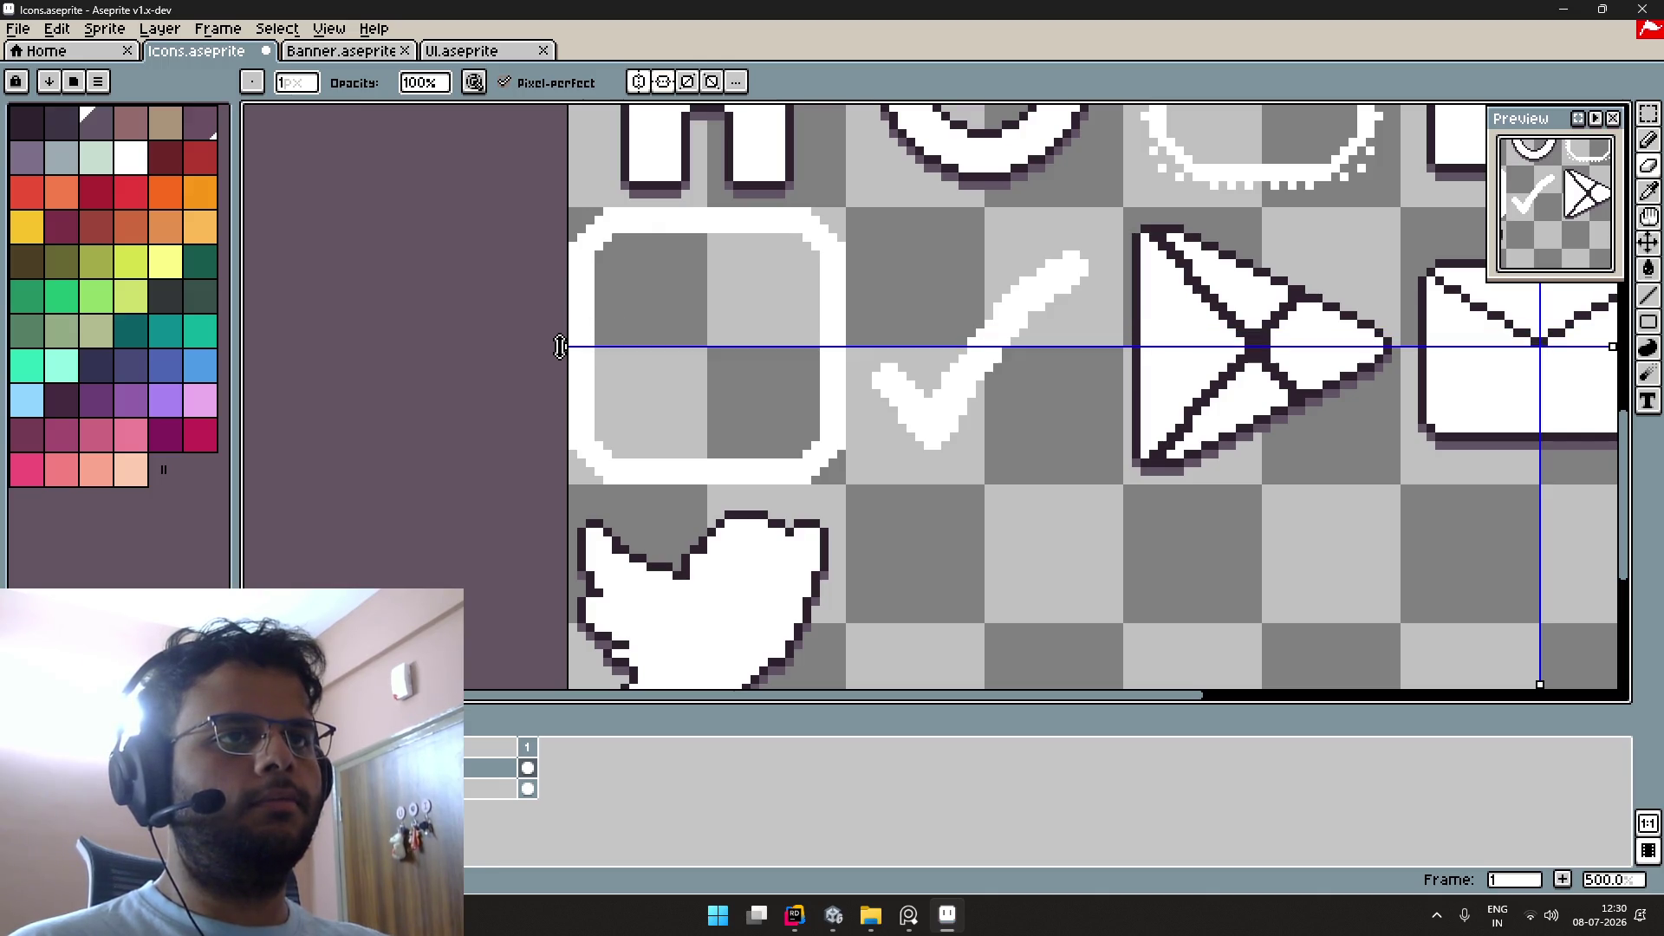
scroll(652, 376, "down", 5)
scroll(829, 441, "up", 3)
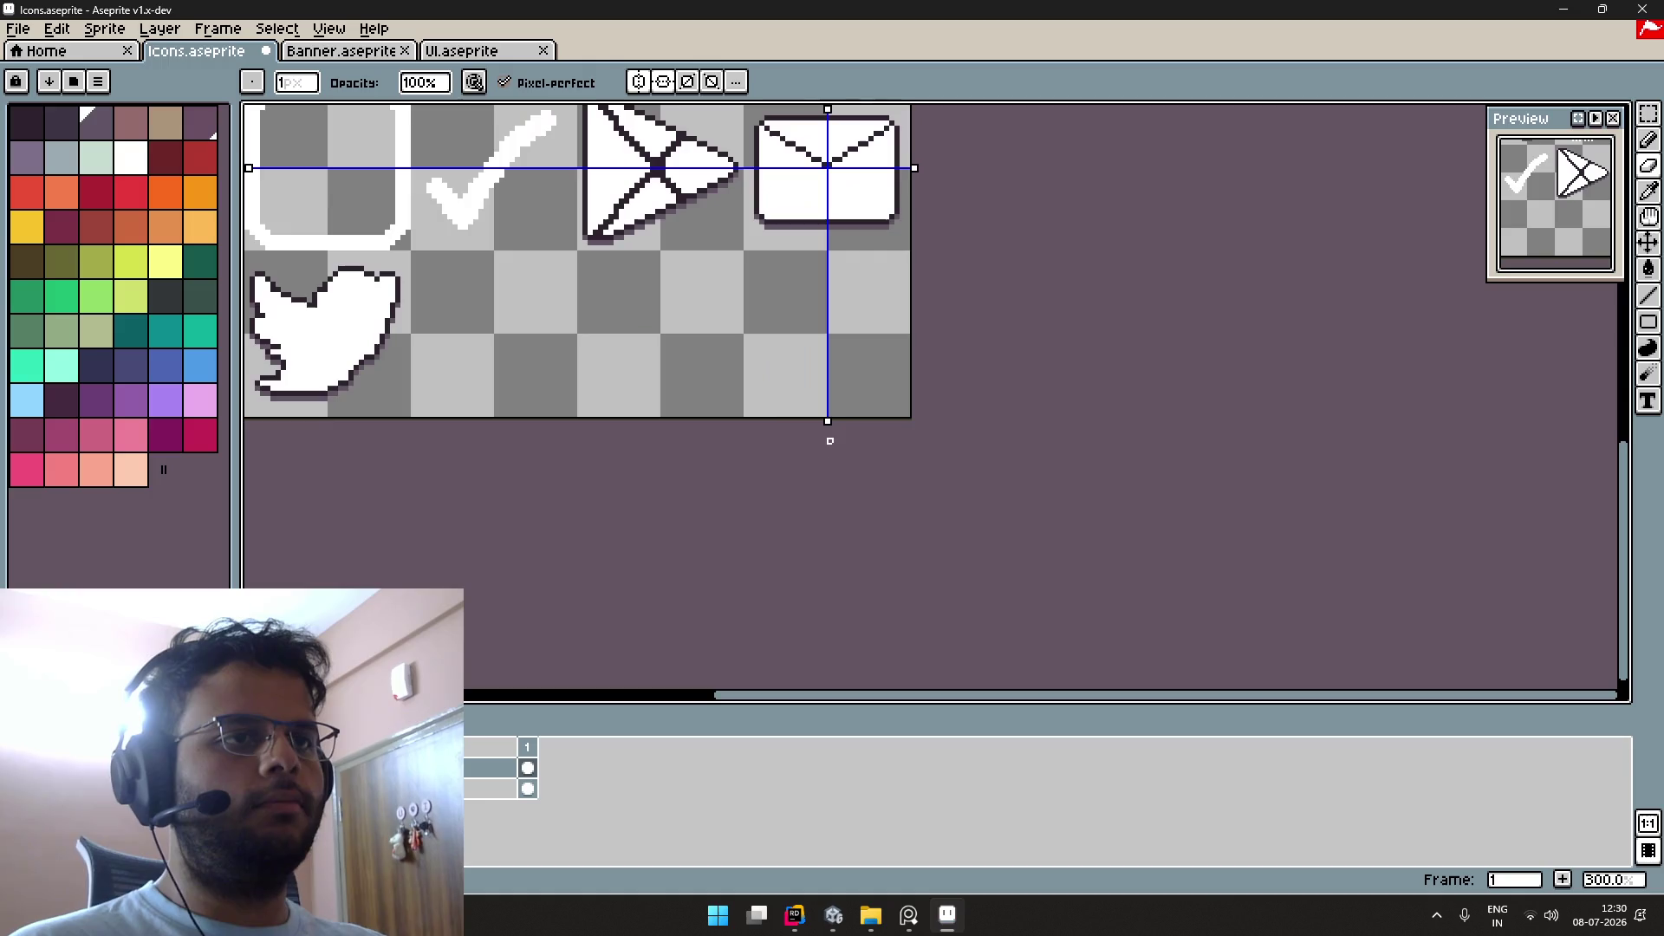
left_click_drag(827, 423, 328, 417)
Step: Trim the rounded square's left/right edge columns and top/bottom edge rows
left_click_drag(539, 364, 814, 508)
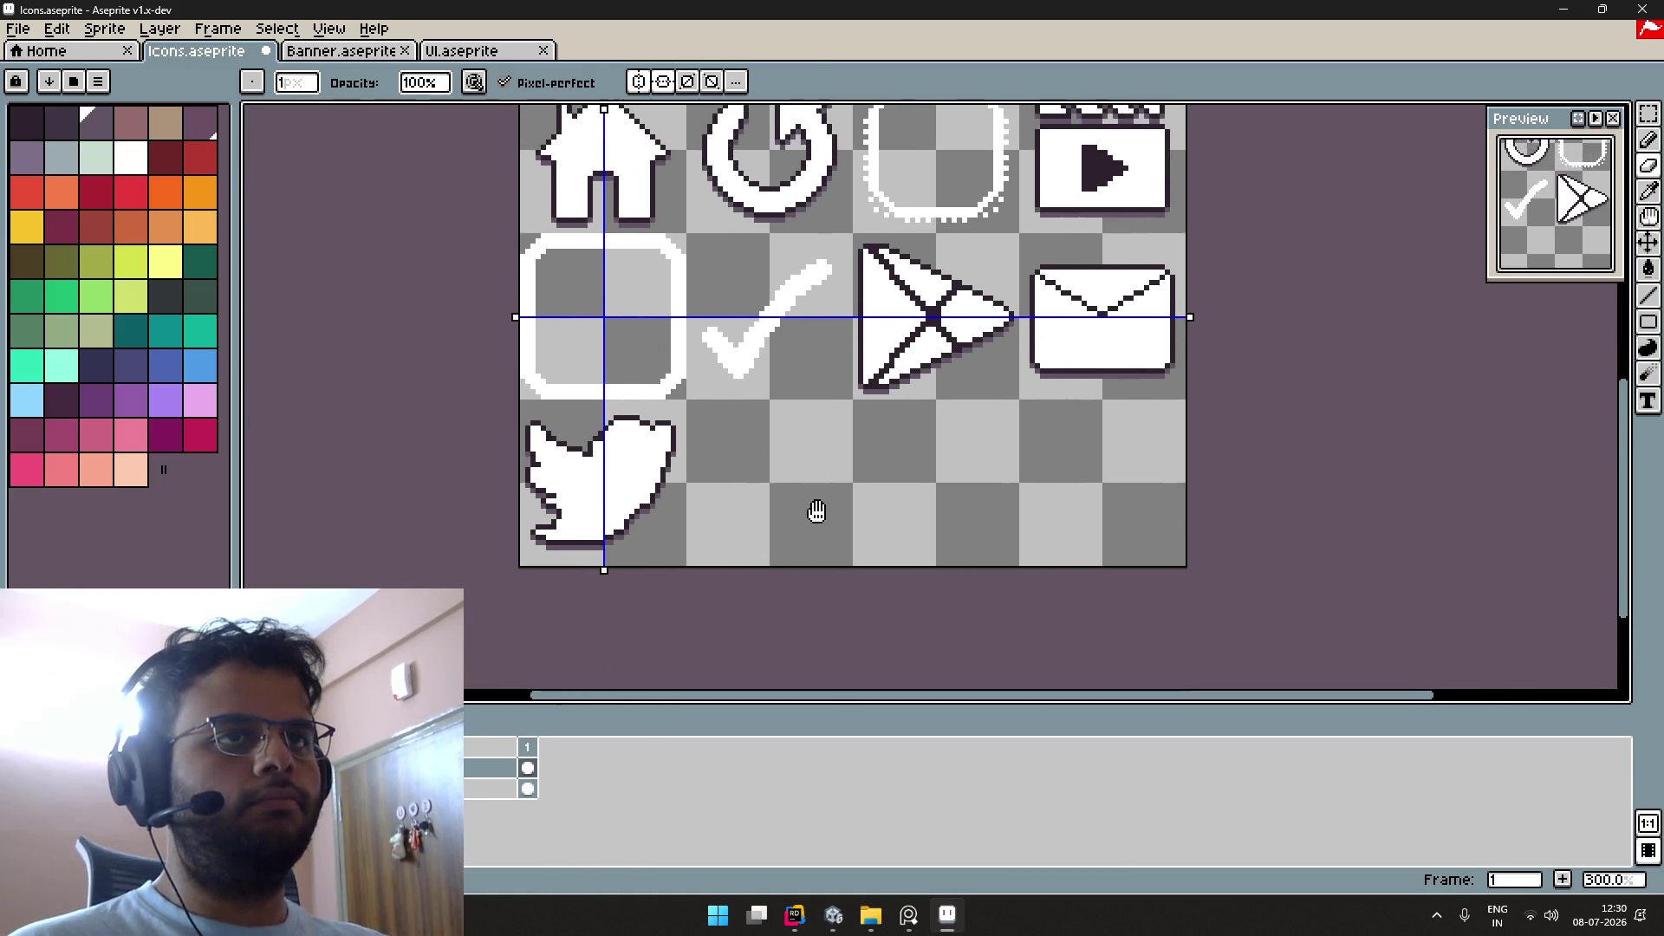
scroll(652, 331, "up", 1)
mouse_move(692, 335)
left_mouse_down()
mouse_move(790, 437)
mouse_move(902, 364)
left_mouse_up()
scroll(792, 435, "up", 2)
left_click_drag(901, 253, 884, 390)
key("ctrl+z")
left_click_drag(902, 267, 901, 392)
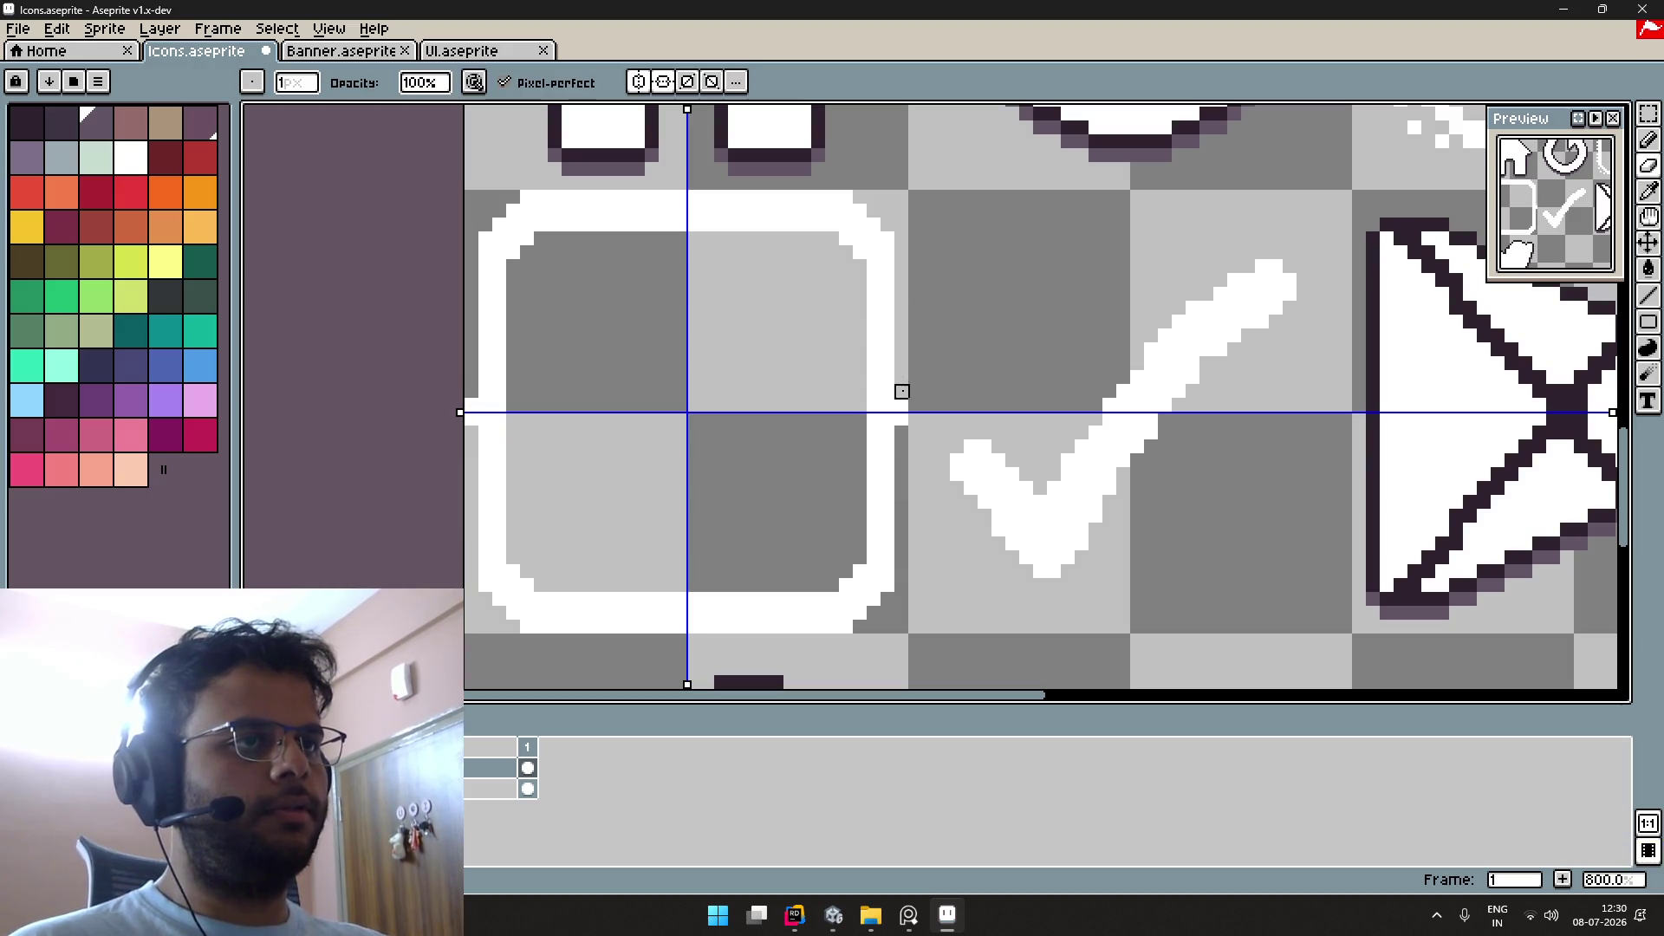
left_click_drag(874, 627, 695, 627)
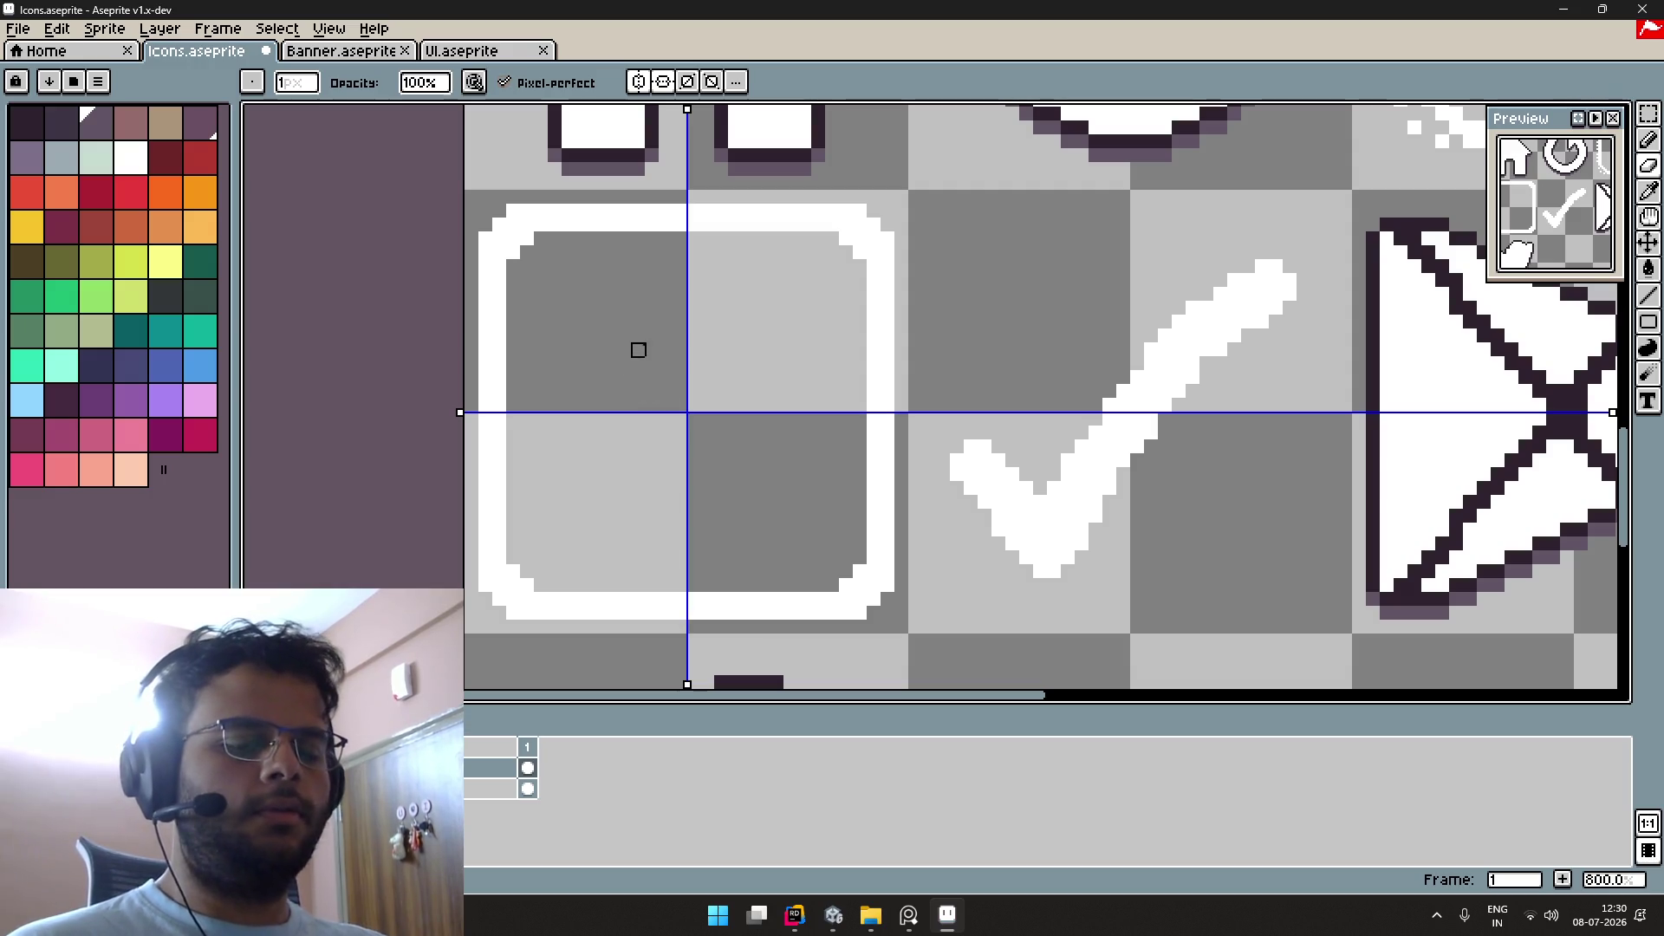
Step: Outline the rounded-square icon, then select the checkmark tile for outlining
key("m")
left_click_drag(468, 195, 908, 635)
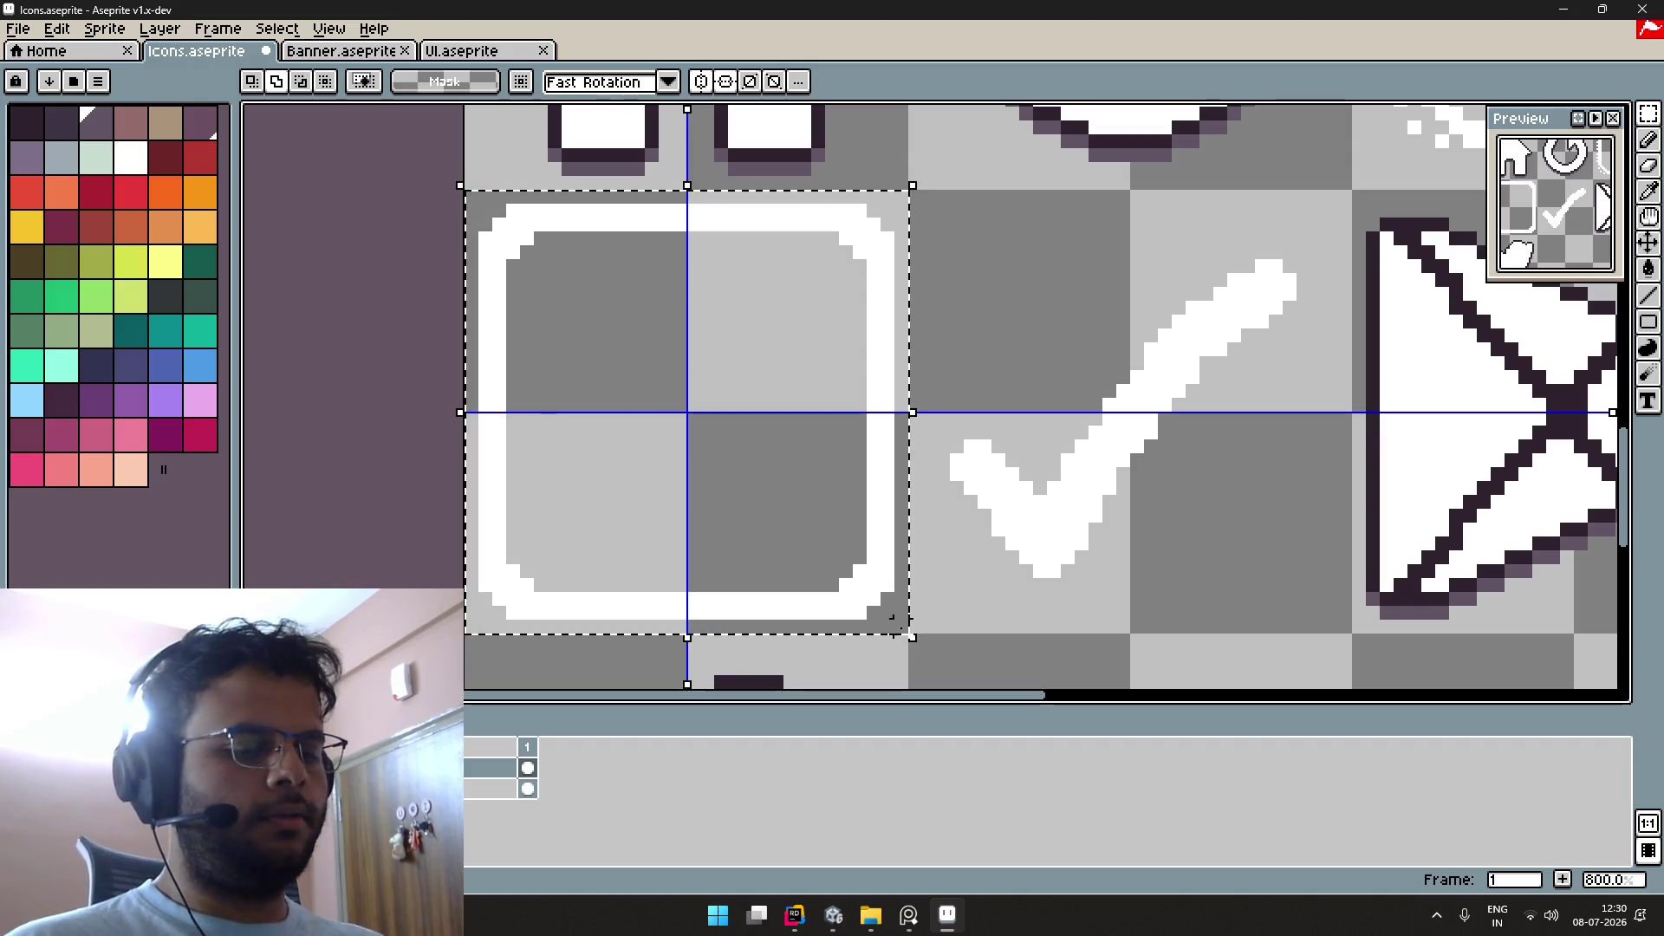
key("shift+o")
key("Return")
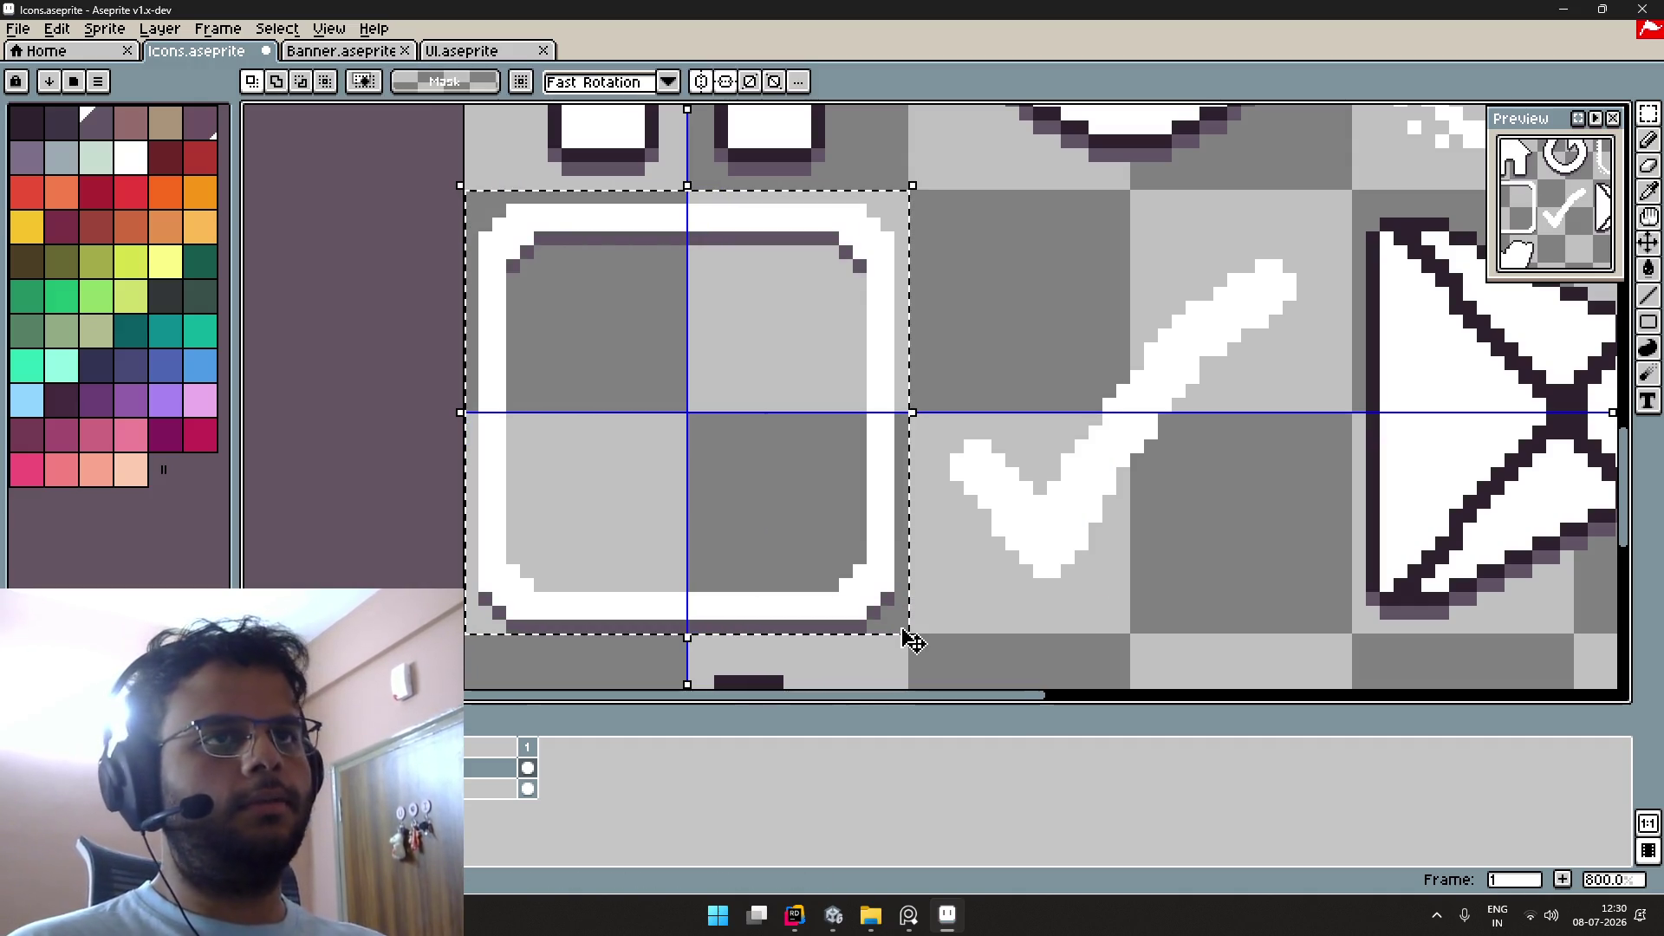
key("ctrl+d")
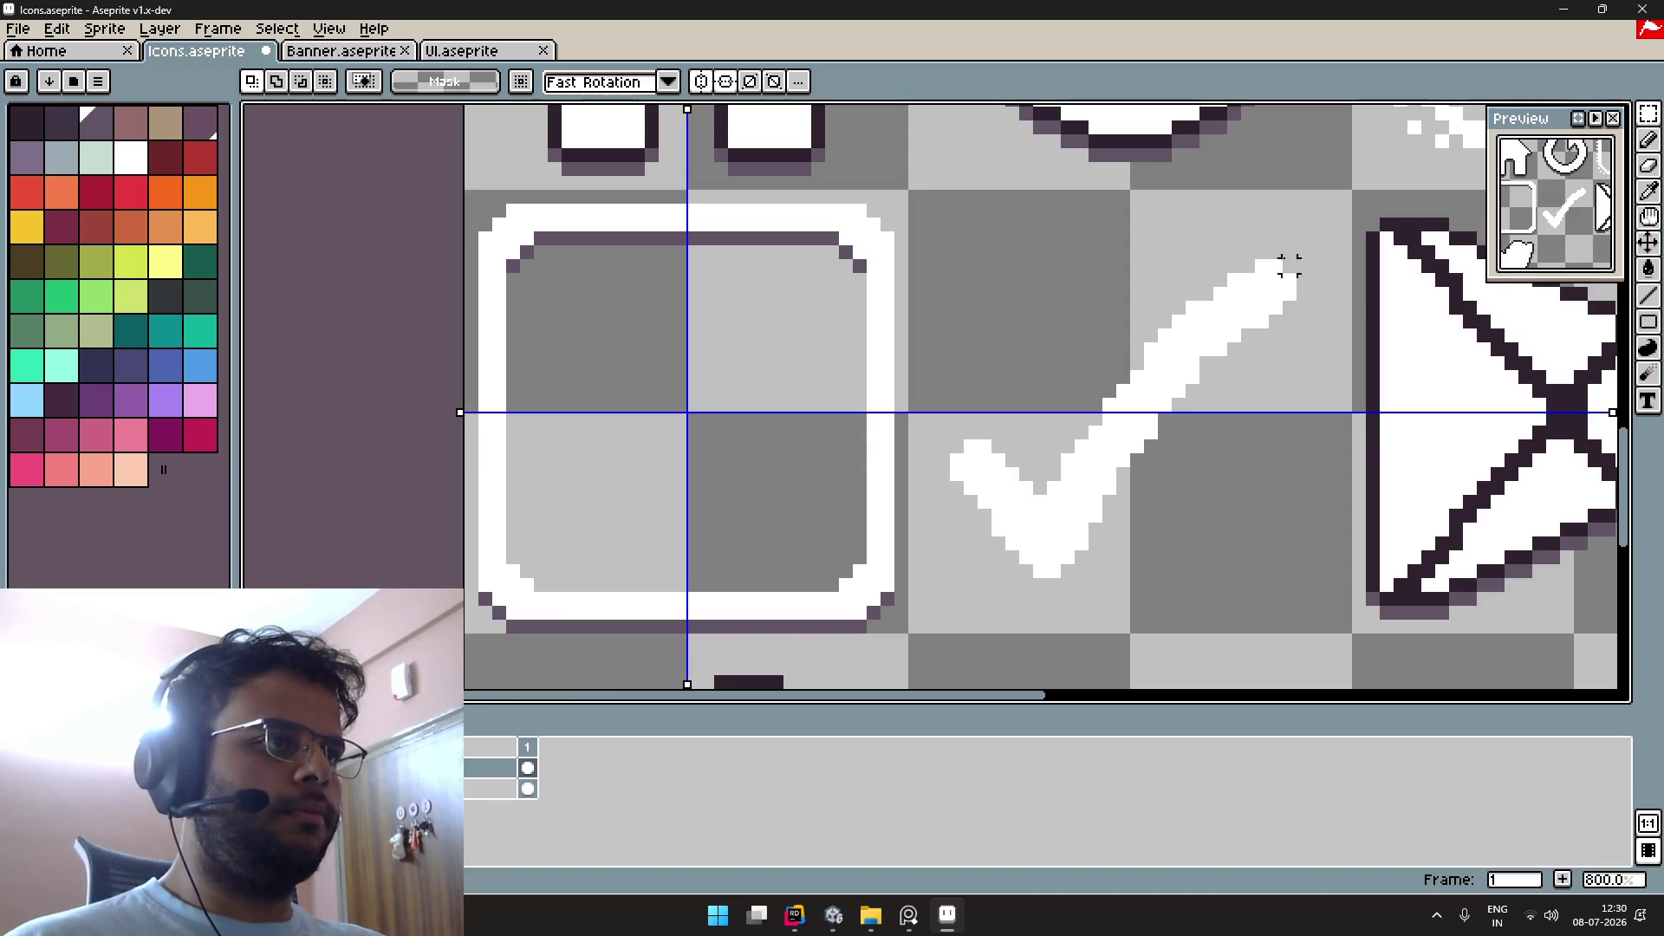
mouse_move(1331, 210)
left_mouse_down()
mouse_move(1343, 628)
mouse_move(911, 624)
left_mouse_up()
key("shift+o")
Step: Apply the outline to the checkmark tile and review the finished icon sheet
key("Return")
scroll(1157, 572, "down", 3)
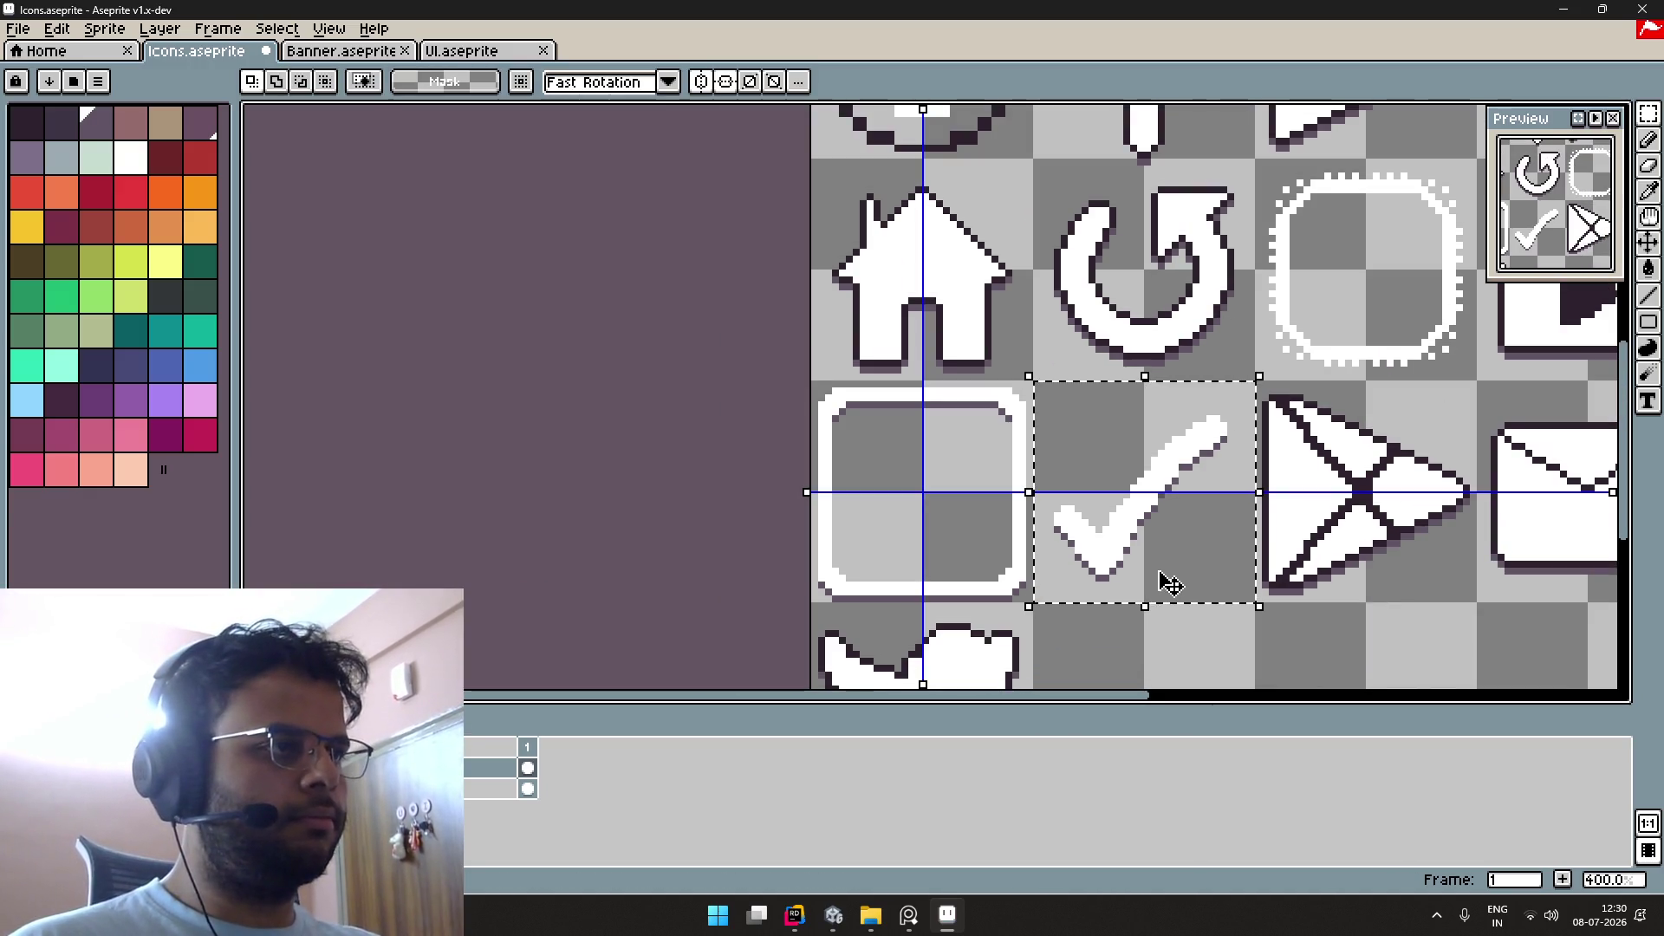
scroll(1041, 537, "right", 3)
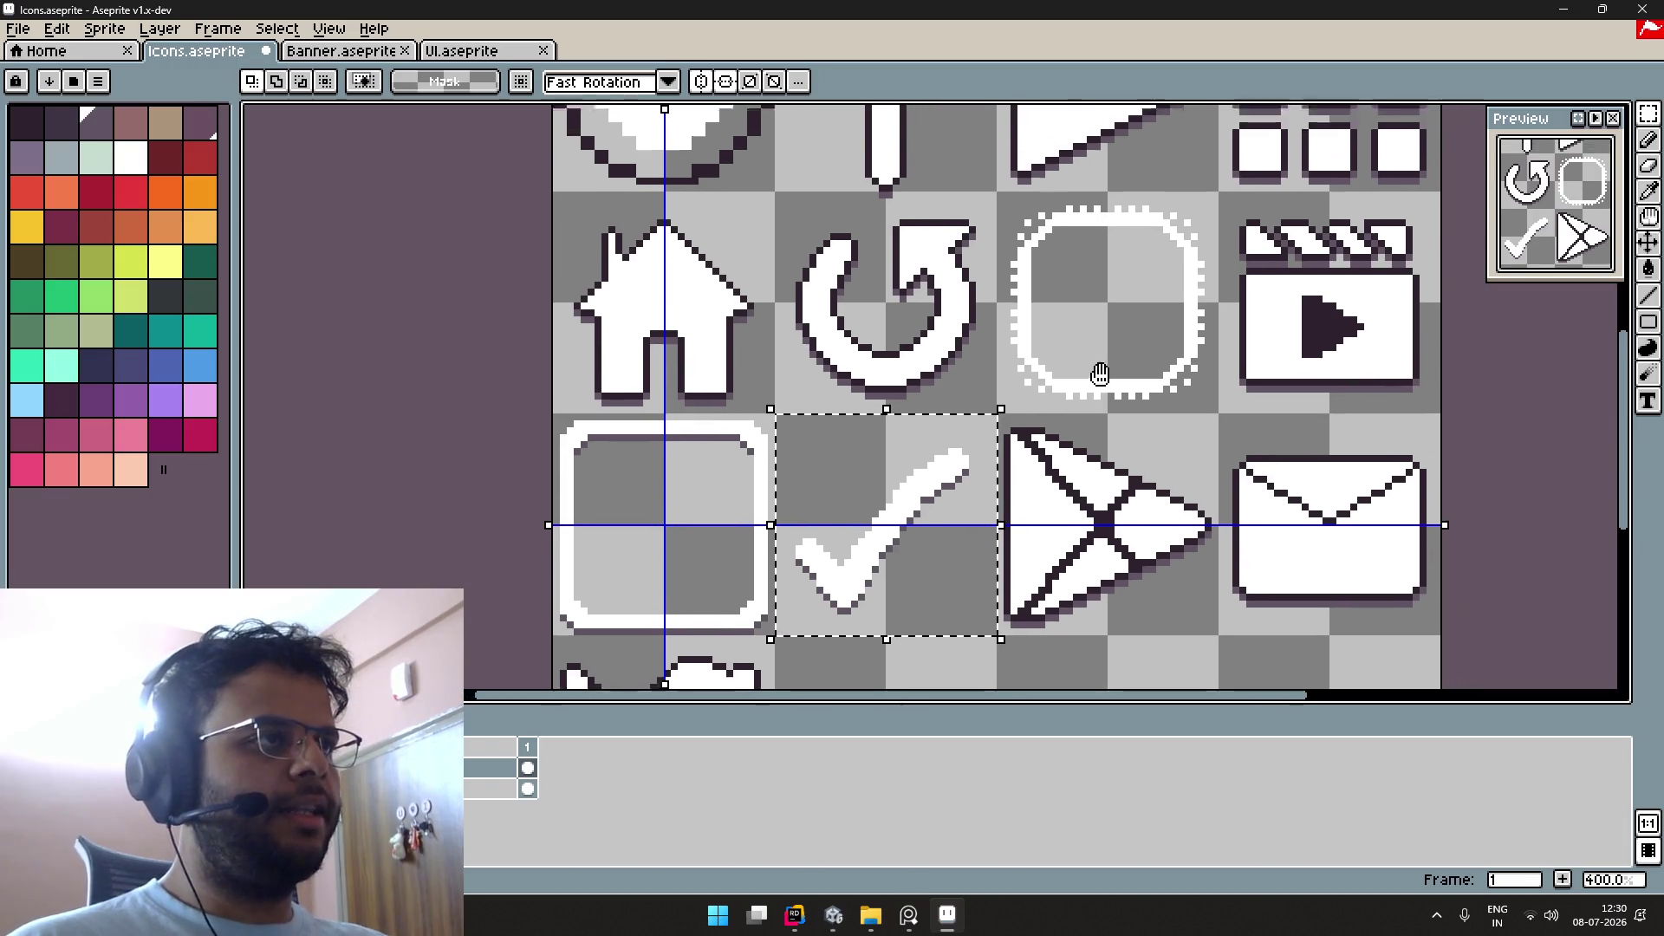
scroll(1029, 466, "up", 3)
scroll(1029, 466, "right", 2)
scroll(1029, 466, "down", 2)
scroll(875, 353, "up", 2)
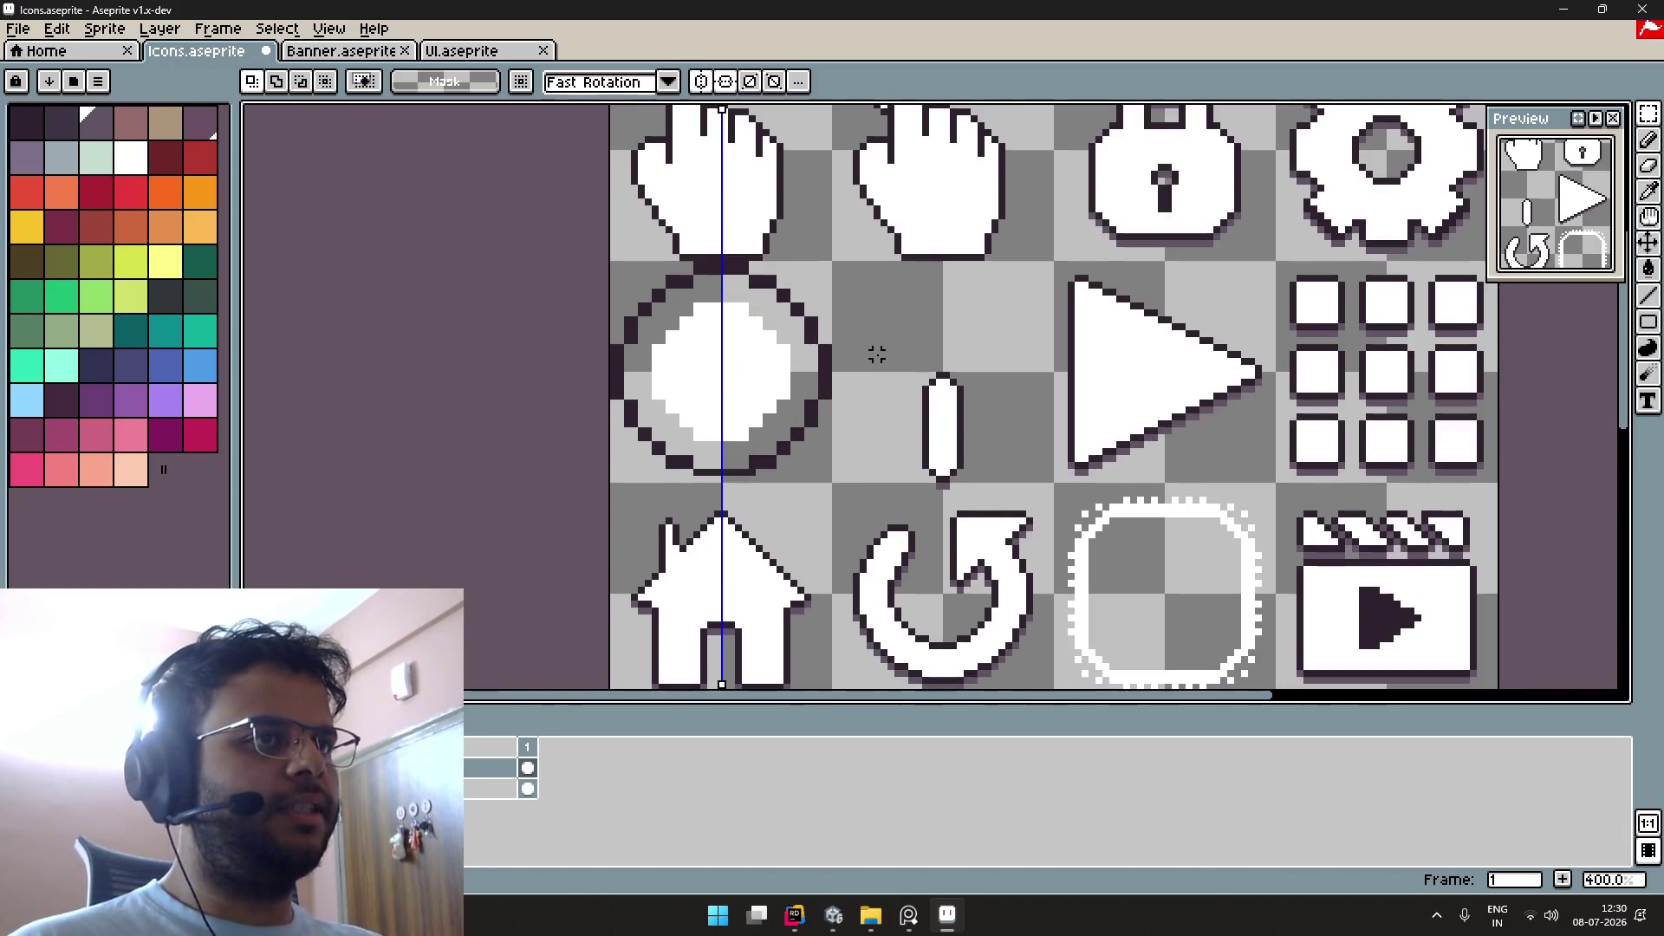
left_click_drag(876, 353, 933, 505)
scroll(945, 488, "down", 1)
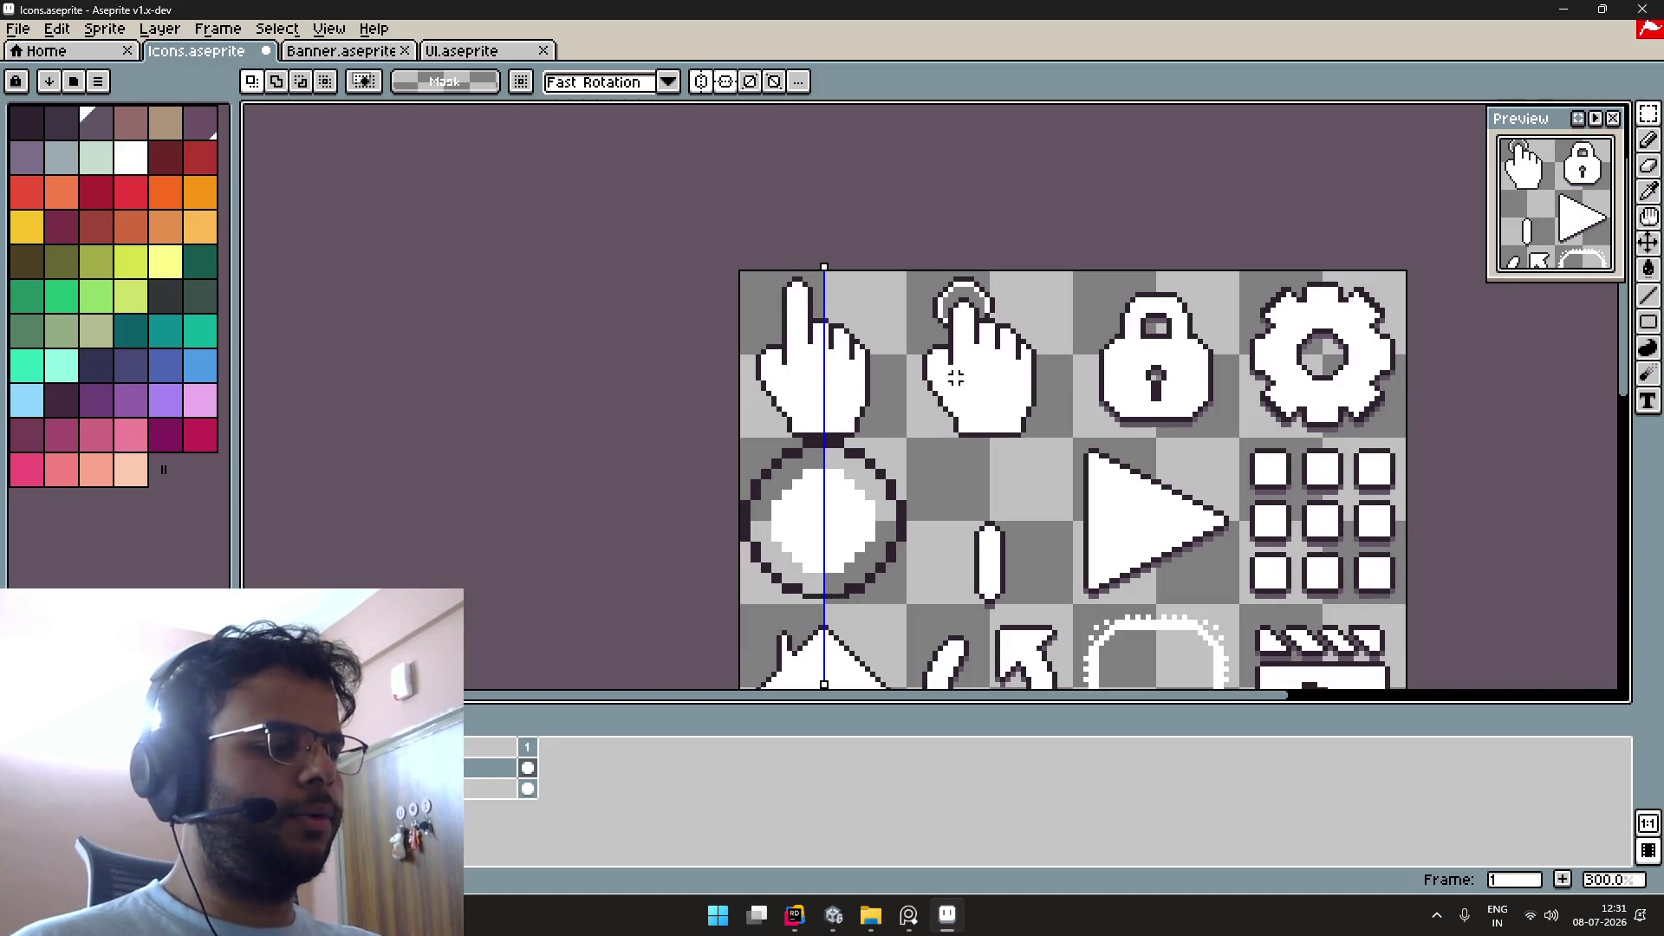
left_click_drag(981, 521, 823, 392)
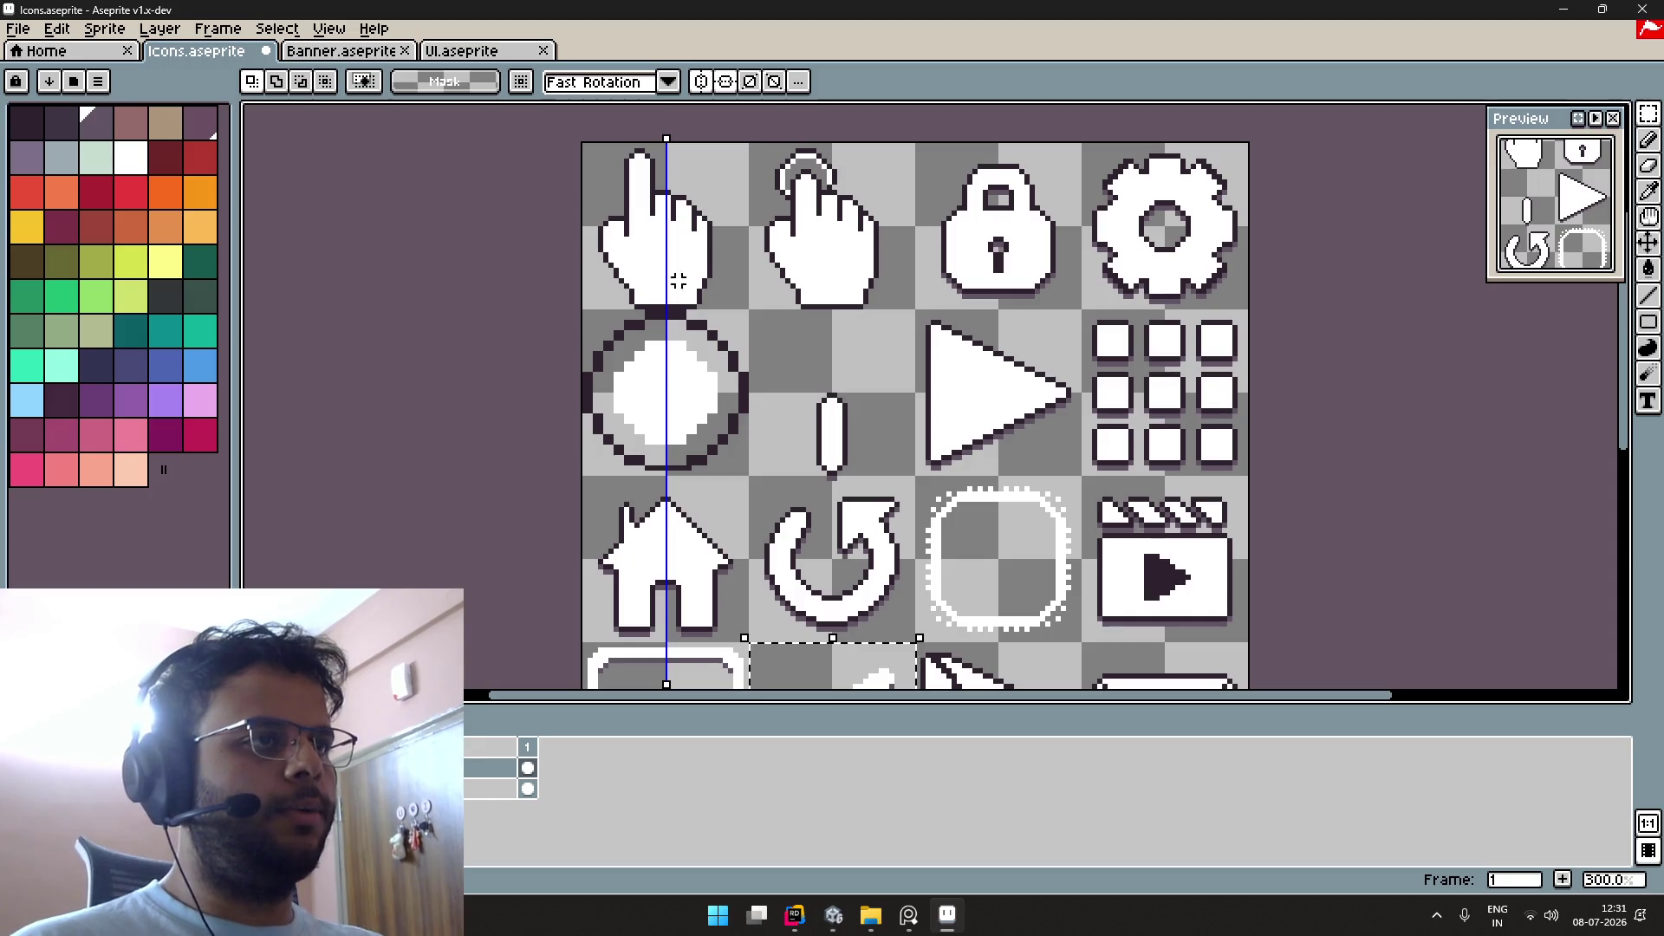
key("ctrl+d")
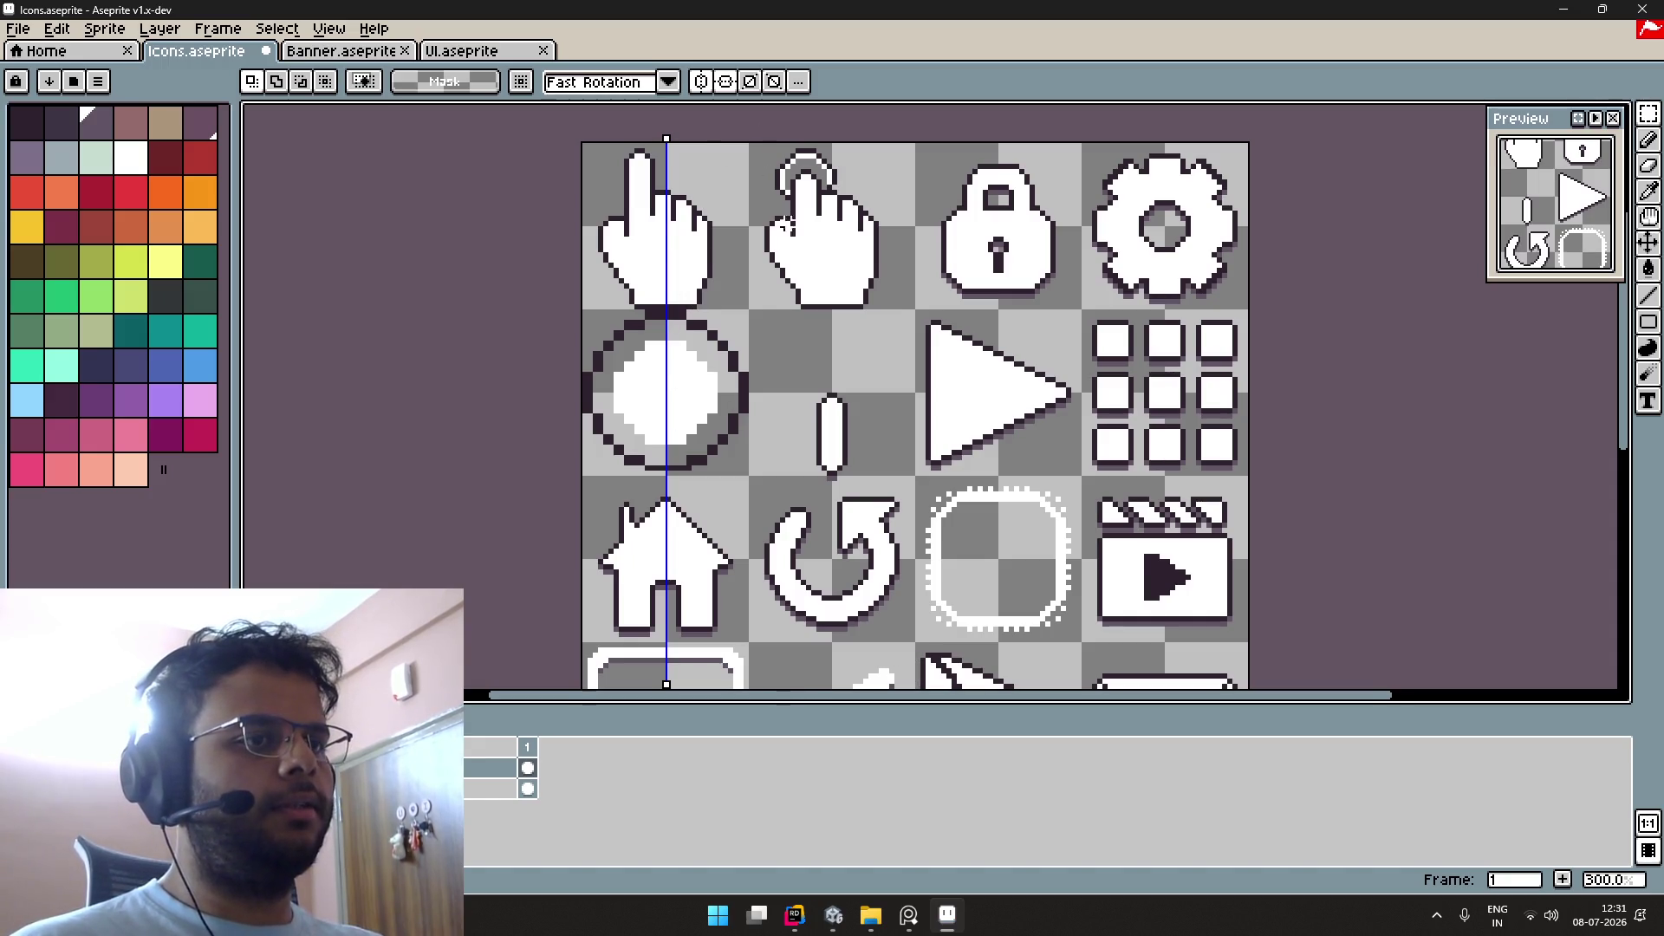
scroll(787, 224, "down", 1)
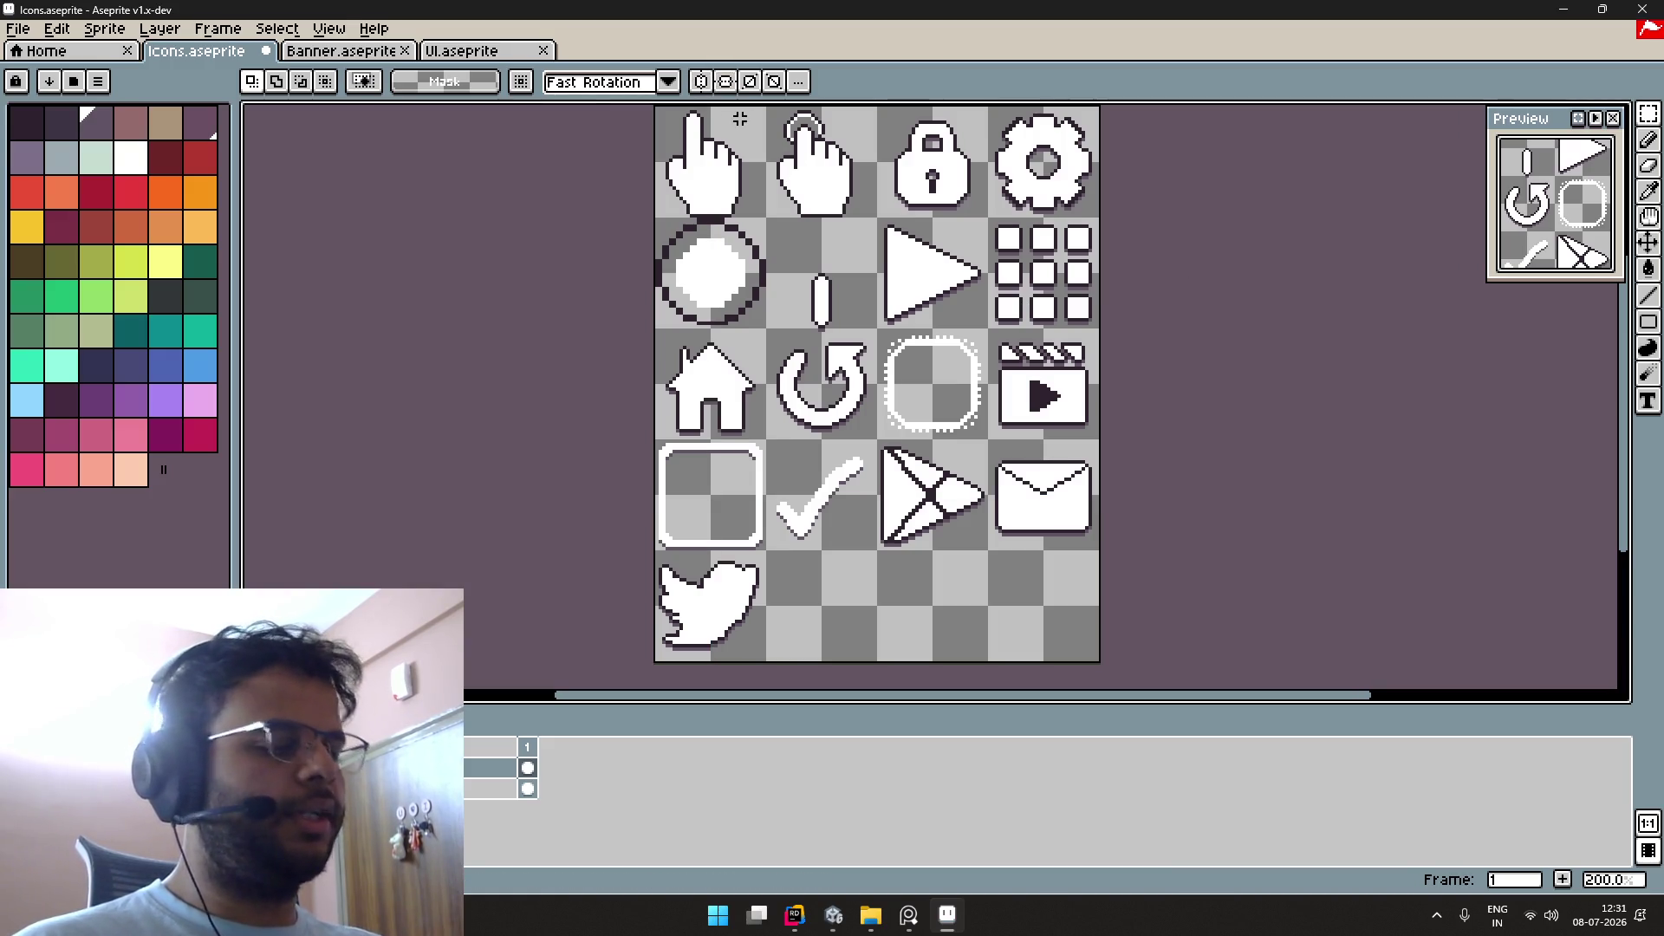
Step: Save the sheet and export it as Icons.png to the UI Icons folder, back in Unity
key("ctrl+s")
key("alt+Tab")
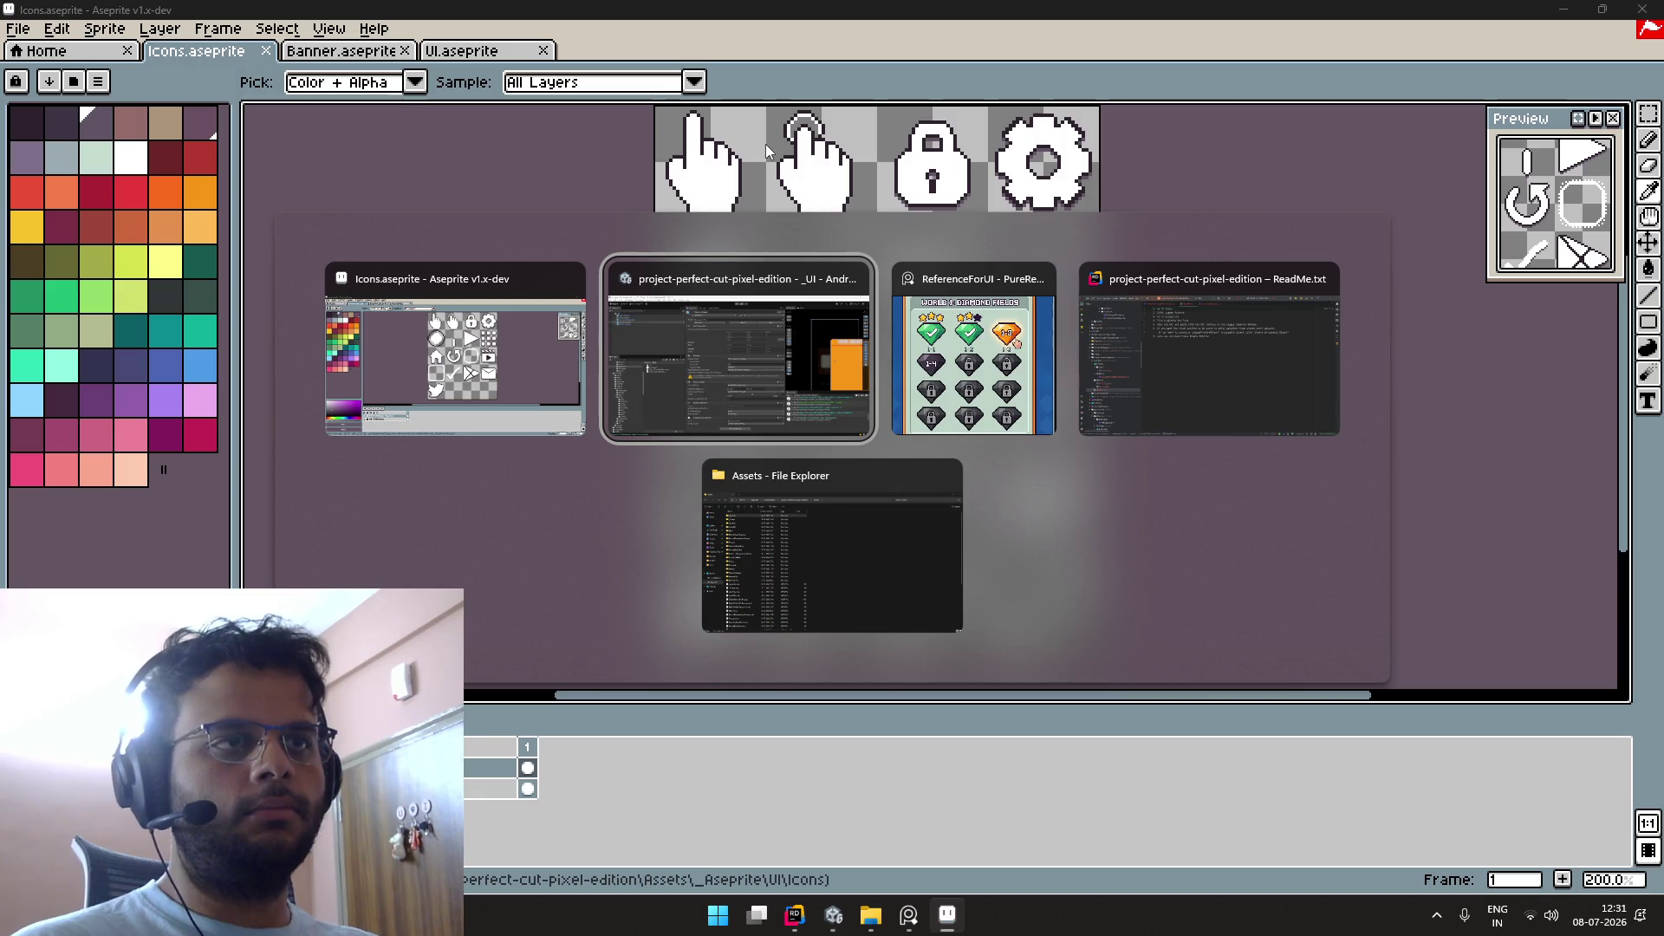
key("Escape")
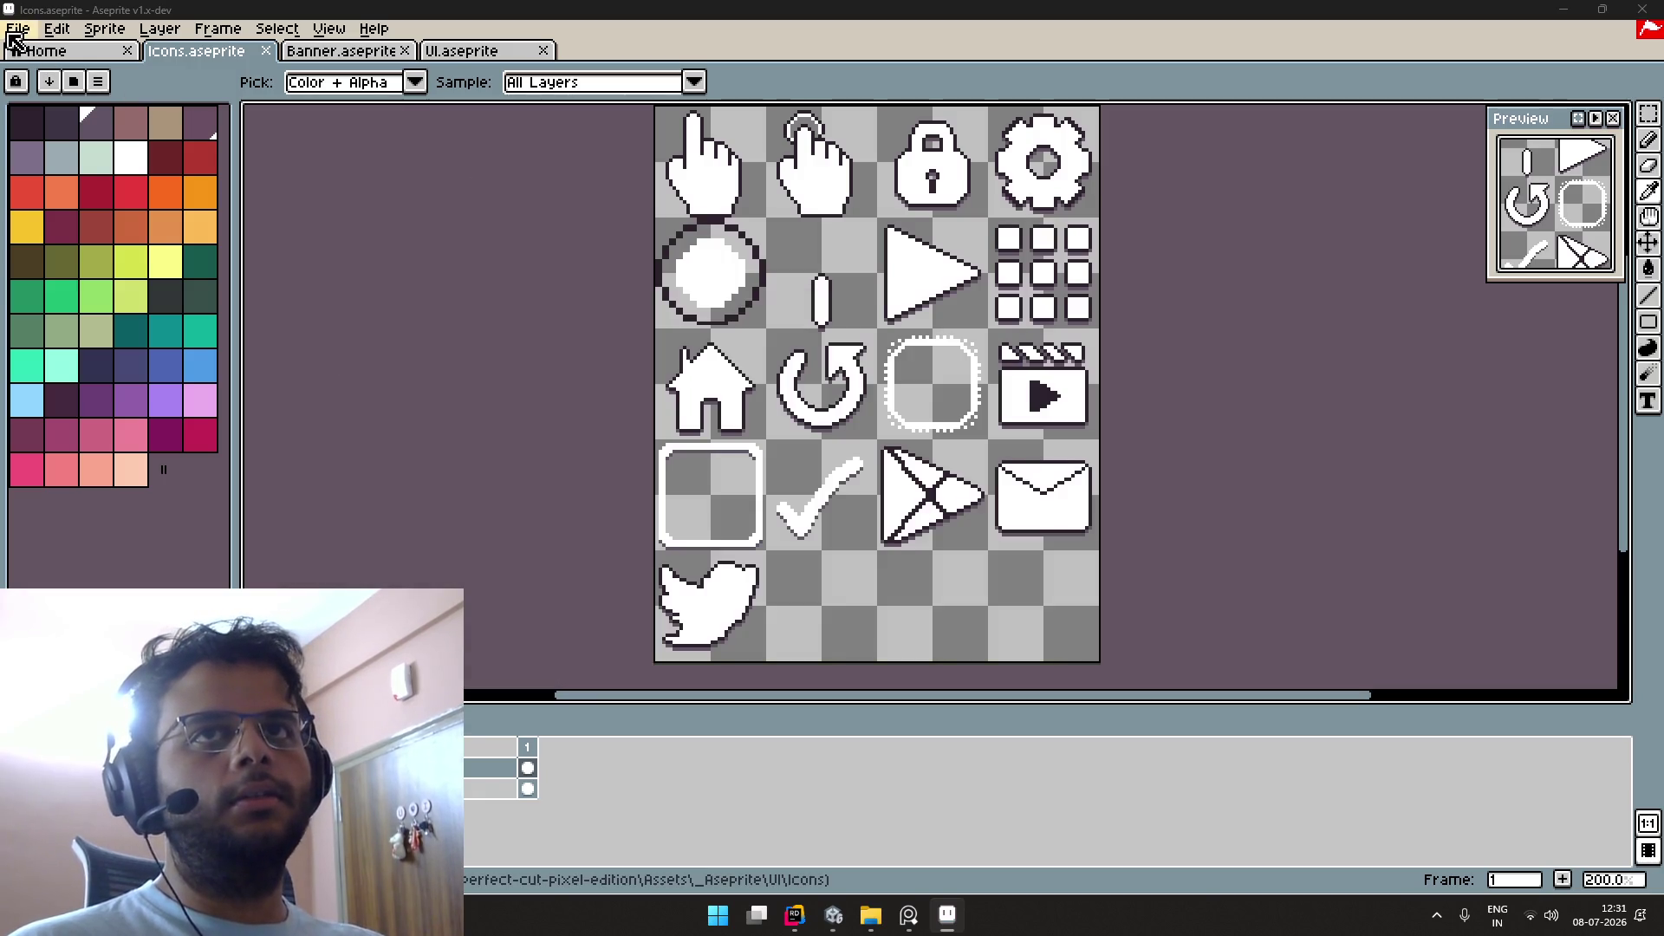
left_click(17, 28)
mouse_move(139, 201)
left_click(224, 201)
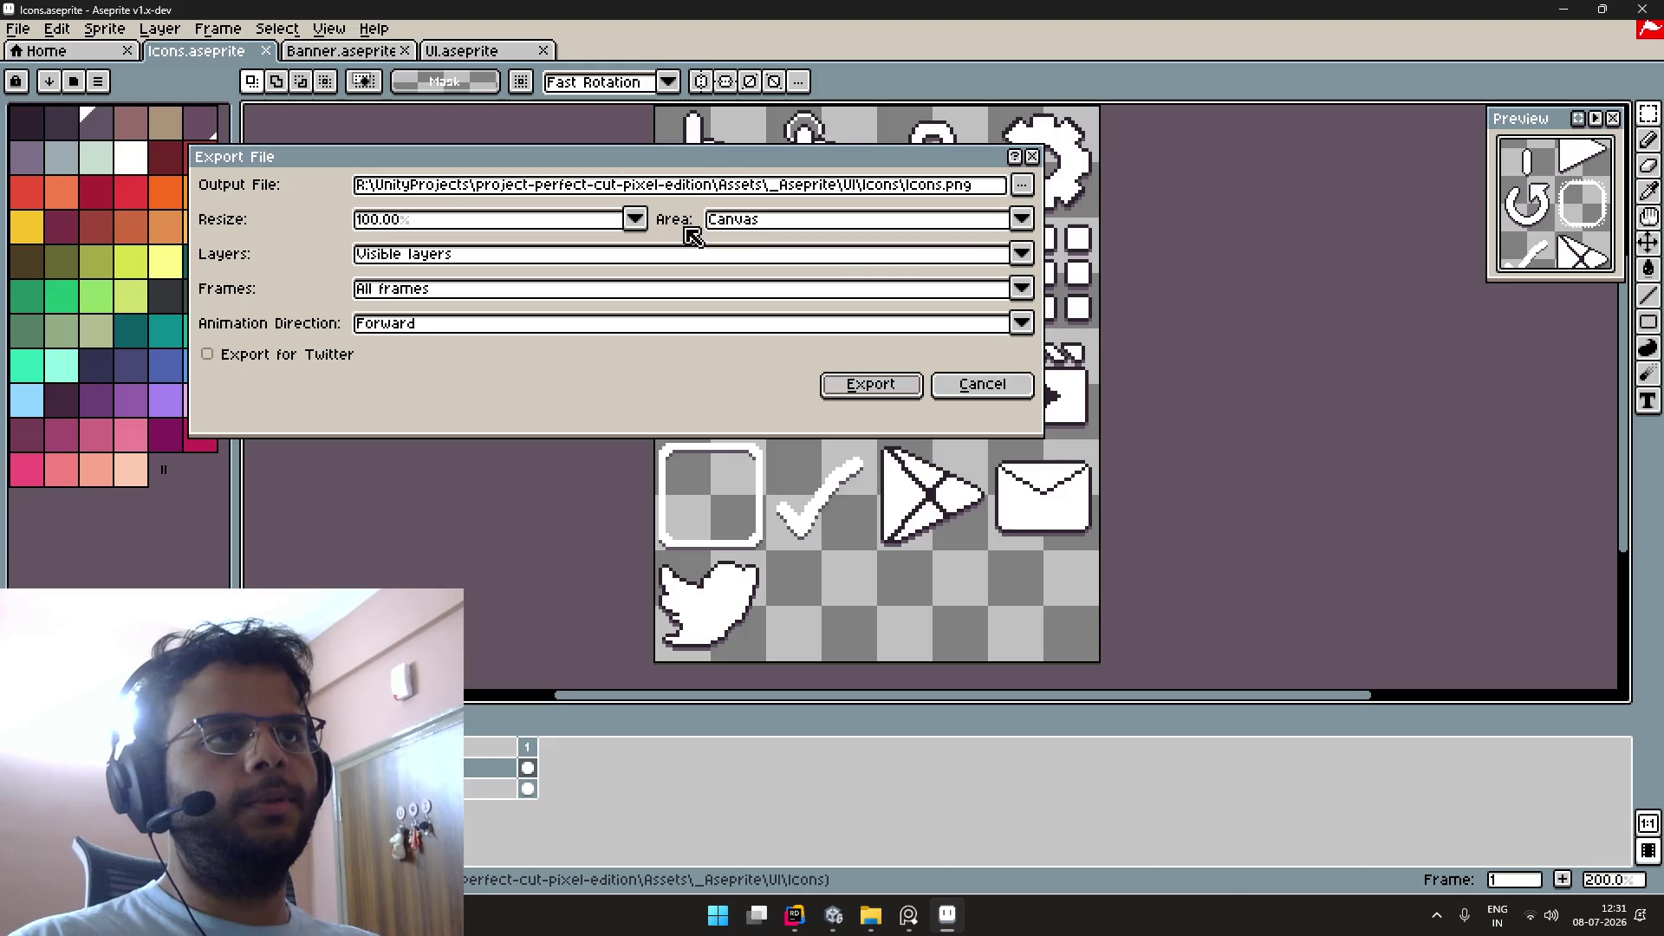
left_click(890, 386)
key("alt+Tab")
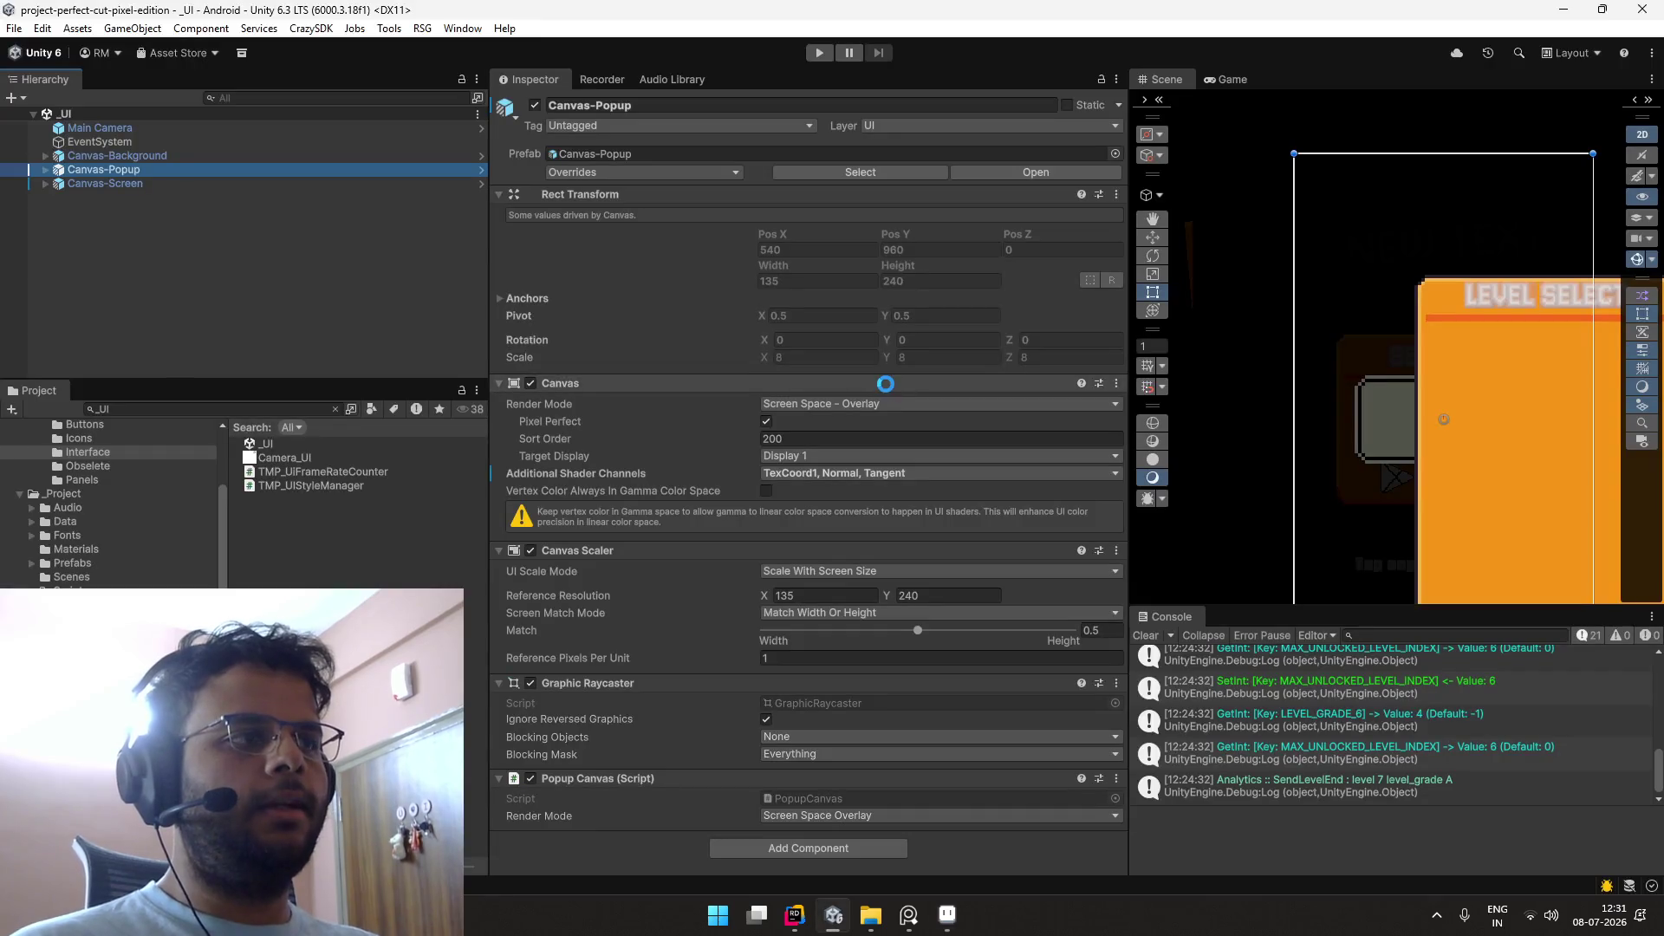
Step: Deselect Canvas-Popup and briefly playtest the _UI scene
left_click(384, 236)
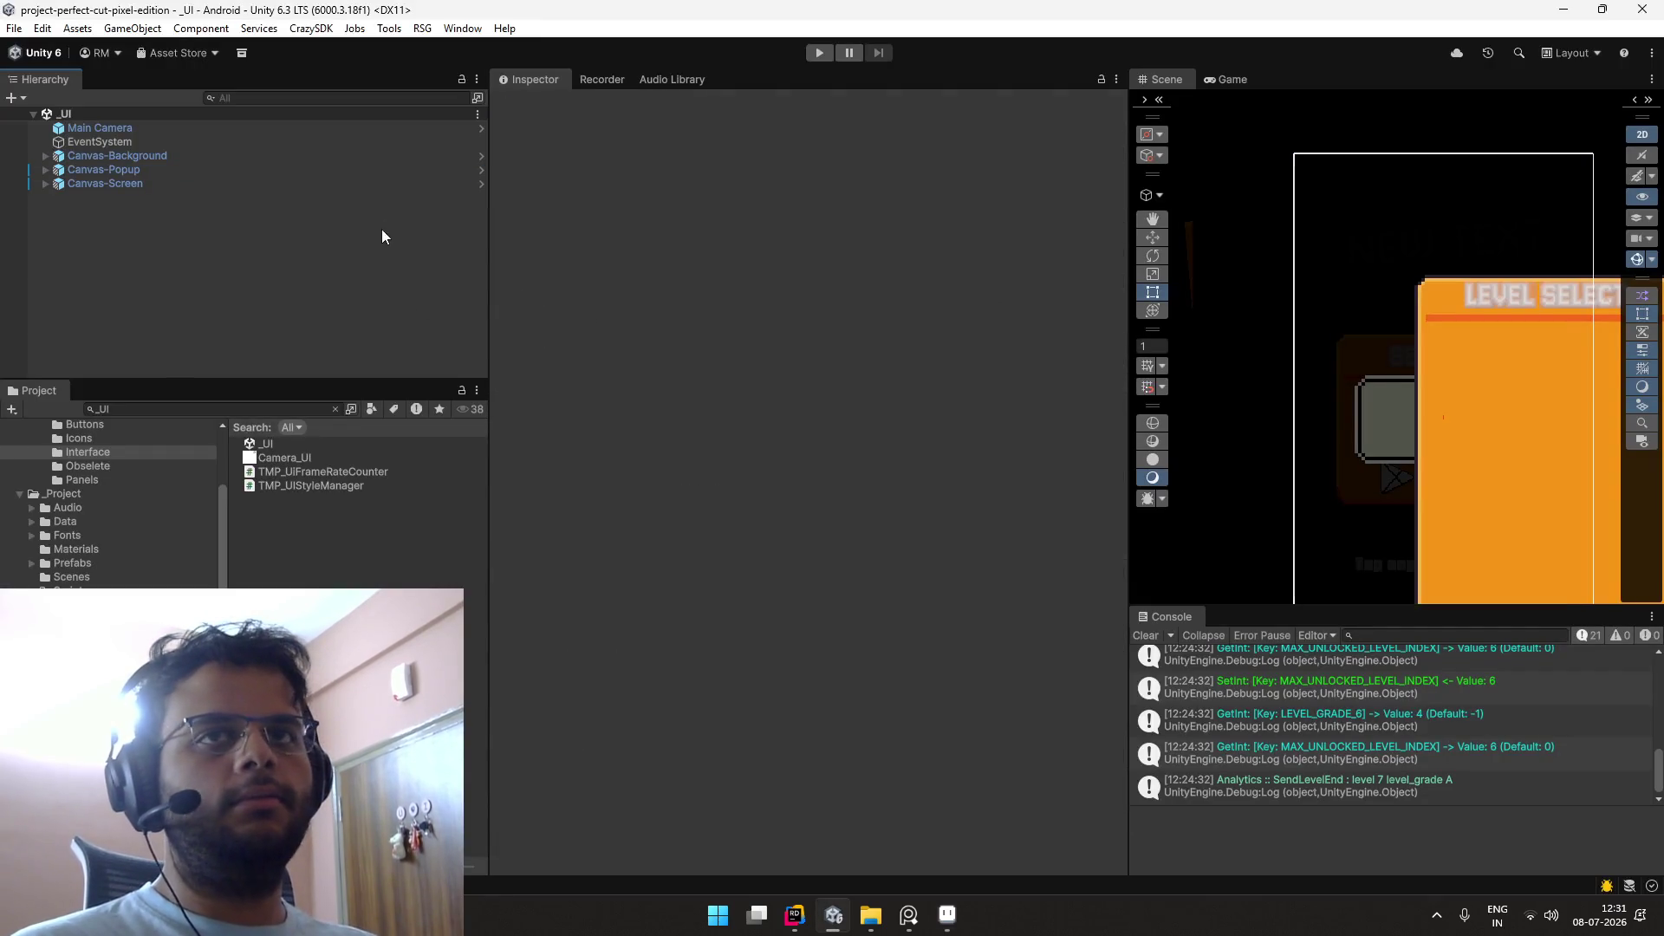
left_click(824, 57)
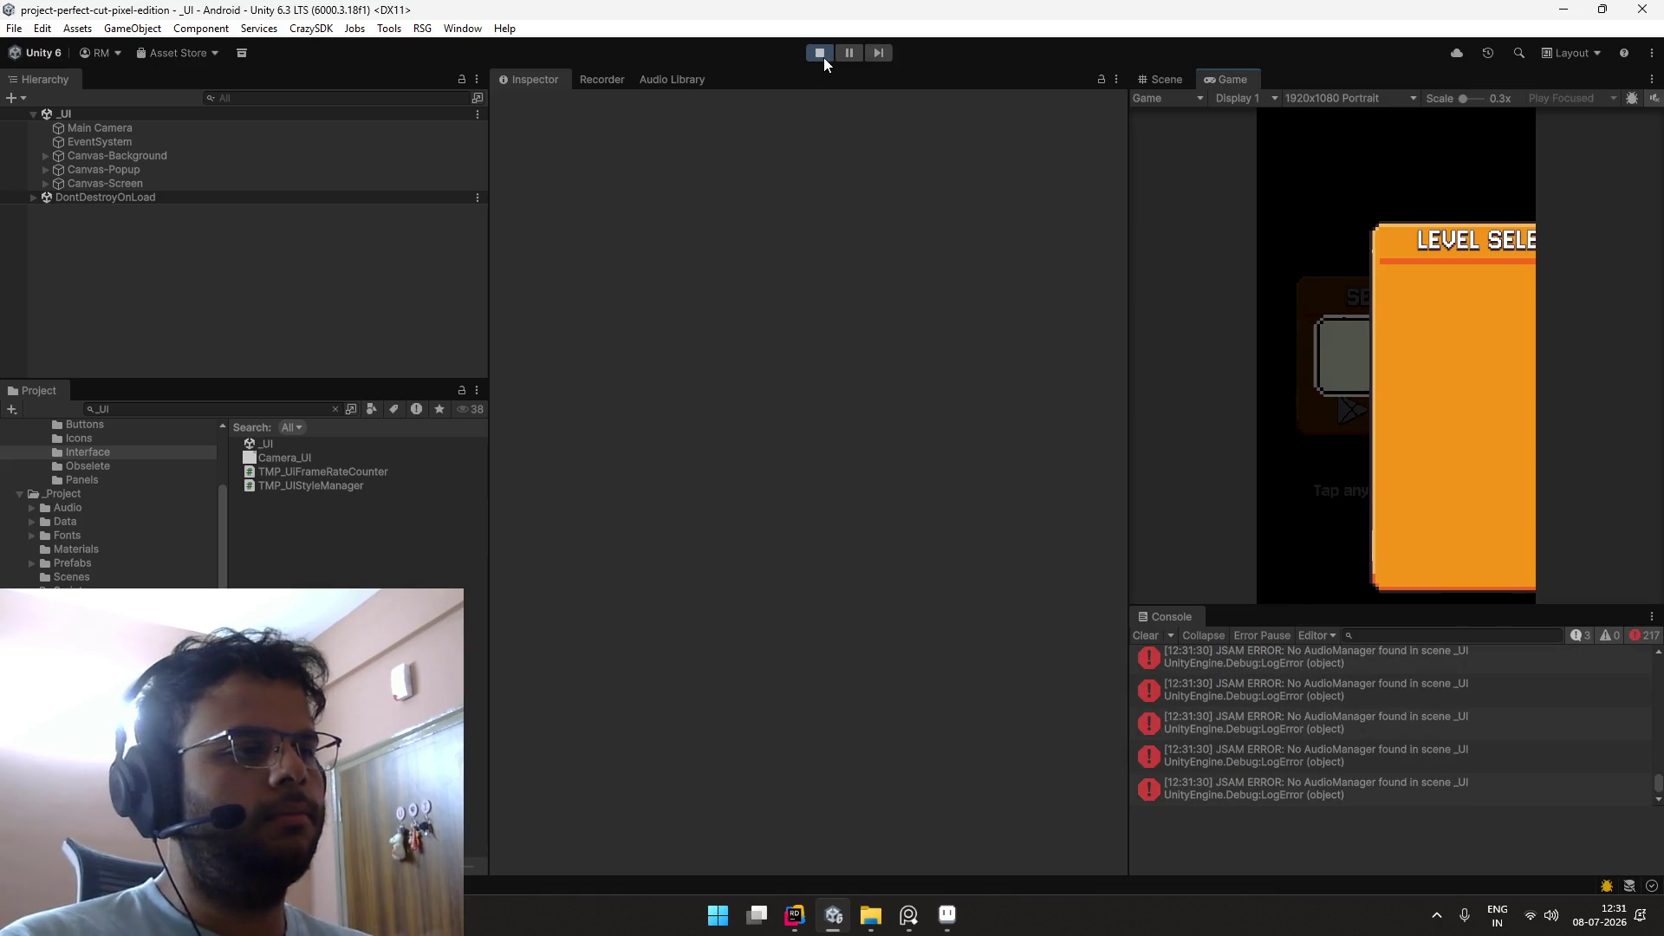
left_click(821, 53)
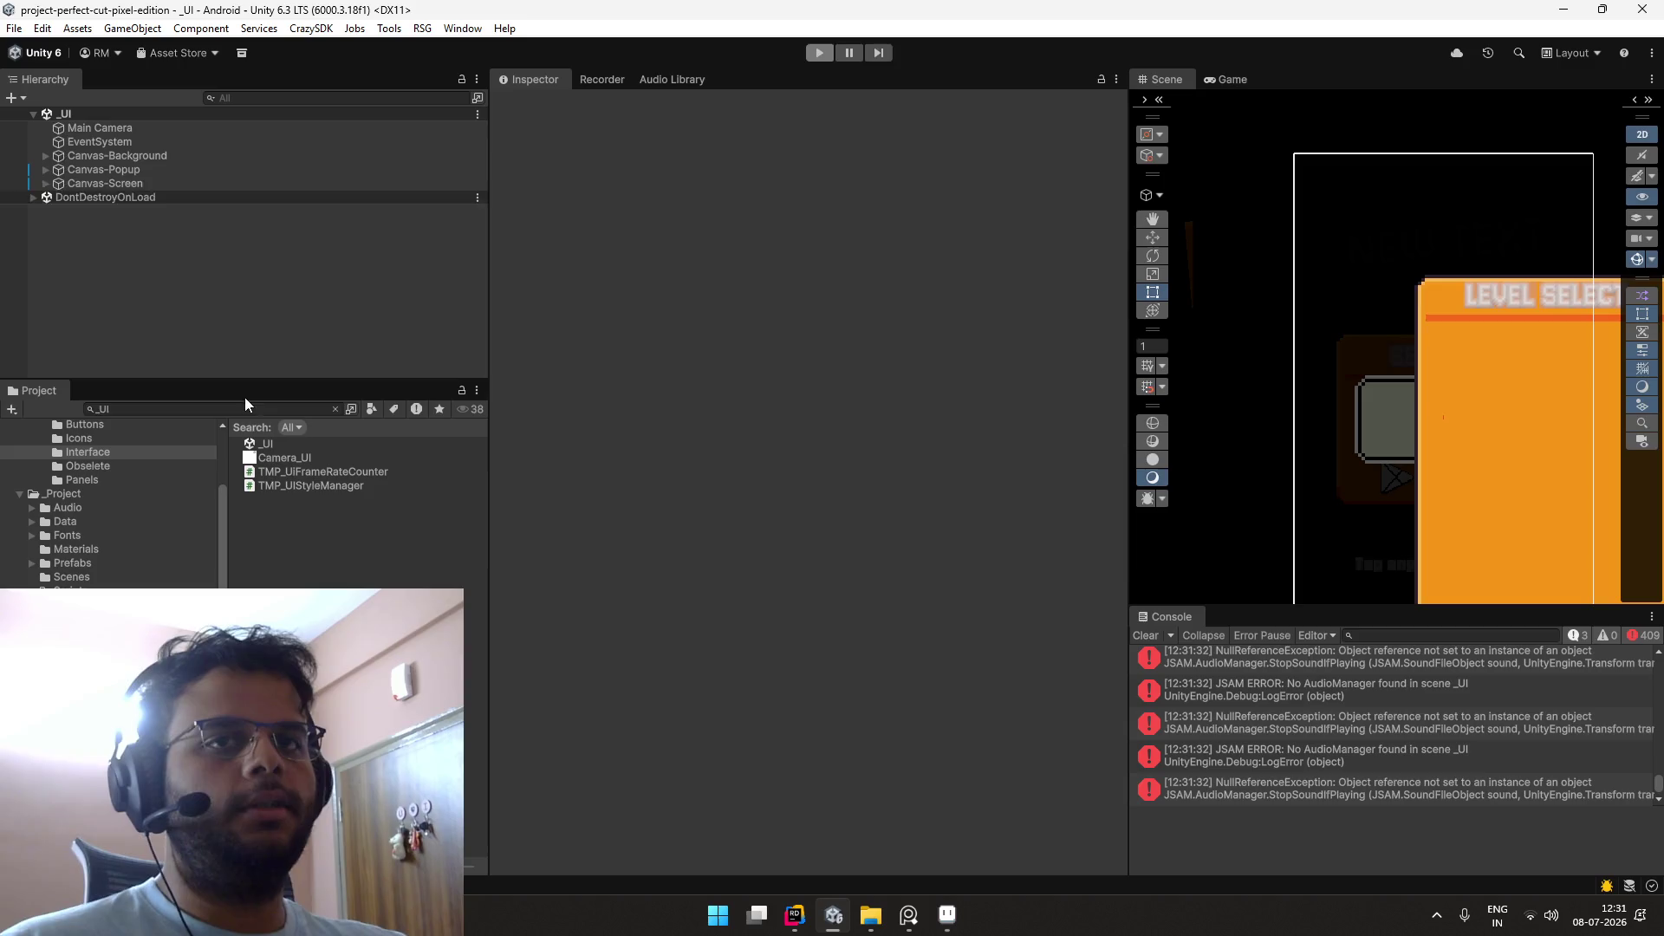
Step: Open the _Boot scene via a '_boot' project search, clear the Console, and play
left_click(244, 410)
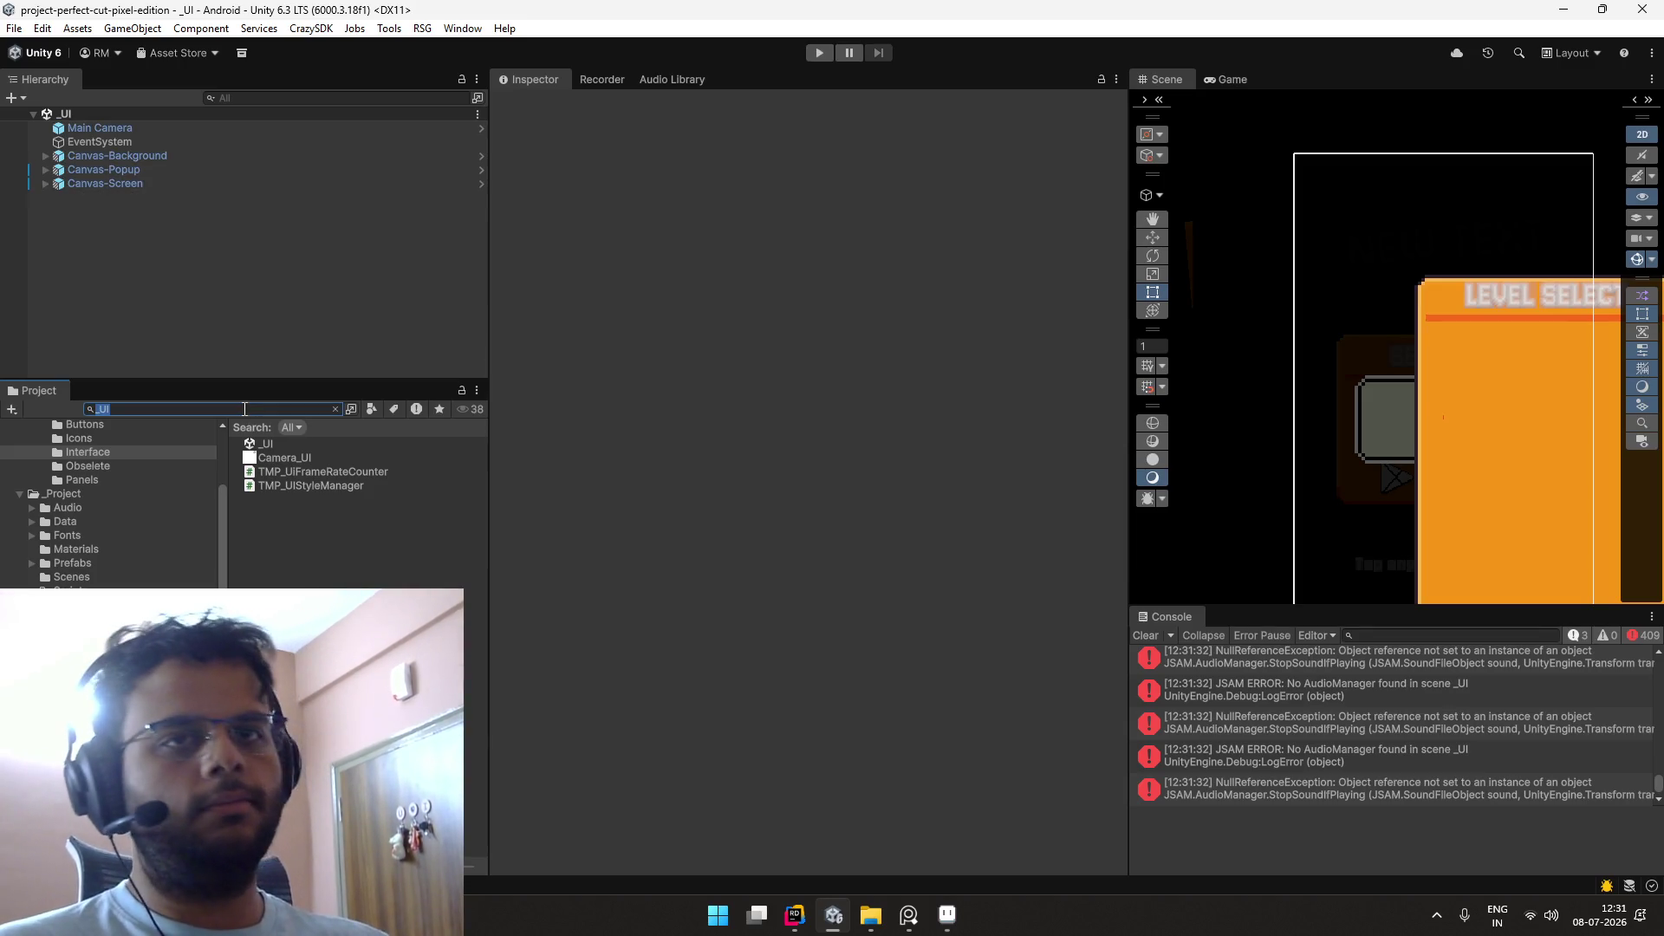
type("_boot")
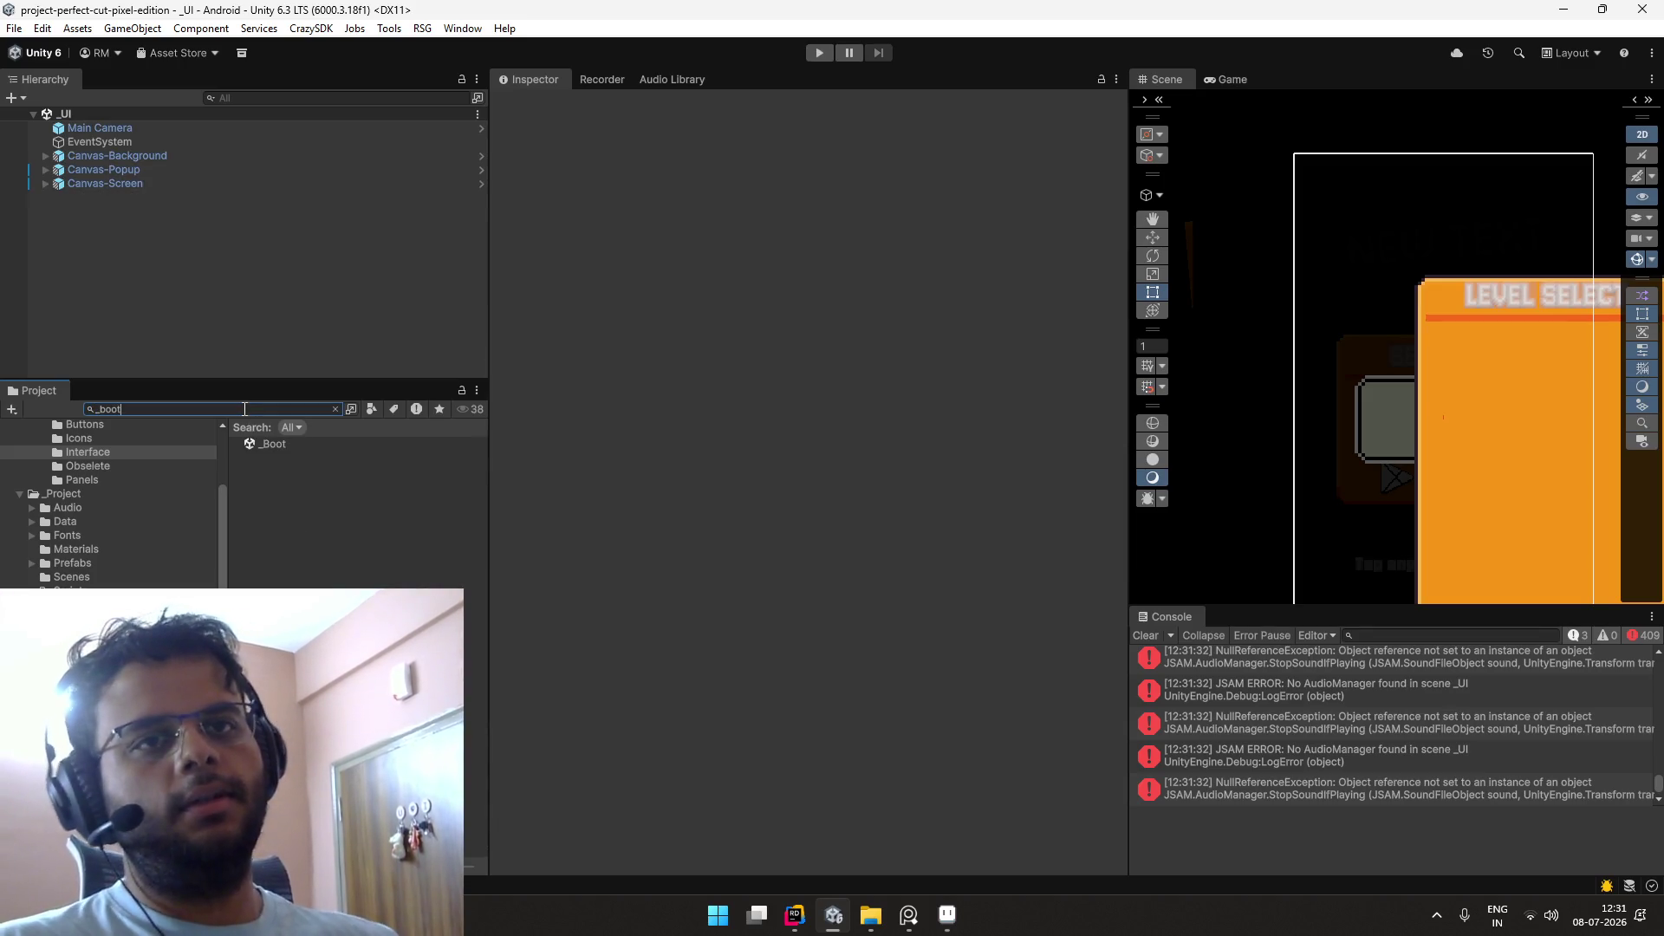
double_click(269, 444)
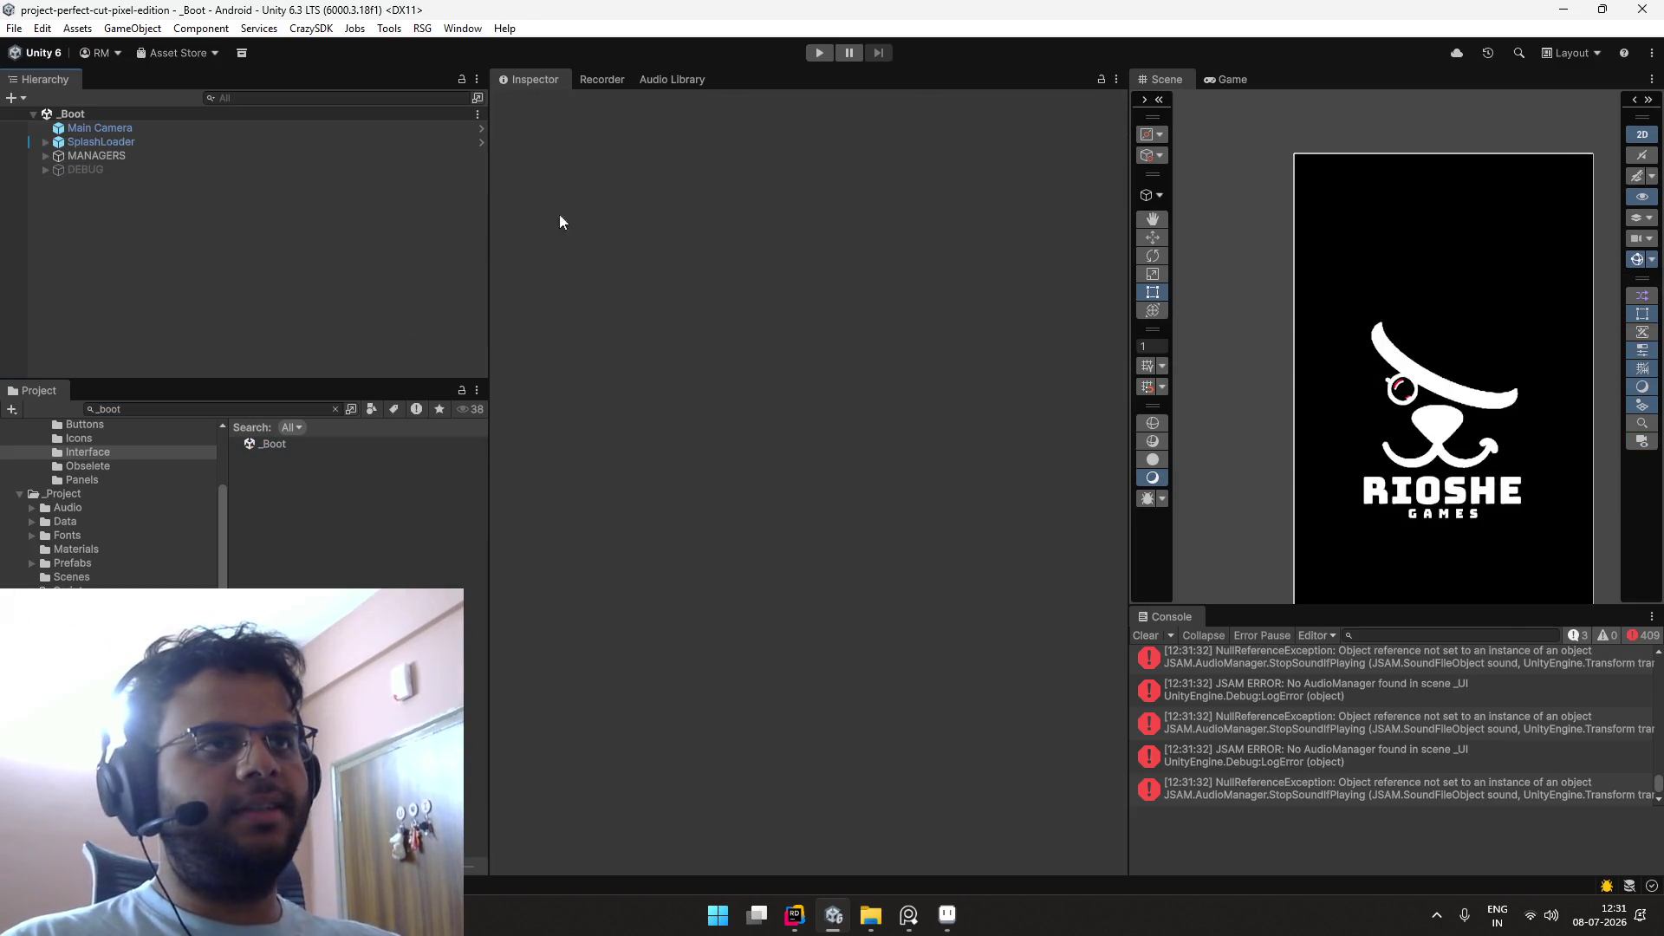
left_click(1141, 627)
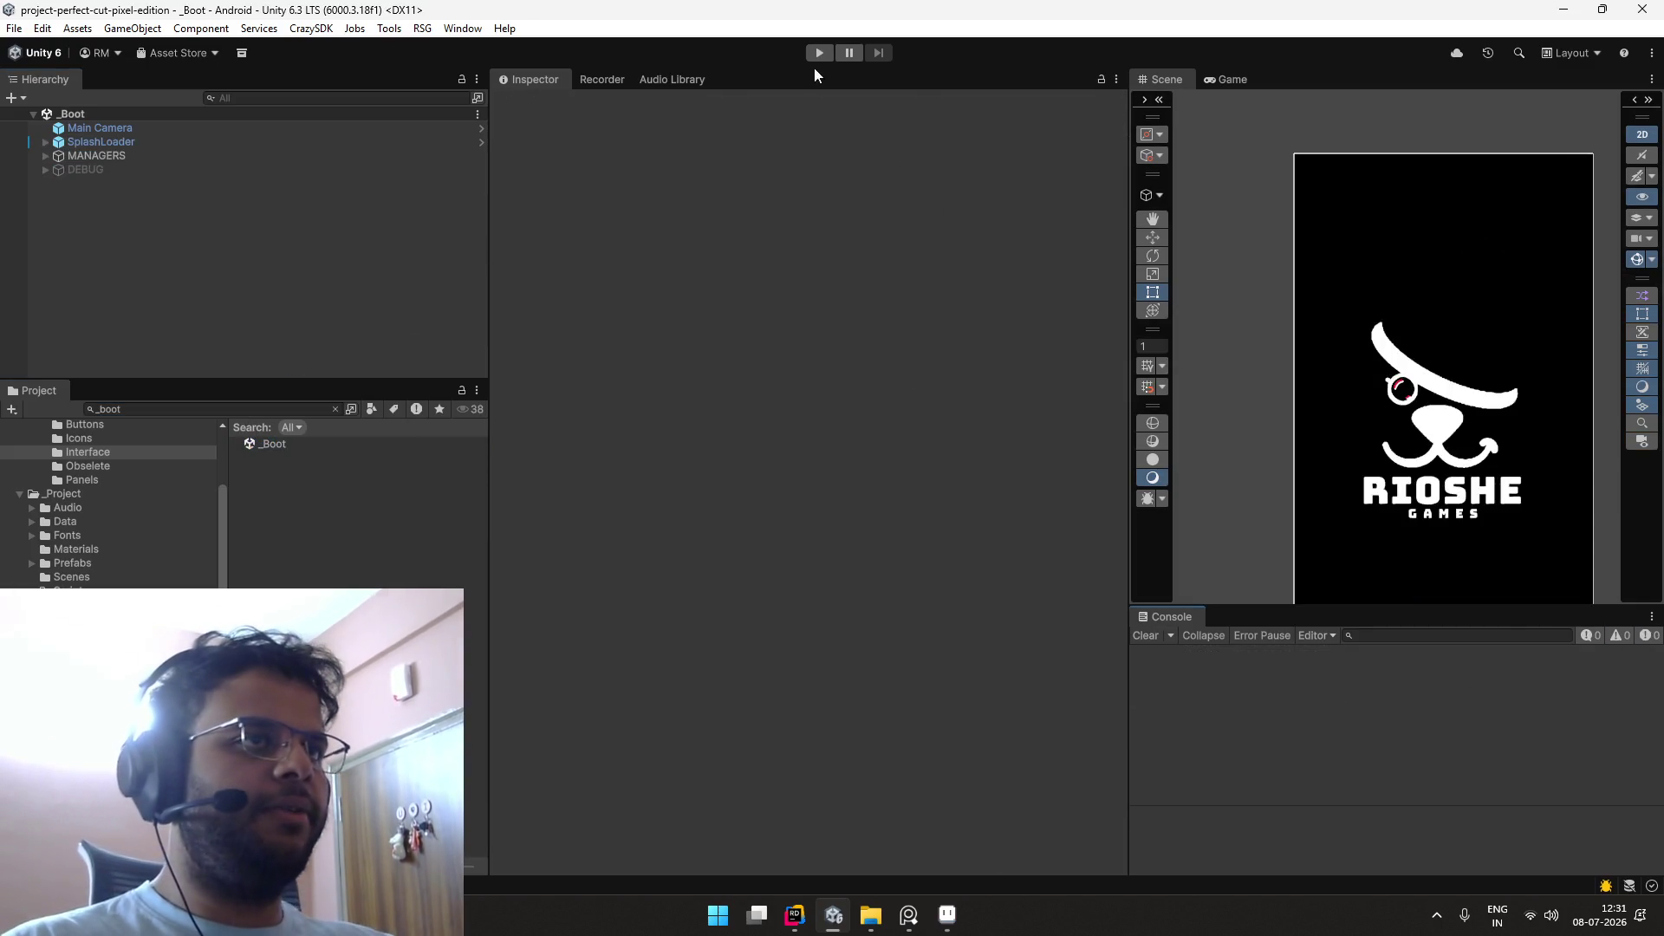
left_click(815, 52)
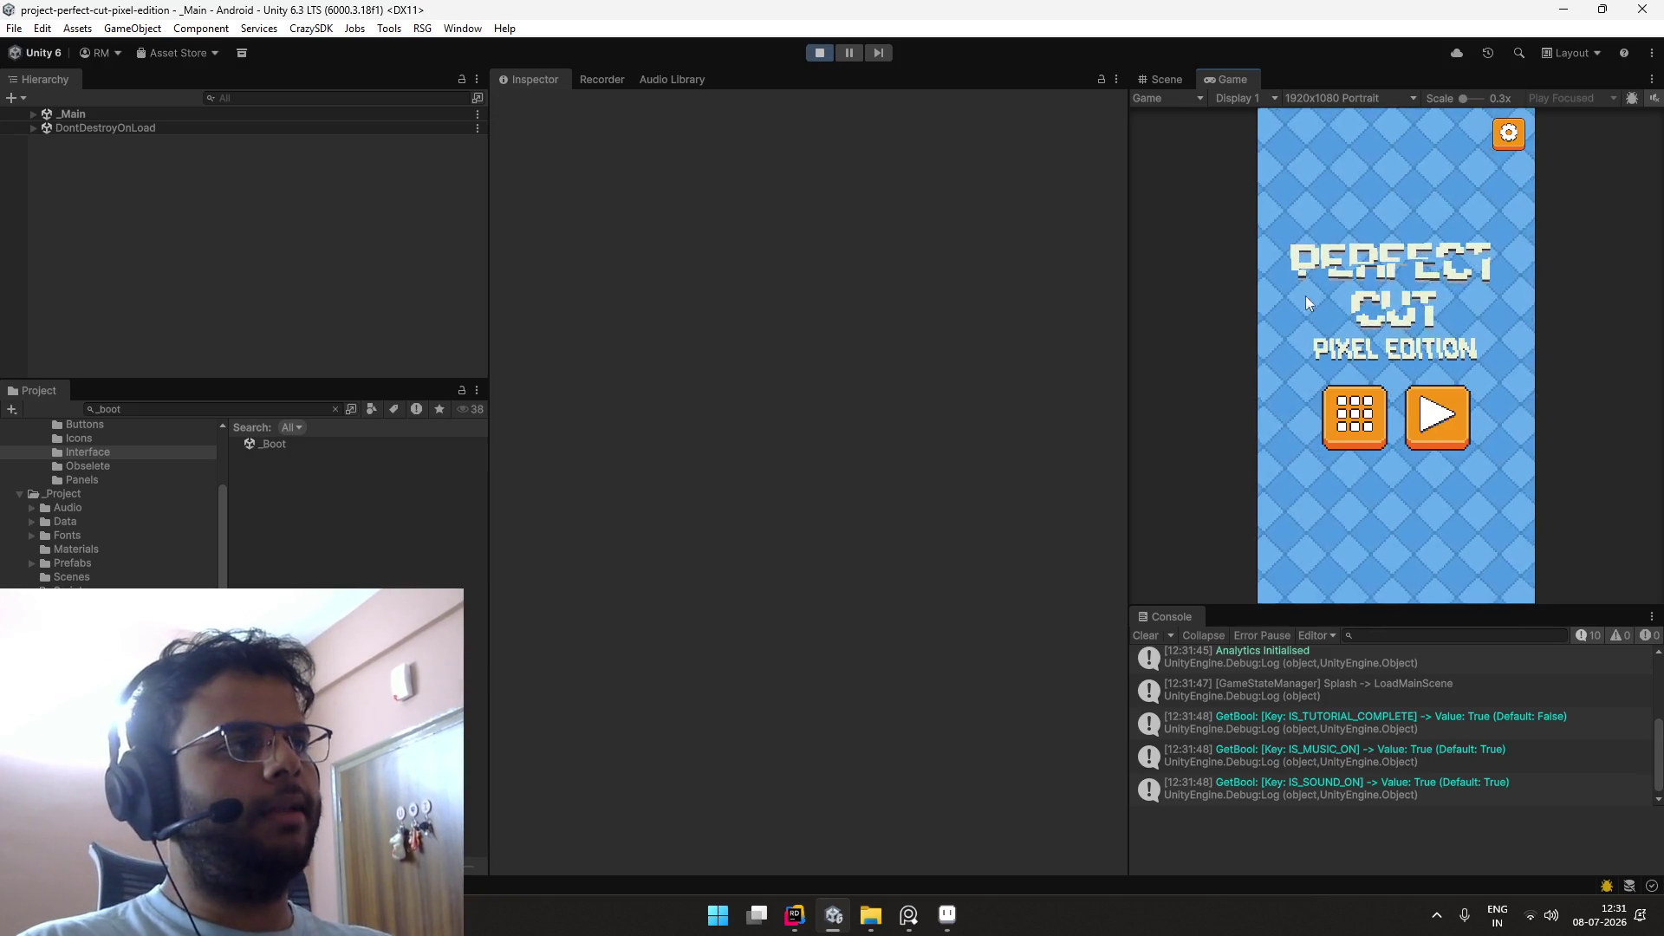
Step: In the maximized Game view, cut the flask 46.0%/54.0% for grade A, then stop play
double_click(1251, 84)
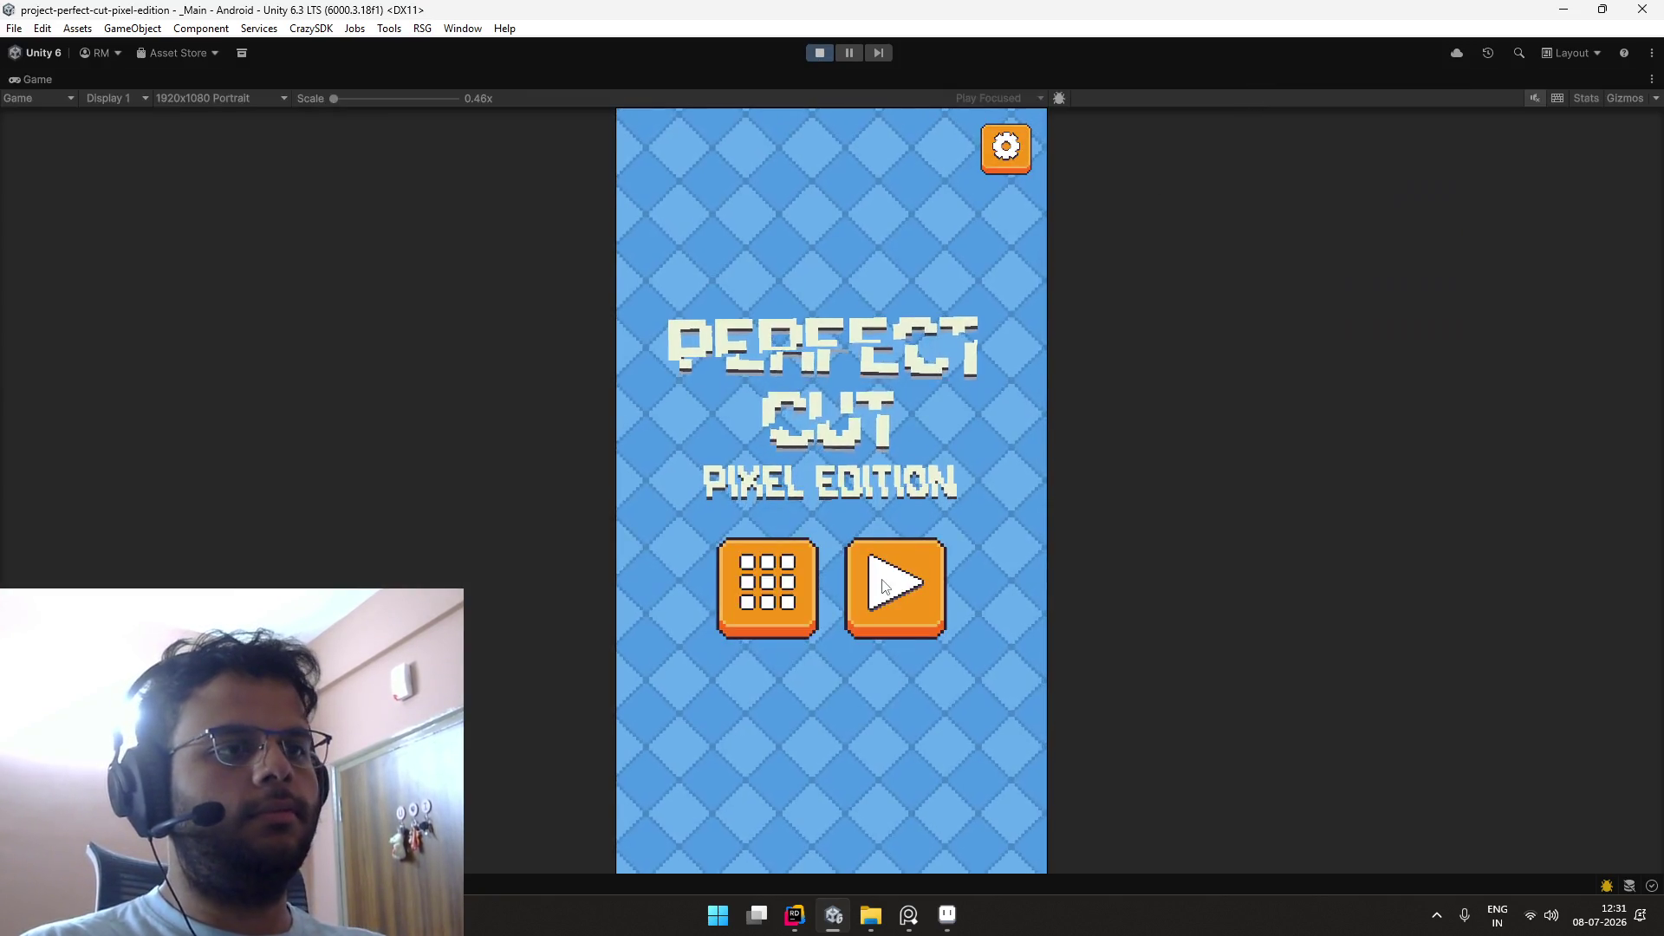
left_click(863, 606)
left_click_drag(763, 358, 940, 731)
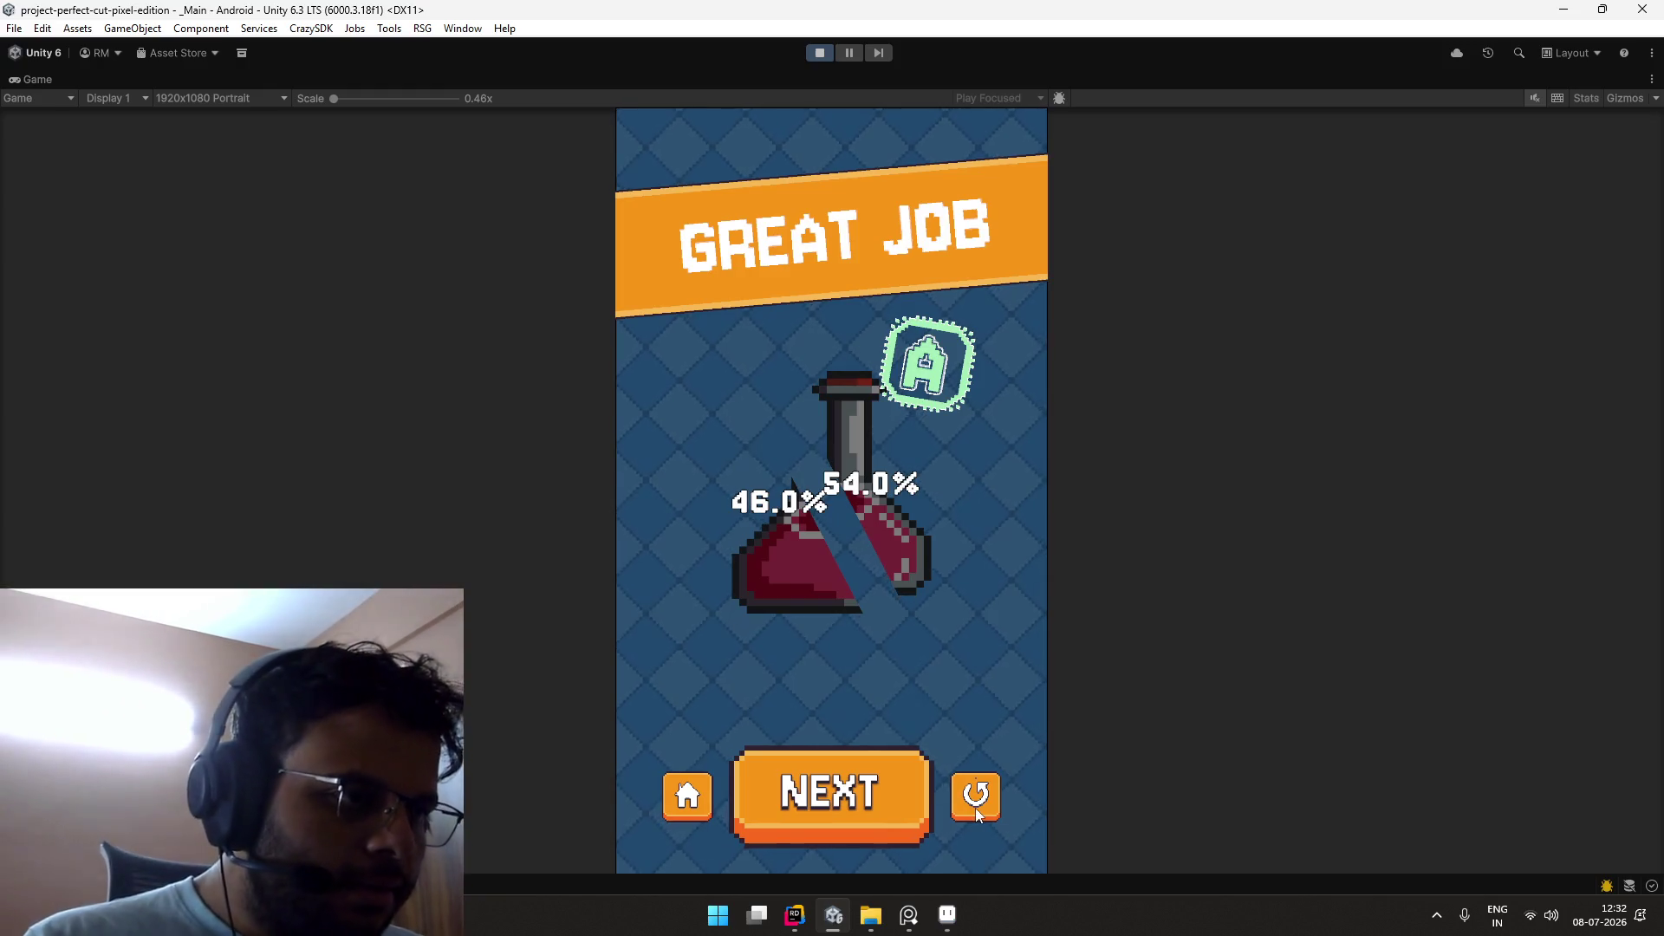
key("ctrl+p")
key("alt+Tab")
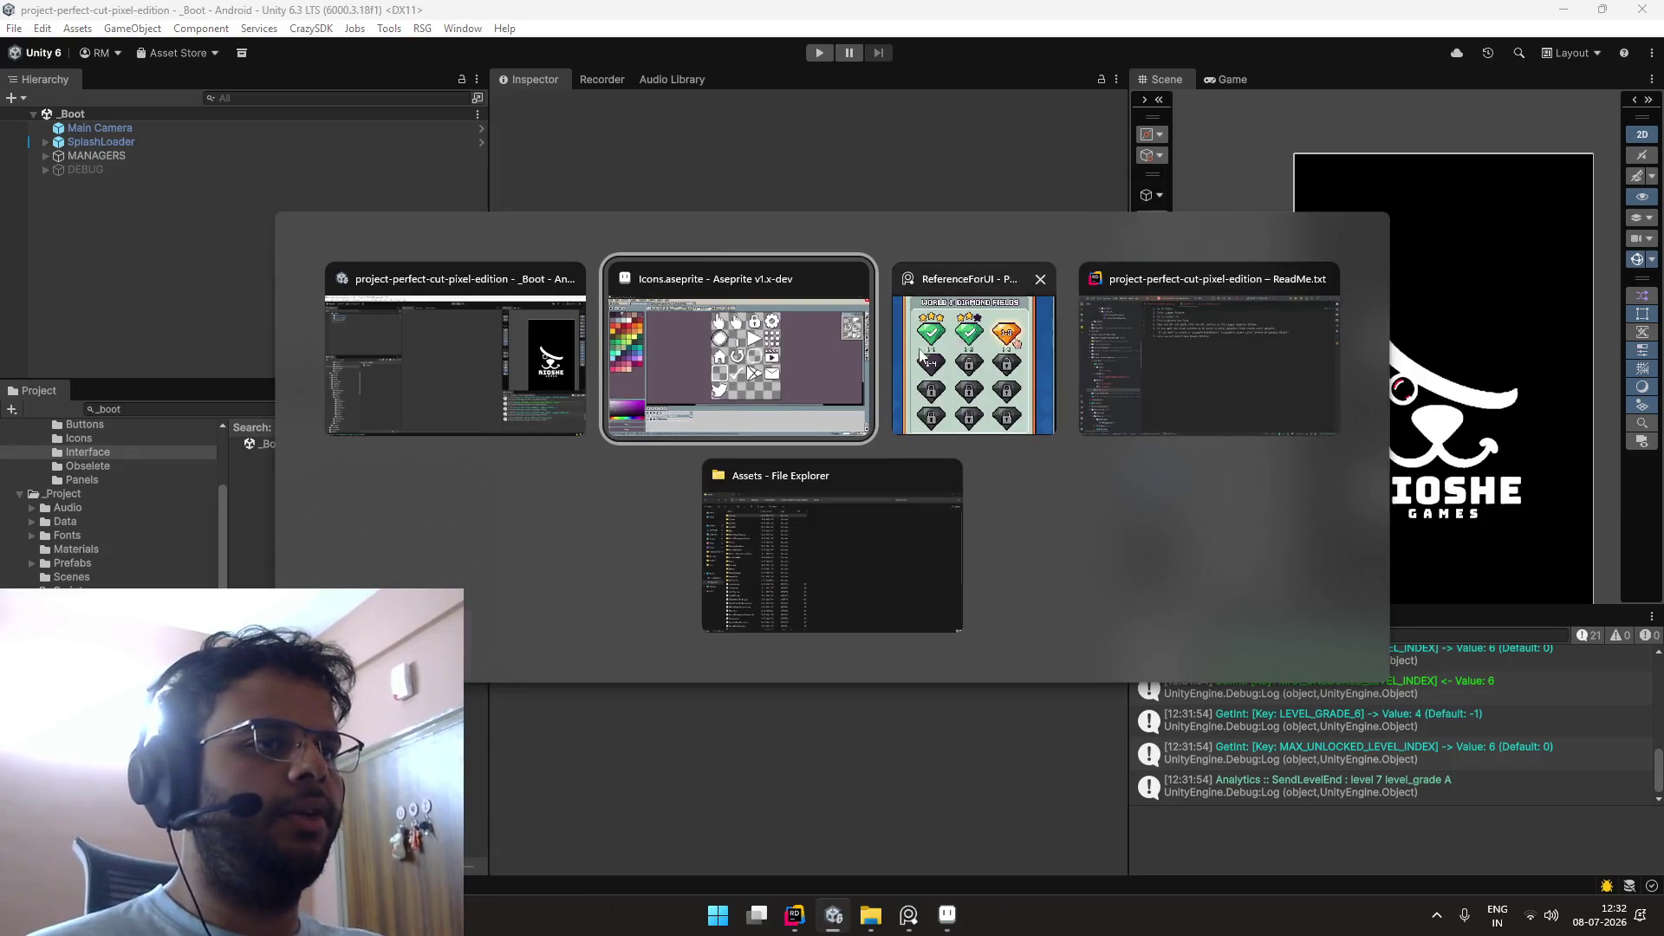
Step: Re-export the icon sheet as Icons.png from Aseprite
scroll(788, 407, "up", 3)
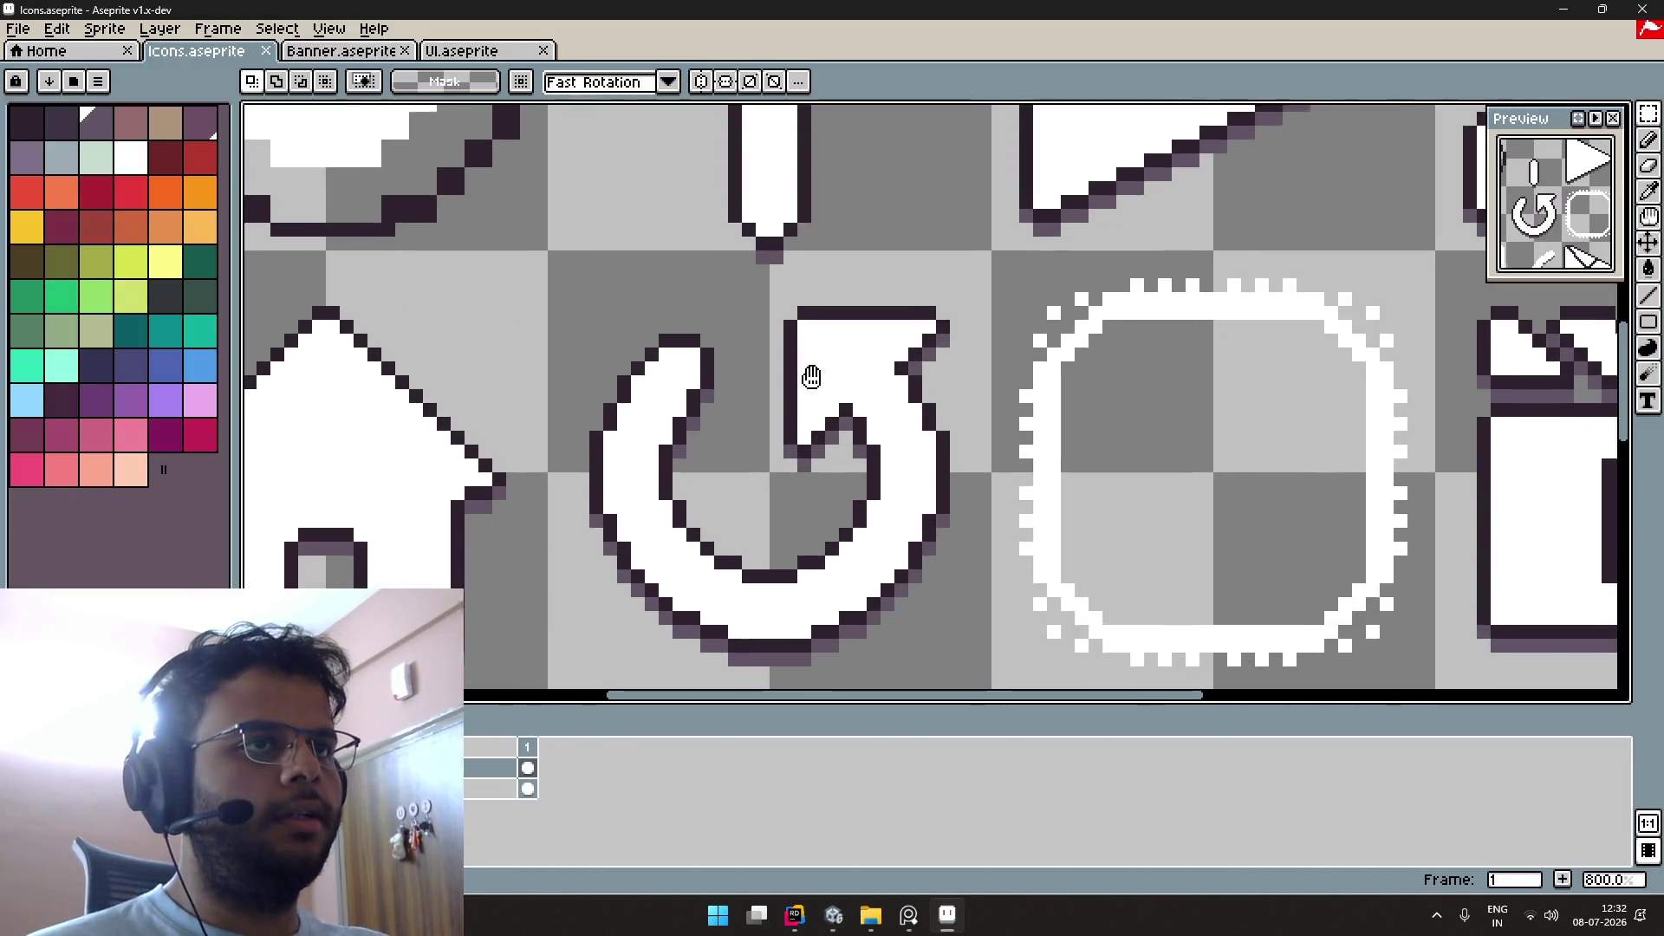
key("b")
scroll(954, 416, "down", 2)
key("i")
key("alt+Tab")
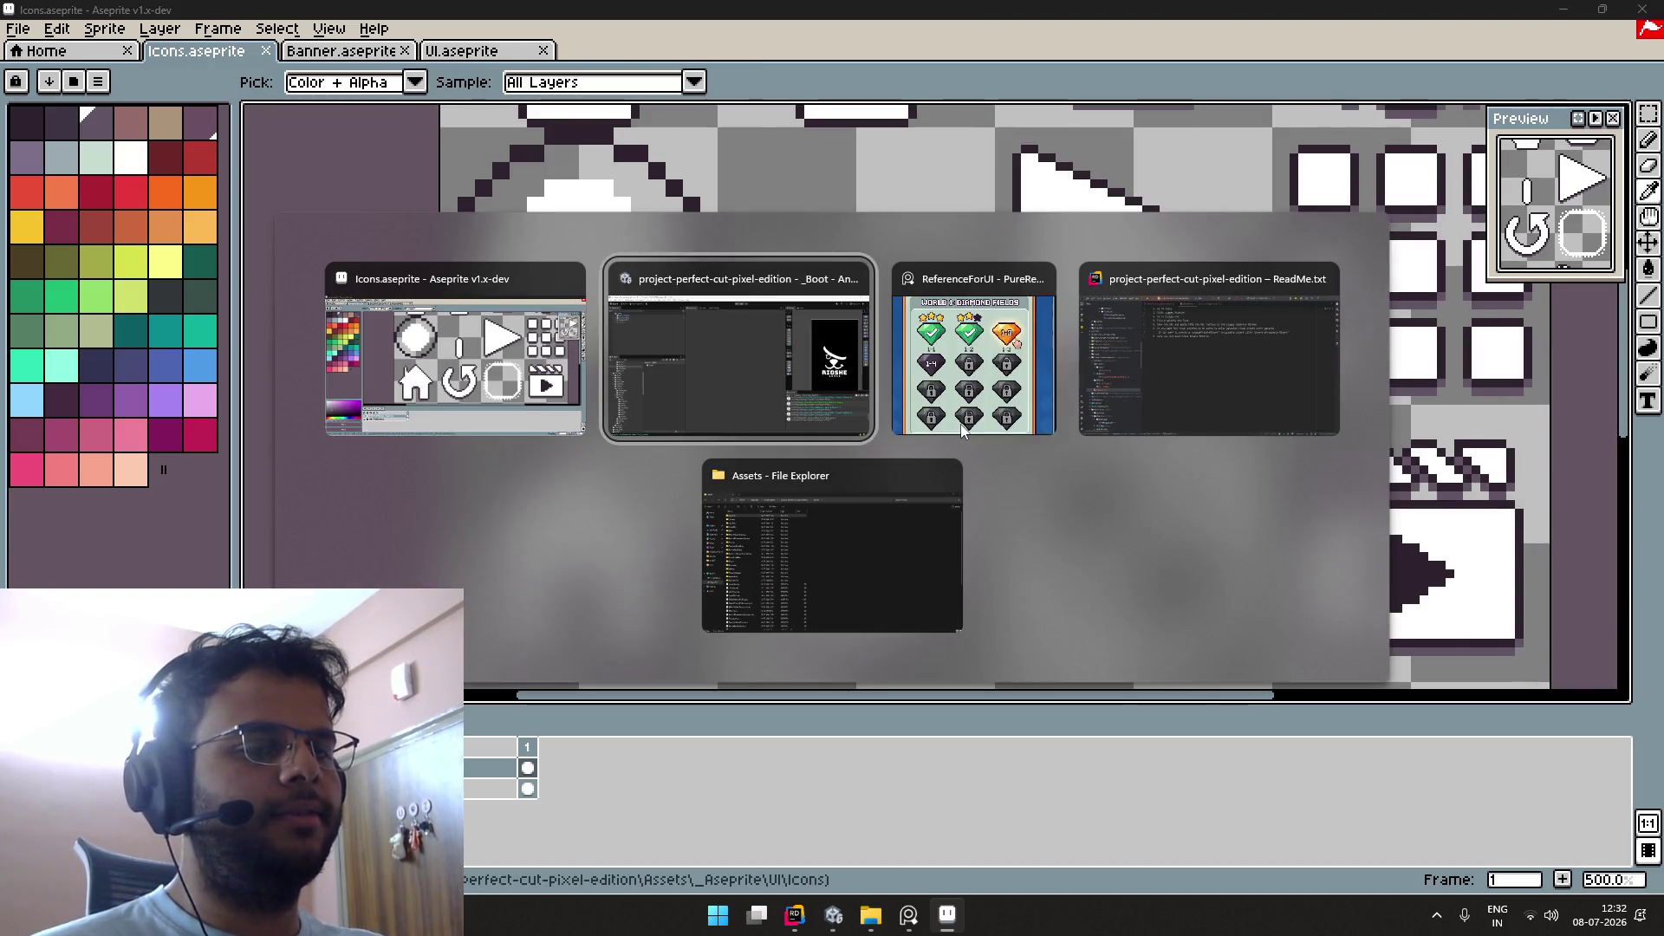
key("Escape")
left_click(17, 29)
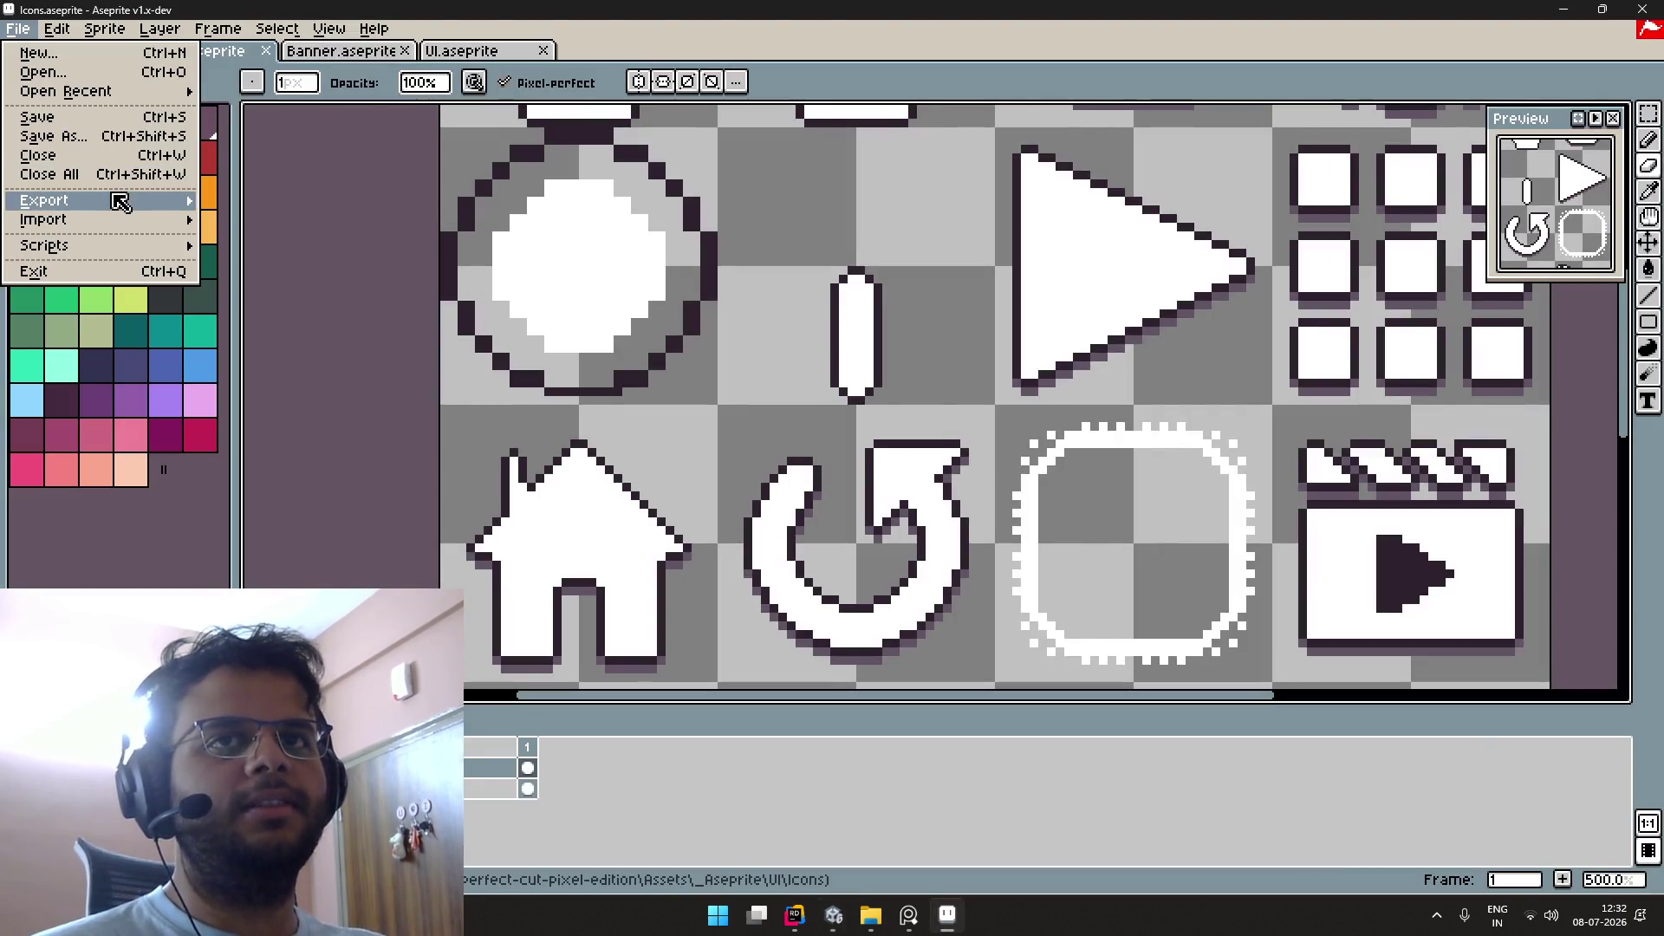
mouse_move(119, 201)
left_click(274, 203)
left_click(929, 390)
Step: Back in Unity, clear the '_boot' filter from the Project search
key("alt+Tab")
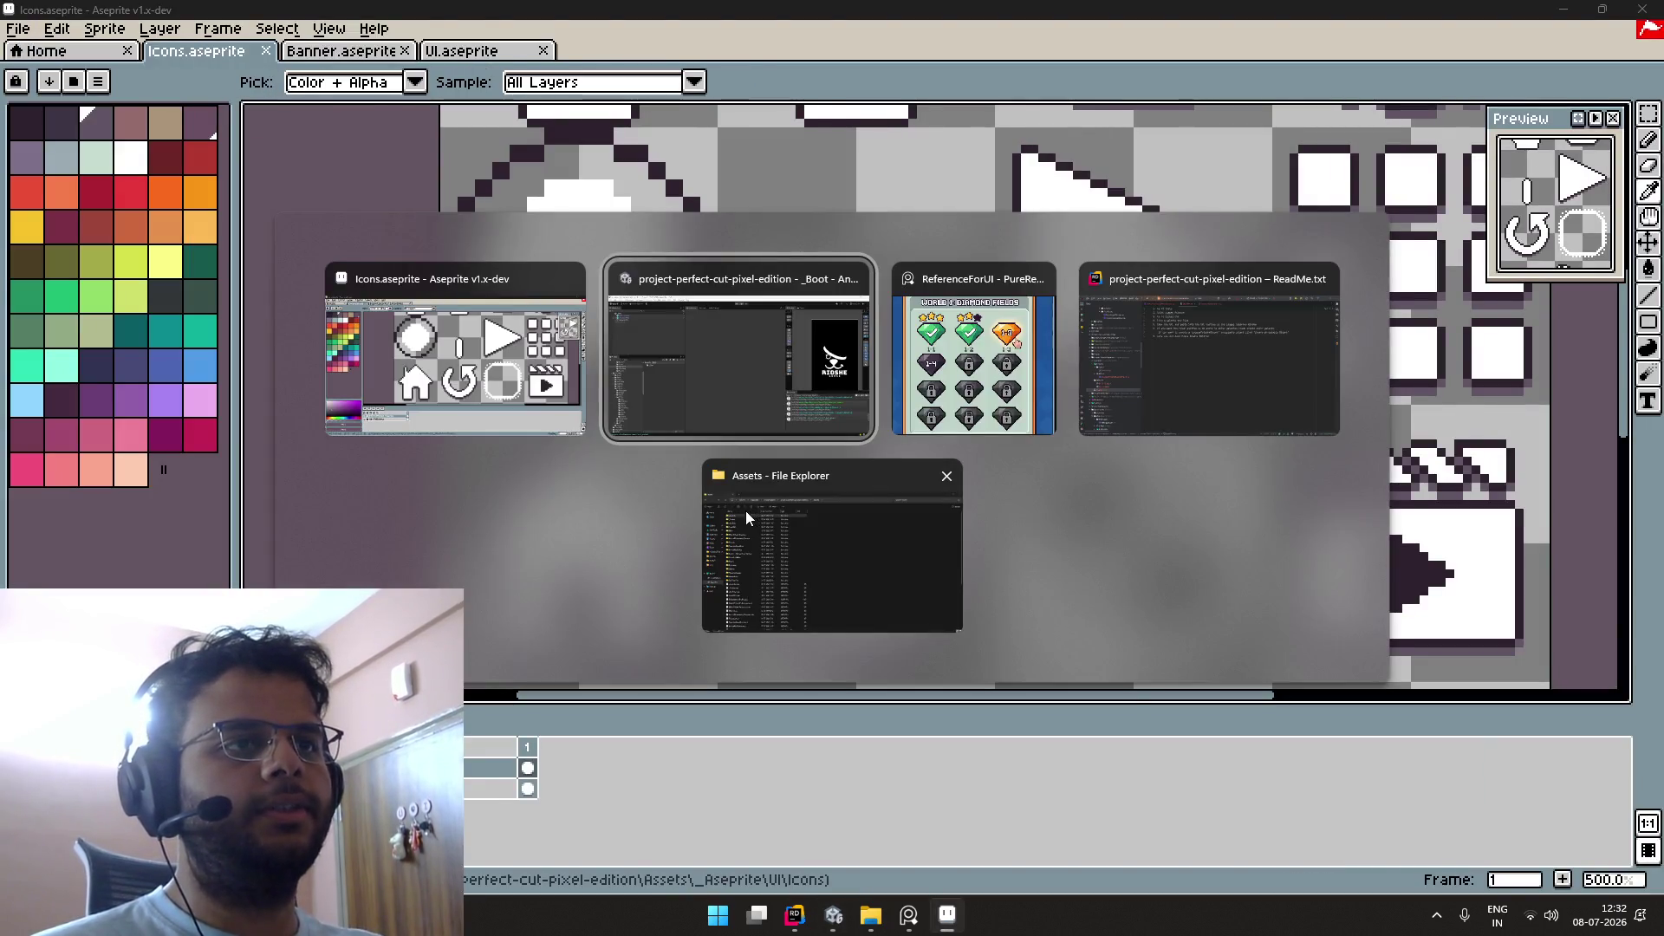
left_click(242, 408)
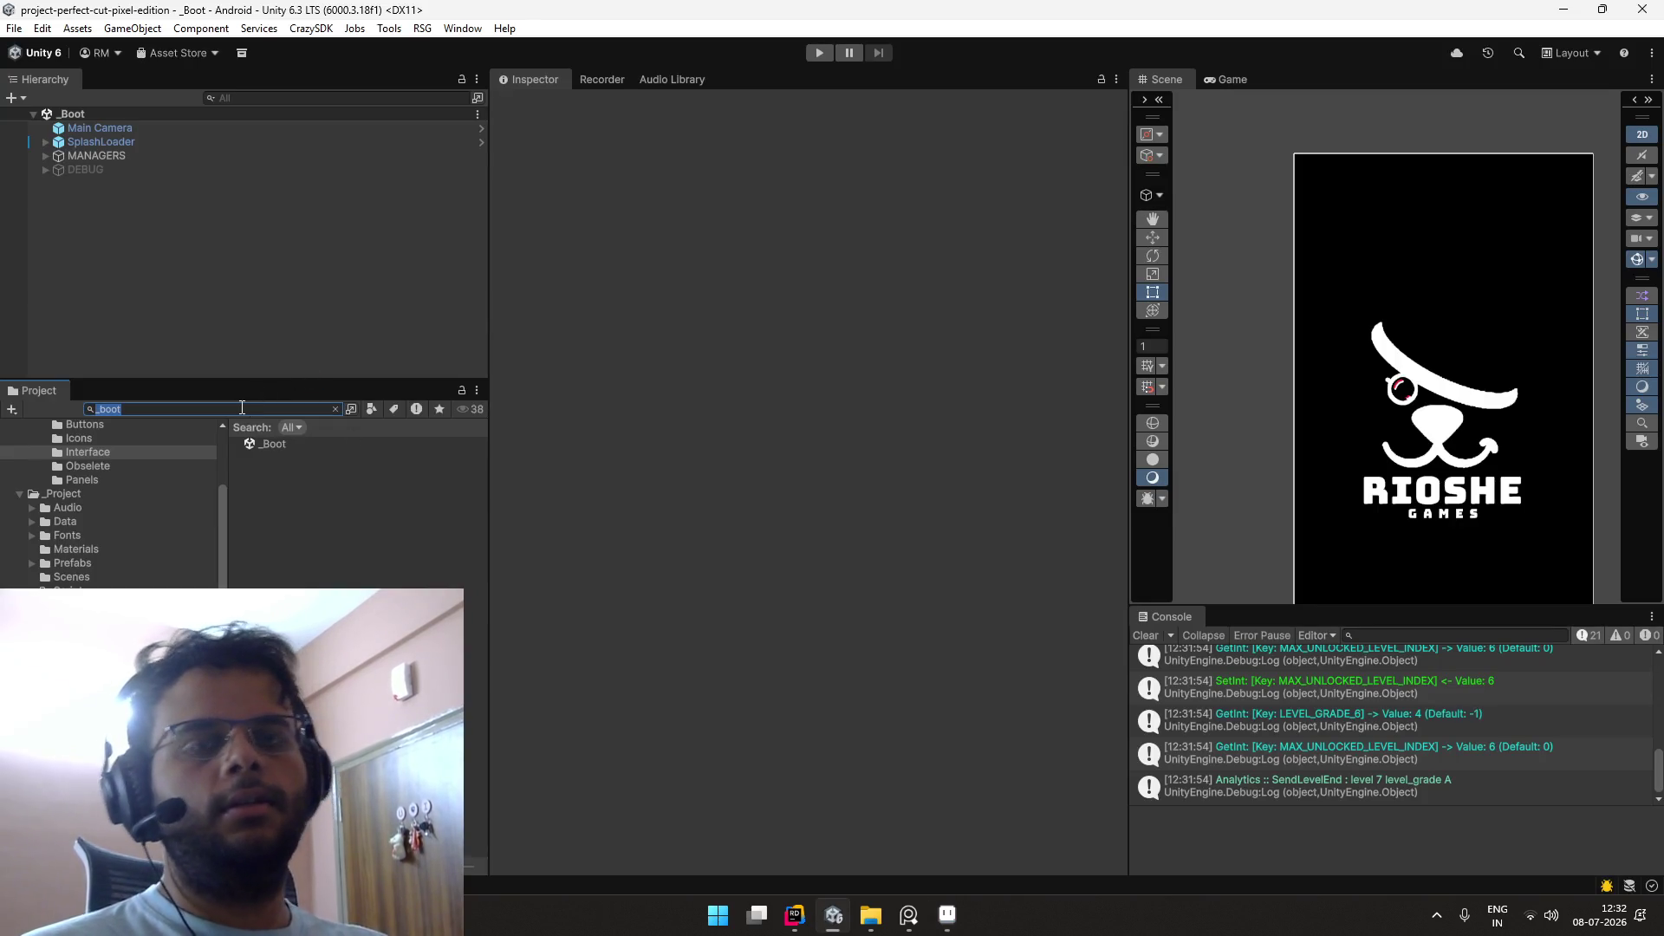
key("BackSpace")
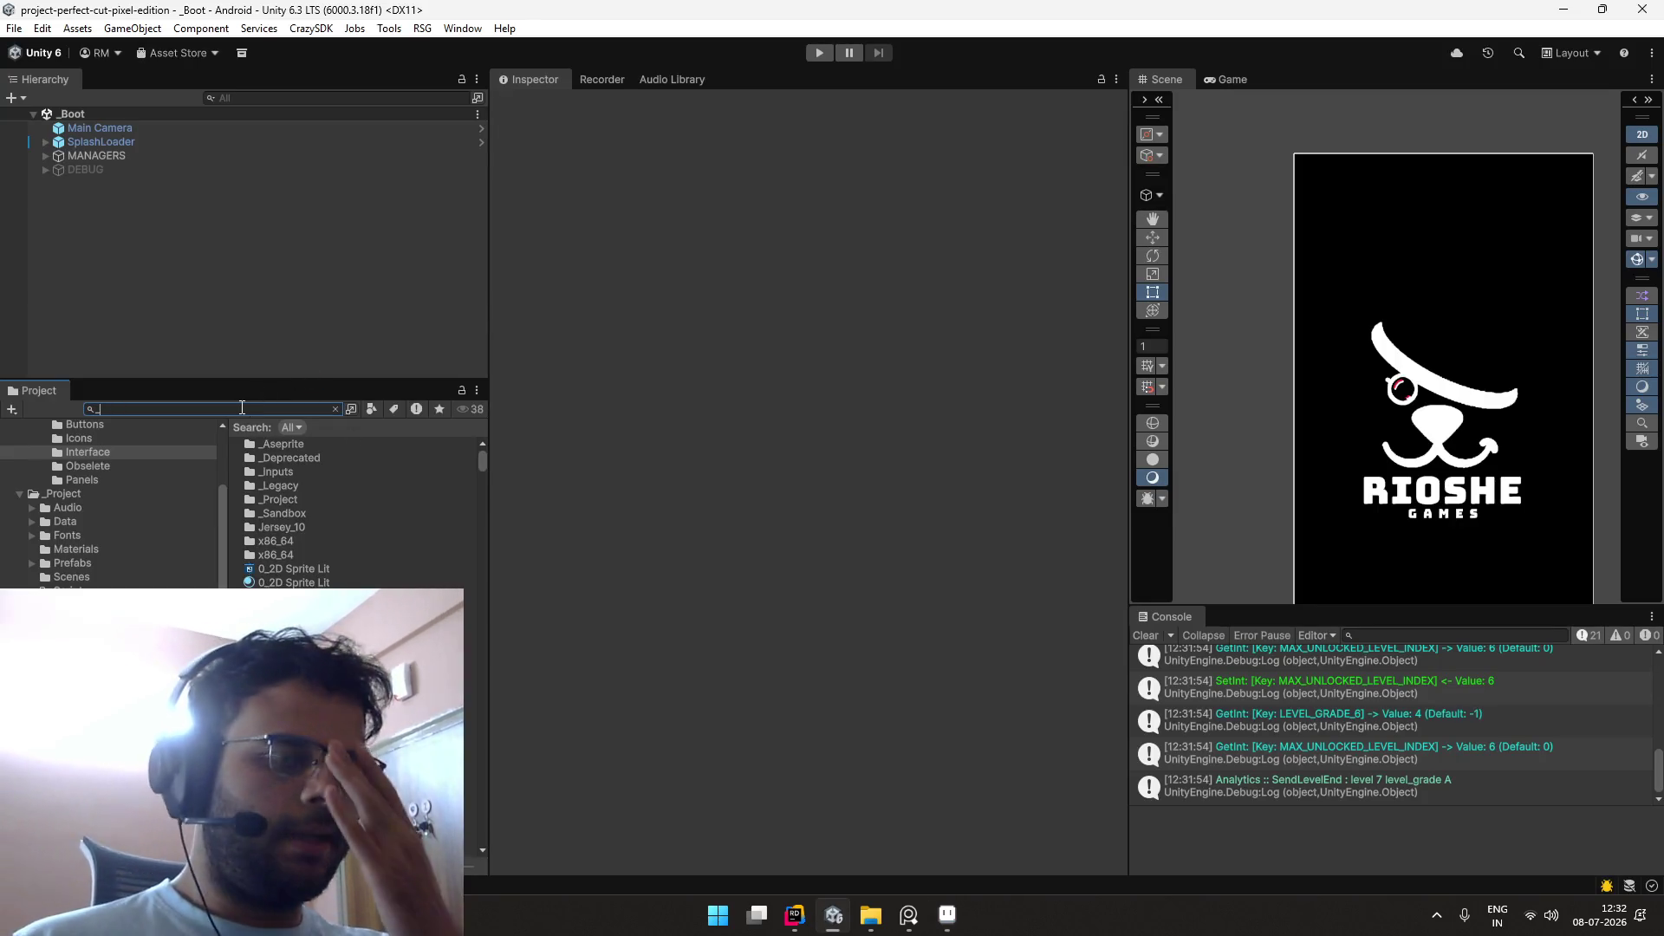
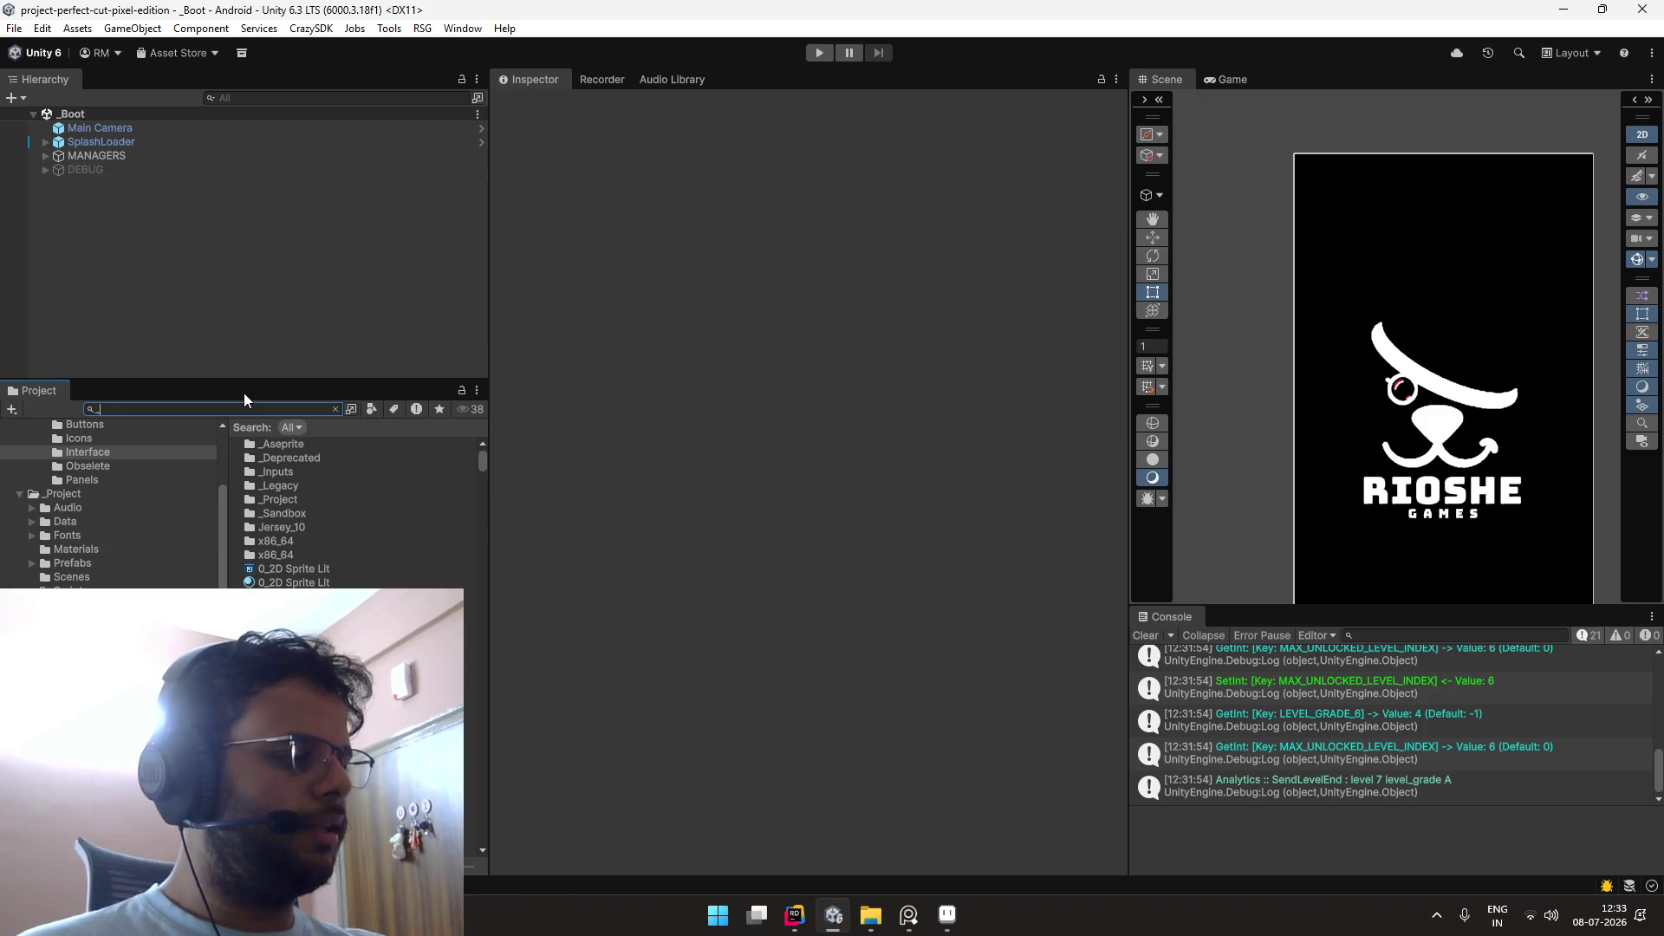
Step: Clear the Console log messages
left_click(13, 28)
left_click(11, 30)
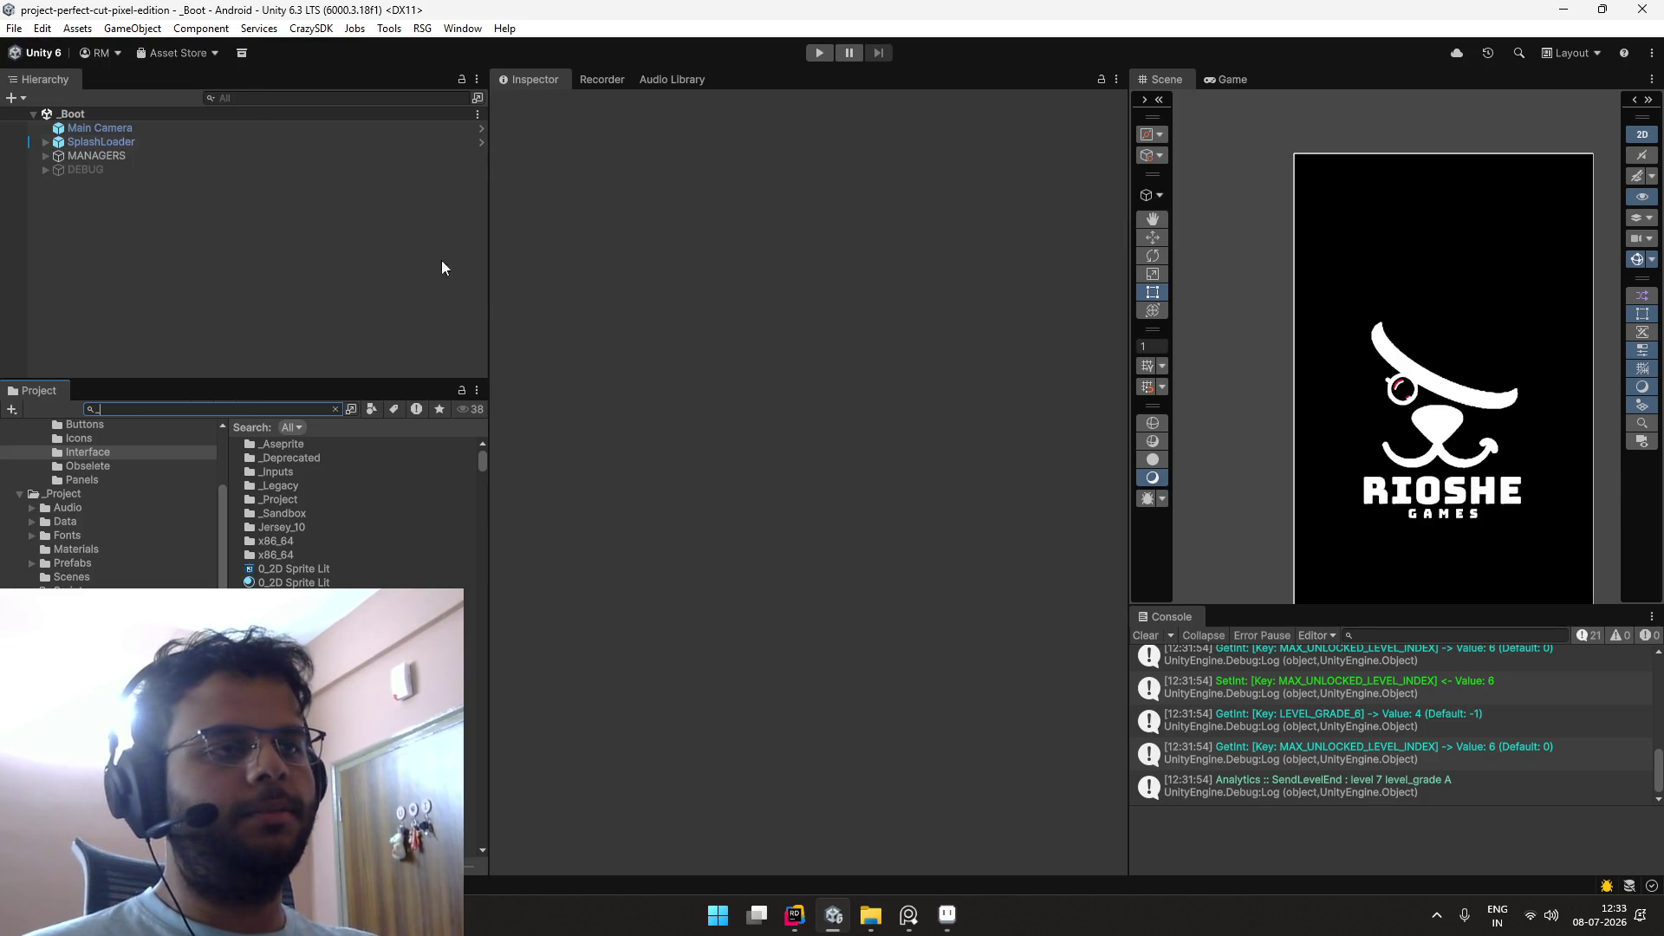
left_click(1145, 635)
Step: Search the Project assets for _ui and open the _UI scene
left_click(321, 411)
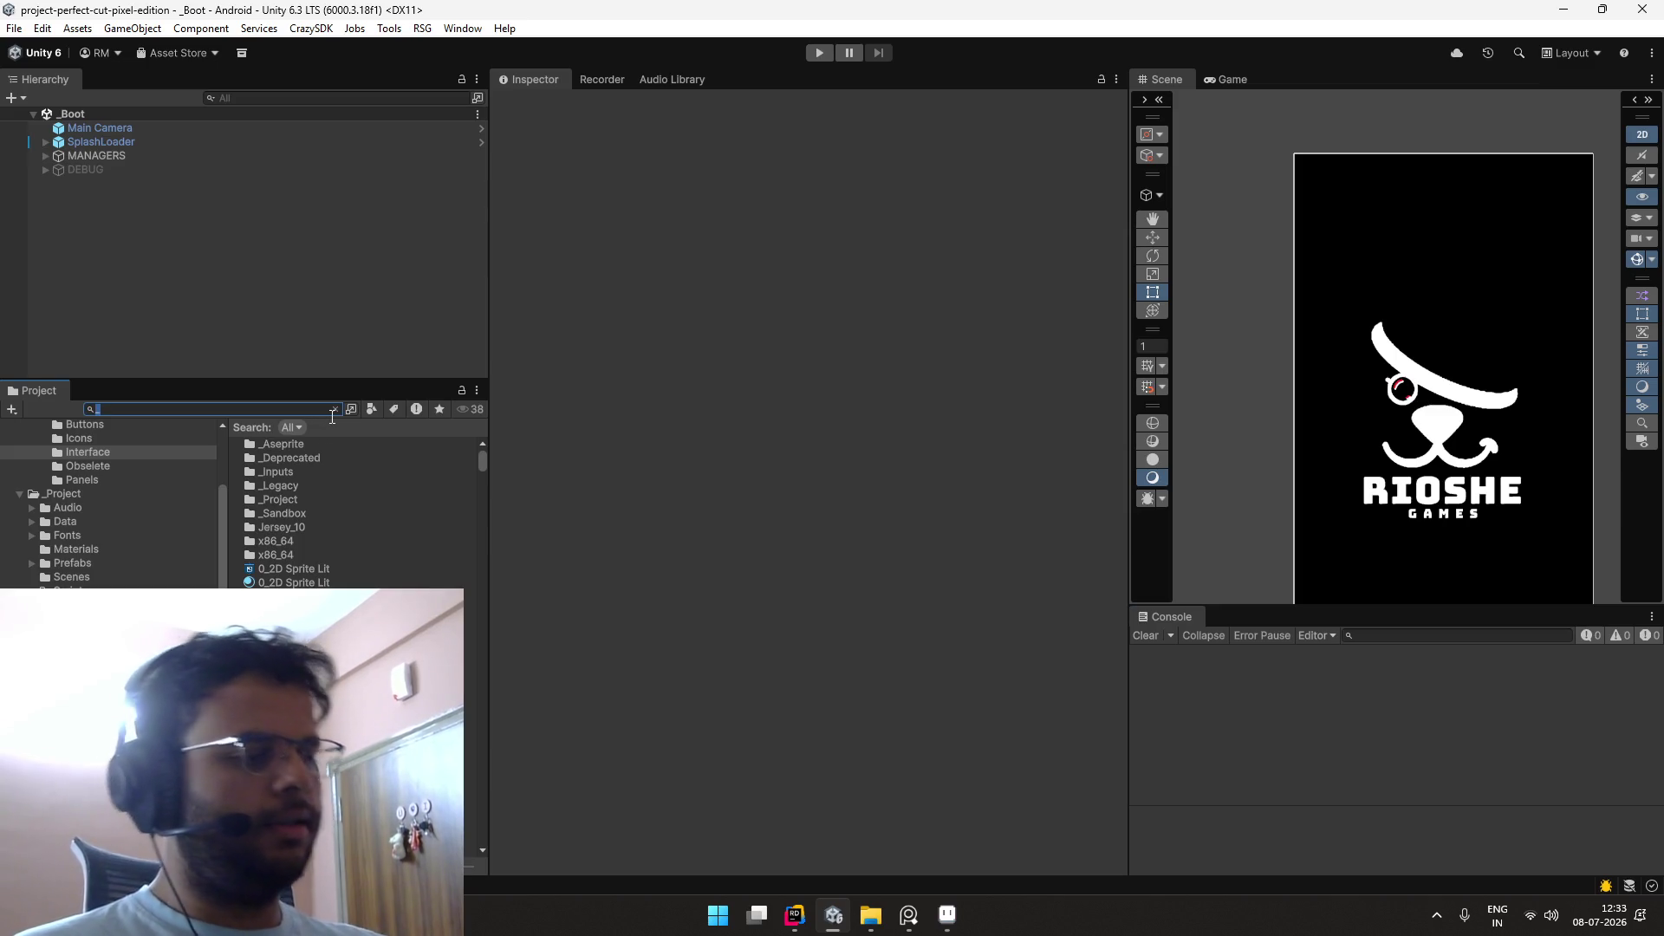
type("level")
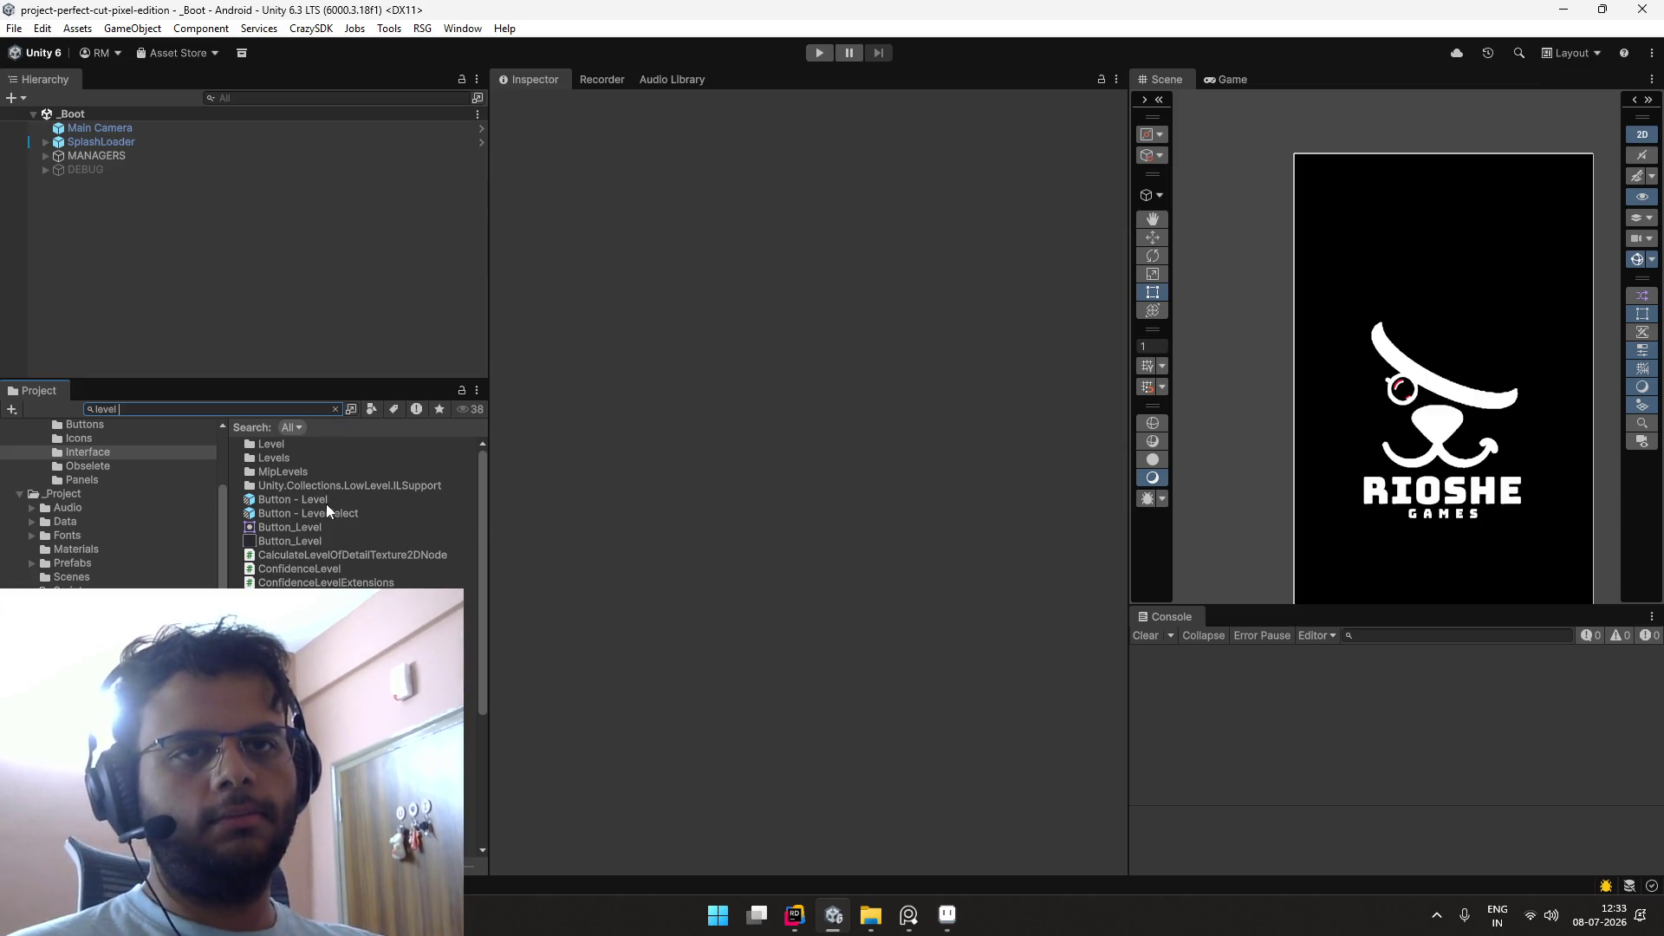
key("ctrl+a")
type("_ui")
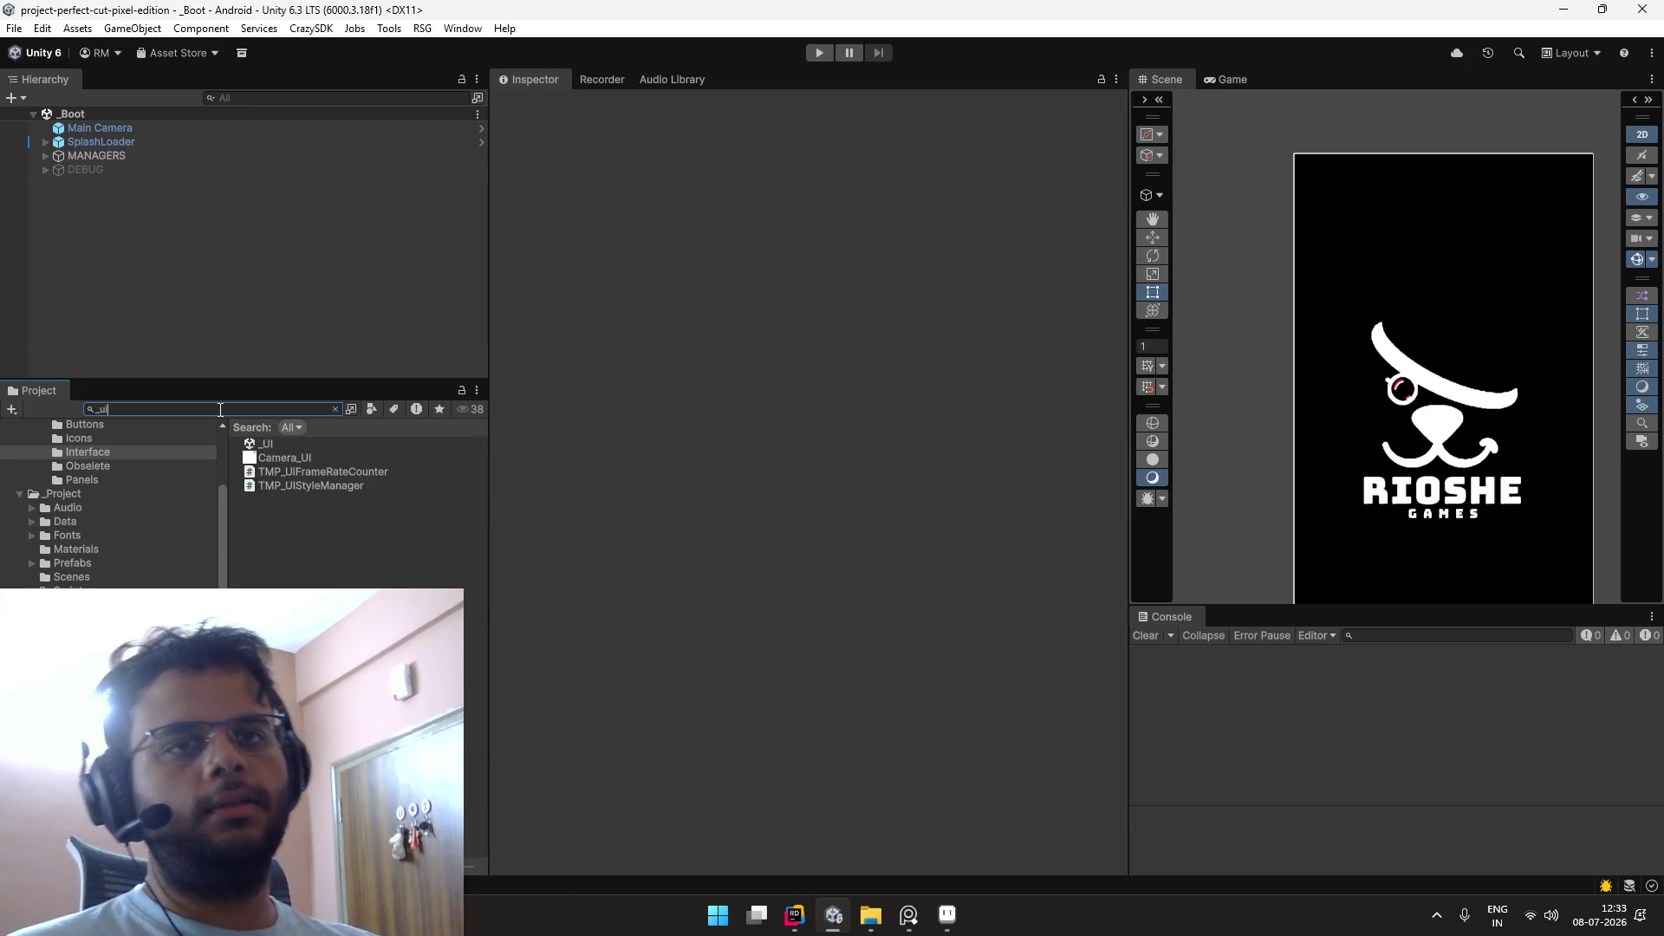
double_click(273, 443)
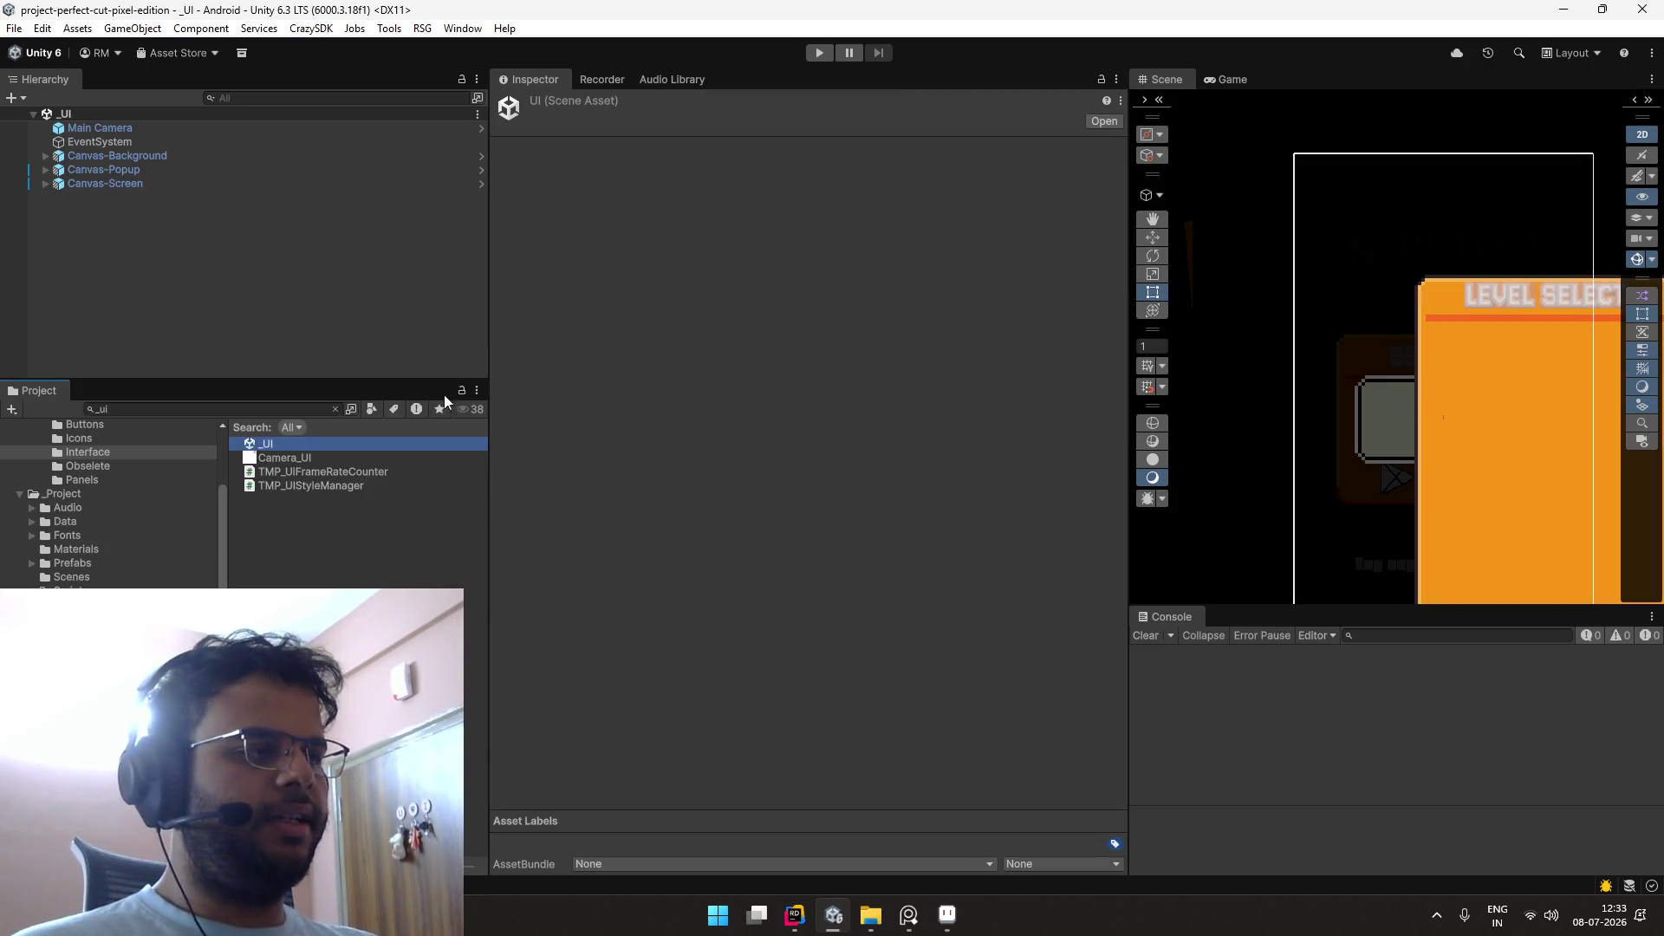
Step: Inspect Canvas-Popup in the Hierarchy and briefly open its prefab
left_click(127, 183)
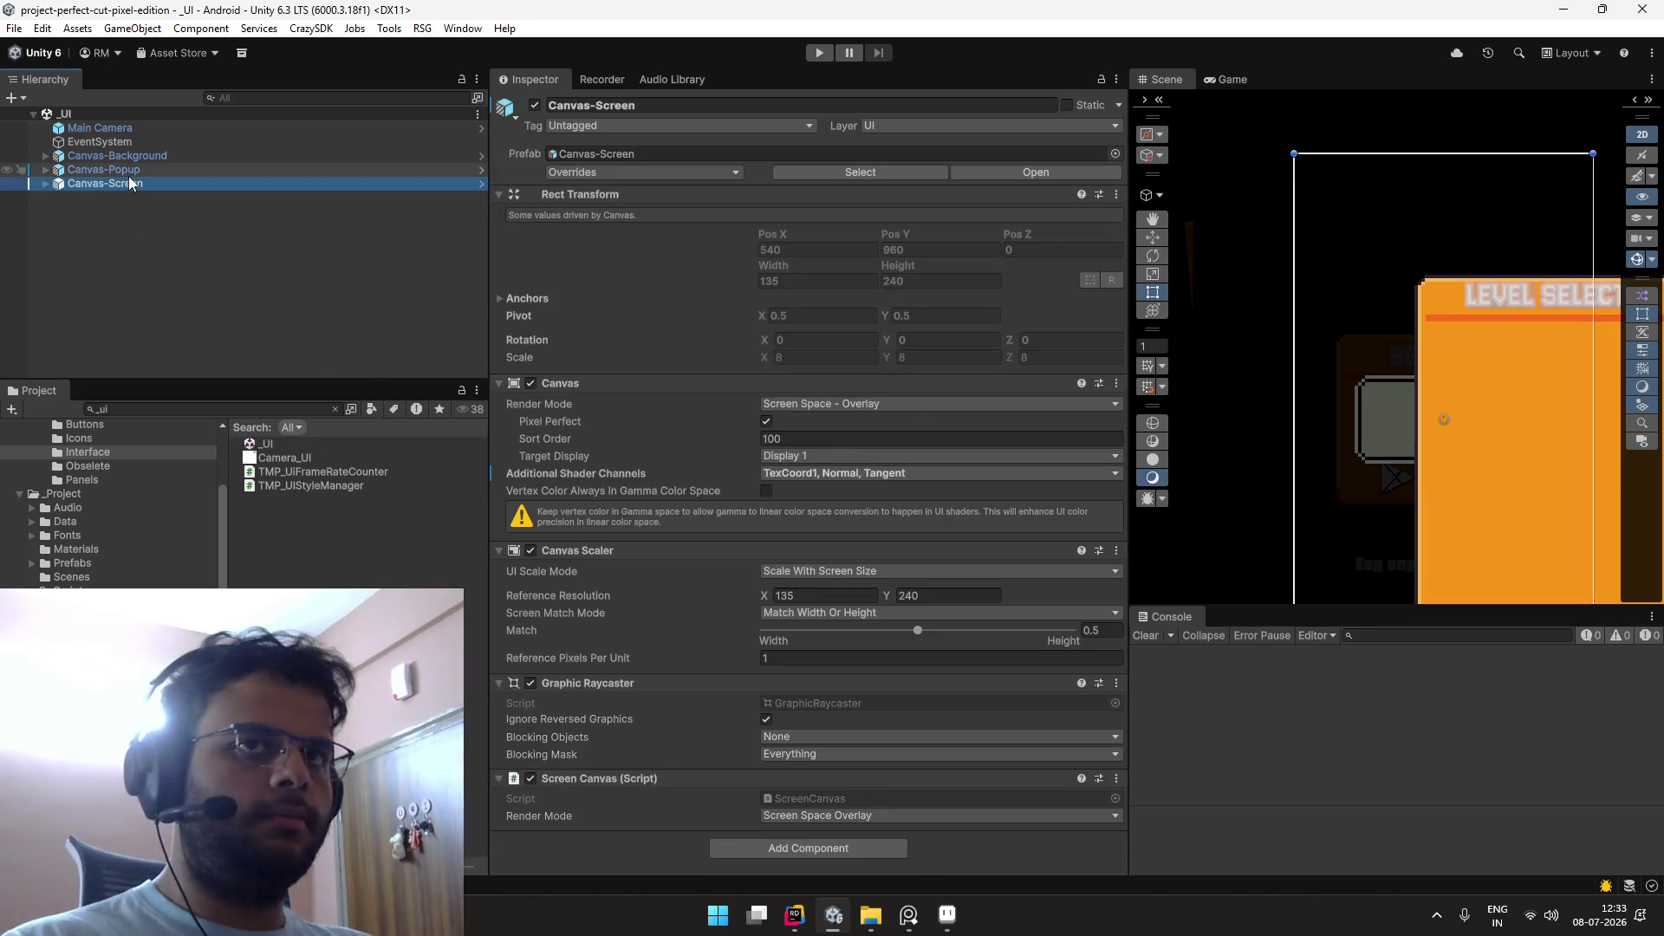
left_click(340, 172)
key("Up")
key("Down")
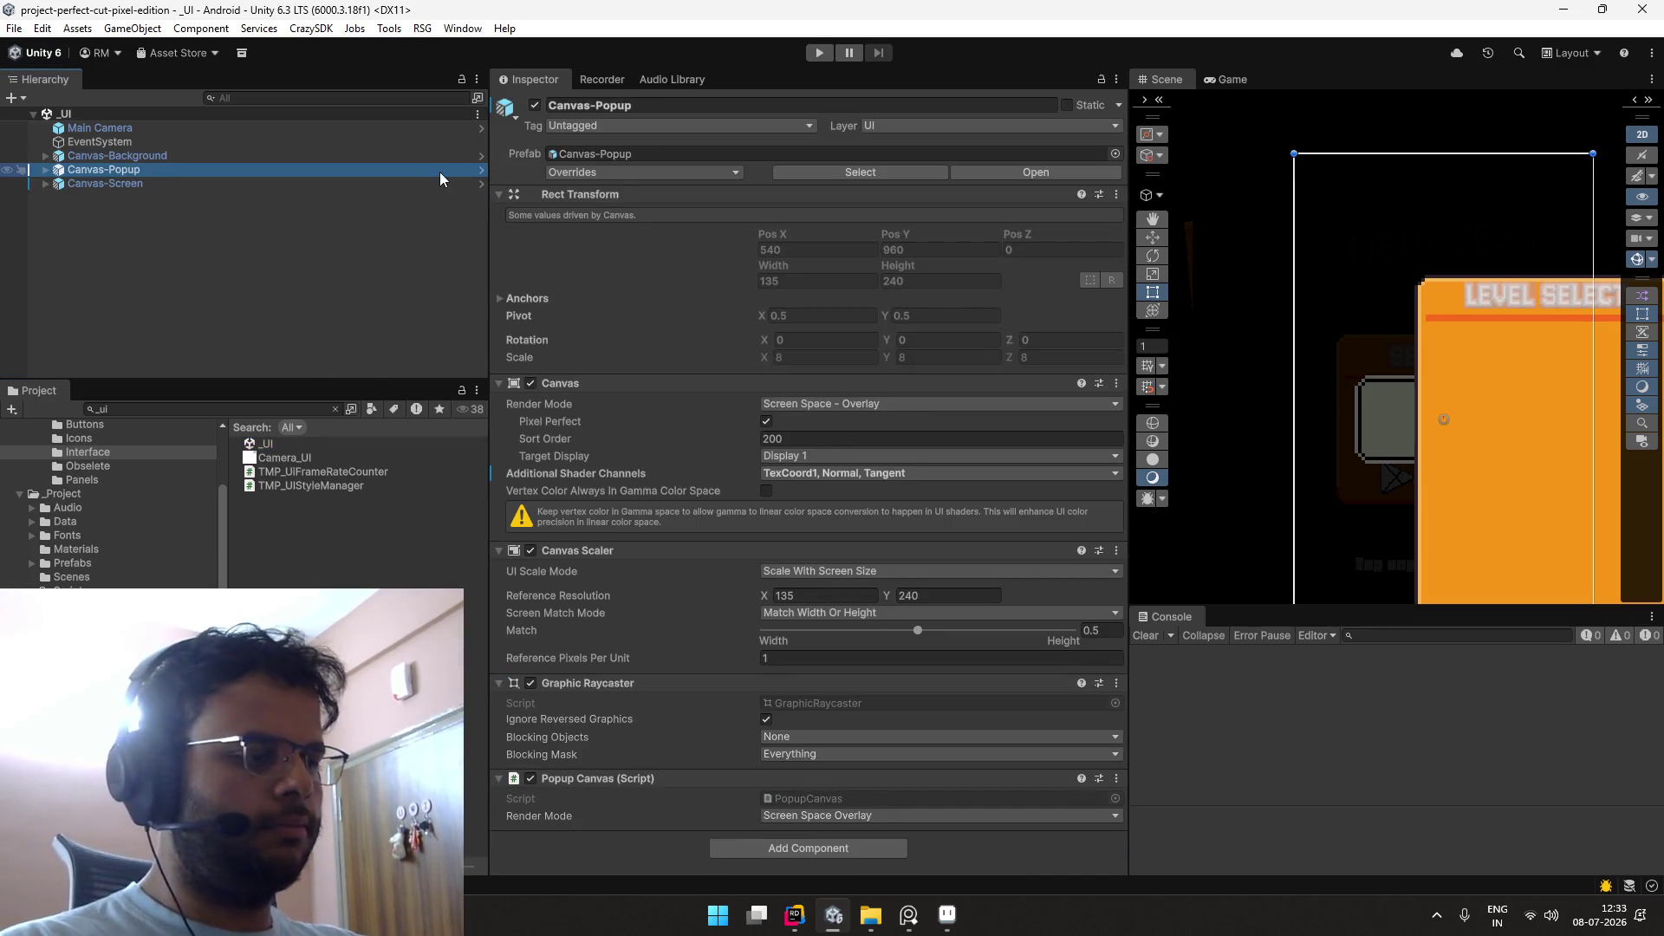
left_click(479, 170)
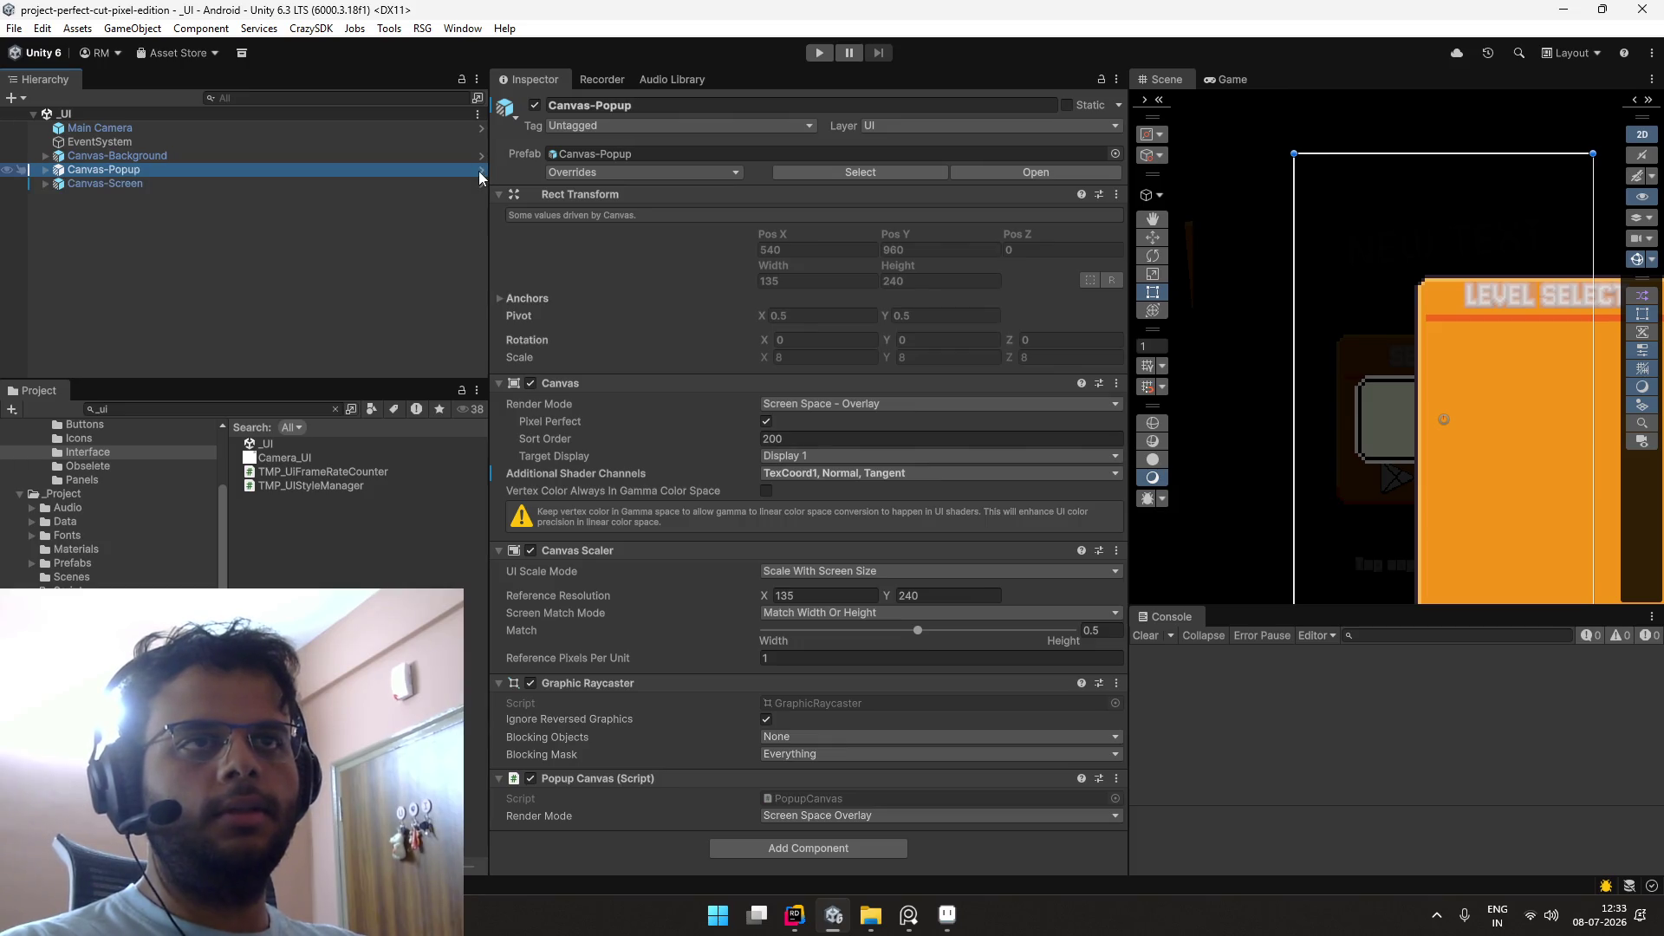
left_click(8, 117)
Step: Inspect Canvas-Screen and briefly open its prefab before returning to the _UI scene
left_click(190, 185)
key("Up")
key("Up")
key("Down")
key("Up")
key("Down")
key("Down")
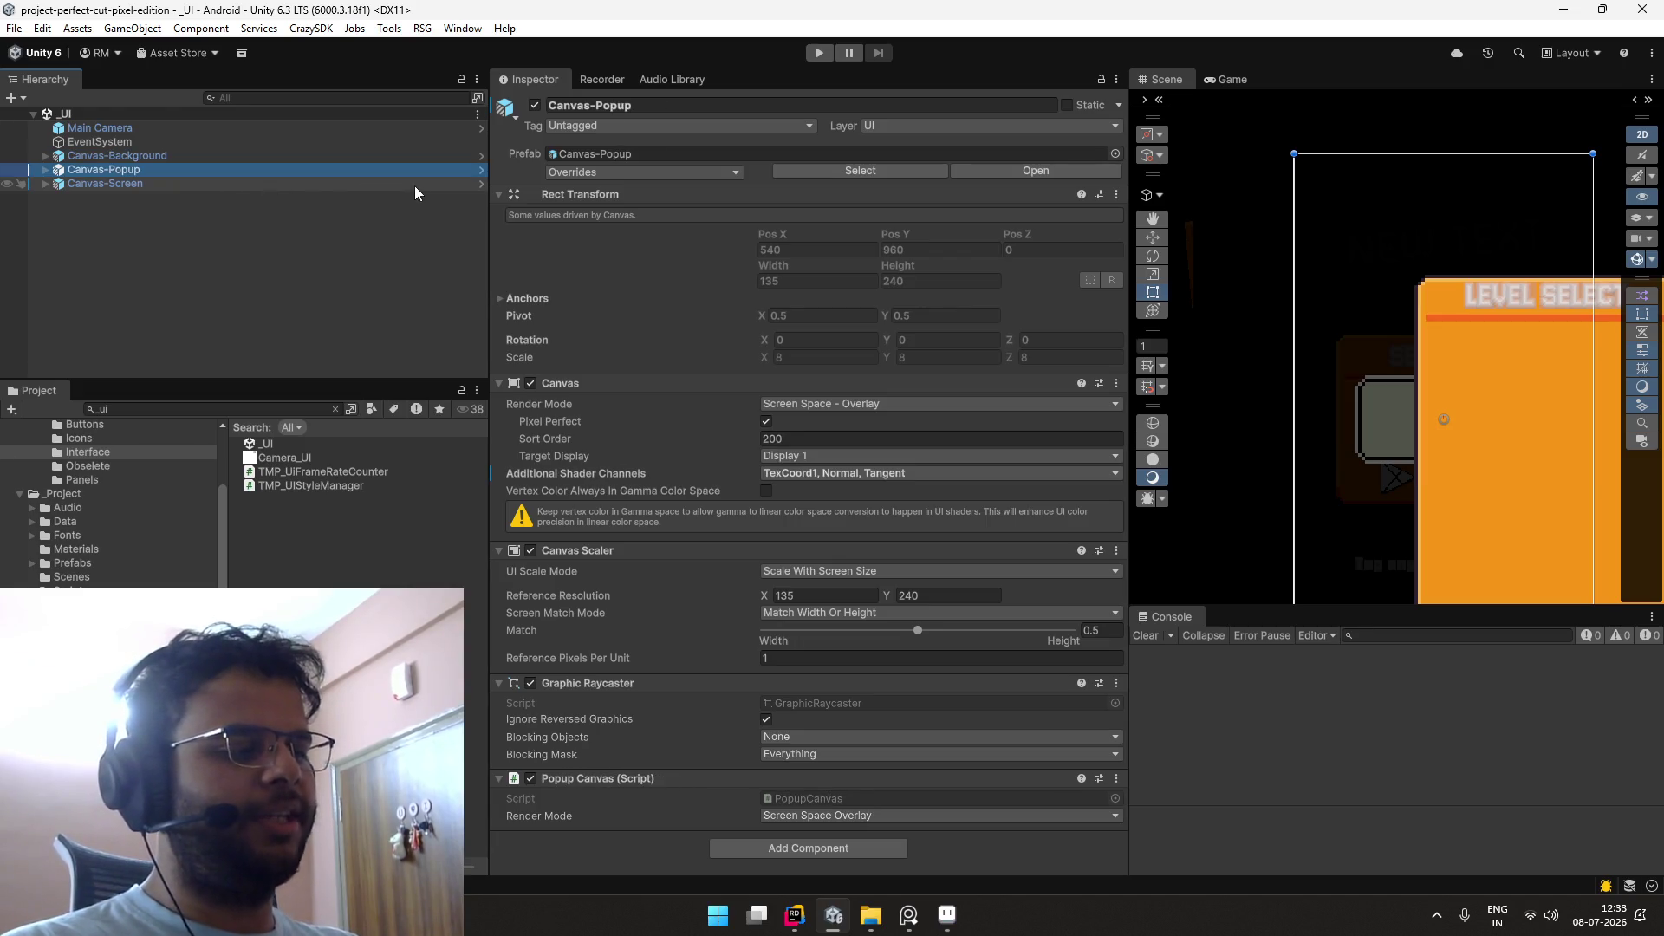
key("Up")
key("Down")
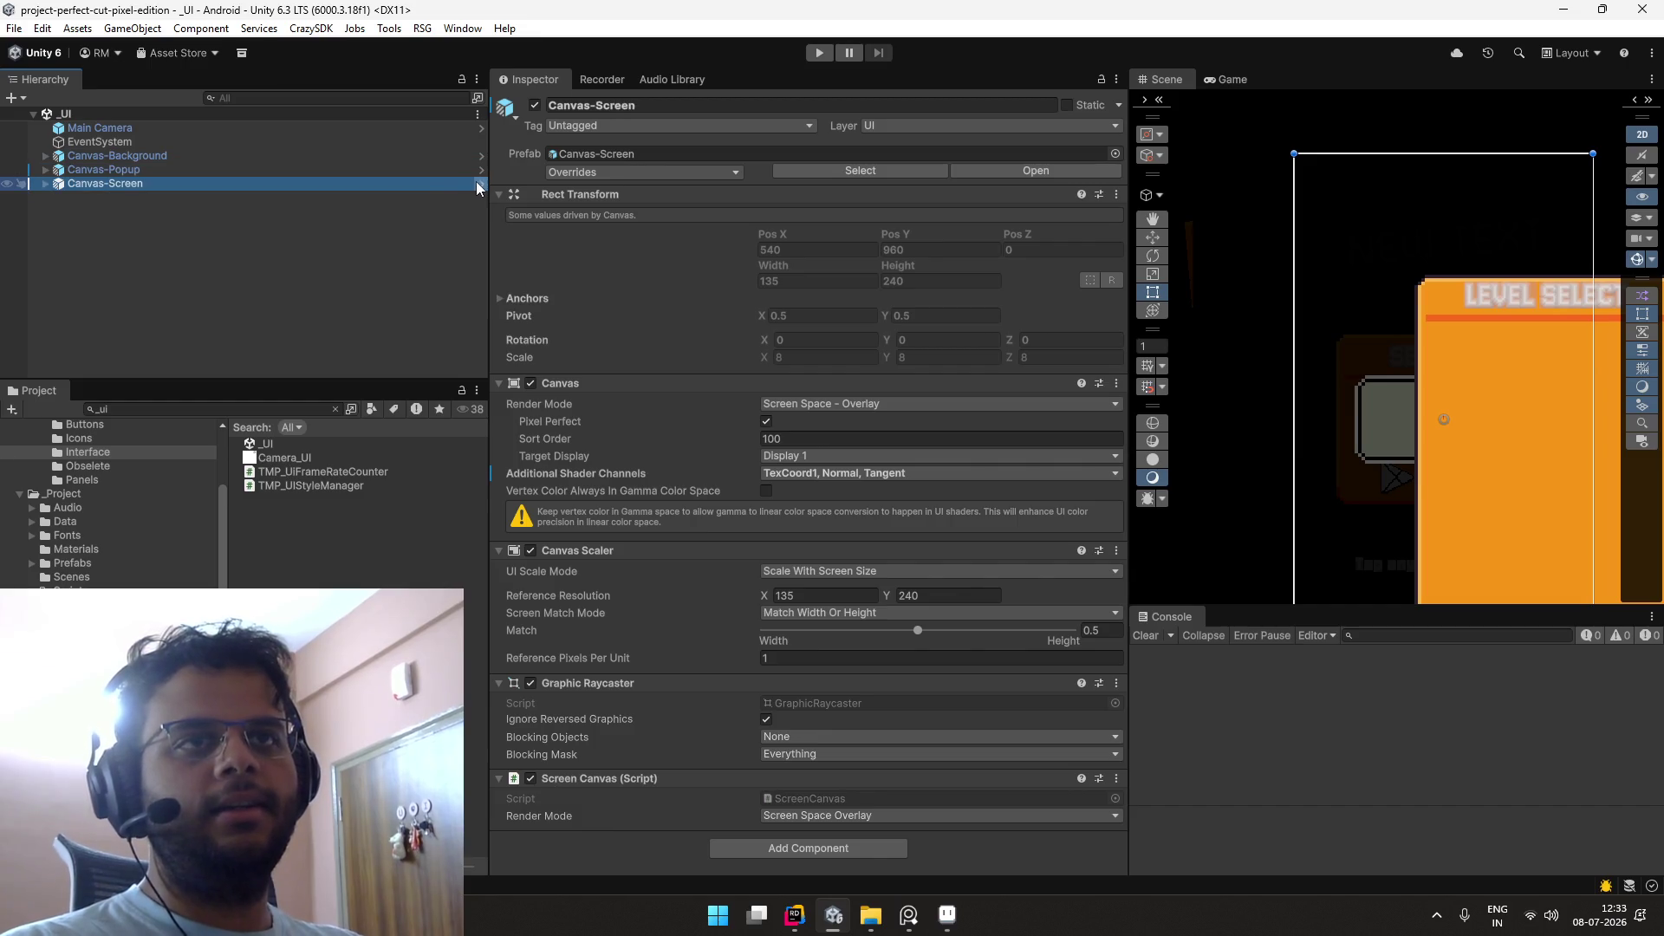
left_click(480, 180)
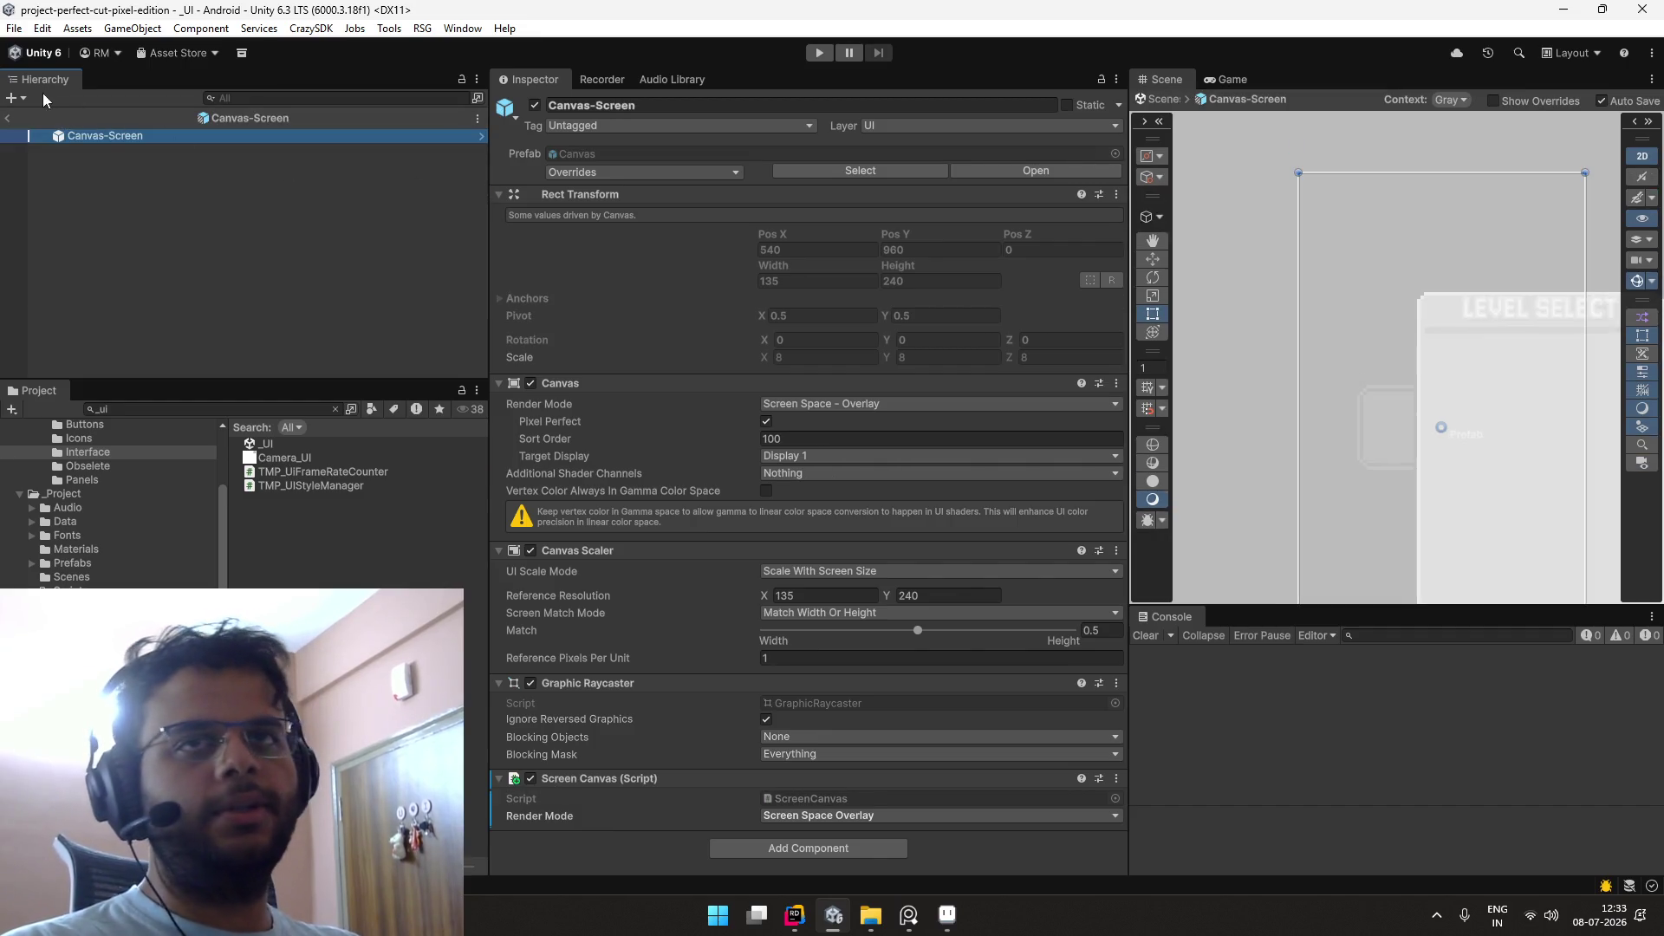
left_click(11, 123)
Step: Expand Canvas-Popup and Canvas-Screen to reveal their popups and the LevelResult screen
left_click(158, 157)
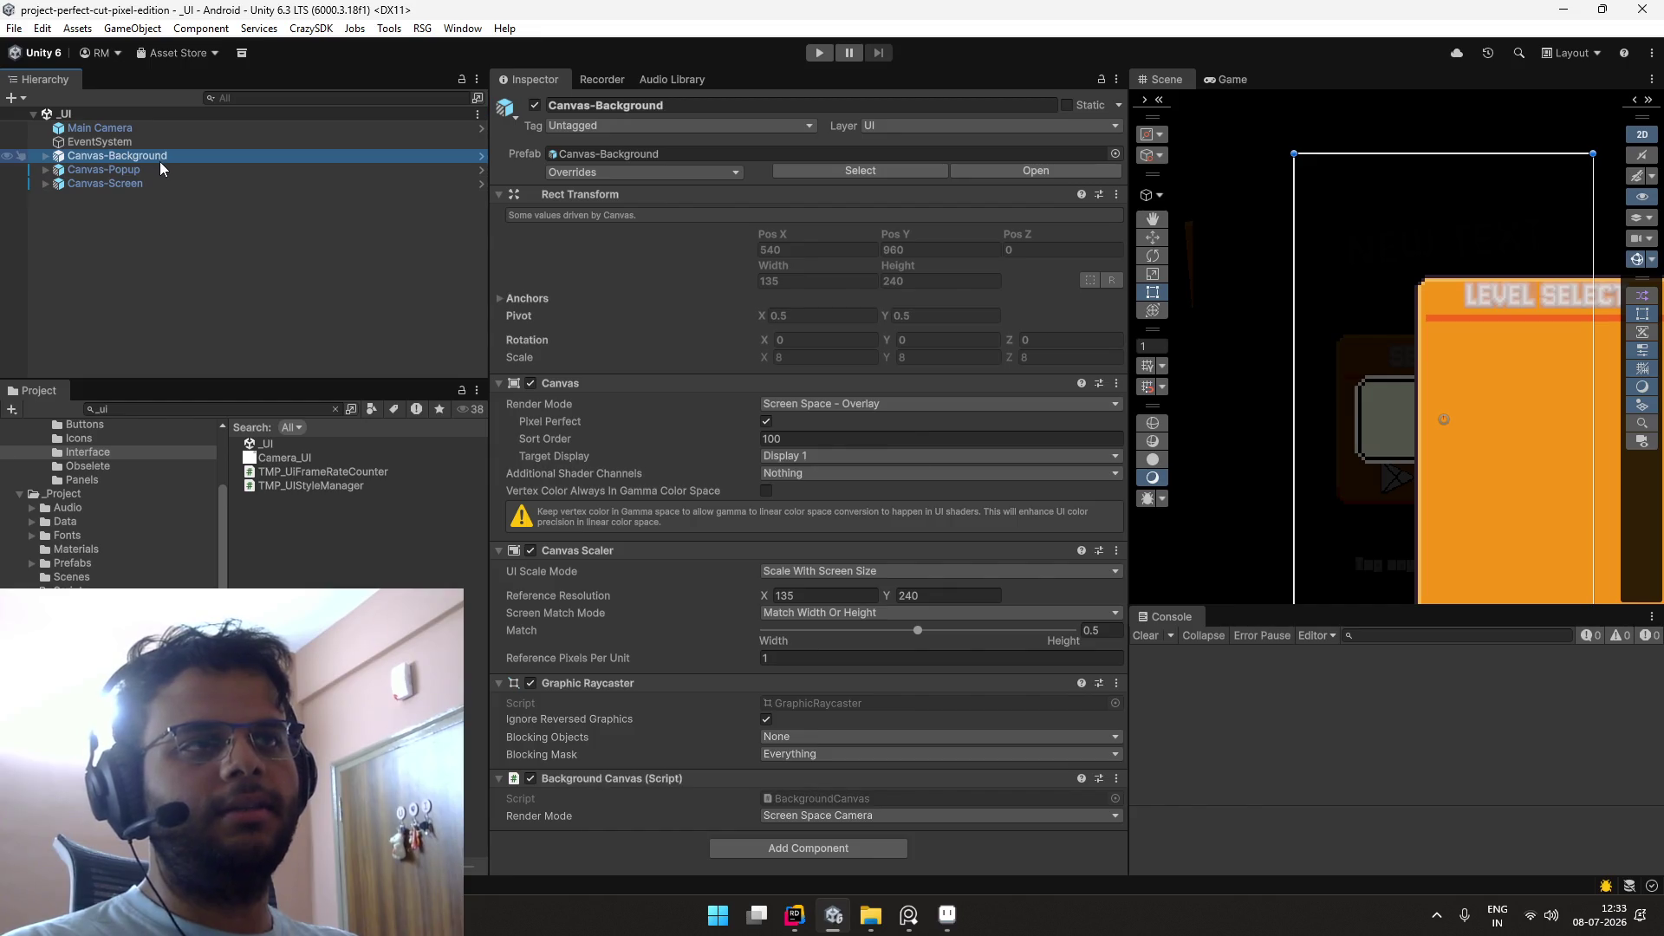
key("Down")
key("Right")
key("Down")
key("Down")
key("Down")
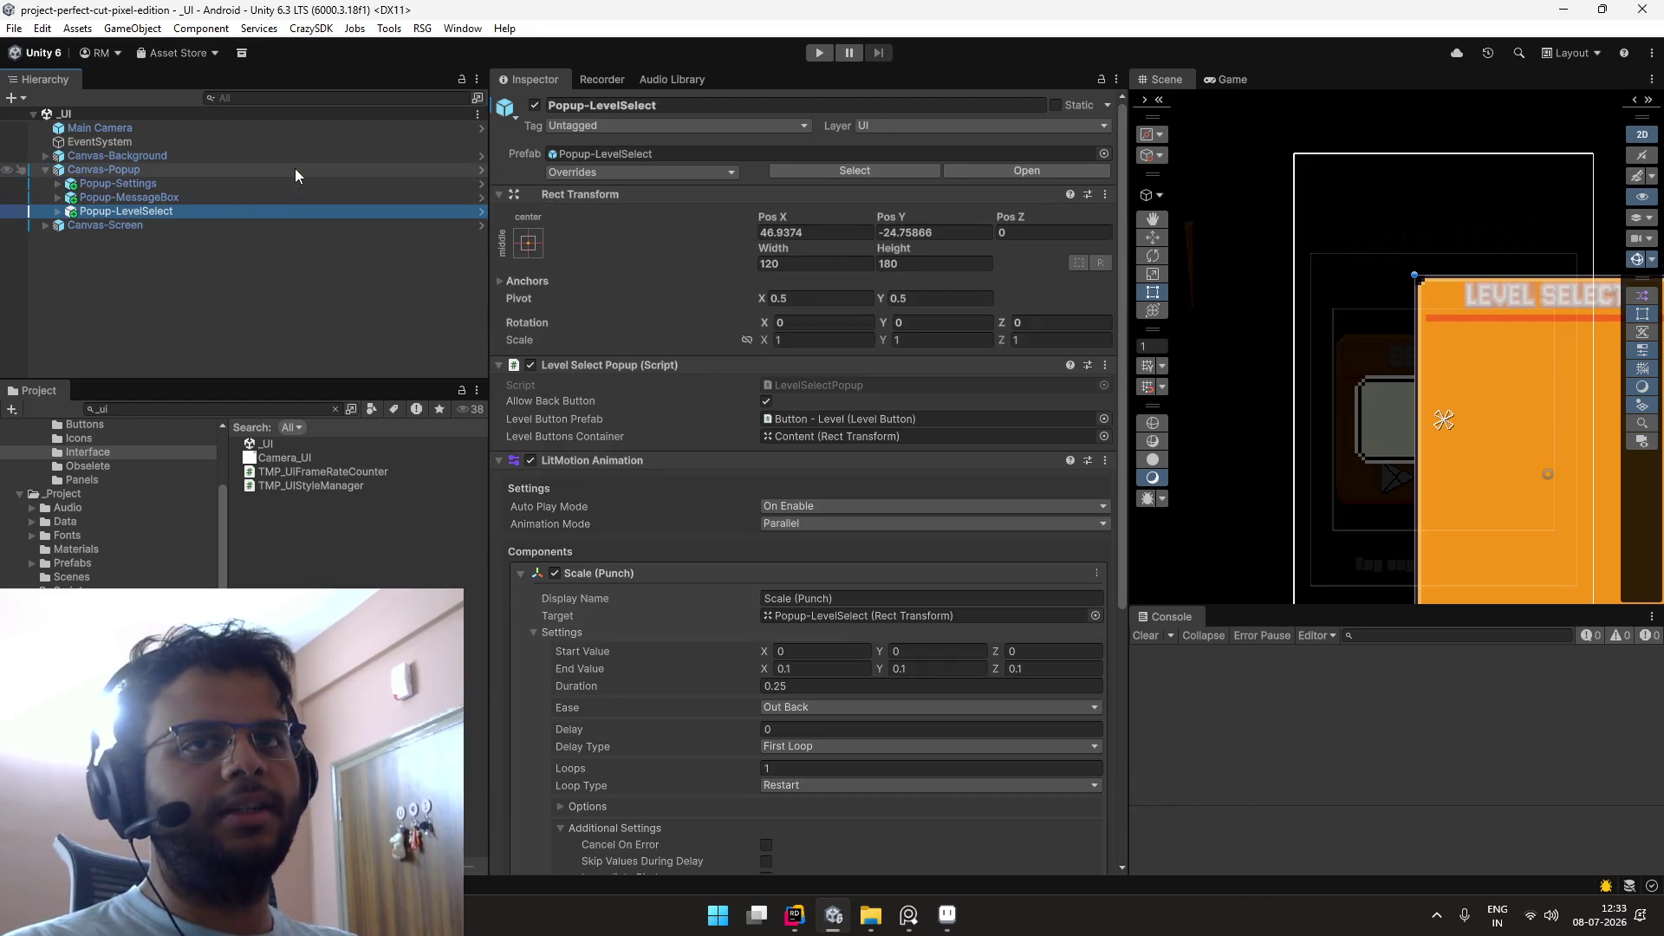
key("Down")
key("Right")
key("Down")
key("Down")
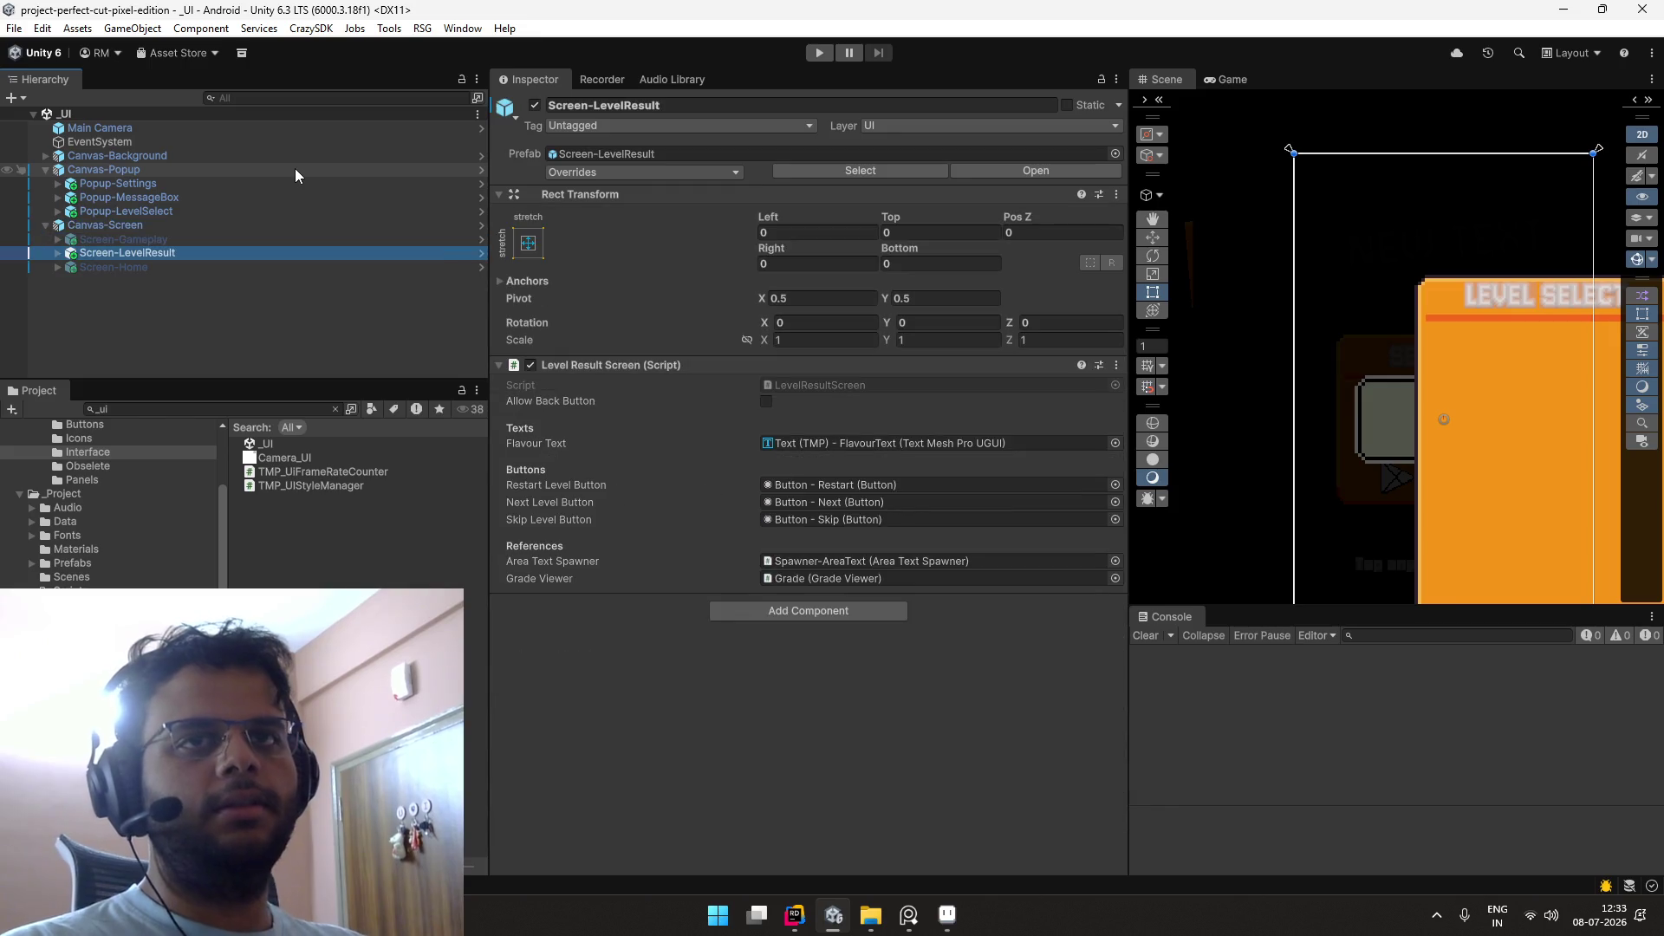
Step: In the Screen-LevelResult prefab, set FlavourText's font asset to Jersey10-Regular SDF Headers
left_click(482, 255)
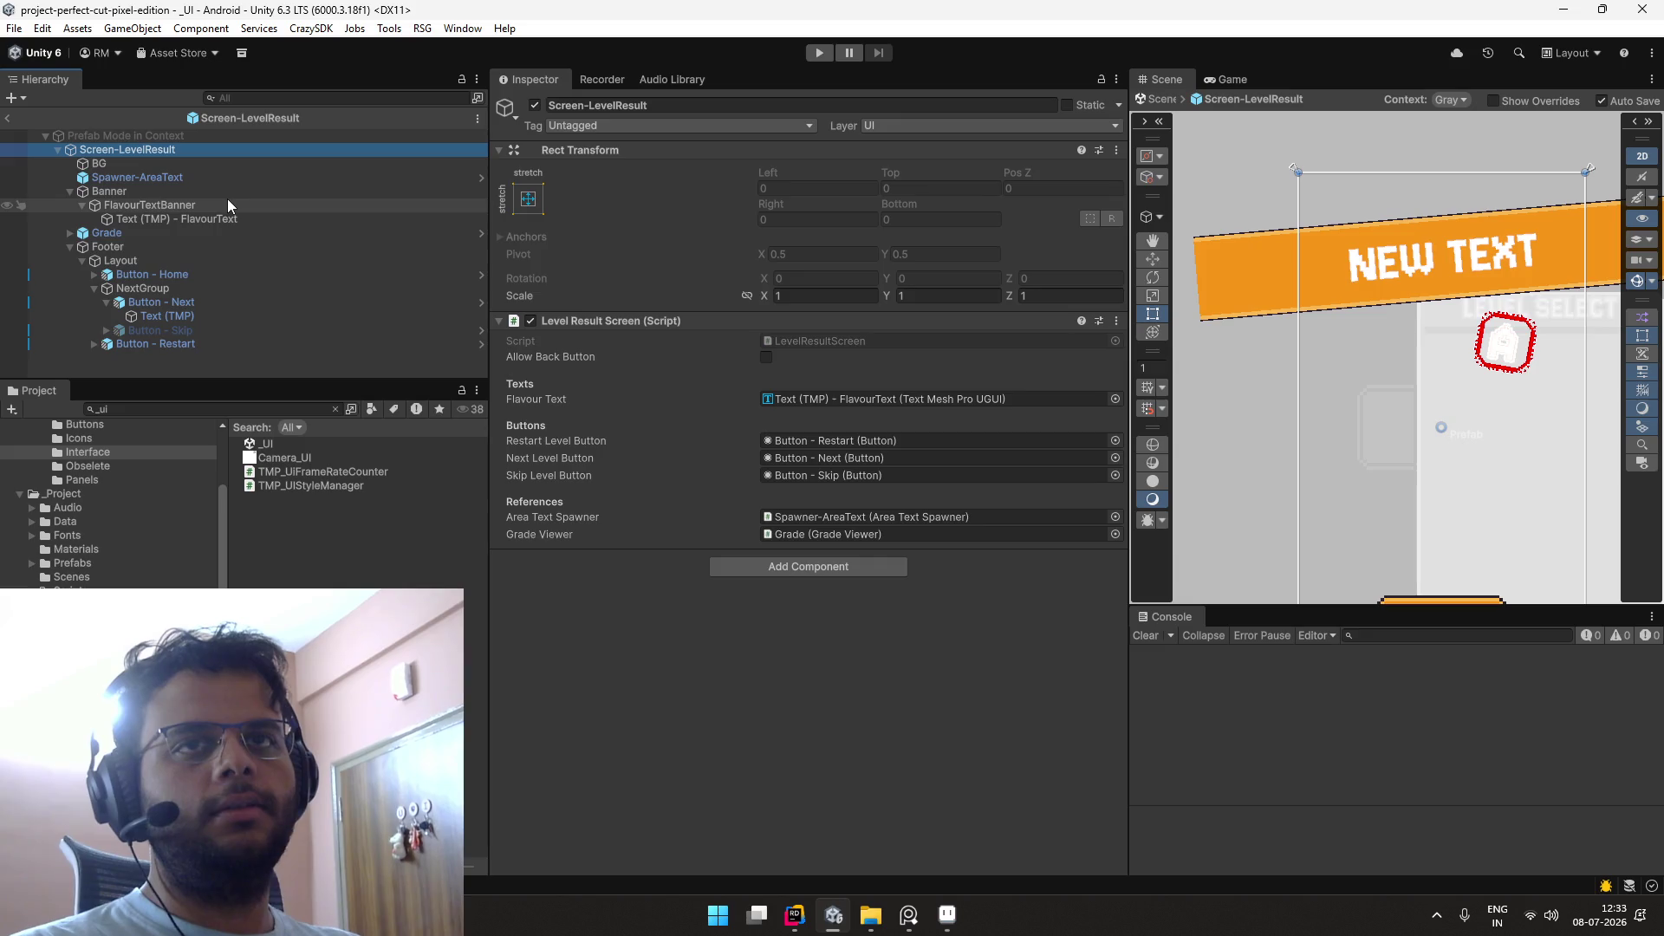
left_click(218, 218)
scroll(1101, 451, "down", 3)
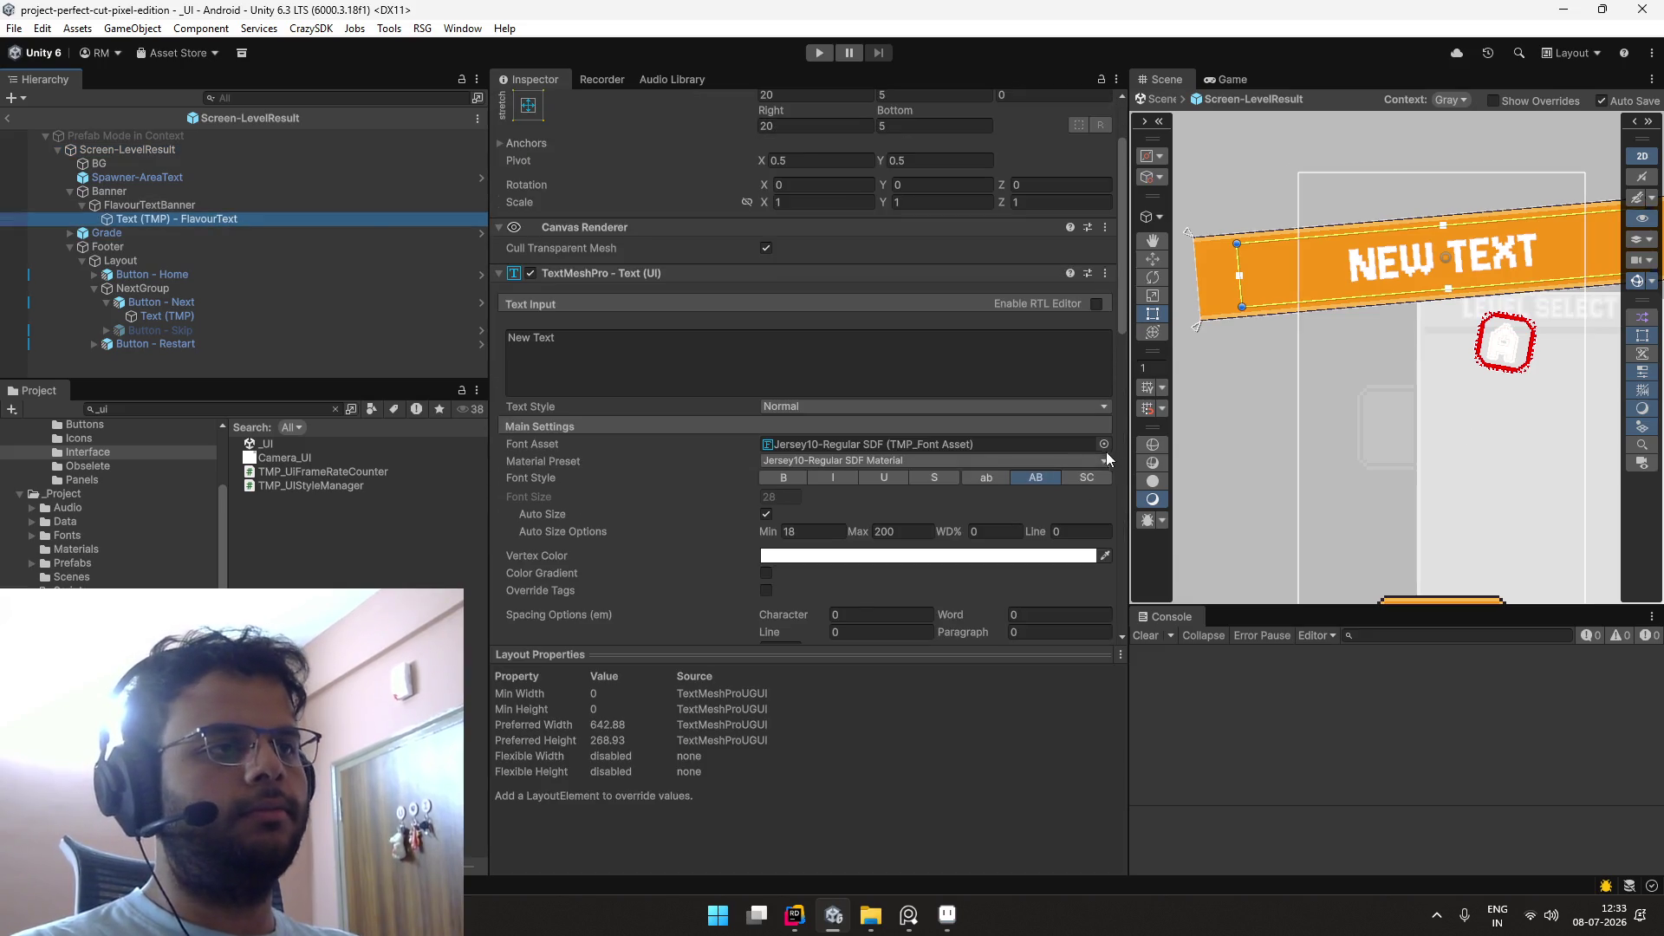
left_click(1104, 444)
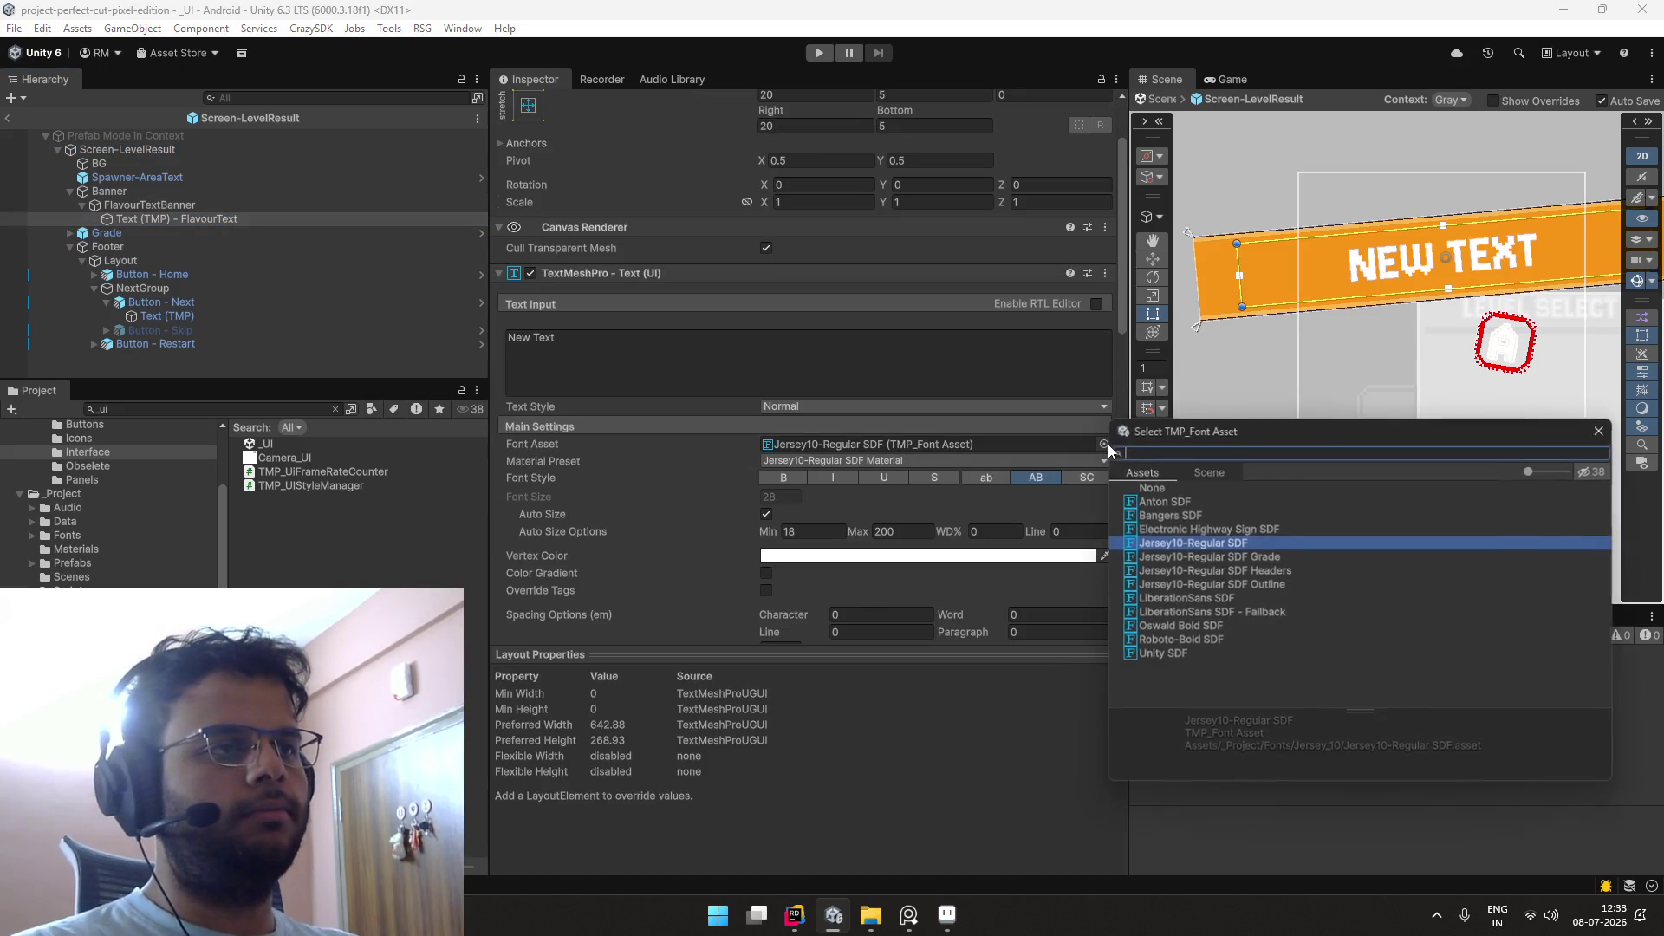
left_click(1278, 555)
left_click(1282, 564)
double_click(1283, 562)
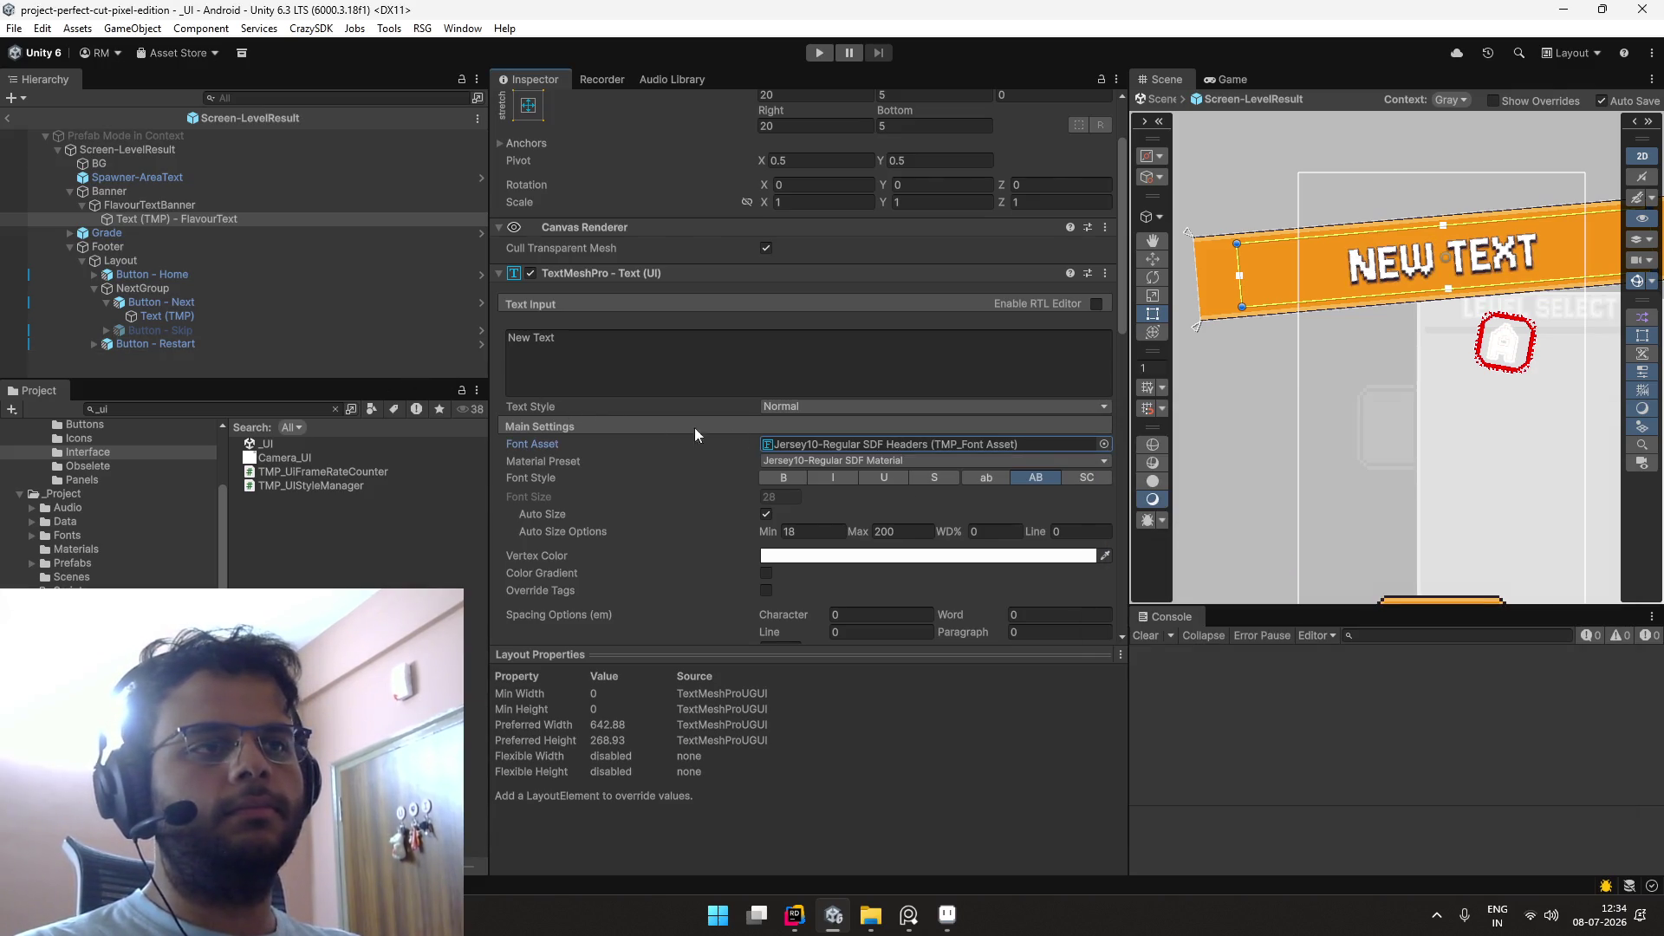
Step: Check the Headers font asset, then frame the NEW TEXT banner in the Scene view
left_click(829, 445)
left_click(350, 483)
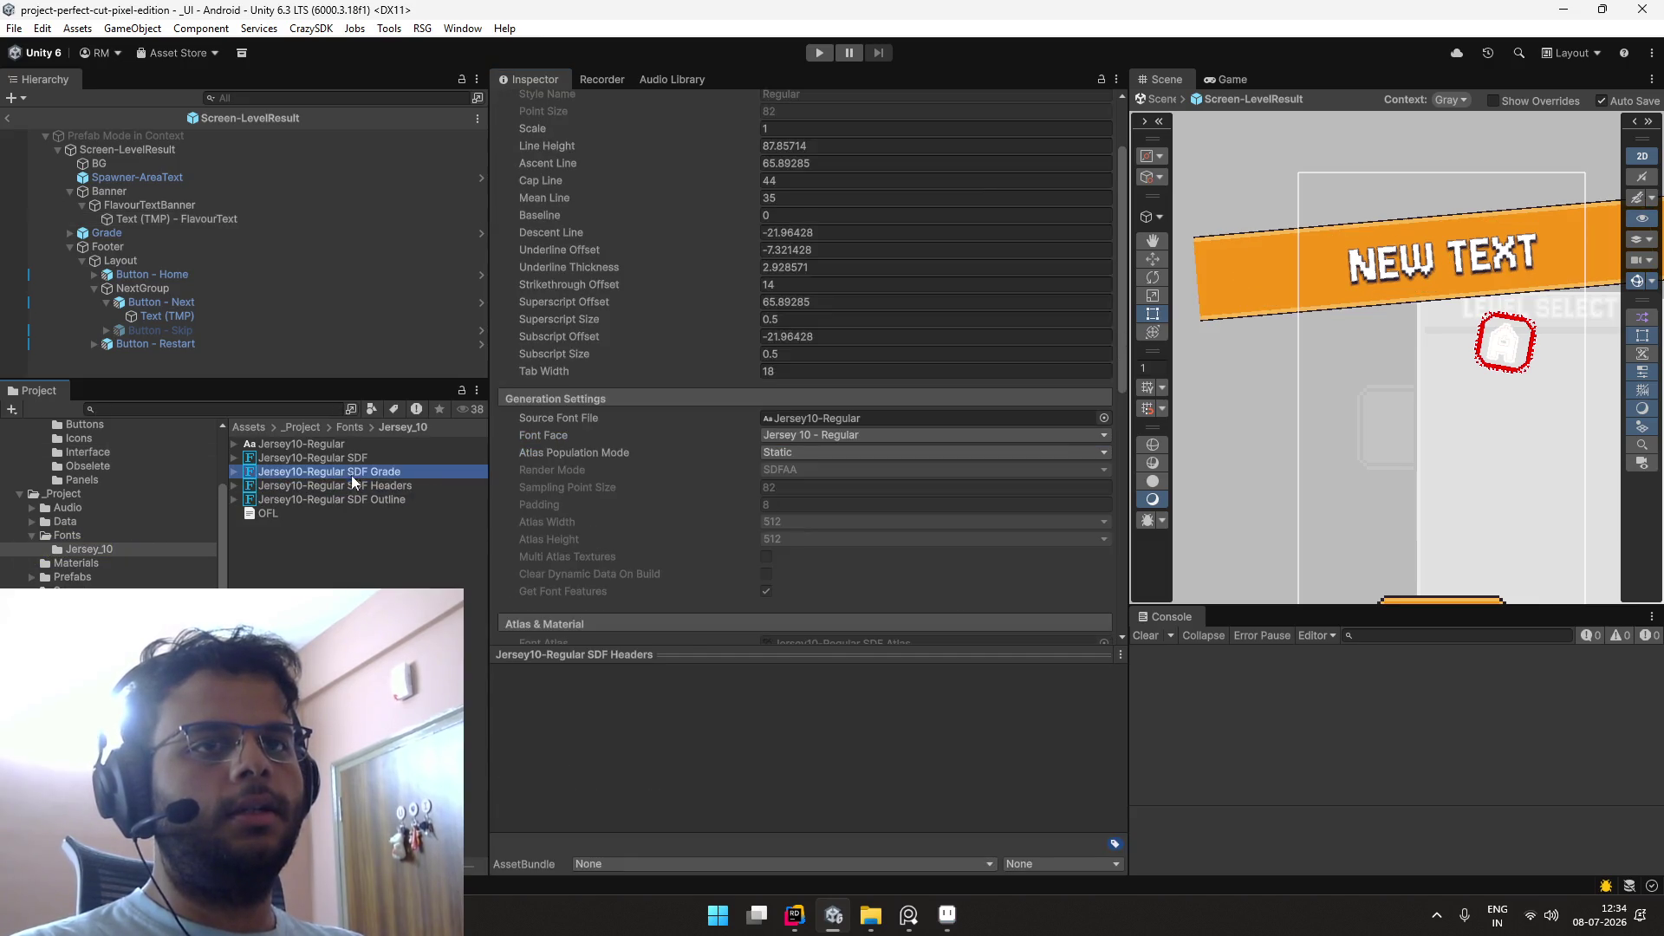
left_click(263, 220)
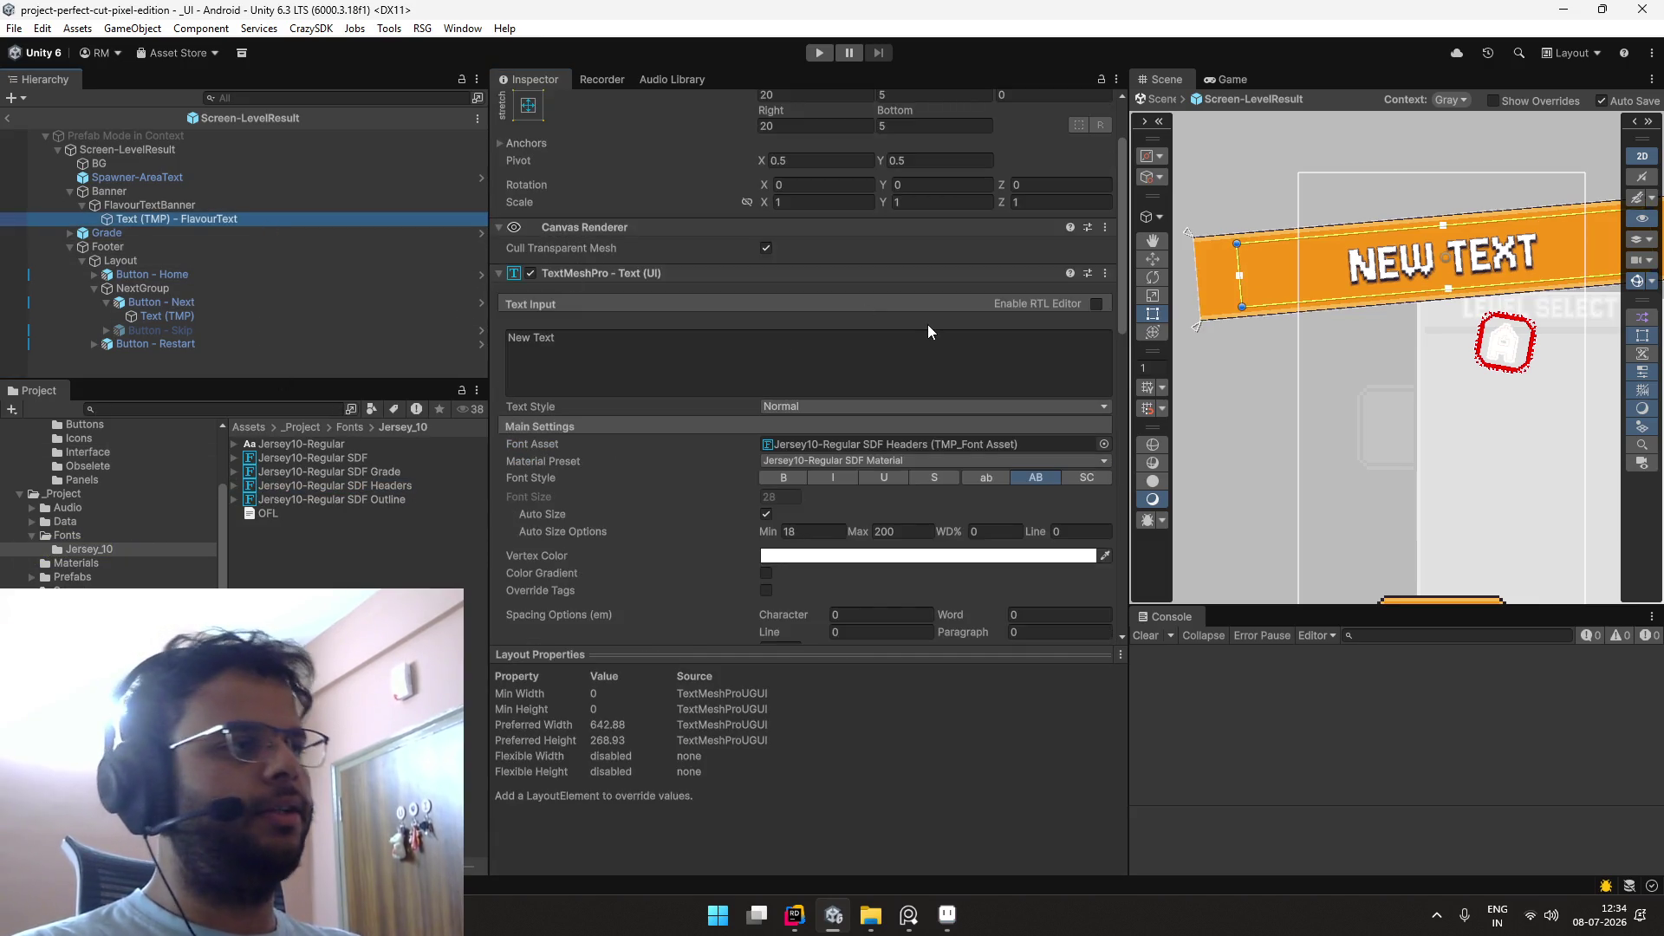
scroll(1381, 299, "up", 5)
left_click_drag(1382, 299, 1316, 361)
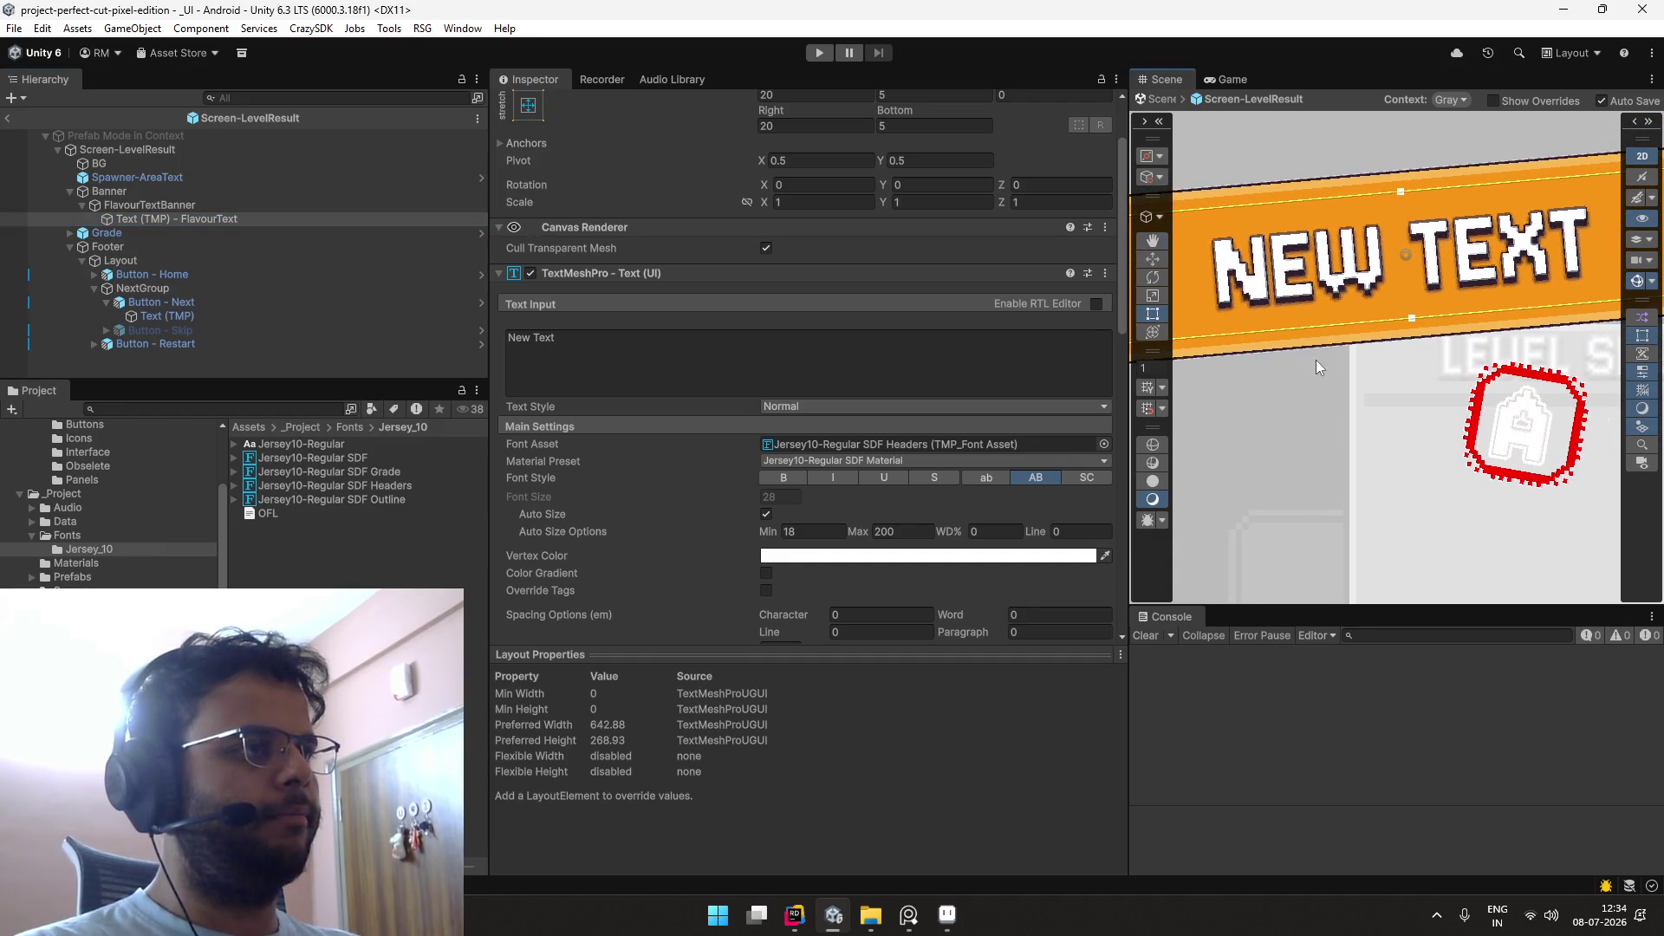
scroll(1250, 488, "down", 2)
left_click_drag(1294, 484, 1304, 449)
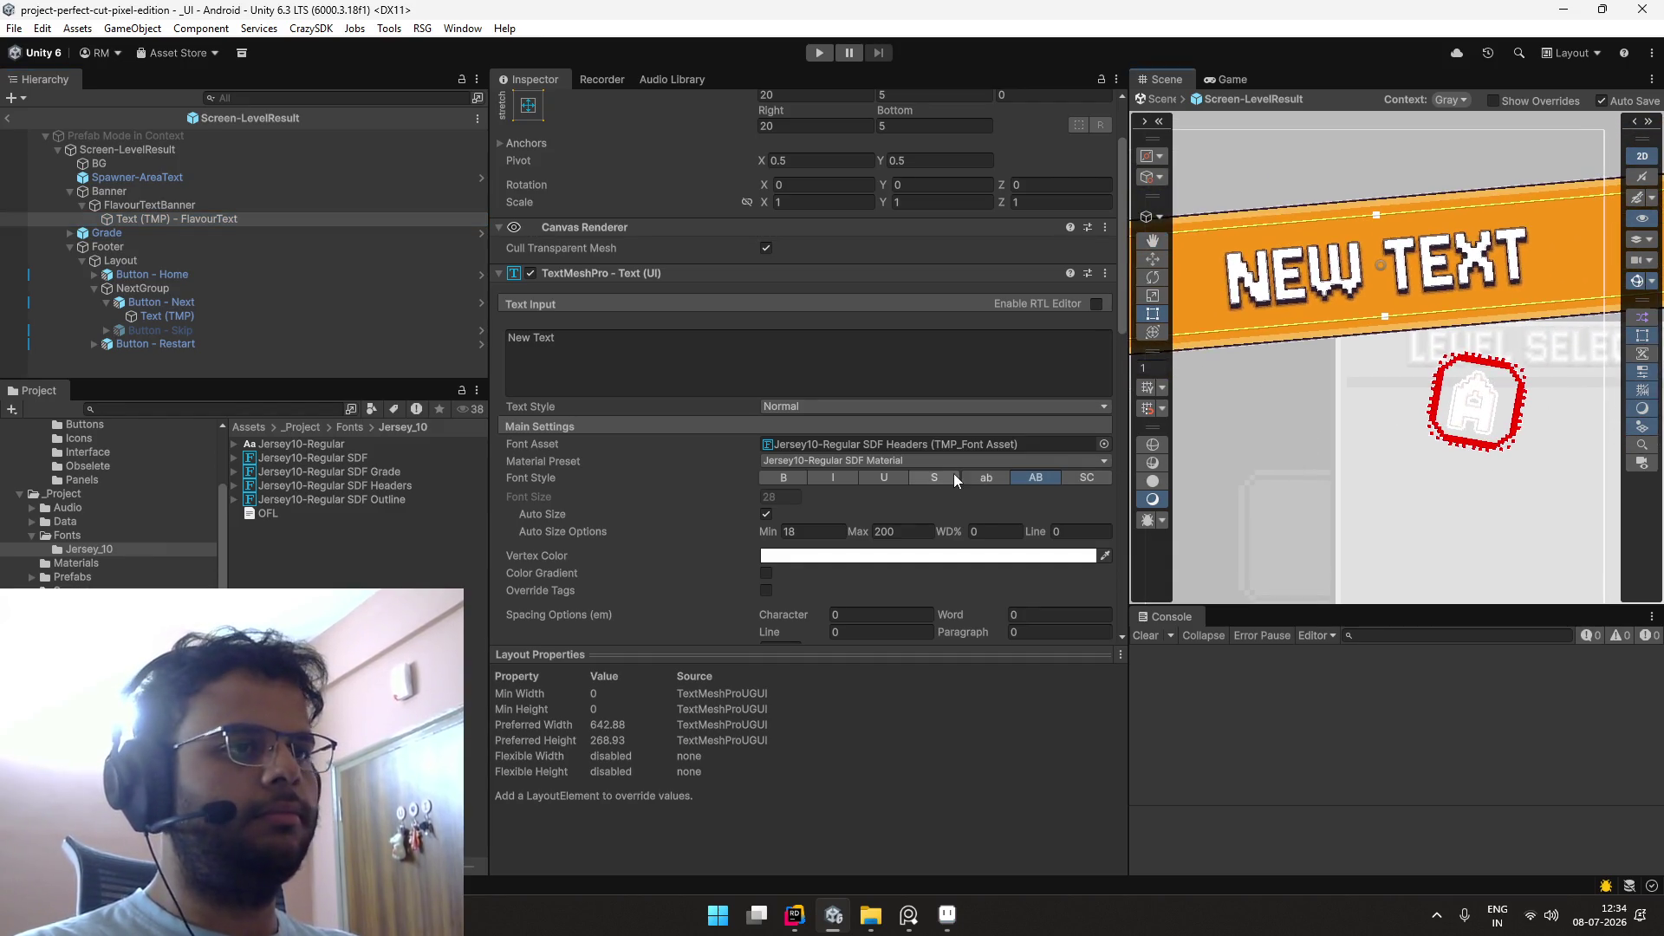
scroll(953, 474, "down", 4)
scroll(823, 326, "down", 10)
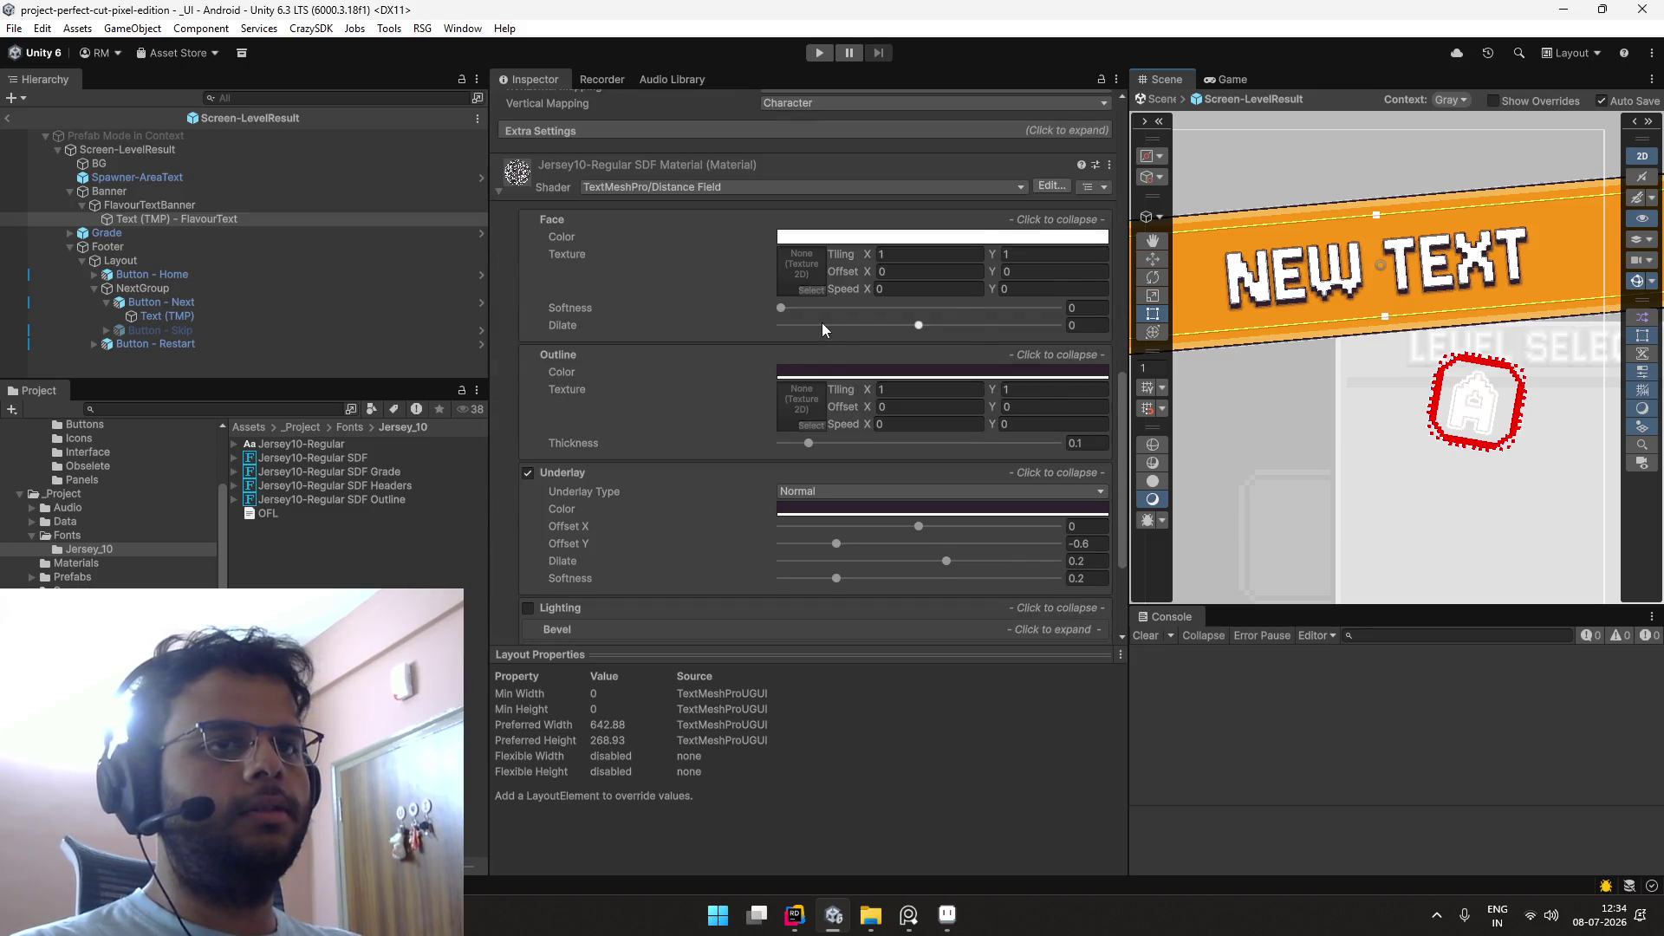
Step: Set the flavour text's underlay colour to dark purple 3E3546, then switch to Aseprite
scroll(822, 322, "down", 3)
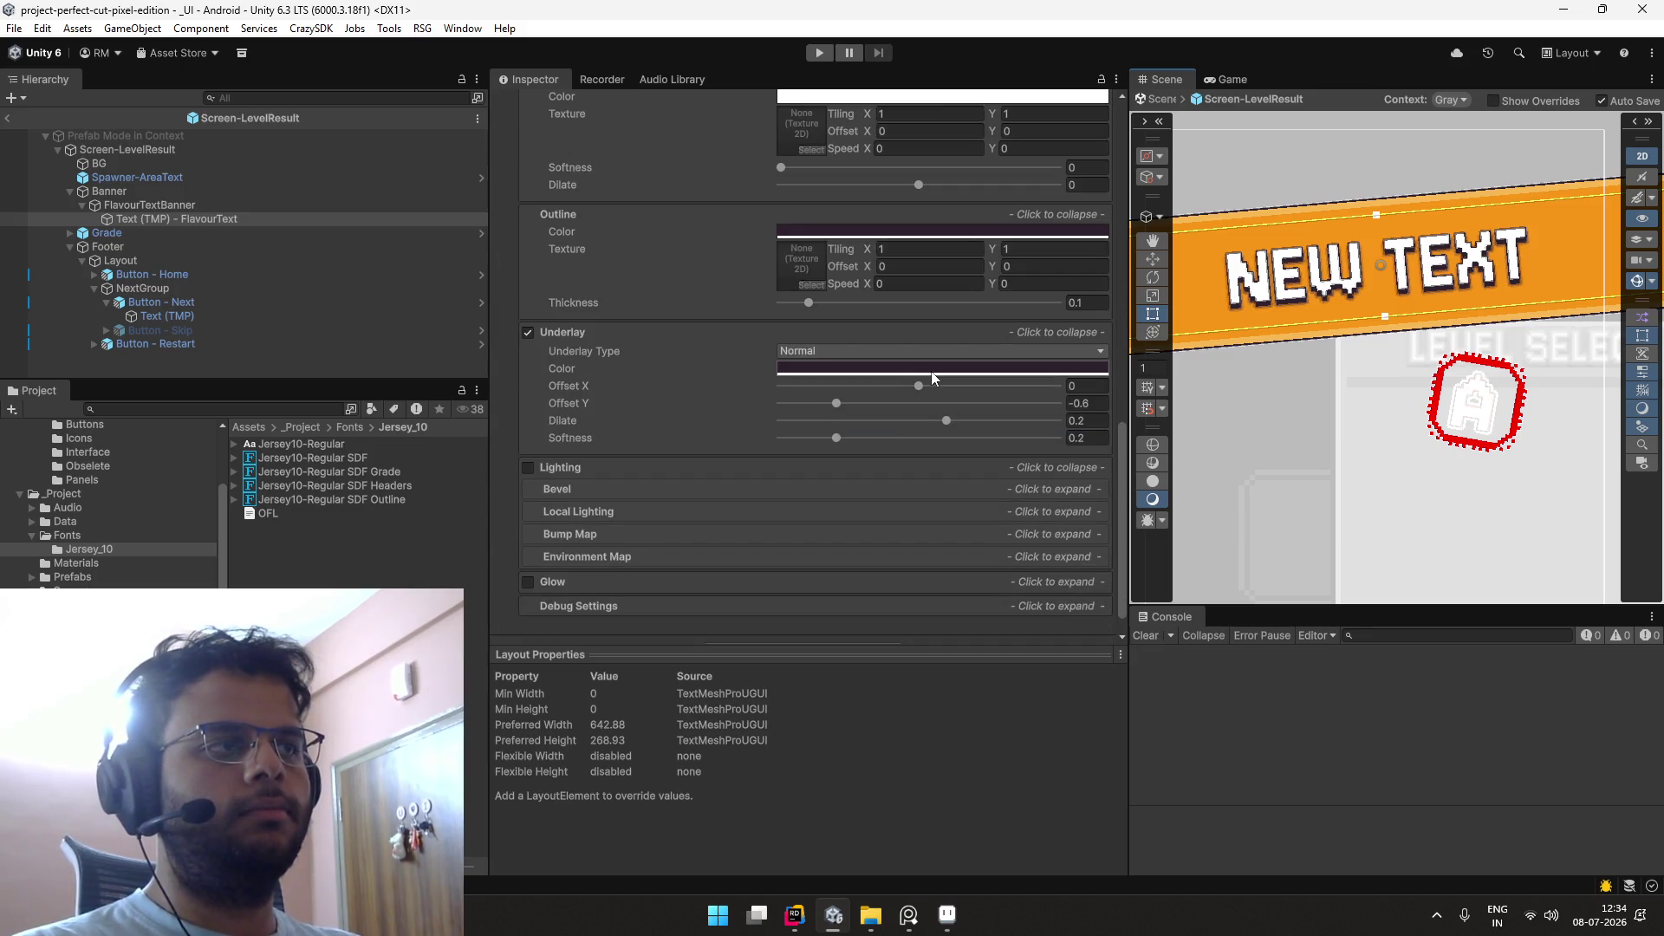
scroll(931, 368, "down", 1)
scroll(931, 368, "up", 3)
scroll(931, 368, "down", 1)
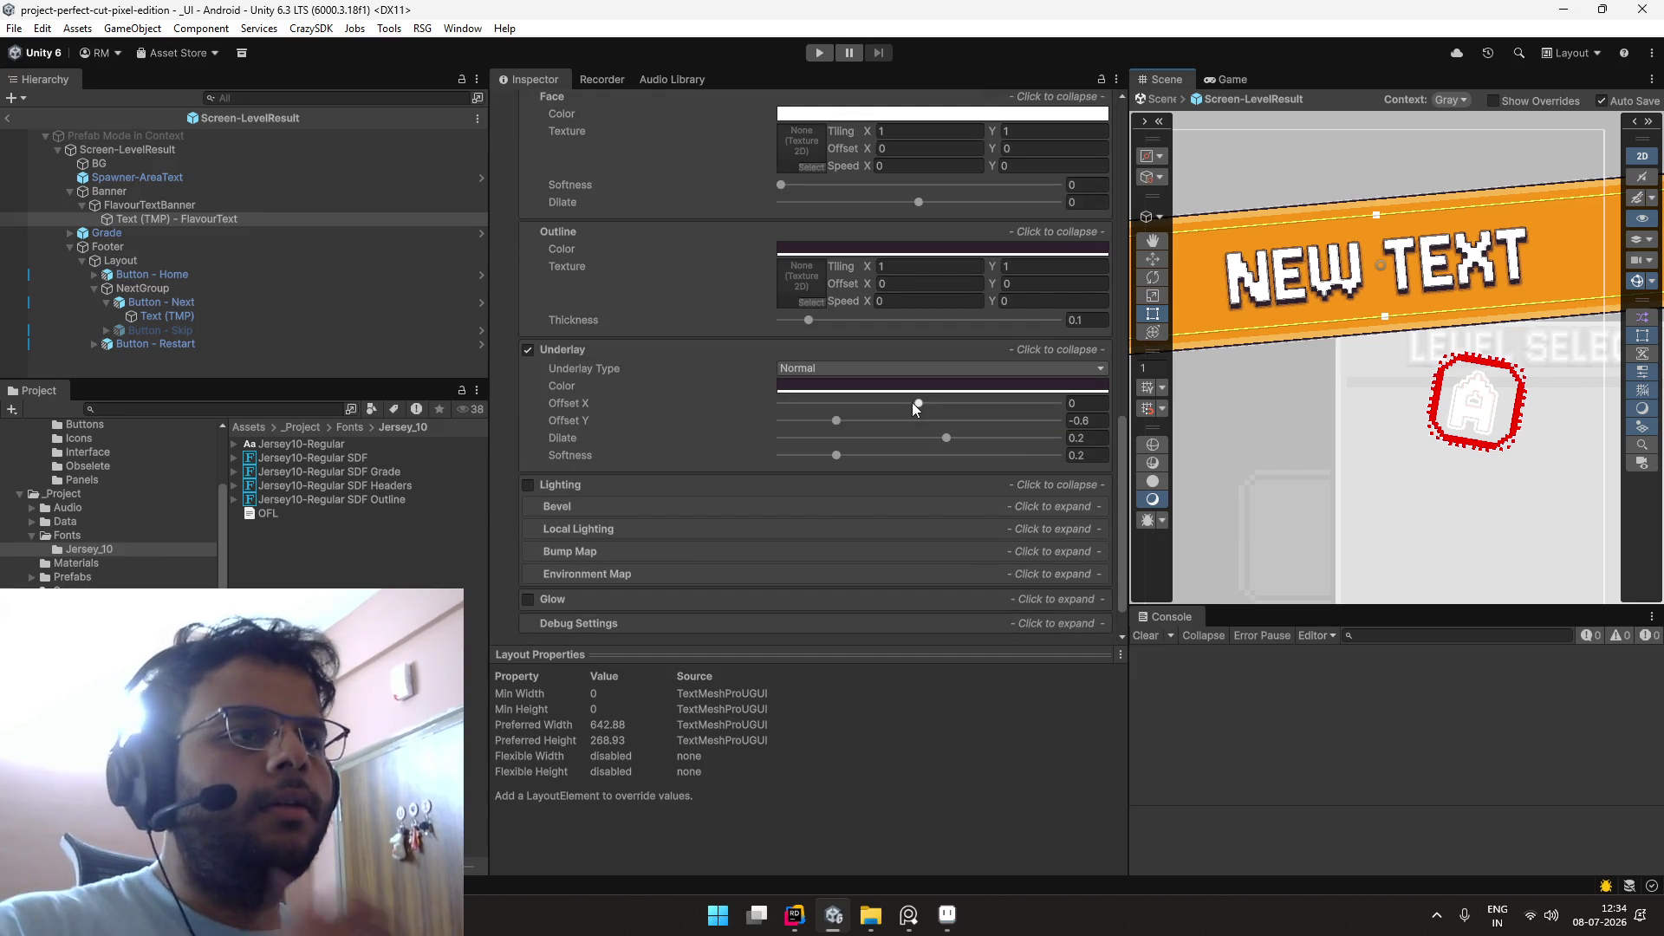
left_click(903, 386)
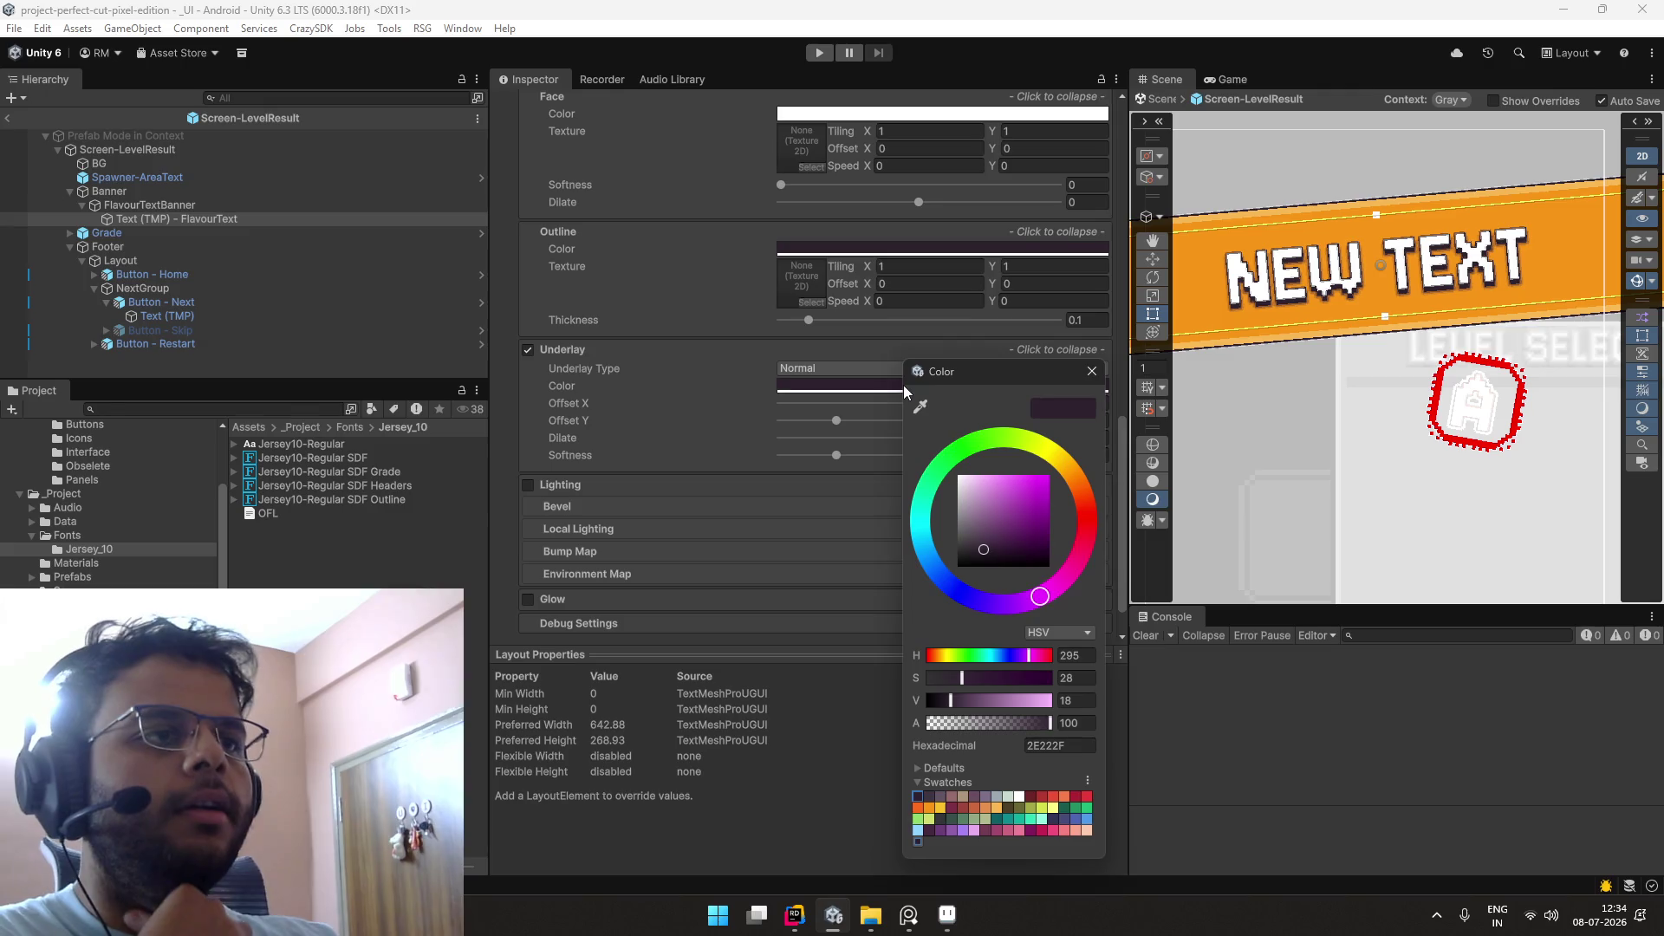
left_click(1095, 374)
scroll(1291, 329, "up", 3)
left_click(983, 388)
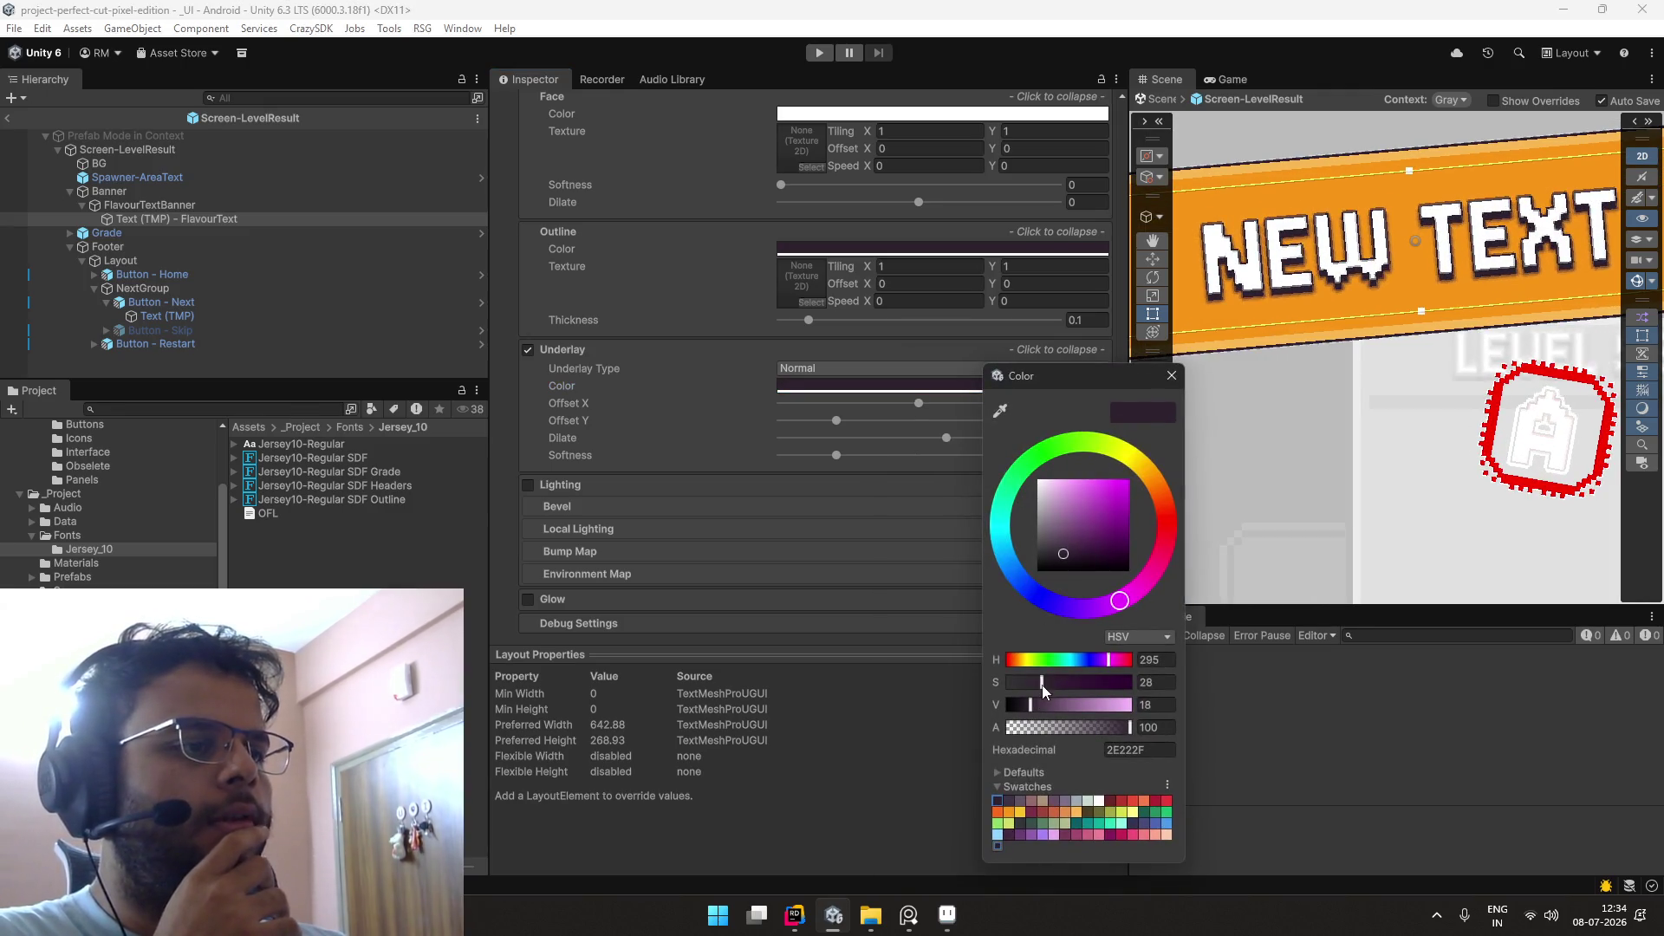
left_click(1006, 805)
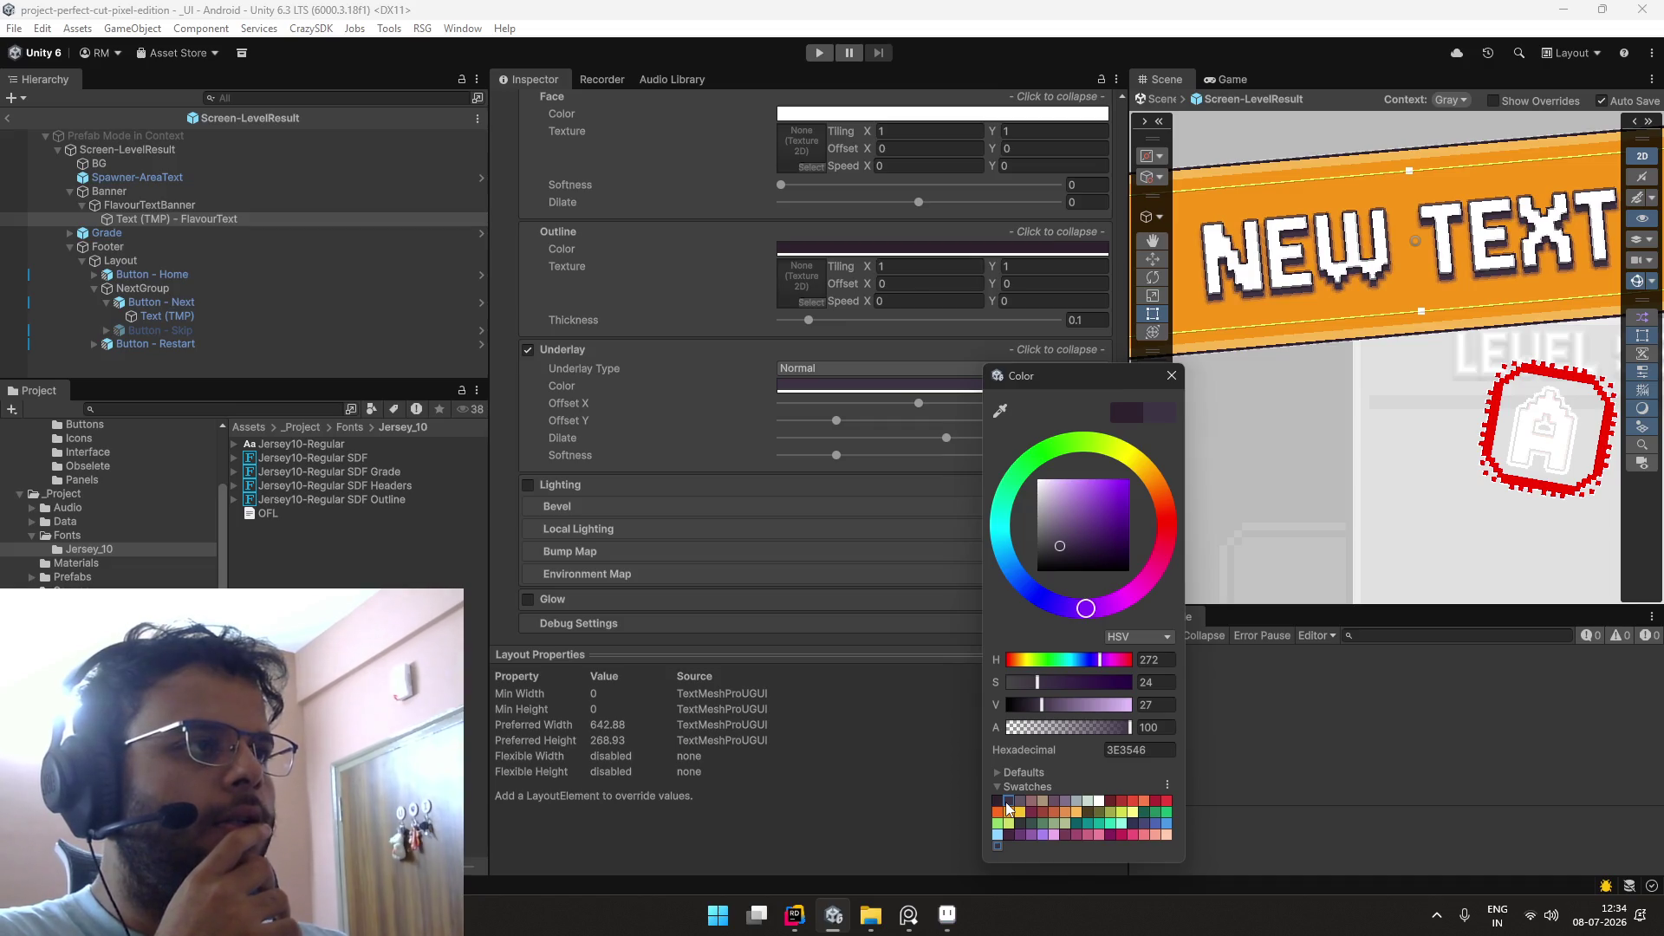
left_click(1163, 369)
key("alt+Tab")
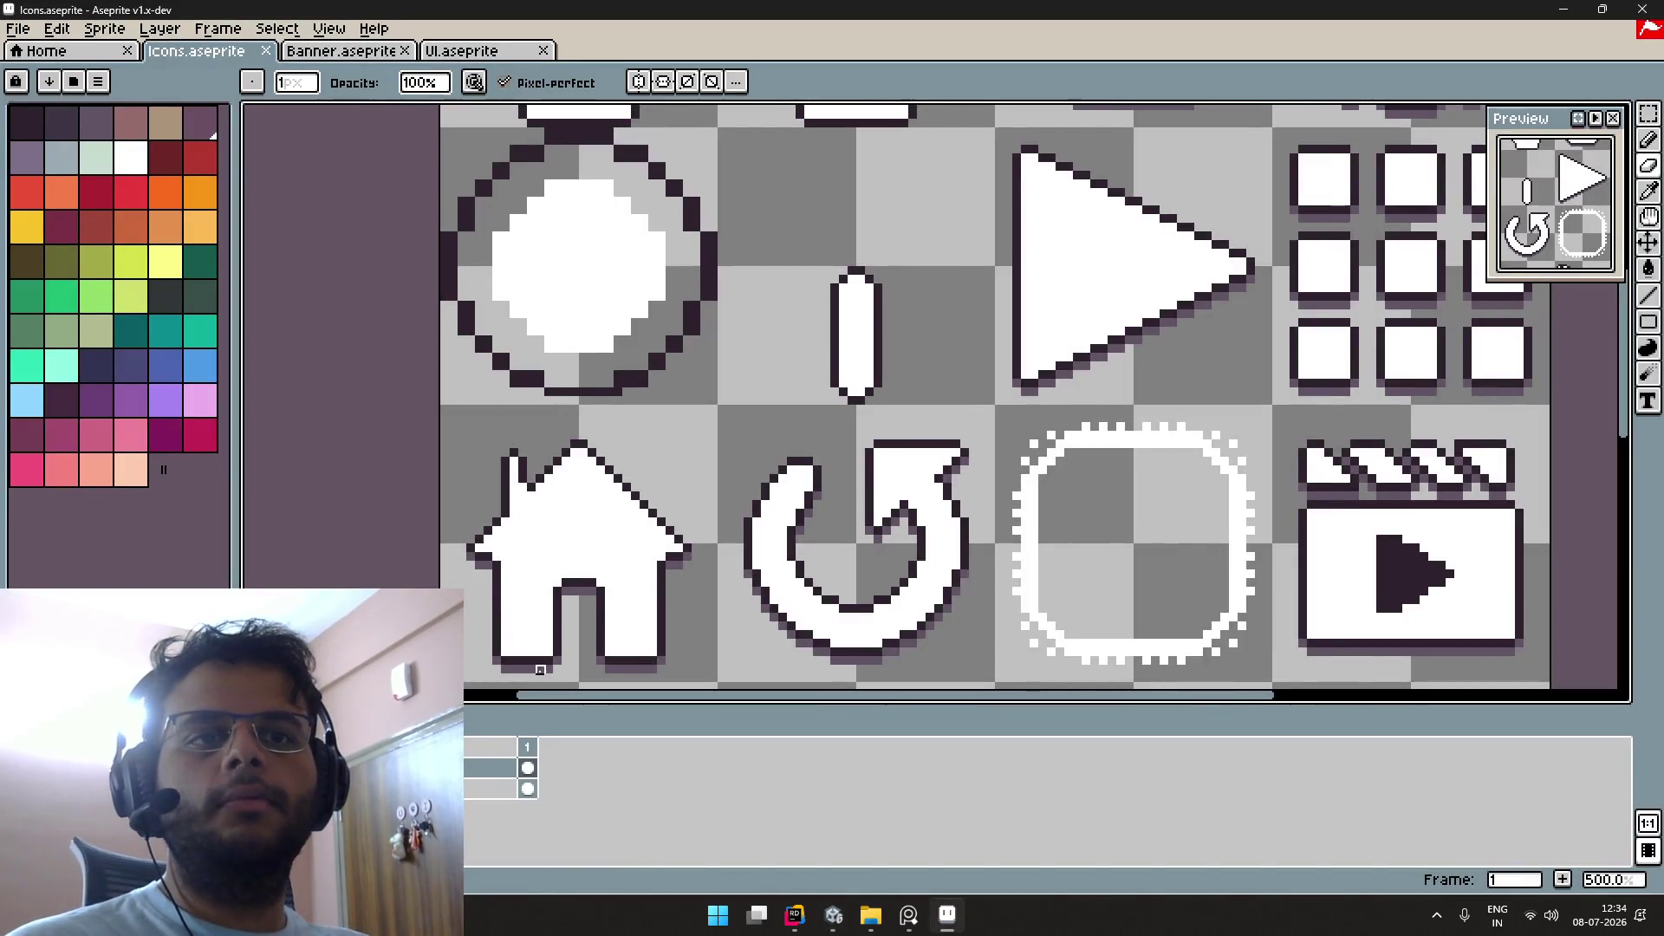
Step: Select the pencil tool on the Icons sheet, then return to Unity
scroll(539, 668, "up", 6)
key("alt")
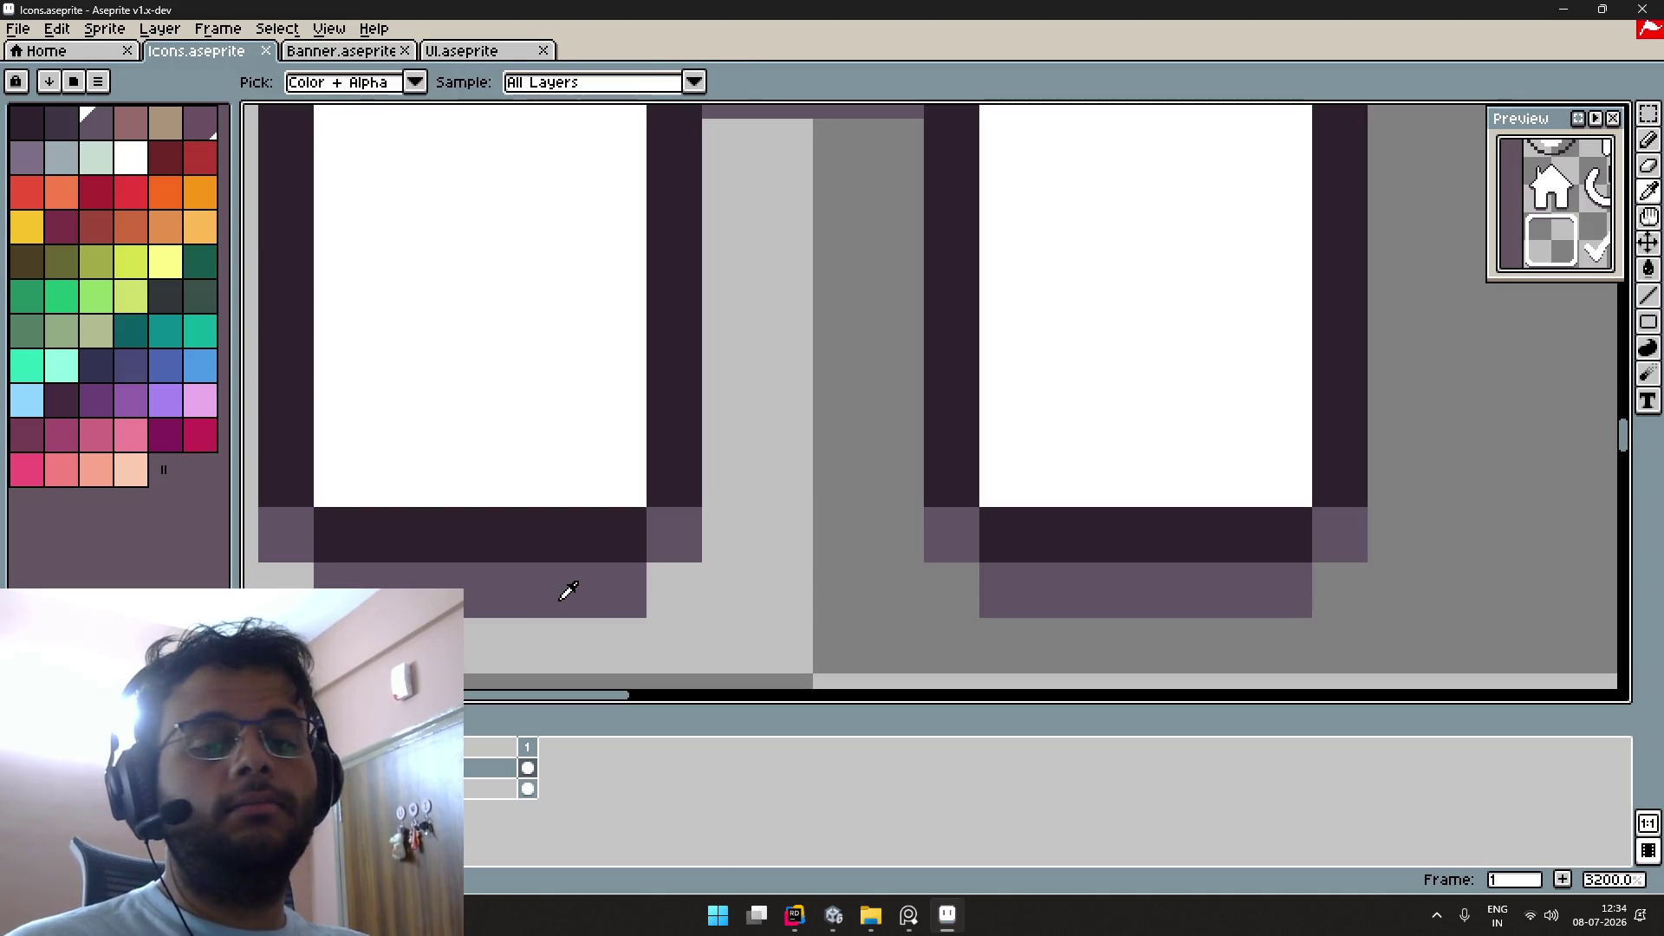
key("b")
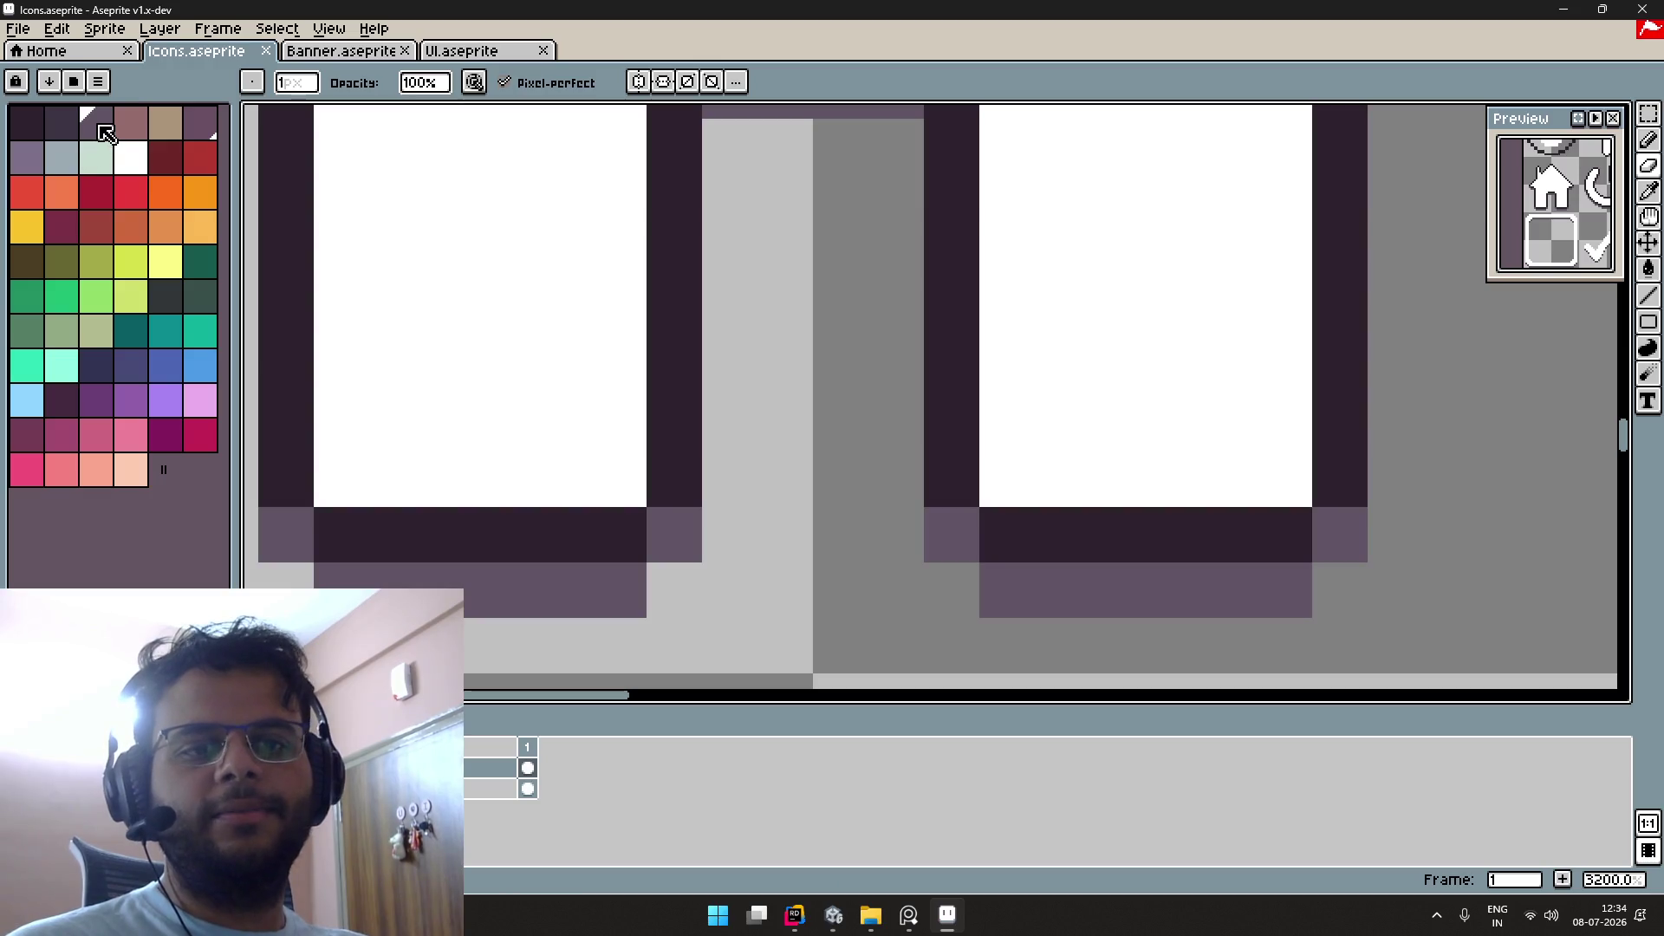
key("alt+Tab")
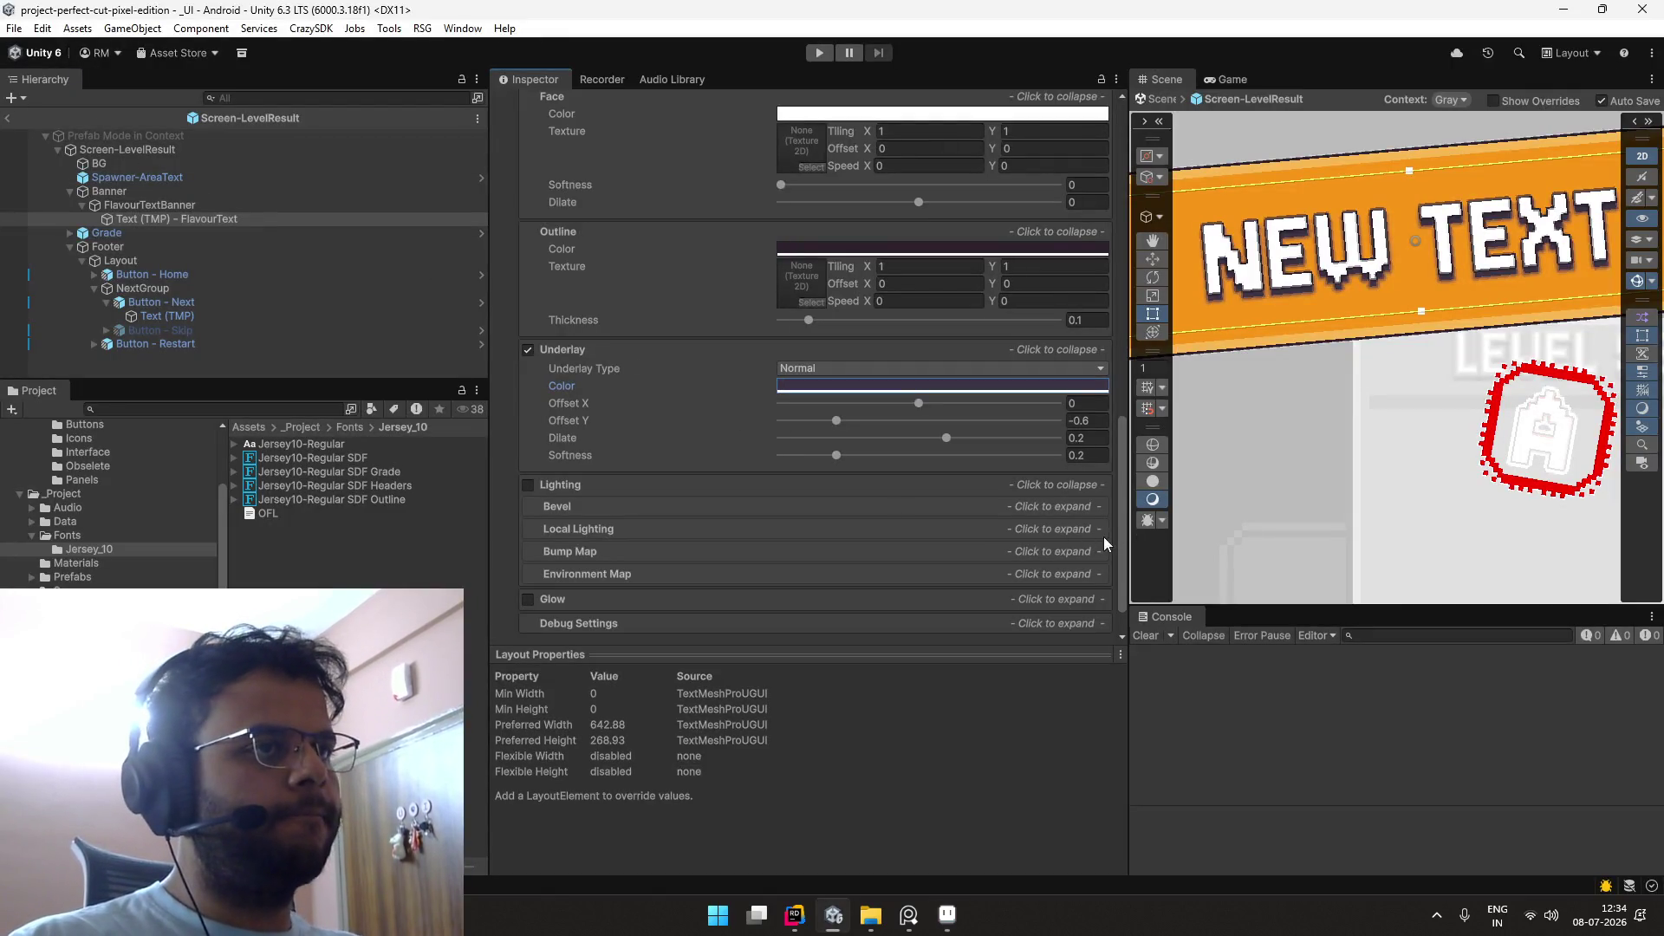
Step: Change the banner text's underlay colour to the muted purple 625565
left_click(879, 387)
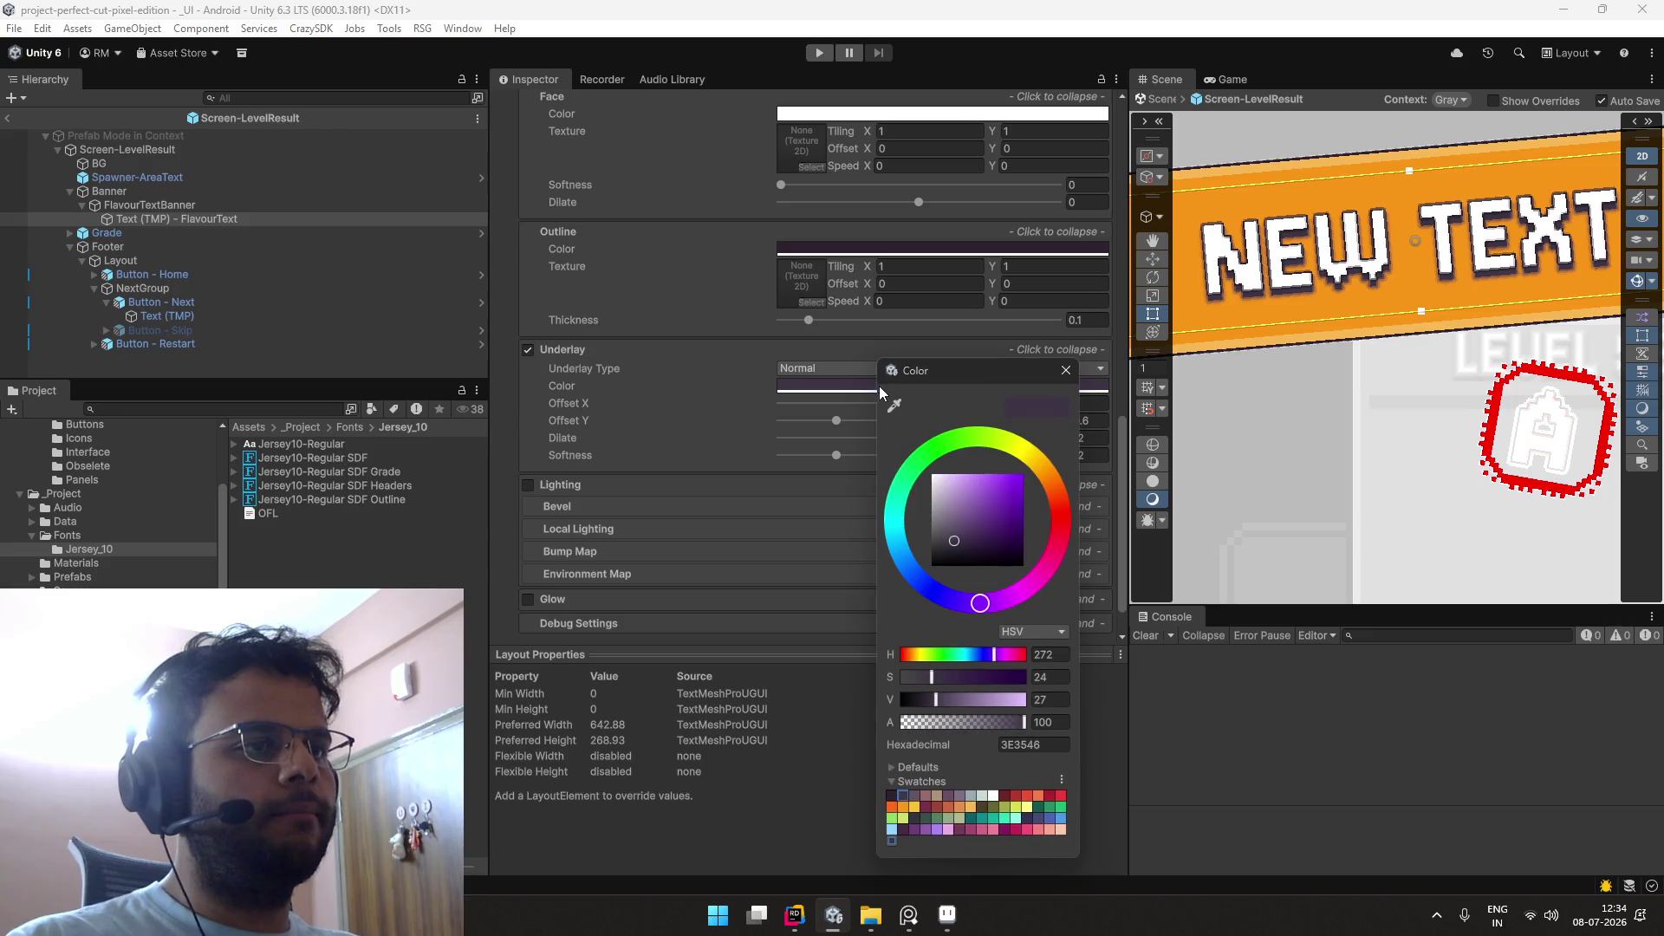
left_click(916, 796)
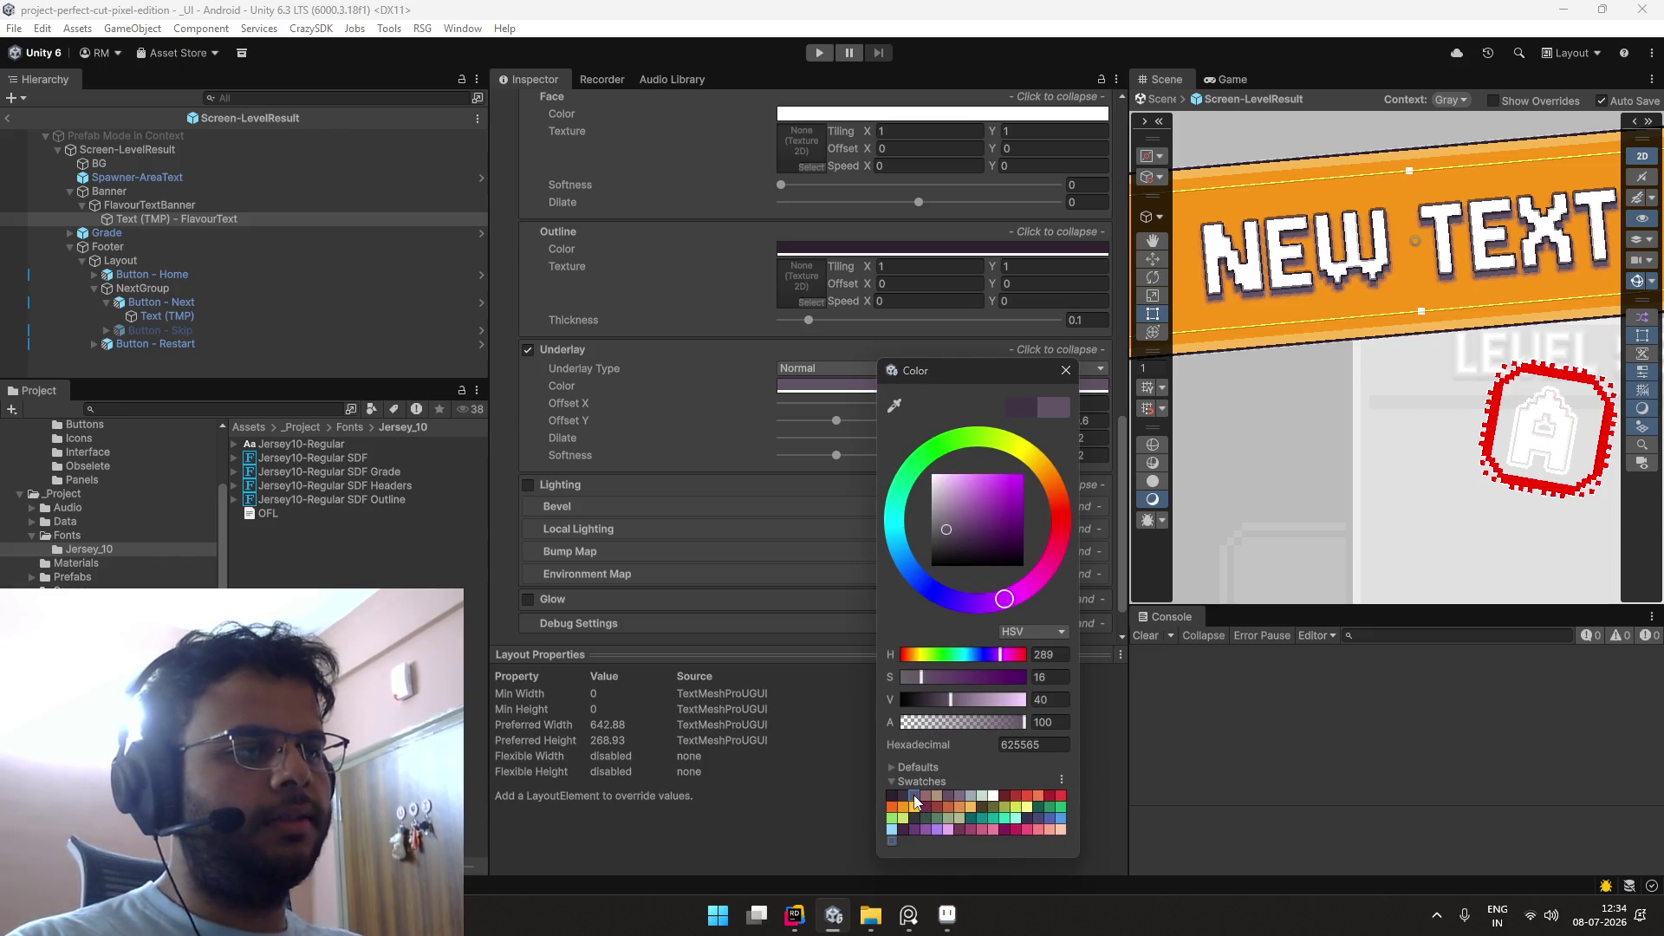
left_click(1065, 370)
scroll(1328, 407, "down", 2)
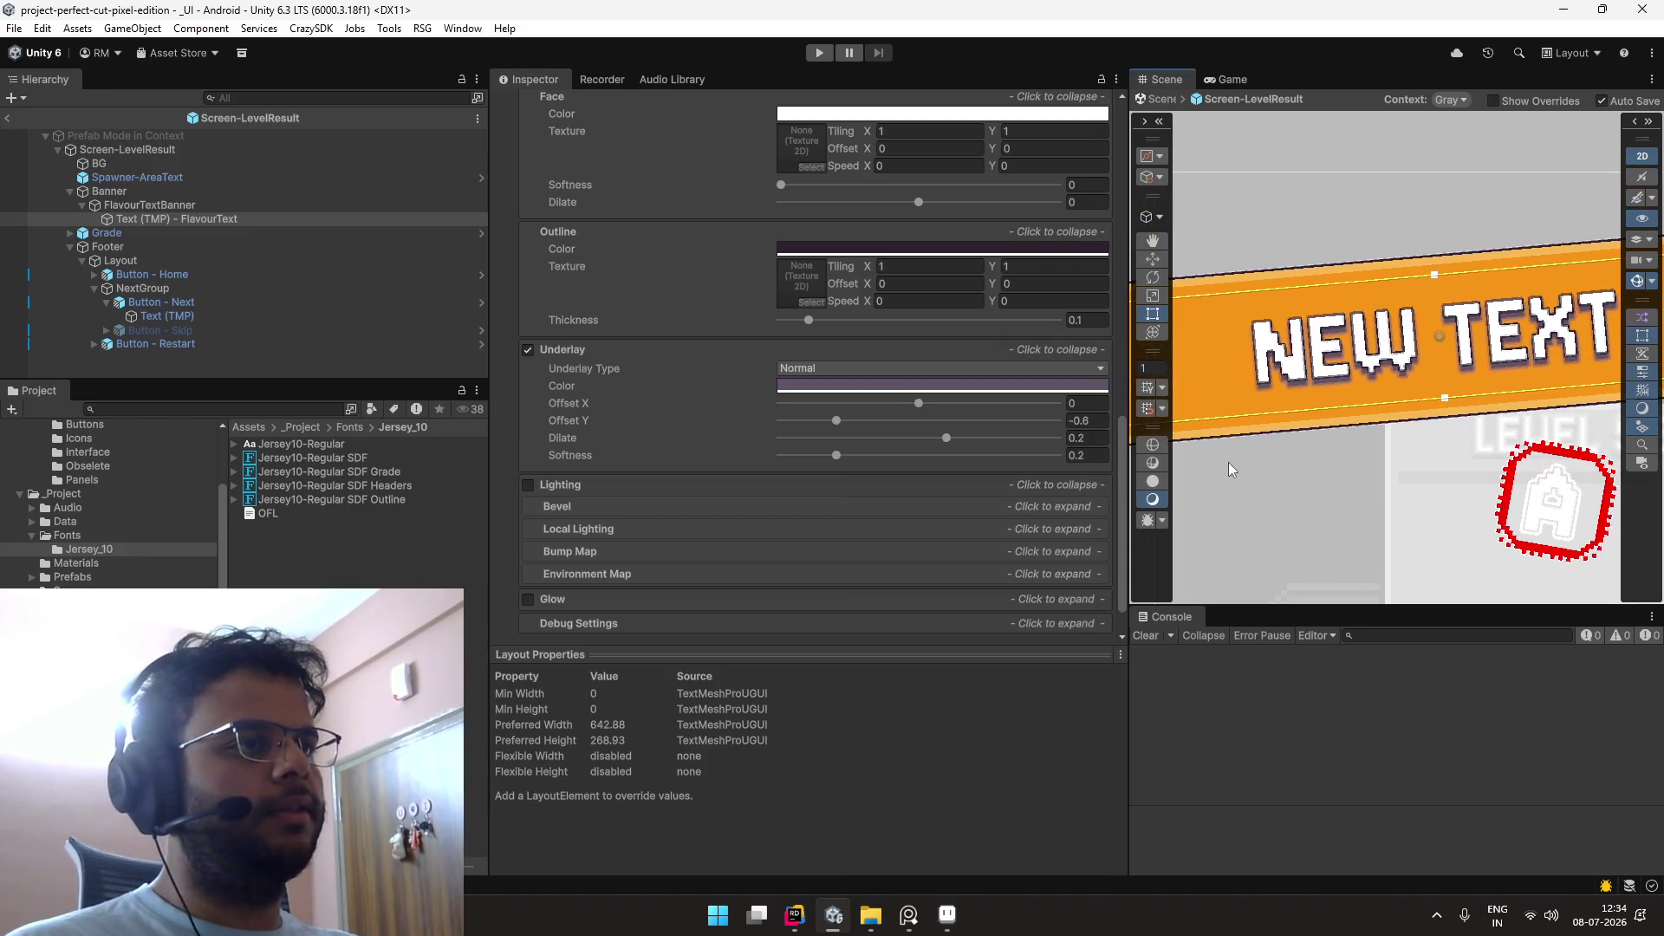
left_click(867, 384)
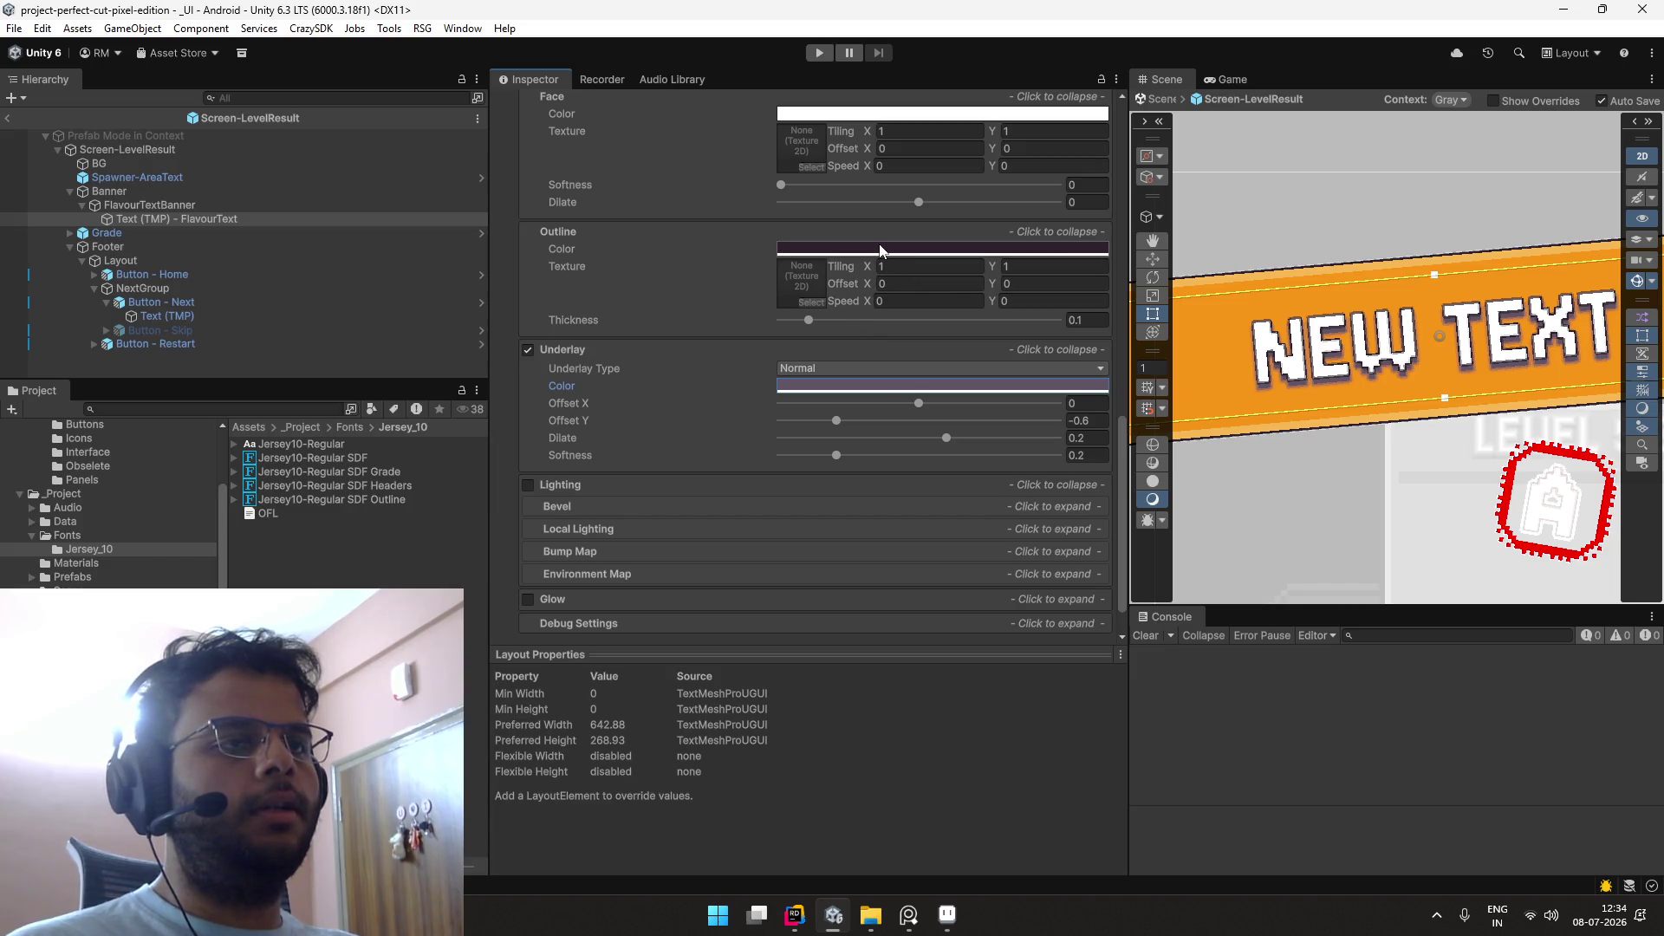
Step: Reduce the text outline thickness to 0.05
left_click_drag(811, 325, 806, 324)
left_click(1078, 317)
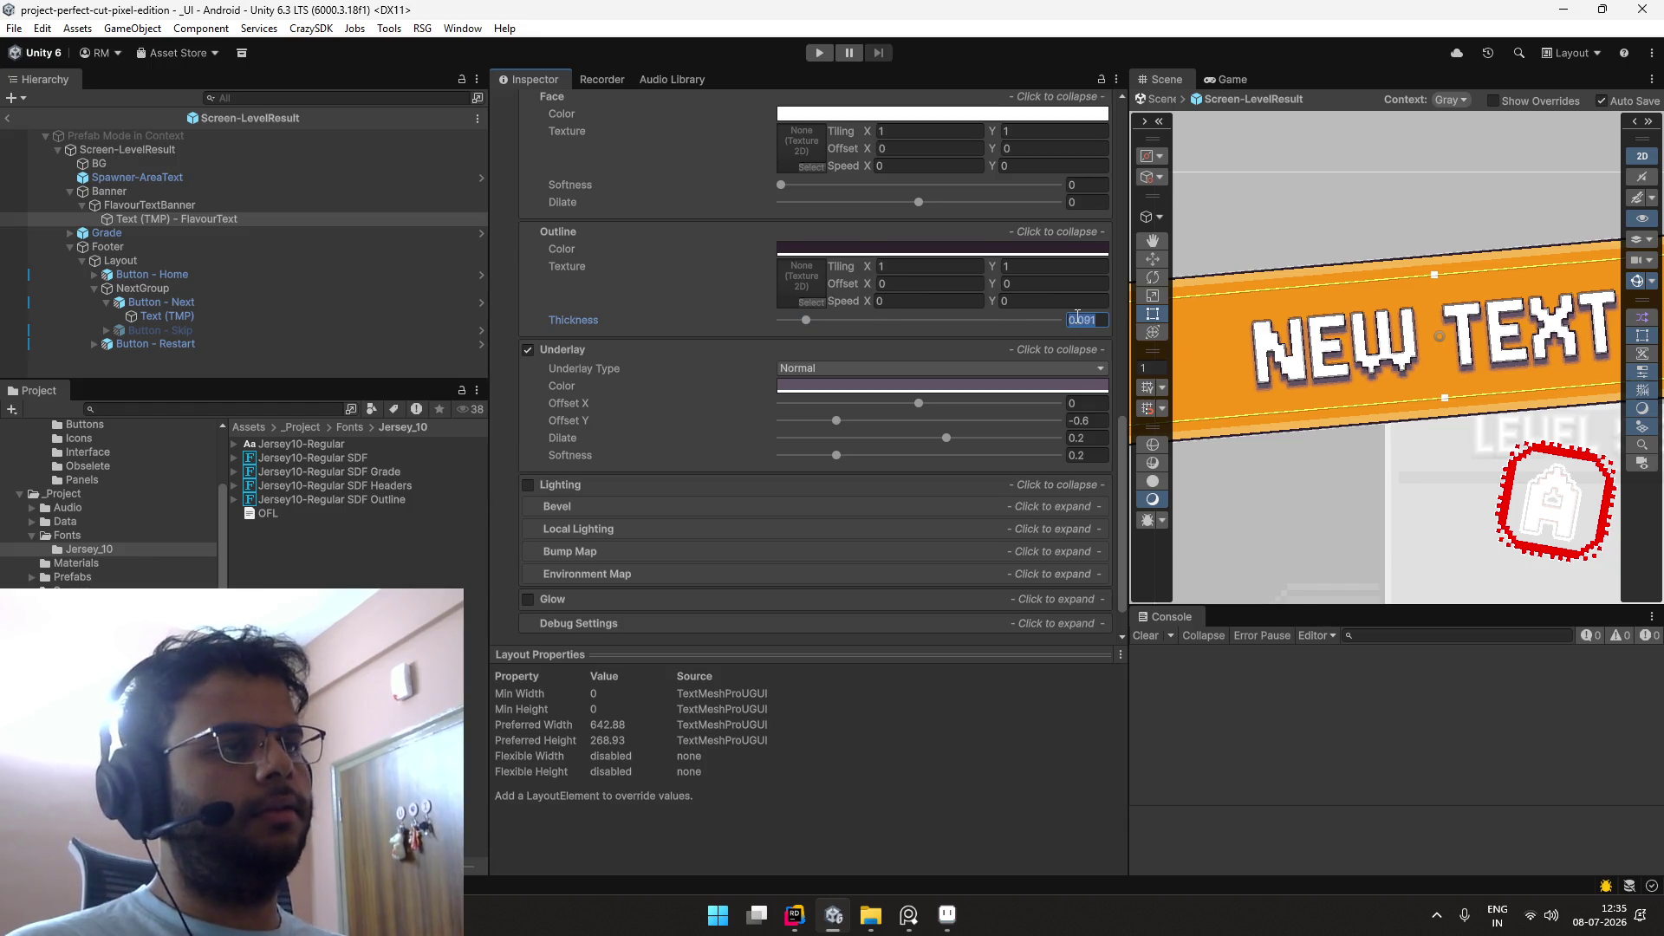
type("0.0")
key("BackSpace")
type("1")
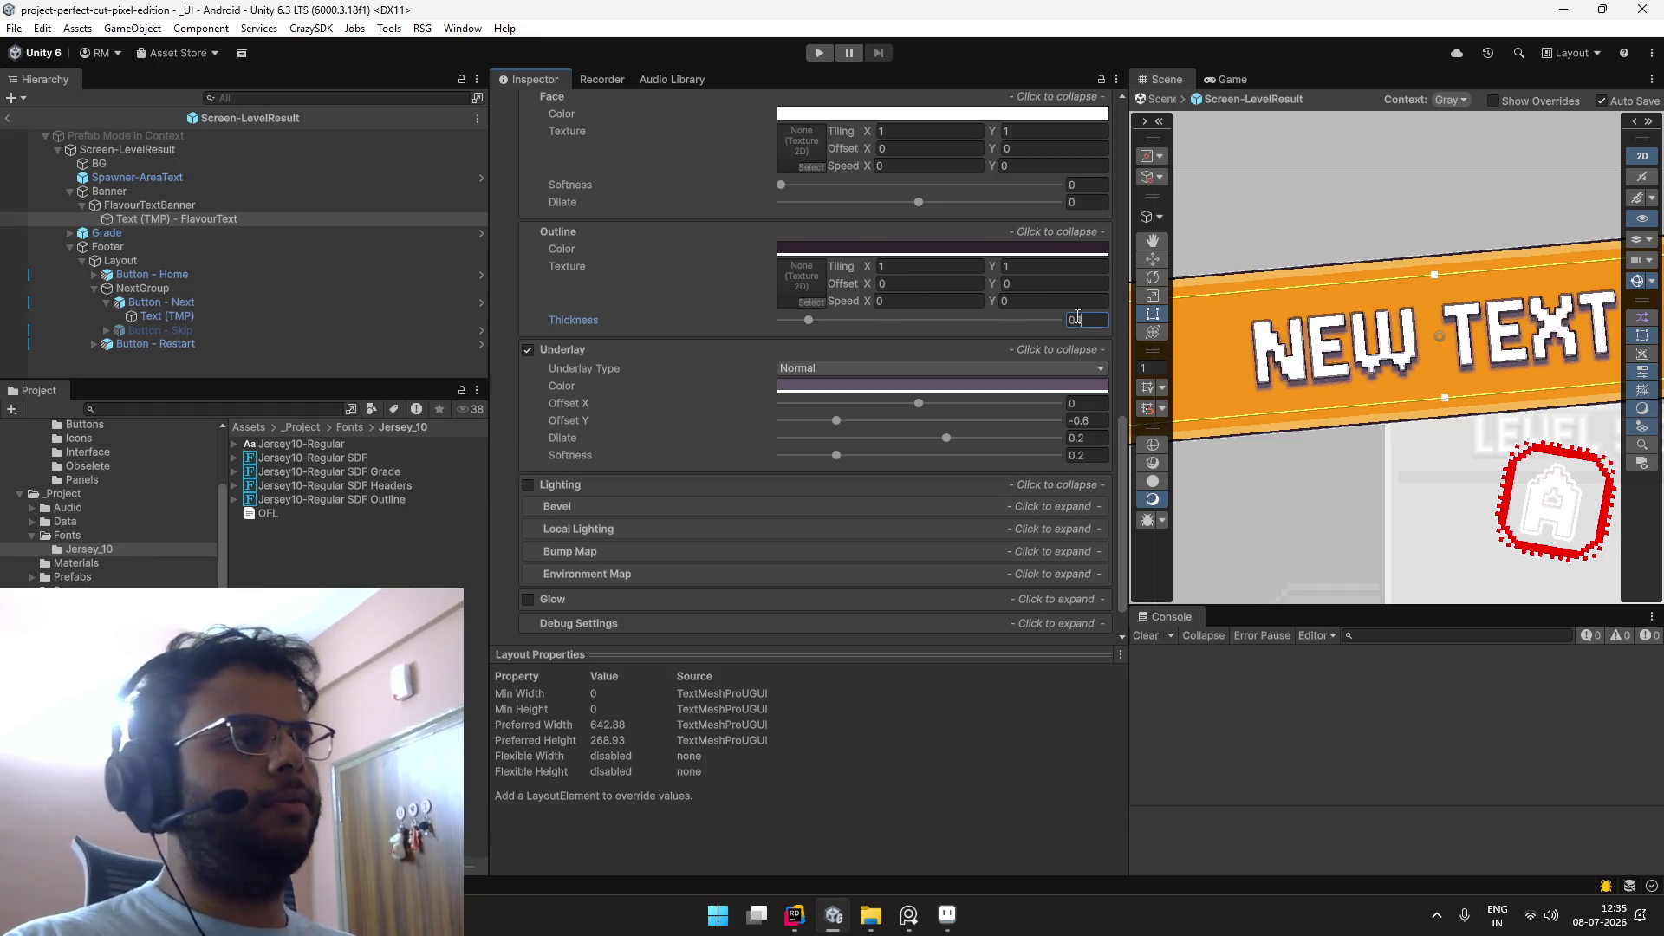
key("BackSpace")
type("05")
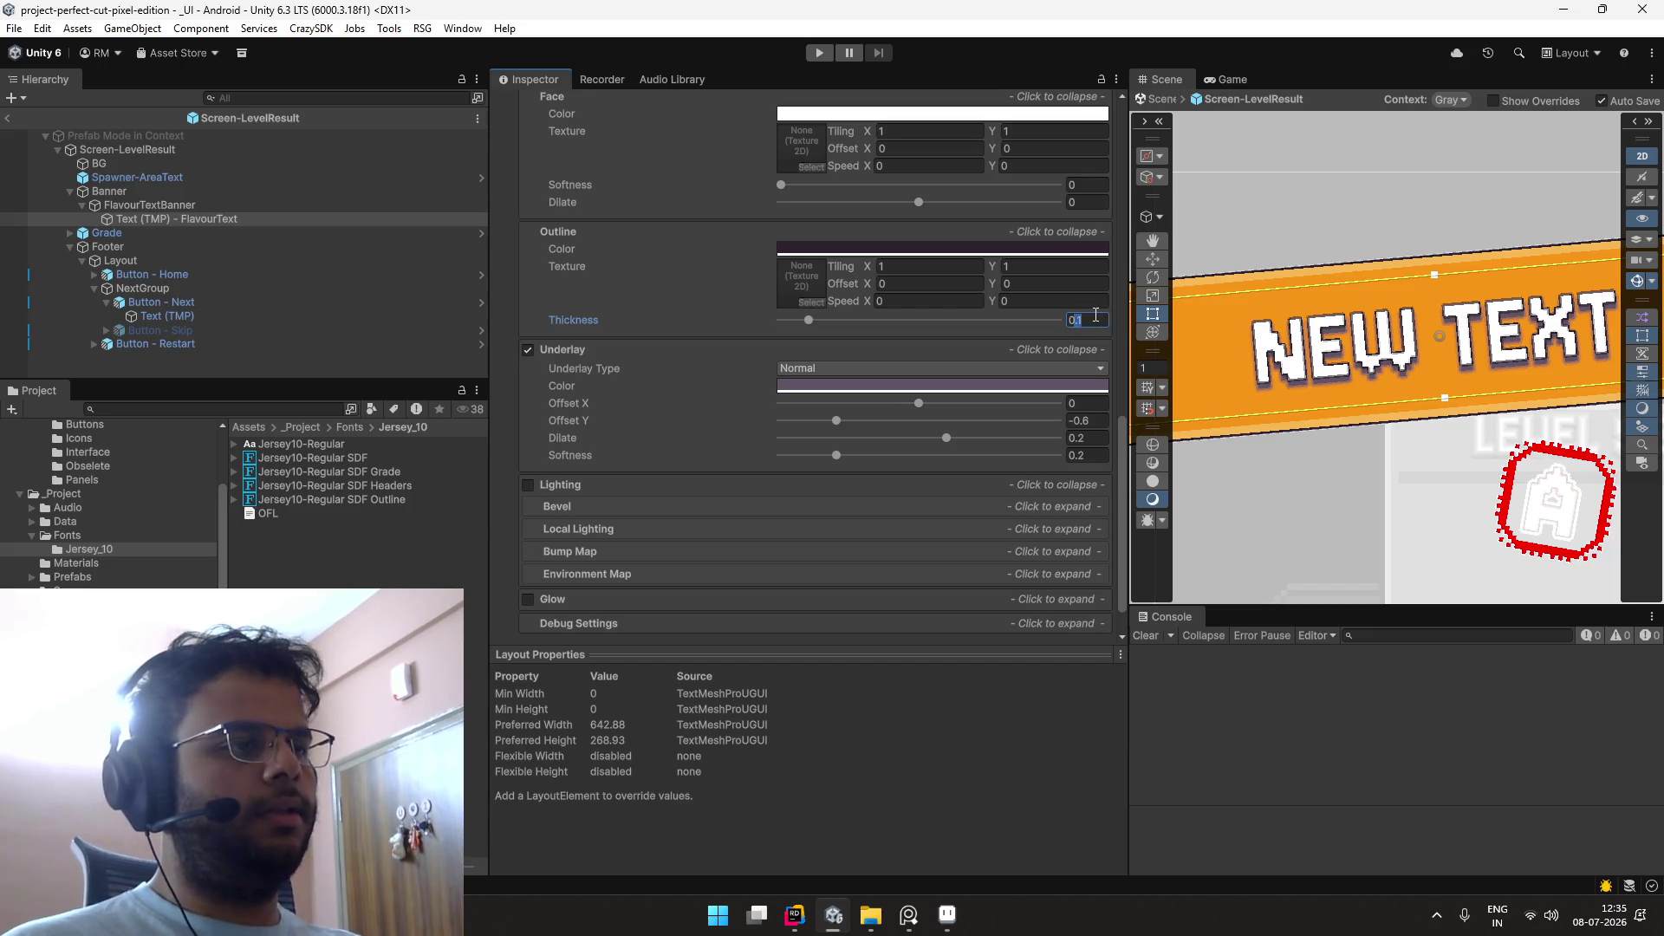
key("Return")
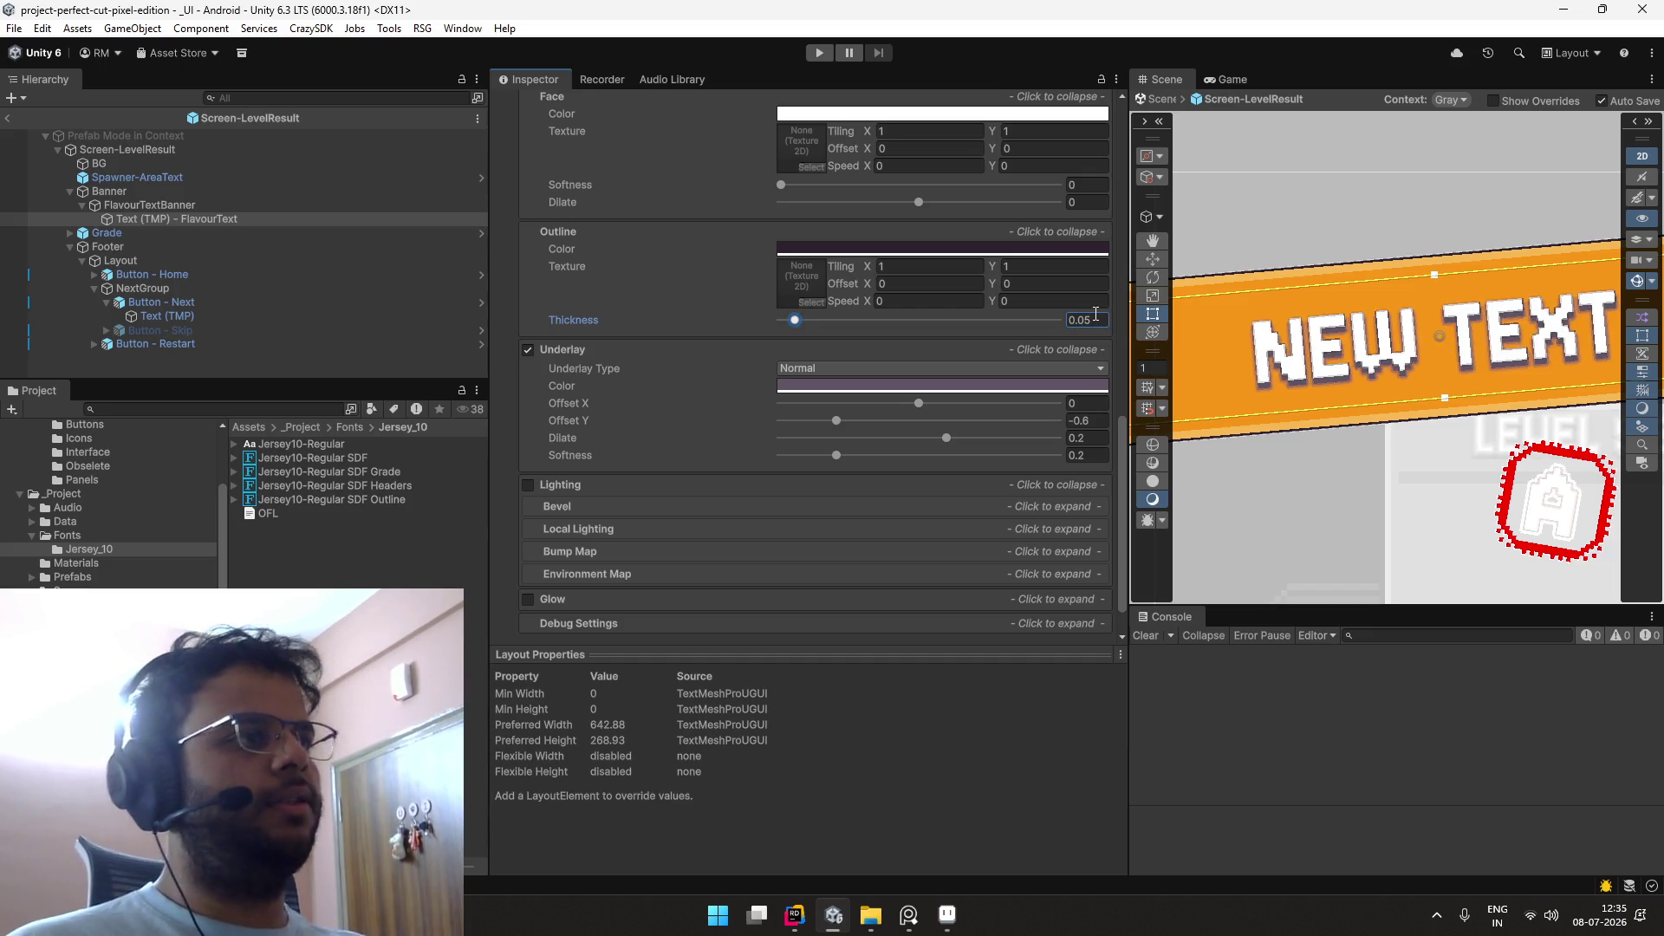
Step: Collapse the text material settings and briefly toggle the text's extra settings
scroll(1246, 331, "down", 5)
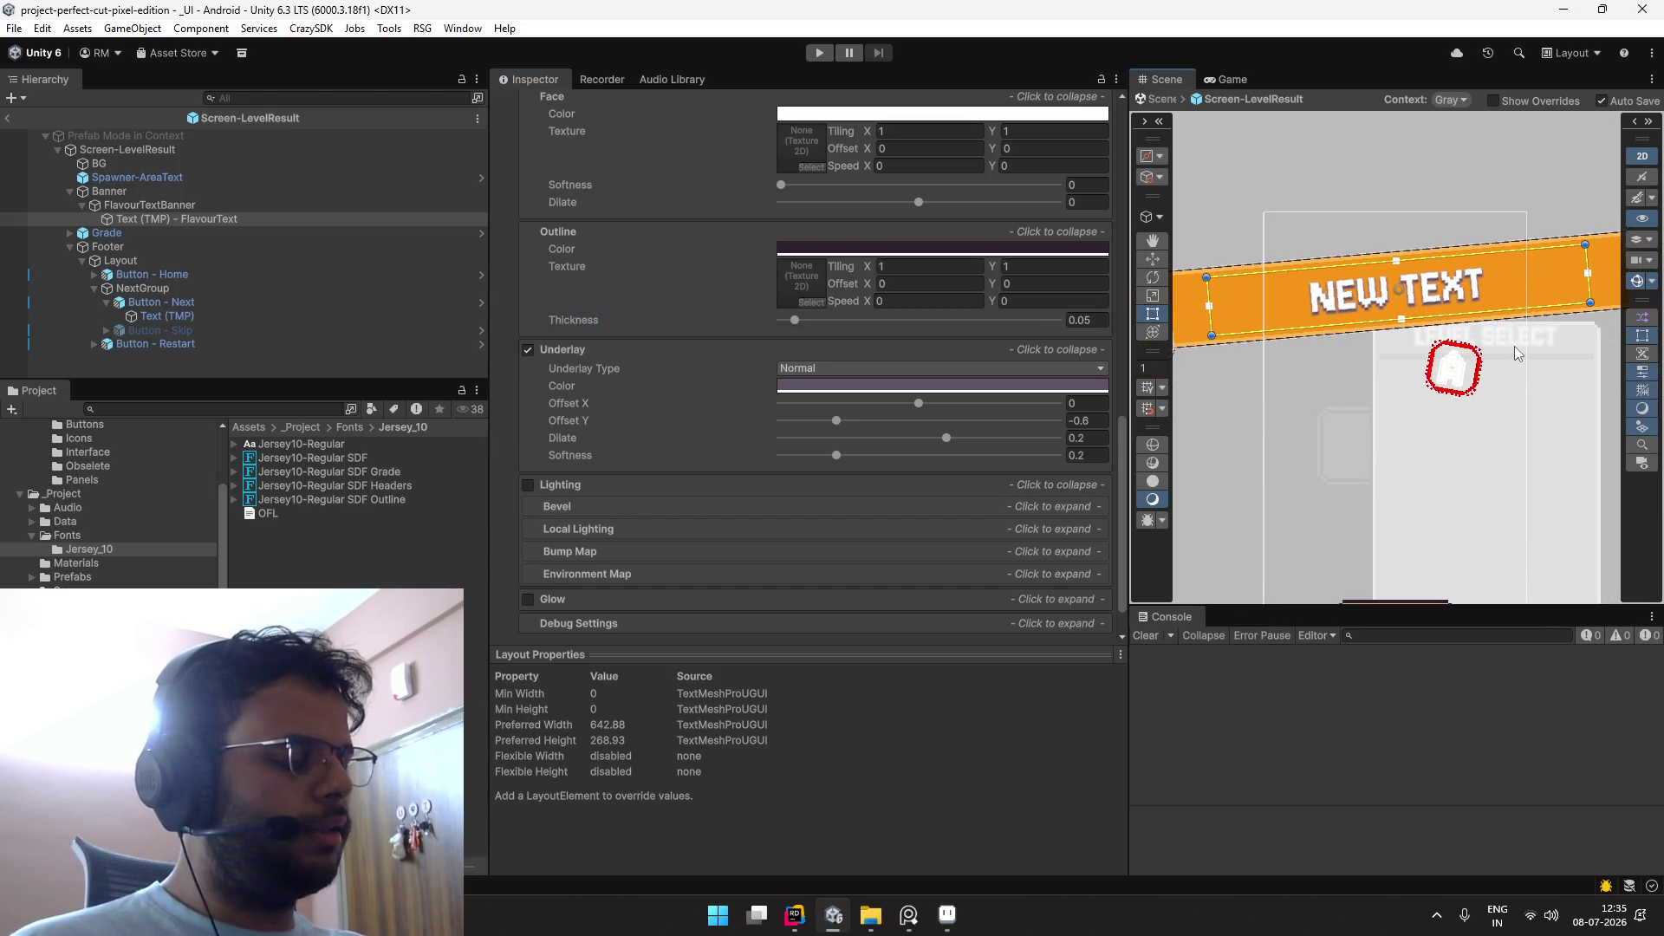
scroll(1505, 397, "down", 2)
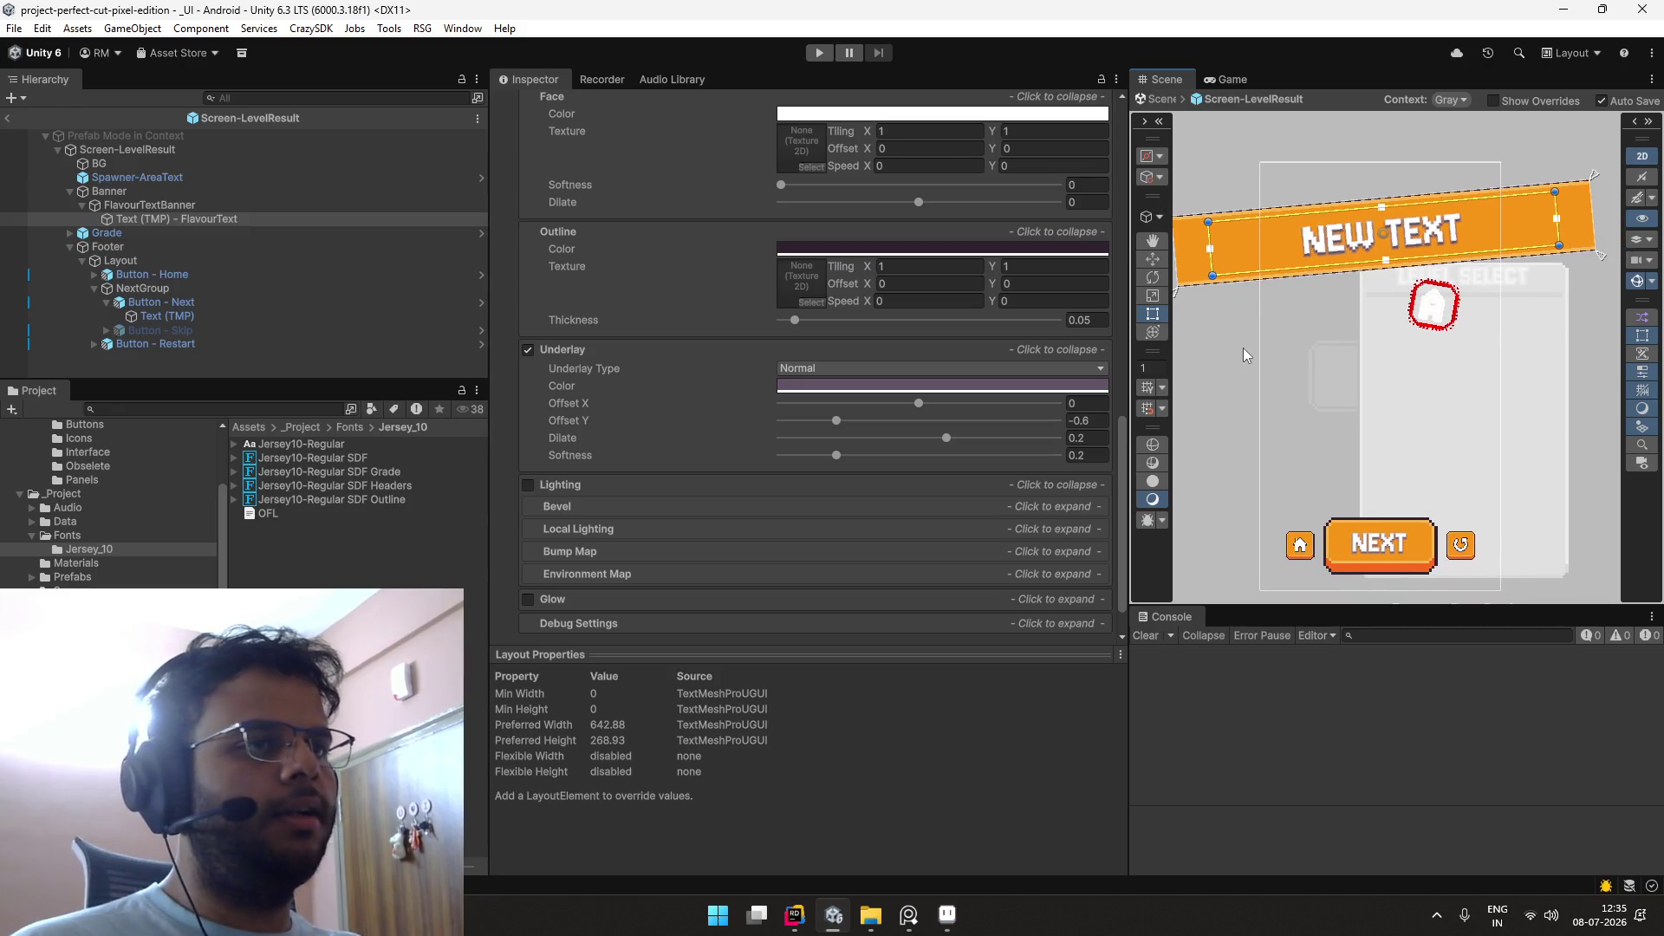
scroll(546, 342, "up", 3)
left_click(501, 252)
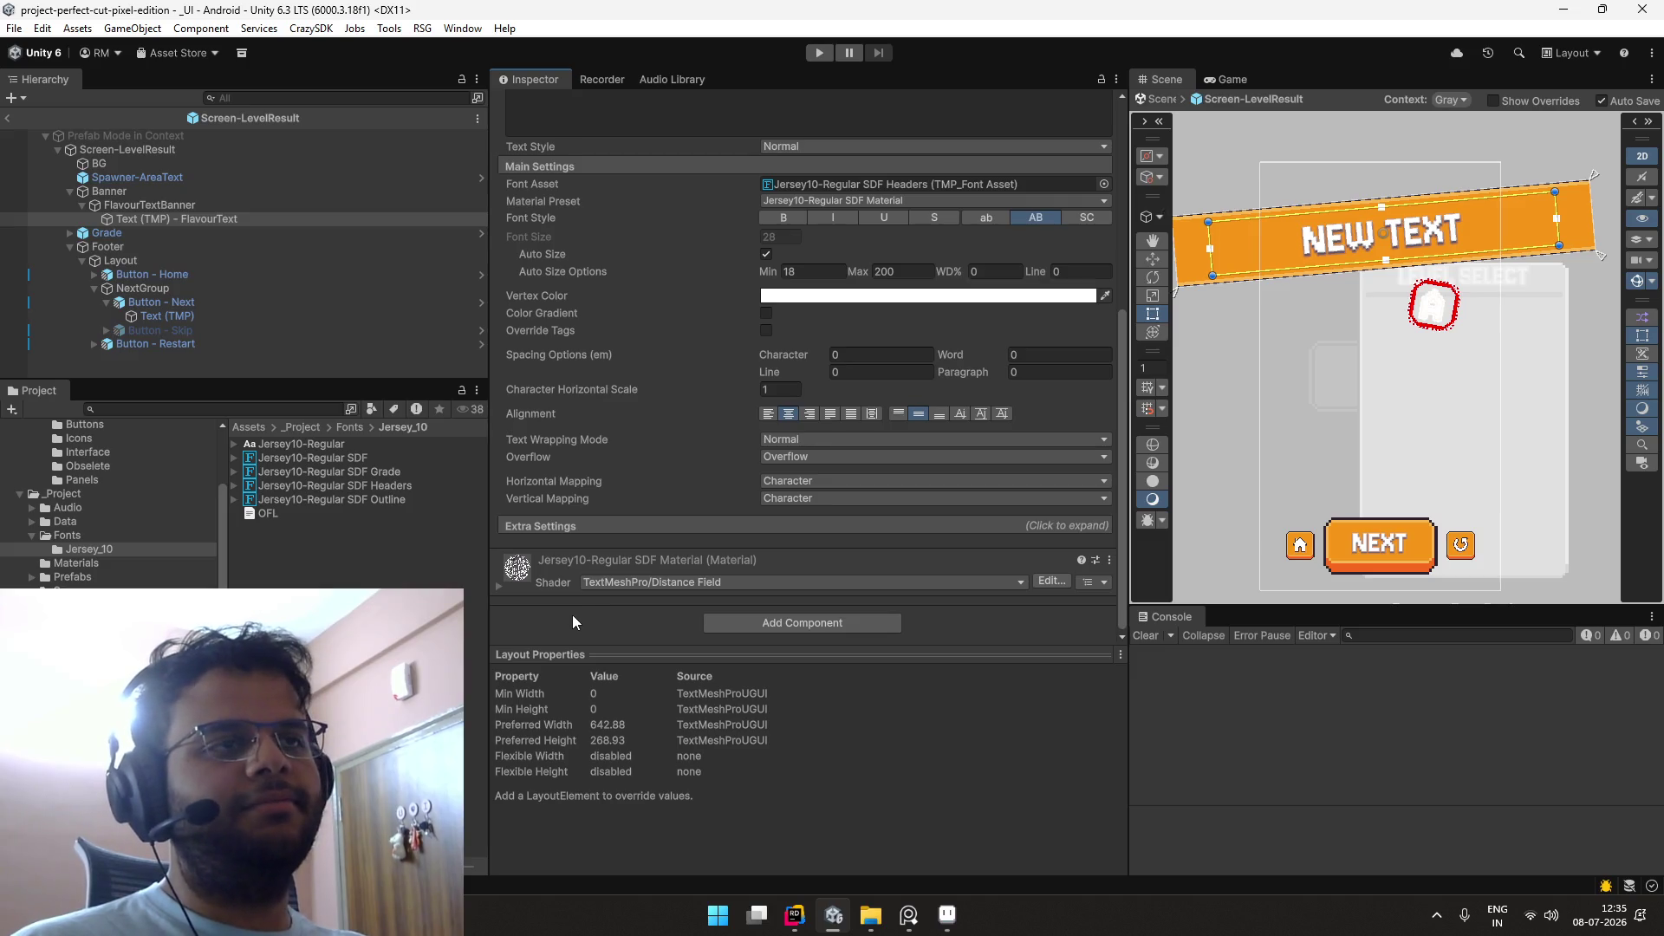
scroll(1339, 420, "up", 1)
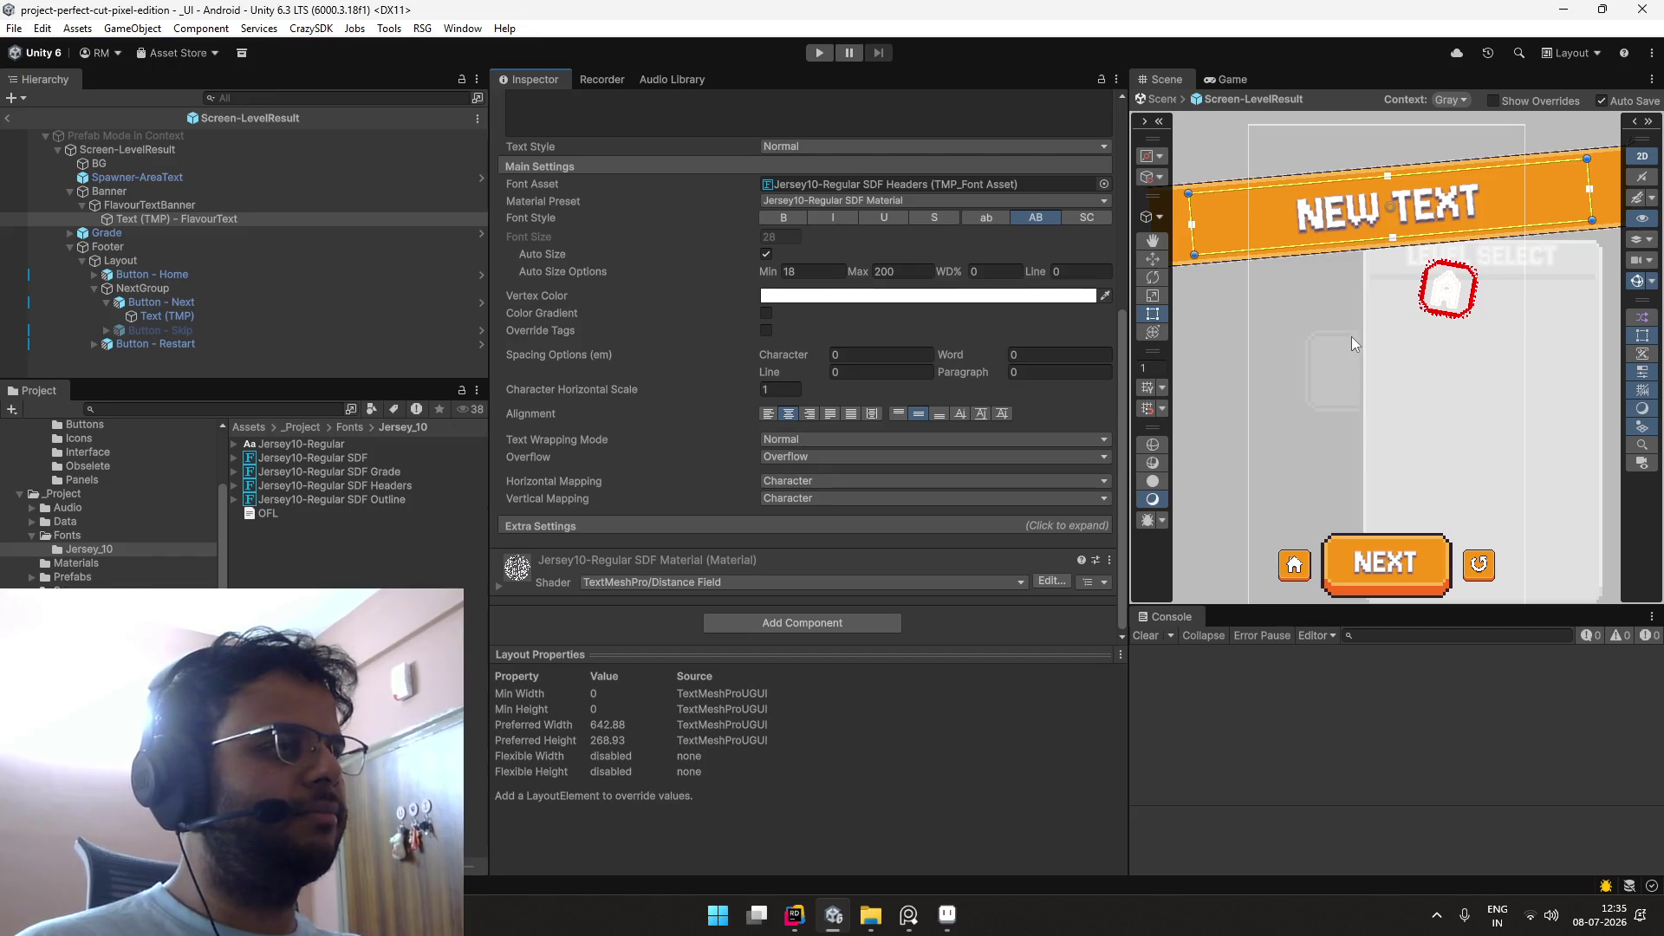
scroll(1350, 336, "up", 2)
scroll(1348, 328, "up", 1)
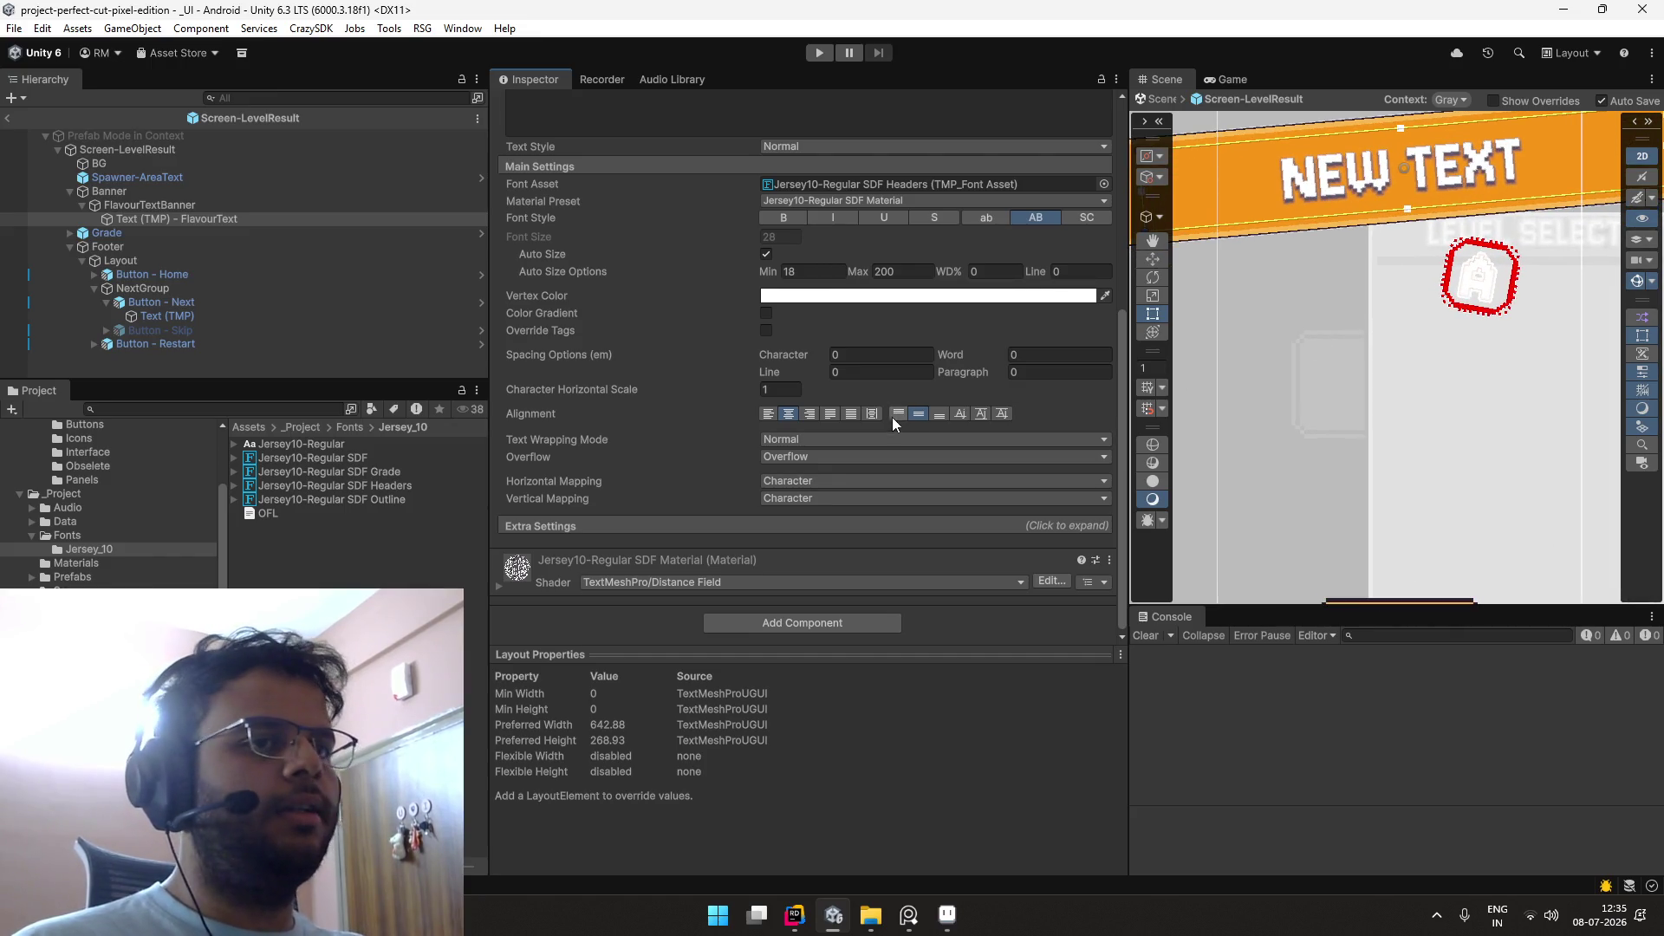
left_click(614, 525)
scroll(751, 481, "down", 2)
scroll(766, 452, "up", 2)
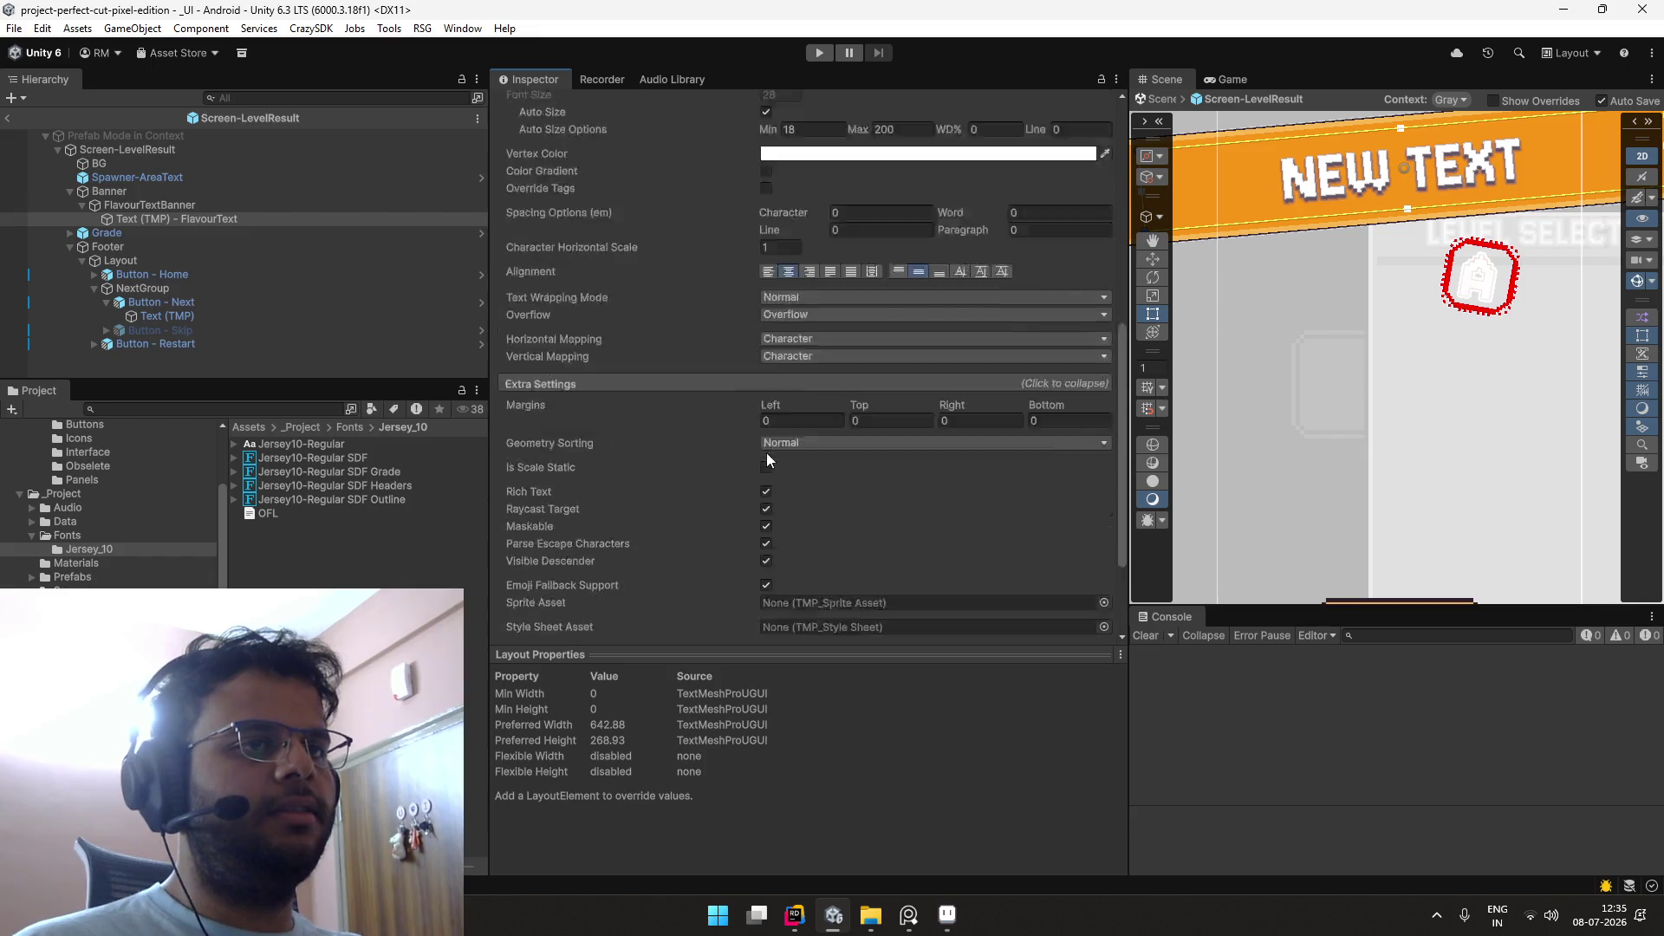
left_click(698, 525)
scroll(599, 416, "up", 3)
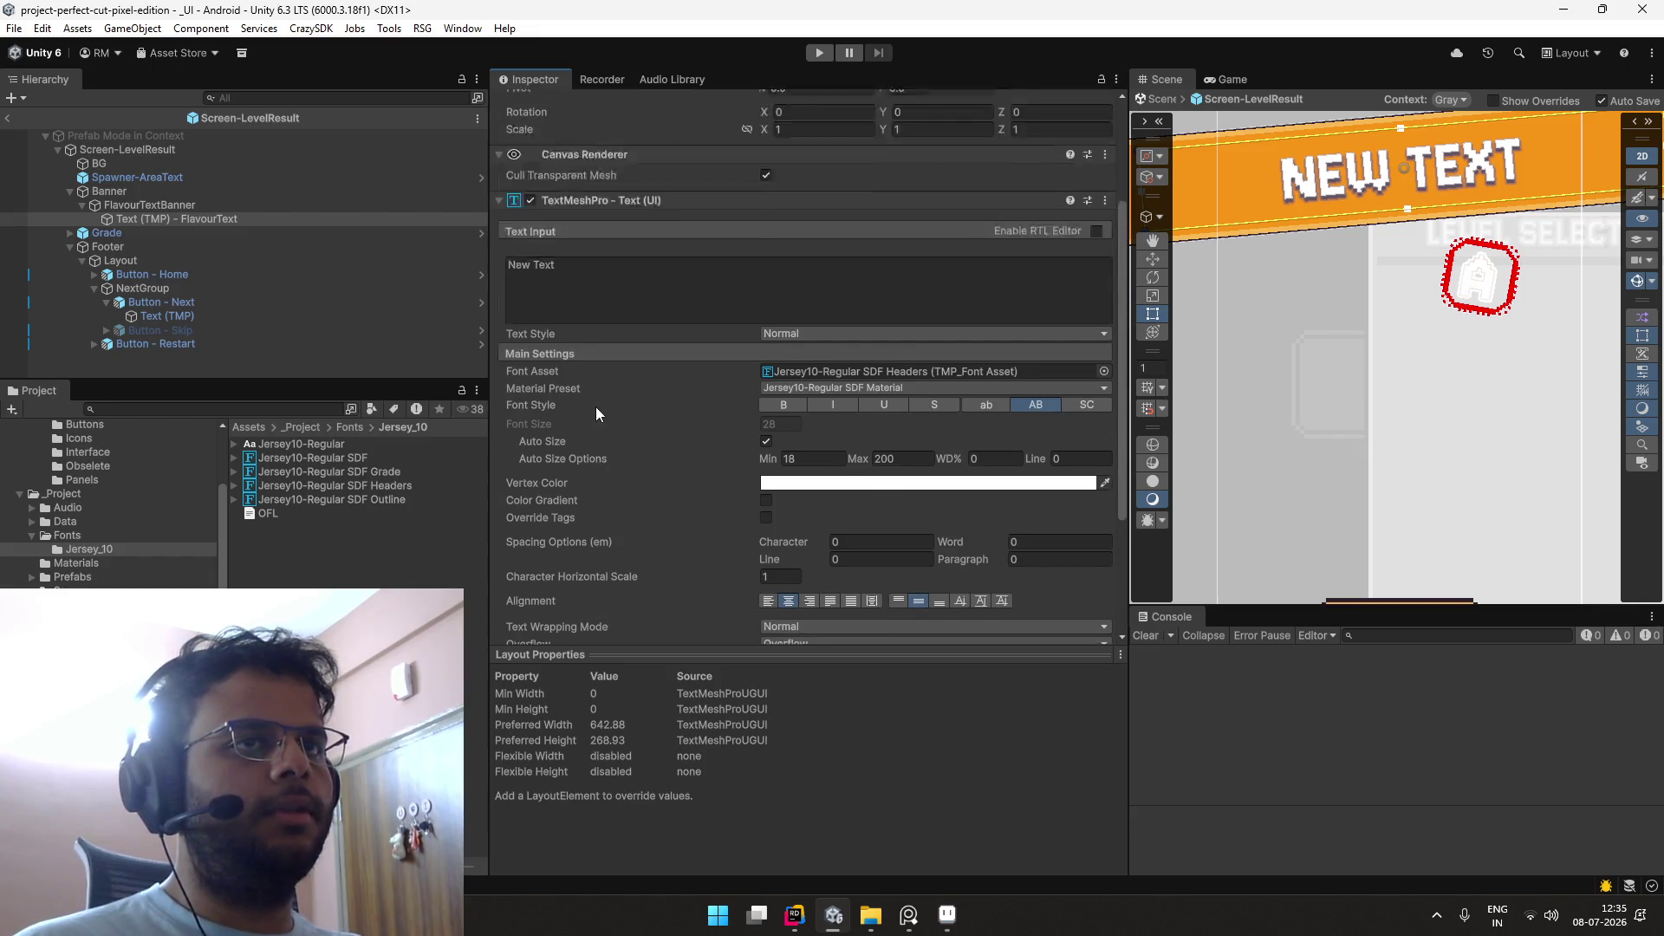
scroll(595, 400, "down", 3)
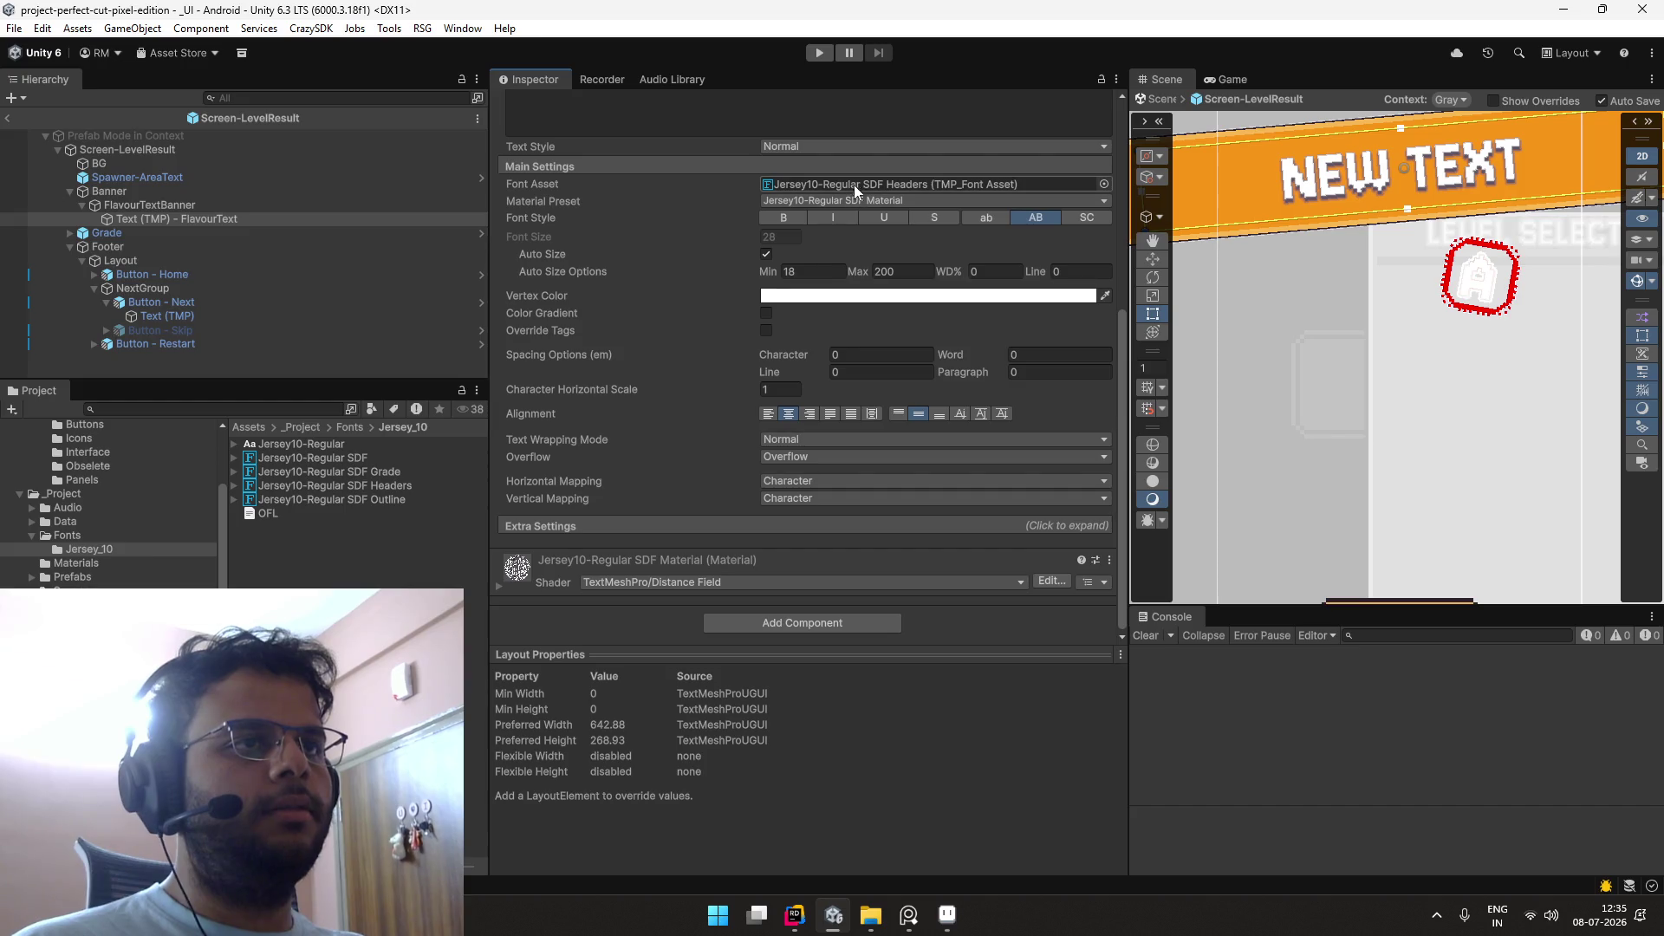
Step: Reopen the material settings and set the outline thickness back to 0.1
left_click(502, 583)
scroll(645, 482, "down", 4)
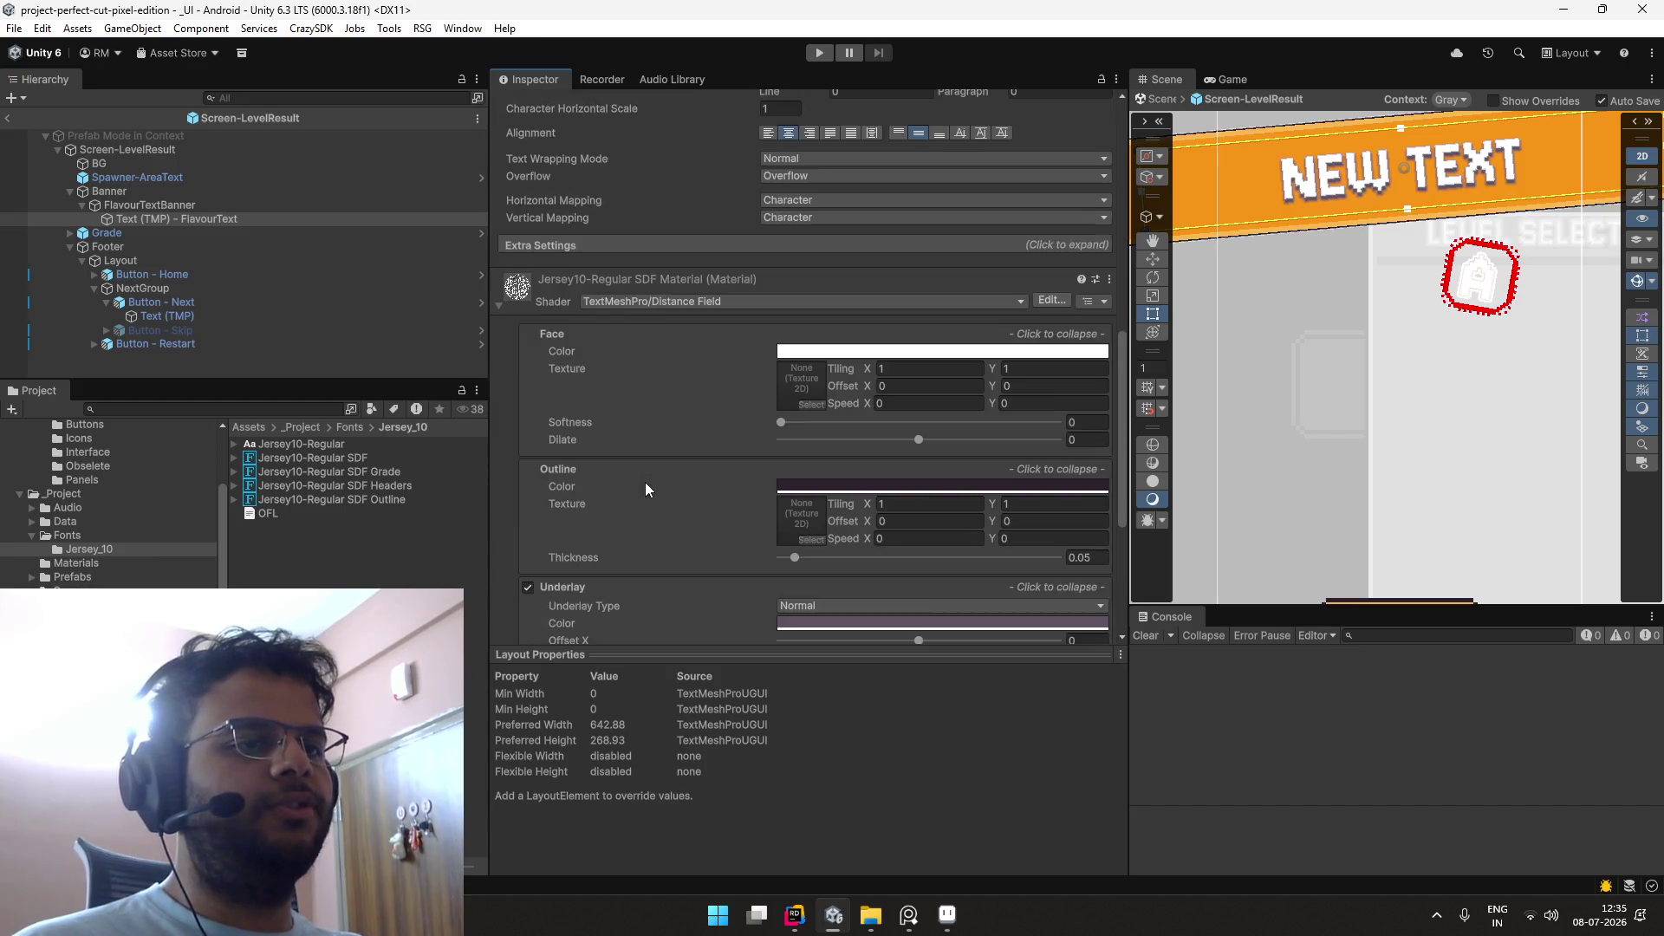
scroll(1277, 308, "up", 5)
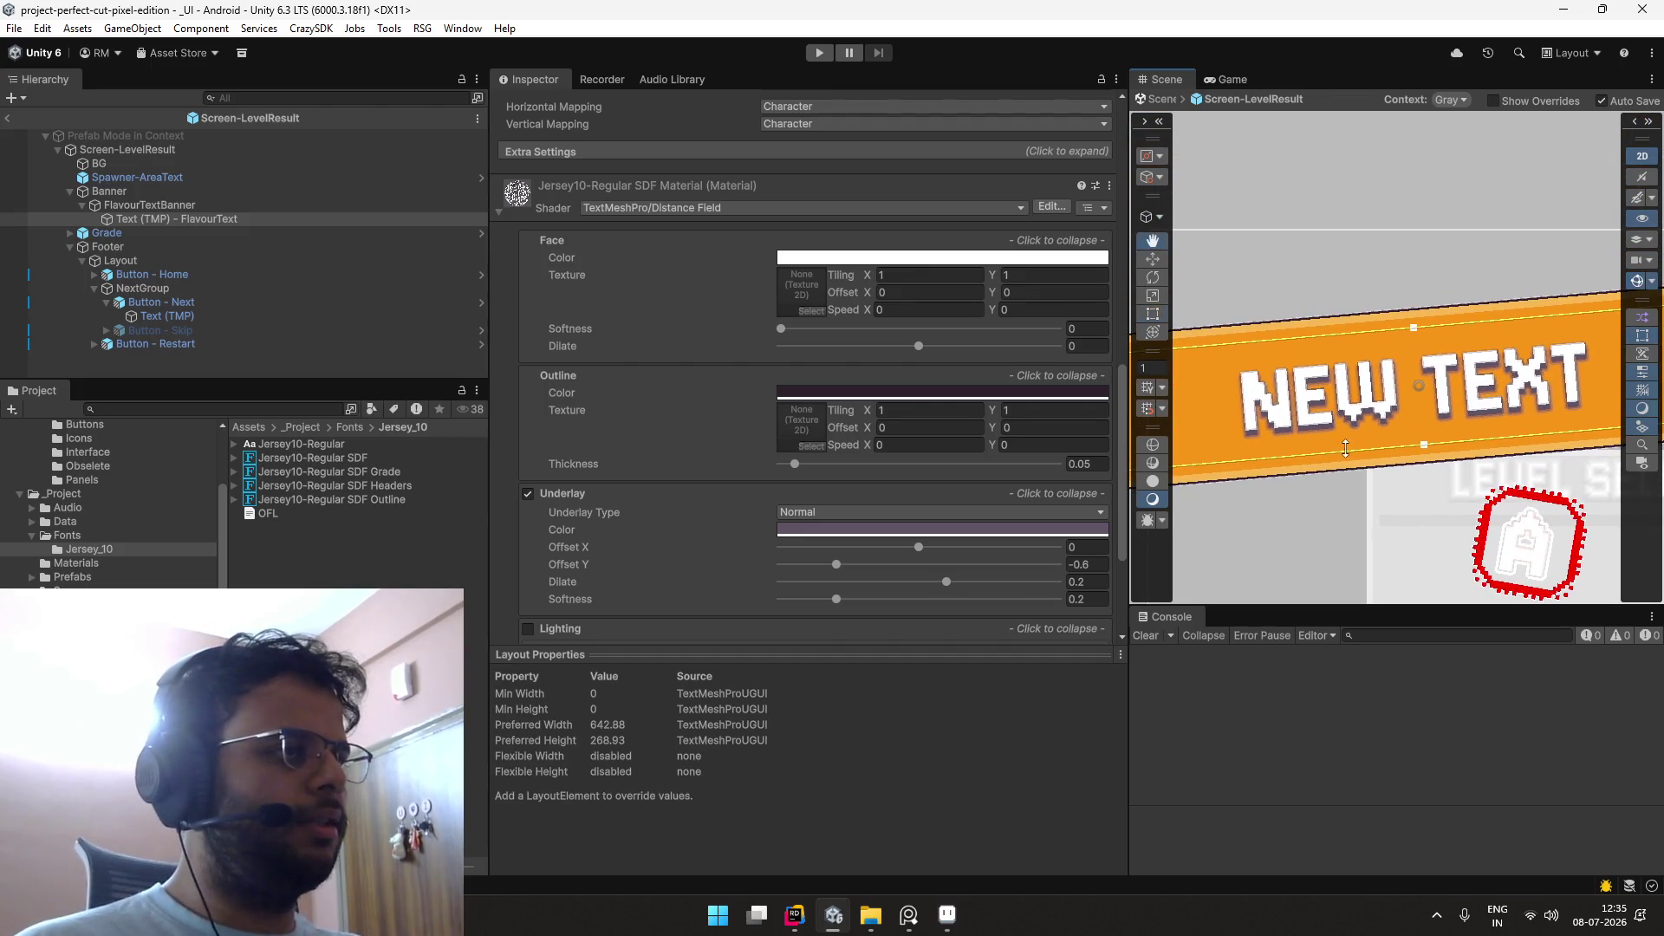
scroll(965, 438, "down", 1)
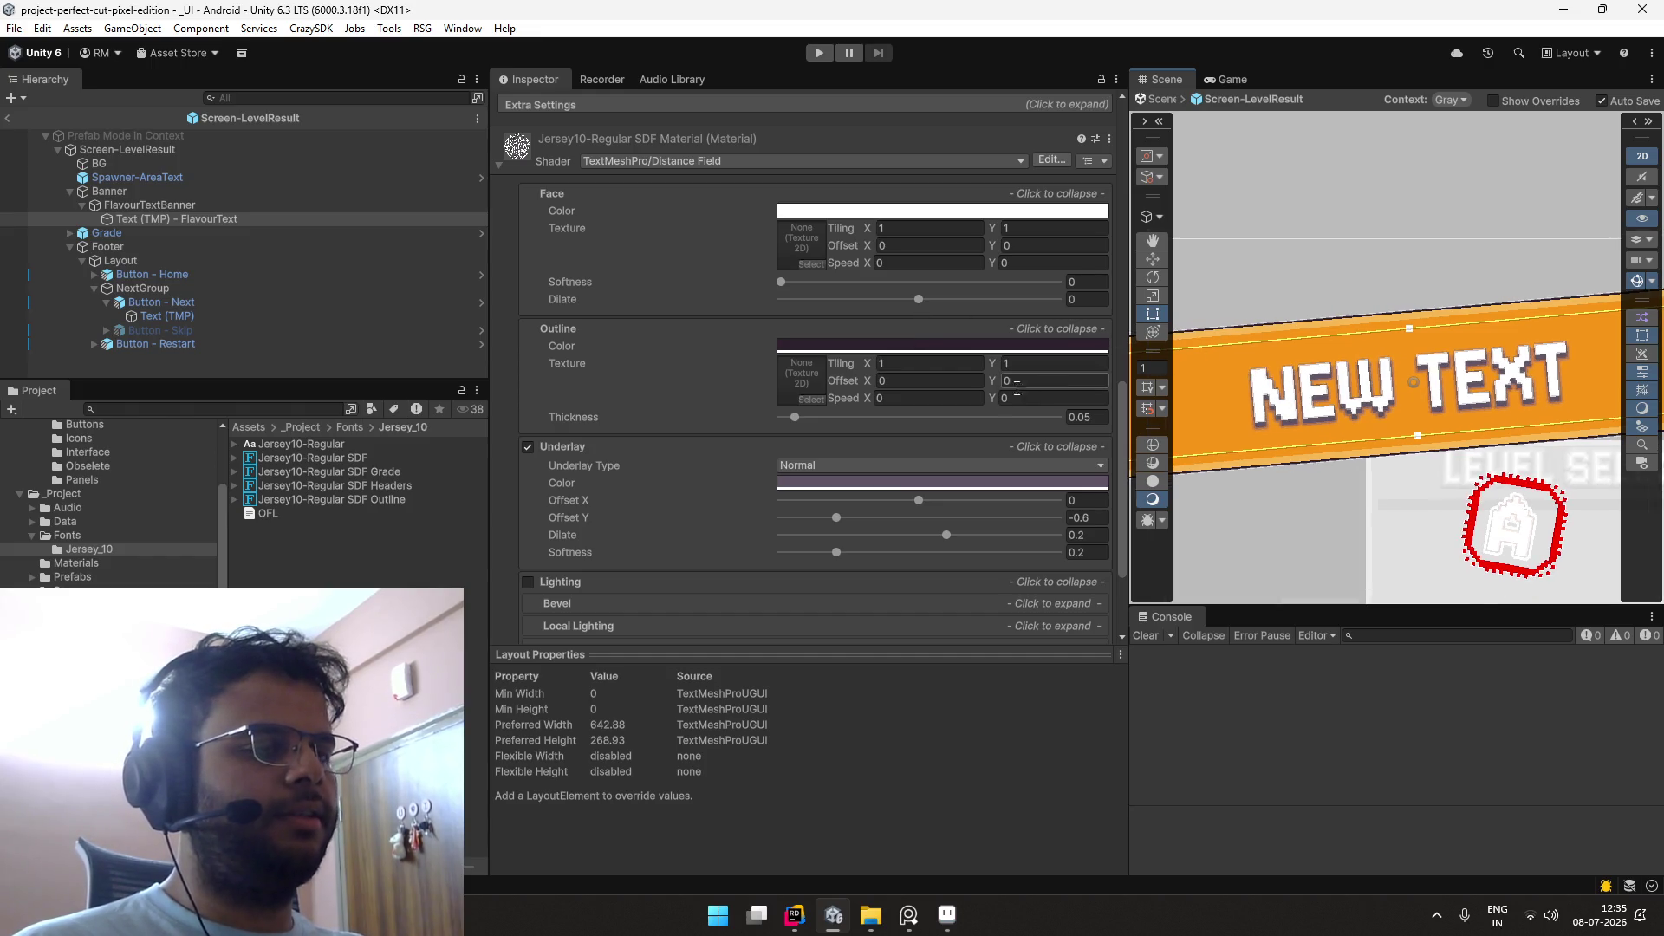
left_click_drag(796, 418, 808, 424)
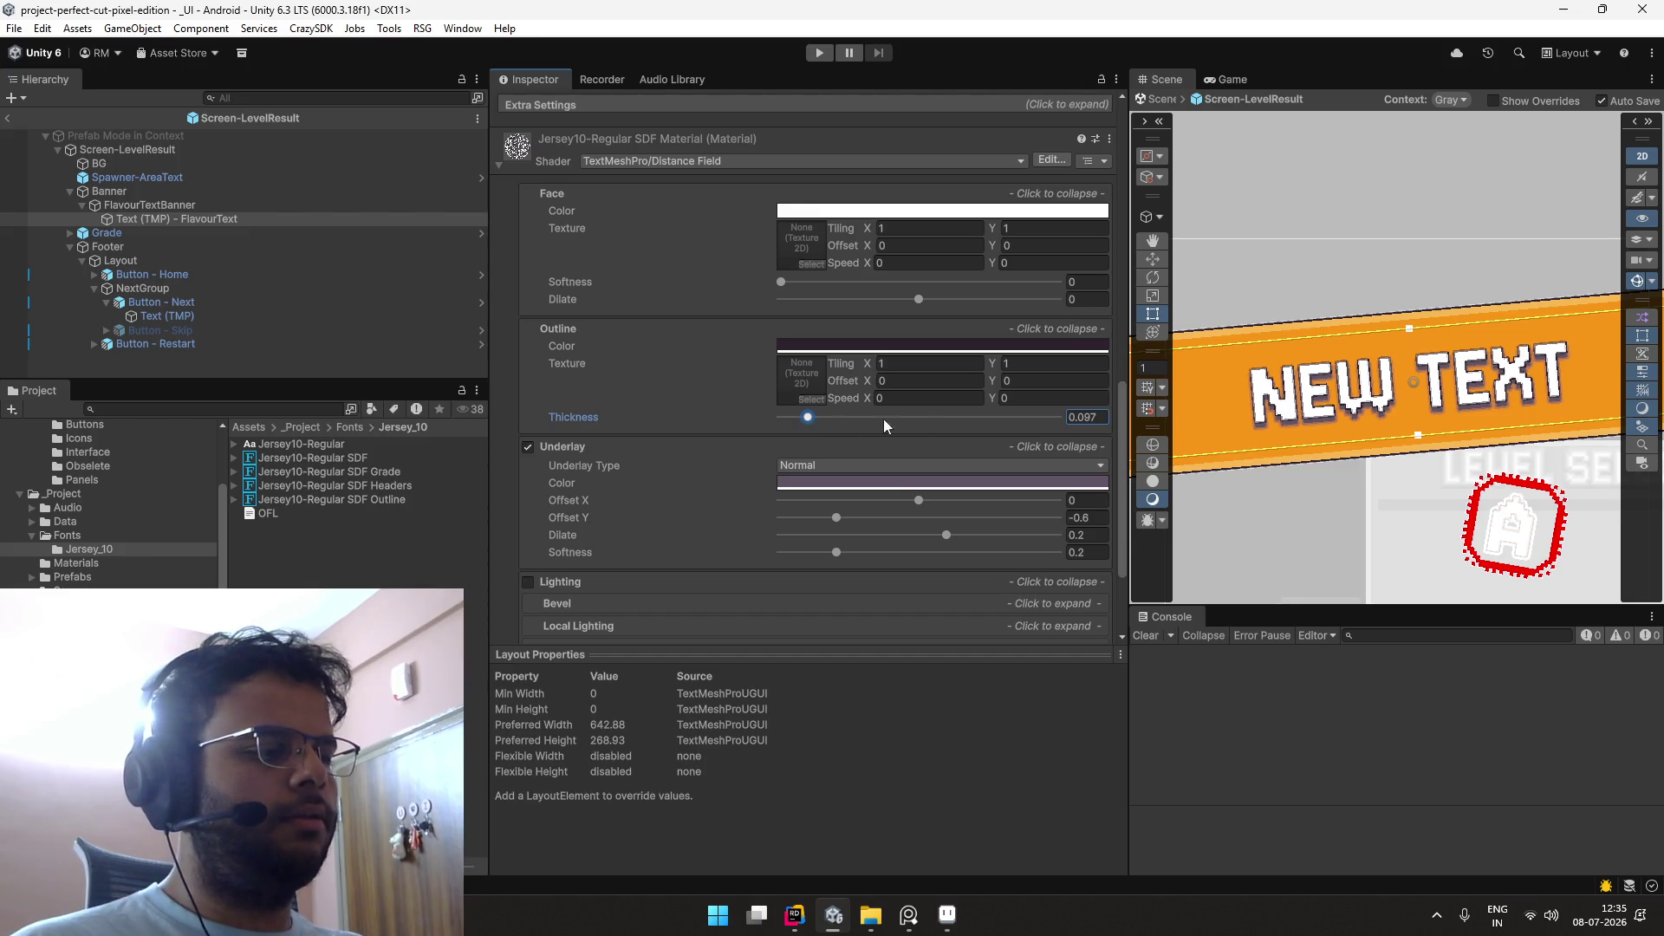
double_click(1082, 417)
type("0.1")
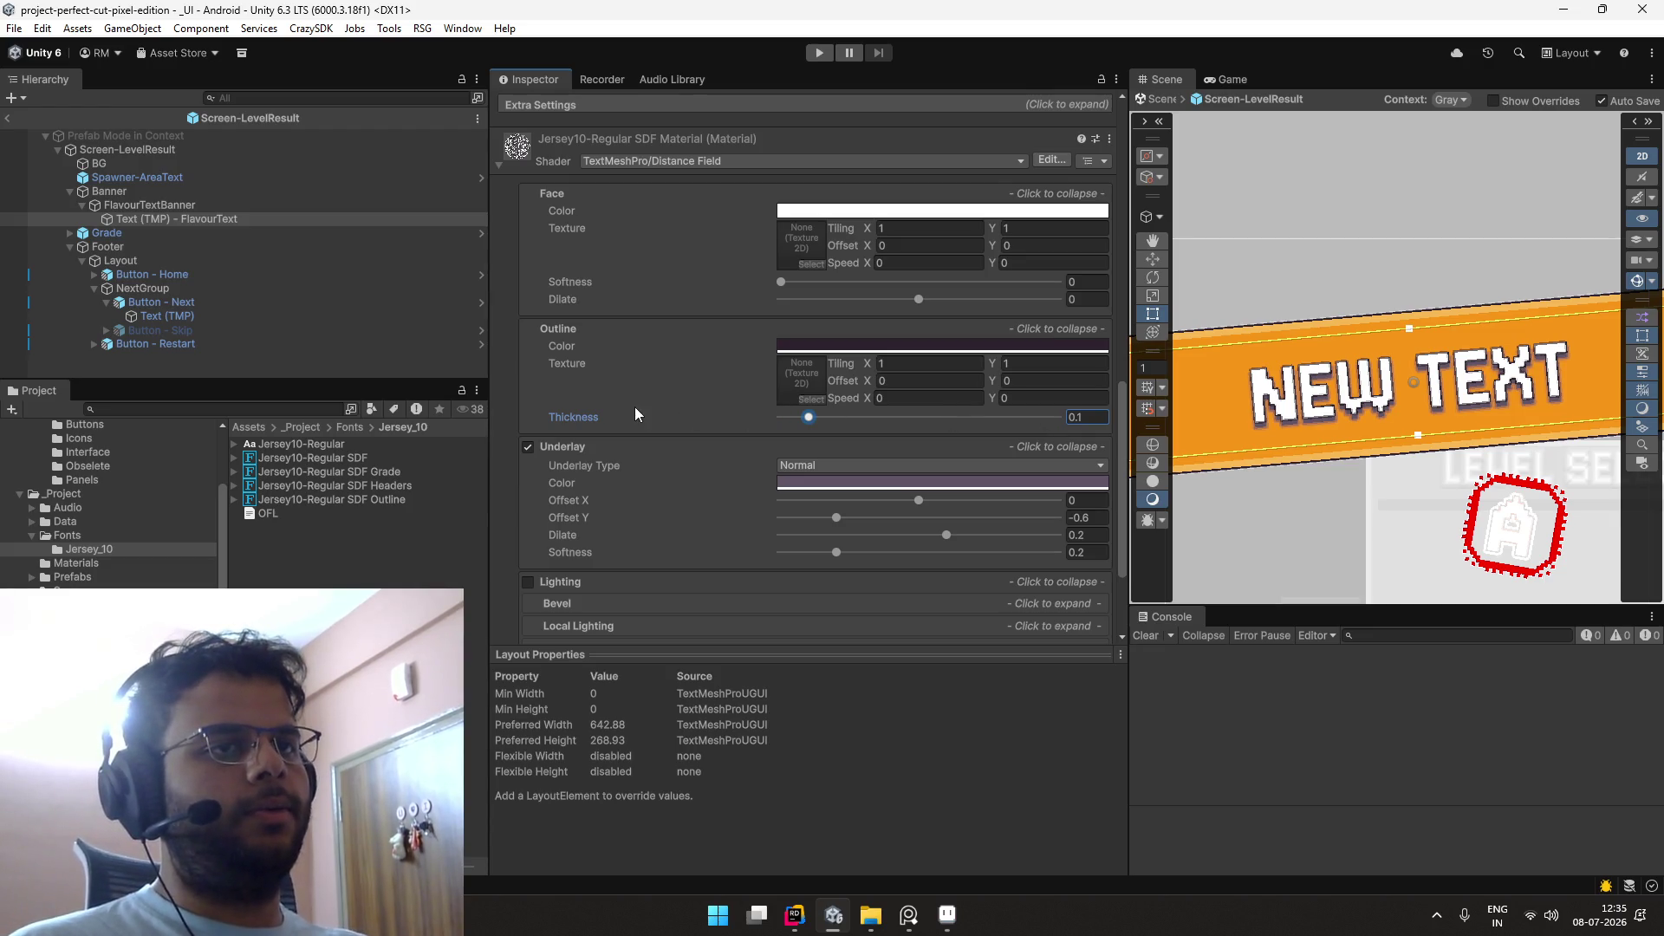
scroll(700, 418, "down", 3)
scroll(693, 417, "up", 2)
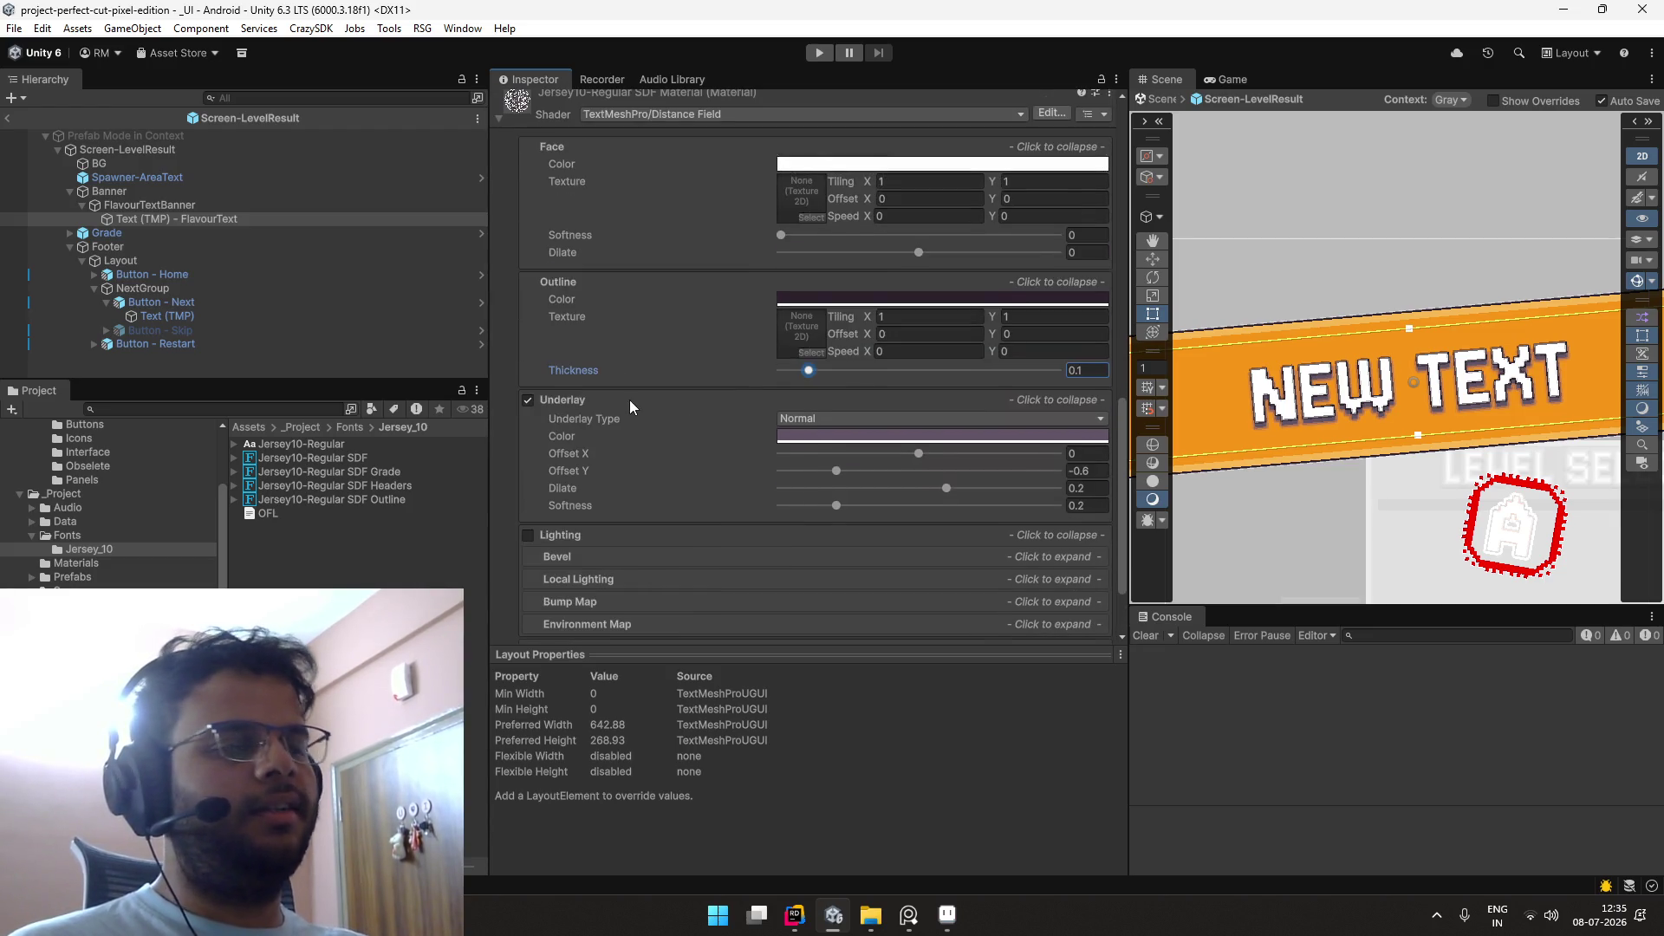
scroll(629, 399, "down", 2)
scroll(594, 387, "up", 15)
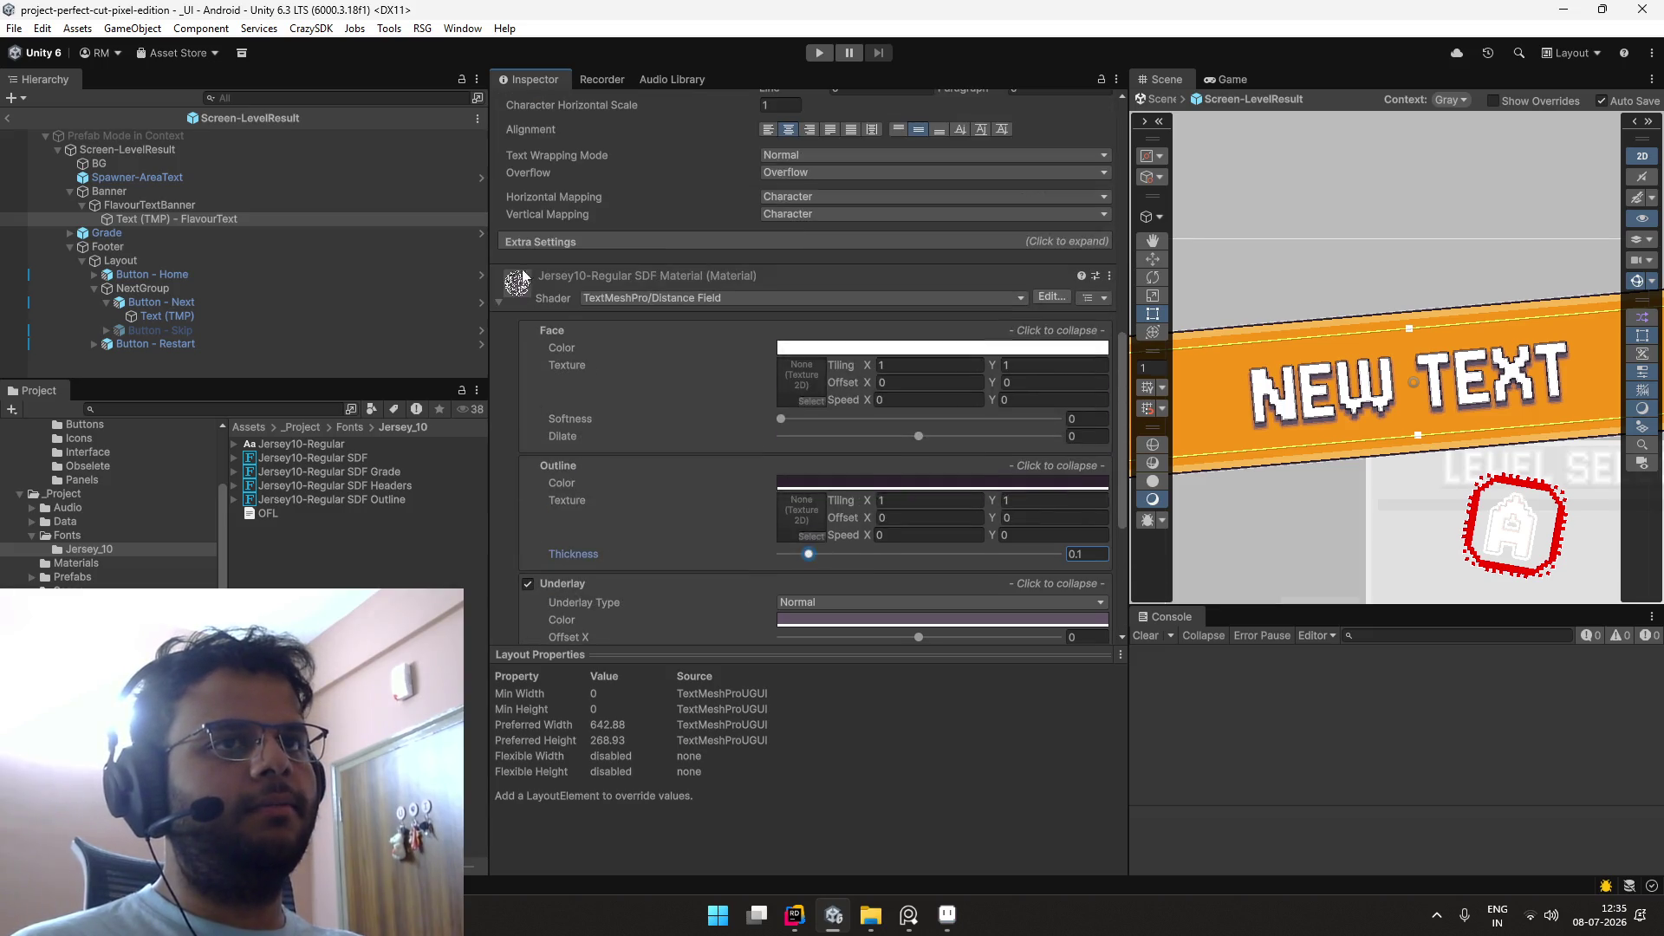
scroll(1308, 320, "down", 3)
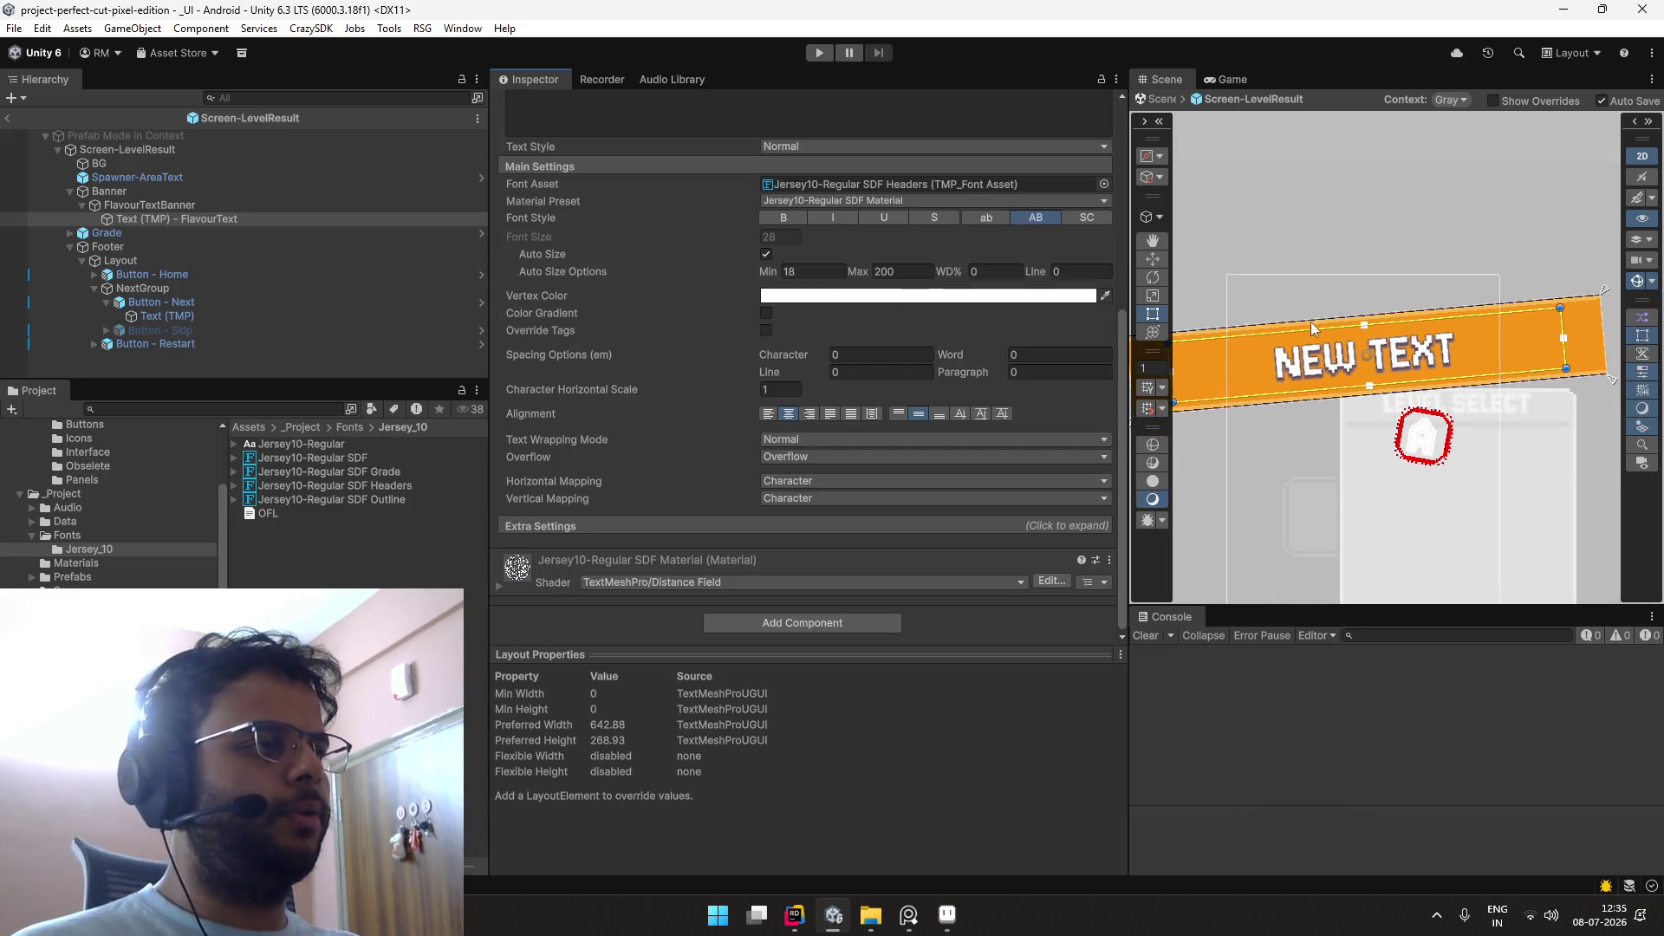
left_click_drag(1311, 321, 1357, 228)
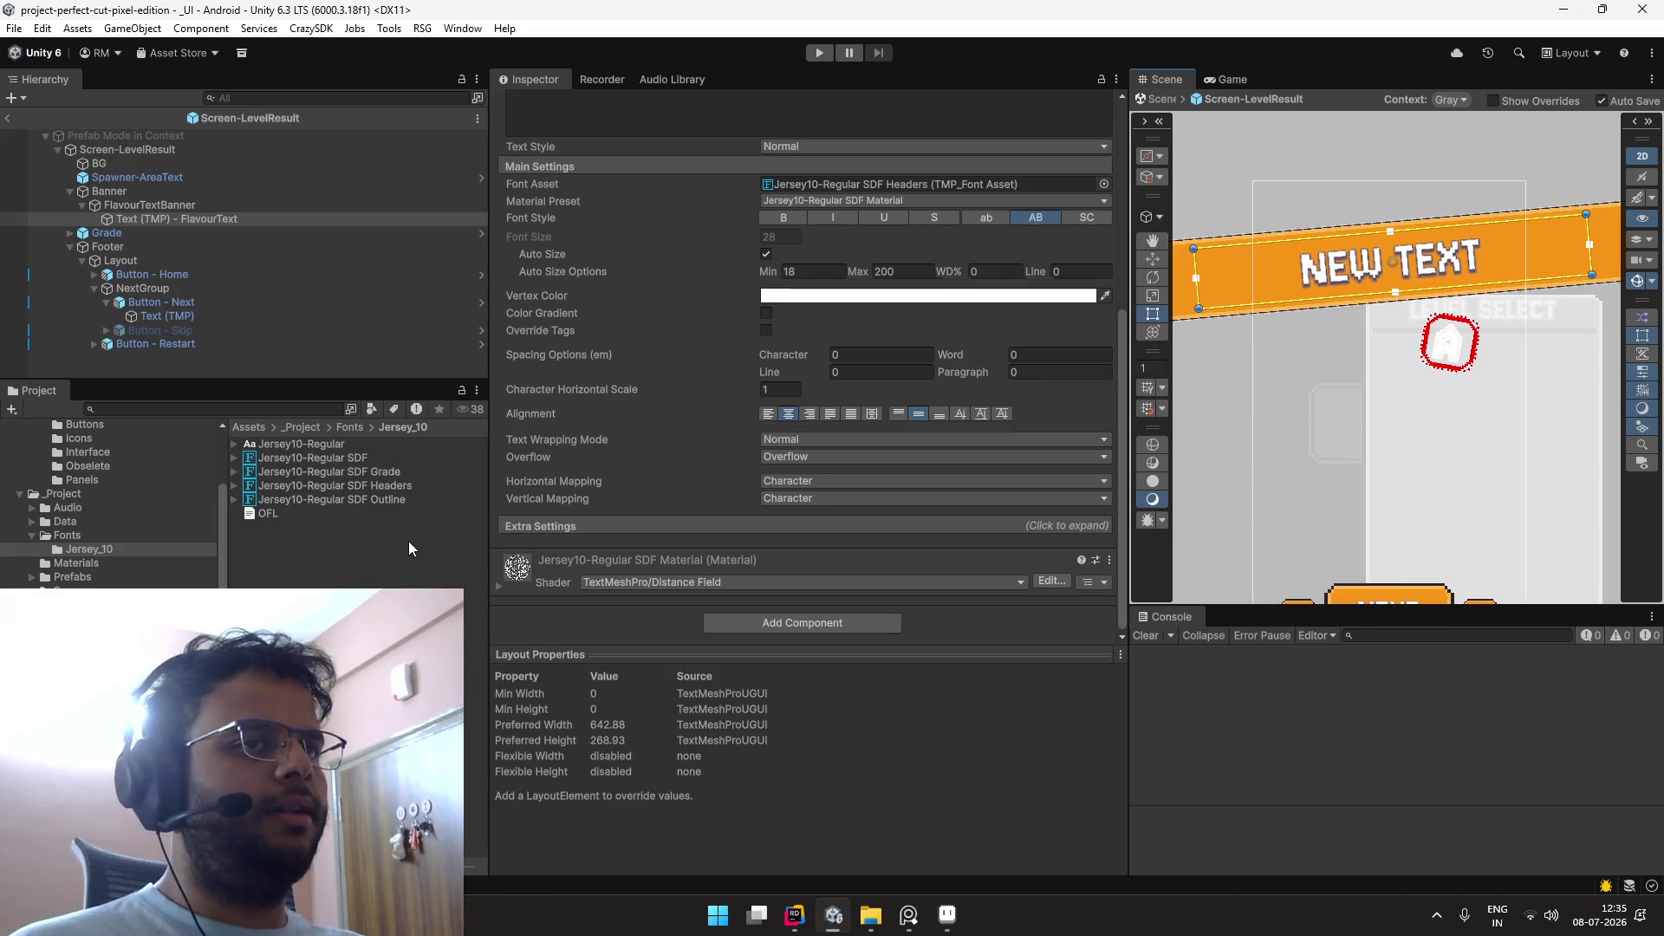
Step: Browse the footer's Layout, NextGroup and Button - Home objects in the Hierarchy
left_click(408, 546)
left_click(236, 263)
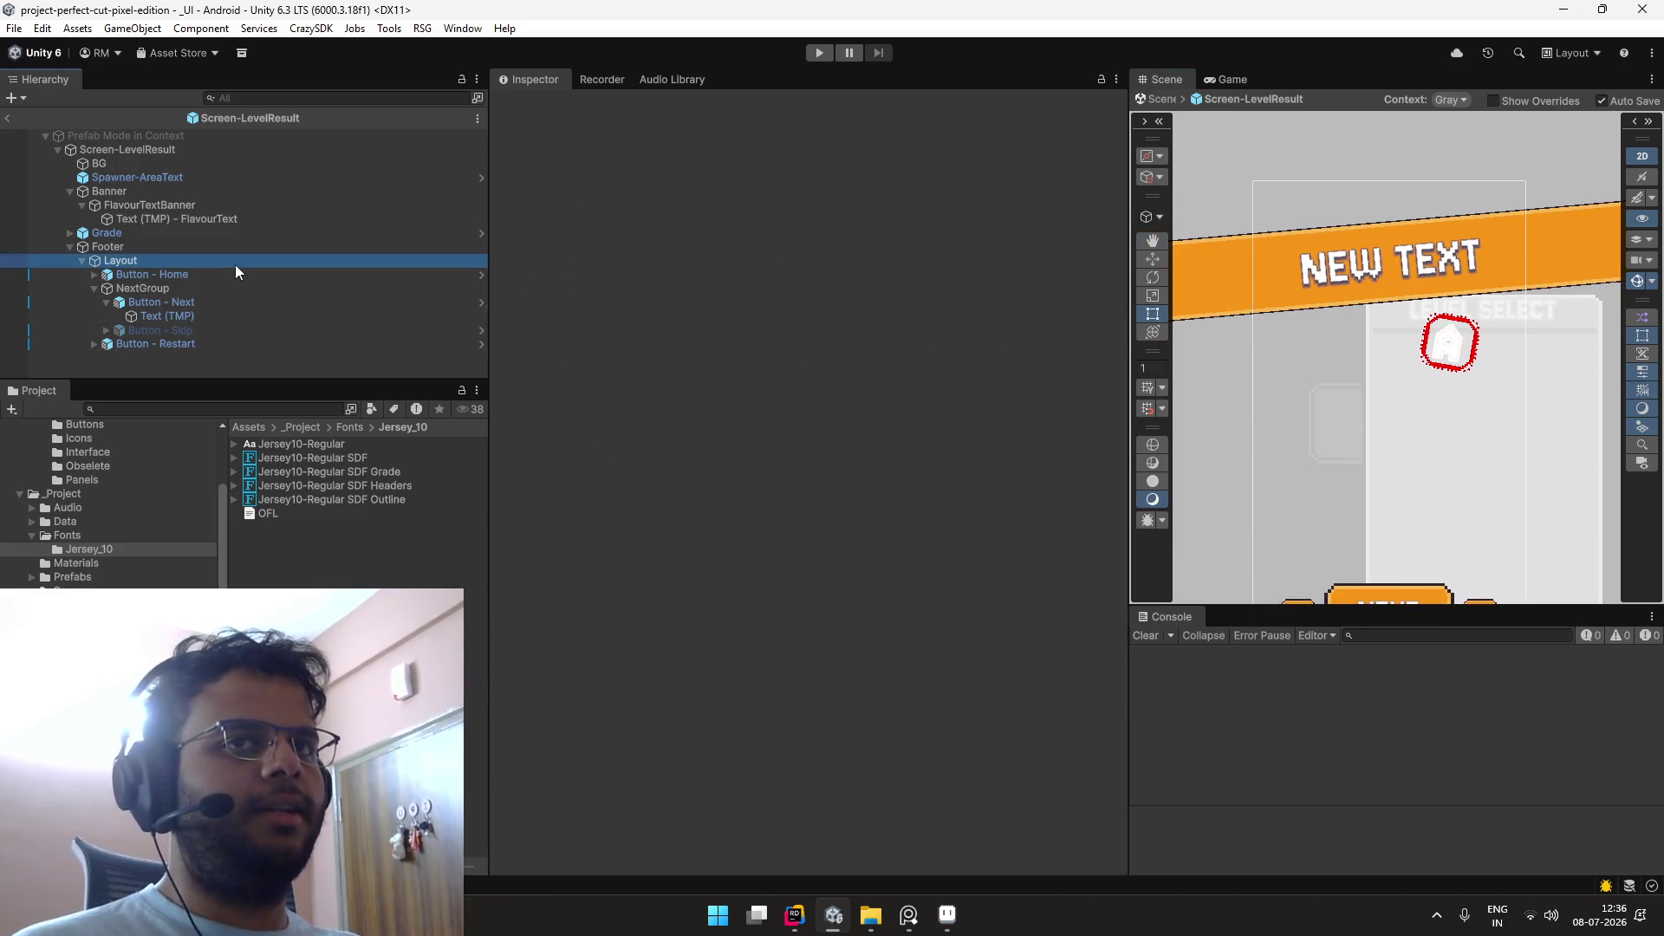
left_click(139, 288)
left_click(91, 289)
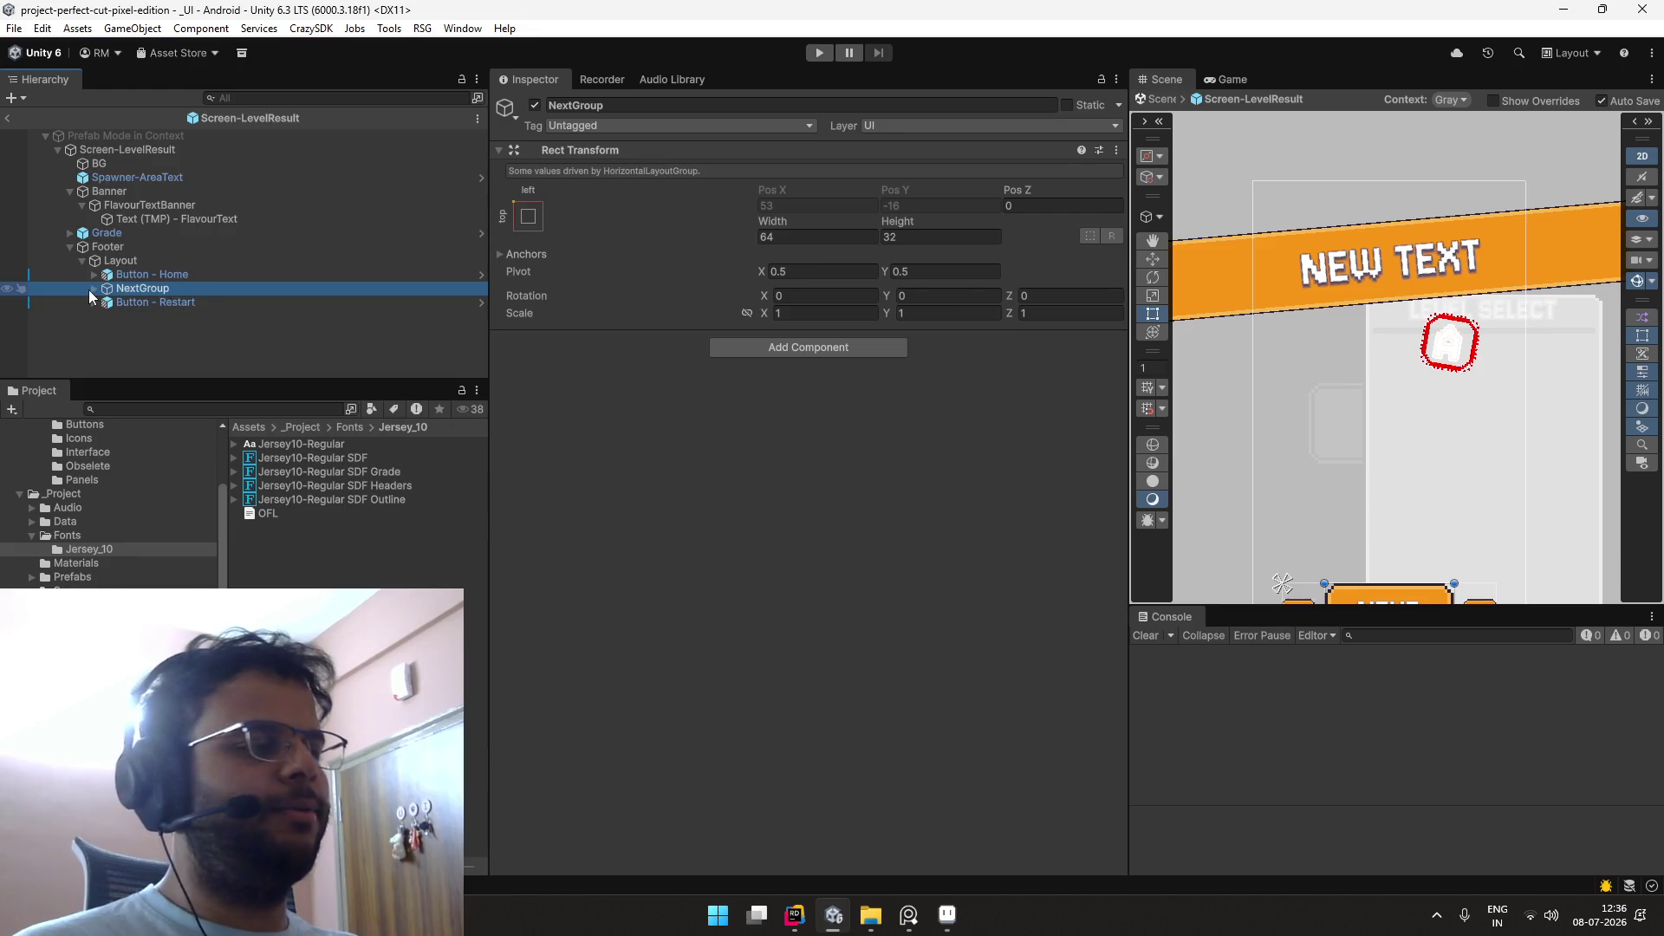
left_click(93, 289)
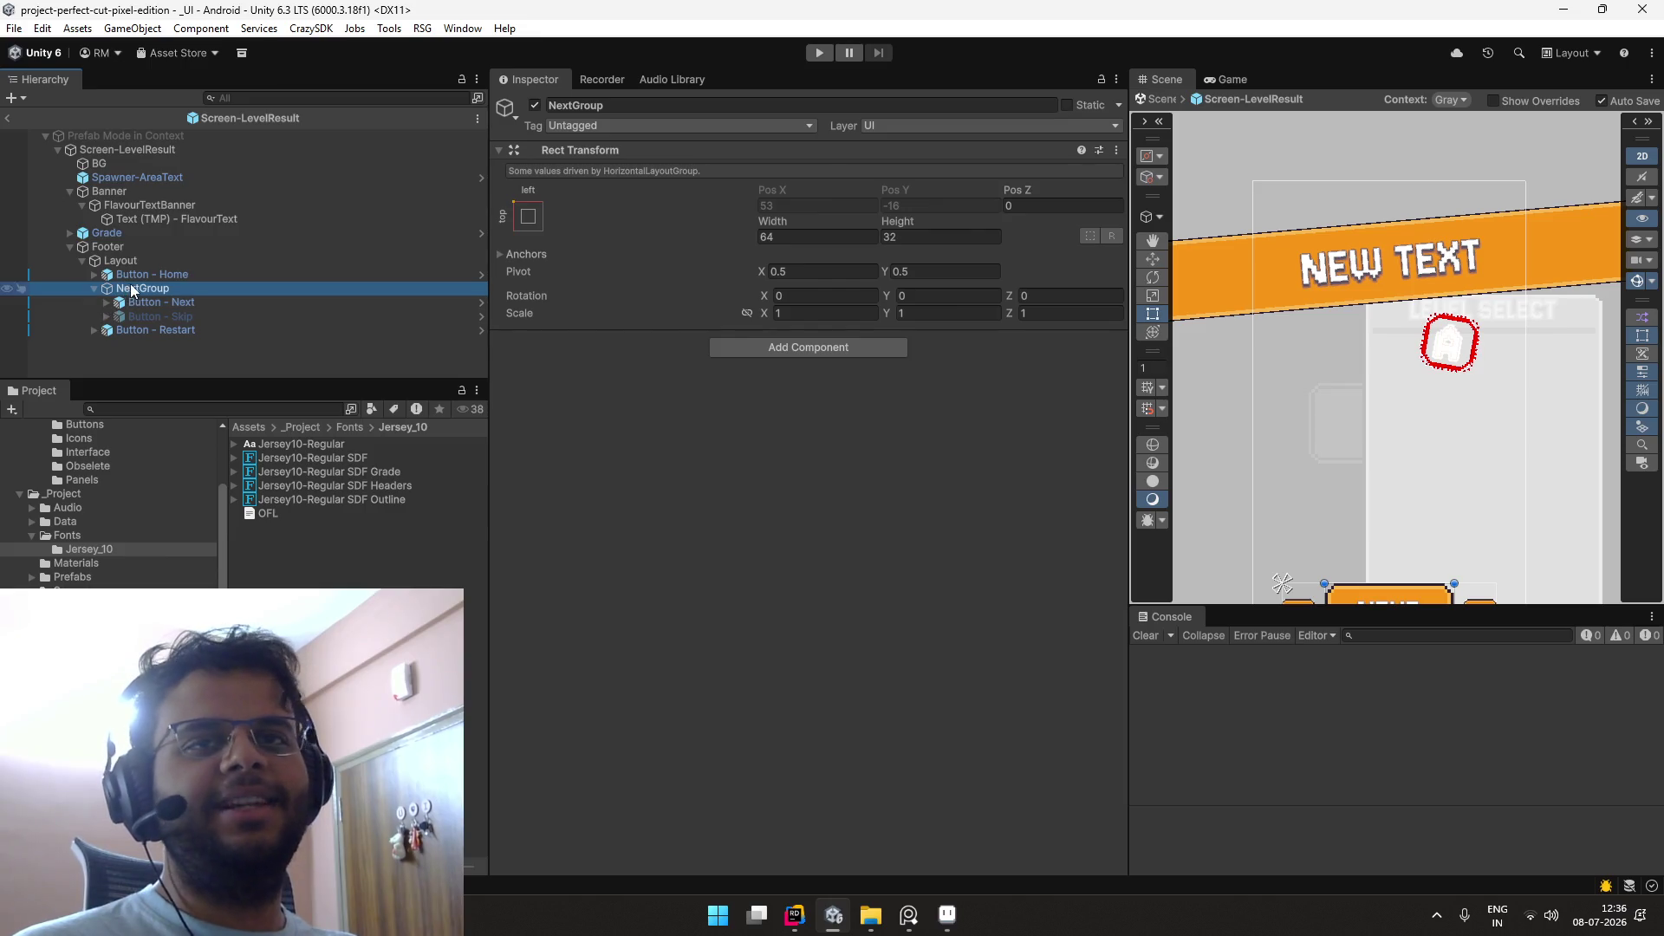
left_click(110, 274)
left_click(111, 247)
Step: Step up to FlavourTextBanner and select its FlavourText text object
key("Up")
key("Up")
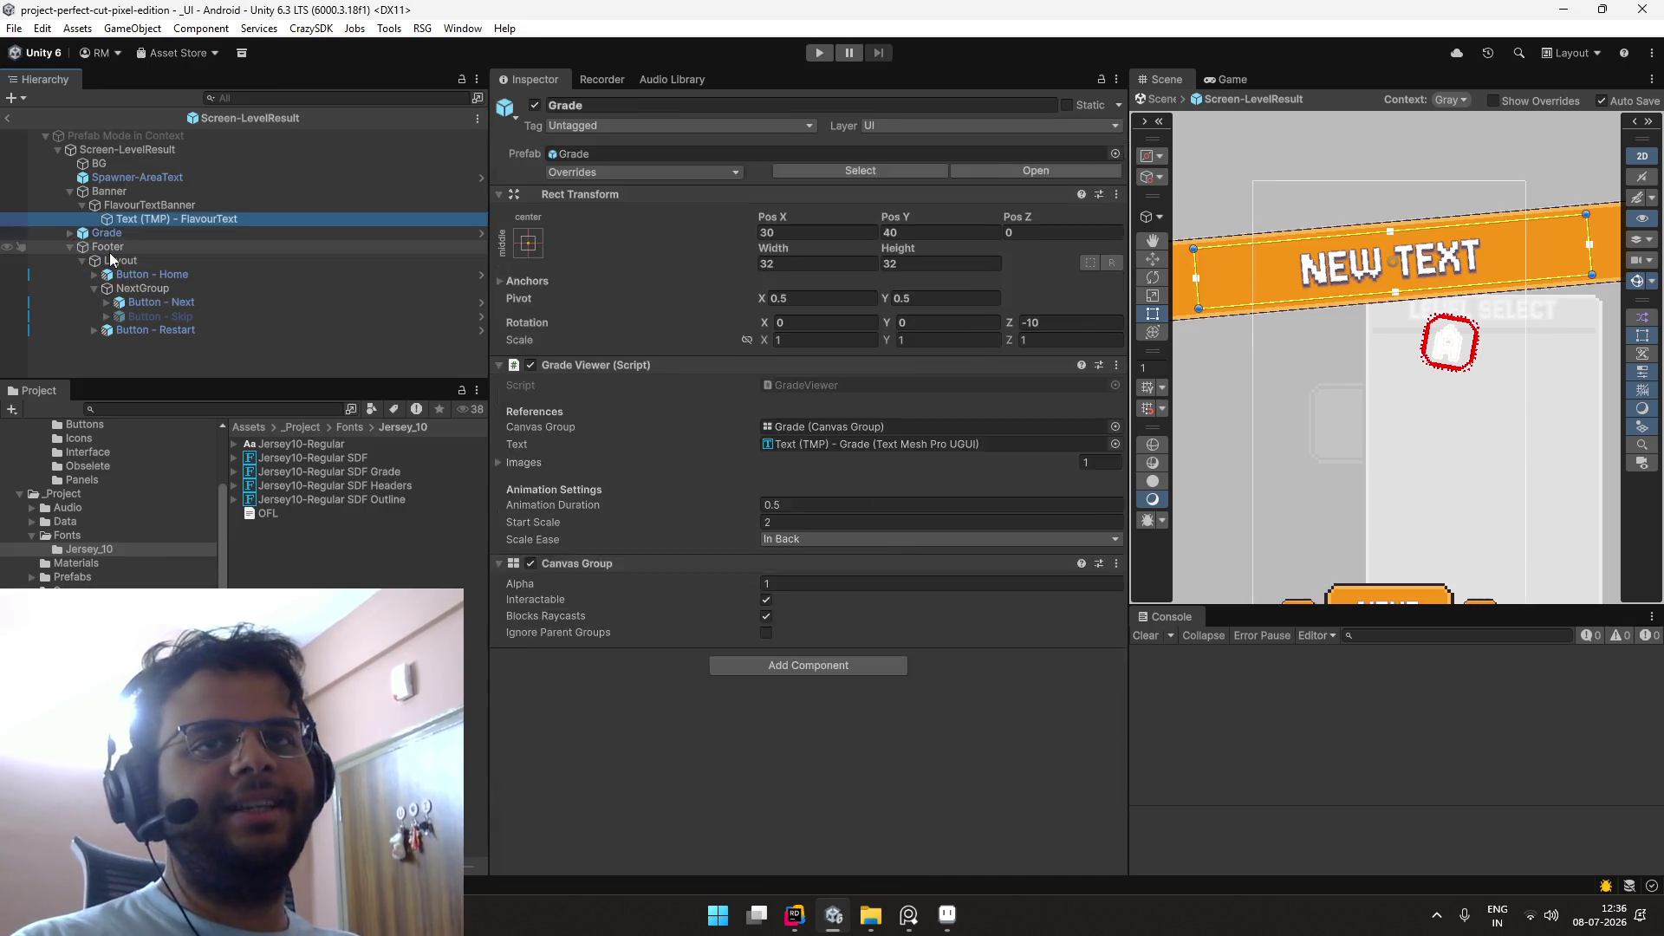
key("Up")
key("Up")
key("Down")
key("Down")
key("Up")
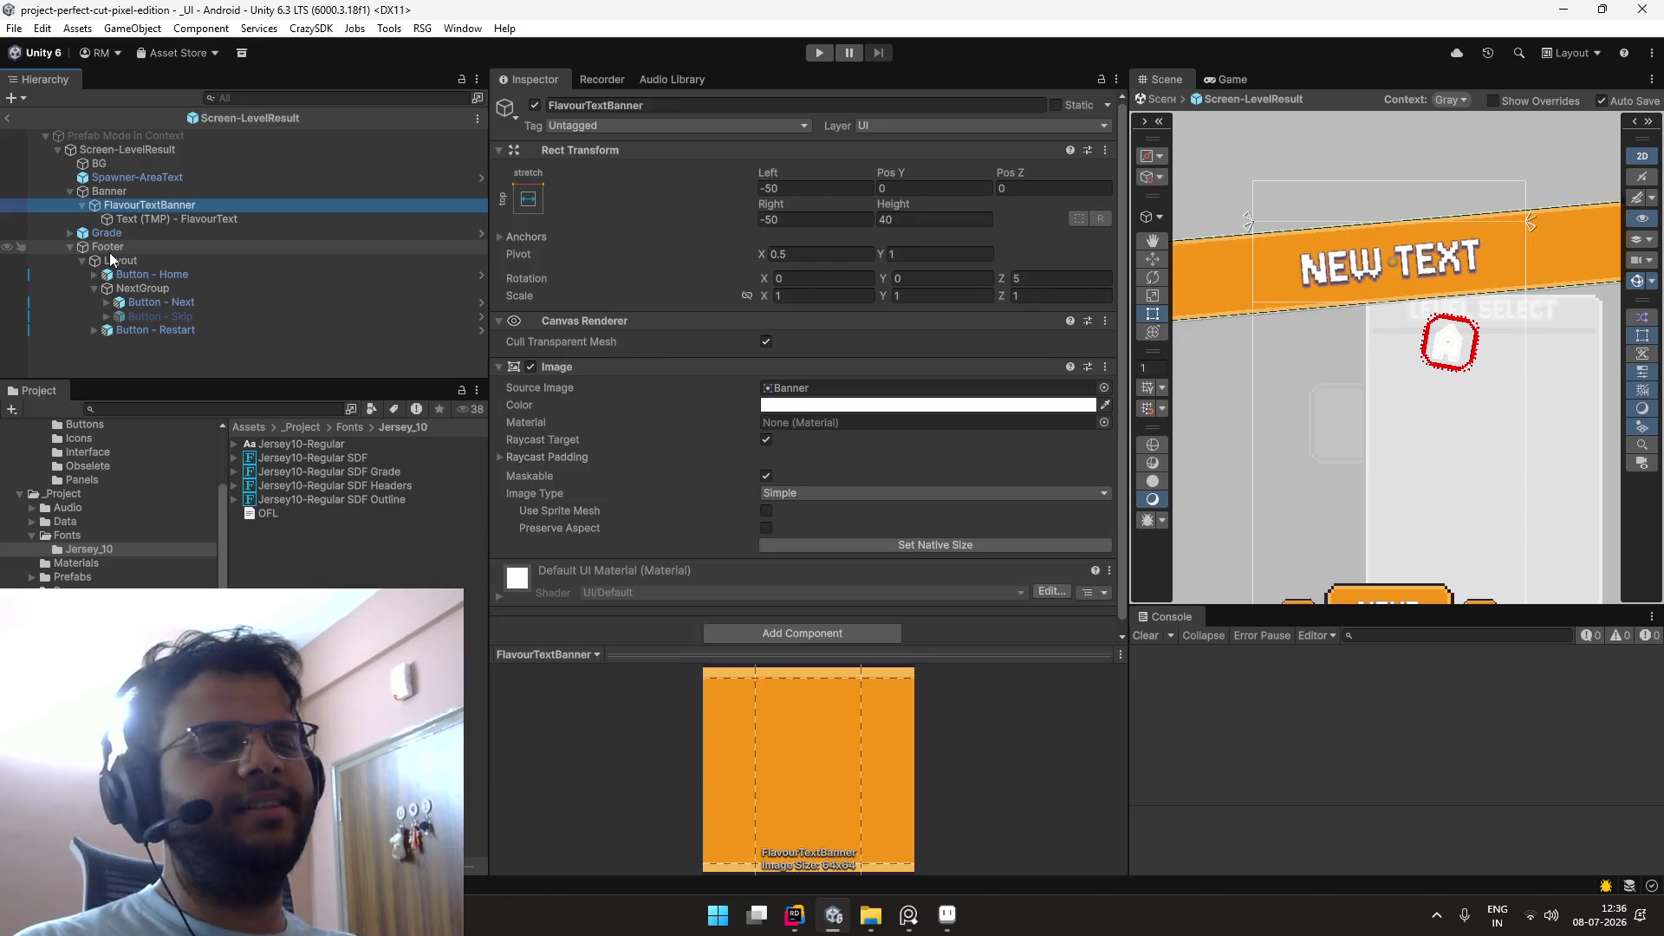
key("Left")
key("Up")
key("Up")
key("Up")
key("Up")
key("Down")
key("Down")
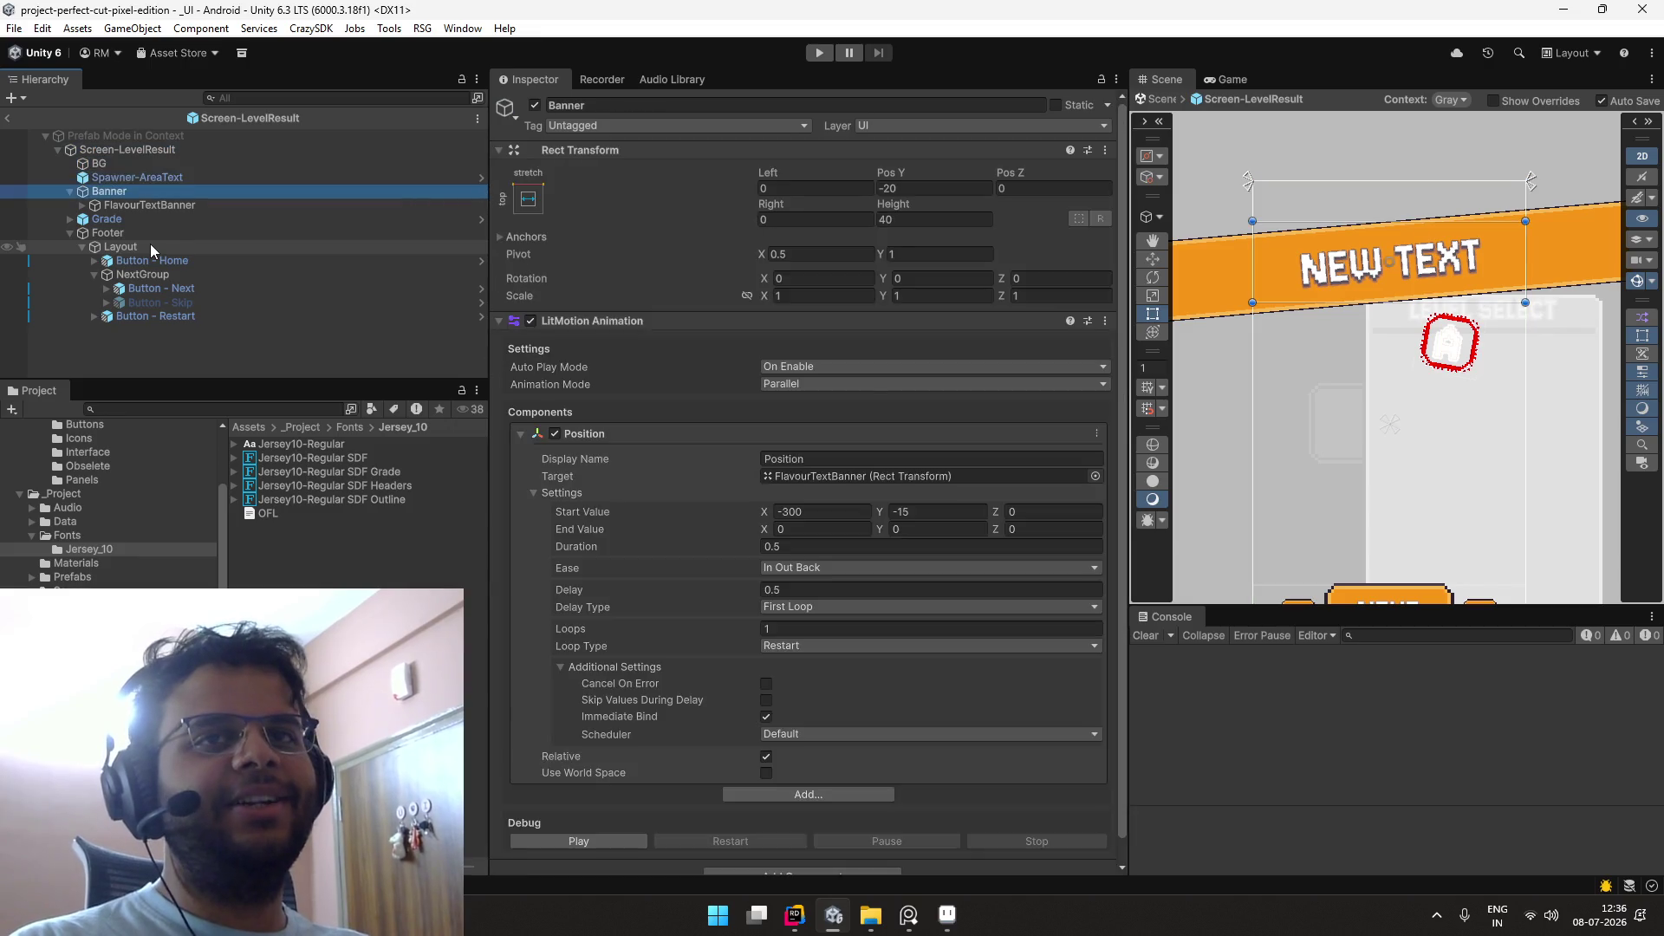
key("Down")
key("Down")
key("Right")
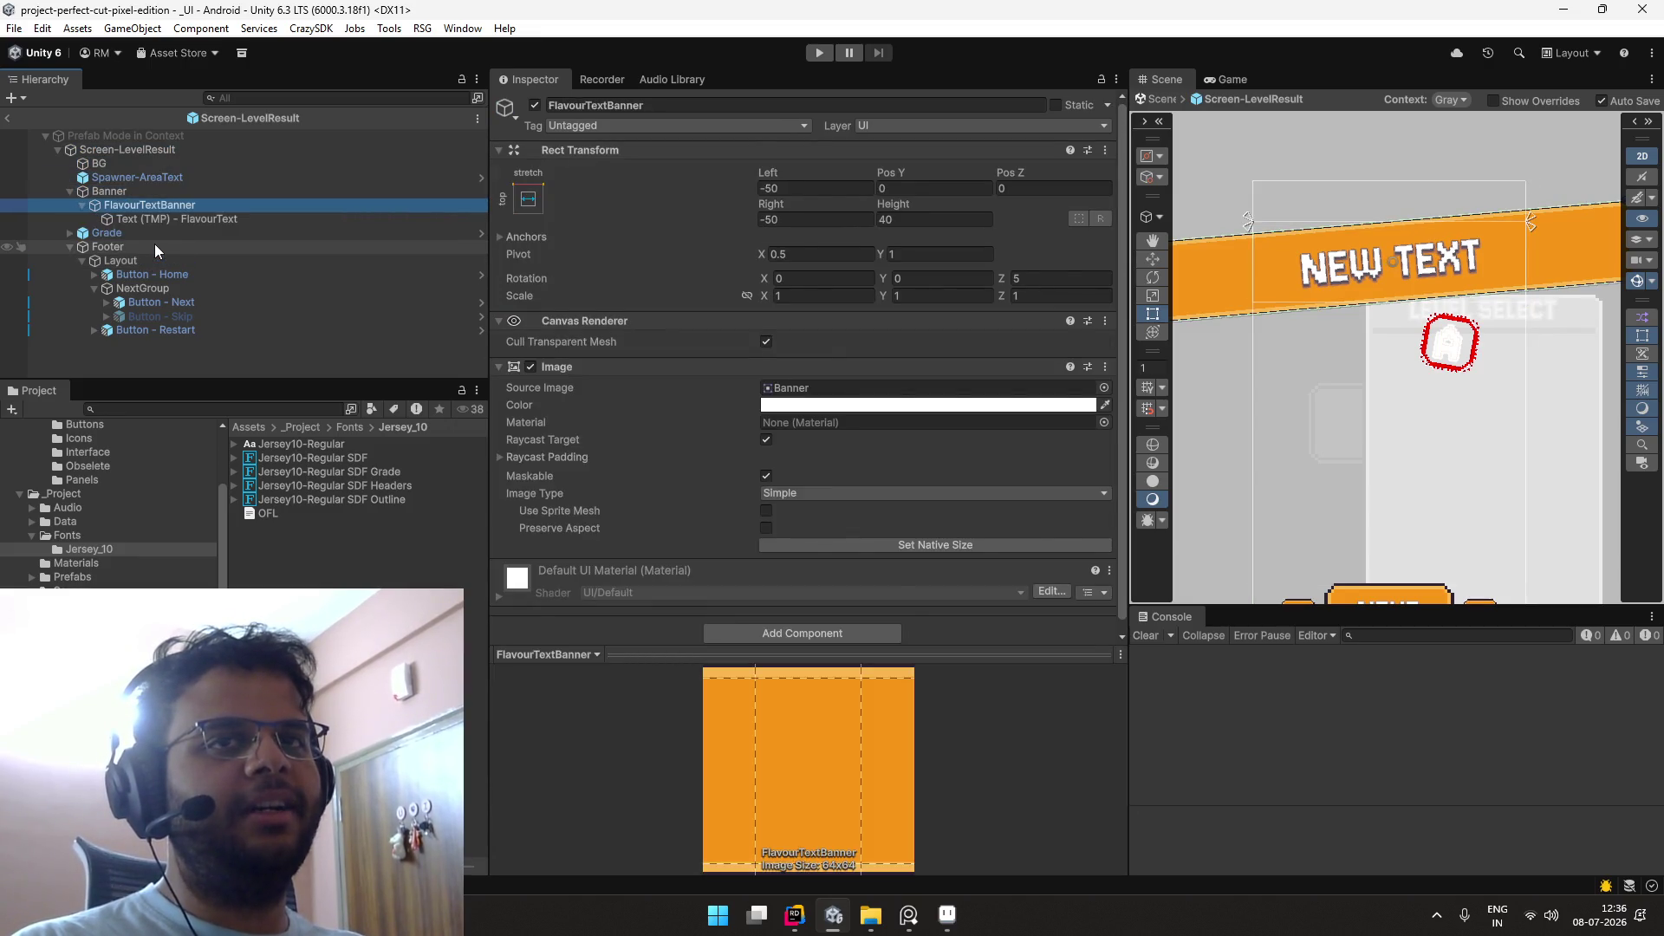
key("Down")
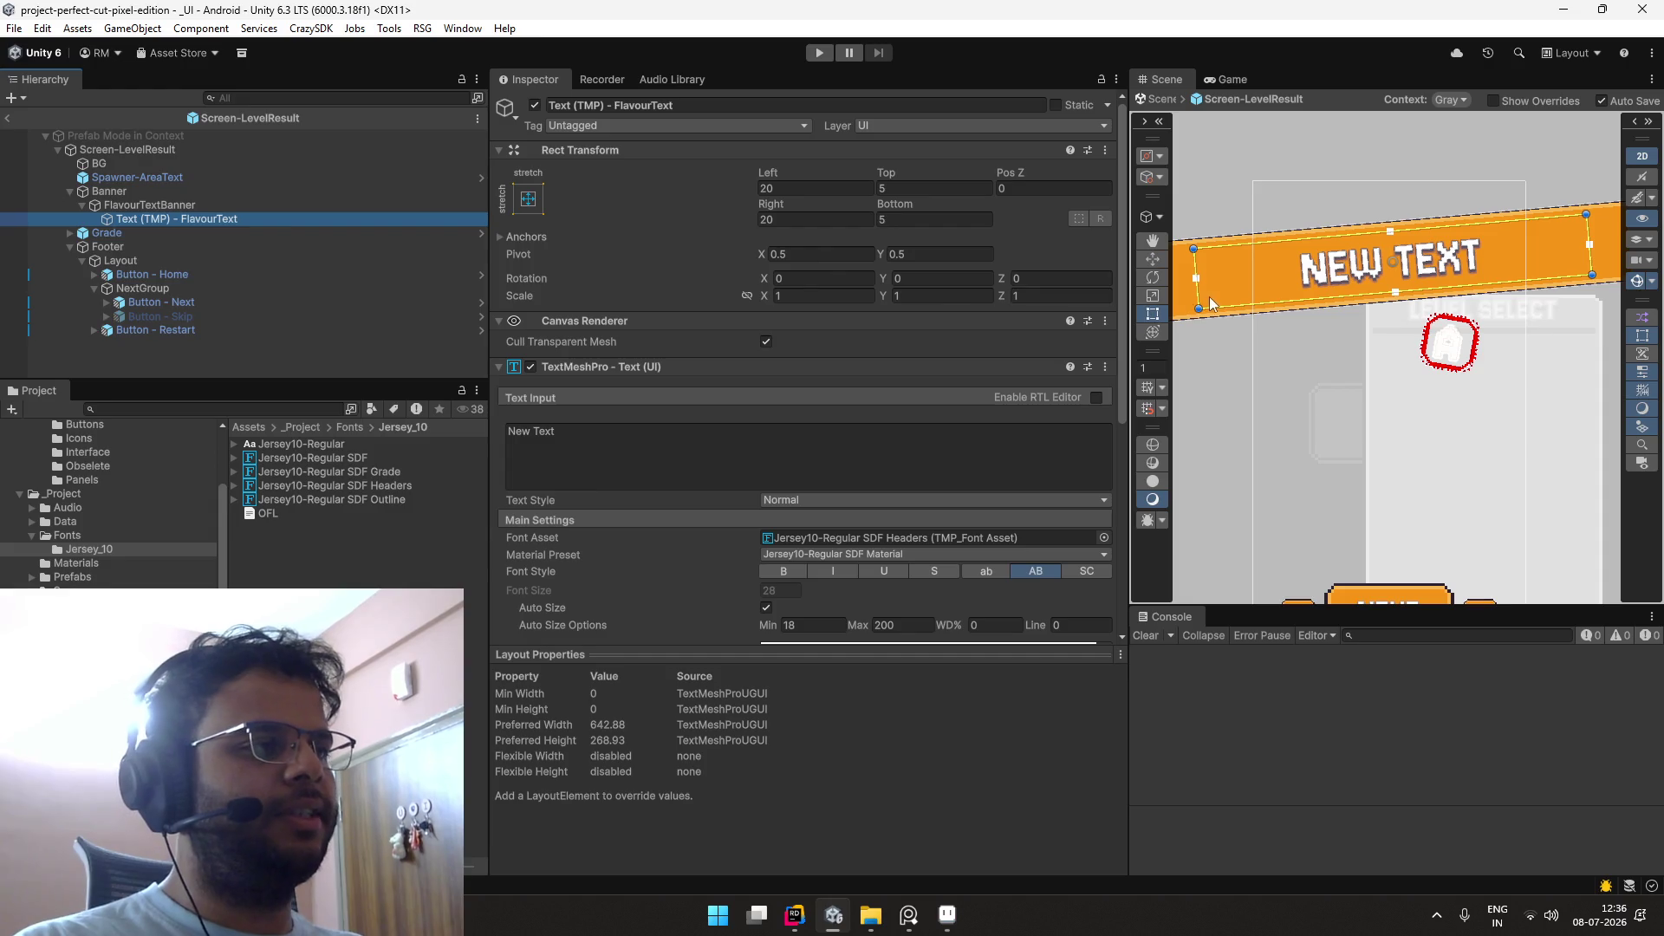
Step: Pan the Scene view to review the whole banner and the NEXT buttons
scroll(1219, 294, "down", 2)
mouse_move(1219, 294)
left_mouse_down()
mouse_move(1277, 303)
mouse_move(1309, 252)
left_mouse_up()
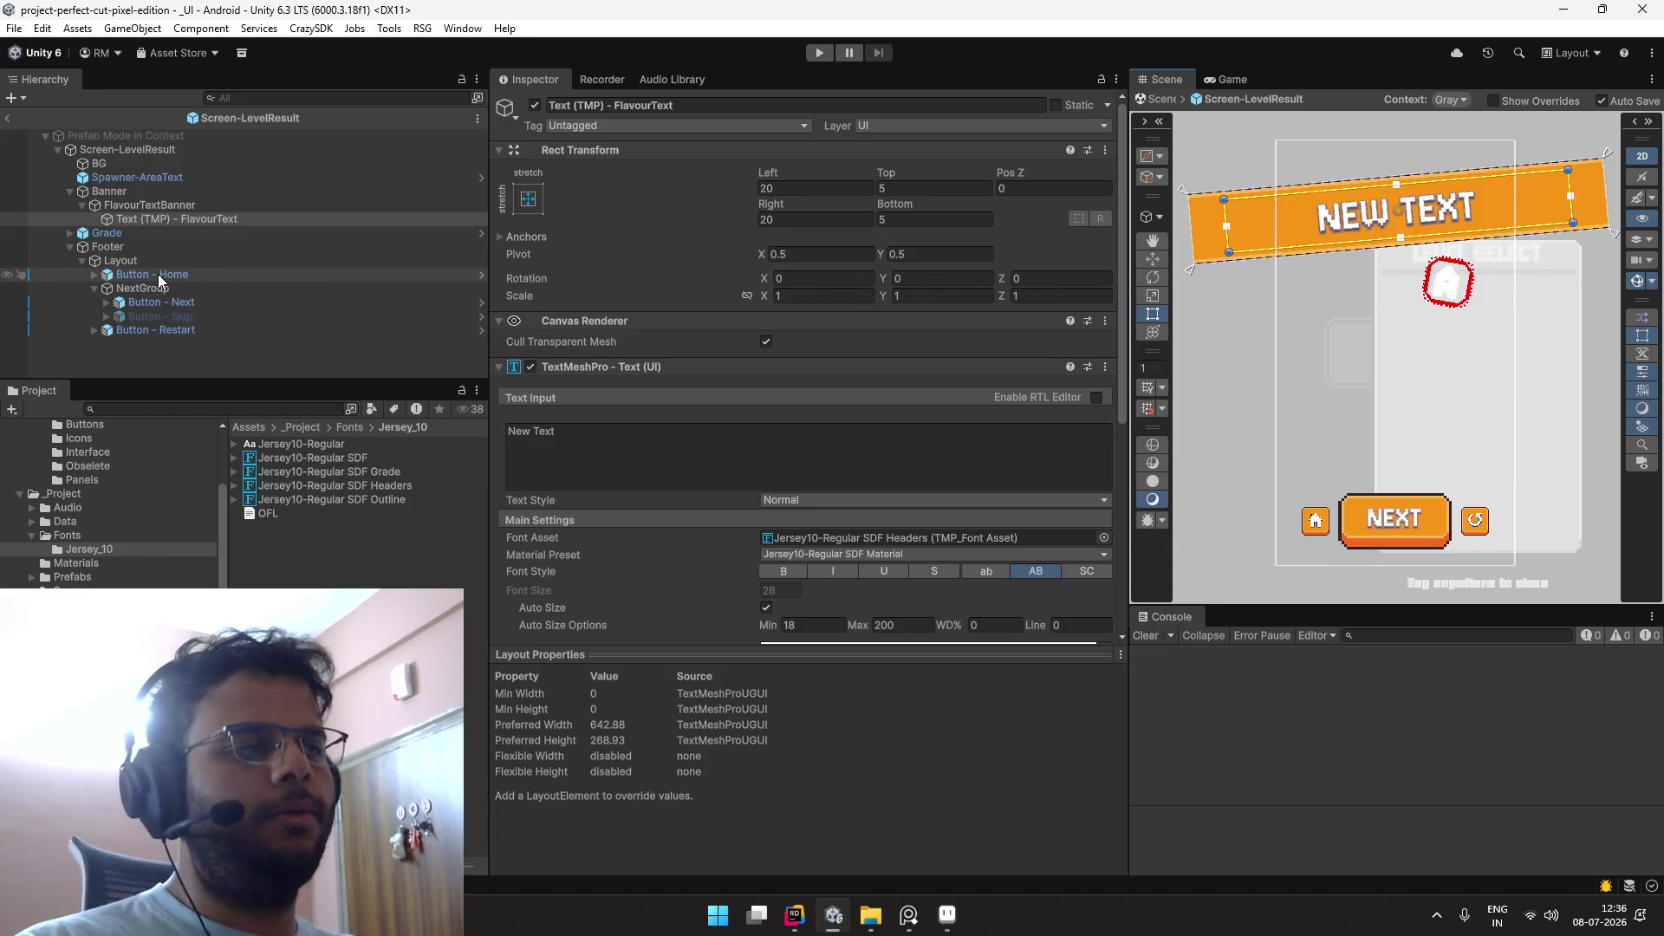
scroll(1318, 235, "up", 4)
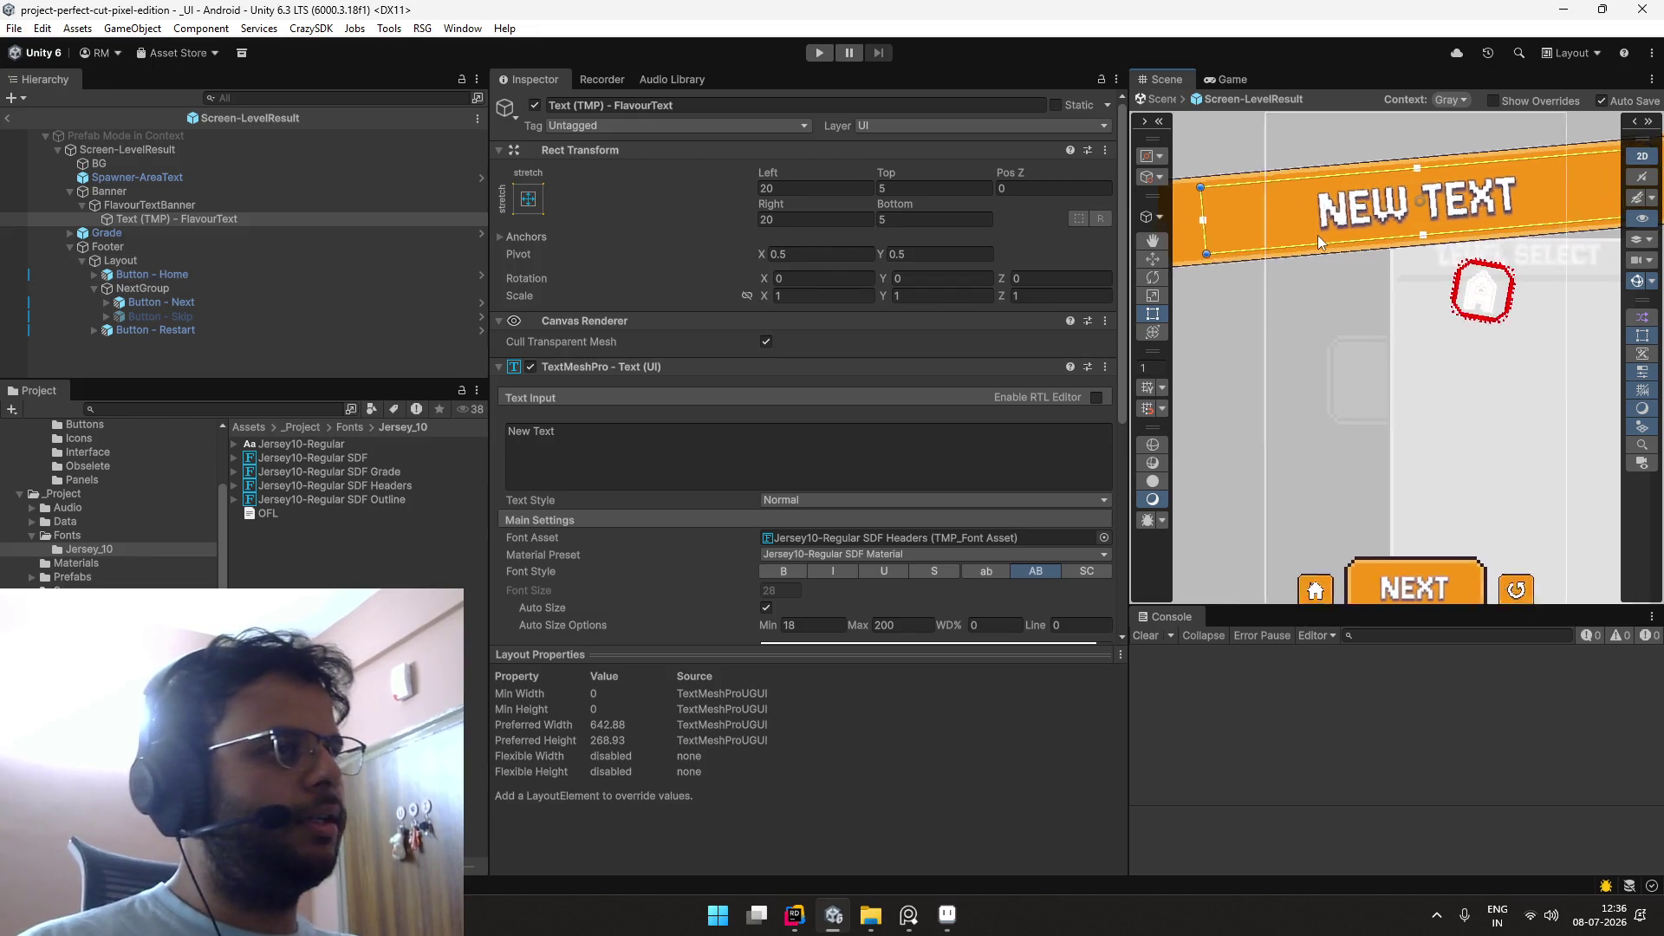
scroll(1317, 232, "down", 5)
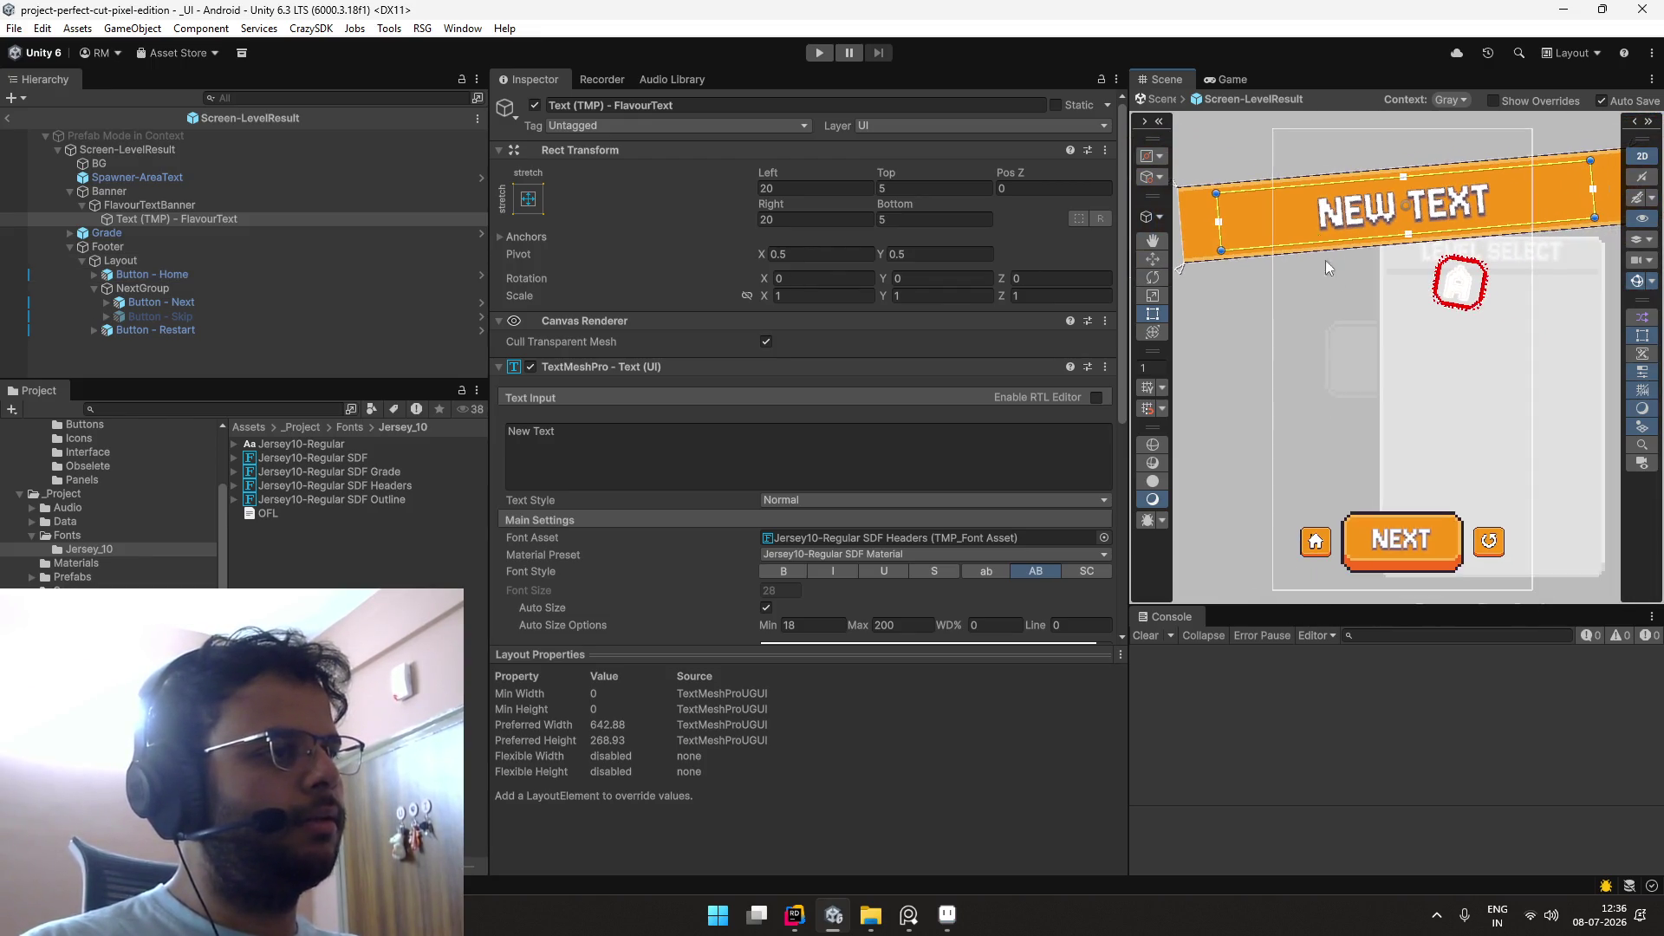
left_click_drag(1303, 357, 1285, 260)
scroll(1284, 260, "up", 2)
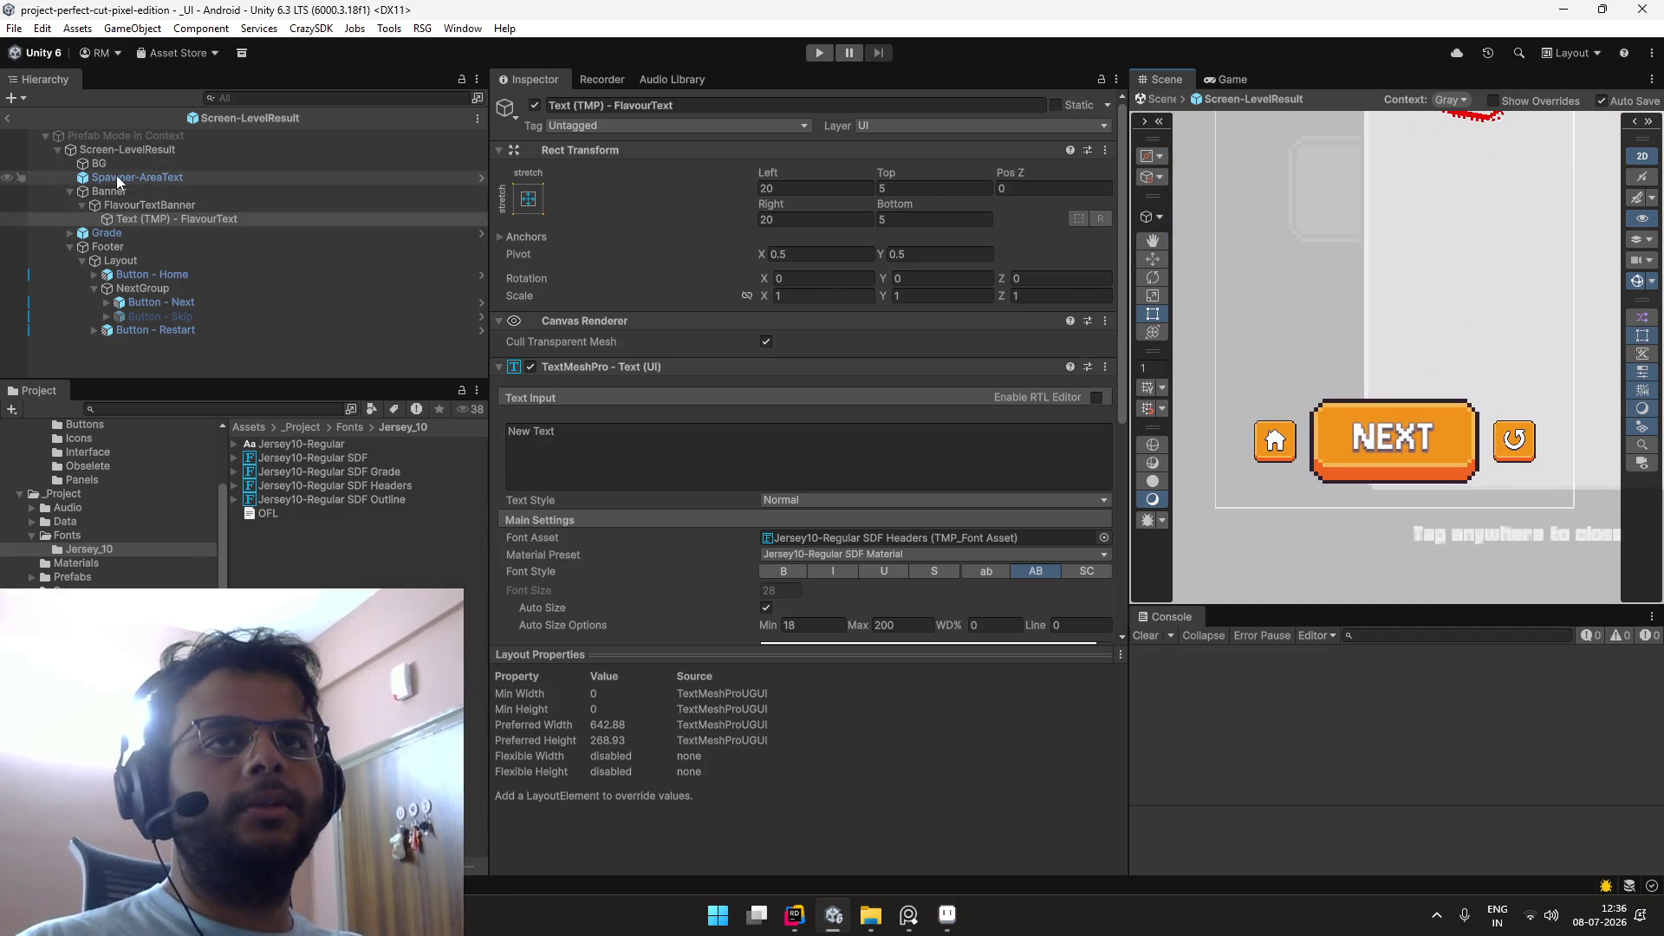
Step: Inspect the Banner object's animation and the Grade object, then reselect FlavourTextBanner
left_click(123, 207)
left_click(82, 205)
left_click(80, 190)
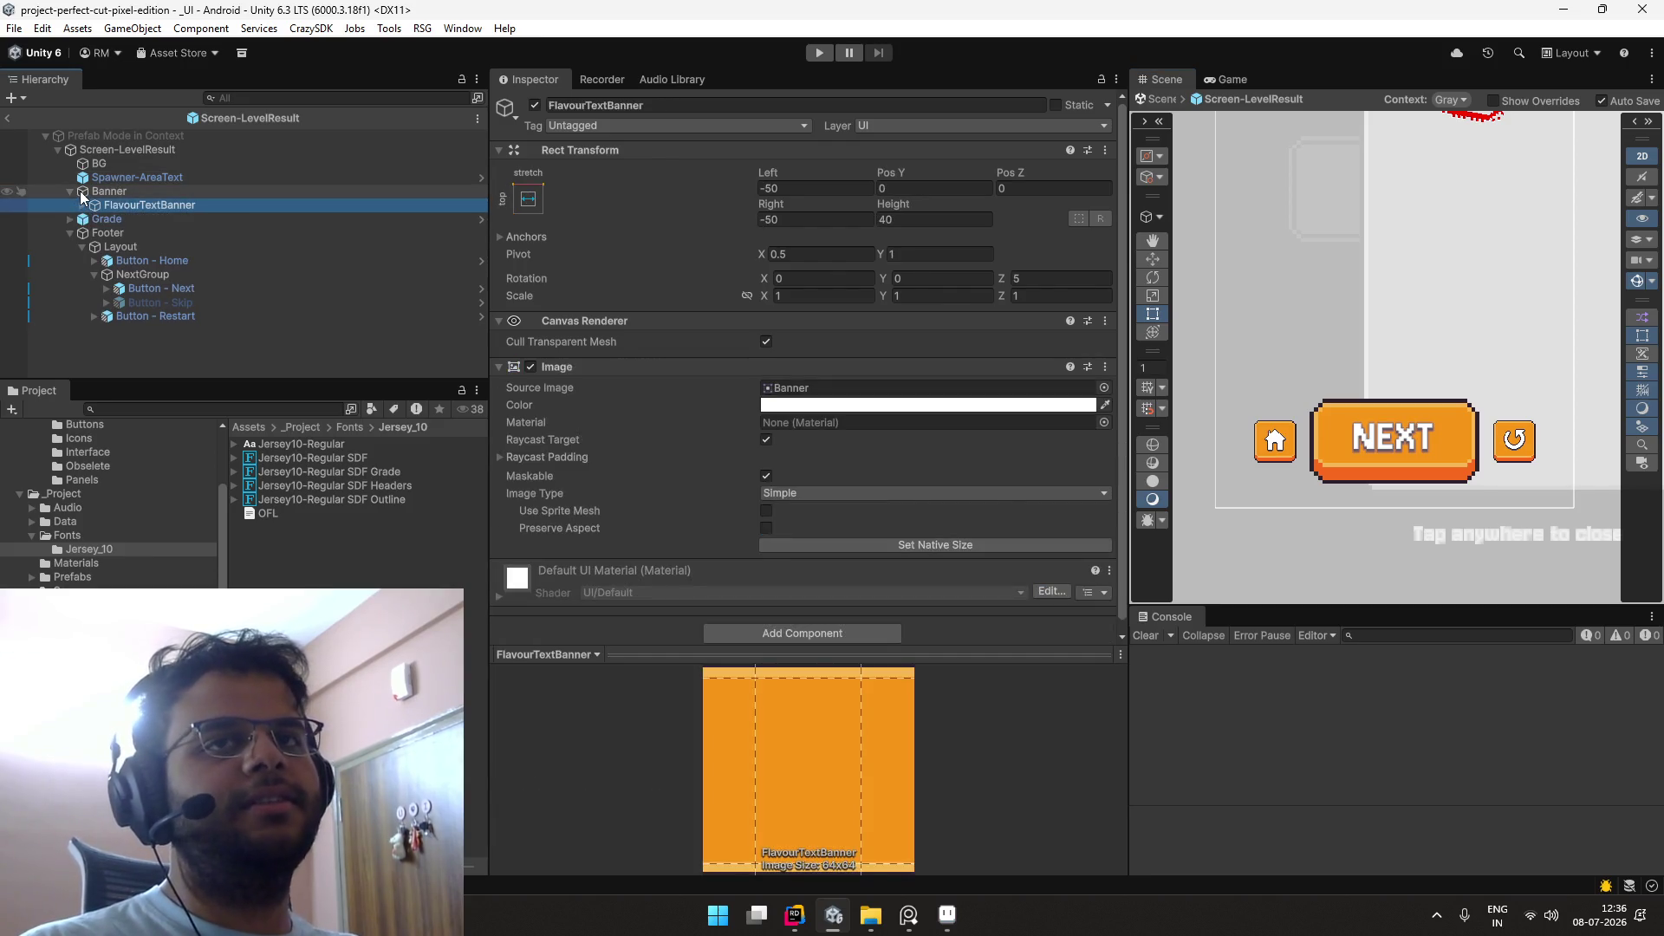
left_click(70, 191)
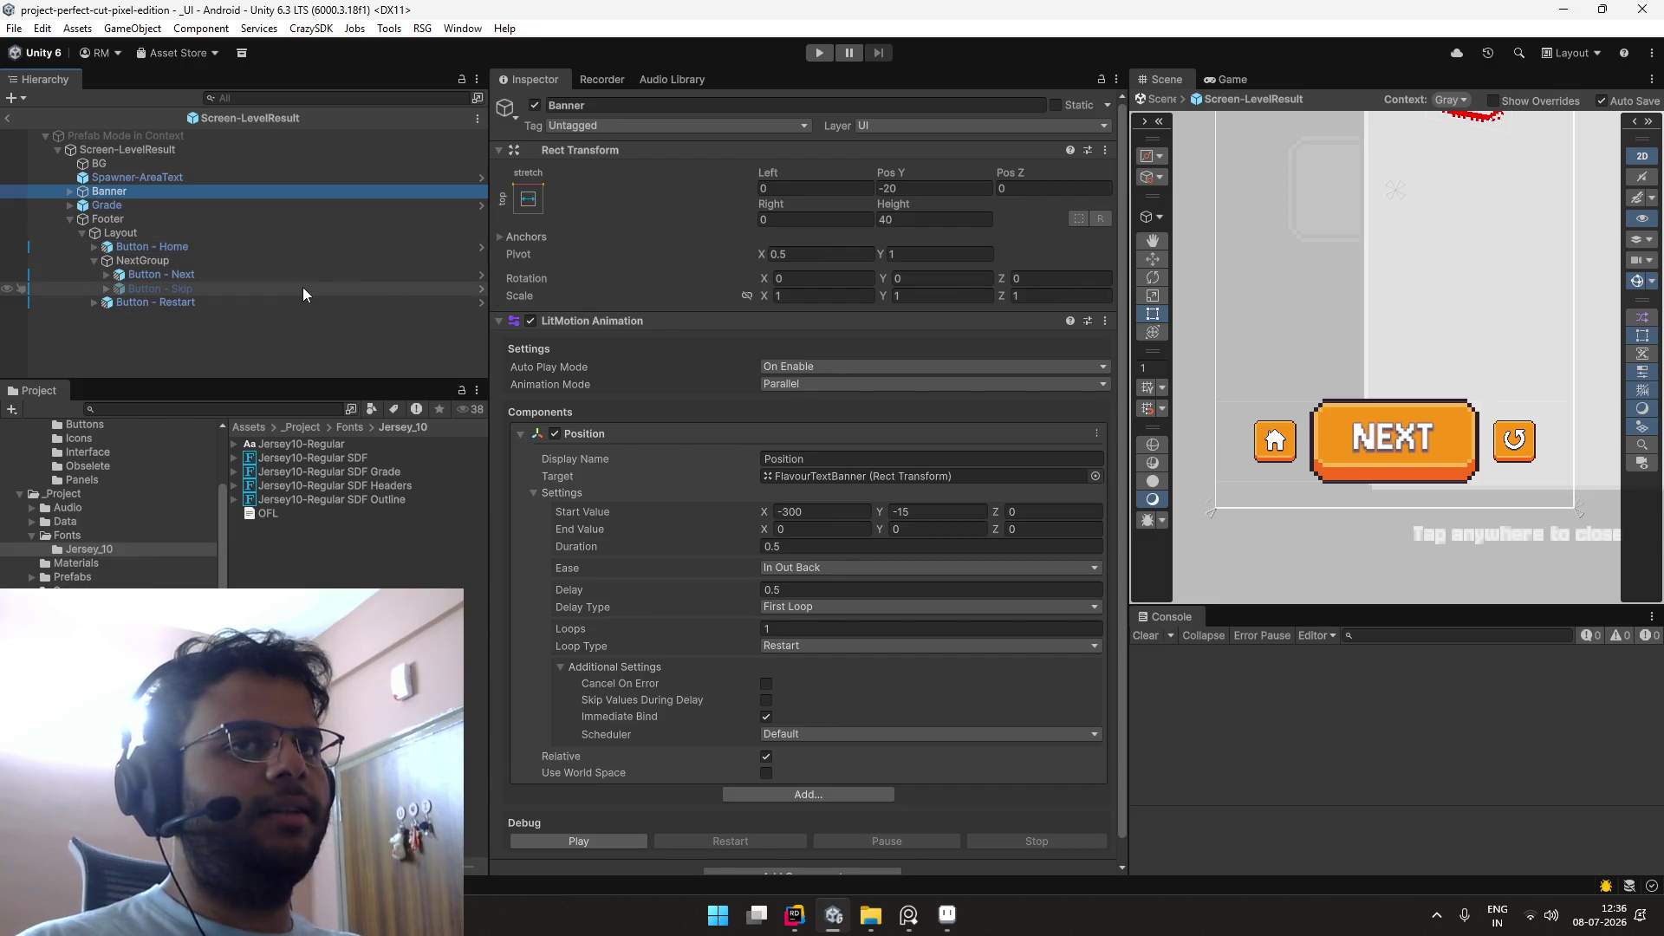
left_click(300, 208)
key("Up")
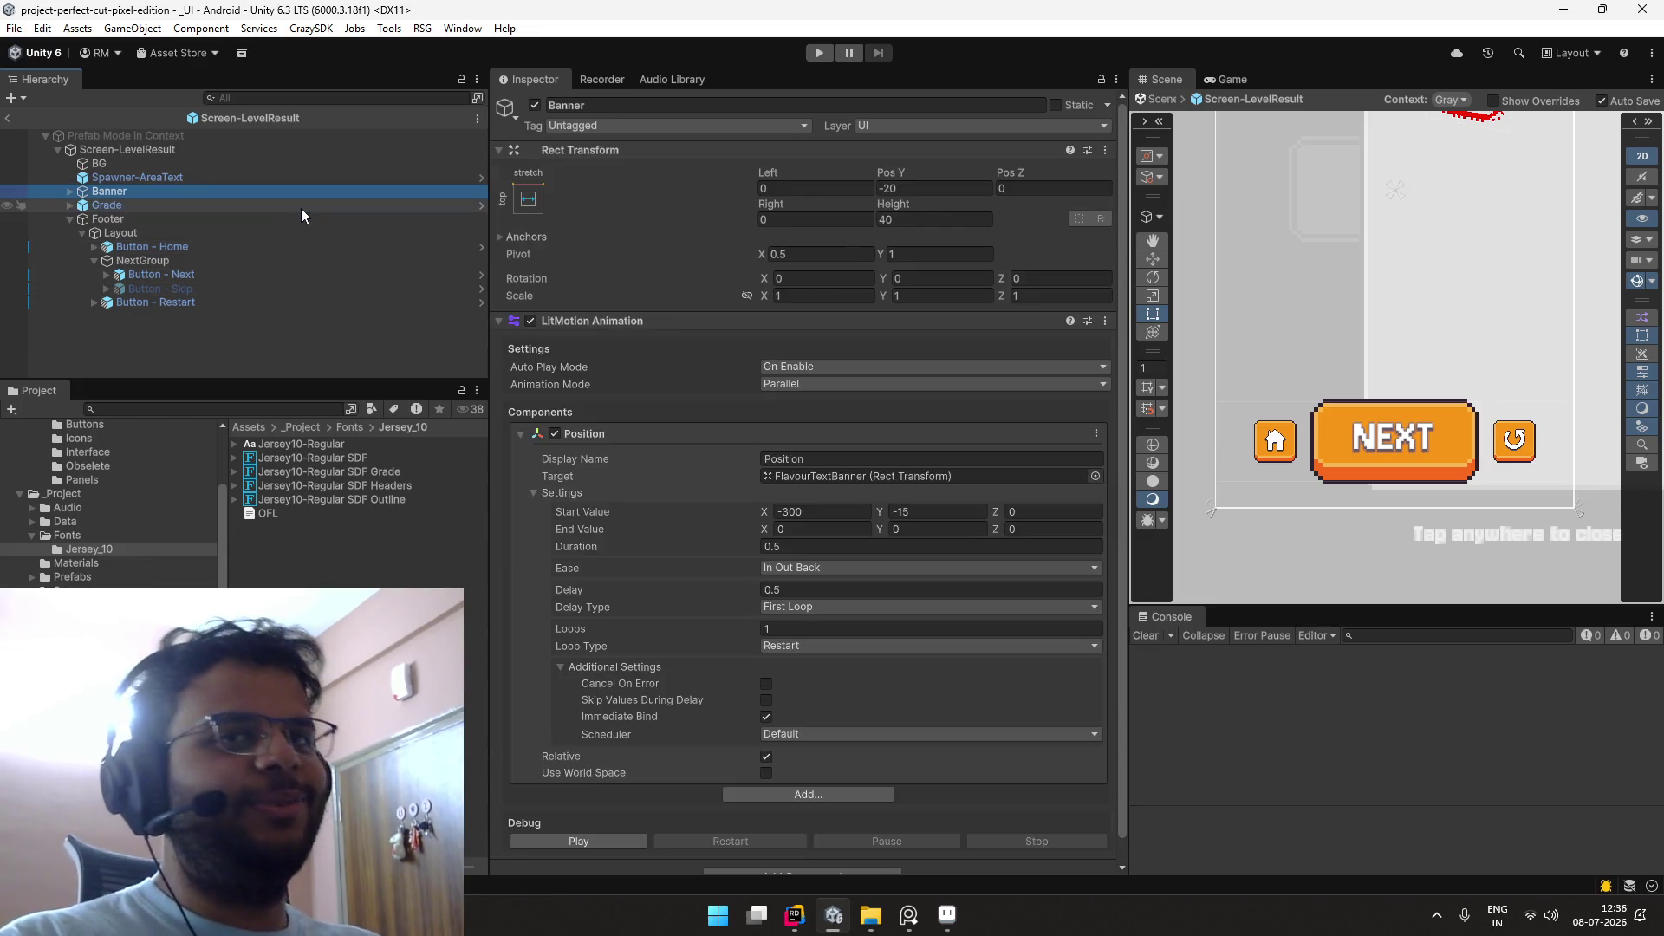
key("Right")
key("Down")
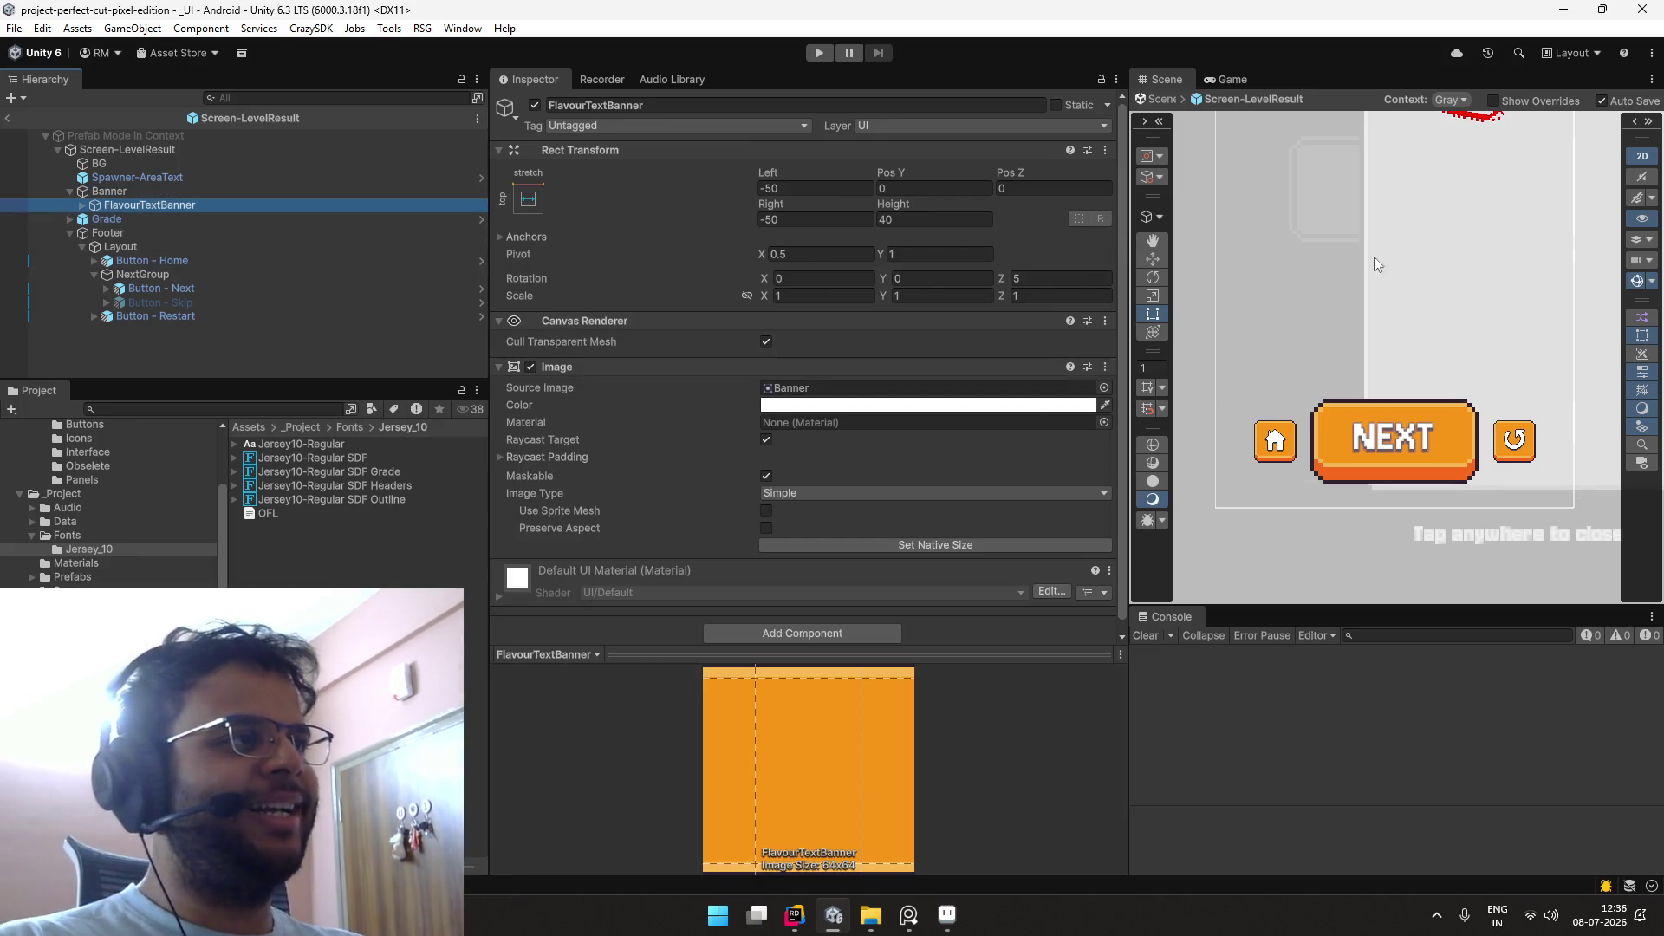
left_click_drag(1399, 243, 1399, 450)
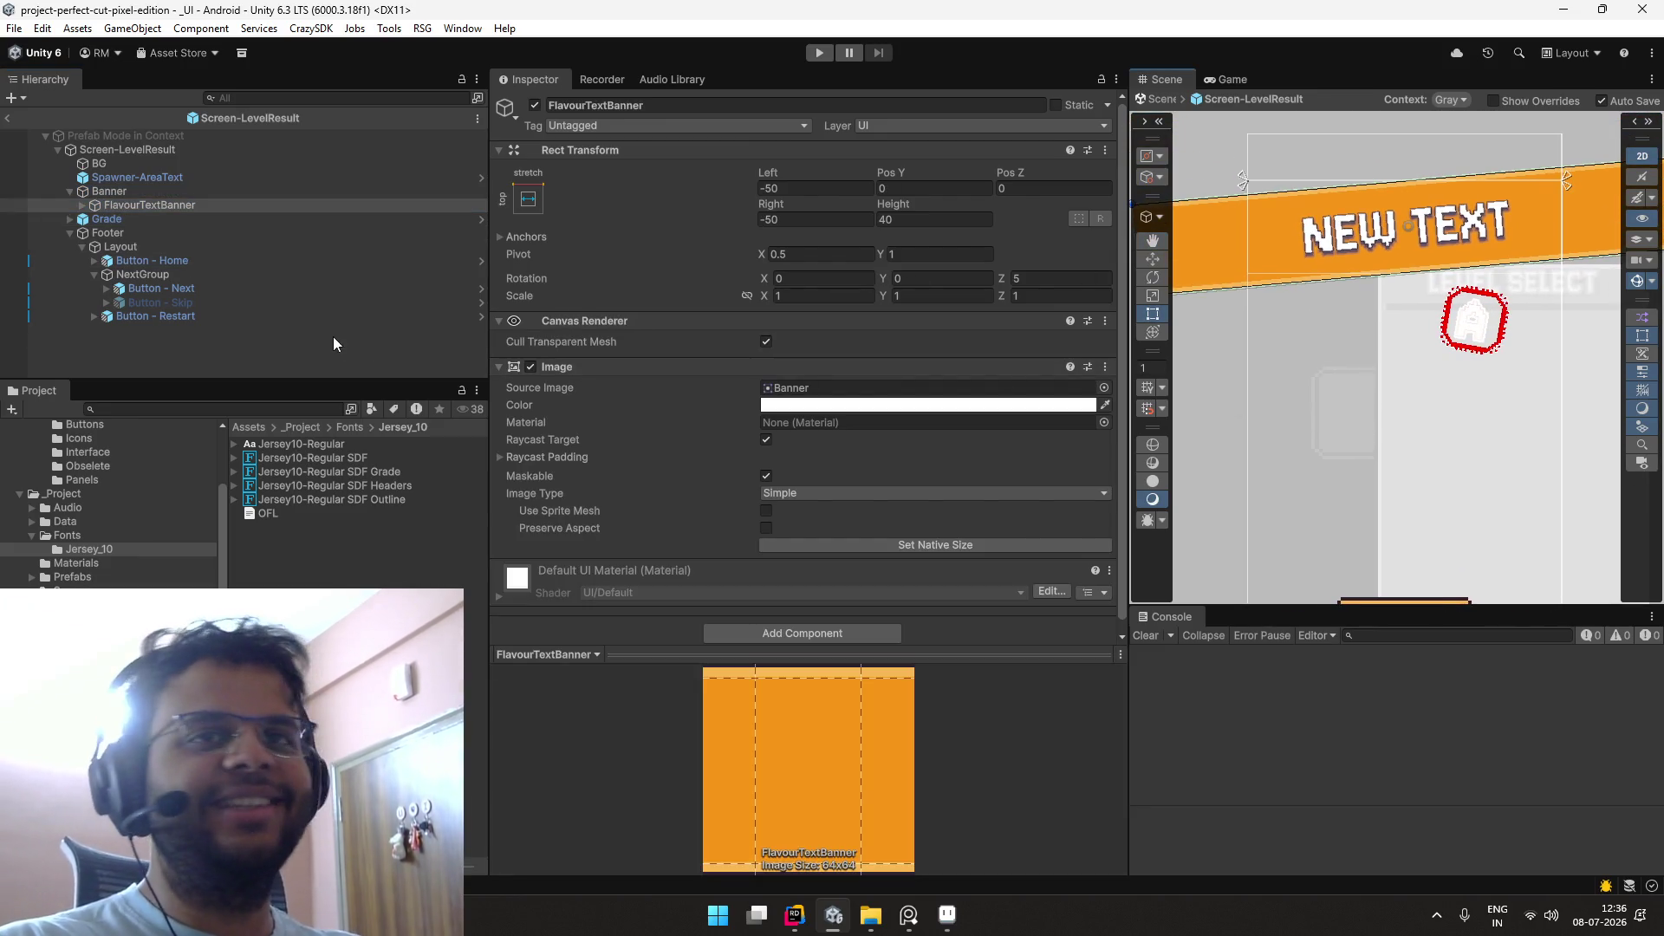
Step: Select the FlavourText text object, then exit Prefab Mode back to the _UI scene
key("Right")
key("Down")
key("Up")
key("Up")
key("Down")
key("Down")
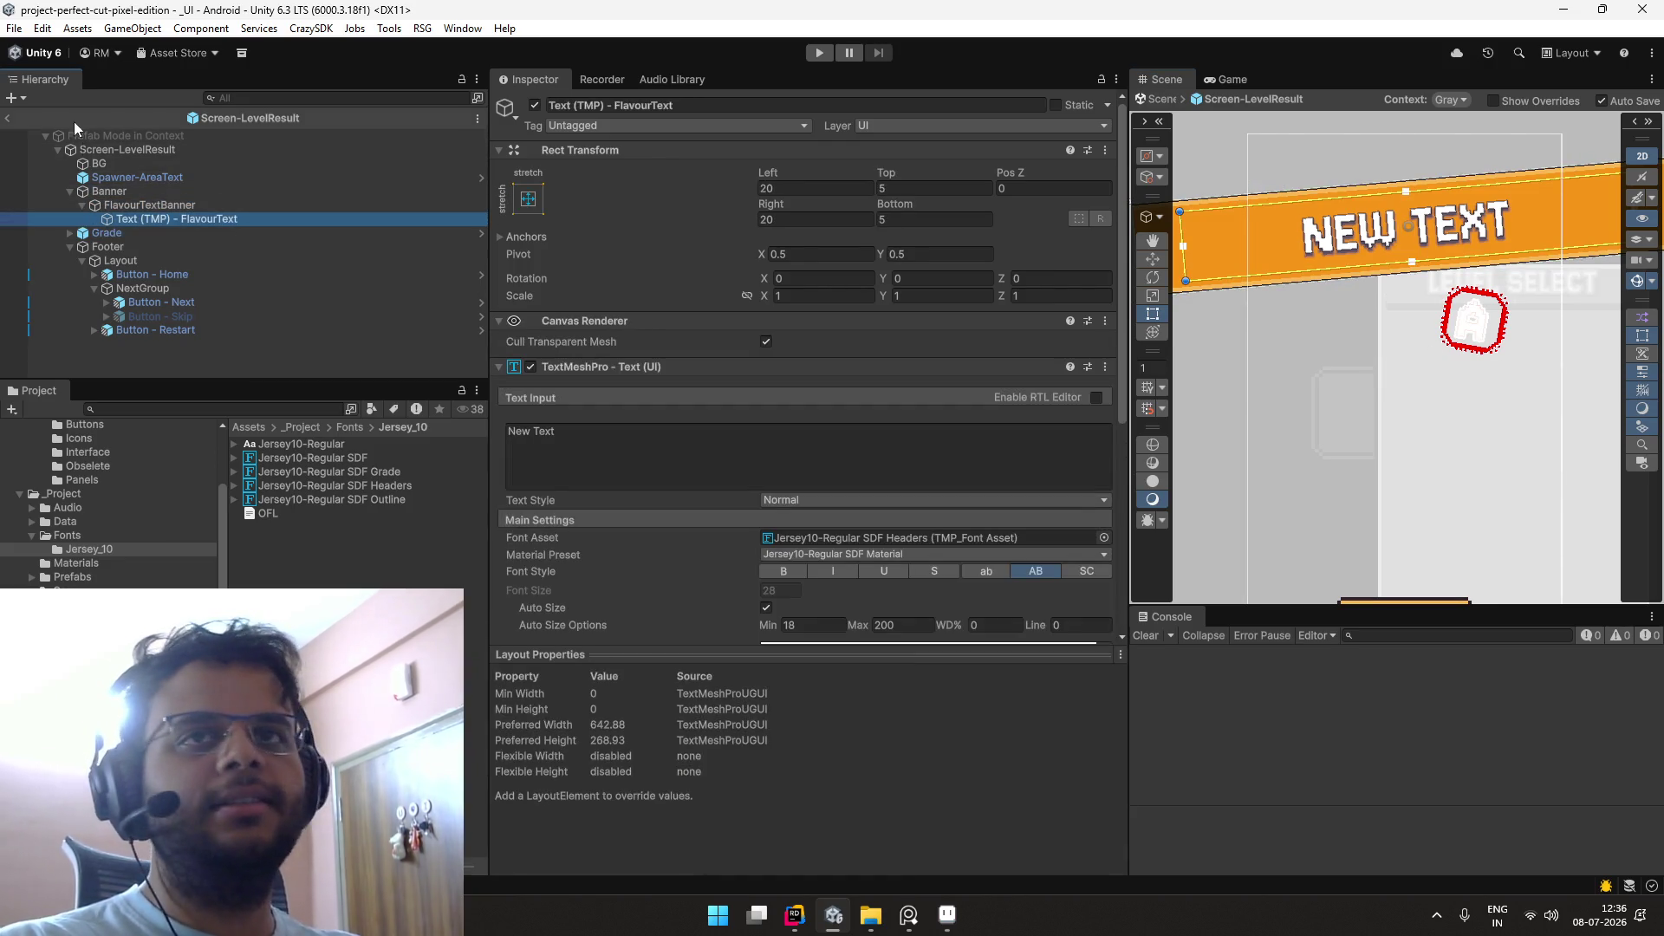
left_click(10, 119)
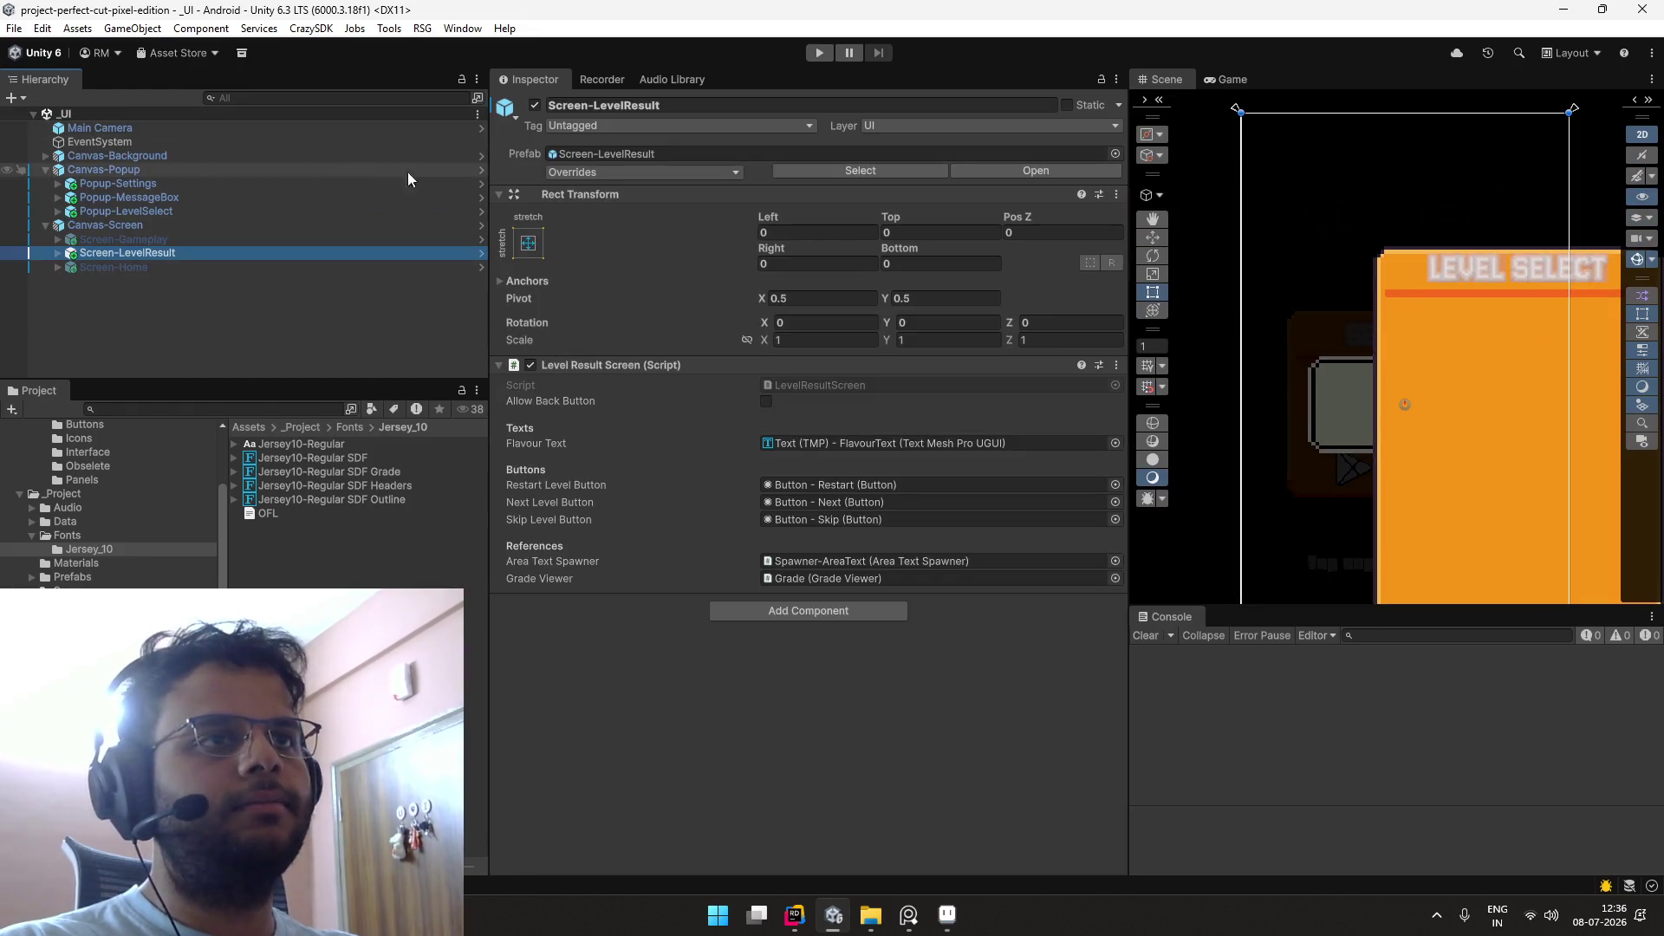
Step: Open the _Boot scene and play it with the Game view maximized to check the title screen
left_click(324, 409)
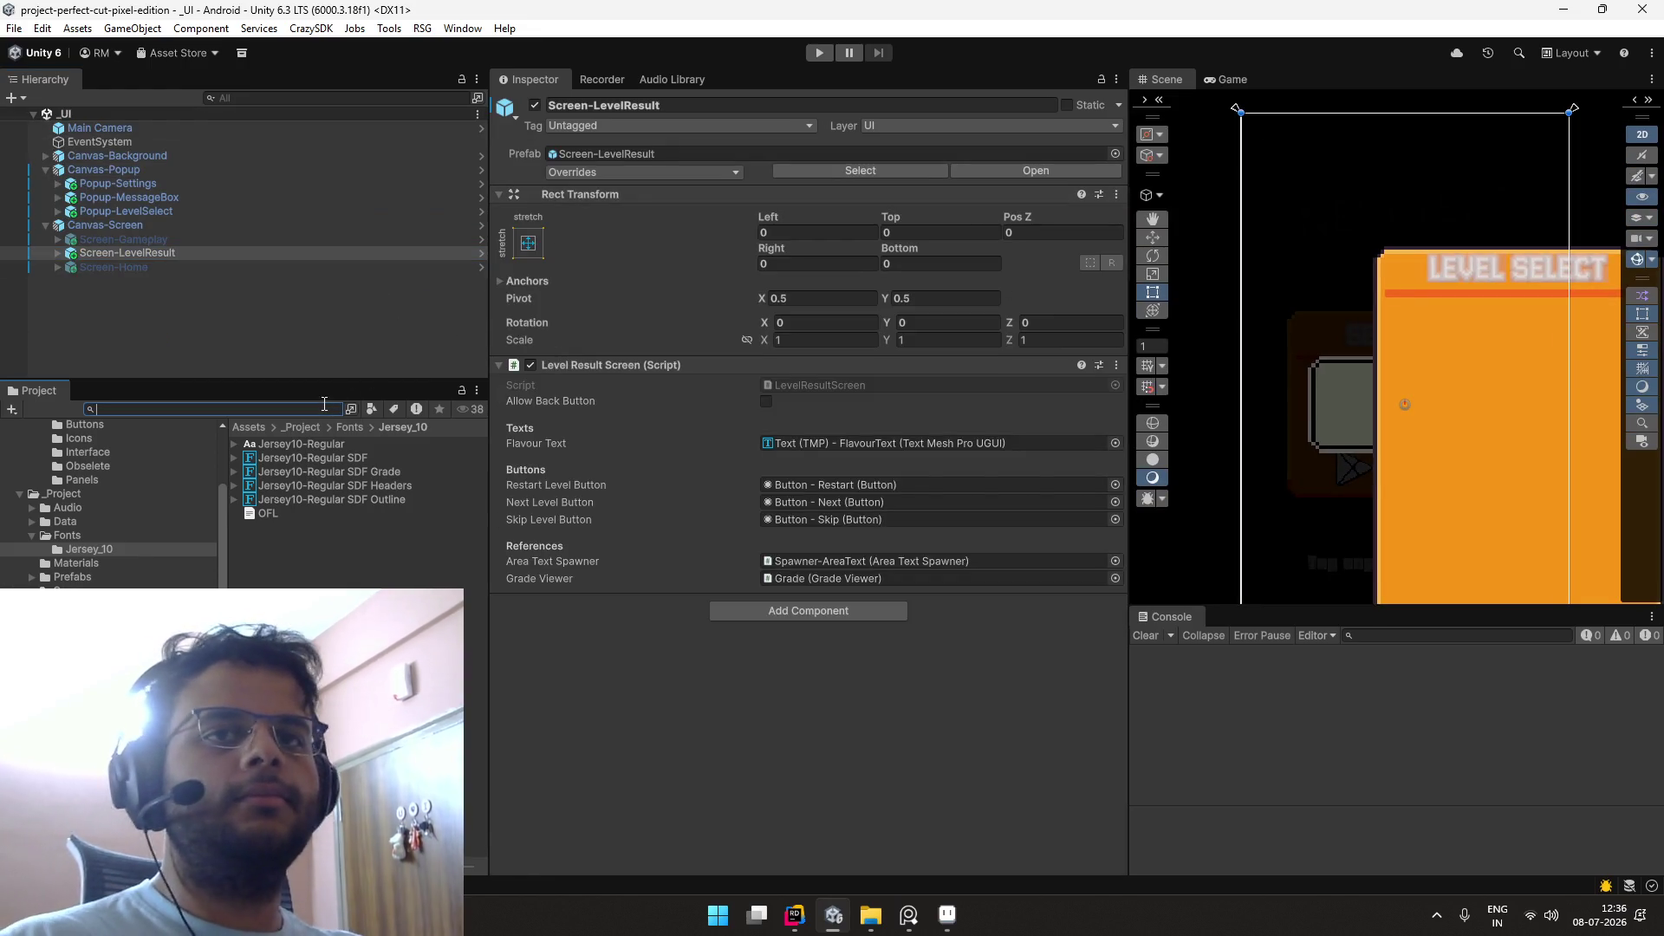
type("_boot")
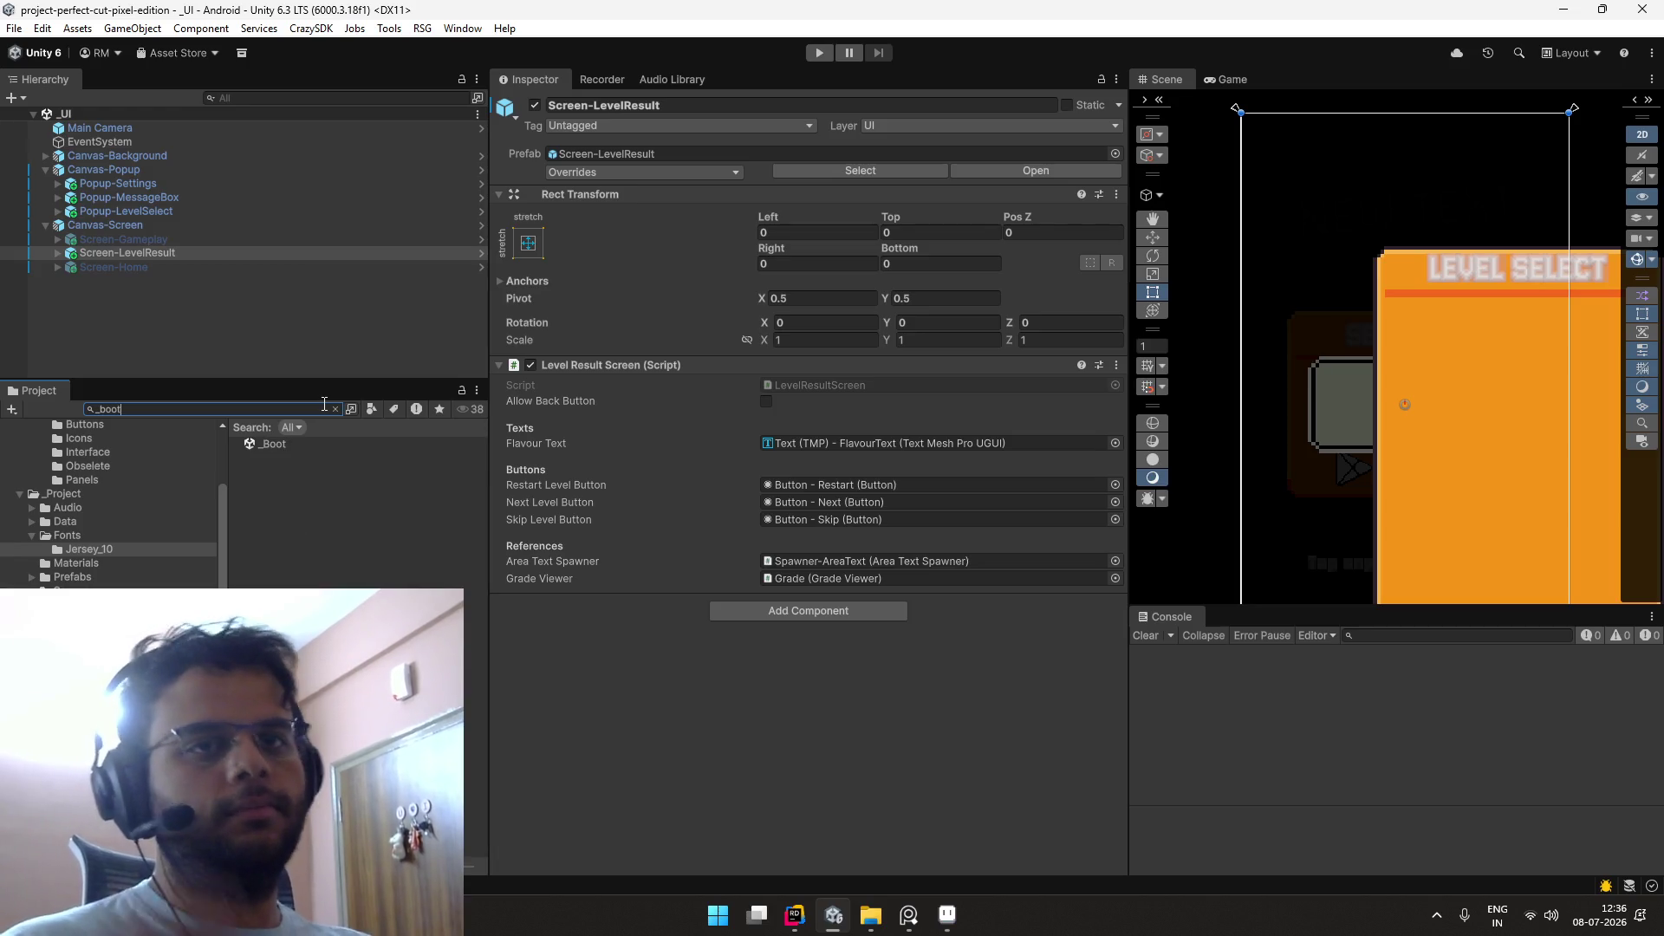
double_click(295, 445)
left_click(819, 52)
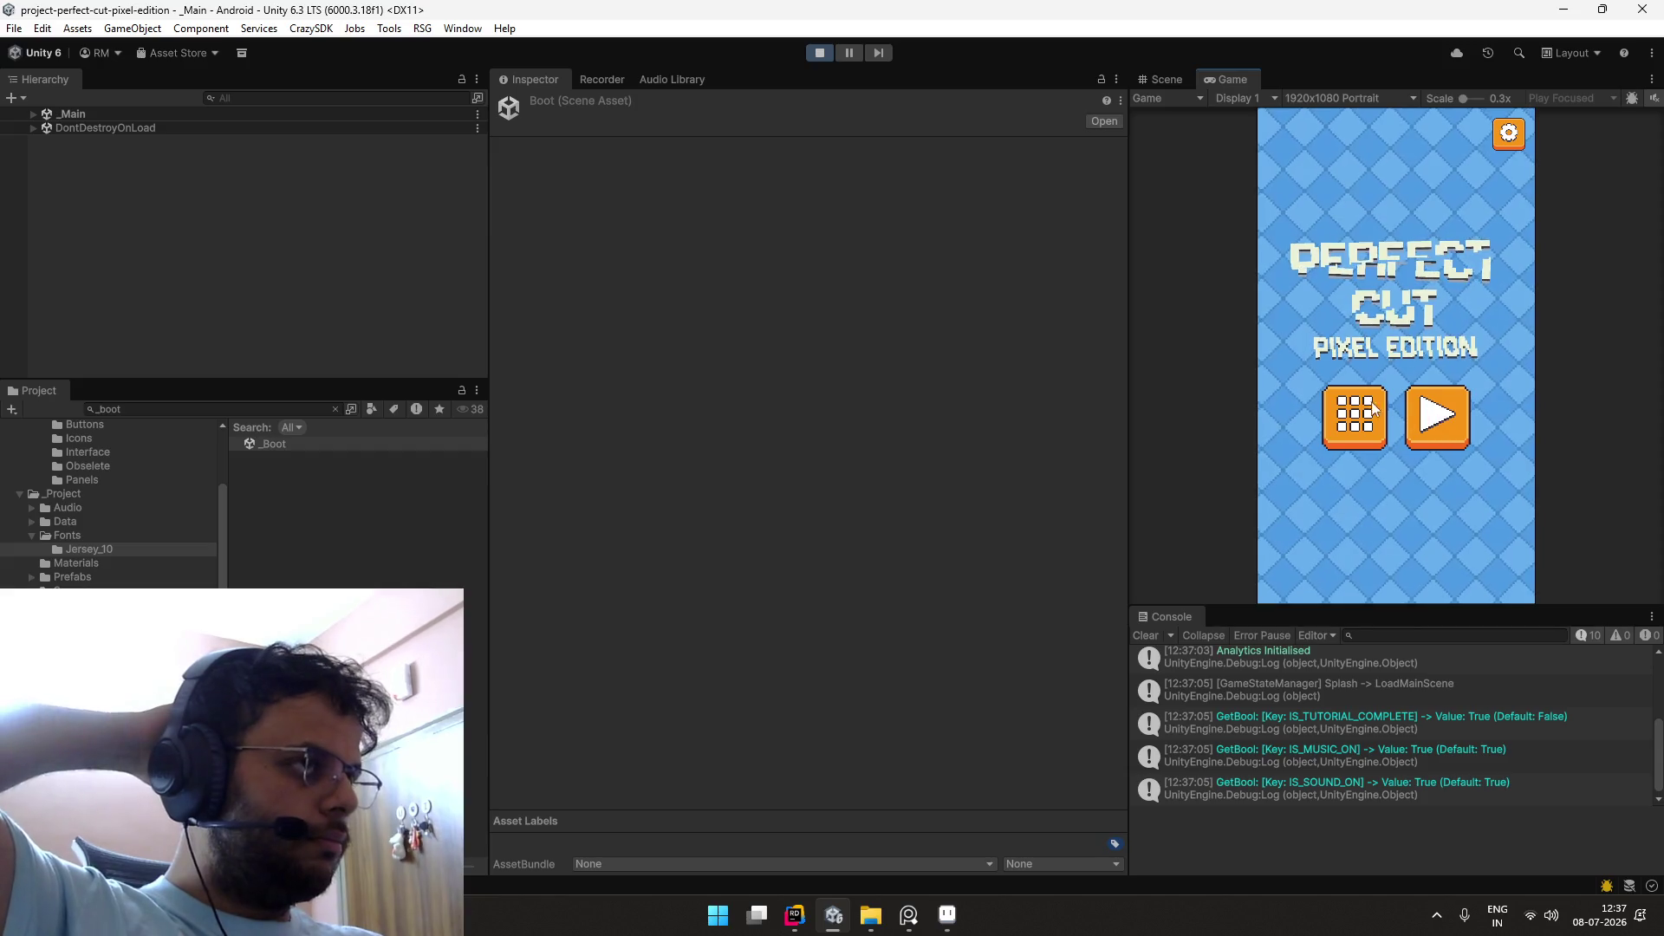
double_click(1232, 79)
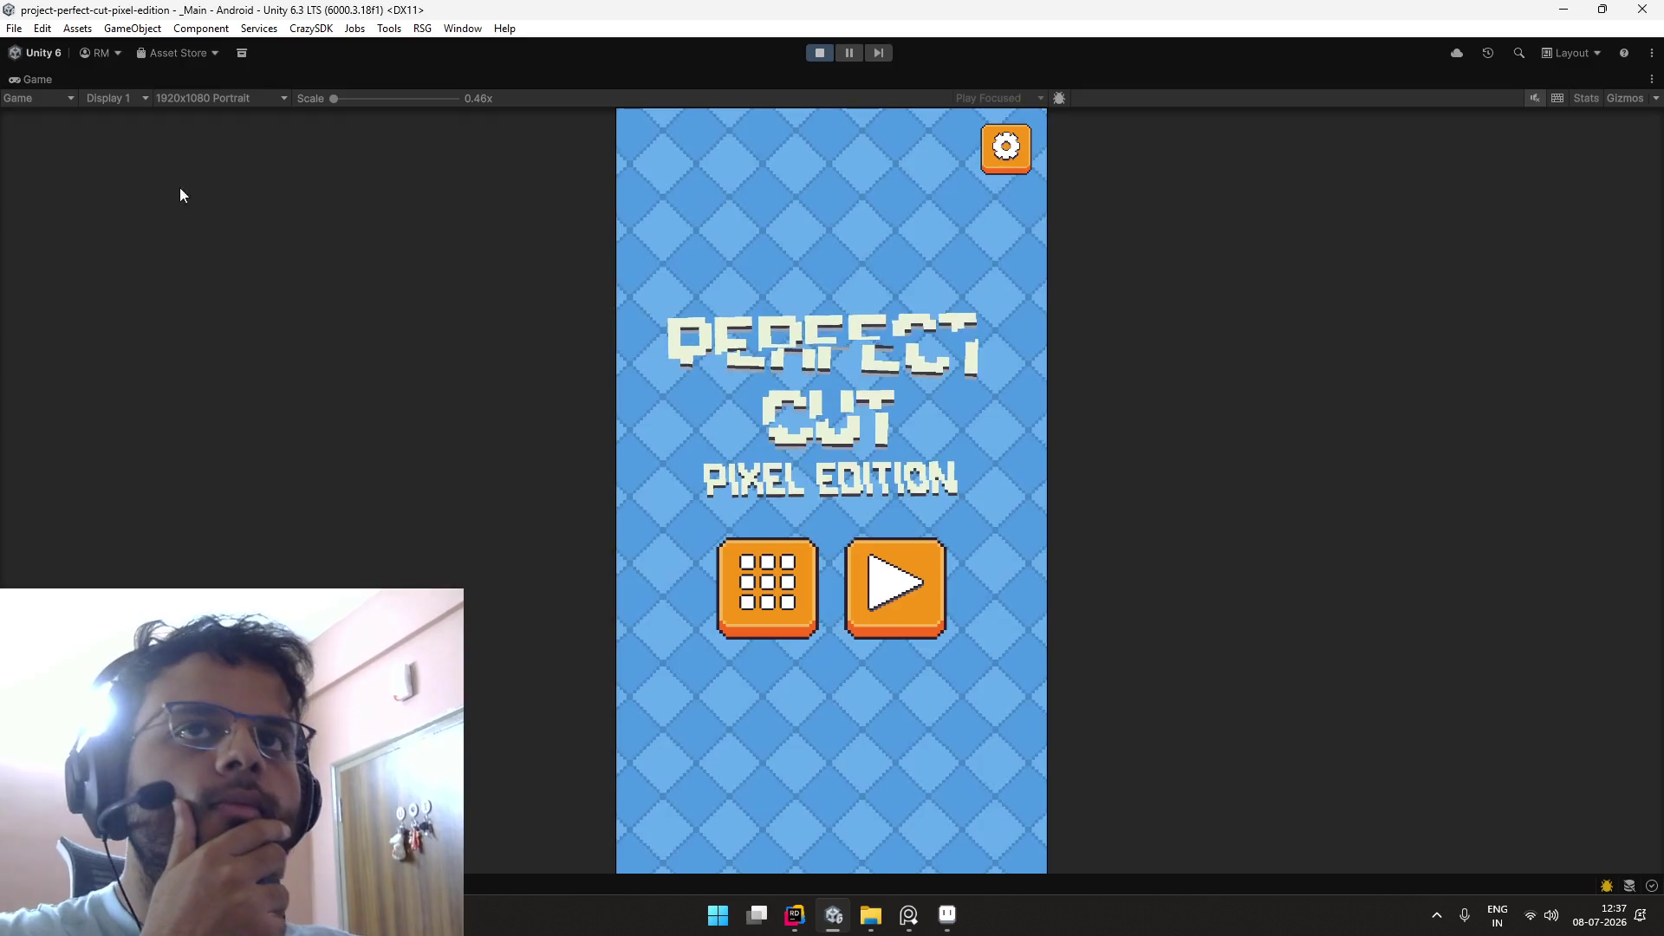
double_click(56, 79)
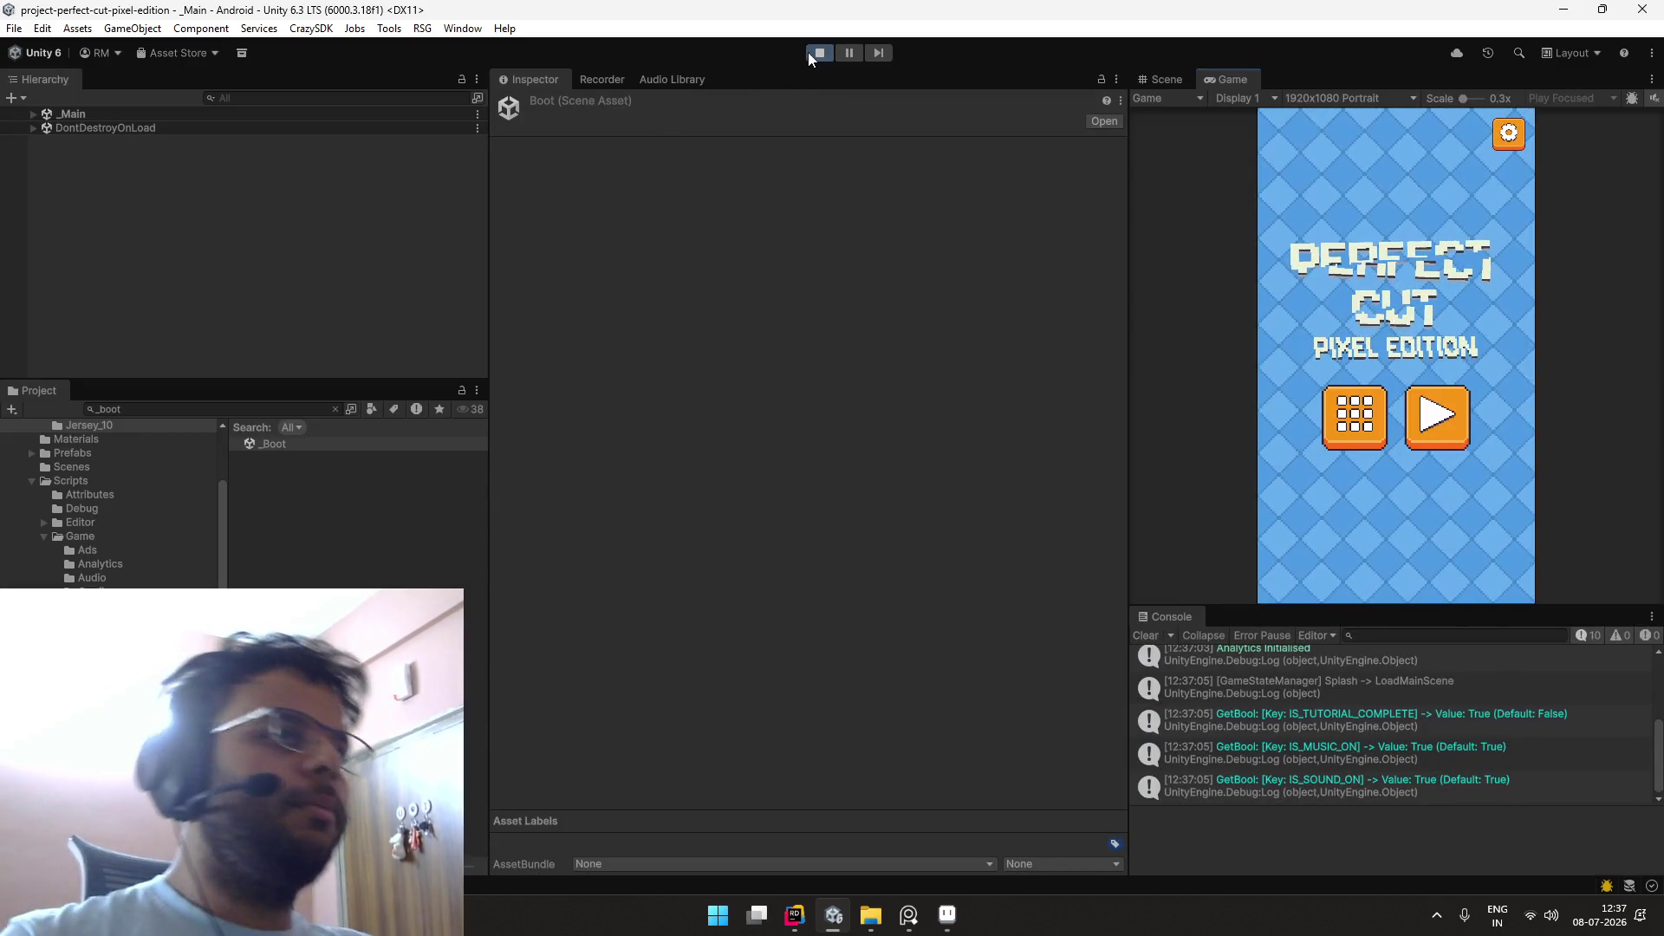
Step: Re-export the icons sprite from Aseprite with Export As, then return to Unity
key("alt+Tab")
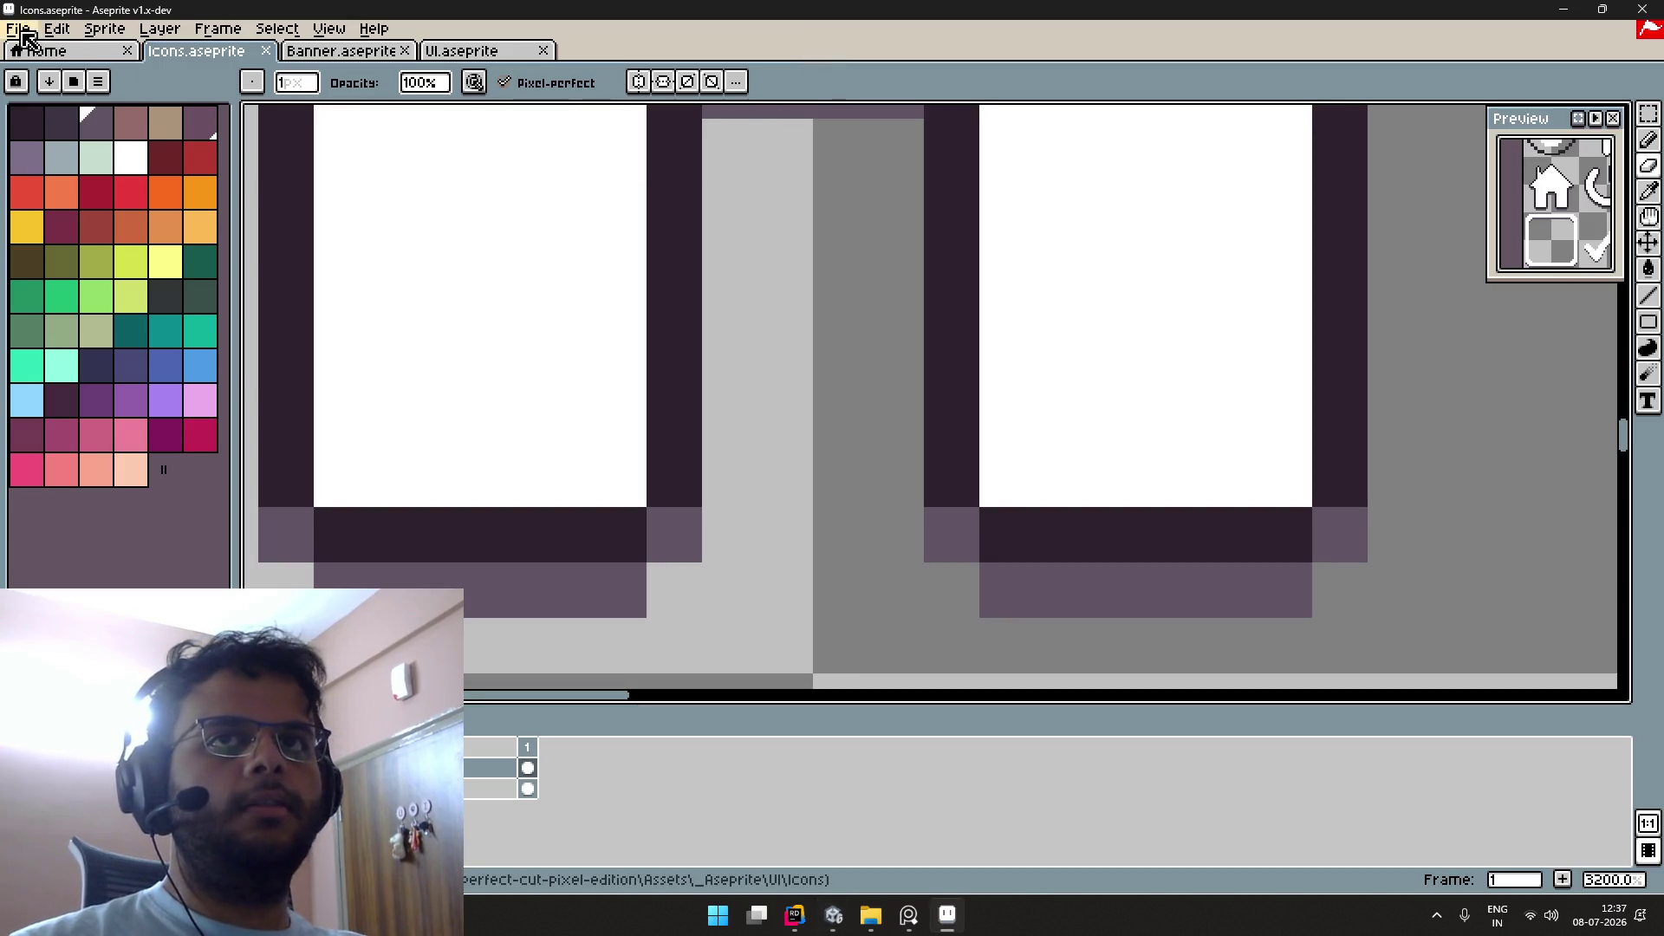
left_click(17, 28)
mouse_move(141, 209)
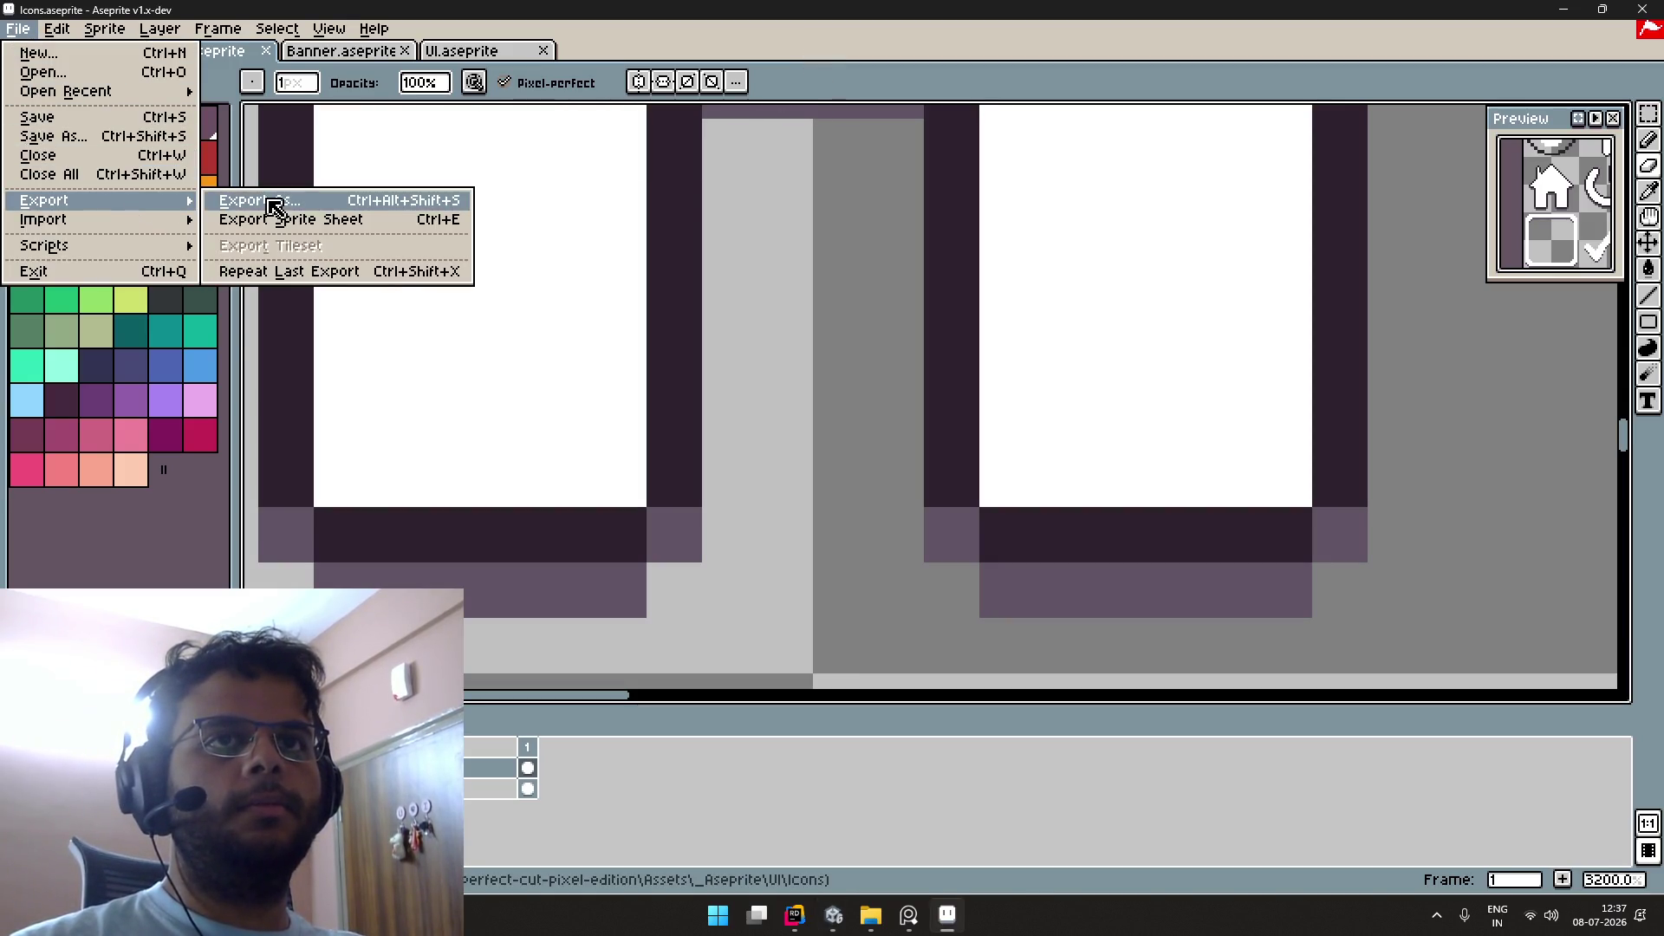
left_click(271, 208)
left_click(902, 384)
key("alt+Tab")
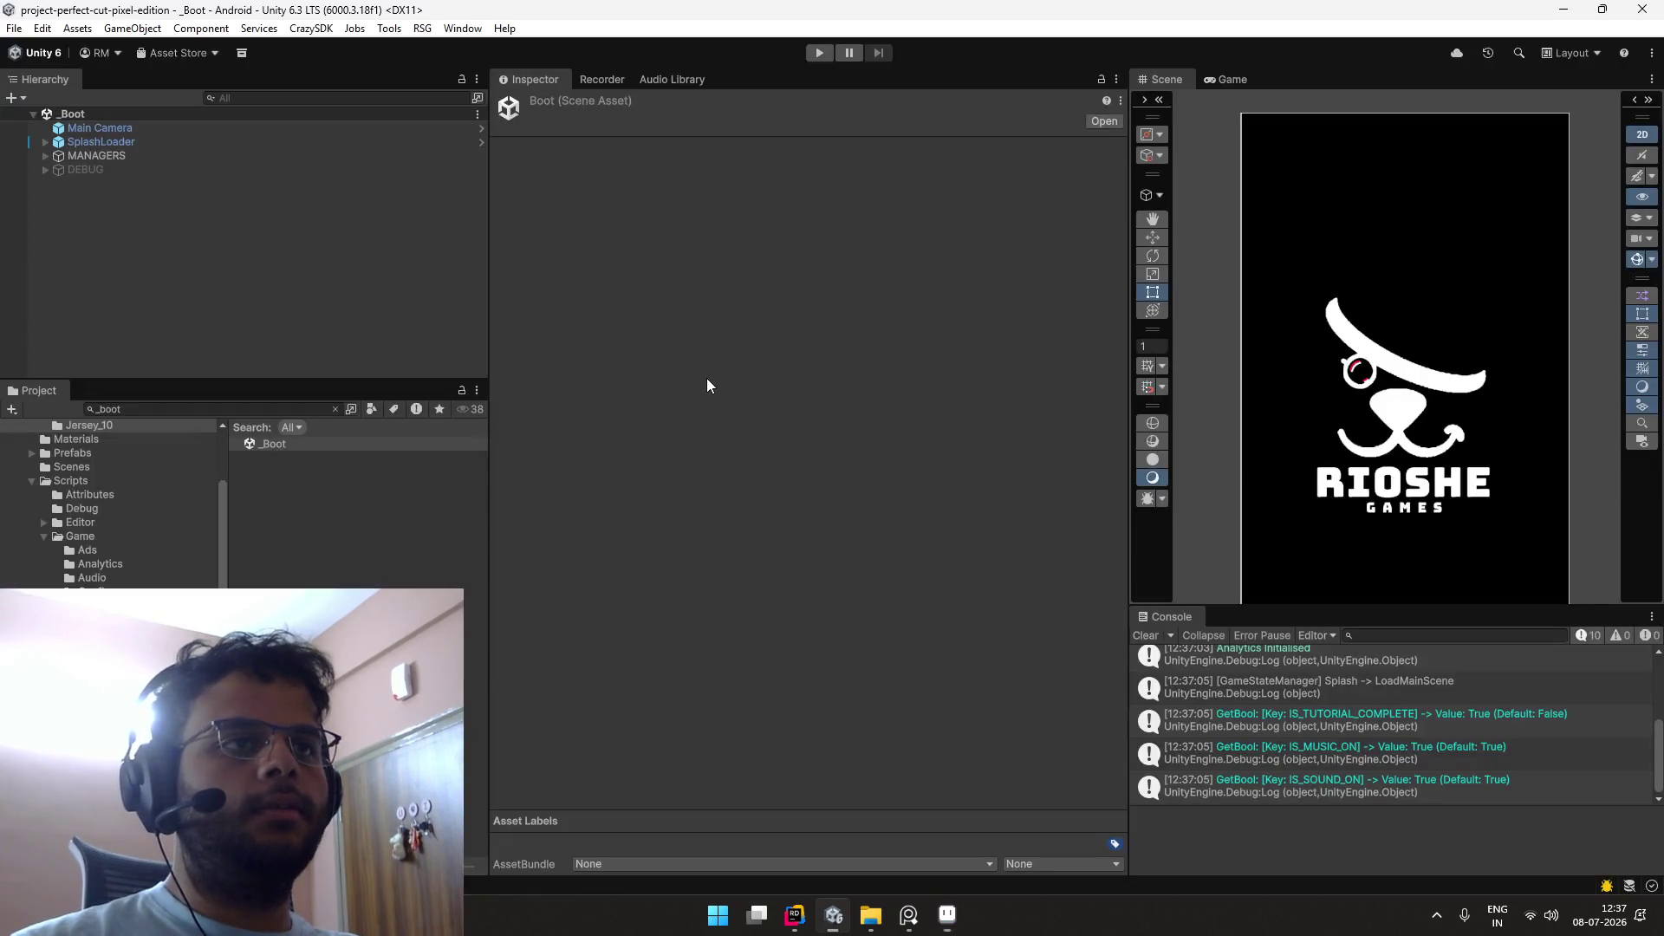
Step: Run the game again, briefly maximizing and restoring the Game view and Hierarchy panels
left_click(819, 53)
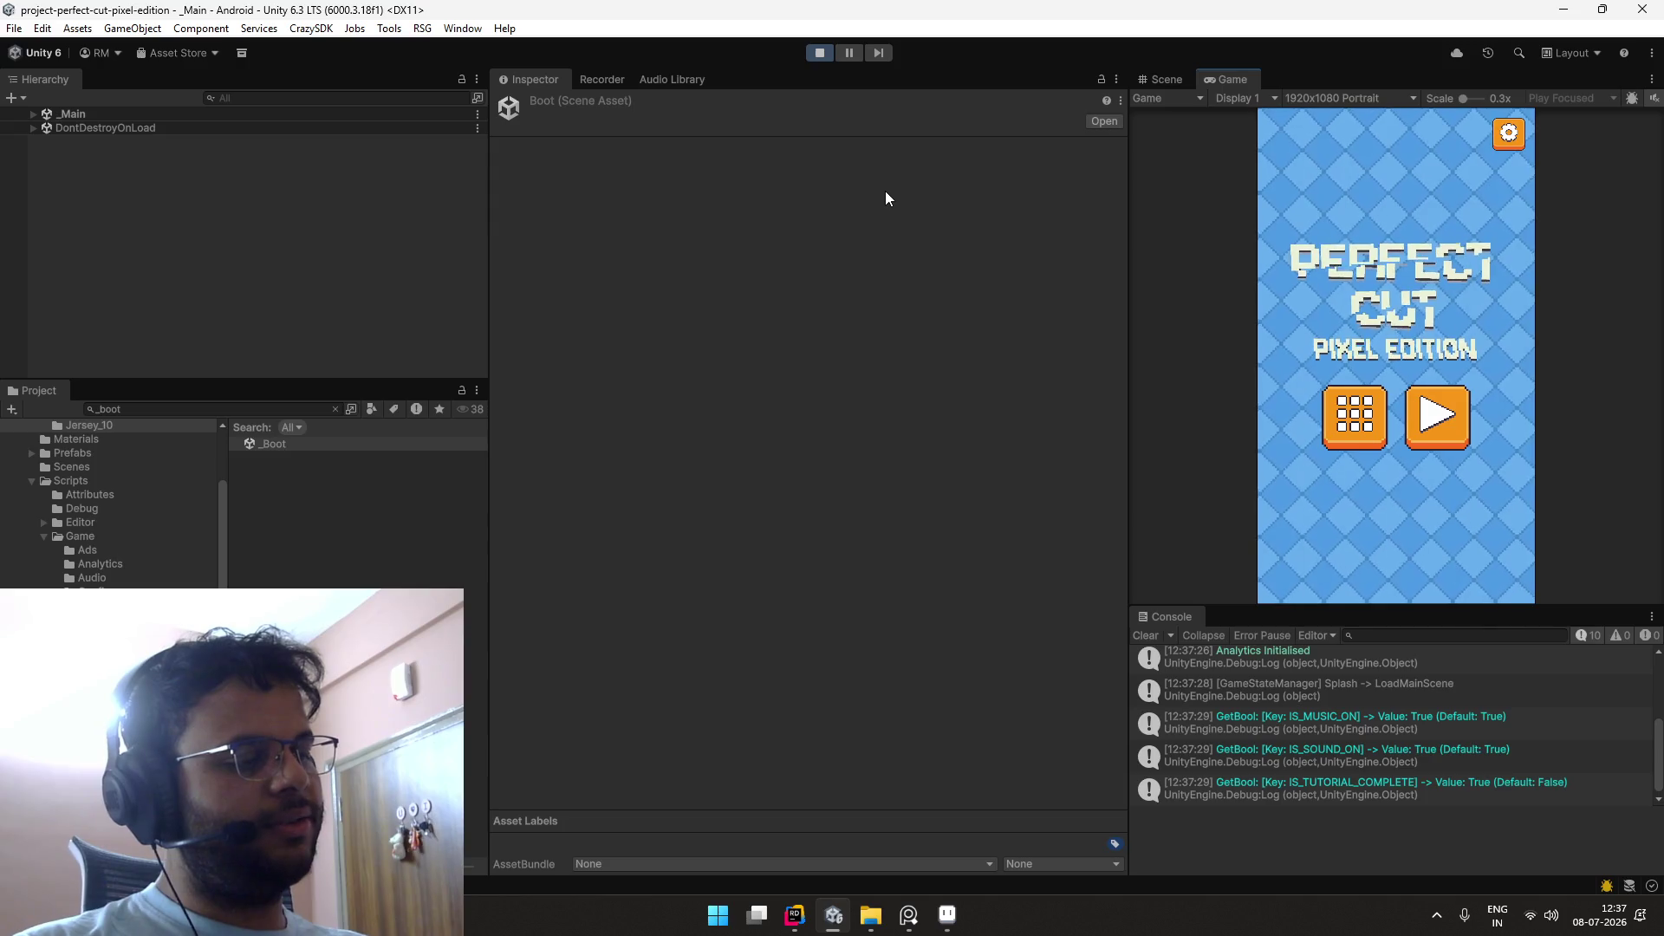
double_click(1225, 78)
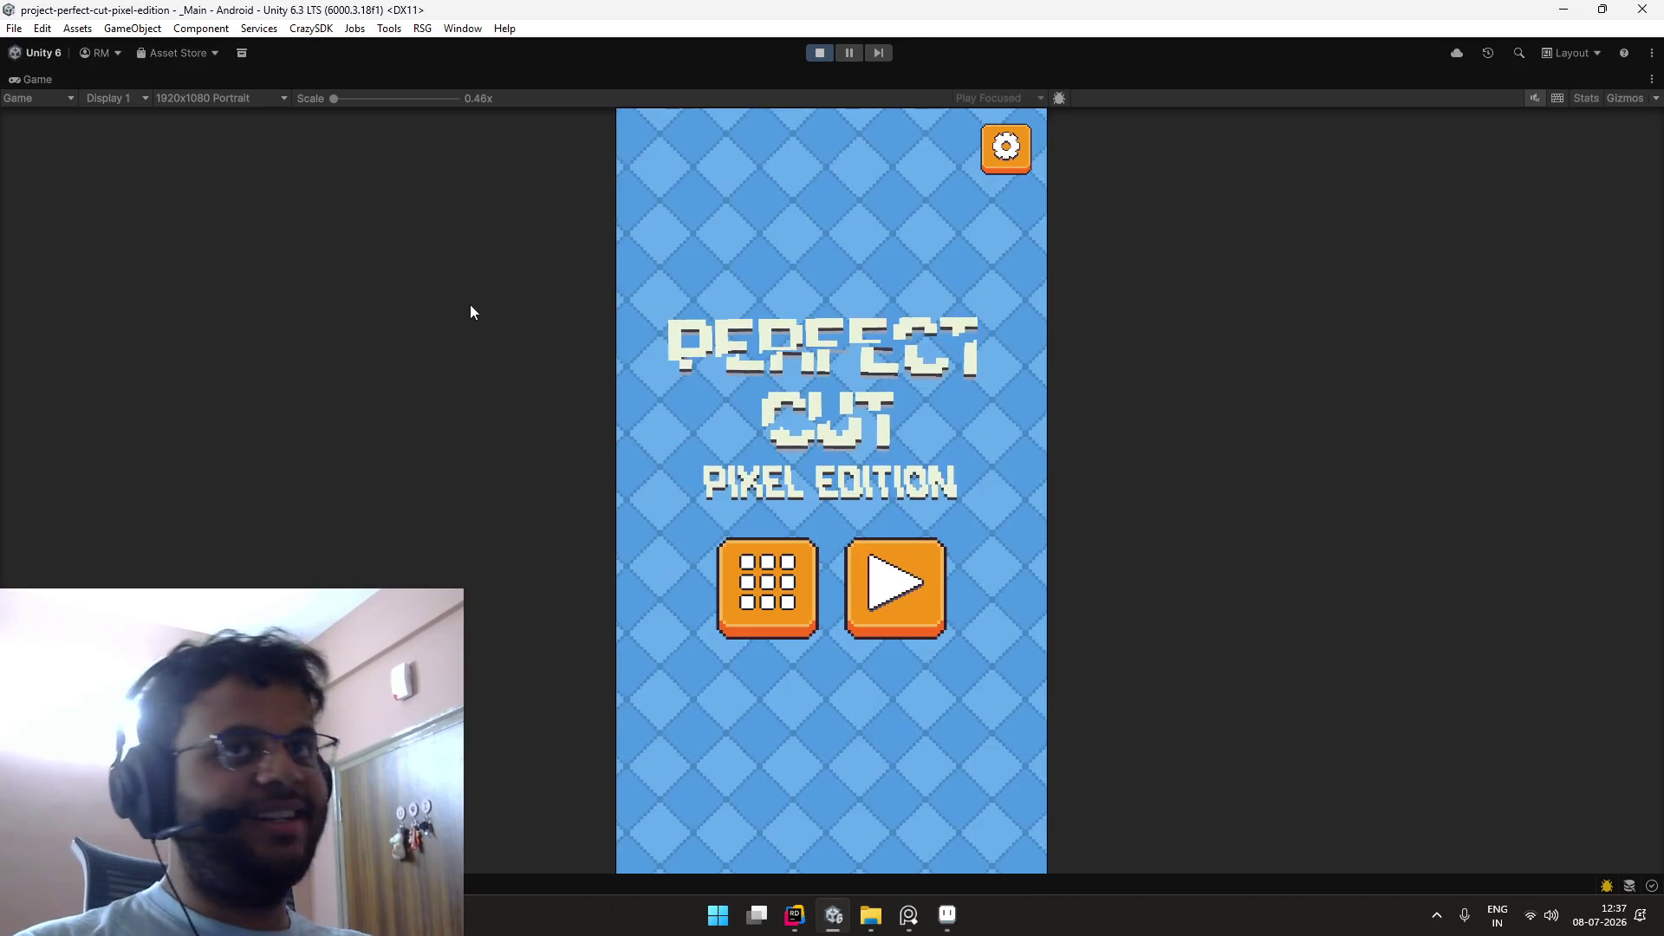
double_click(43, 81)
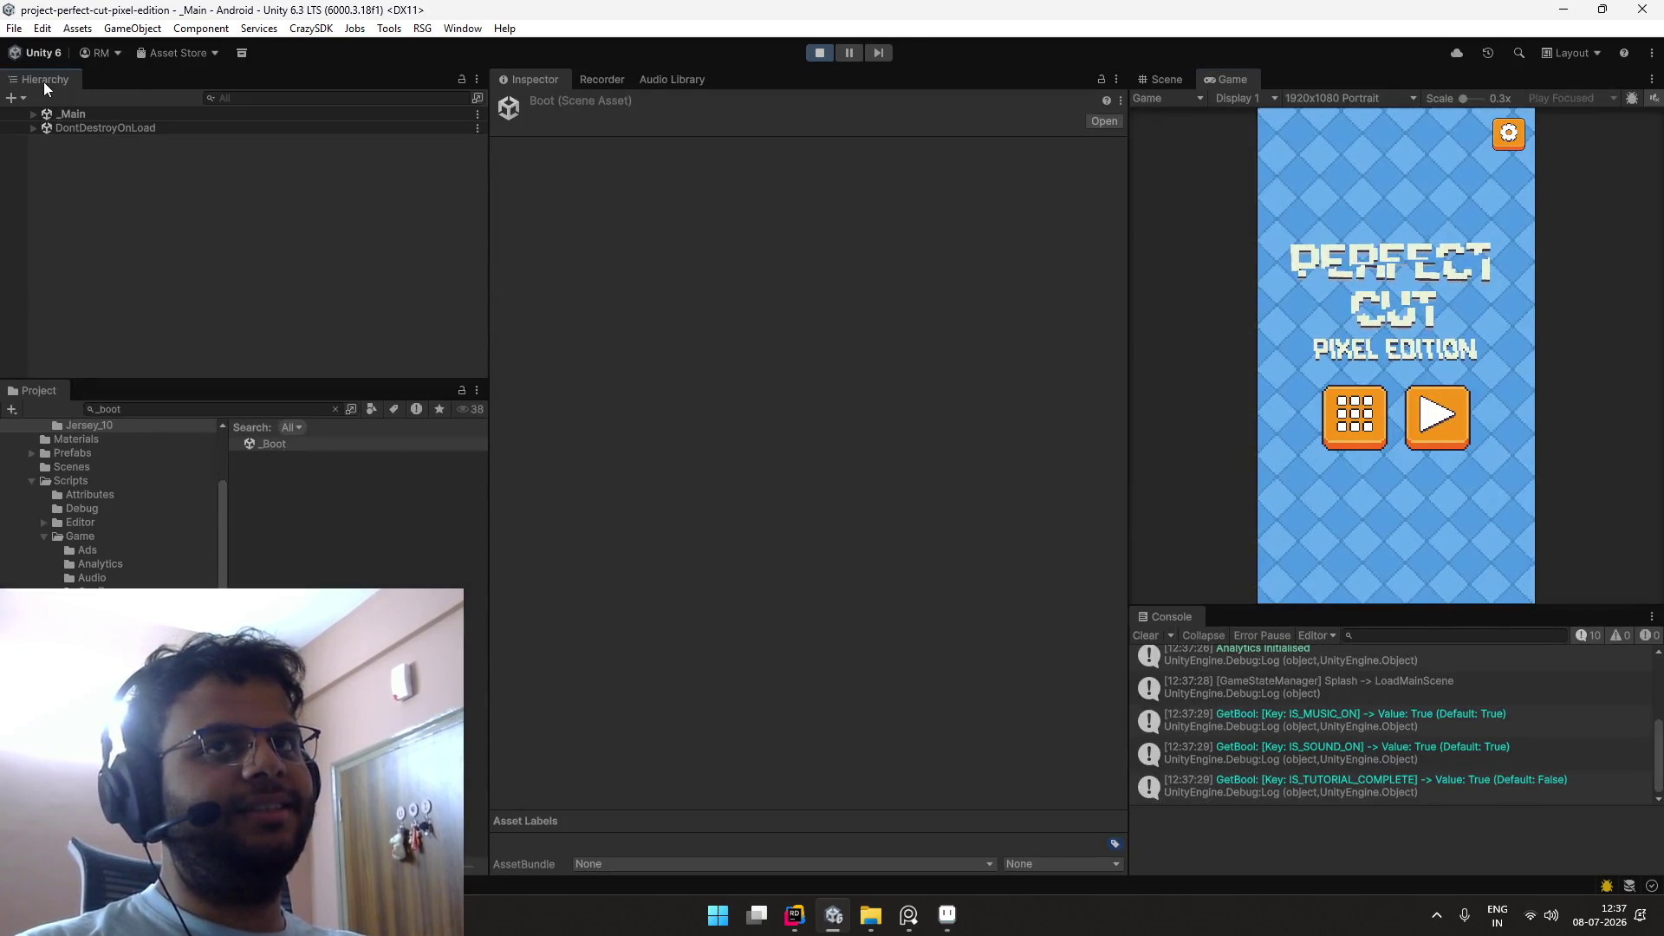
double_click(44, 81)
double_click(44, 82)
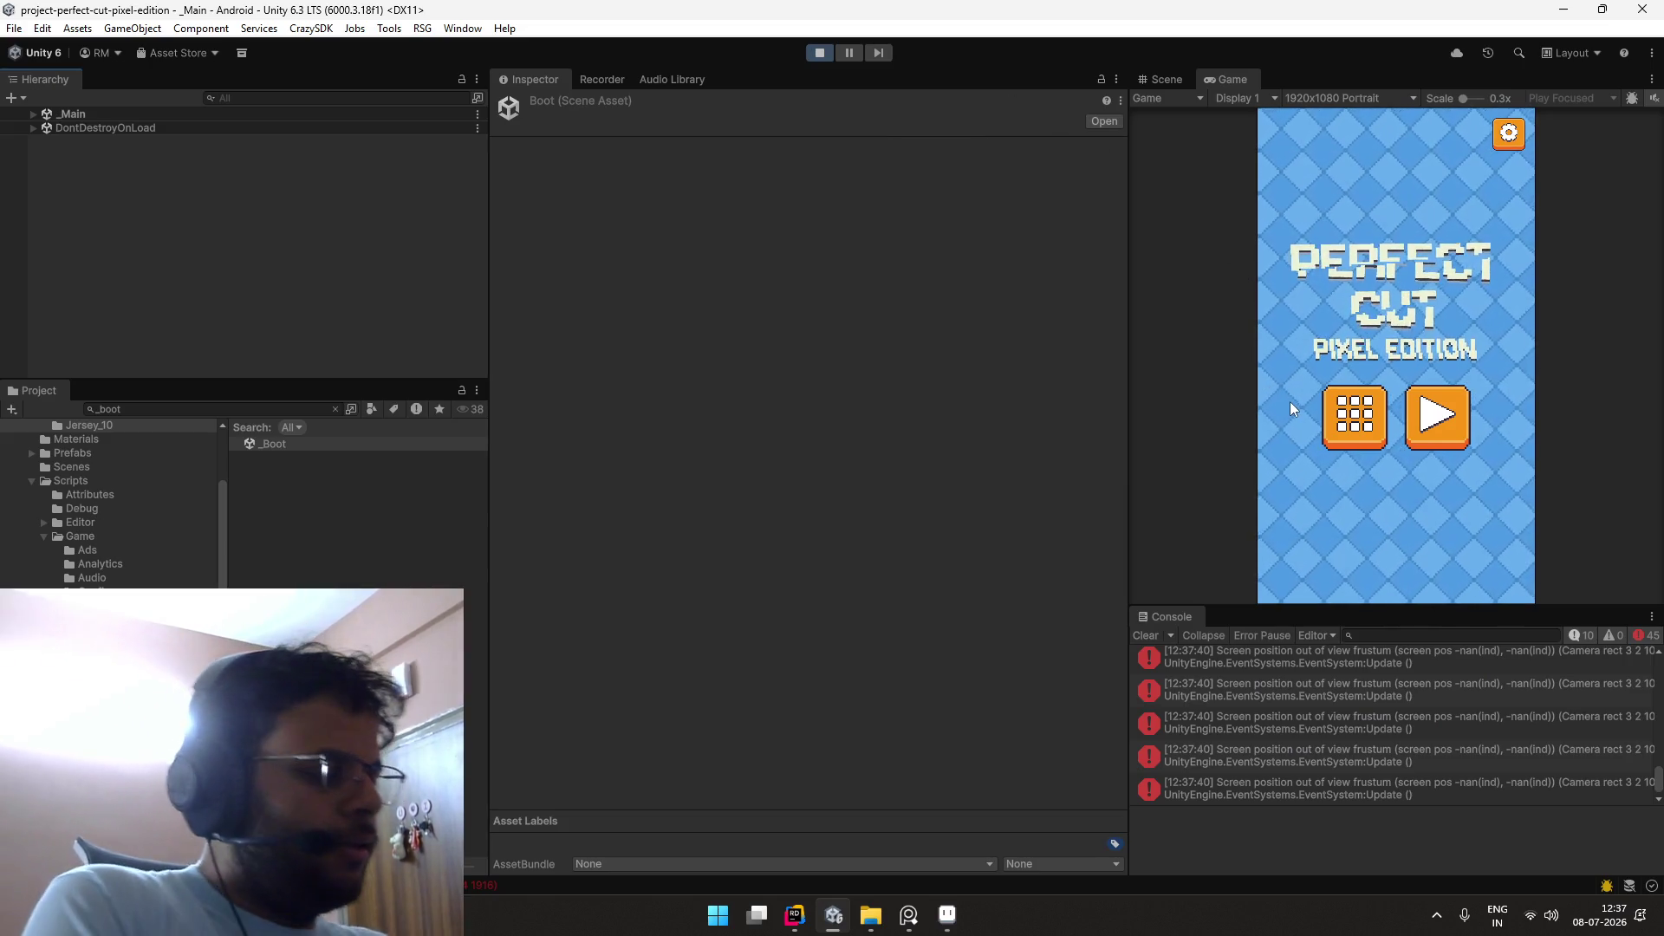
Step: Clear the Console errors, maximize the Game view, and start a level from the title screen
left_click(1147, 636)
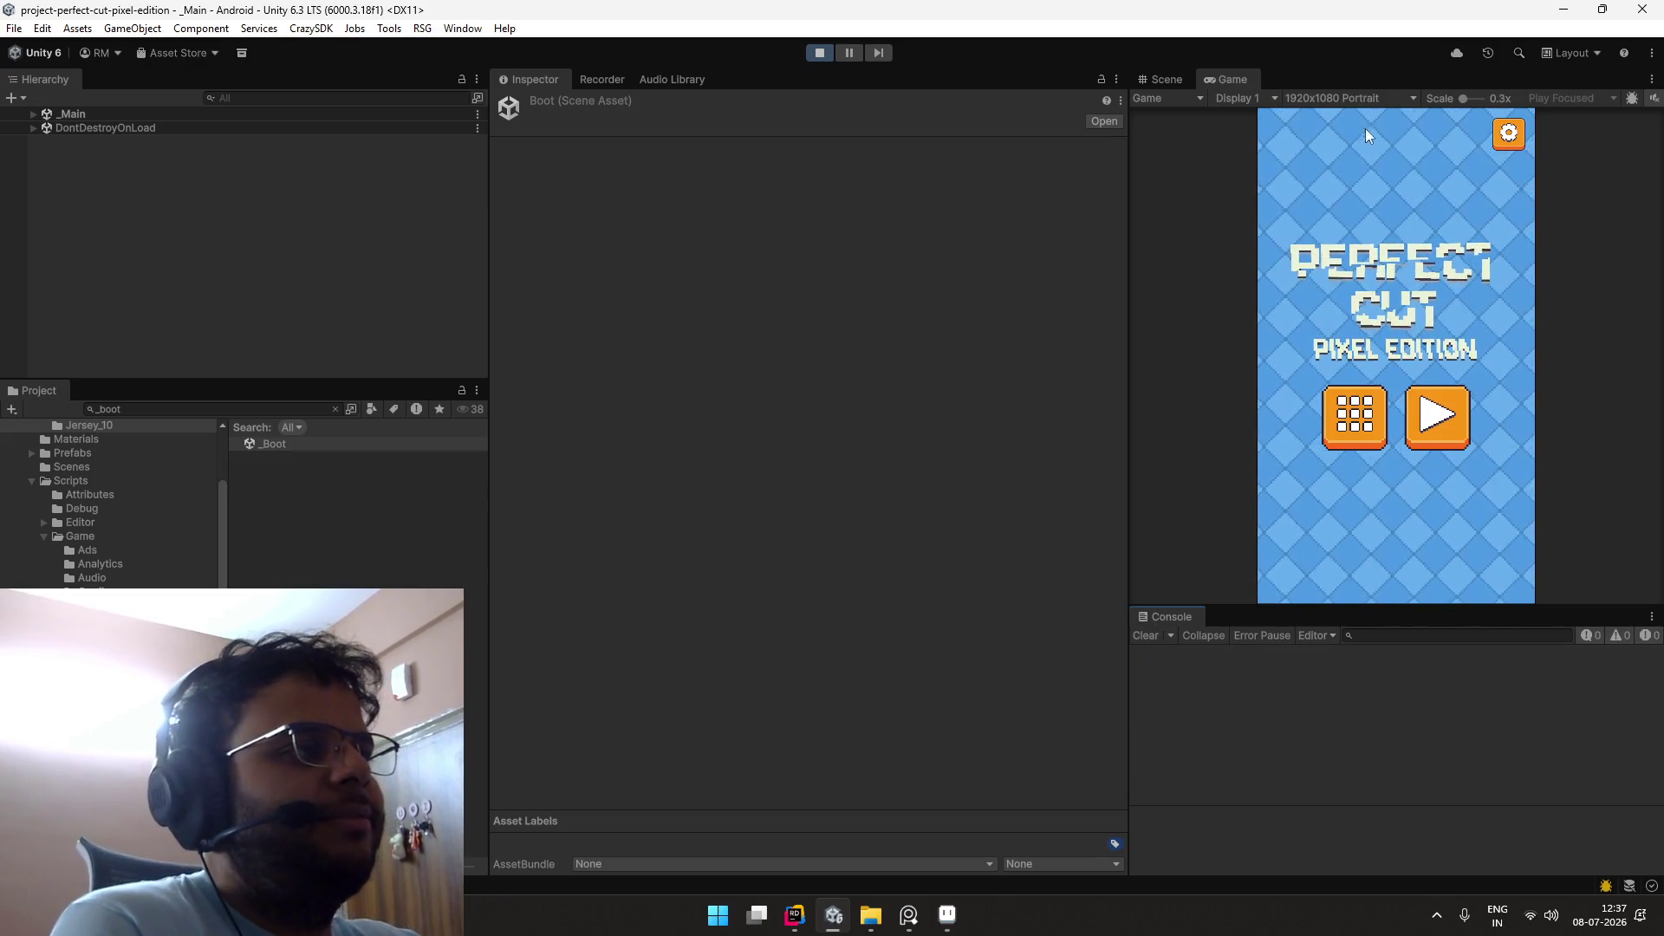
double_click(1250, 79)
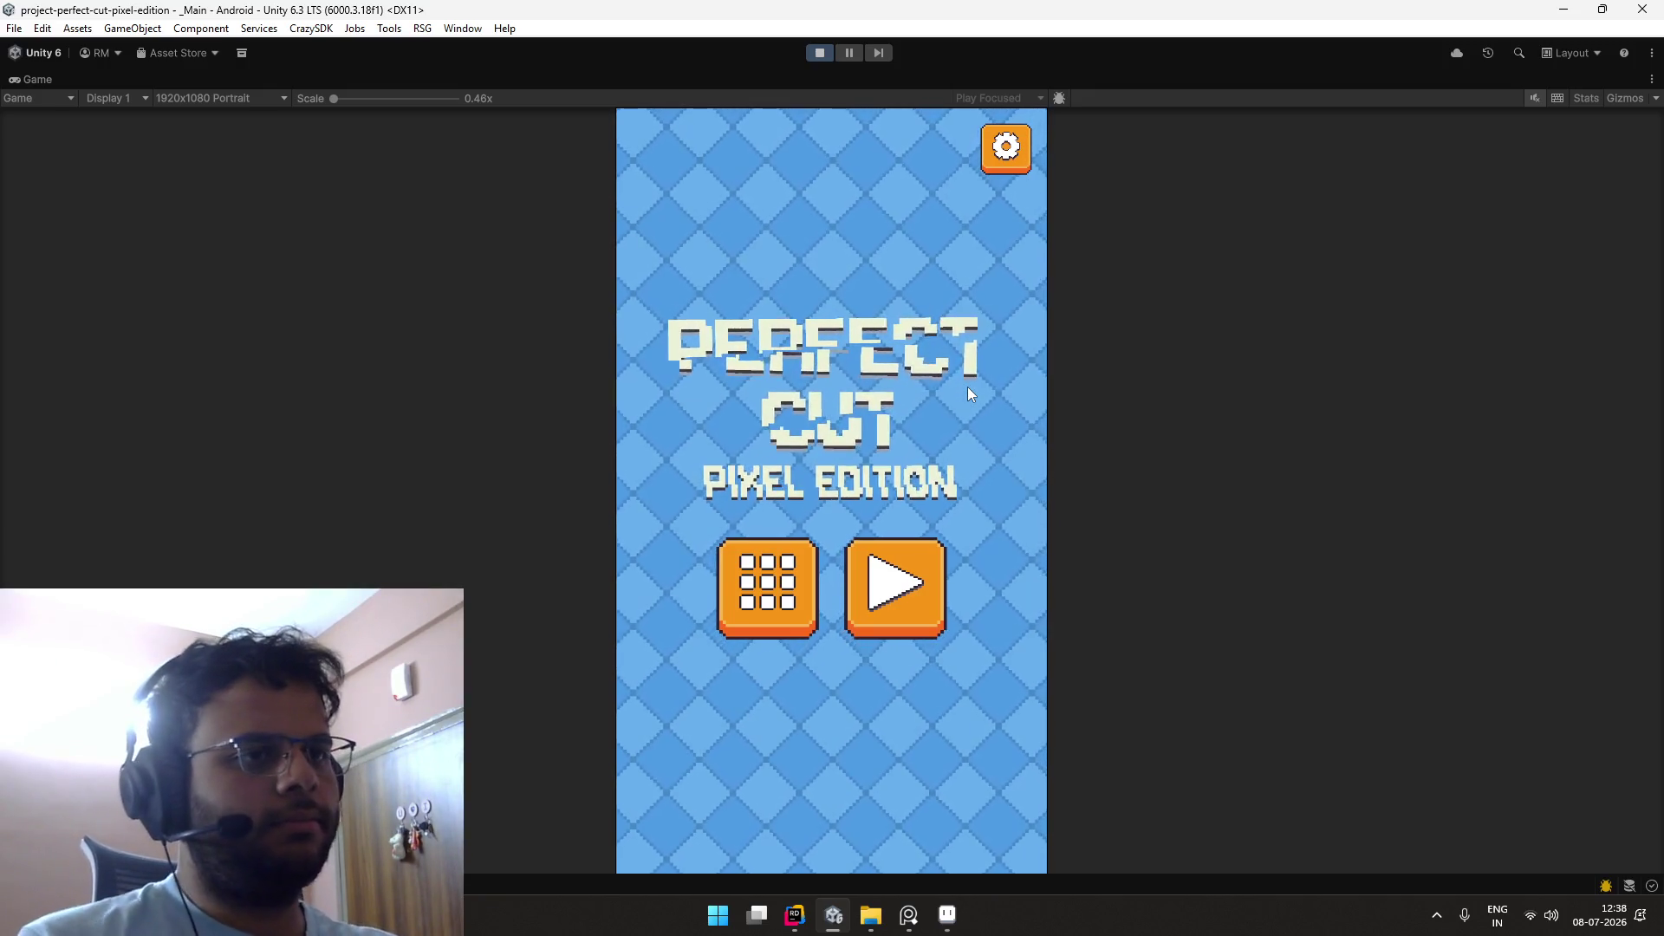
left_click(896, 613)
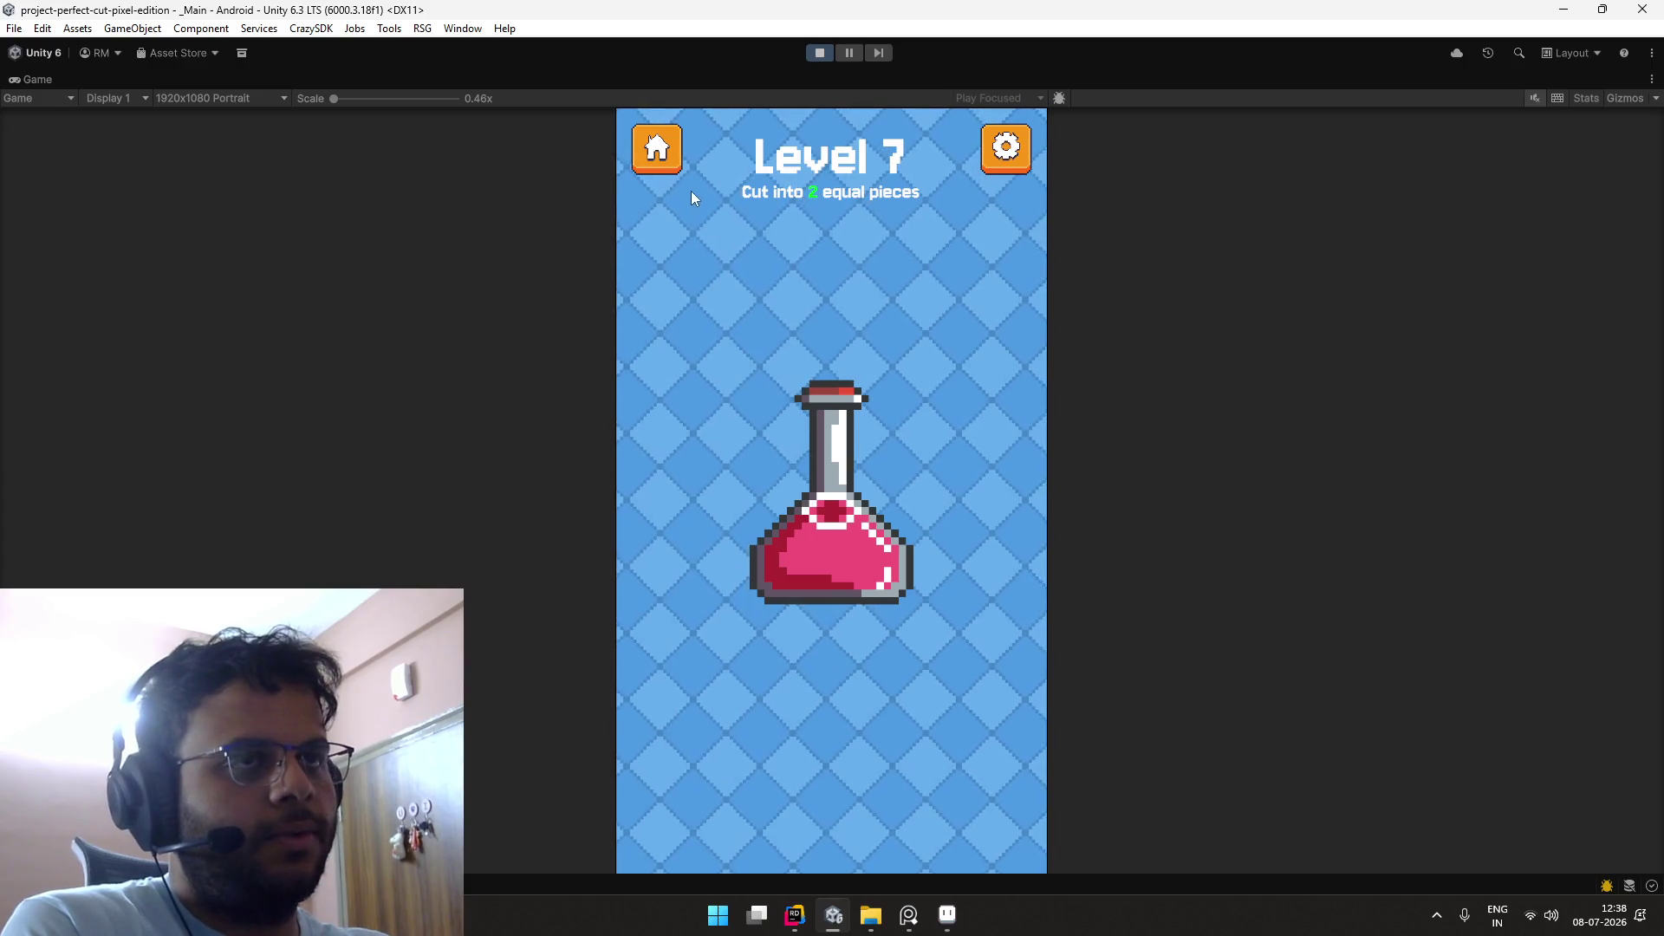
Step: Start Level 7 from the title screen, slice the flask, then restart and cut diagonally
left_click(669, 153)
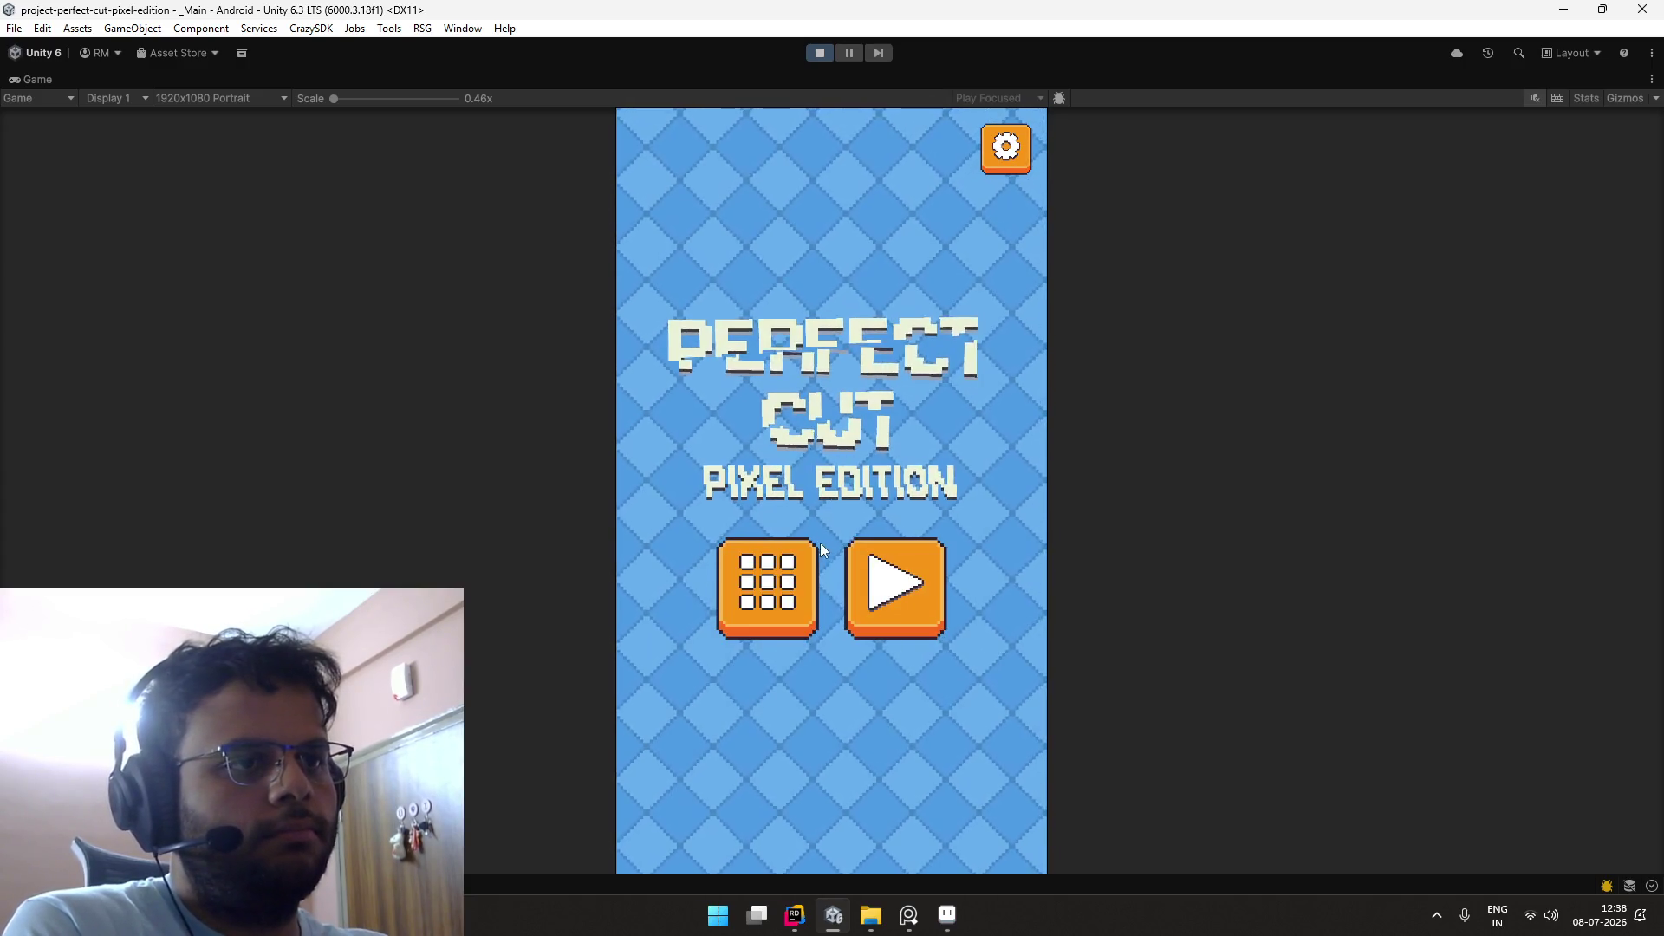
left_click(895, 598)
left_click_drag(812, 368, 860, 646)
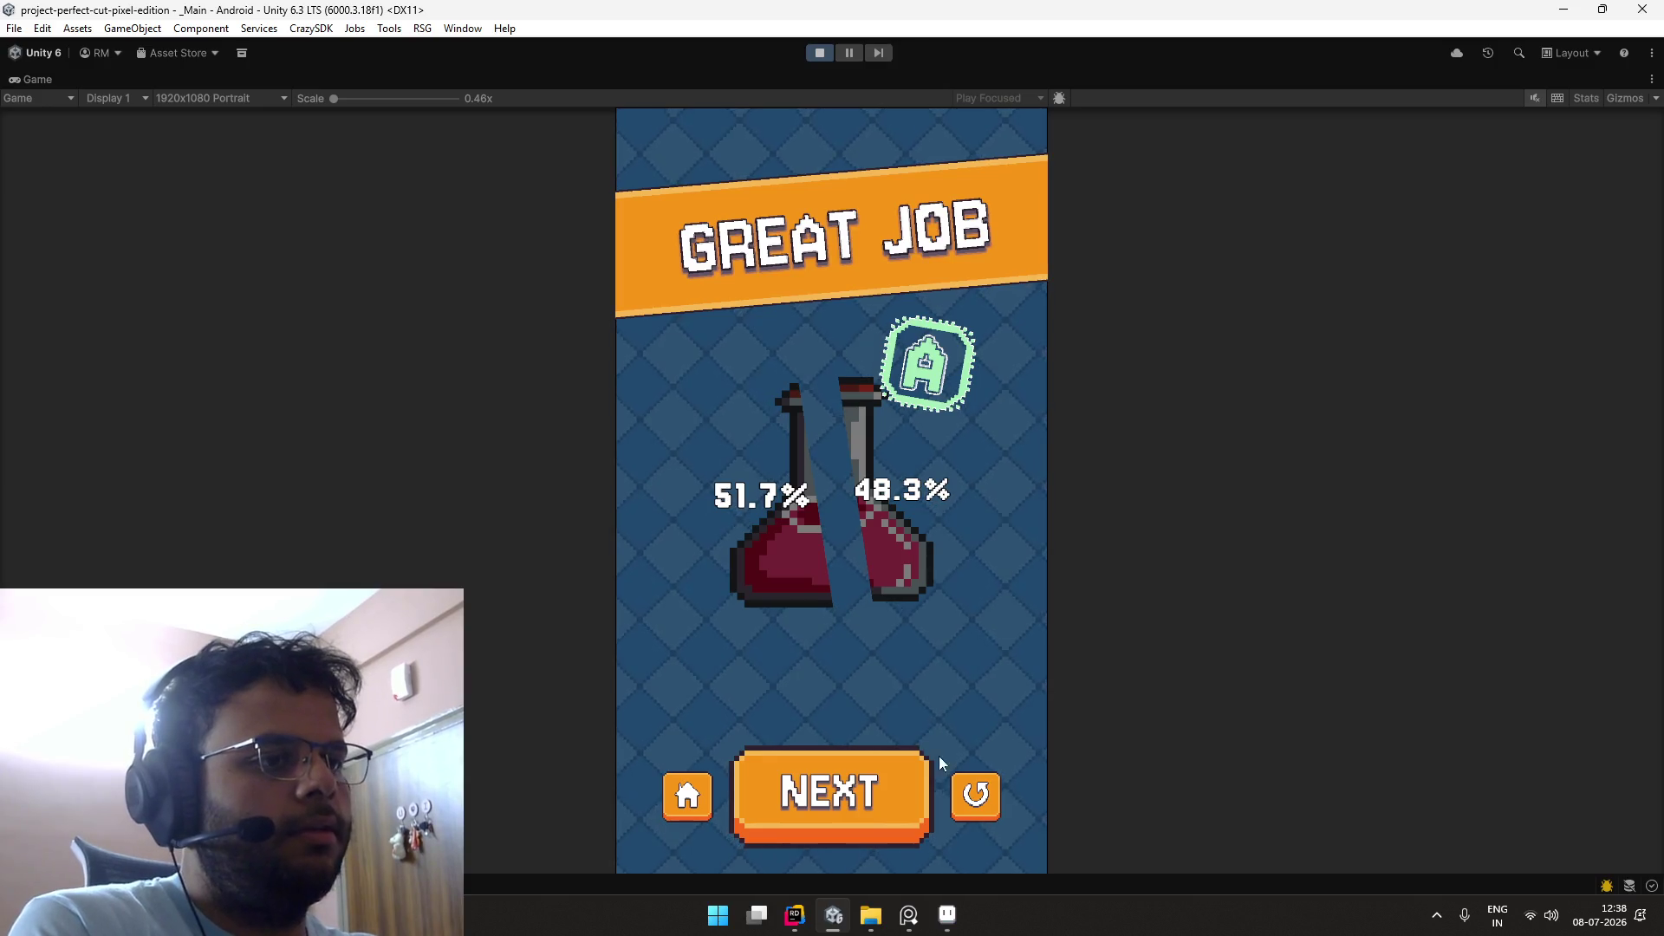
left_click(973, 793)
left_click_drag(743, 642, 862, 468)
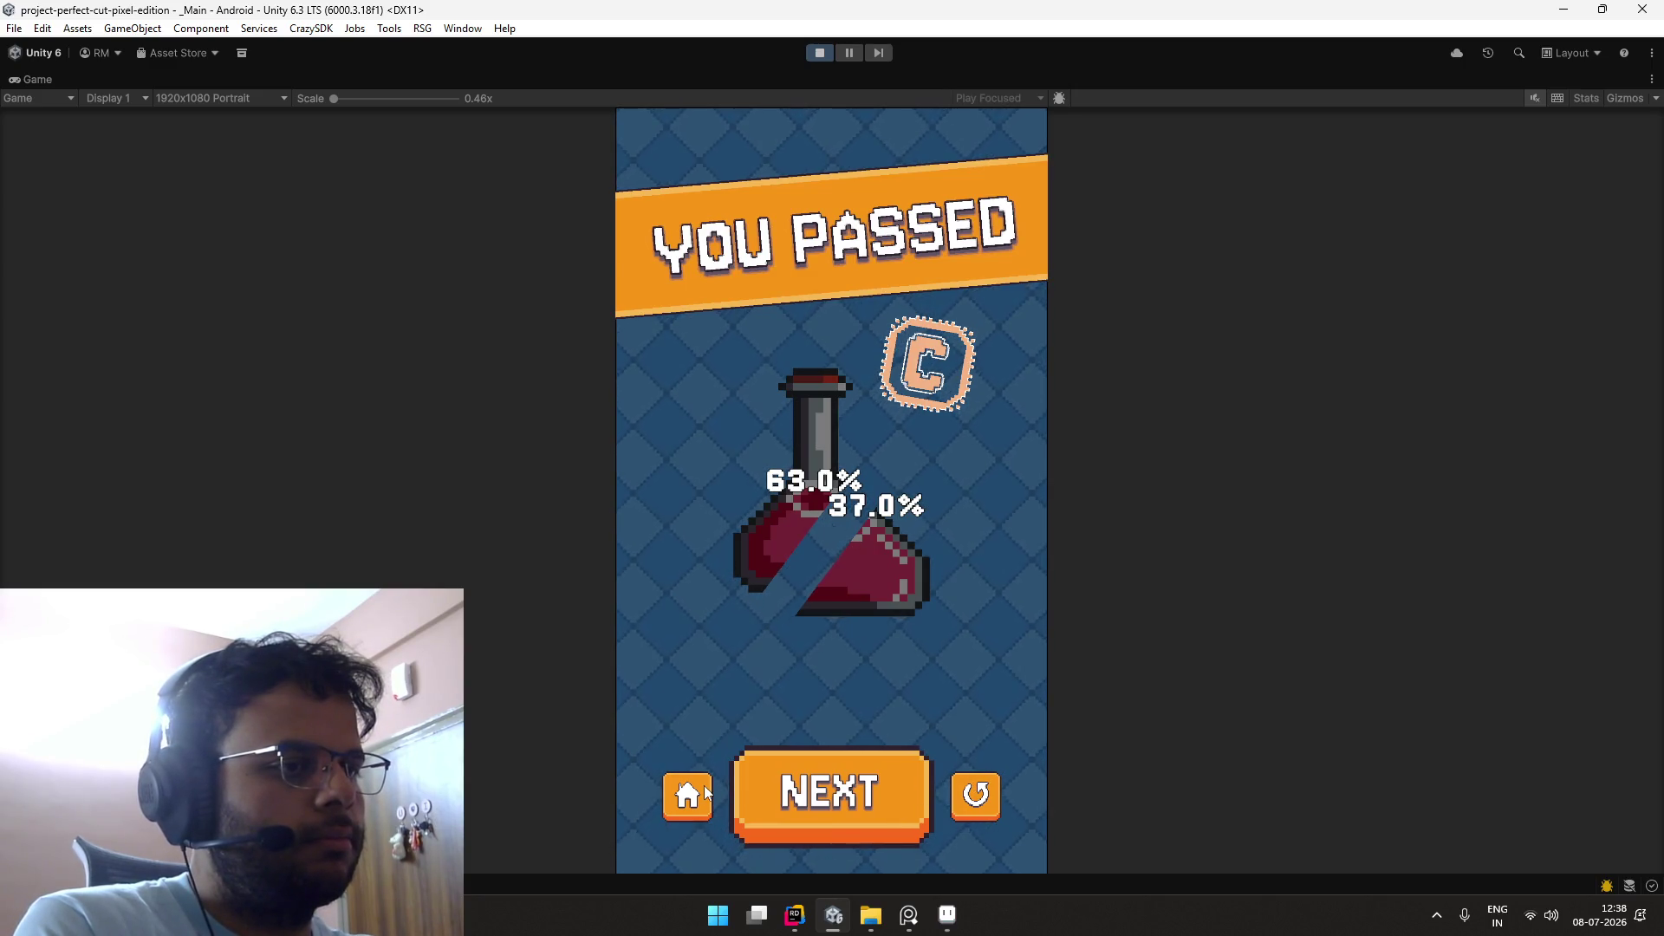
Step: Replay Level 7 from the main menu with a diagonal cut for grade B, then restore the editor
left_click(704, 785)
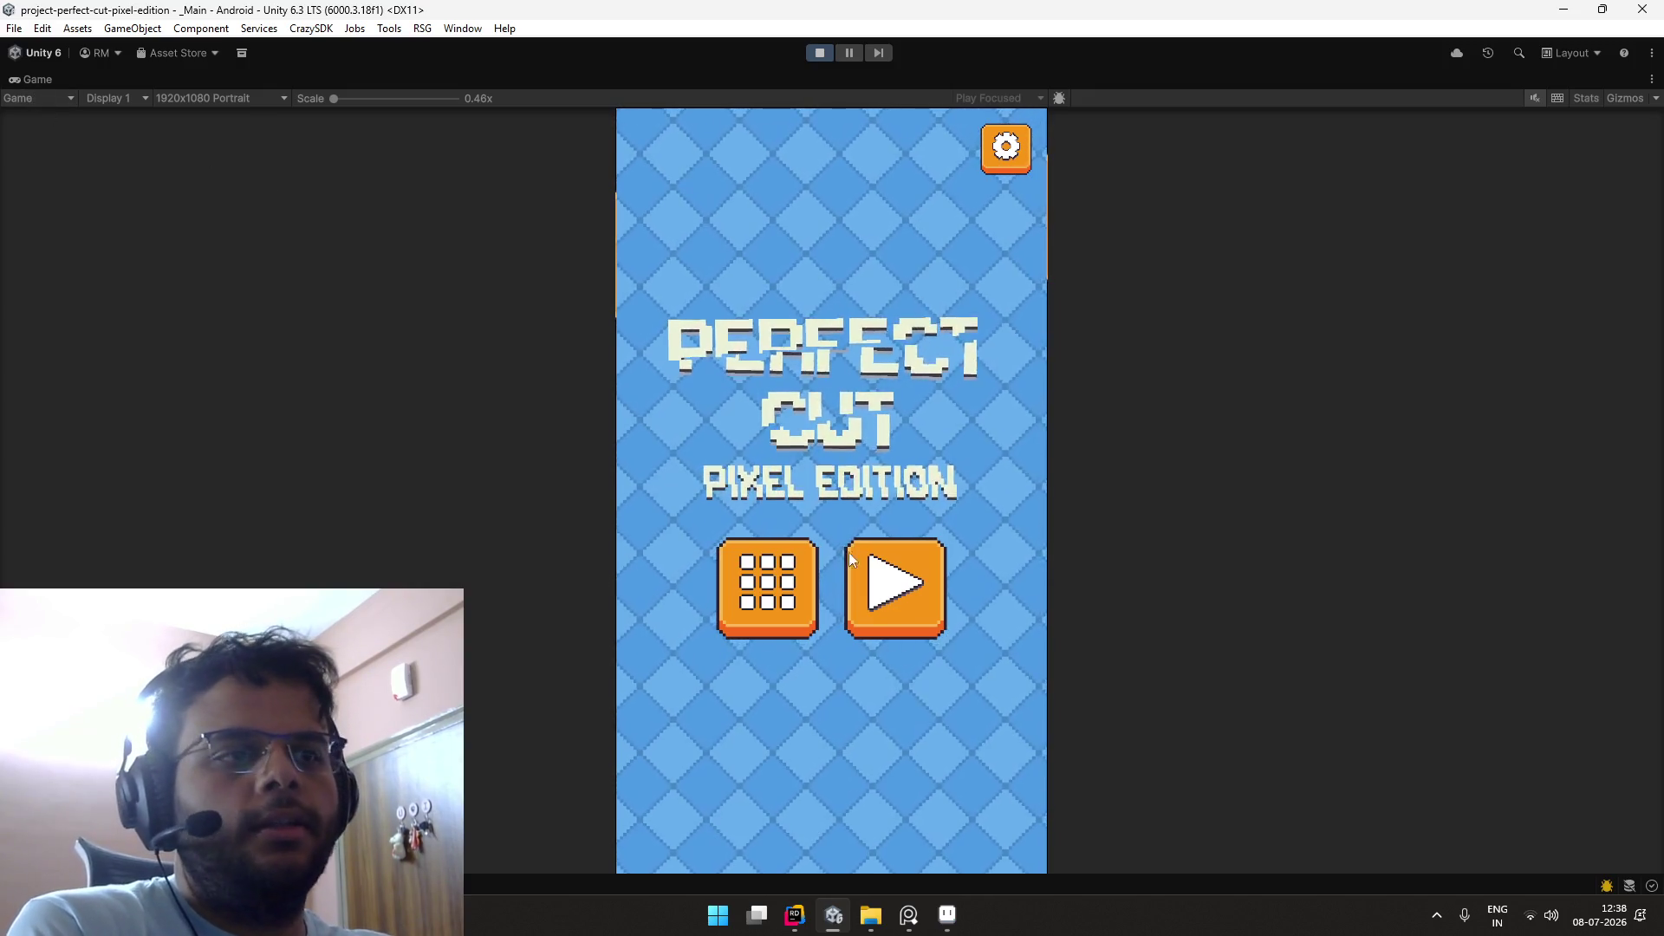
left_click(855, 580)
left_click_drag(717, 330, 918, 742)
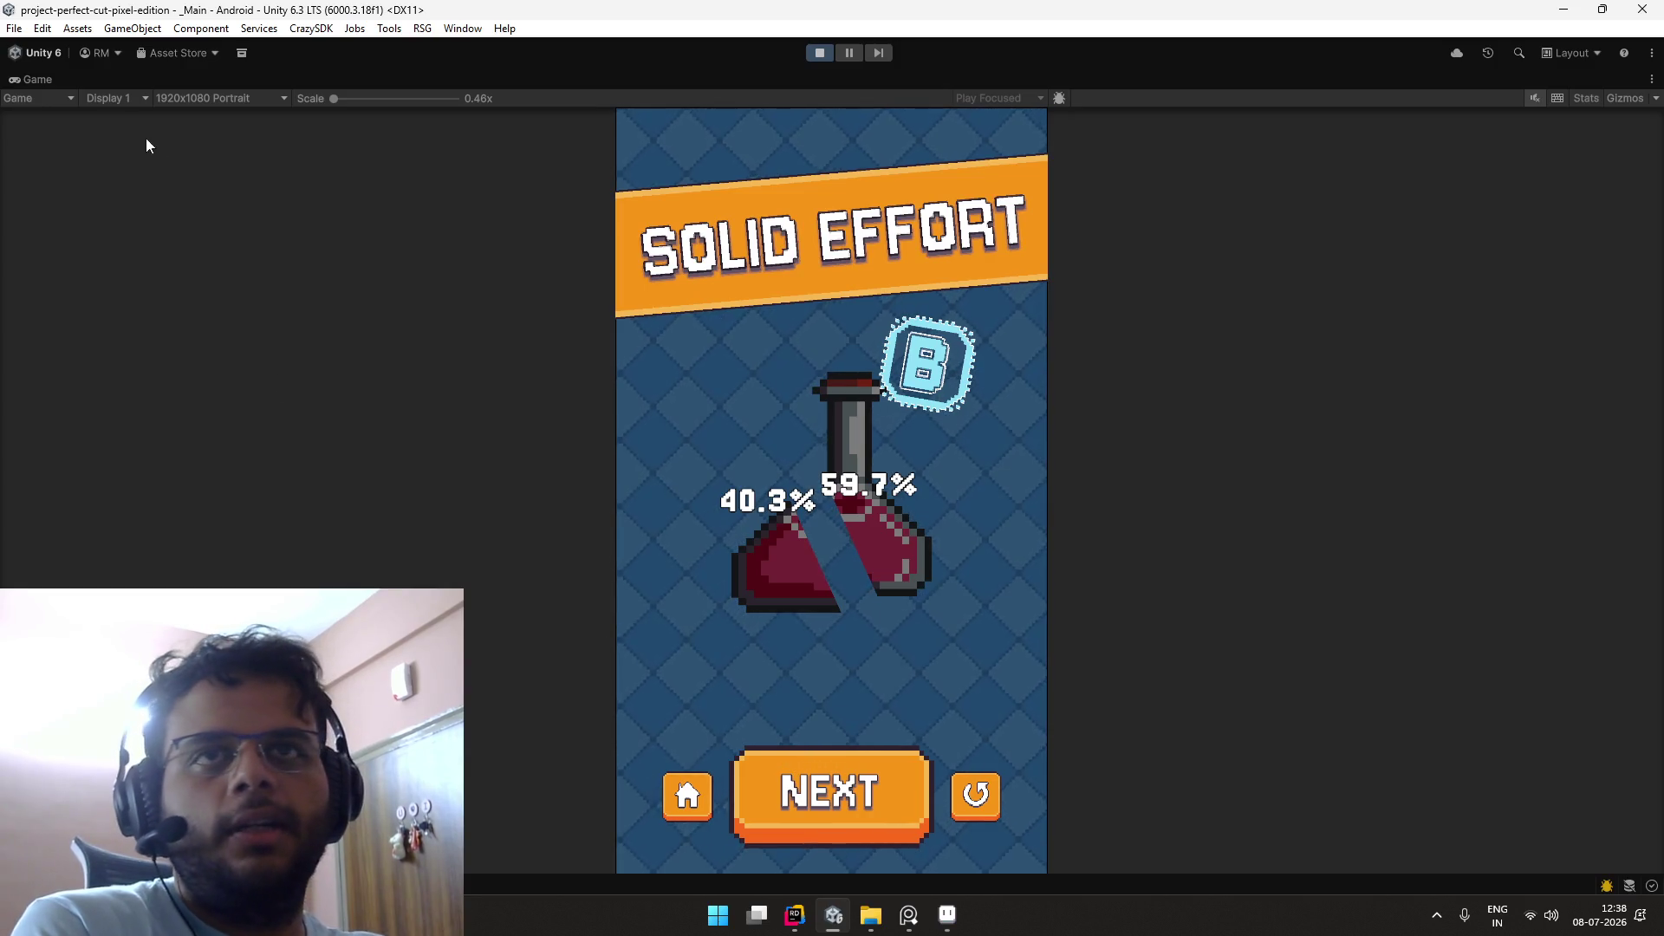
double_click(37, 79)
left_click(265, 98)
type("button")
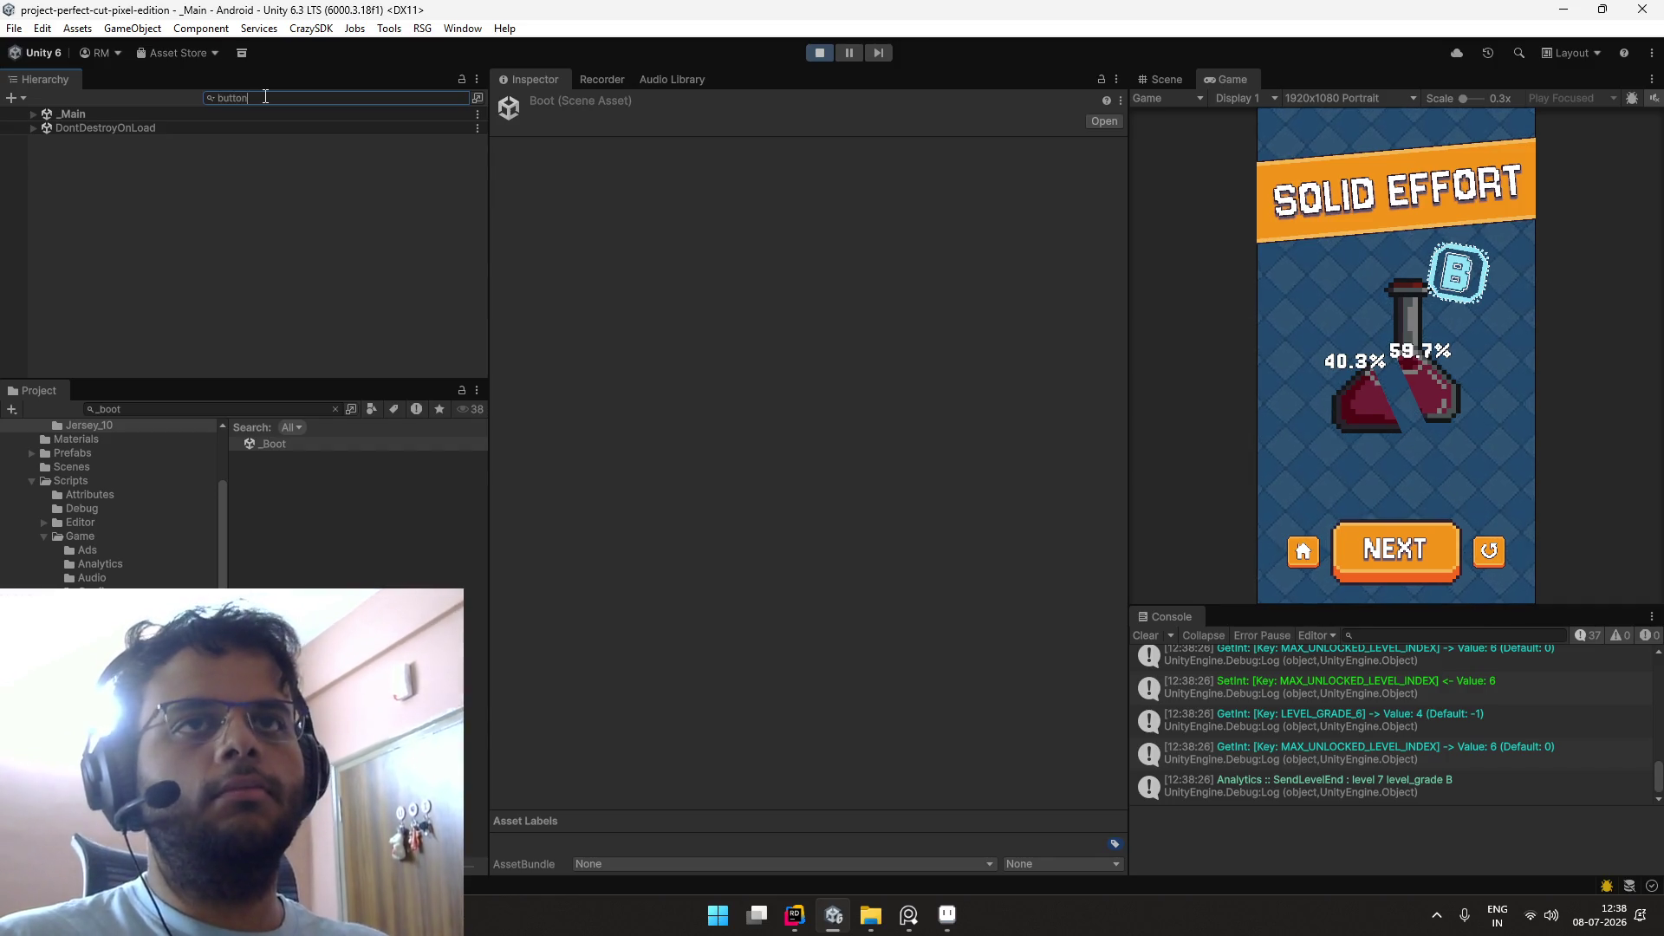
Step: Set Button - Next's Image Pixels Per Unit Multiplier to 0.04 and stop Play mode
left_click(203, 170)
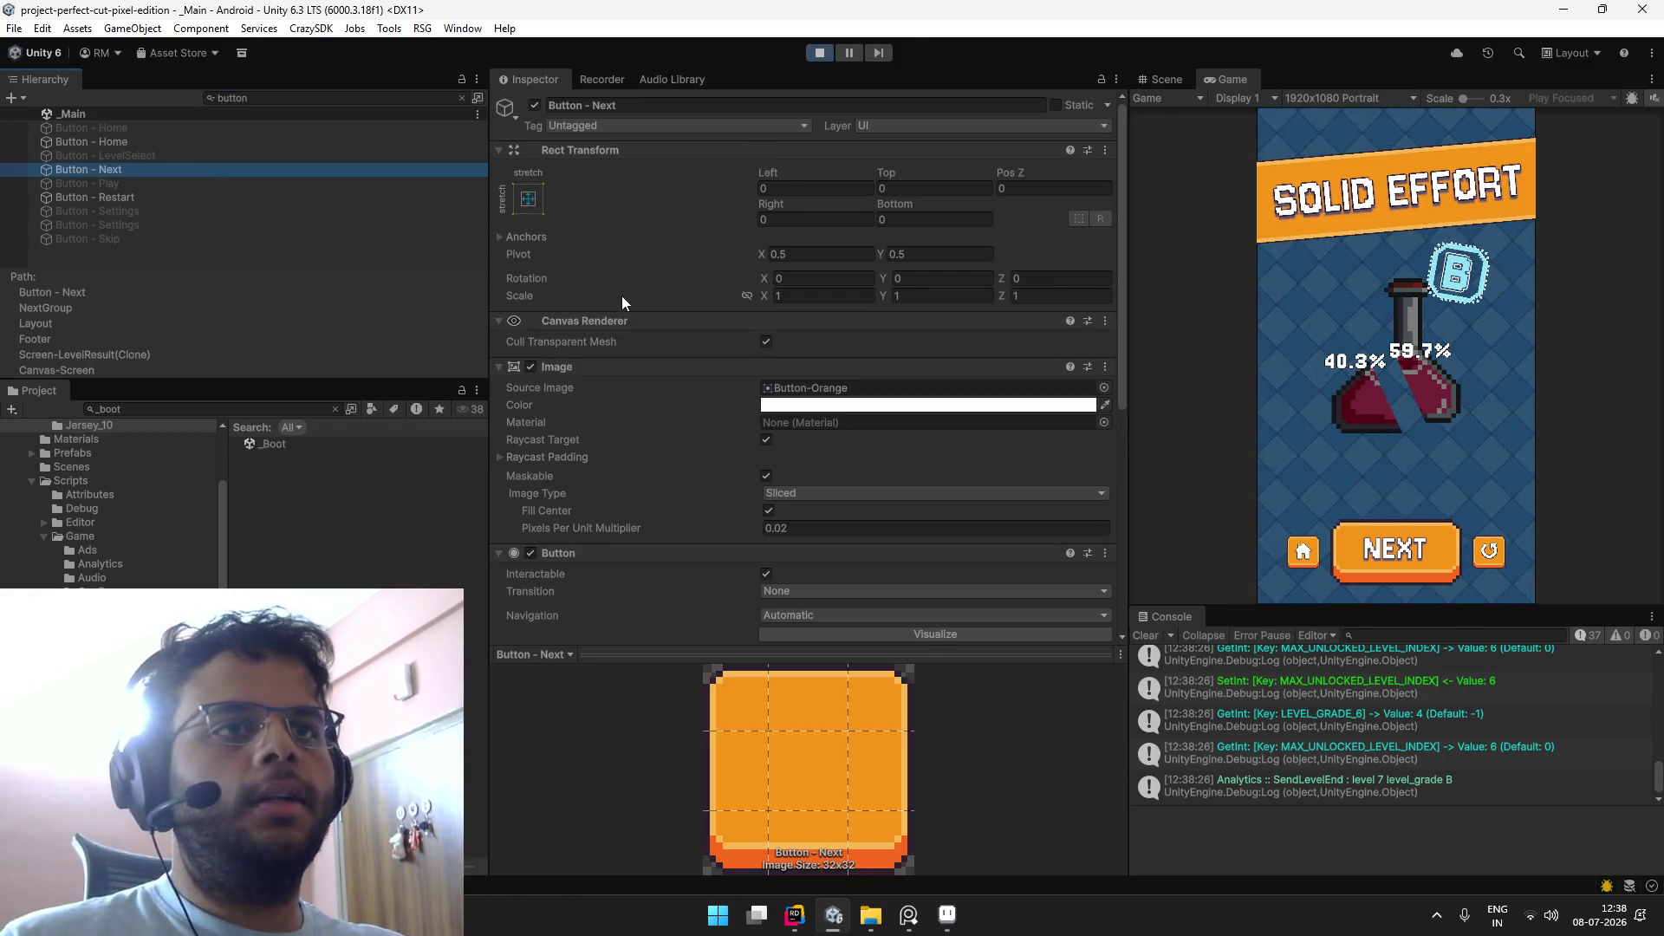
scroll(695, 324, "down", 5)
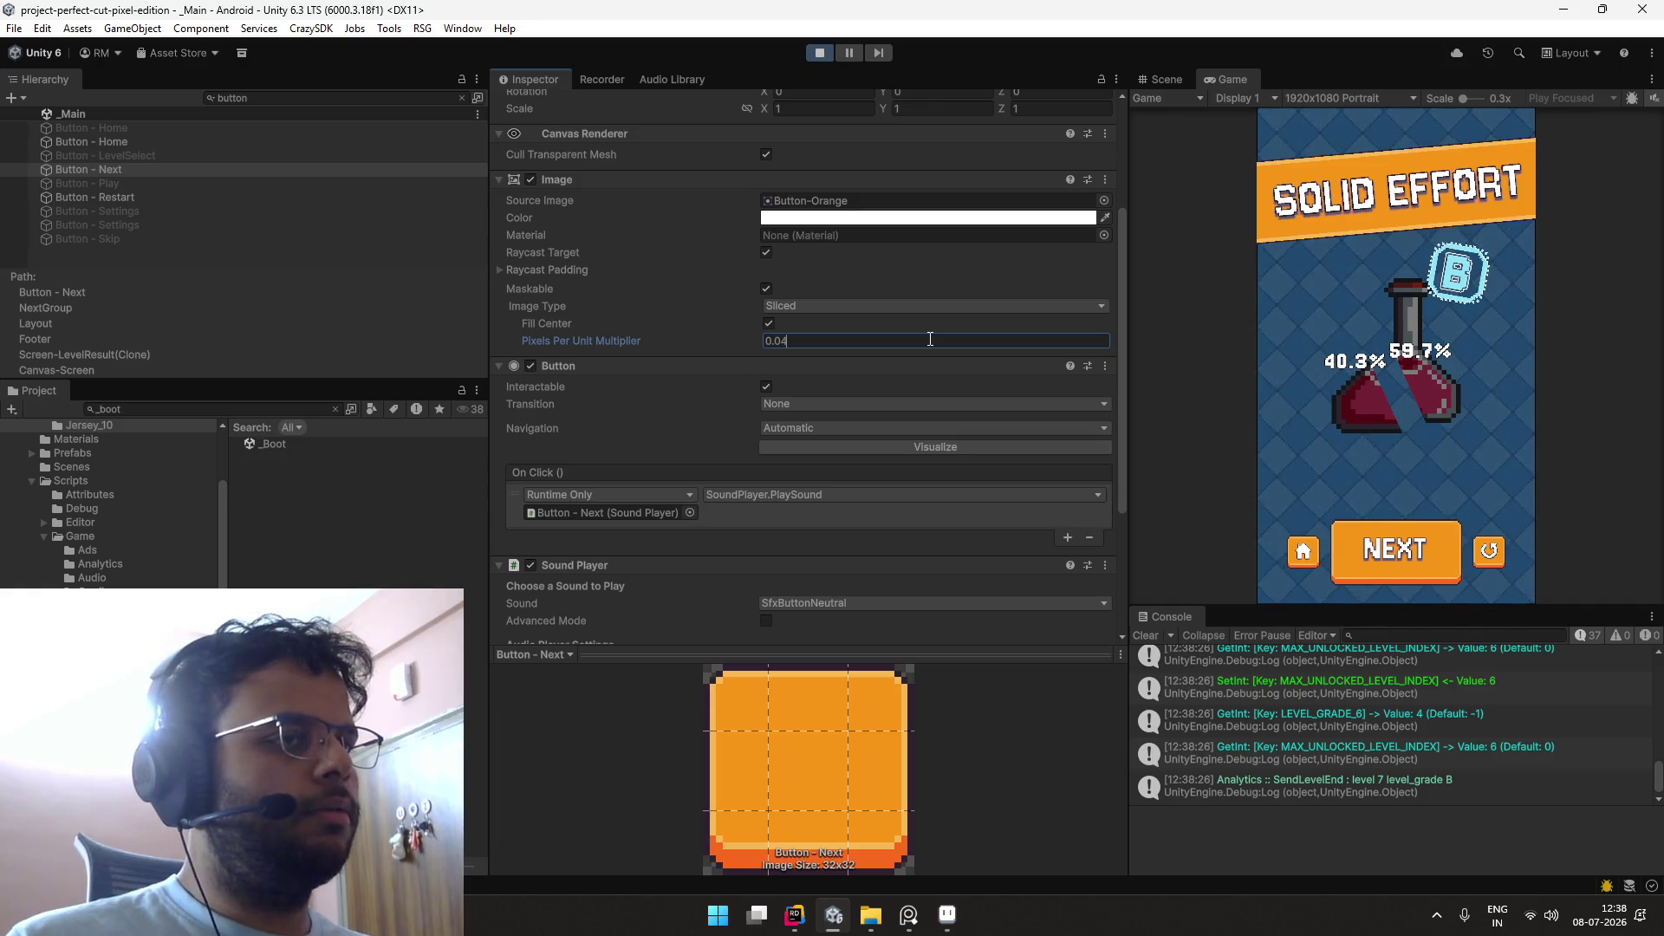
type("5")
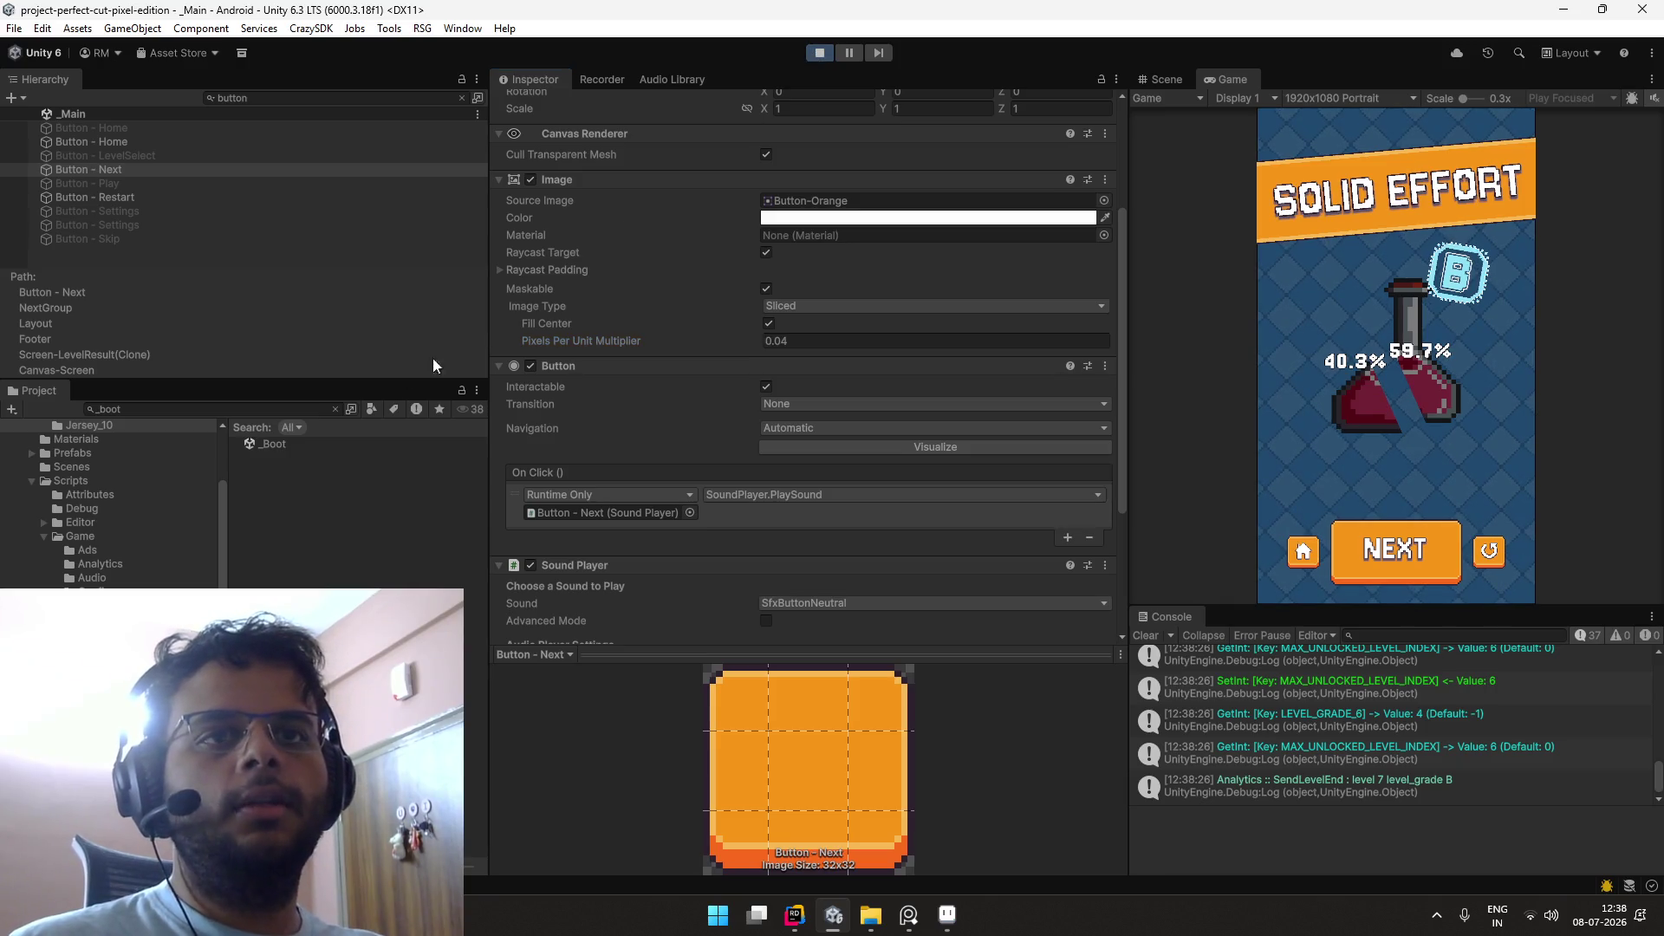
key("ctrl+p")
Step: Find the Button - Text prefab and set its Pixels Per Unit Multiplier to 0.04
left_click(299, 408)
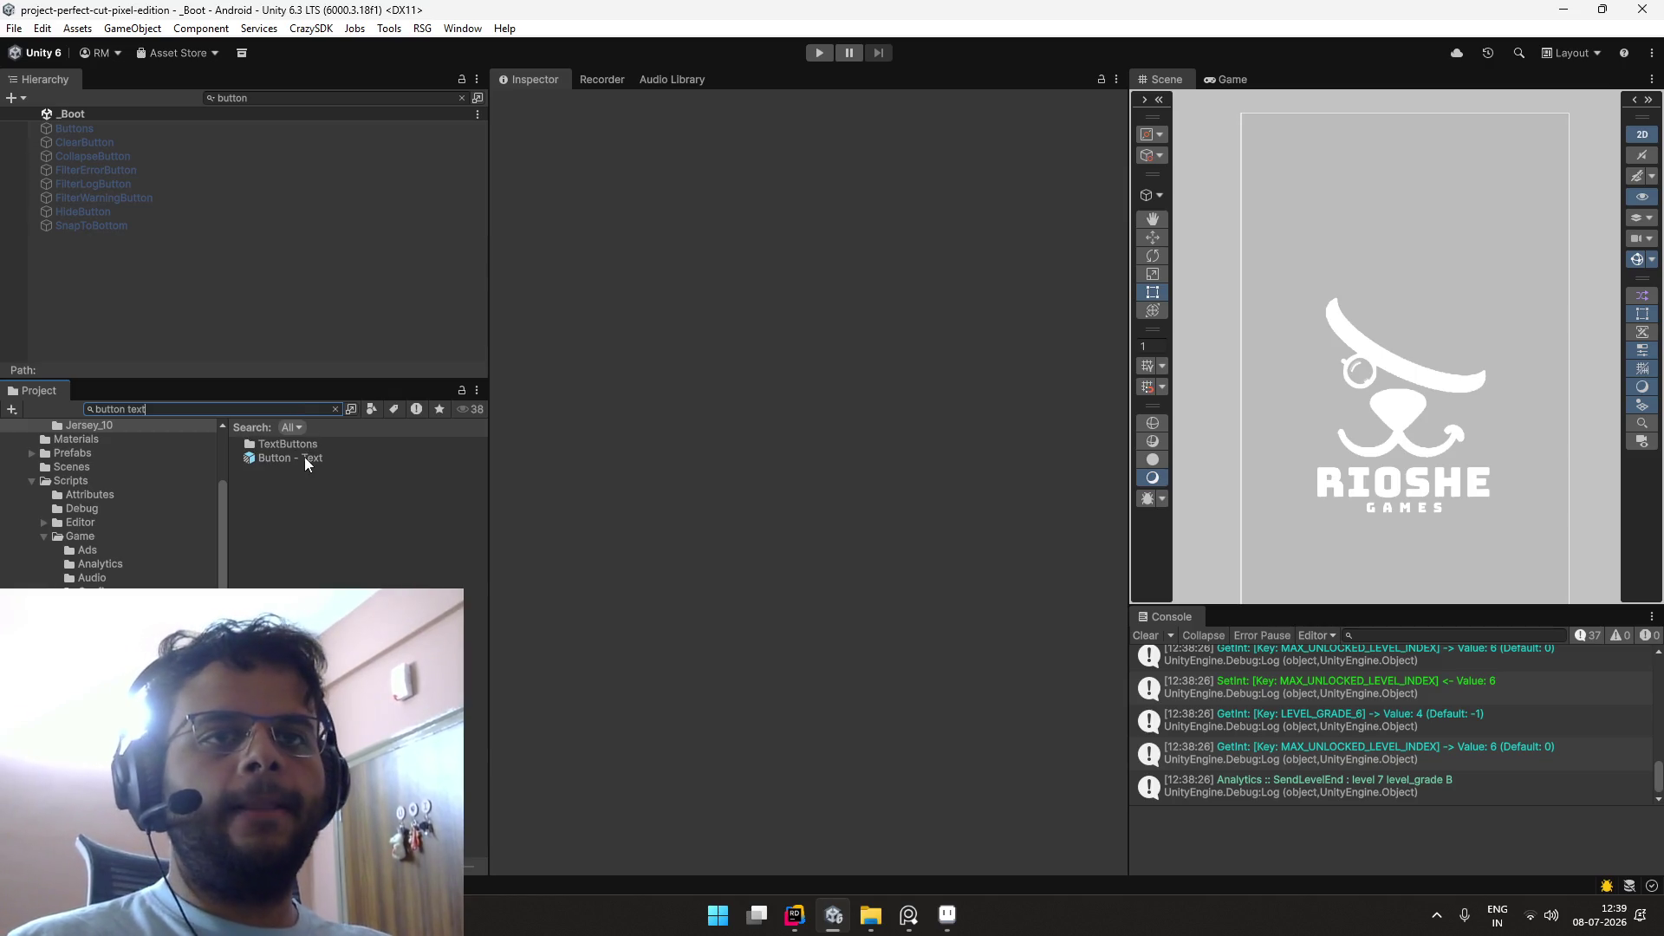
left_click(304, 456)
scroll(806, 390, "down", 3)
left_click(820, 509)
type("0.04")
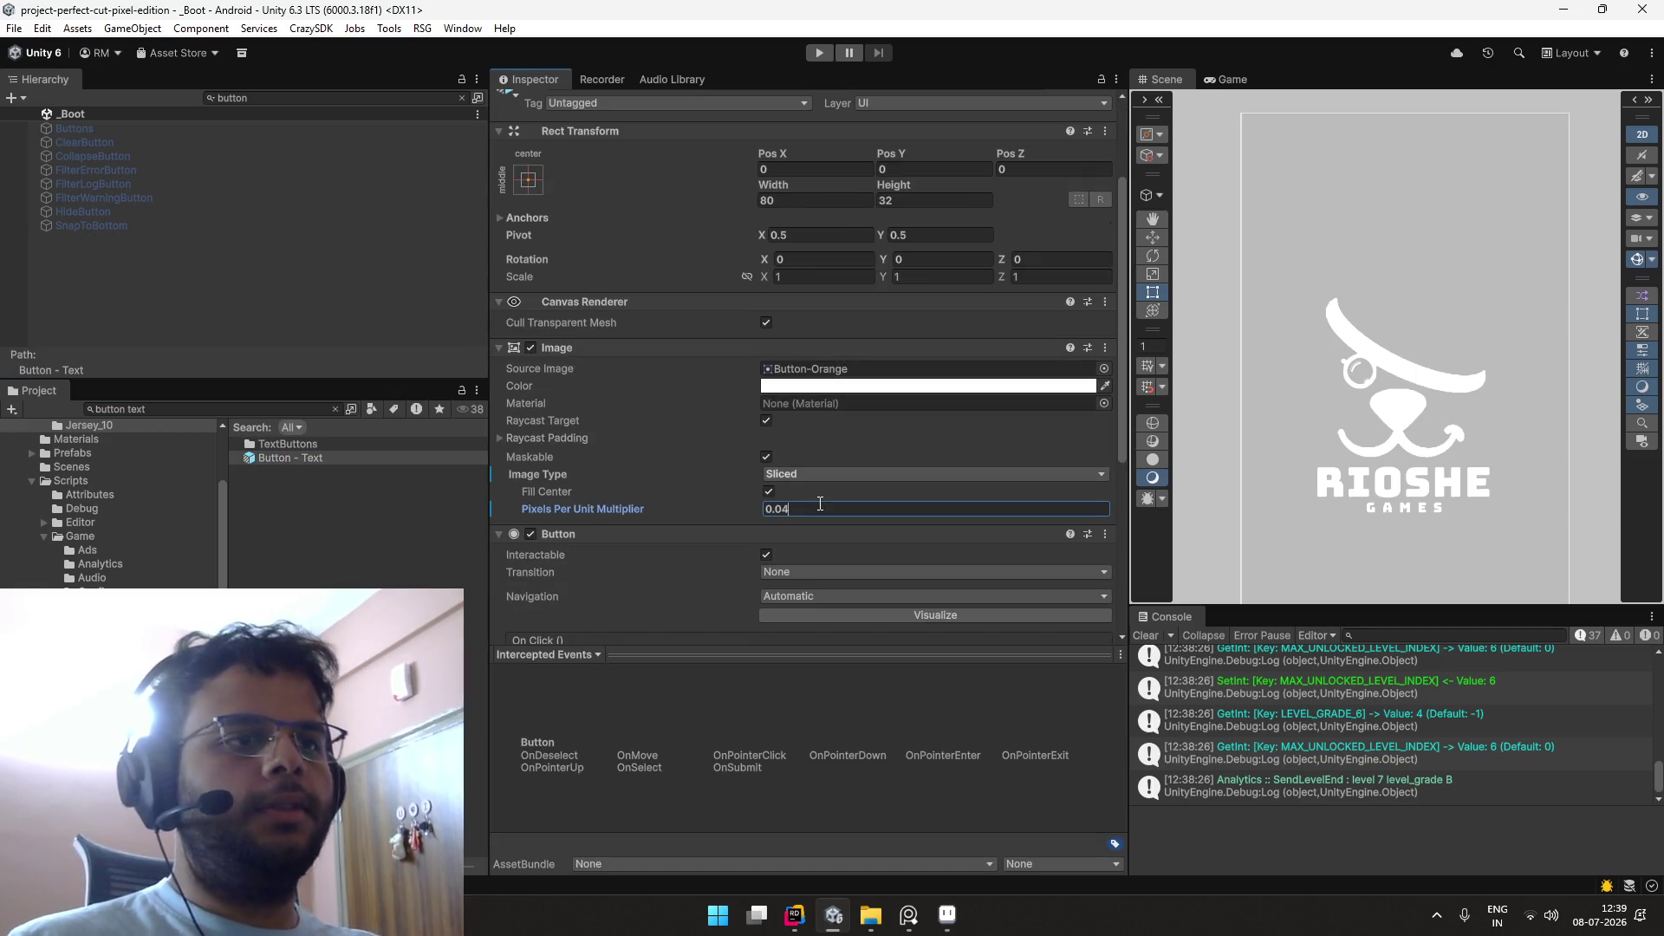
Step: Clear the Hierarchy search and open the Button - Skip prefab from the TextButtons folder
left_click(408, 286)
left_click(462, 98)
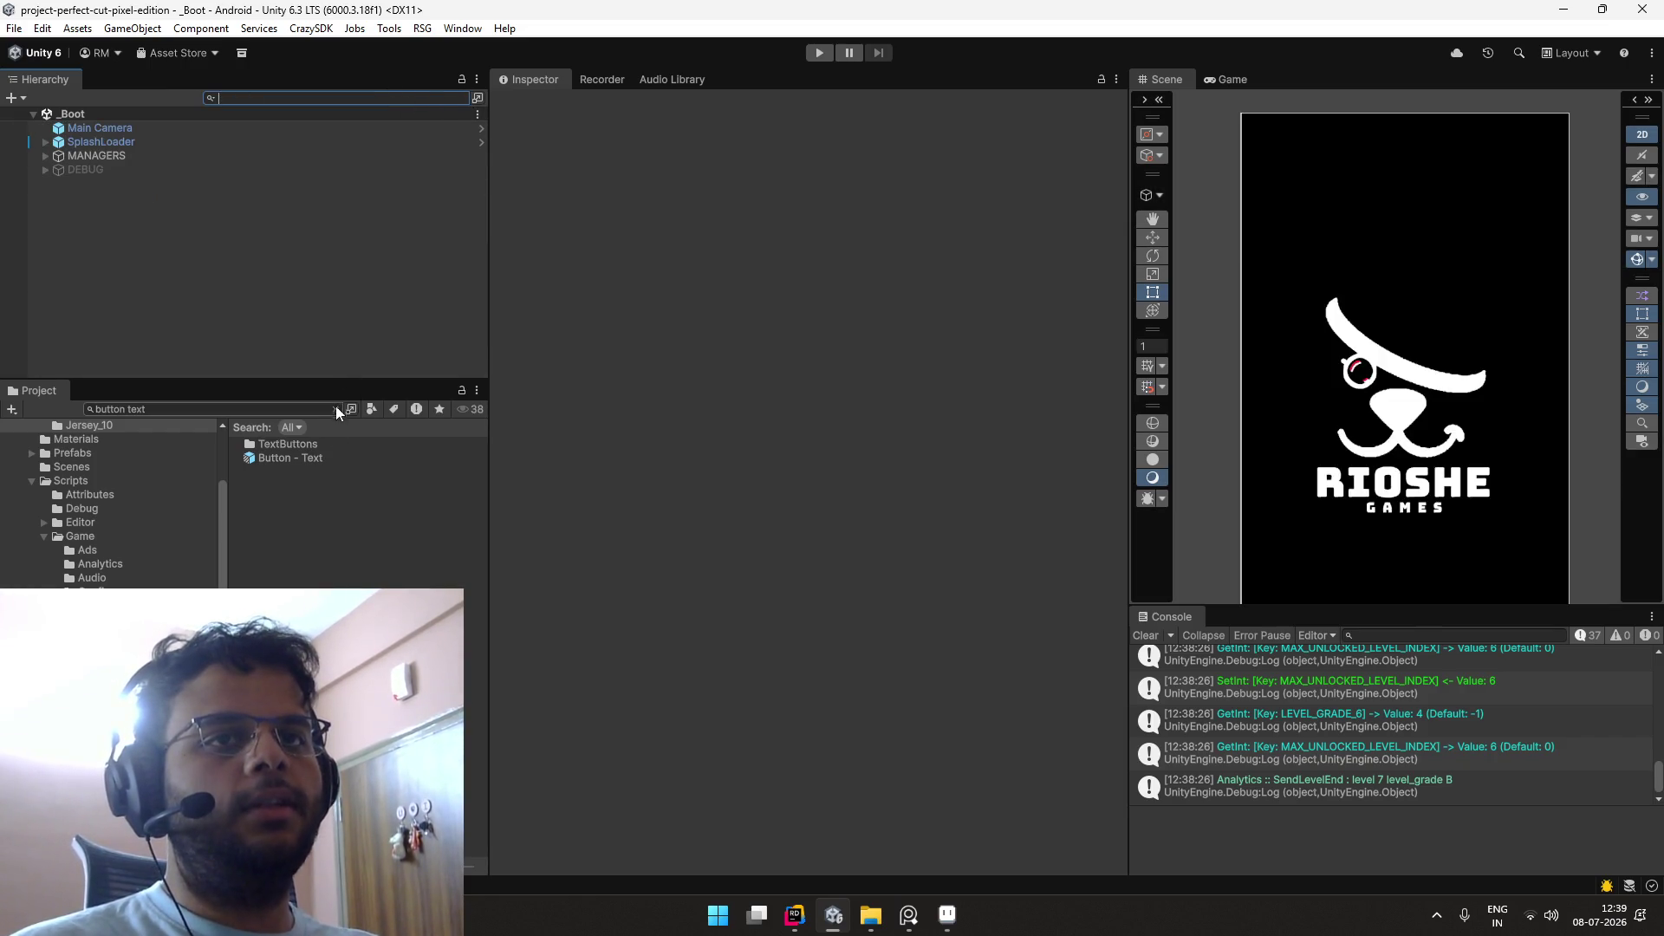
left_click(310, 457)
left_click(337, 409)
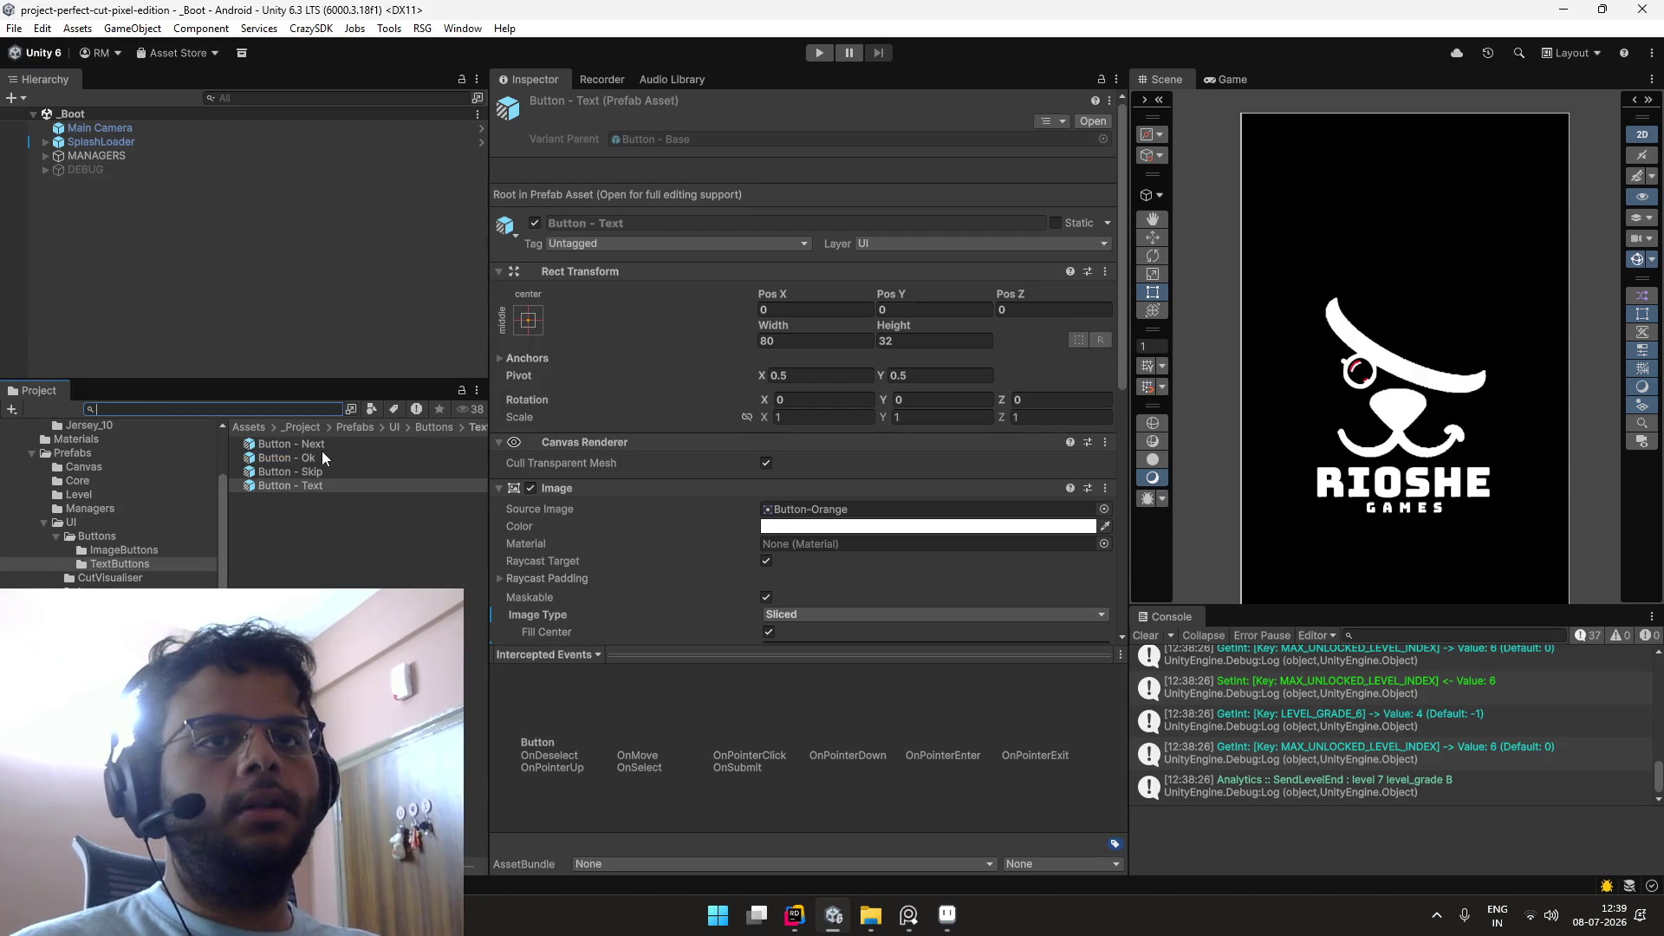
double_click(318, 470)
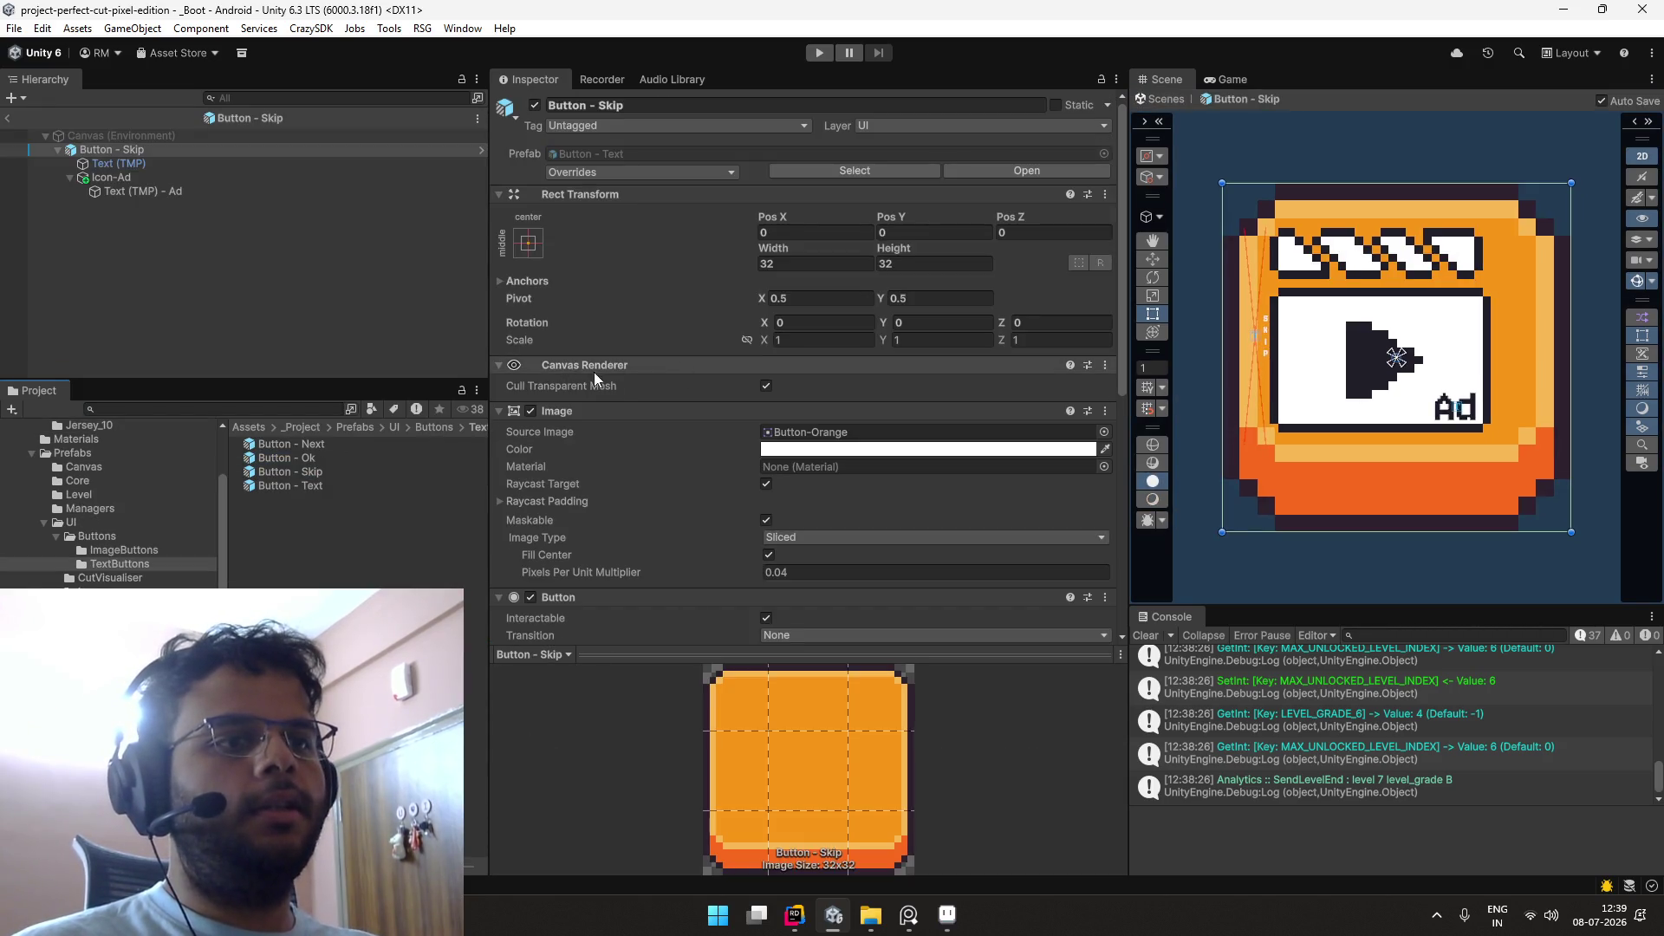
Step: Open the Source Image picker with large thumbnails and try the orange and grey button sprites
scroll(813, 319, "down", 3)
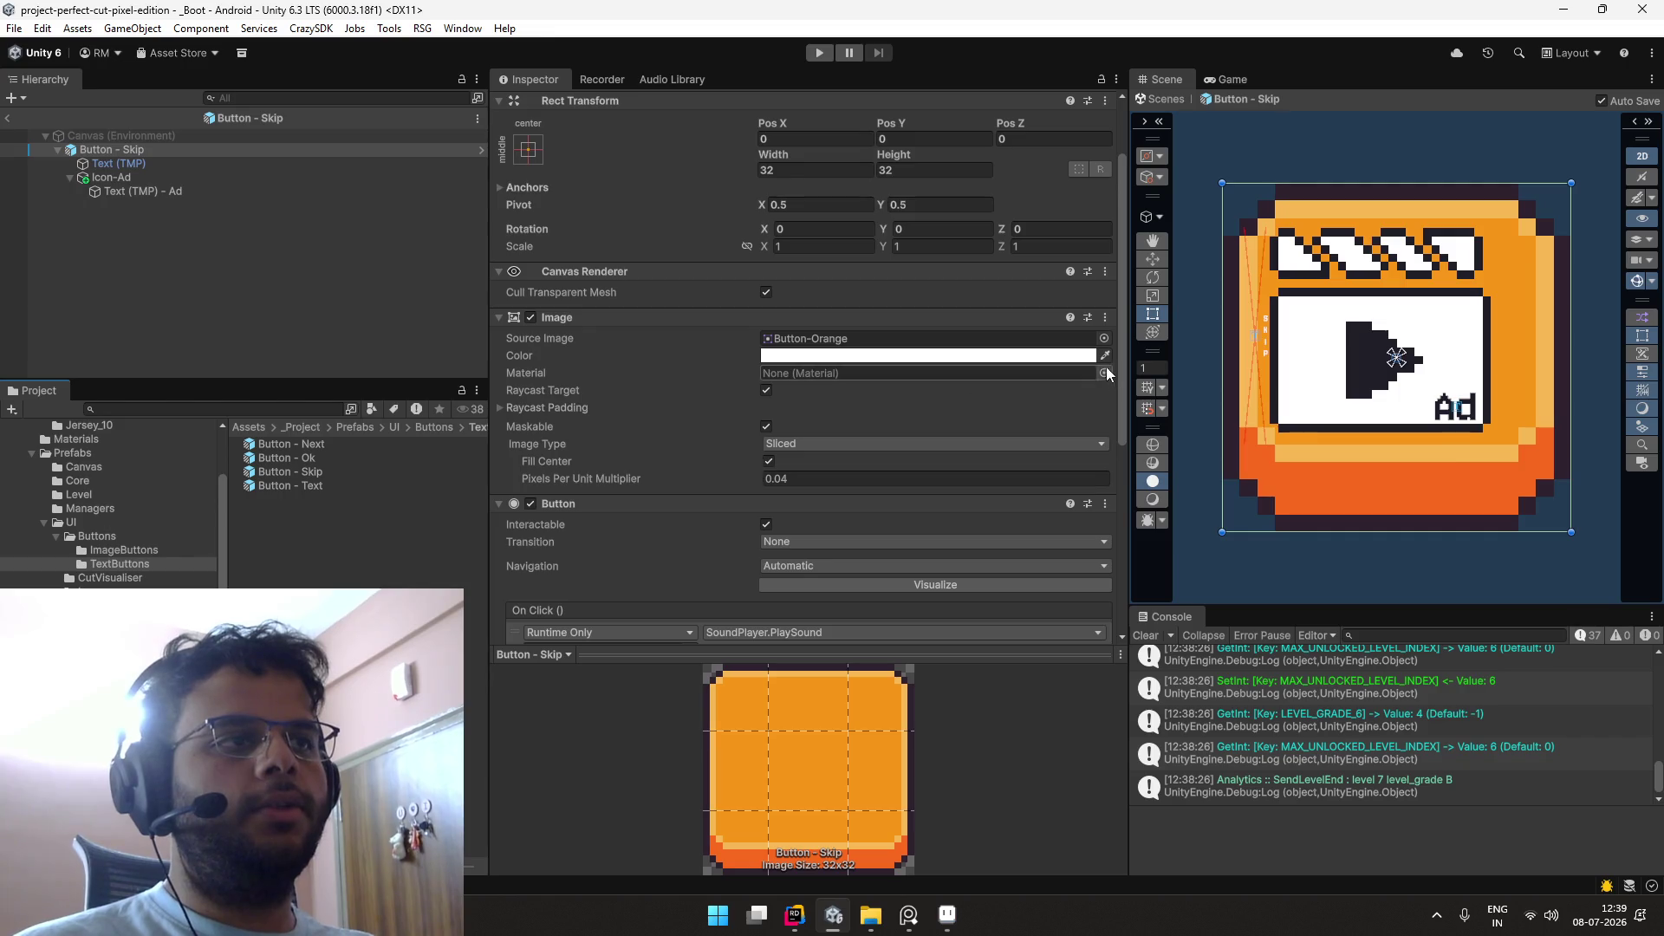
left_click(1105, 339)
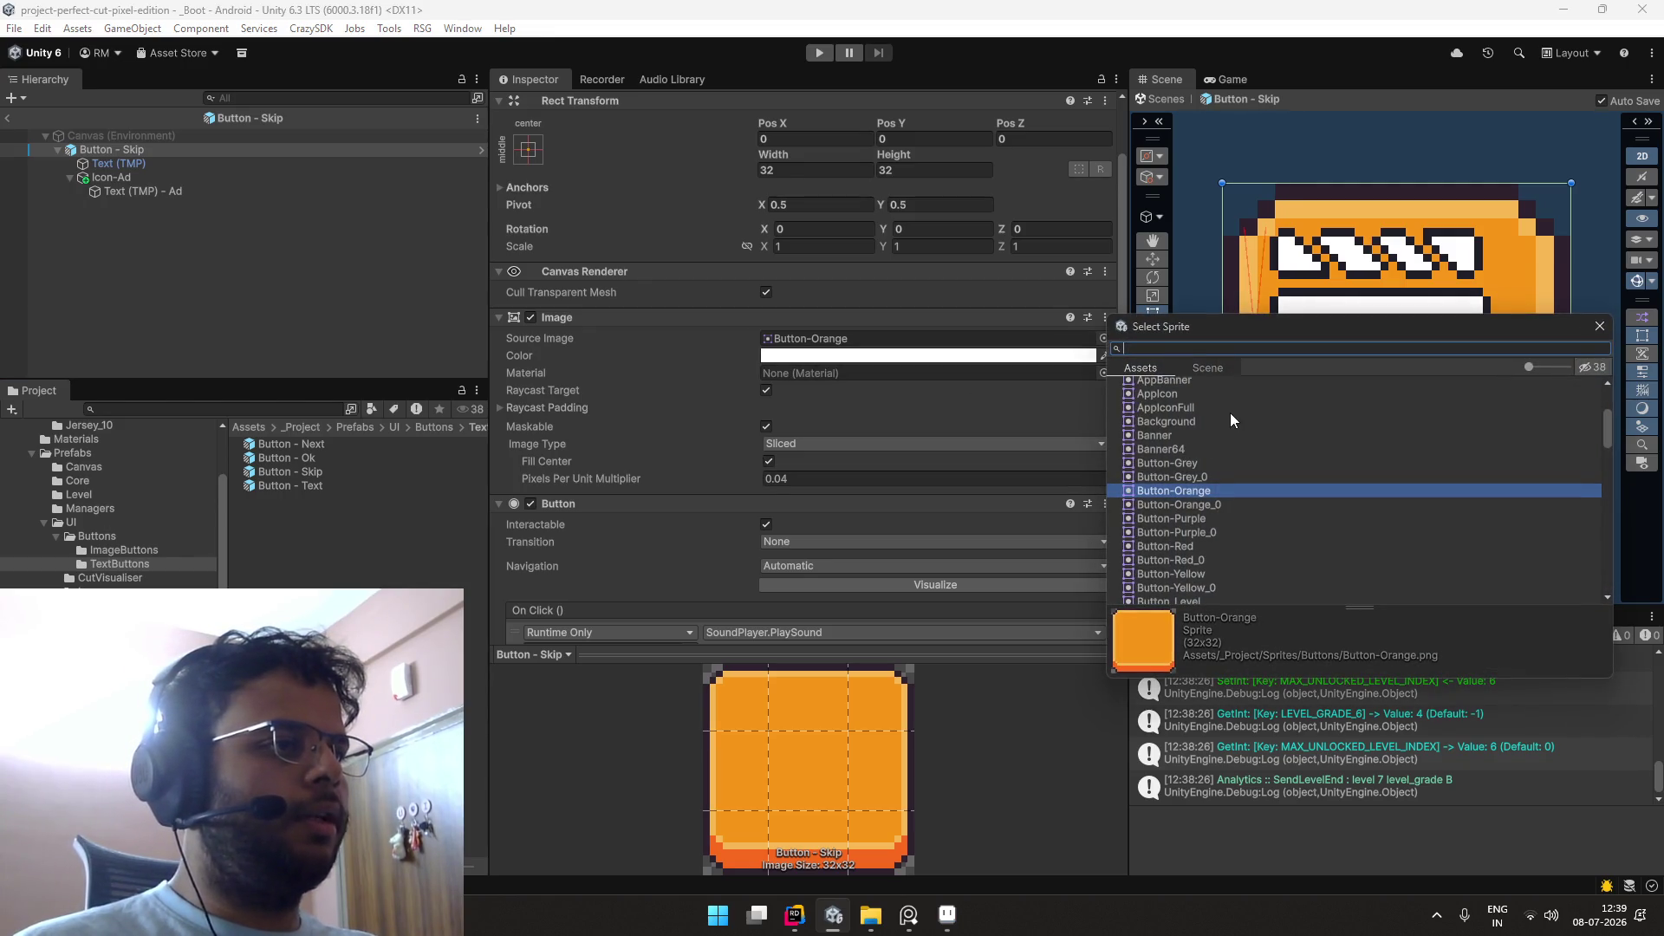
left_click_drag(1531, 371, 1550, 371)
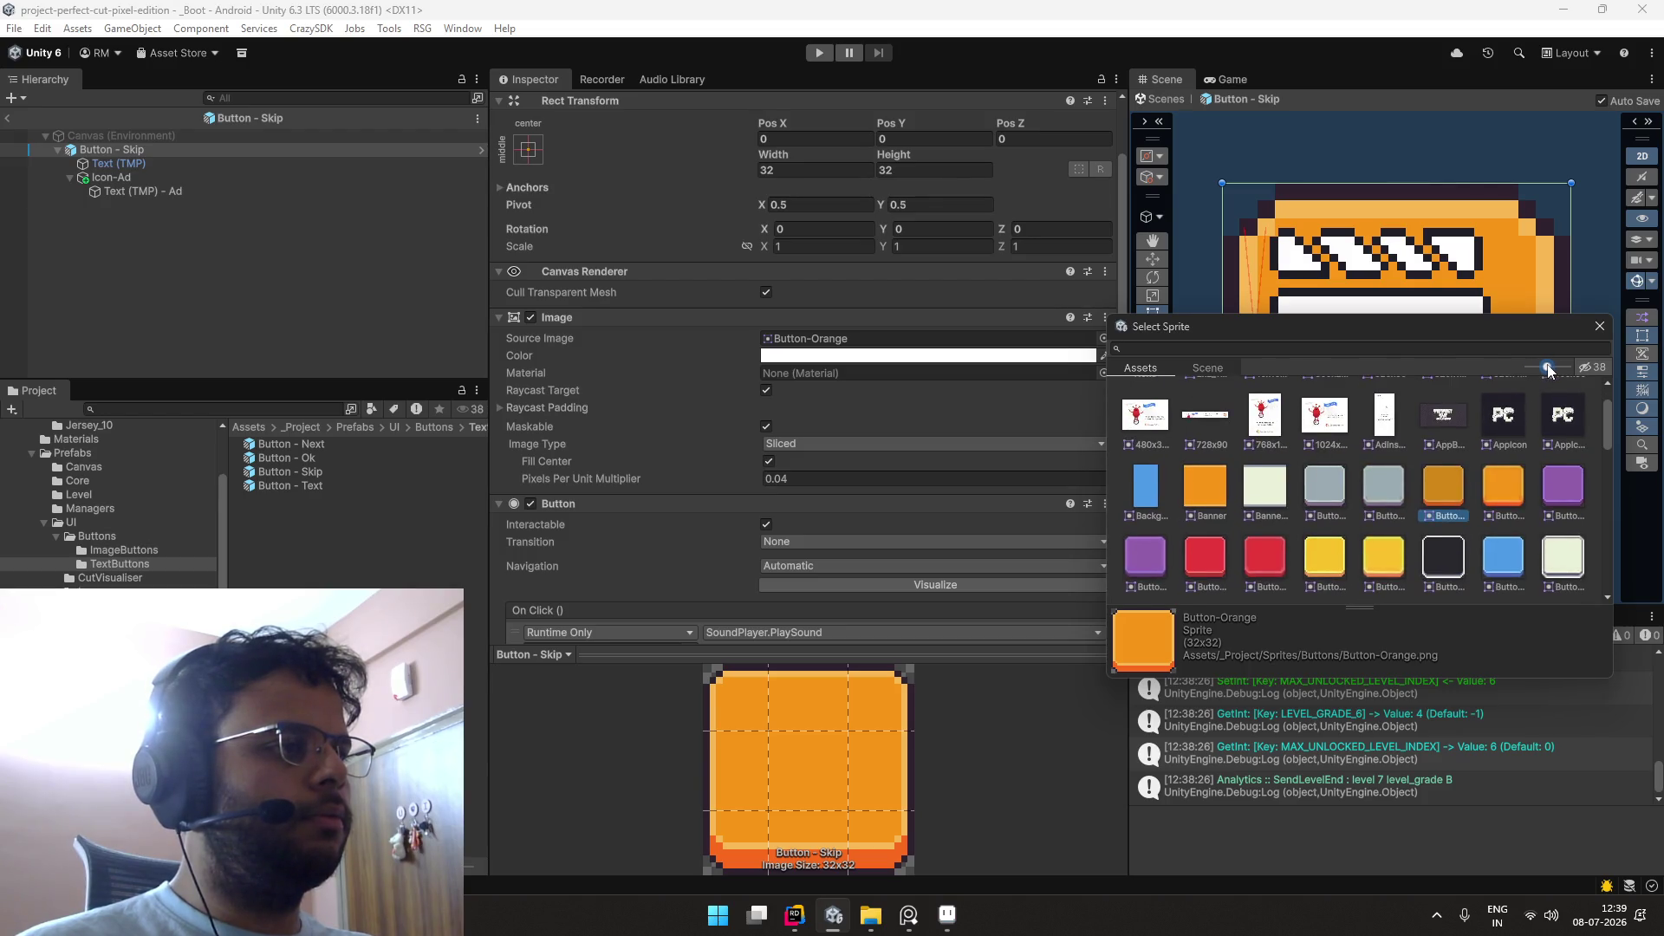
left_click(1496, 481)
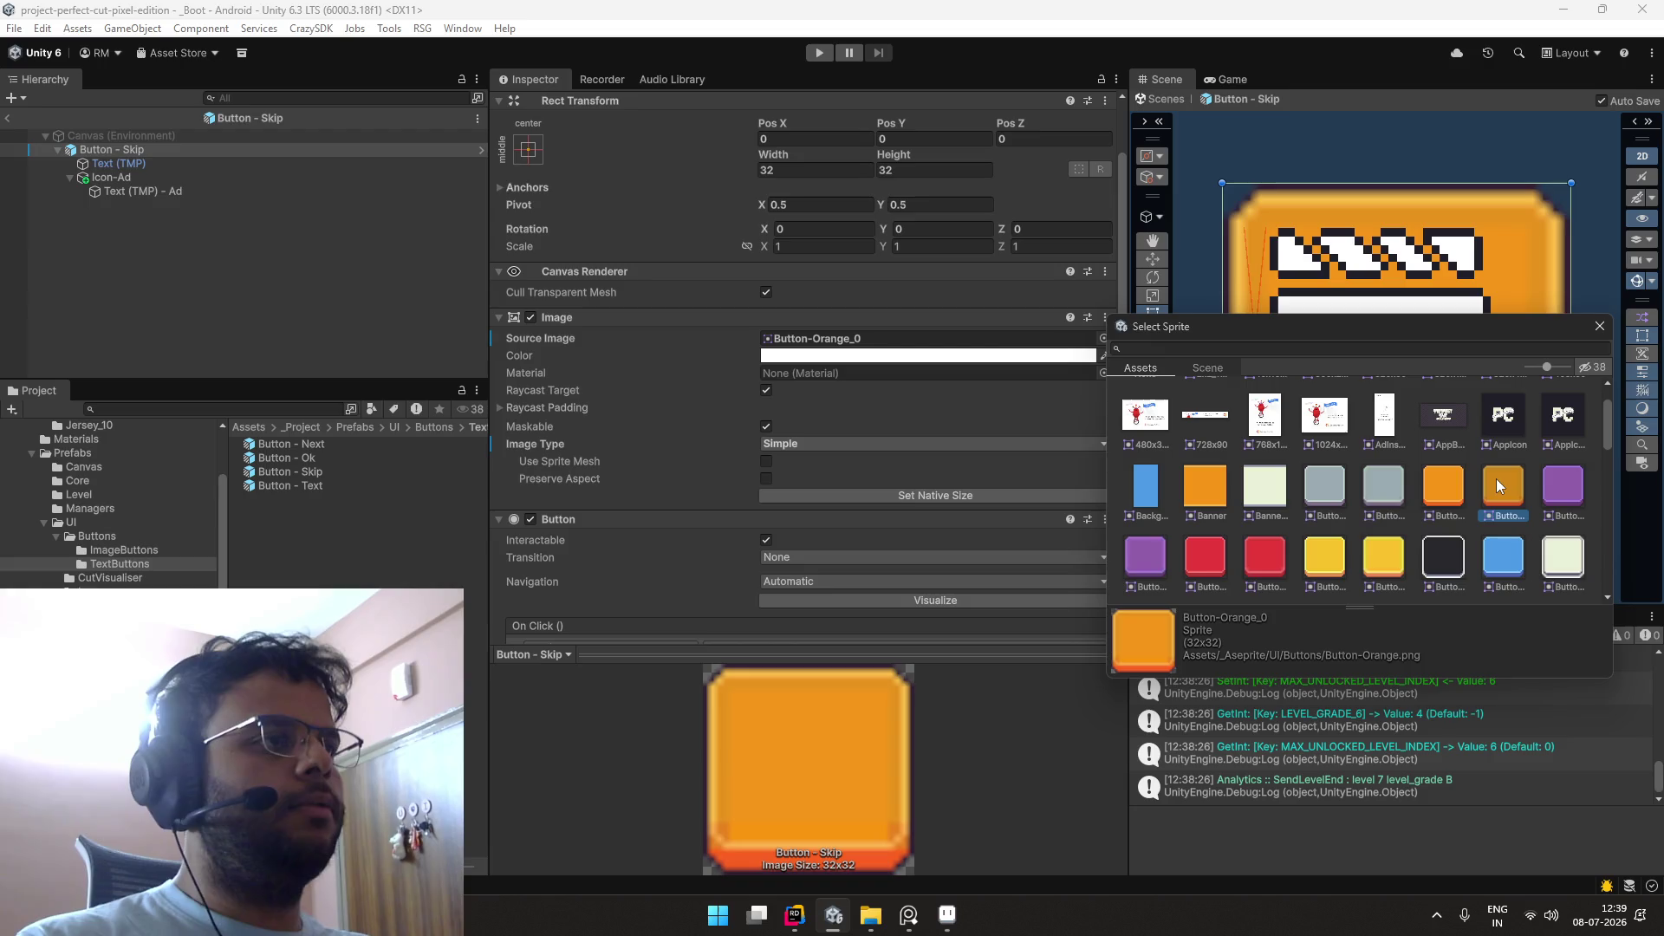
key("Left")
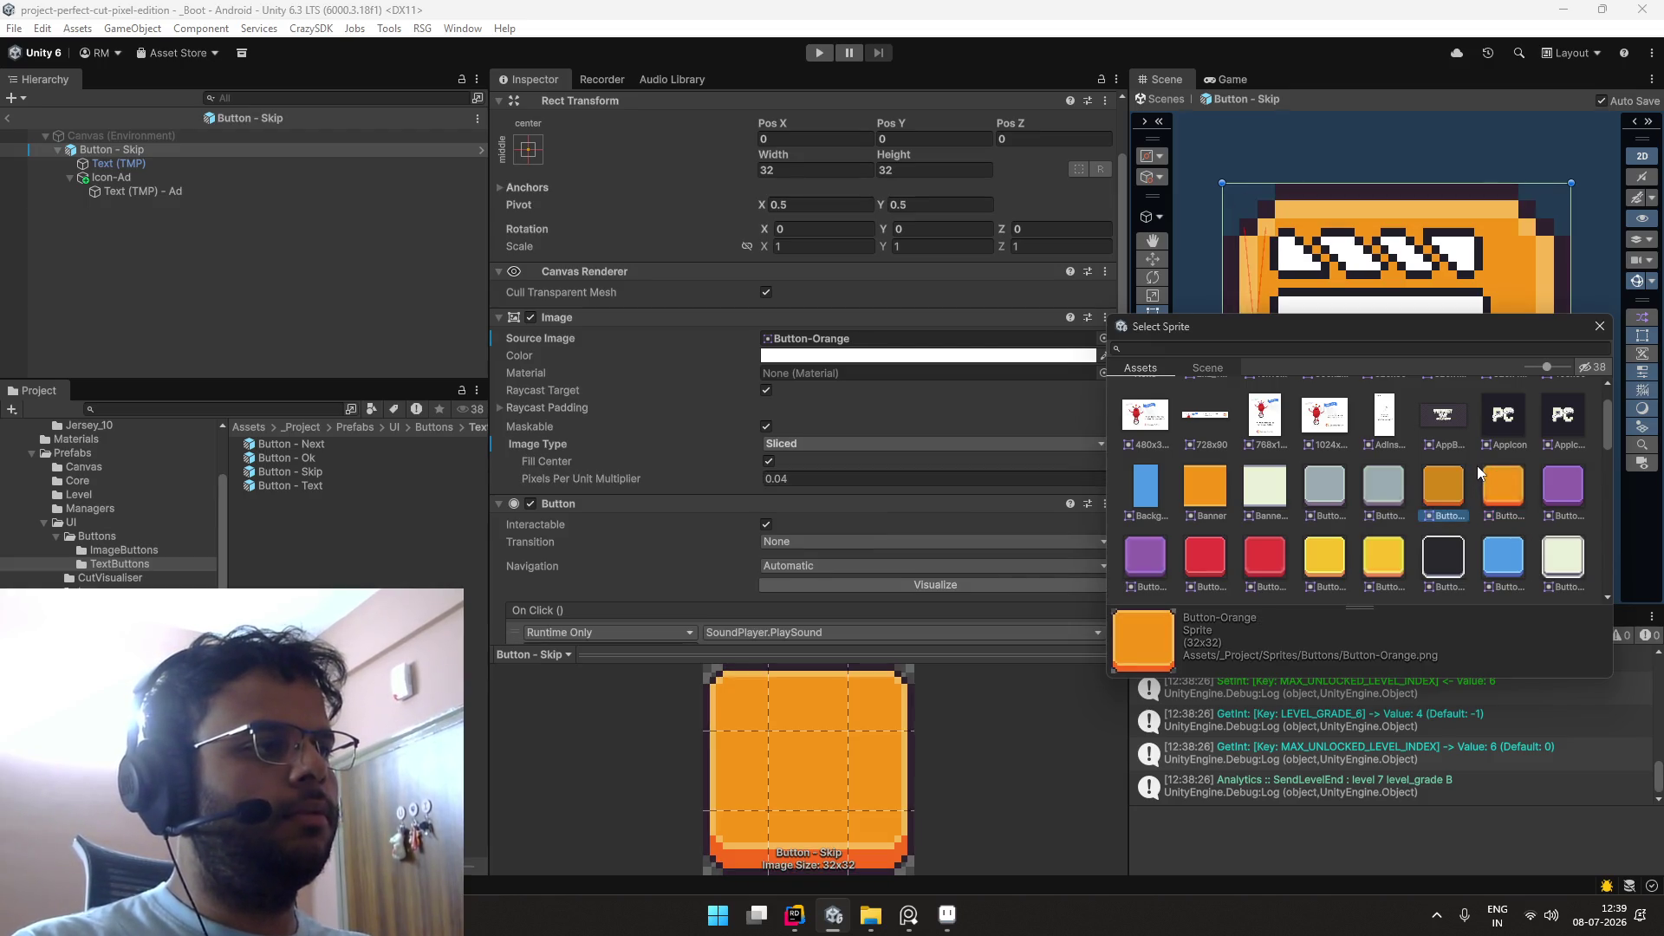
left_click(1321, 492)
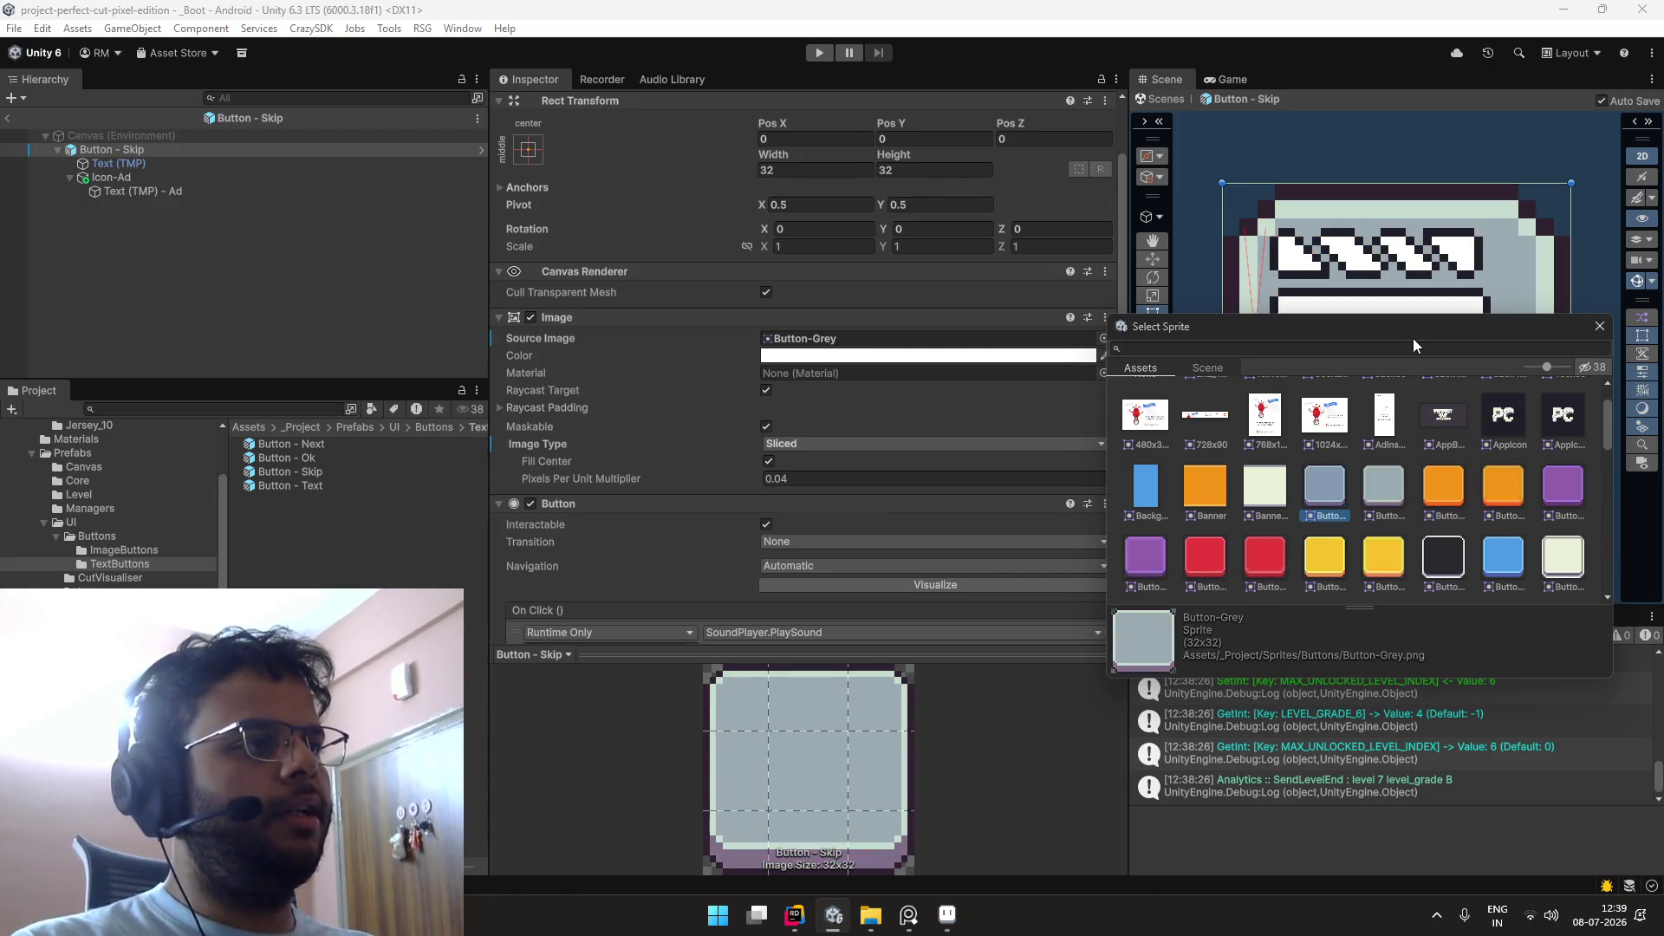
Step: Assign Button-Yellow as the source image and exit Prefab Mode back to the _Boot scene
mouse_move(1411, 340)
left_mouse_down()
mouse_move(1334, 325)
mouse_move(1051, 479)
mouse_move(993, 393)
mouse_move(882, 434)
mouse_move(900, 414)
left_mouse_up()
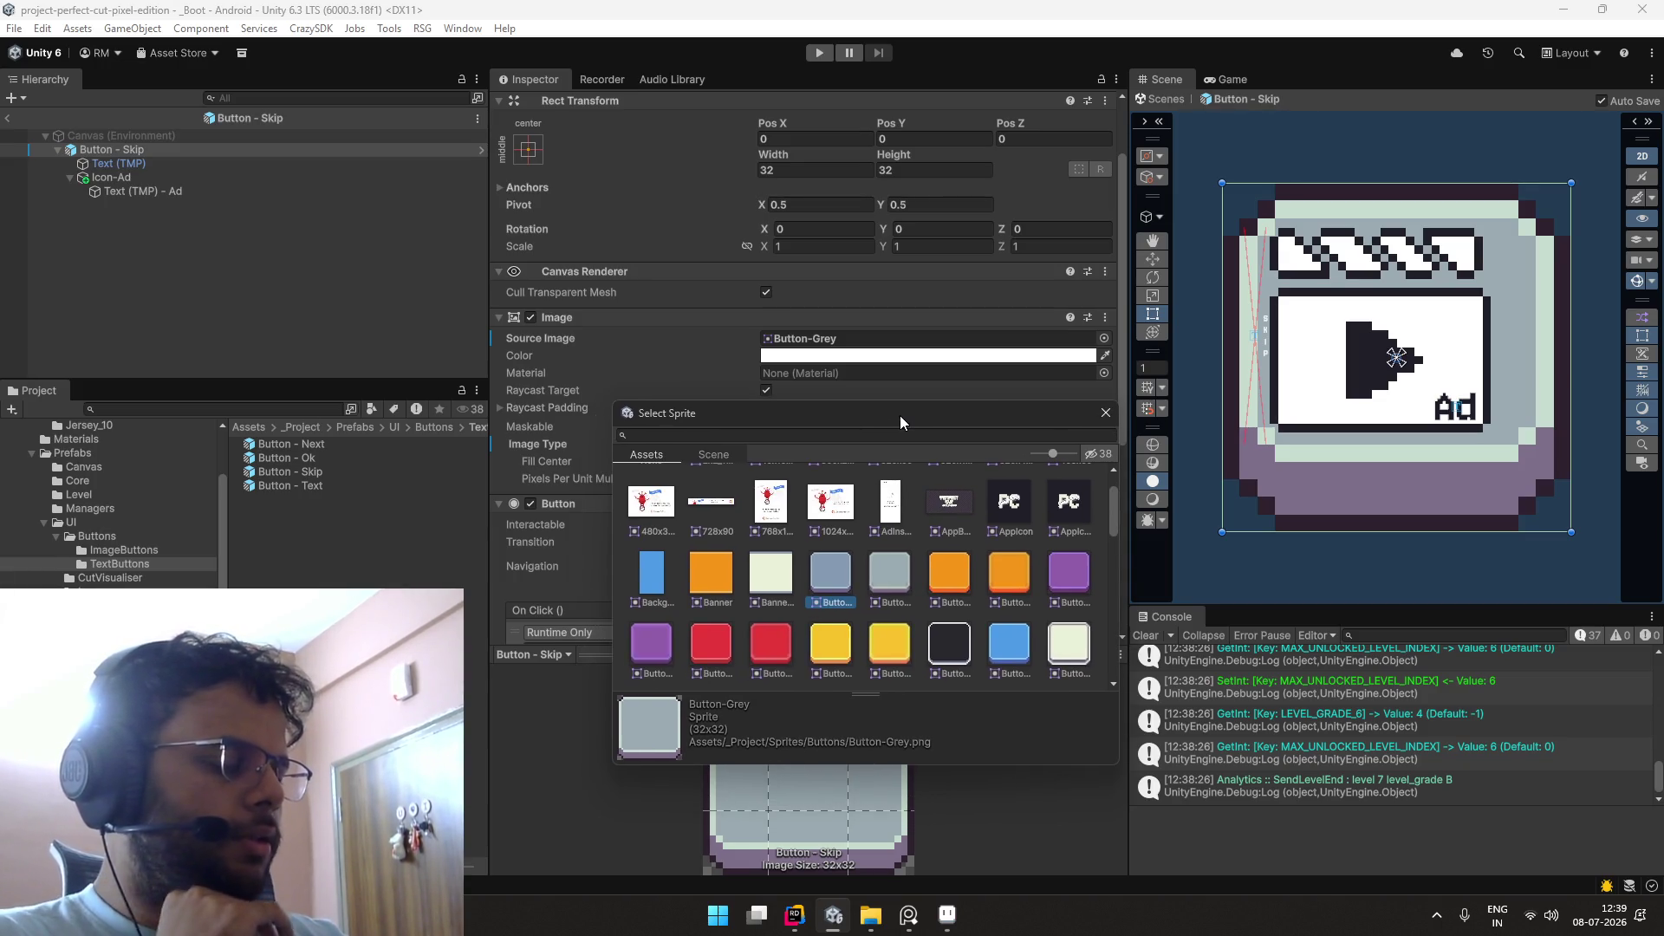
left_click_drag(900, 414, 889, 366)
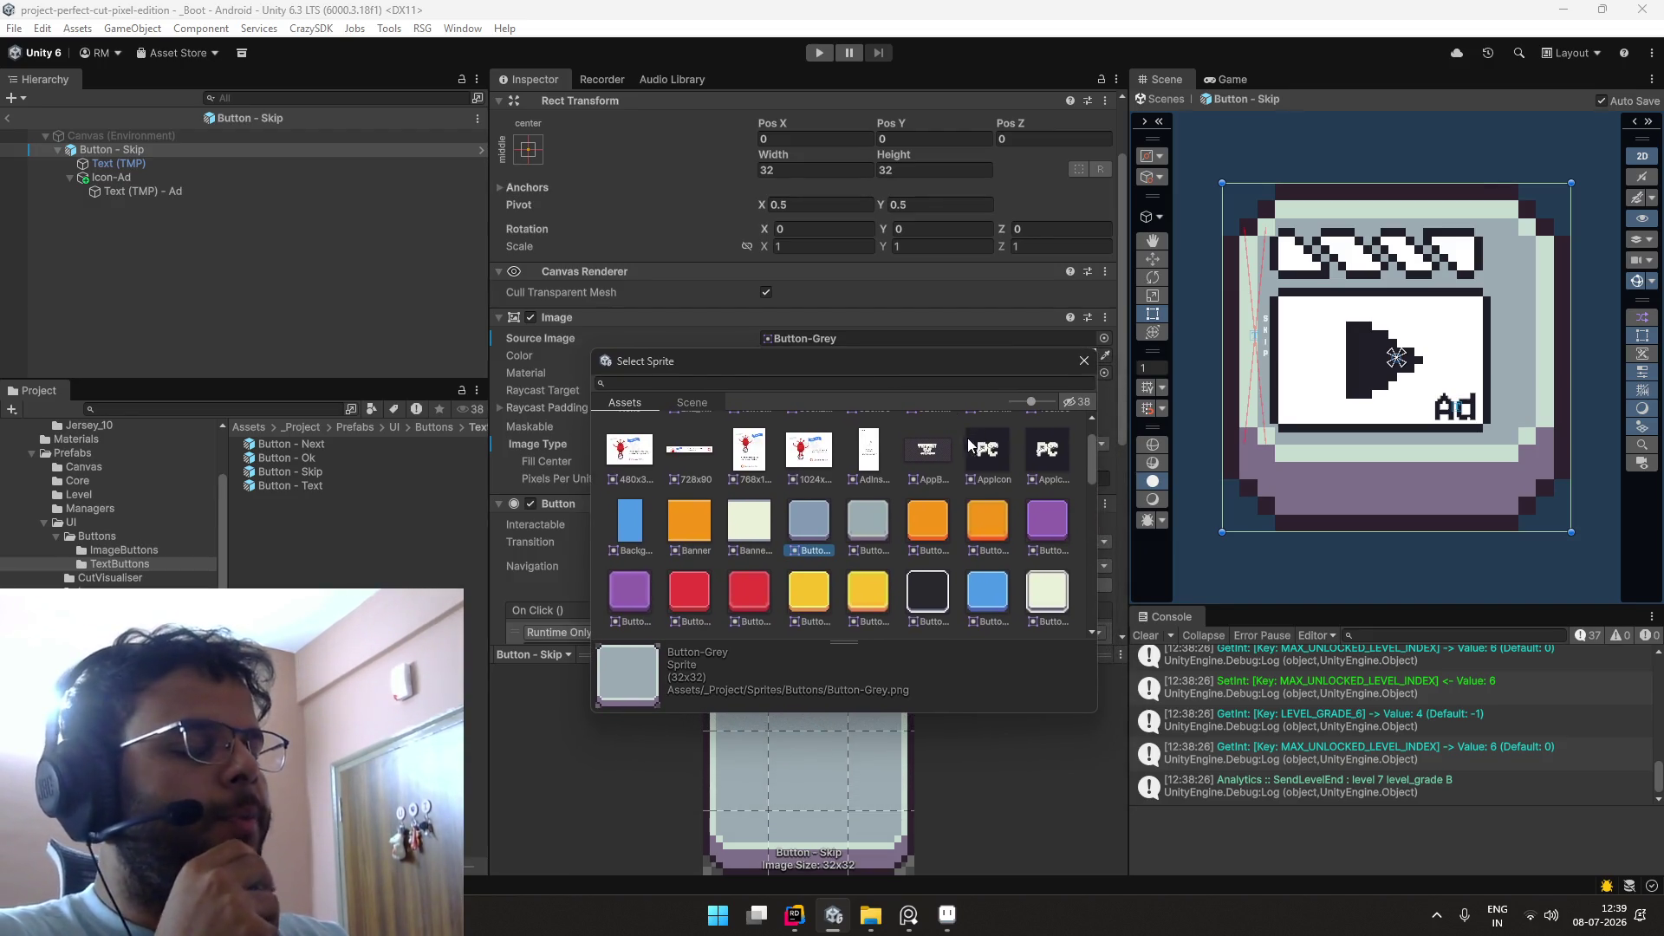
left_click_drag(868, 361, 794, 271)
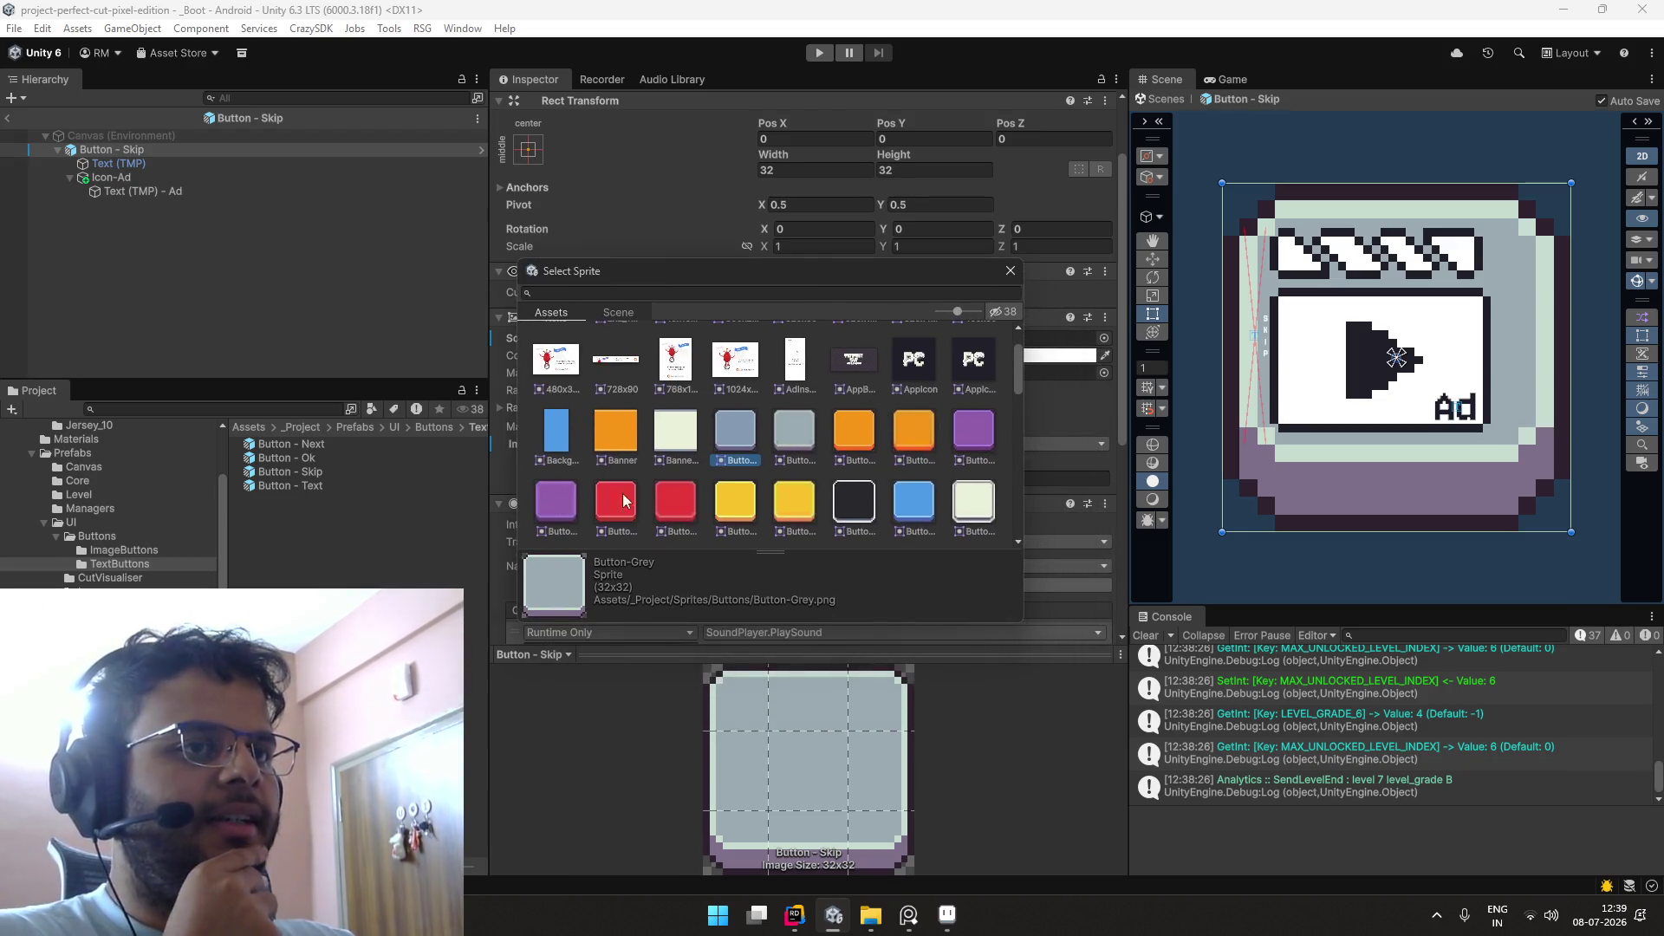
left_click(724, 502)
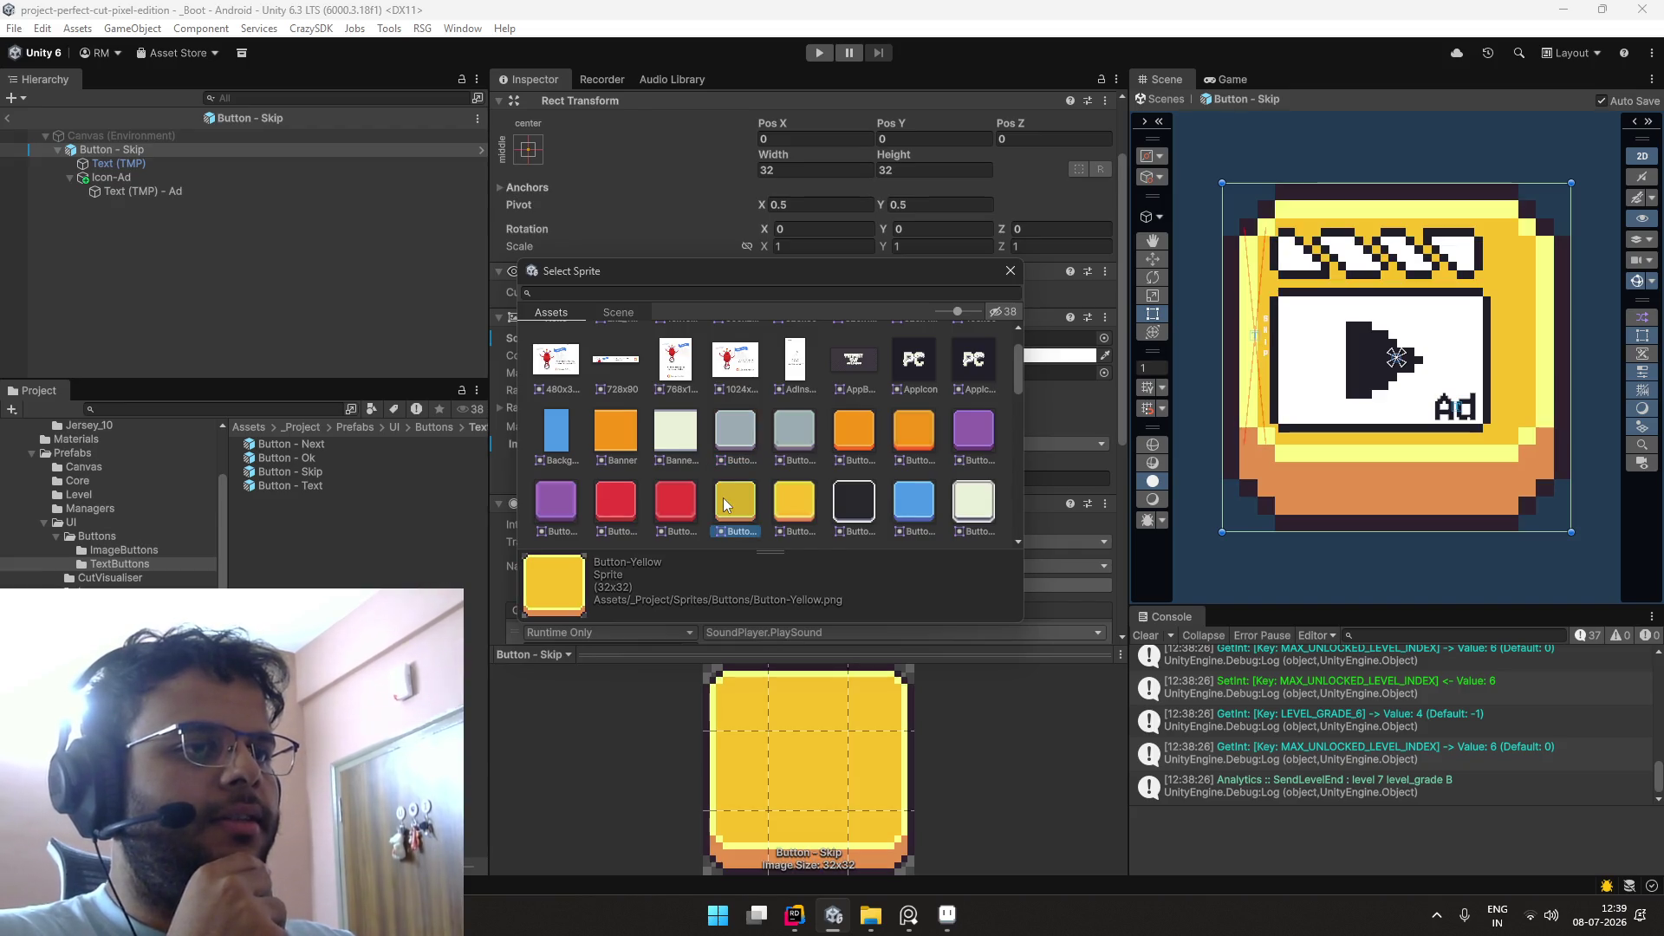
double_click(723, 497)
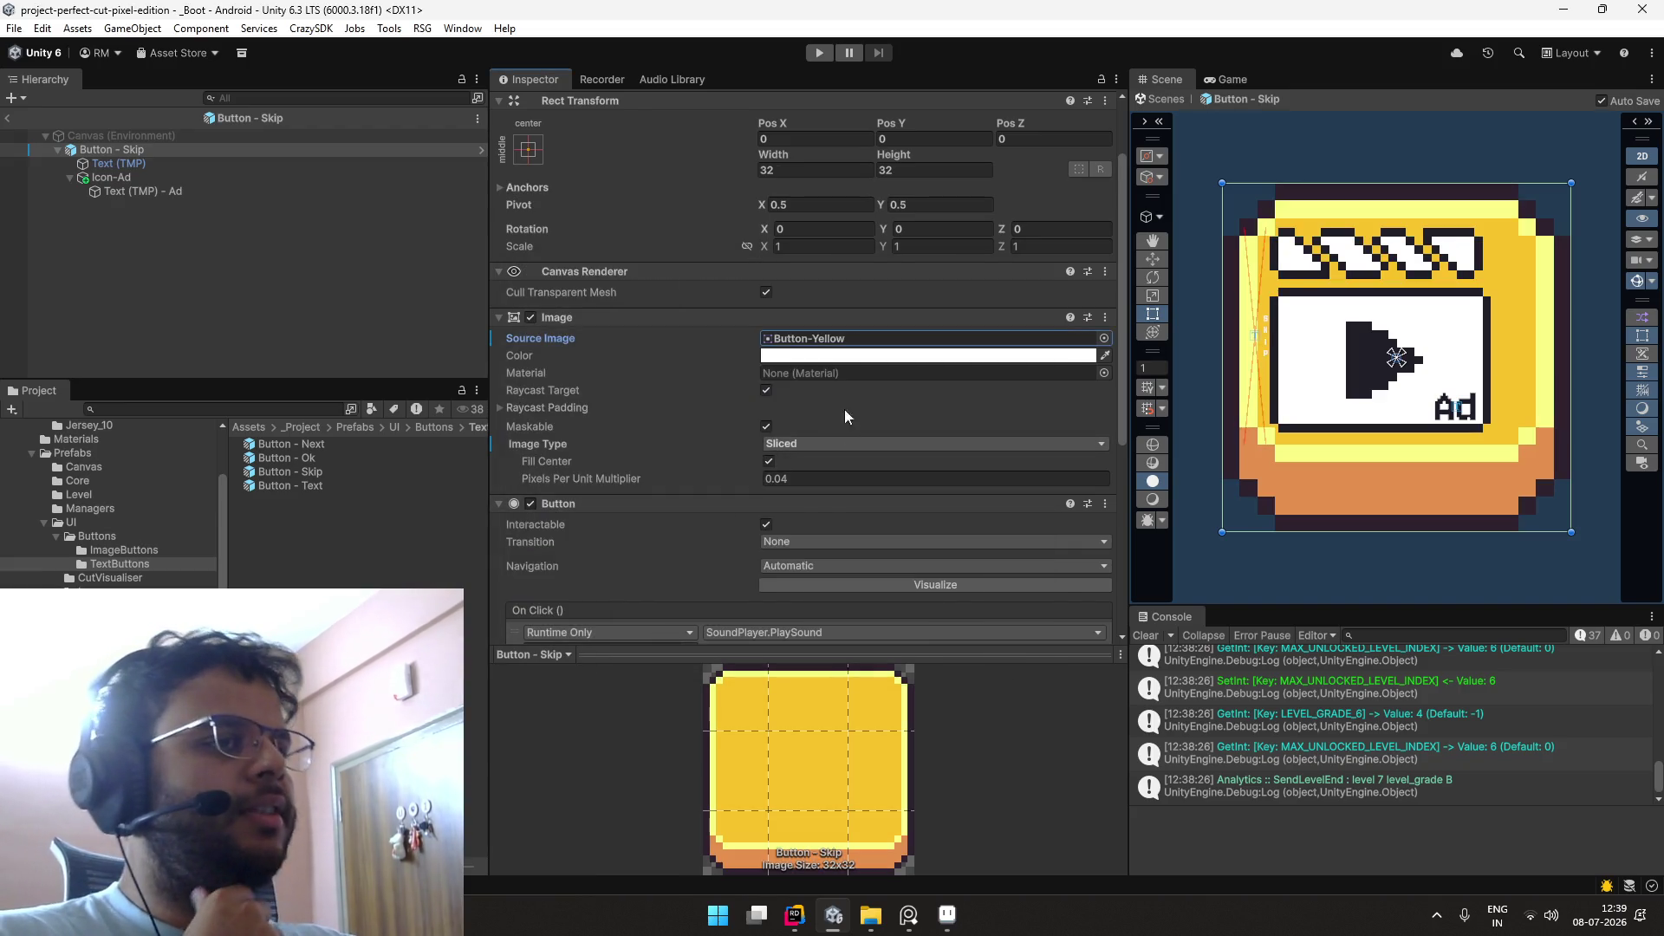
left_click(231, 280)
left_click(4, 119)
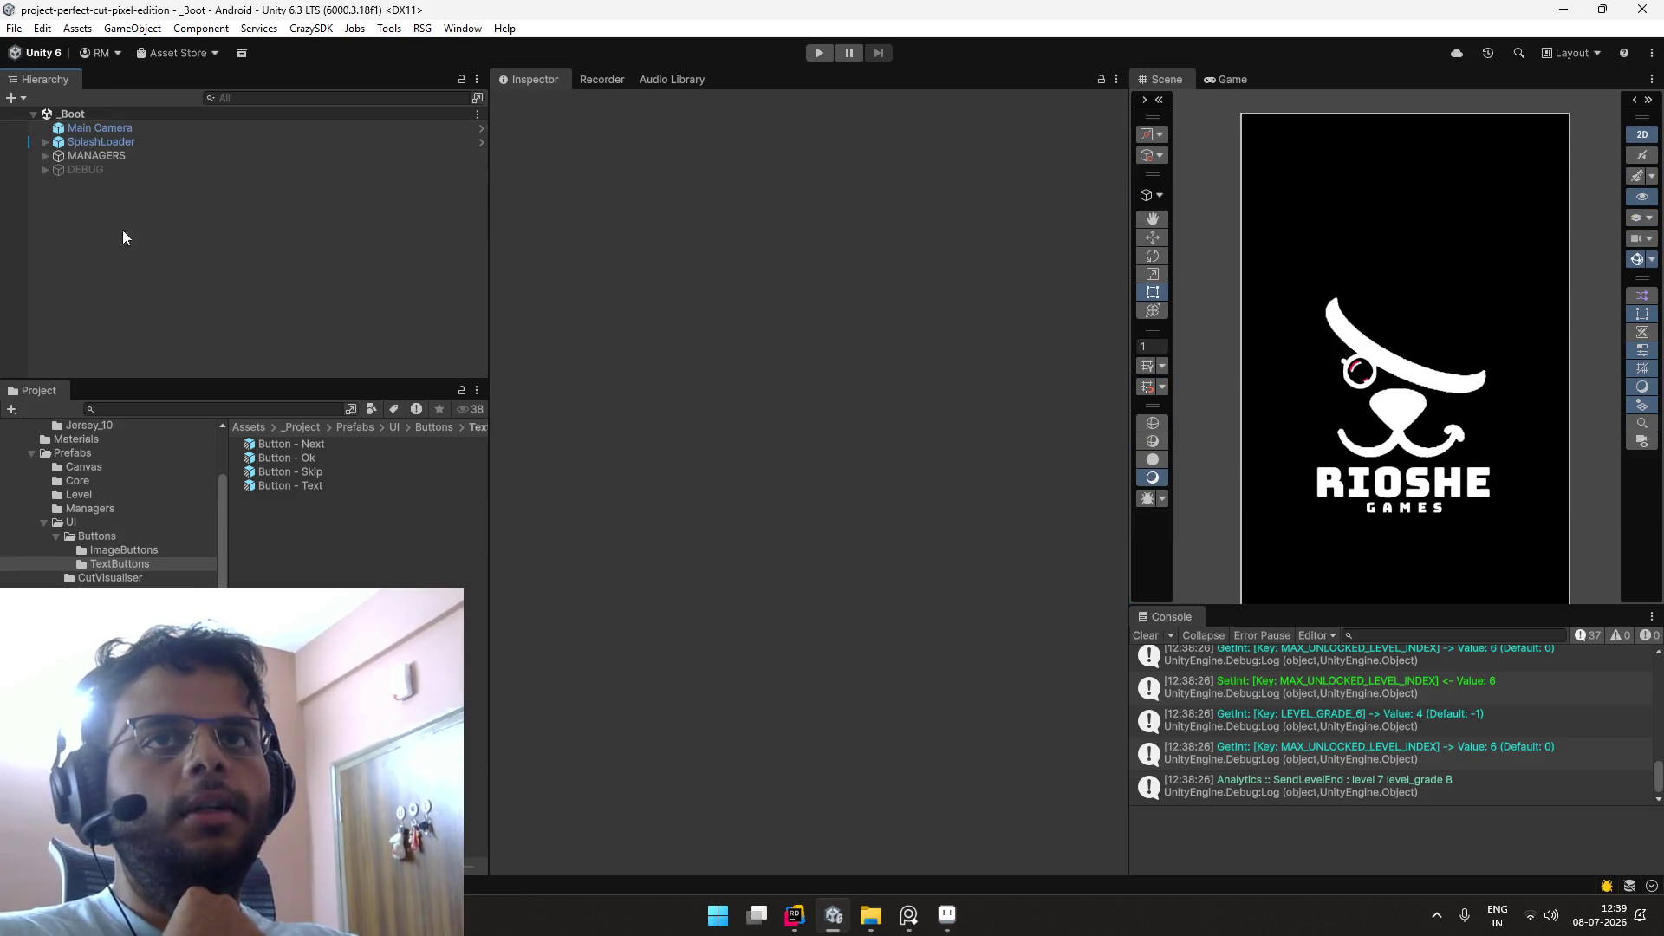
Step: Enter Play mode from the _Boot scene, then switch to Discord's #media channel
left_click(820, 54)
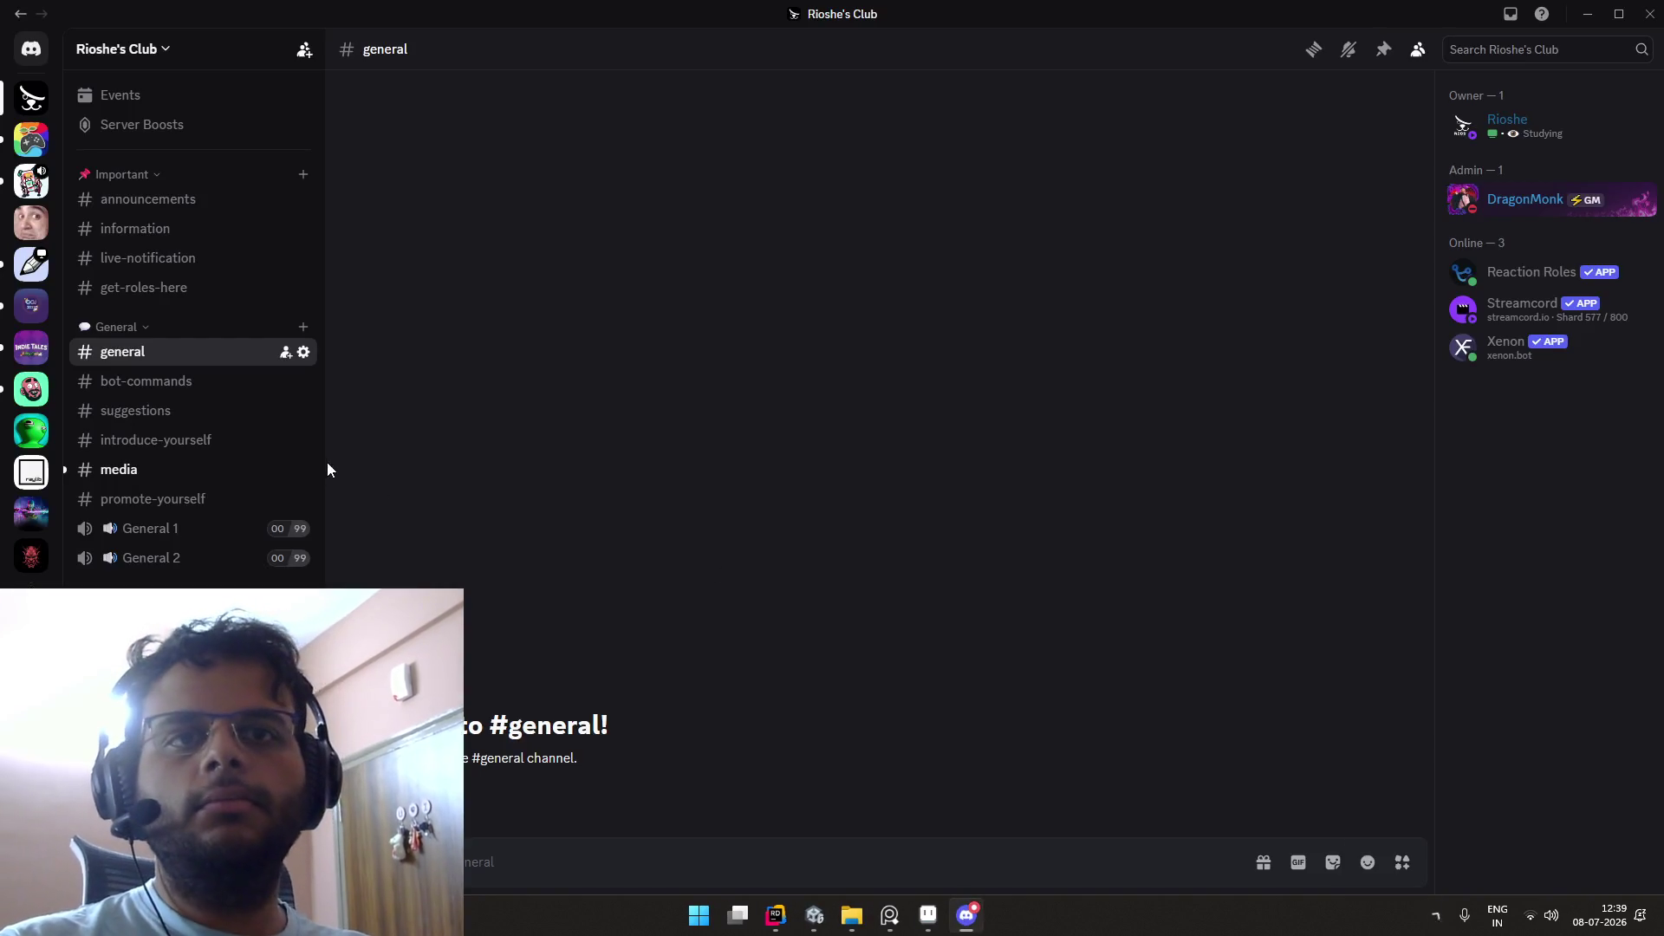
left_click(217, 469)
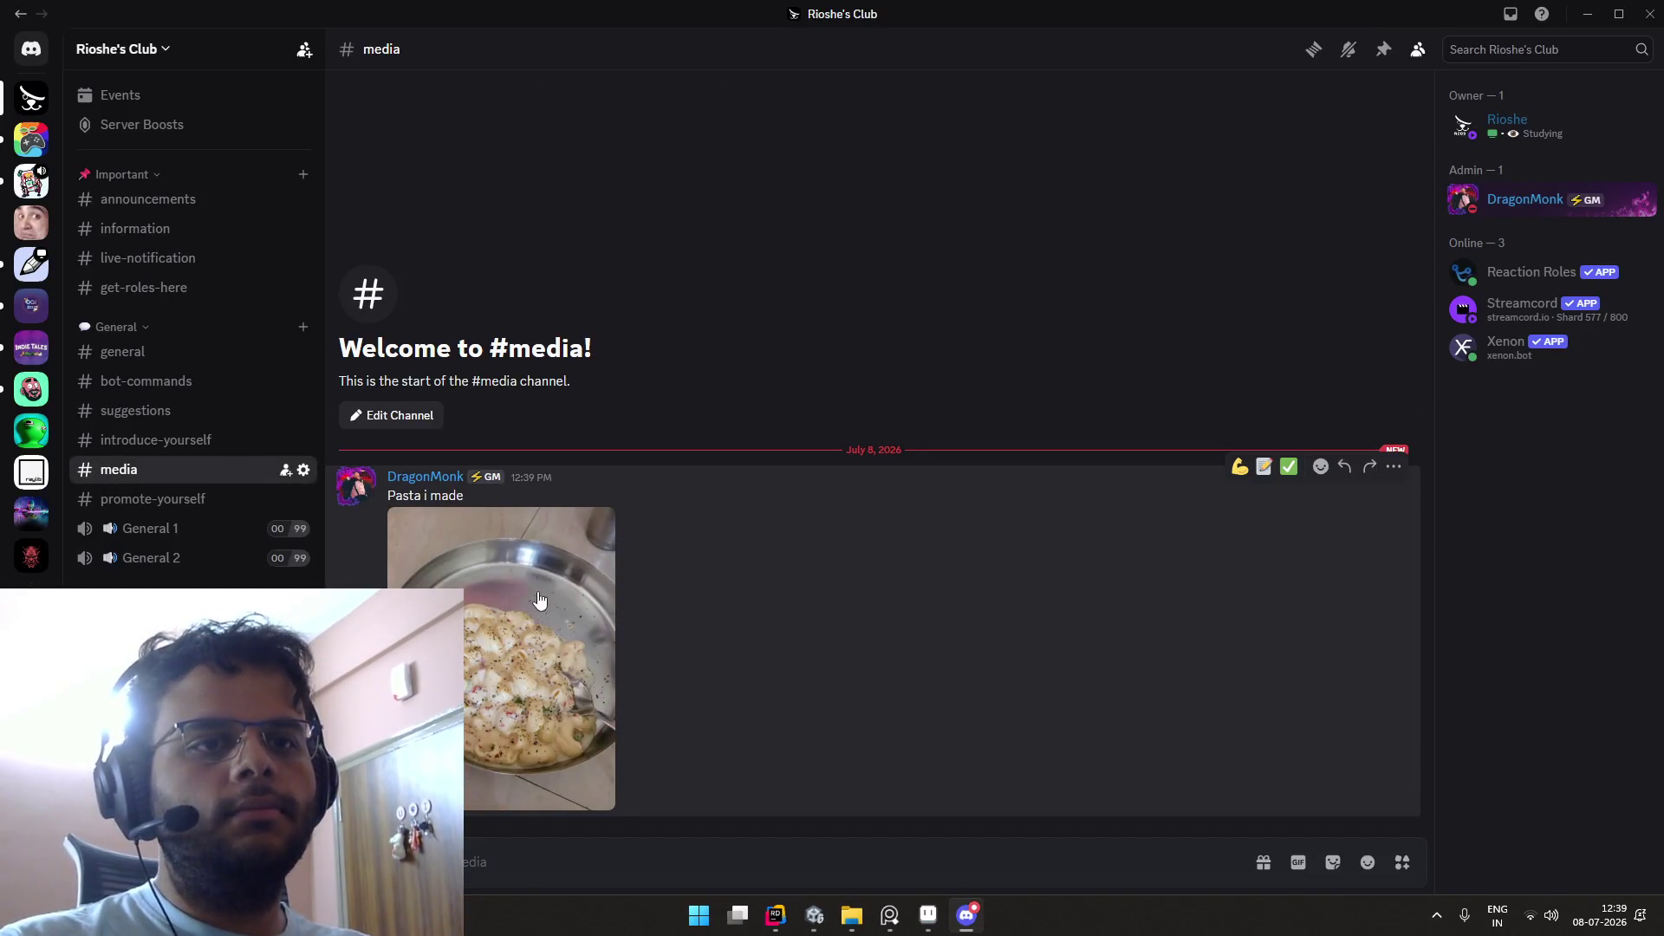
Step: View the pasta photo in #media full size, zoom in and out, then close it
left_click(538, 598)
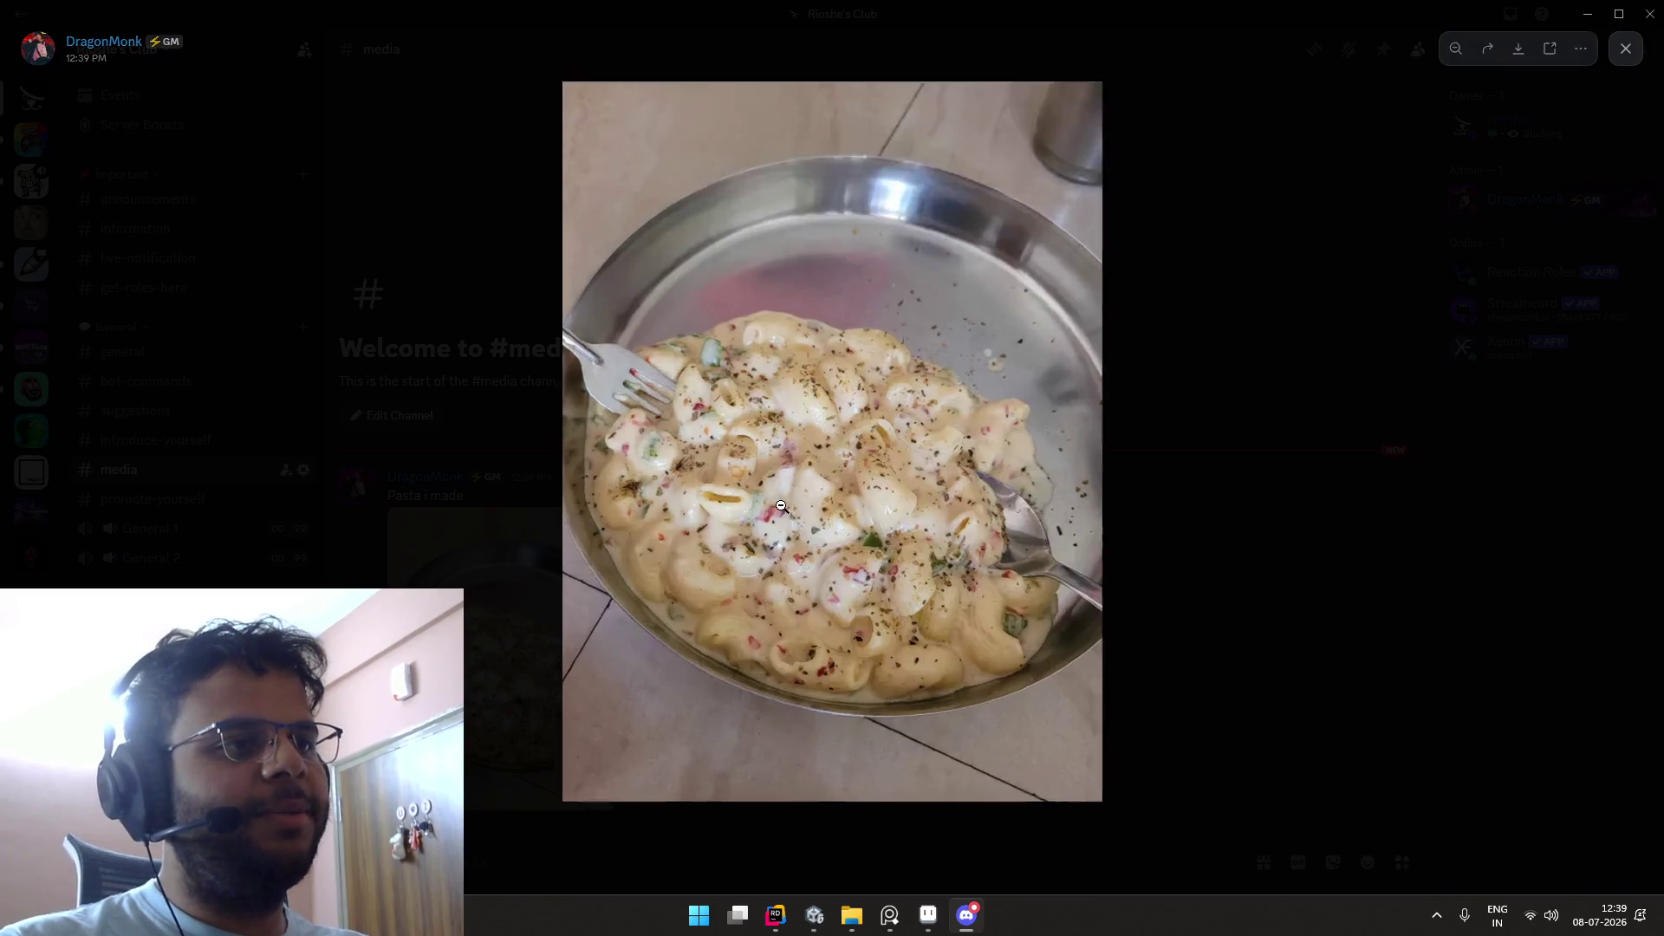
left_click(781, 505)
left_click(784, 506)
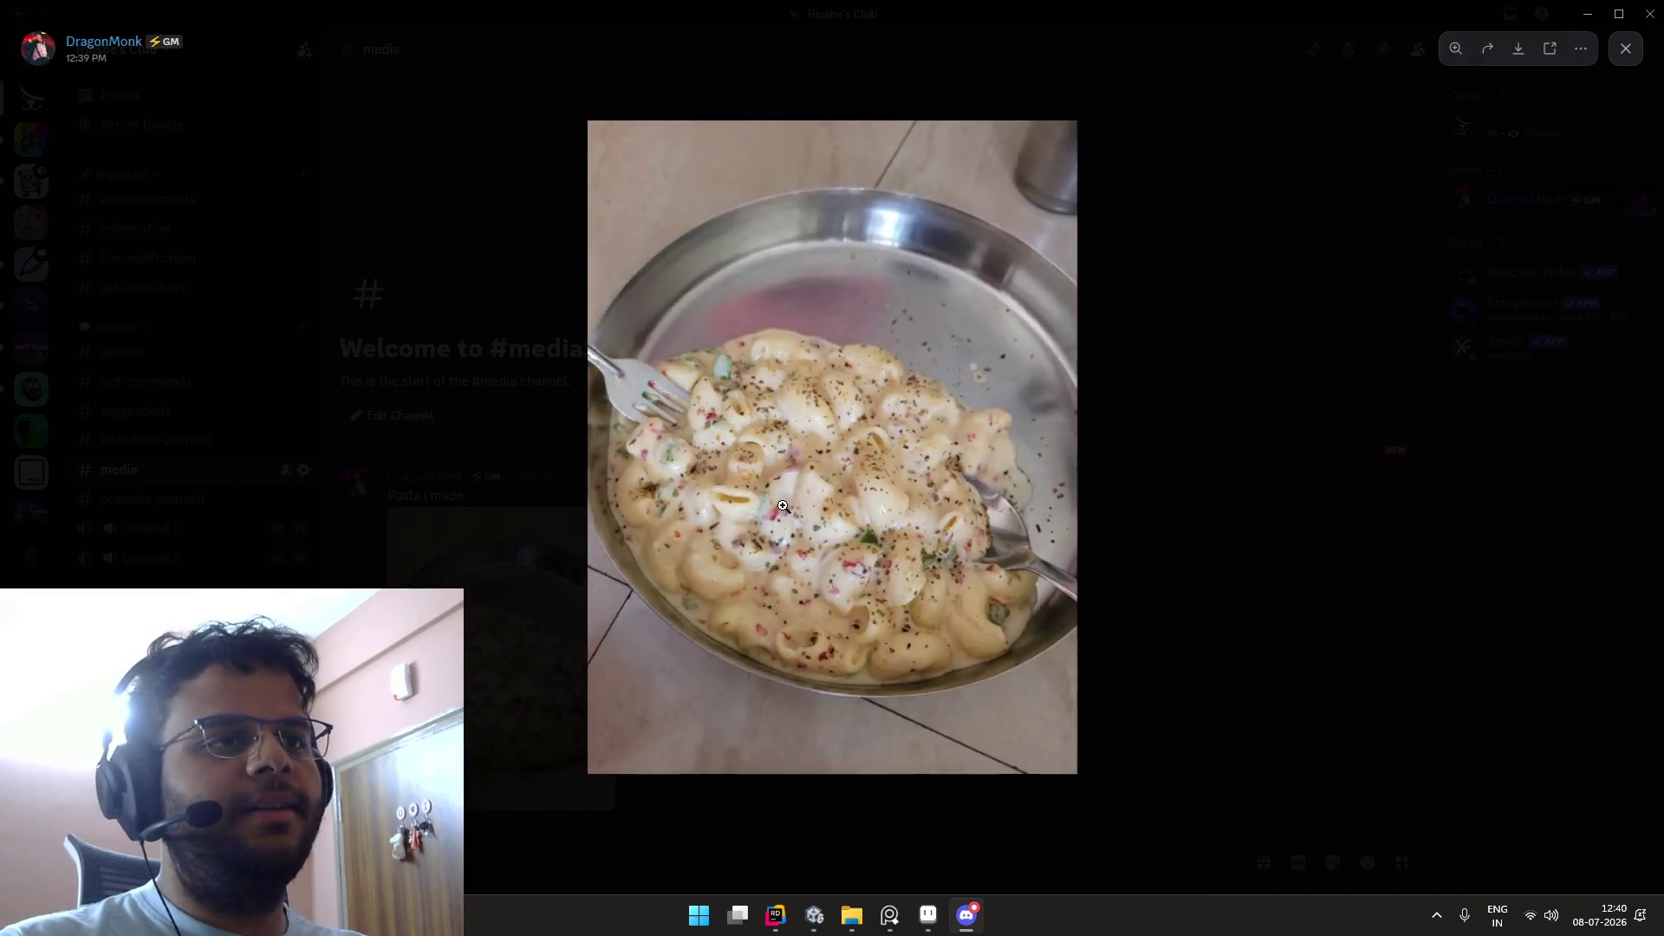
left_click(1081, 482)
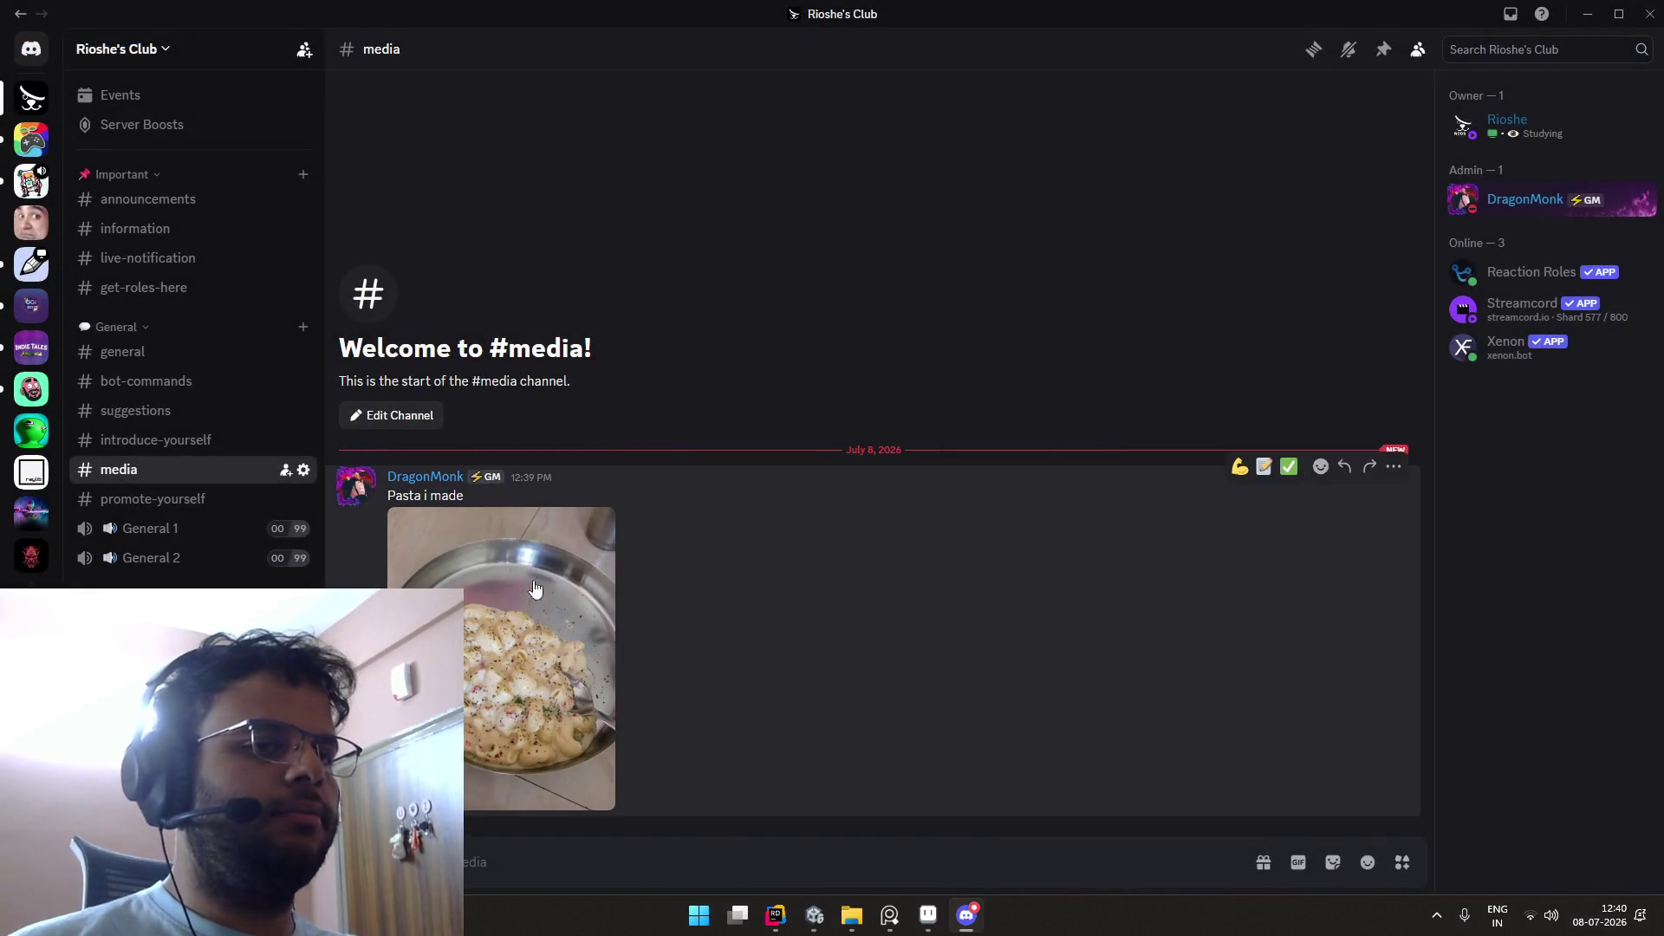
Step: Reopen and zoom the pasta photo again, close the viewer, and switch back to Unity
left_click(544, 611)
left_click(763, 496)
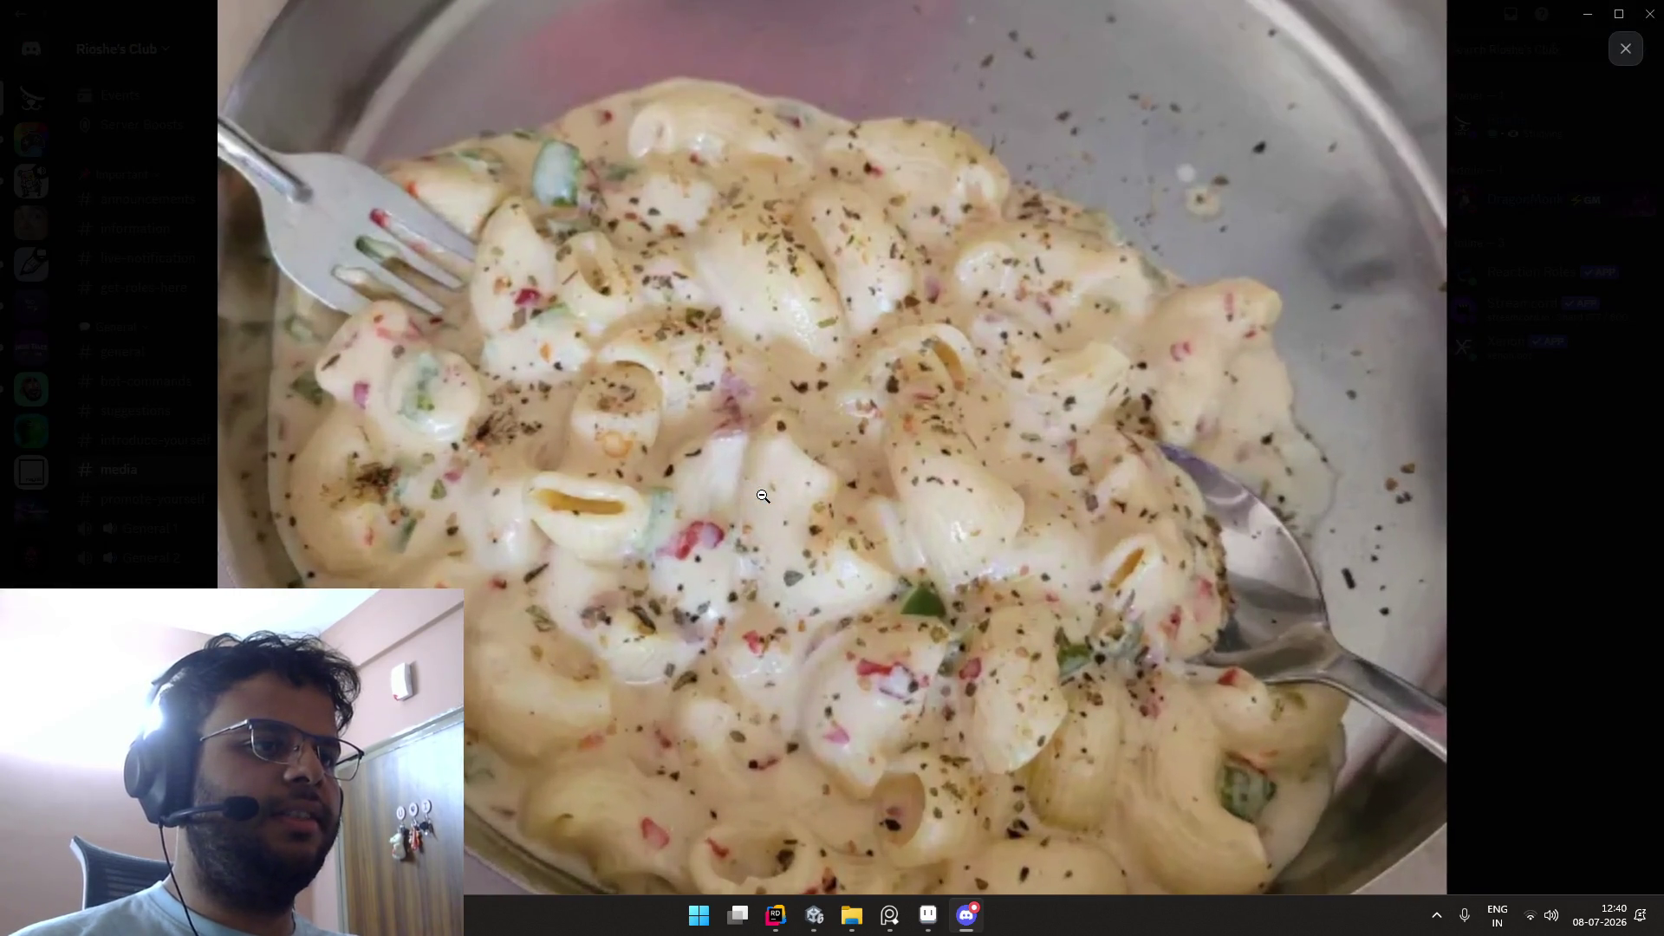
left_click(763, 496)
left_click(763, 496)
left_click(763, 496)
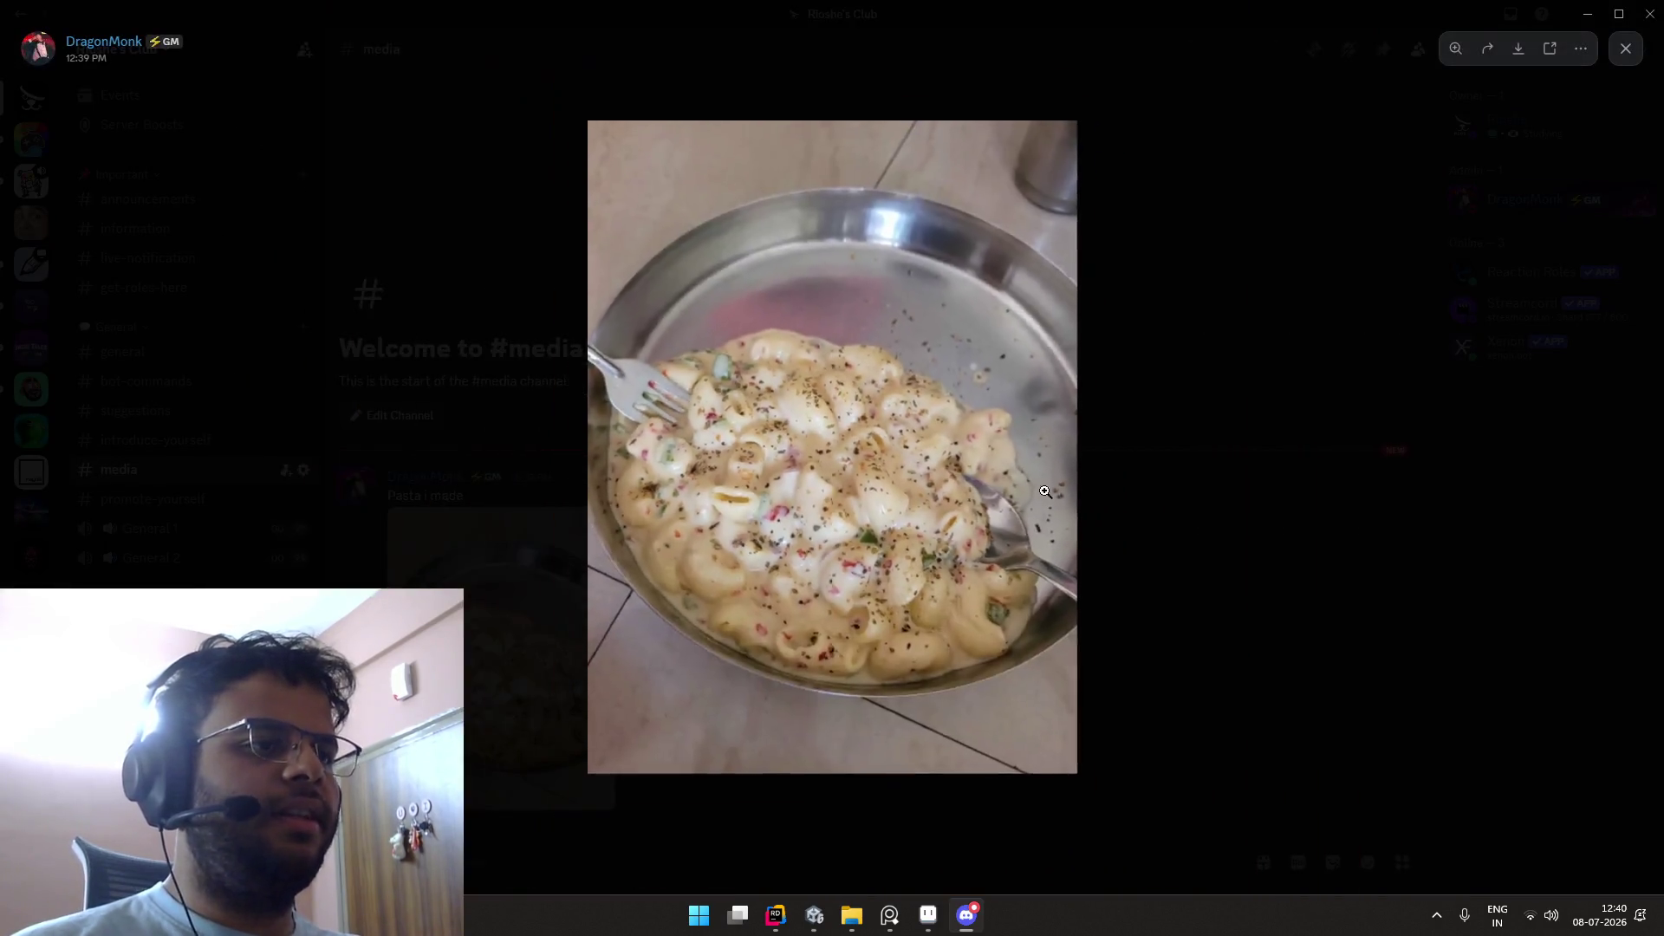
left_click(1106, 498)
key("alt+Tab")
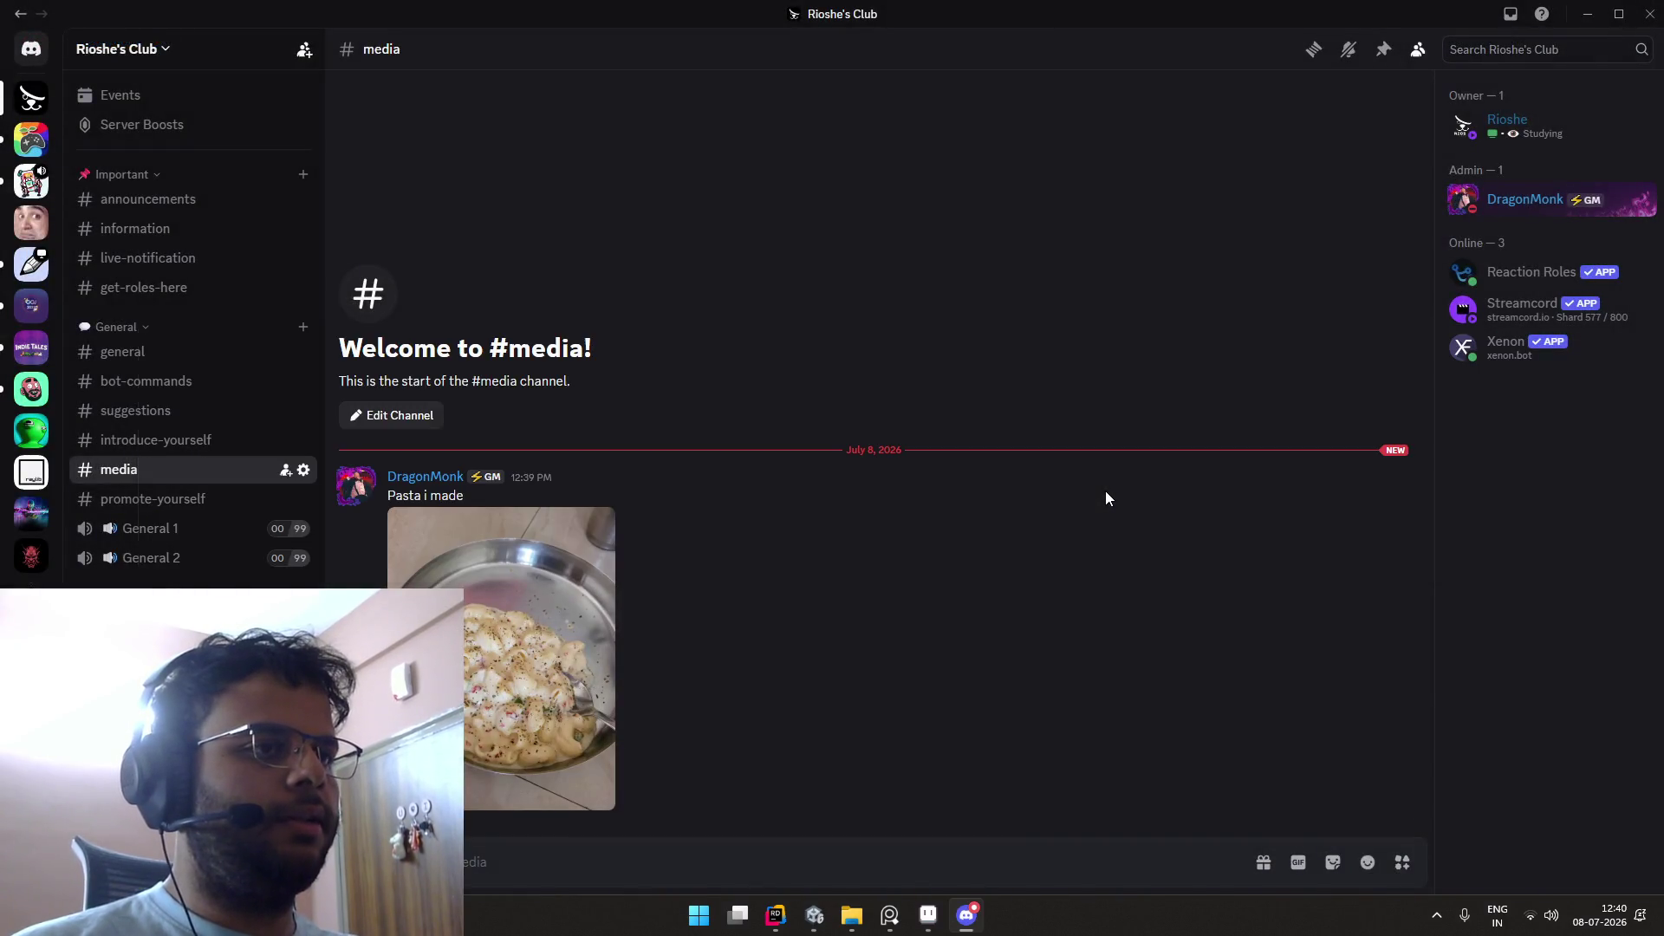
key("alt+Tab")
left_click(522, 475)
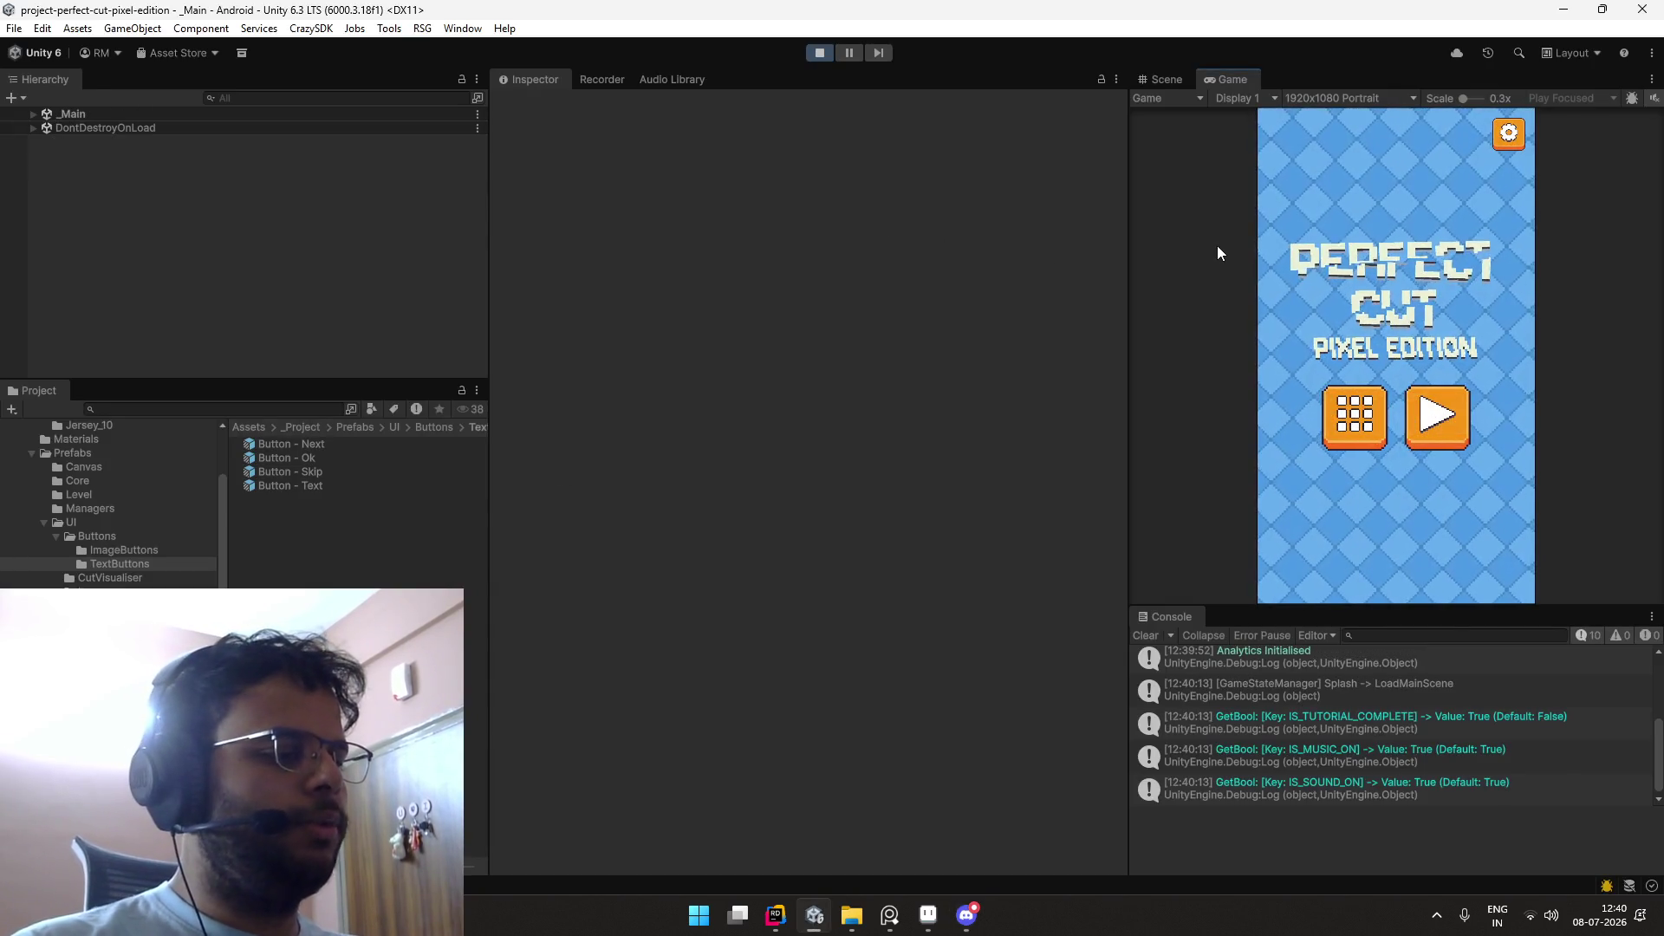
Step: Slice the Level 7 potion into near-equal halves for an A grade and return to the menu
left_click(1426, 417)
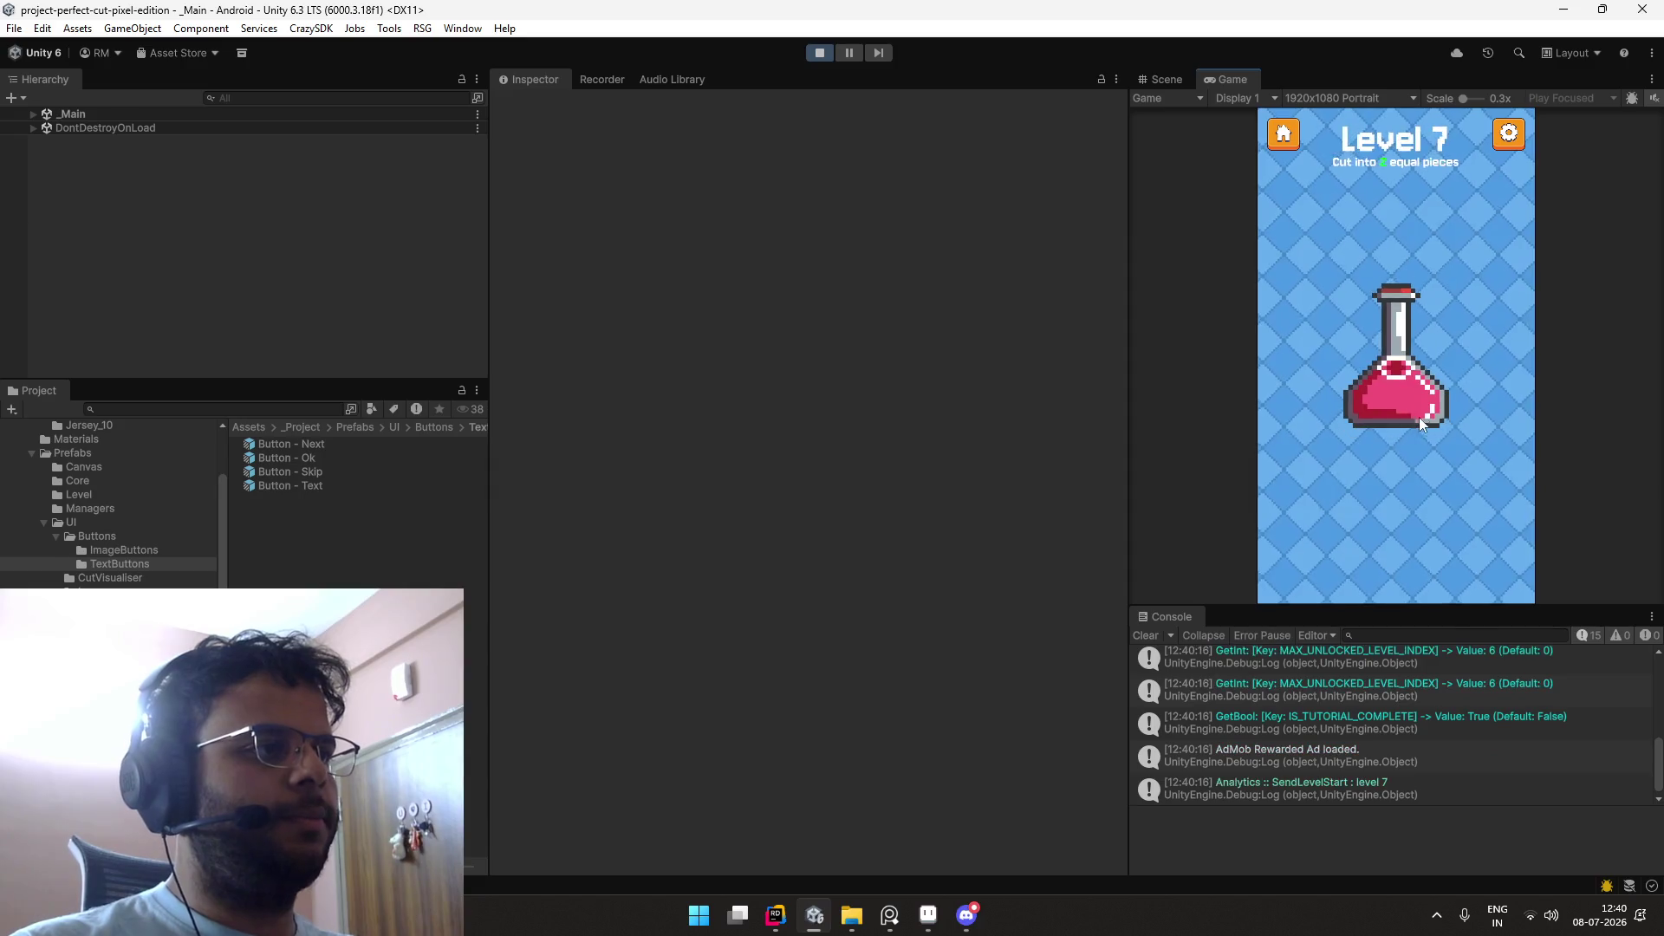
left_click_drag(1492, 505, 1492, 508)
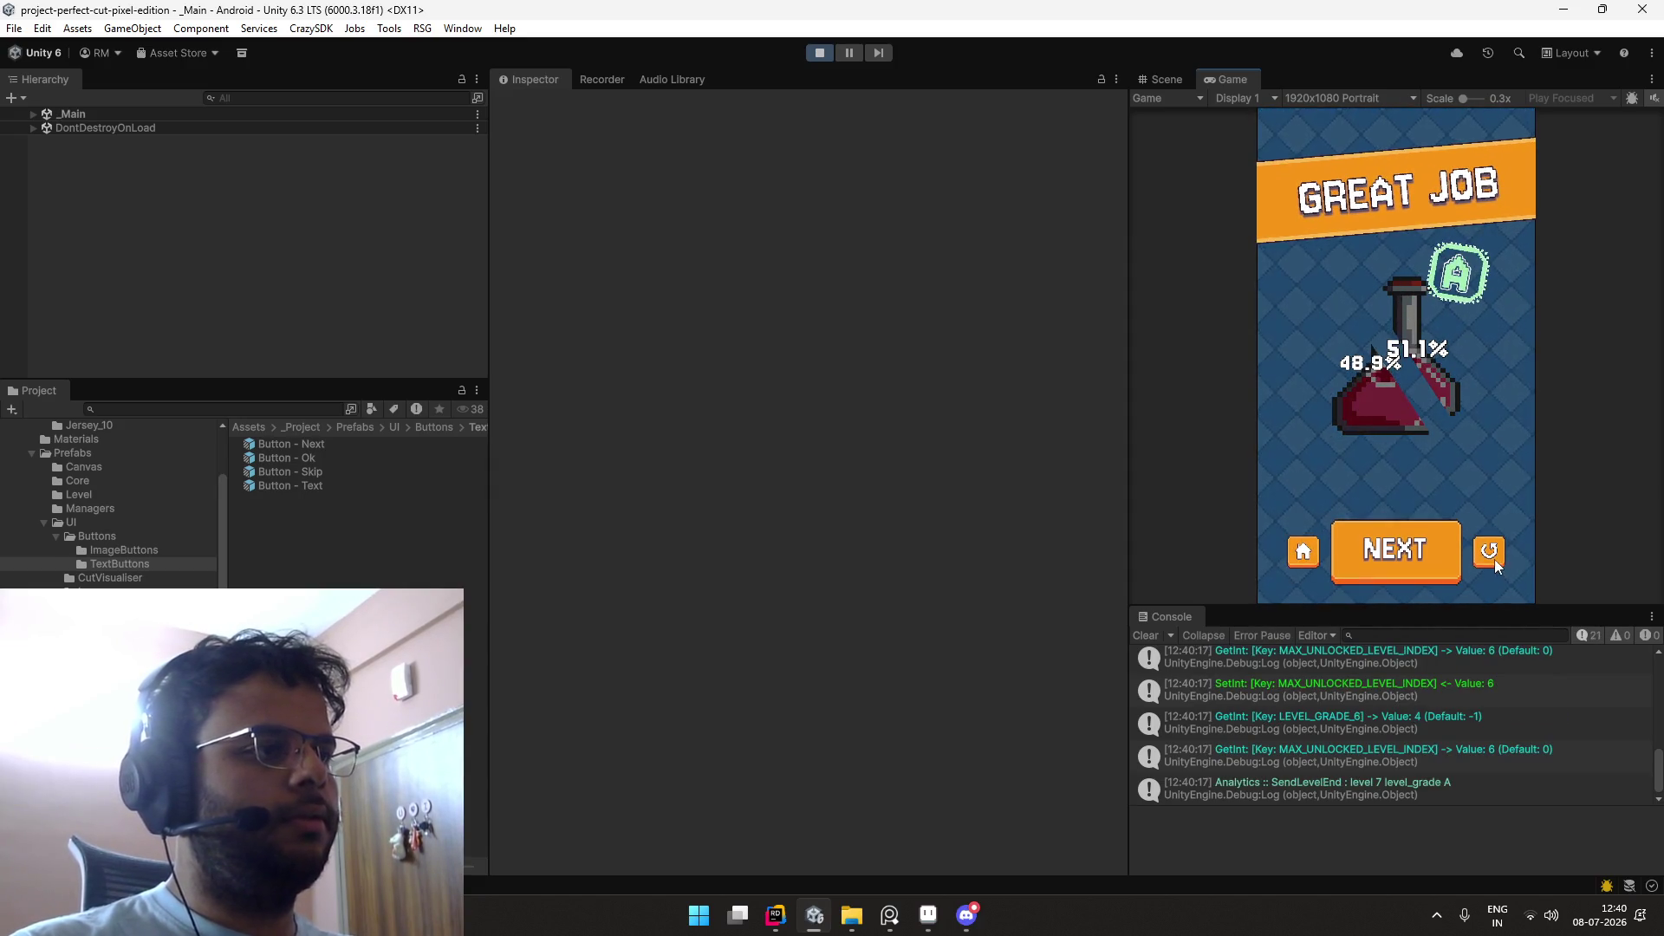
left_click(1305, 551)
Step: Play Level 1 from Level Select, slicing the tube for an F, then stop Play mode
left_click(1368, 414)
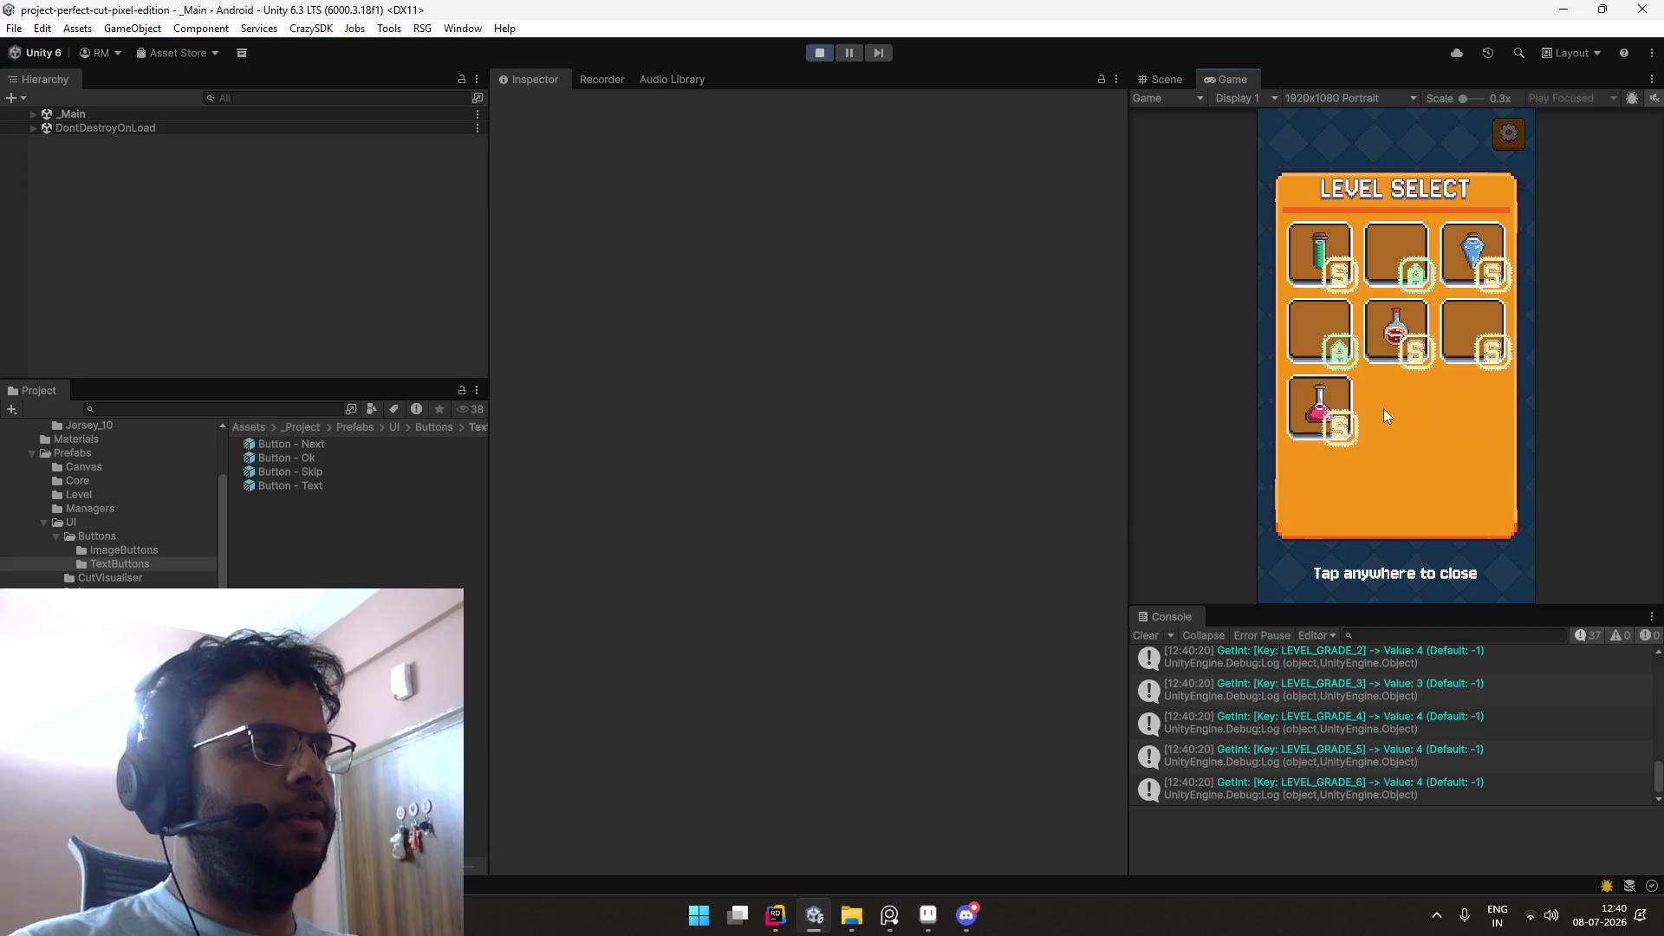
left_click(1319, 256)
left_click_drag(1376, 460, 1488, 409)
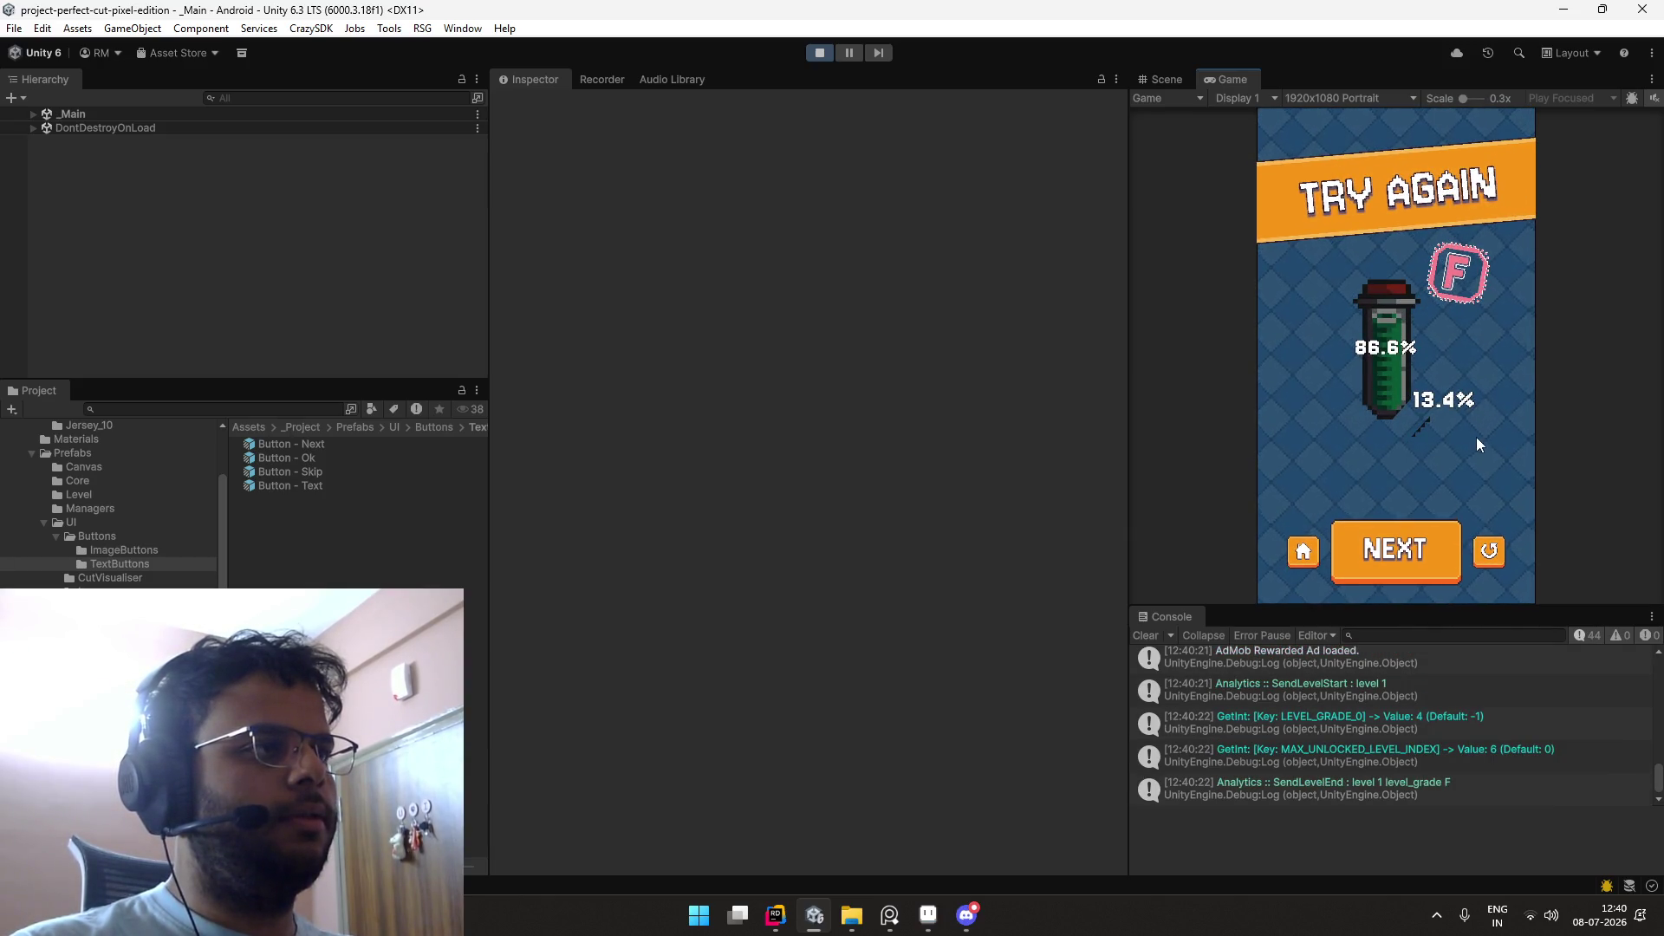
left_click(1304, 546)
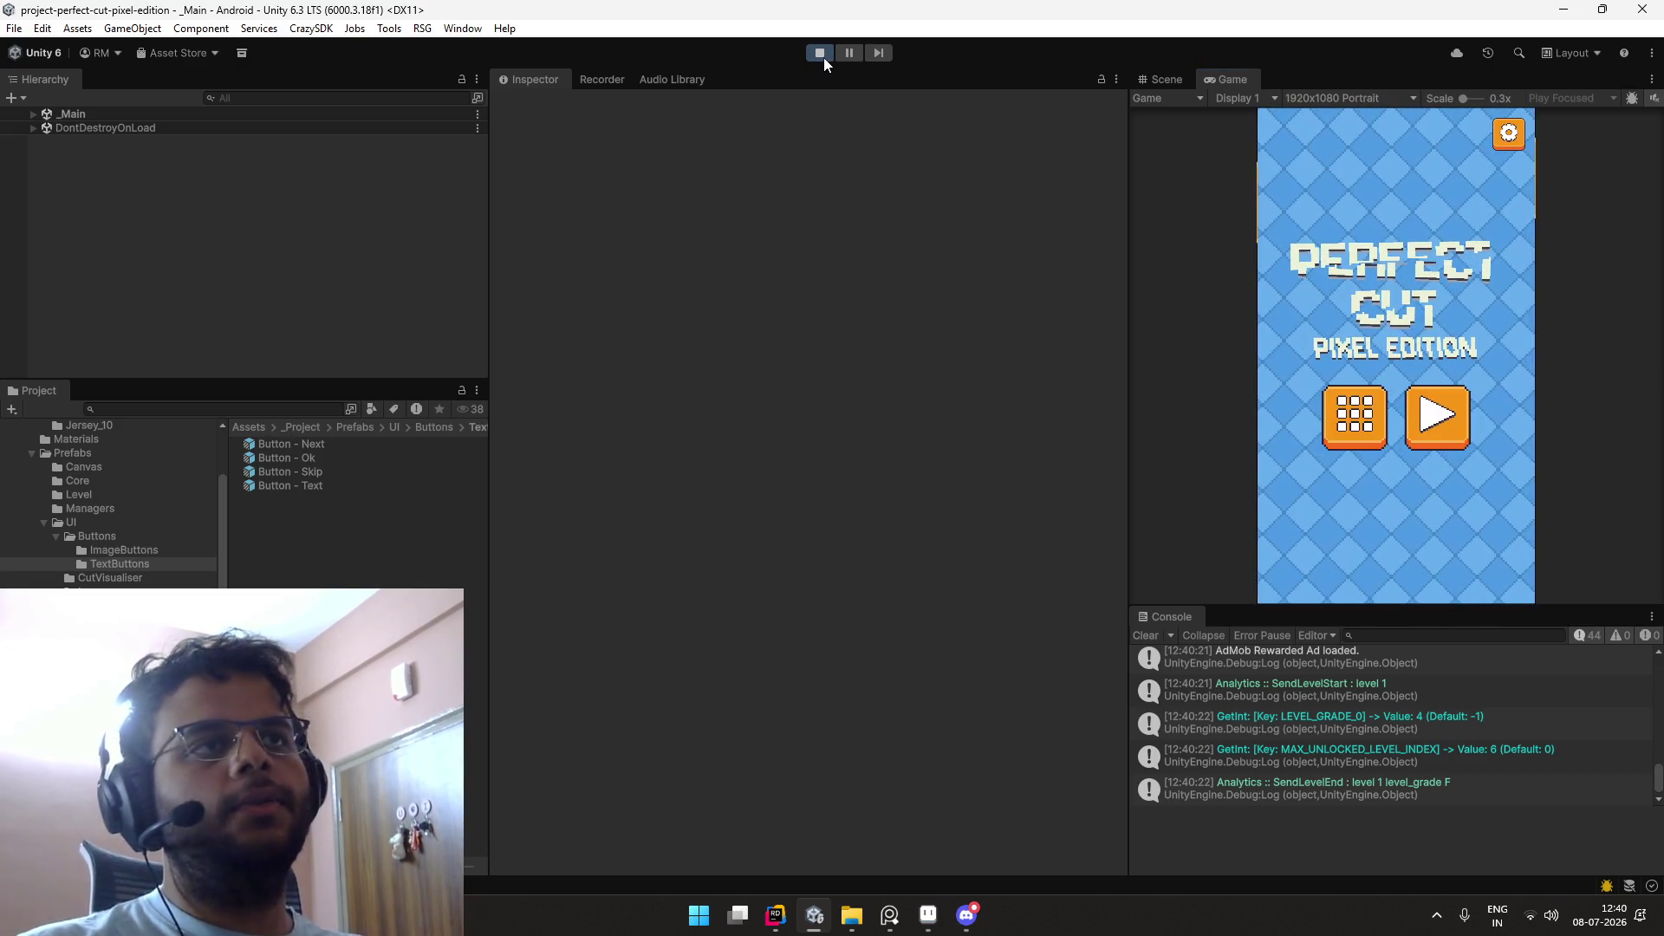
left_click(820, 53)
Step: Clear all PlayerPrefs from the Edit menu and confirm with Yes
left_click(43, 28)
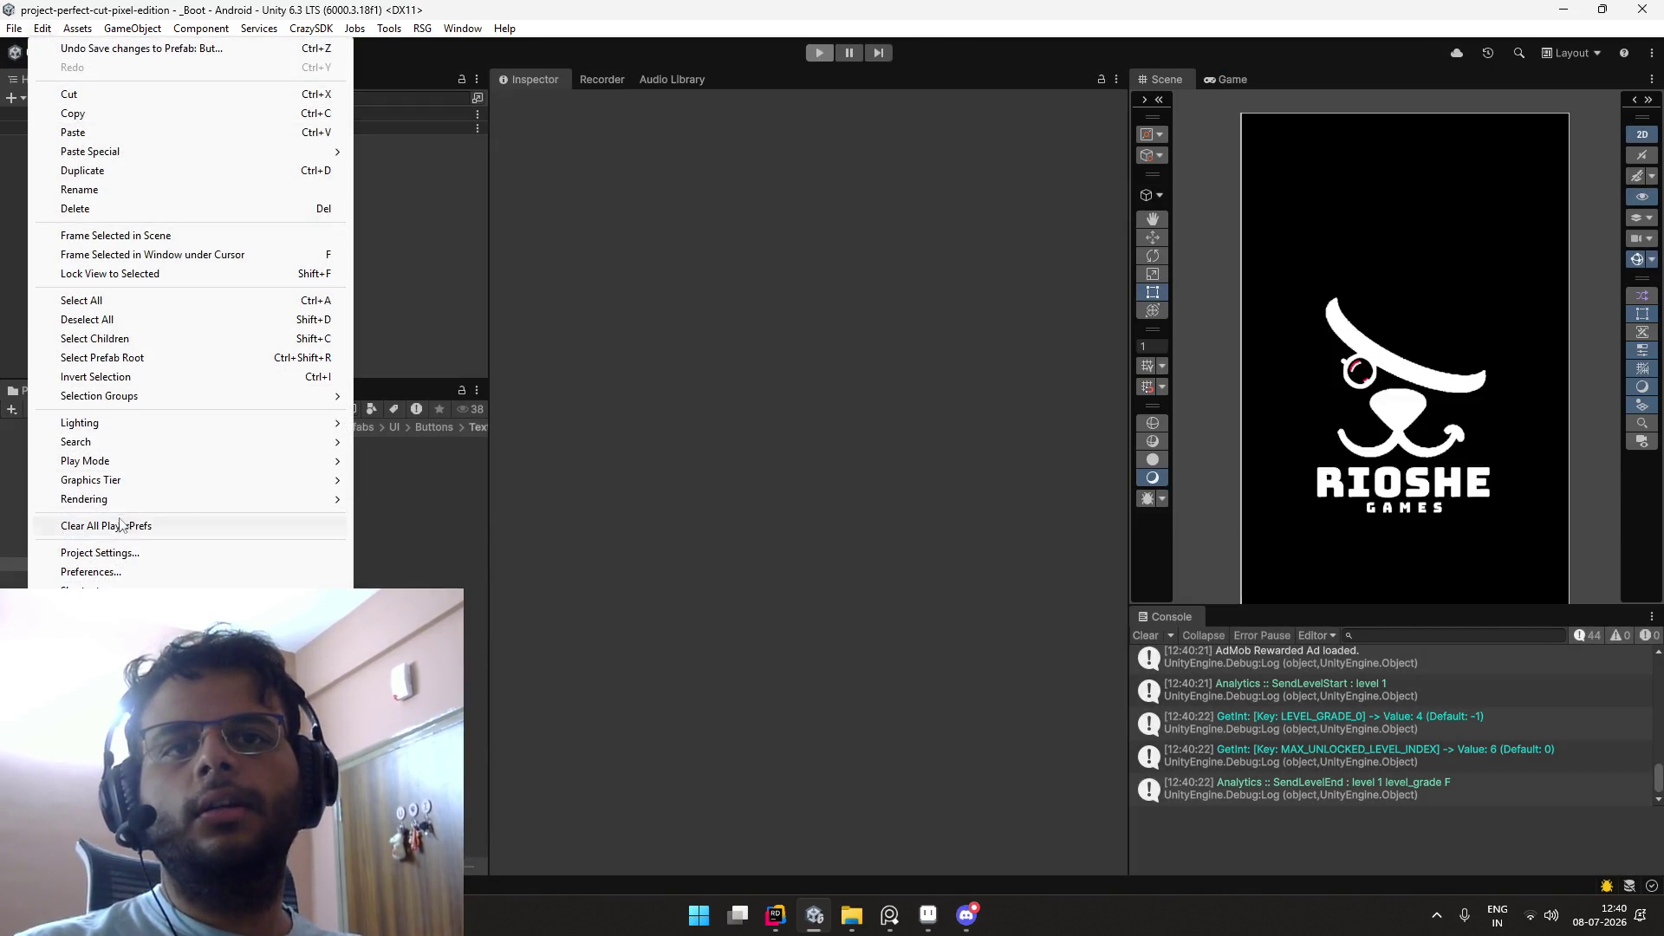
left_click(130, 522)
left_click(865, 481)
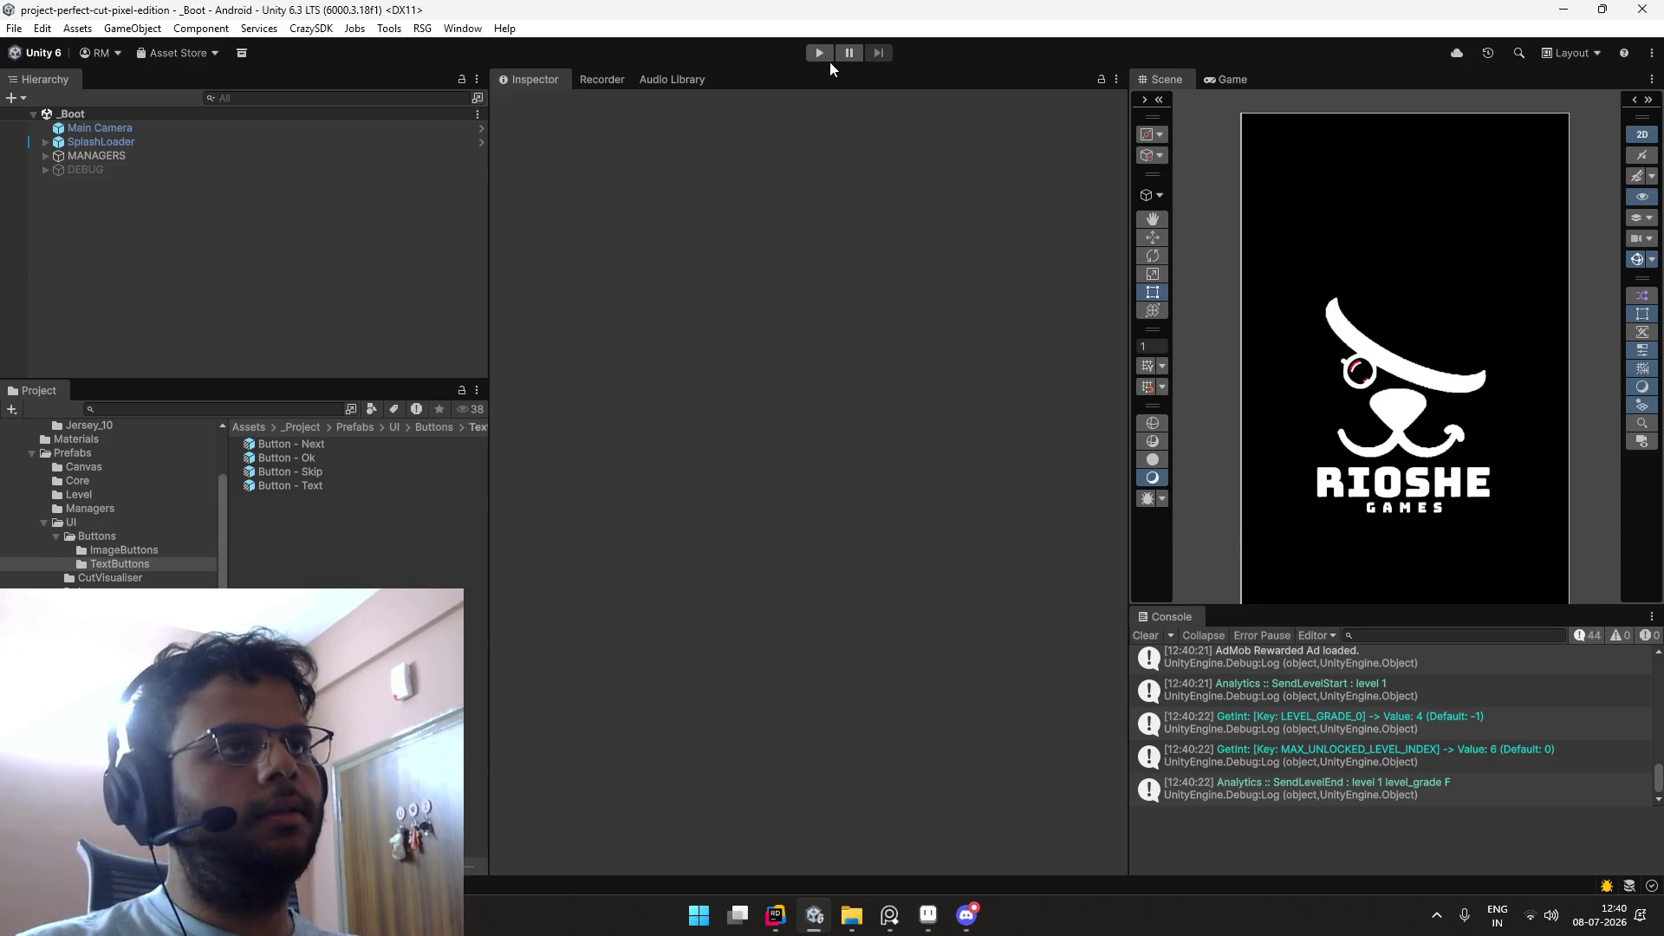
Step: Play Level 1 in a maximized Game view, cutting the tube 80.3% / 19.7% for grade F
left_click(820, 53)
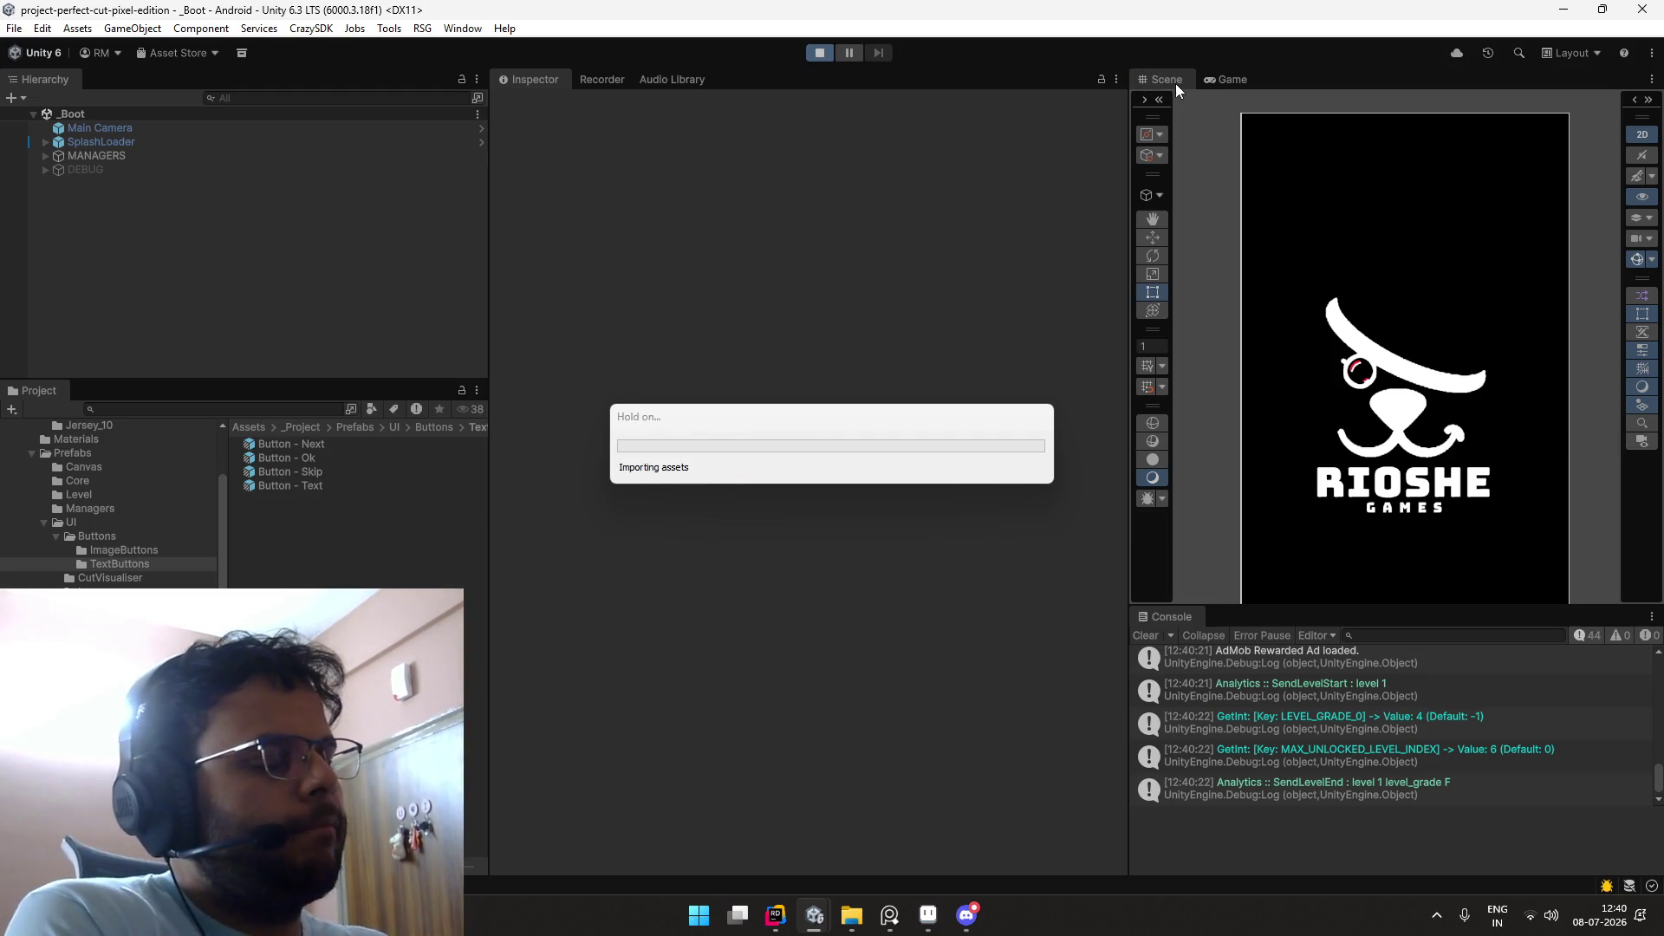
left_click(1239, 81)
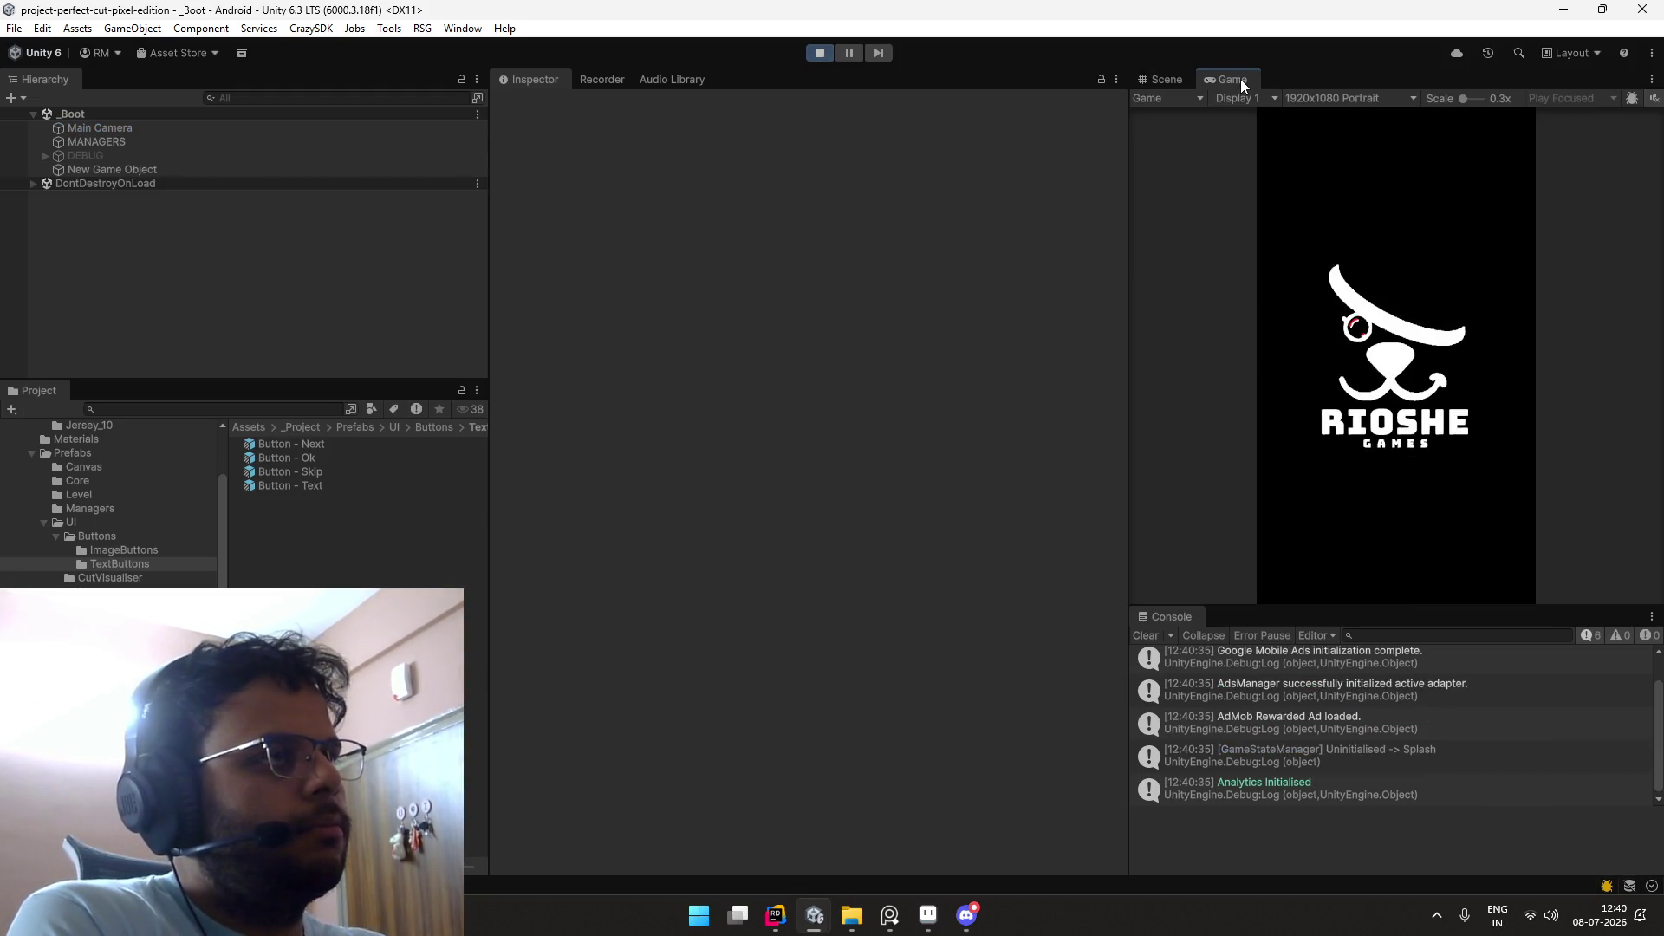
double_click(1242, 80)
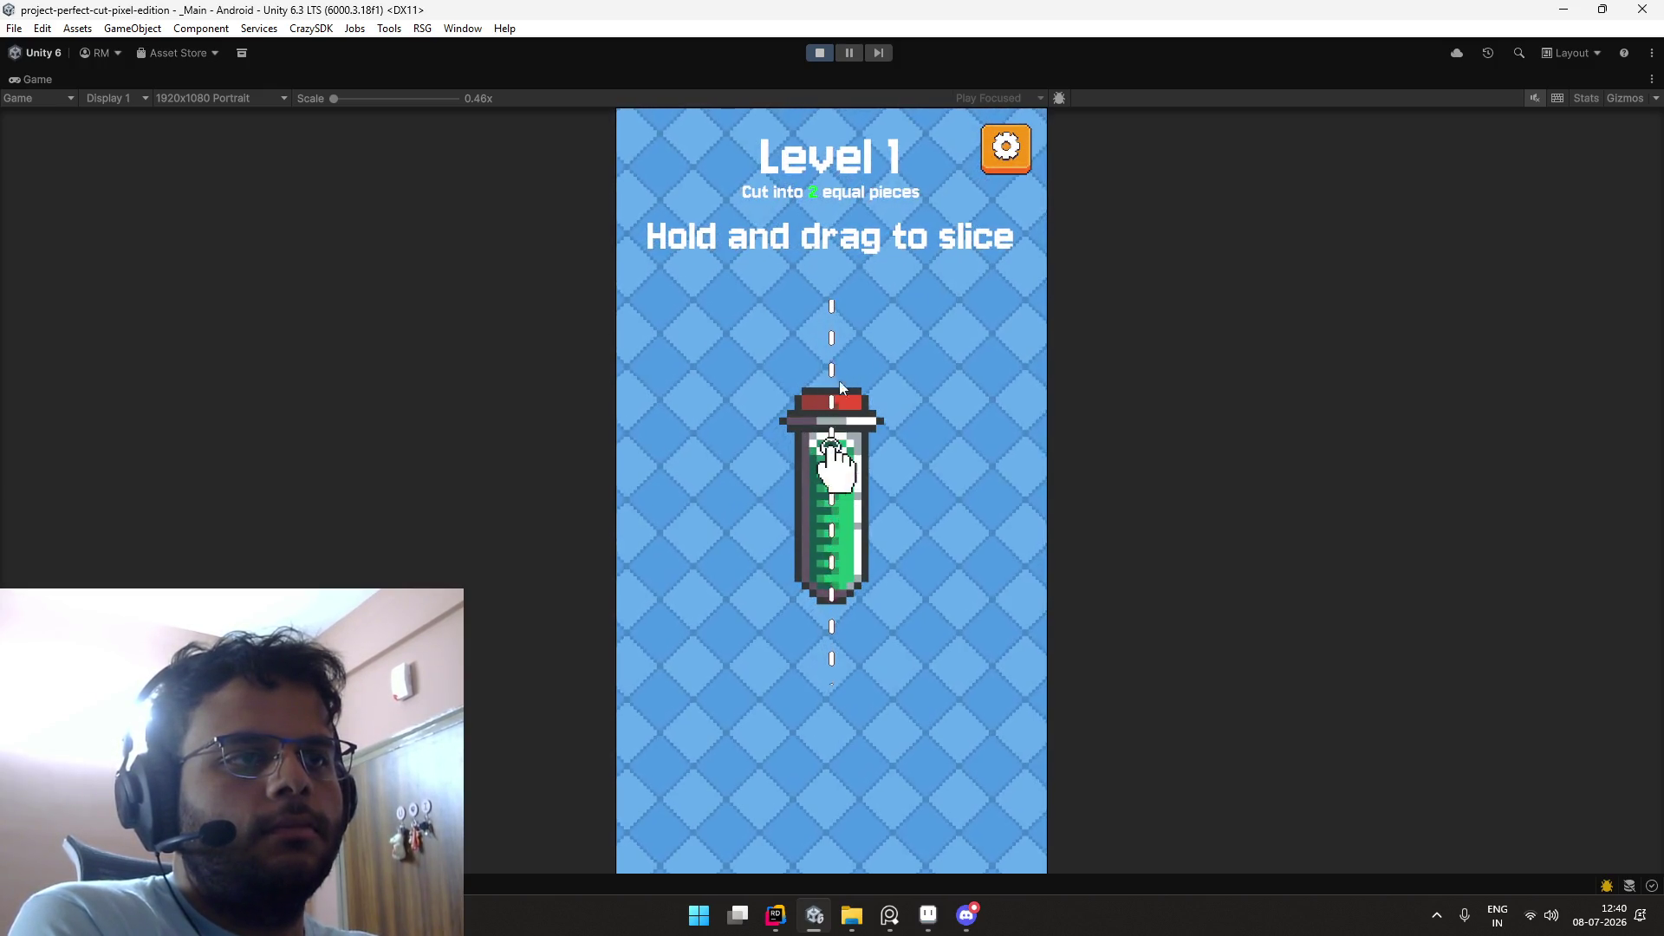
left_click_drag(780, 595, 936, 565)
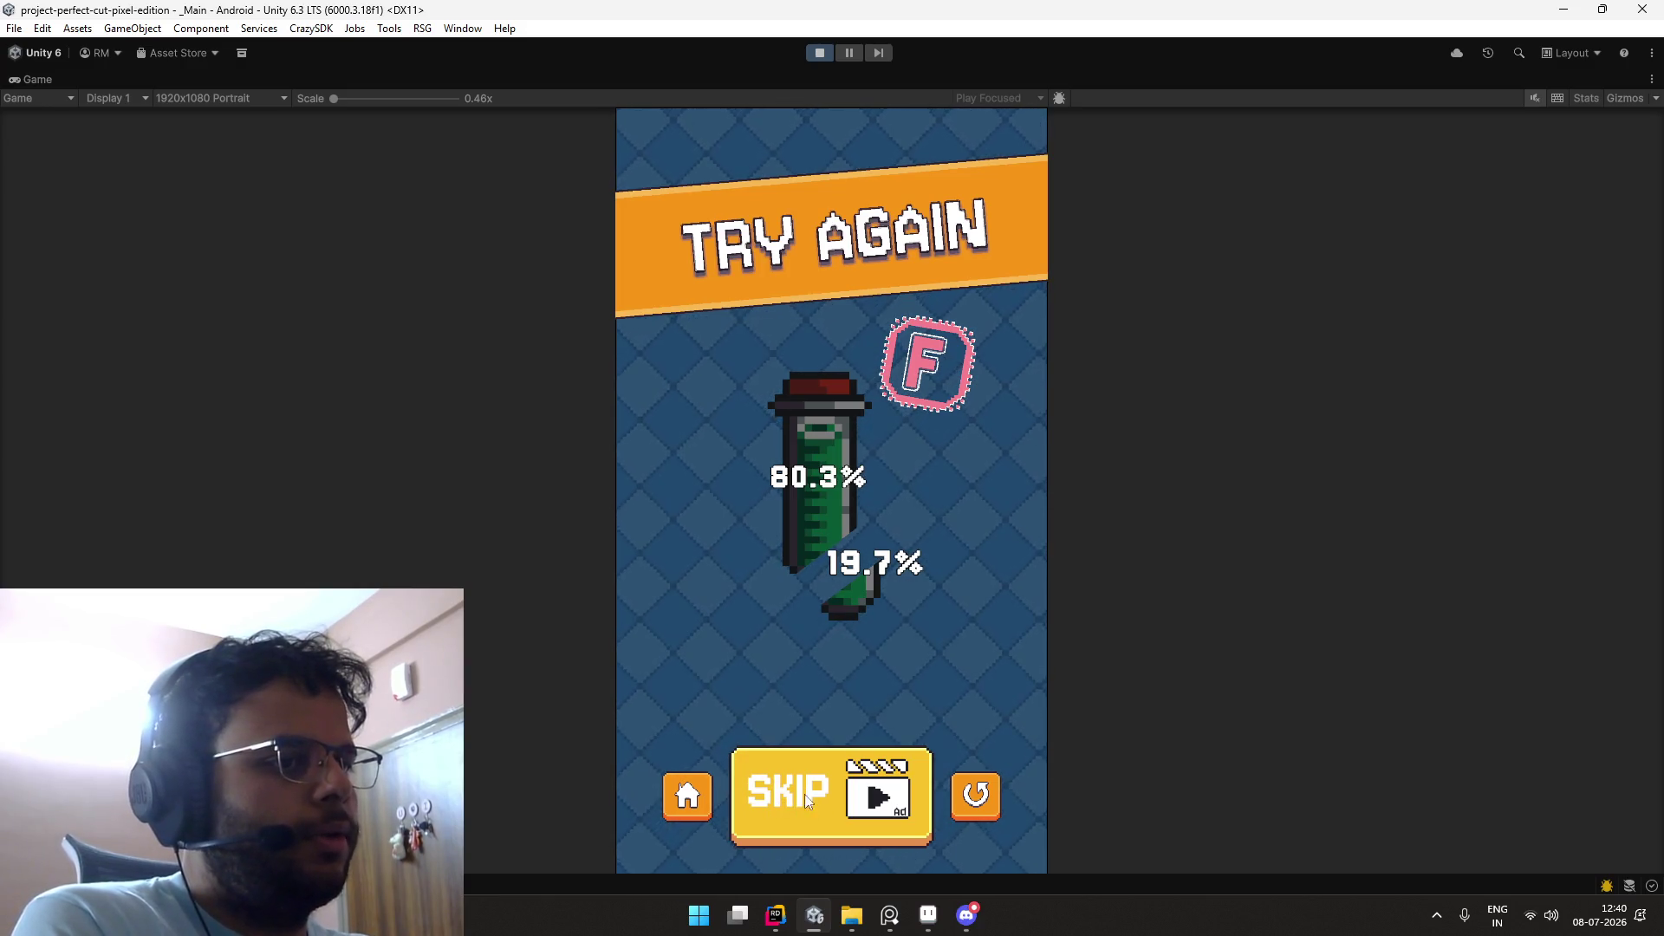
double_click(33, 79)
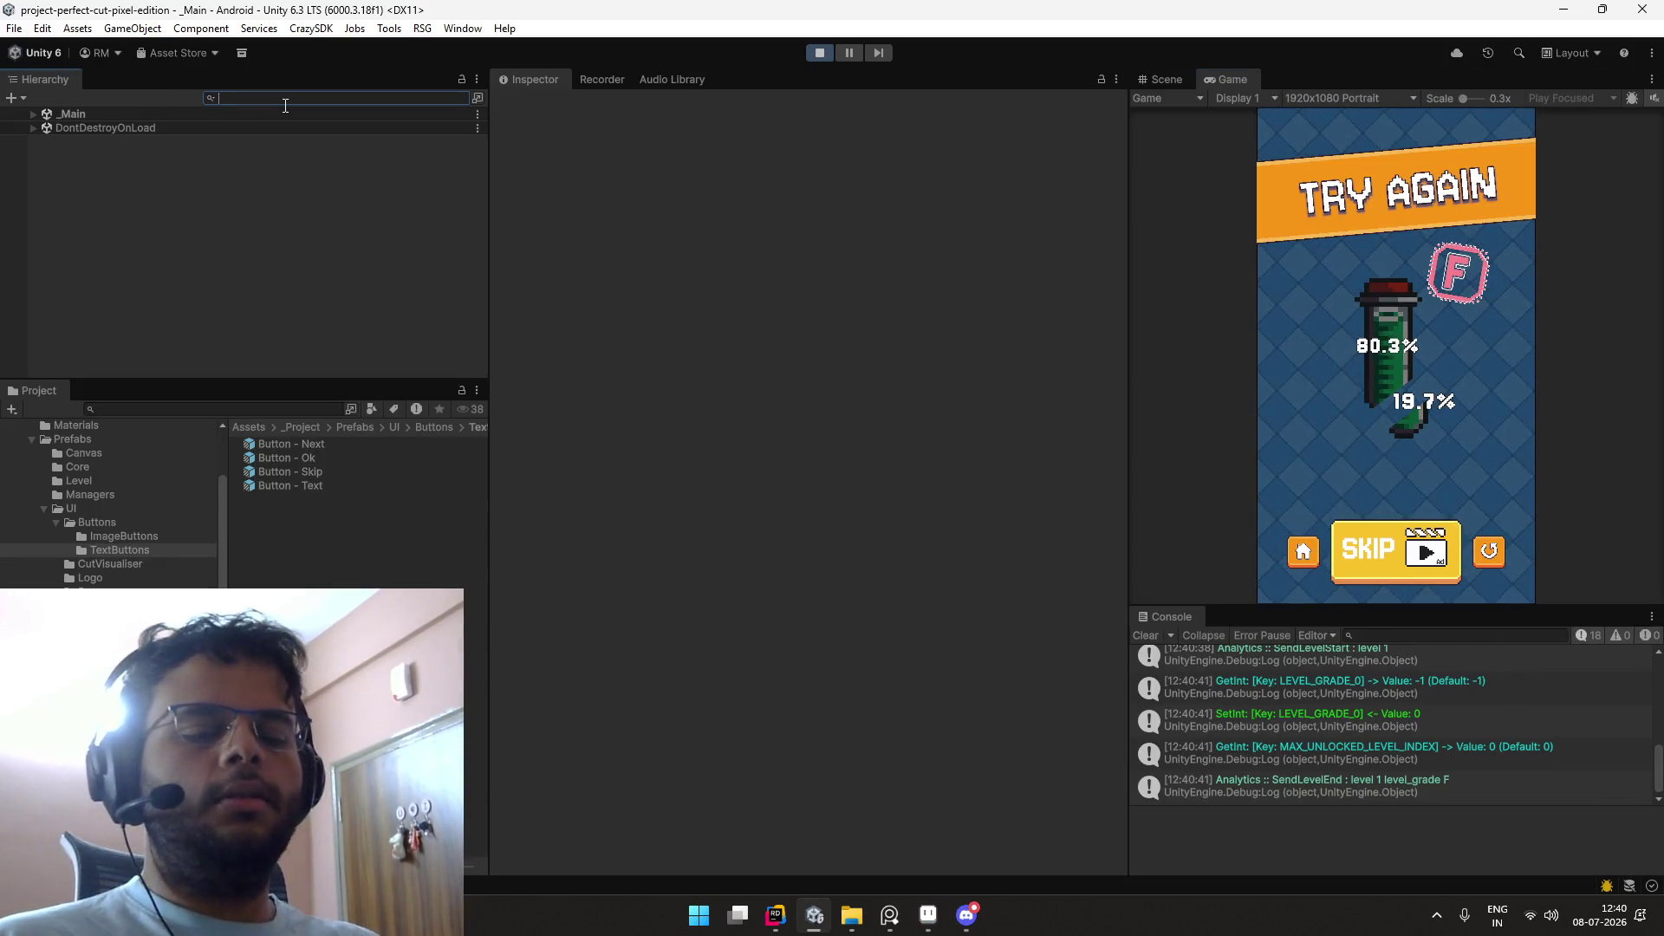
Step: Filter the Hierarchy for buttons and toggle Button - Next and Button - Skip to compare them
type("b")
type(" te")
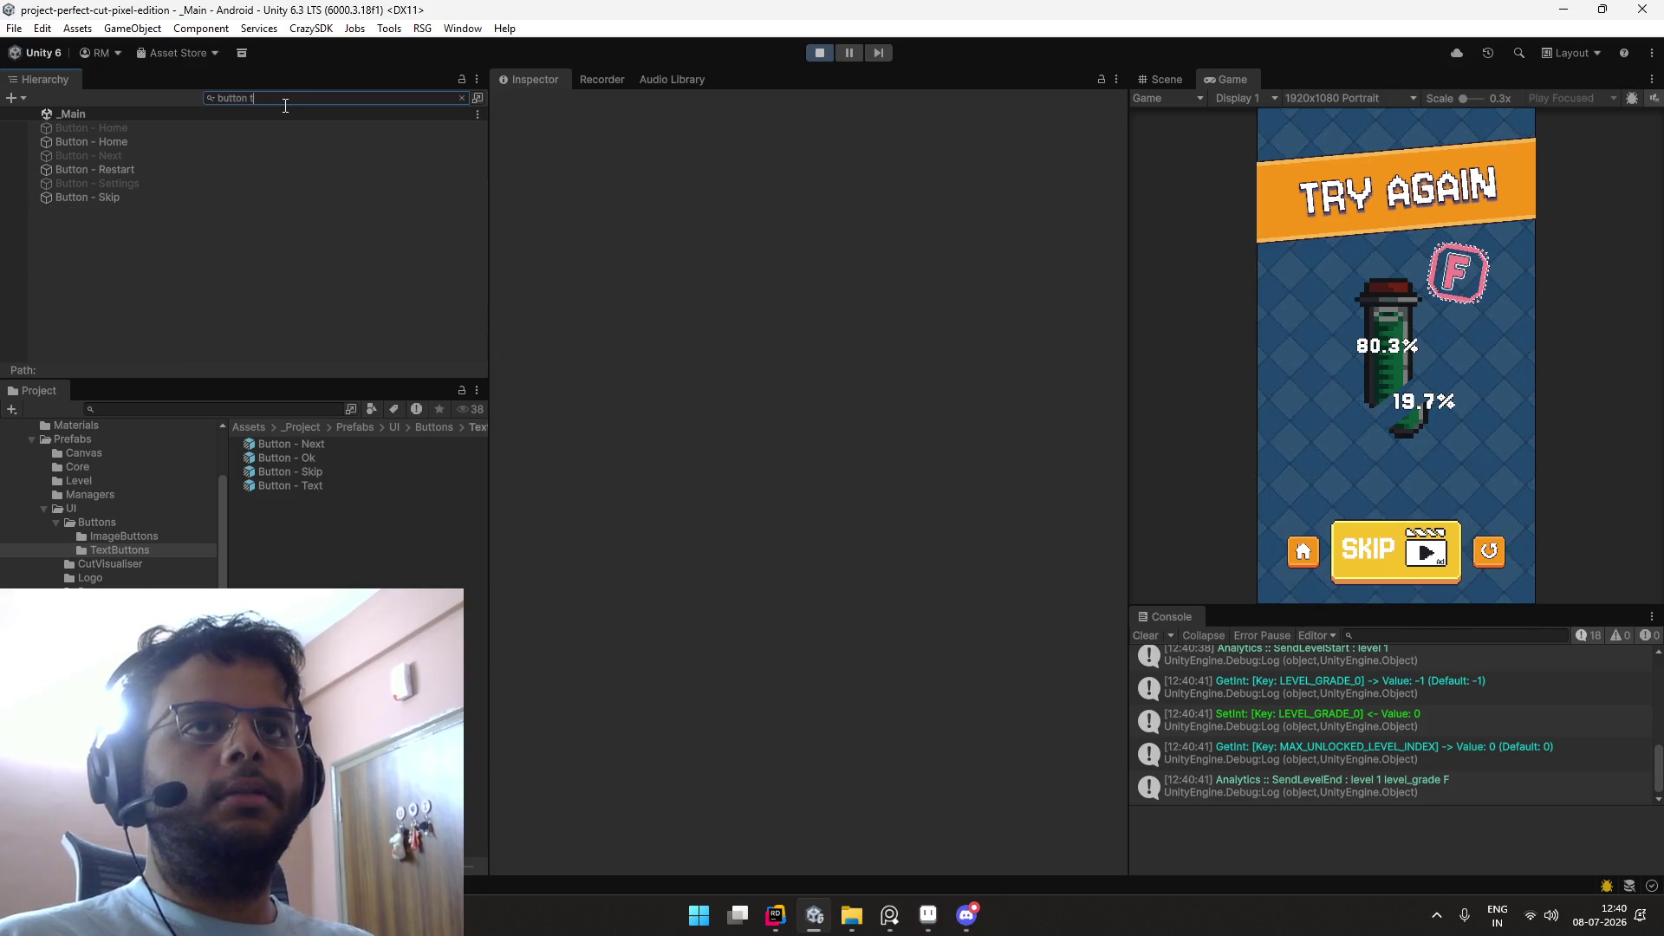
key("BackSpace")
key("BackSpace")
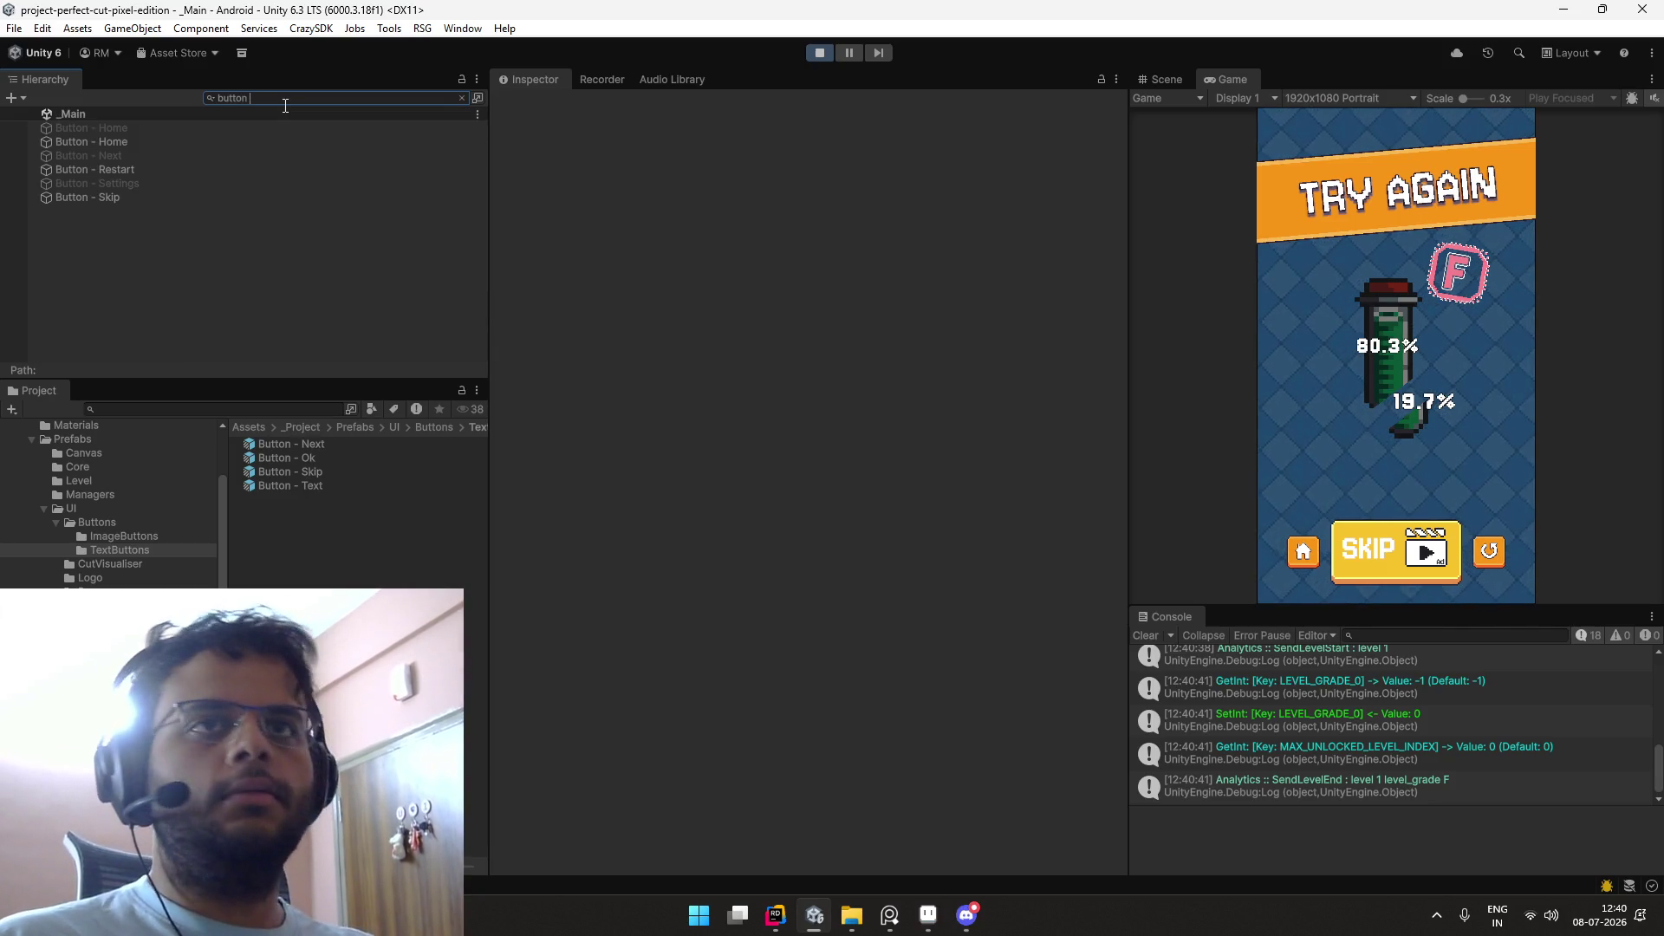
left_click(198, 197)
left_click(461, 97)
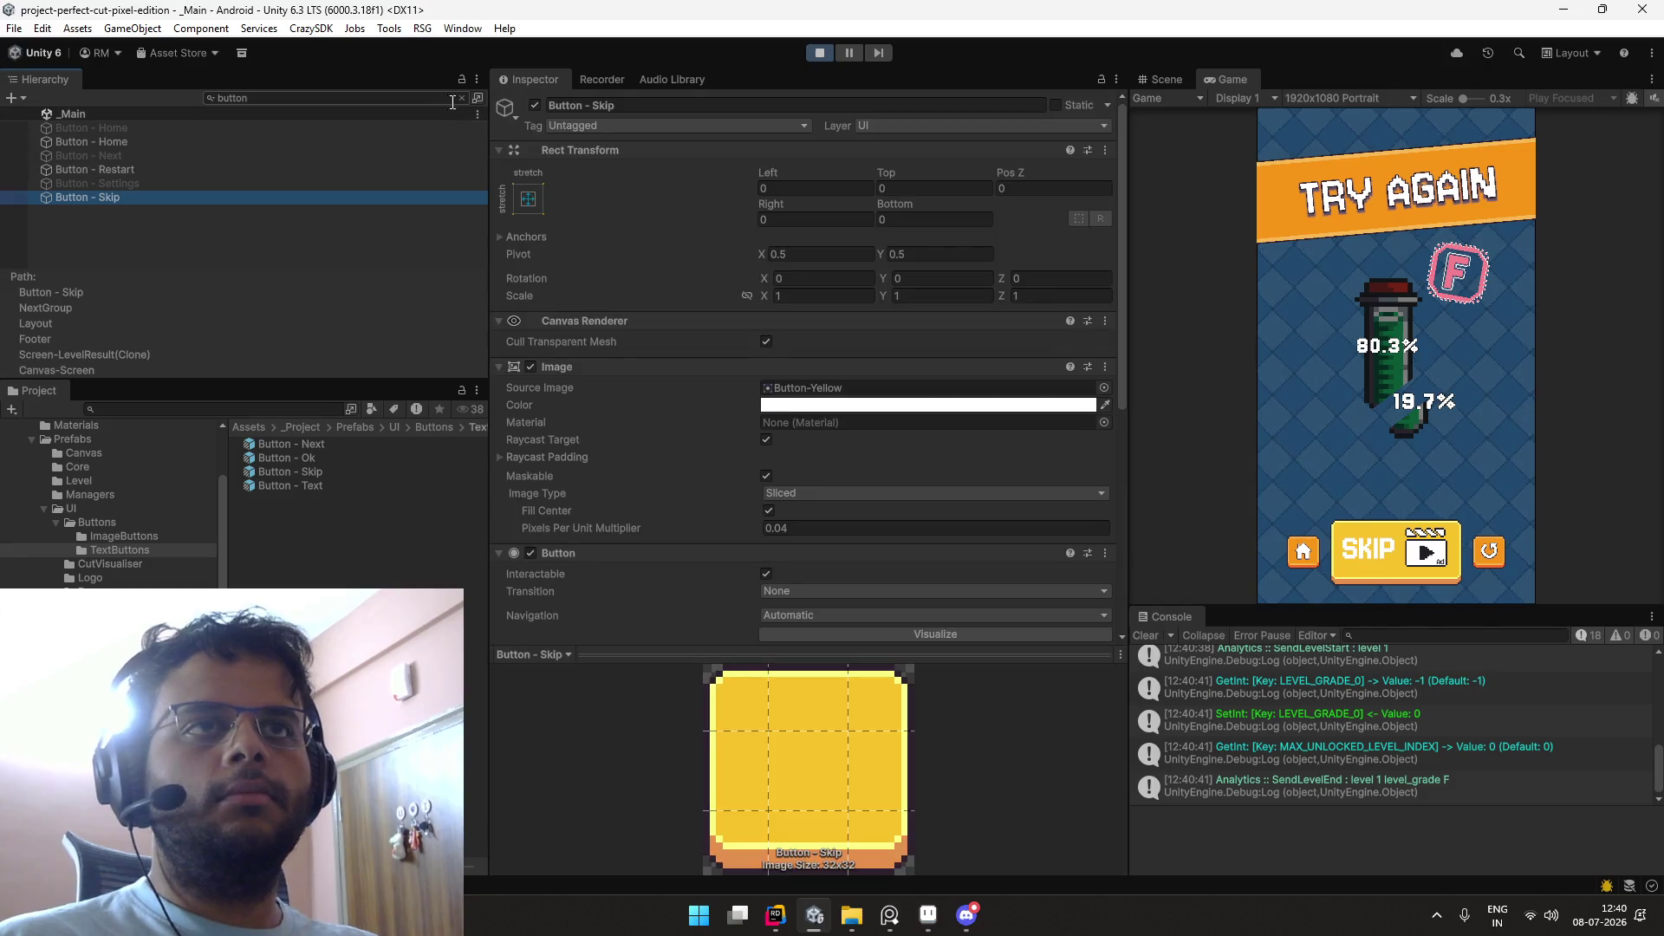
left_click(232, 247)
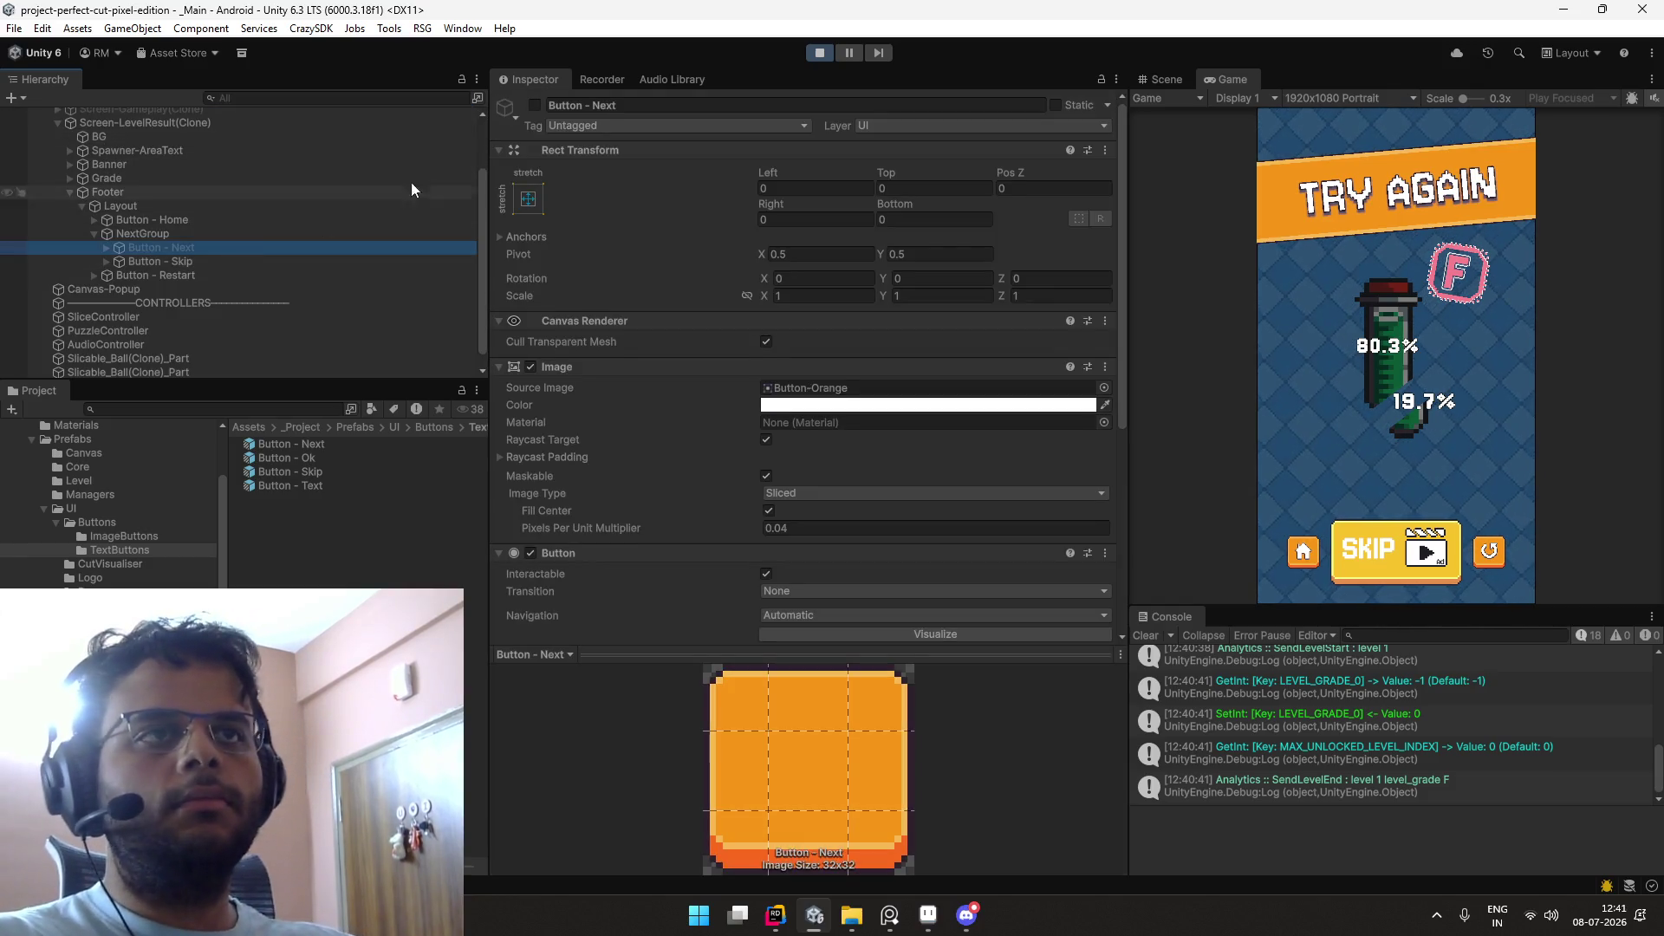
left_click(538, 100)
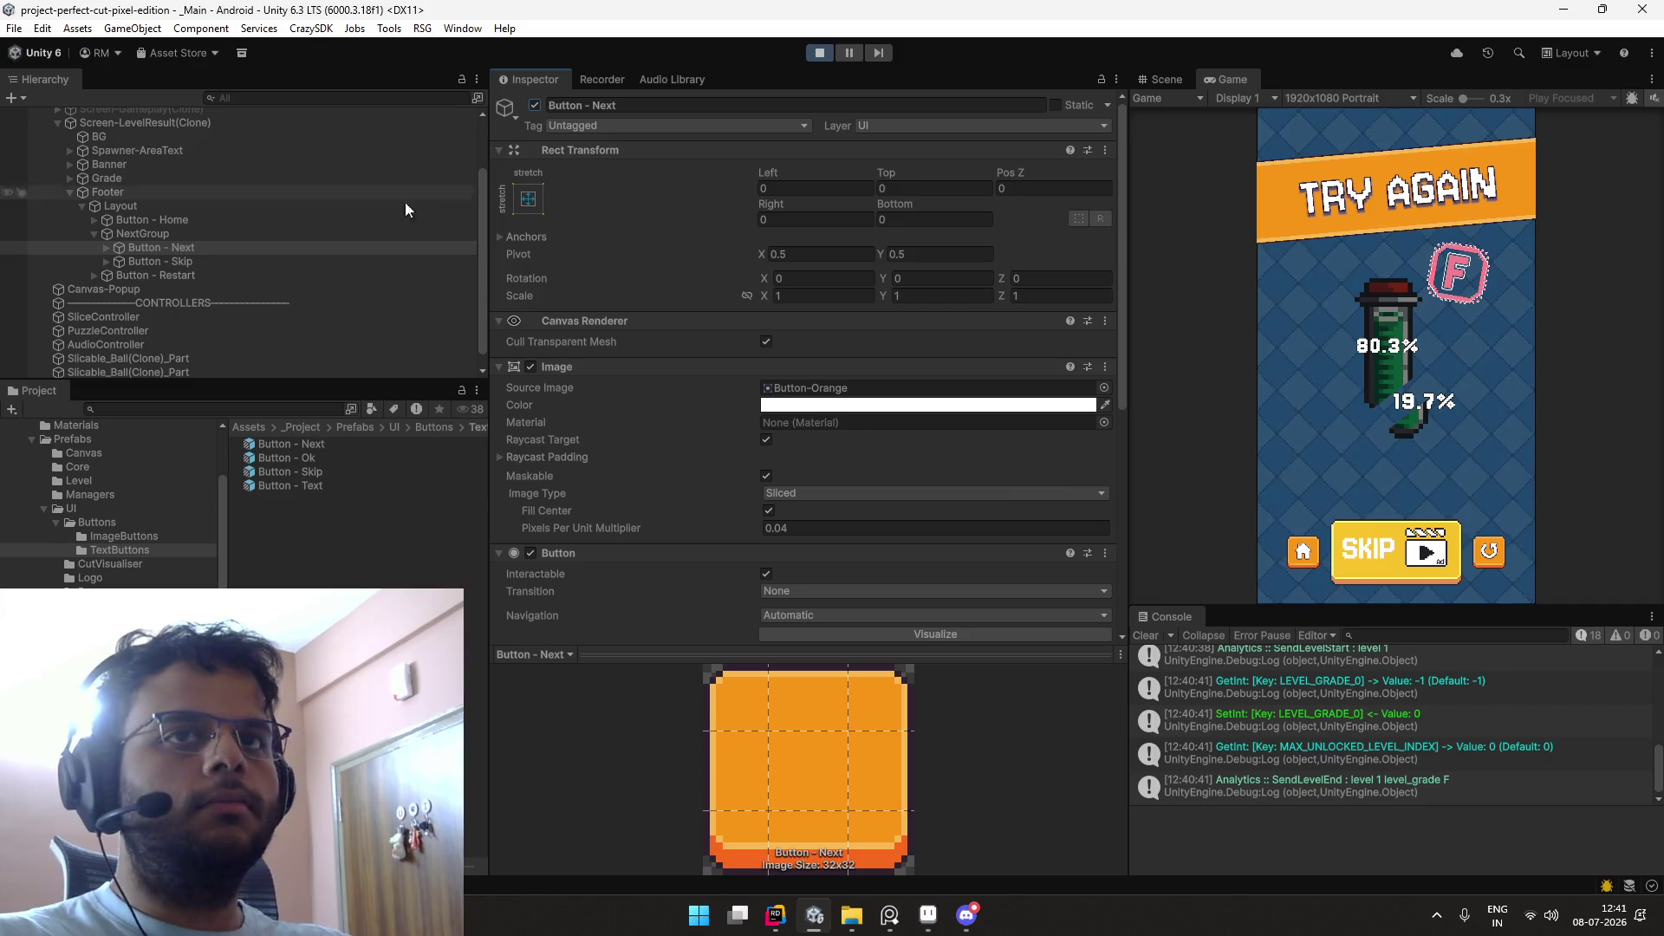
left_click(324, 258)
left_click(534, 102)
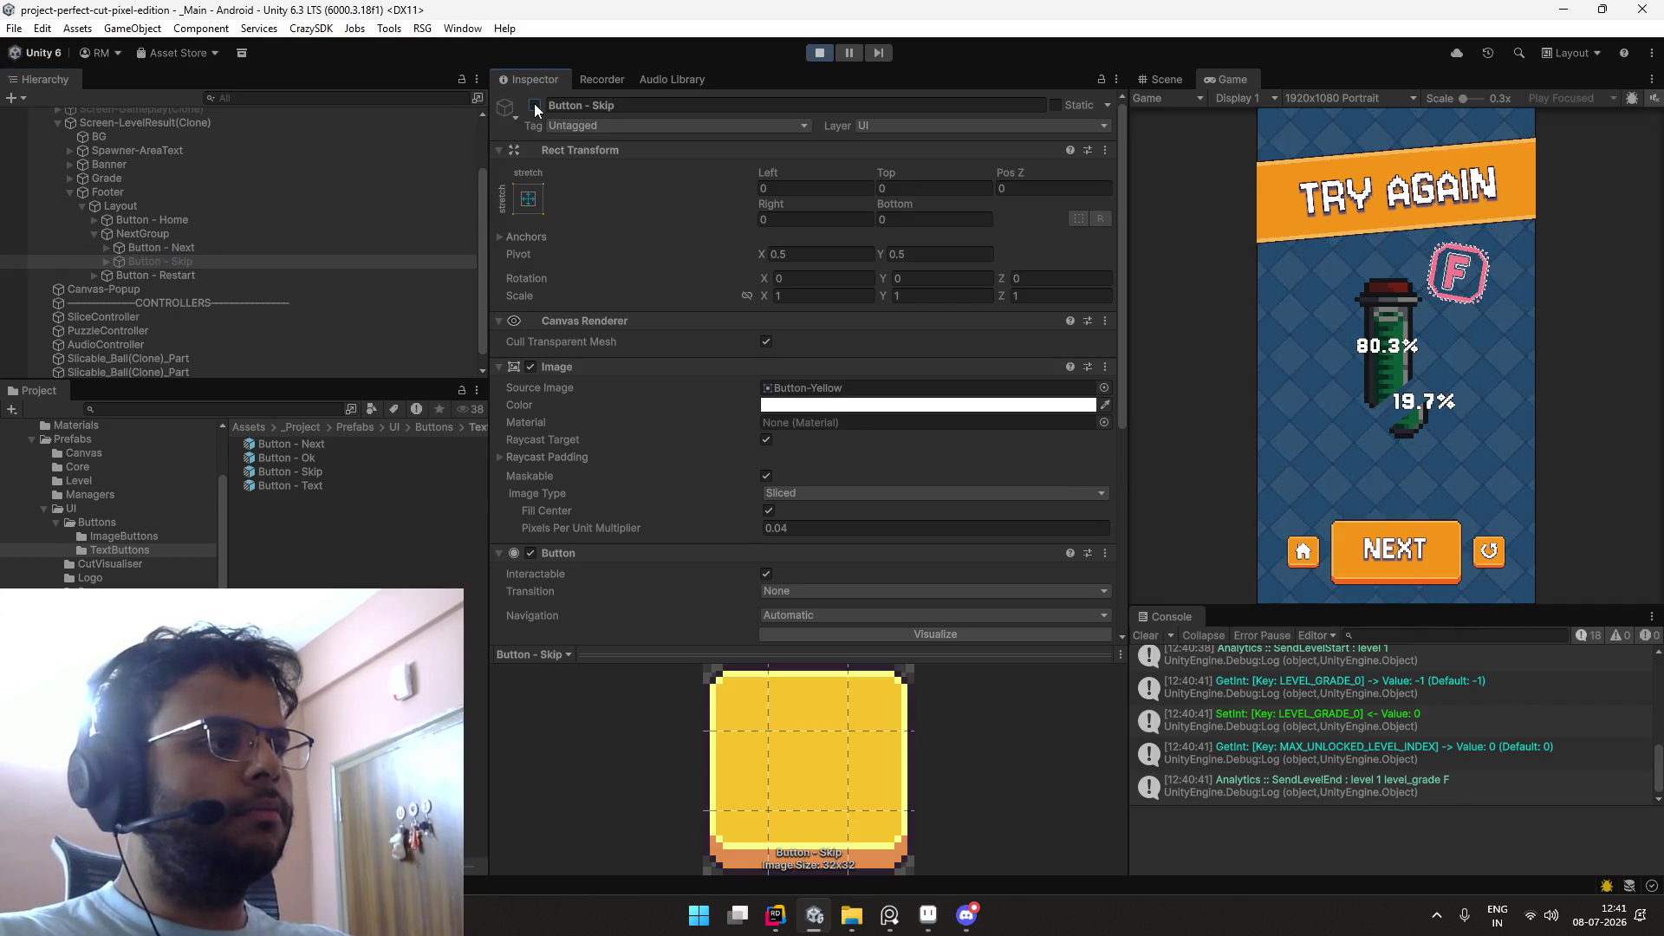
left_click(534, 103)
Step: Set the SKIP Text (TMP) font asset to Jersey10-Regular SDF Headers, then open the Button - Skip prefab
left_click(237, 258)
key("Right")
key("Down")
key("Down")
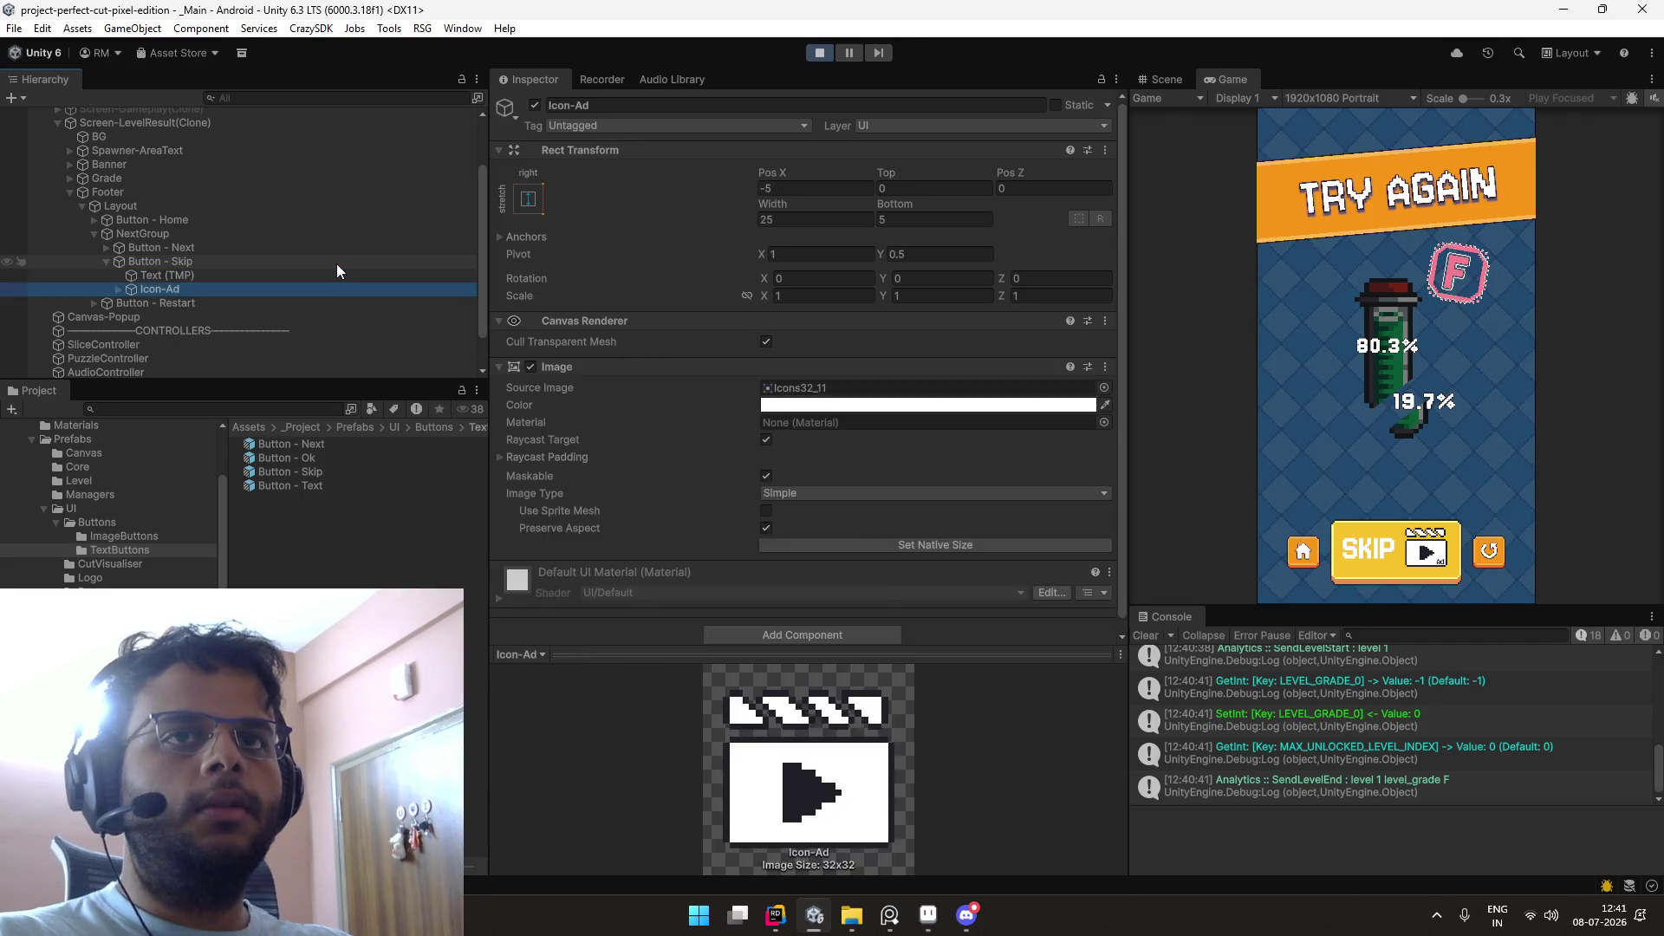
key("Up")
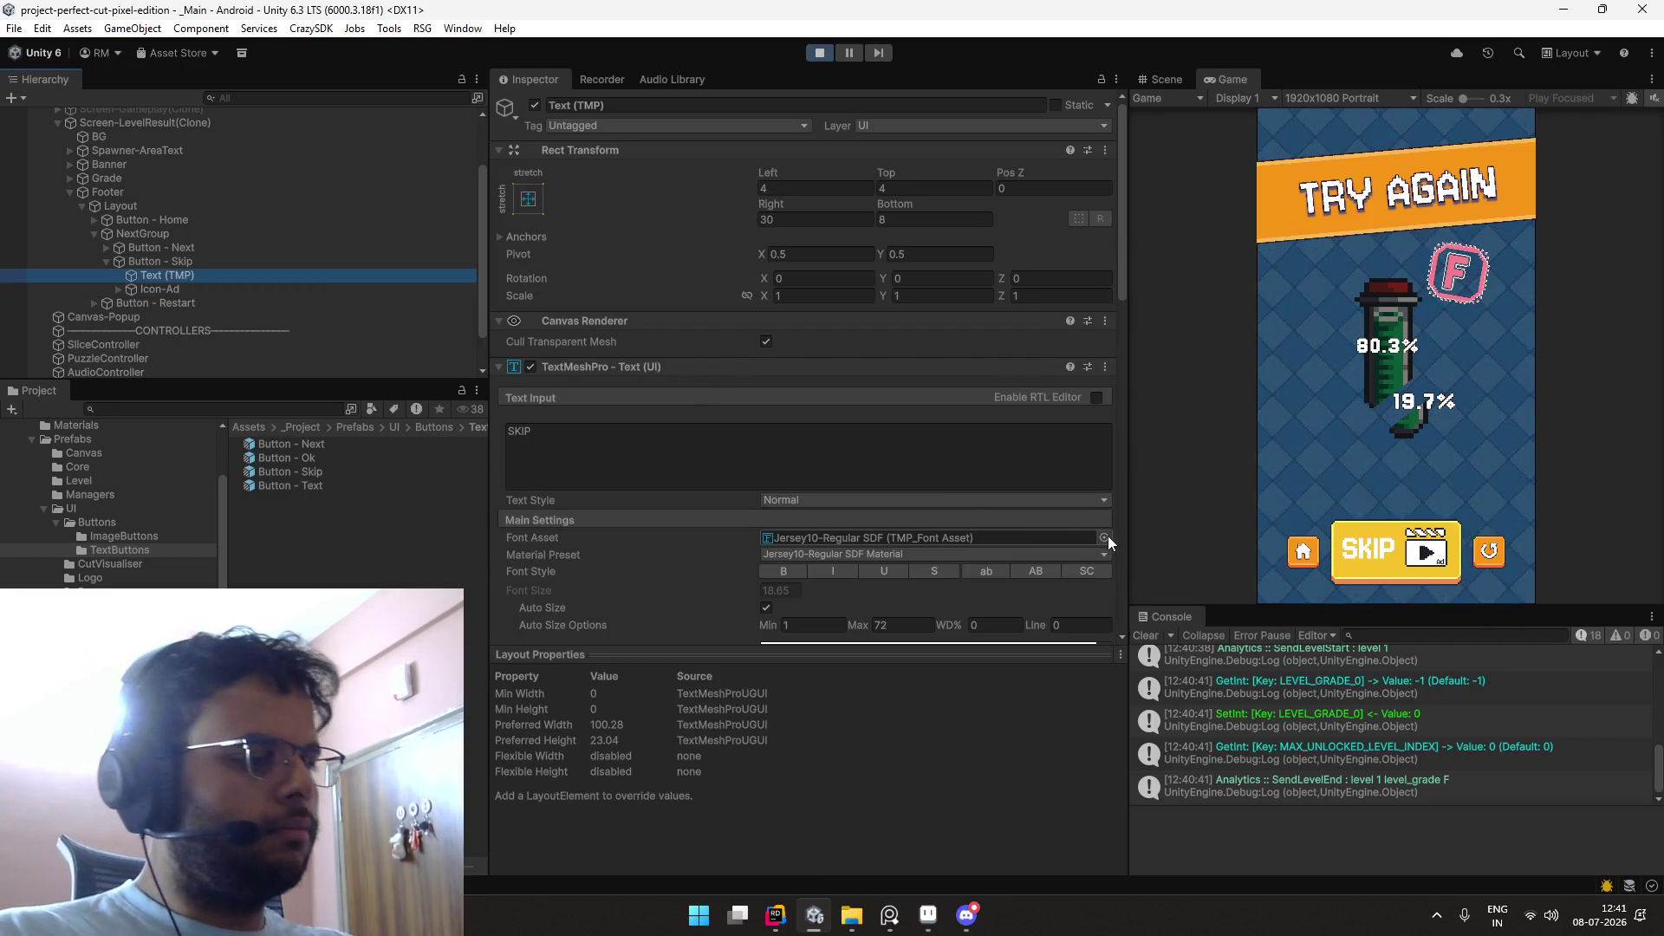
left_click(1104, 538)
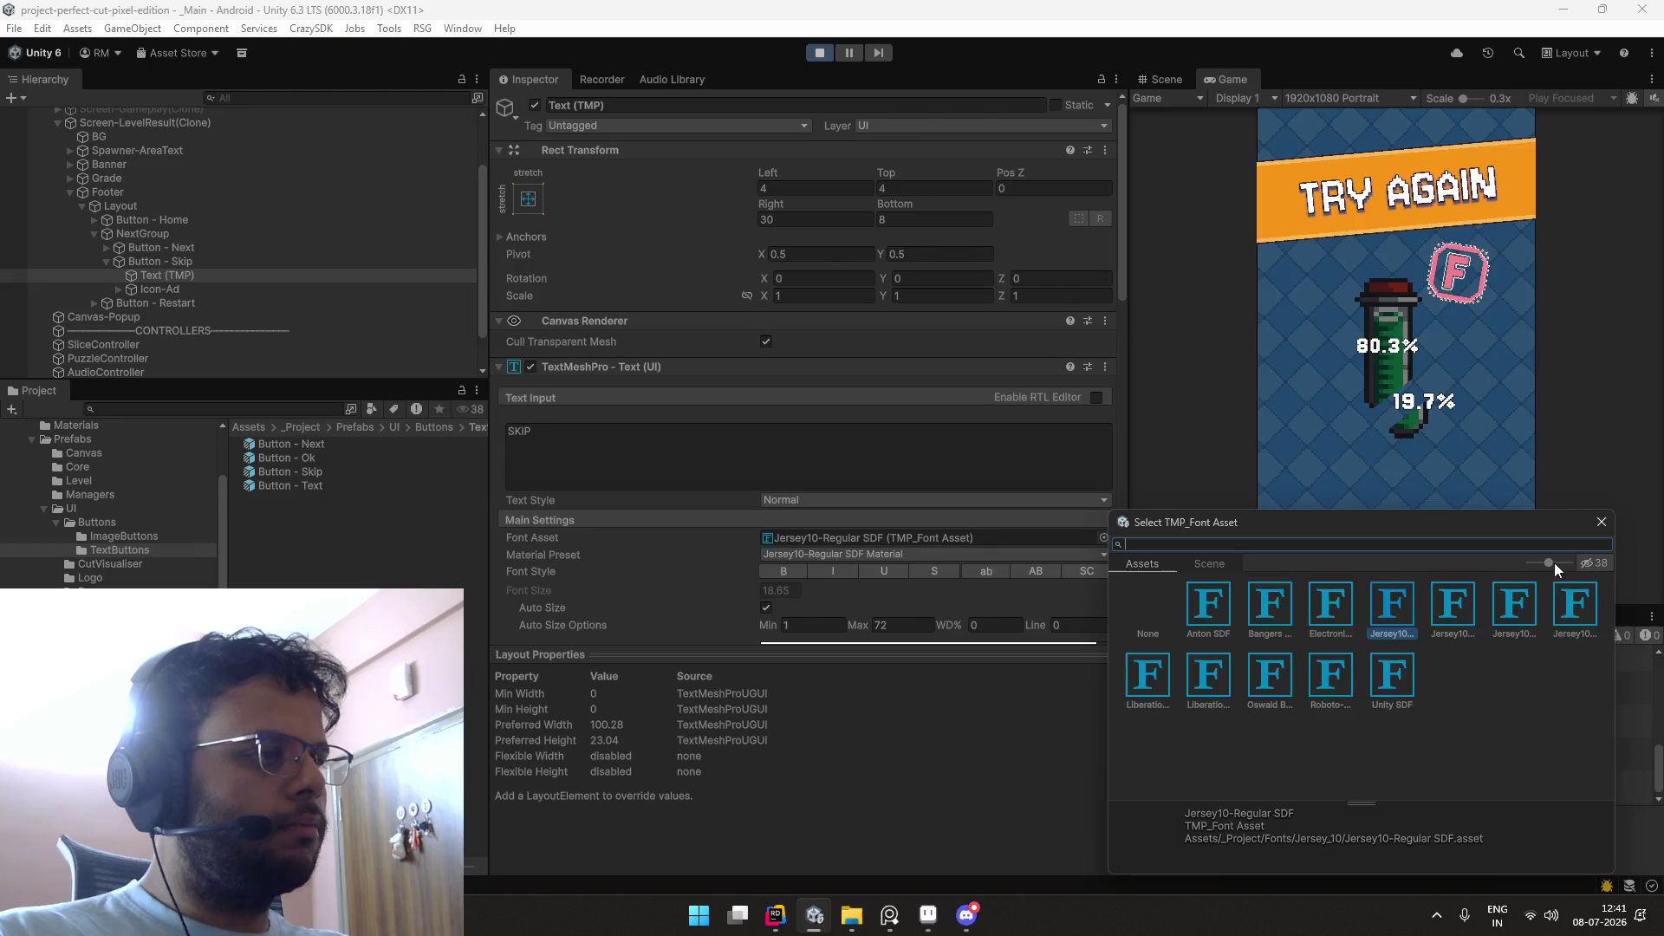
left_click_drag(1553, 563, 1192, 626)
double_click(1216, 661)
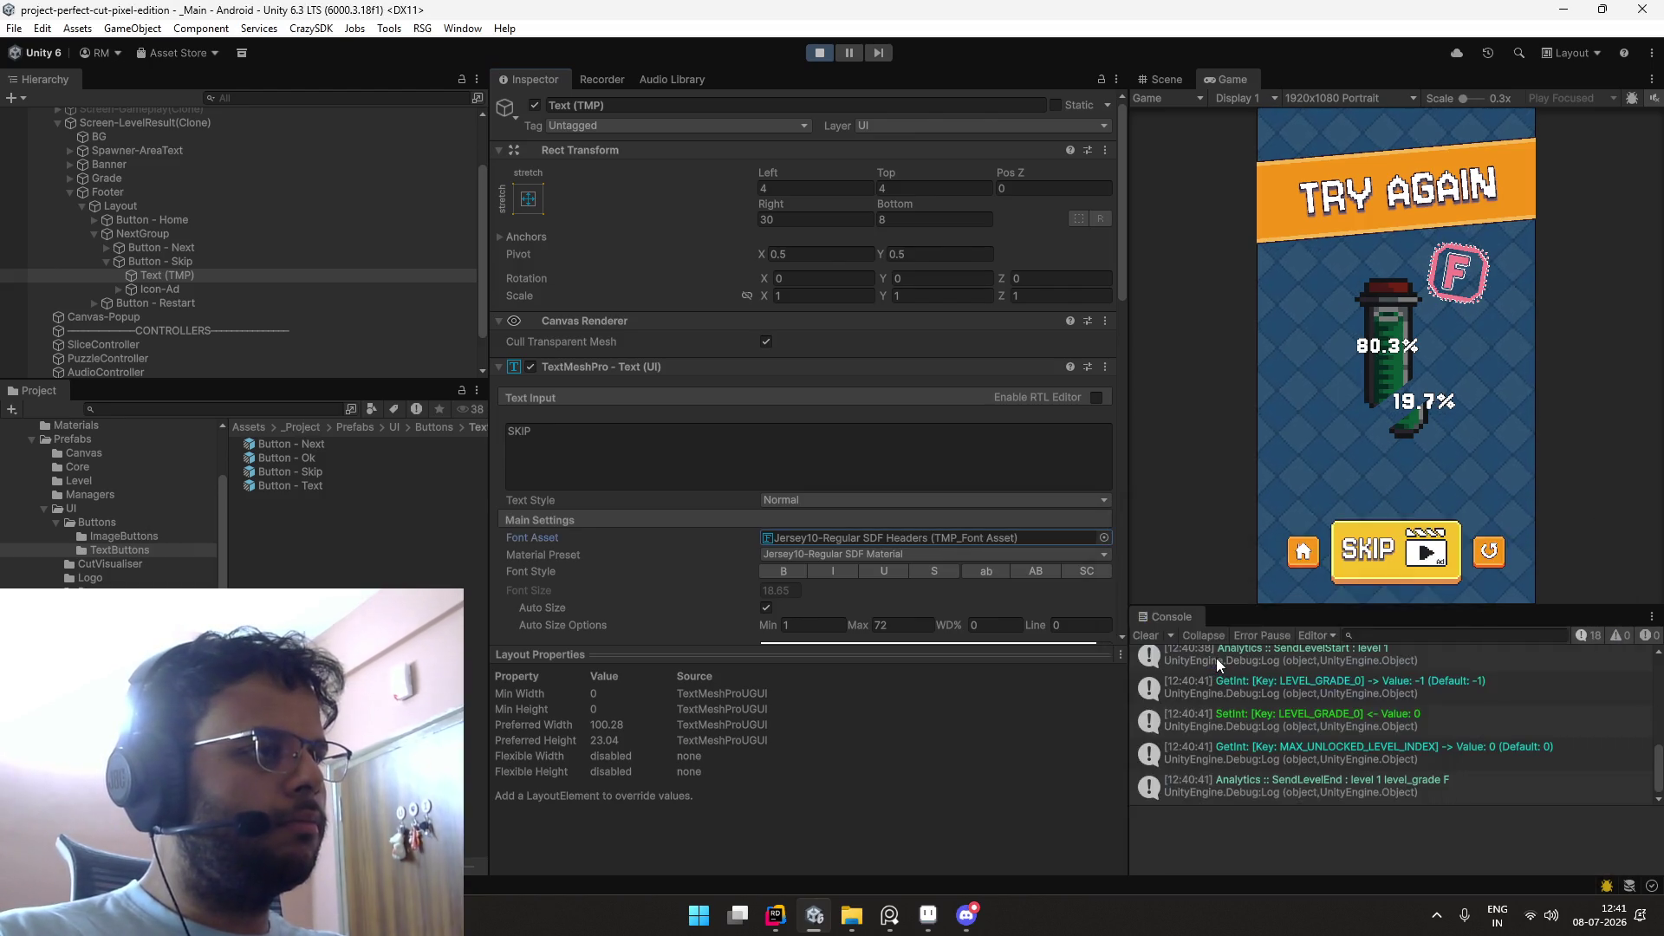
left_click(294, 277)
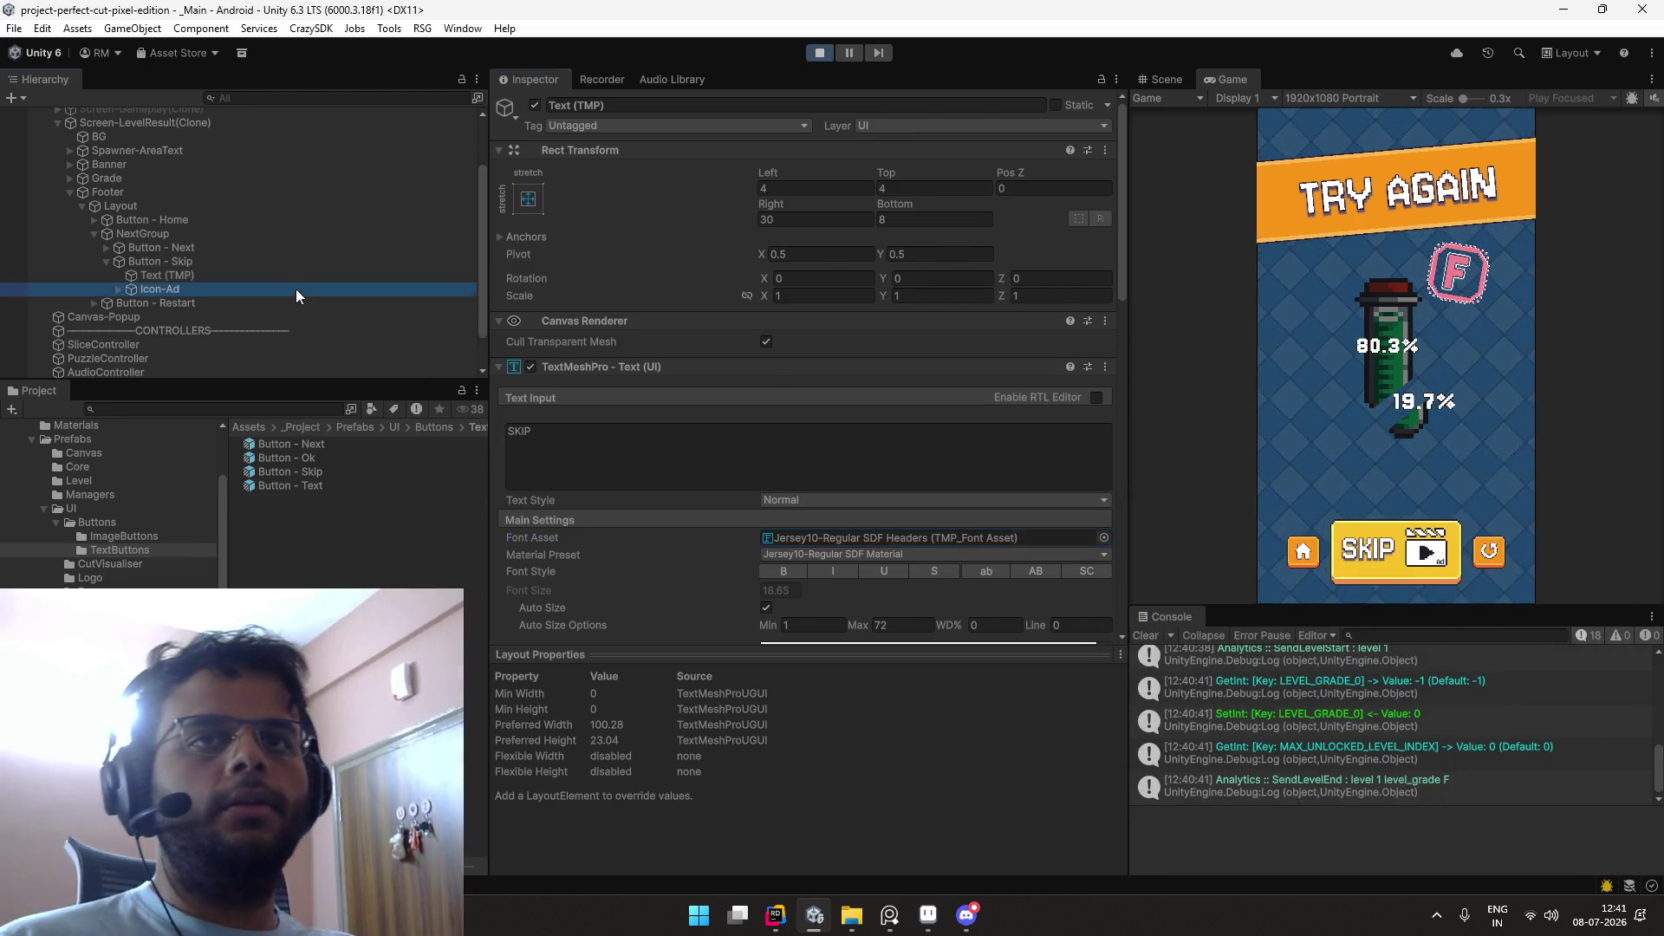
double_click(322, 471)
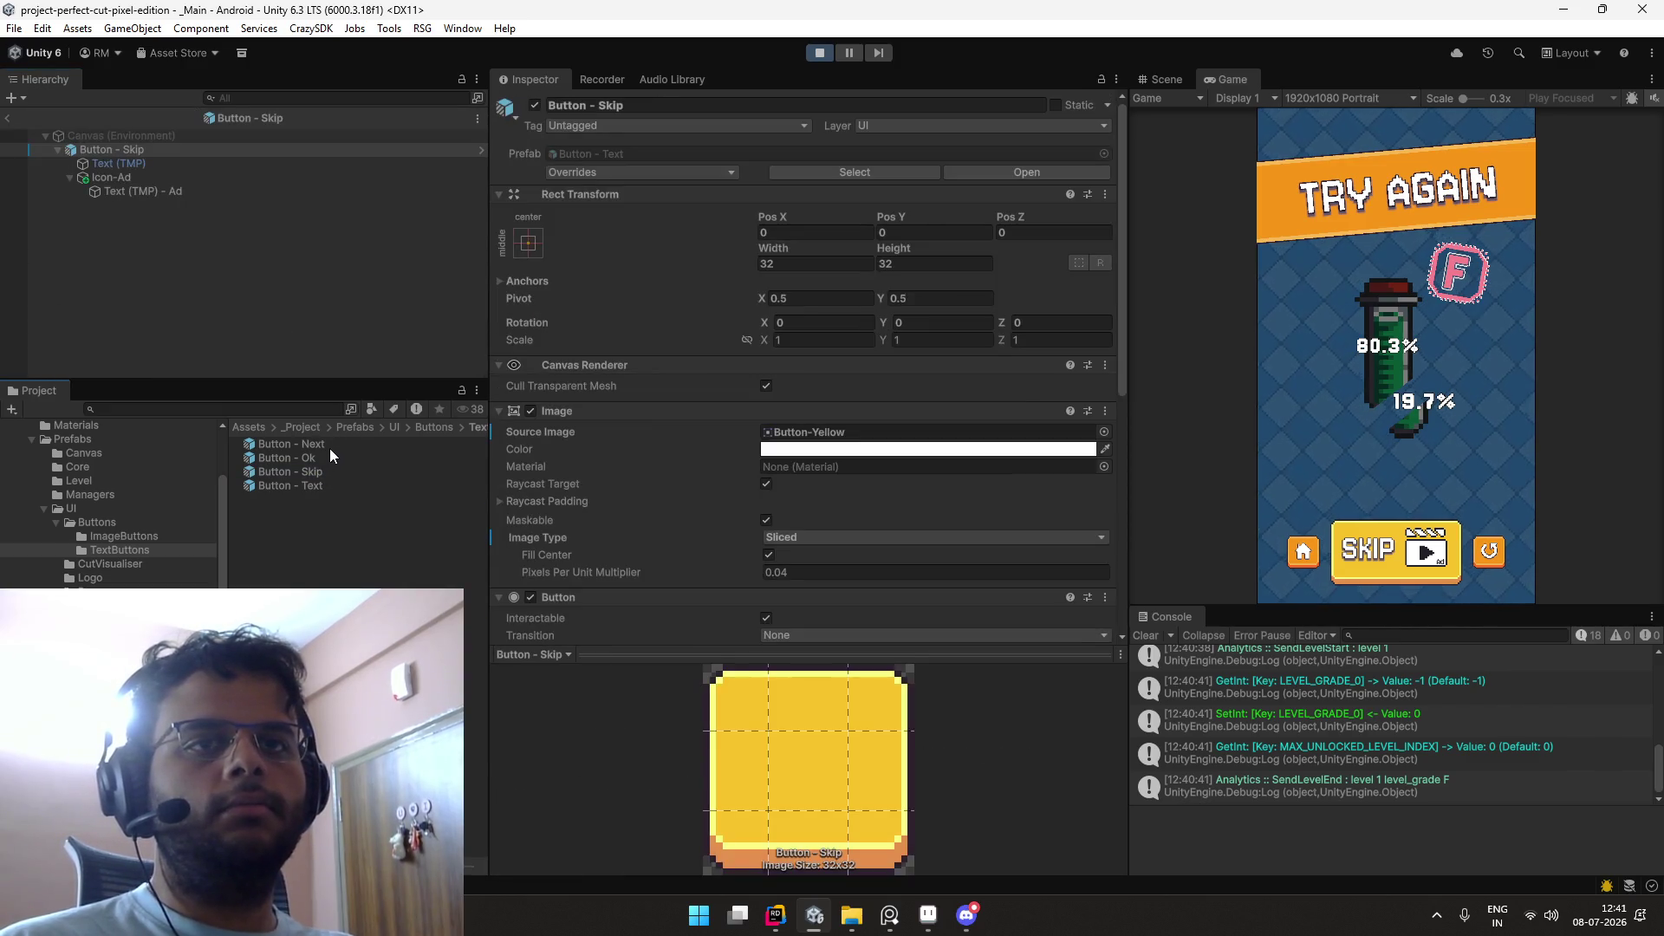
Step: Give the Button - Text prefab's label the Jersey10-Regular SDF Headers font, then leave Prefab Mode
left_click(328, 445)
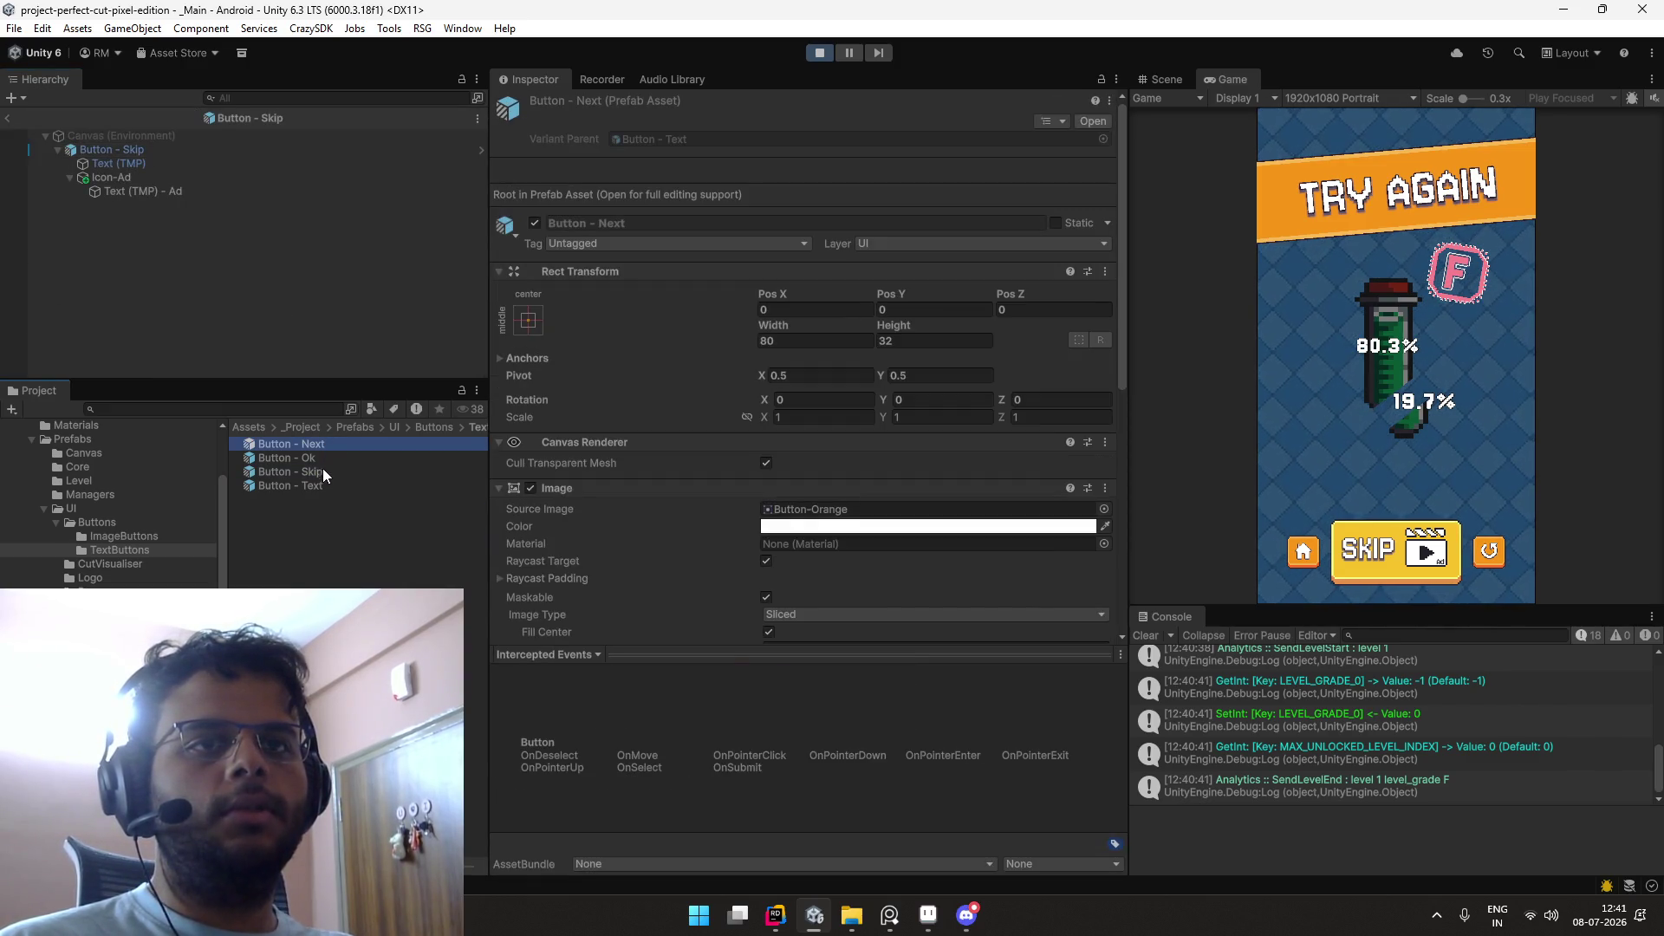
double_click(321, 484)
scroll(807, 434, "down", 5)
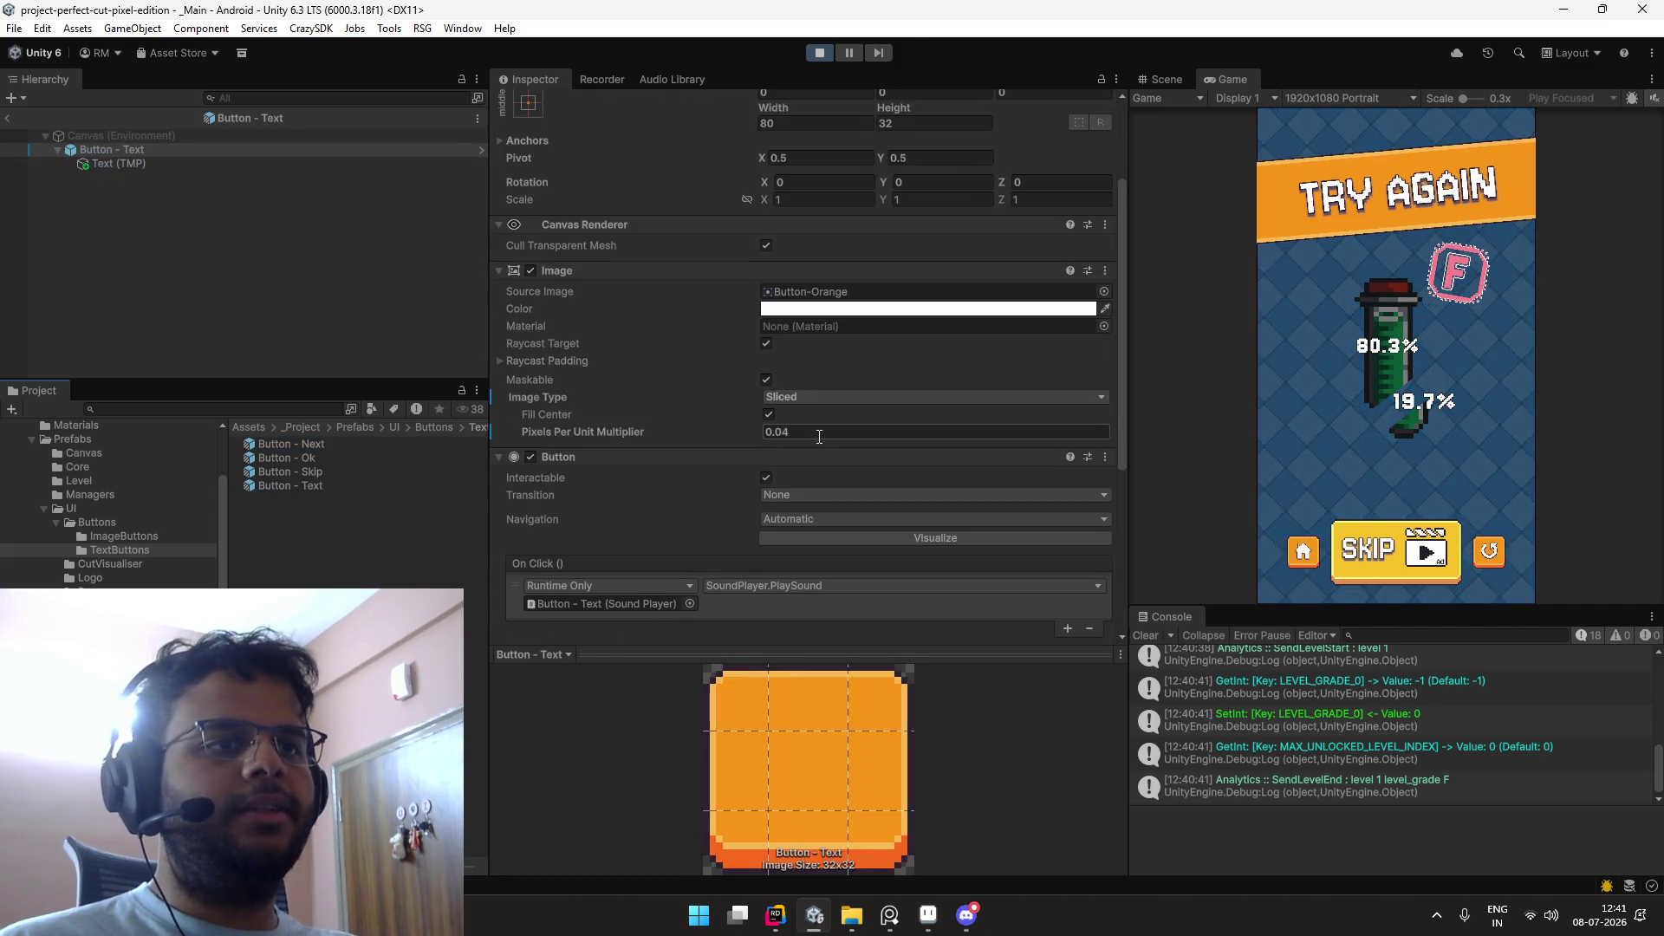
left_click(438, 164)
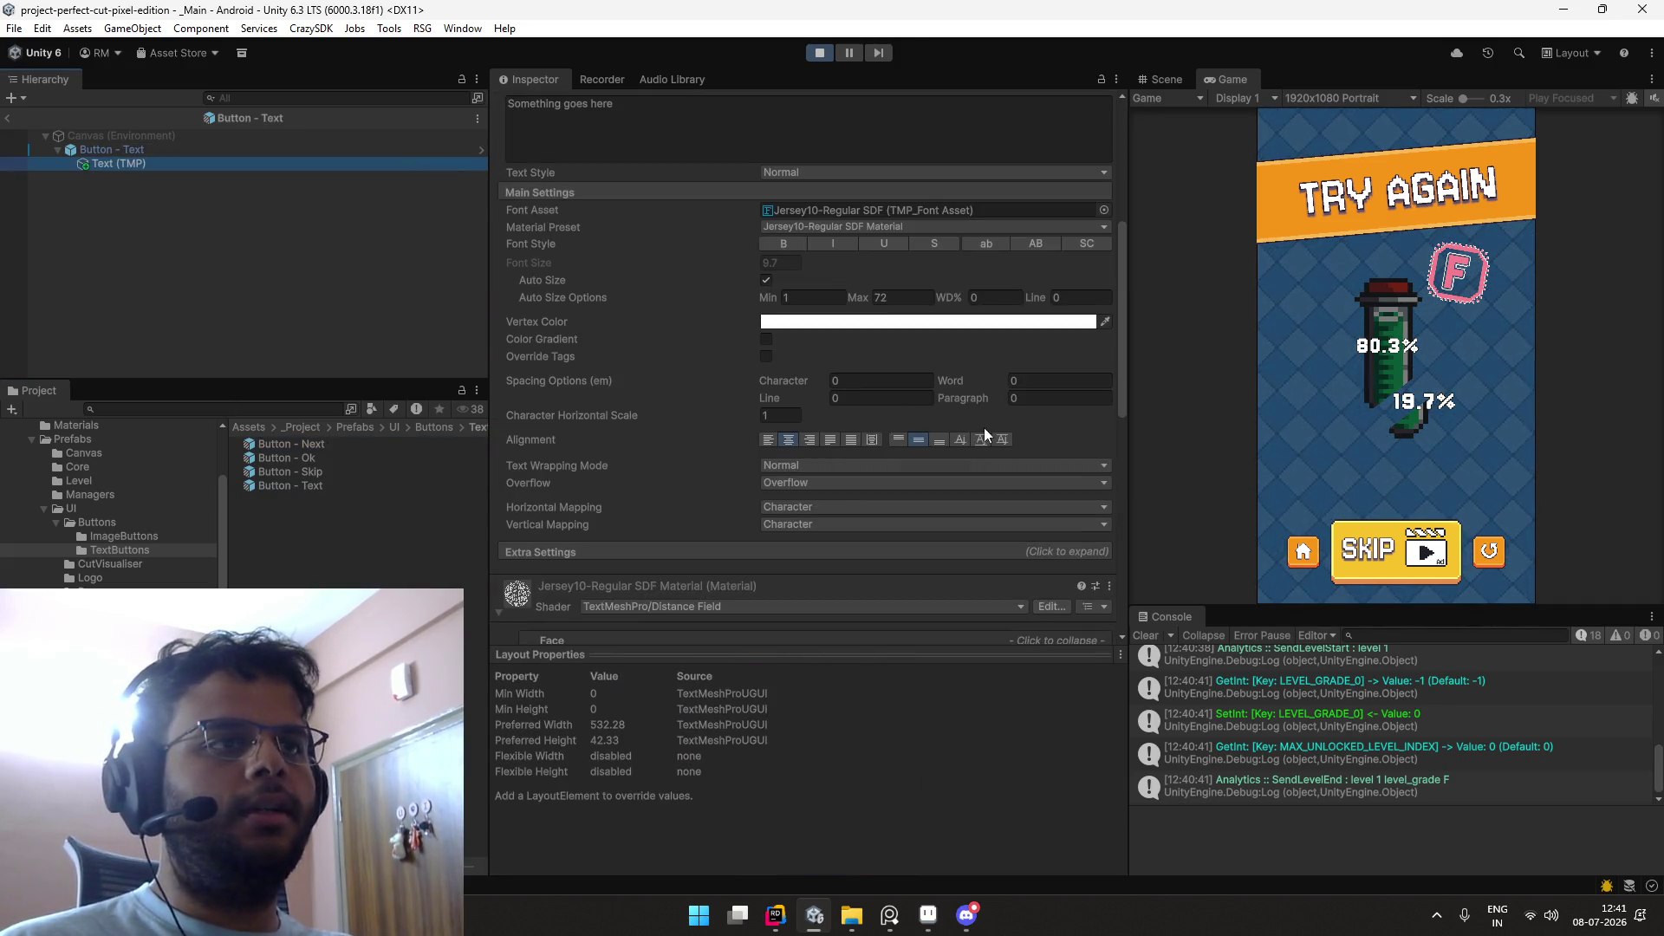
left_click(1104, 211)
key("Down")
key("Down")
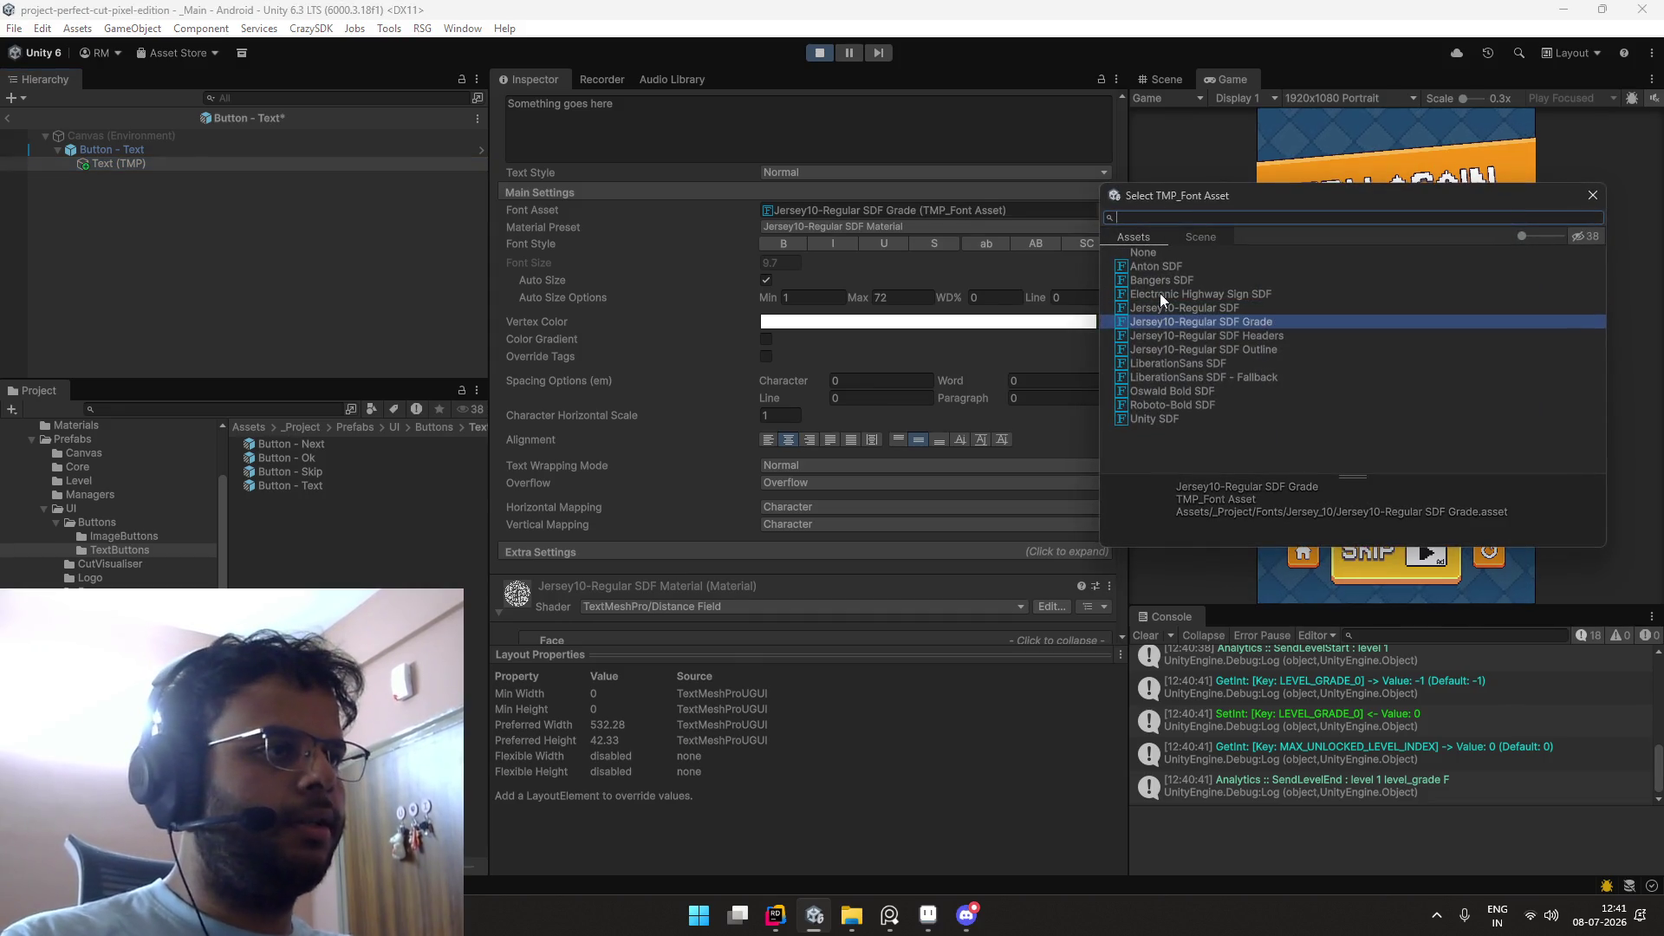
key("Return")
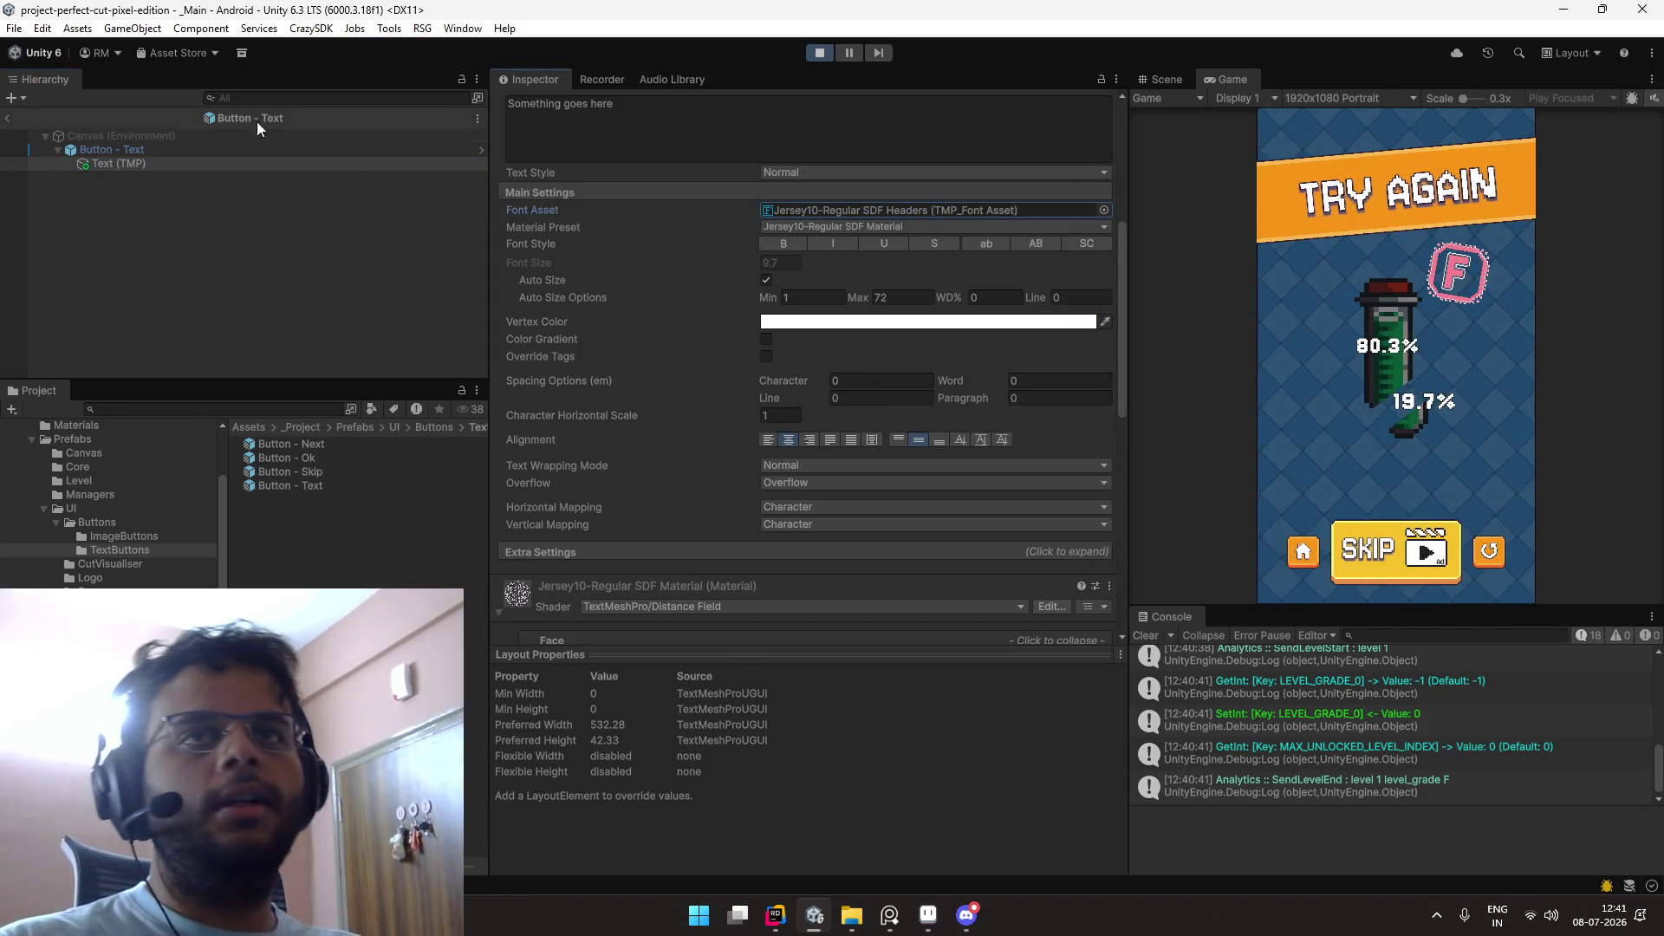
left_click(7, 118)
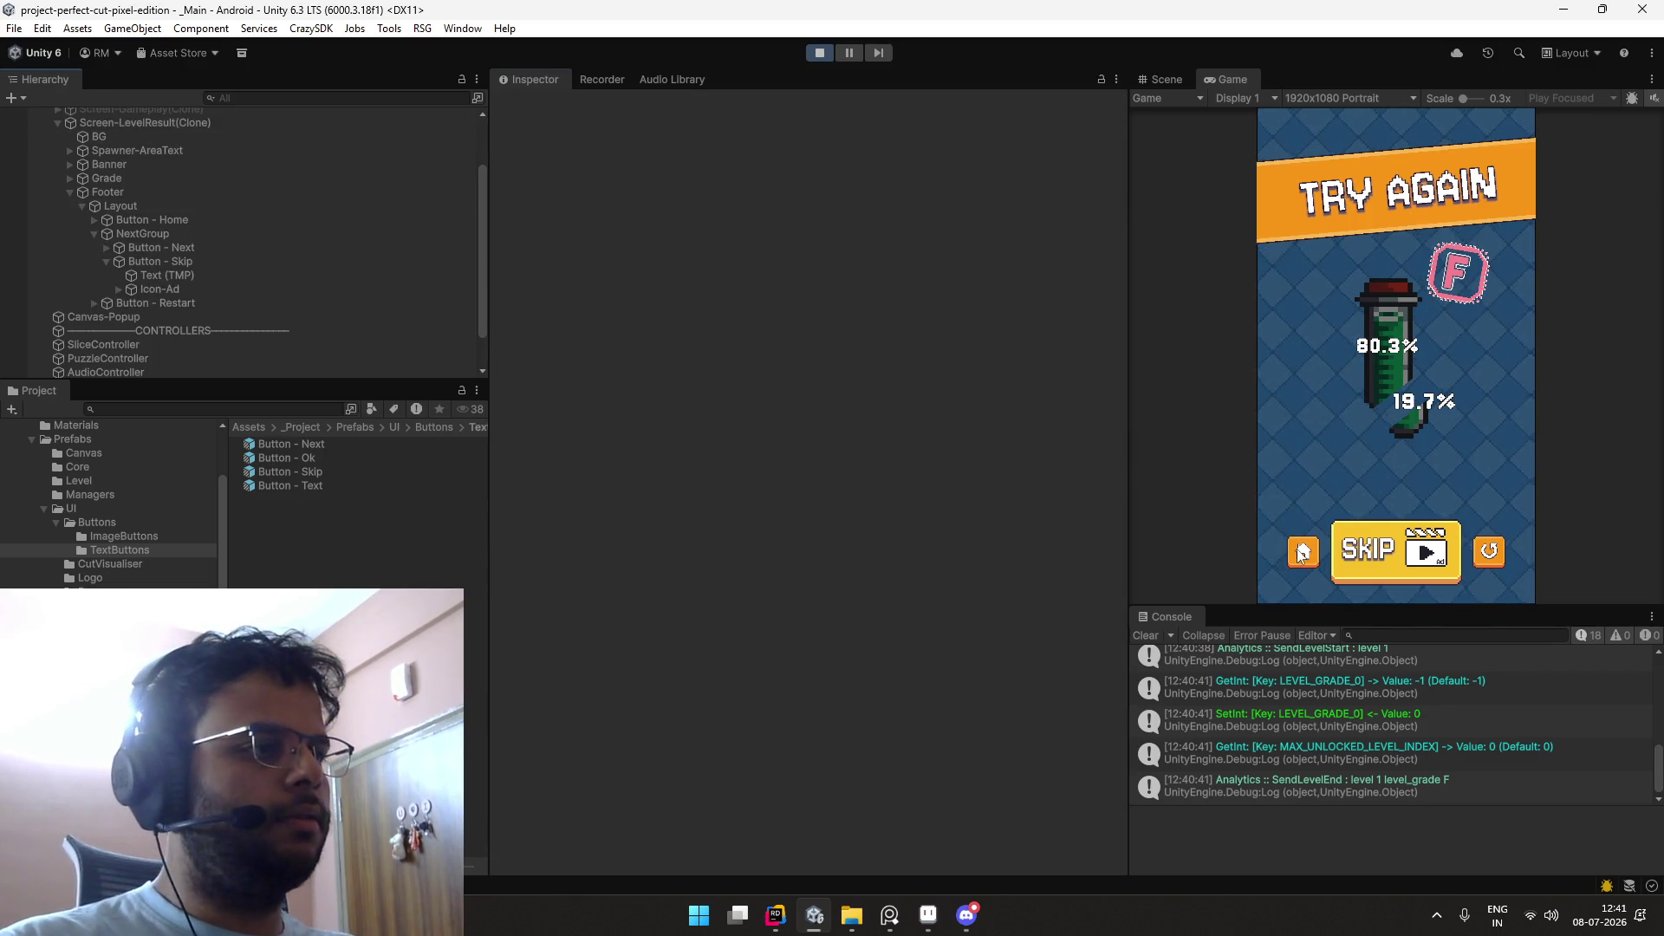
Step: Replay level 1 and slice the tube into two uneven pieces
left_click(1303, 553)
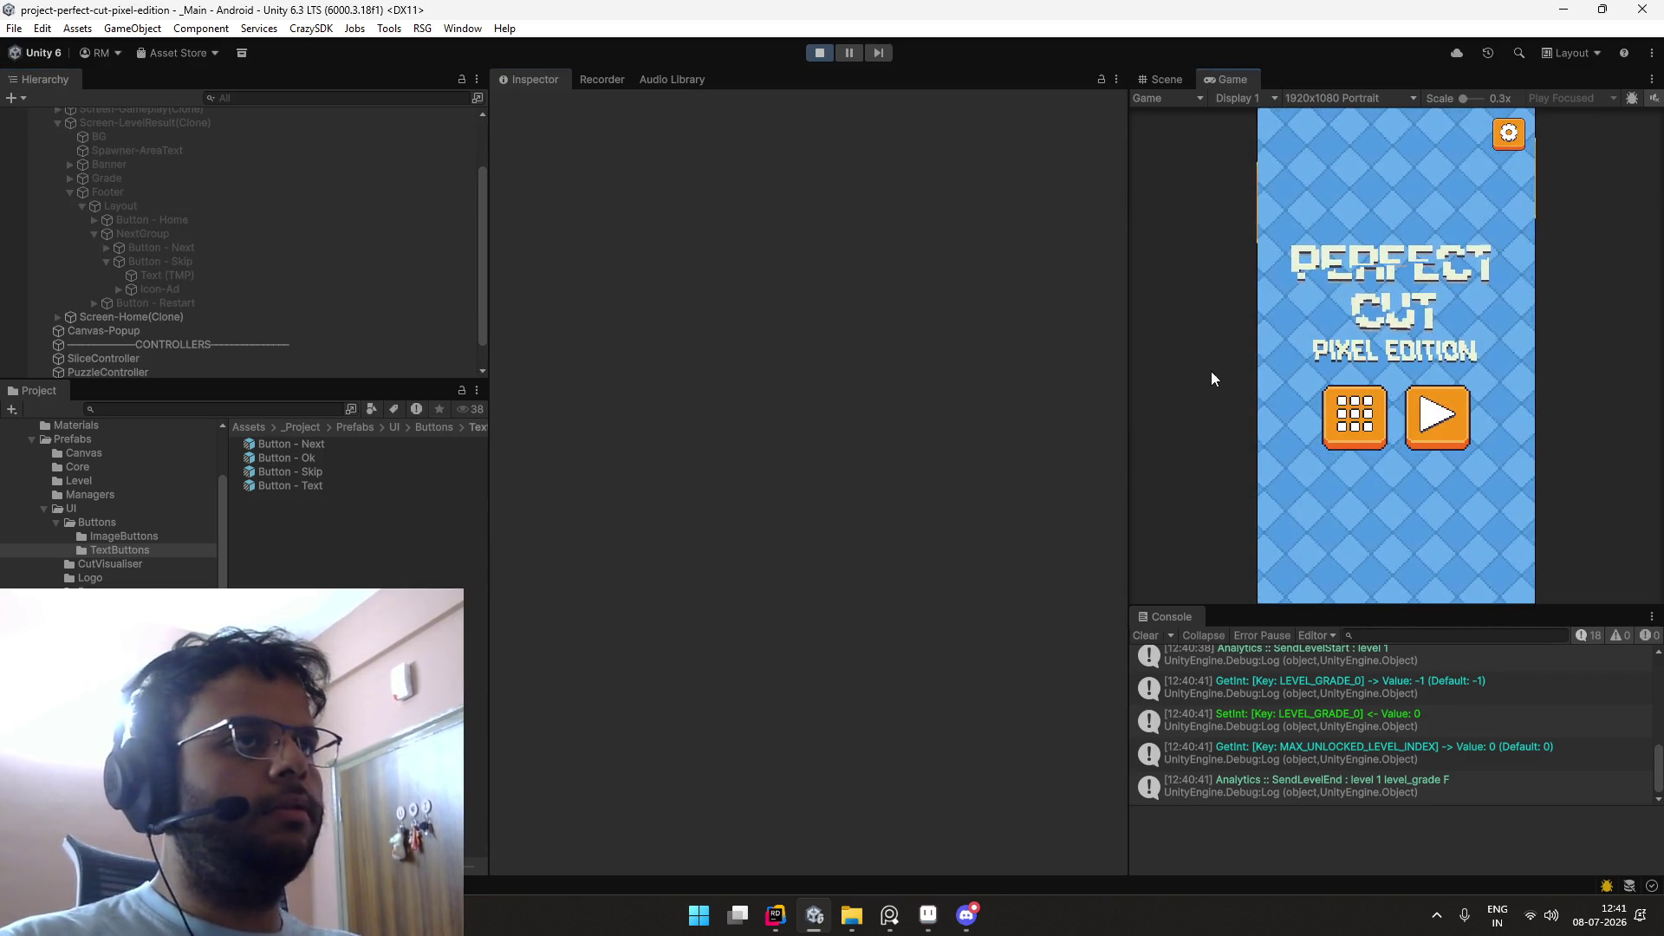
left_click(819, 52)
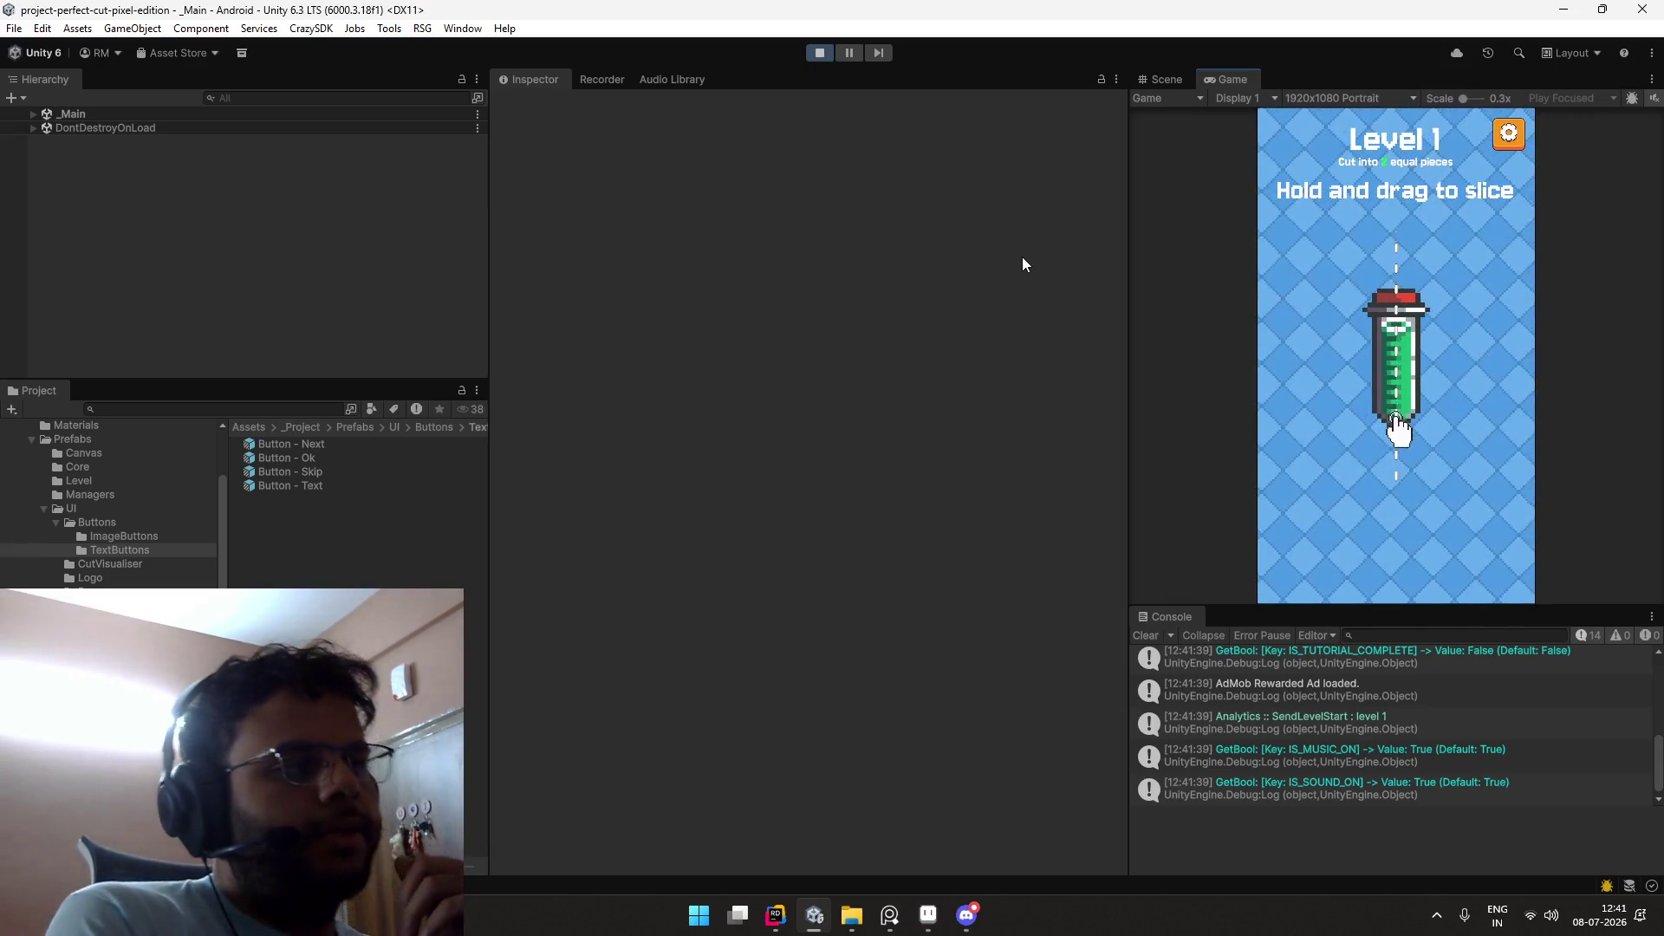
mouse_move(1354, 444)
left_mouse_down()
mouse_move(1498, 351)
mouse_move(1479, 339)
mouse_move(1456, 364)
left_mouse_up()
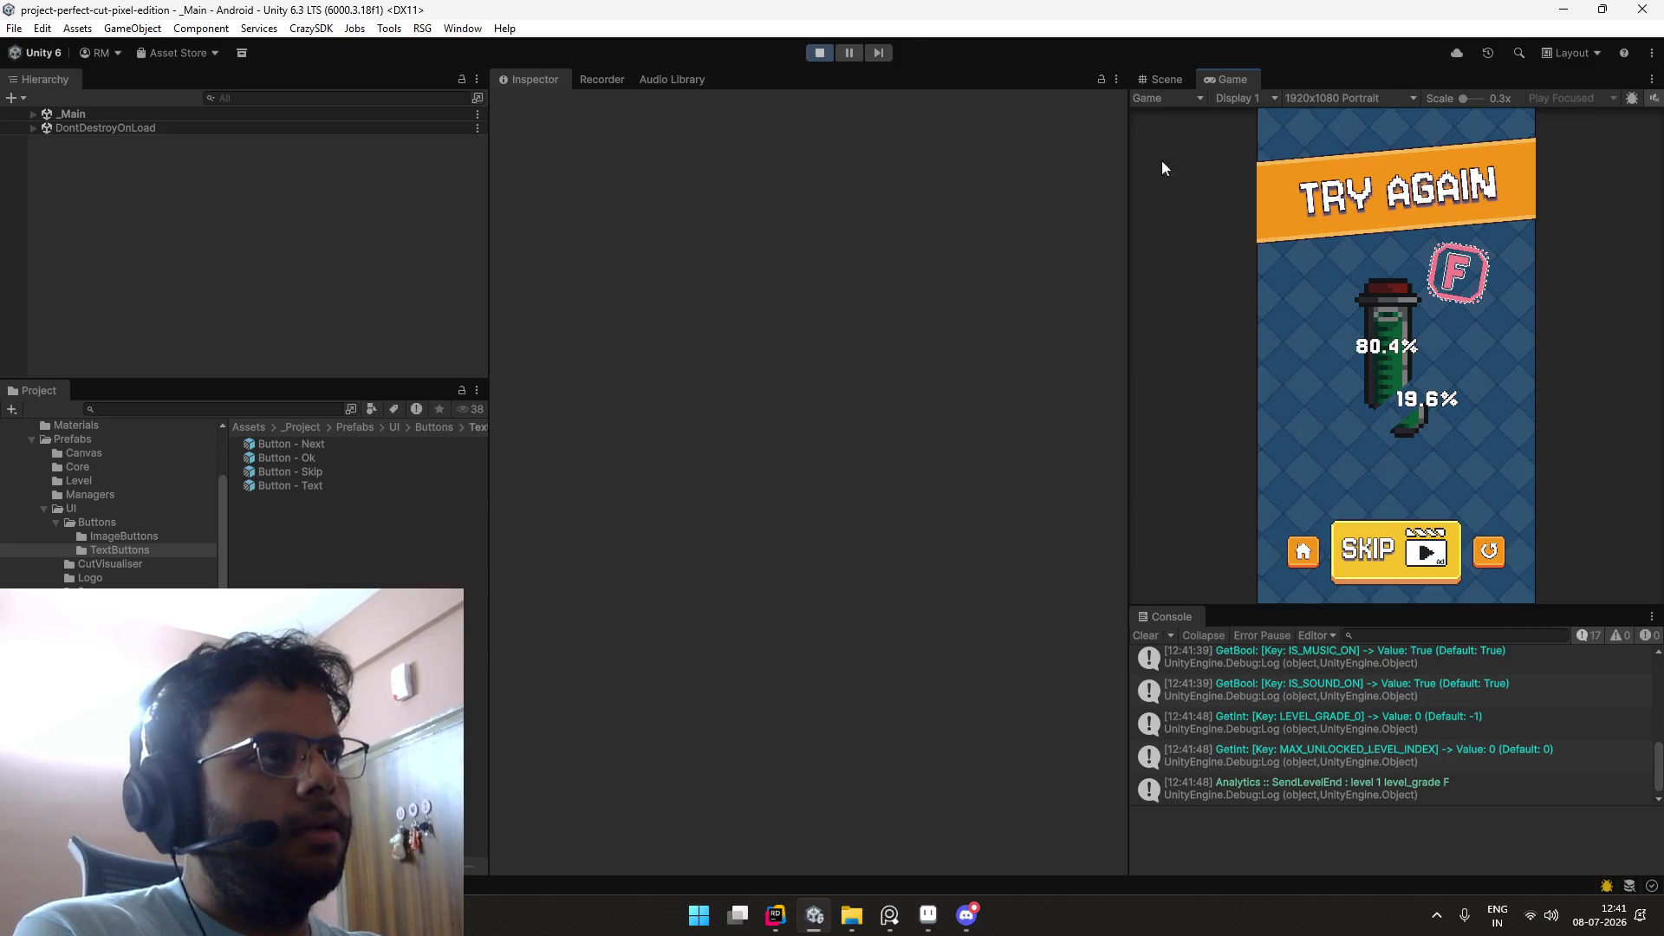
double_click(1226, 78)
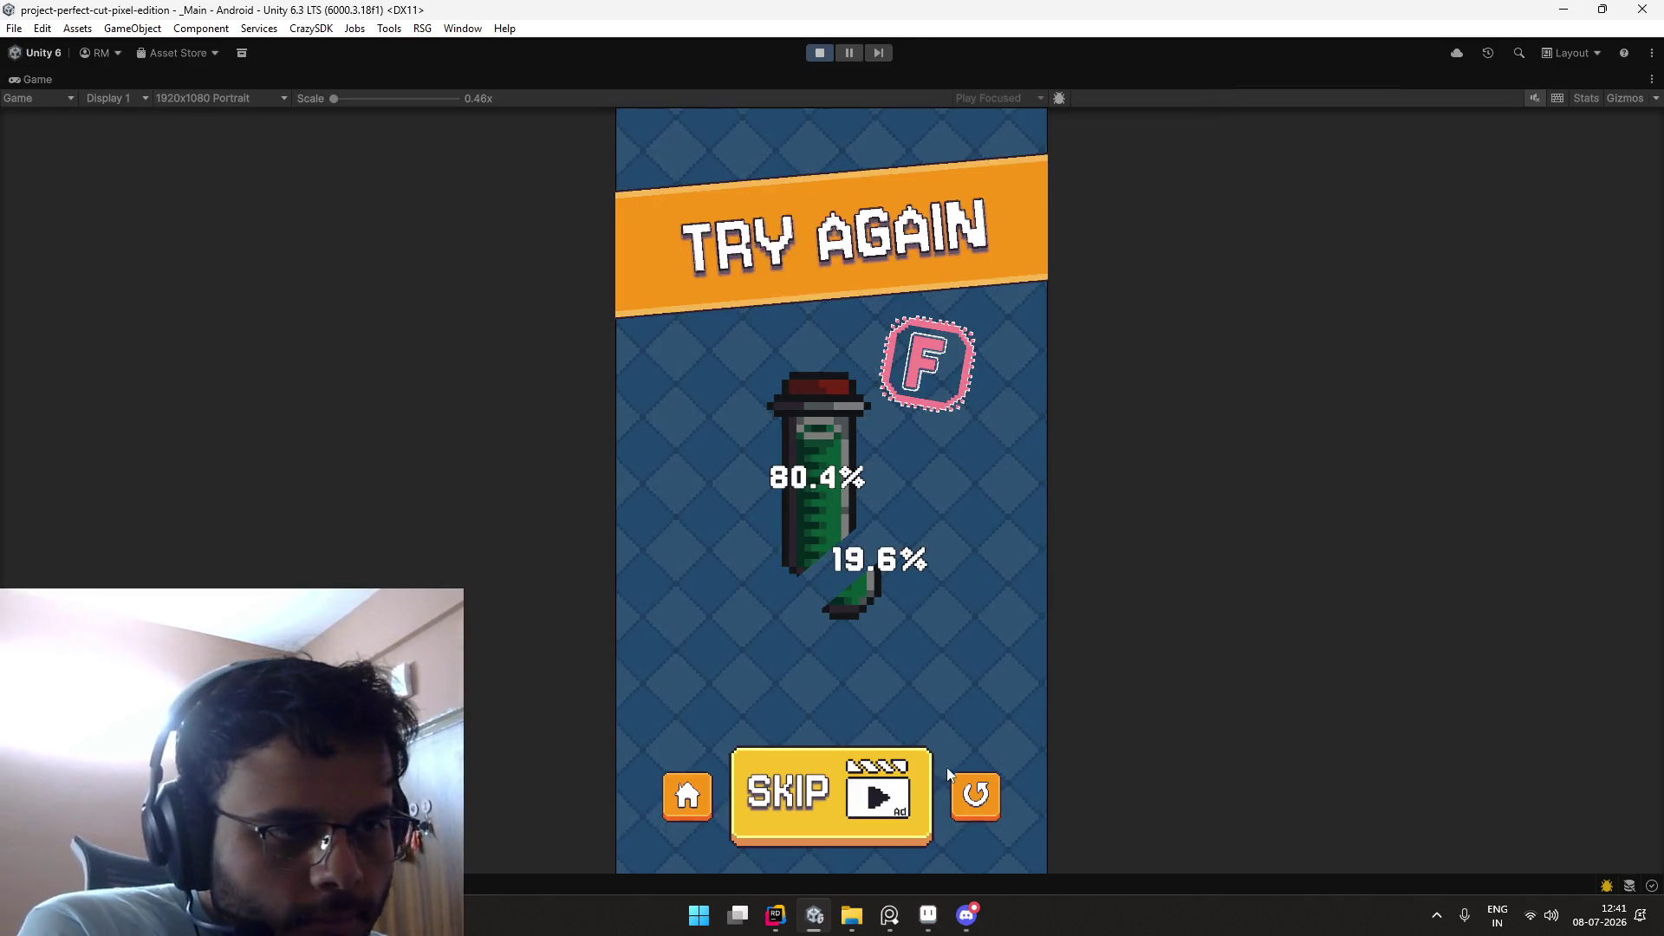
left_click(21, 100)
double_click(26, 80)
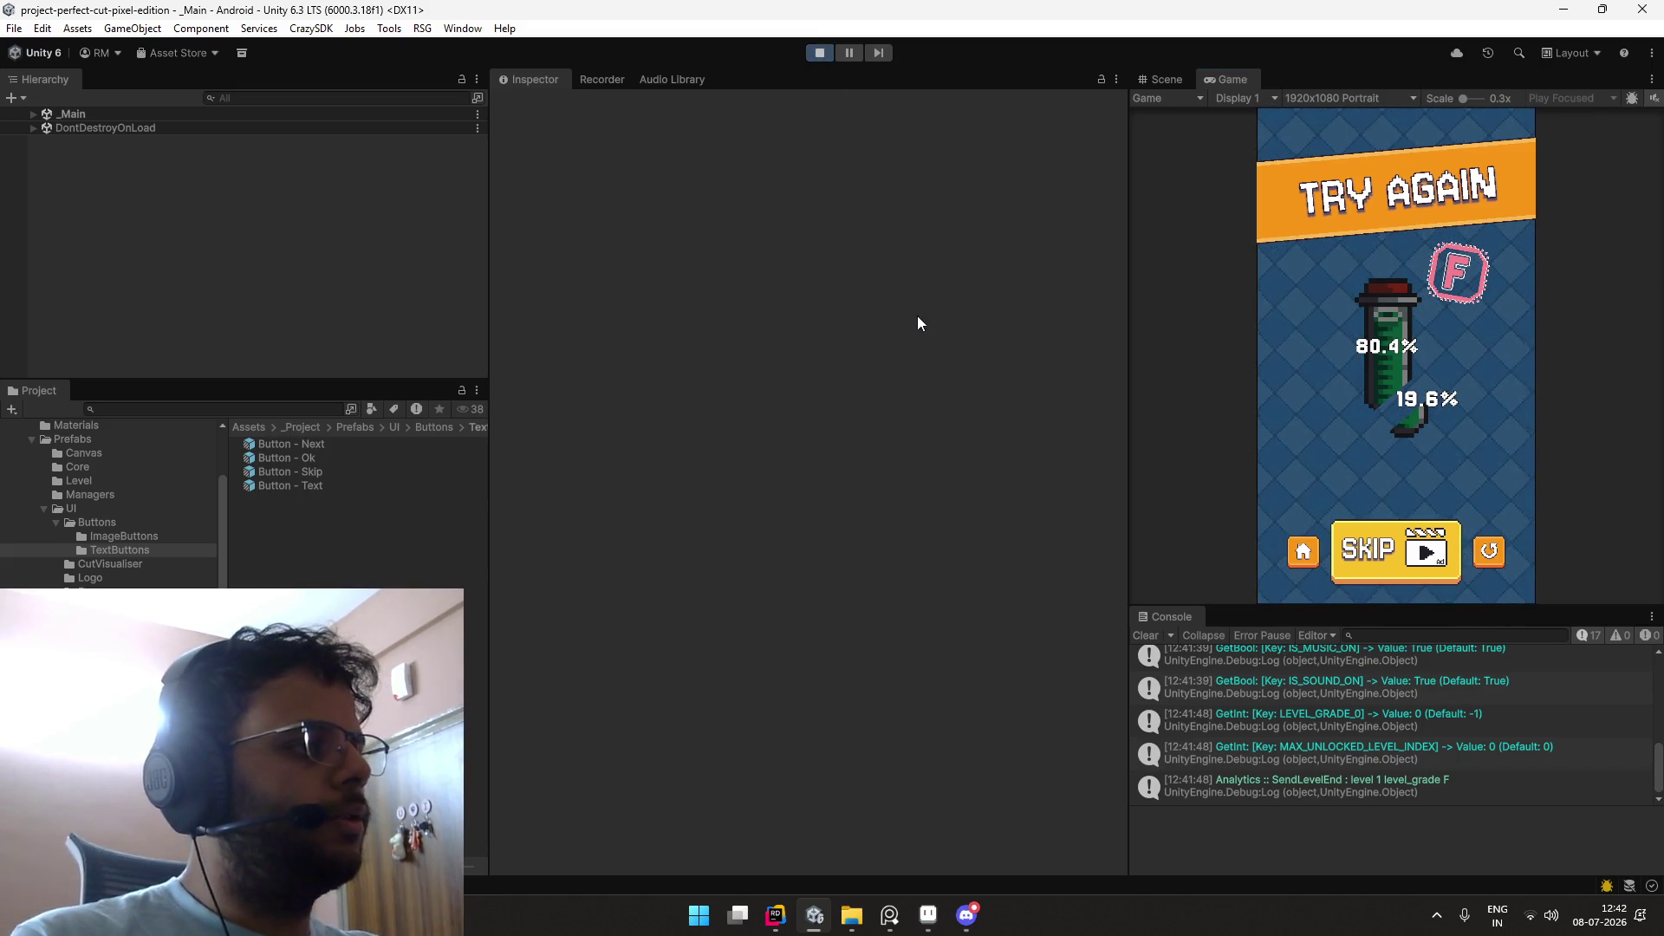
Step: Go from the result screen to the main menu and check the Settings panel
left_click(1290, 552)
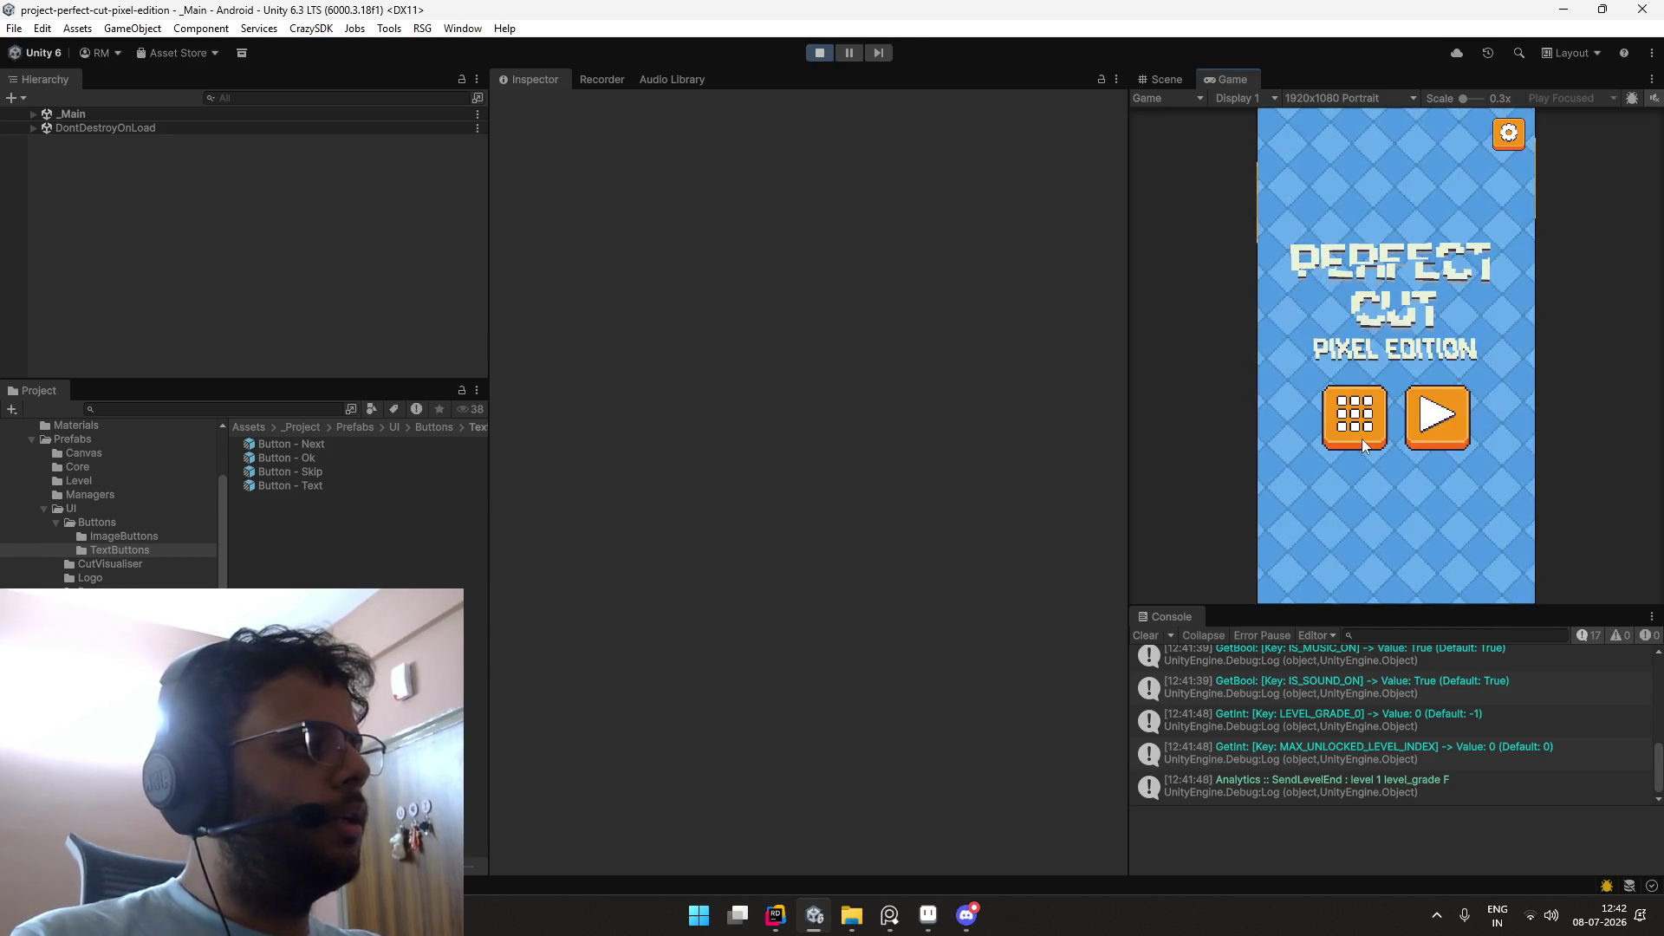
left_click(1502, 139)
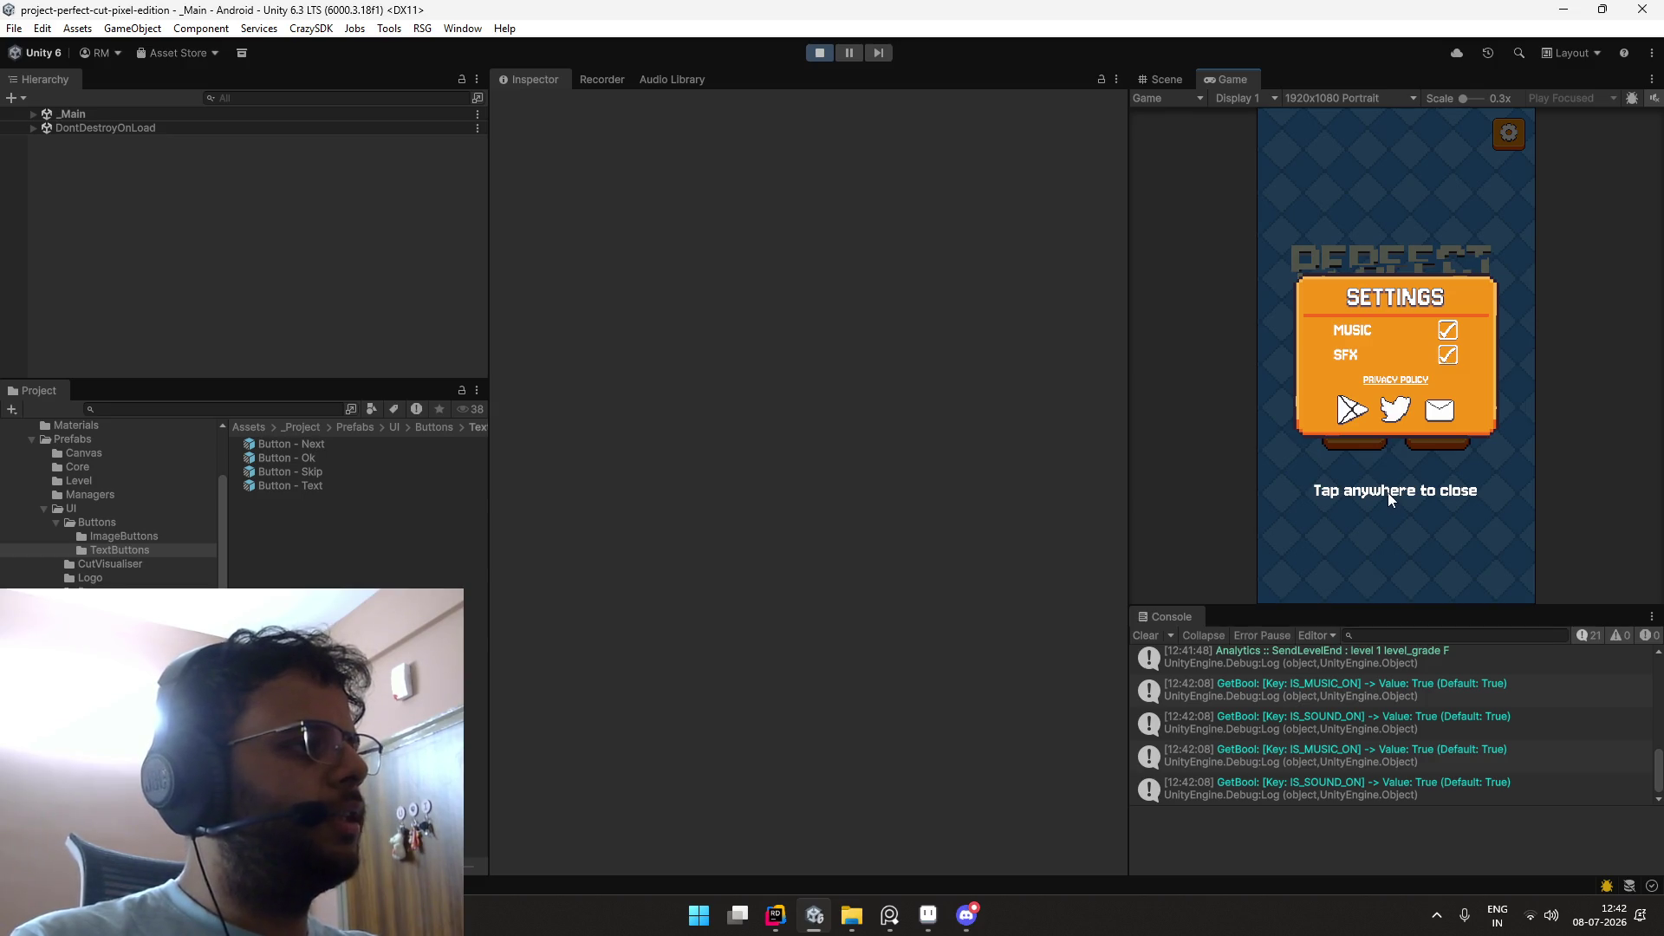
double_click(1224, 80)
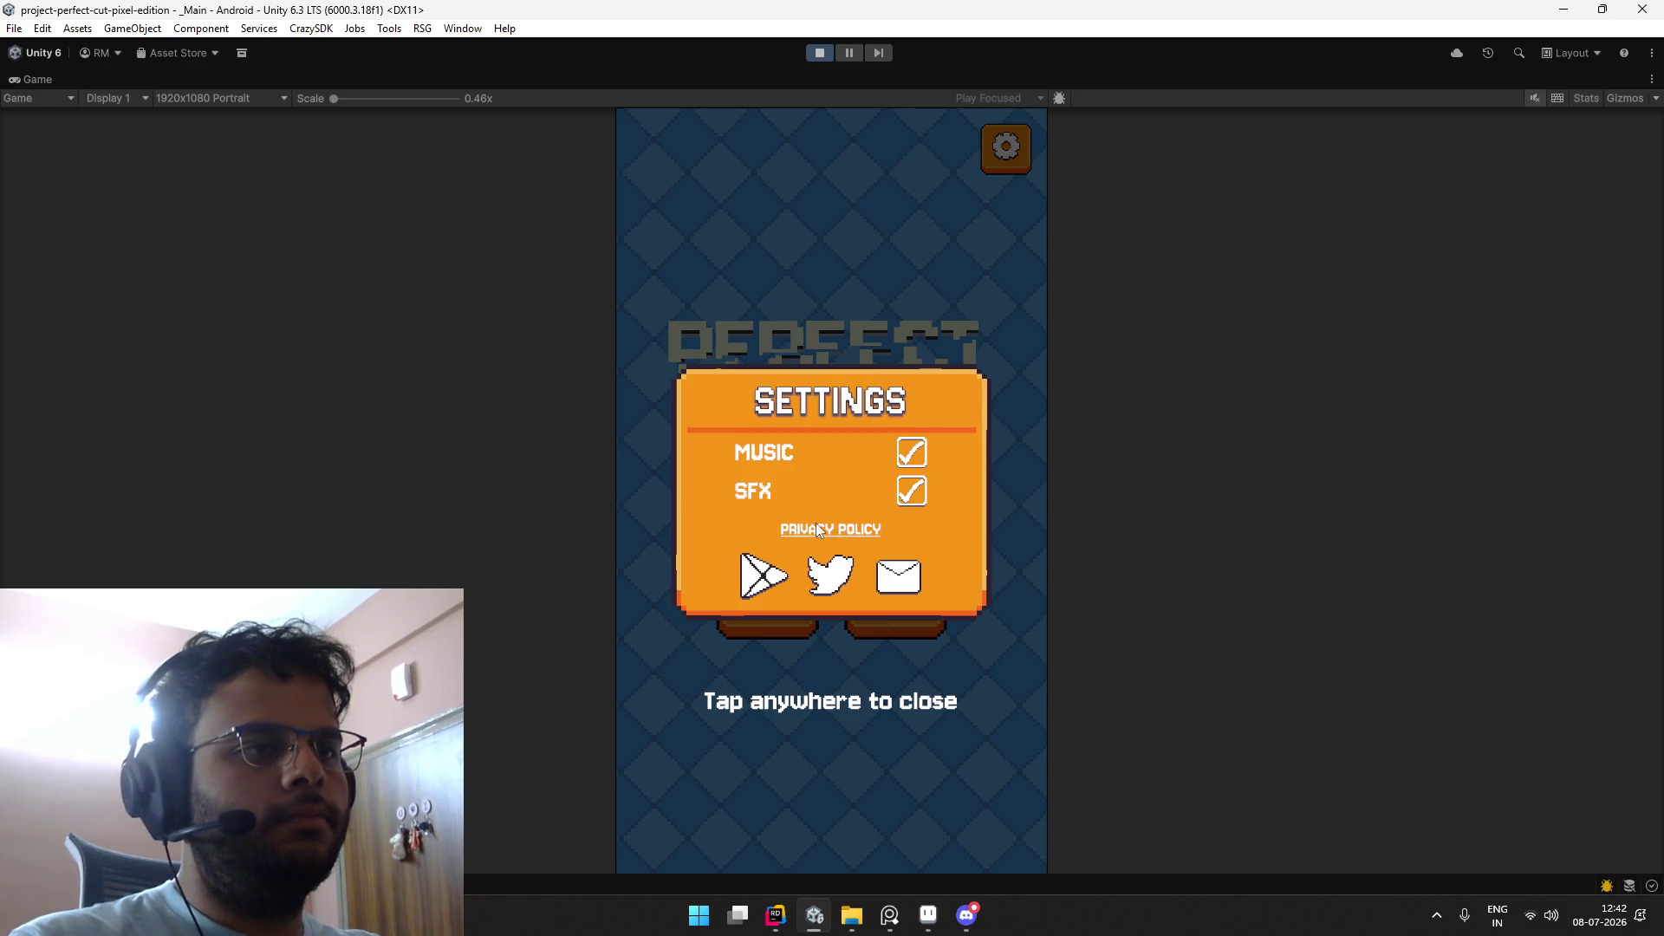
left_click(834, 690)
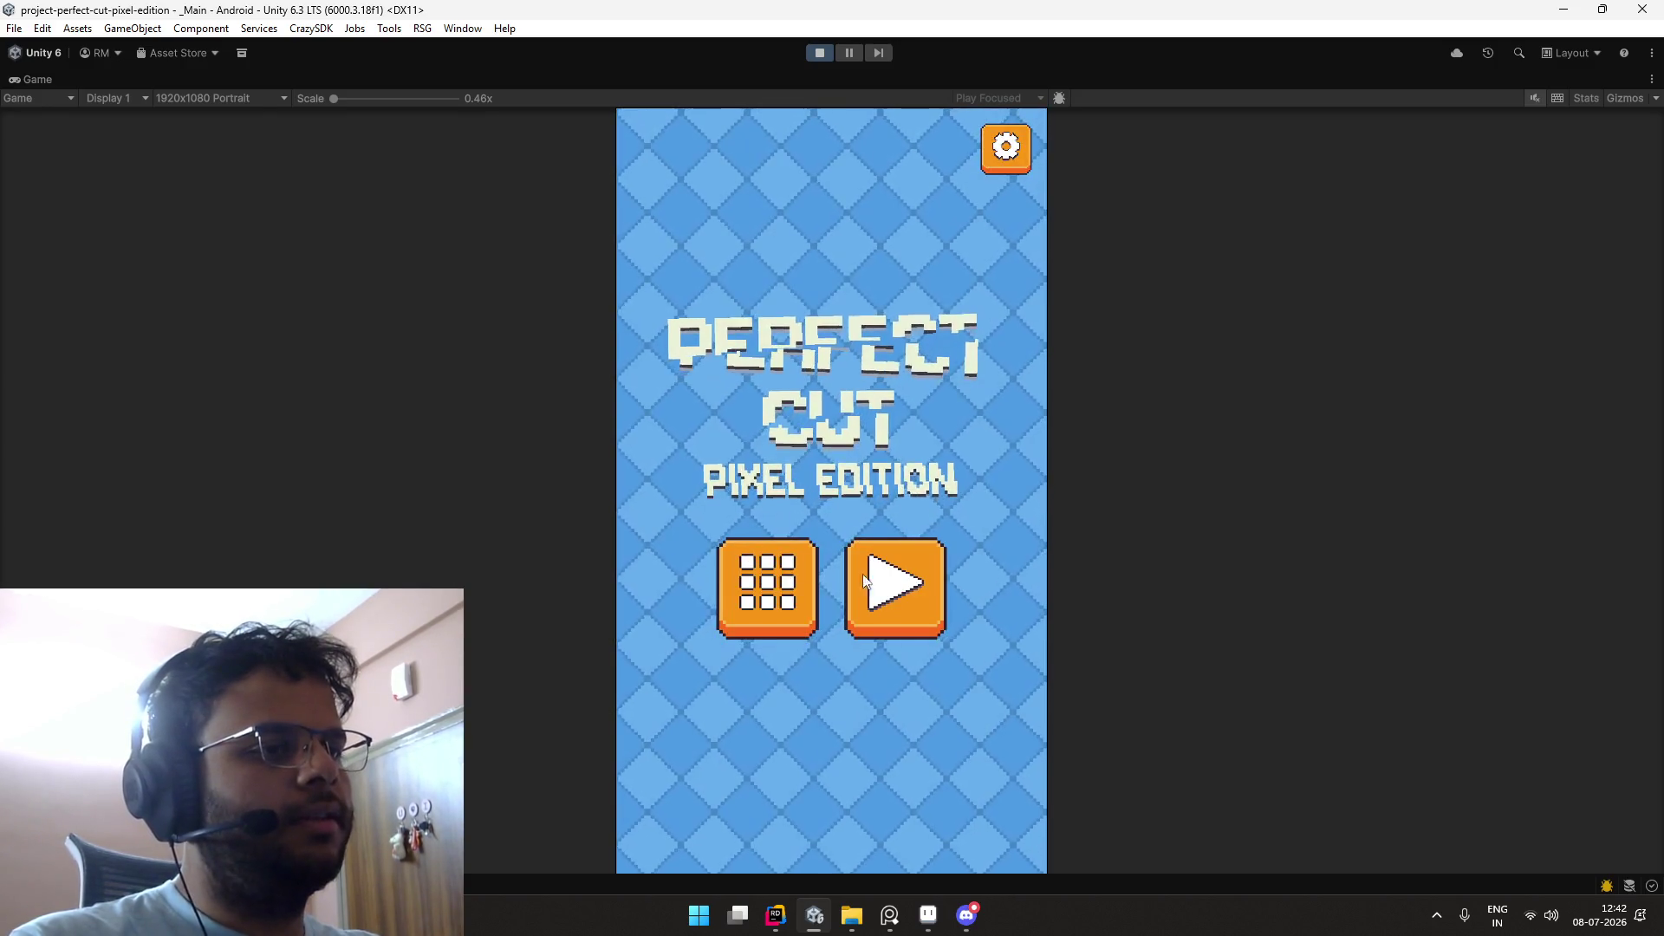
Step: Check the Level Select panel, close it back to the title, and stop the play test
left_click(783, 602)
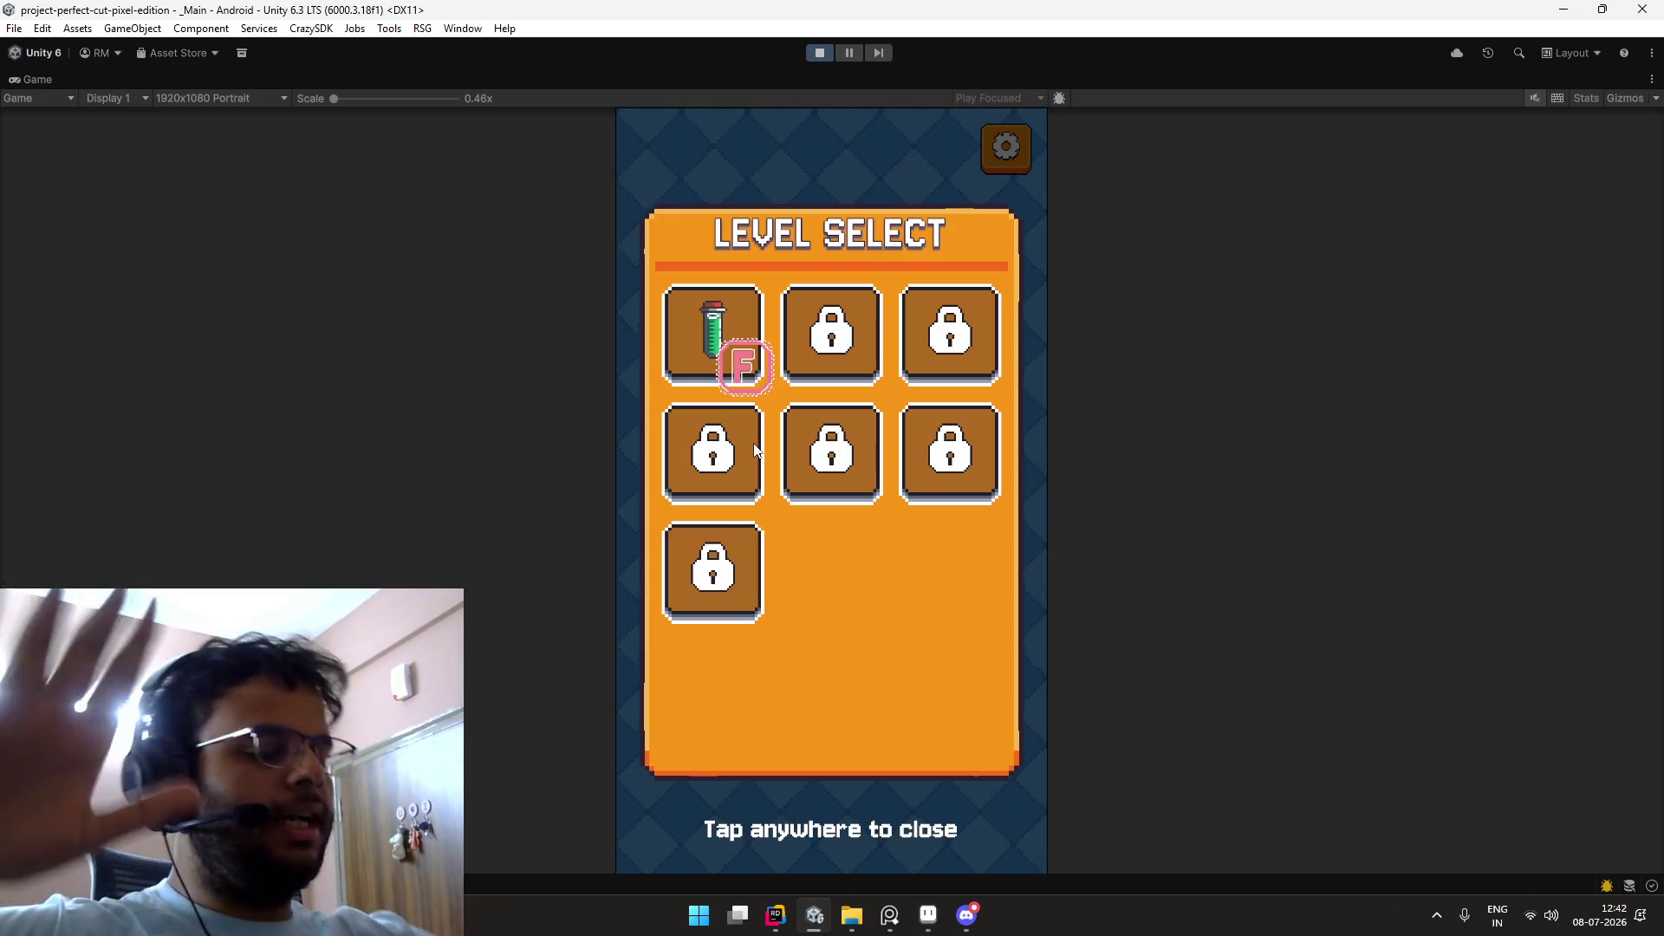
double_click(33, 78)
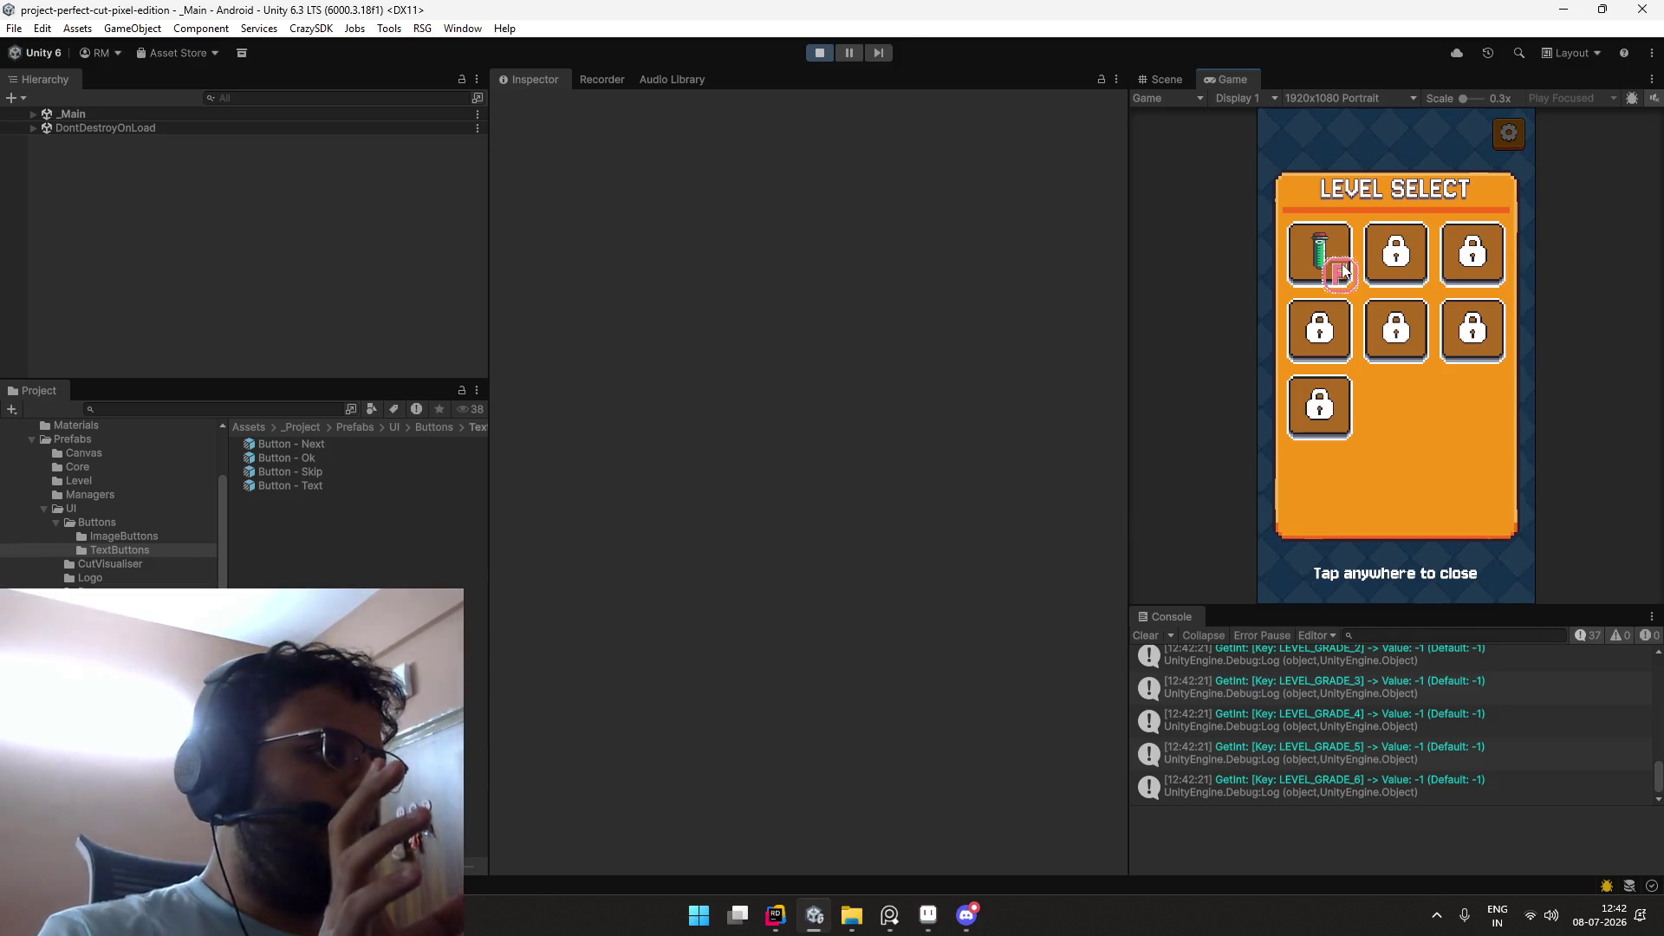
double_click(1229, 79)
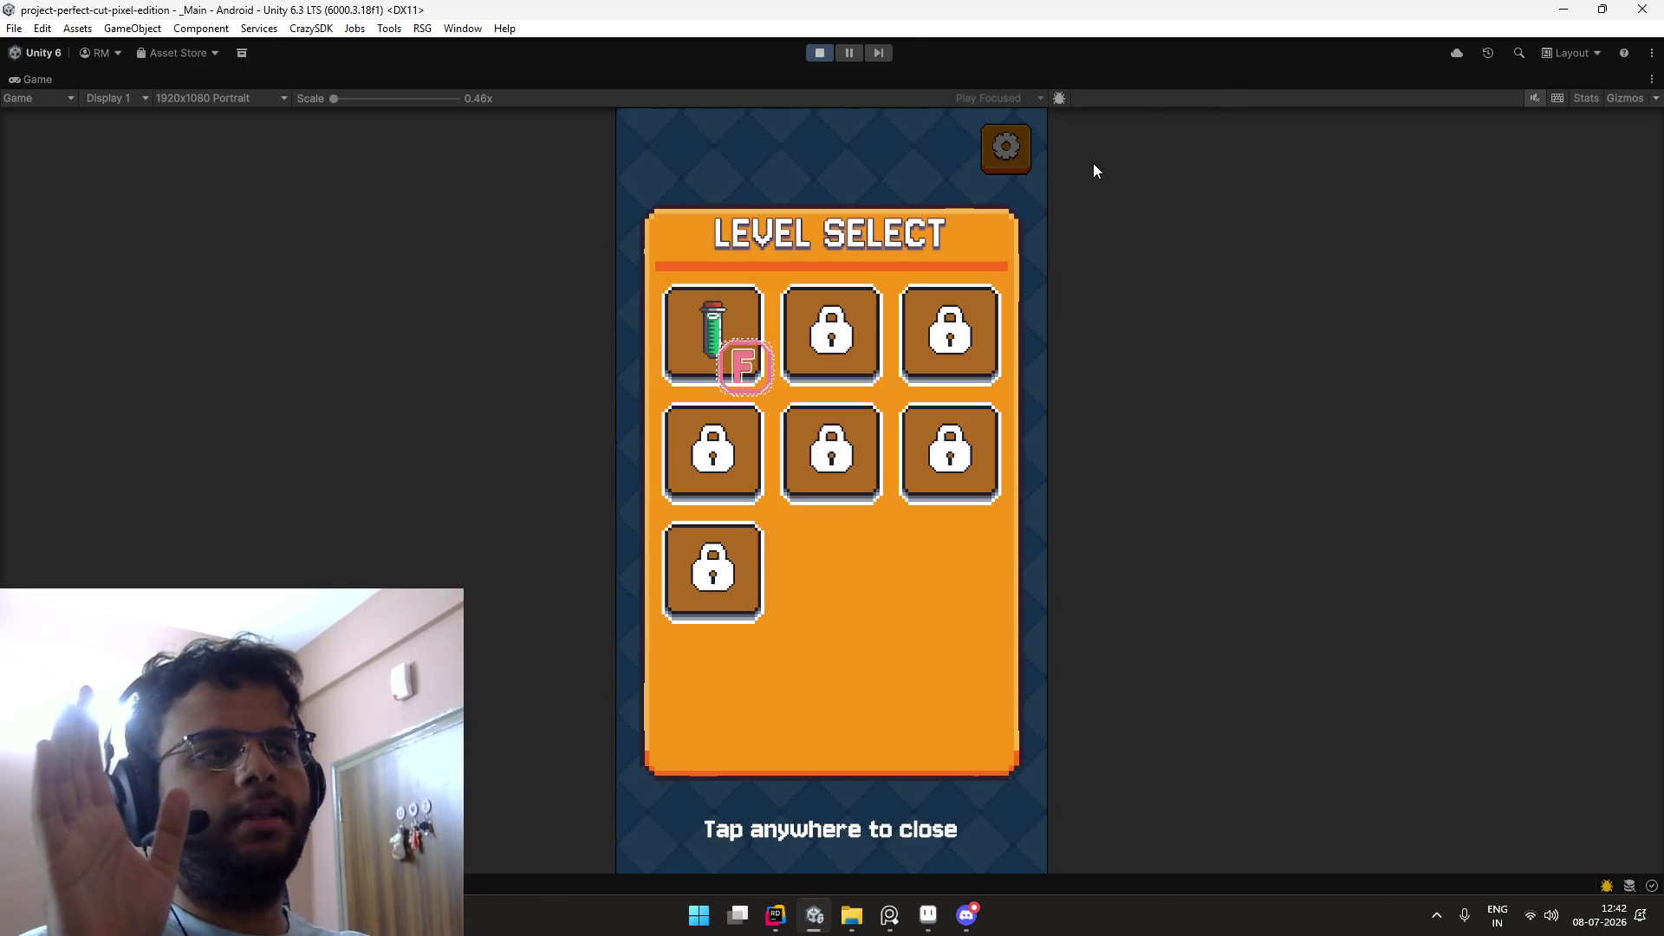
left_click(861, 704)
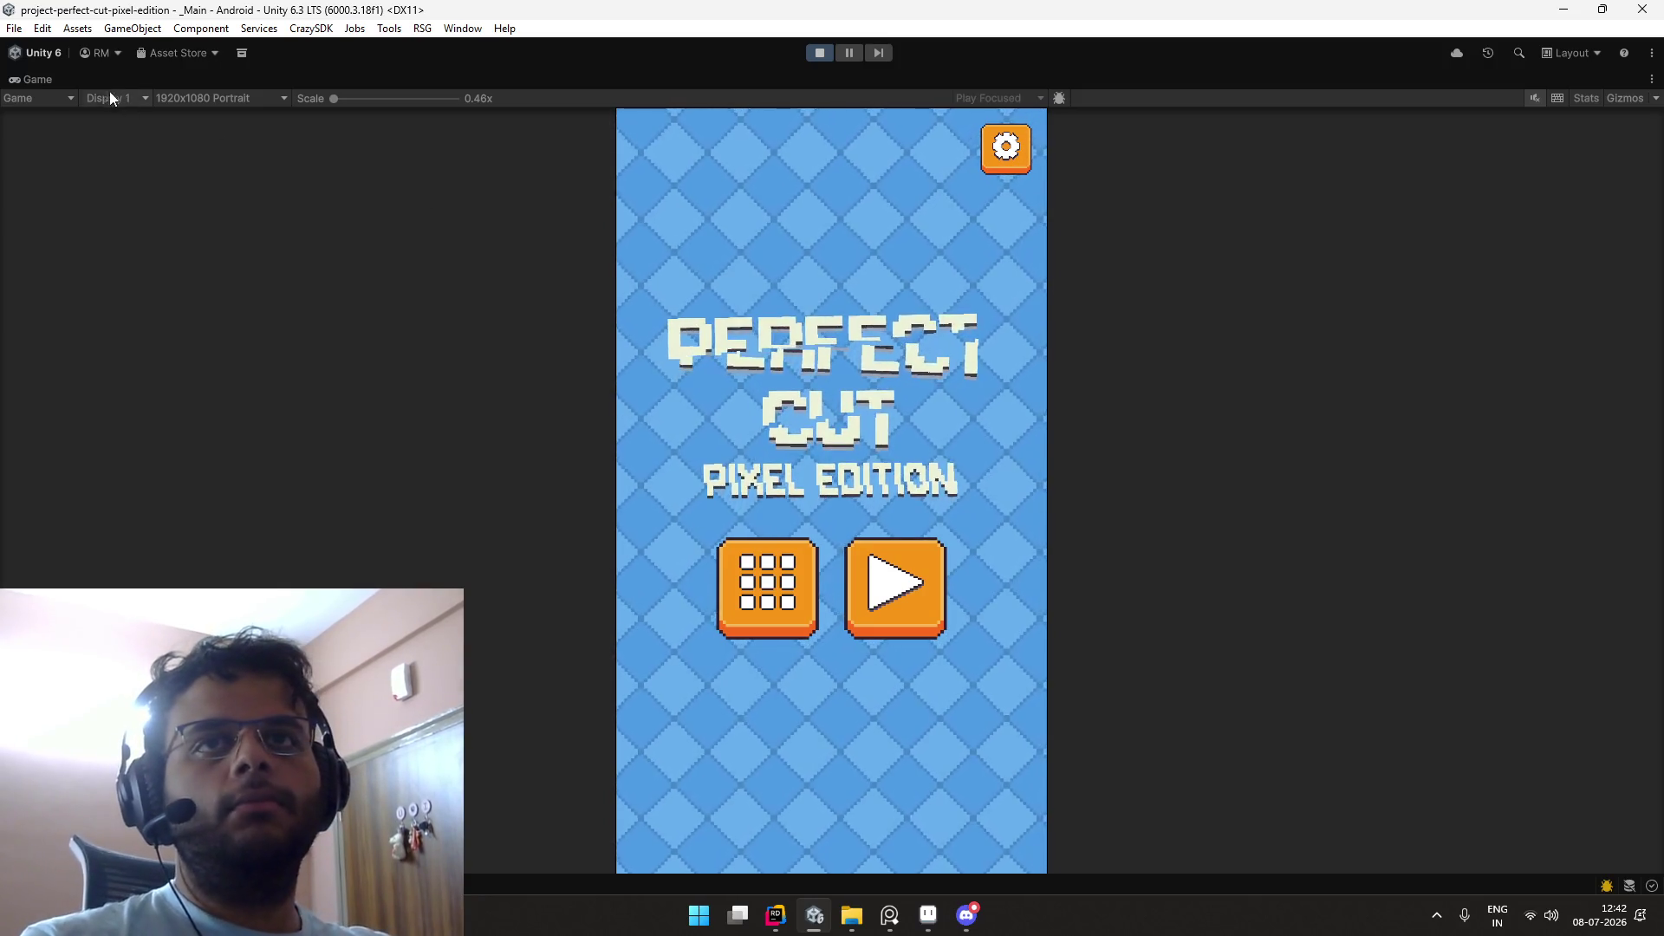
double_click(54, 78)
left_click(819, 53)
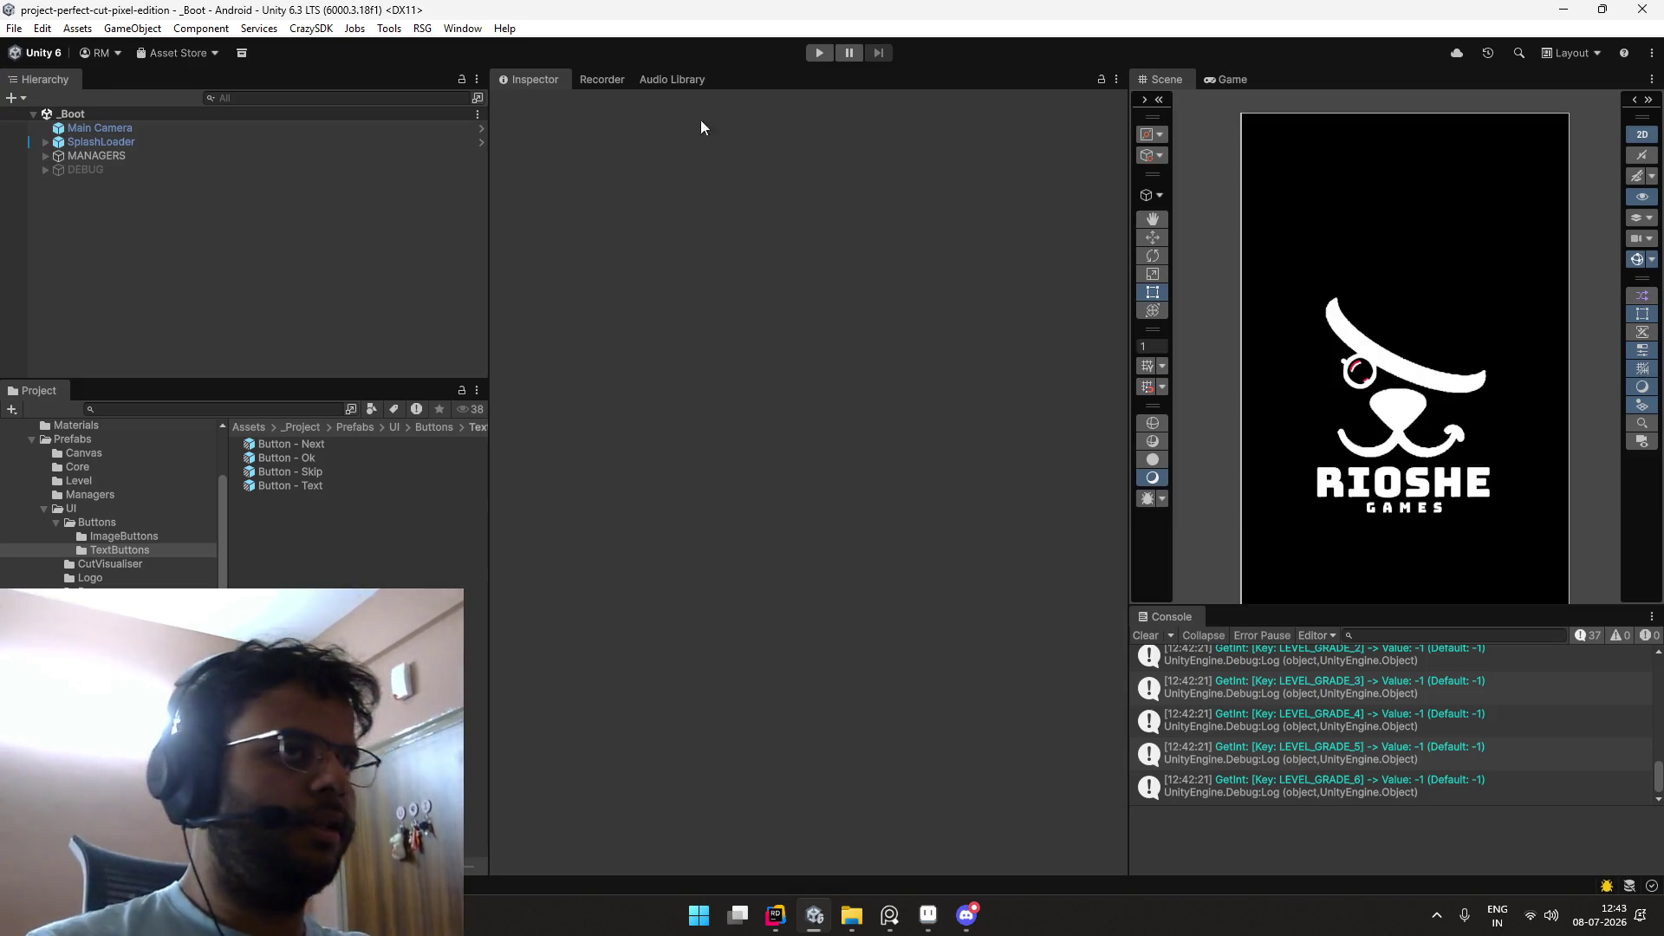
Step: Launch Firefox from the system search and go to the Twitch website
key("super")
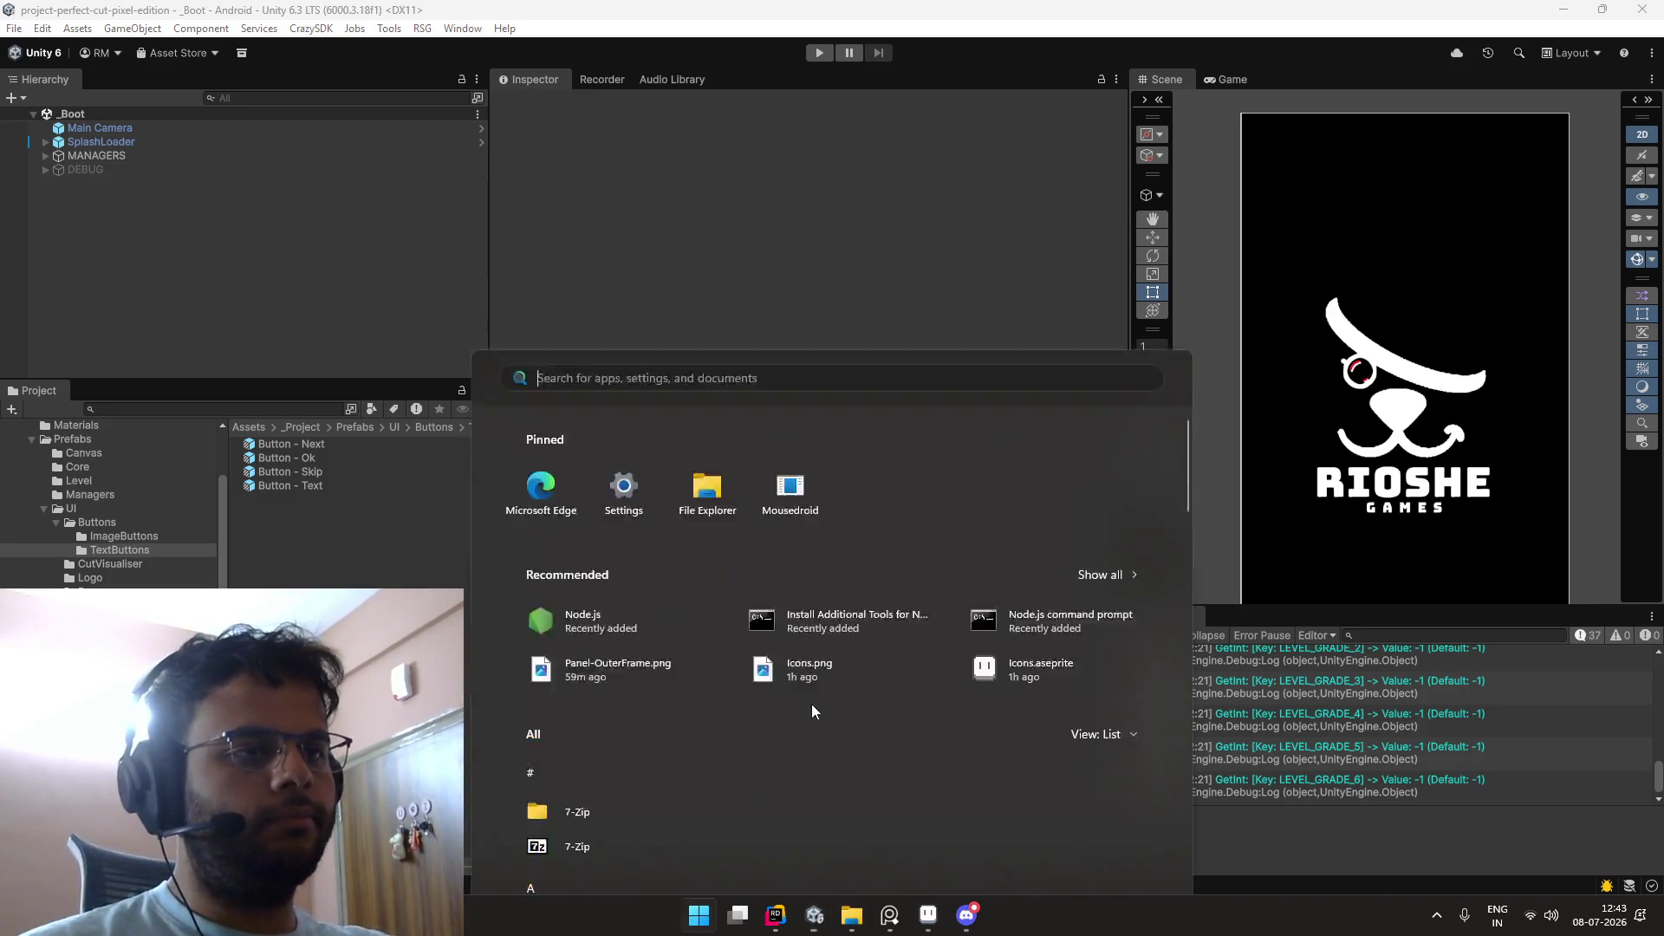
type("firefox")
left_click(687, 304)
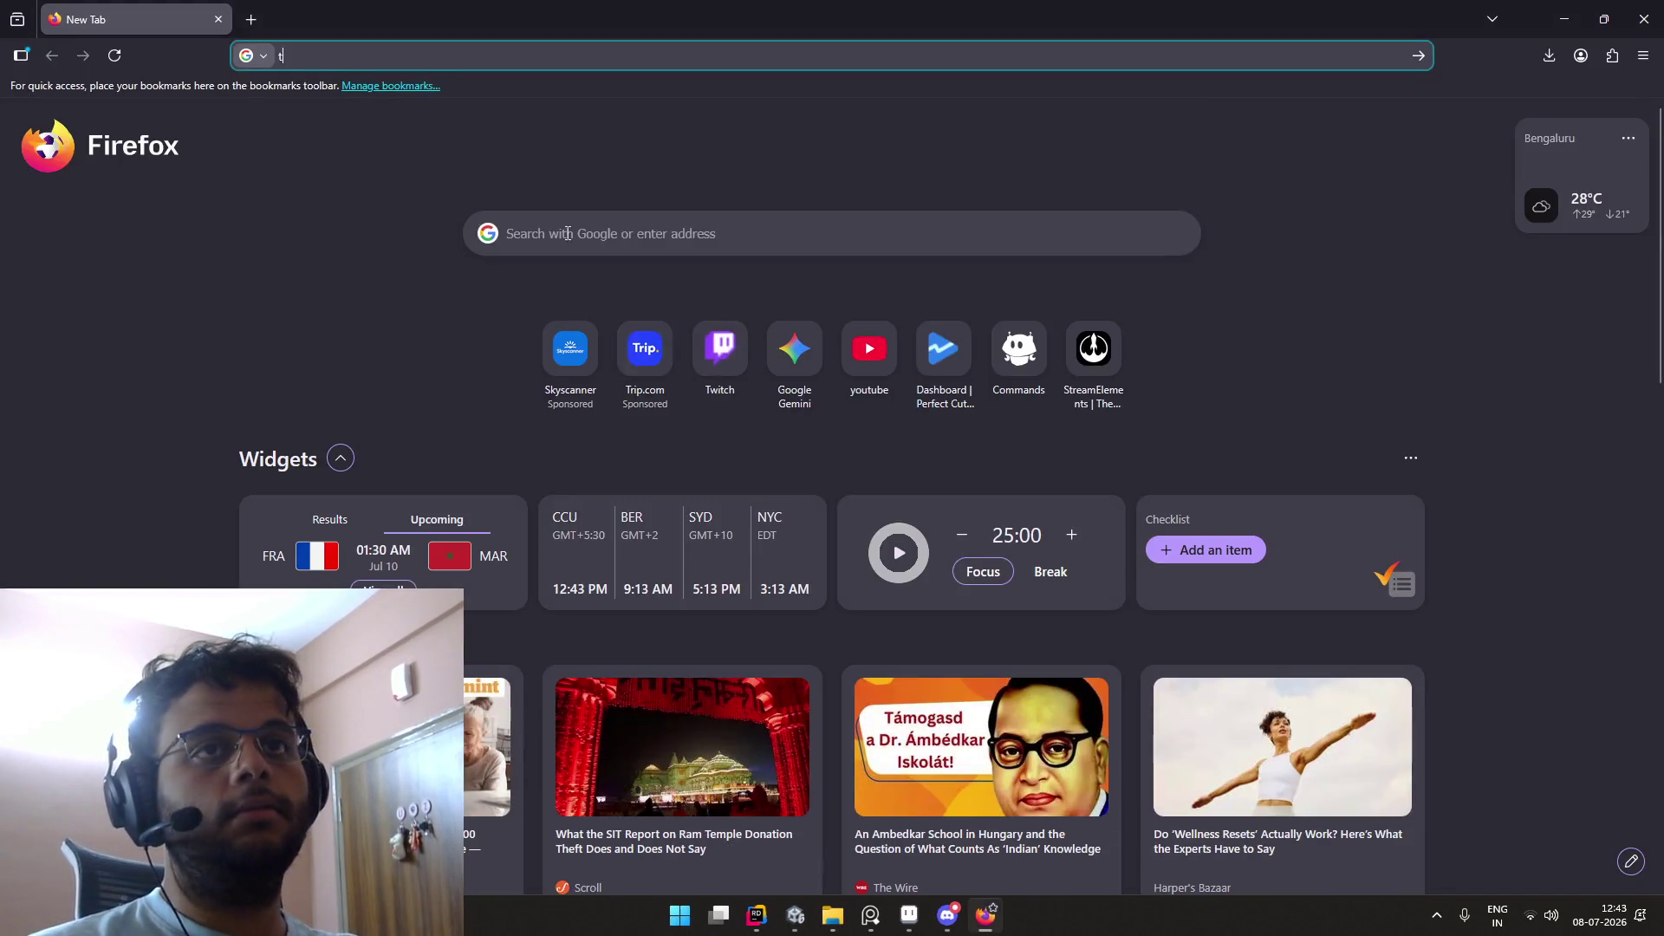
type("twt")
key("ctrl+a")
type("tw")
key("Return")
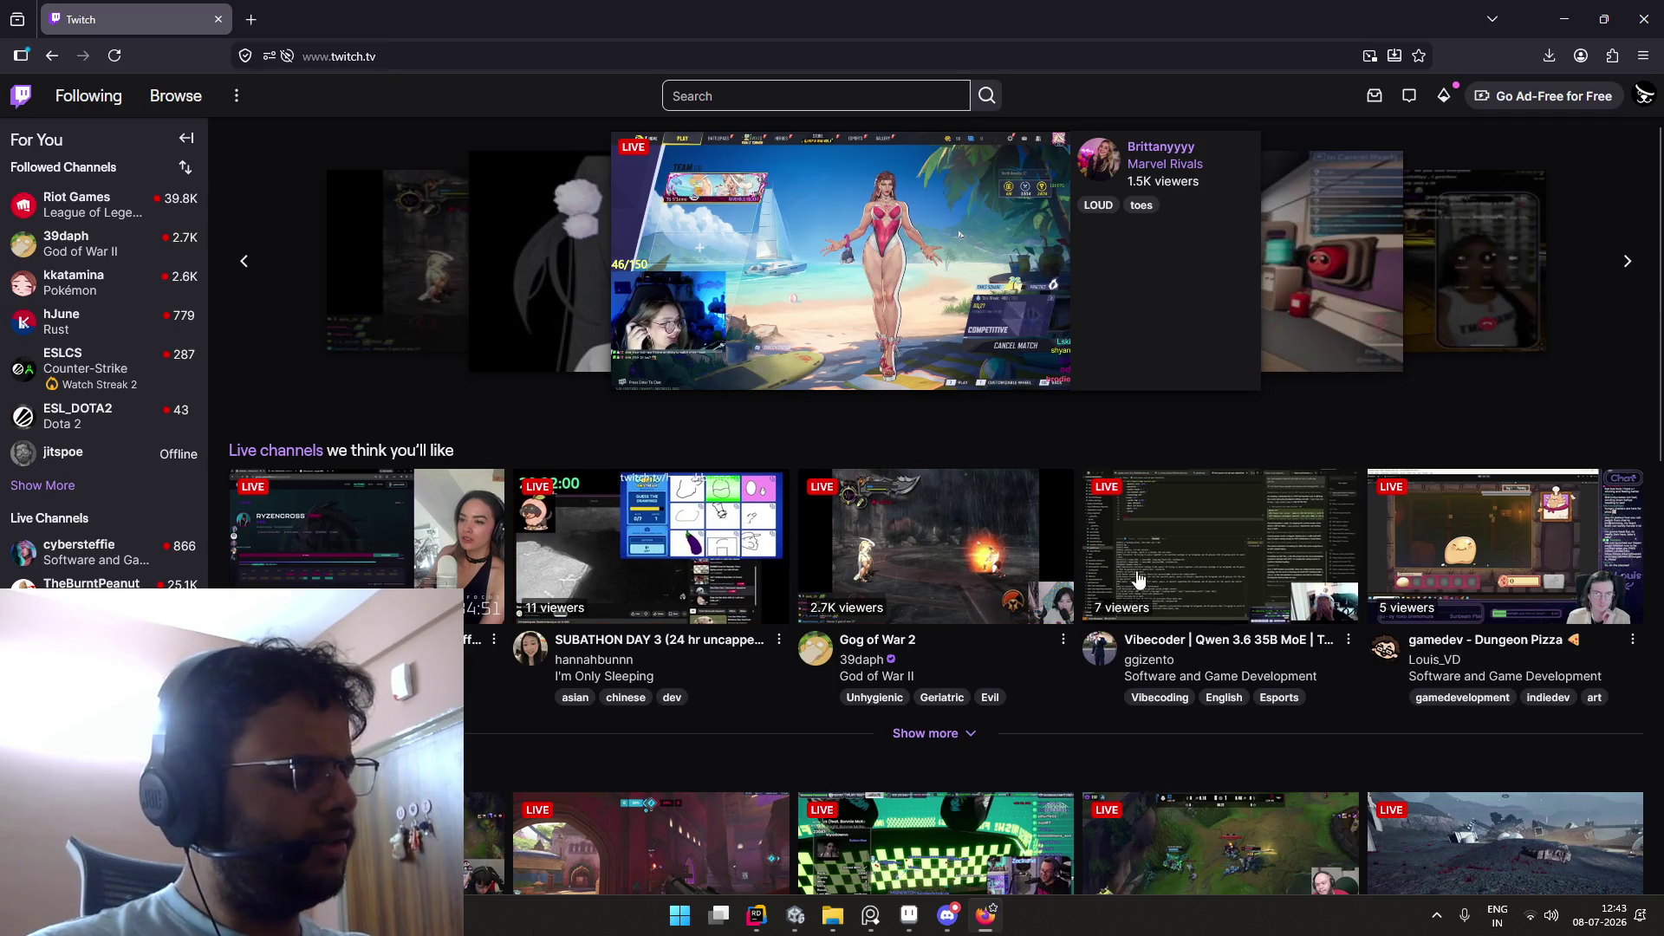
Step: Scroll down the Twitch home page and open the Software and Game Development category
scroll(1257, 528, "down", 3)
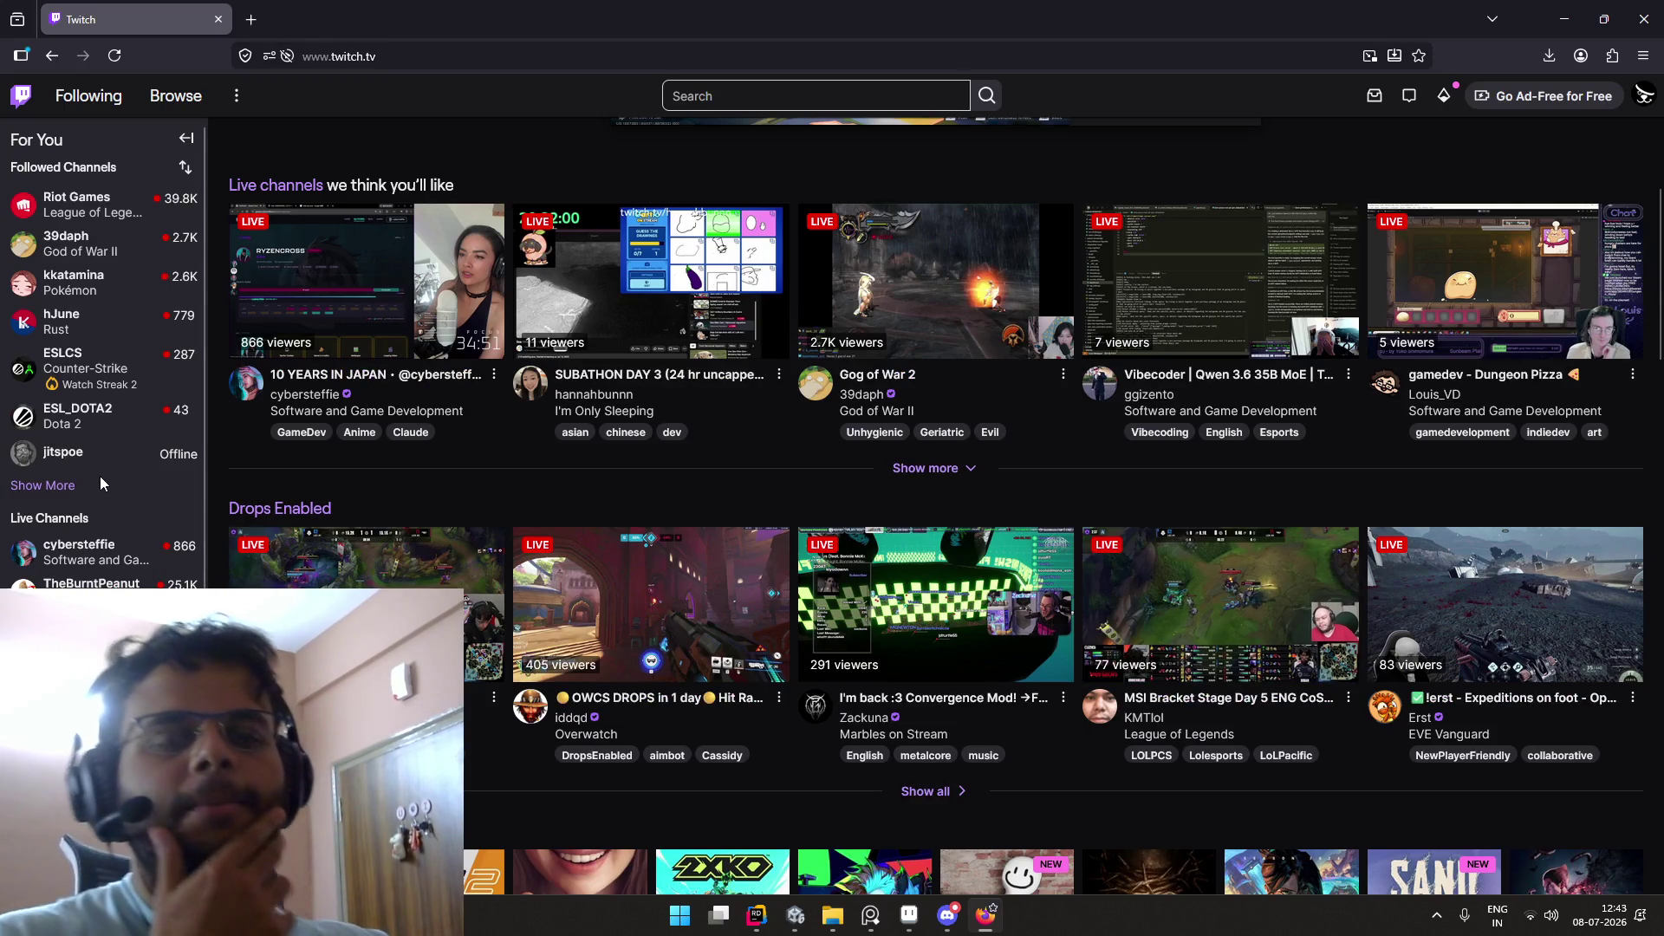
scroll(365, 347, "down", 1)
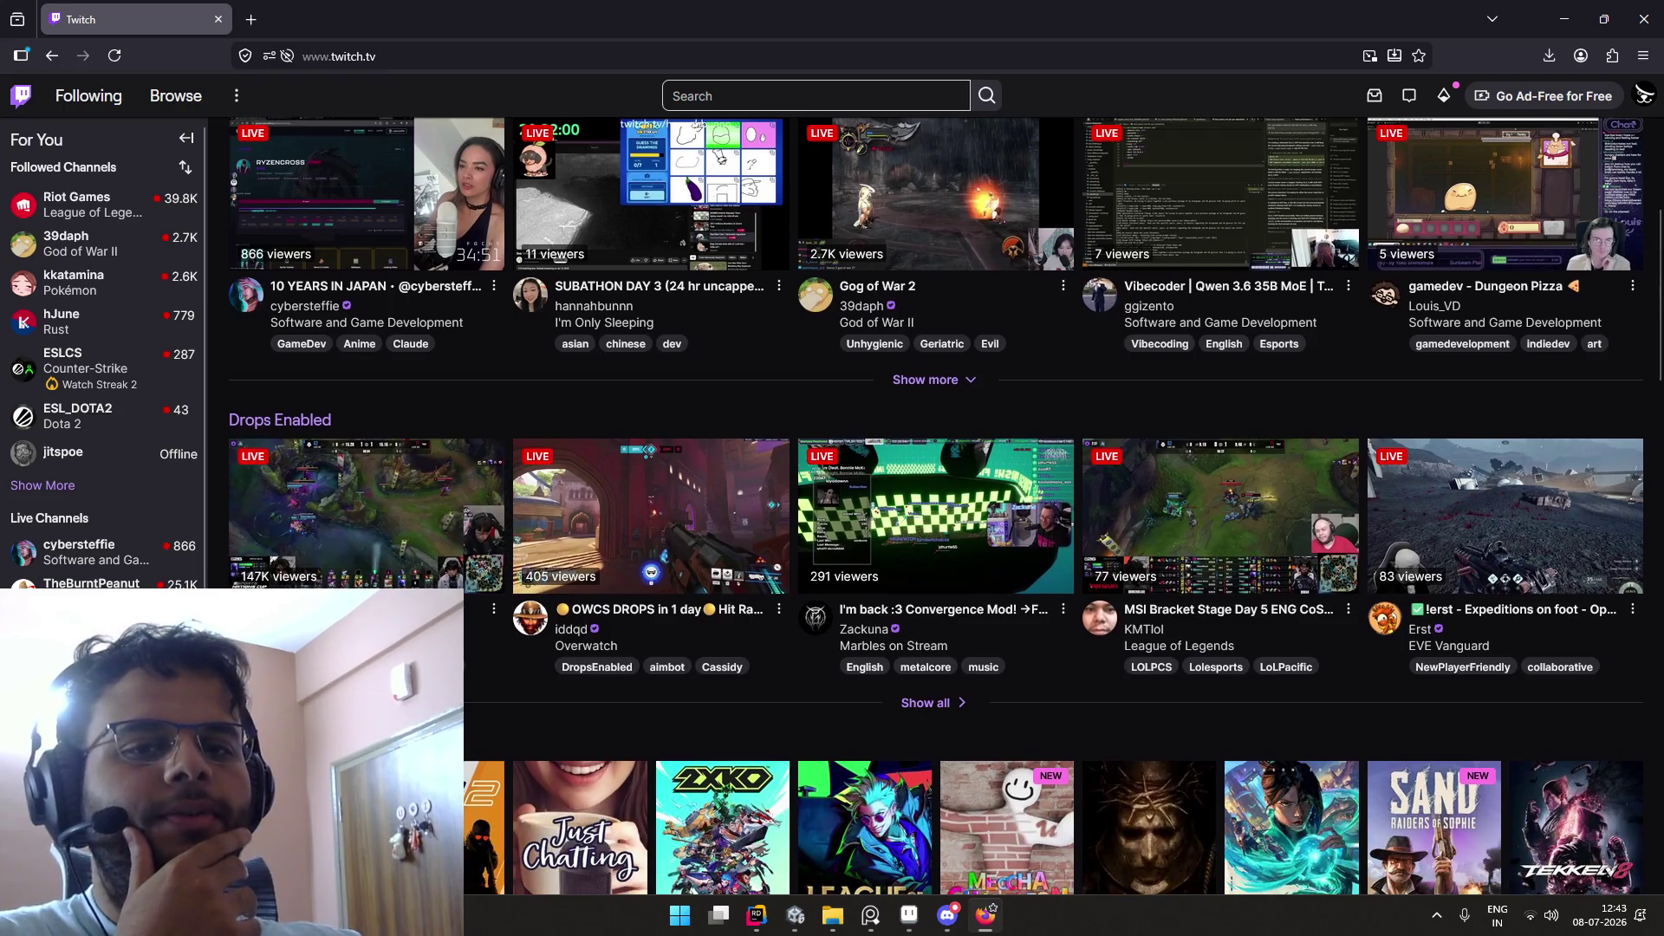
left_click(366, 316)
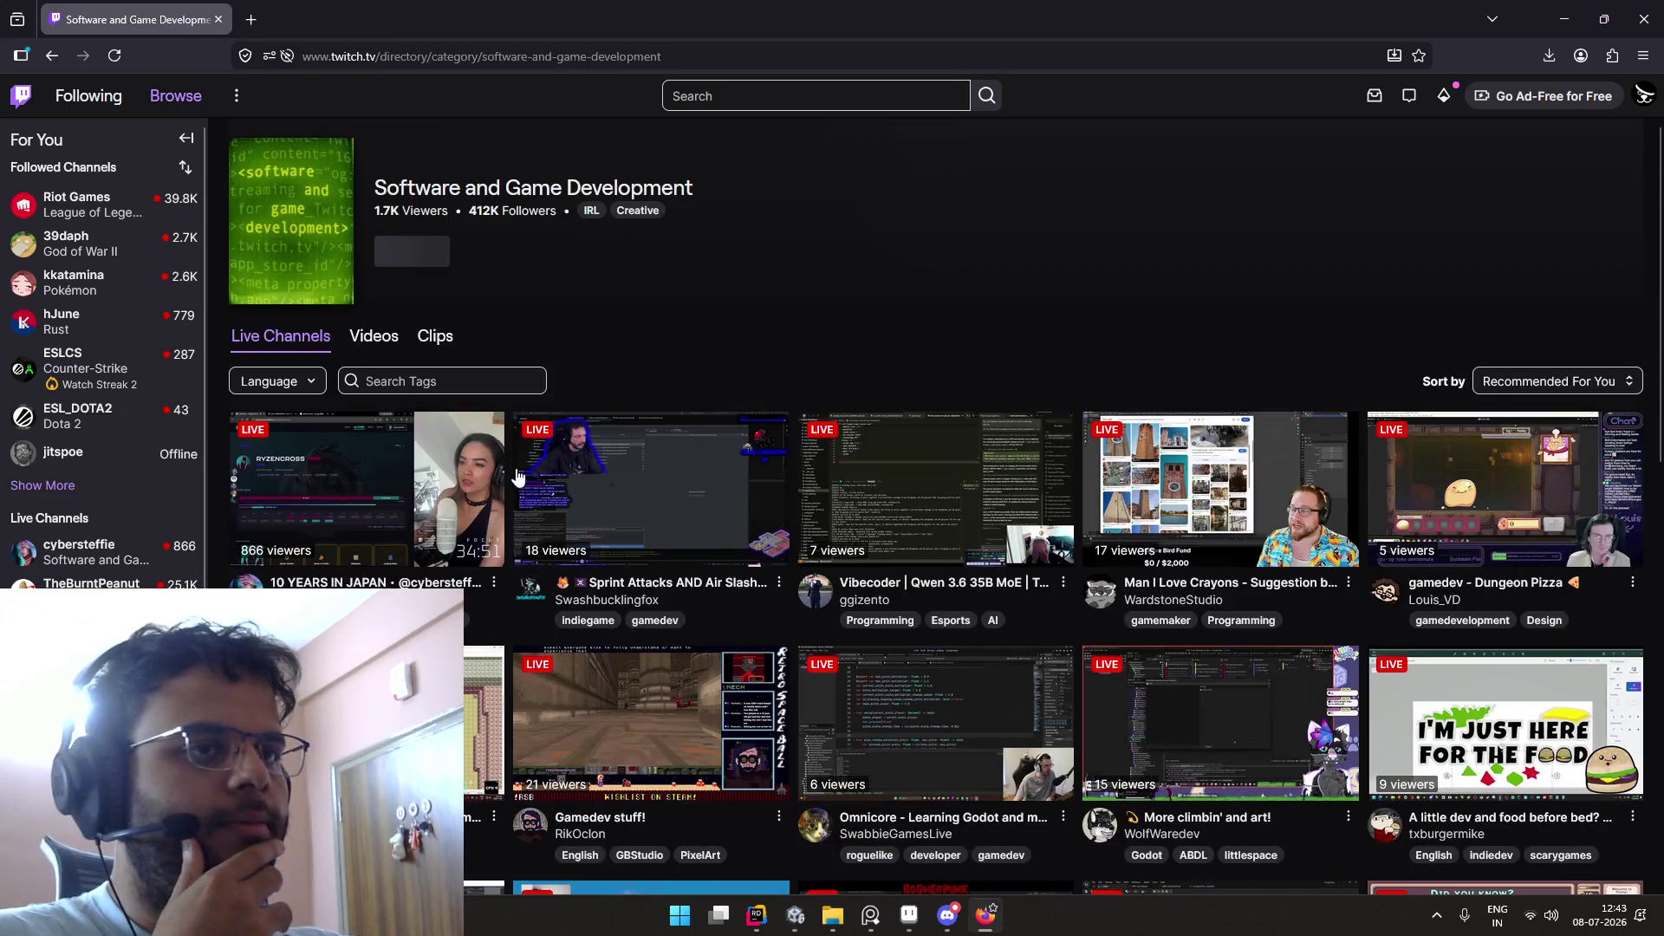
Step: Glance at the category's past videos, then apply and remove a Hindi language filter on live channels
left_click(387, 346)
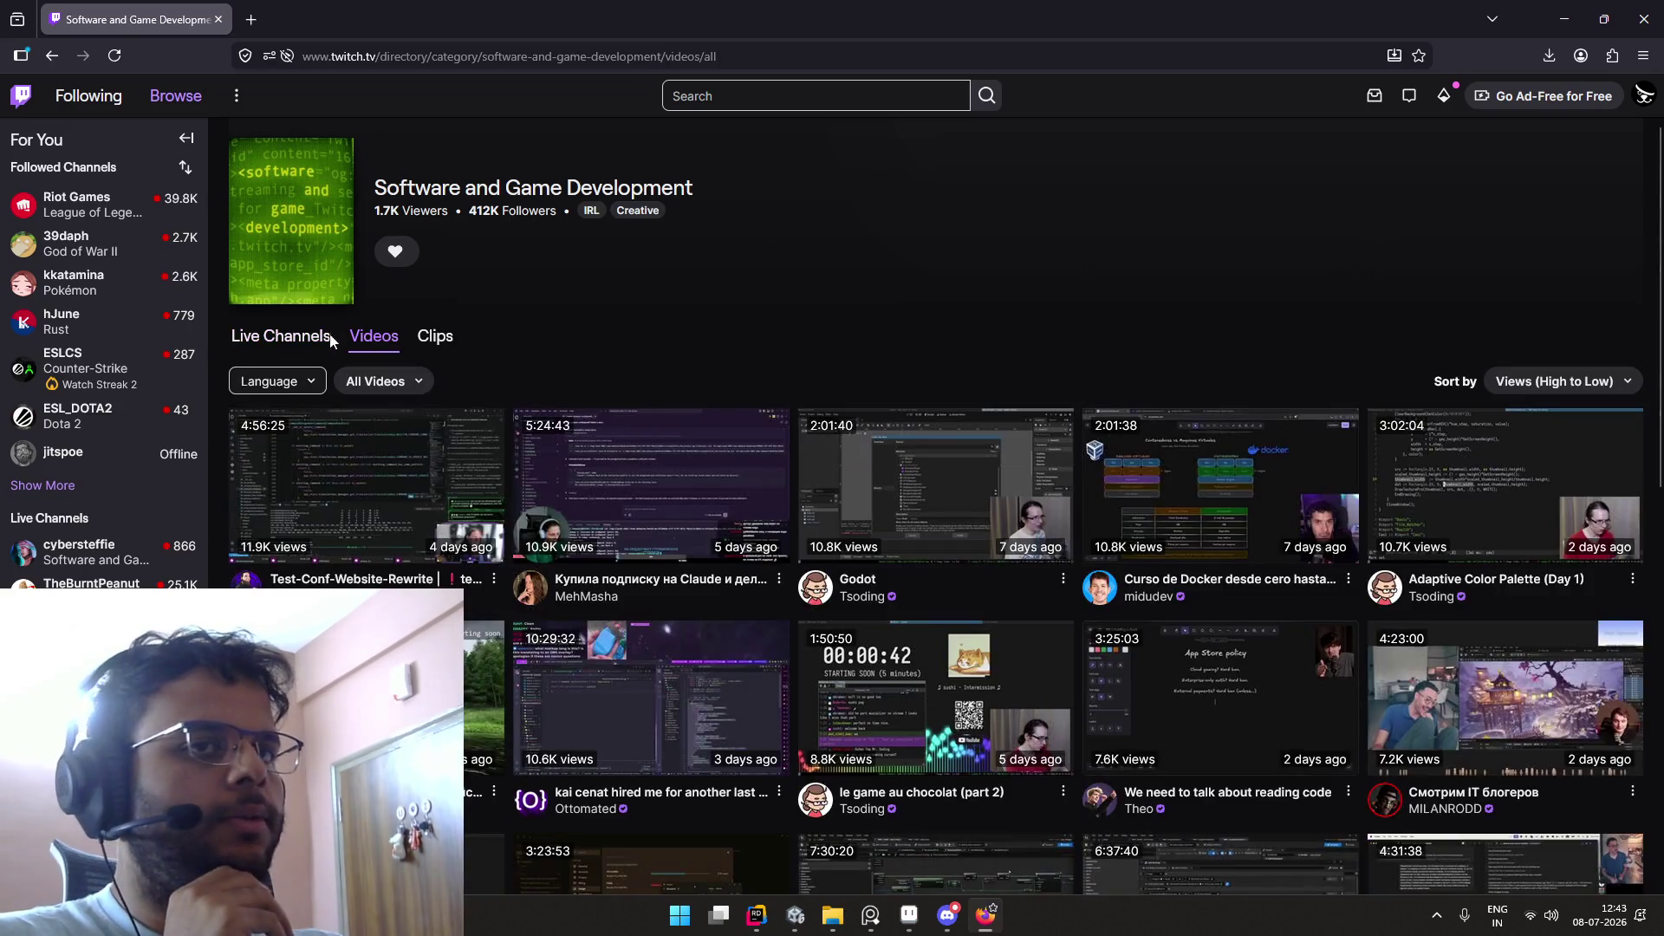
left_click(317, 344)
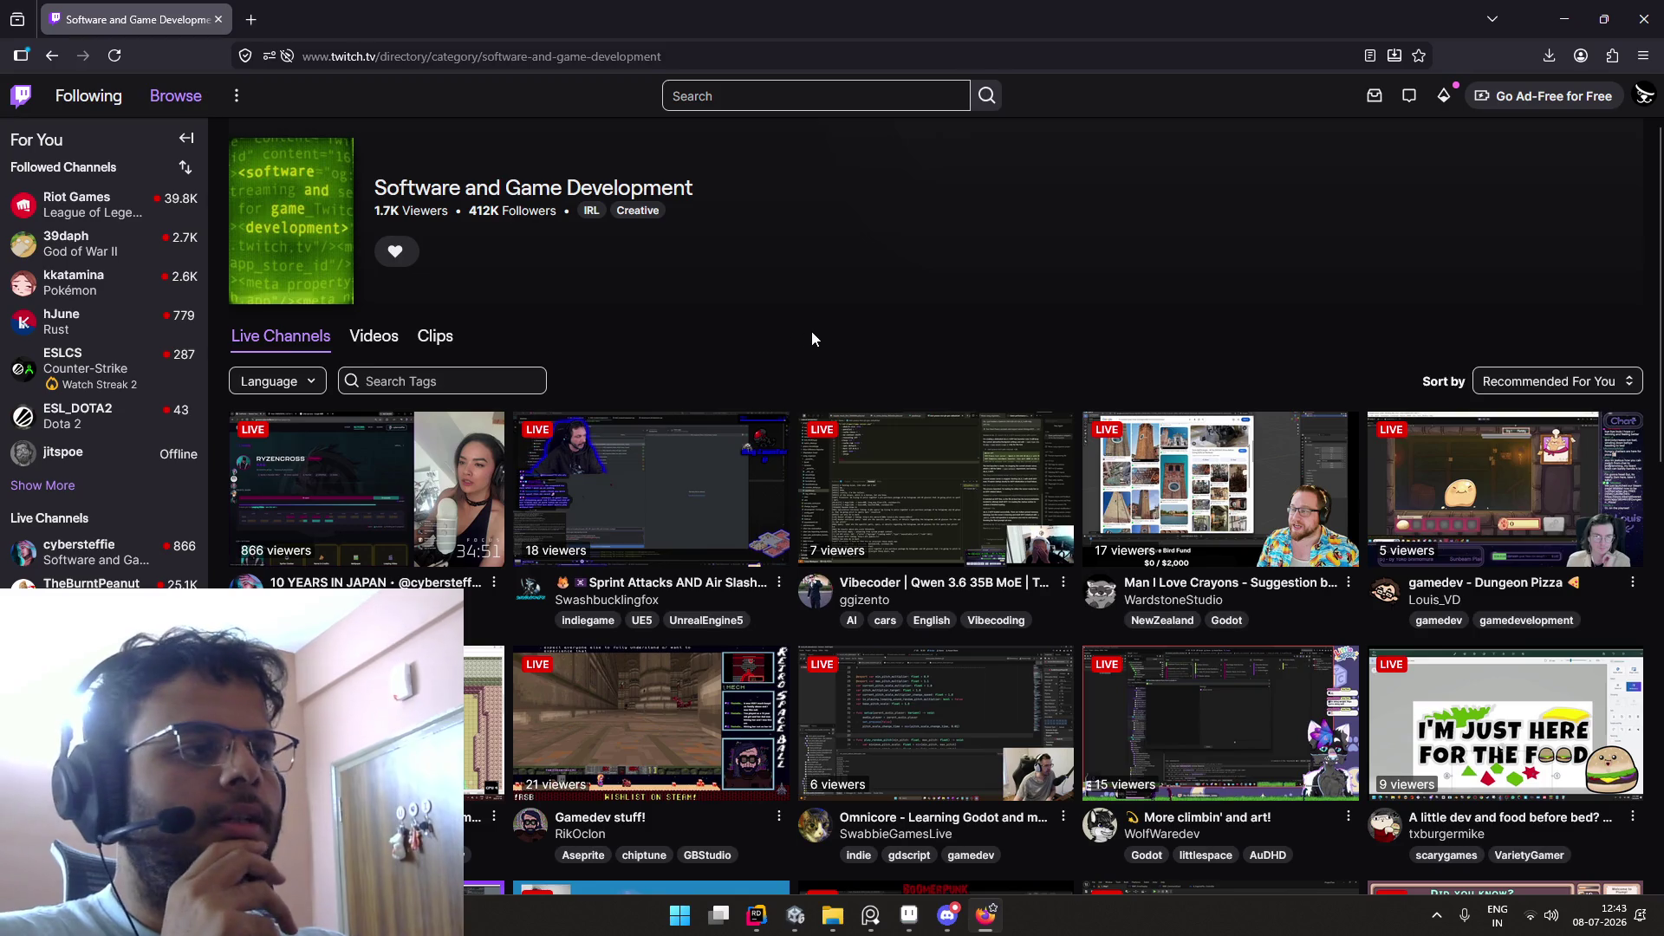
scroll(811, 330, "down", 1)
left_click(286, 293)
scroll(299, 422, "down", 10)
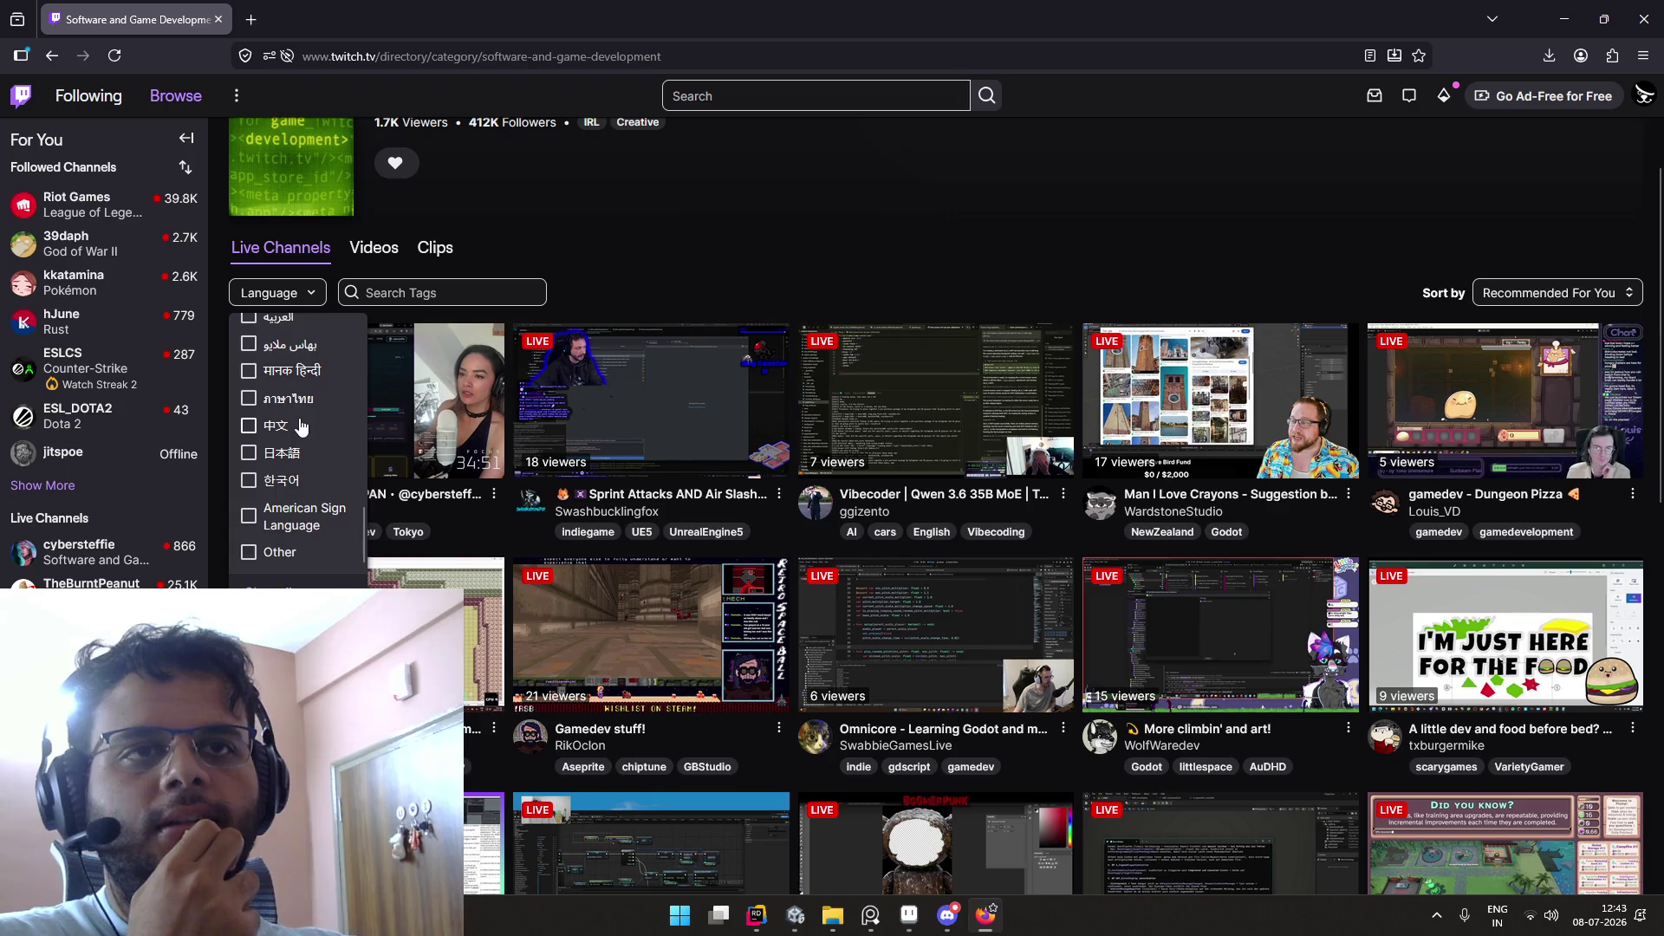
scroll(301, 426, "up", 2)
left_click(295, 457)
left_click(290, 386)
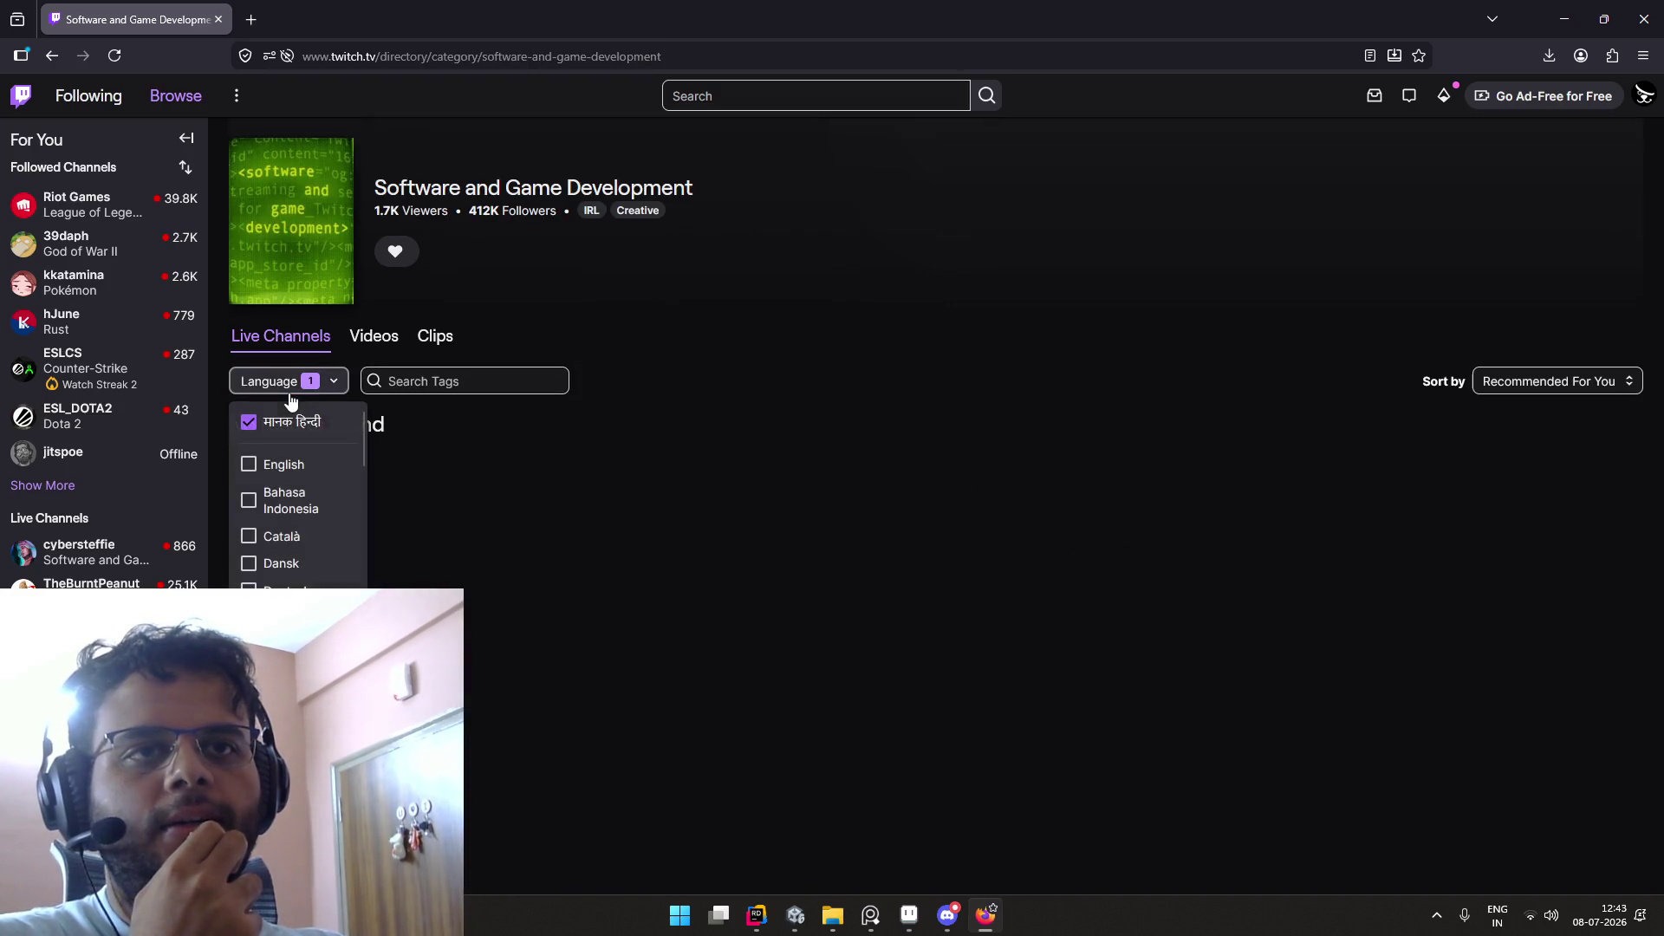
left_click(250, 422)
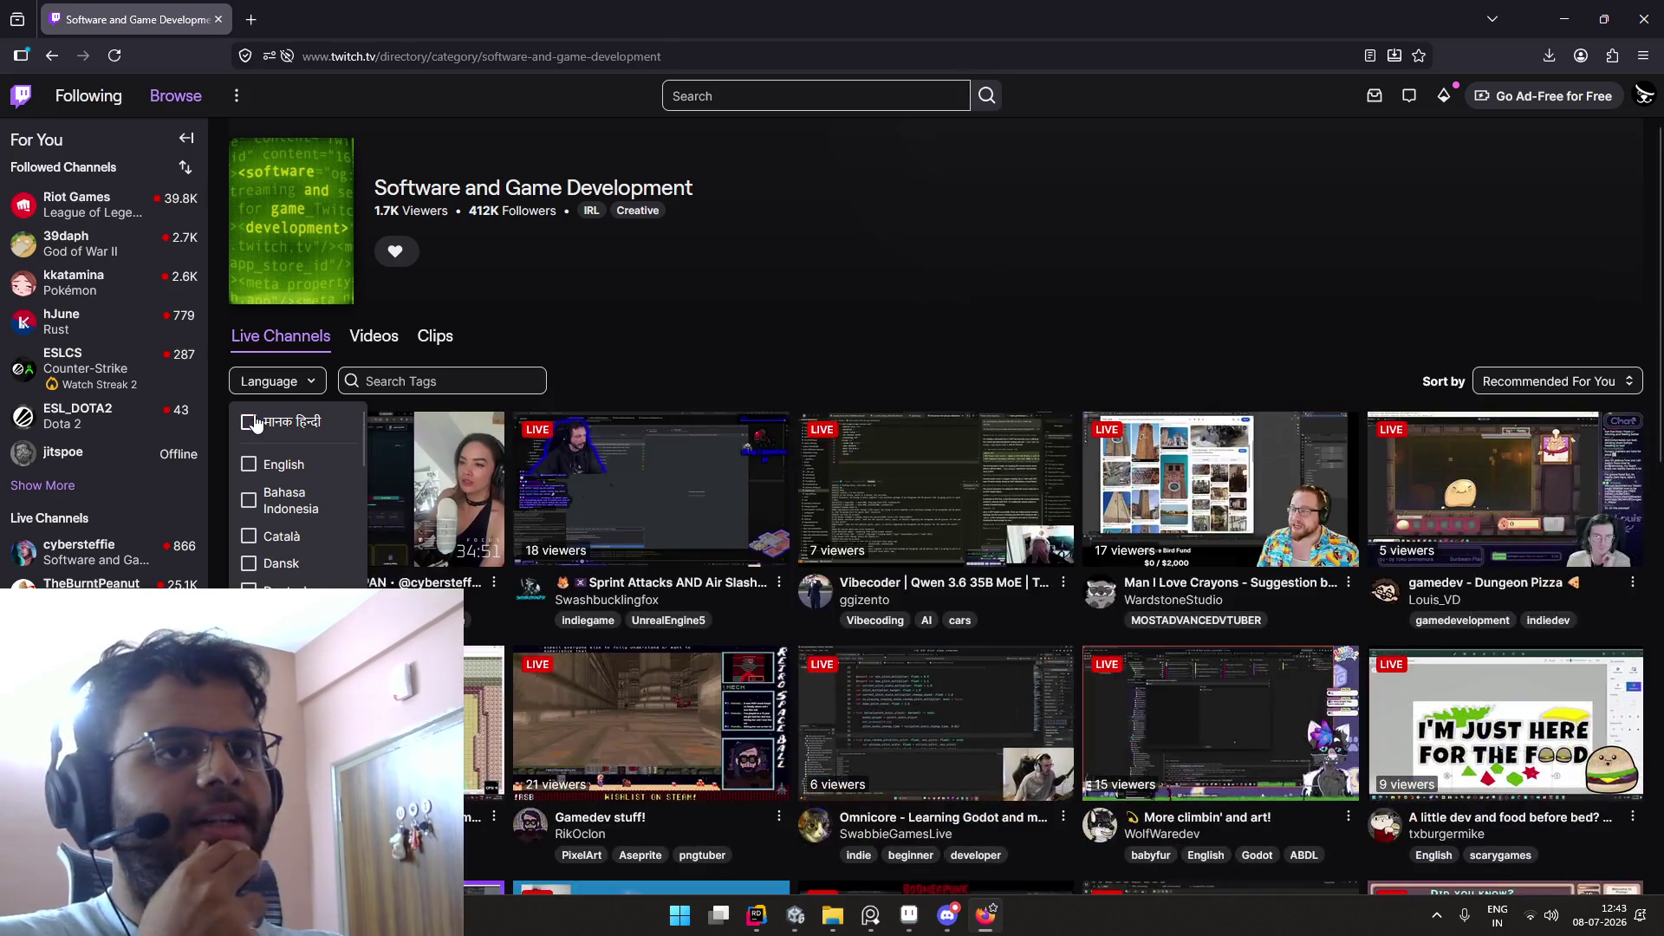
Step: Apply a 'hindi' tag filter to the live channels, then remove it
left_click(452, 381)
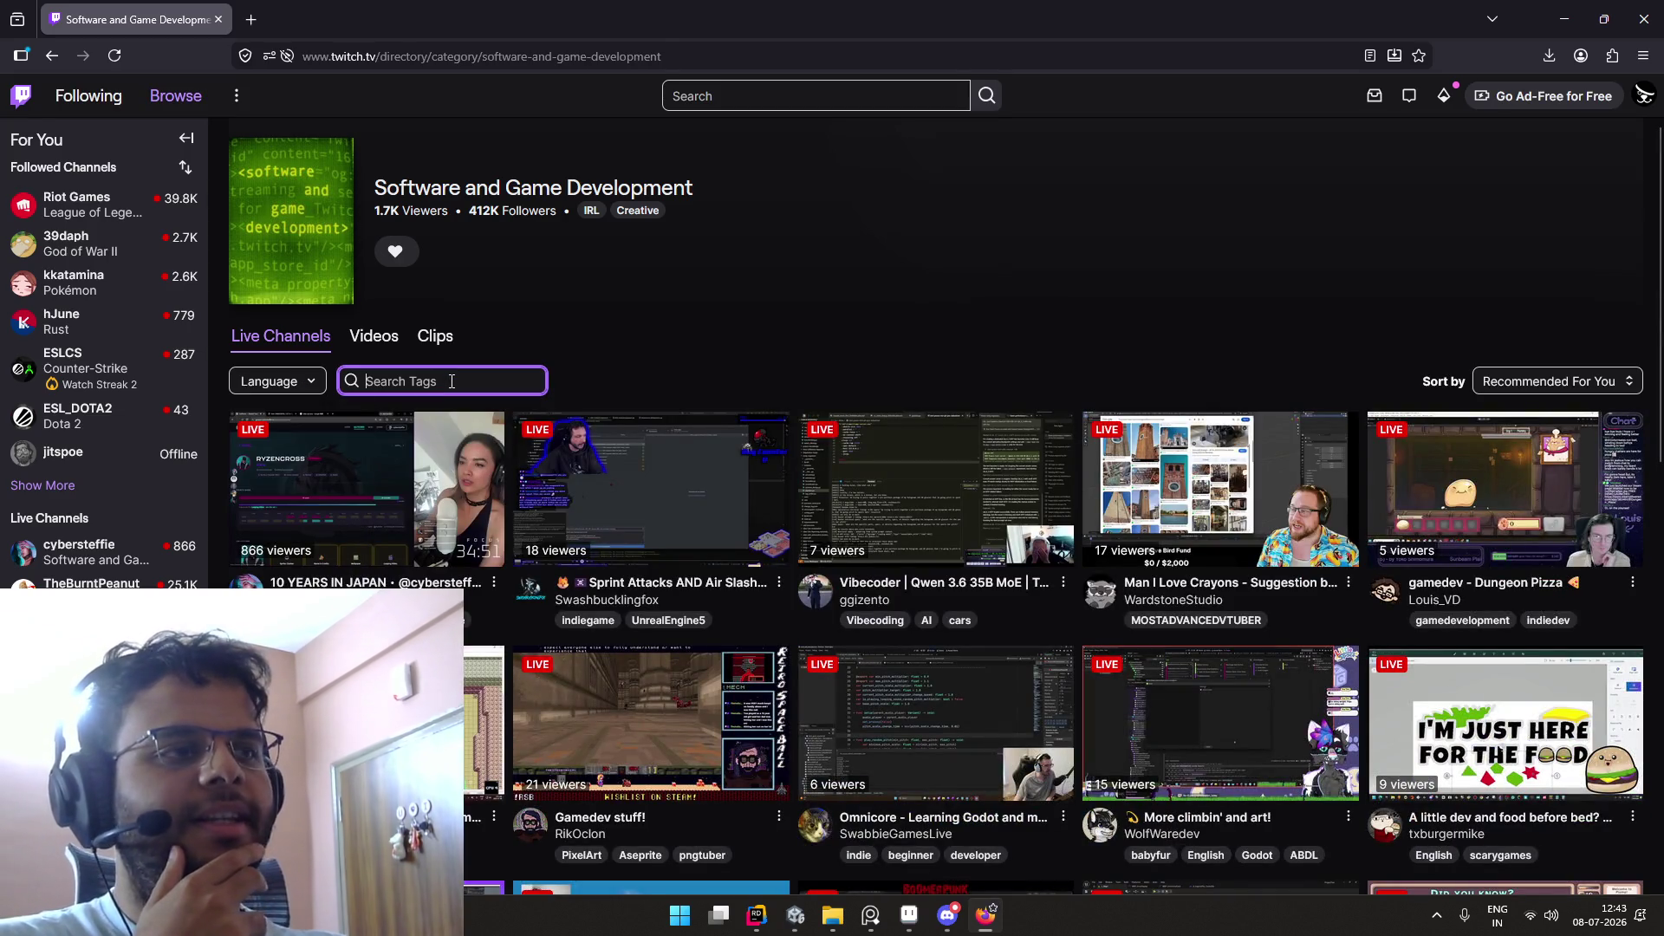
type("hindi")
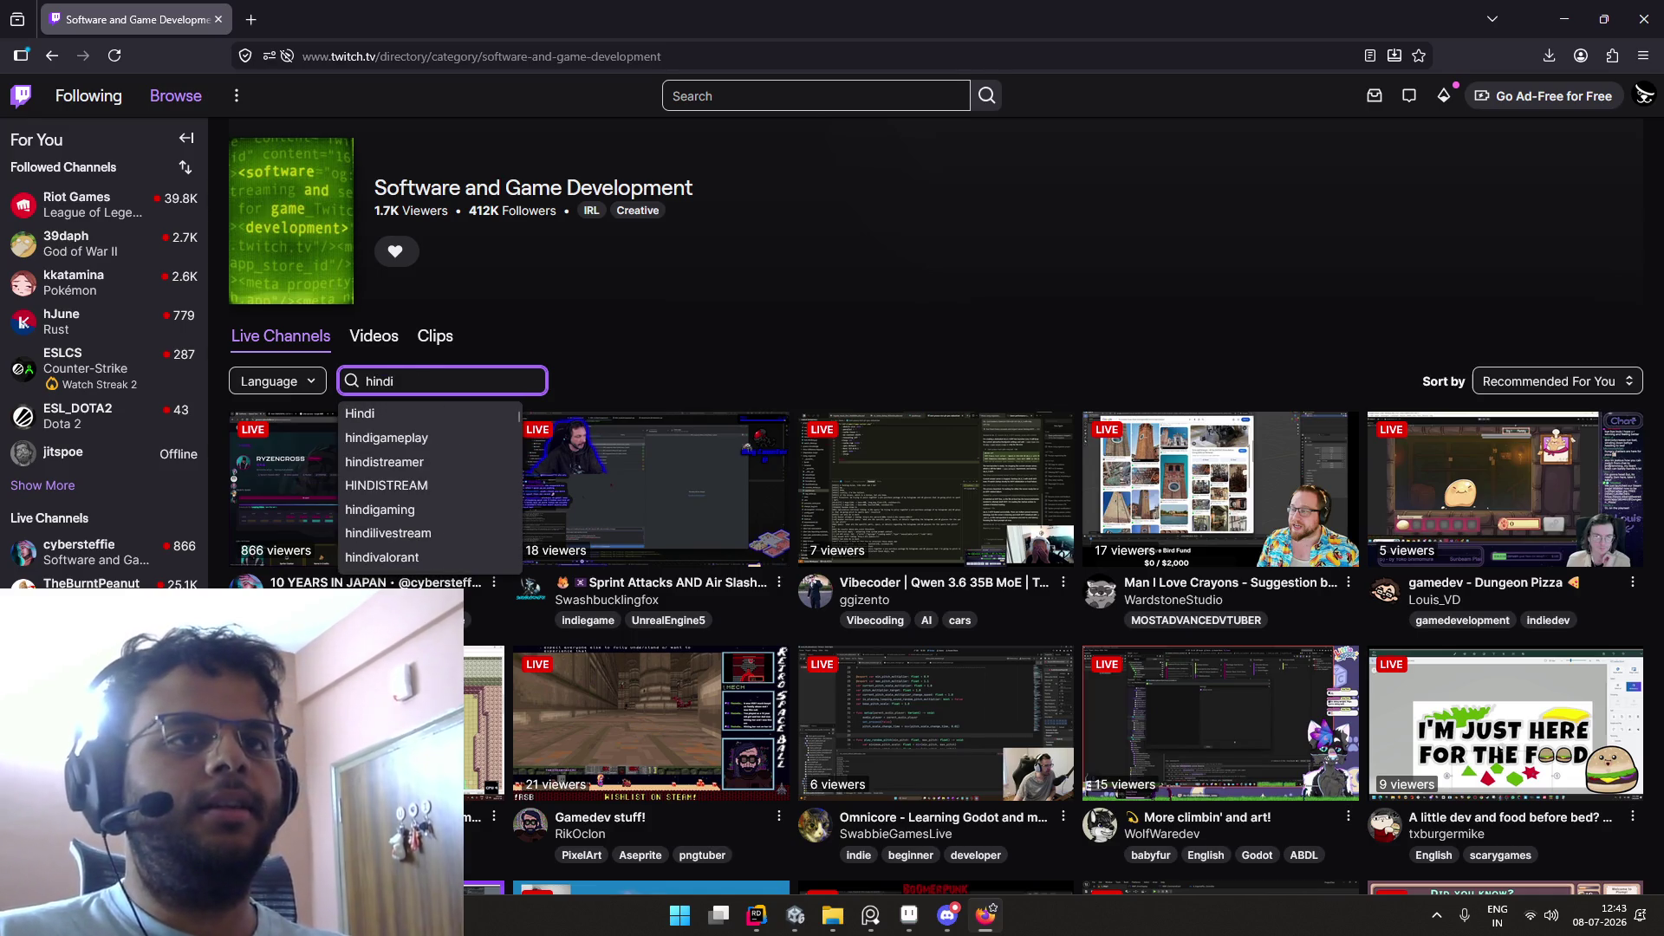
key("Return")
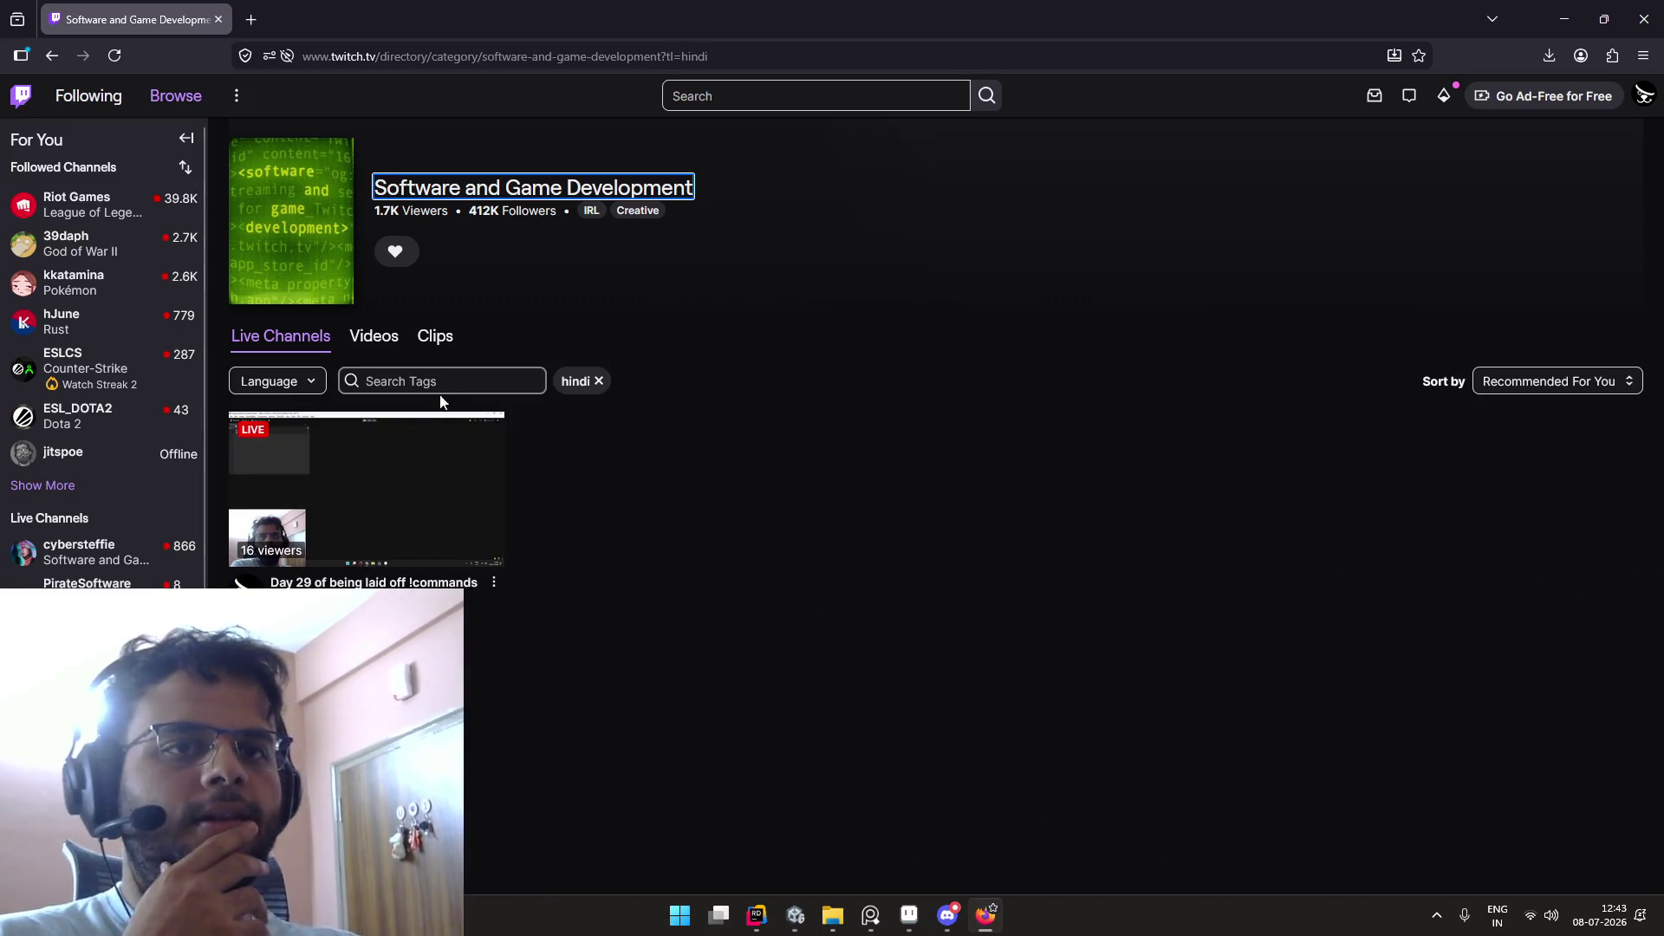
left_click(598, 382)
Step: Browse the live channel grid and bring up the Sort by choices
scroll(712, 374, "down", 2)
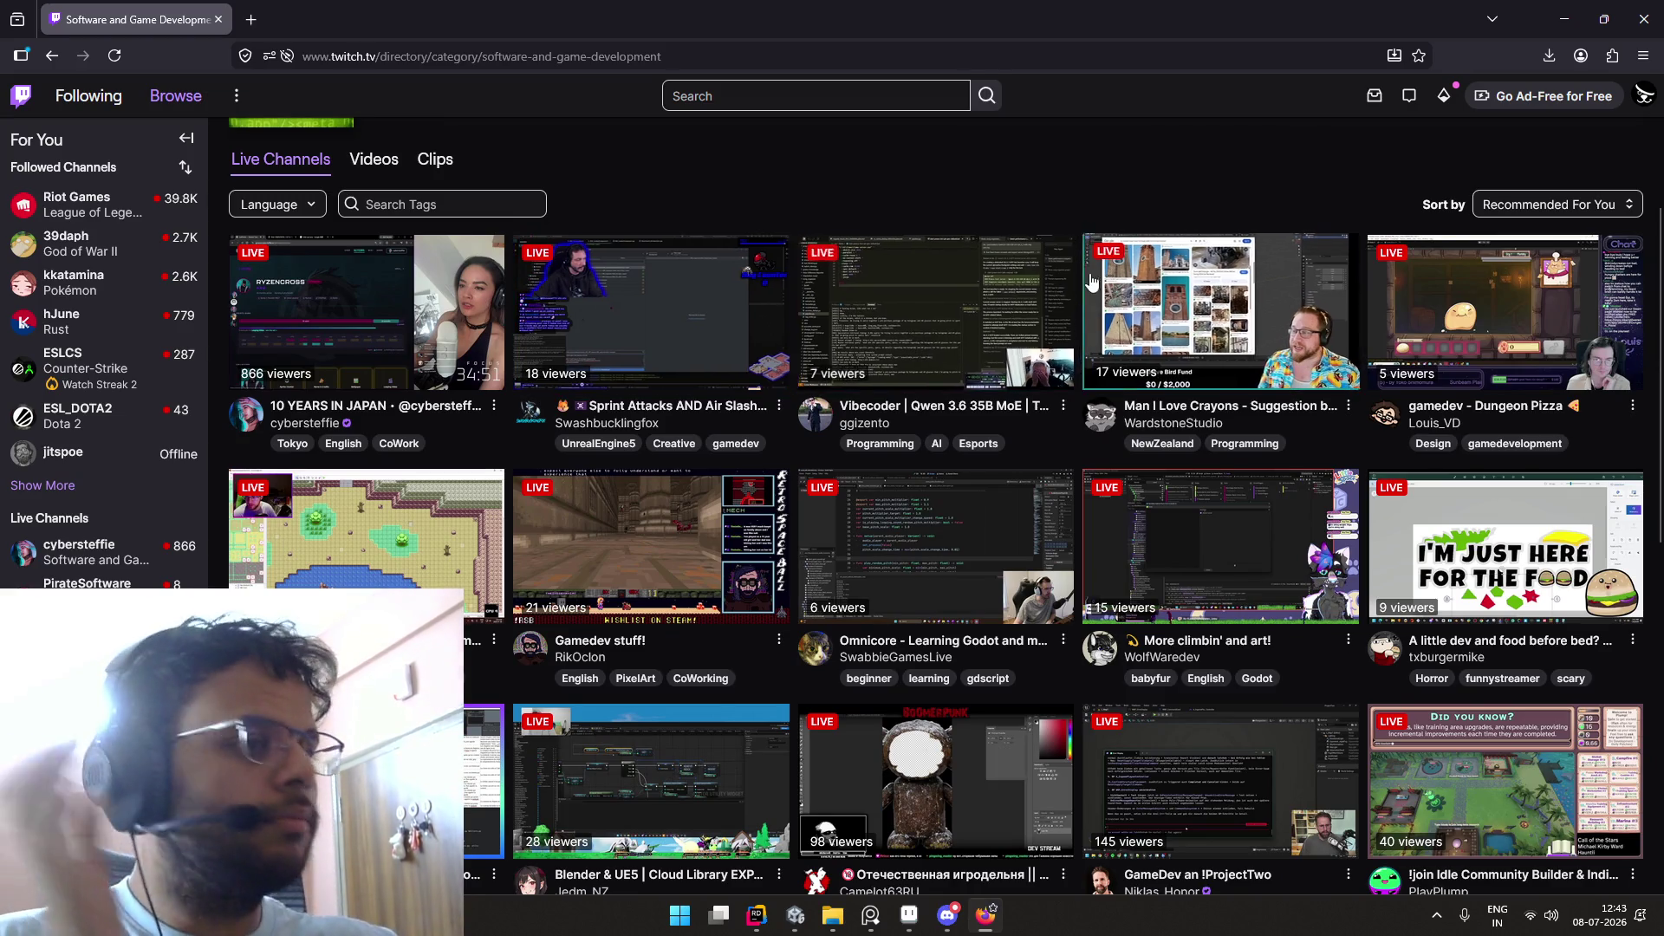
scroll(1201, 298, "down", 7)
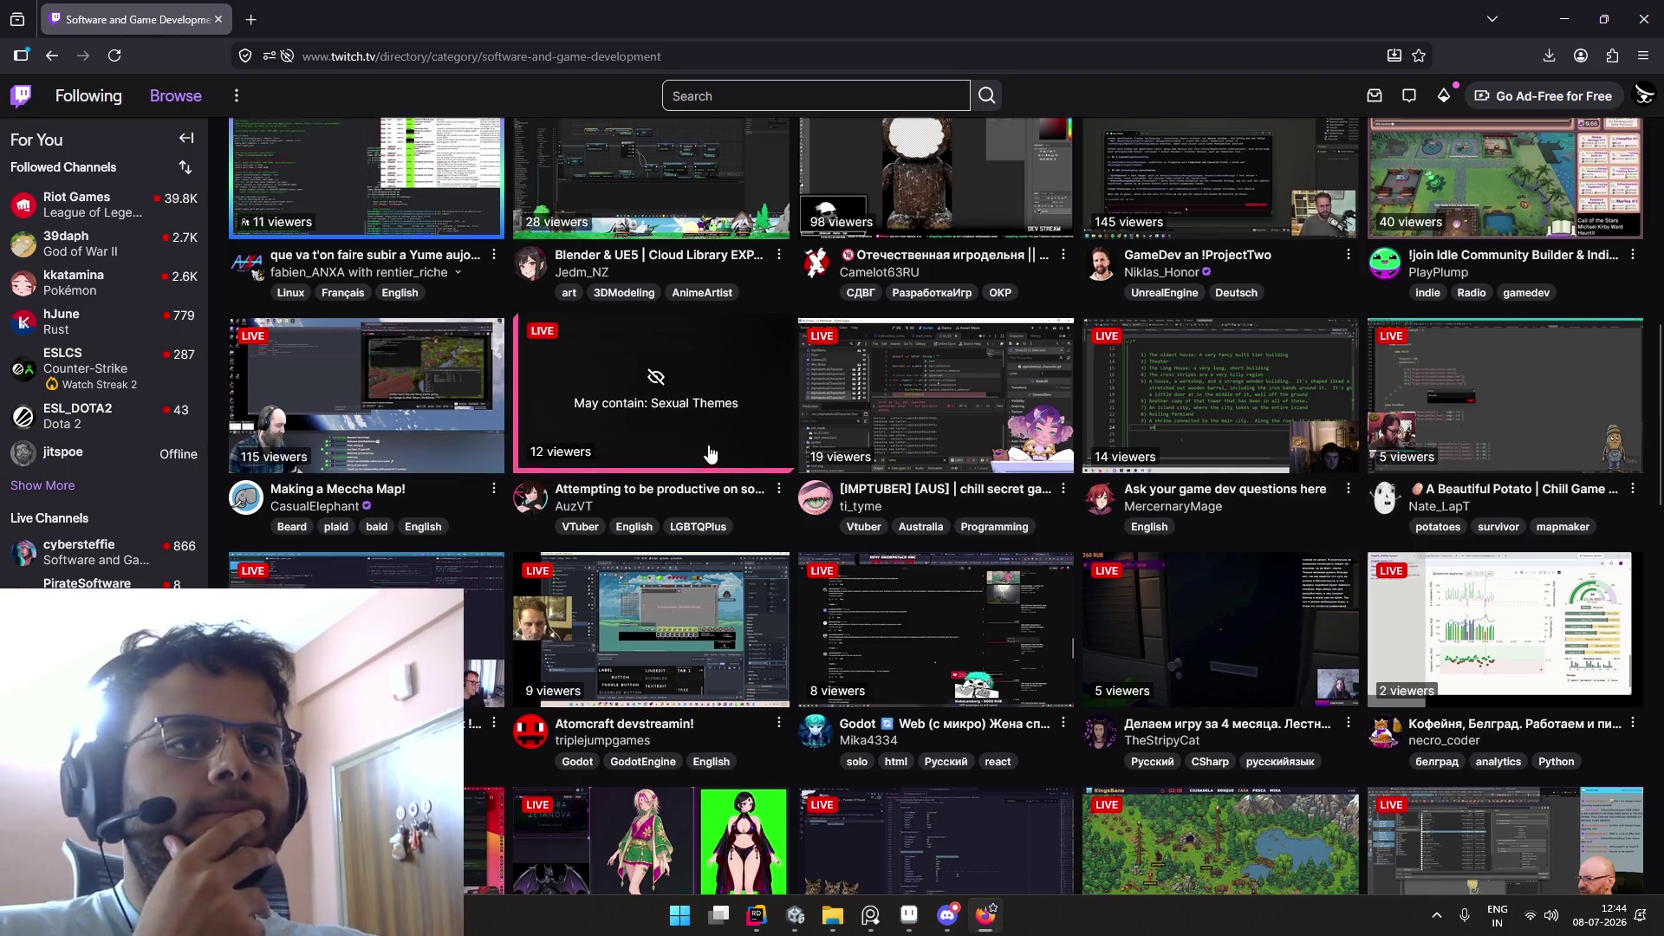
scroll(709, 451, "down", 5)
scroll(490, 424, "up", 12)
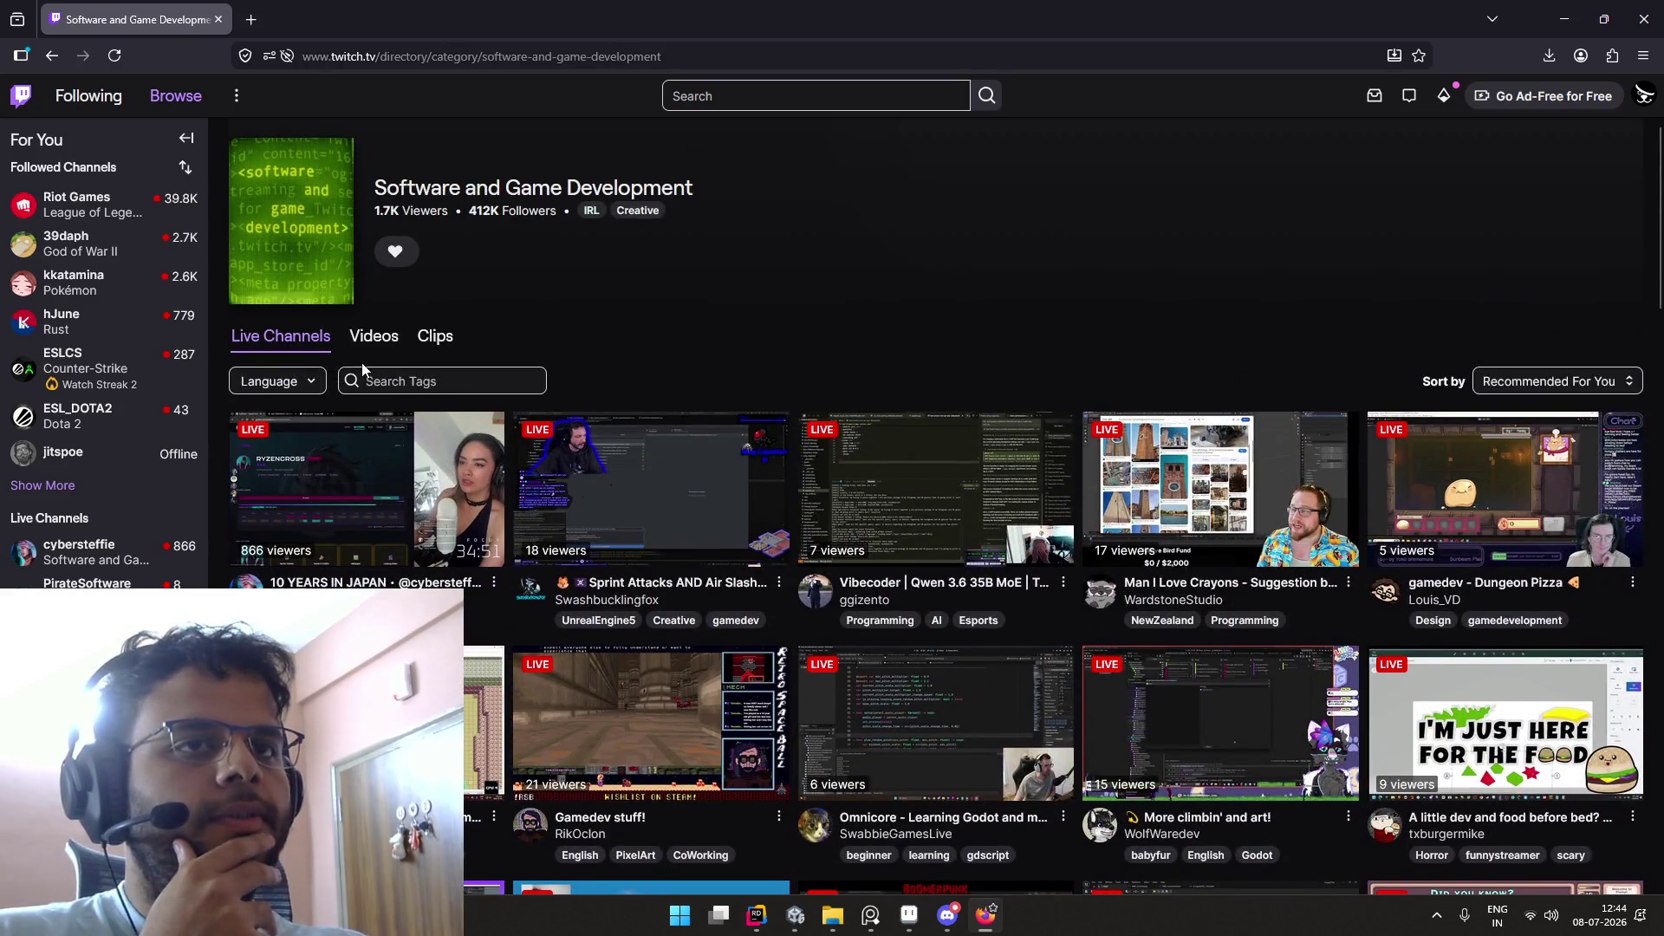
left_click(311, 381)
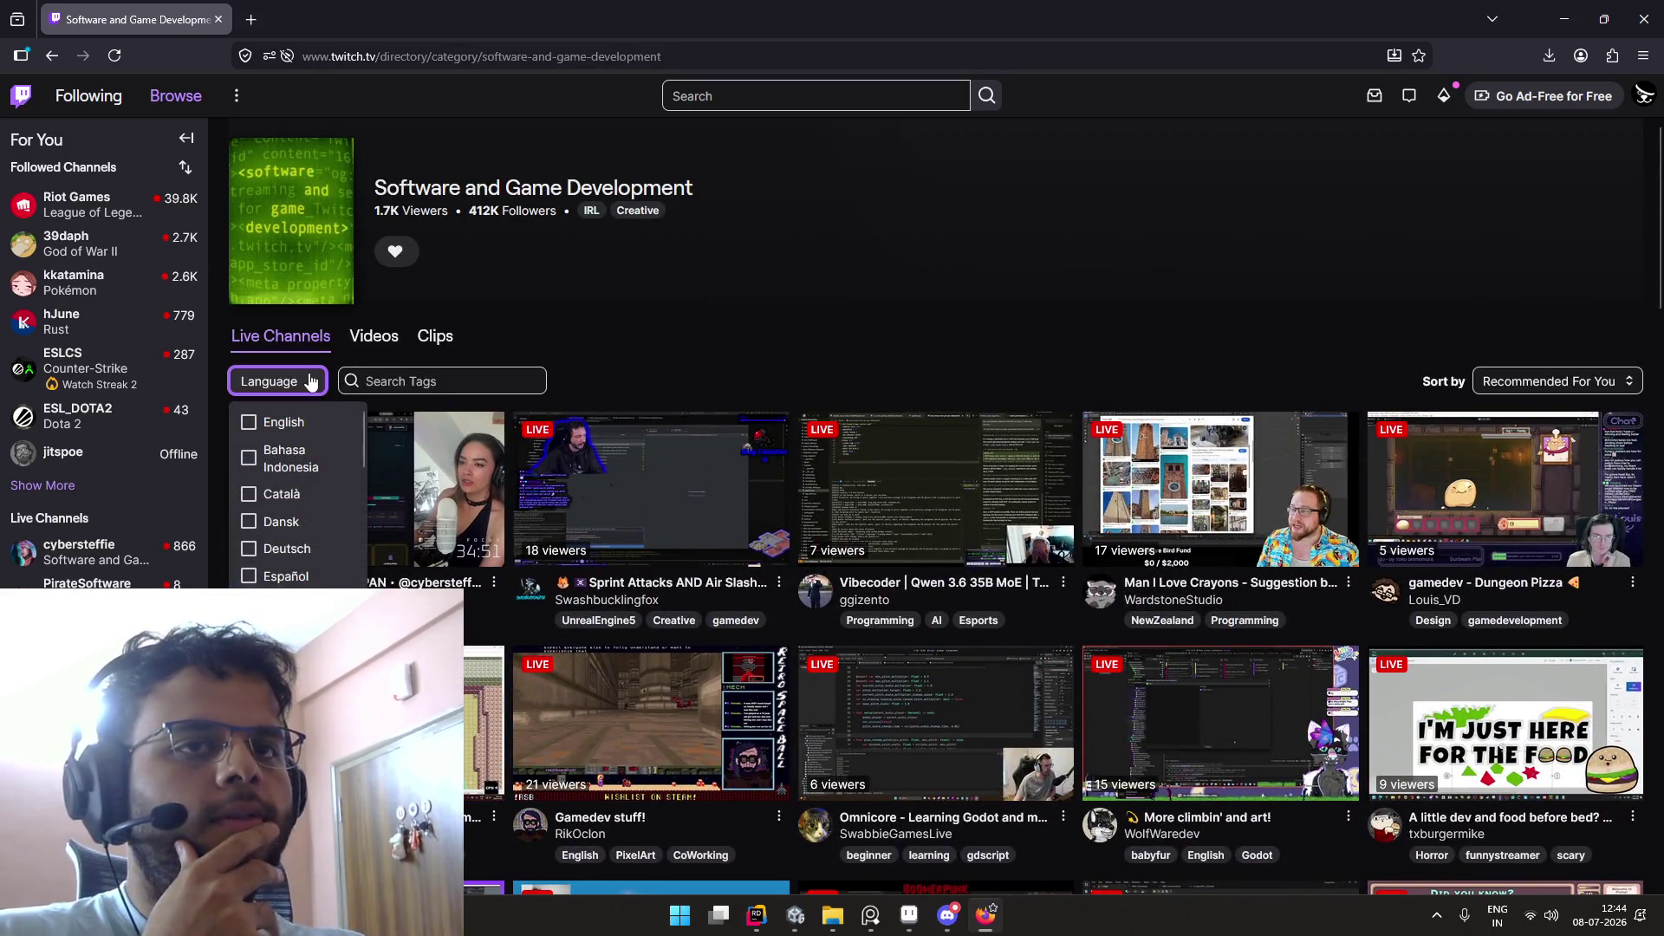
left_click(311, 381)
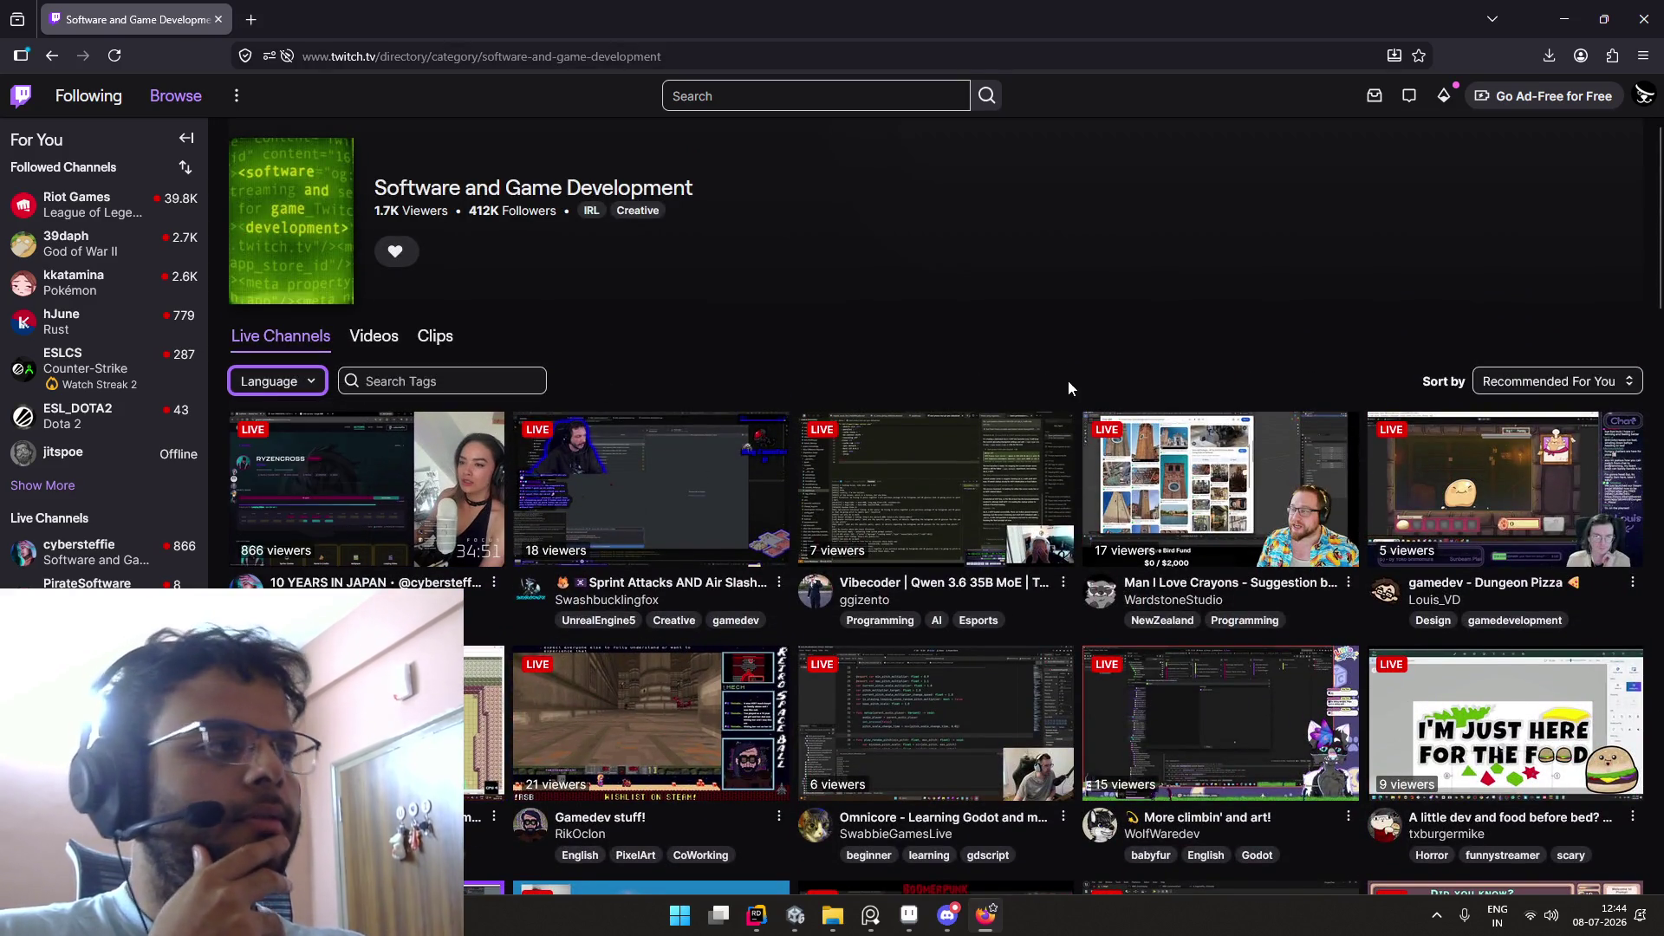
left_click(1578, 388)
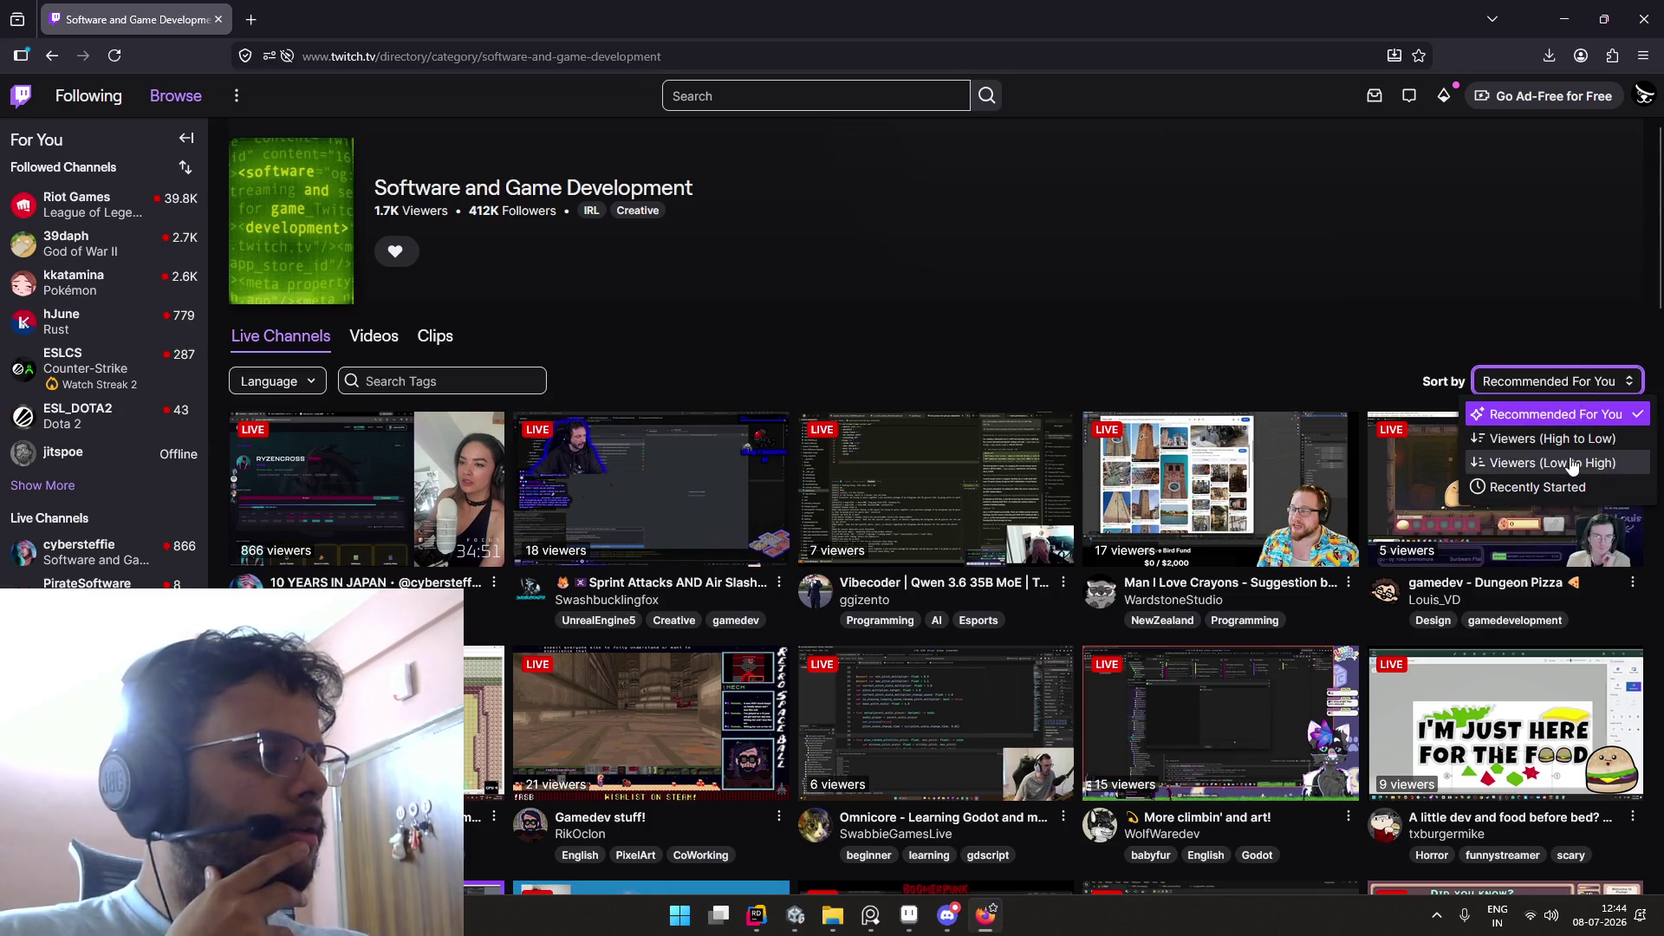
Step: Sort by Viewers (Low to High) and open the 'Making a twin stick shooter Day 4' stream
left_click(1543, 463)
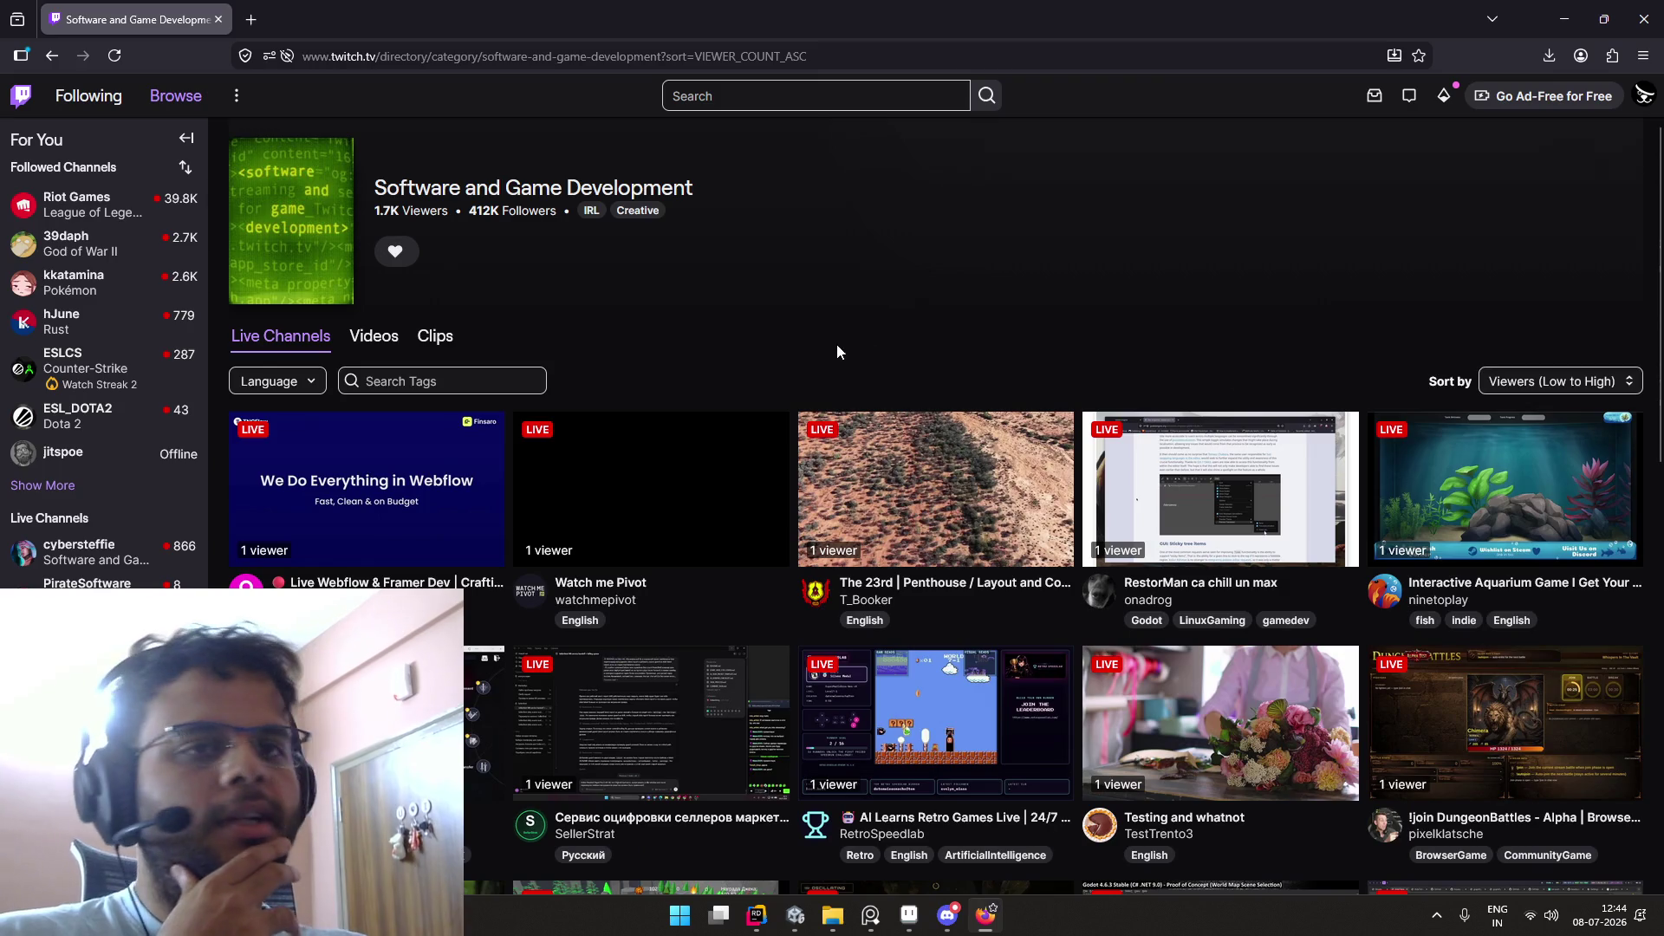
scroll(736, 319, "down", 3)
scroll(893, 447, "down", 3)
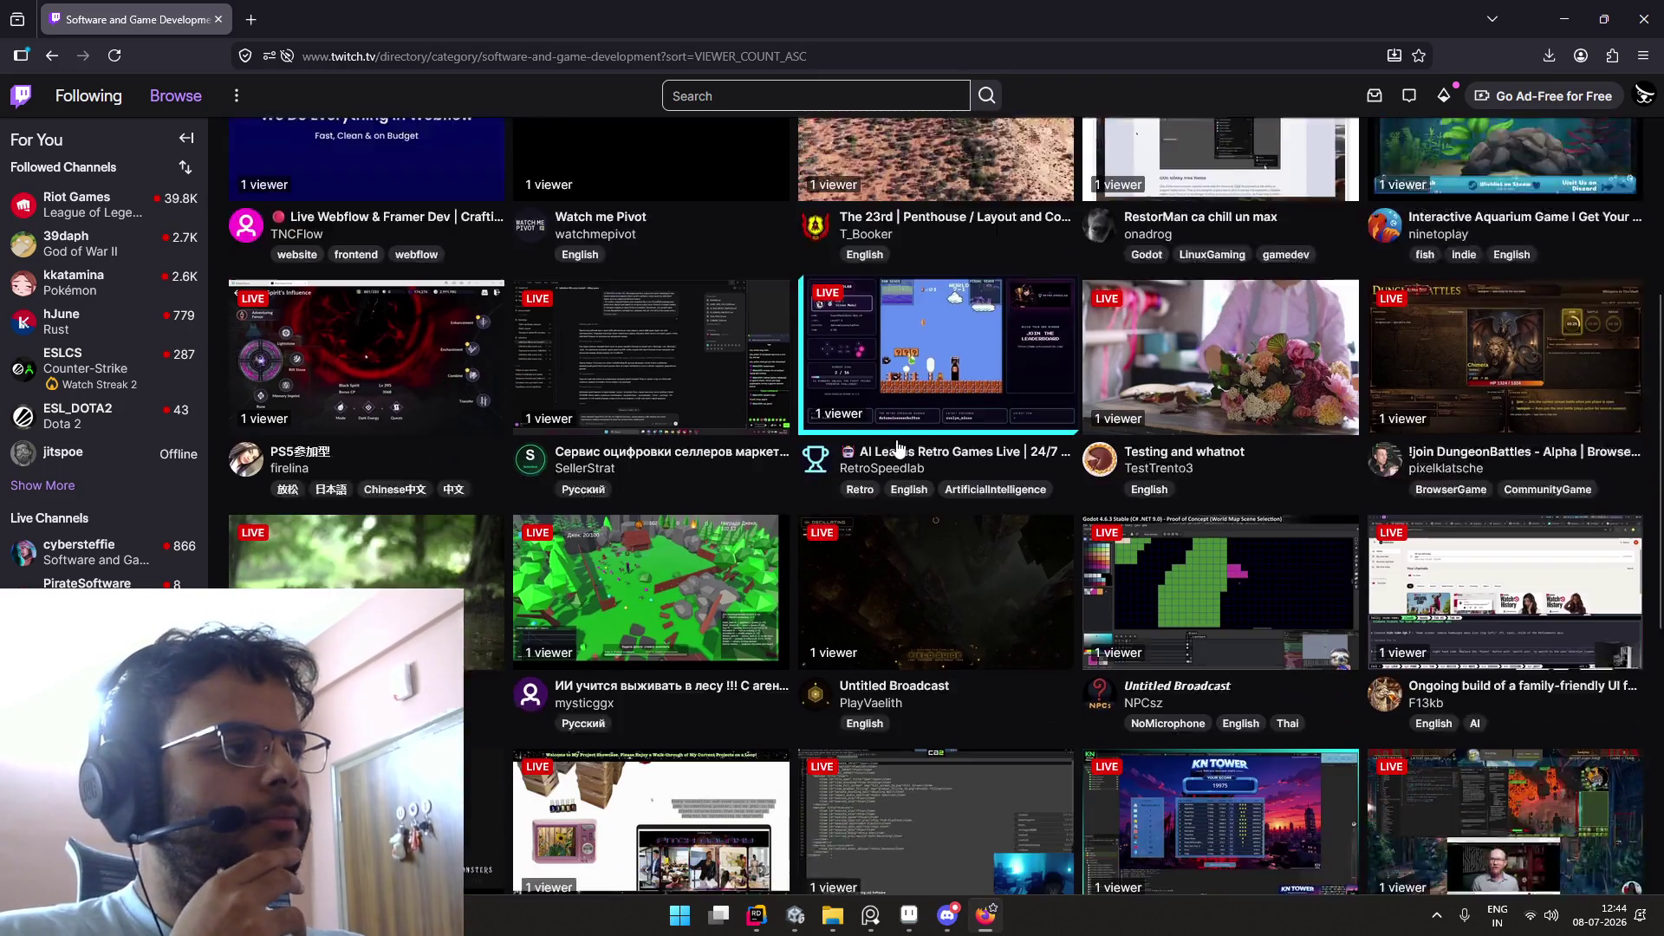
scroll(898, 448, "down", 3)
scroll(898, 448, "down", 2)
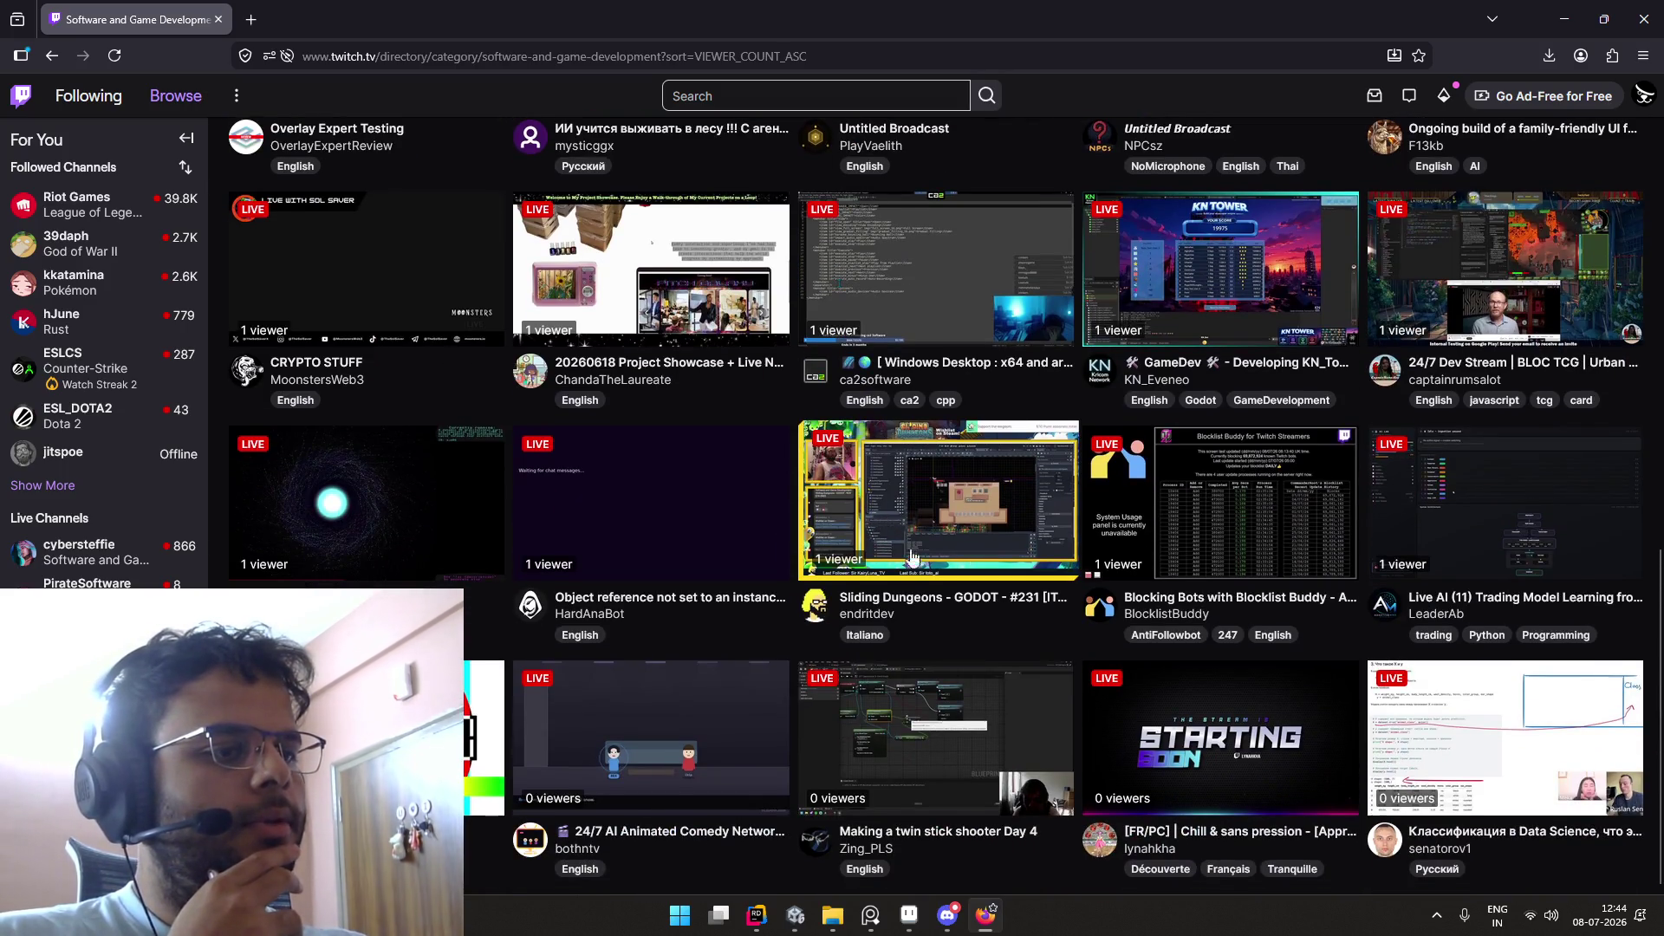
left_click(984, 724)
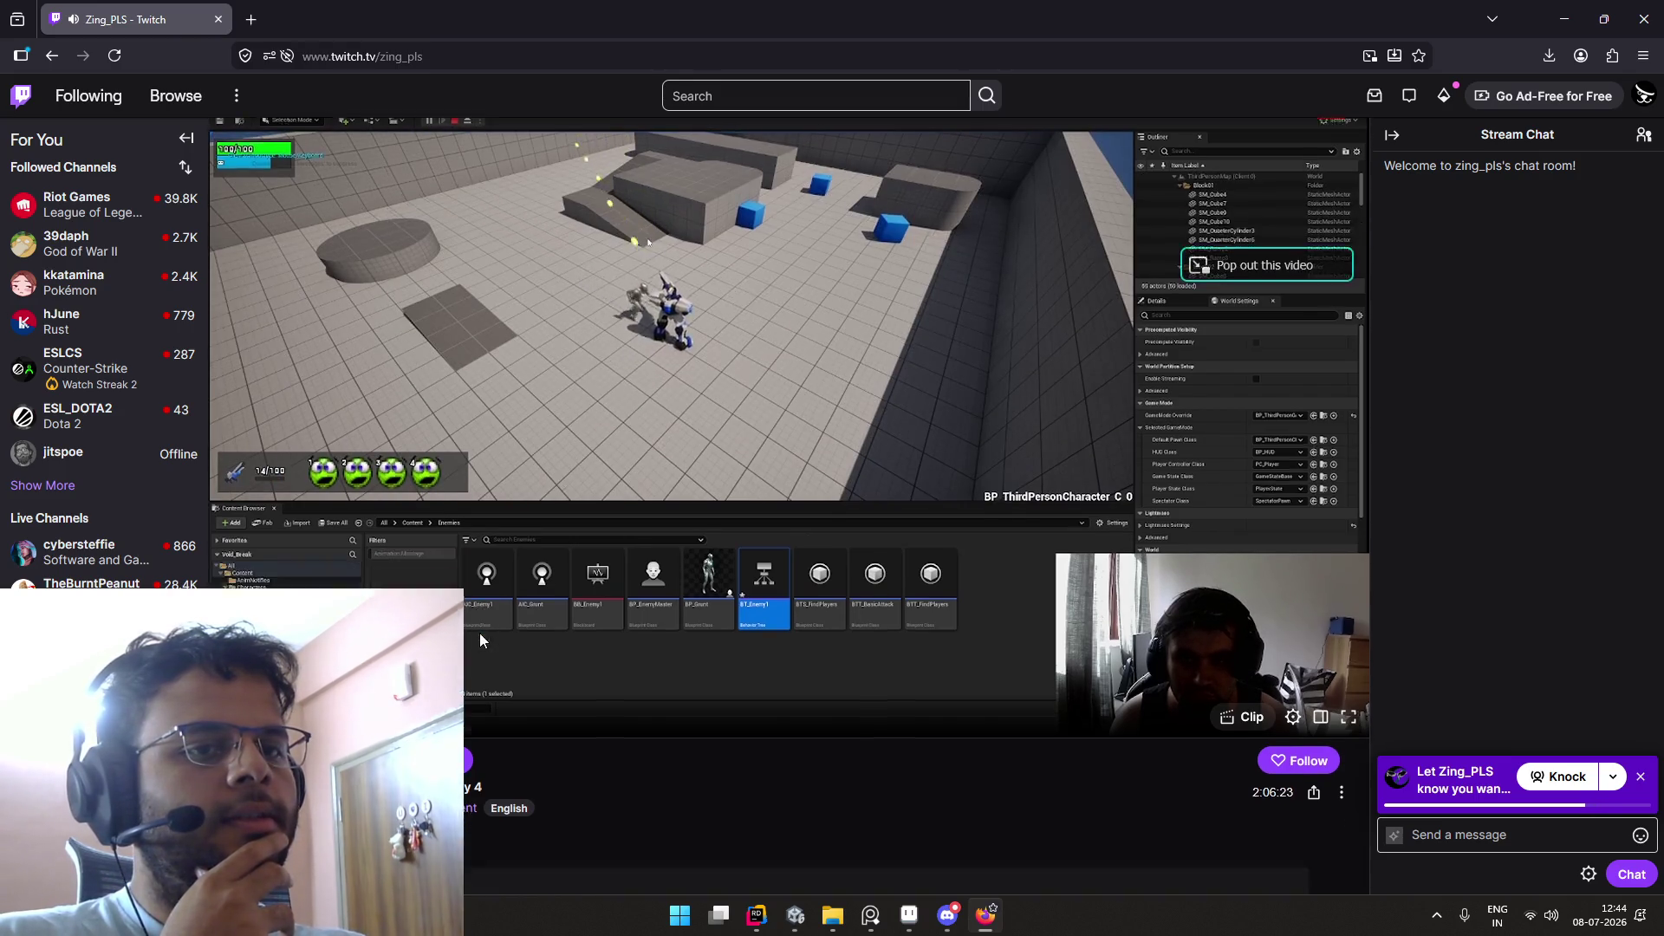
Step: Watch the Day 4 stream briefly, then go back to the sorted development directory
scroll(480, 632, "down", 3)
scroll(480, 633, "up", 3)
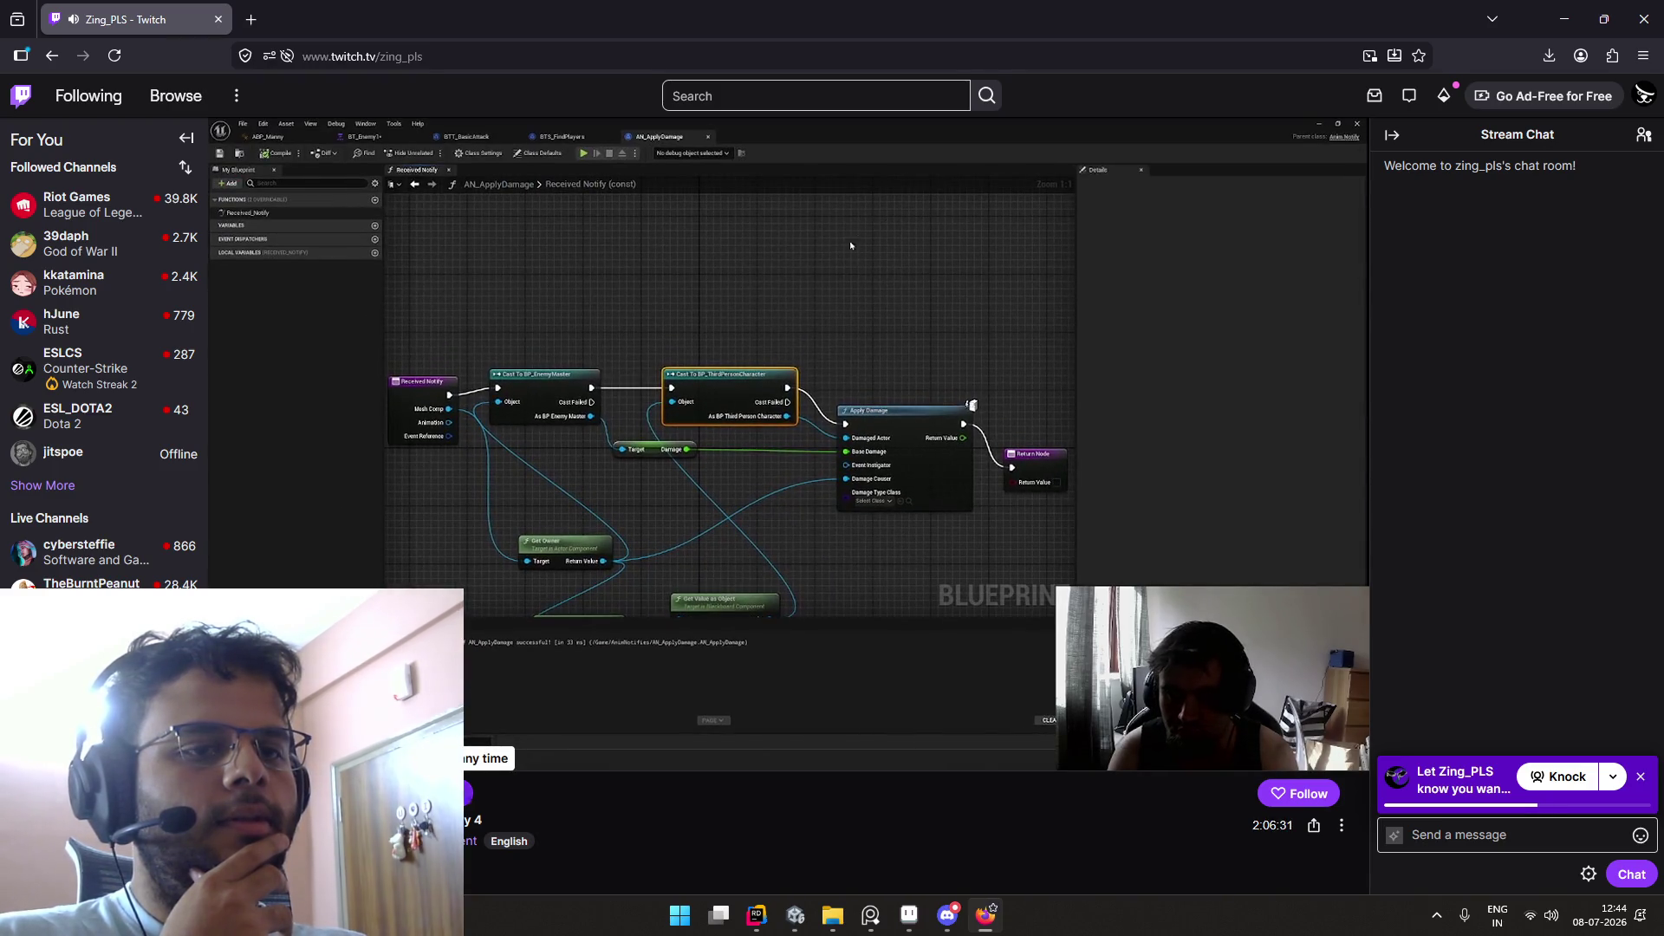
left_click(468, 796)
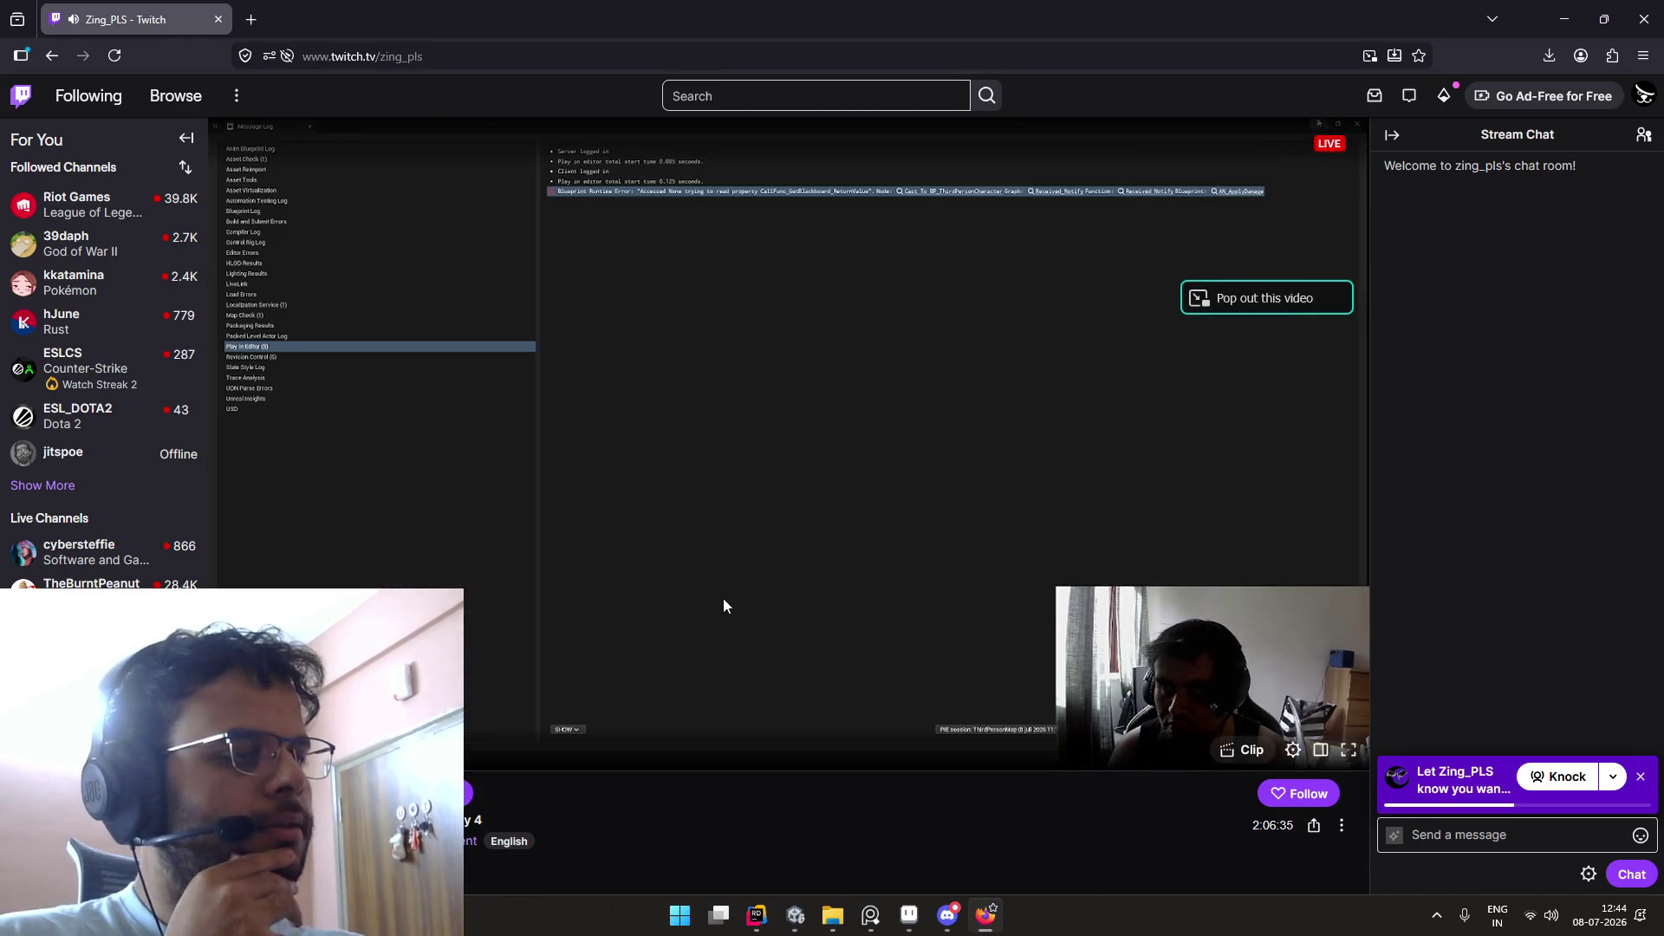
key("alt+Left")
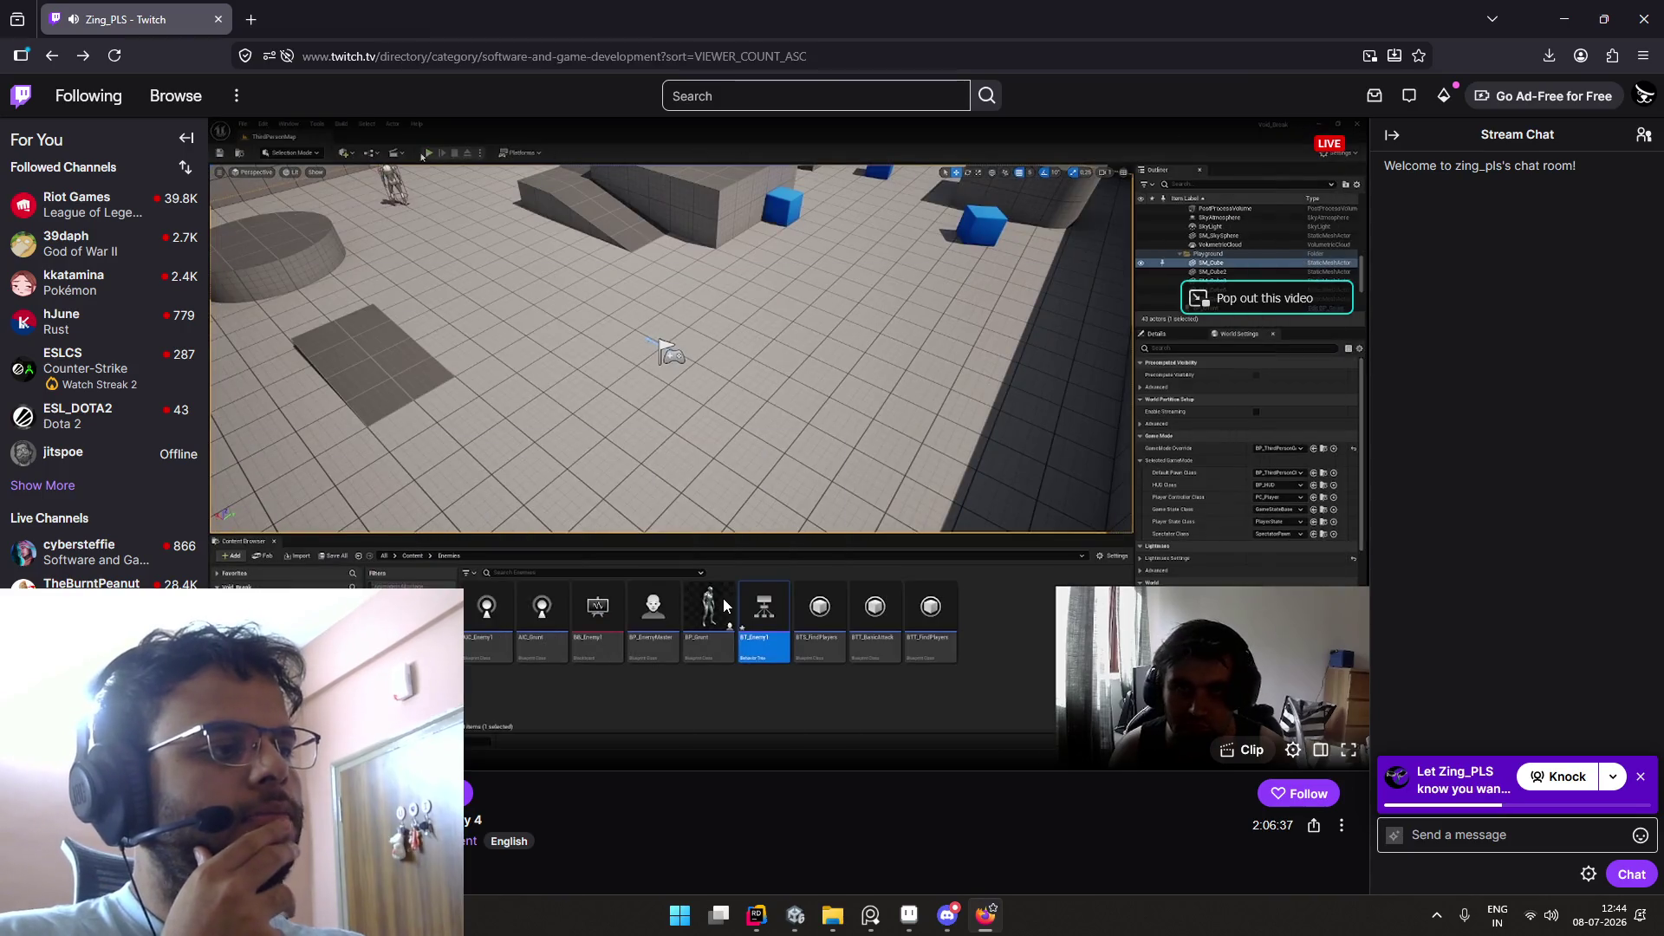
scroll(726, 606, "down", 10)
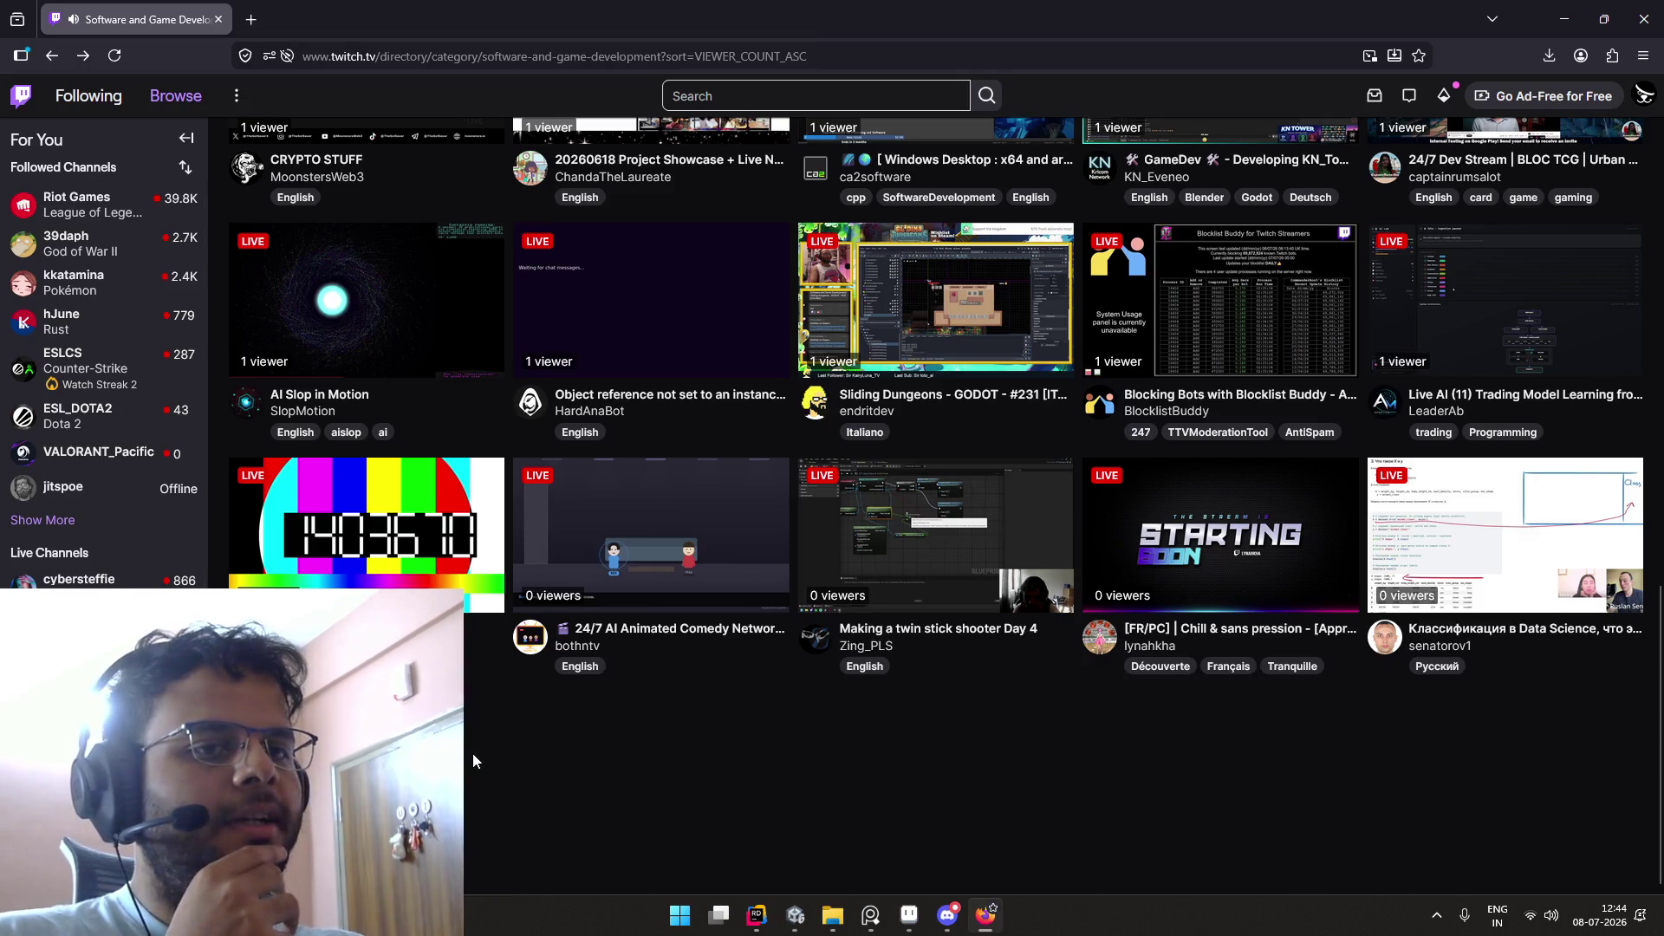
Step: Reload the directory and confirm it stays sorted by fewest viewers
scroll(640, 675, "up", 2)
scroll(640, 674, "up", 3)
scroll(639, 675, "down", 3)
scroll(685, 621, "up", 10)
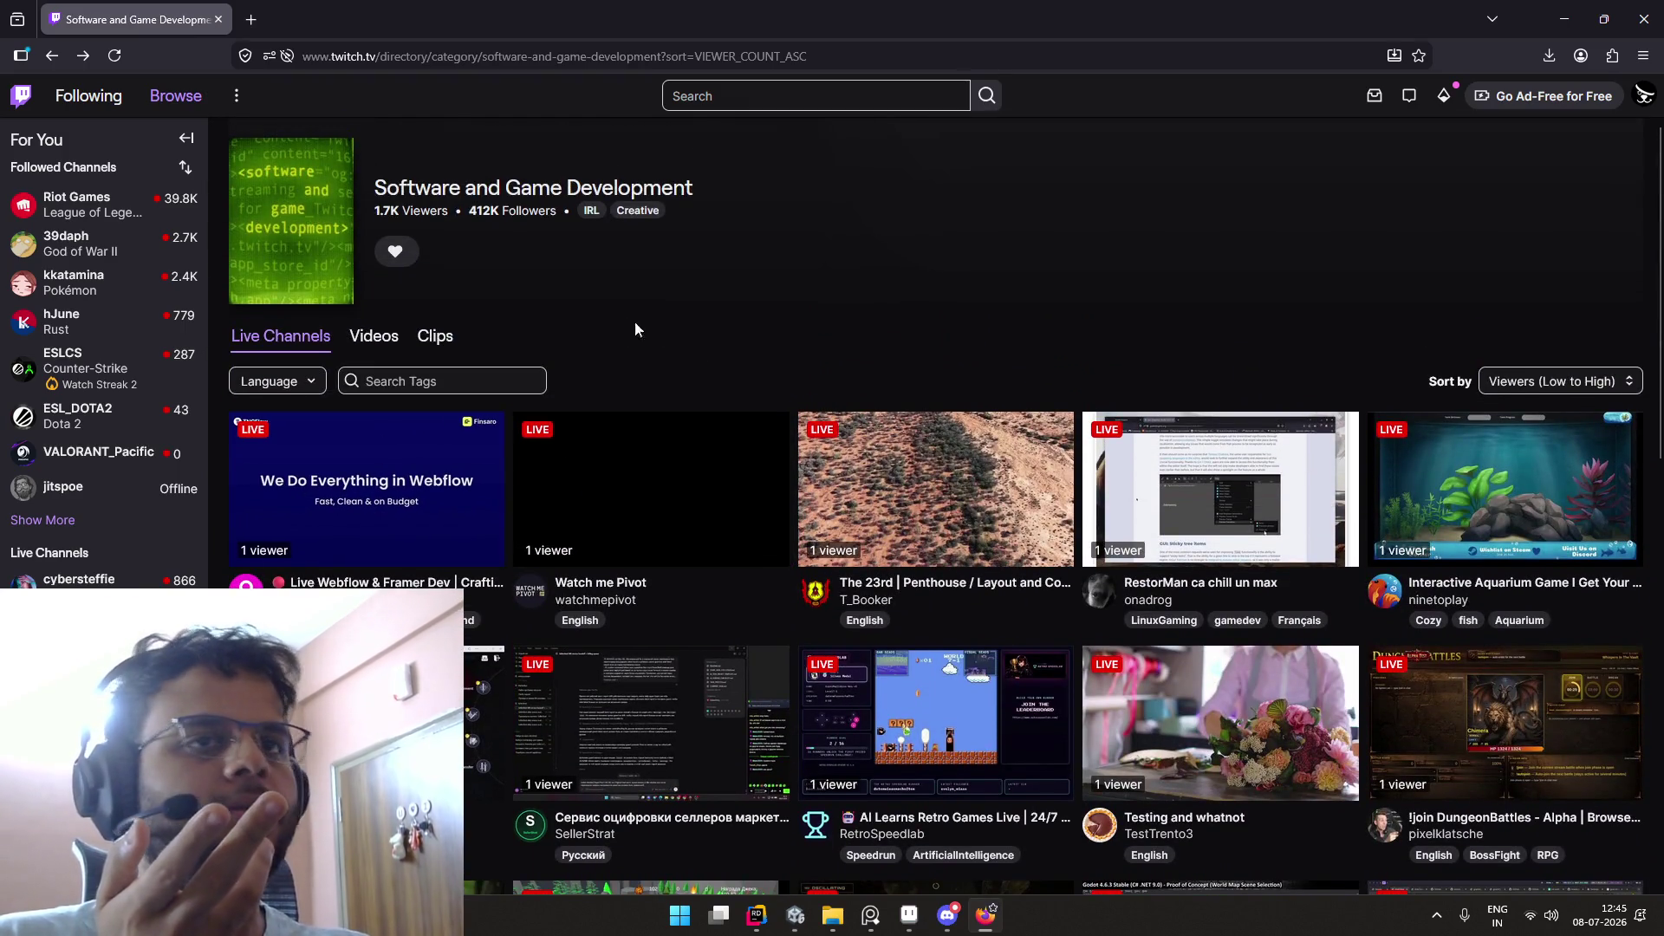
left_click(124, 48)
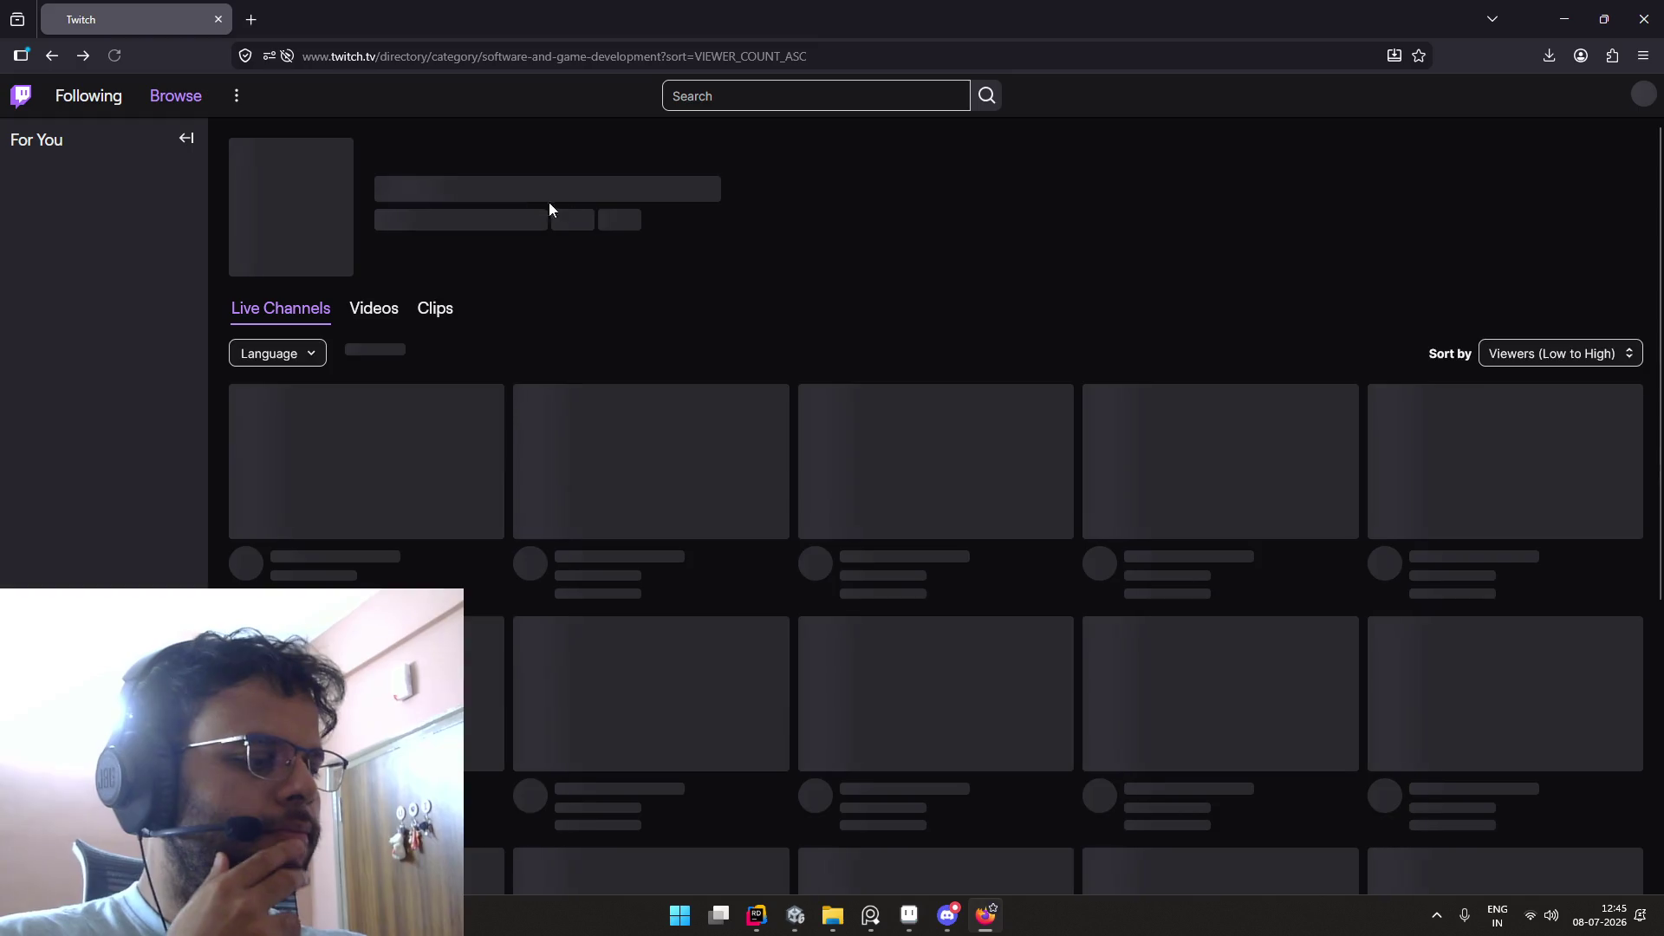
scroll(801, 313, "down", 5)
scroll(1041, 321, "up", 5)
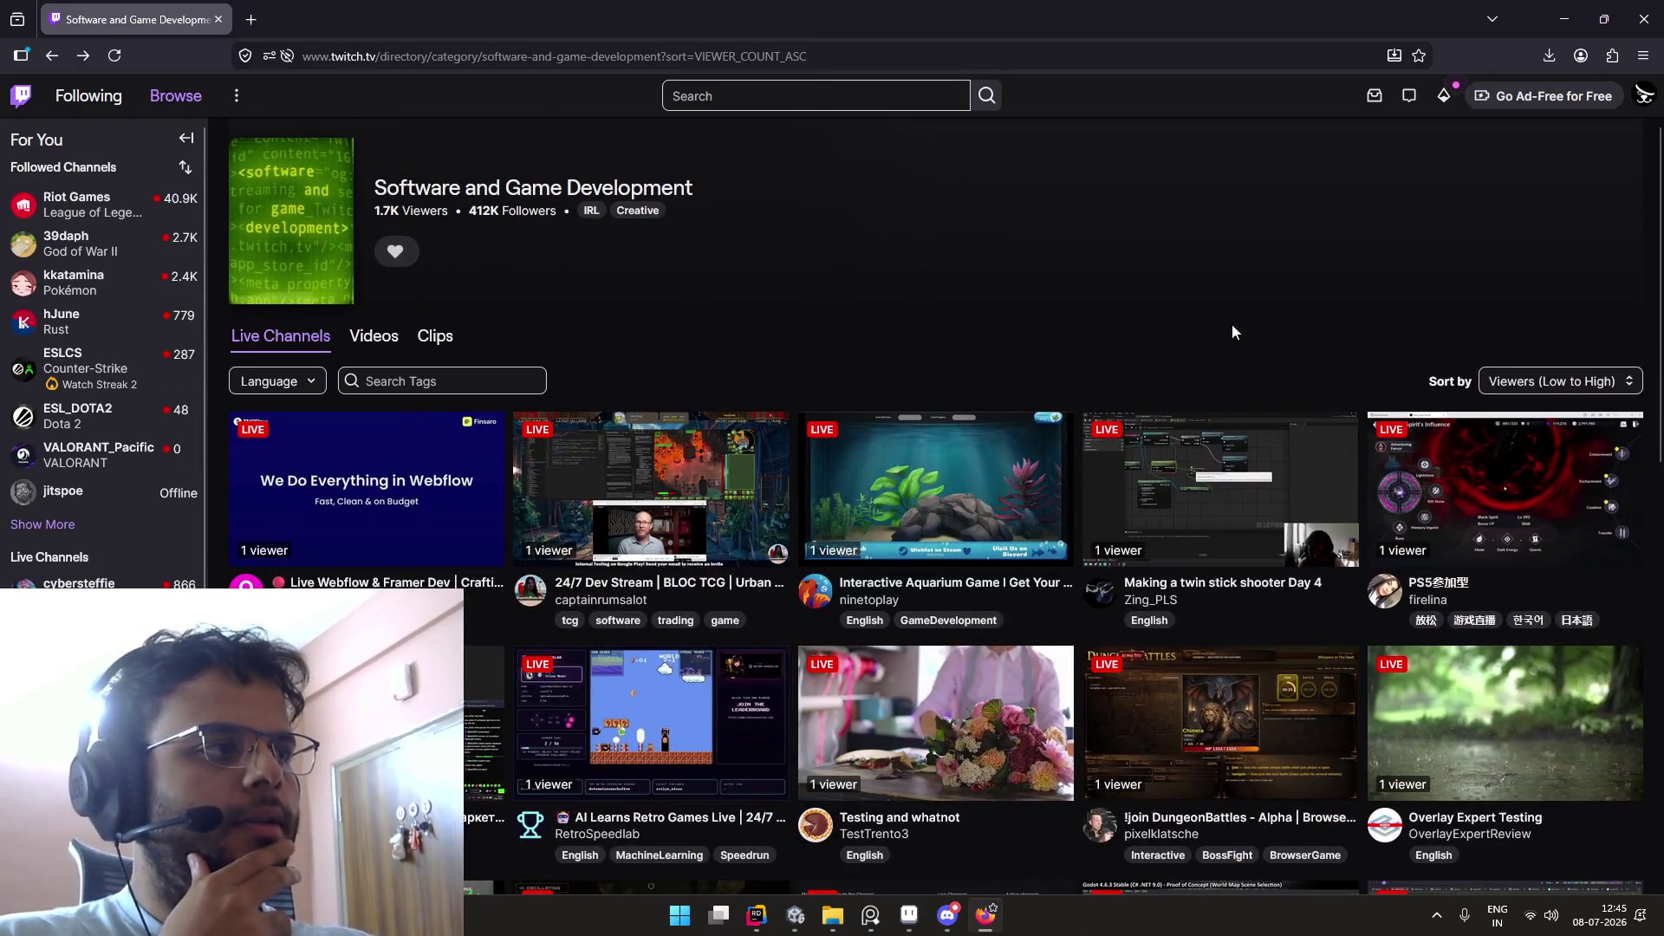
left_click(1544, 381)
left_click(1545, 382)
Step: Scroll through the grid of 0-2 viewer streams, then switch back to the Unity editor
scroll(1227, 319, "down", 5)
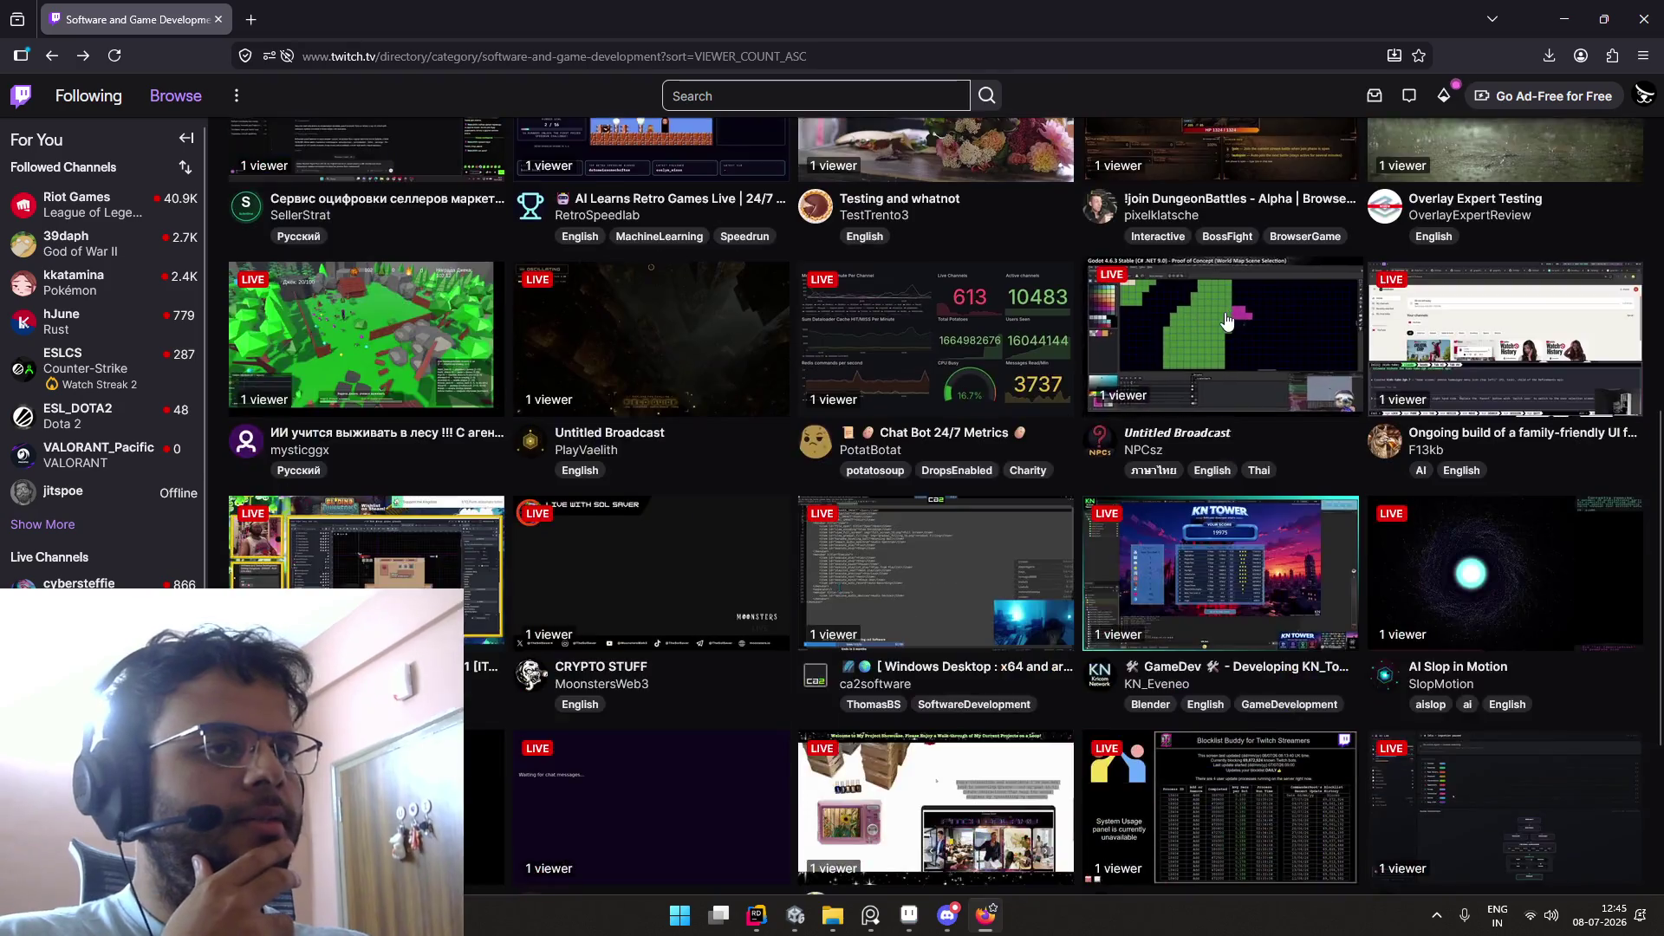
scroll(1227, 319, "down", 3)
scroll(1227, 319, "down", 5)
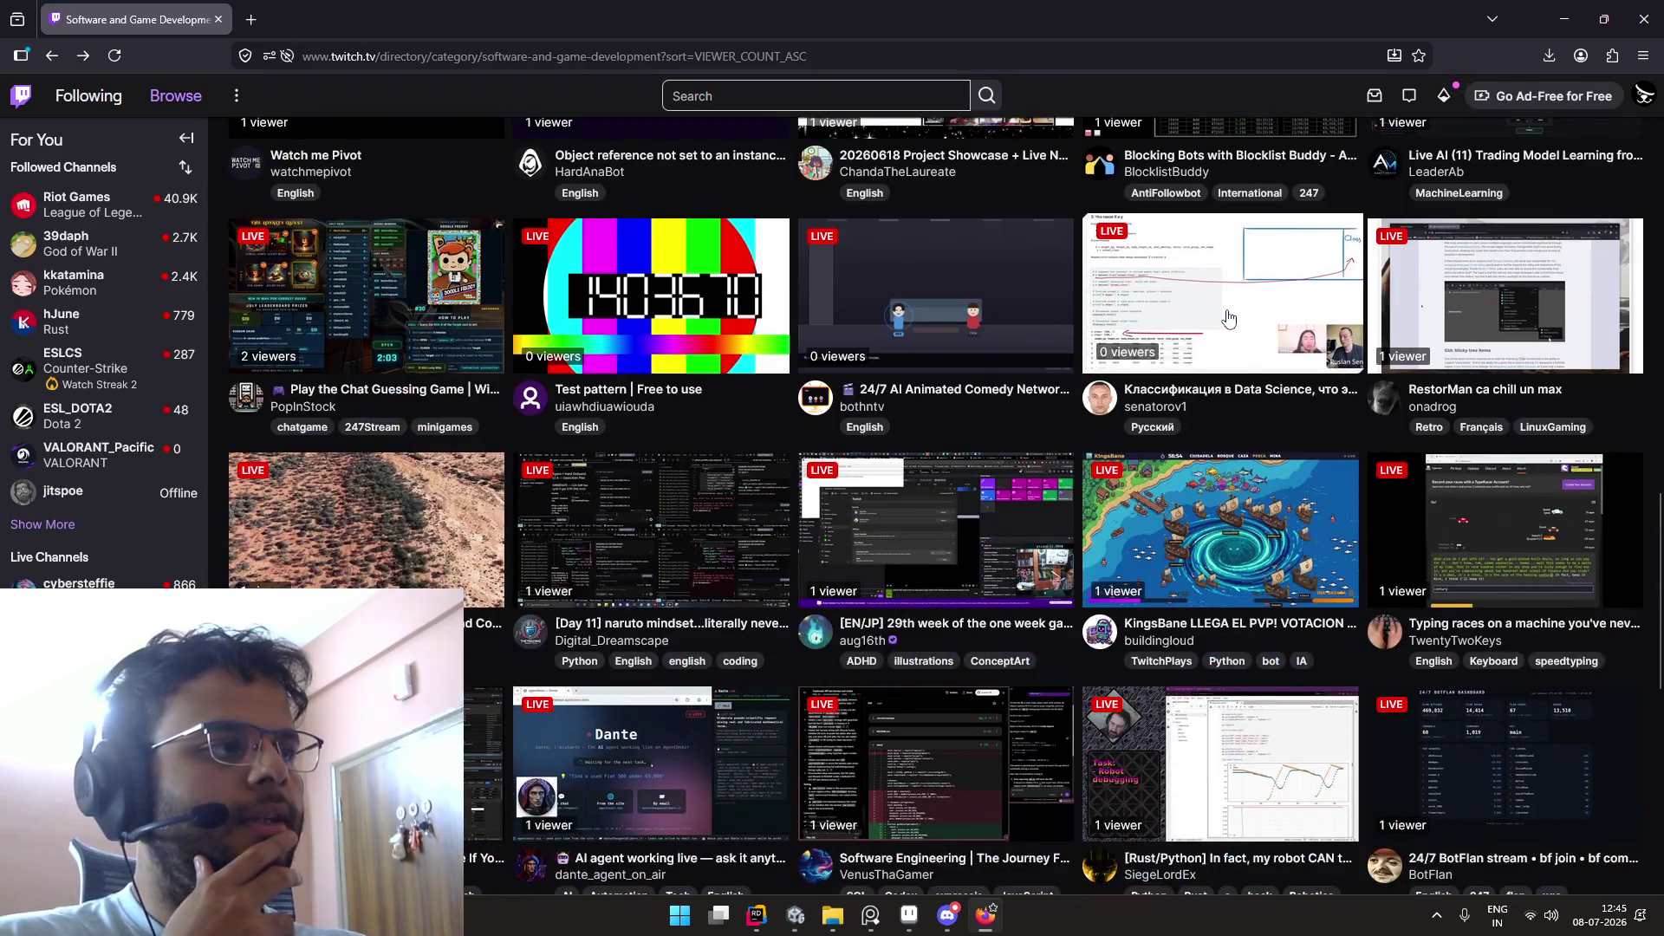
scroll(981, 382, "down", 3)
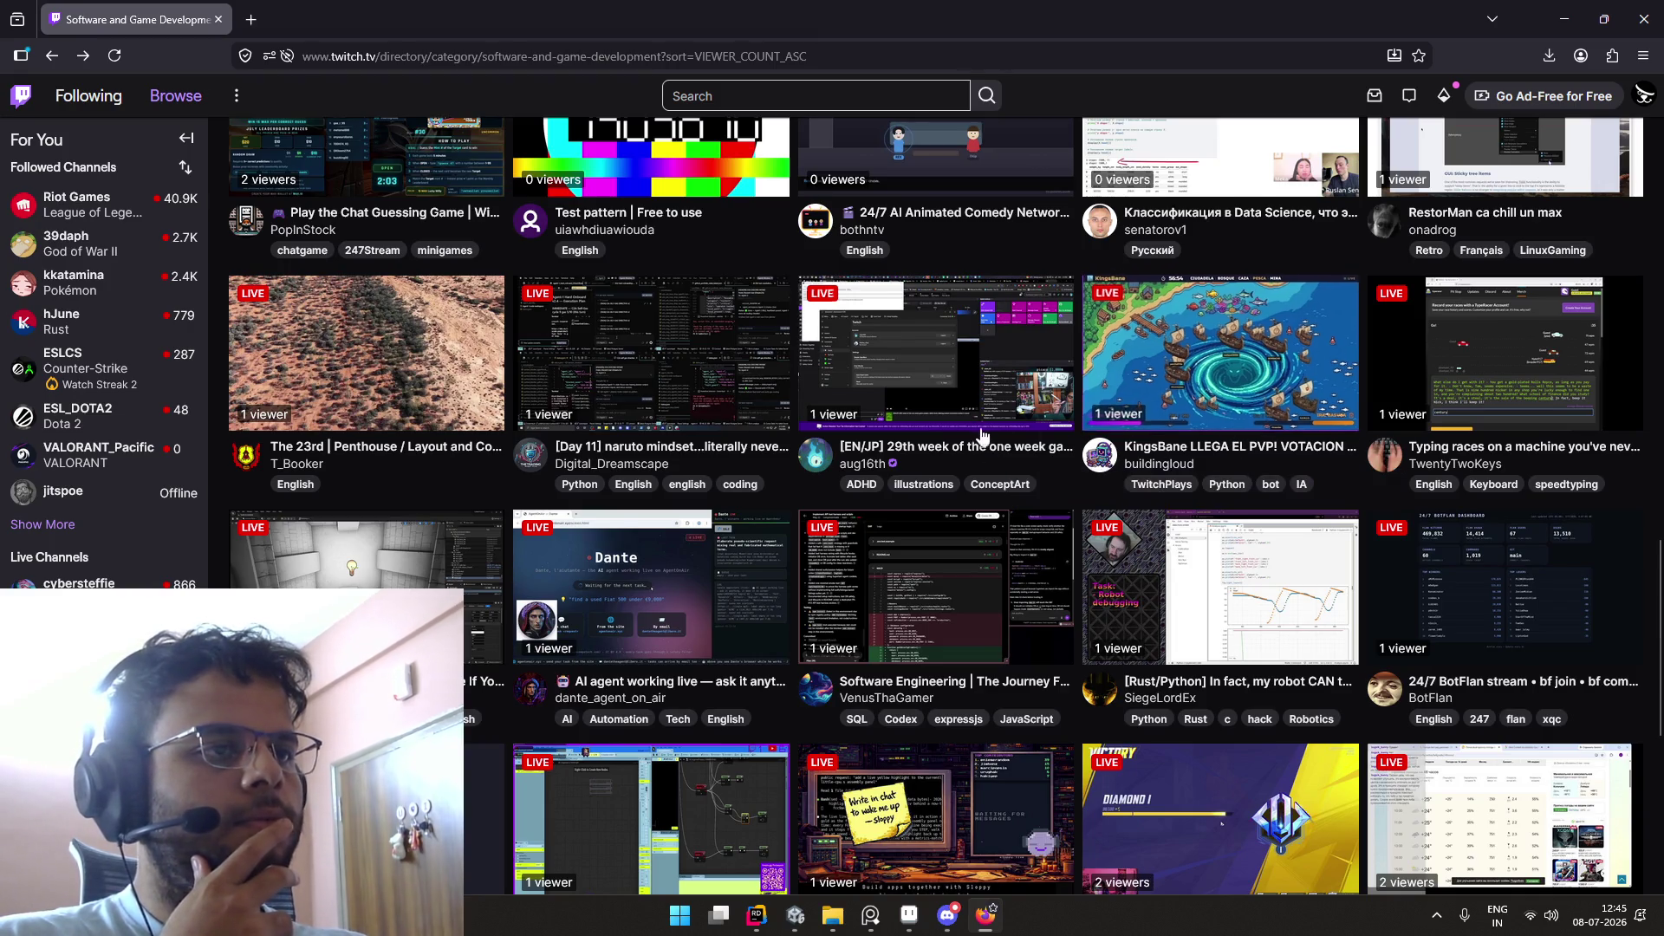
scroll(1045, 412, "down", 3)
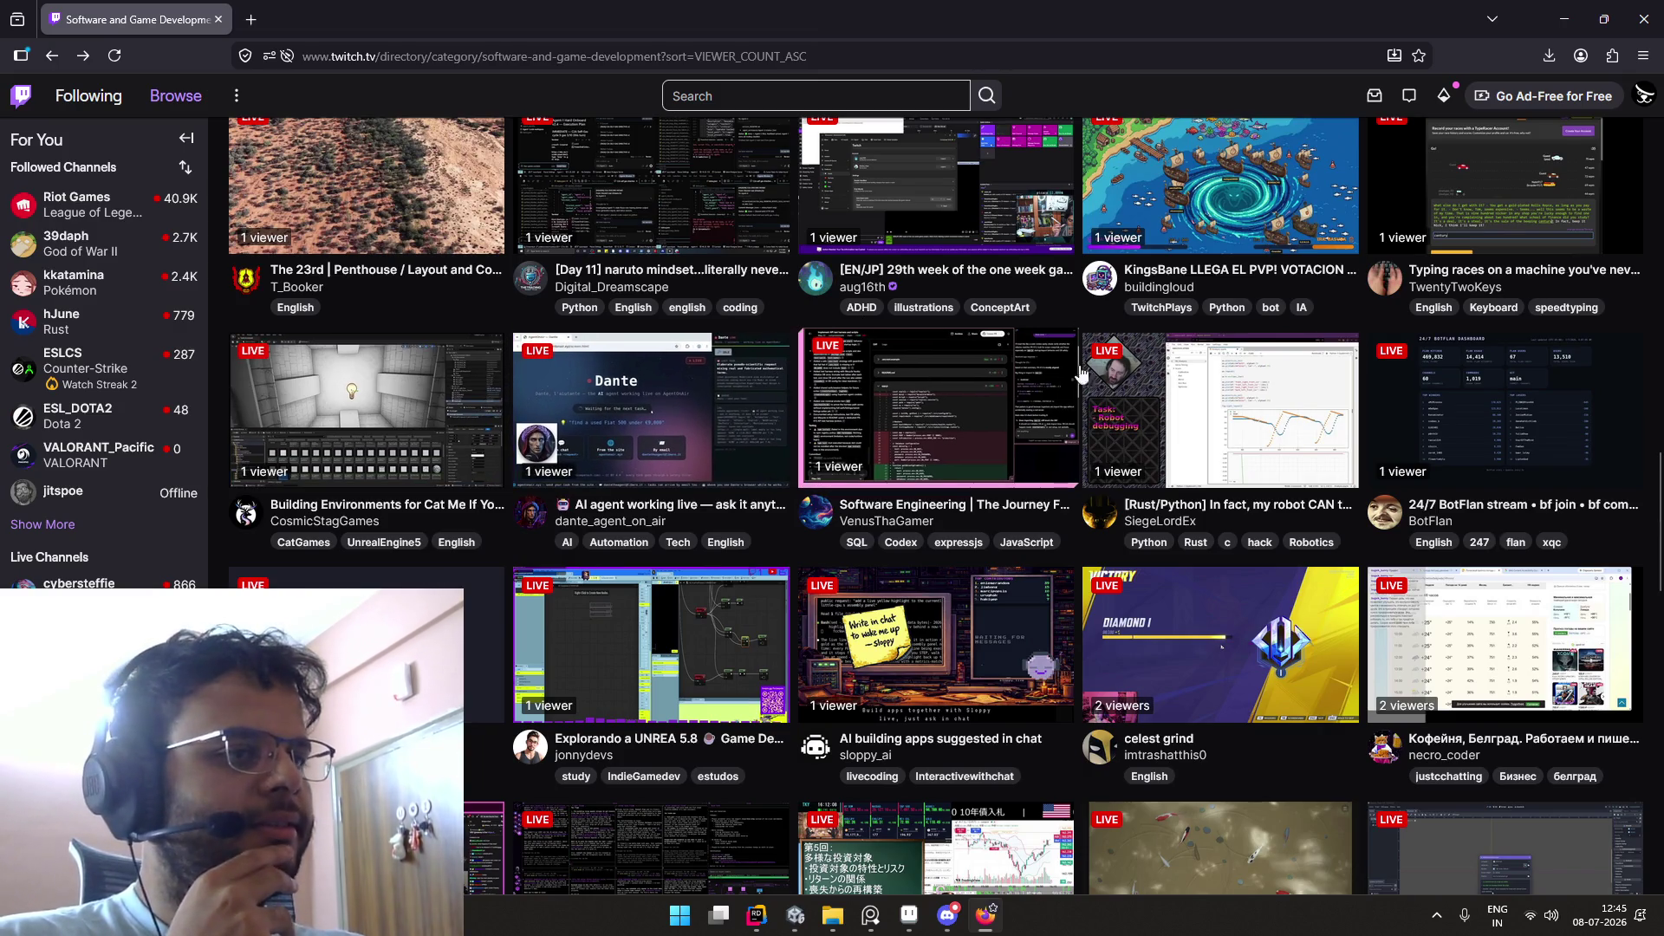
scroll(670, 432, "down", 3)
scroll(670, 432, "down", 2)
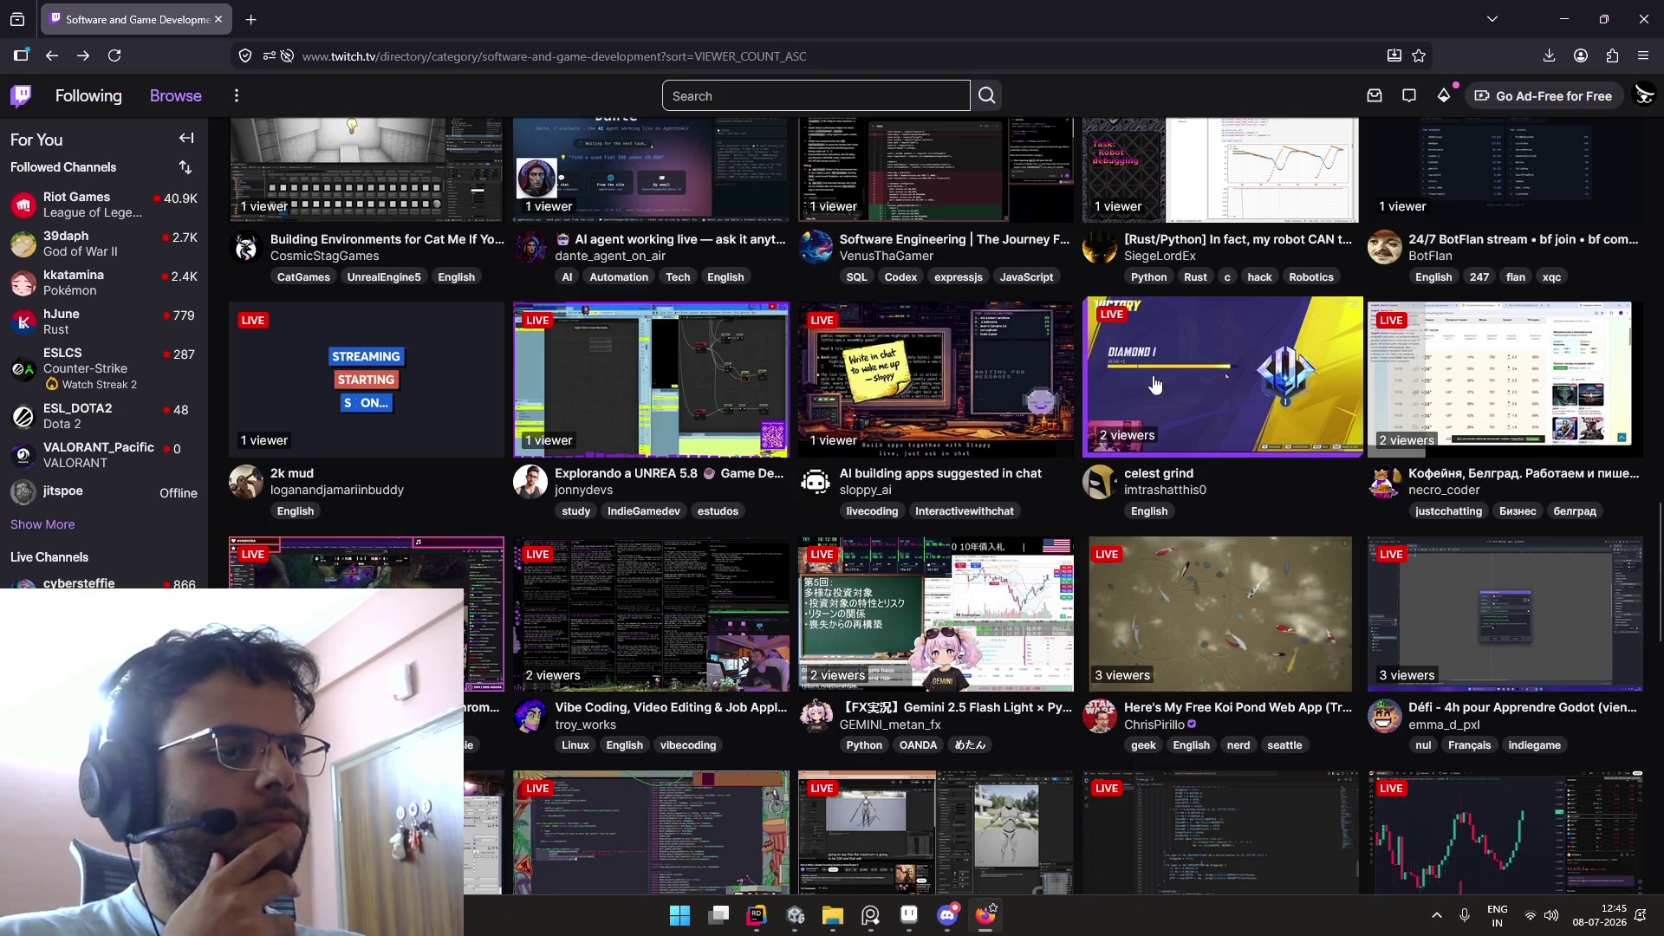
scroll(761, 519, "down", 1)
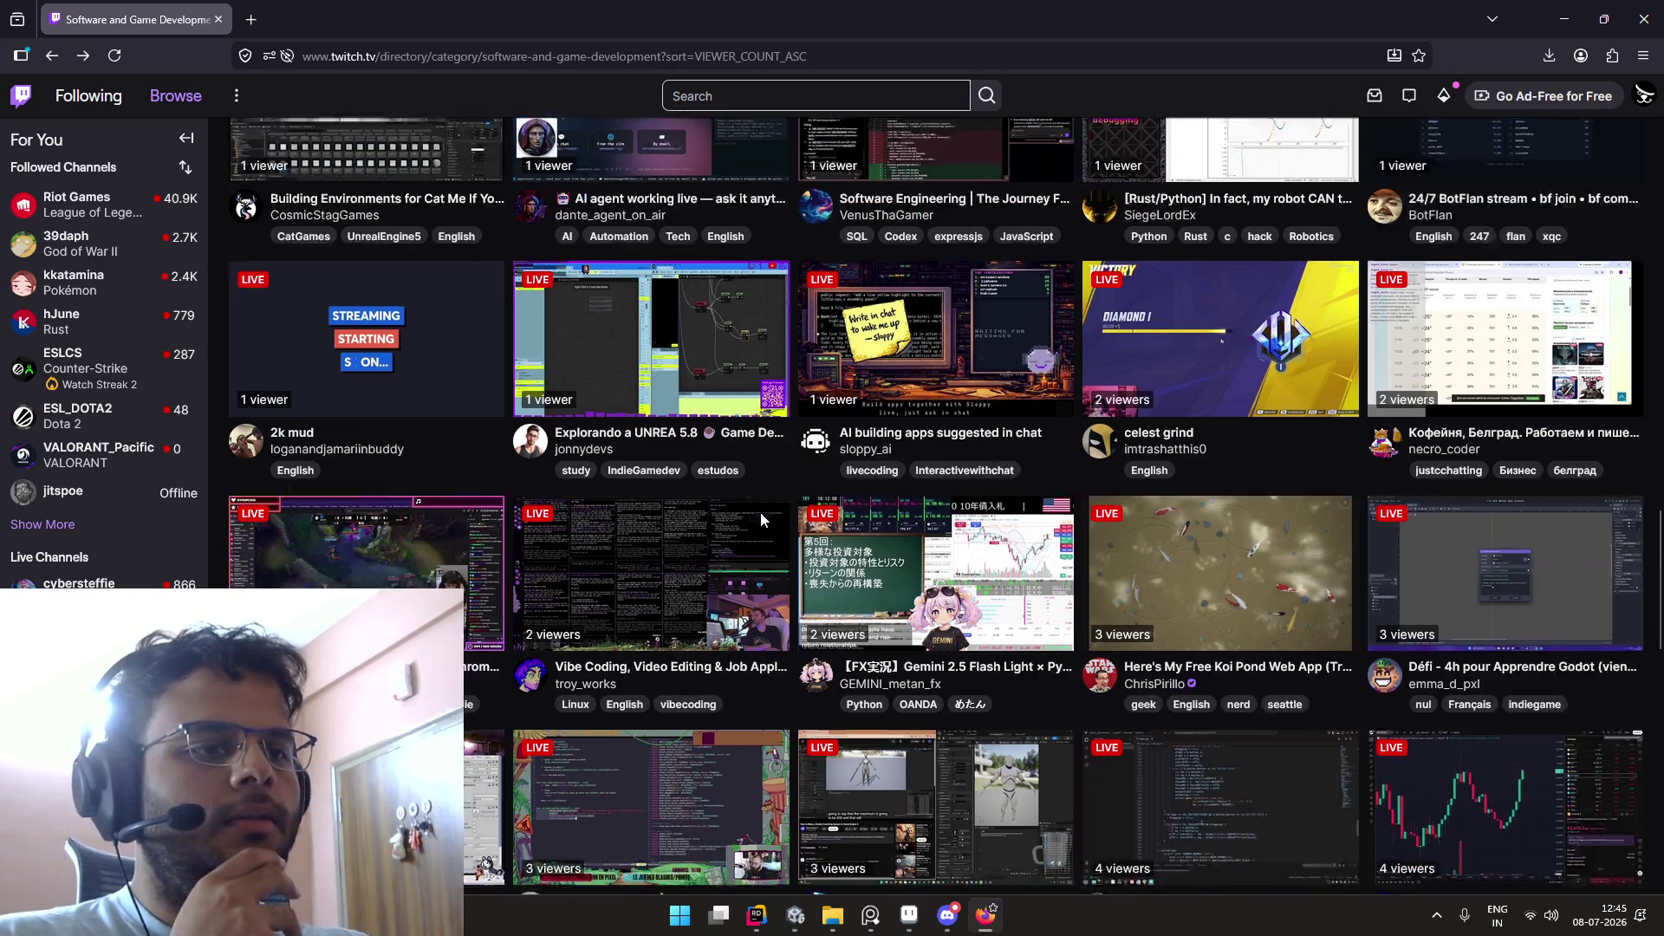
scroll(761, 515, "down", 3)
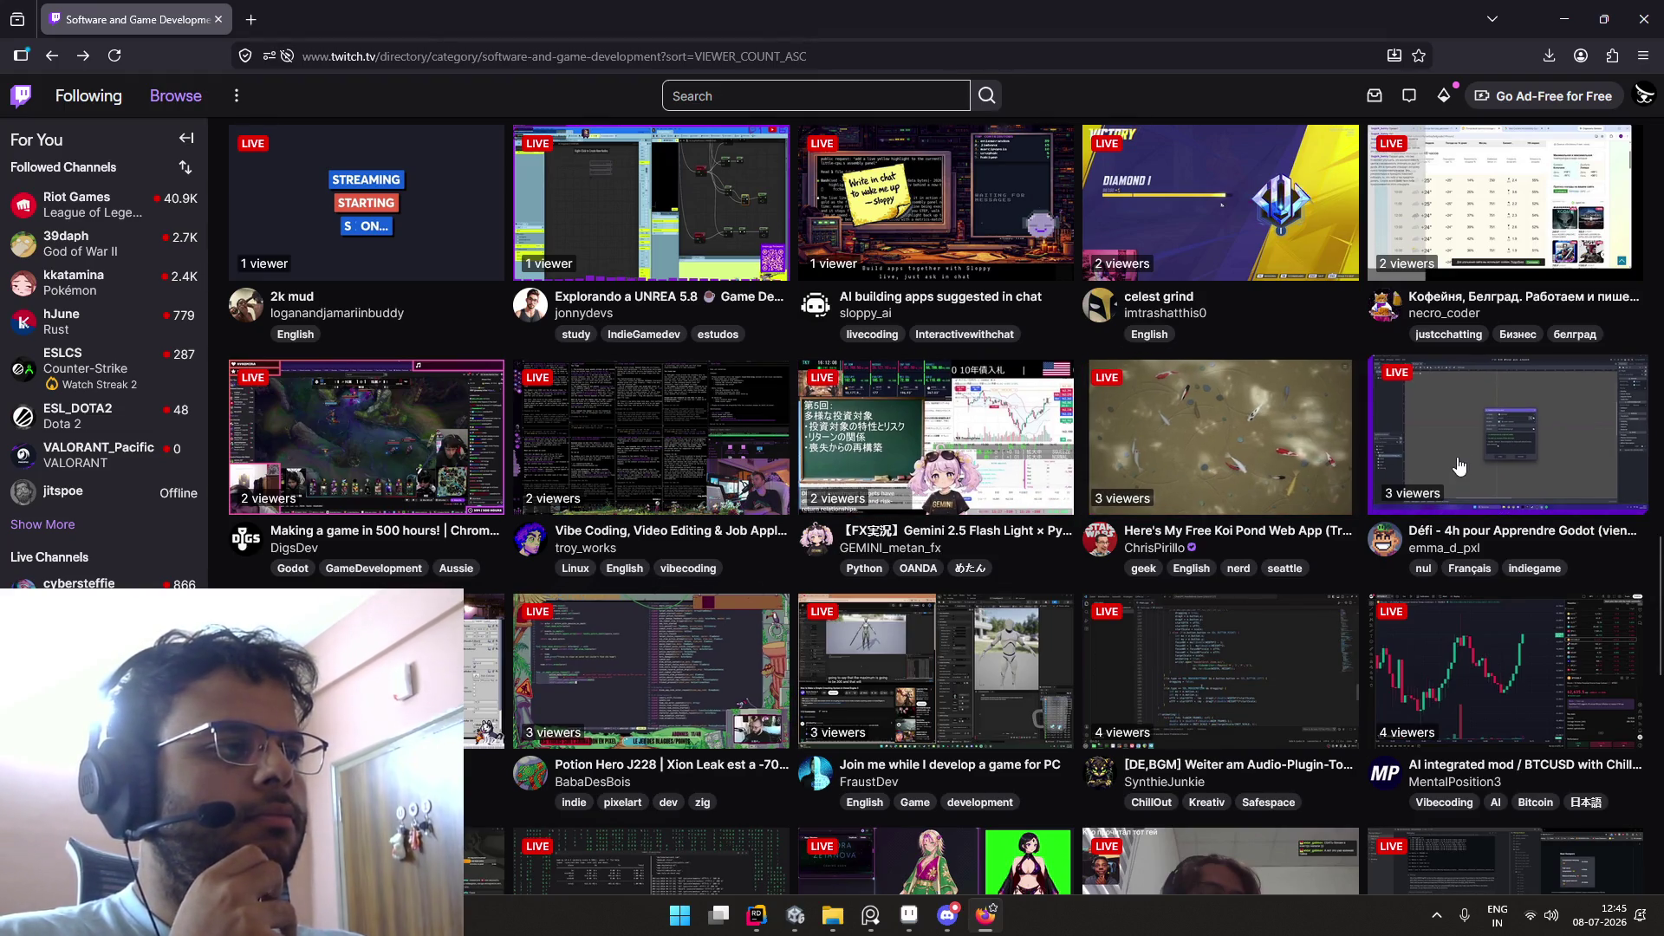
scroll(1127, 473, "up", 4)
scroll(1066, 475, "up", 3)
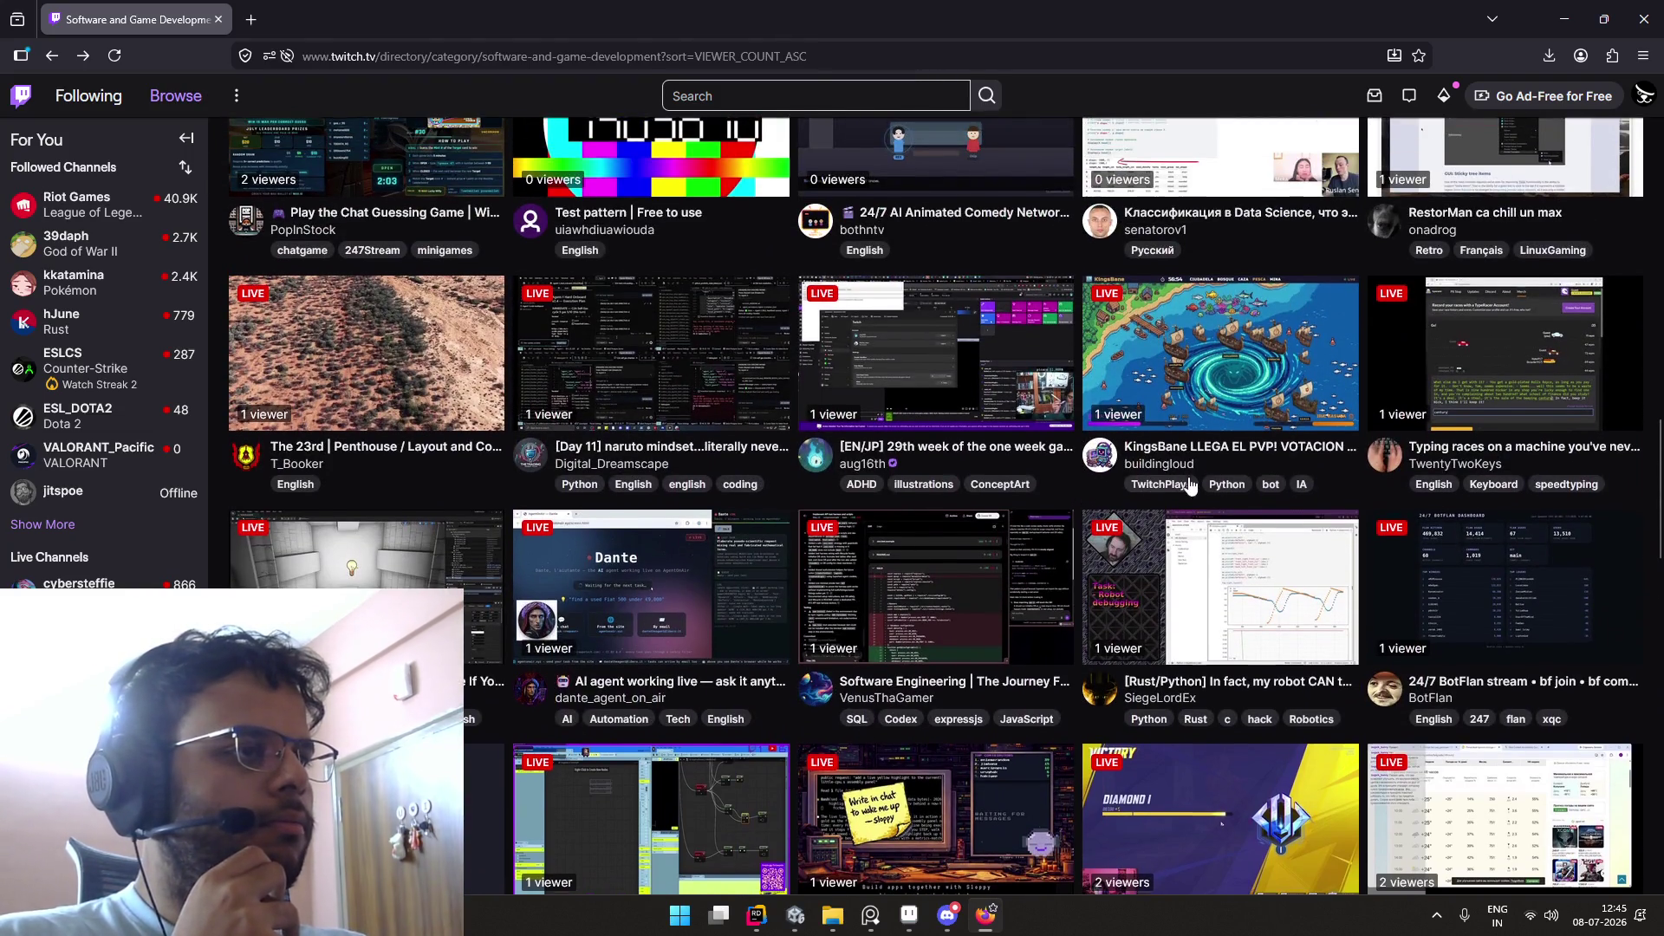
scroll(1197, 484, "up", 2)
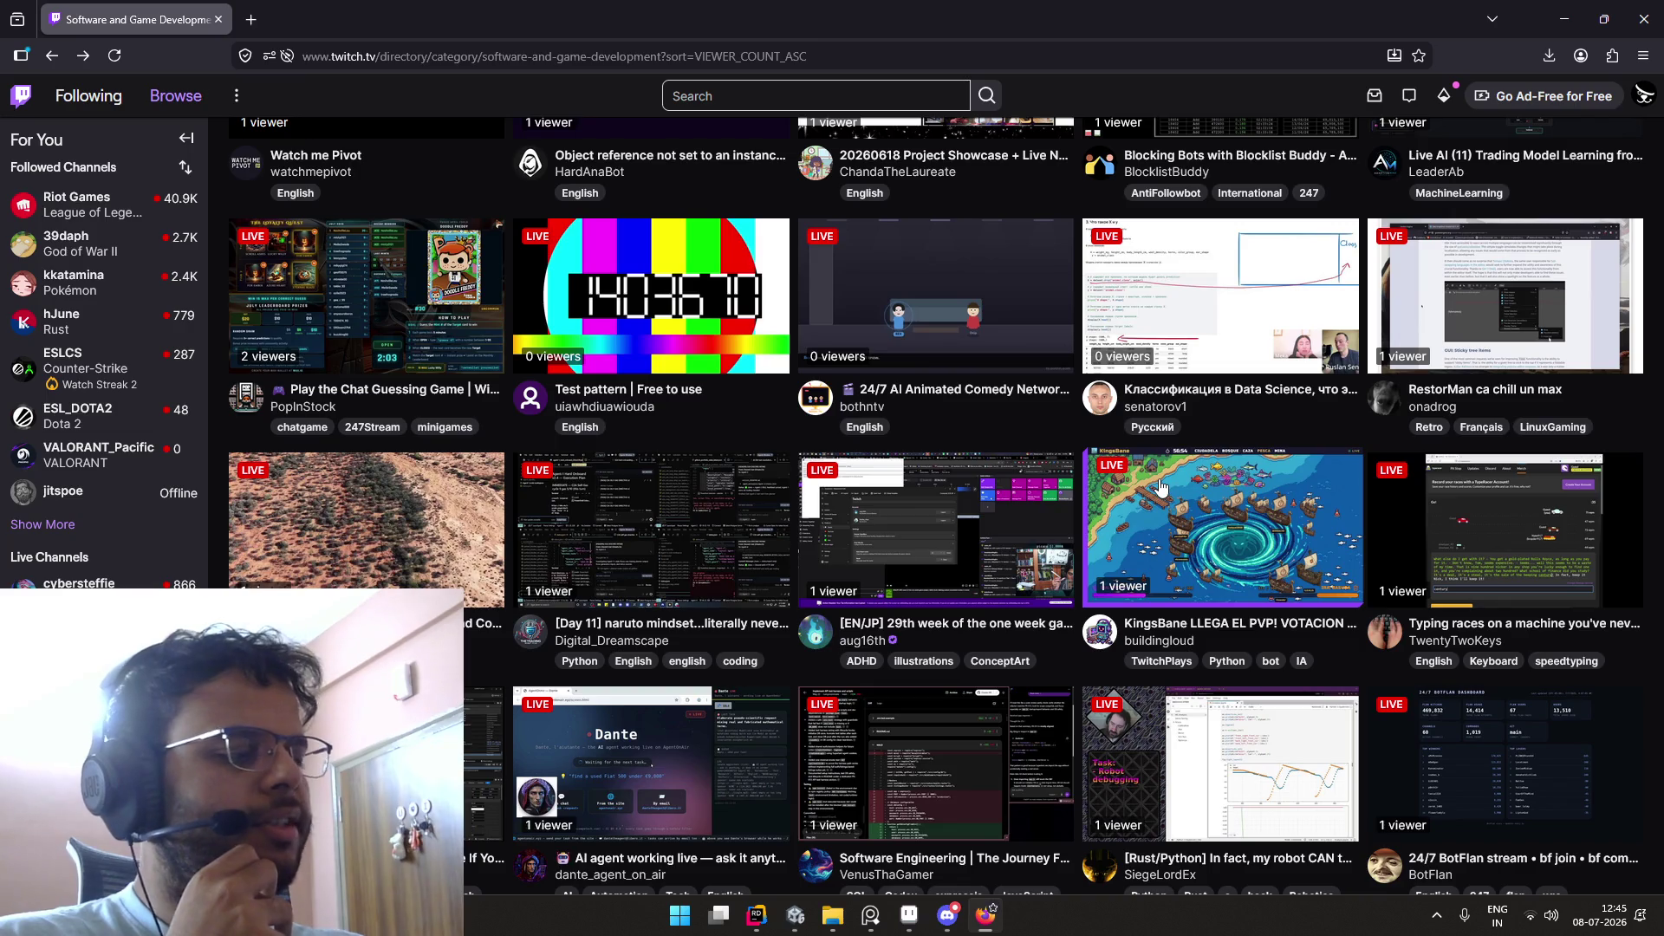
scroll(997, 465, "up", 2)
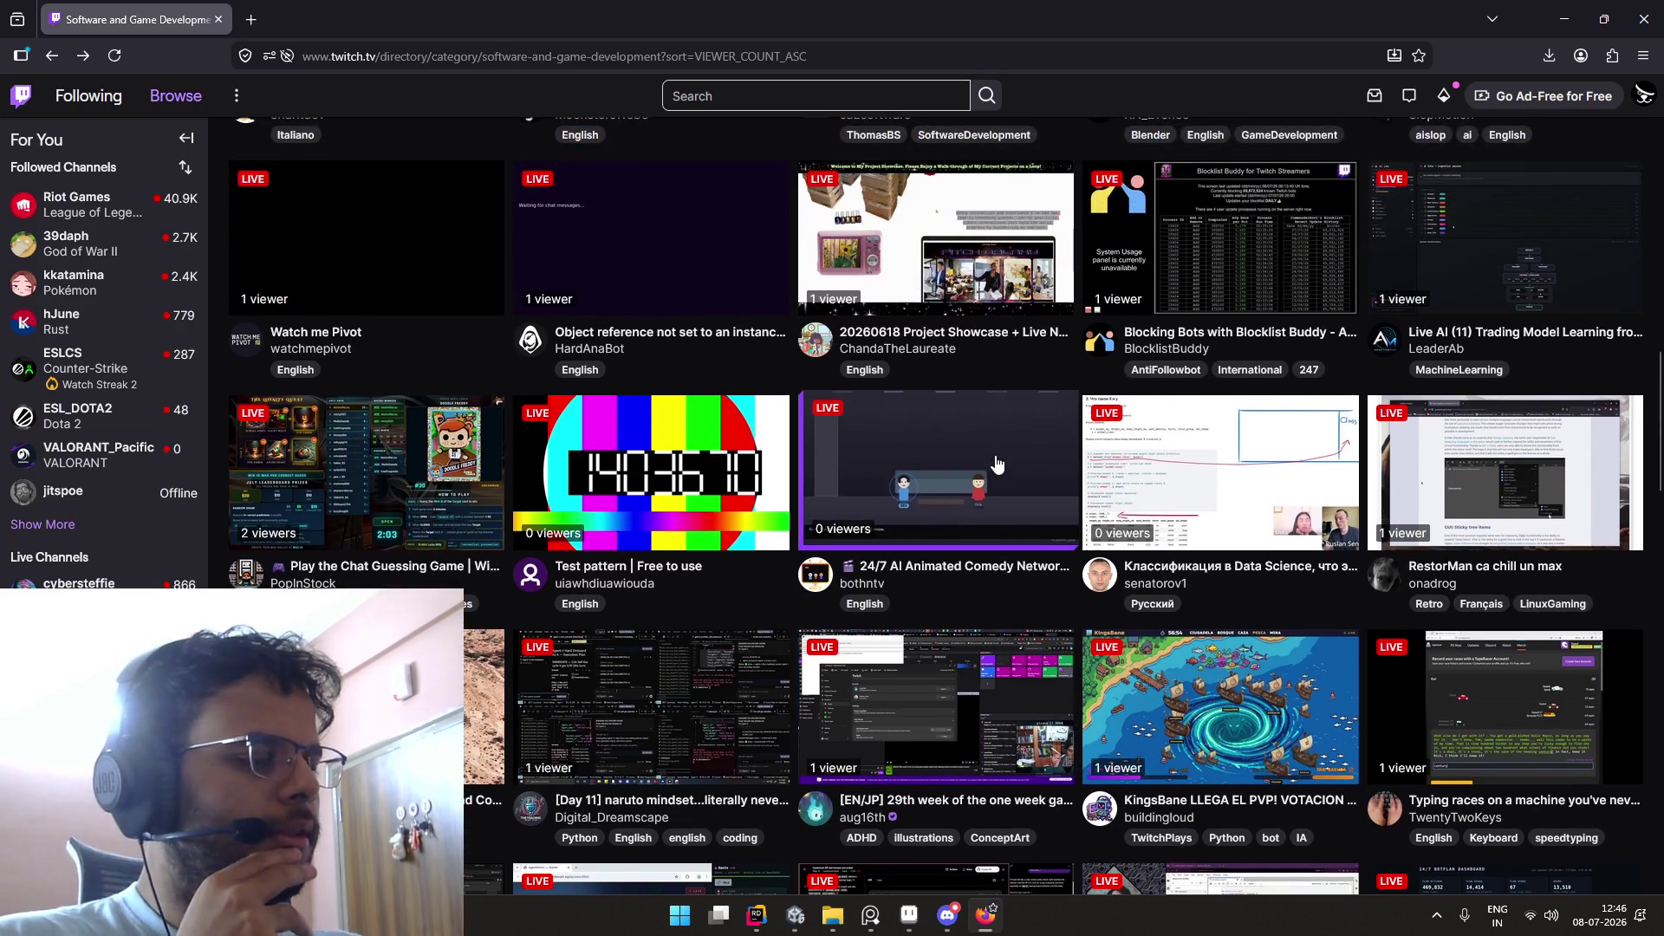
scroll(997, 465, "up", 1)
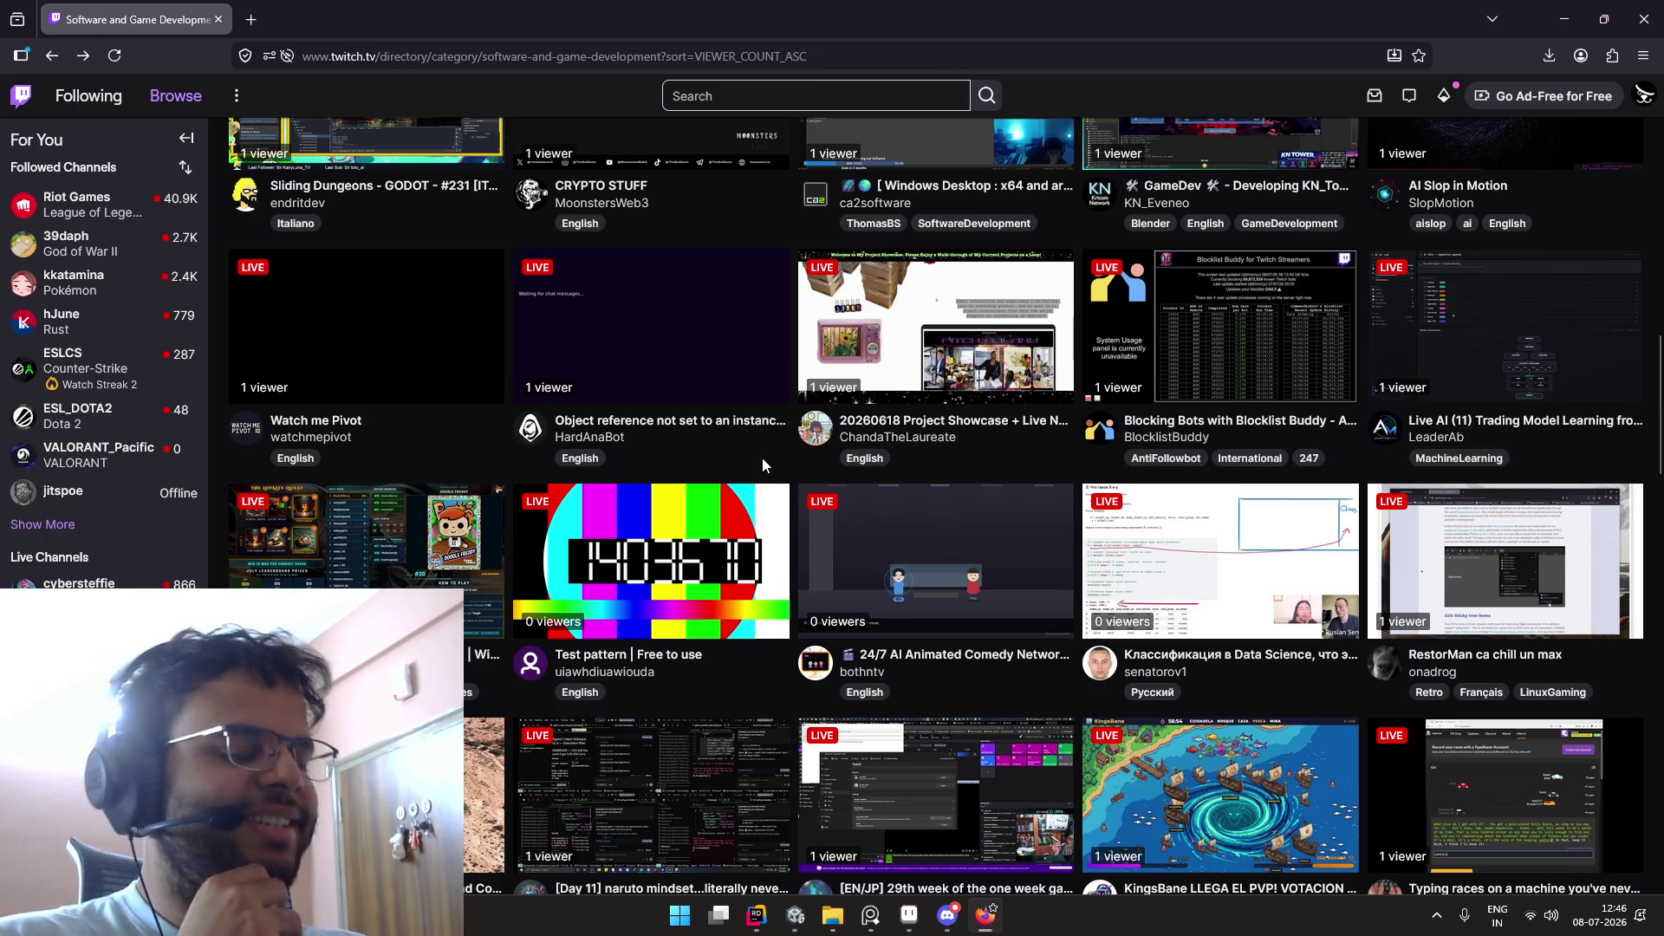
left_click(795, 917)
Step: Clear the Console, maximize the Game view, start Play mode, then switch to Rider
left_click(1143, 637)
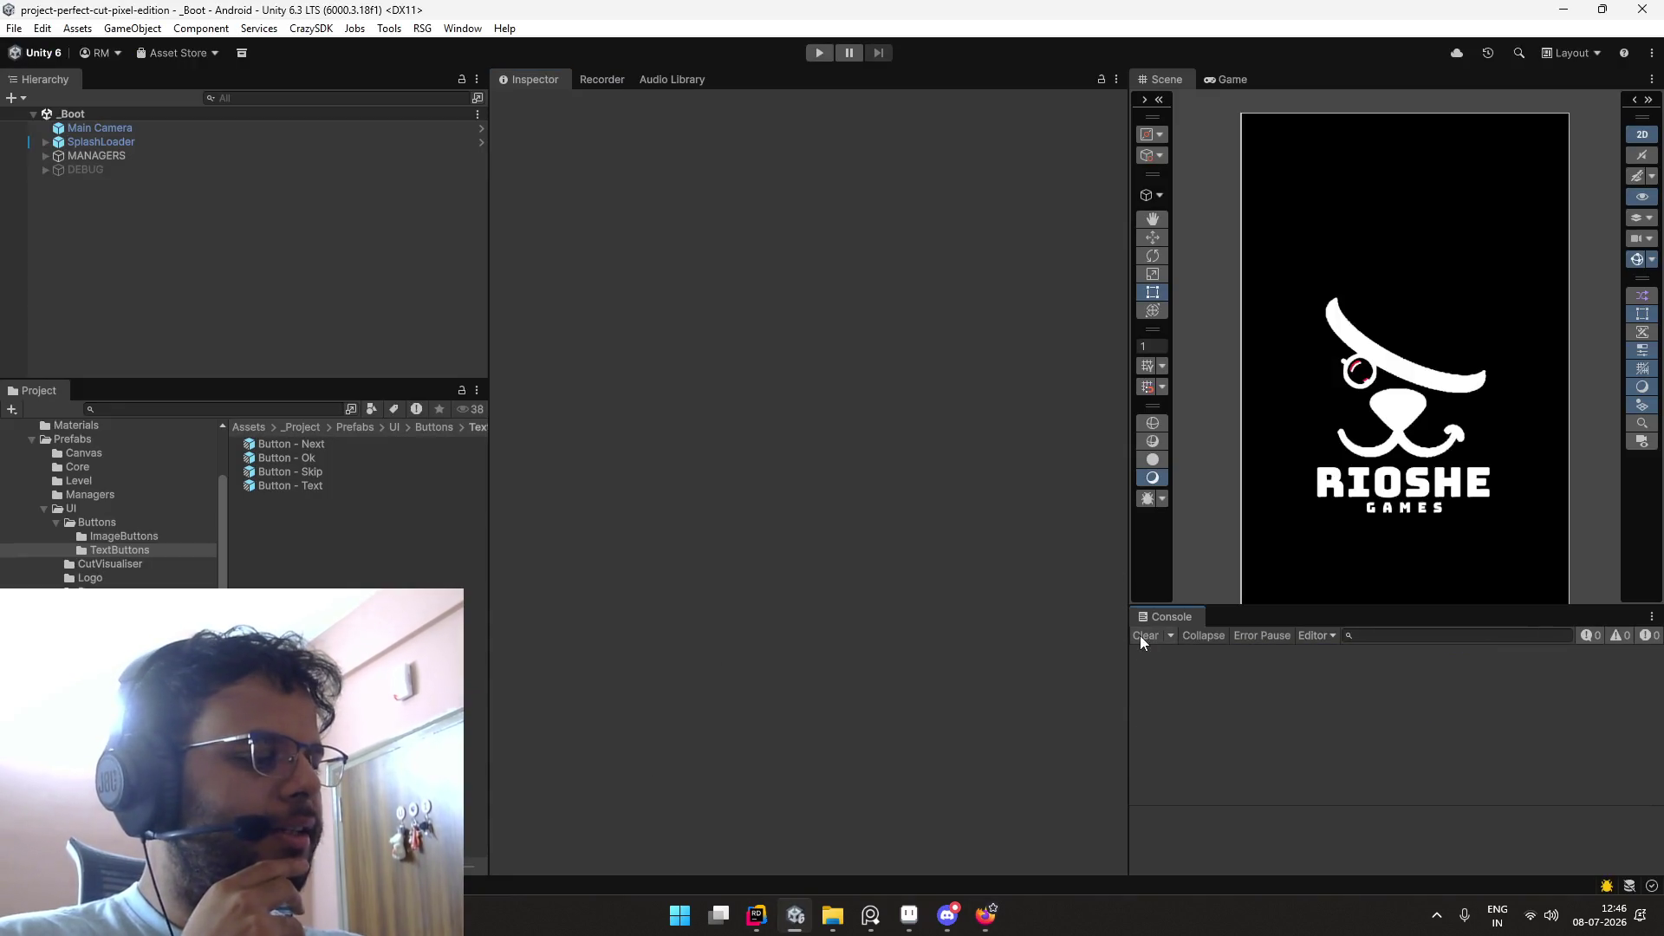
double_click(1220, 80)
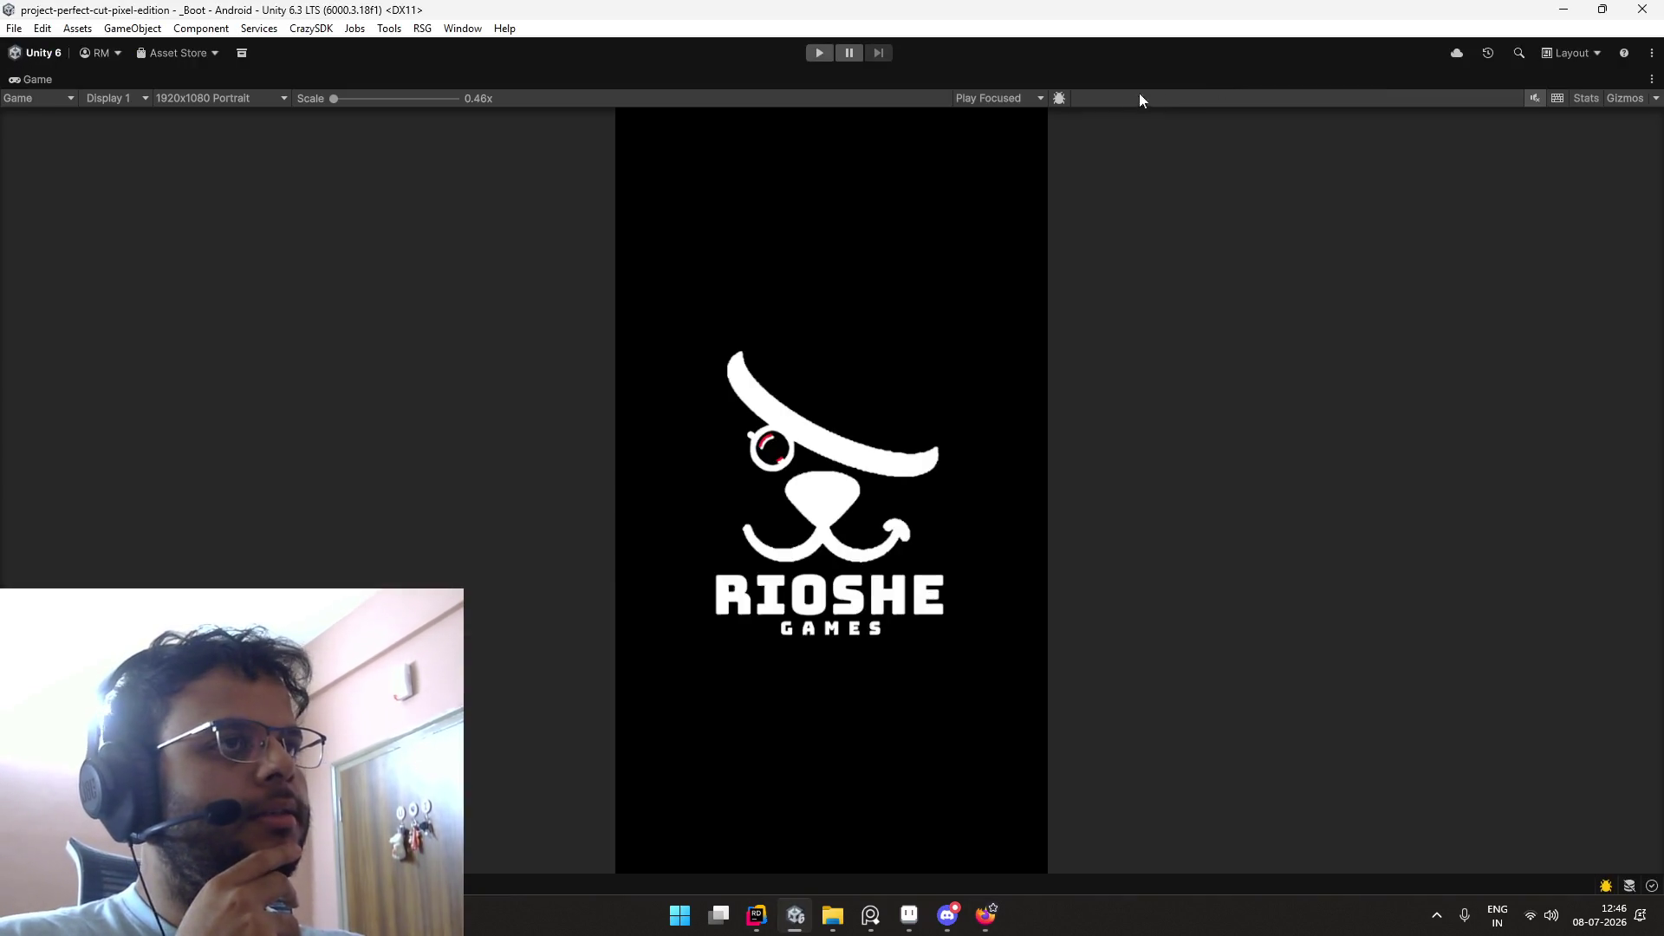
left_click(818, 54)
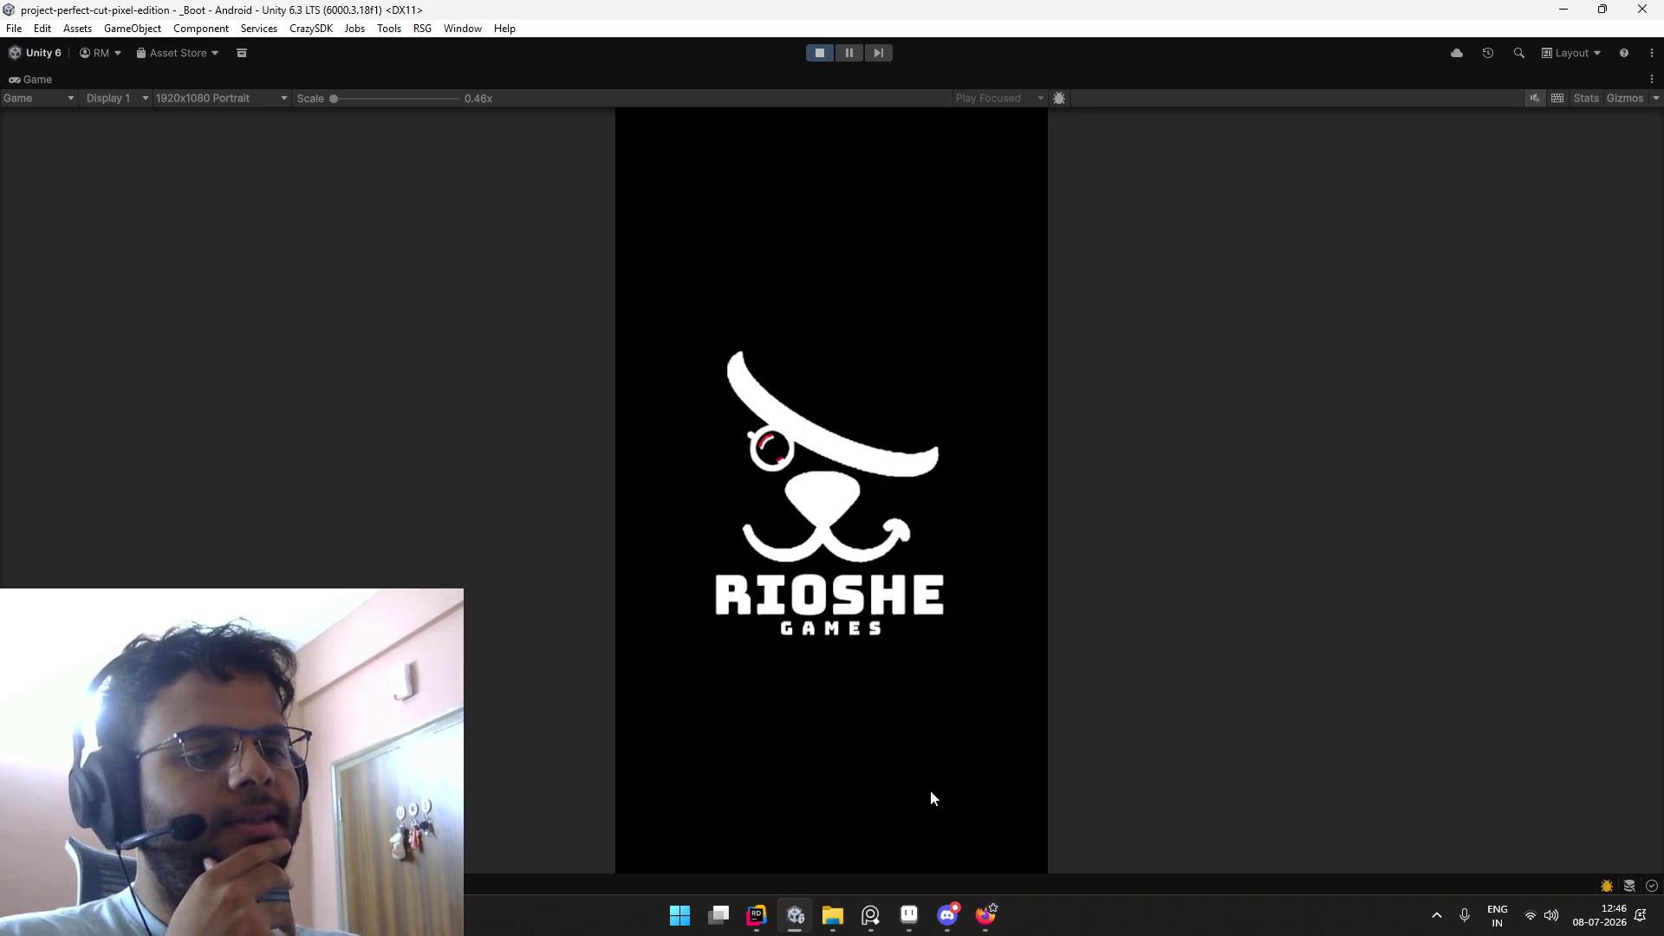
left_click(757, 915)
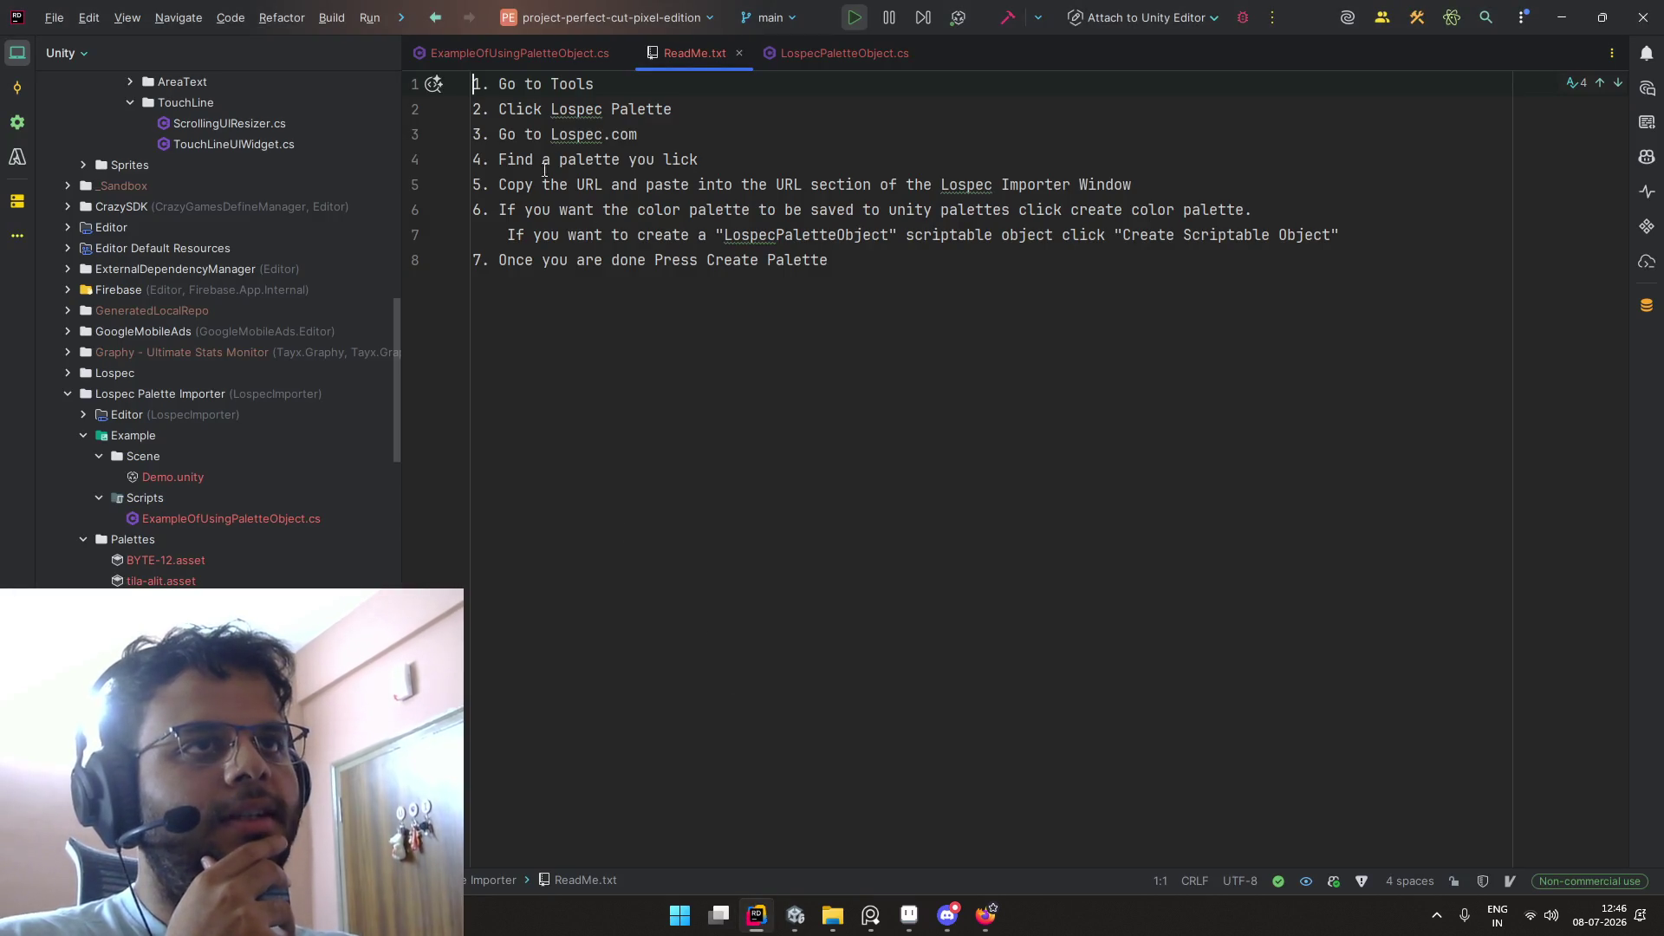
Step: Open TouchLineUIWidget.cs, ScrollingUIResizer.cs and SliceExecutedDTO.cs from the Project tree
scroll(274, 262, "up", 5)
double_click(221, 449)
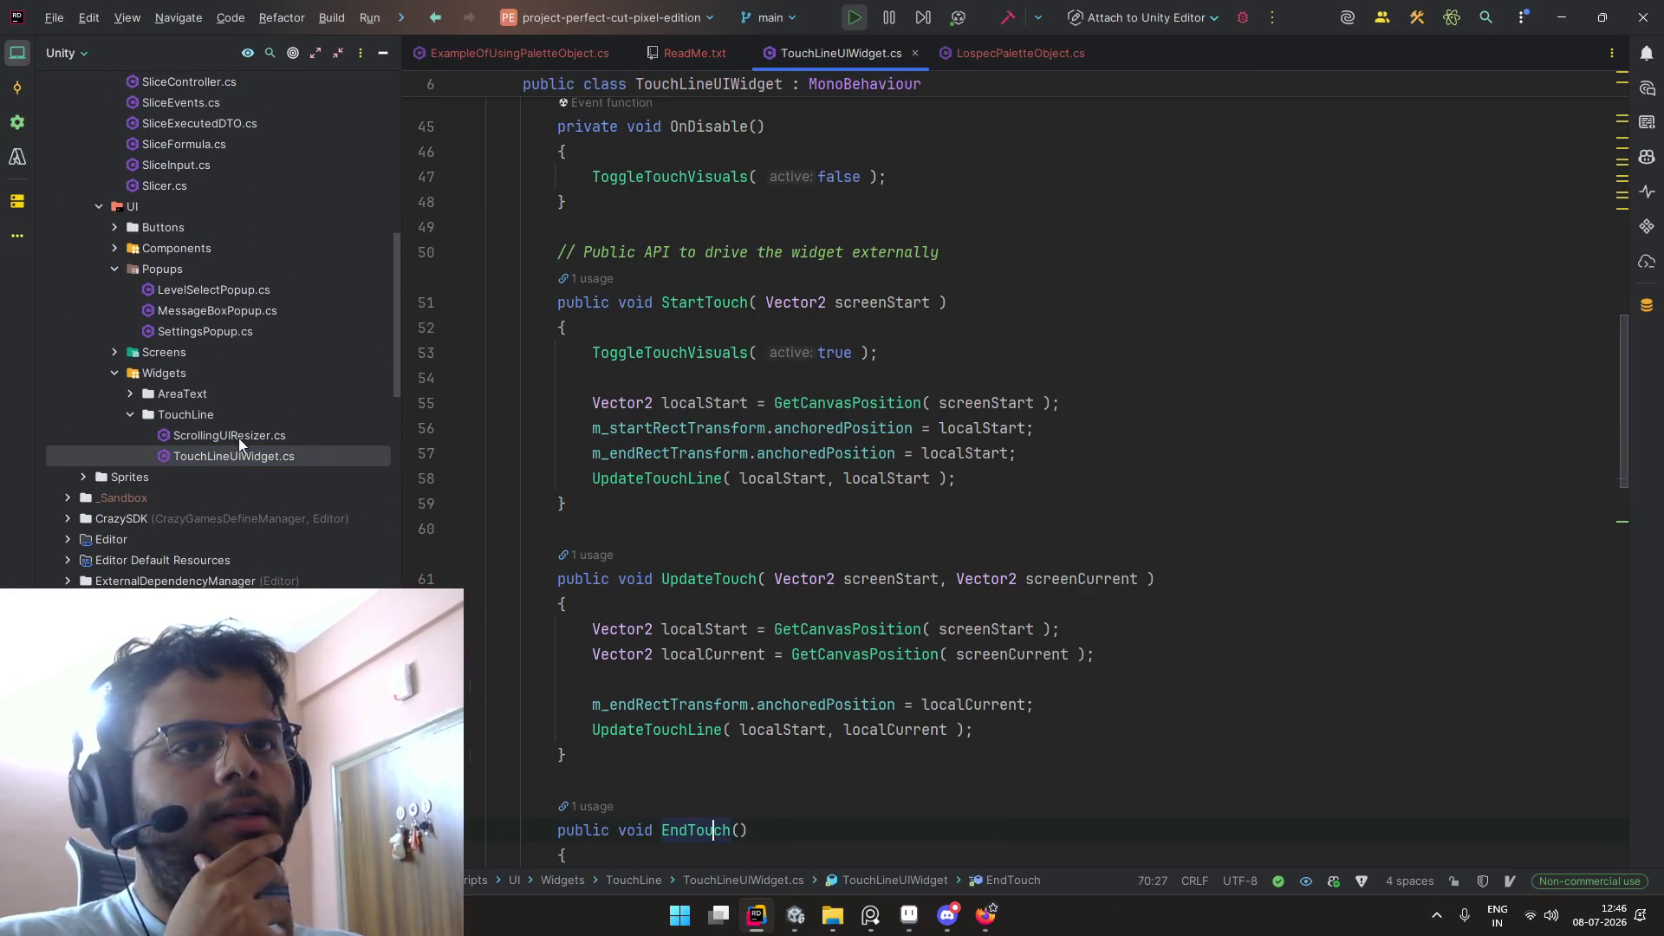
double_click(239, 436)
scroll(580, 378, "down", 3)
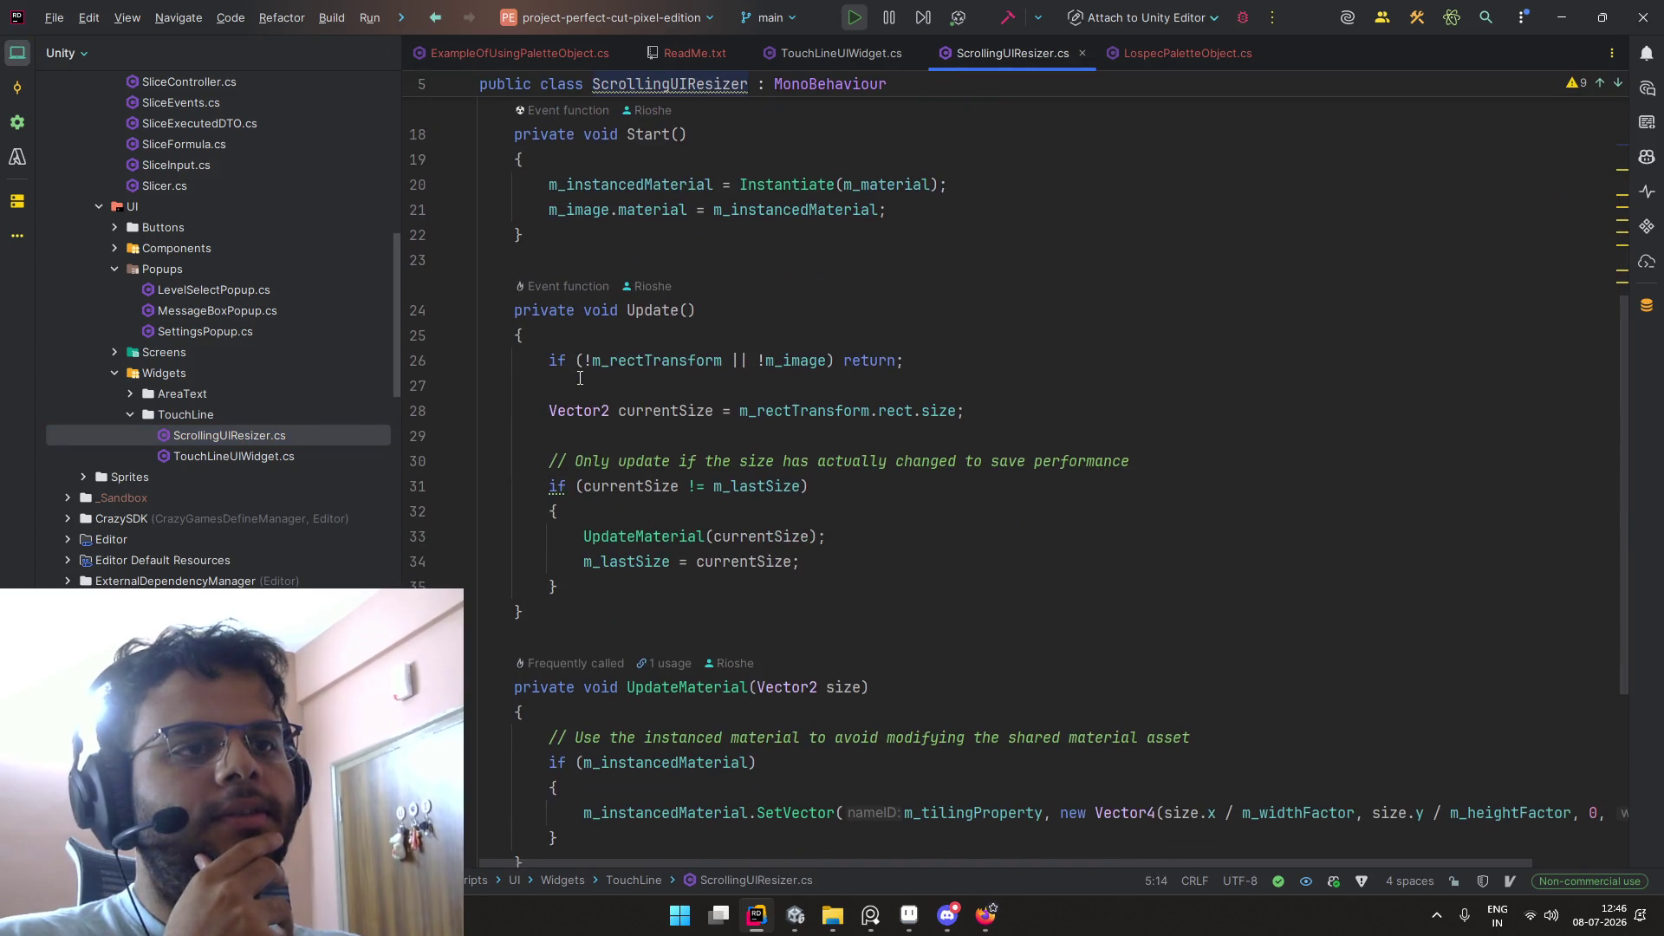
scroll(222, 352, "up", 5)
double_click(199, 312)
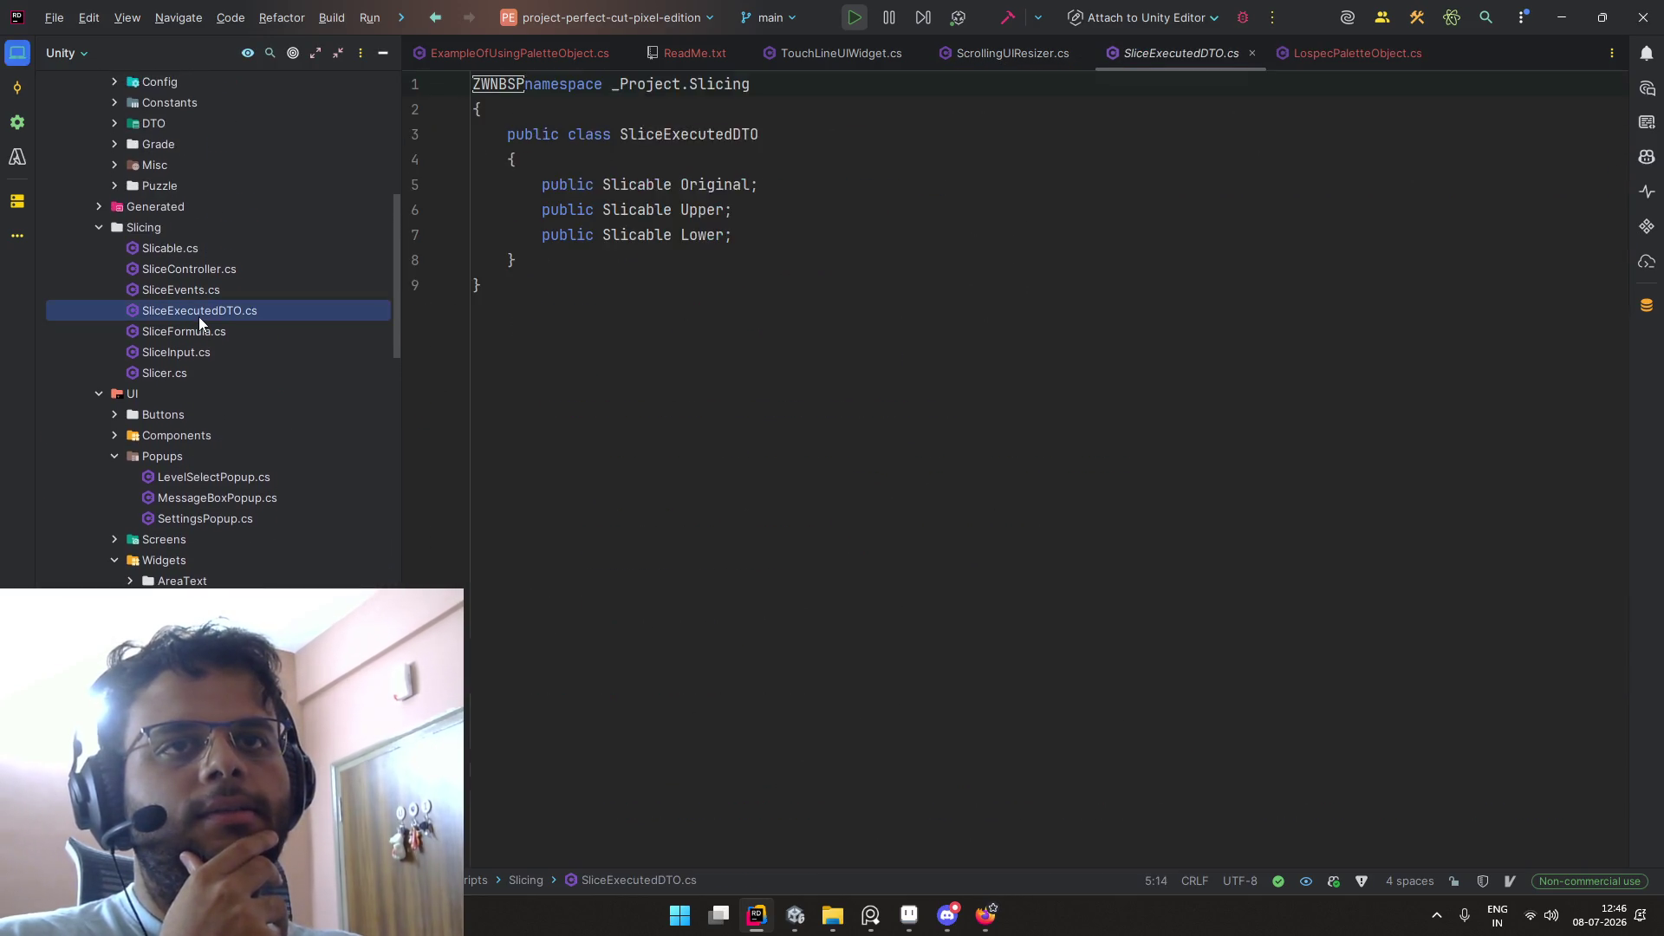
Step: Preview SliceInput.cs, SliceFormula.cs and Slicer.cs down to Slice(), then return to Unity
left_click(234, 350)
key("ctrl+alt+Left")
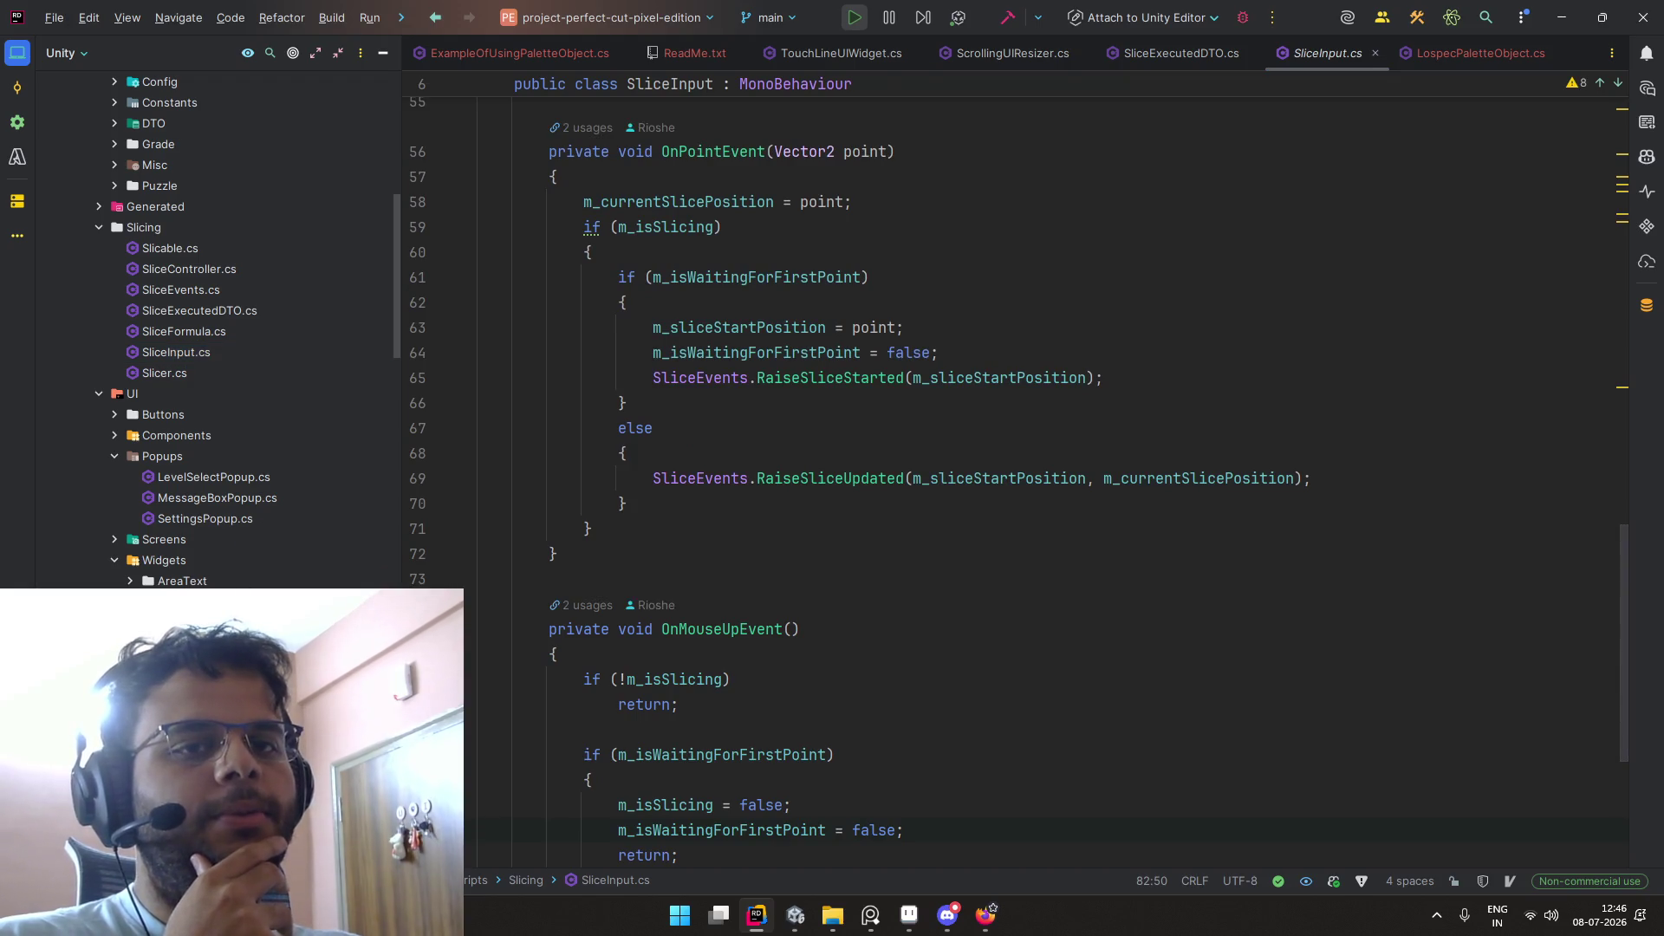
double_click(622, 460)
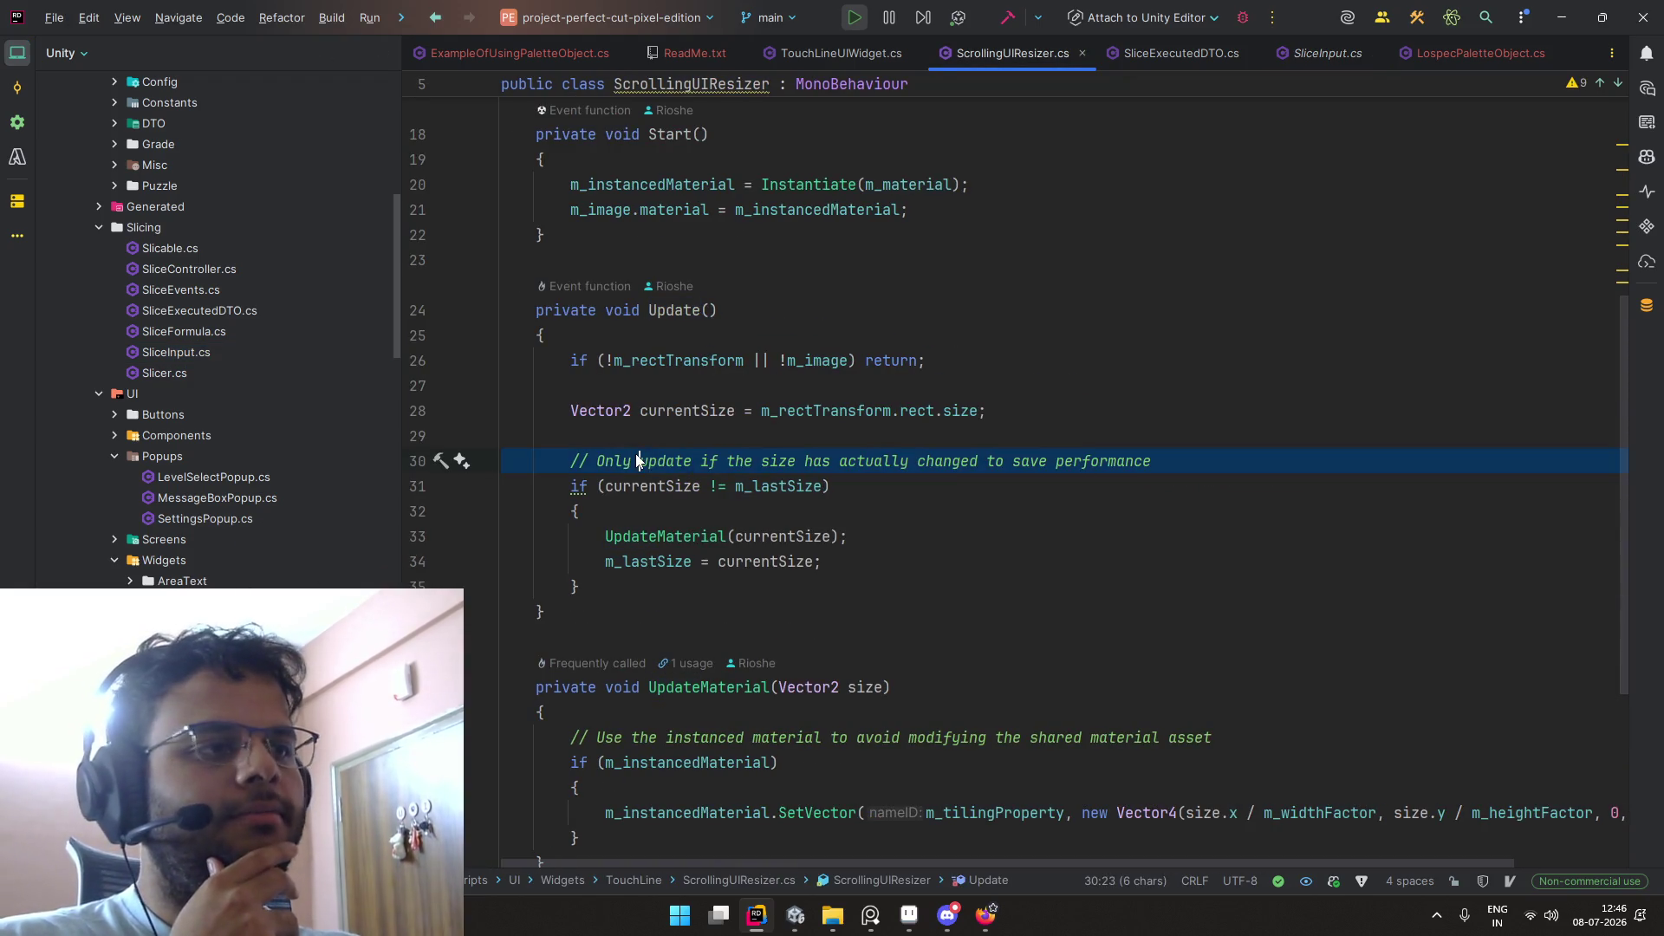
left_click(215, 331)
left_click(220, 368)
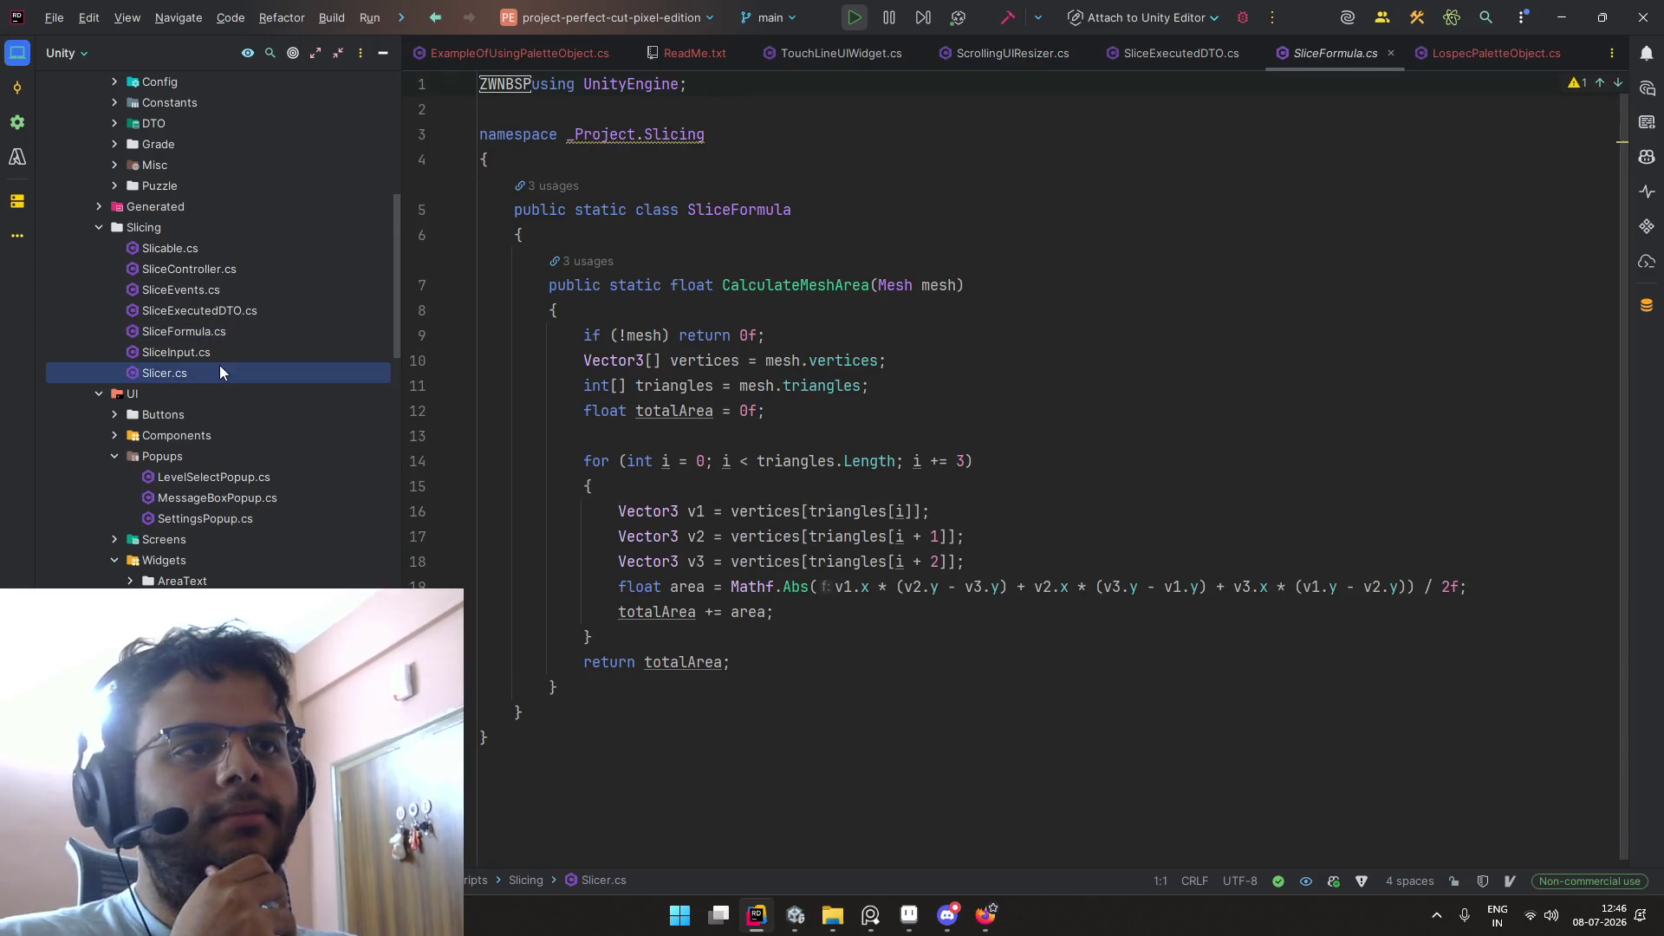
scroll(623, 373, "down", 10)
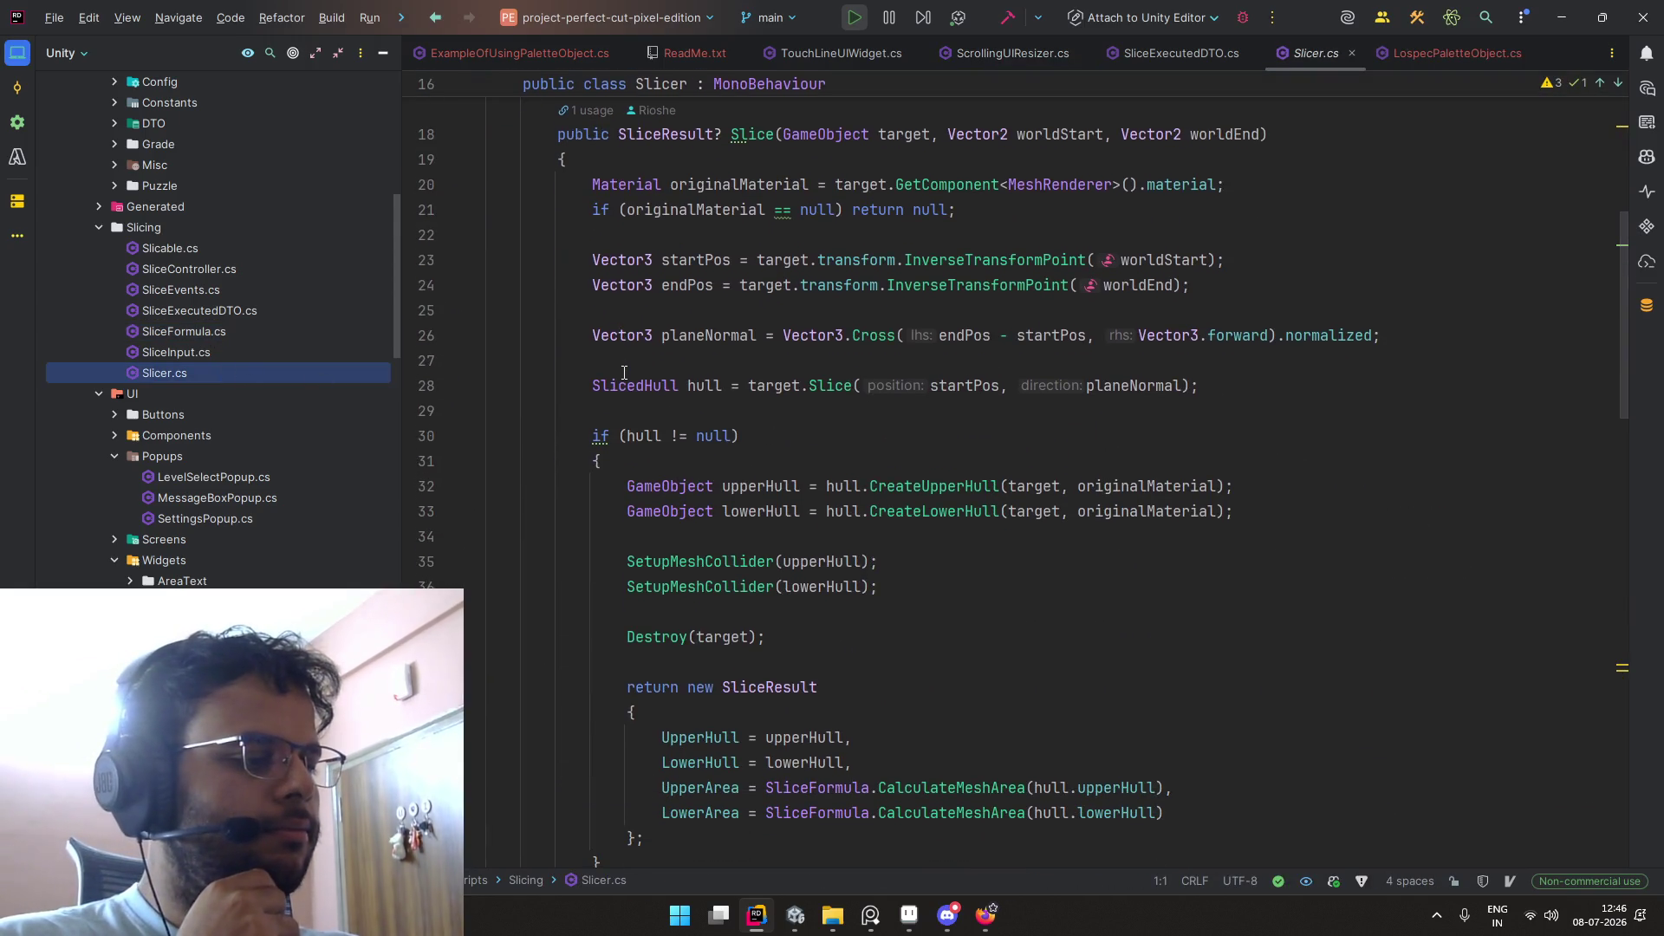
key("alt+Tab")
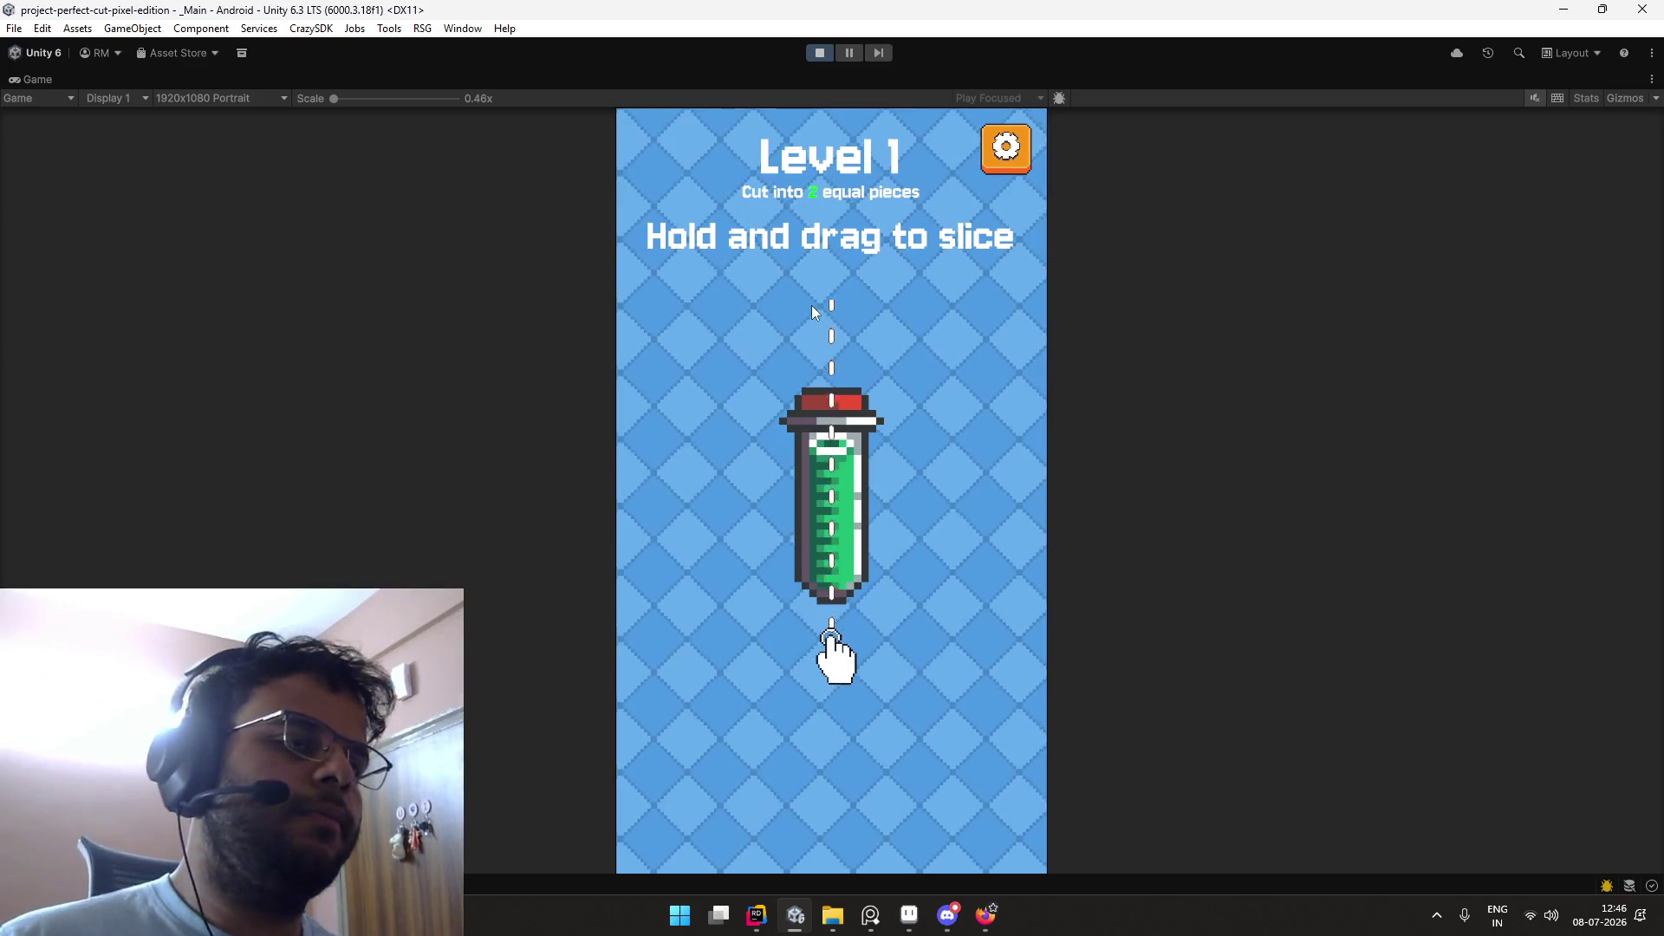
Step: Pause the YouTube video on Desktop 2, unmute Unity's Game view, then bring Firefox's Twitch directory forward
key("ctrl+super+Right")
left_click(811, 305)
key("ctrl+super+Left")
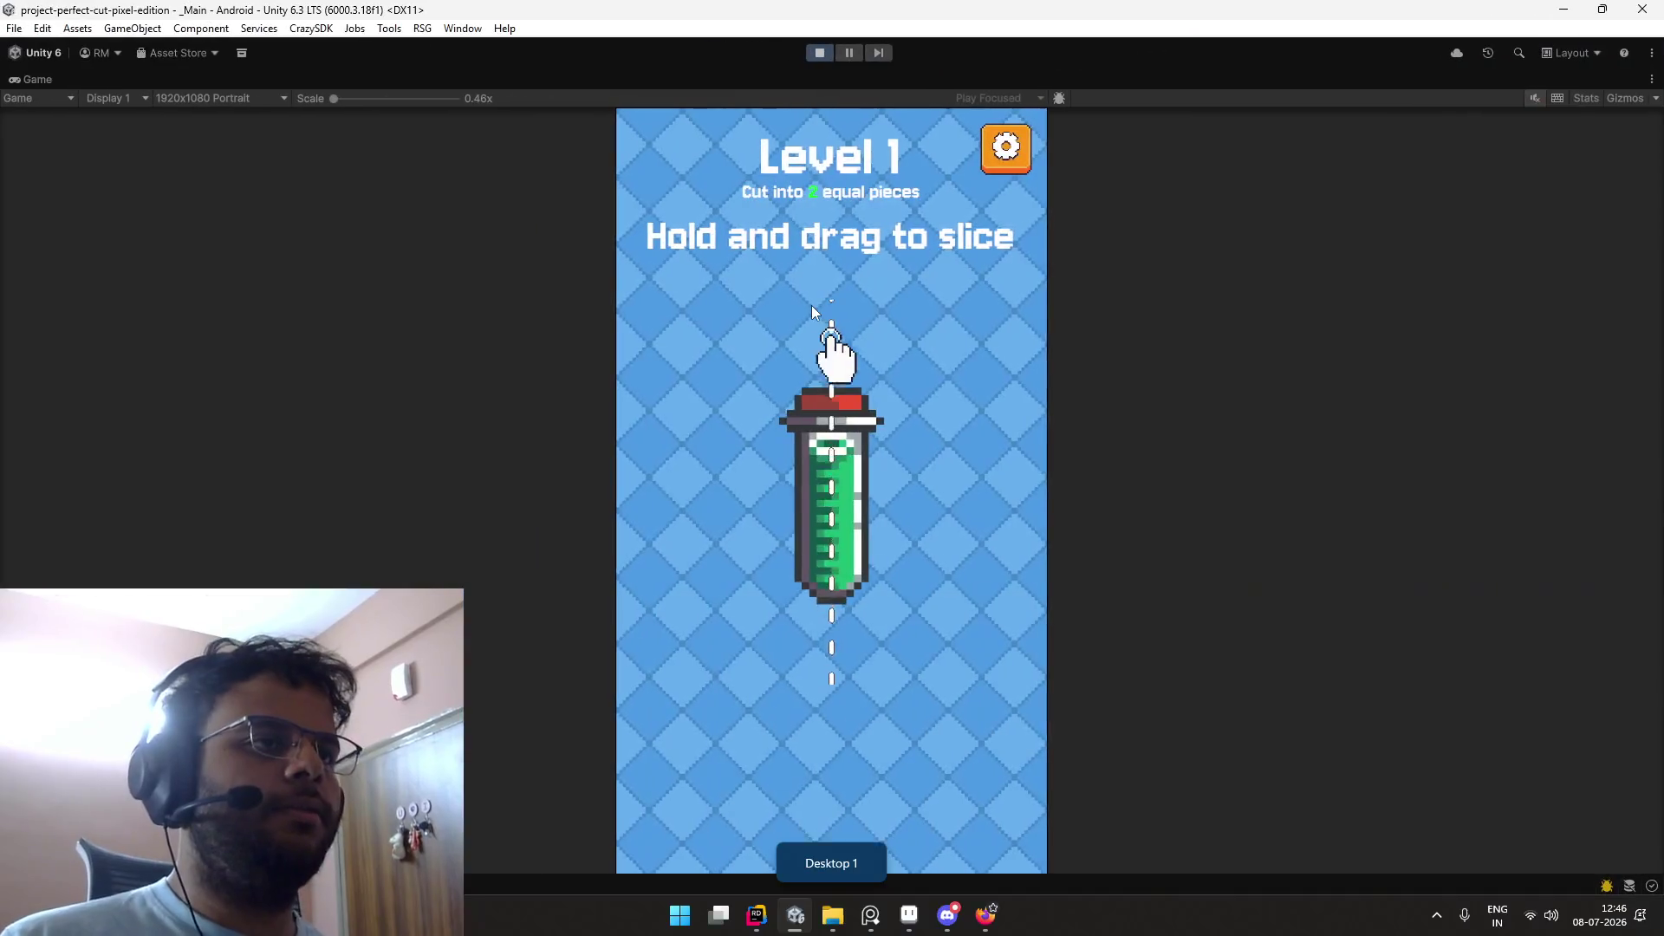
left_click(1535, 98)
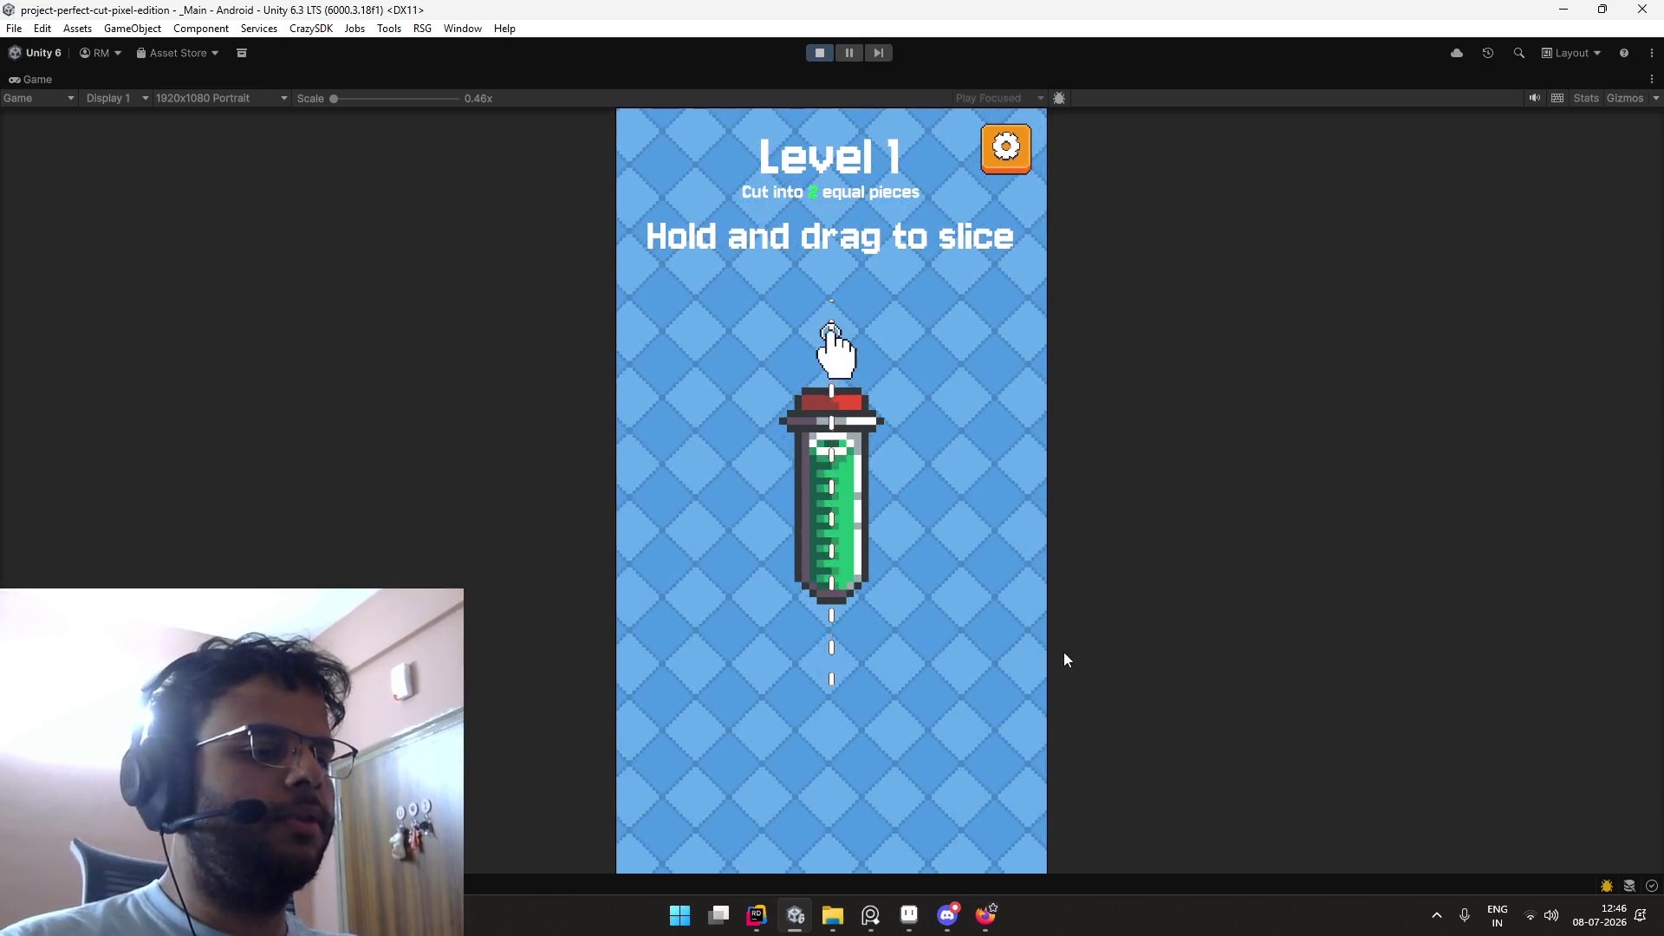
left_click(973, 926)
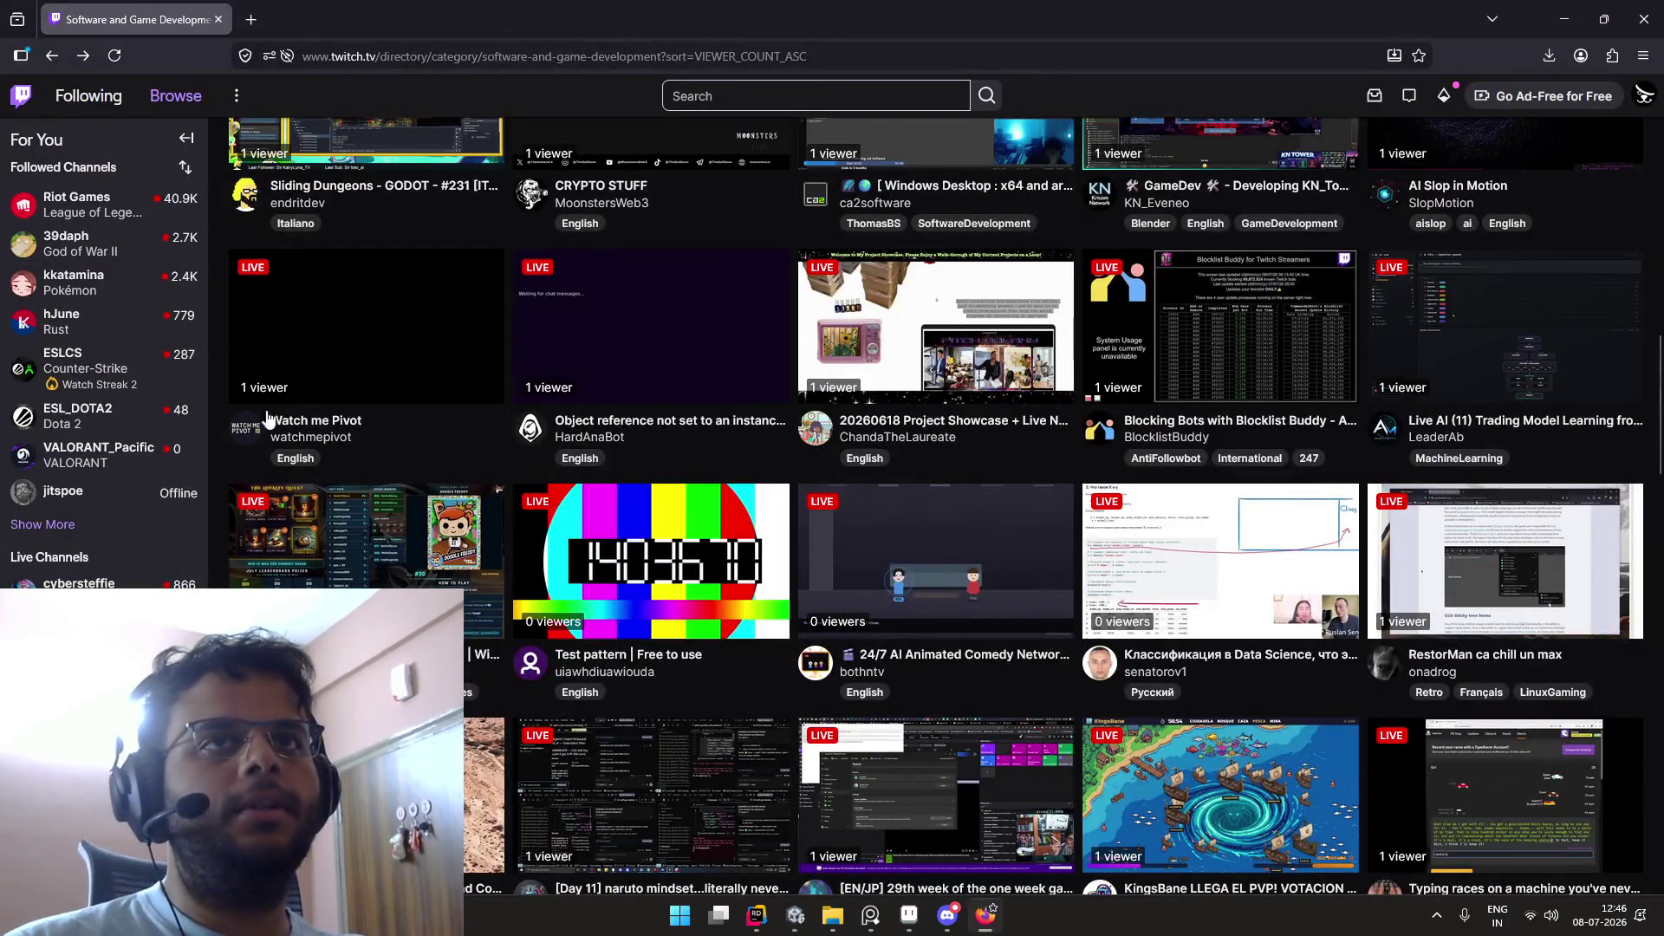
Step: Open gemini.google.com in a new tab and load the 'Pixel Art Button Design for Mobile' chat
left_click(251, 20)
type("gemini.google.com/")
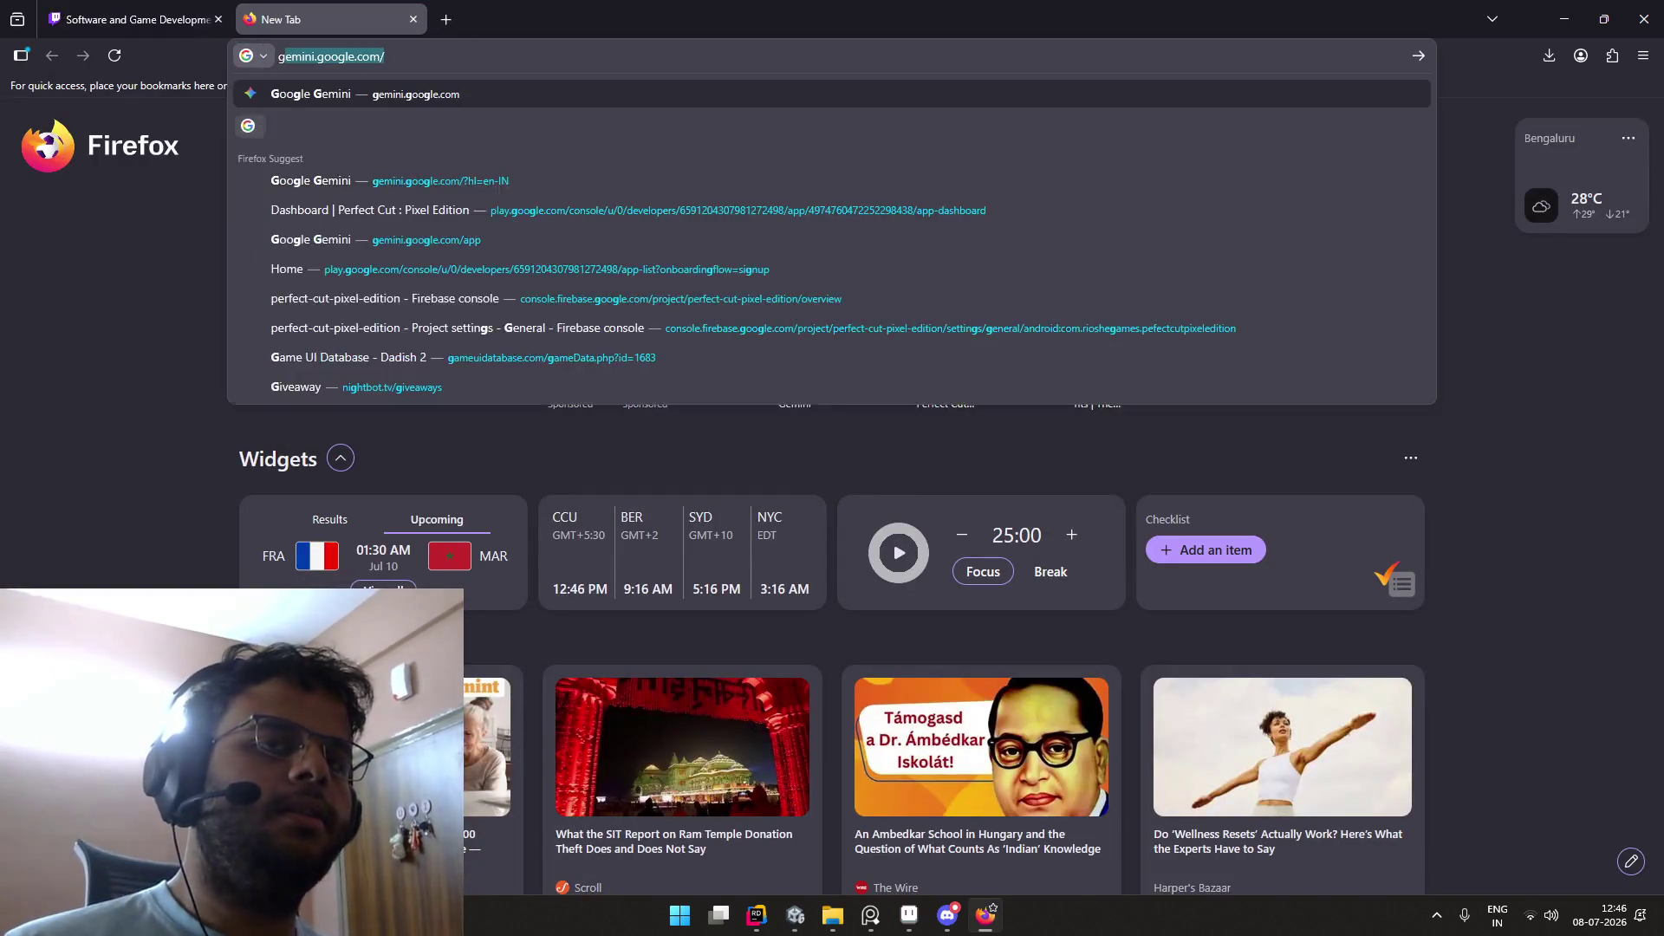
key("Return")
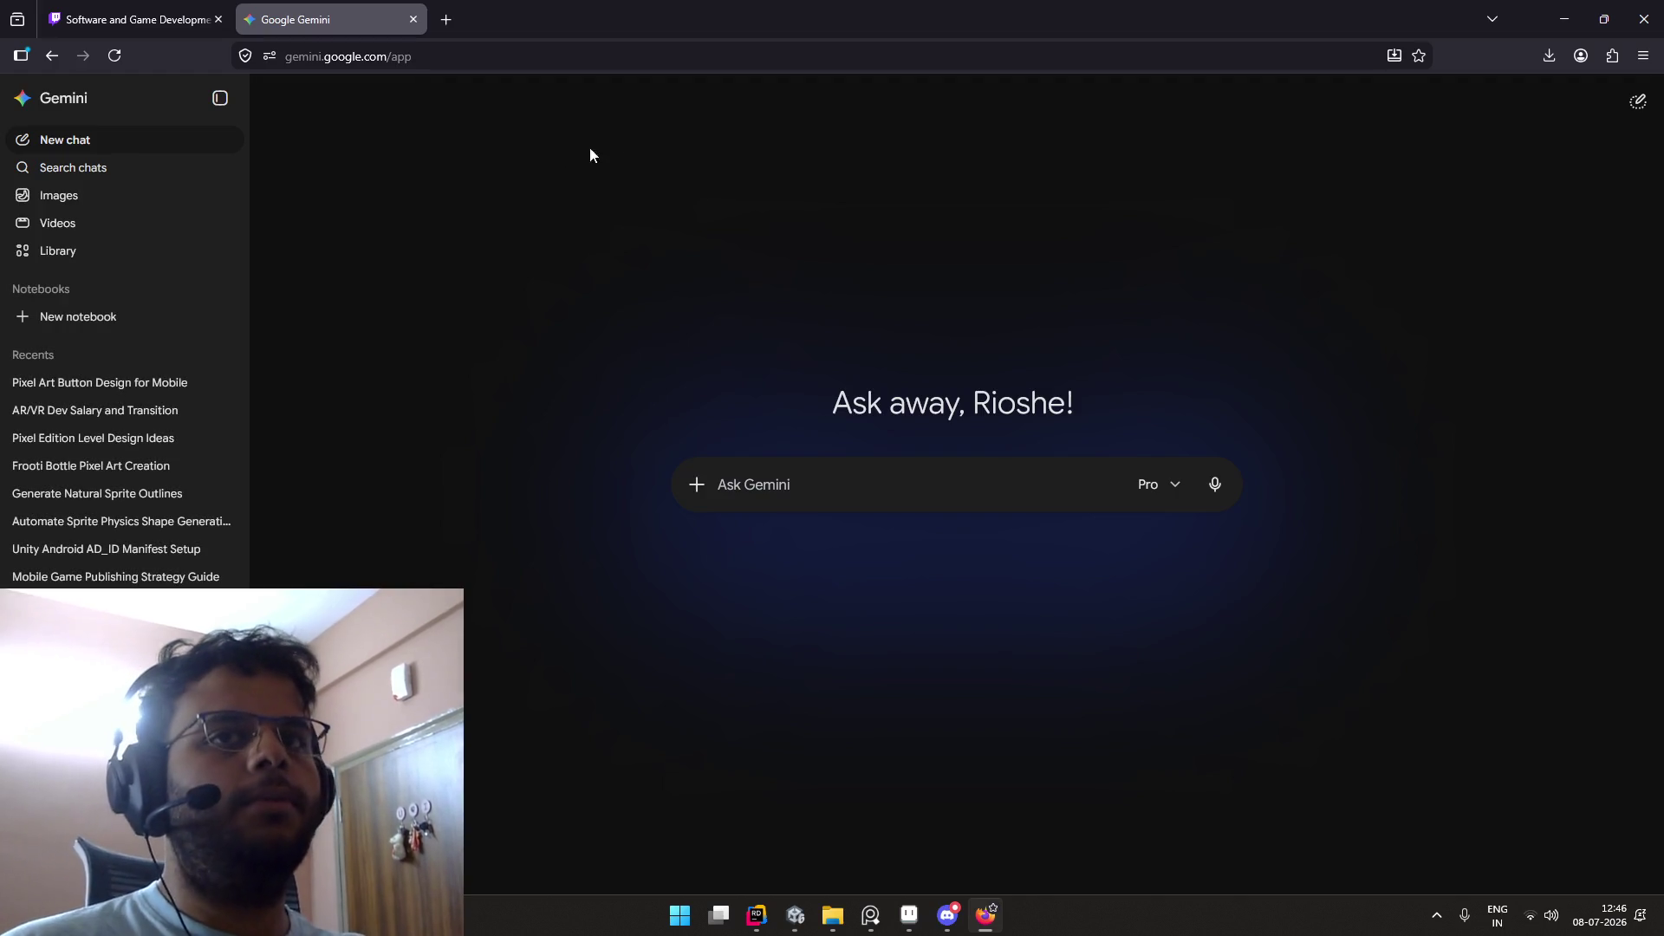
left_click(160, 384)
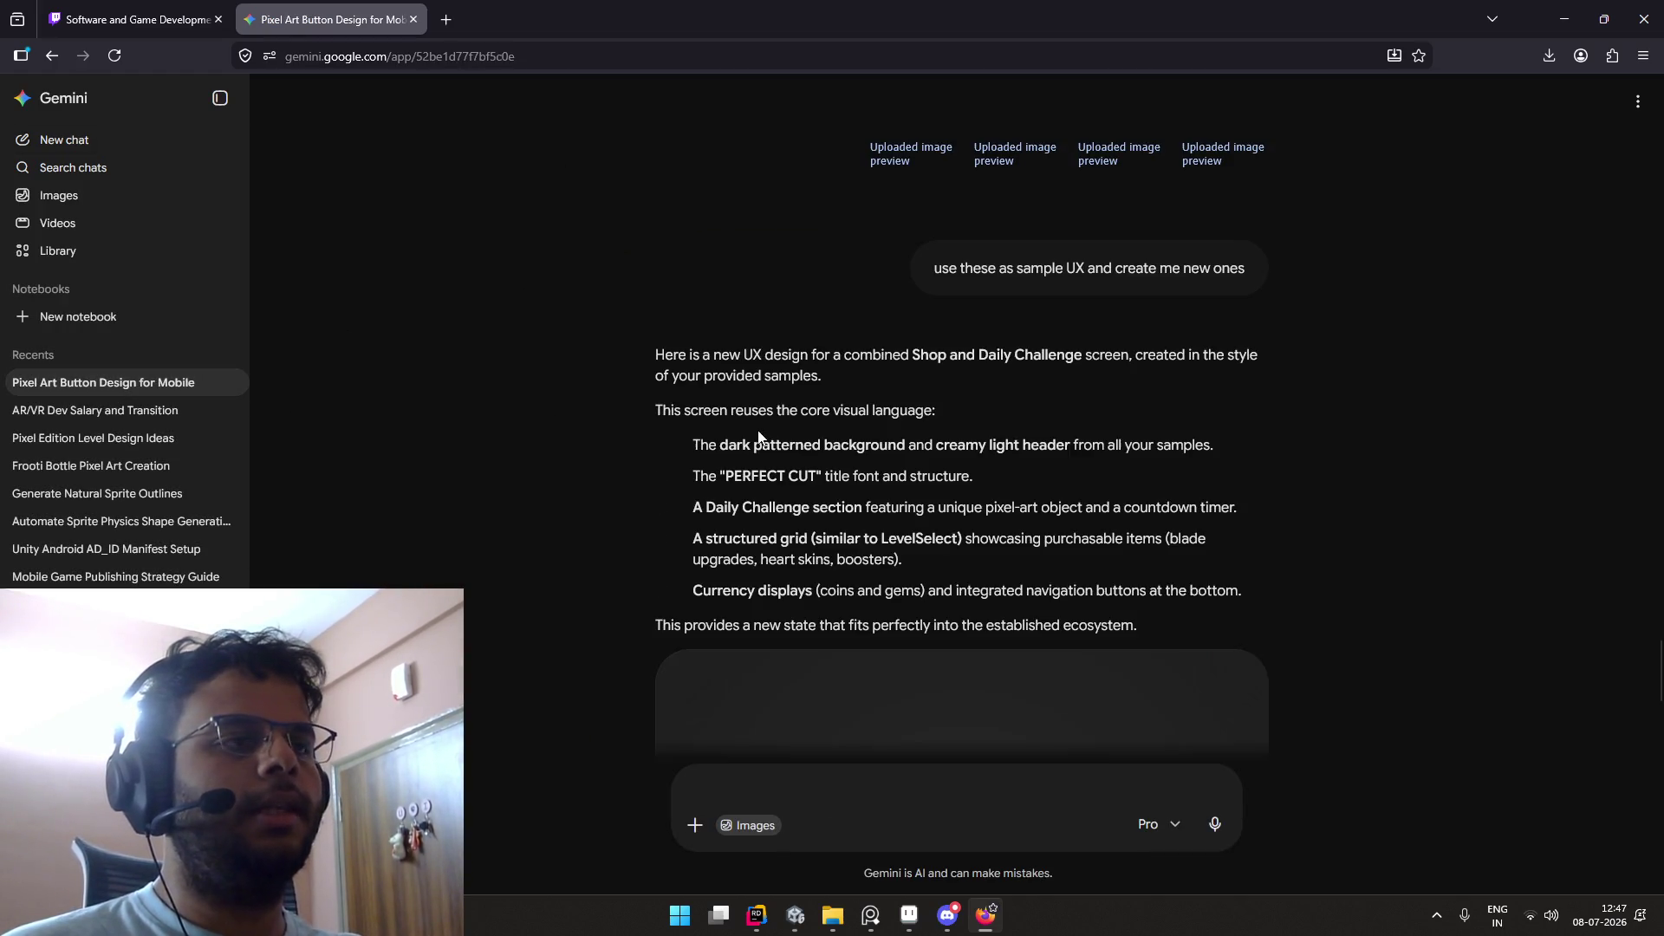
scroll(783, 445, "up", 10)
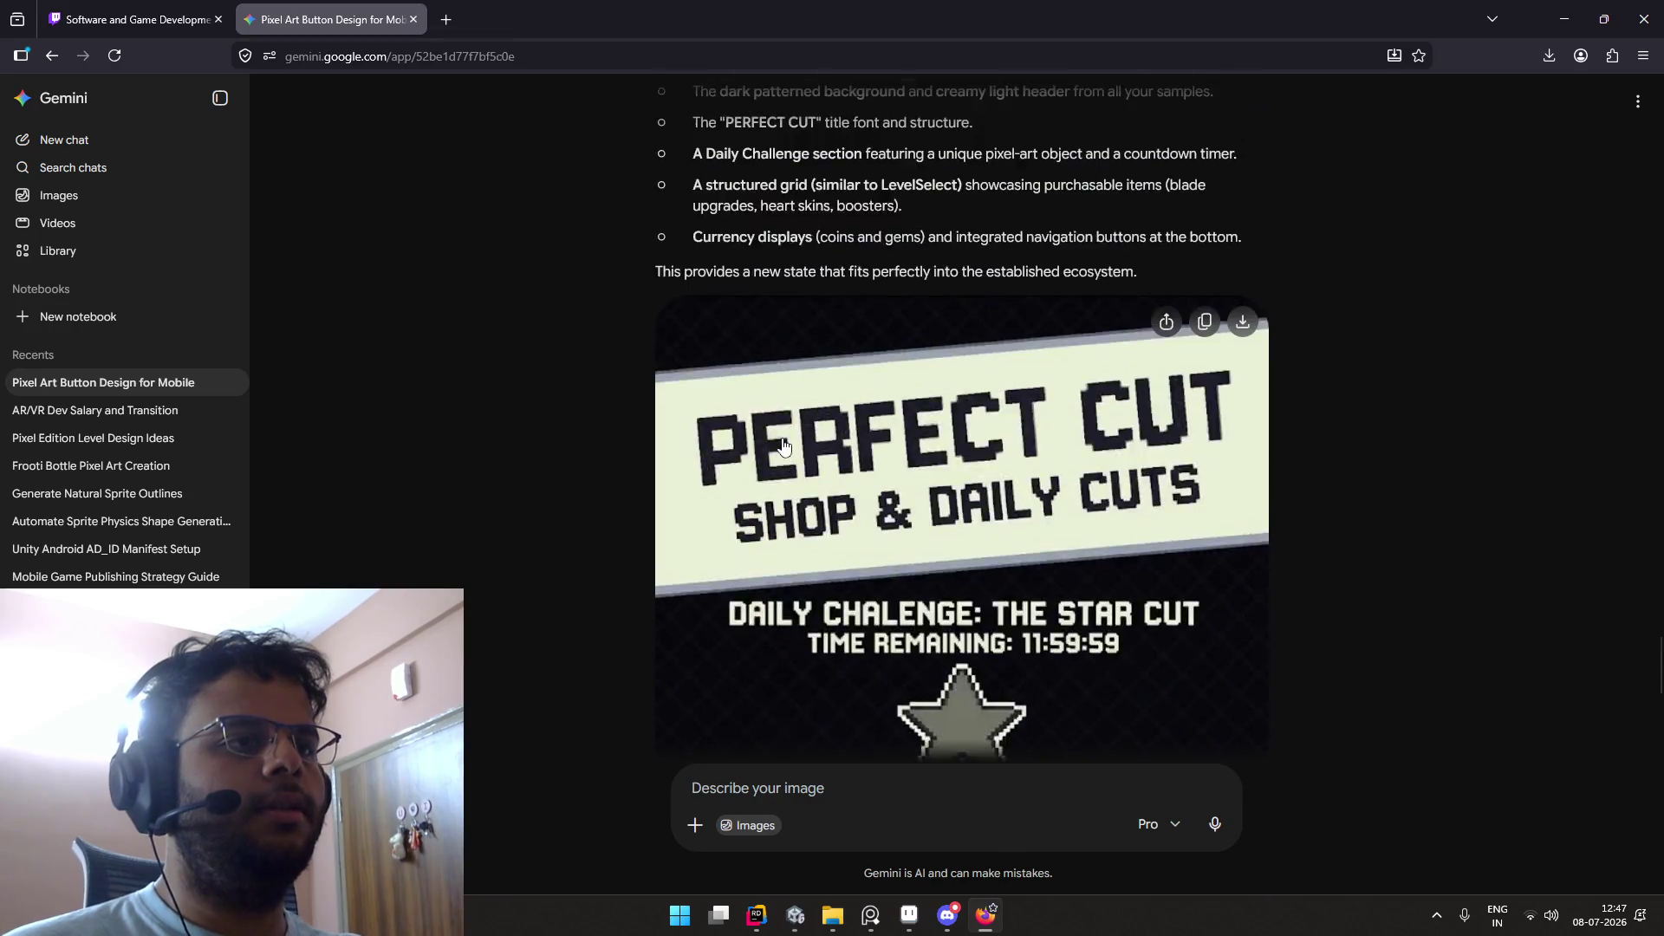
scroll(902, 430, "down", 10)
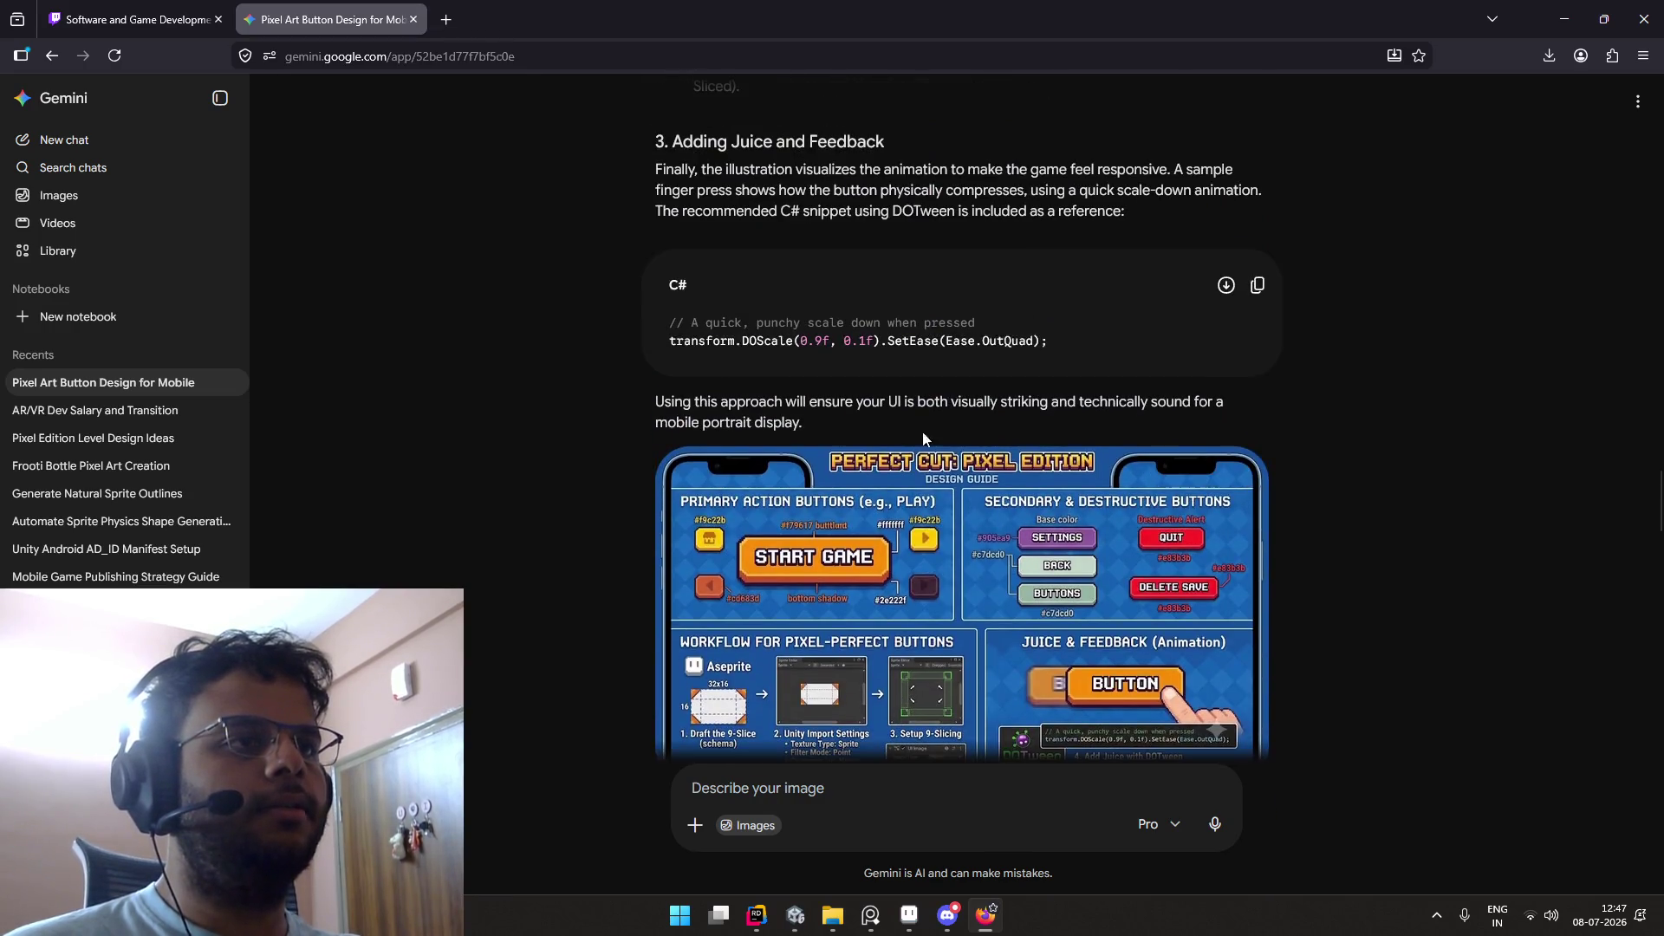
Step: Check the UI.aseprite icon sheet in Aseprite, then return to the Gemini design guide
left_click(908, 915)
scroll(951, 693, "down", 5)
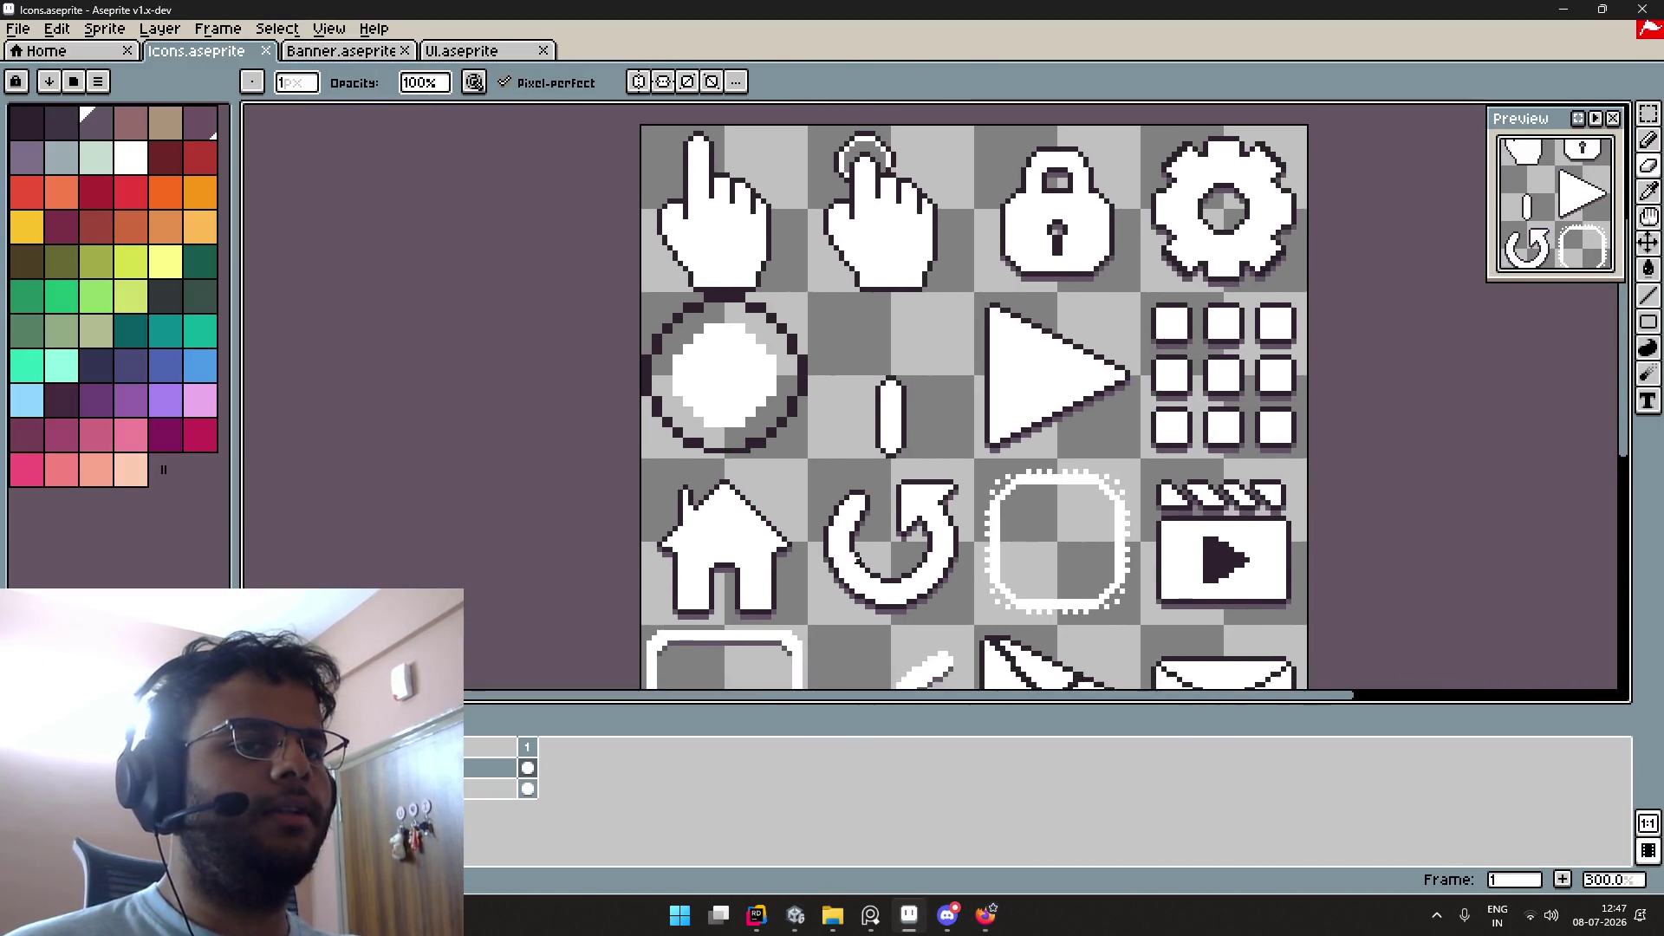
scroll(780, 514, "down", 4)
scroll(780, 515, "up", 3)
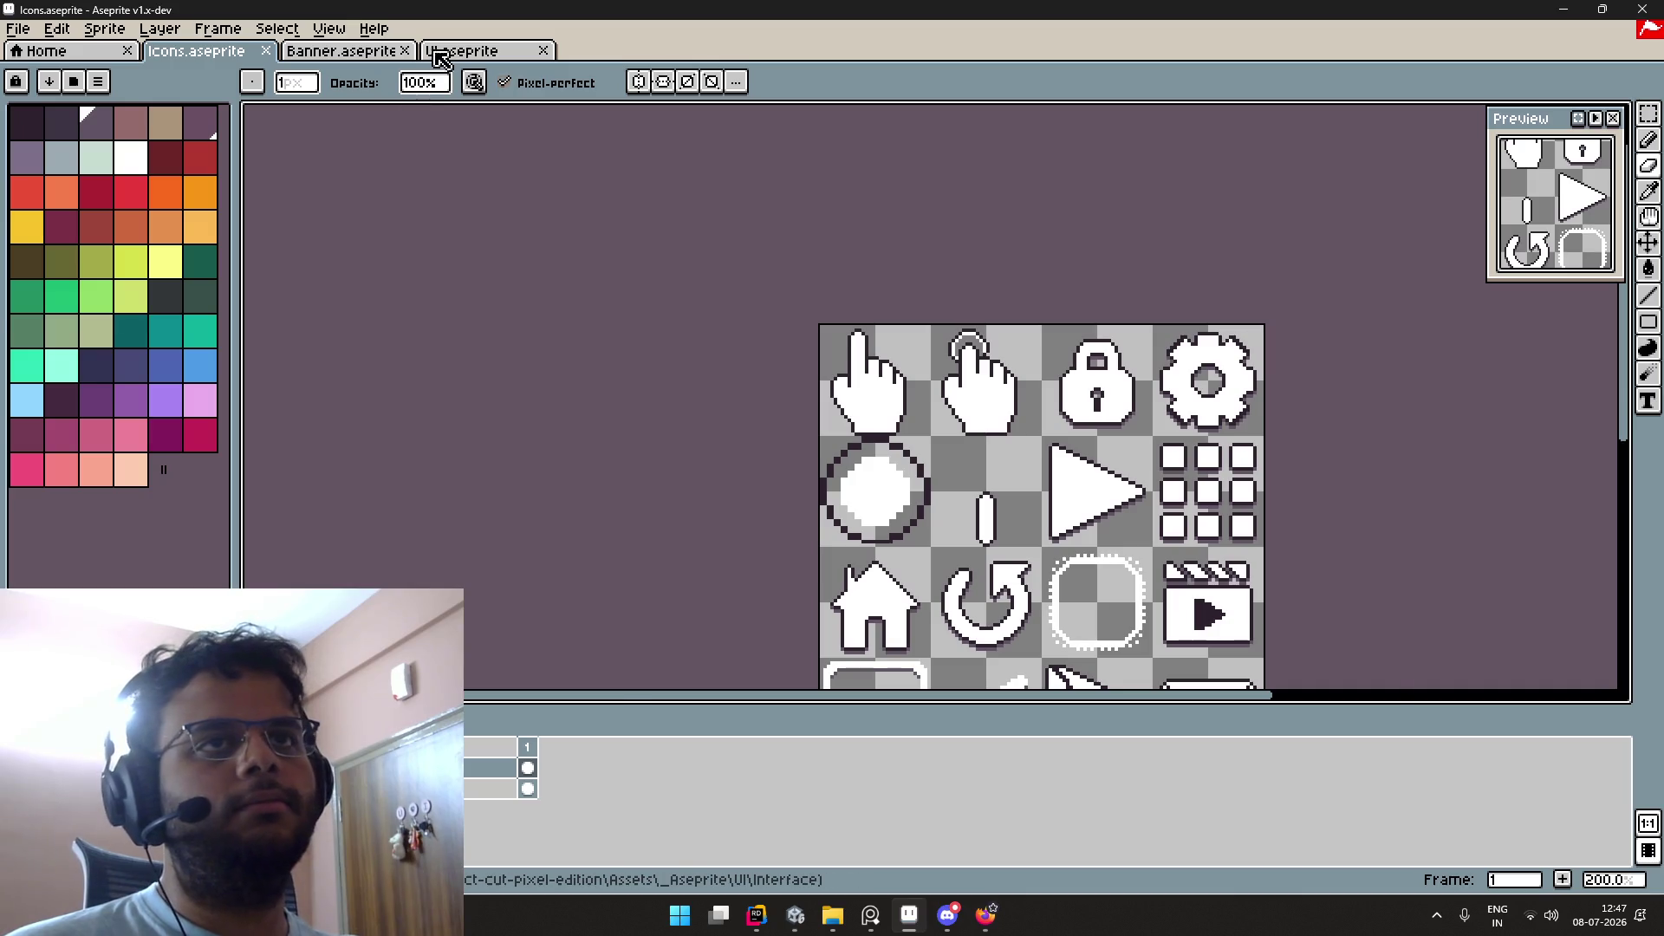
left_click(442, 54)
key("alt+Tab")
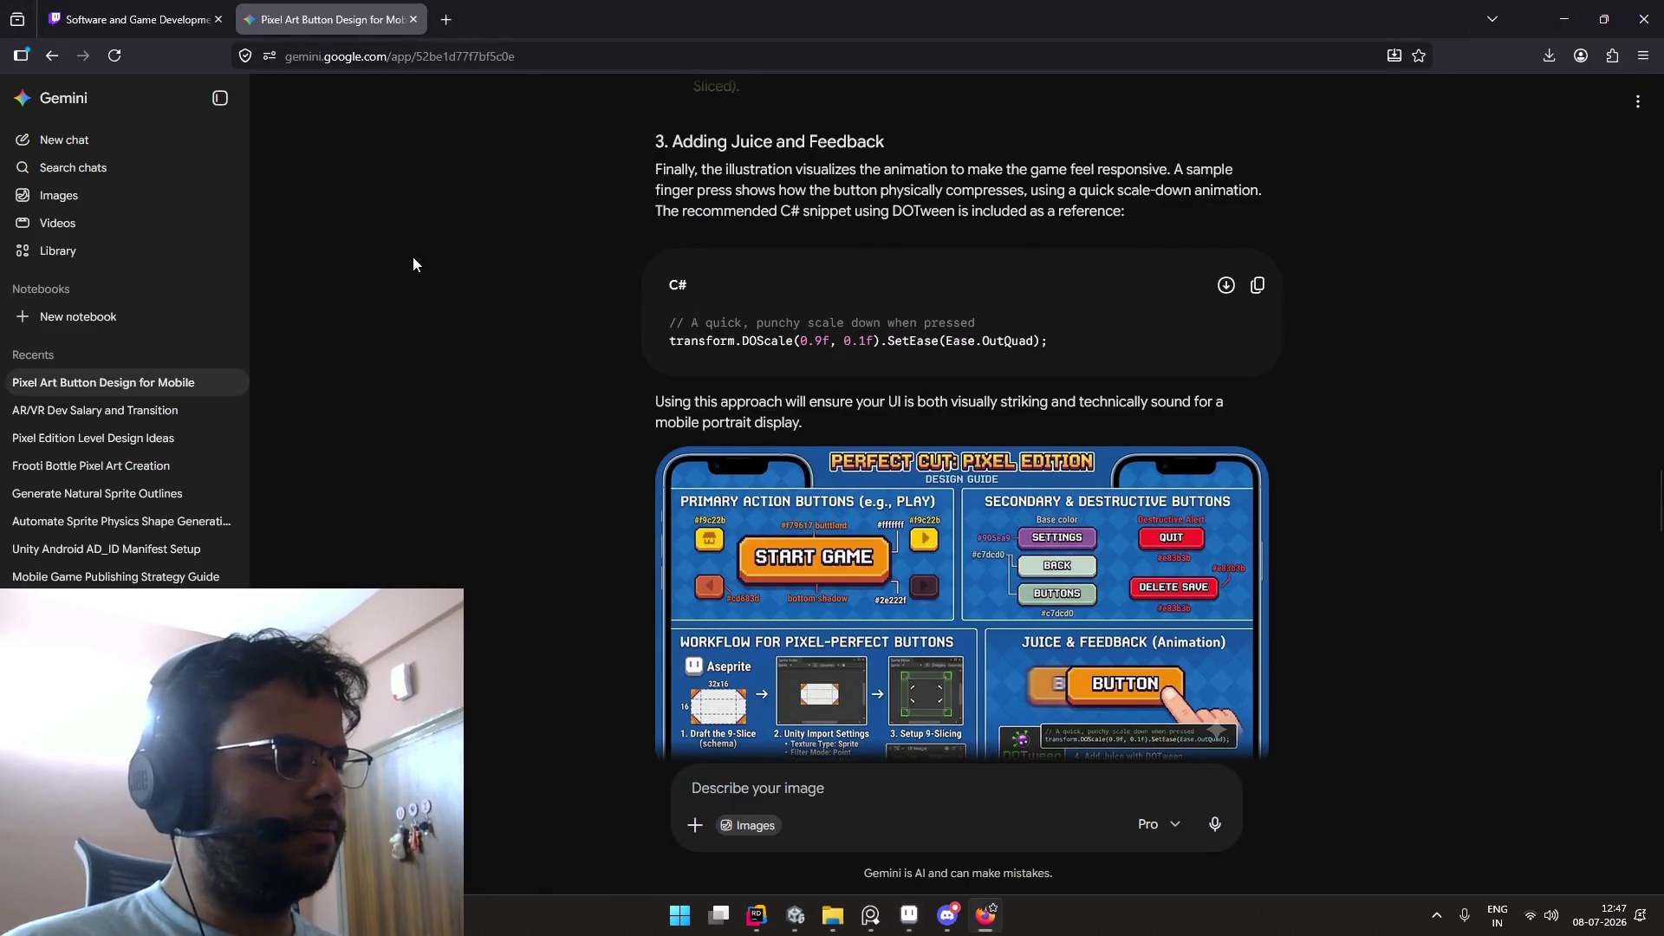
Step: Switch from the Gemini window back to the Unity editor's Game view
key("alt+Tab")
key("alt+Tab")
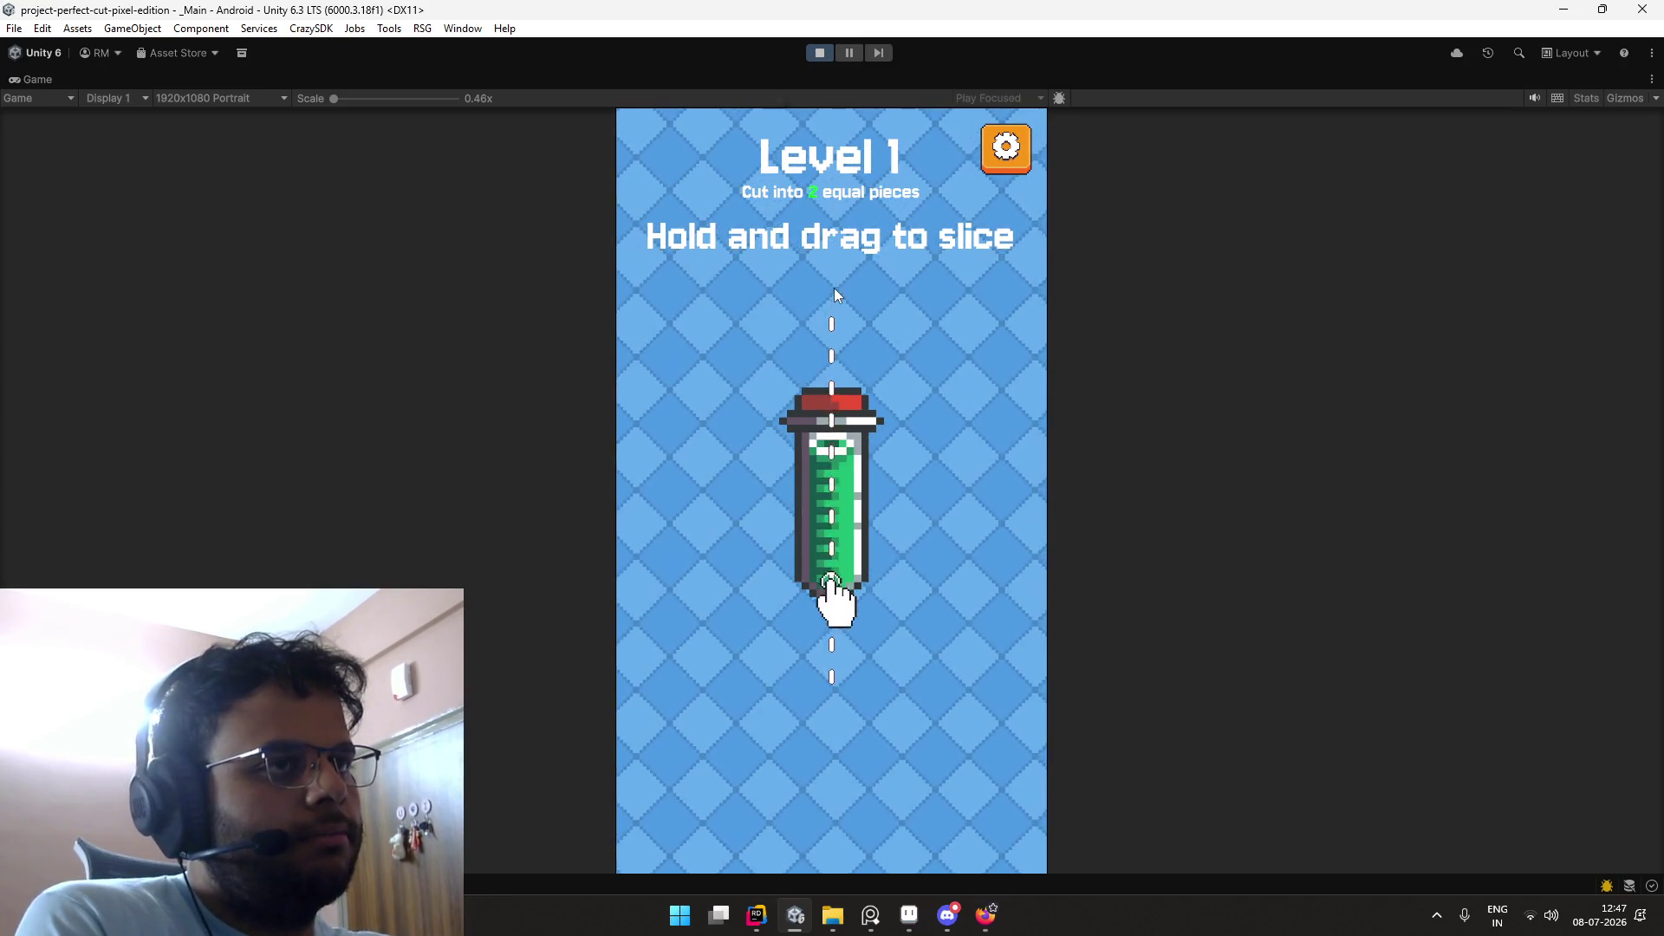
Step: Slice the bottle vertically into 49.9%/50.1% halves, advance to Level 2, and restore the editor layout
mouse_move(834, 288)
left_mouse_down()
mouse_move(811, 643)
mouse_move(830, 746)
left_mouse_up()
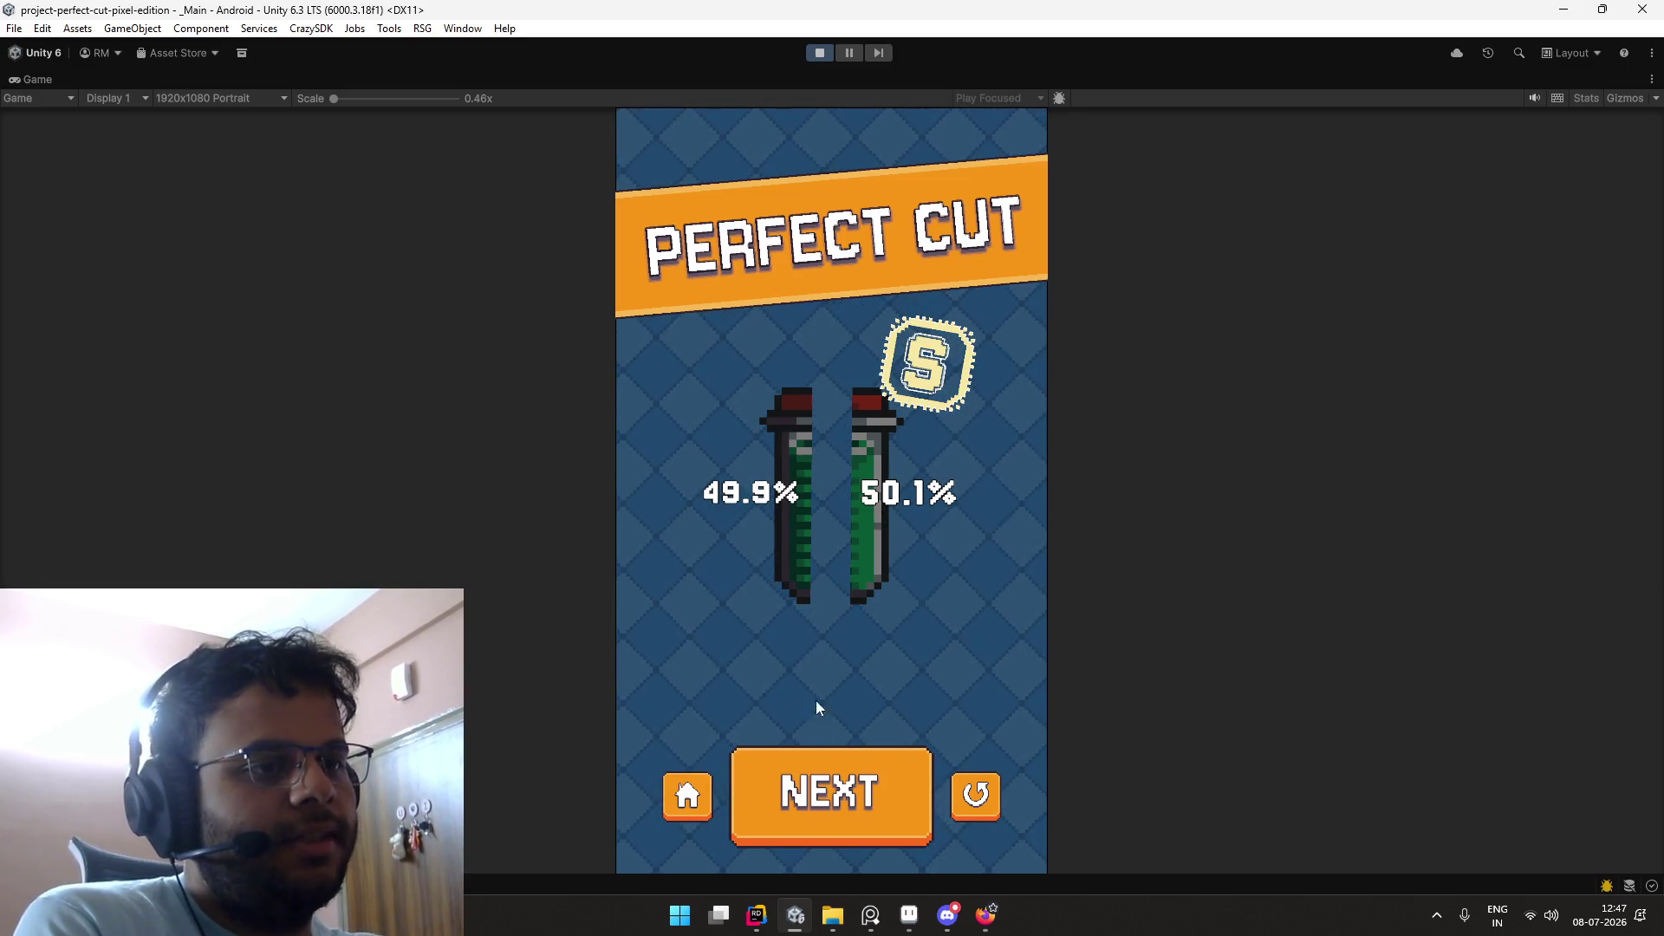
left_click(822, 758)
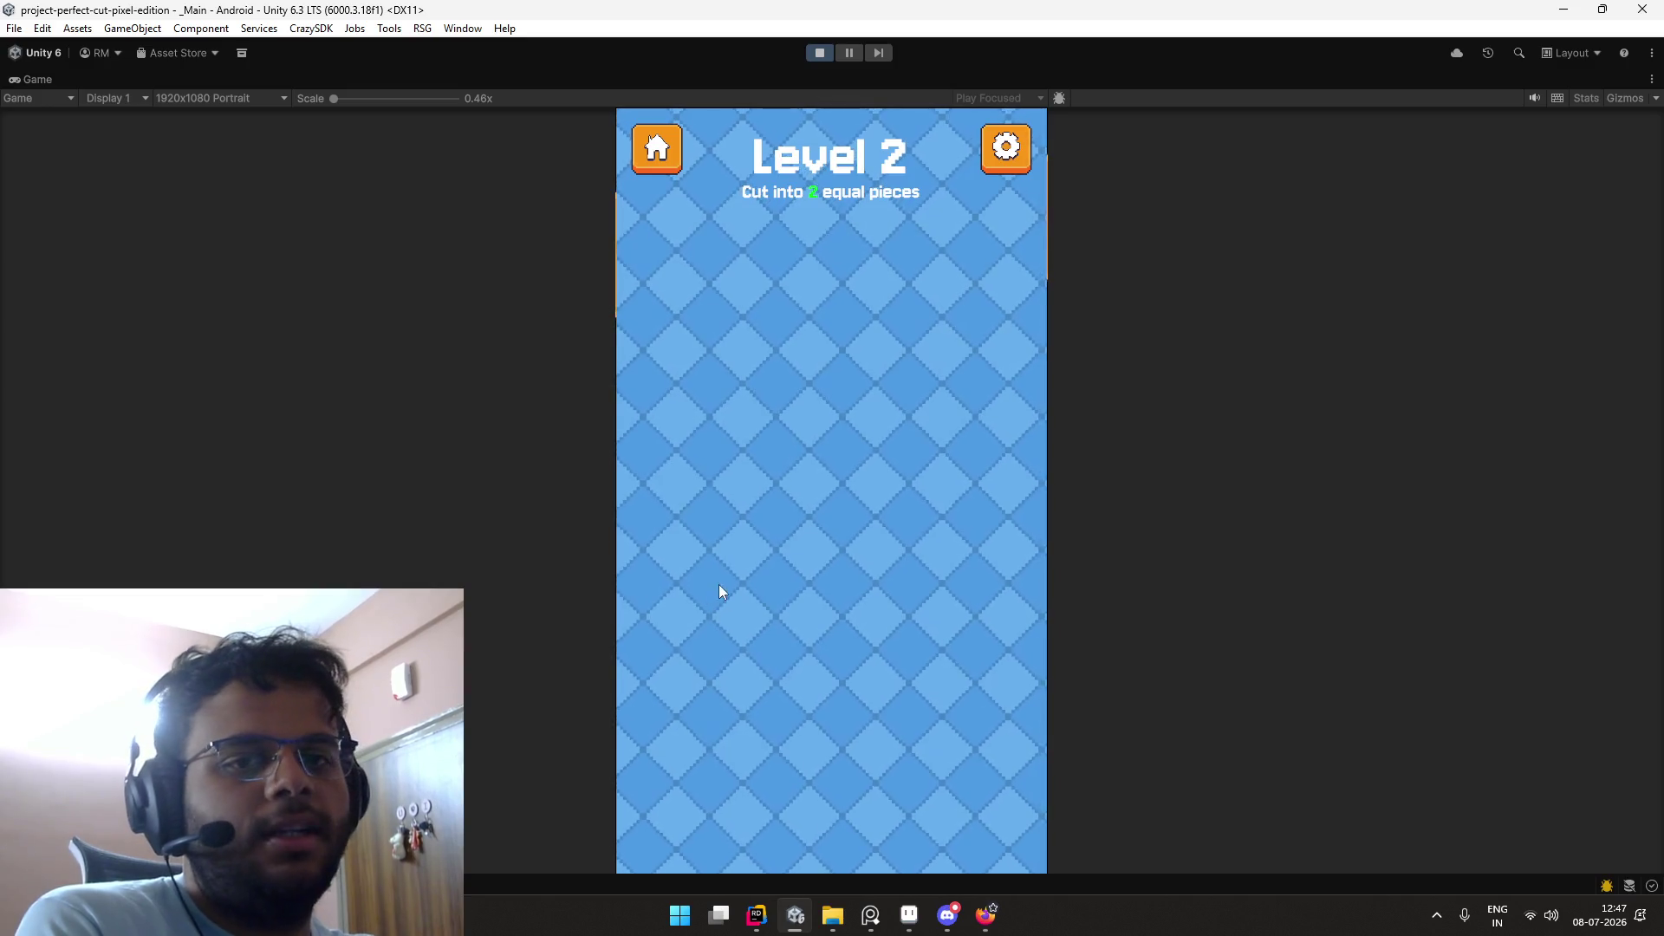
double_click(45, 80)
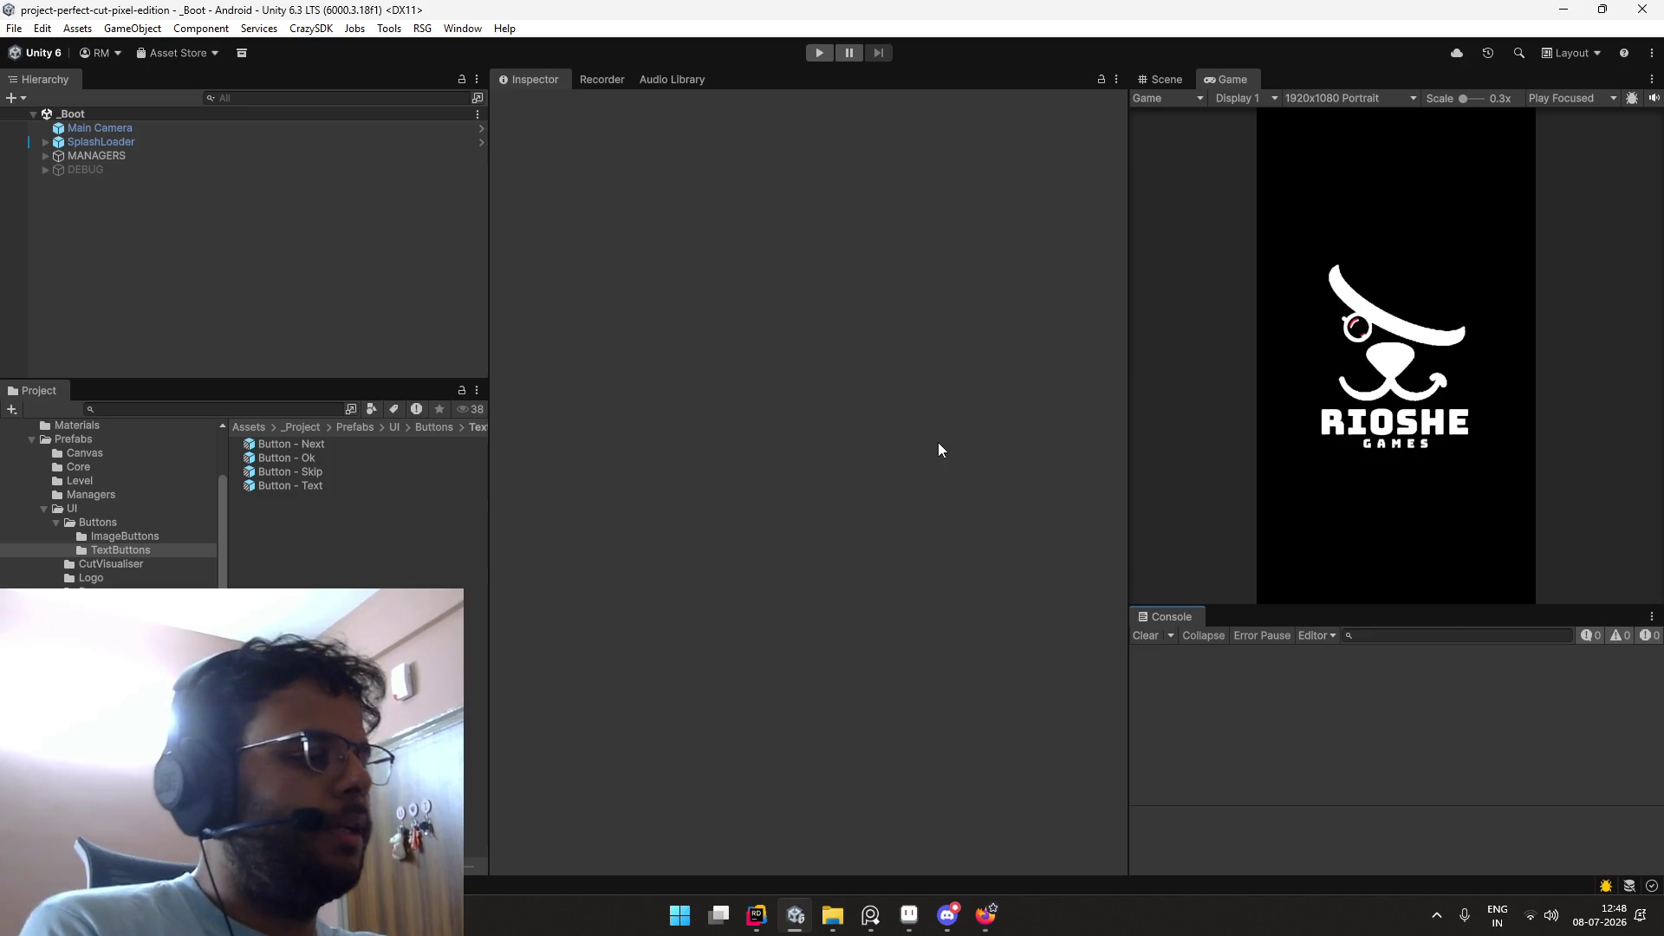
key("alt+Tab")
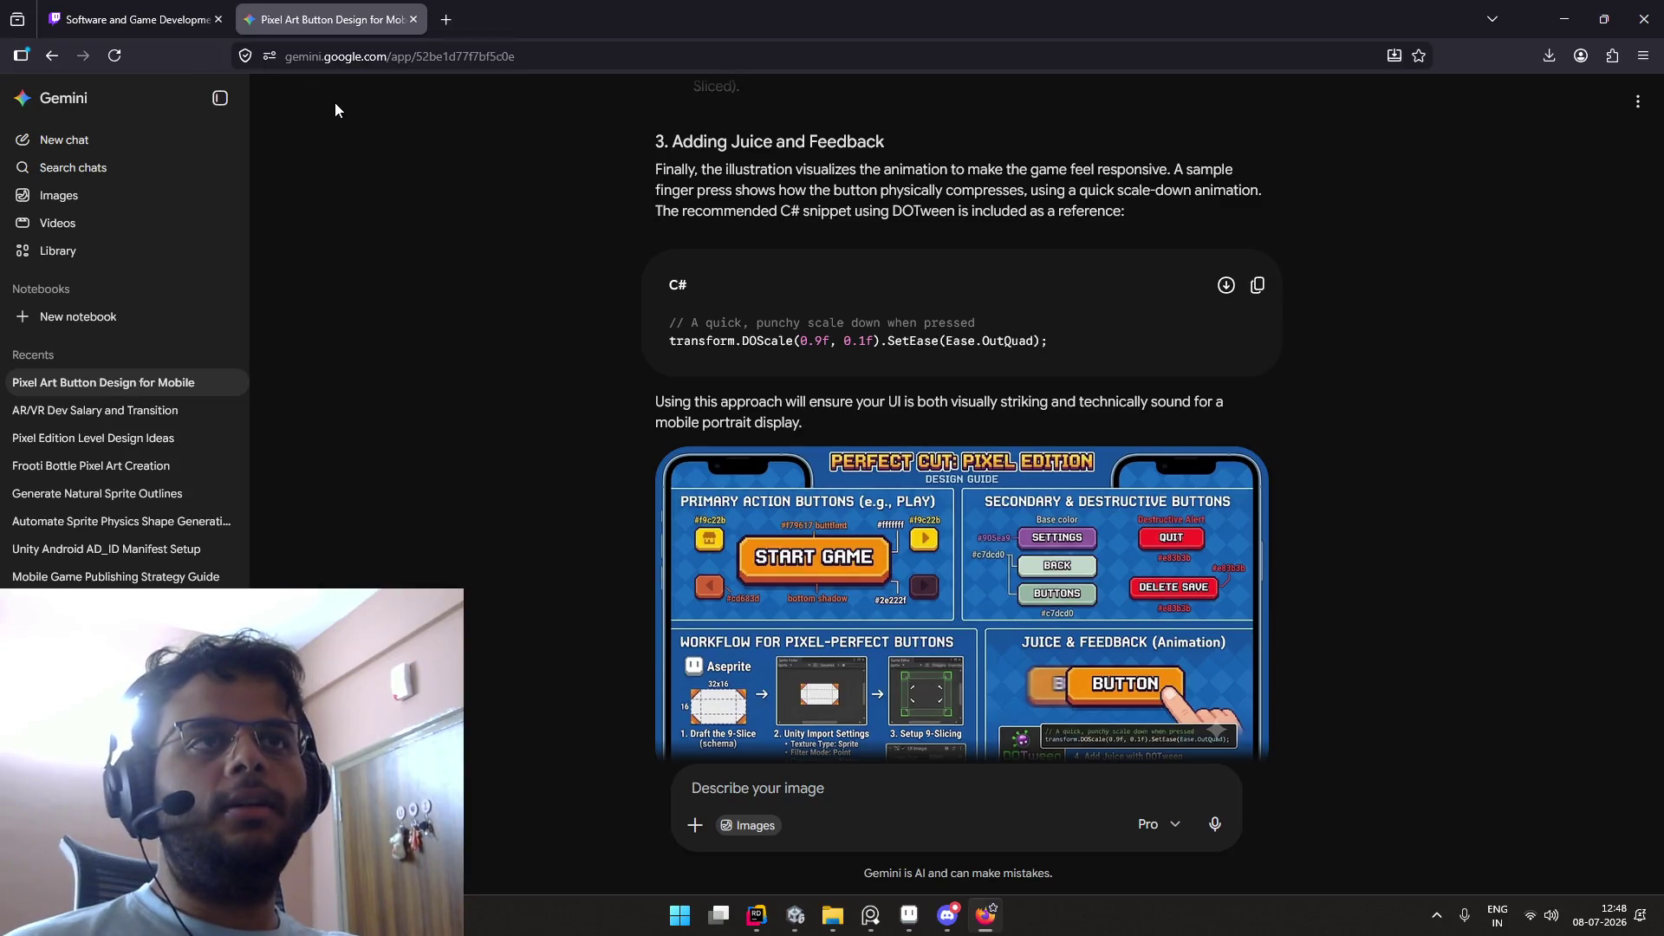
Step: Go back to the Twitch Software and Game Development tab and scroll through its live streams
left_click(179, 26)
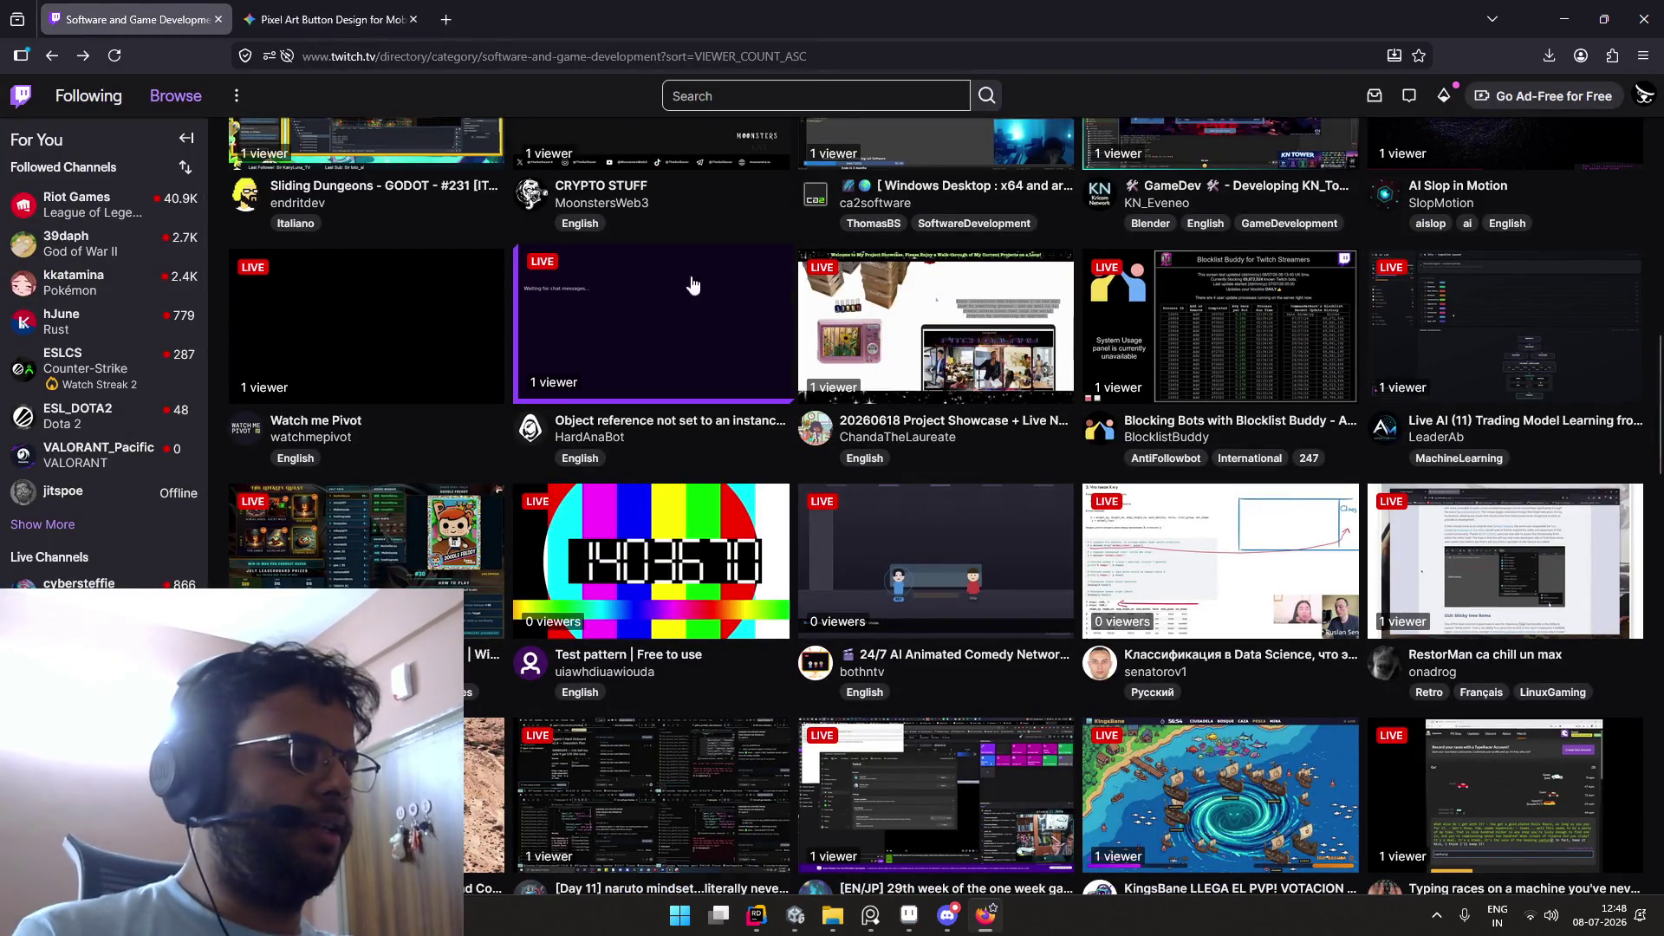
scroll(957, 299, "down", 2)
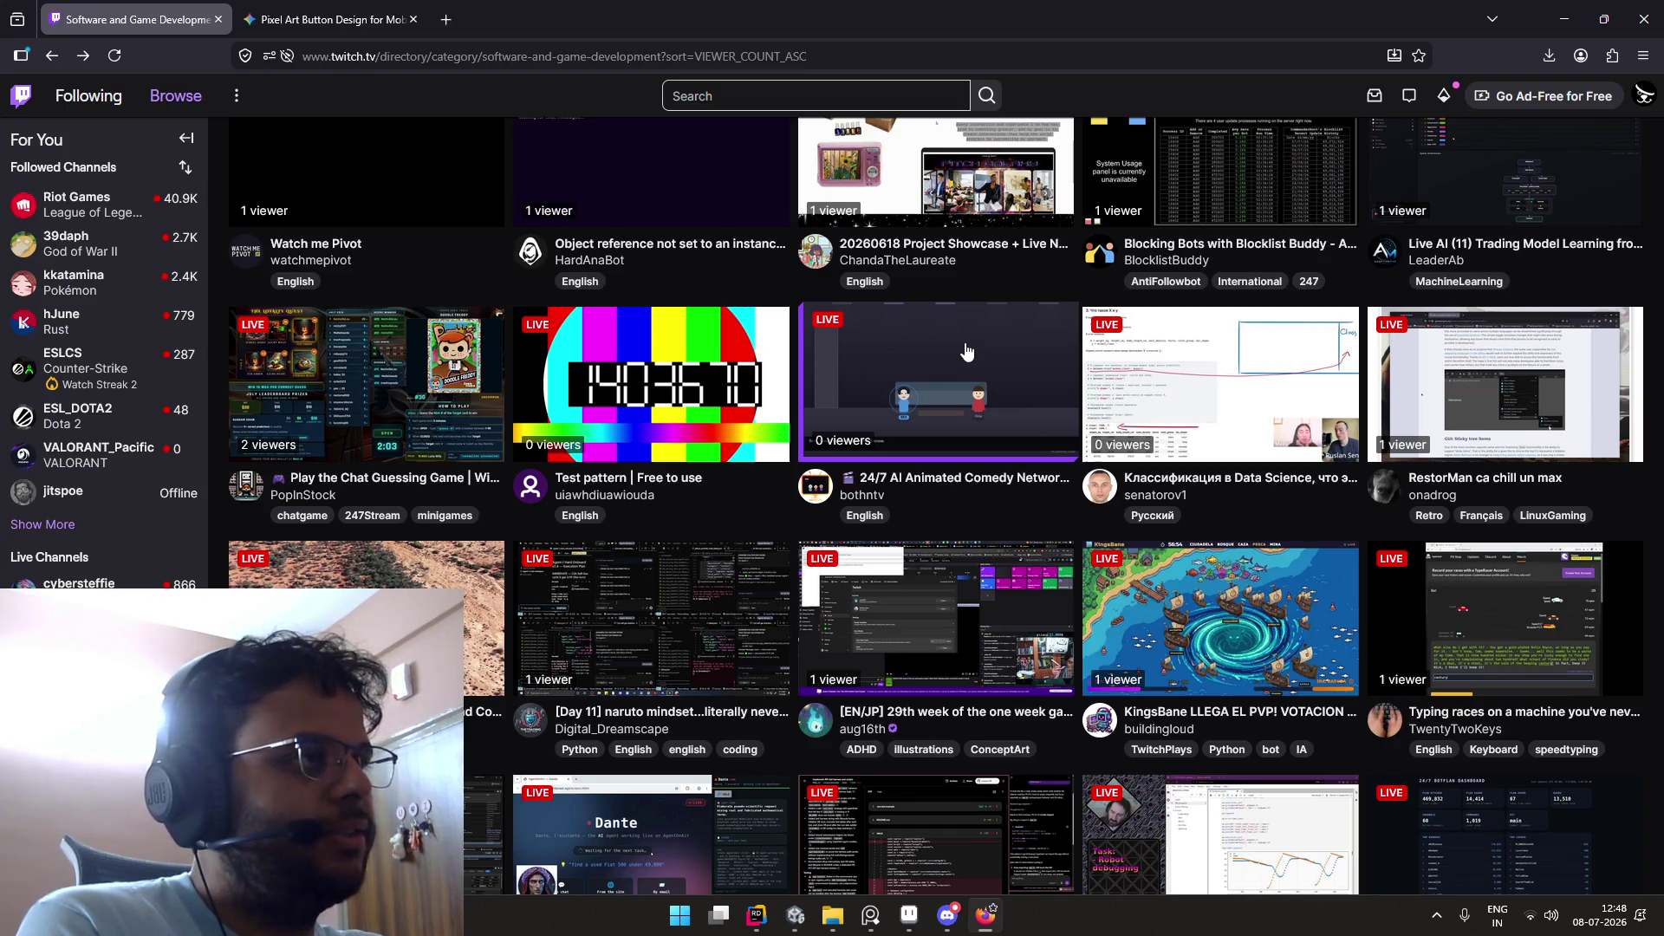
scroll(967, 351, "up", 2)
scroll(967, 351, "down", 8)
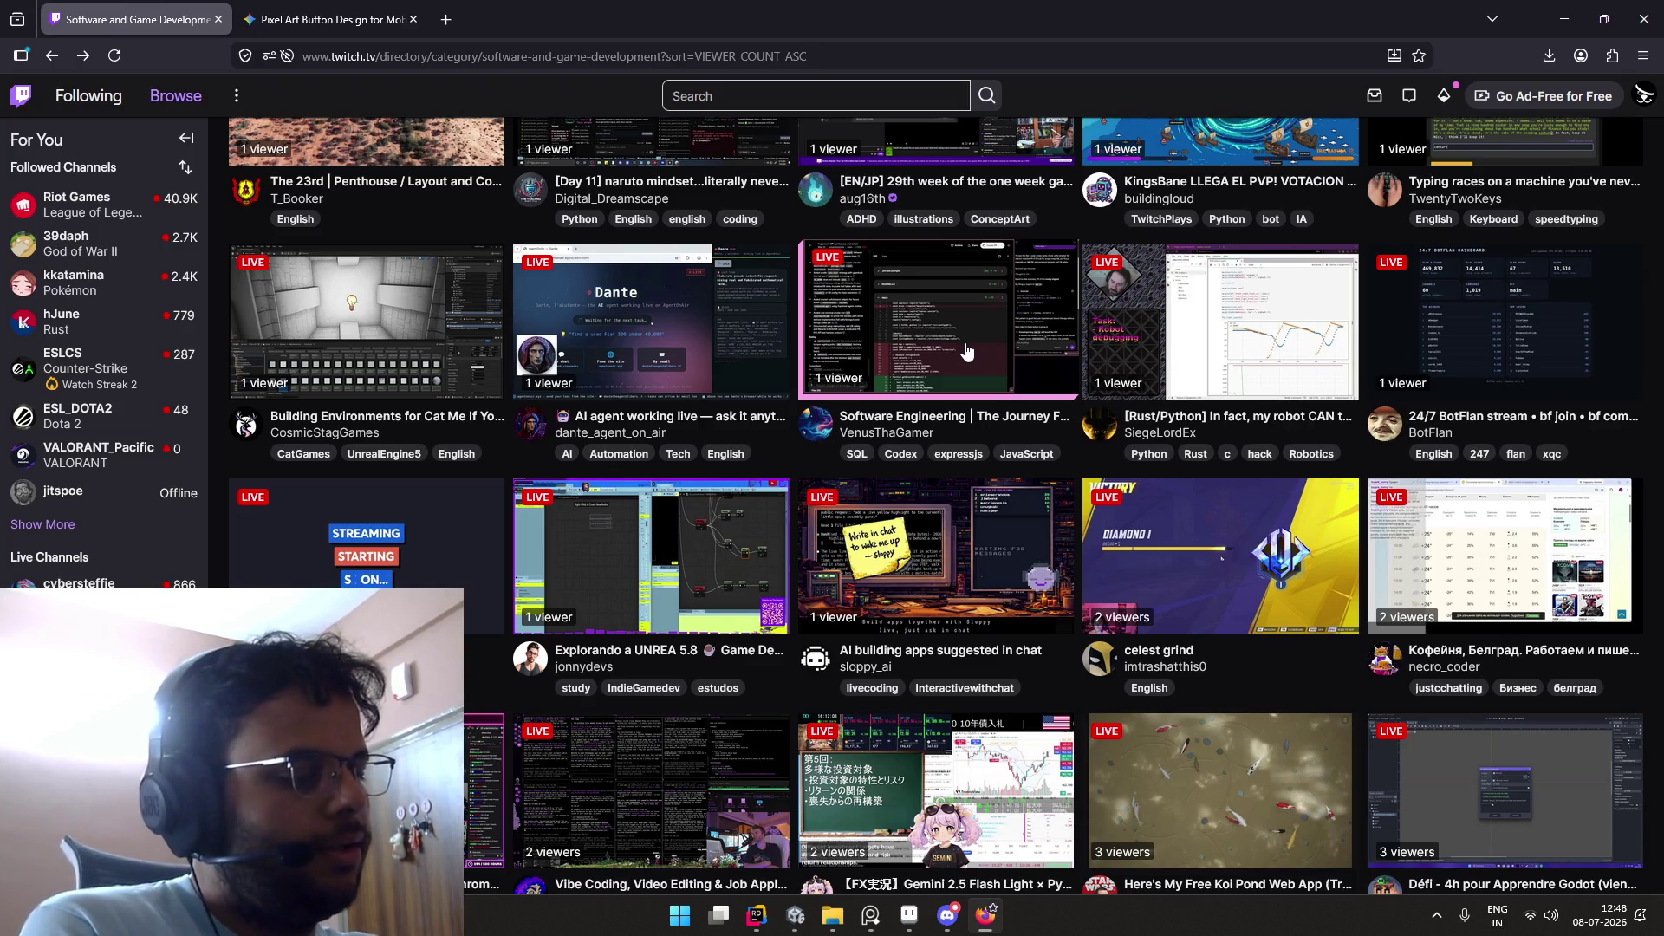
scroll(967, 352, "down", 1)
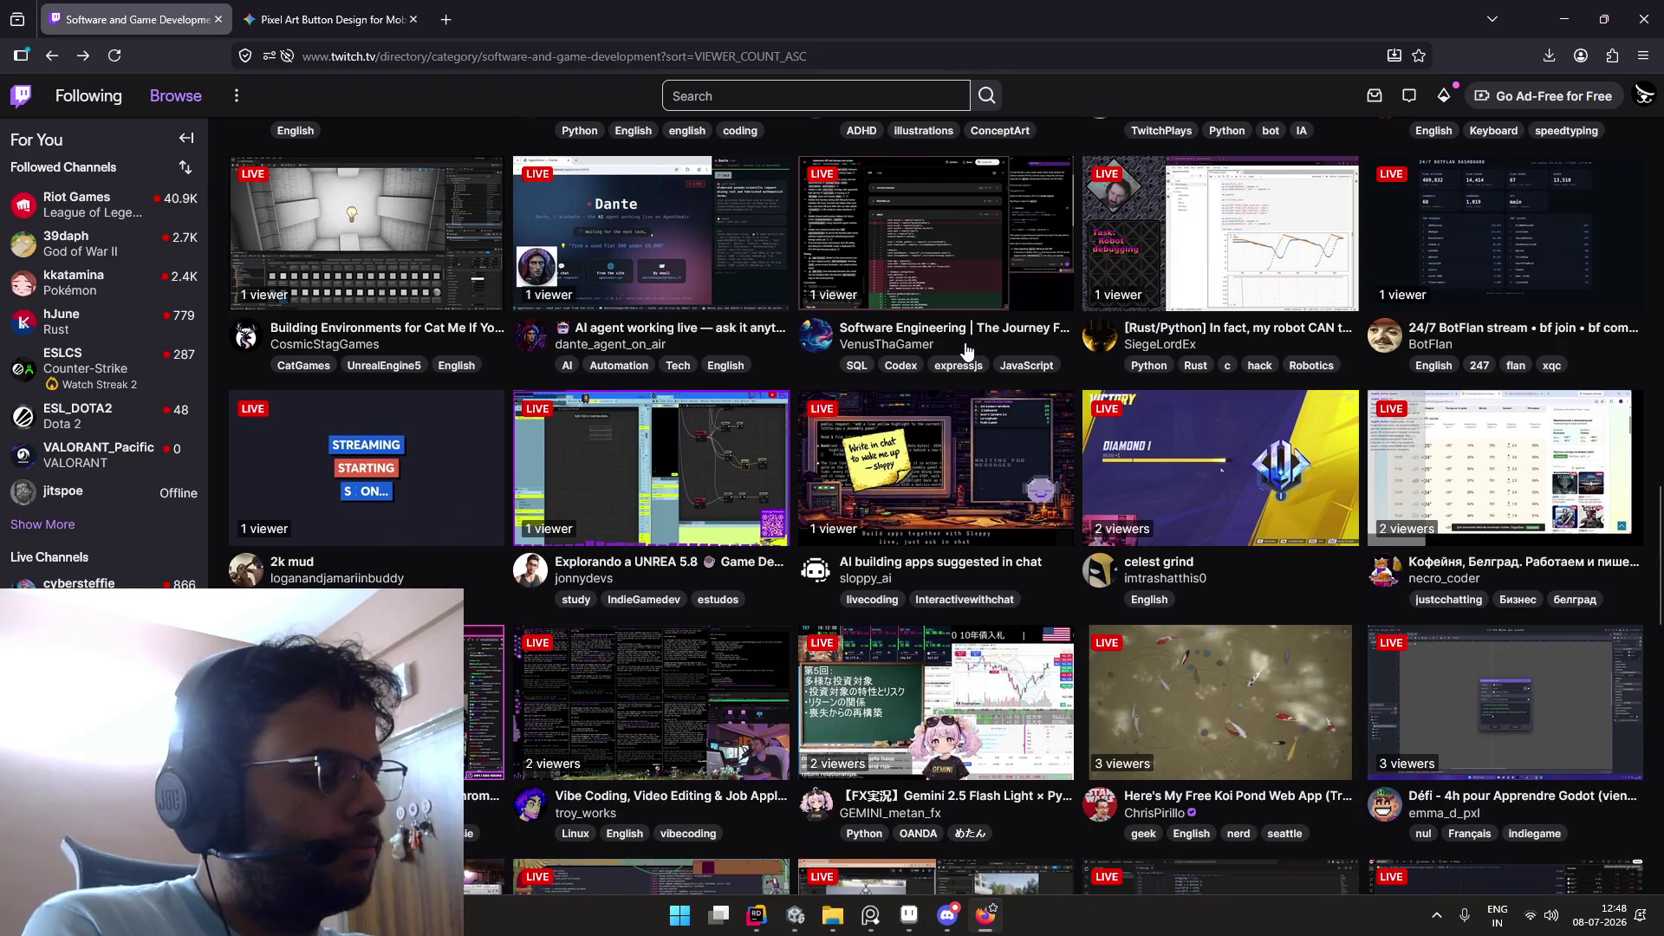
scroll(967, 351, "up", 1)
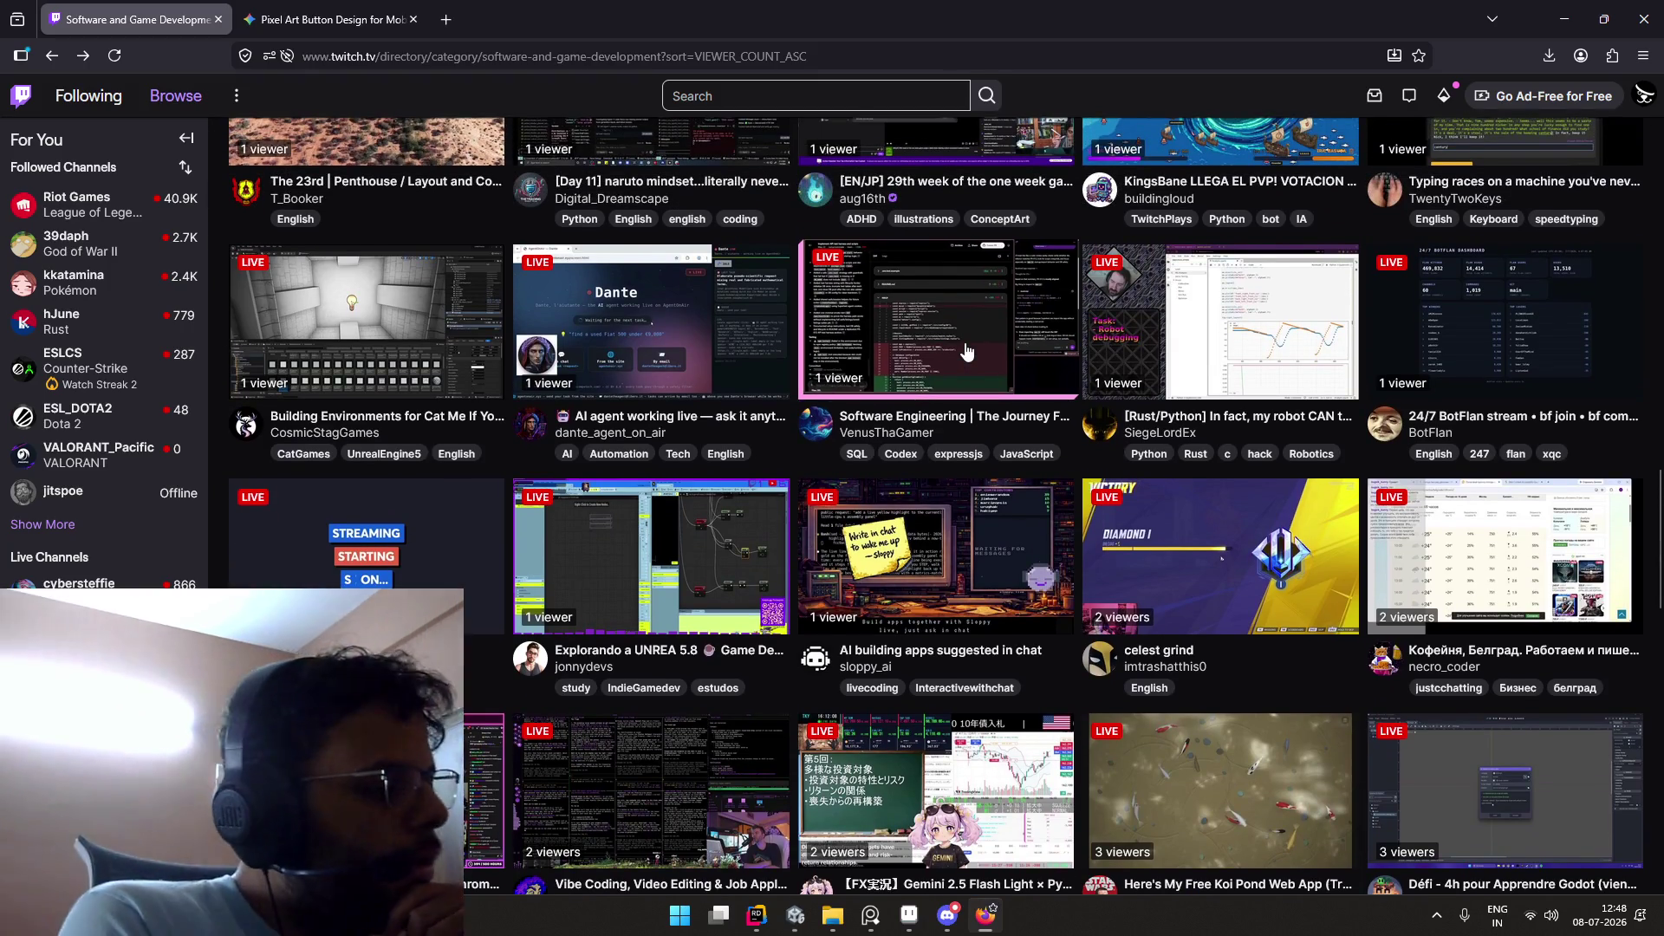
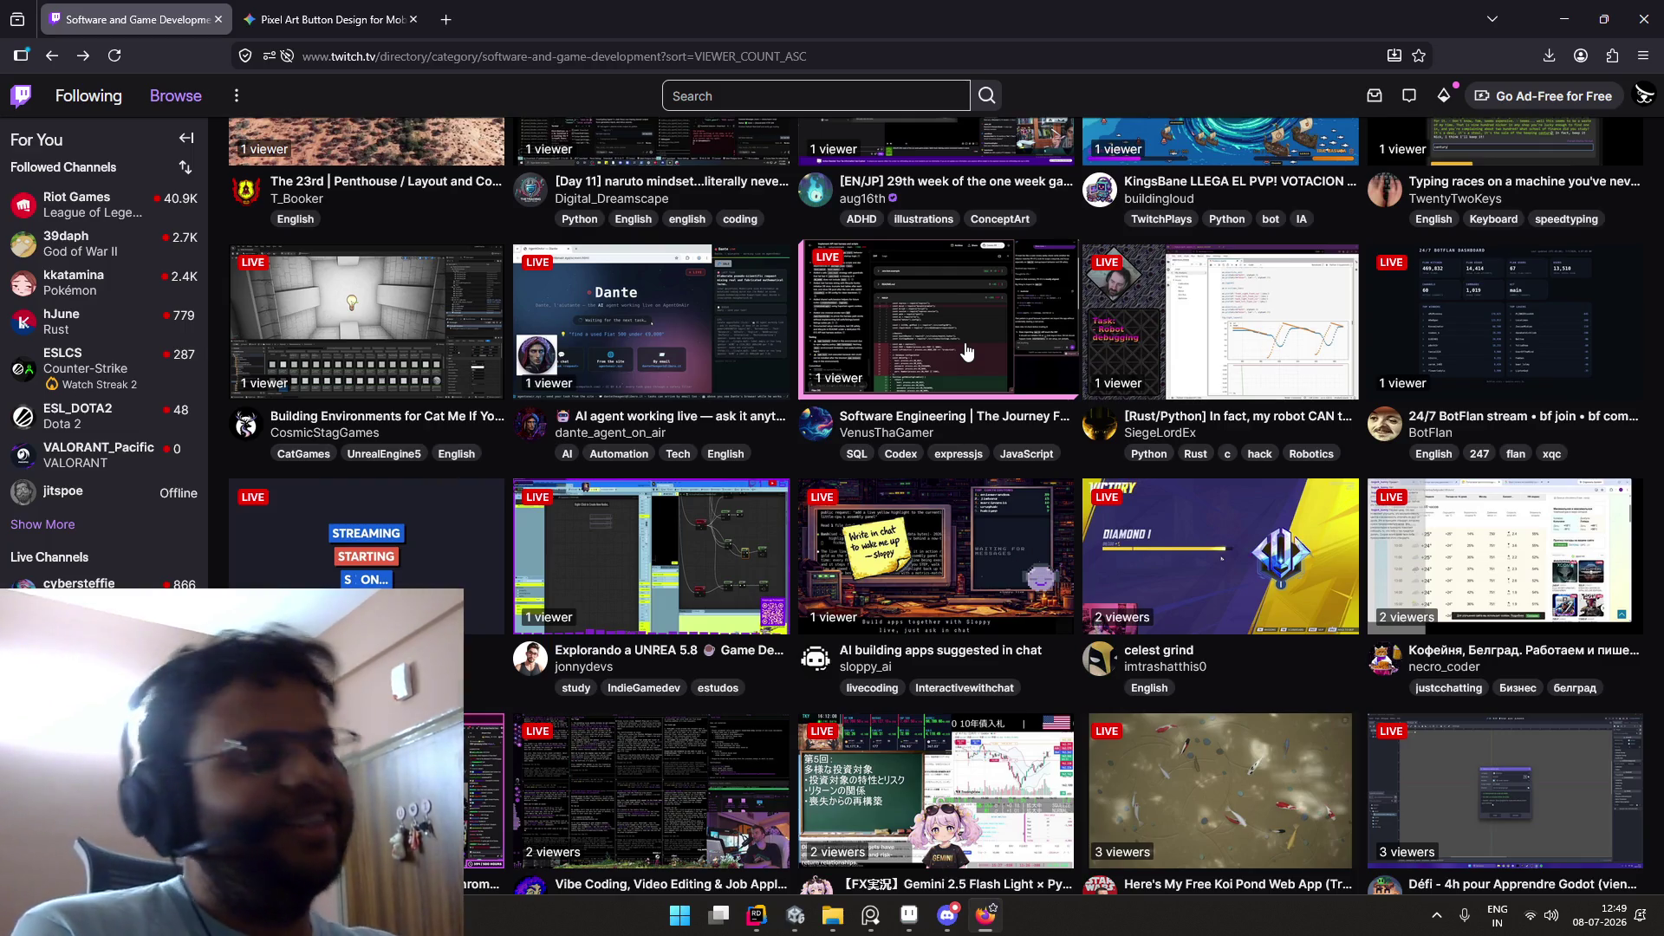
Step: Search Twitch for 'hacker' and open the top suggested channel
scroll(815, 326, "down", 3)
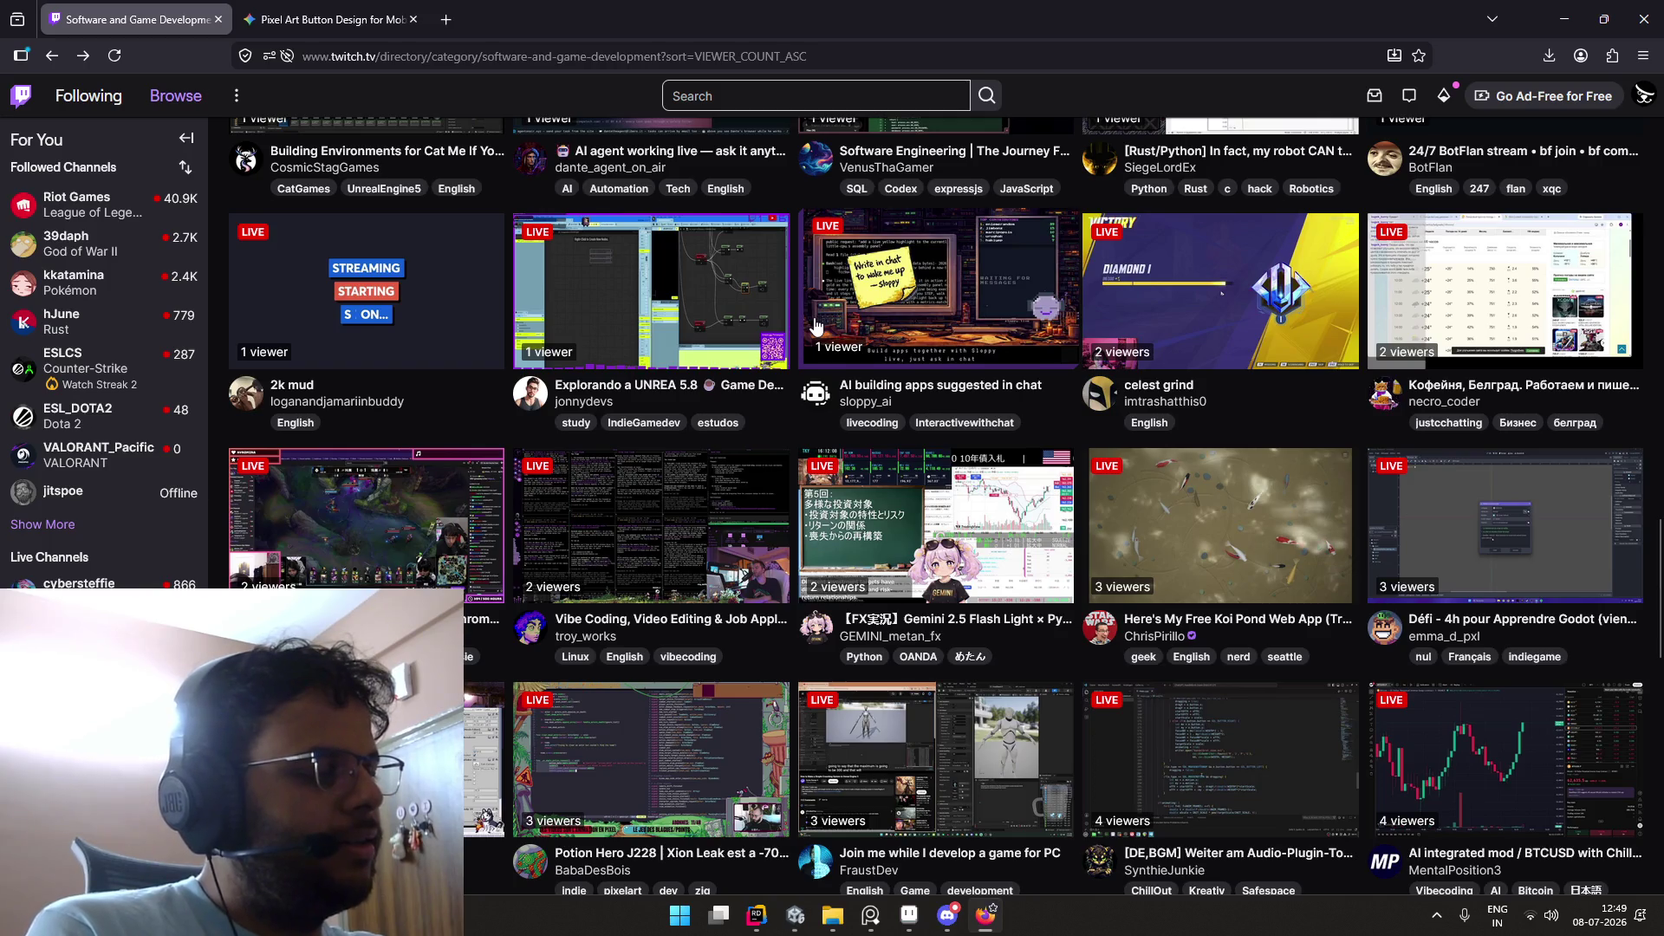
scroll(815, 326, "up", 15)
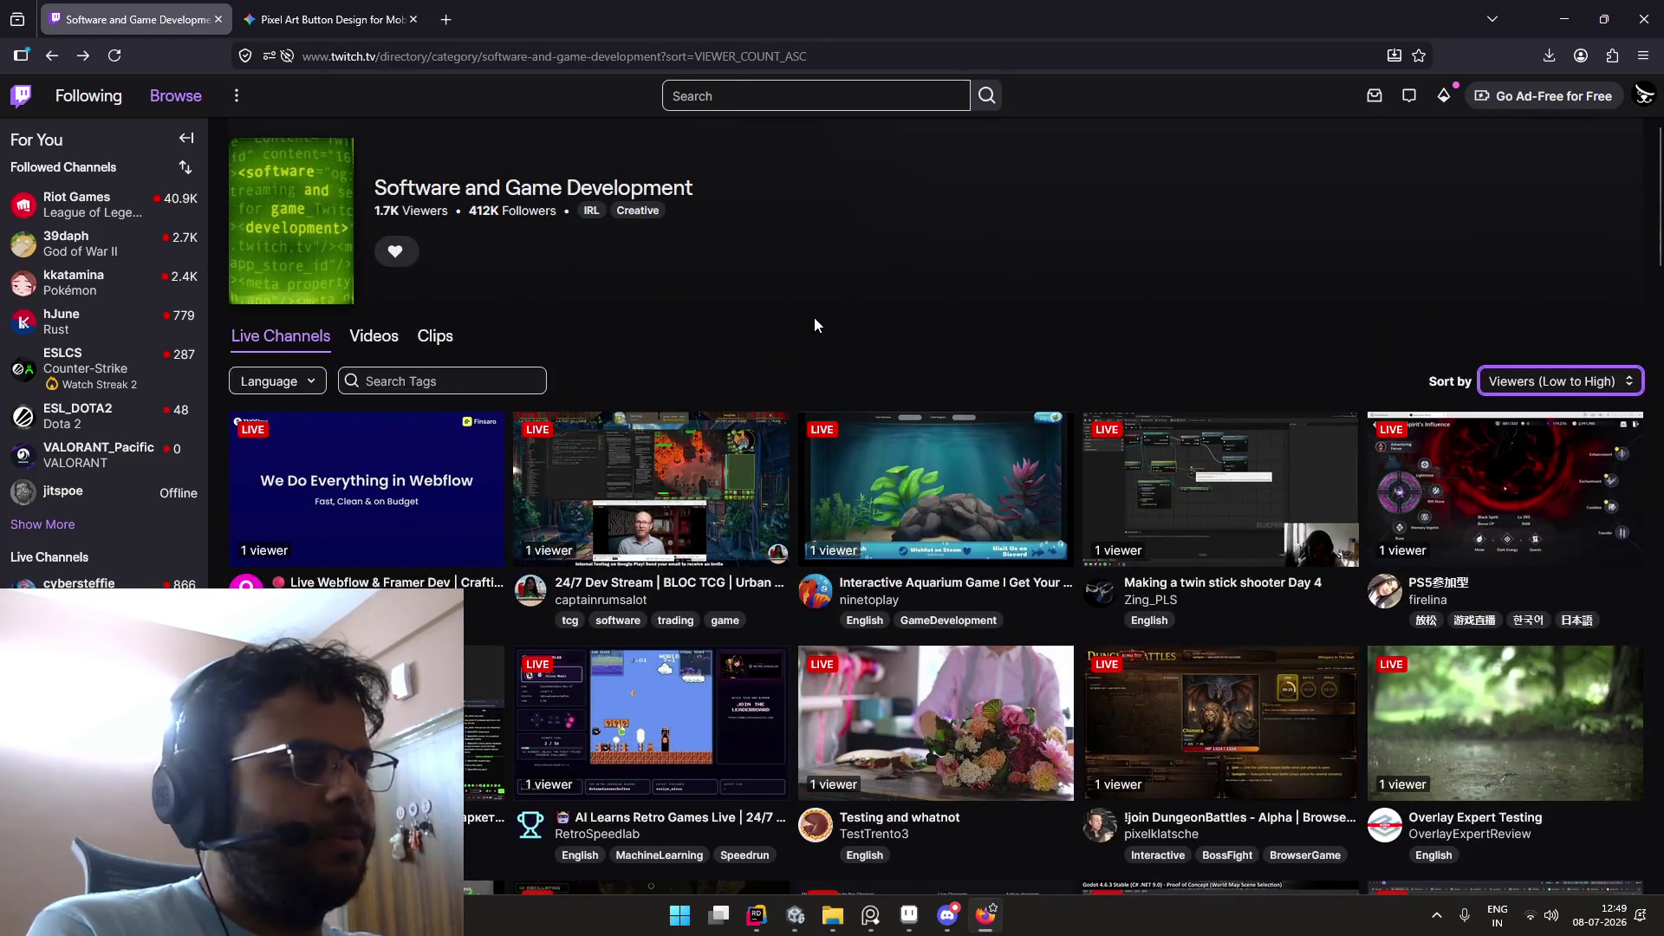
left_click(746, 97)
type("censored")
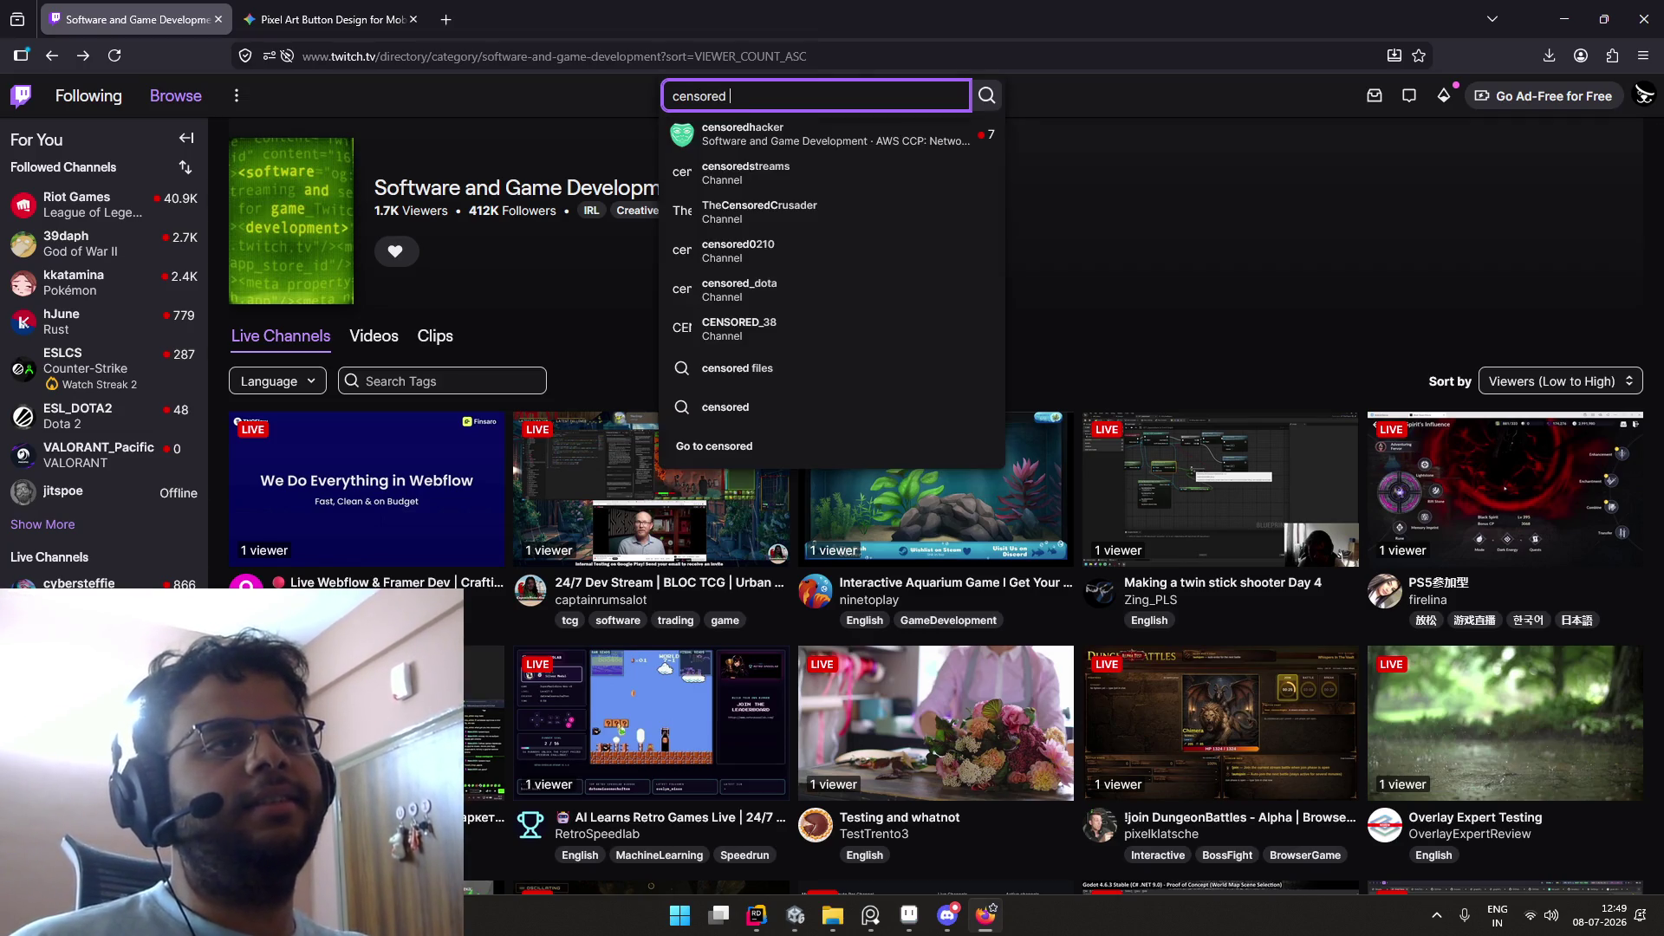
type("hacker")
key("Return")
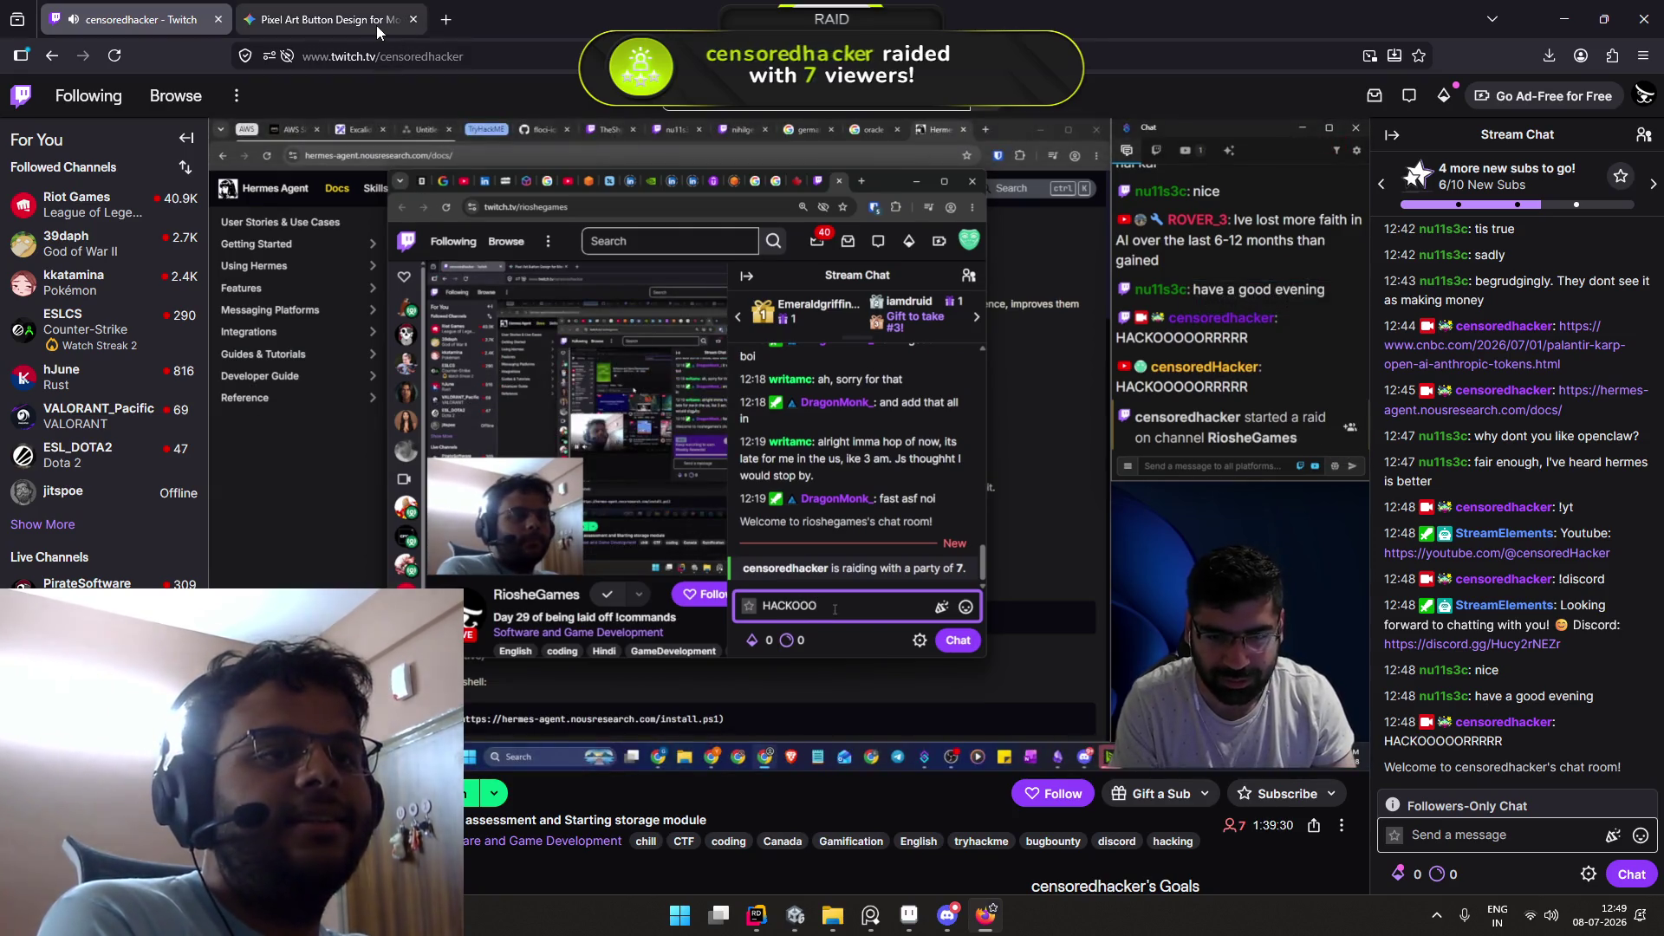
Step: Glance at the Gemini button design chat, then return to the Twitch stream
mouse_move(376, 24)
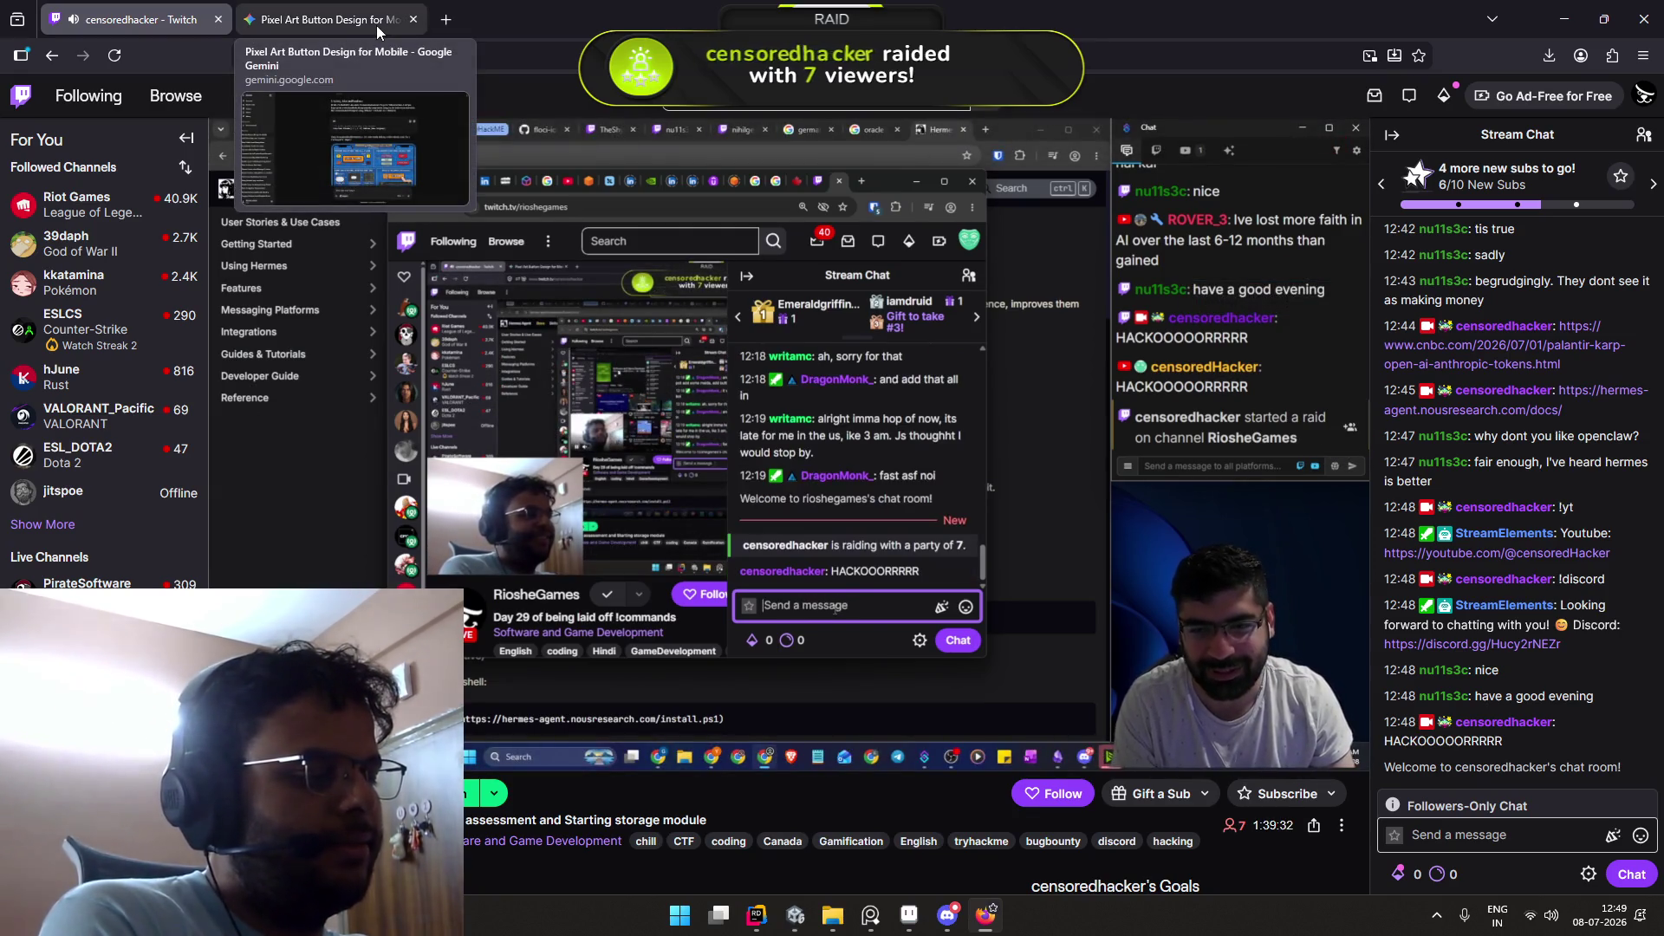
left_click(376, 24)
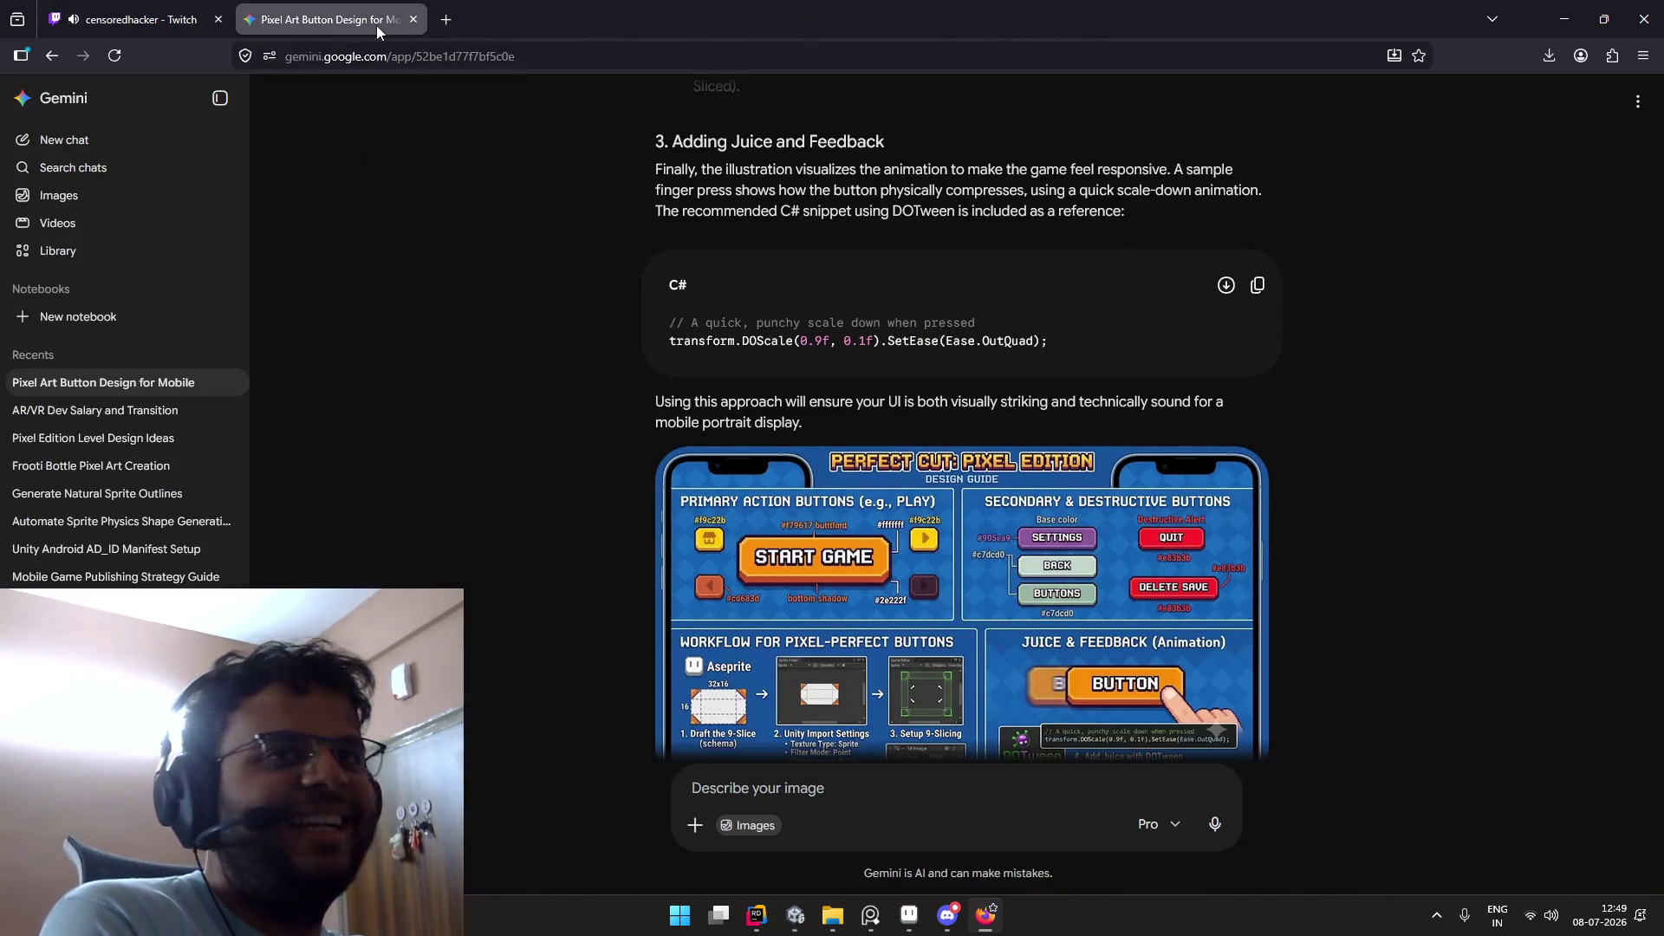
mouse_move(184, 7)
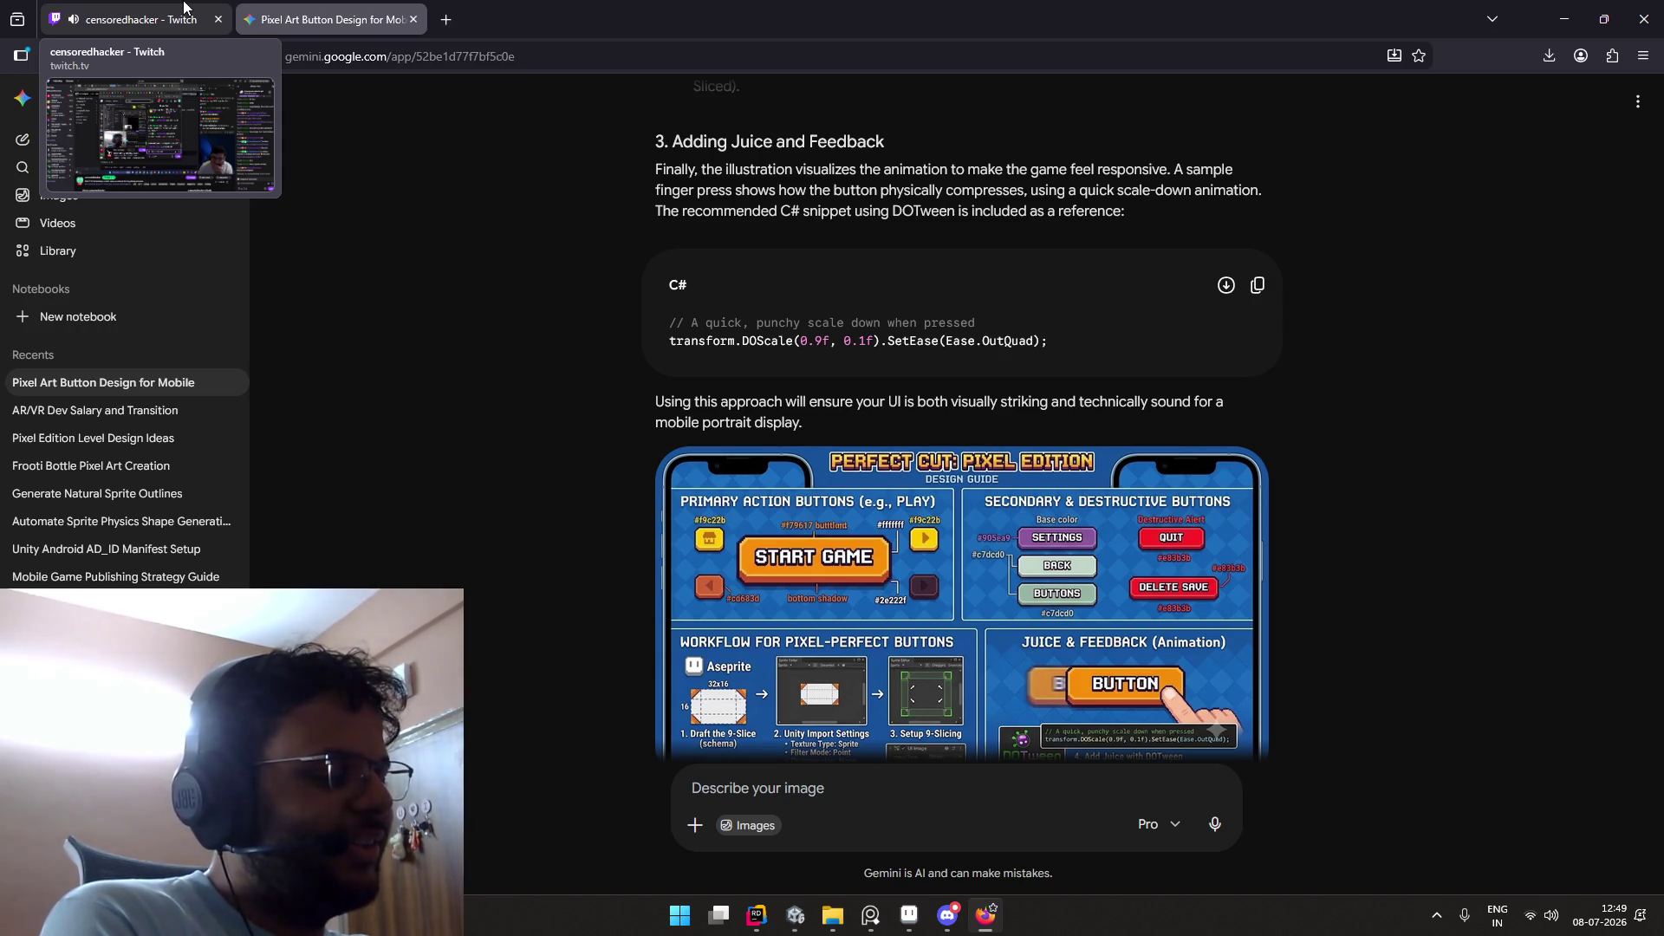
left_click(184, 12)
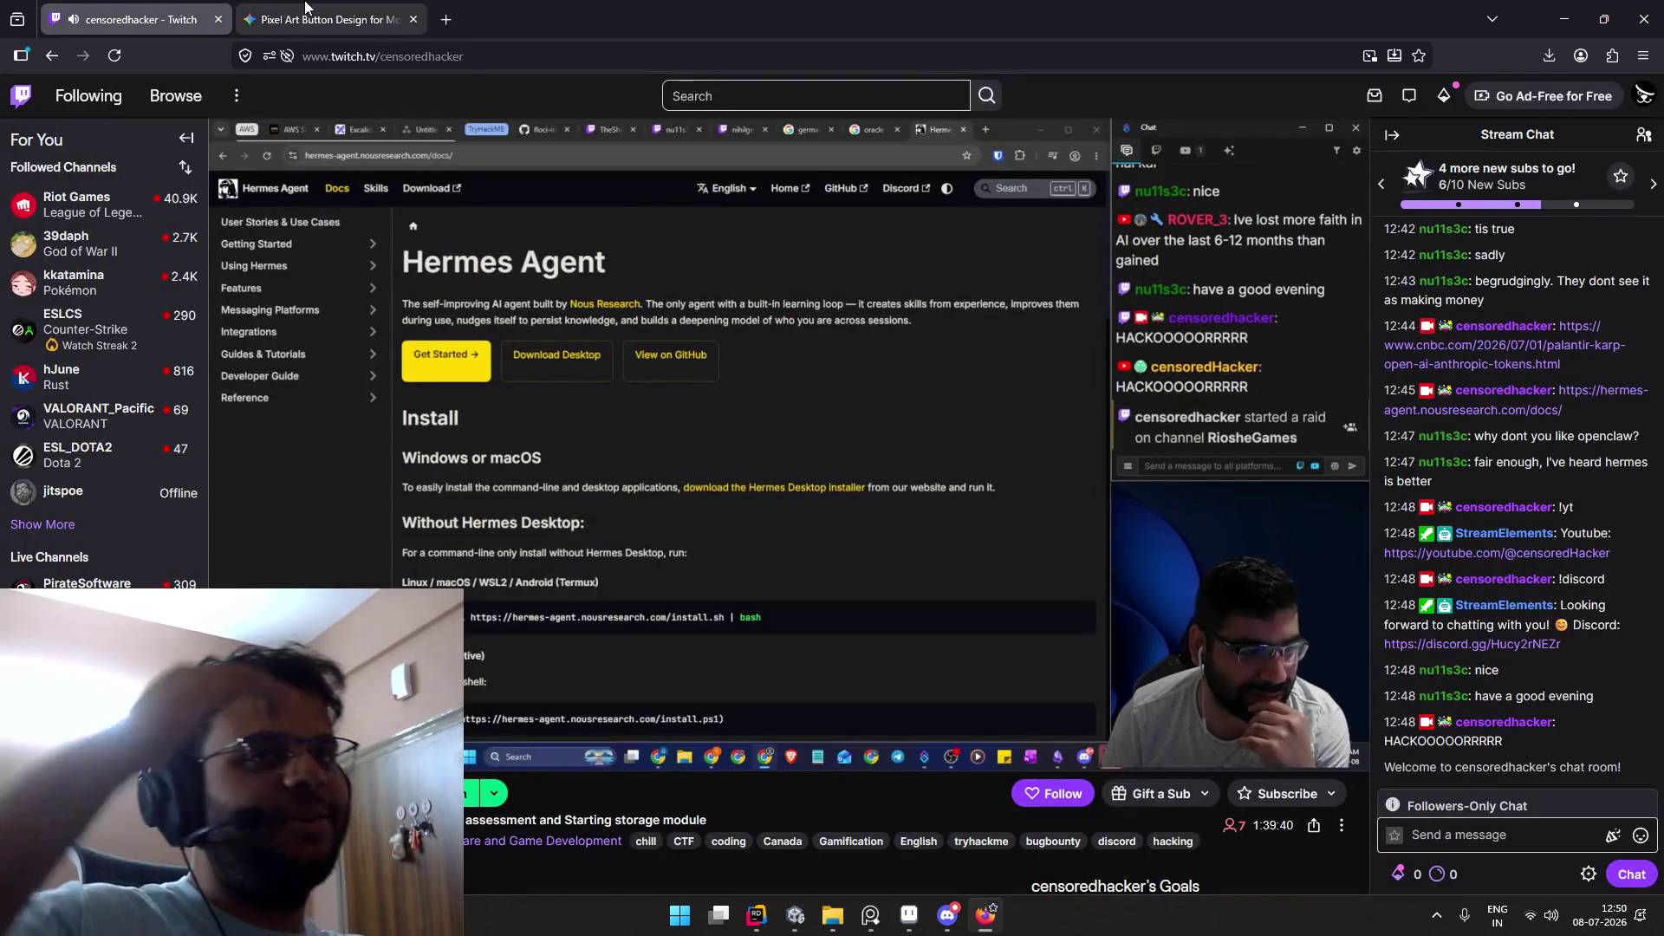
Step: Follow the streamer's channel, then close the Twitch tab and return to Unity
mouse_move(306, 7)
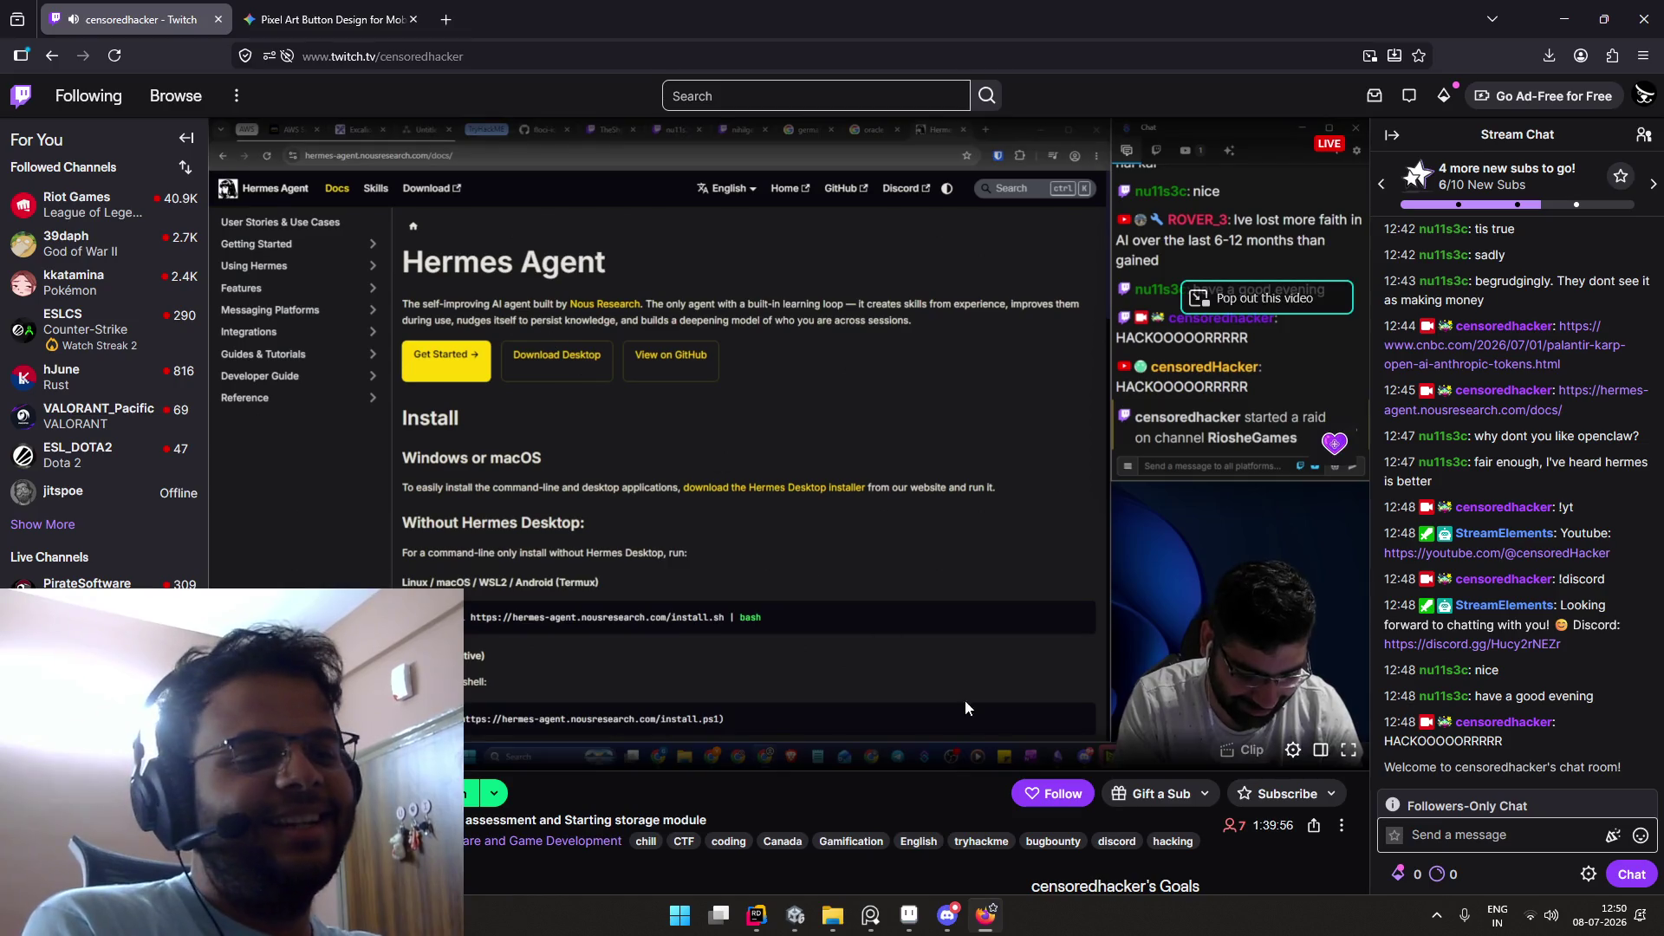
left_click(1040, 793)
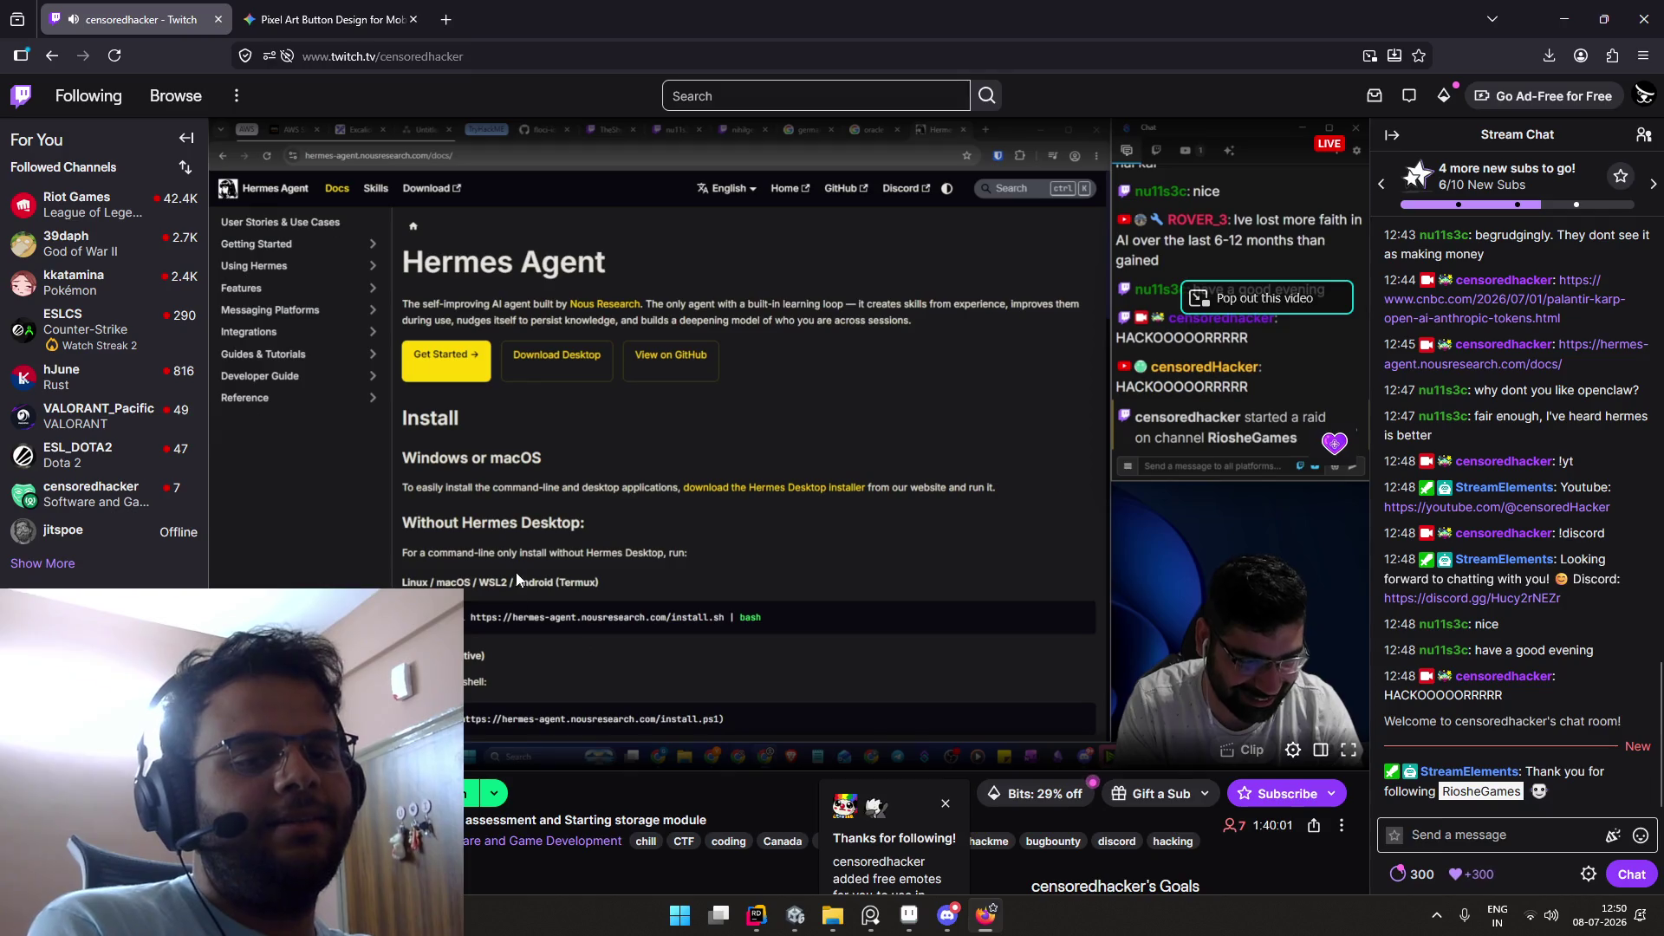
scroll(517, 572, "down", 2)
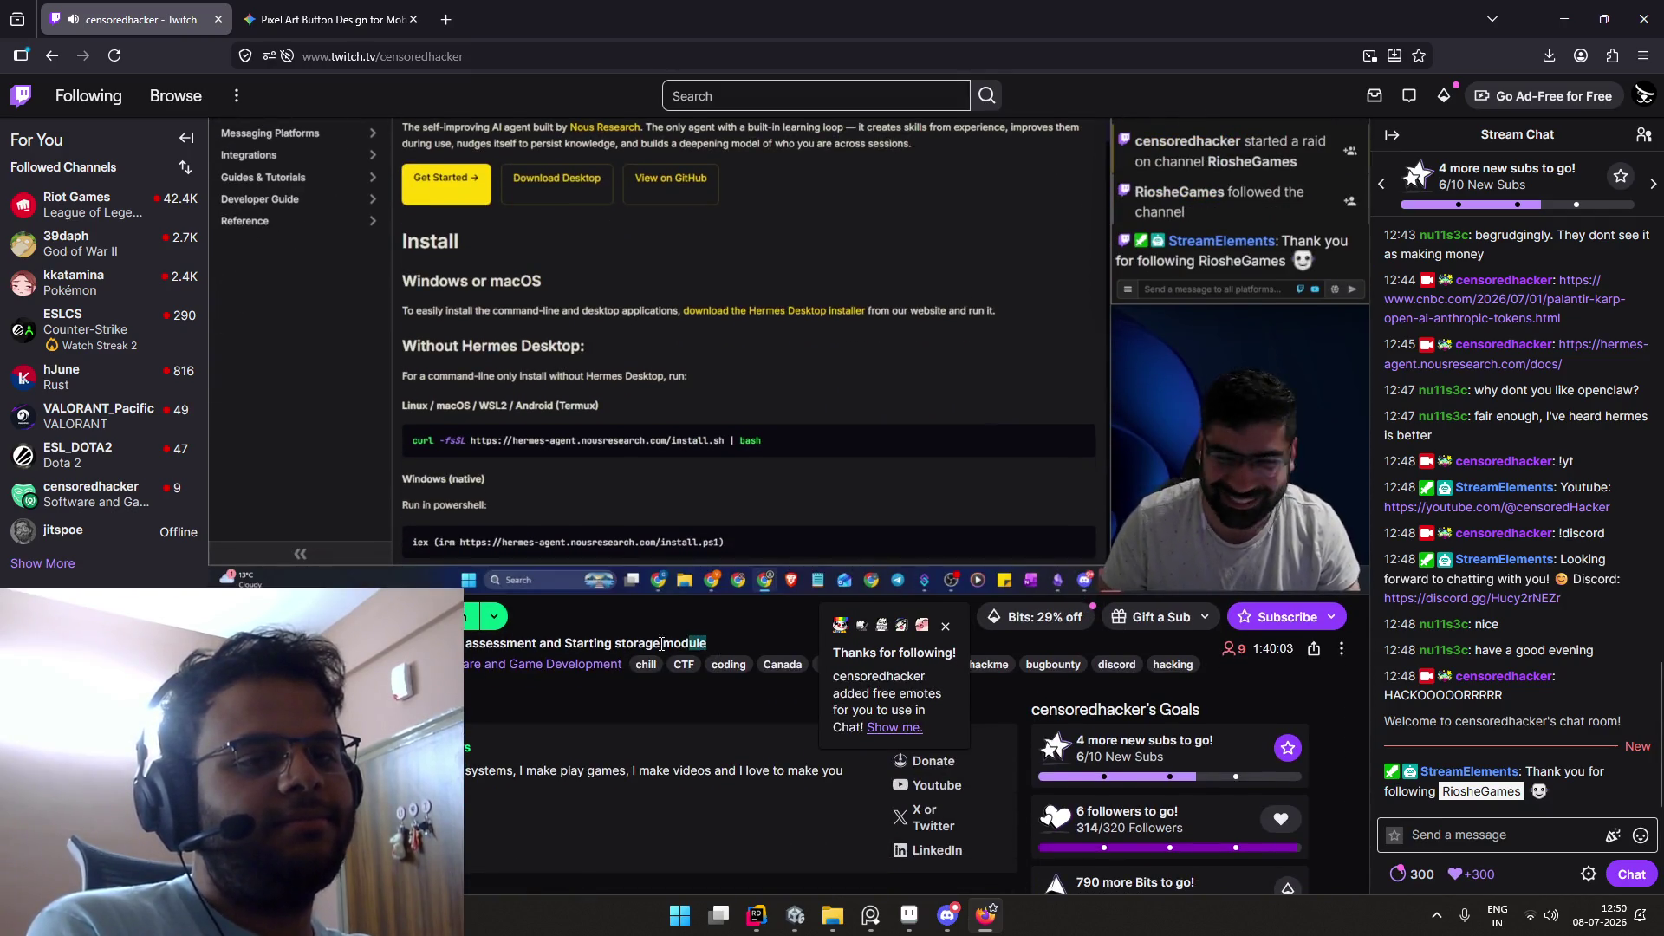
triple_click(586, 643)
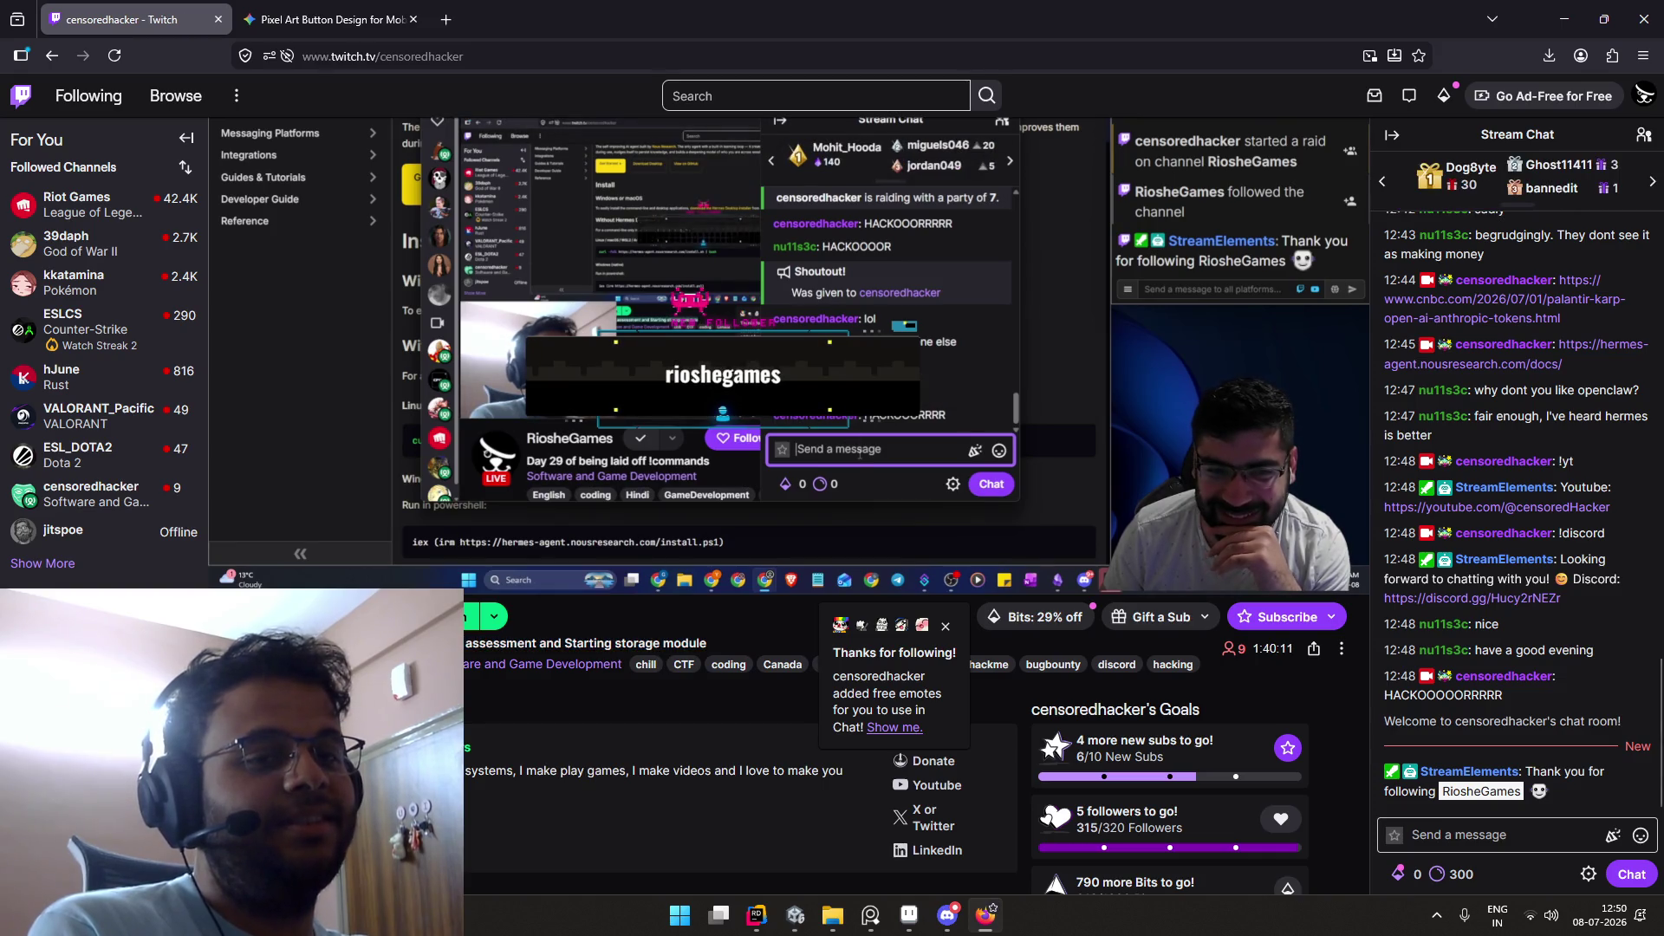
left_click(219, 21)
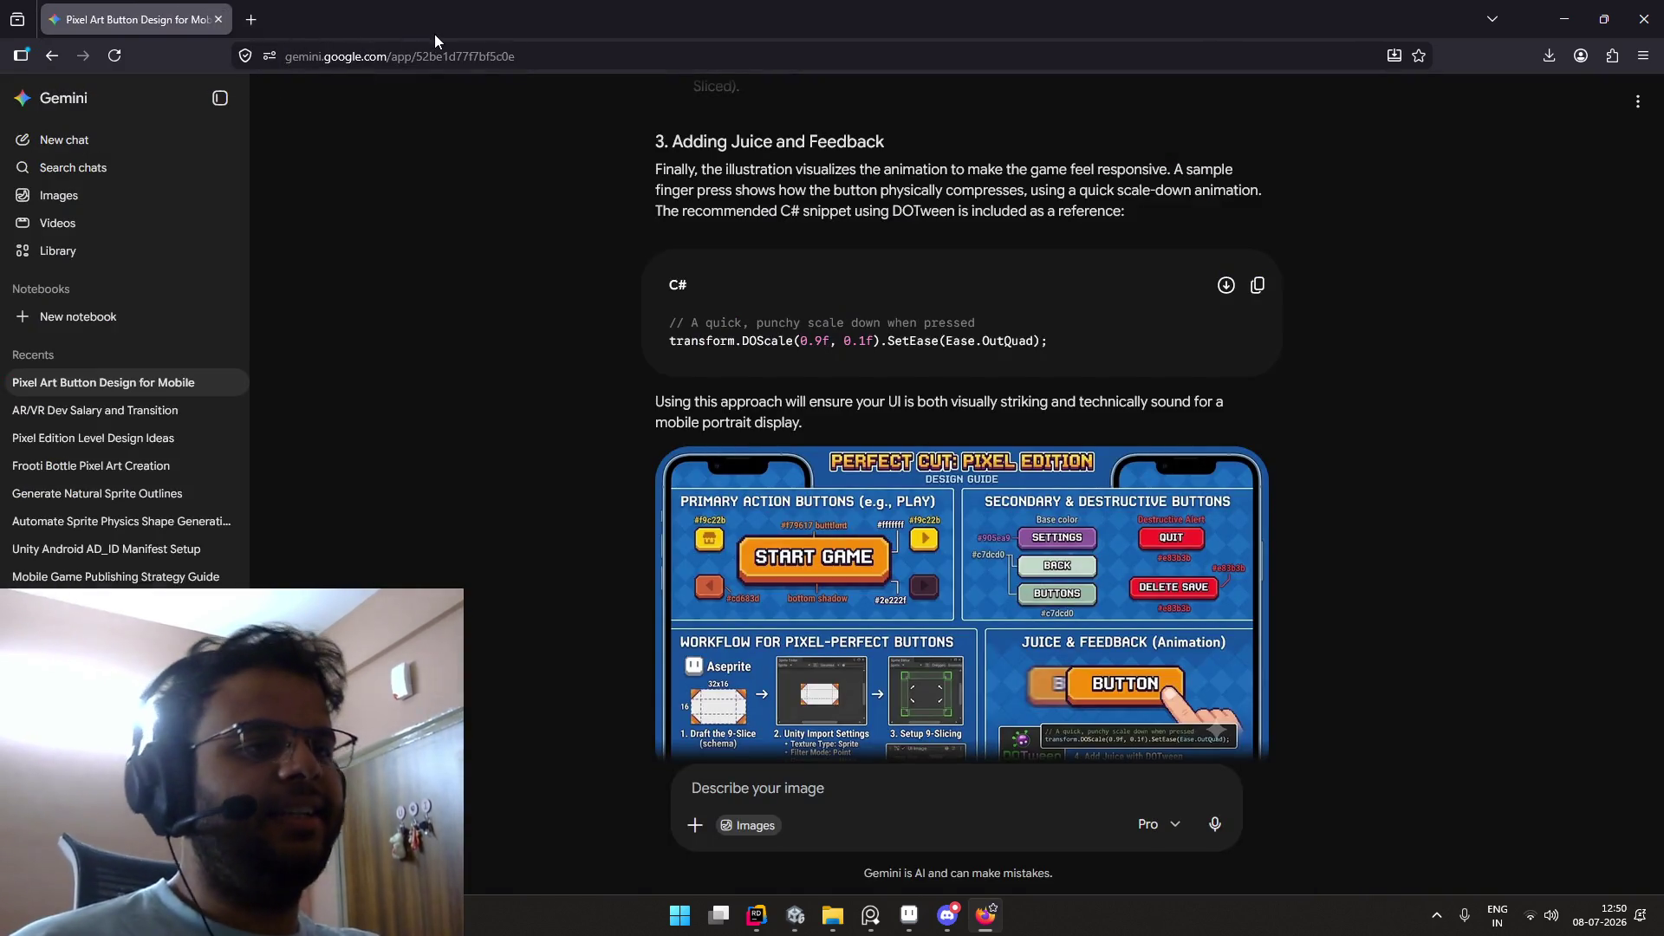
key("alt+Tab")
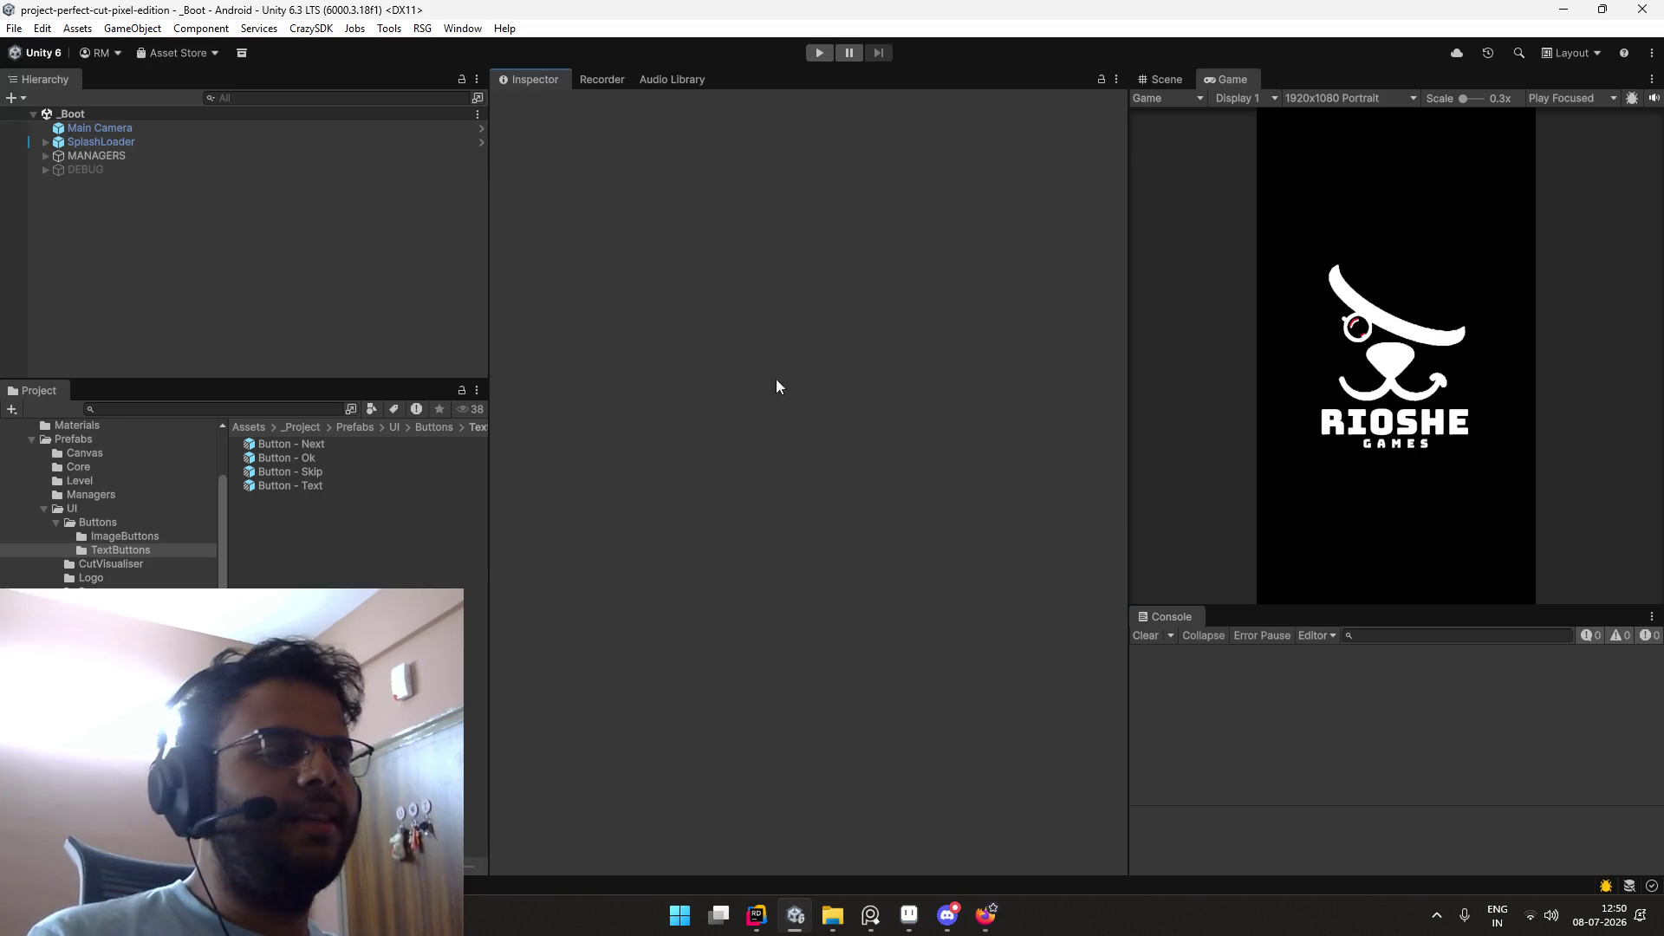
Step: Maximize the Game view and clear all saved PlayerPrefs from the Edit menu
double_click(1219, 80)
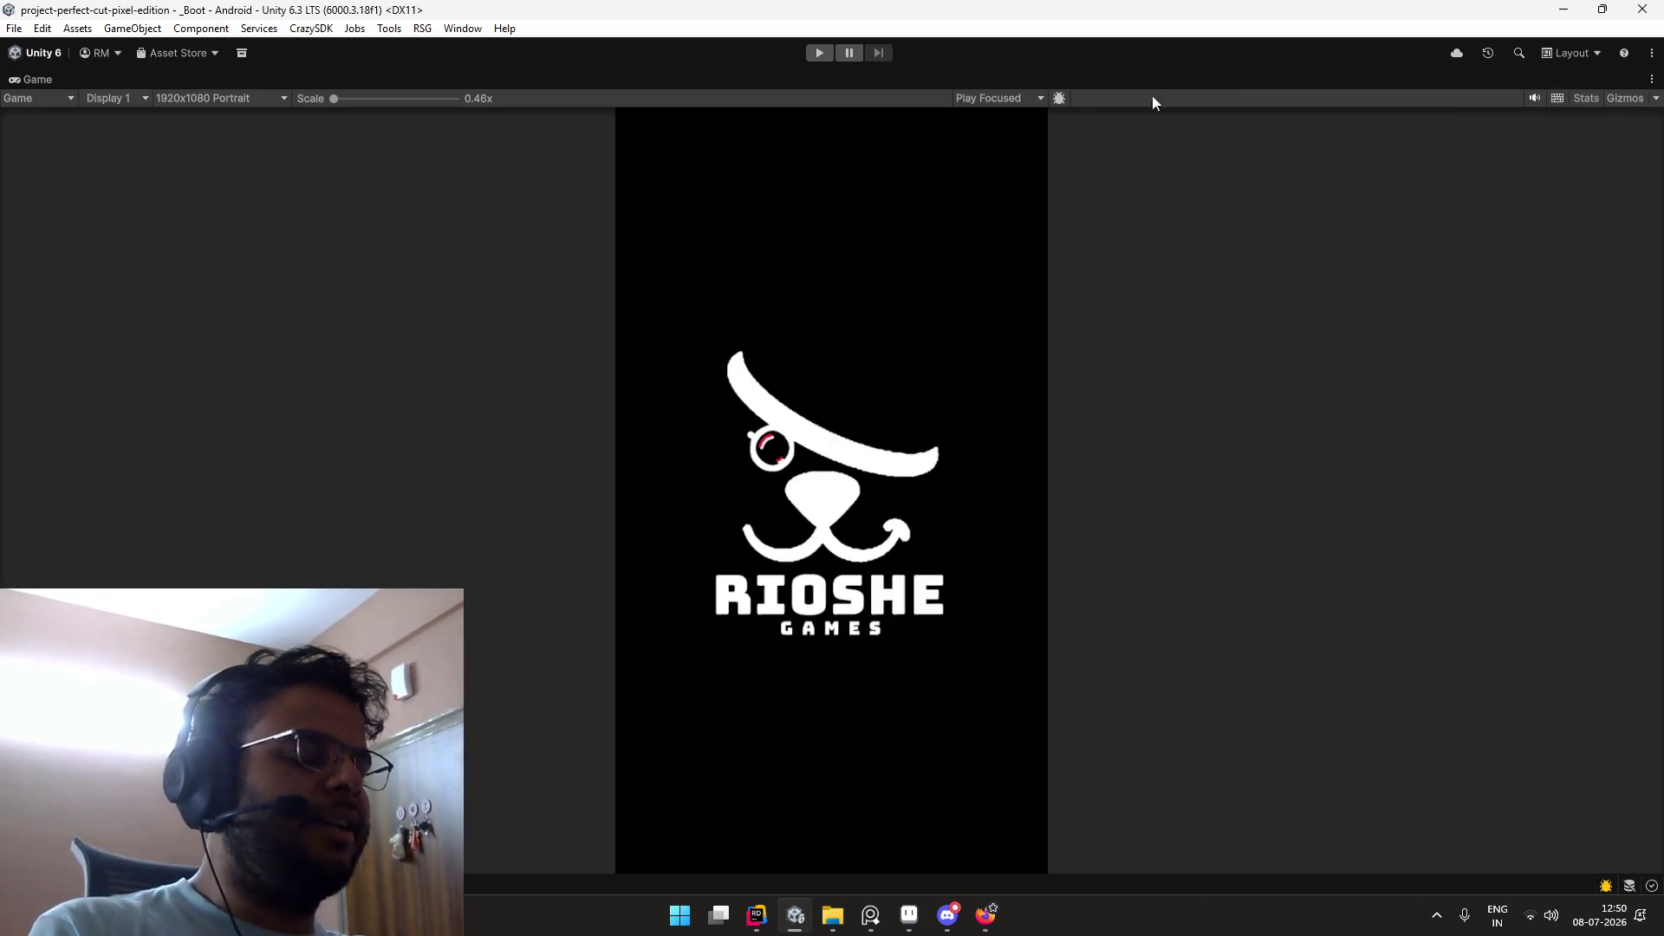
left_click(41, 27)
left_click(42, 27)
left_click(41, 28)
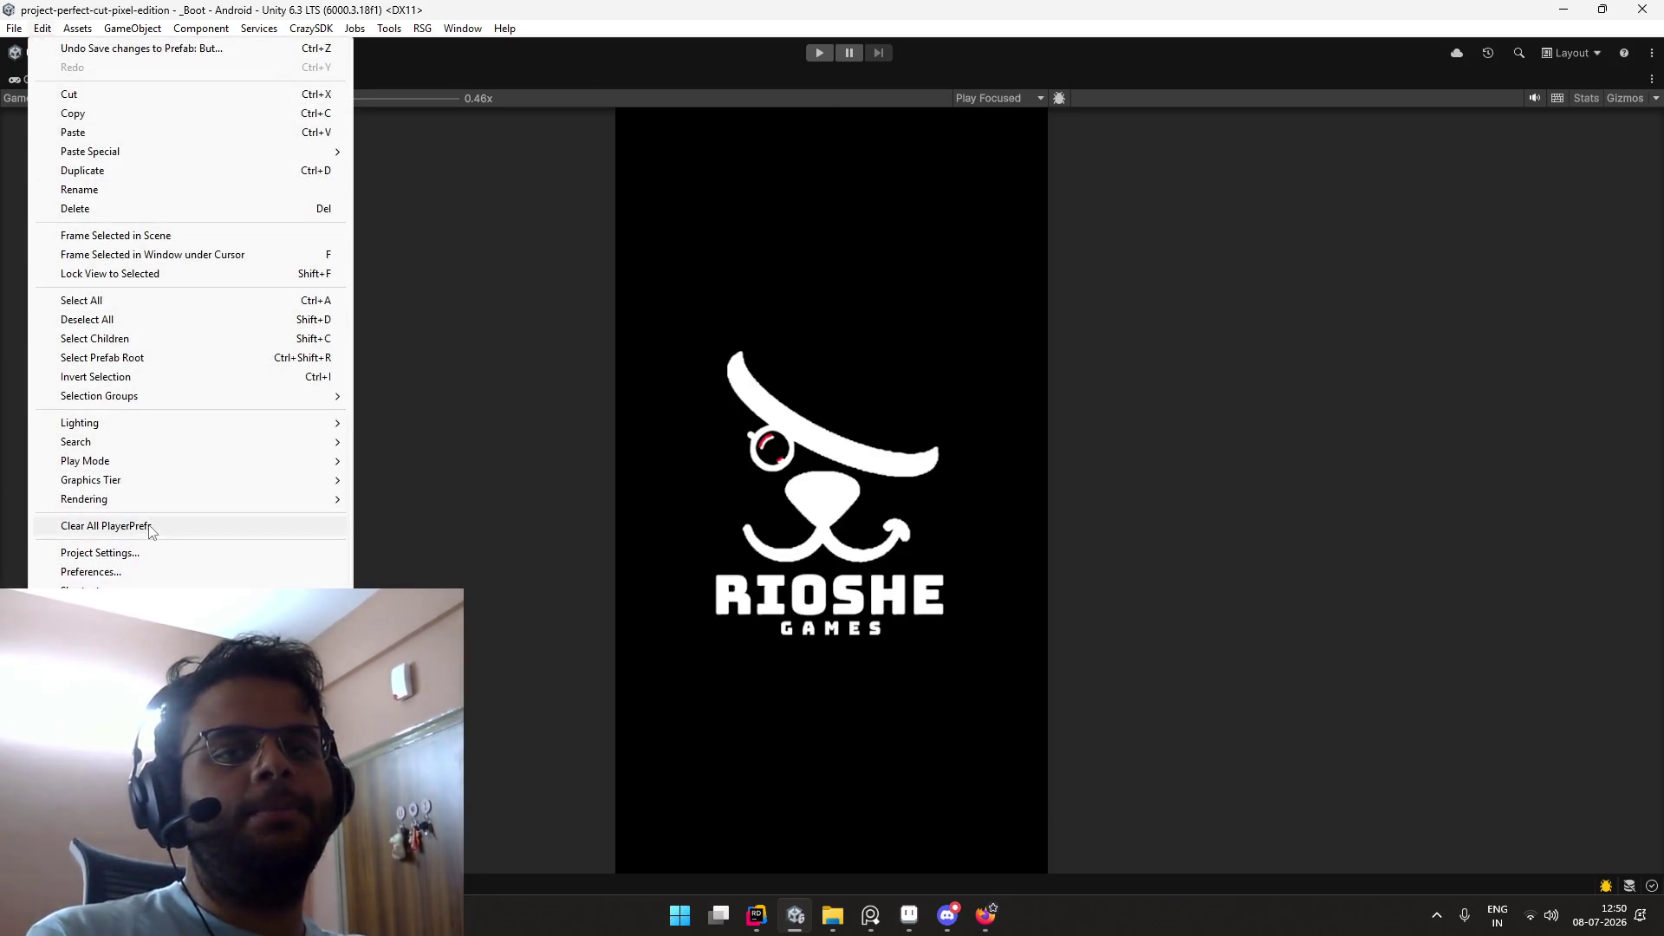
left_click(149, 526)
left_click(854, 480)
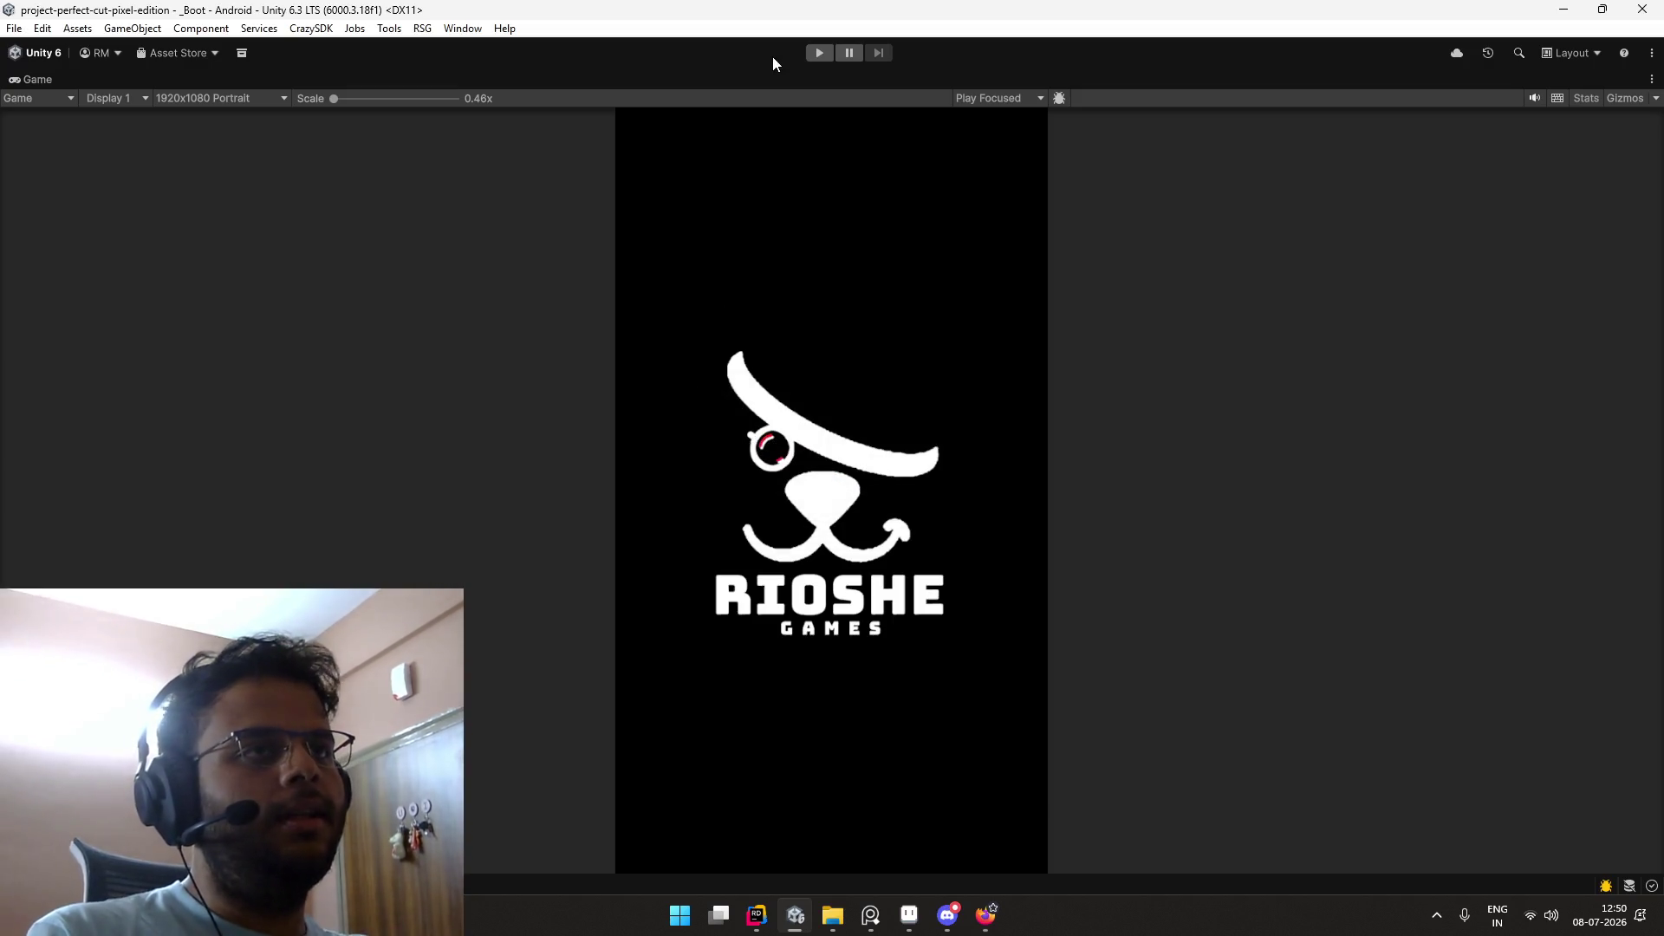
Step: Enter play mode and pause the background music video on the other desktop
left_click(810, 53)
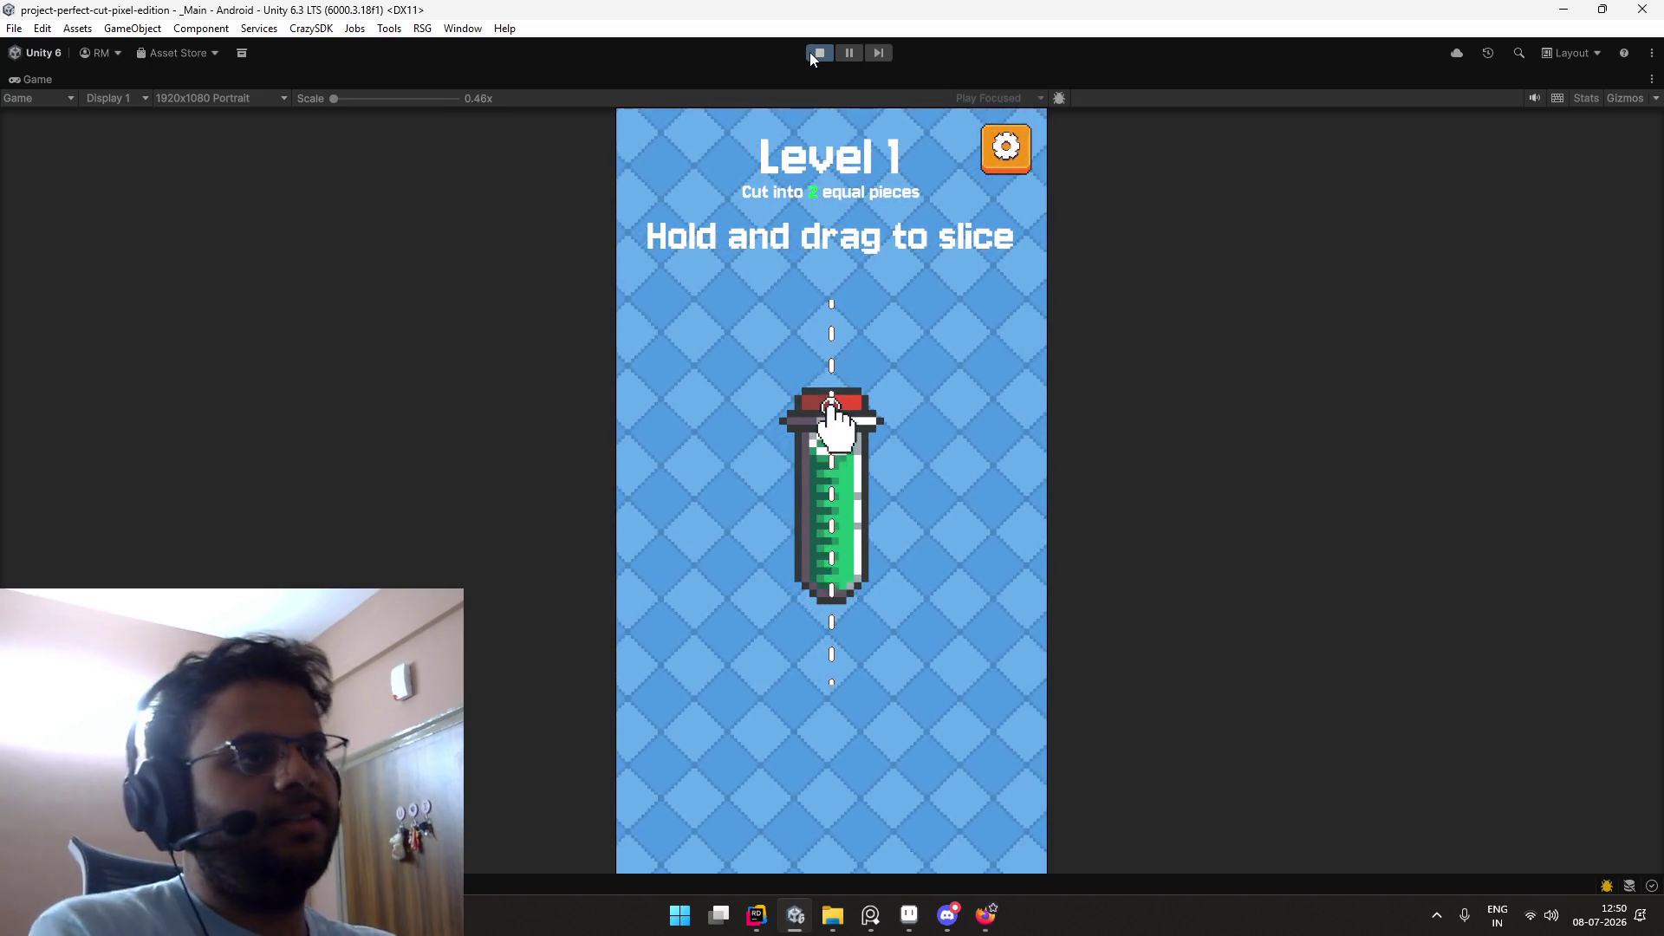
key("ctrl+super+Right")
key("k")
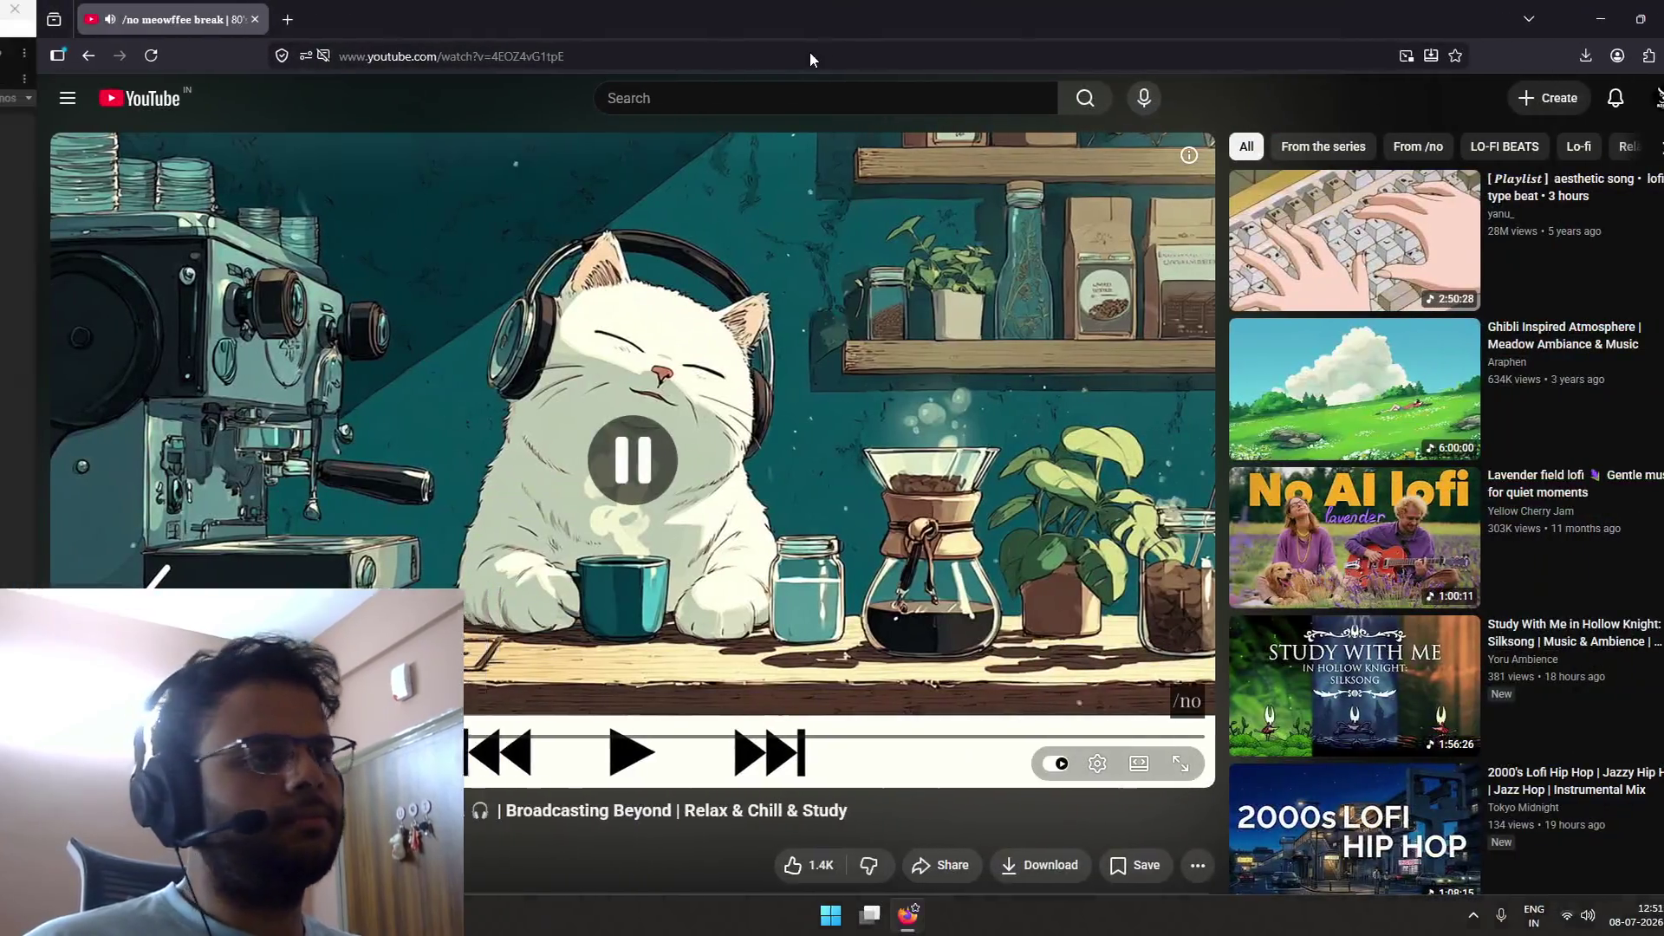
key("ctrl+super+Left")
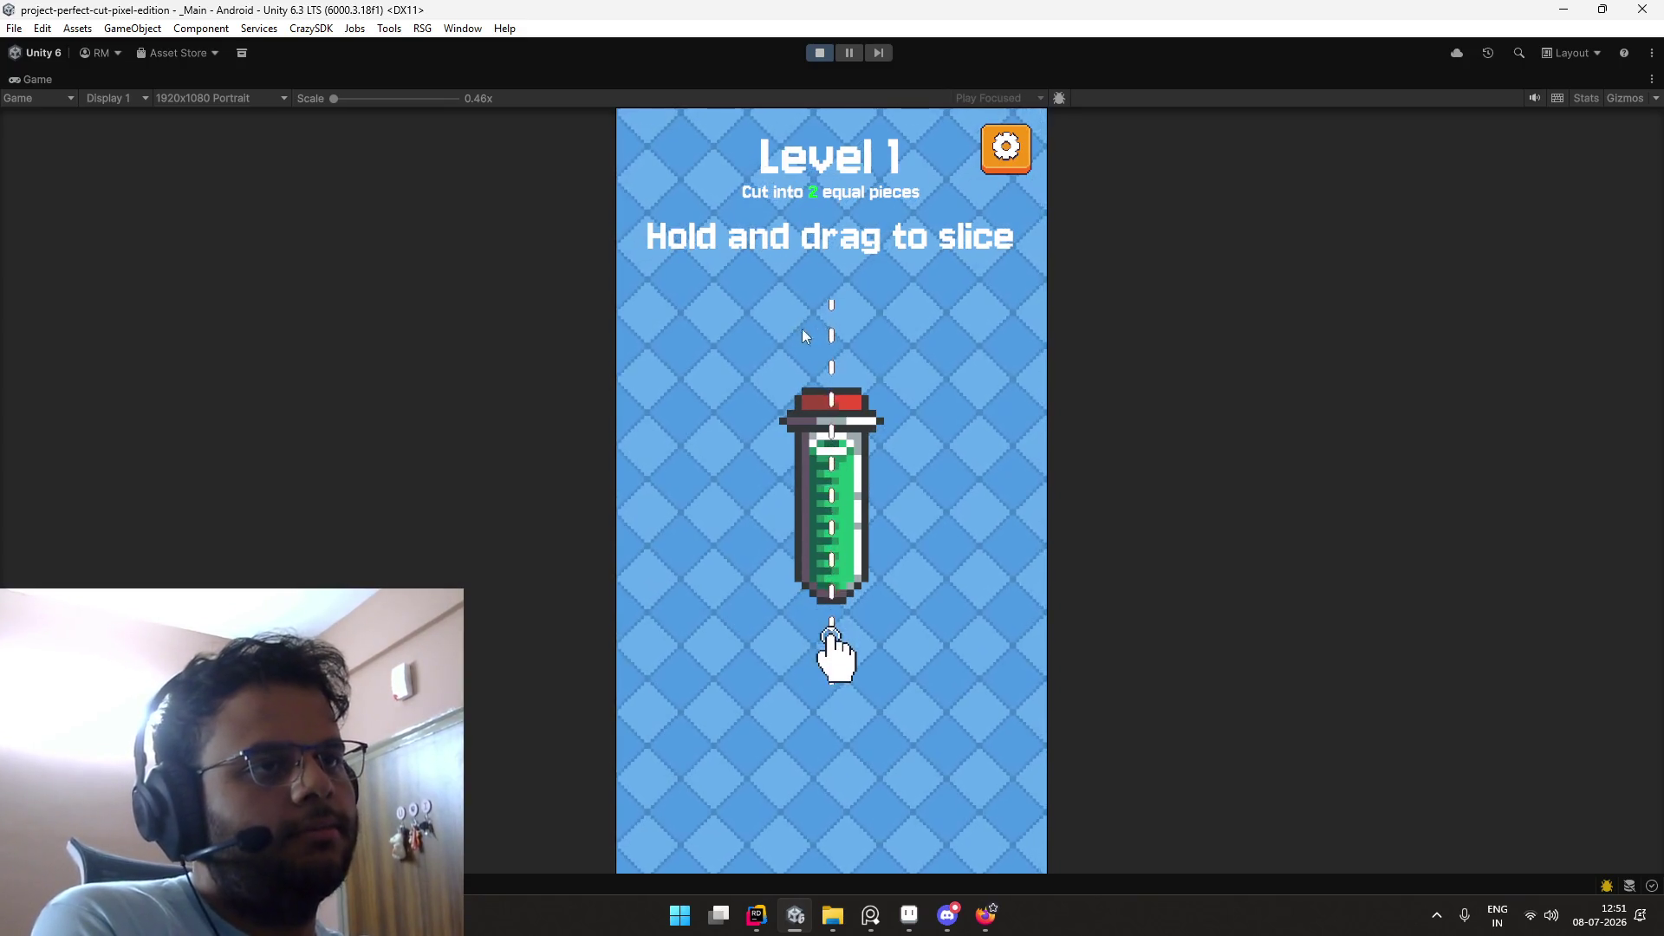
Step: Slice the syringe, continue, then go to the main menu's level selection panel
mouse_move(784, 241)
left_mouse_down()
mouse_move(887, 591)
mouse_move(874, 664)
left_mouse_up()
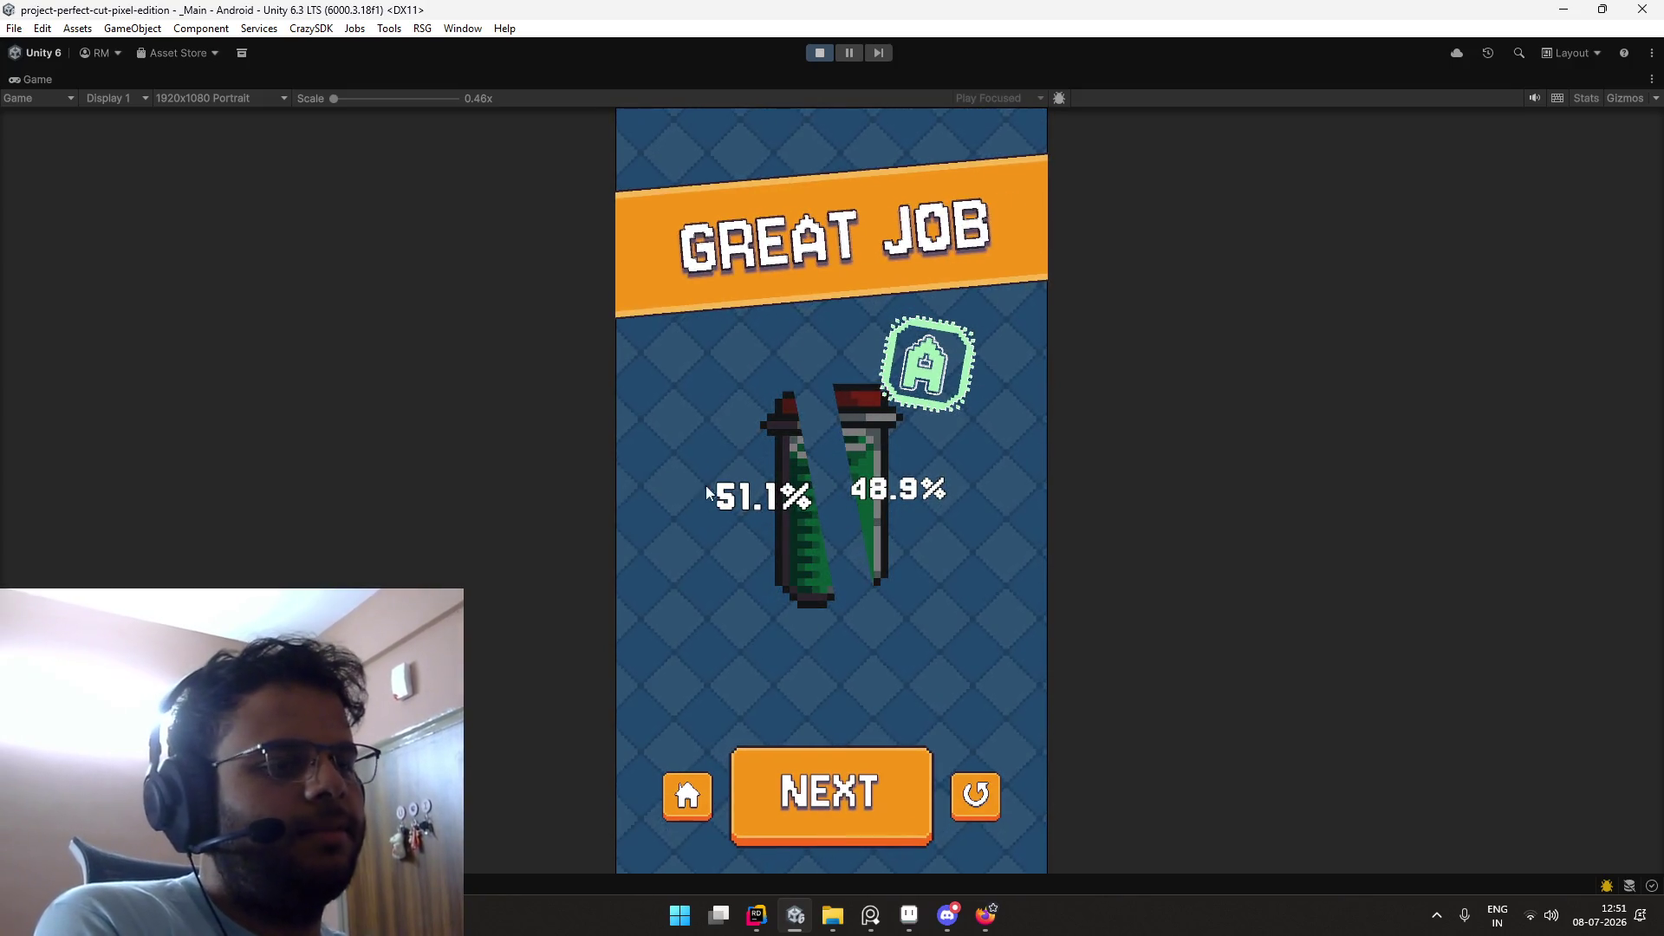
left_click(782, 768)
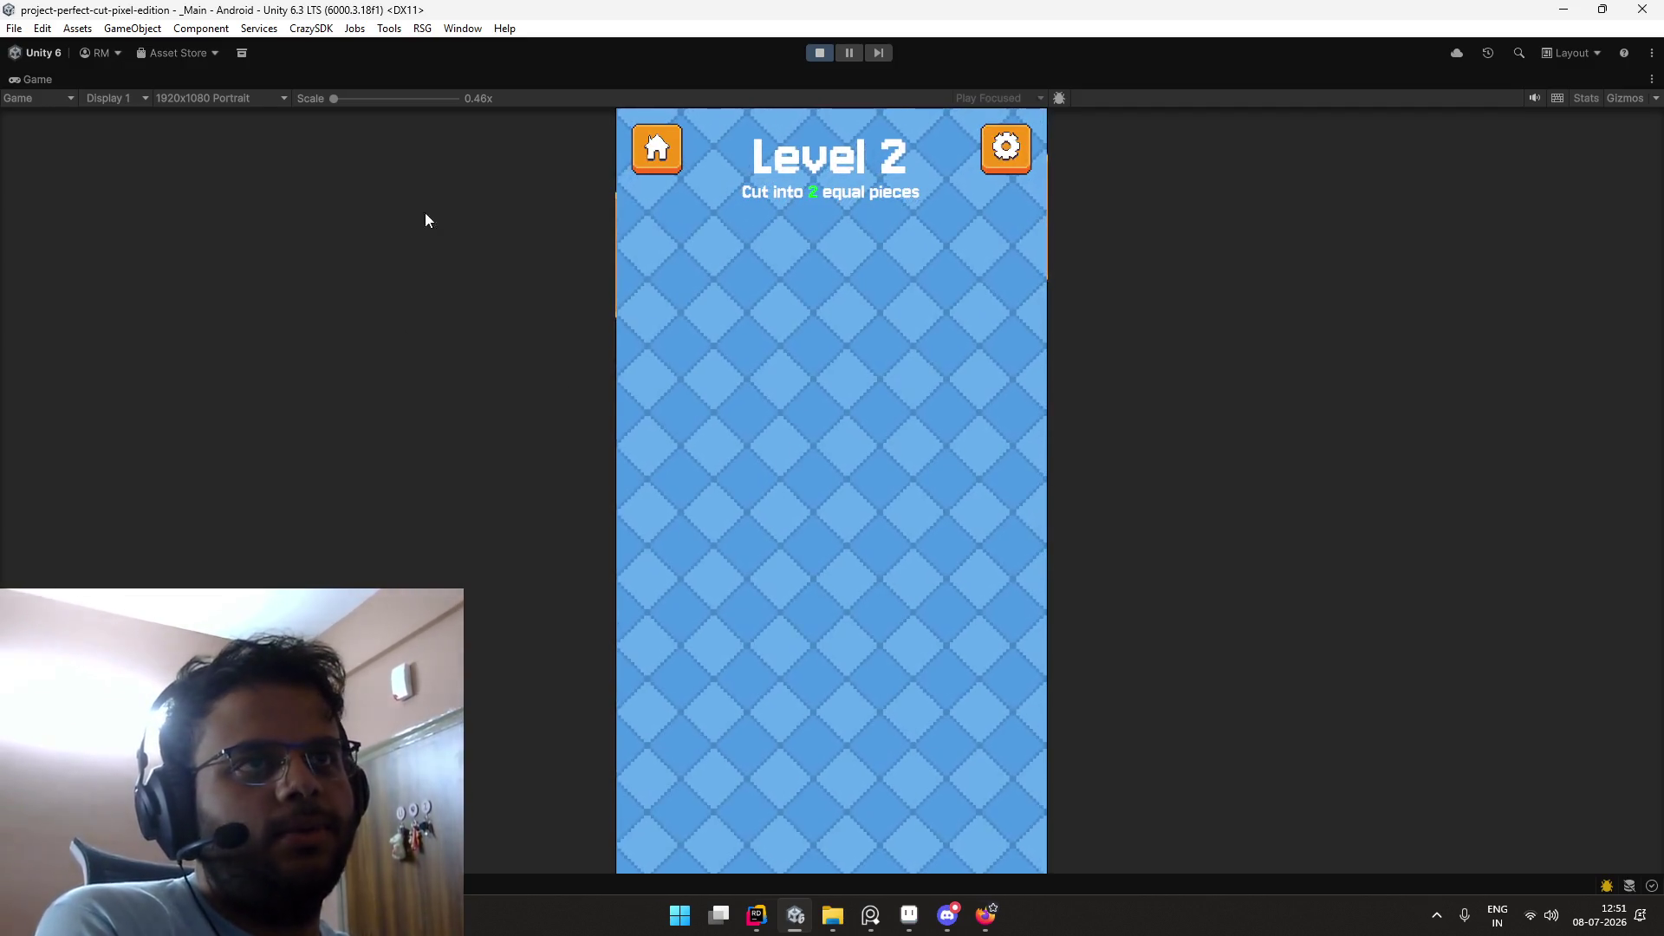
left_click(652, 156)
left_click(767, 588)
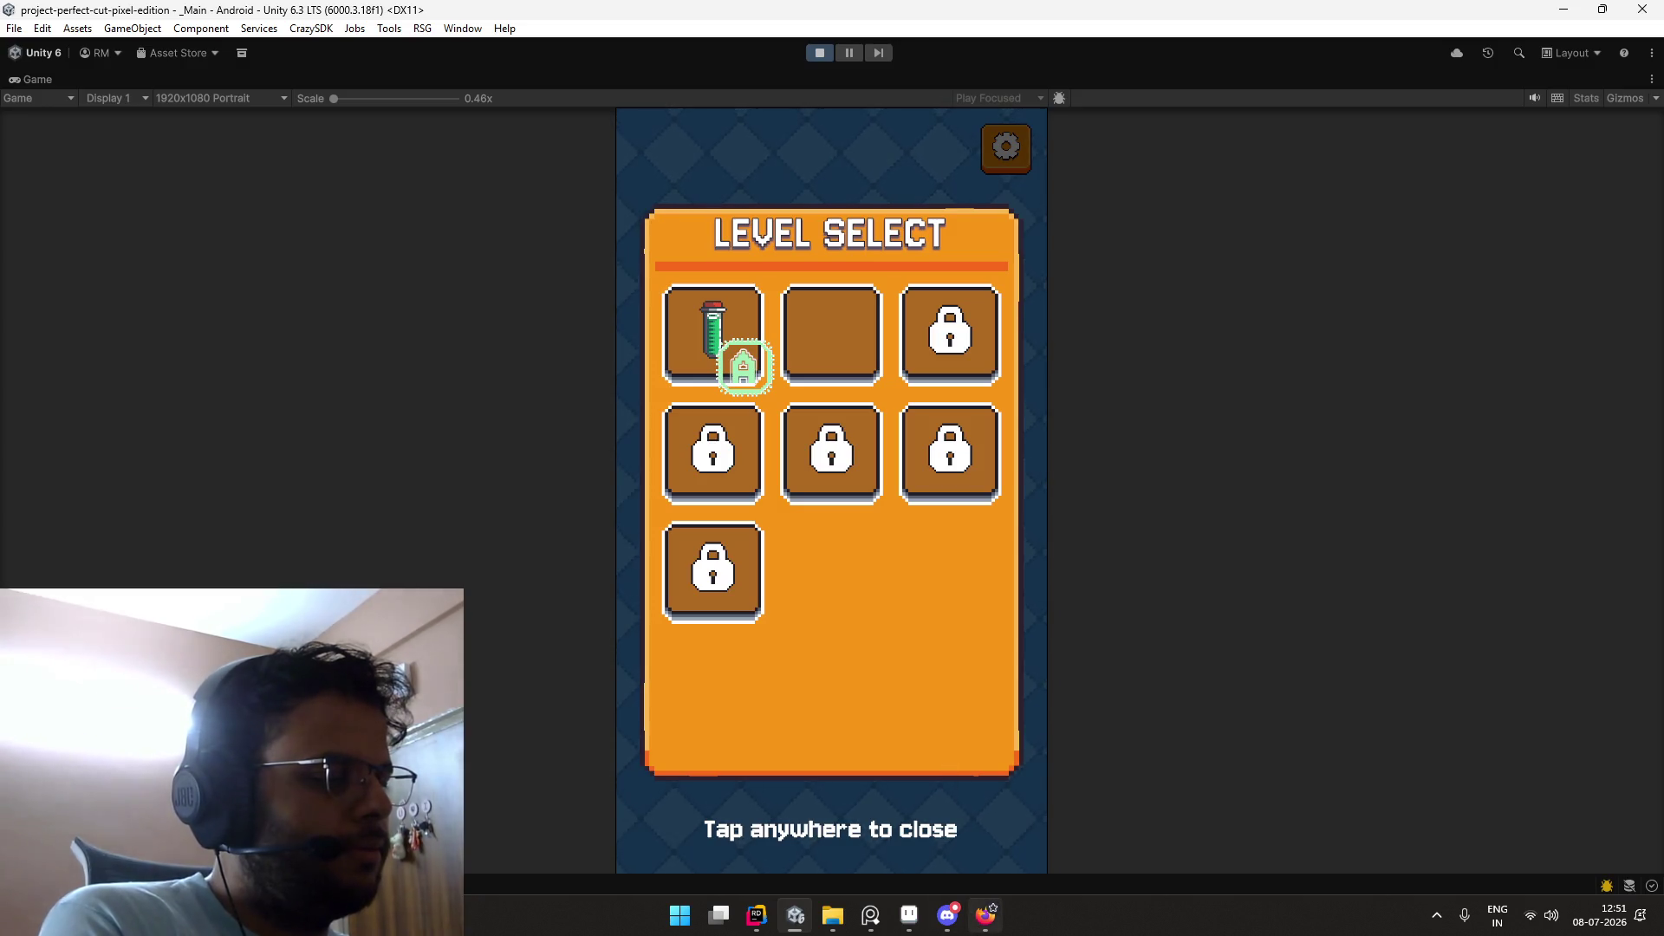
Step: Close the Level Select panel and restore the full editor layout
mouse_move(968, 933)
left_click(814, 837)
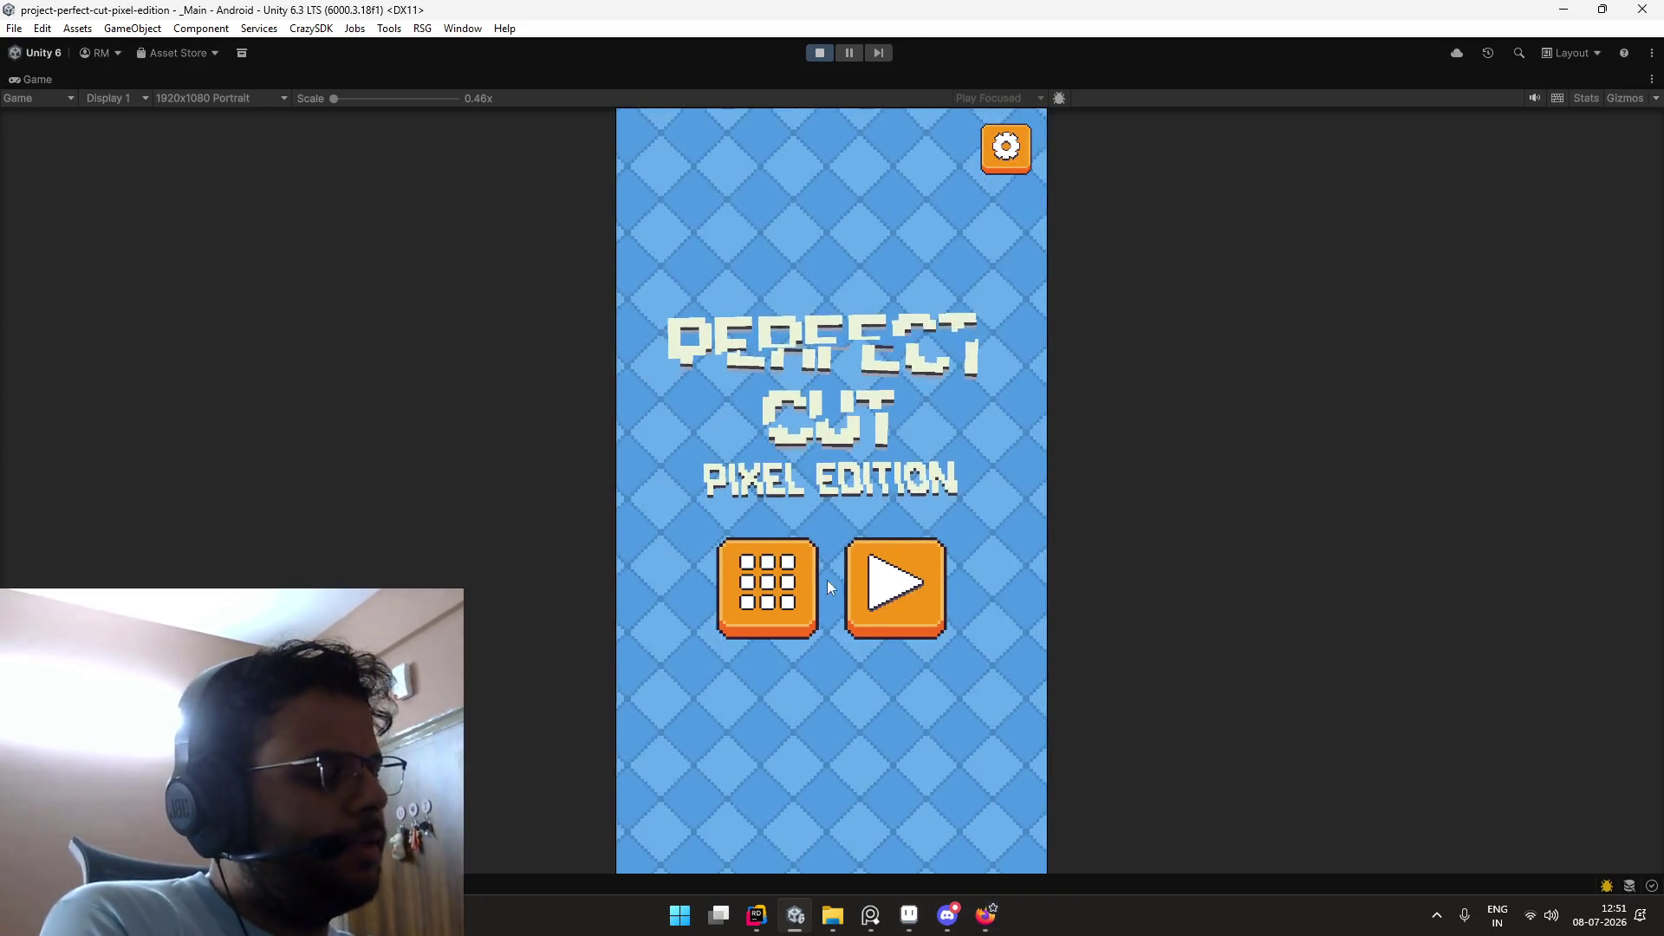
double_click(33, 80)
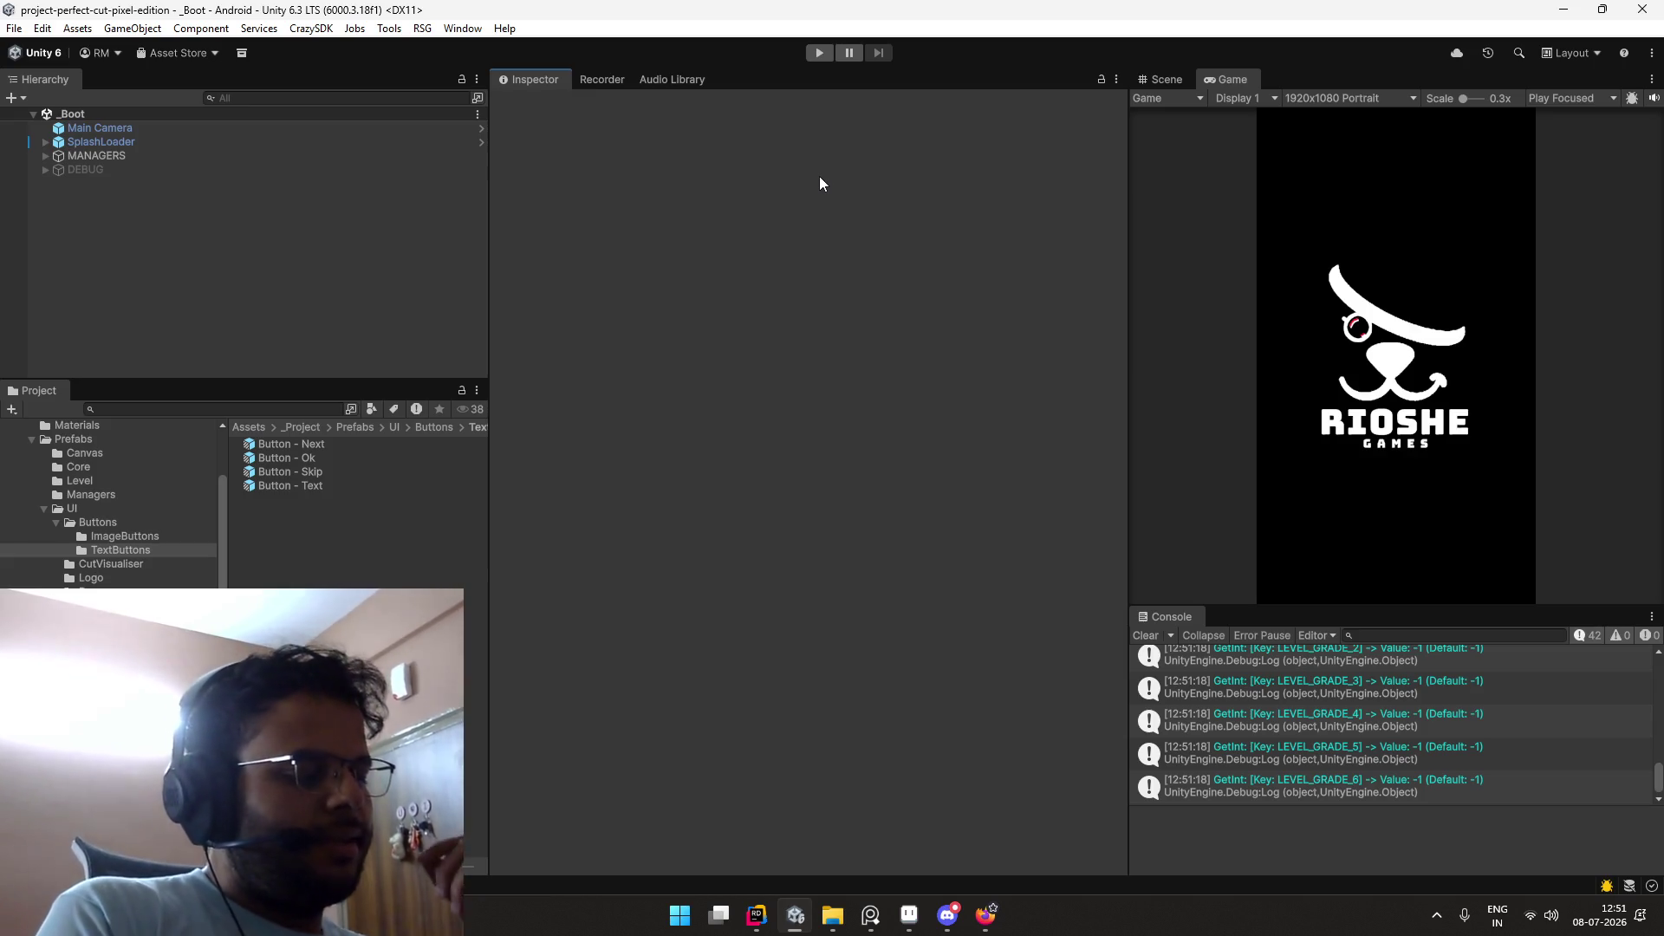
Step: Peek at the other virtual desktop, then bring the Gemini chat in front of Unity
key("ctrl+super+Right")
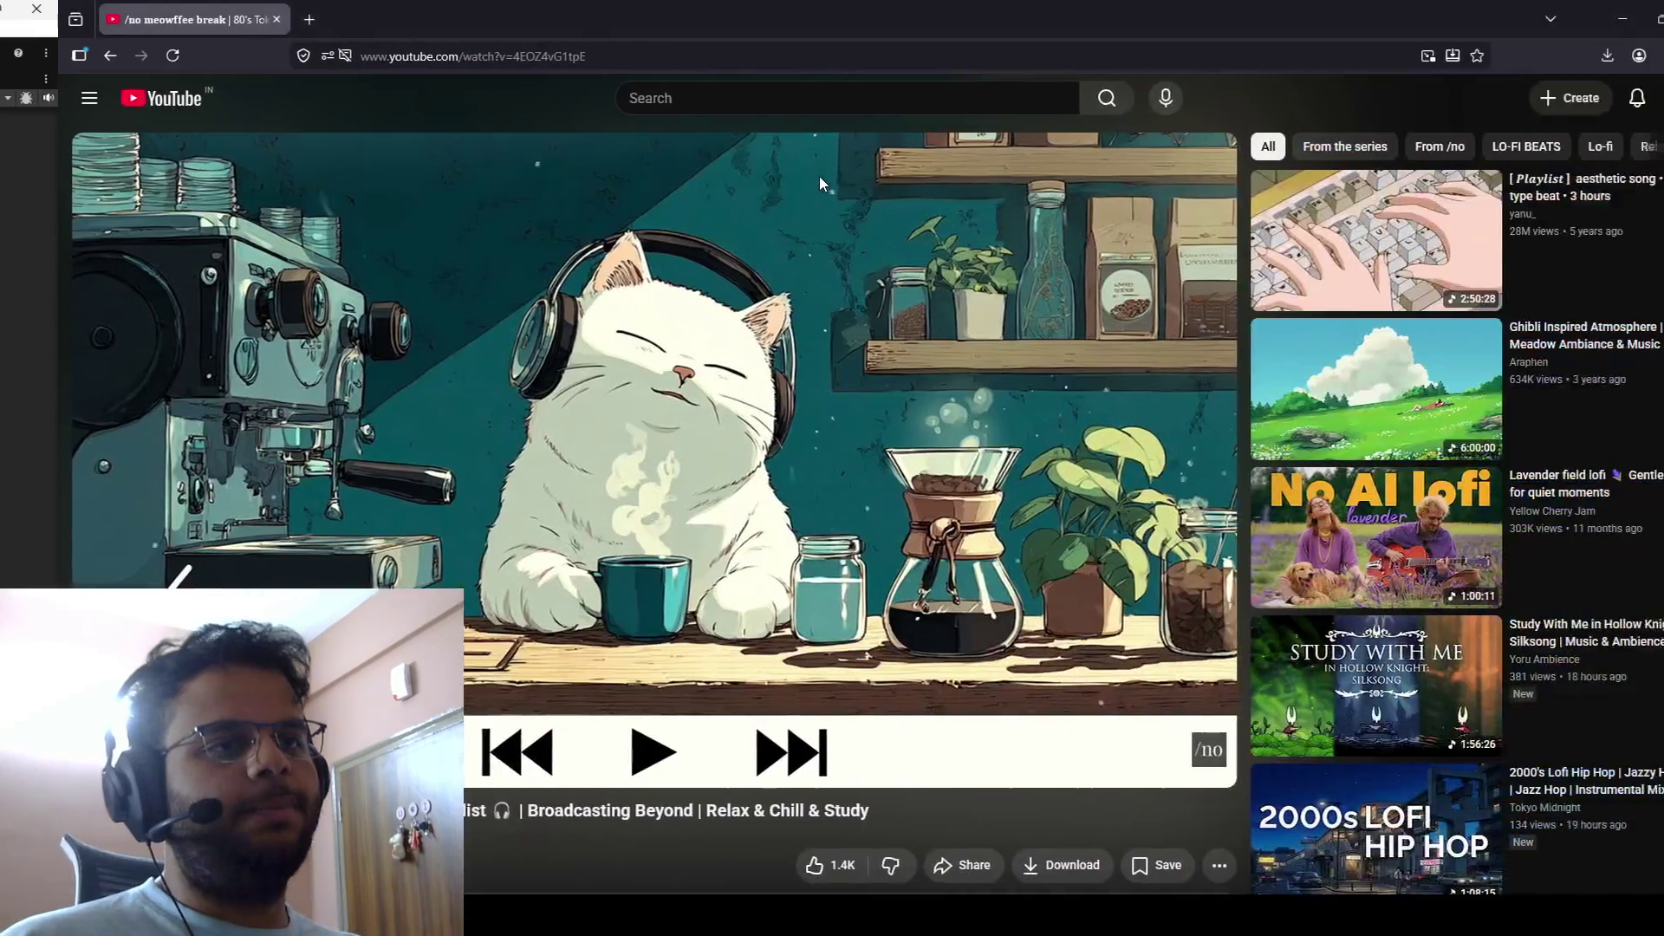
key("ctrl+super+Left")
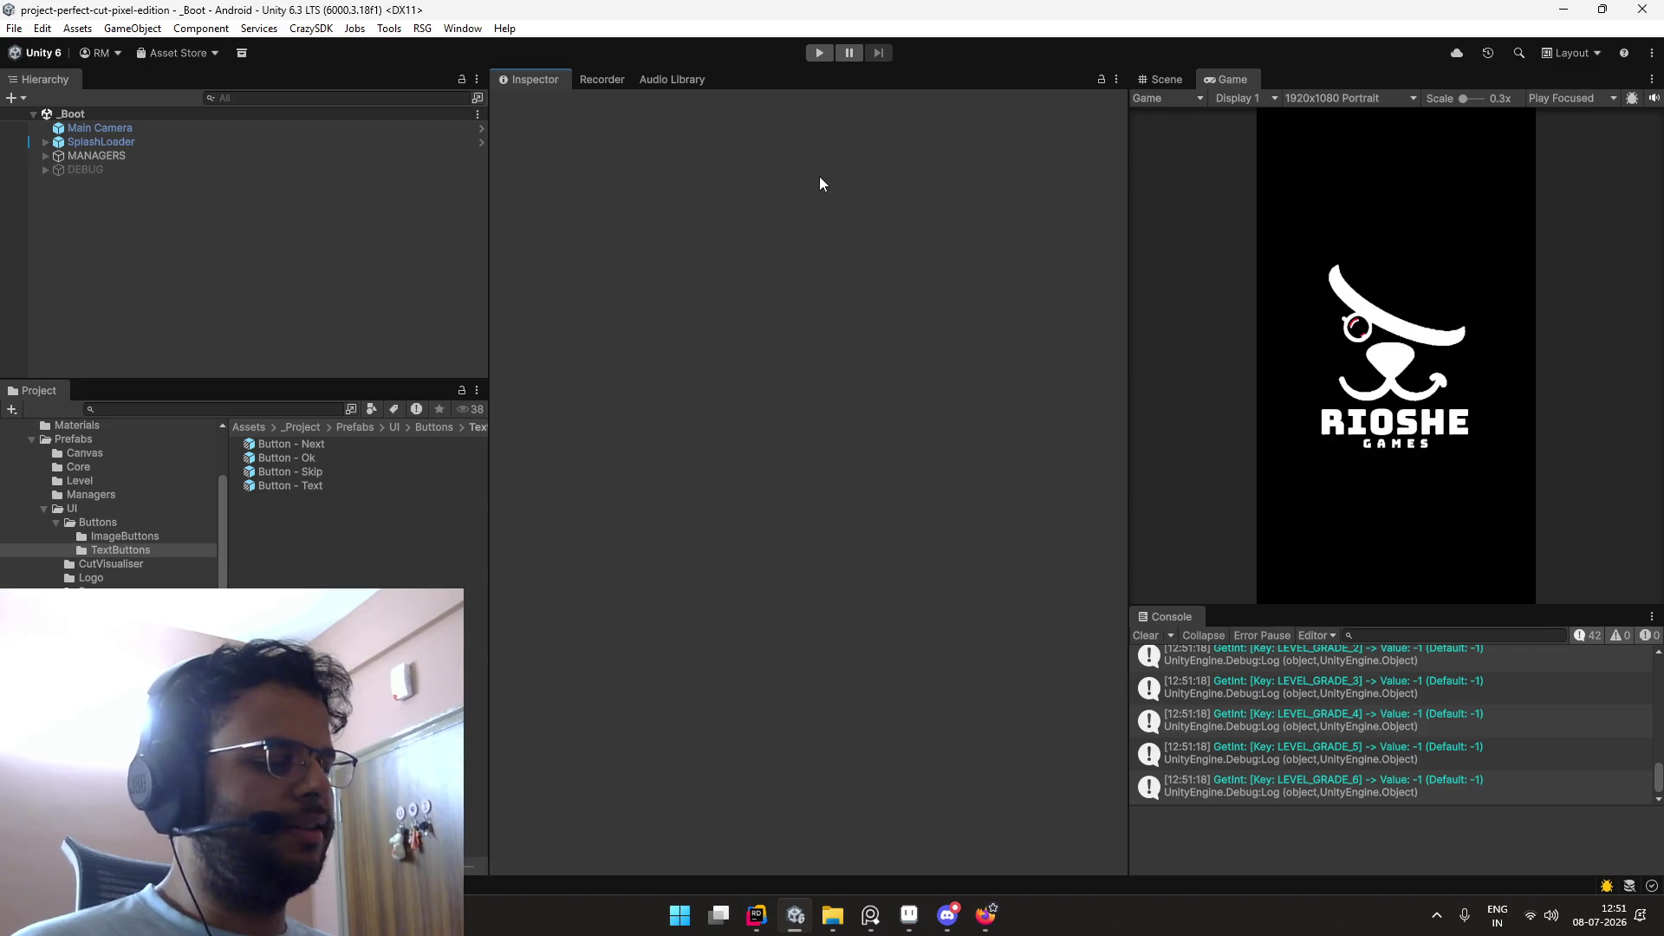
key("alt+Tab")
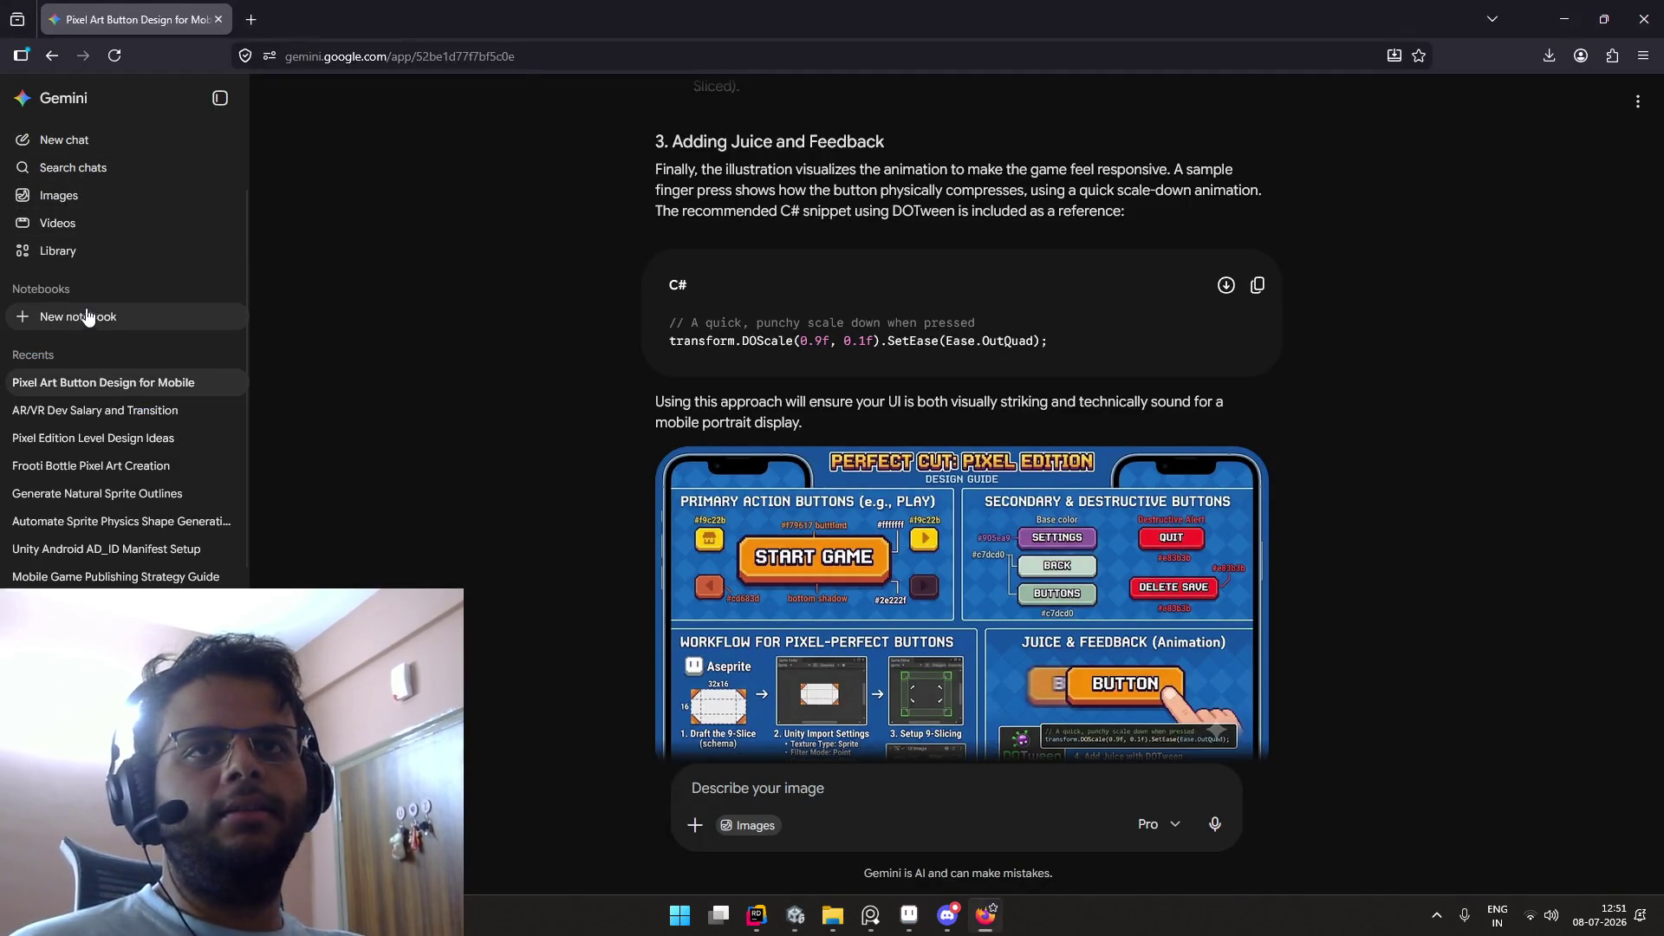
Step: Start a new empty Gemini chat and open a new browser tab
left_click(74, 148)
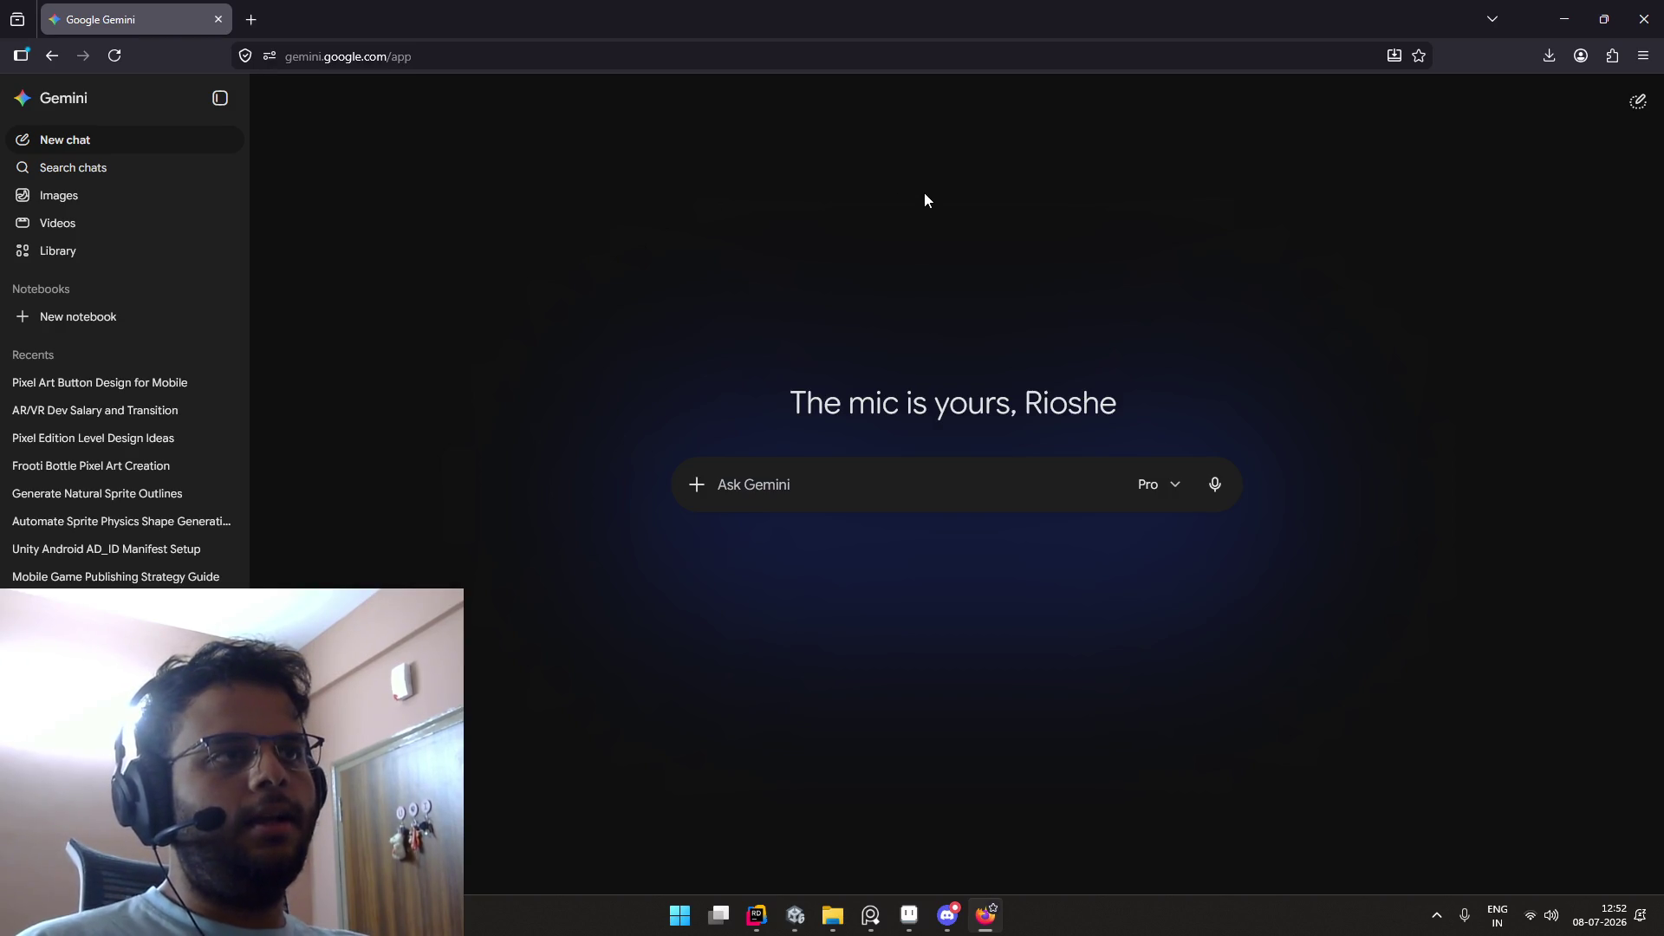
key("alt+Tab")
key("alt+Tab")
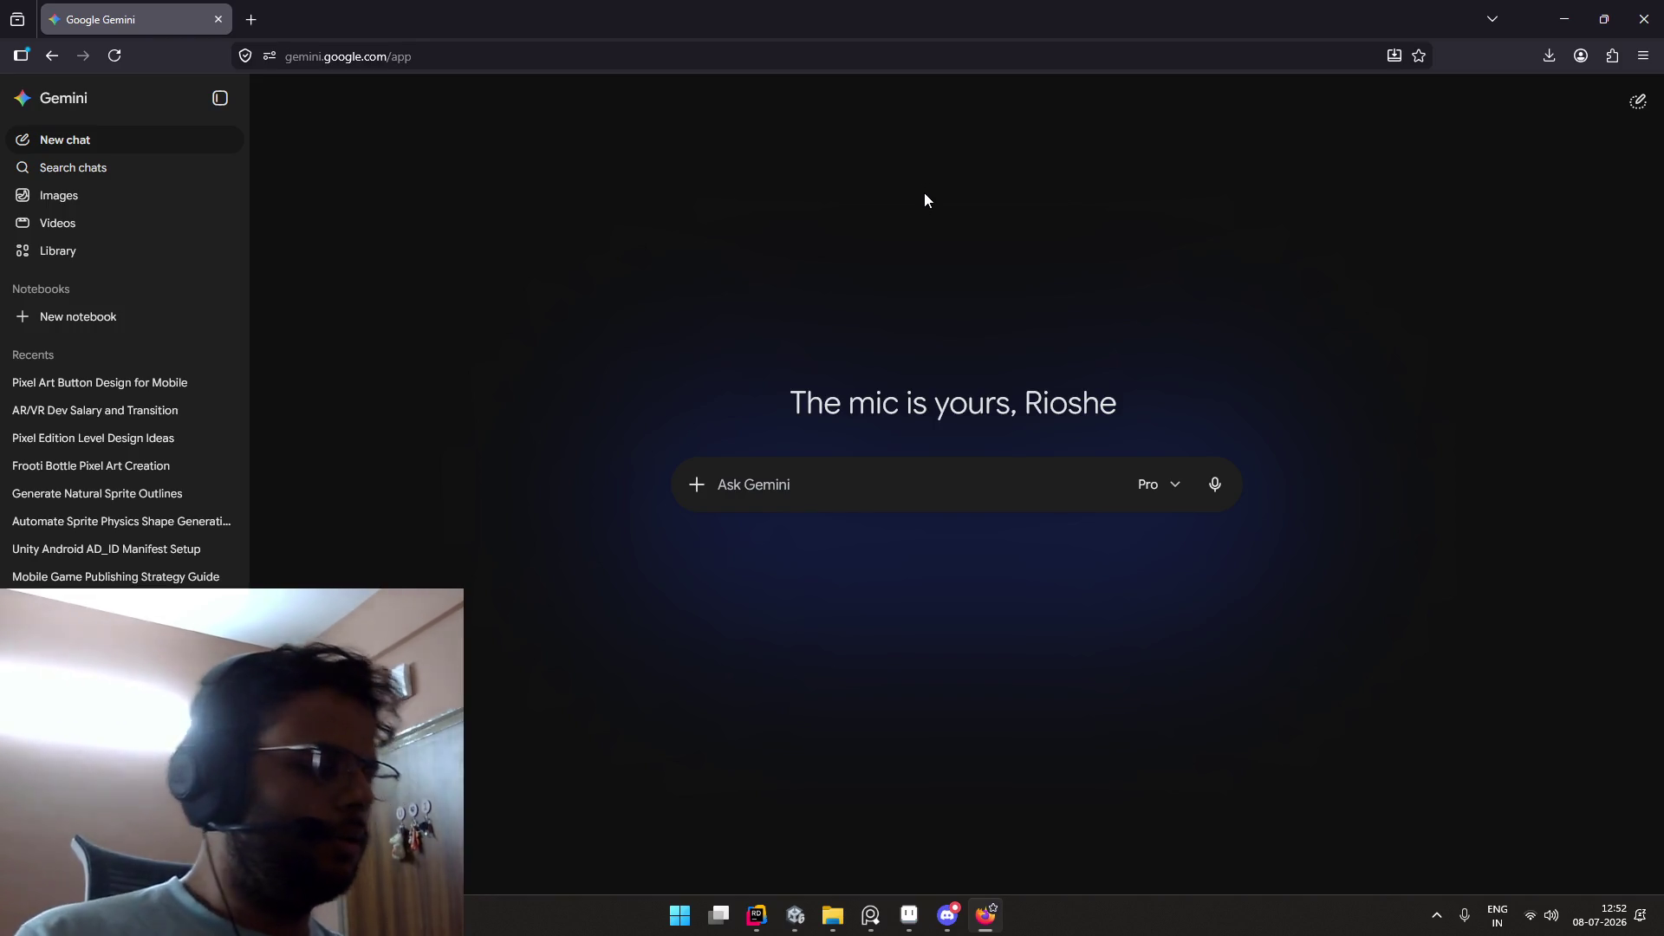
double_click(376, 31)
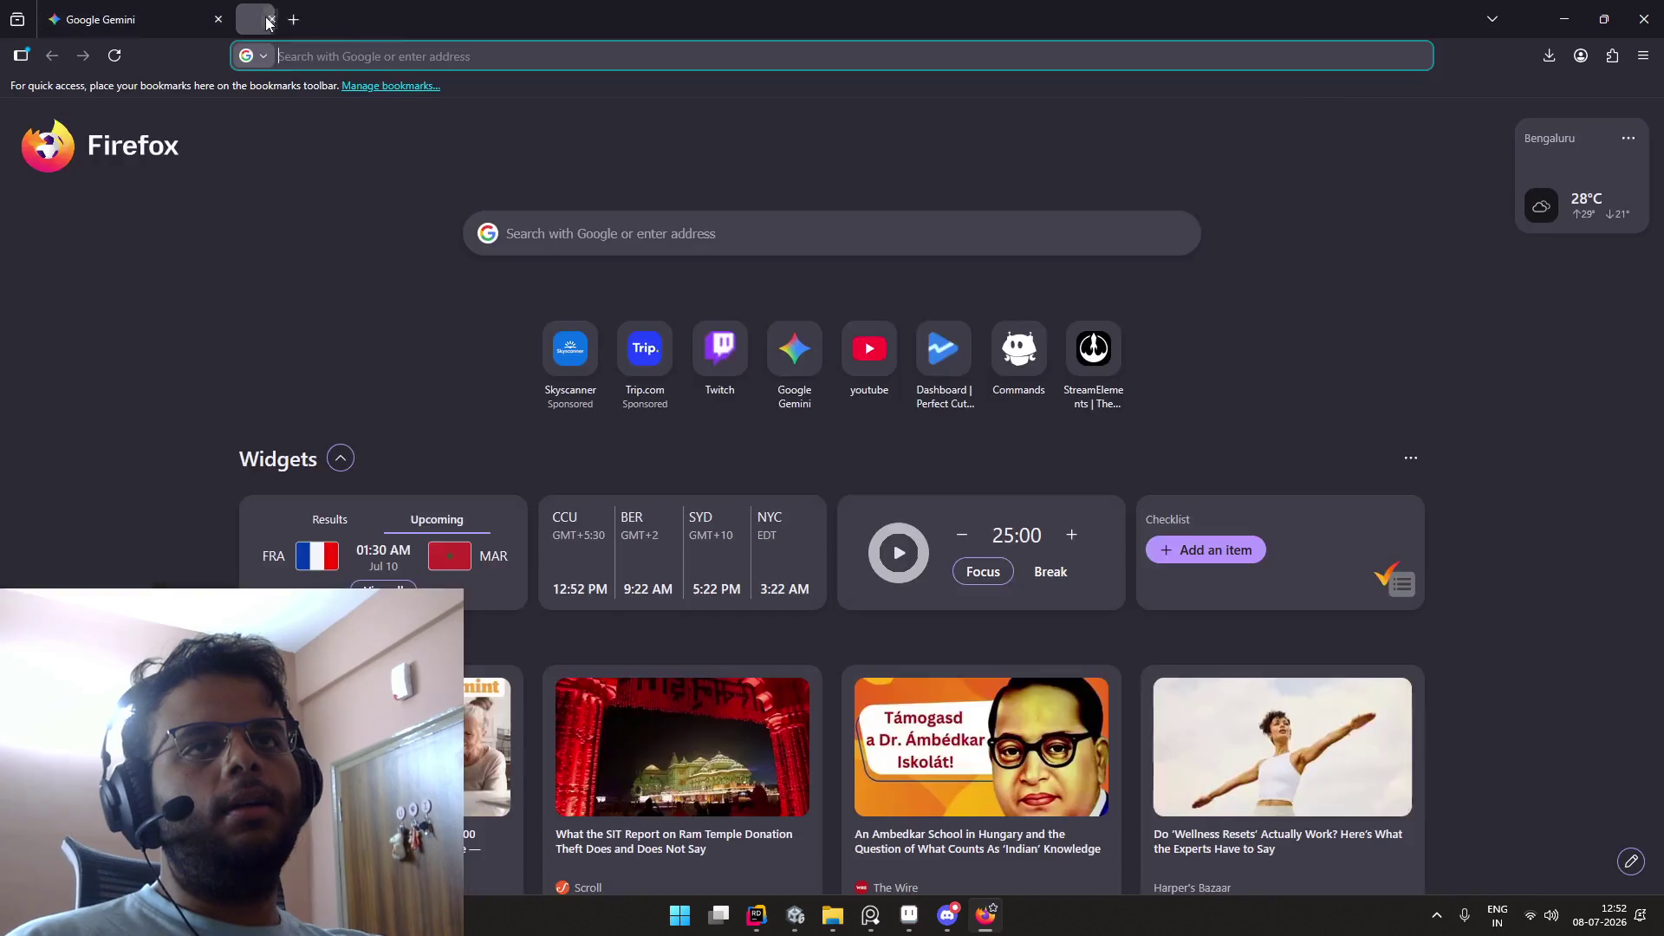
Step: Close the blank browser tab and return to the Unity editor
left_click(345, 17)
key("alt+Tab")
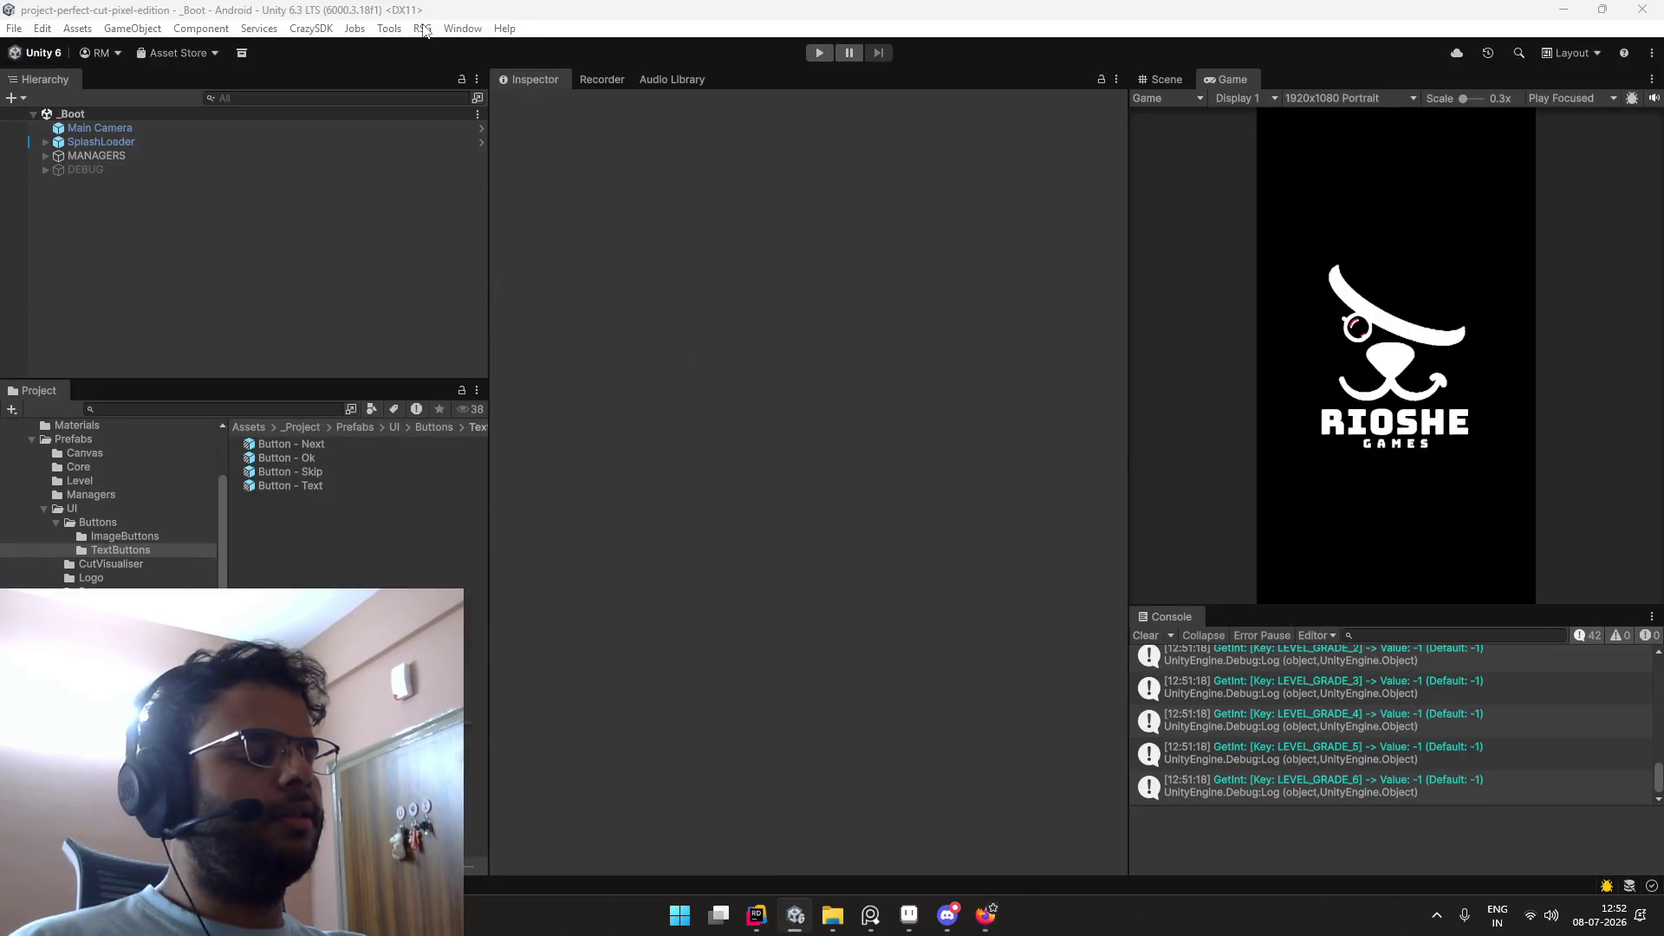
key("alt+Tab")
key("Tab")
key("Tab")
key("Tab")
key("Tab")
key("Tab")
key("Tab")
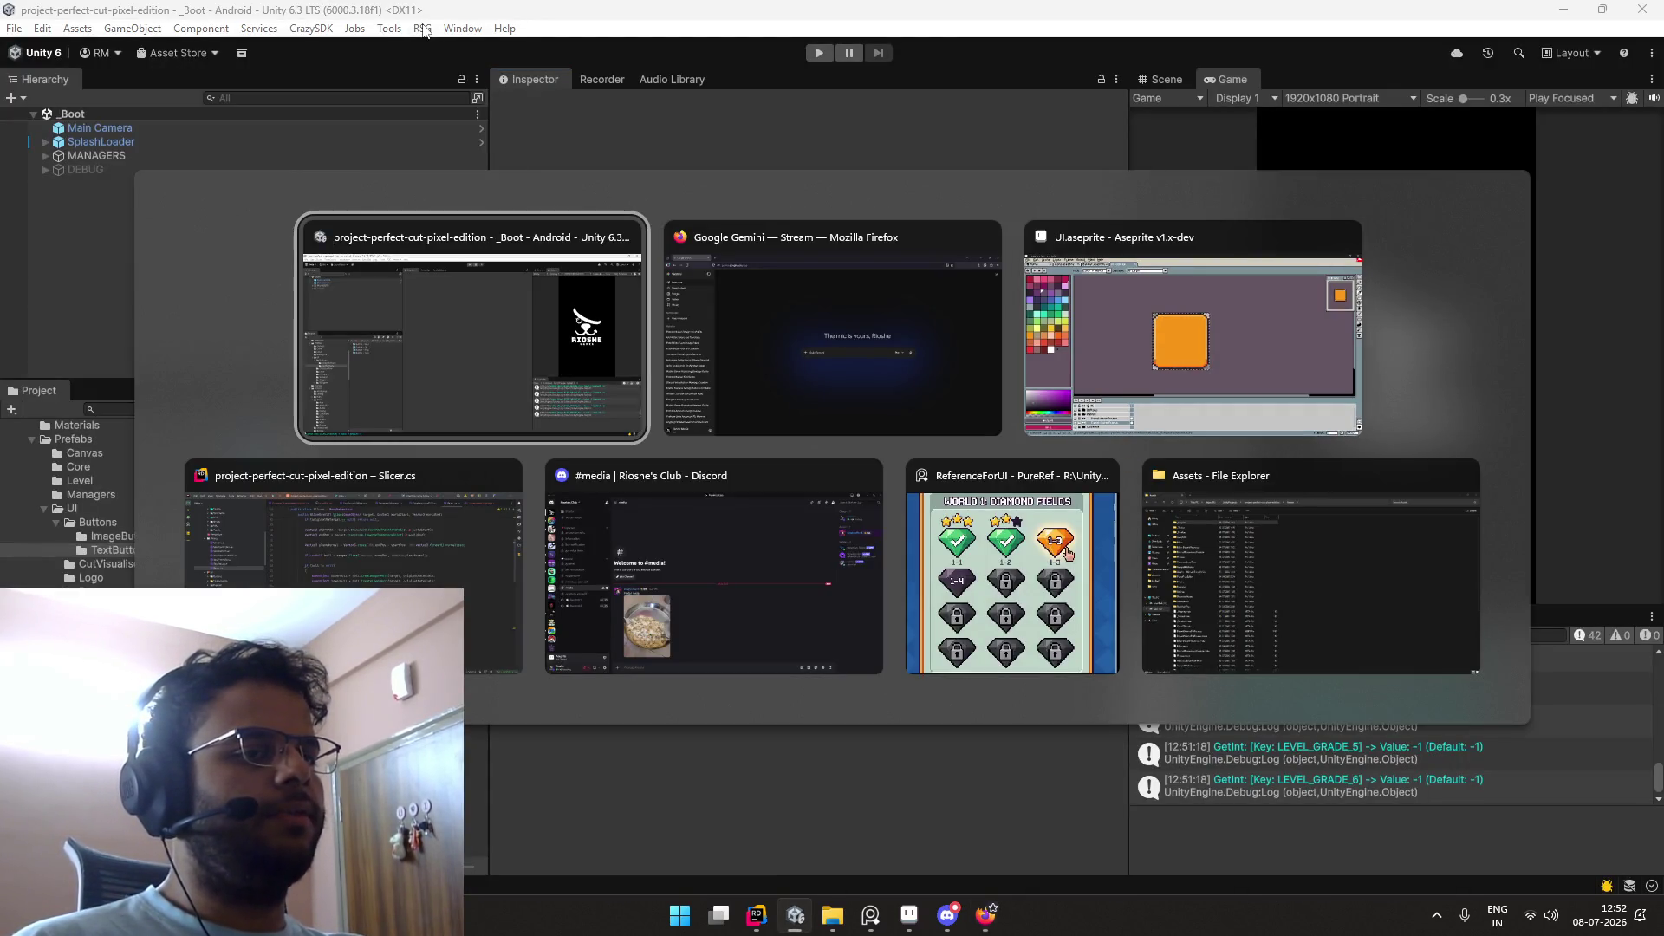
left_click(492, 275)
Step: Bring the Rider window showing Slicer.cs to the front
key("alt+Tab")
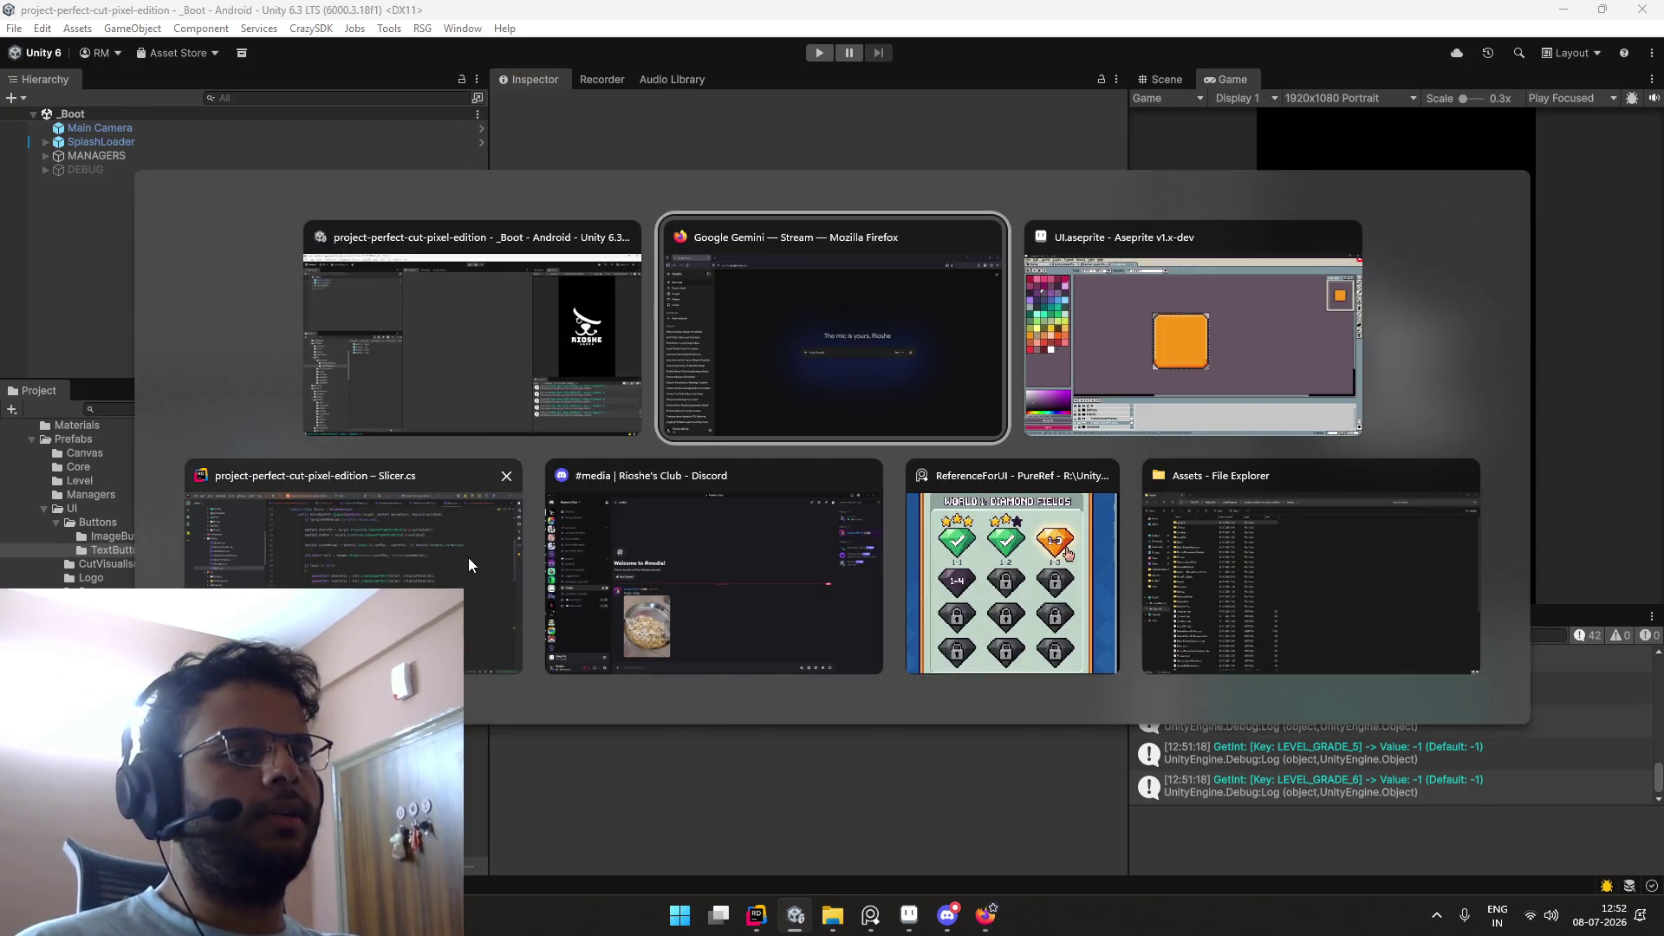
left_click(468, 559)
scroll(731, 330, "up", 2)
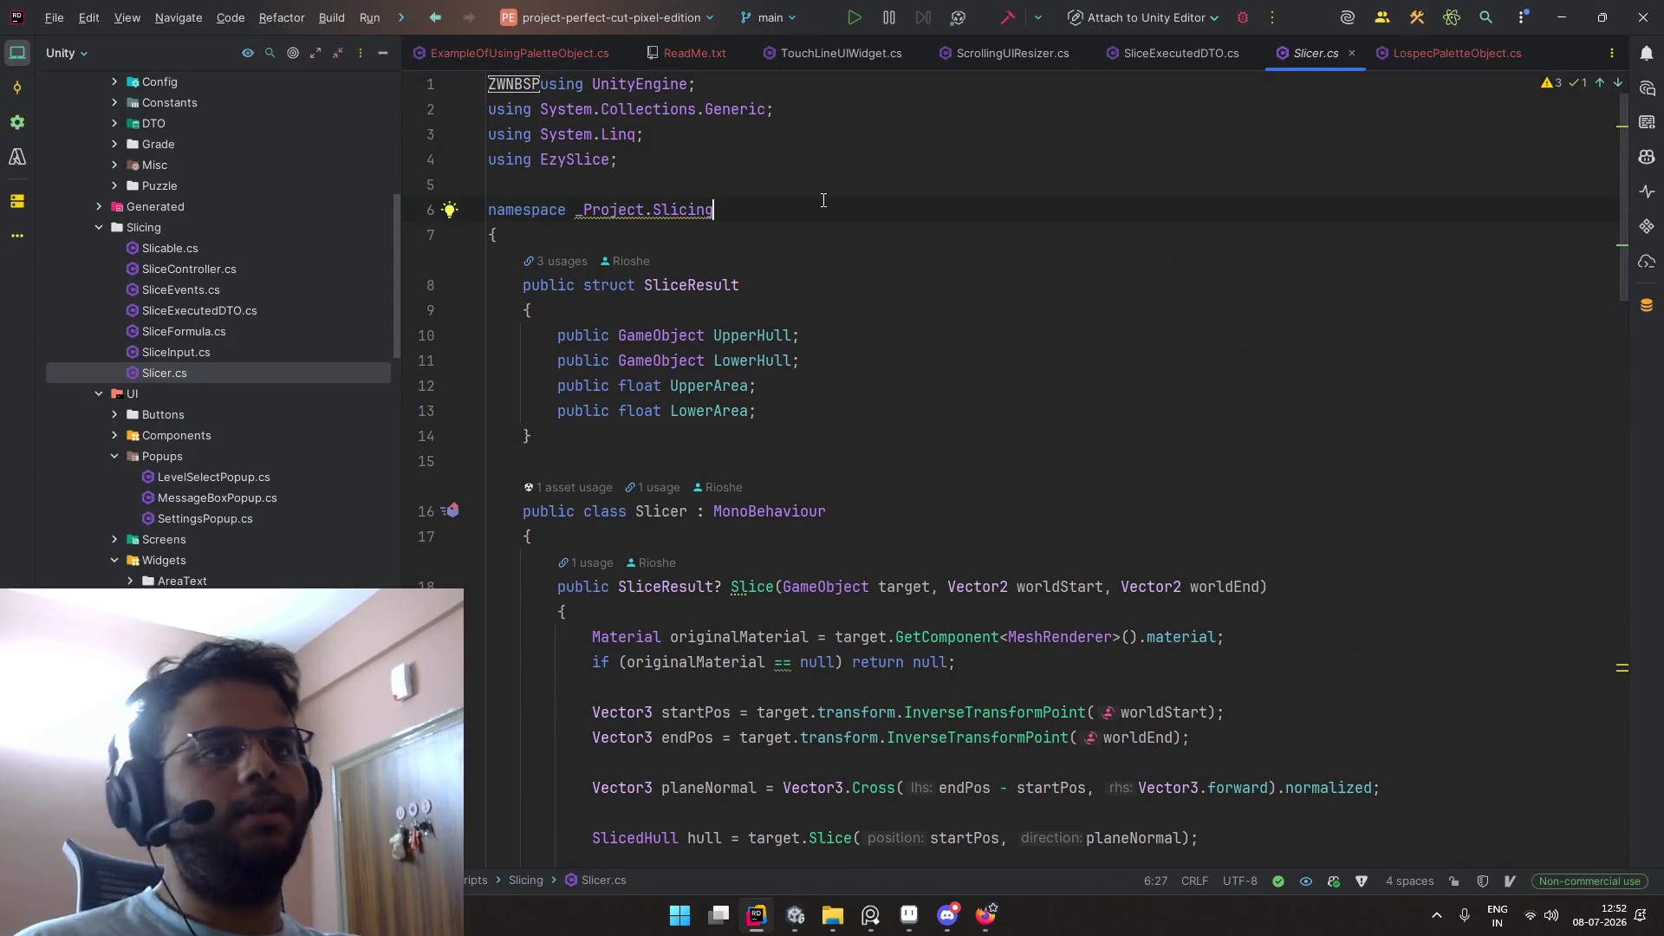
Step: Open FirebaseAnalyticsAdapter.cs by searching everywhere for 'firebase'
key("shift")
key("shift")
type("firebase")
key("Return")
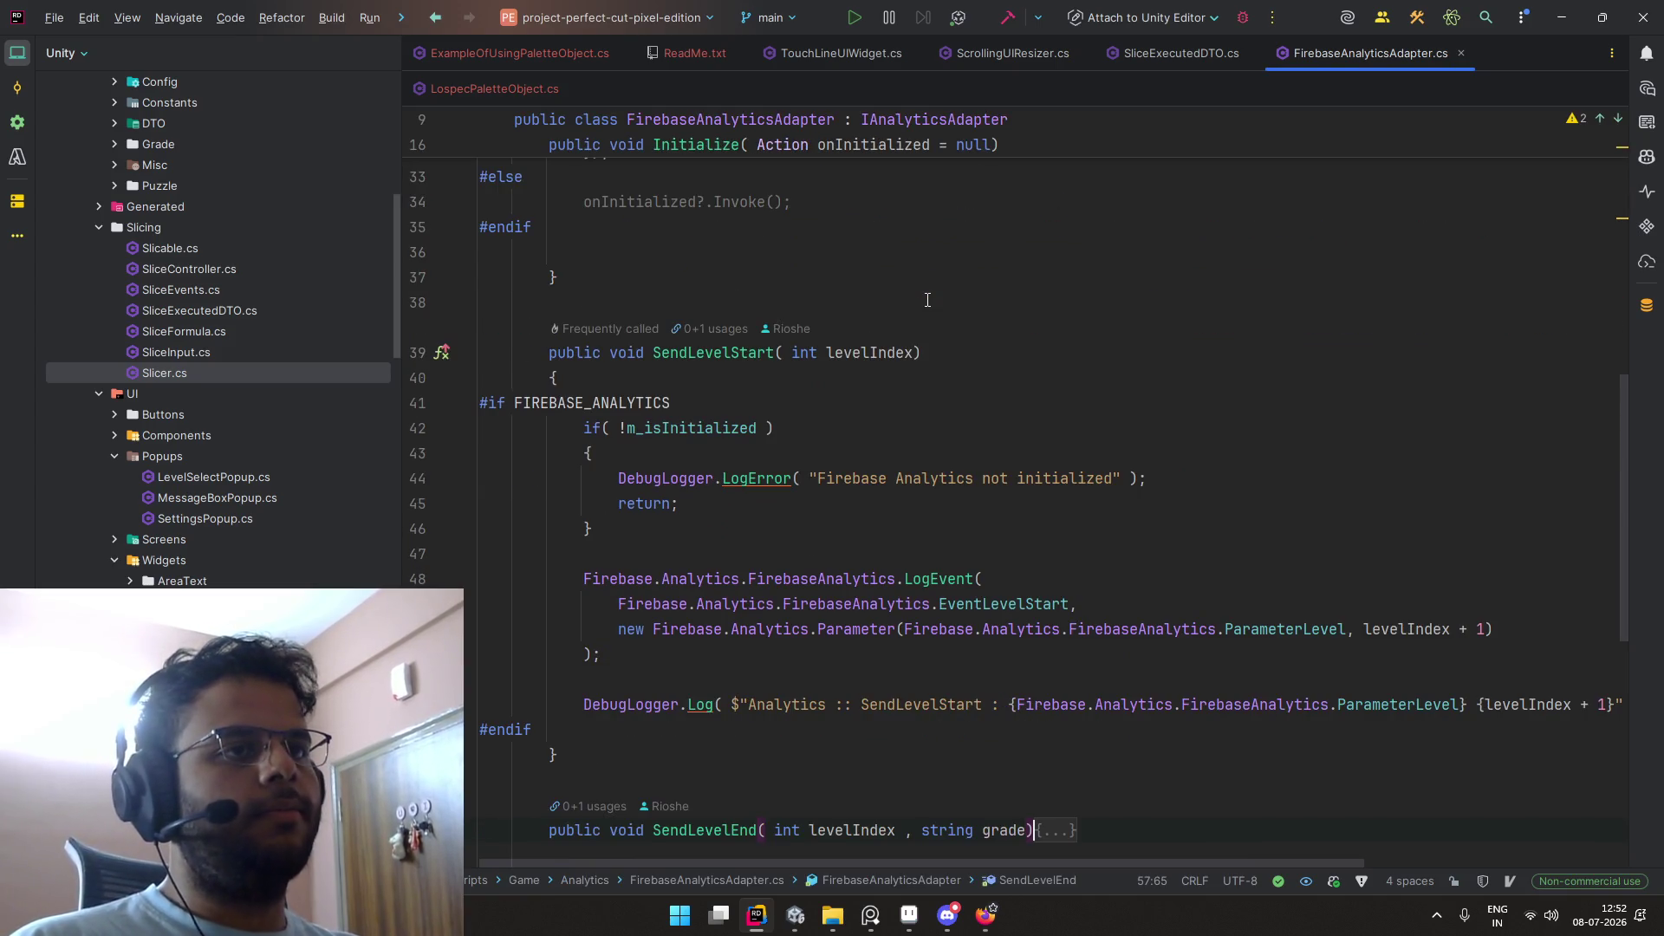
Step: Inspect SendLevelStart, expand SendLevelEnd and select the SendLevelSkipped method name
scroll(927, 300, "down", 3, "ctrl")
left_click(869, 359)
left_click(869, 378, "alt+shift")
scroll(718, 665, "down", 1)
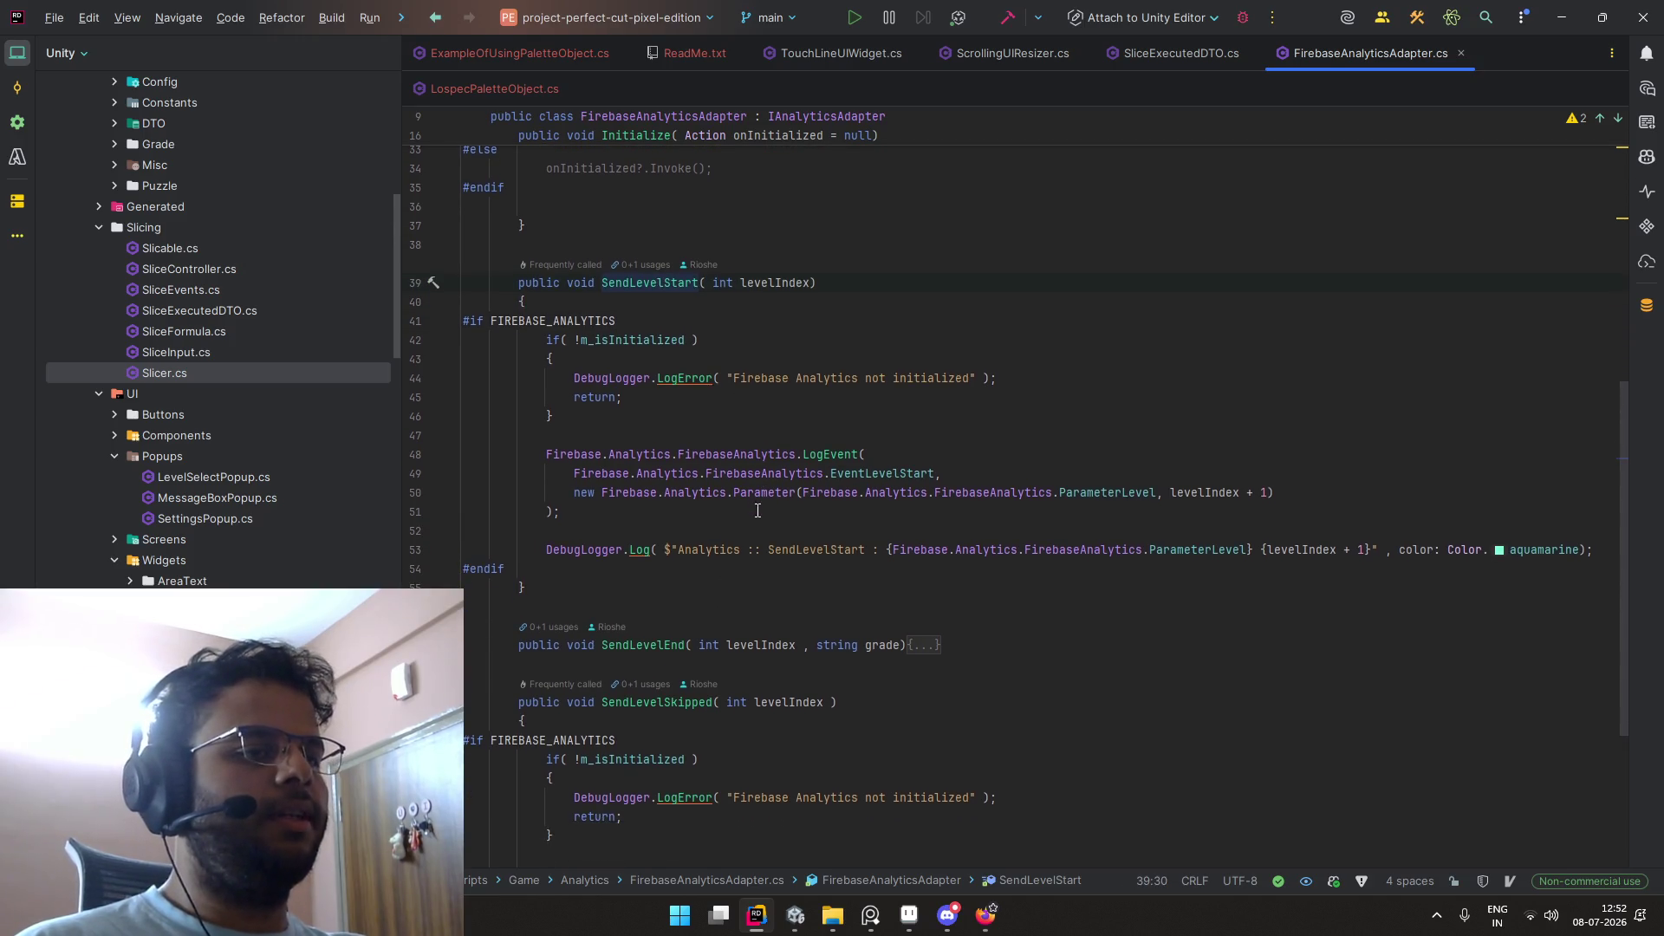
left_click(923, 646)
scroll(781, 607, "down", 10)
double_click(663, 465)
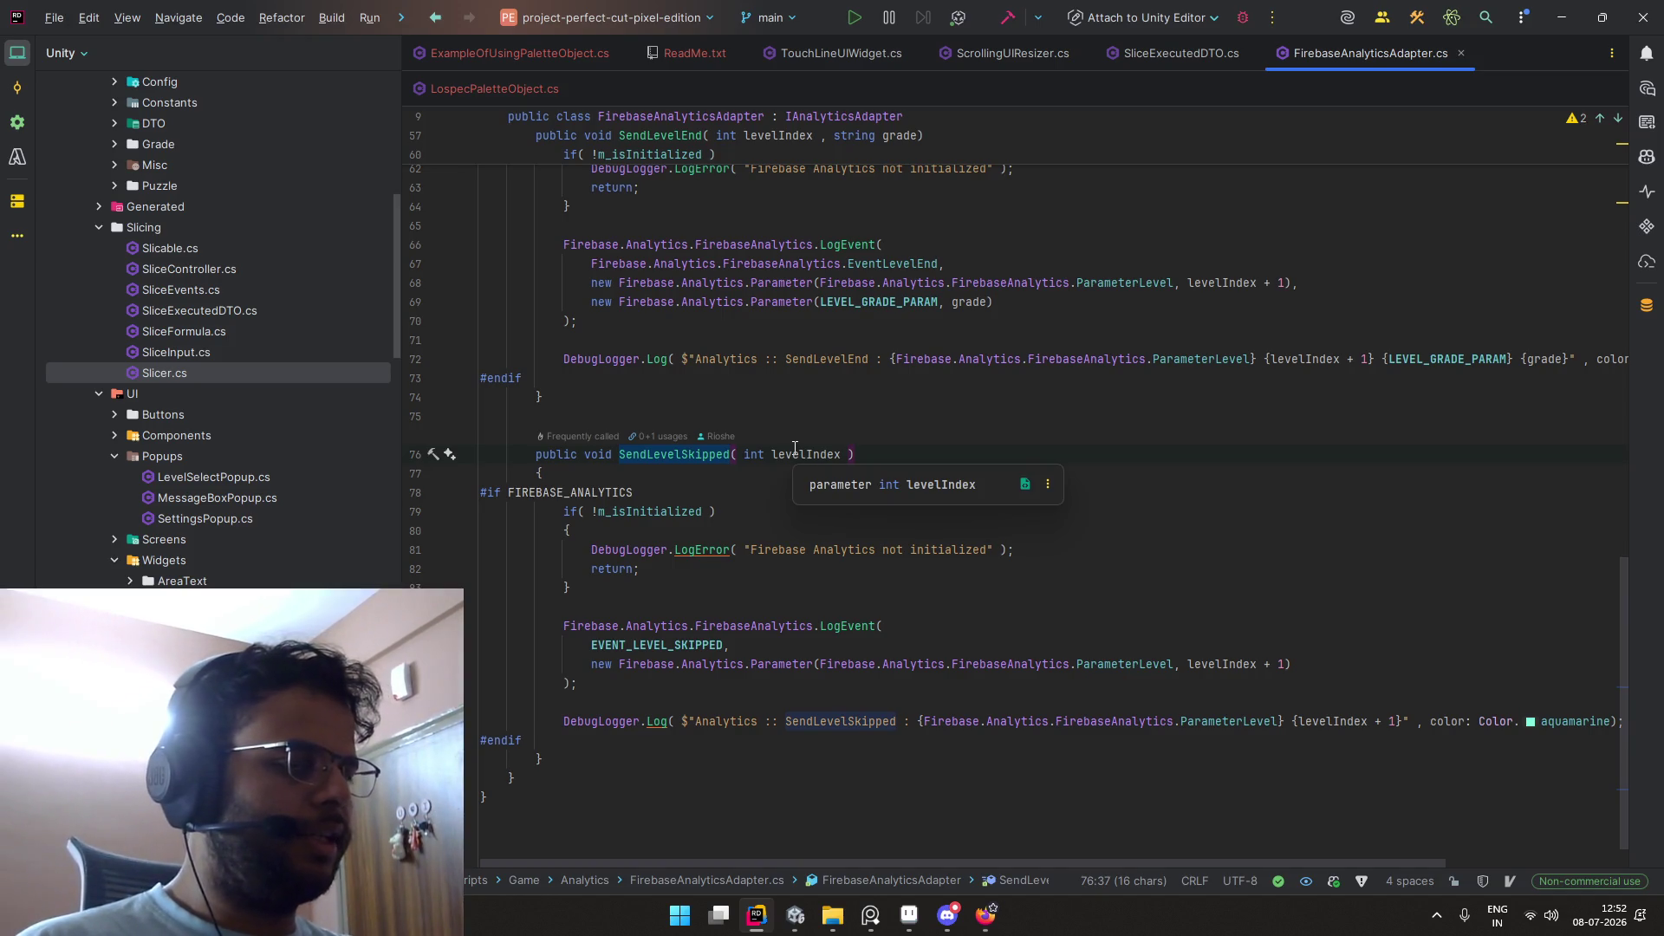
key("alt+Tab")
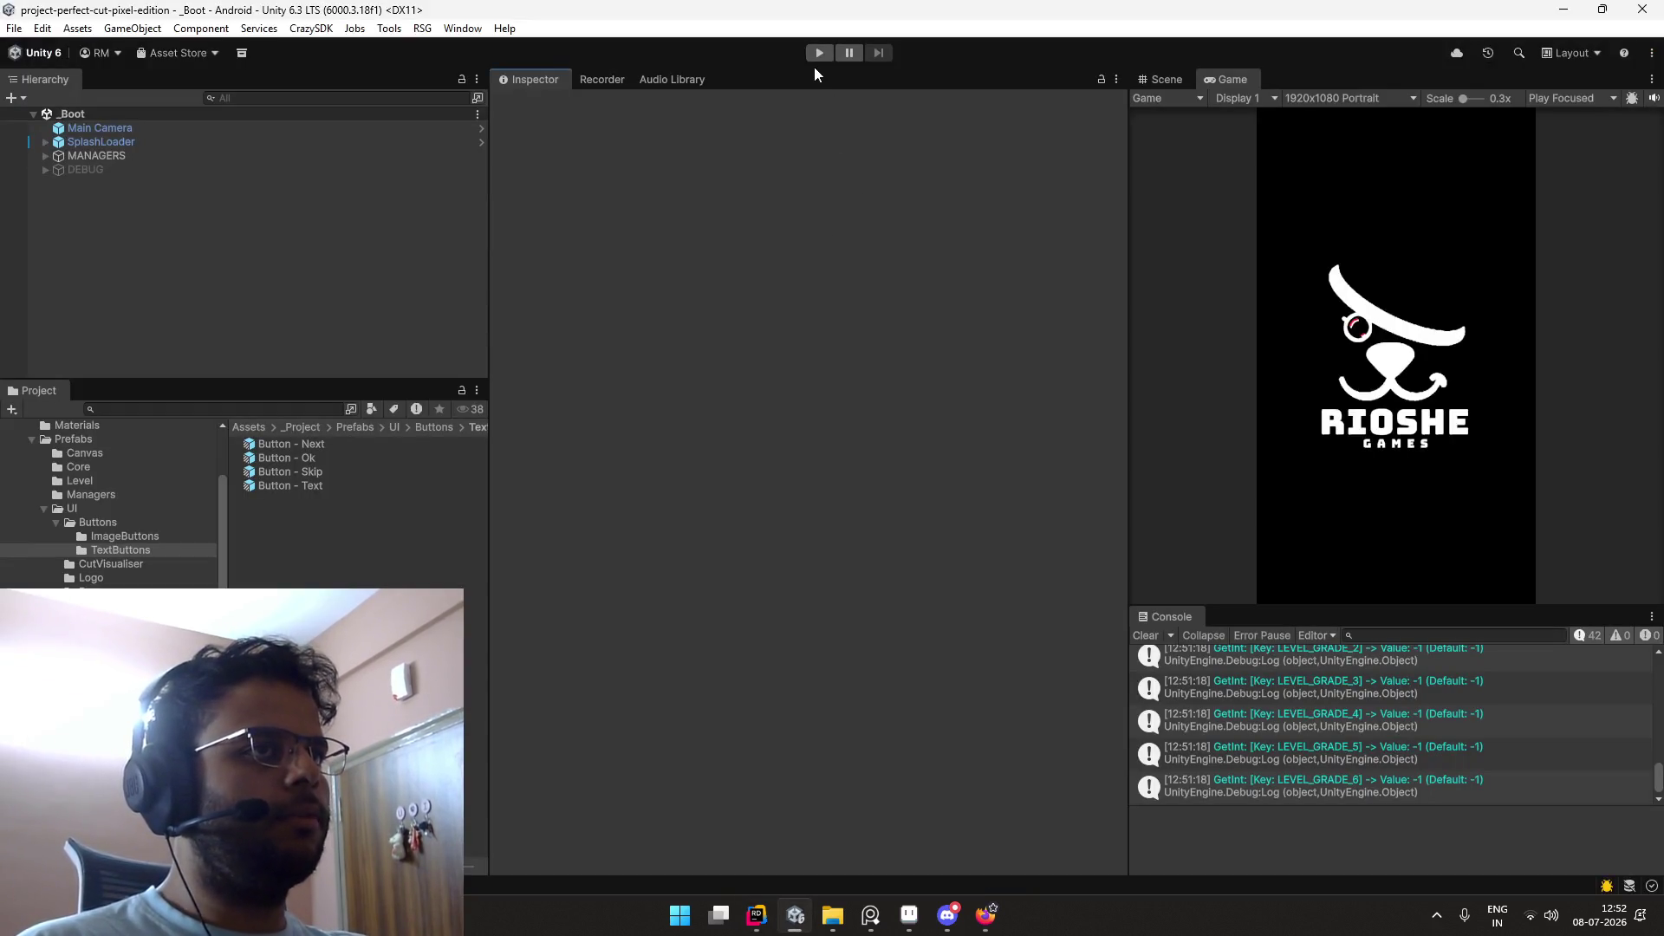
Step: Run and stop play mode, clear all PlayerPrefs, then start play mode again
left_click(819, 54)
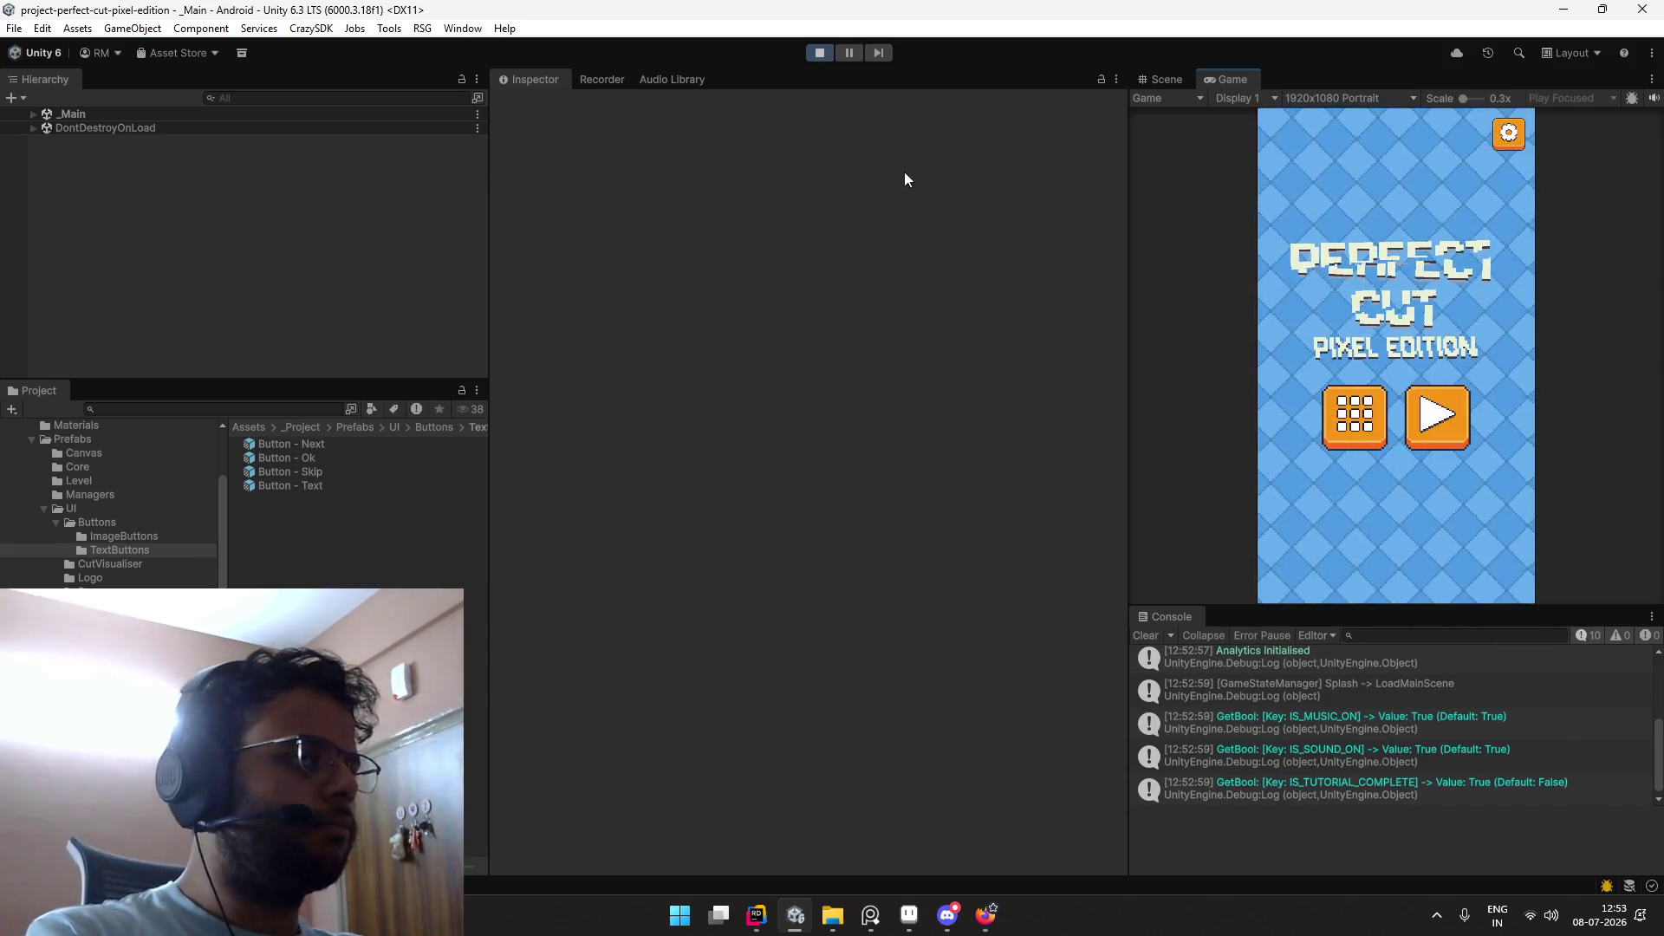
left_click(820, 53)
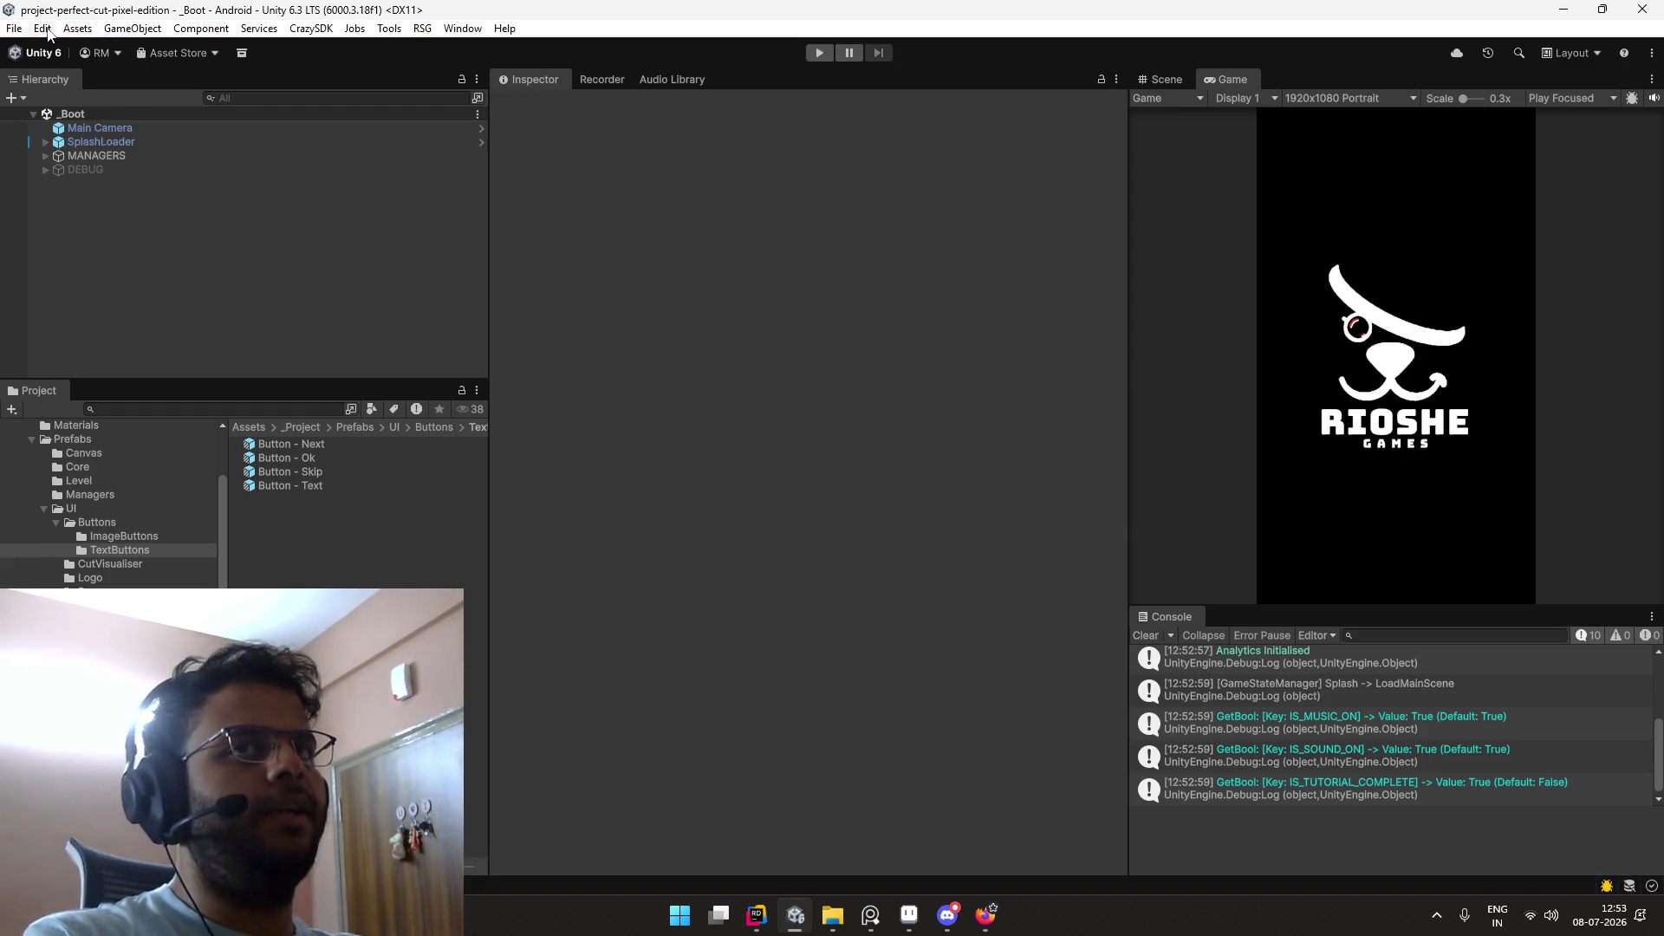
left_click(45, 29)
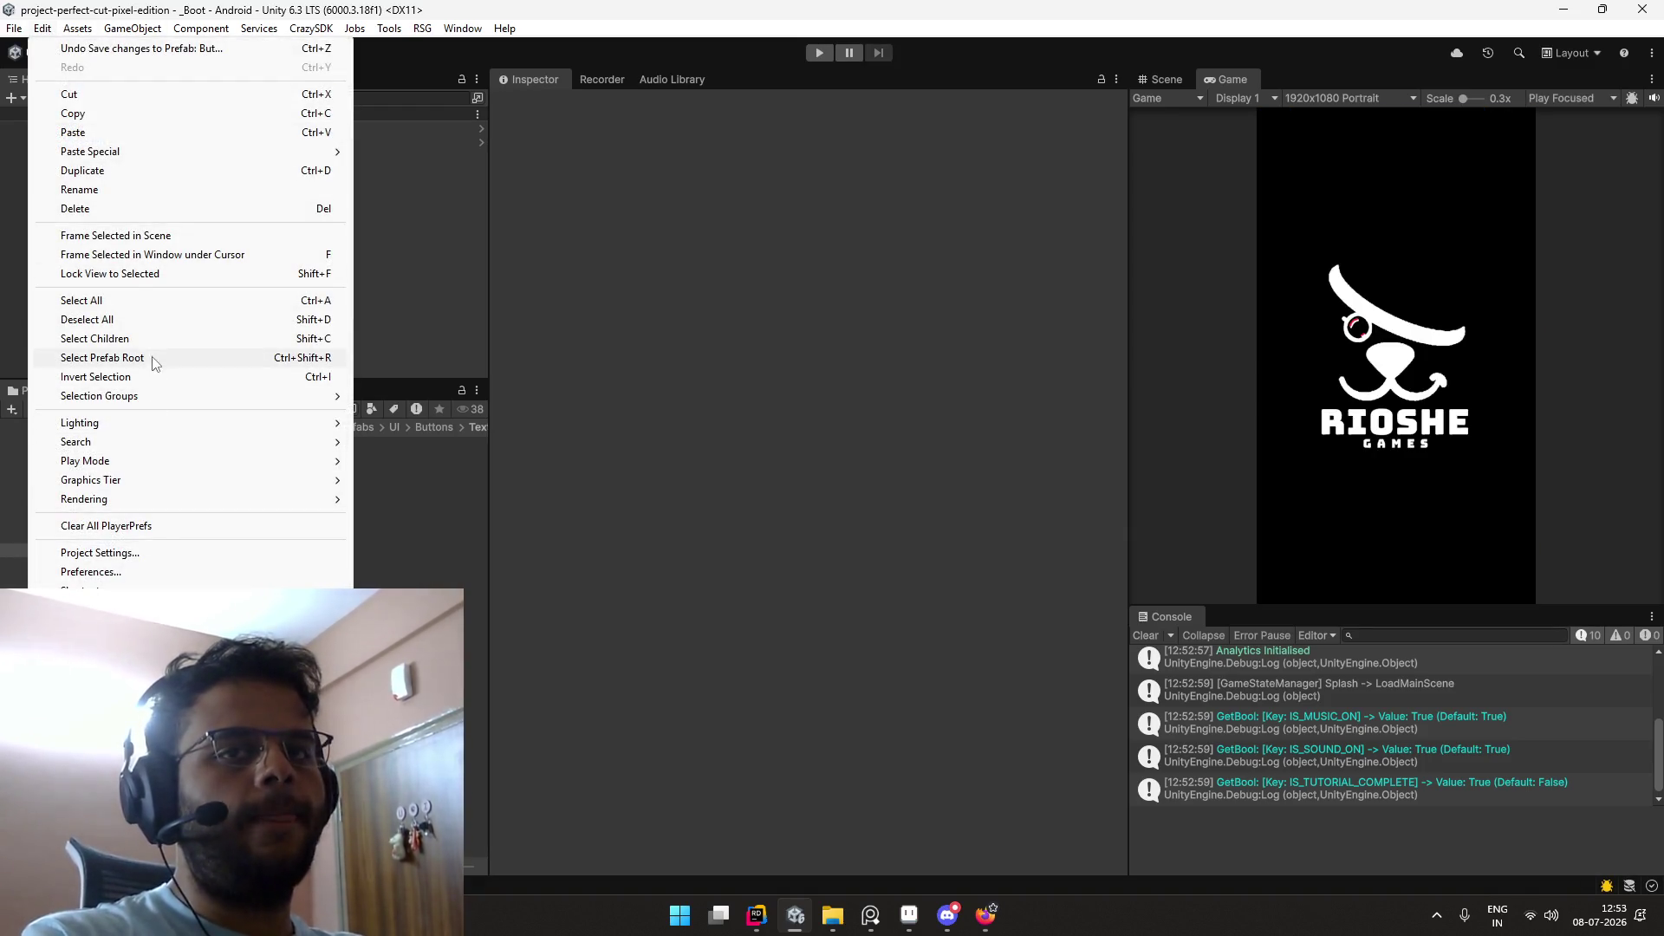
left_click(106, 527)
left_click(871, 480)
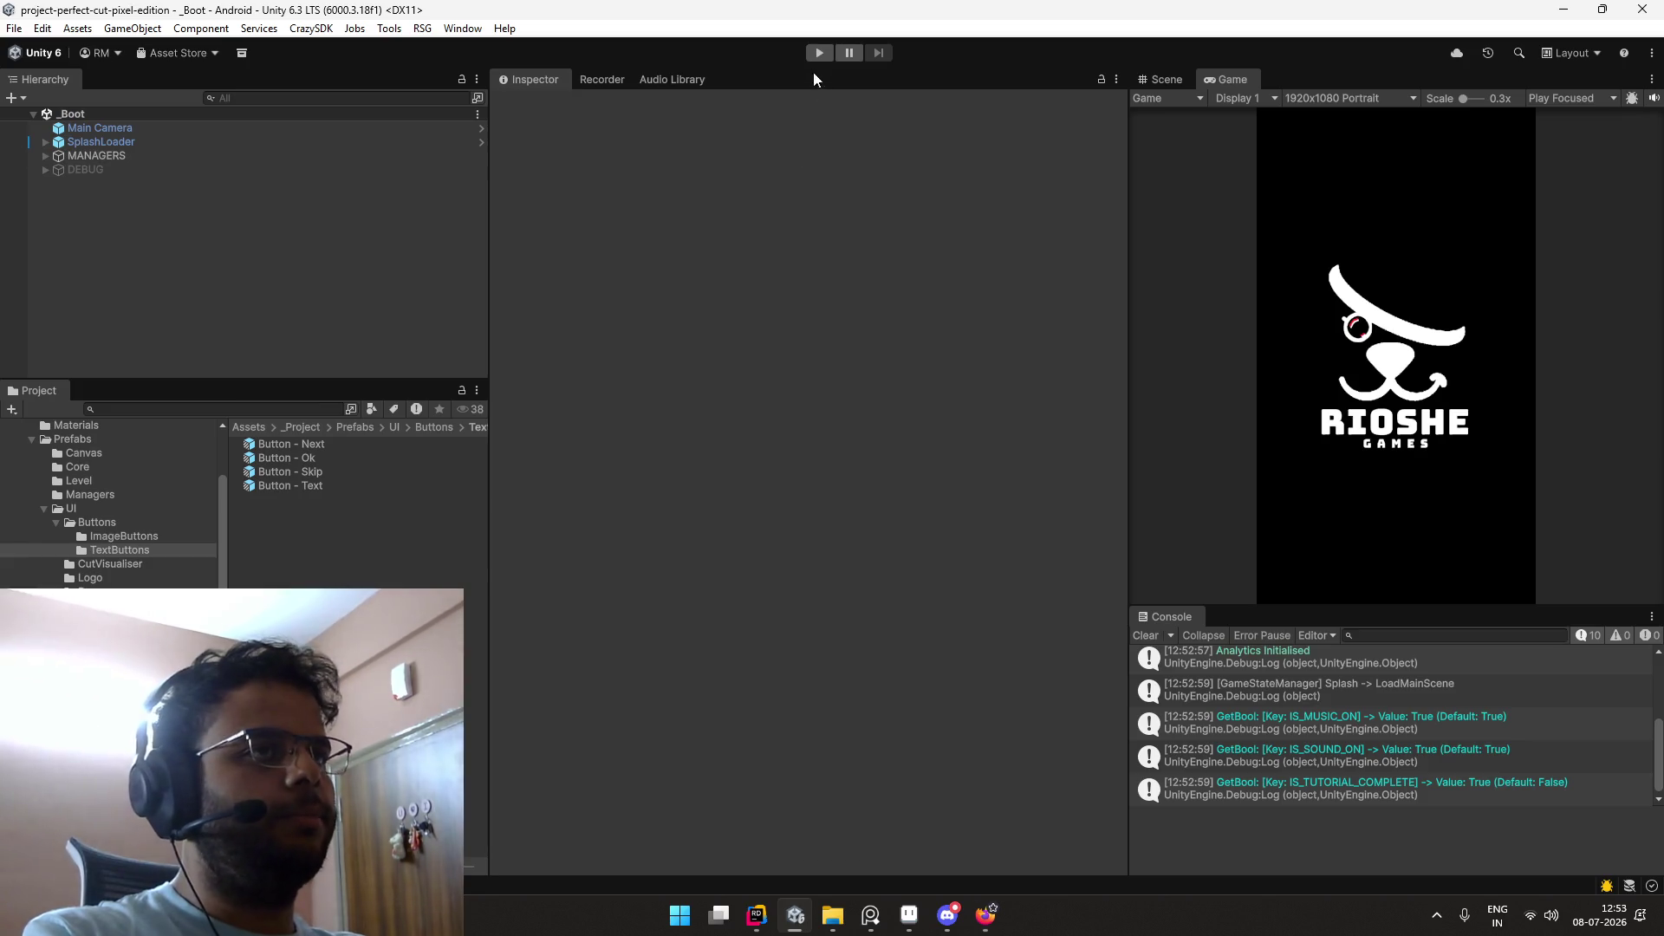
left_click(818, 53)
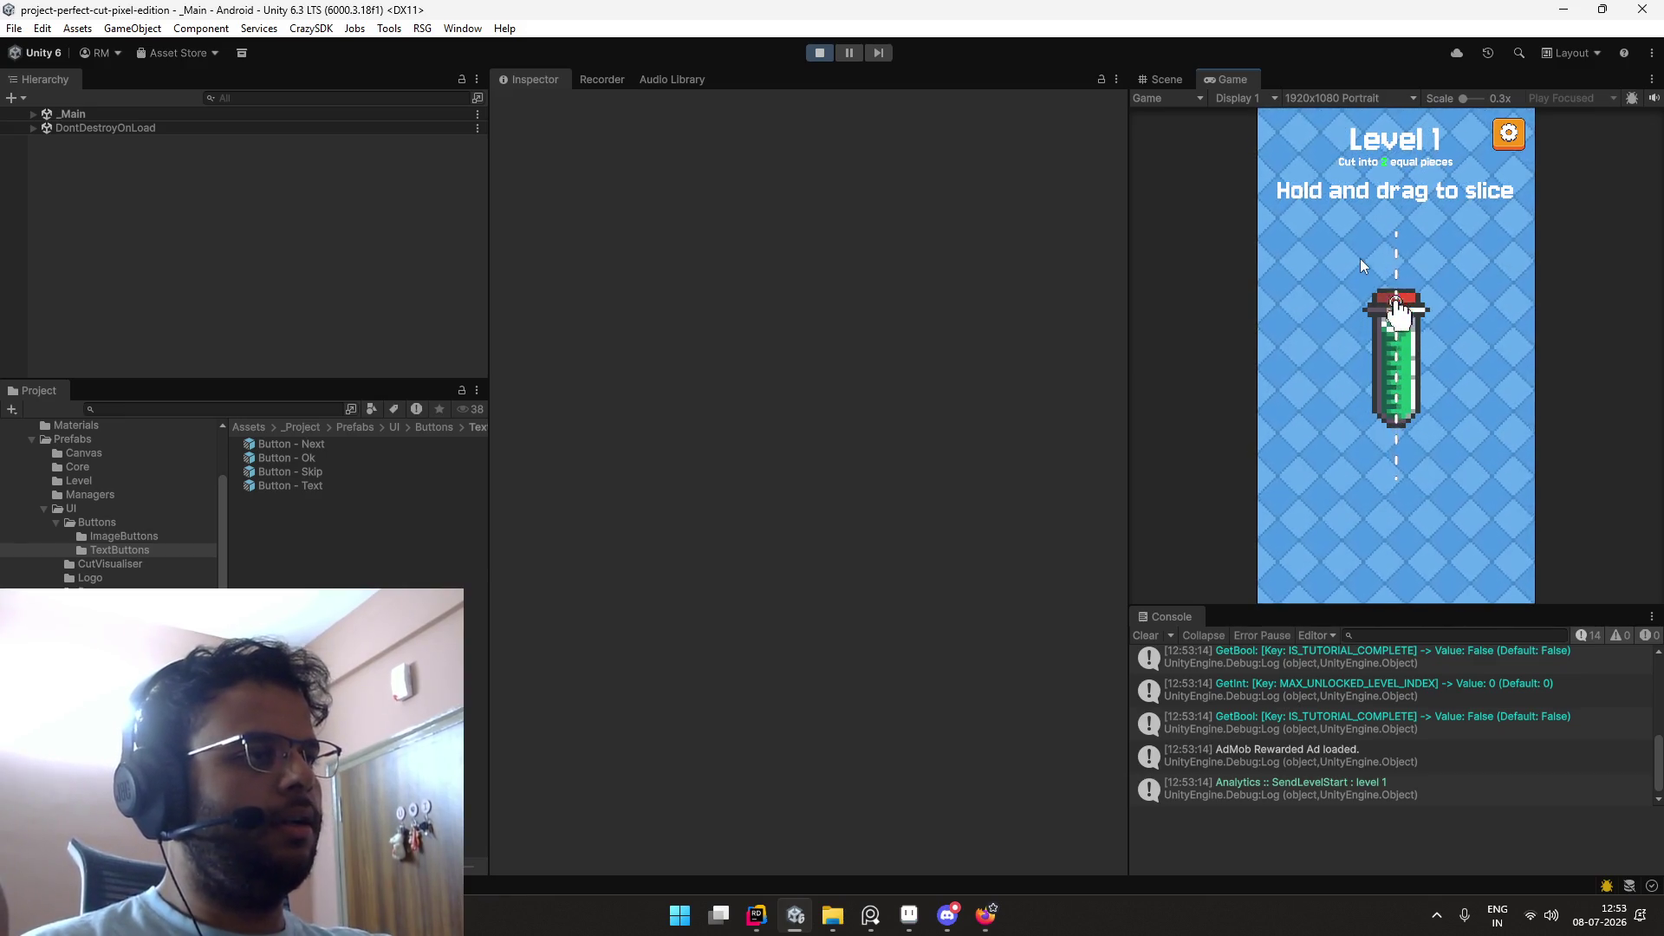
Step: Slice the bottle in level 1, skip via the test ad, close it, and stop play mode
mouse_move(1343, 364)
left_mouse_down()
mouse_move(1498, 452)
mouse_move(1462, 456)
left_mouse_up()
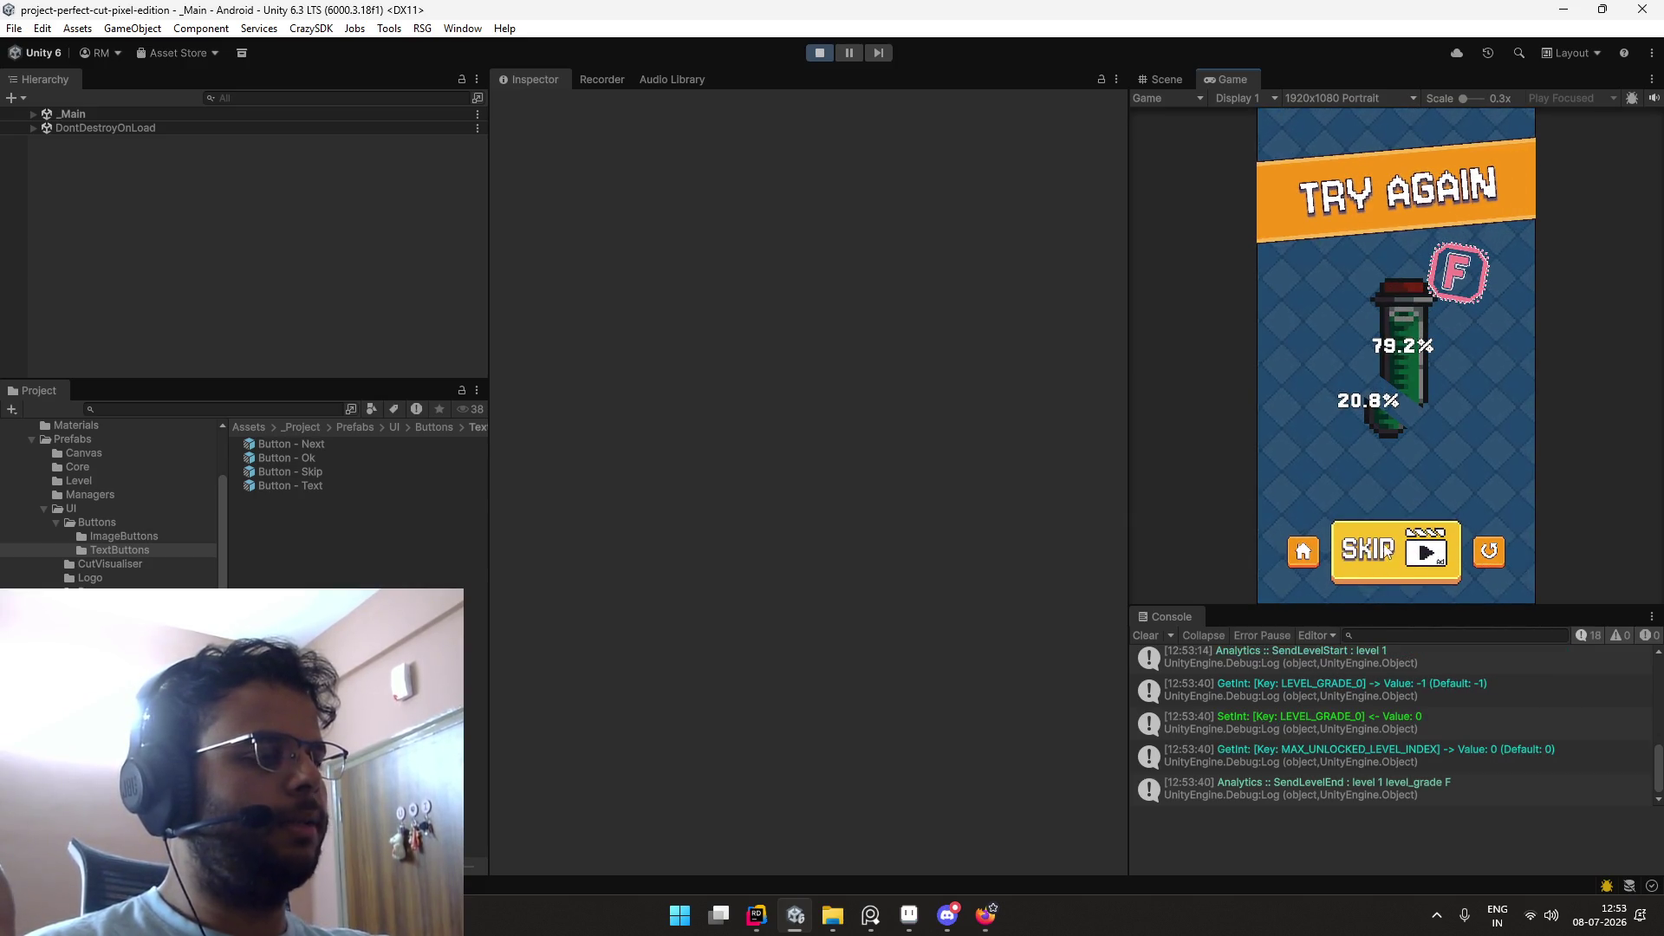
left_click(1423, 552)
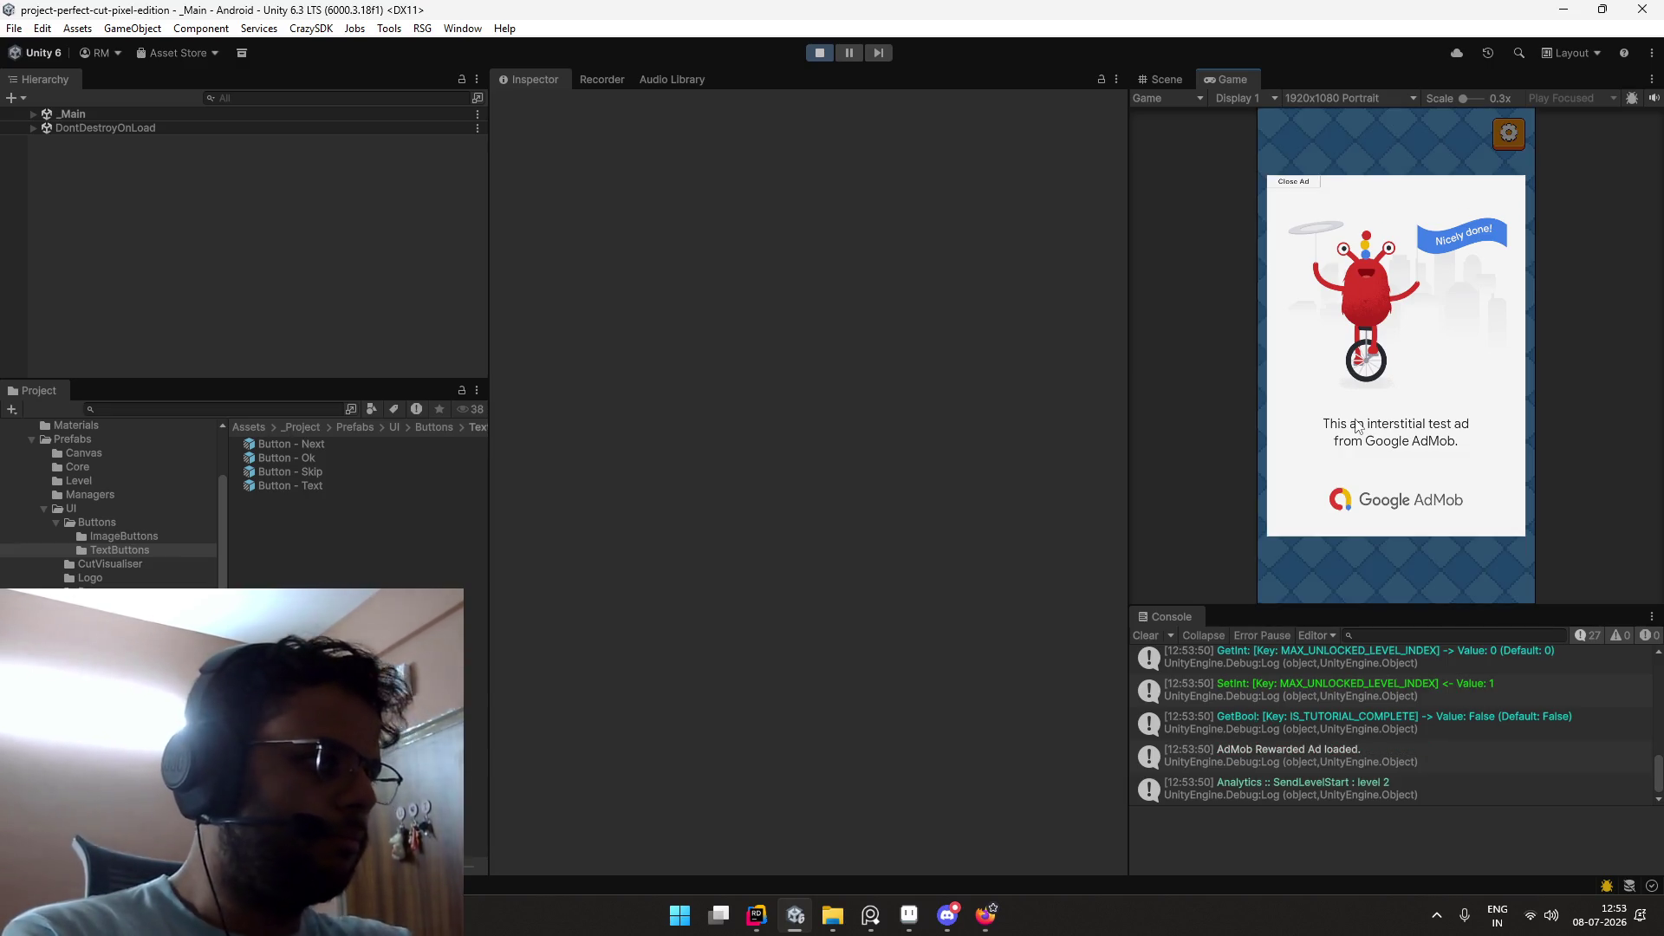
left_click(1284, 182)
left_click(814, 55)
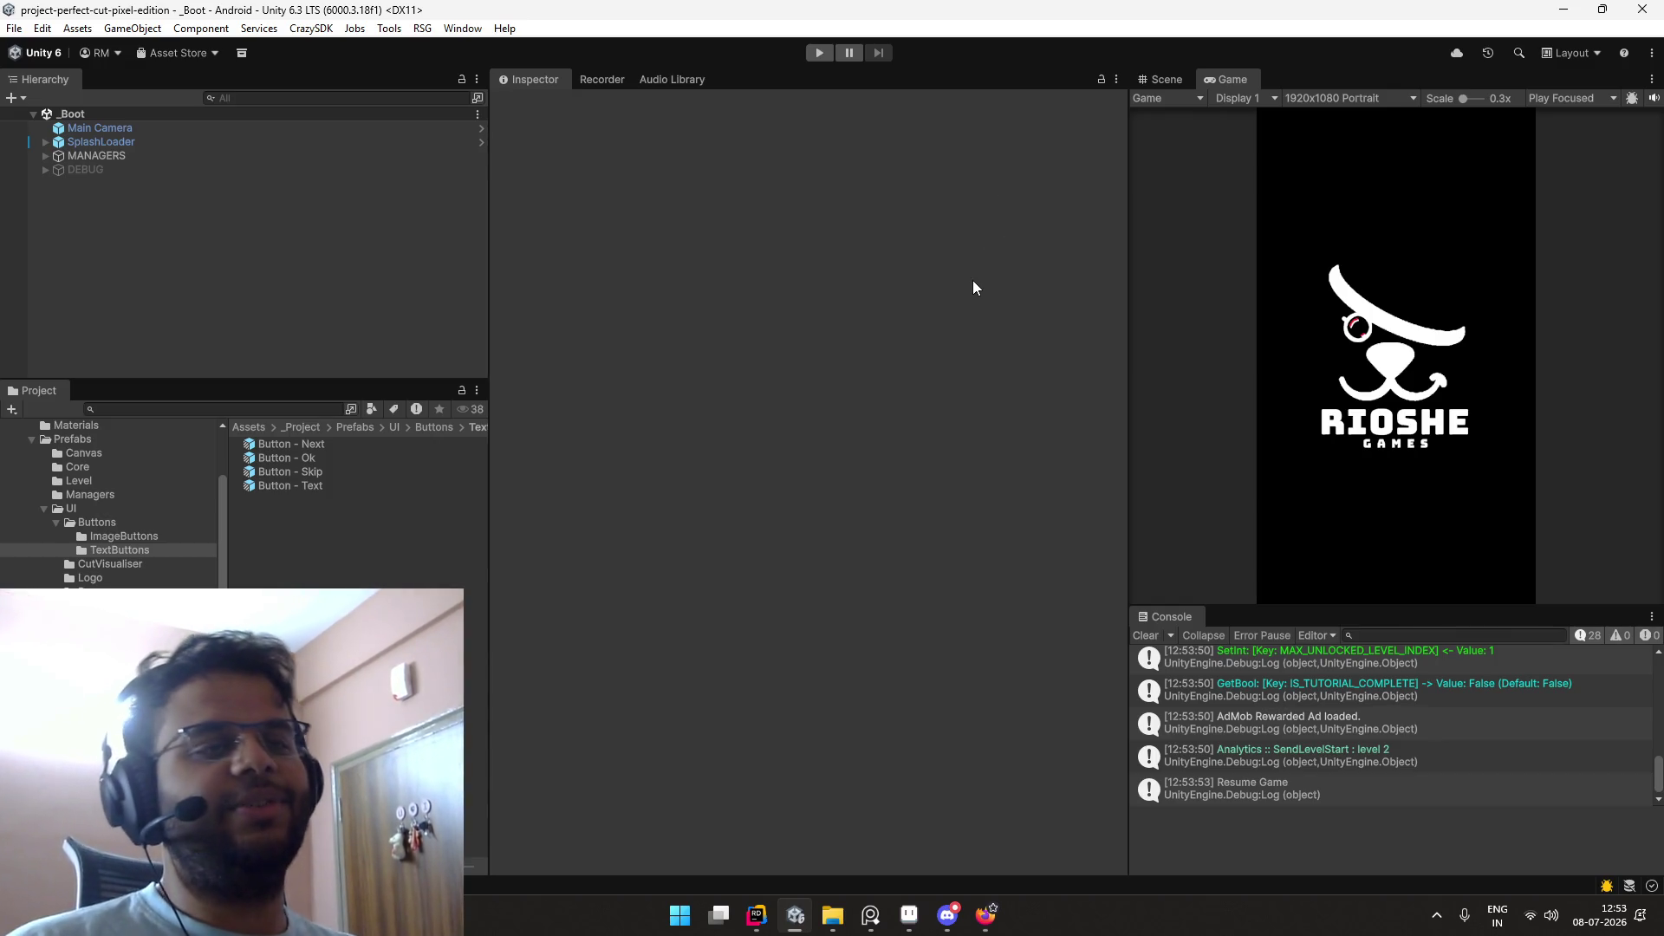
key("ctrl+super+Right")
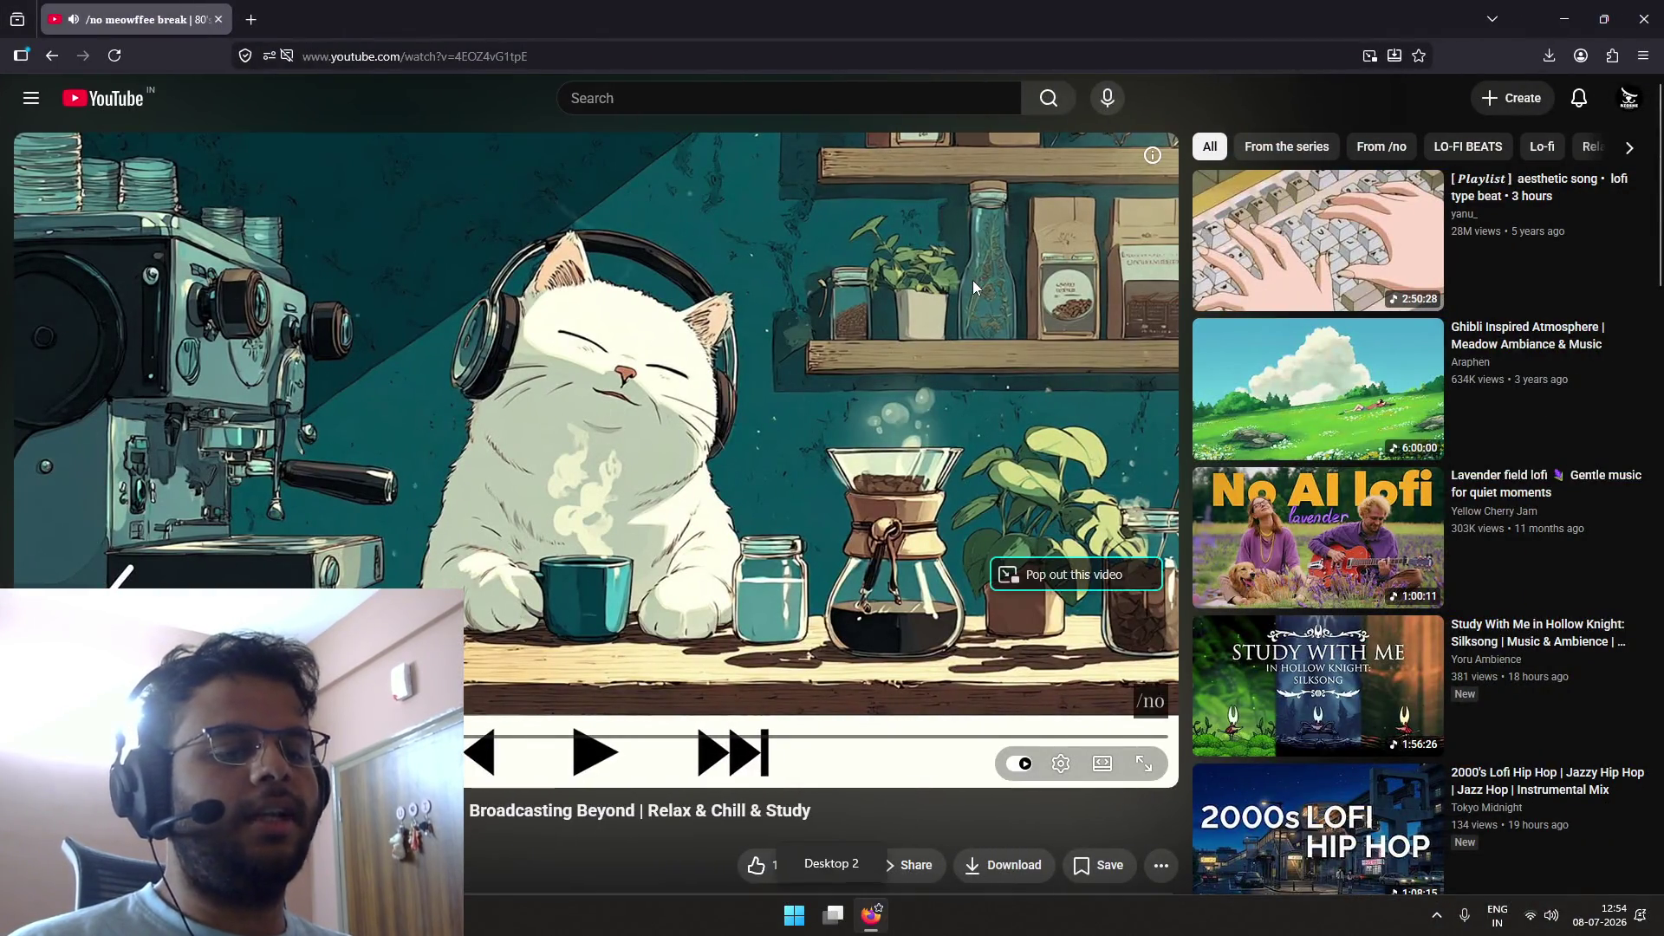
Step: Launch Firefox from the Start menu and go to twitch.tv
key("ctrl+super+Left")
key("super")
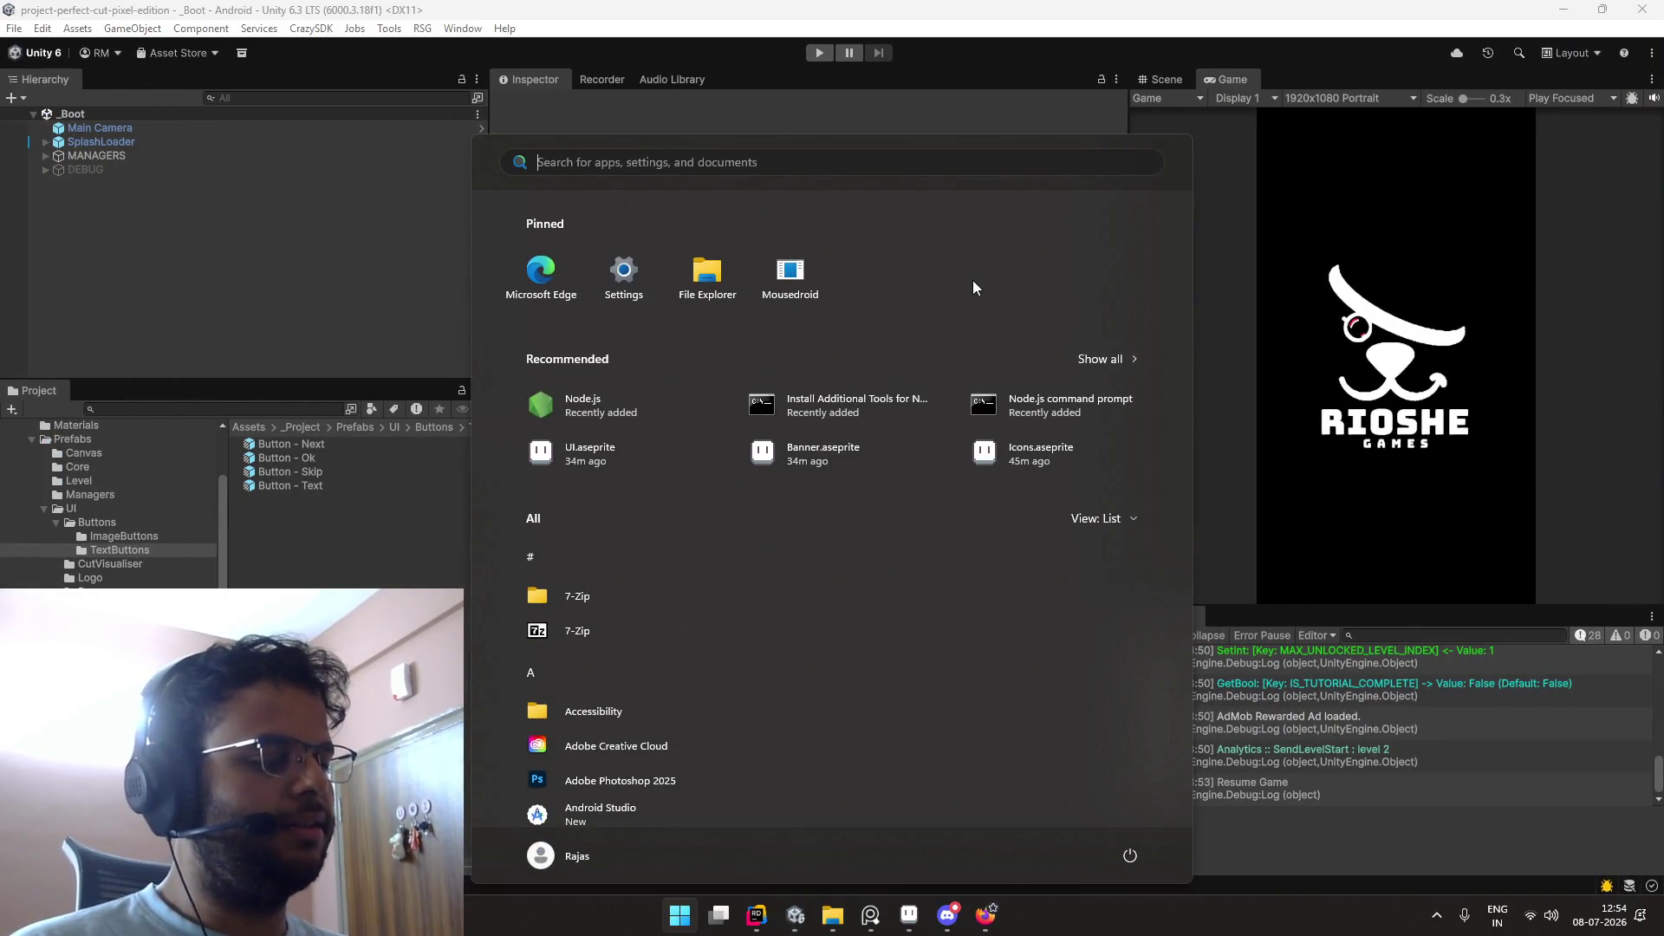
type("f")
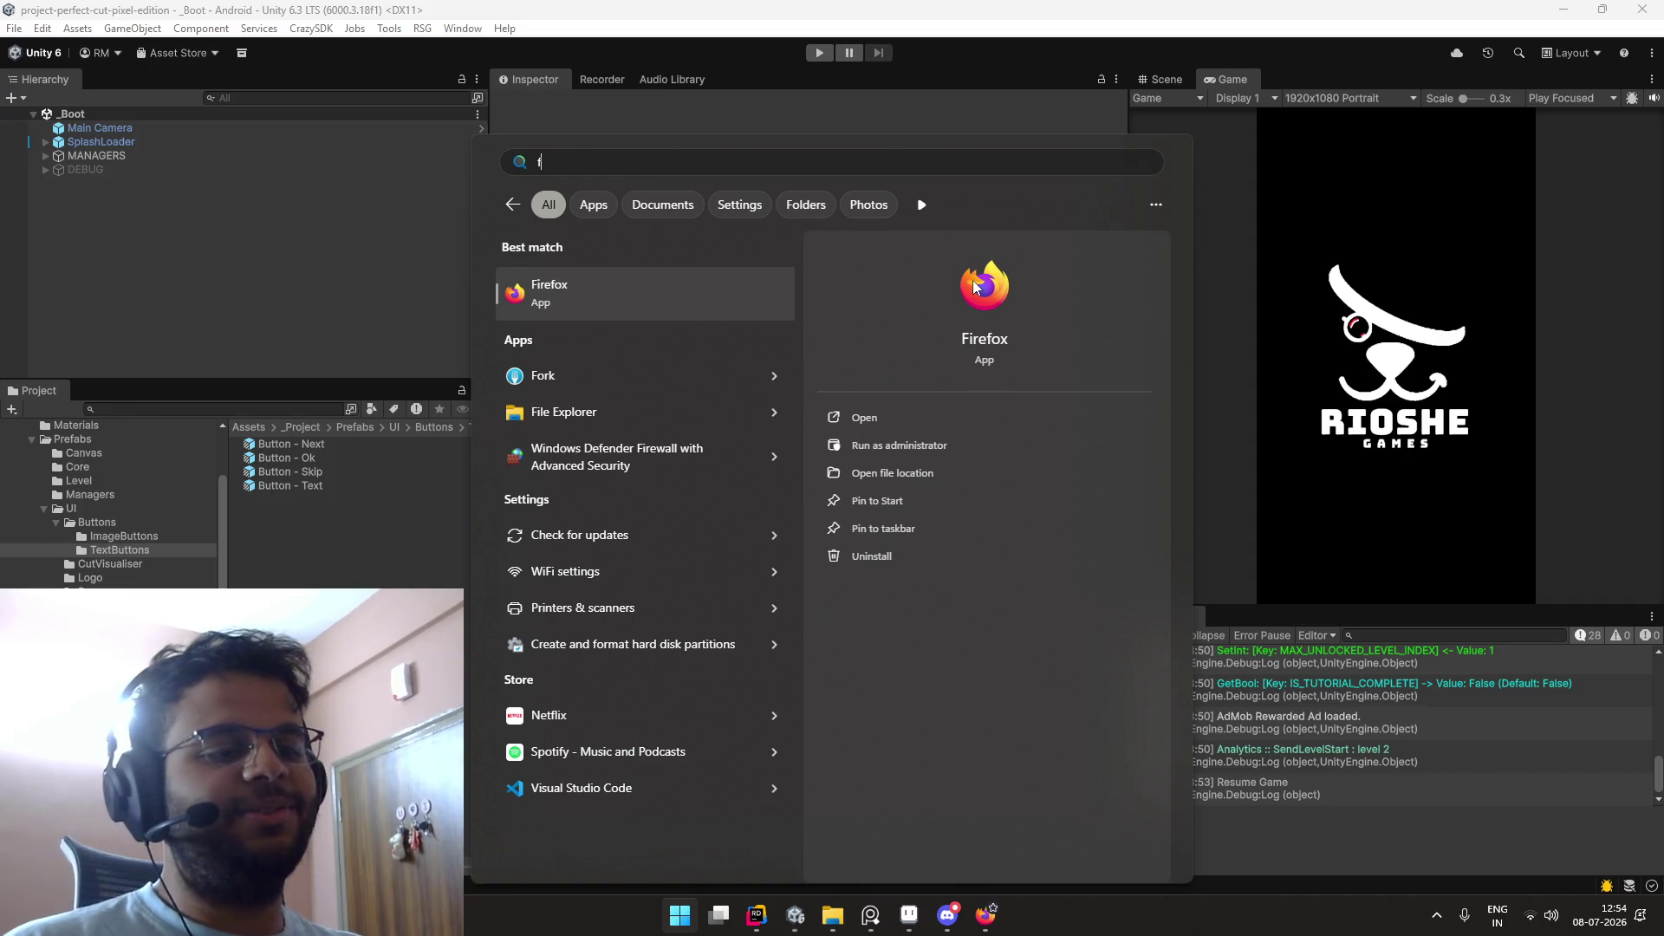
left_click(976, 286)
type("twitch.tv/")
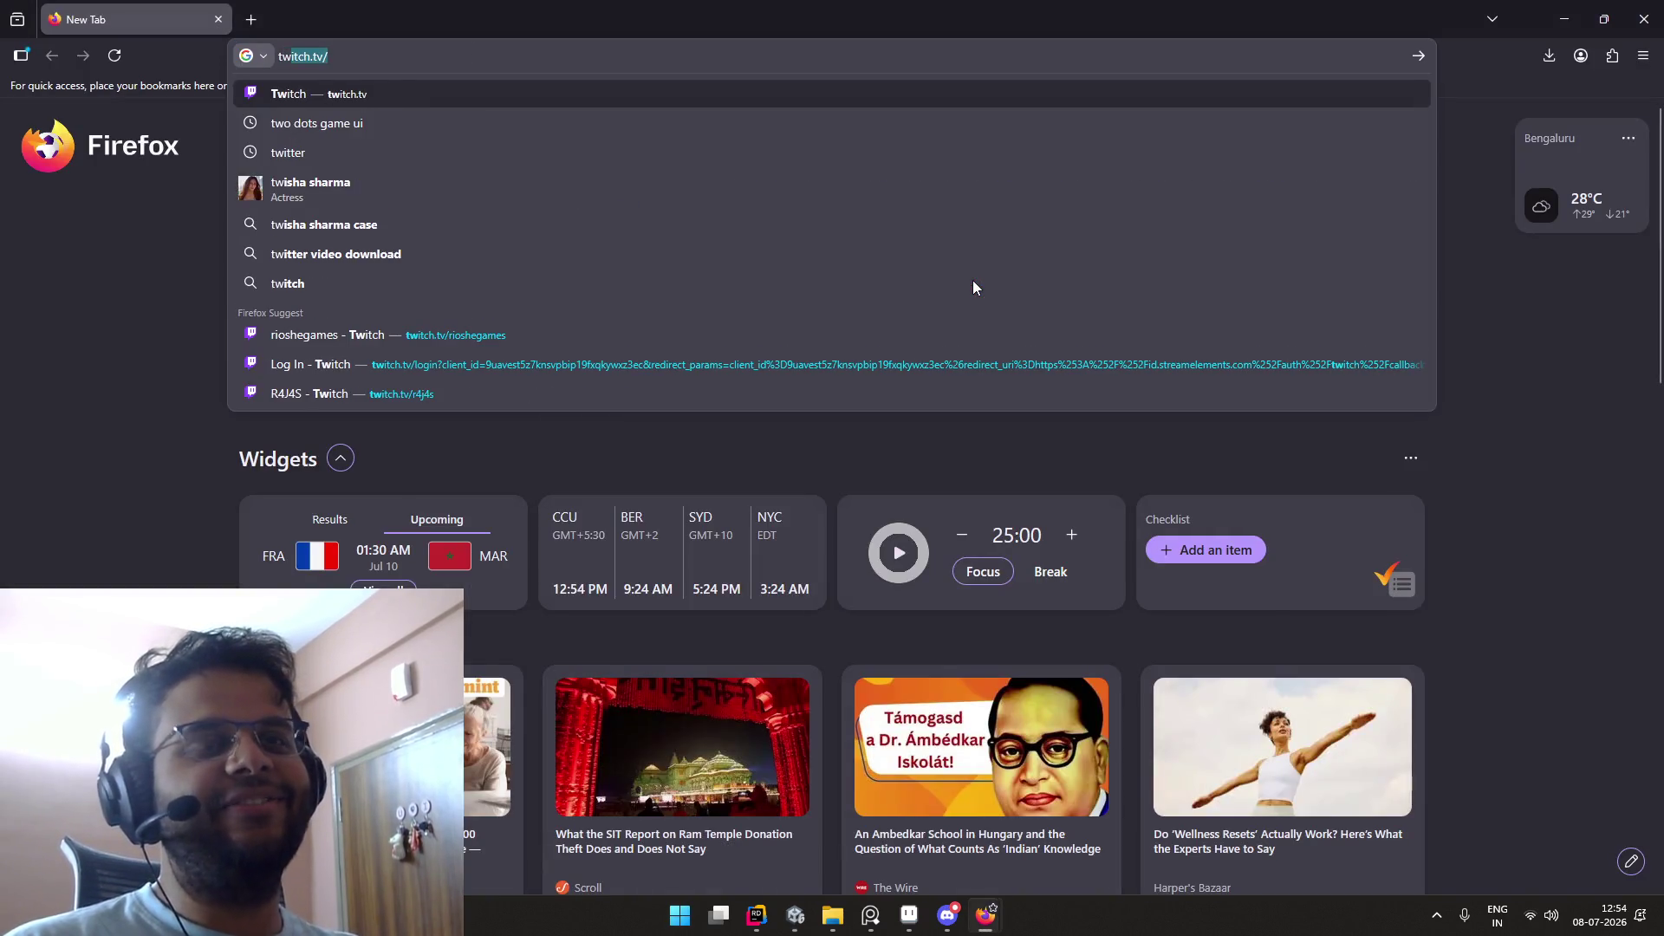
key("Return")
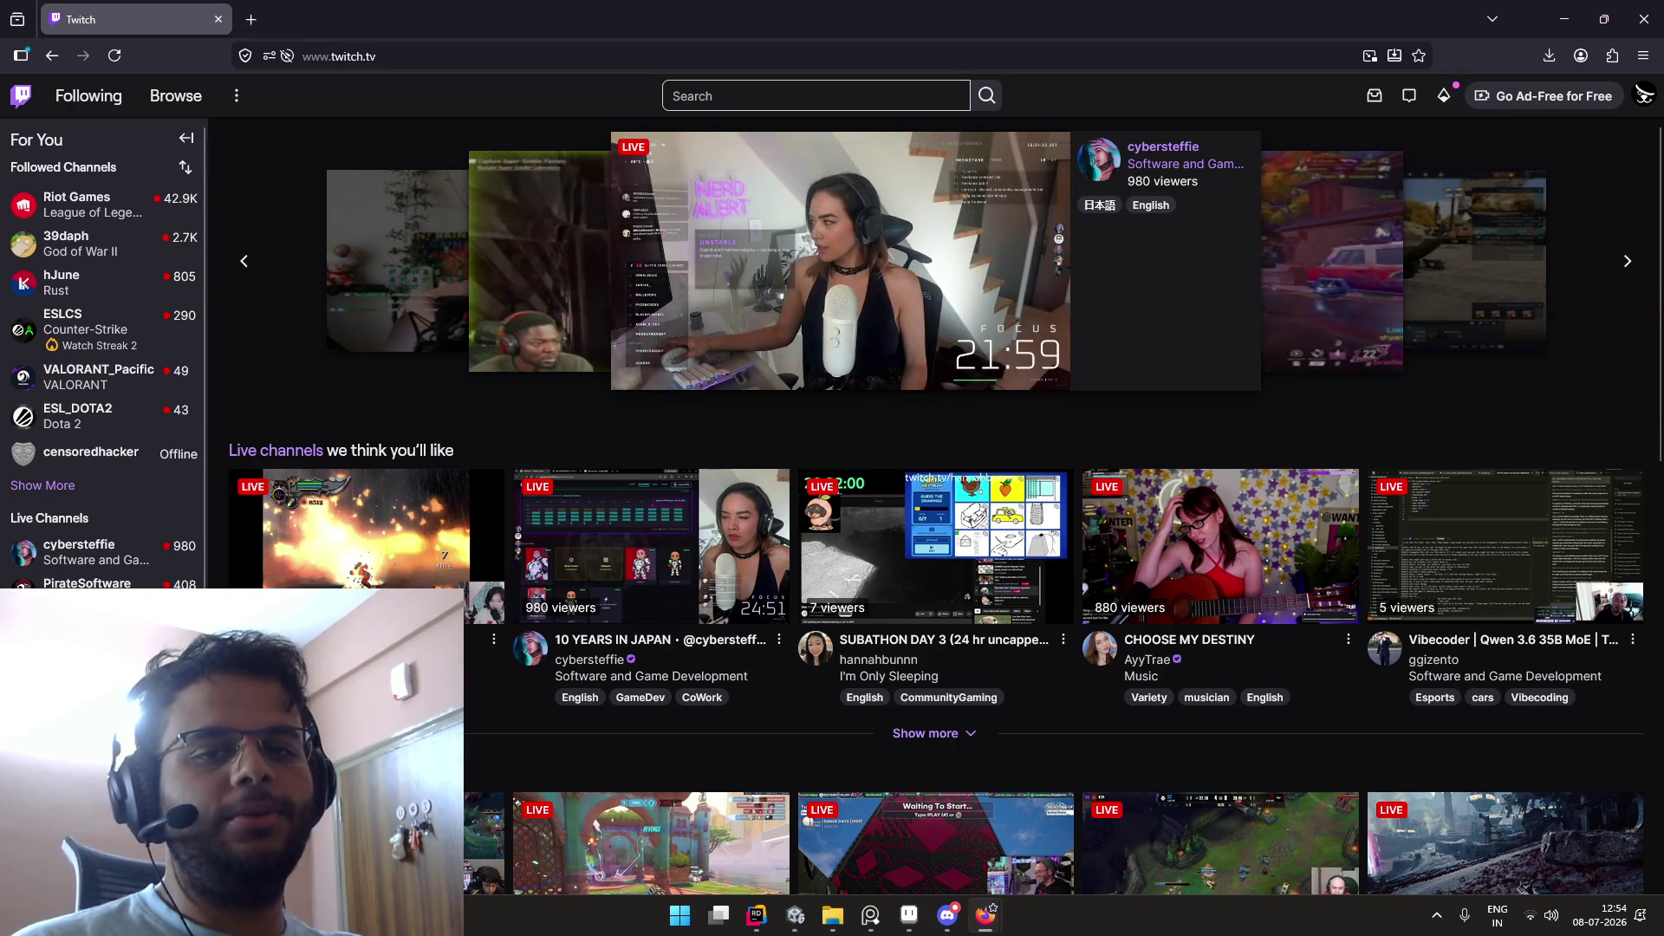
Step: Open the Software and Game Development category on Twitch
left_click(651, 676)
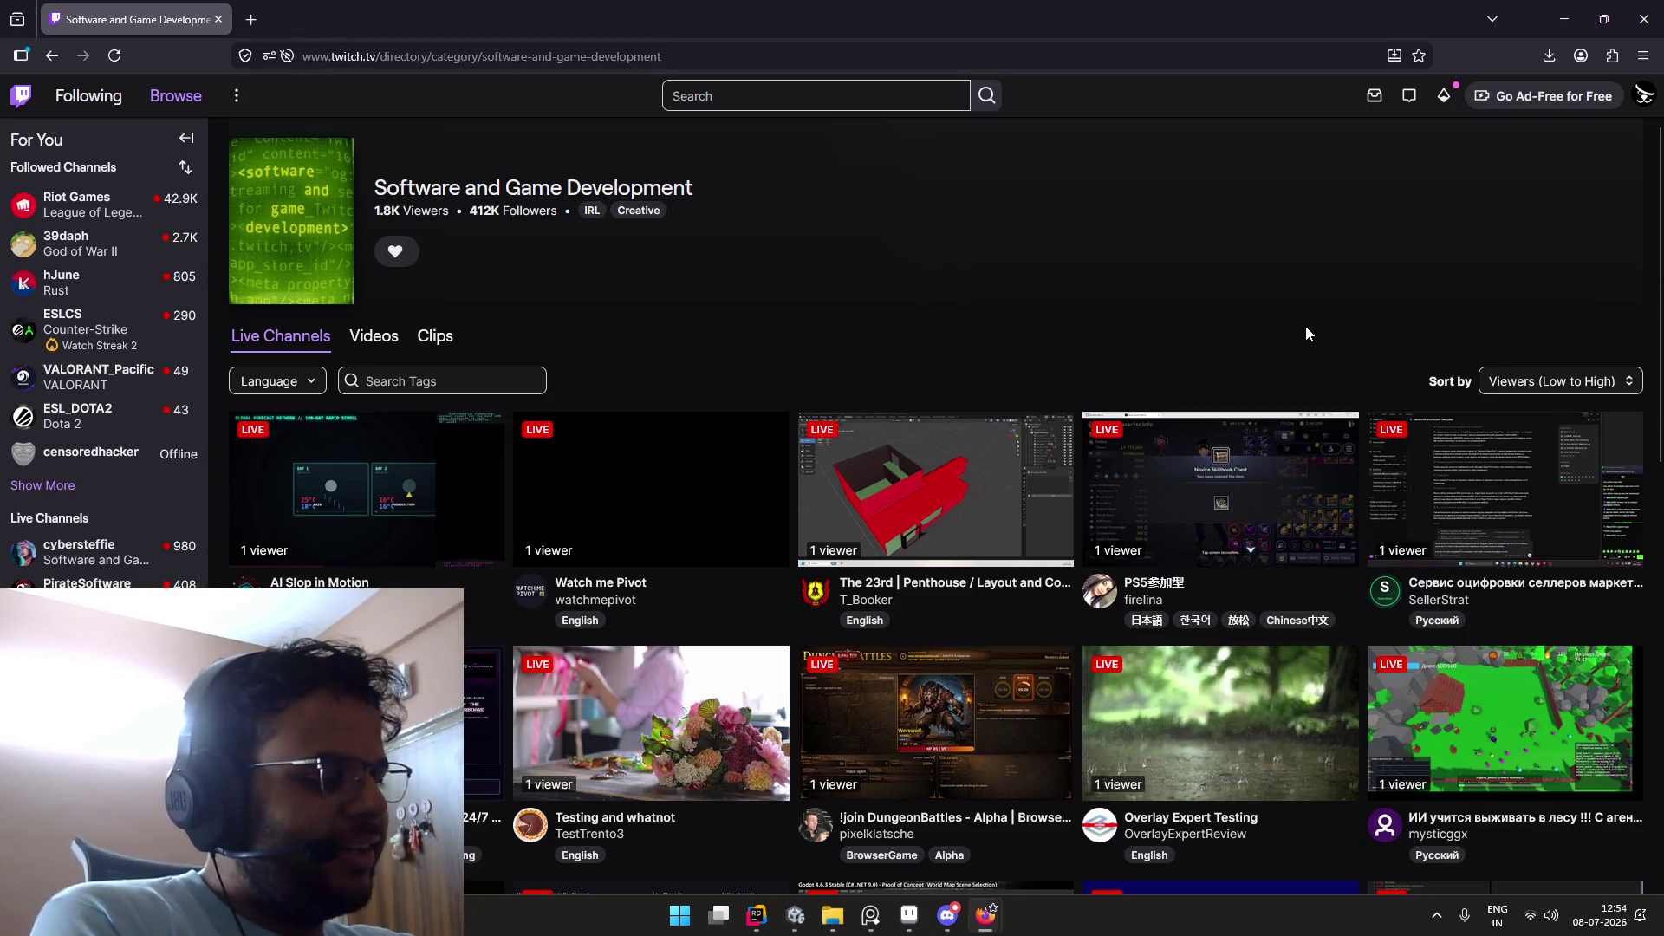
left_click(261, 17)
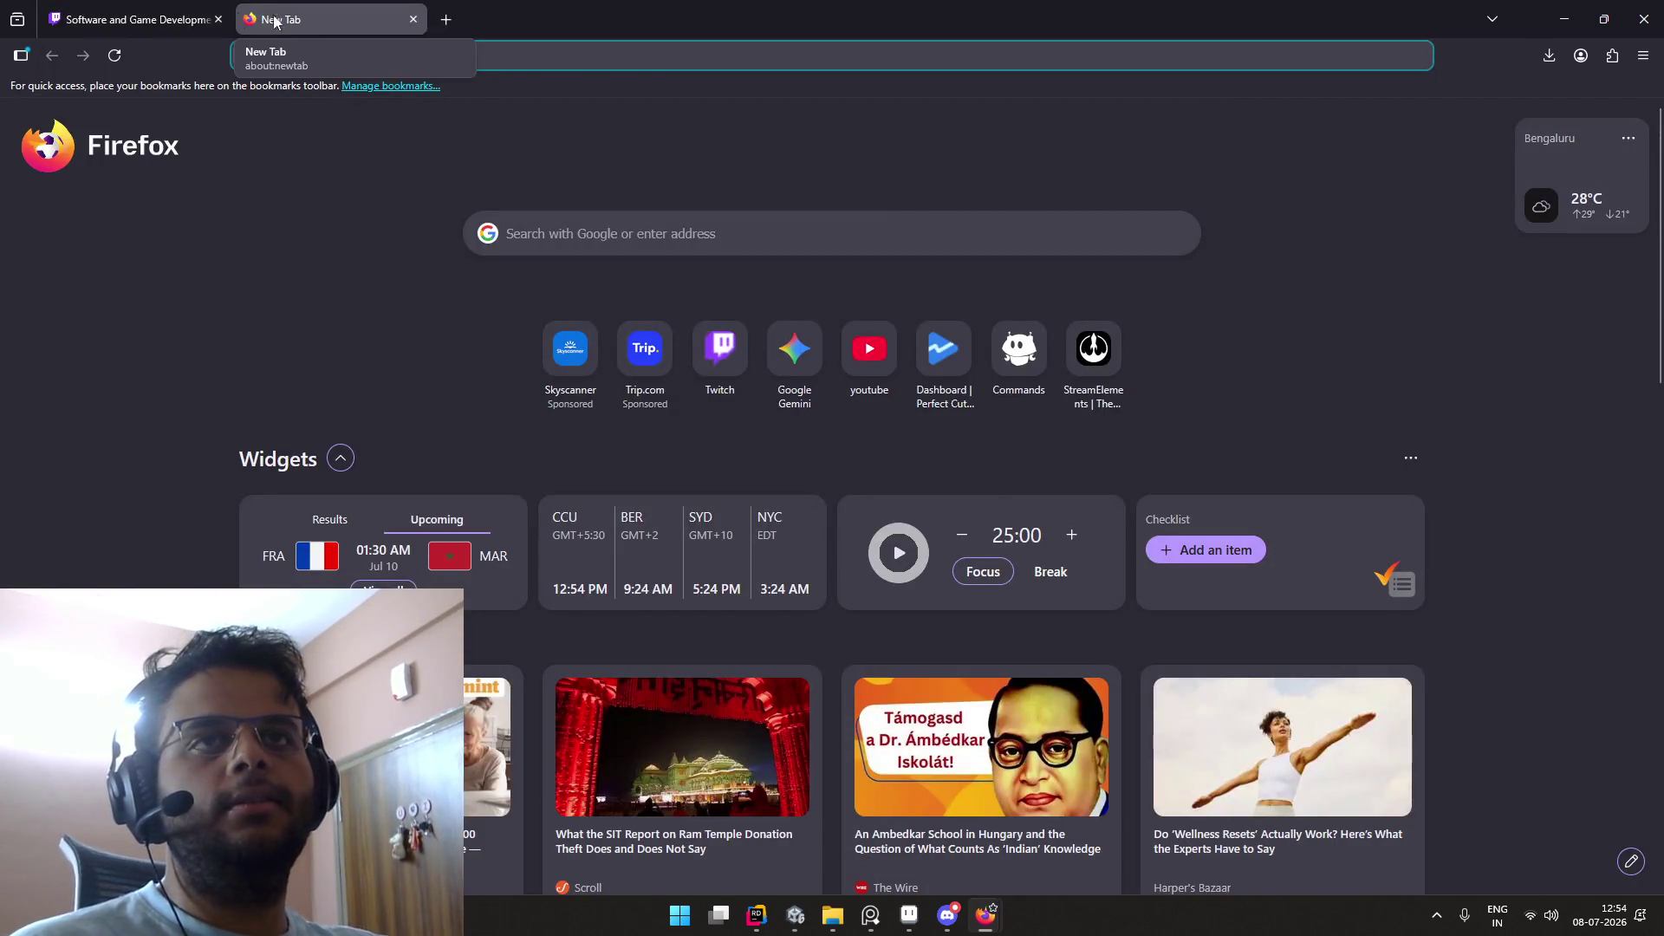
key("ctrl+shift+Tab")
Step: On the OBS desktop, jump the stream chat to latest and open the twitch.tv/commanderwizard link
key("alt+Tab")
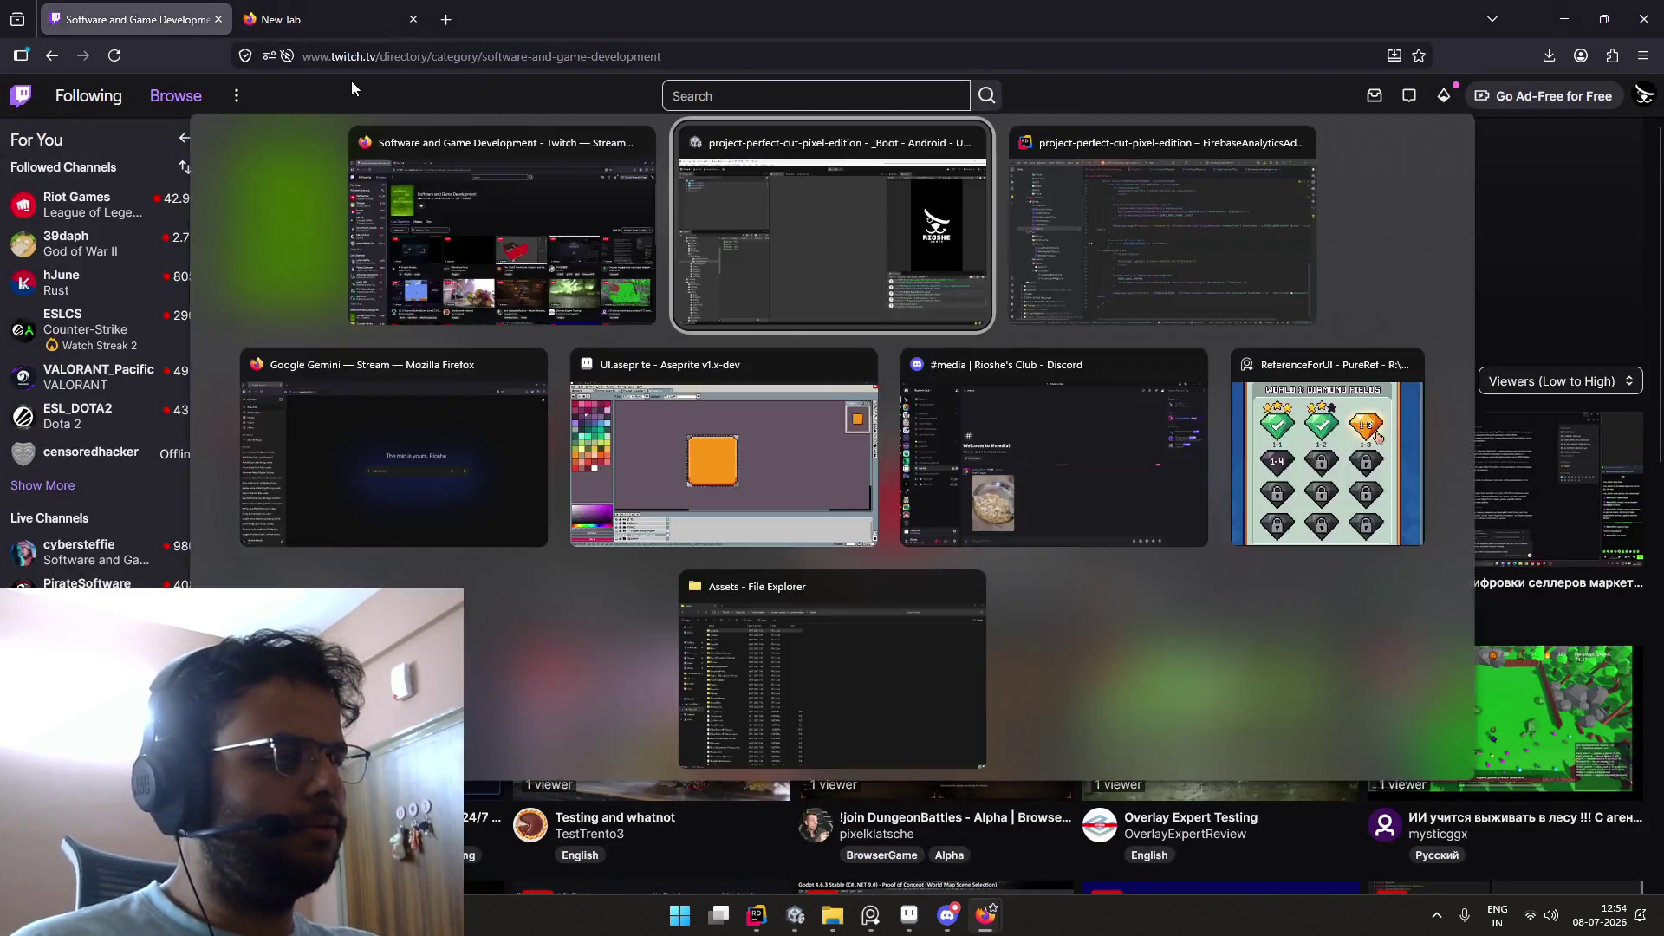
key("ctrl+super+Right")
key("ctrl+super+Right")
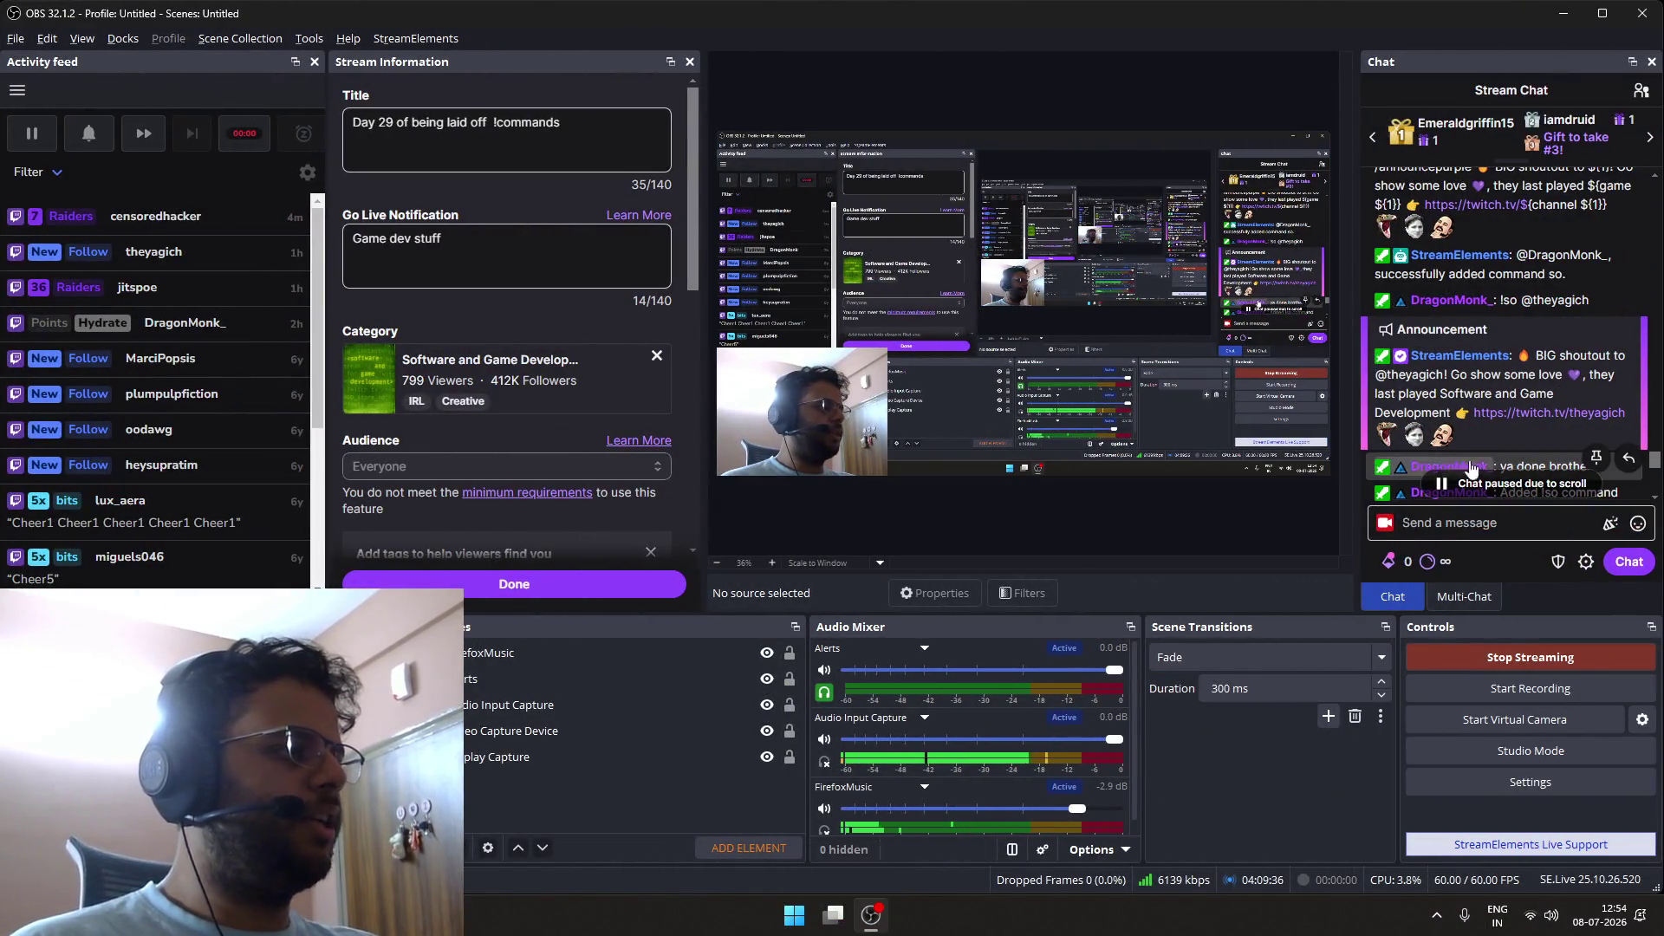
left_click(1485, 486)
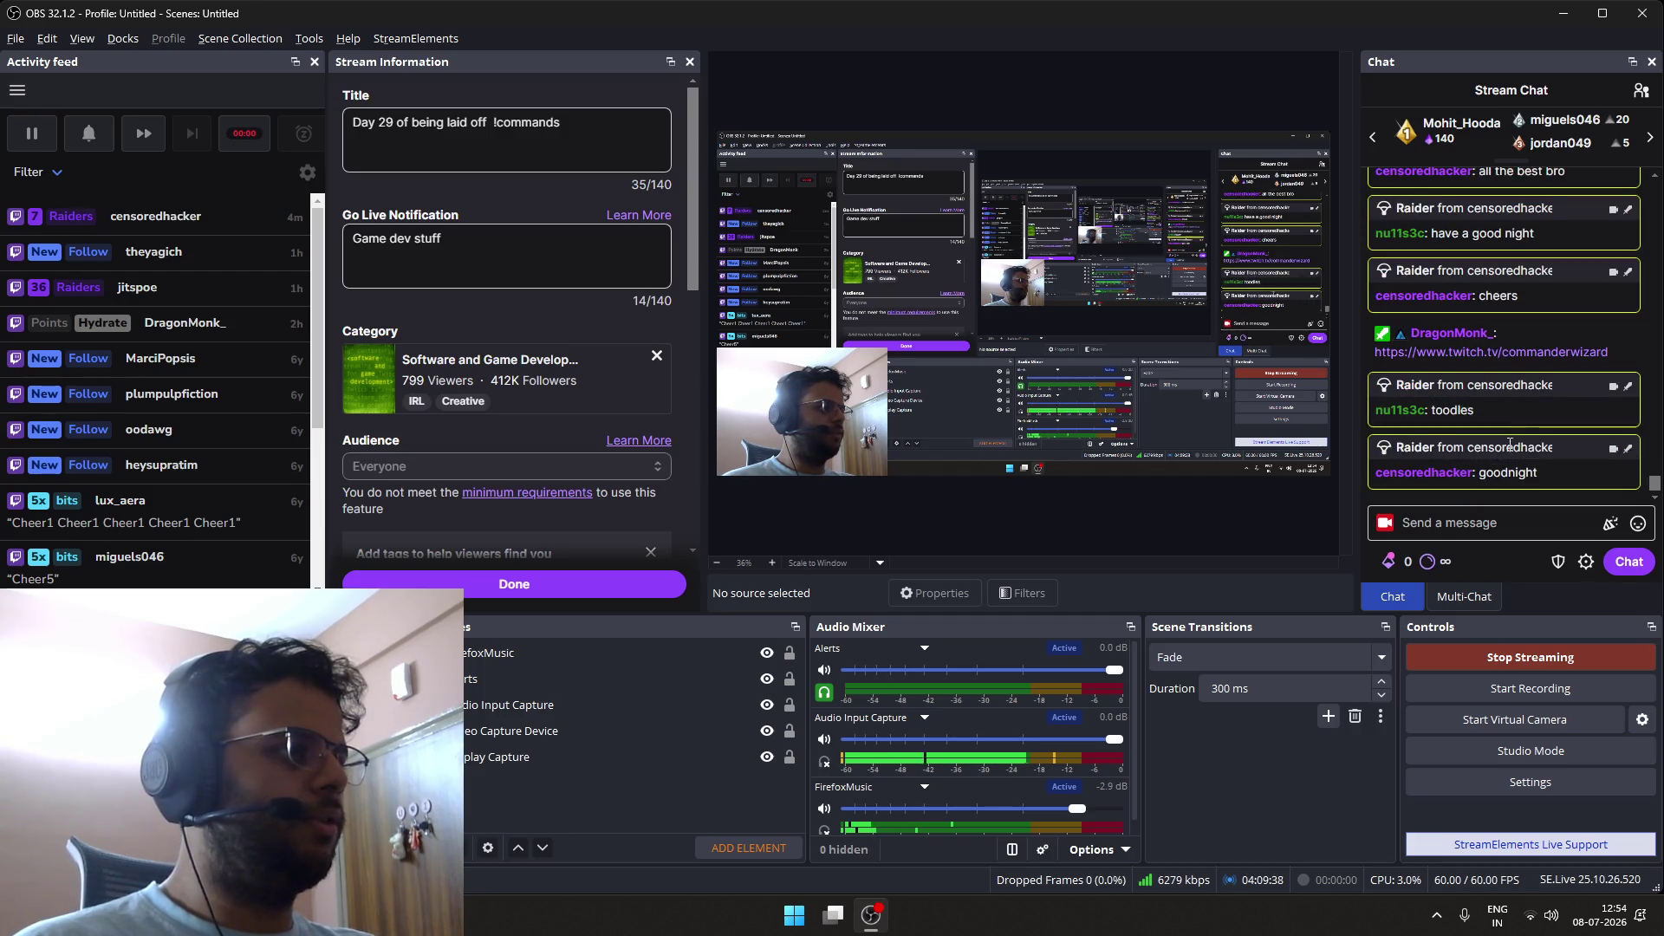
scroll(1498, 447, "up", 2)
scroll(1497, 444, "down", 2)
left_click(1487, 323)
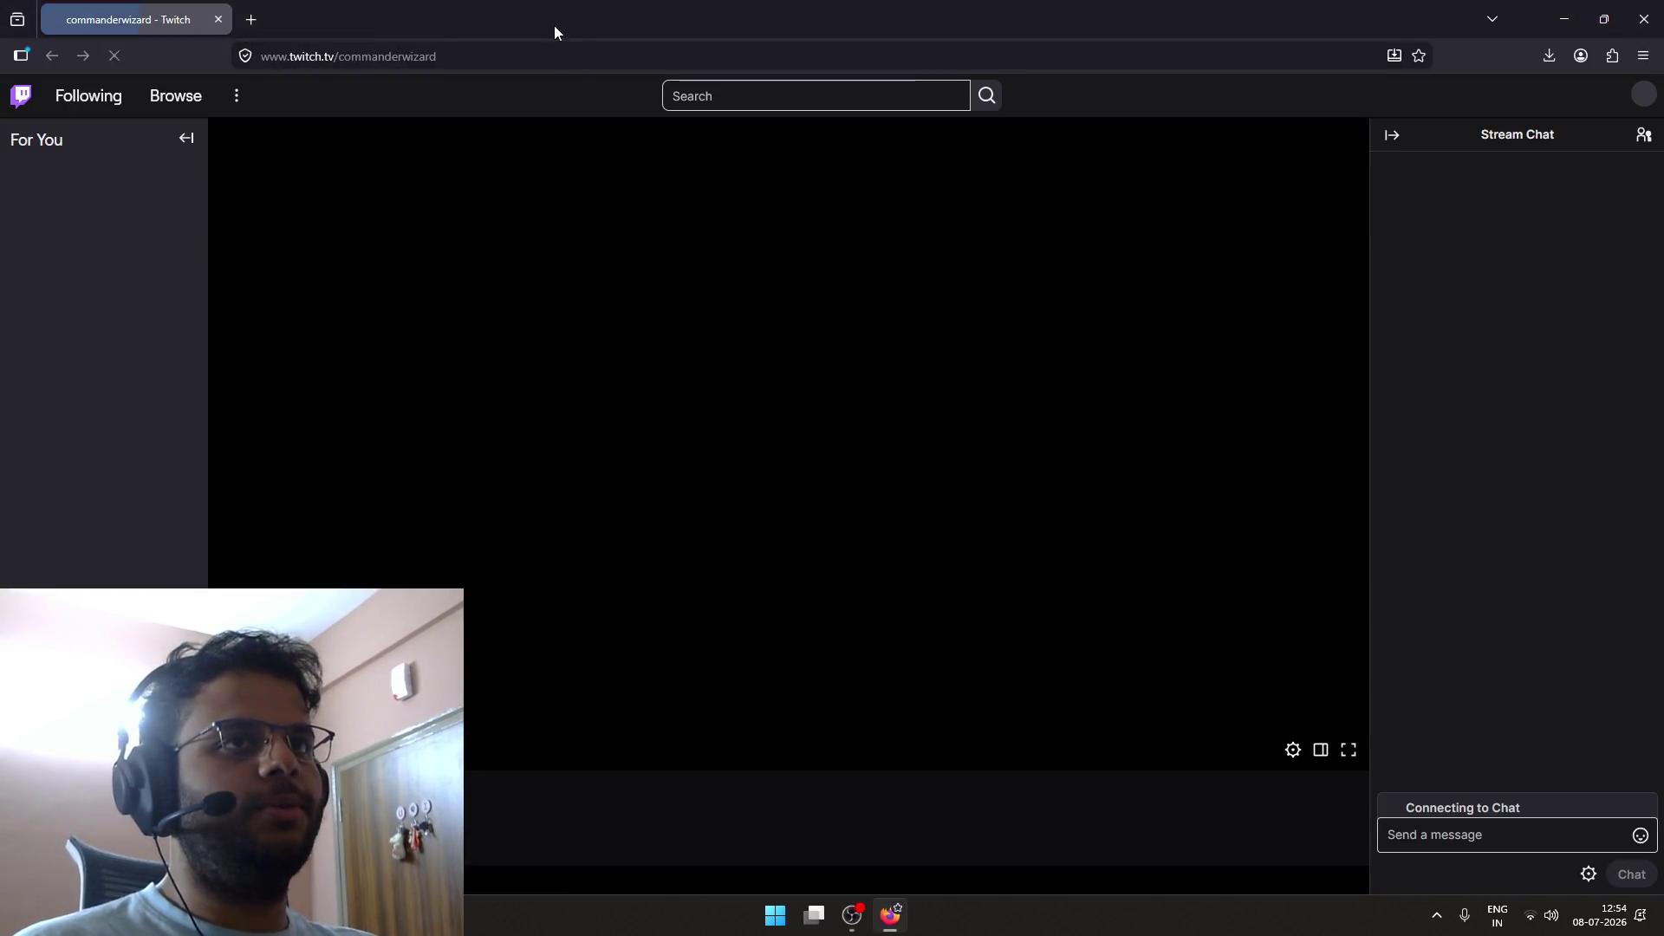
Step: Resize and re-maximize the browser window, then watch the commanderwizard stream
double_click(554, 24)
double_click(749, 78)
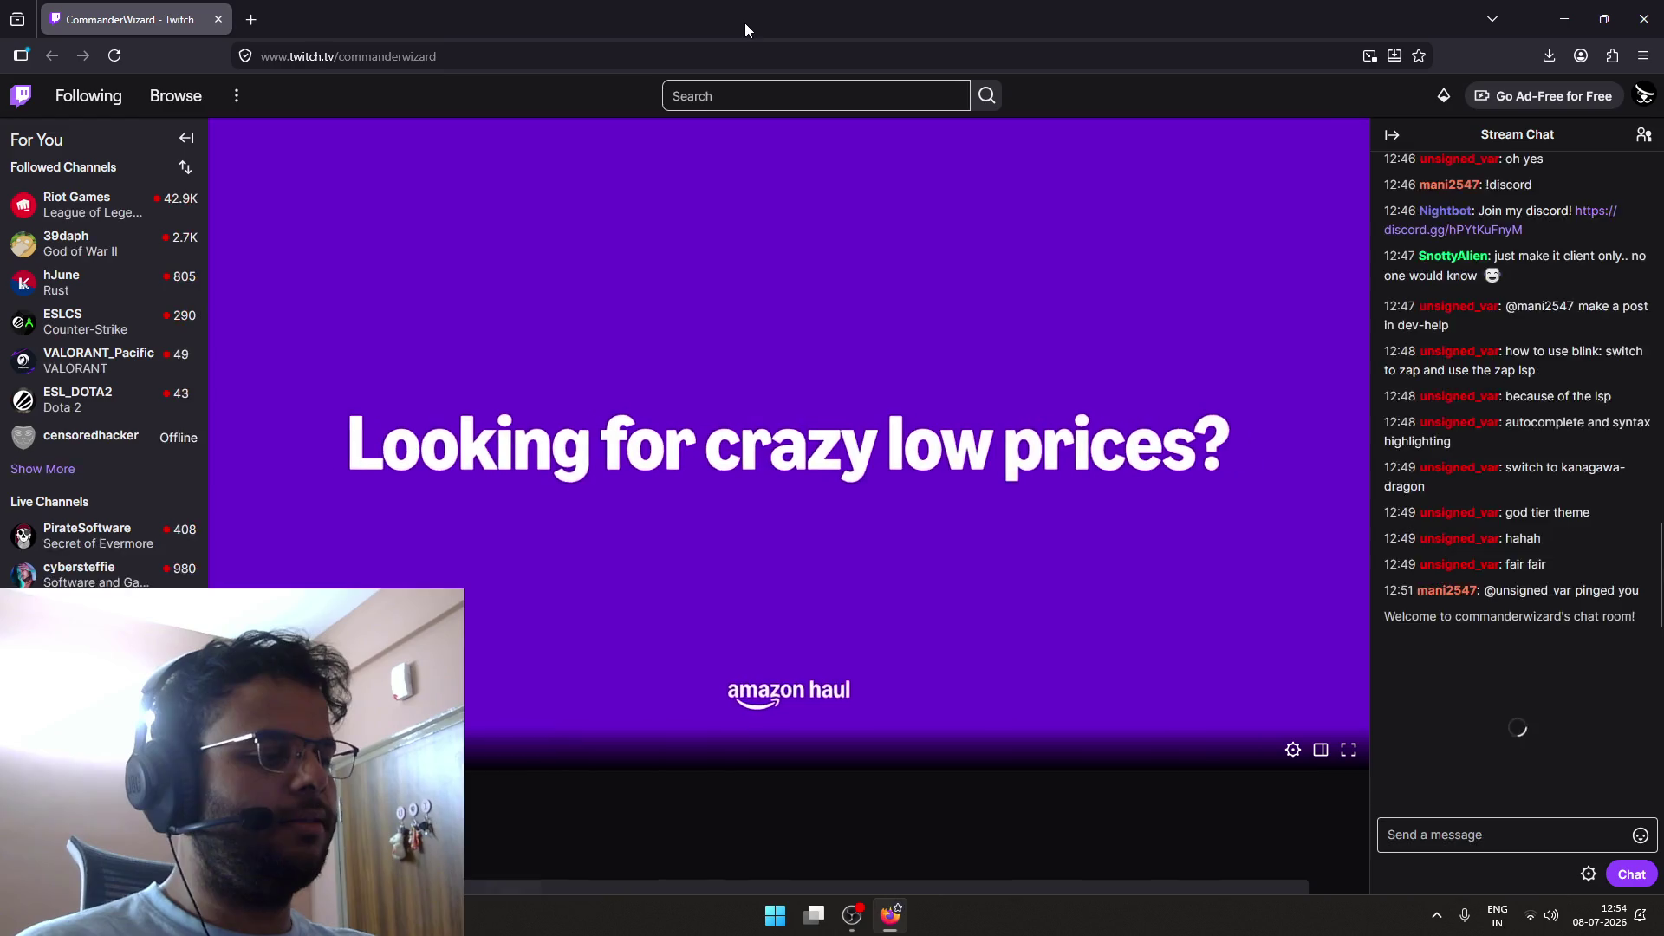
double_click(746, 22)
mouse_move(716, 40)
left_mouse_down()
mouse_move(632, 114)
mouse_move(692, 73)
left_mouse_up()
double_click(690, 61)
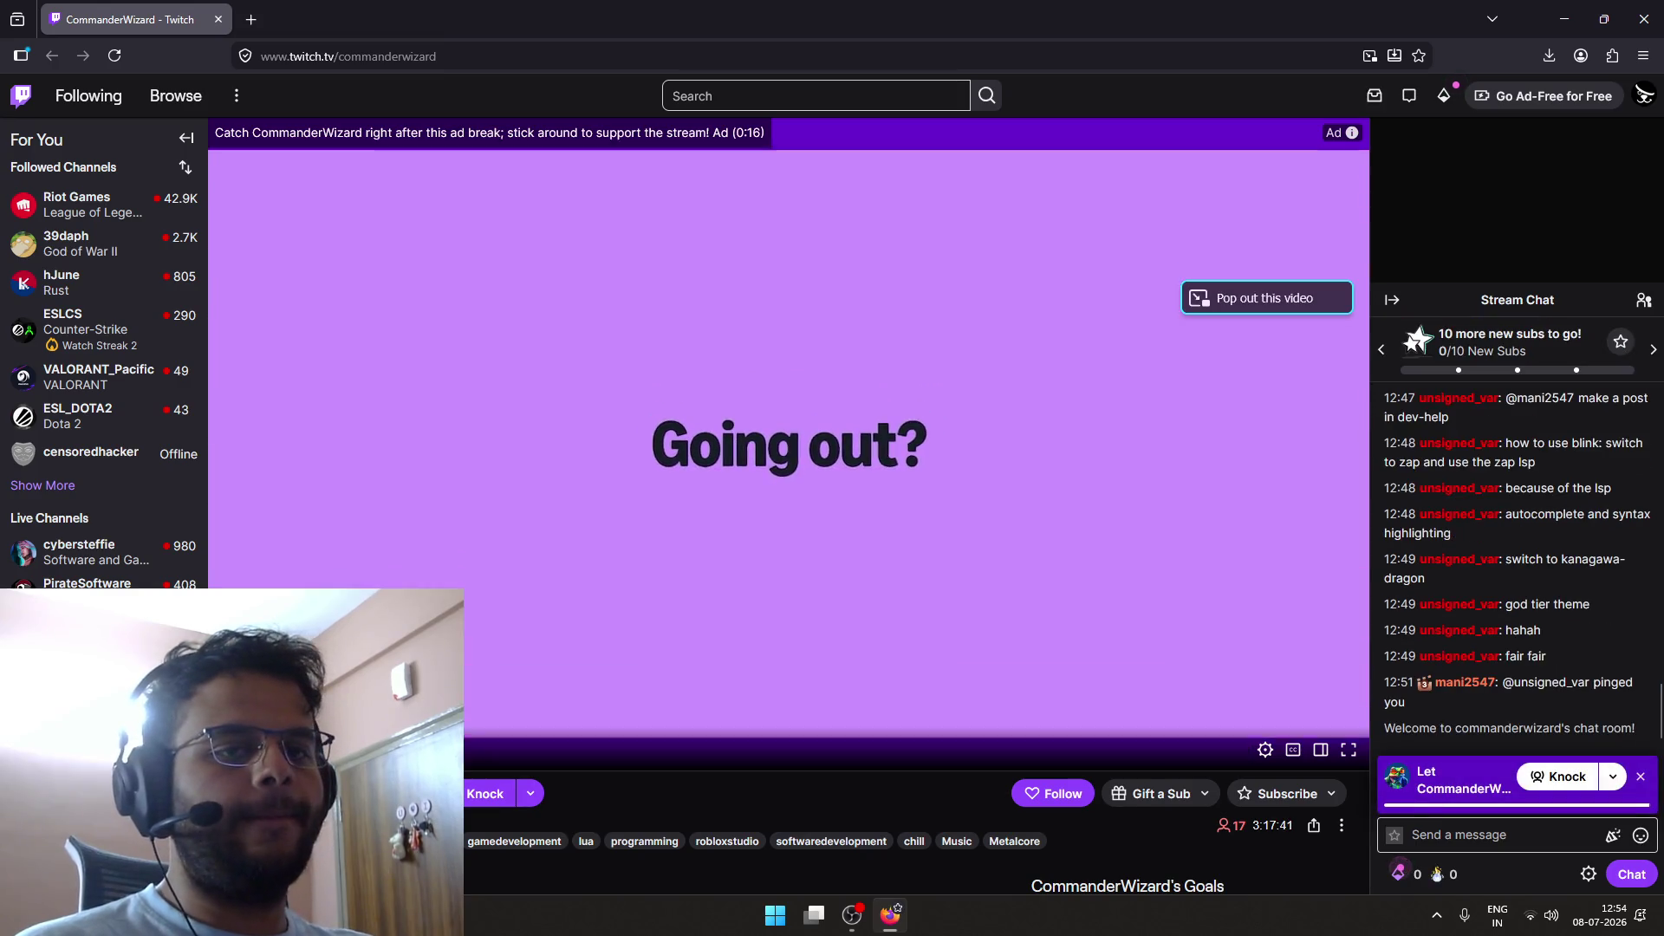
scroll(553, 558, "down", 2)
scroll(553, 563, "up", 2)
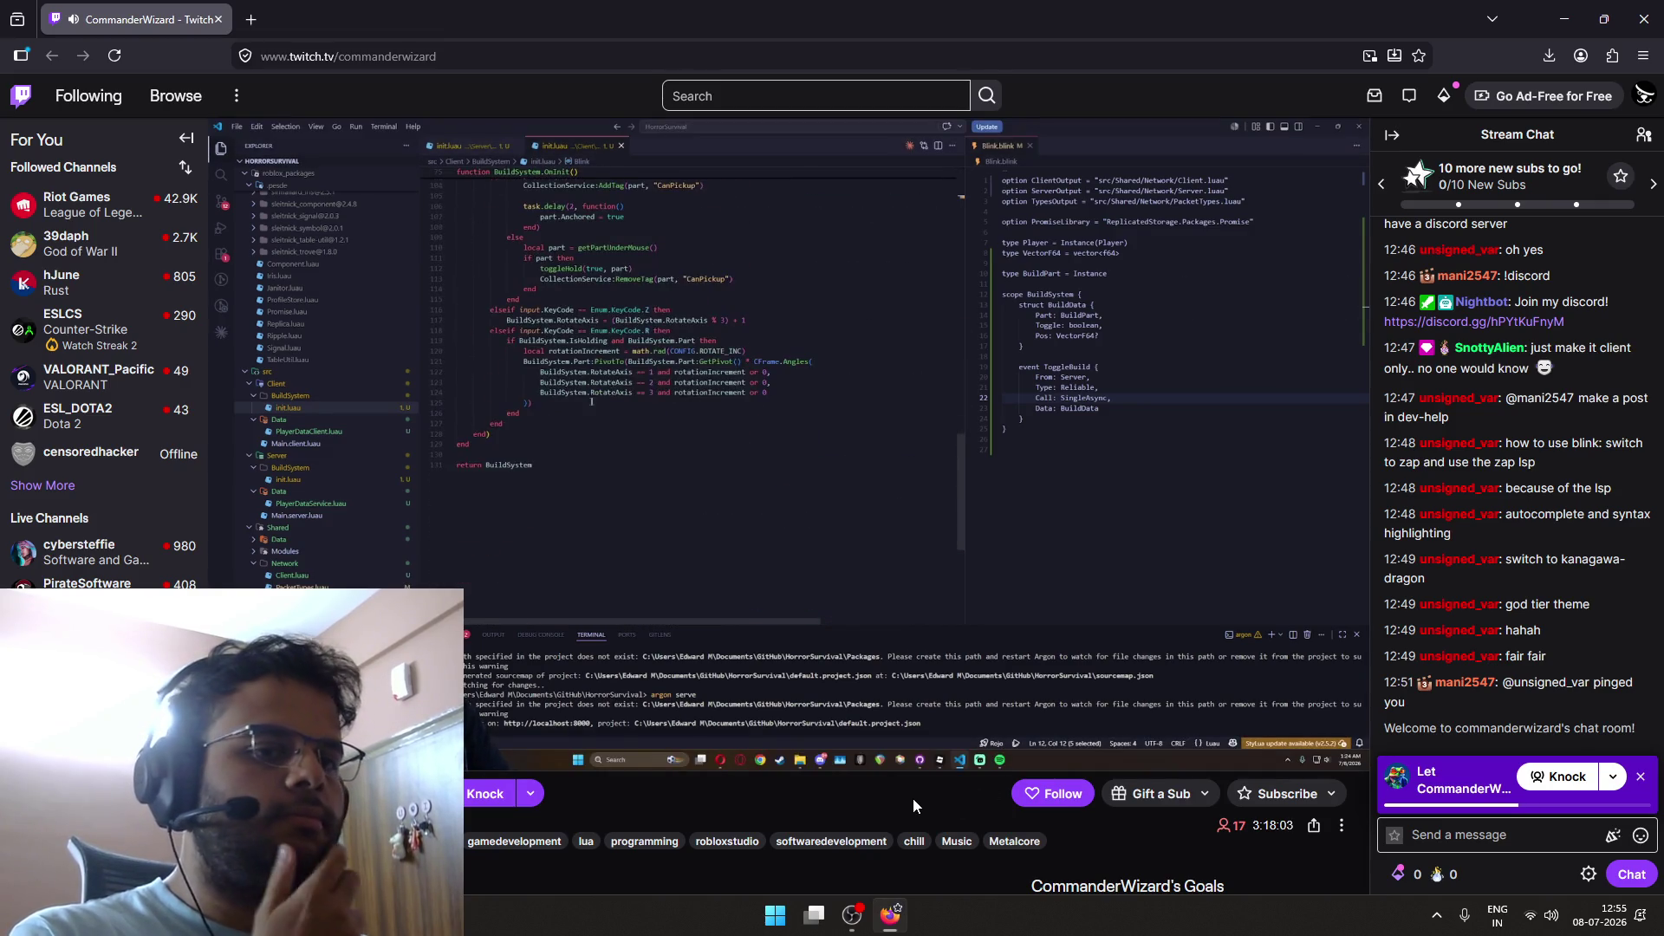
scroll(911, 791, "down", 1)
scroll(911, 791, "down", 3)
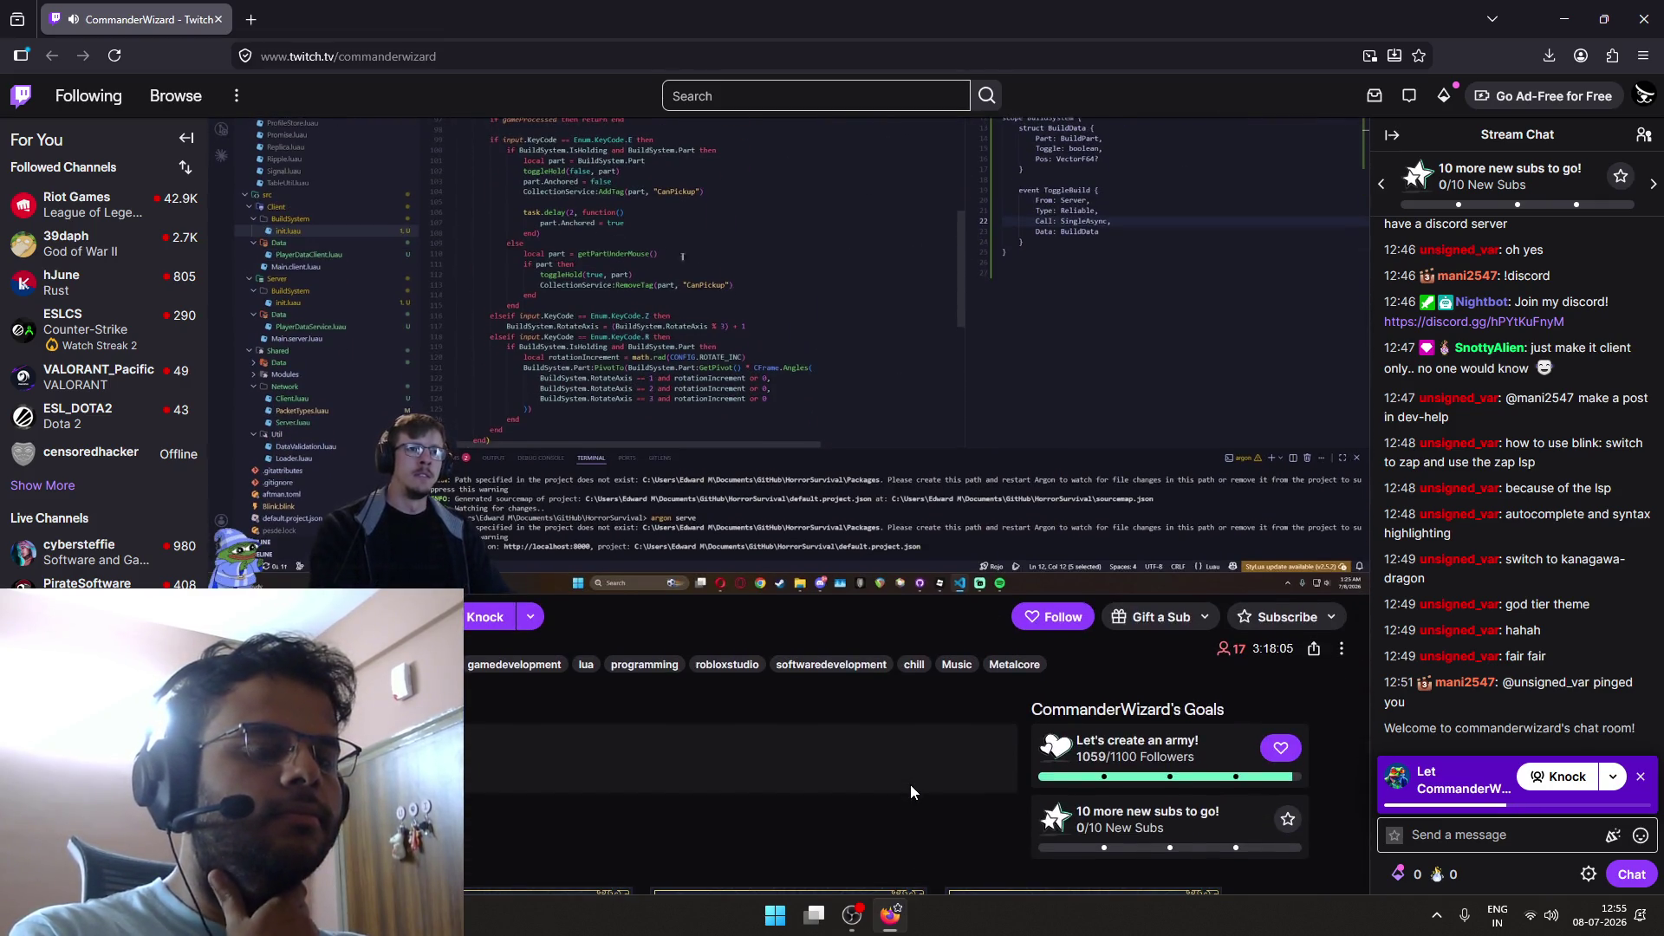
scroll(911, 784, "up", 4)
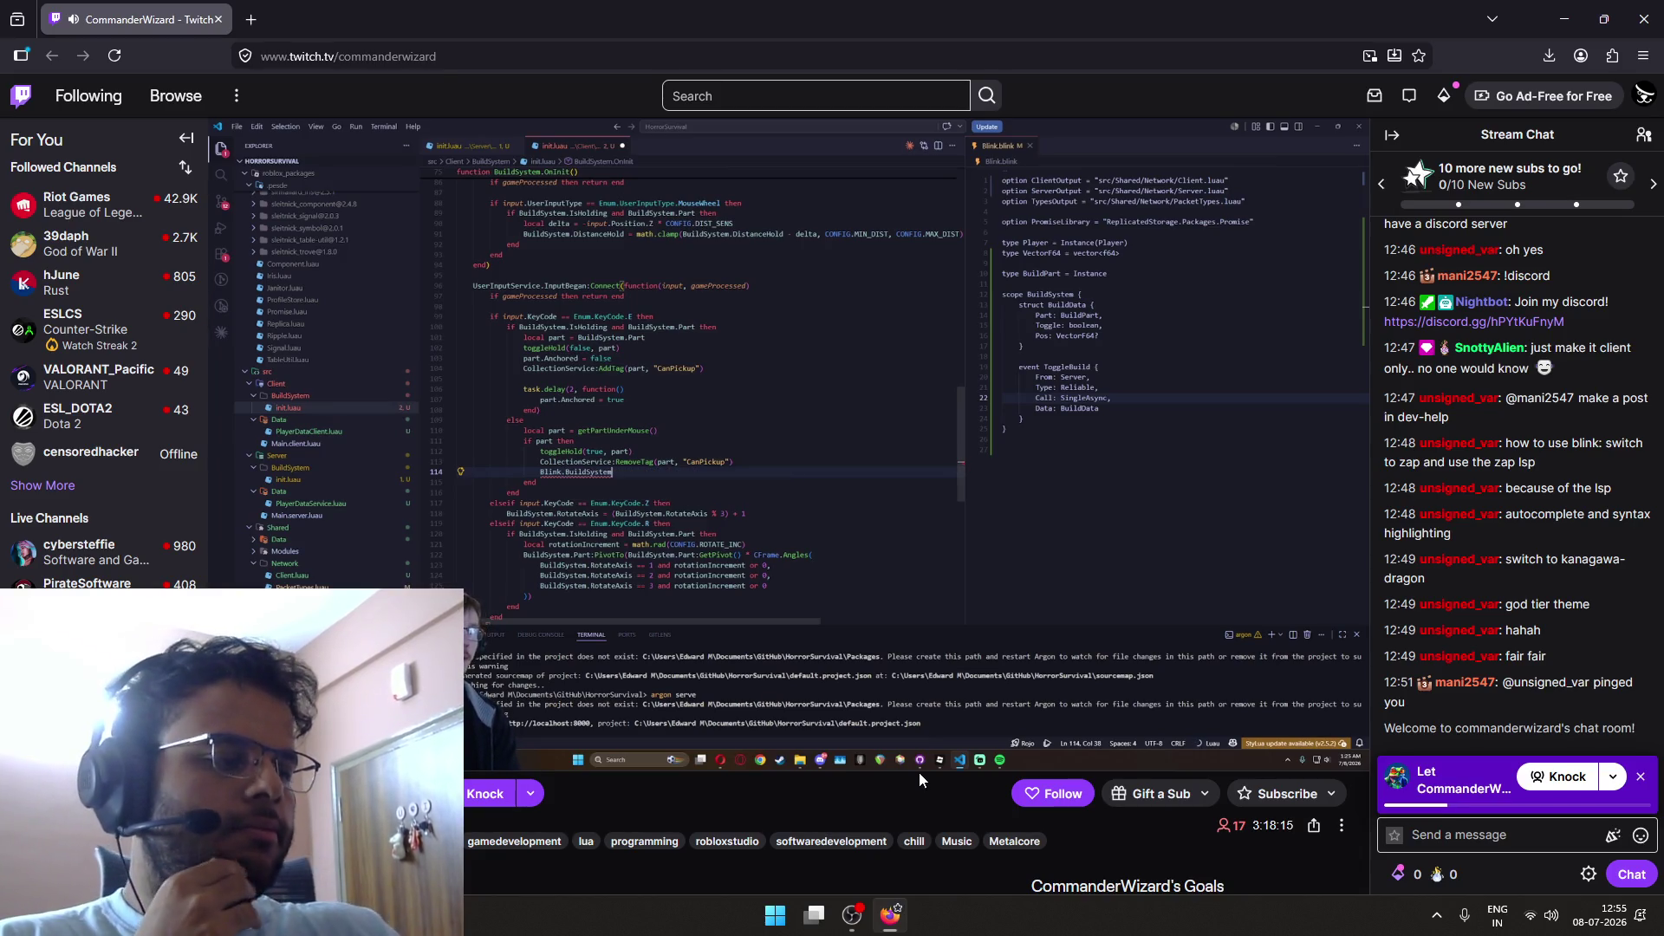
Step: Close the Knock banner, then start typing '/raid' in OBS's resumed stream chat
mouse_move(835, 752)
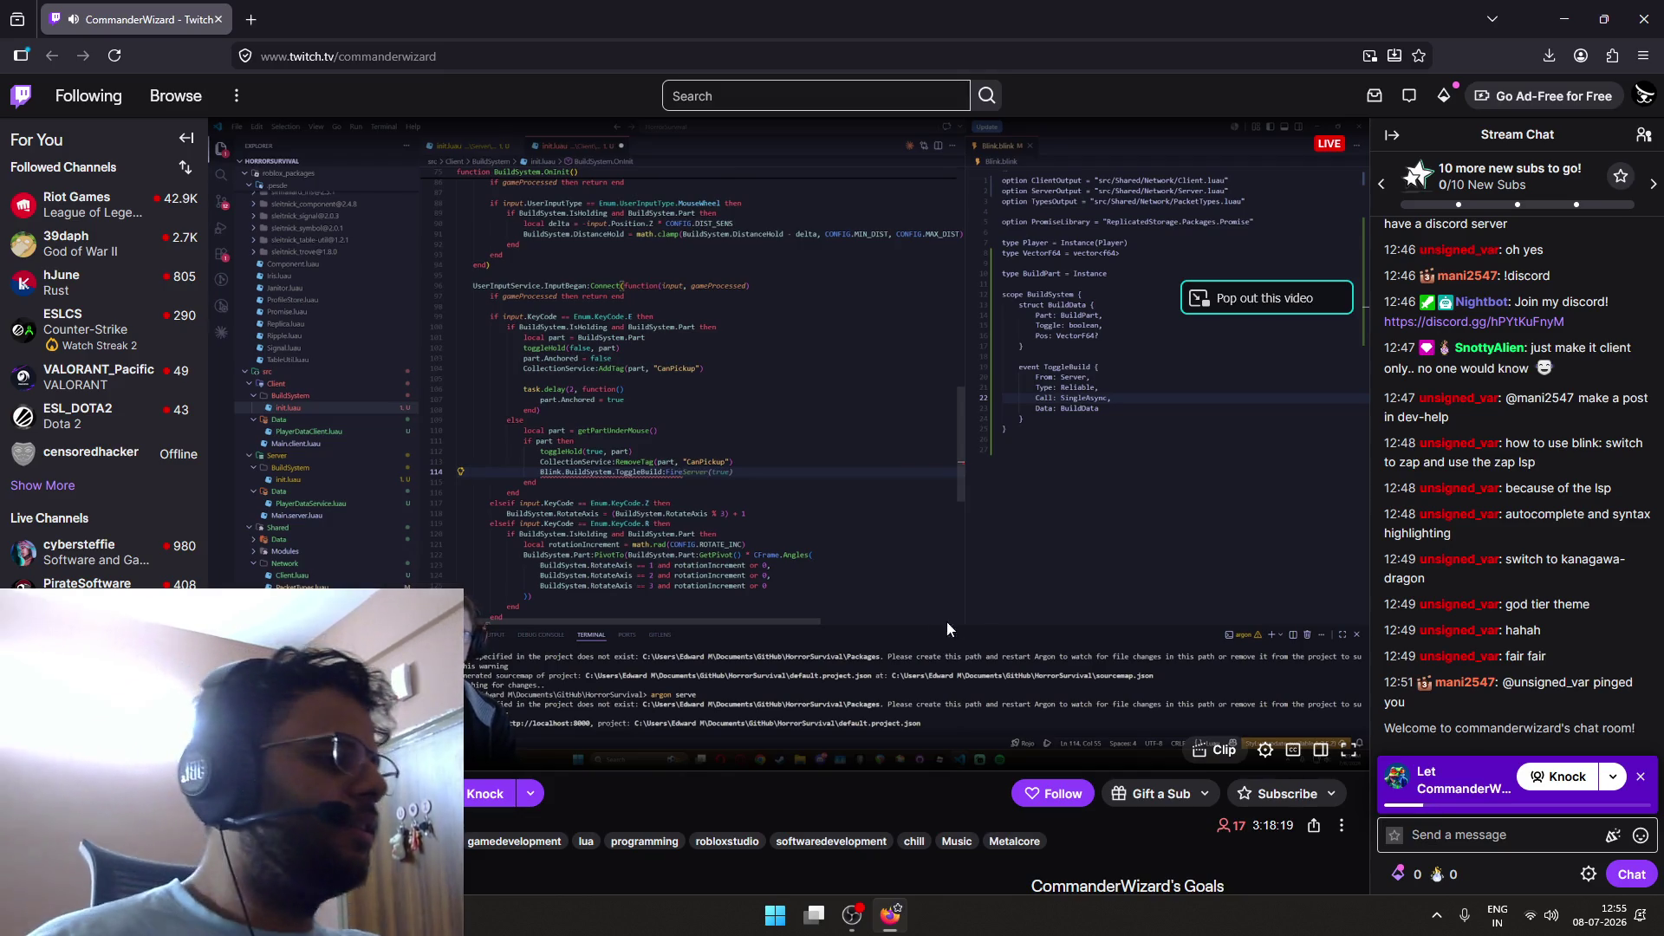
left_click(1641, 777)
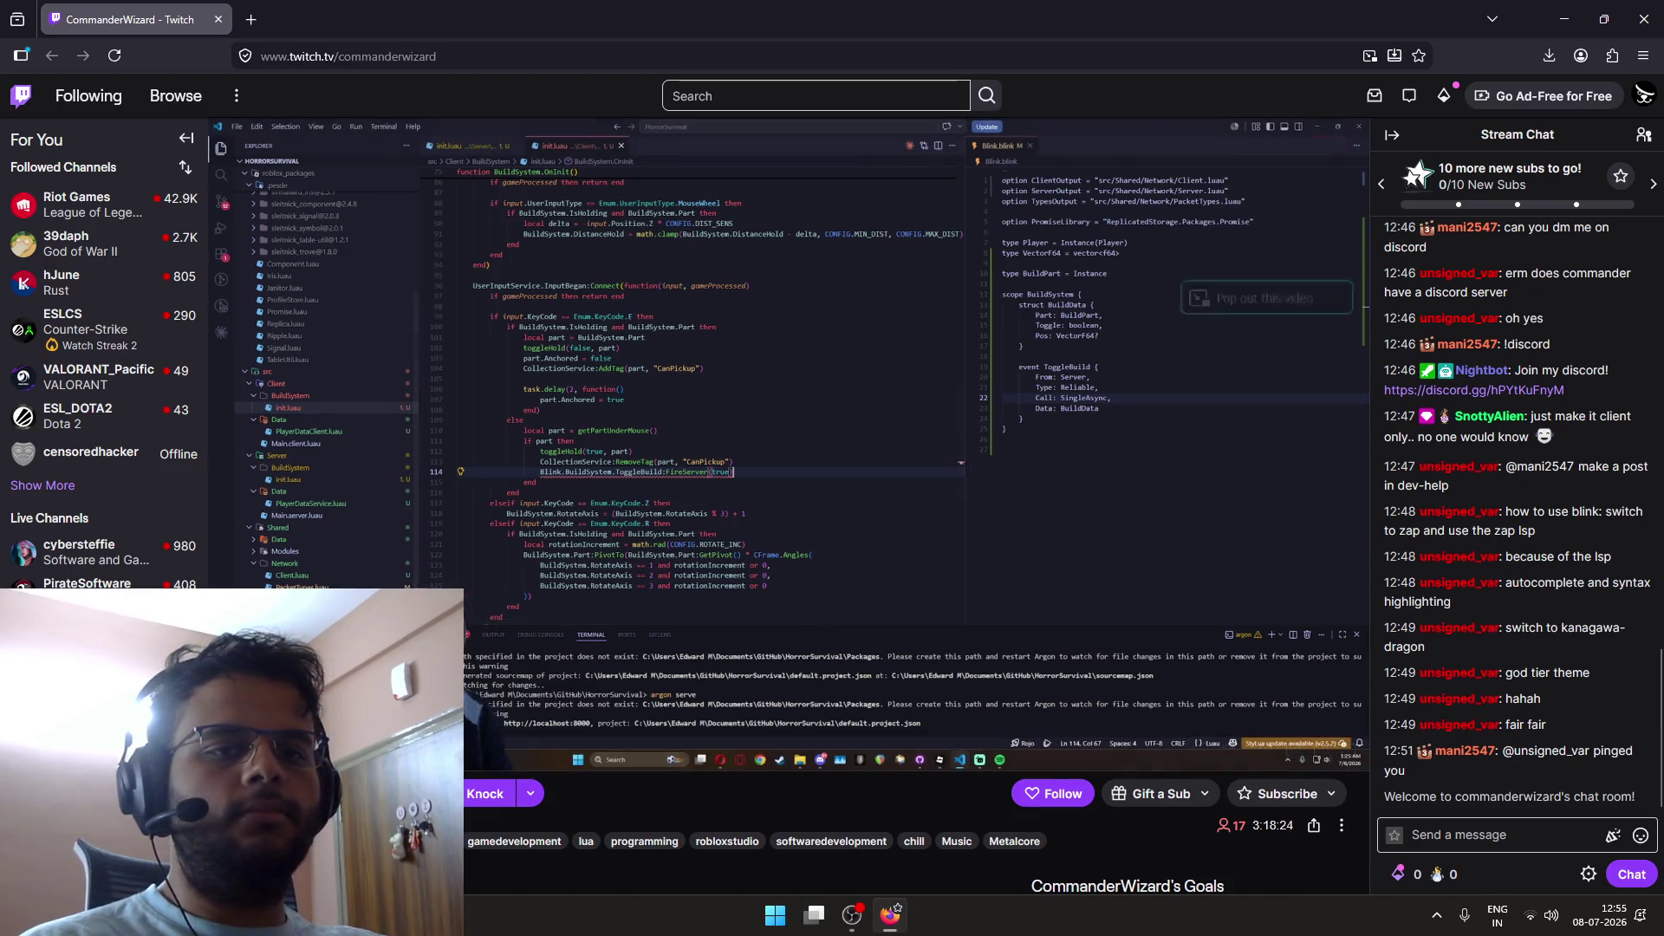
key("alt+Tab")
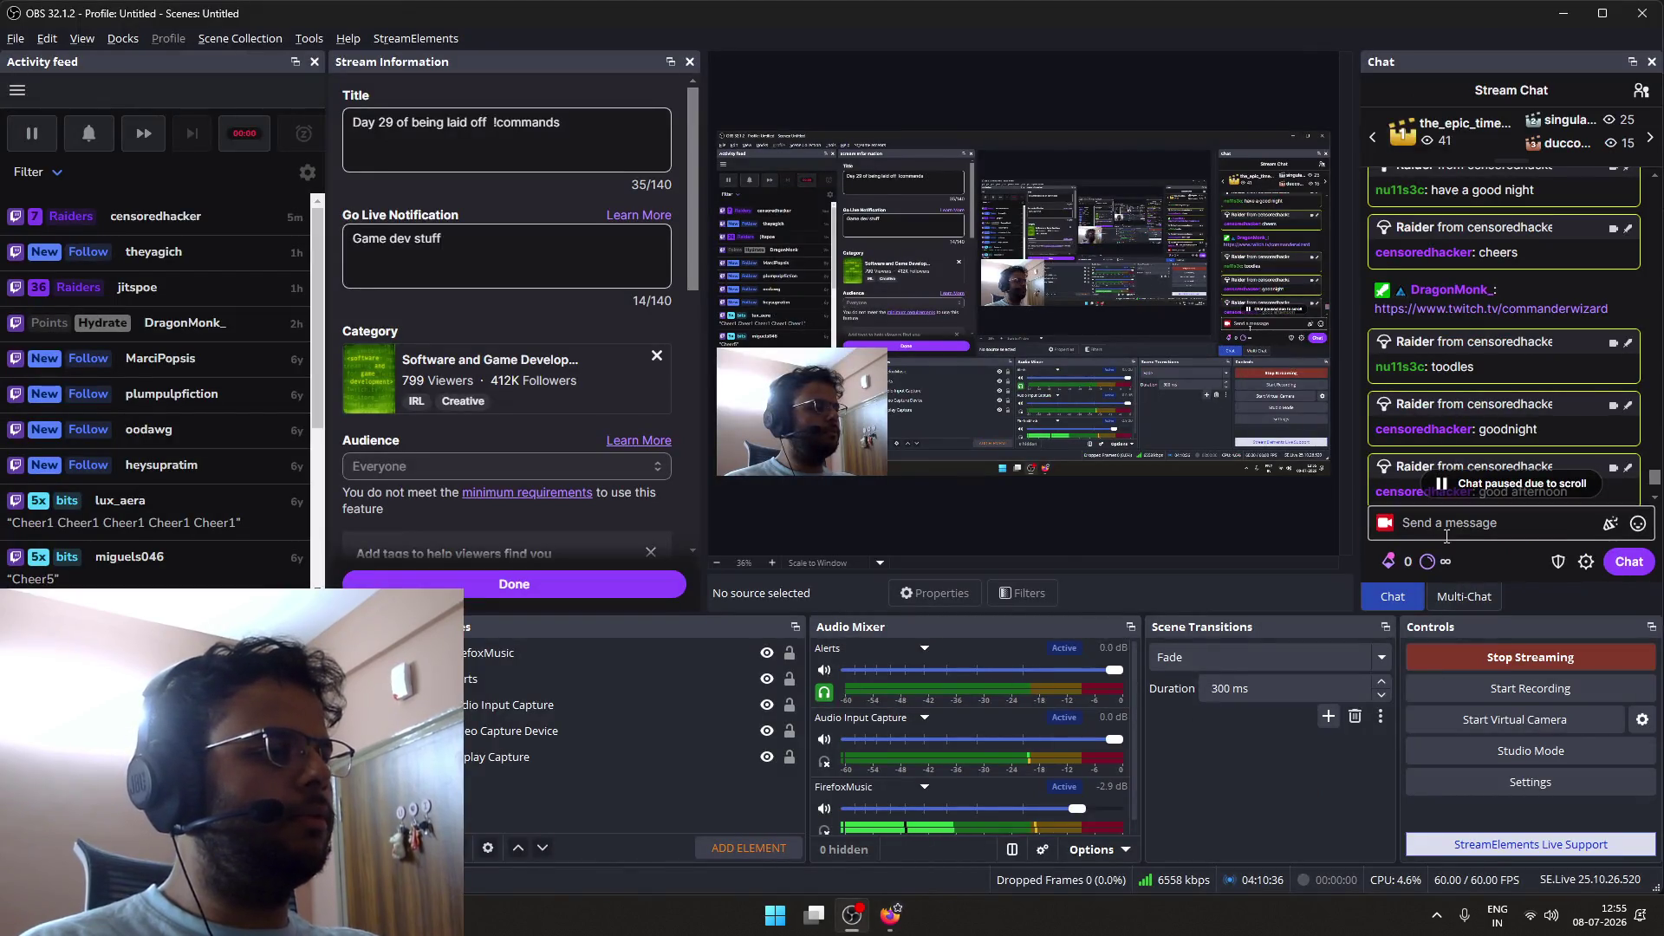
left_click(1504, 484)
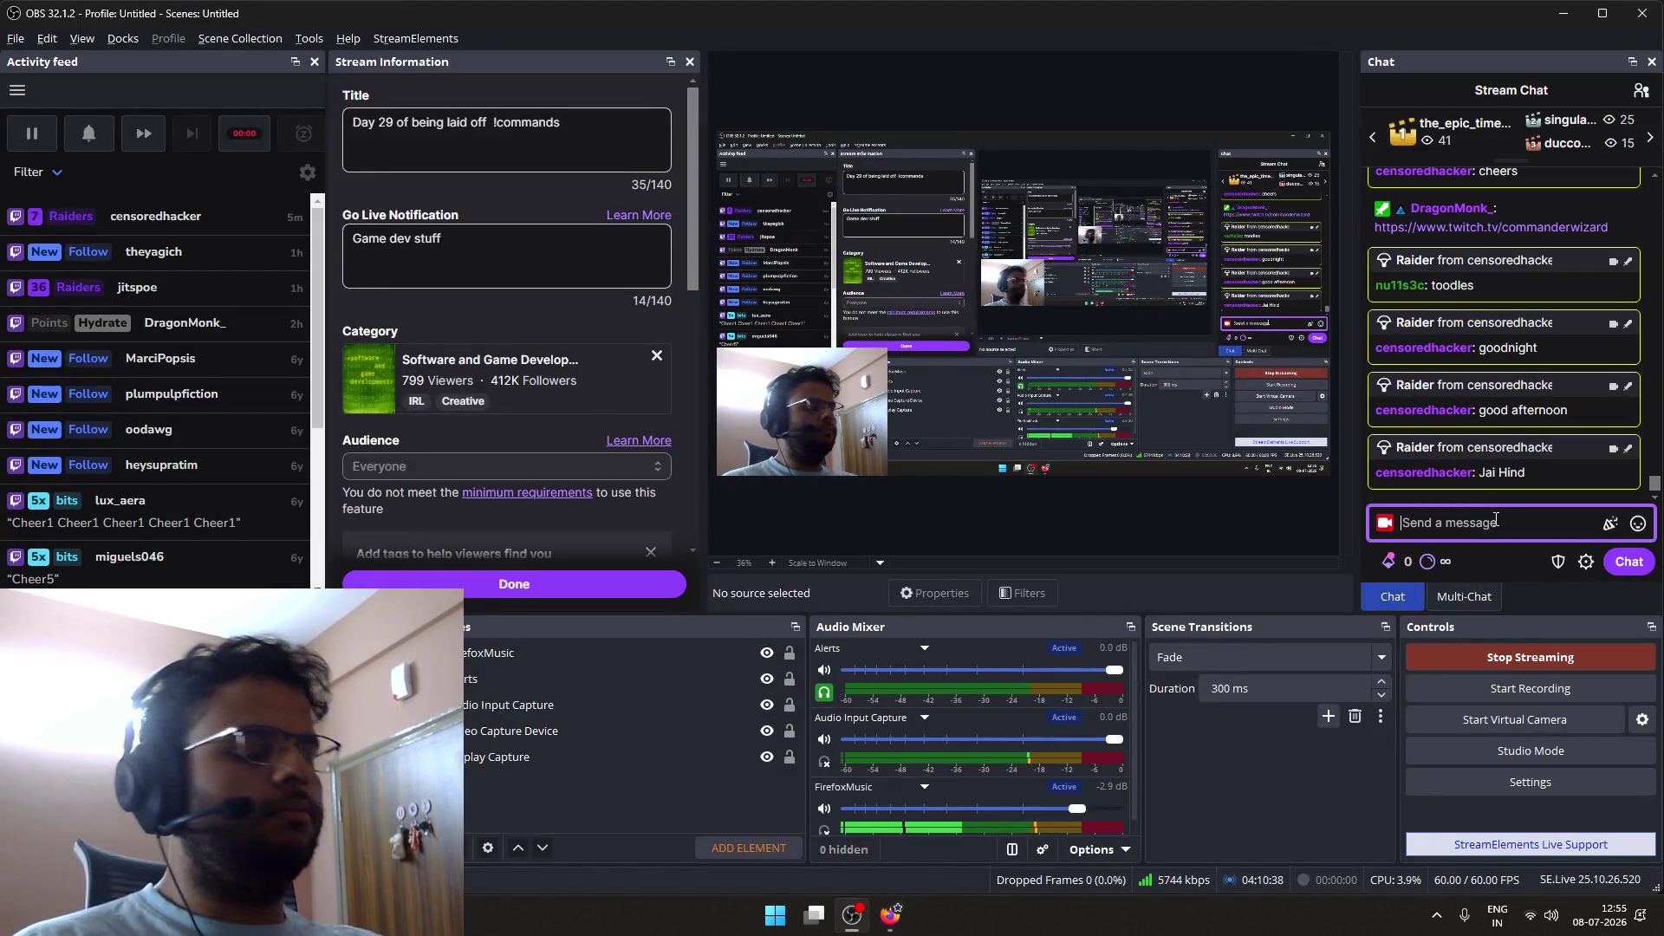
type("/raid [channel")
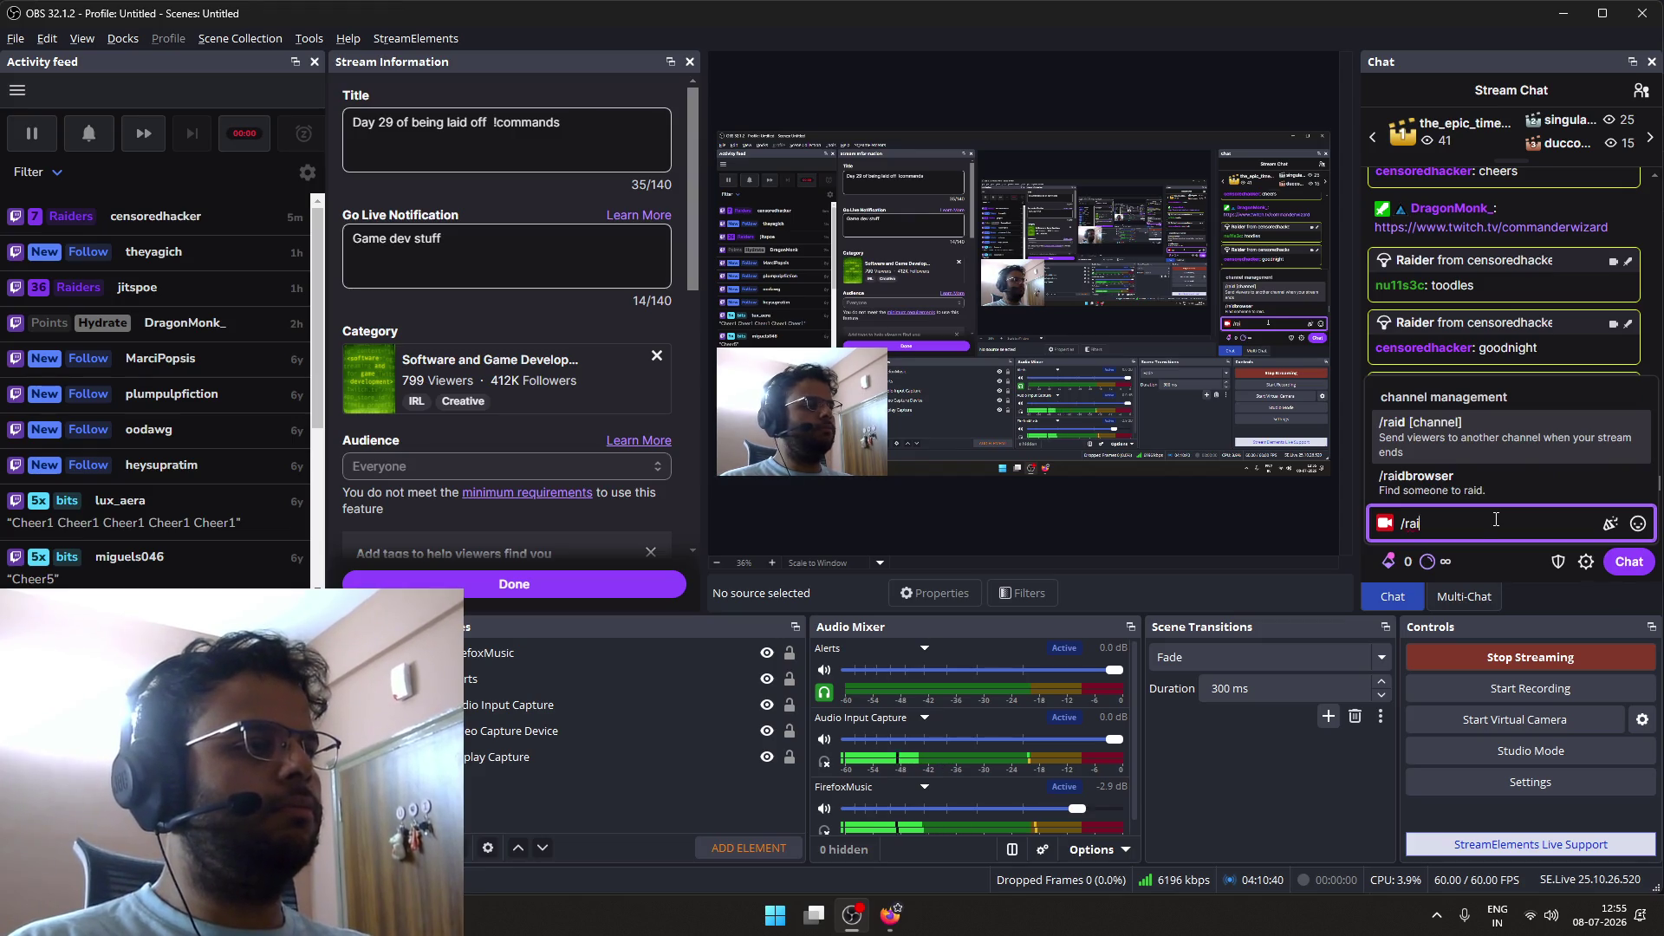